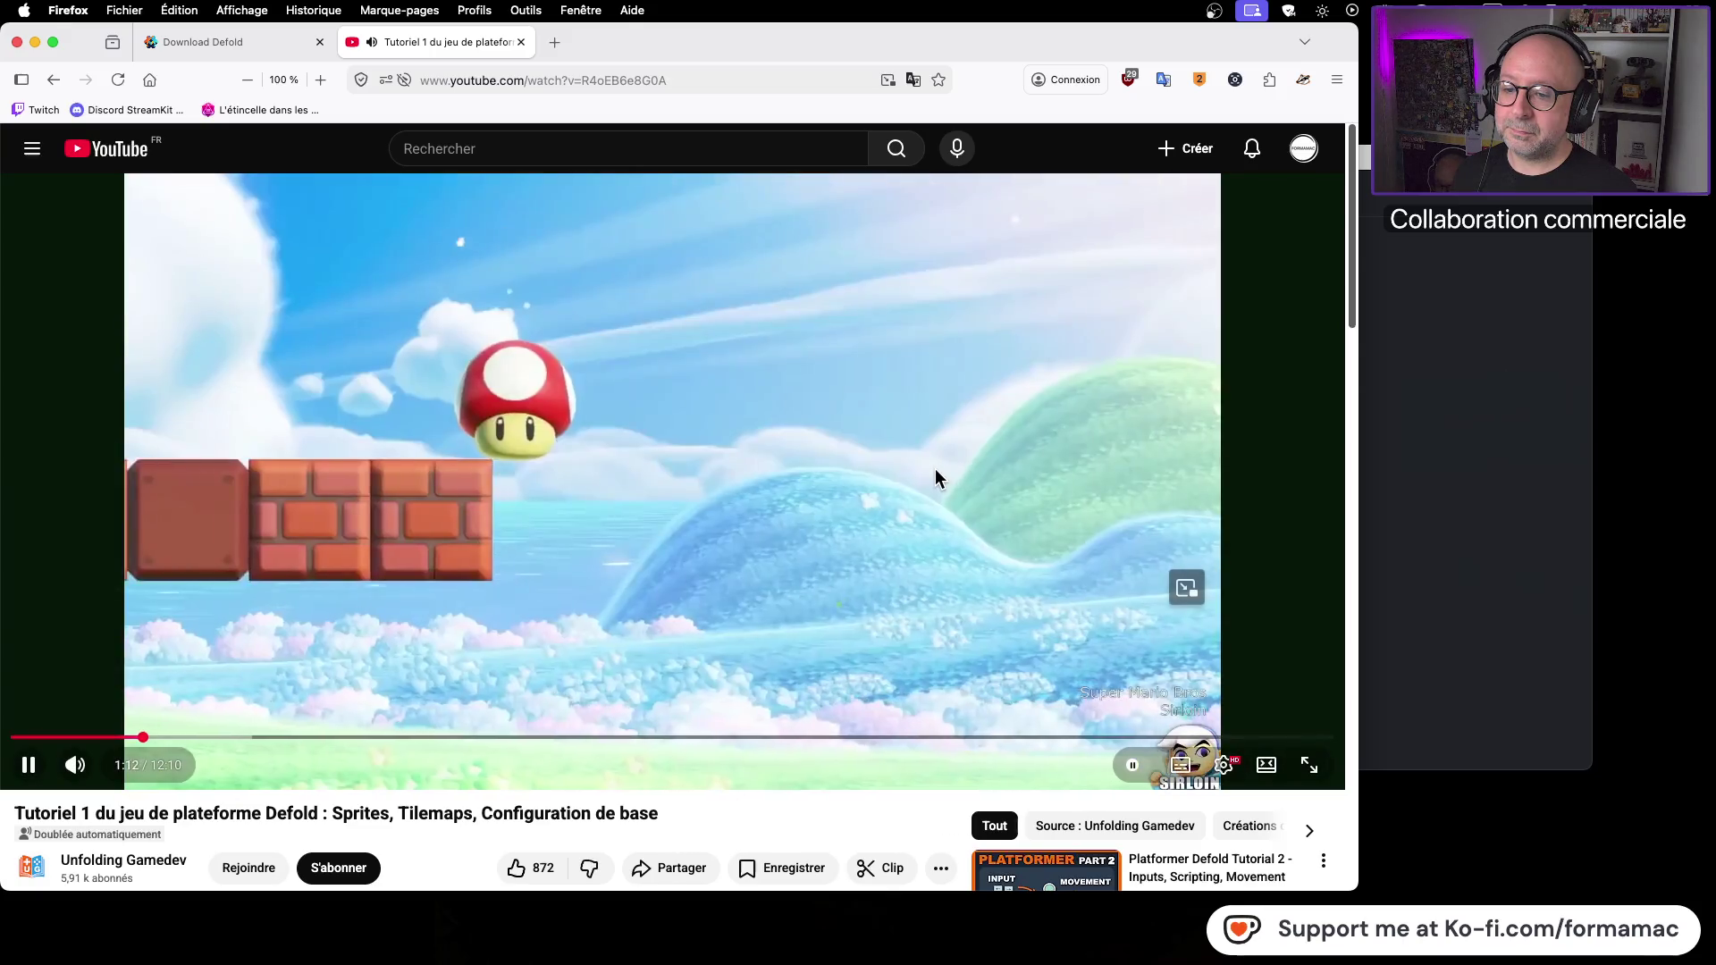
Step: Pause the platformer tutorial and open the Unfolding Gamedev channel in a new tab
{"action": "left_click", "coordinate": [935, 468]}
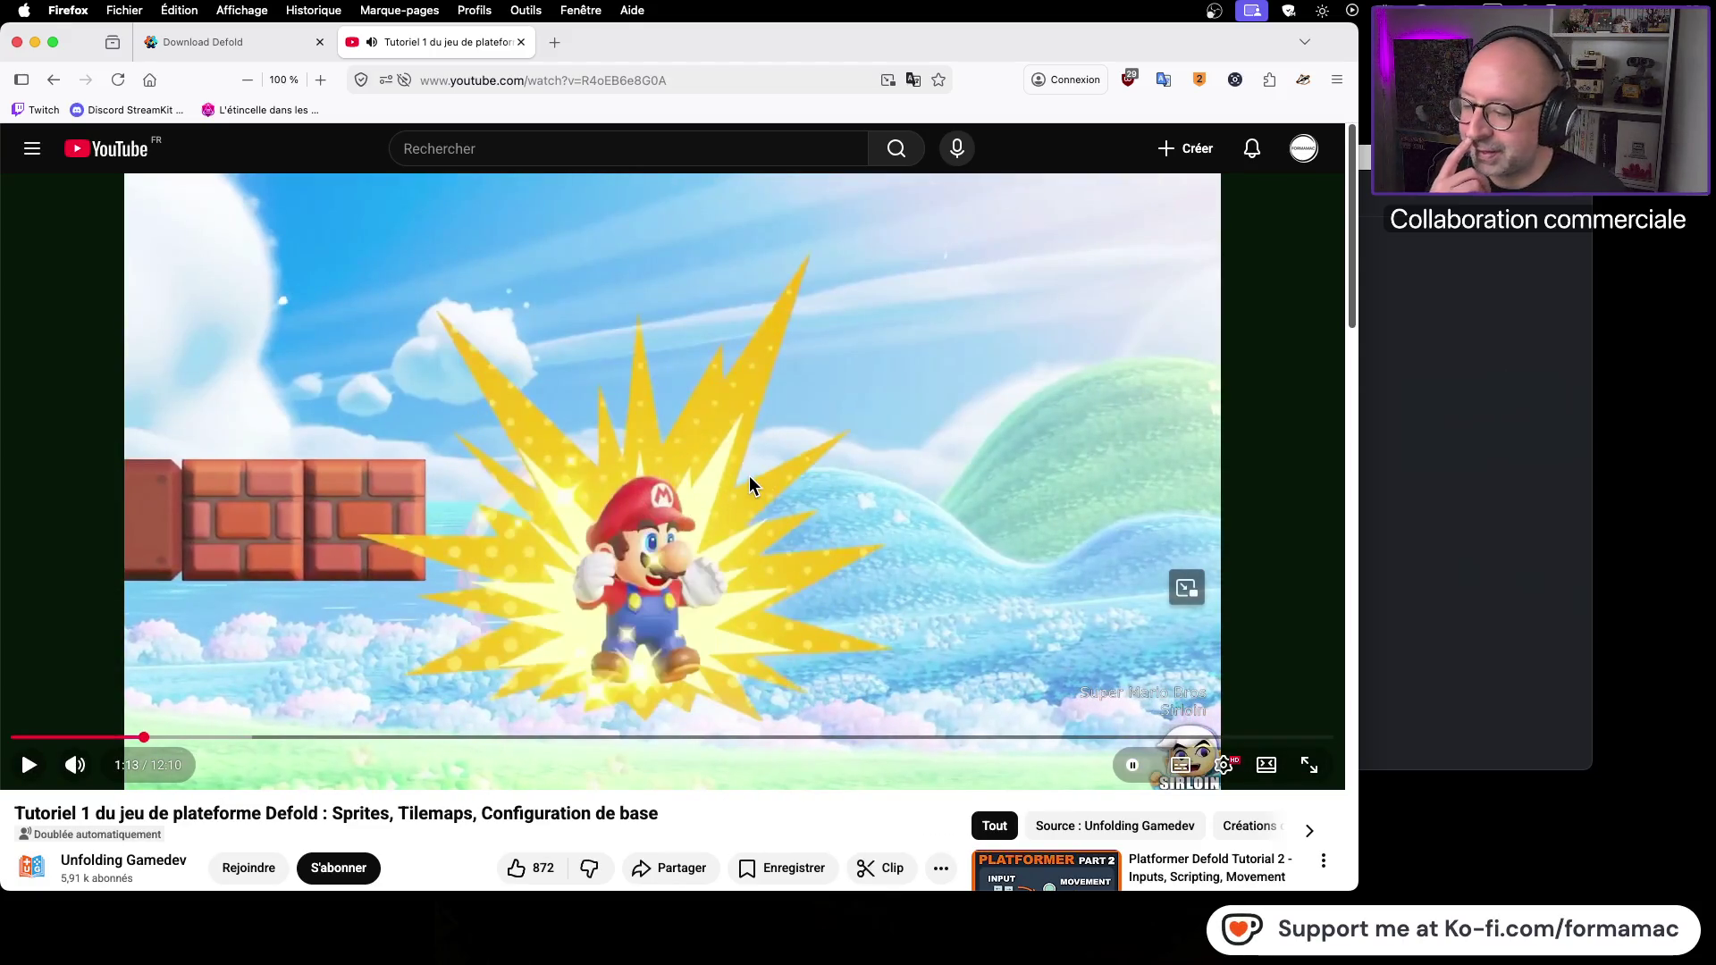
{"action": "scroll", "coordinate": [749, 476], "scroll_direction": "down", "scroll_amount": 3}
{"action": "scroll", "coordinate": [750, 476], "scroll_direction": "down", "scroll_amount": 2}
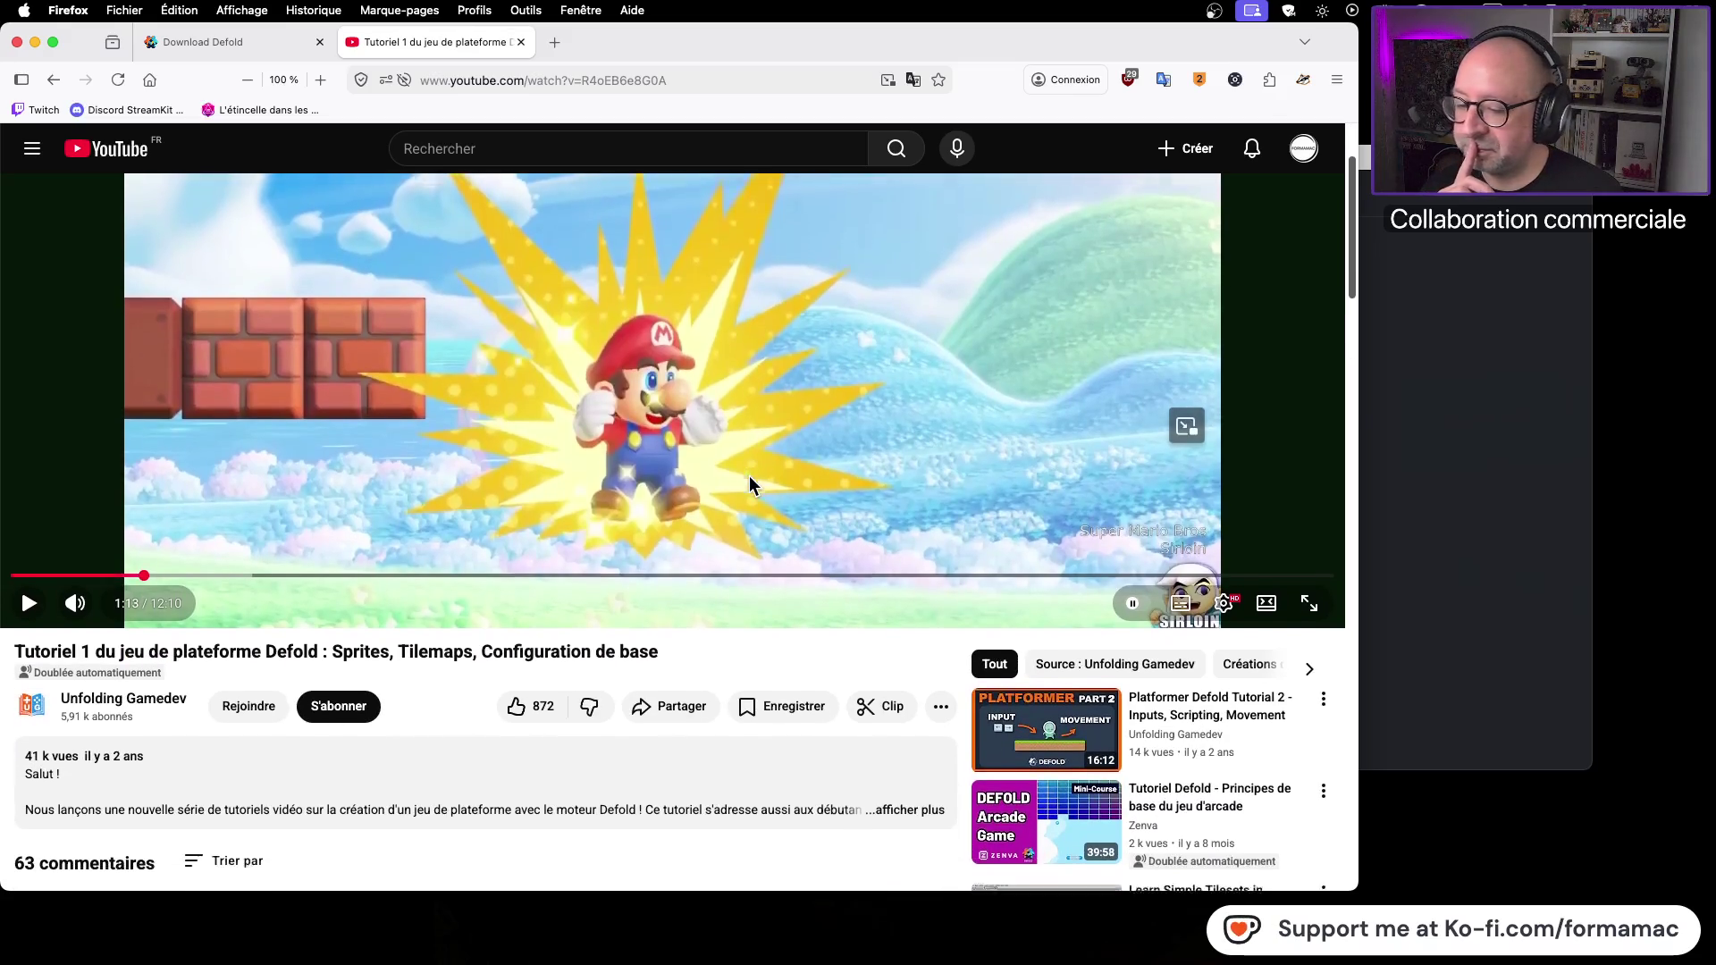
{"action": "scroll", "coordinate": [748, 476], "scroll_direction": "down", "scroll_amount": 5}
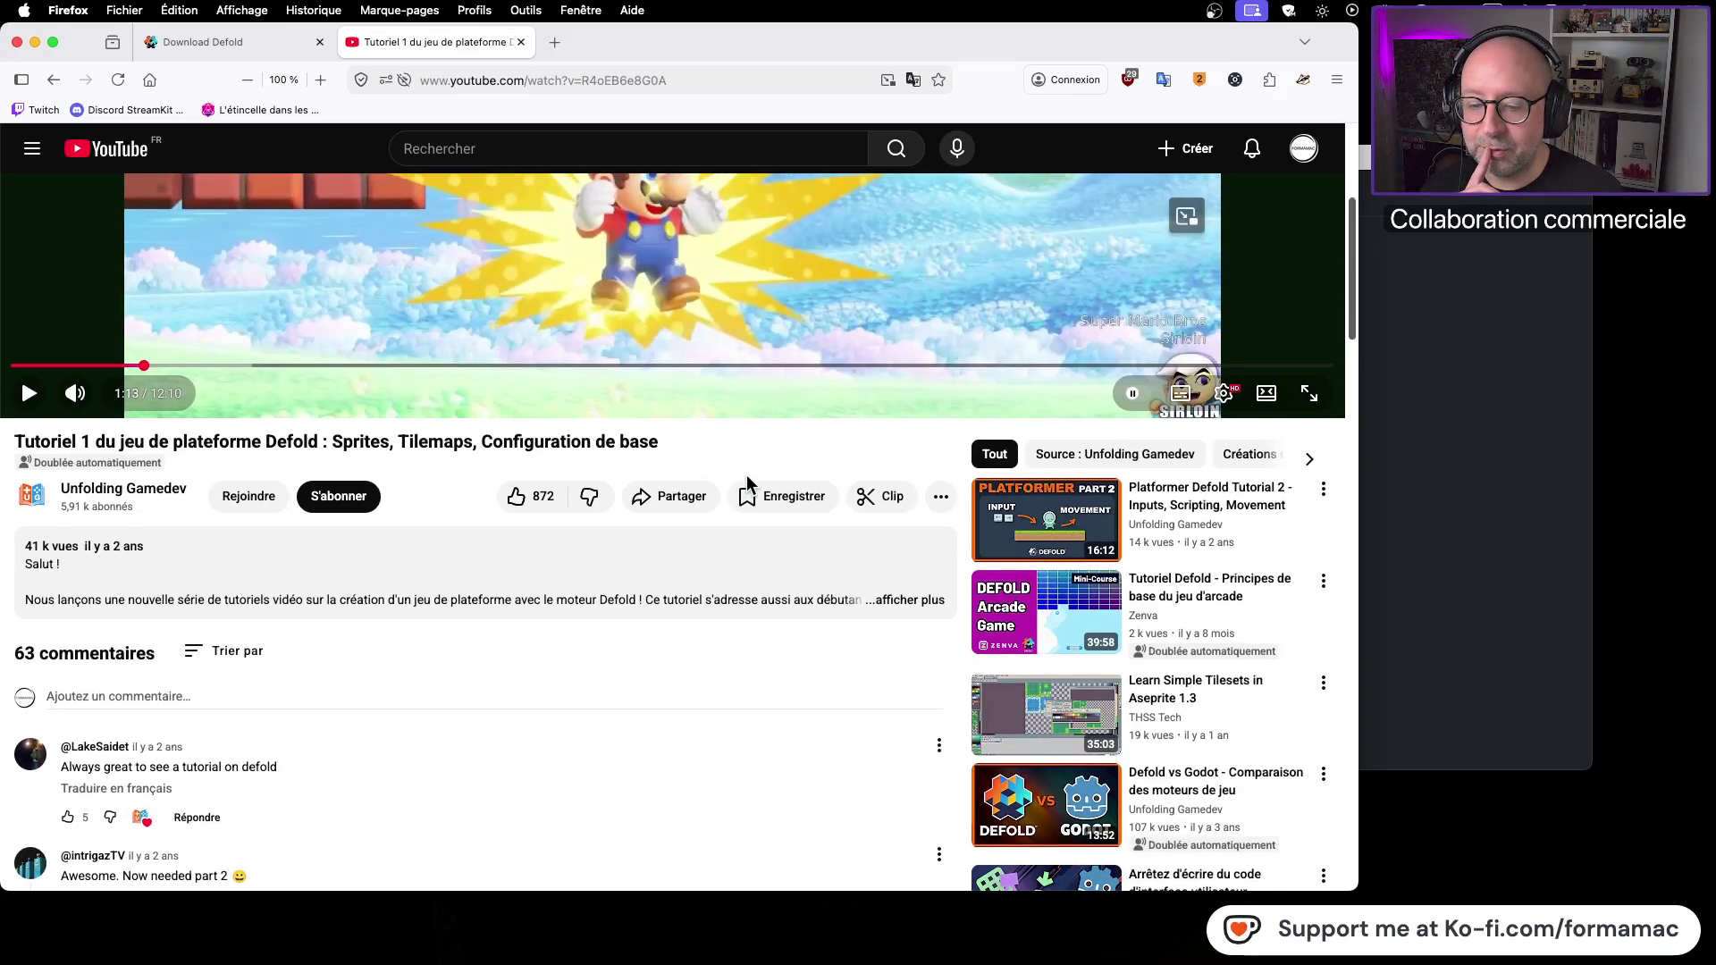
{"action": "scroll", "coordinate": [739, 494], "scroll_direction": "up", "scroll_amount": 5}
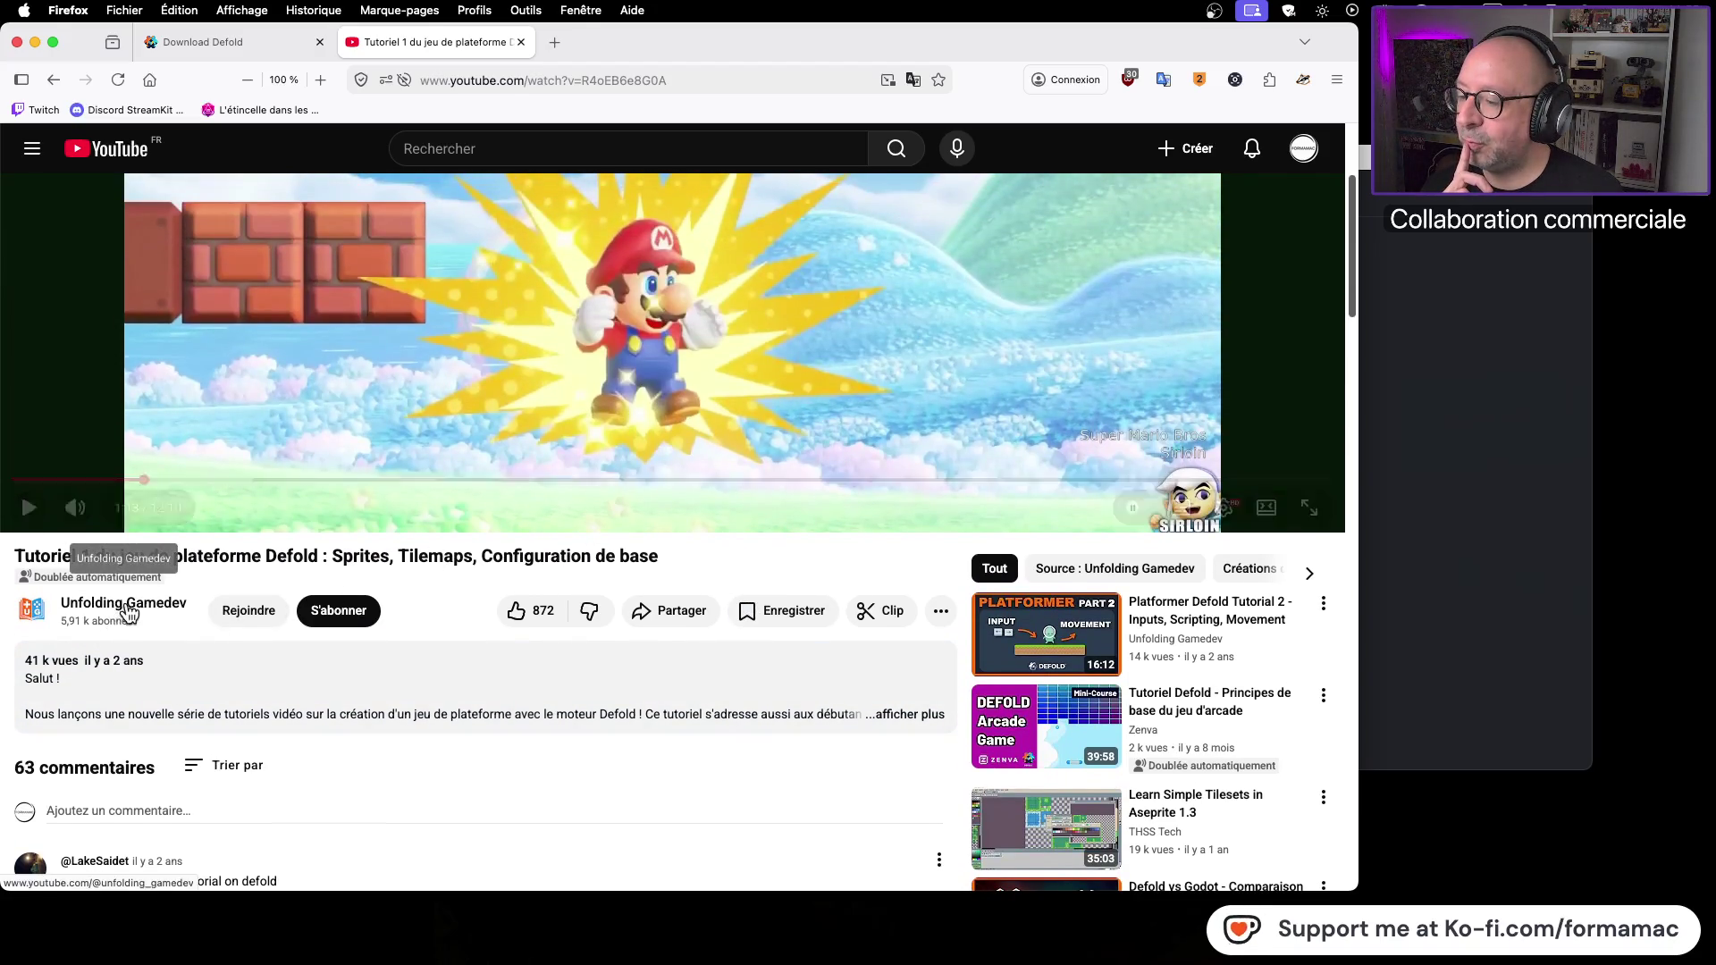
{"action": "right_click", "coordinate": [114, 612]}
{"action": "left_click", "coordinate": [179, 611]}
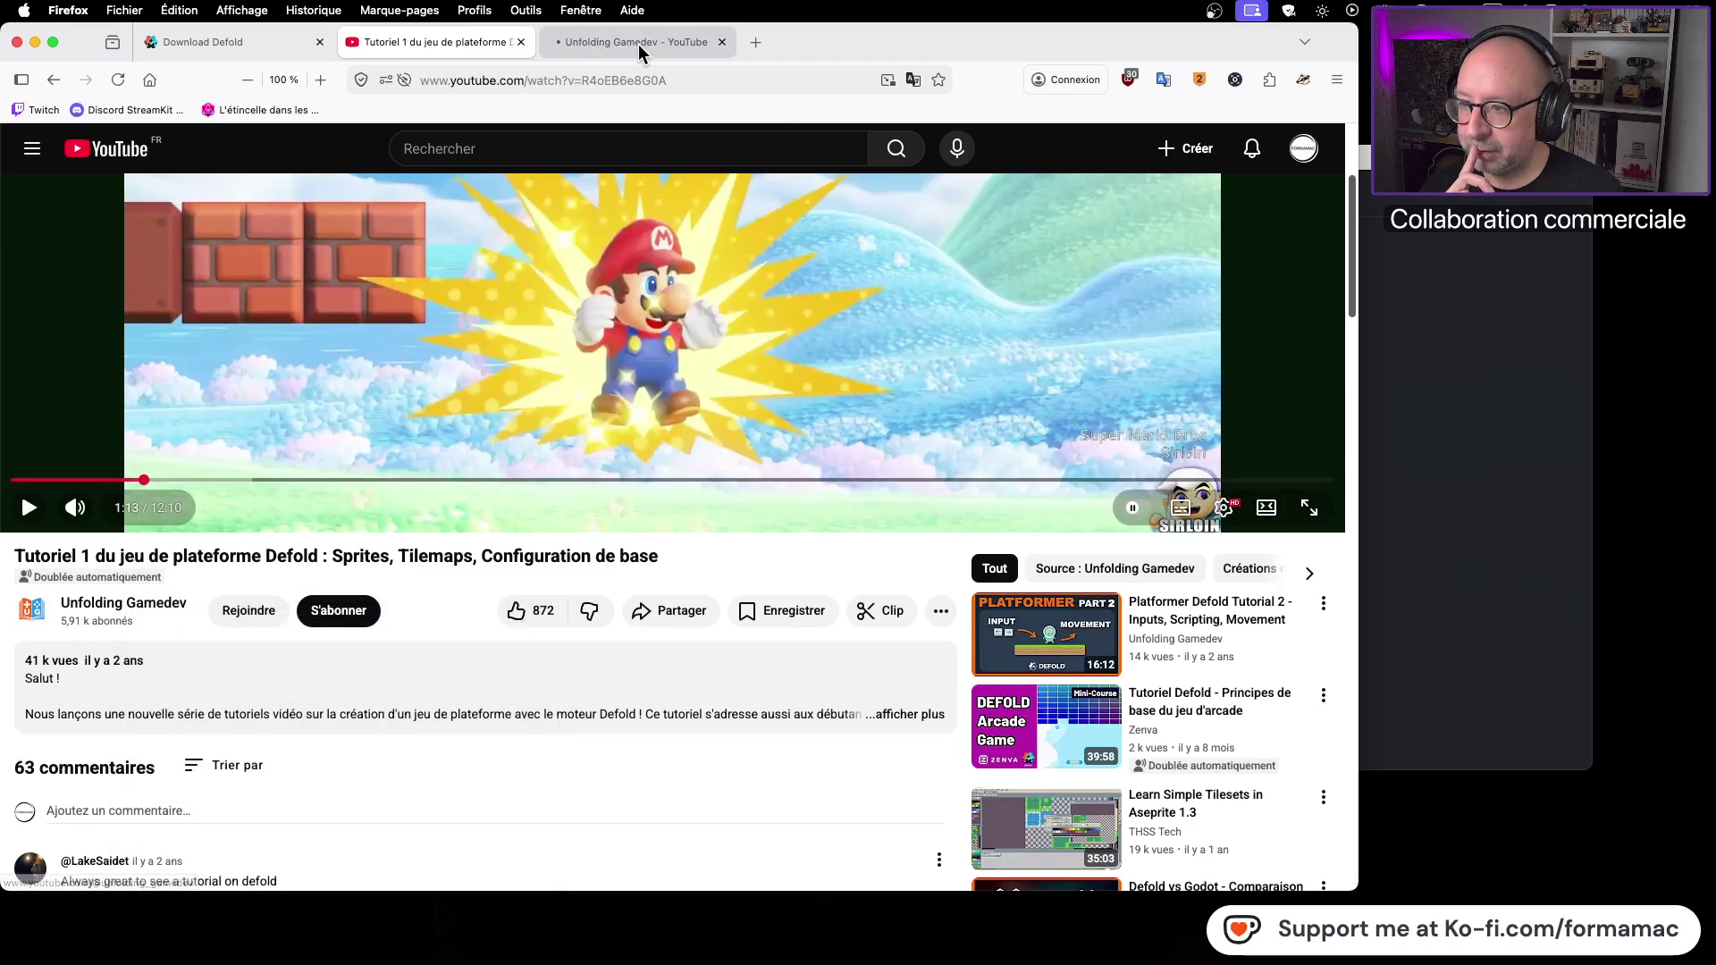
Step: Switch to the 'Unfolding Gamedev - YouTube' tab to show the channel's home page
{"action": "mouse_move", "coordinate": [635, 50]}
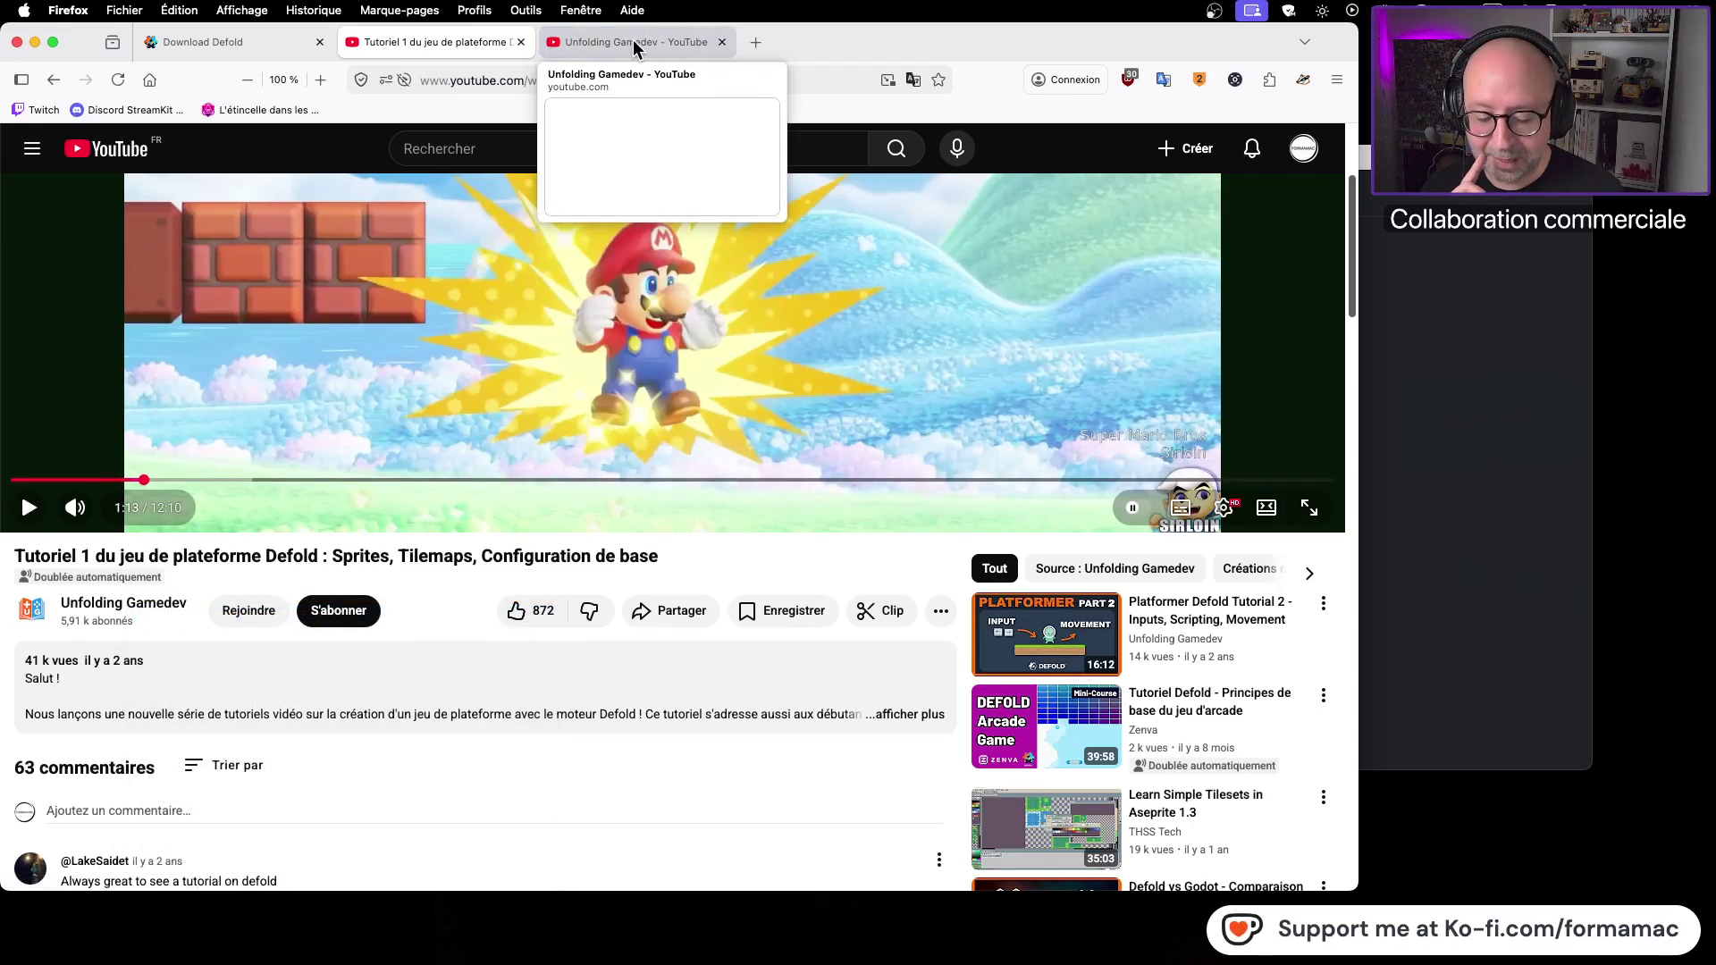
{"action": "left_click", "coordinate": [634, 44]}
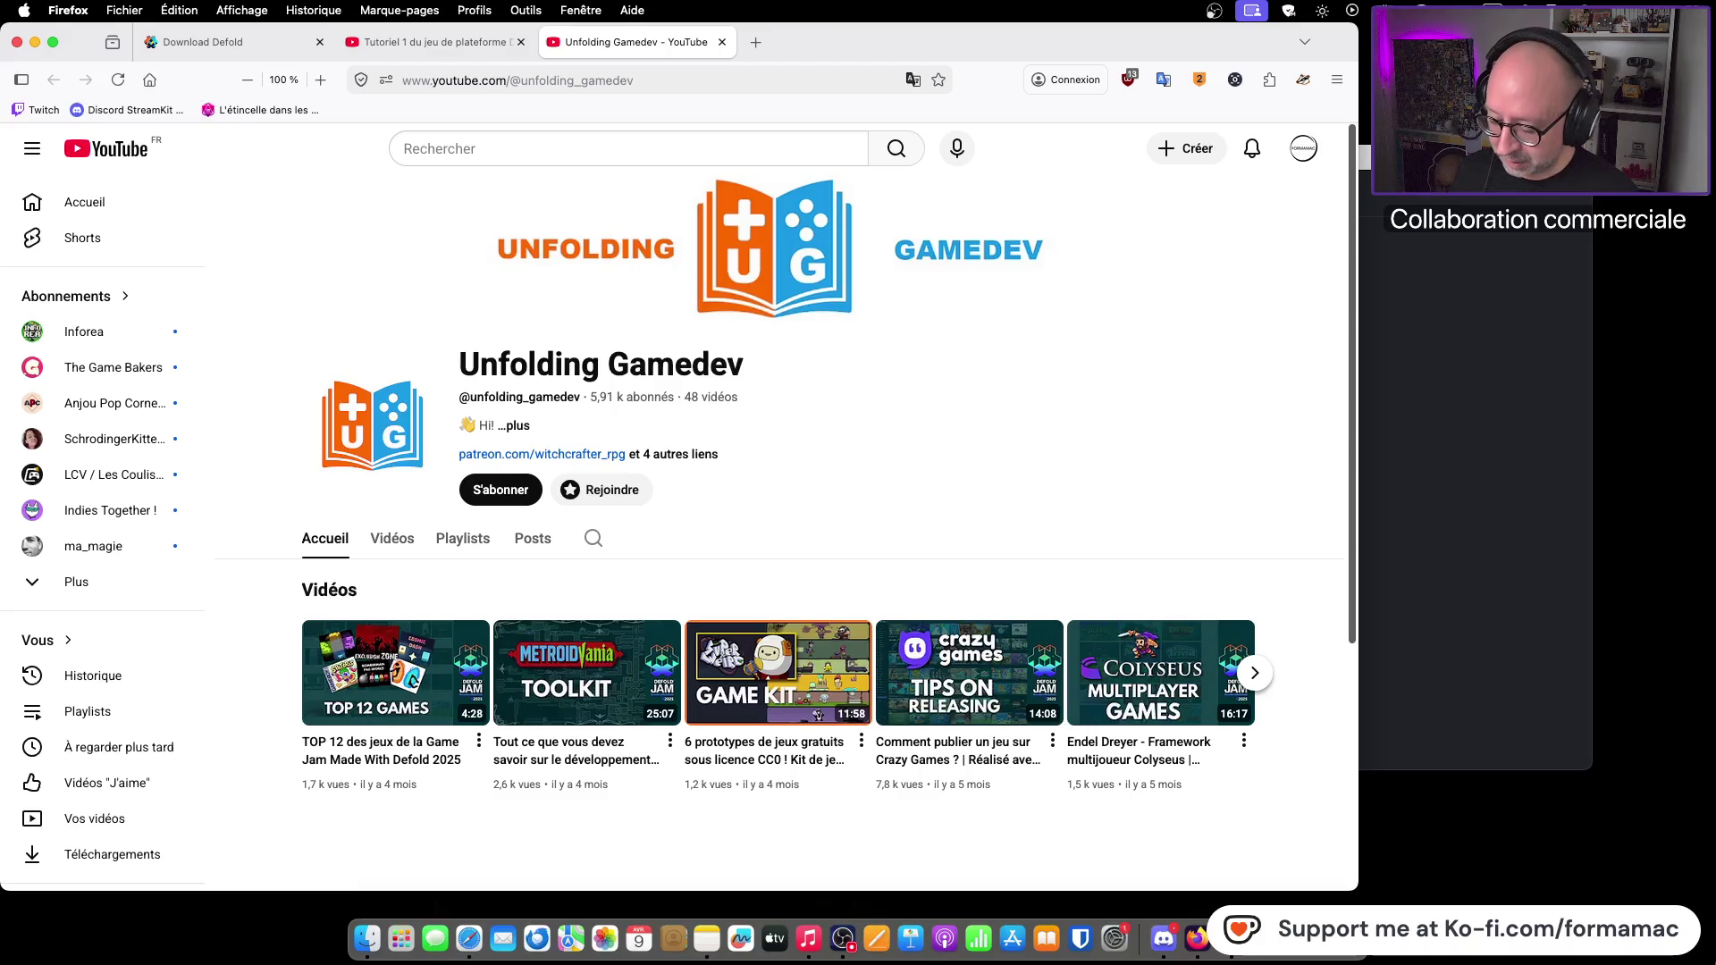
Step: Show the channel's Vidéos list and scroll down to the three-part Defold Space Shooter series
{"action": "left_click", "coordinate": [387, 542]}
{"action": "scroll", "coordinate": [1264, 444], "scroll_direction": "down", "scroll_amount": 5}
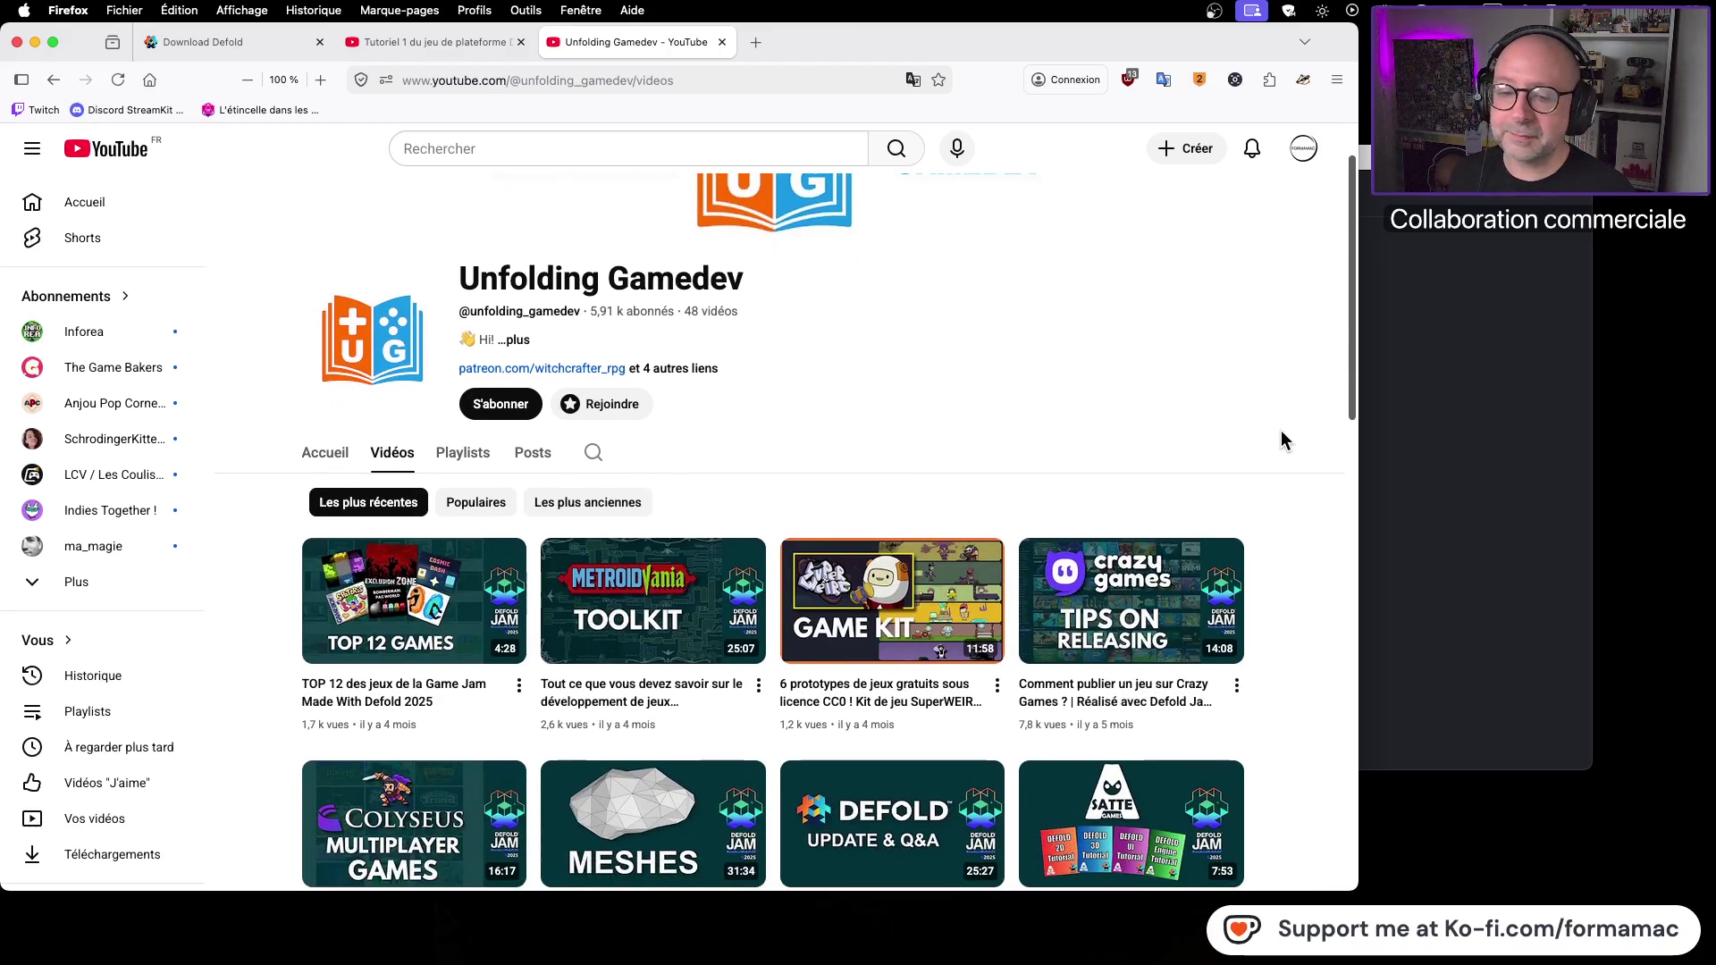
{"action": "scroll", "coordinate": [1281, 438], "scroll_direction": "down", "scroll_amount": 5}
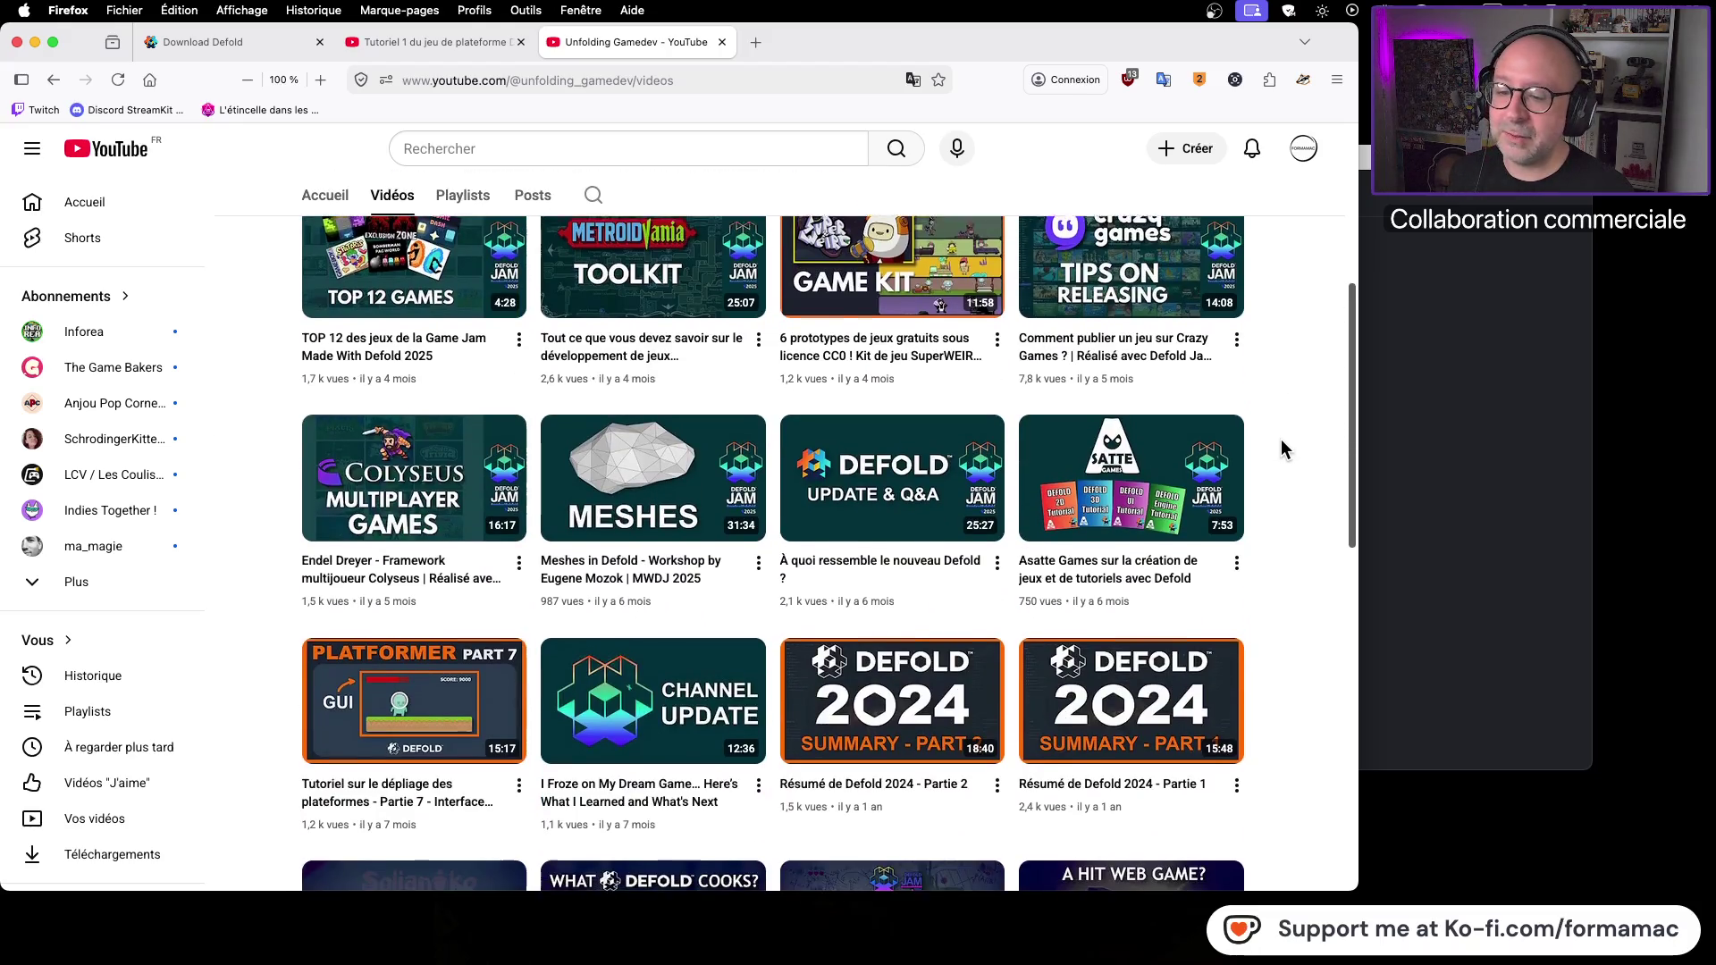
{"action": "scroll", "coordinate": [1280, 442], "scroll_direction": "down", "scroll_amount": 4}
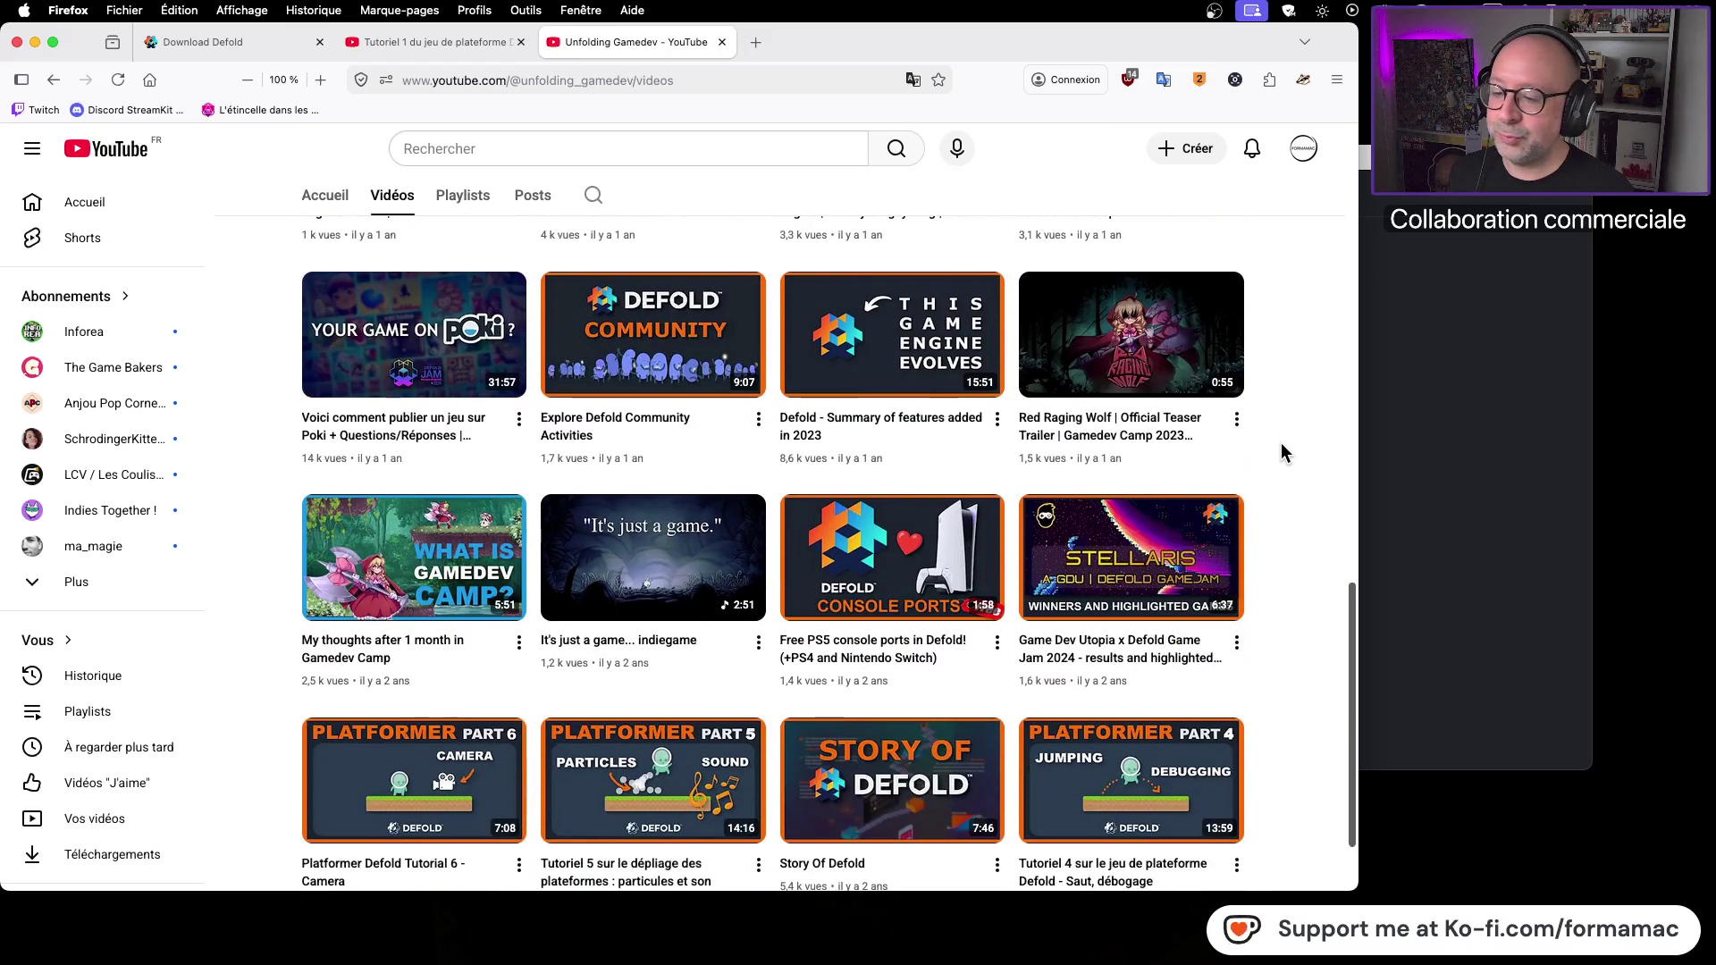
{"action": "scroll", "coordinate": [1281, 444], "scroll_direction": "down", "scroll_amount": 1}
{"action": "scroll", "coordinate": [1280, 442], "scroll_direction": "down", "scroll_amount": 3}
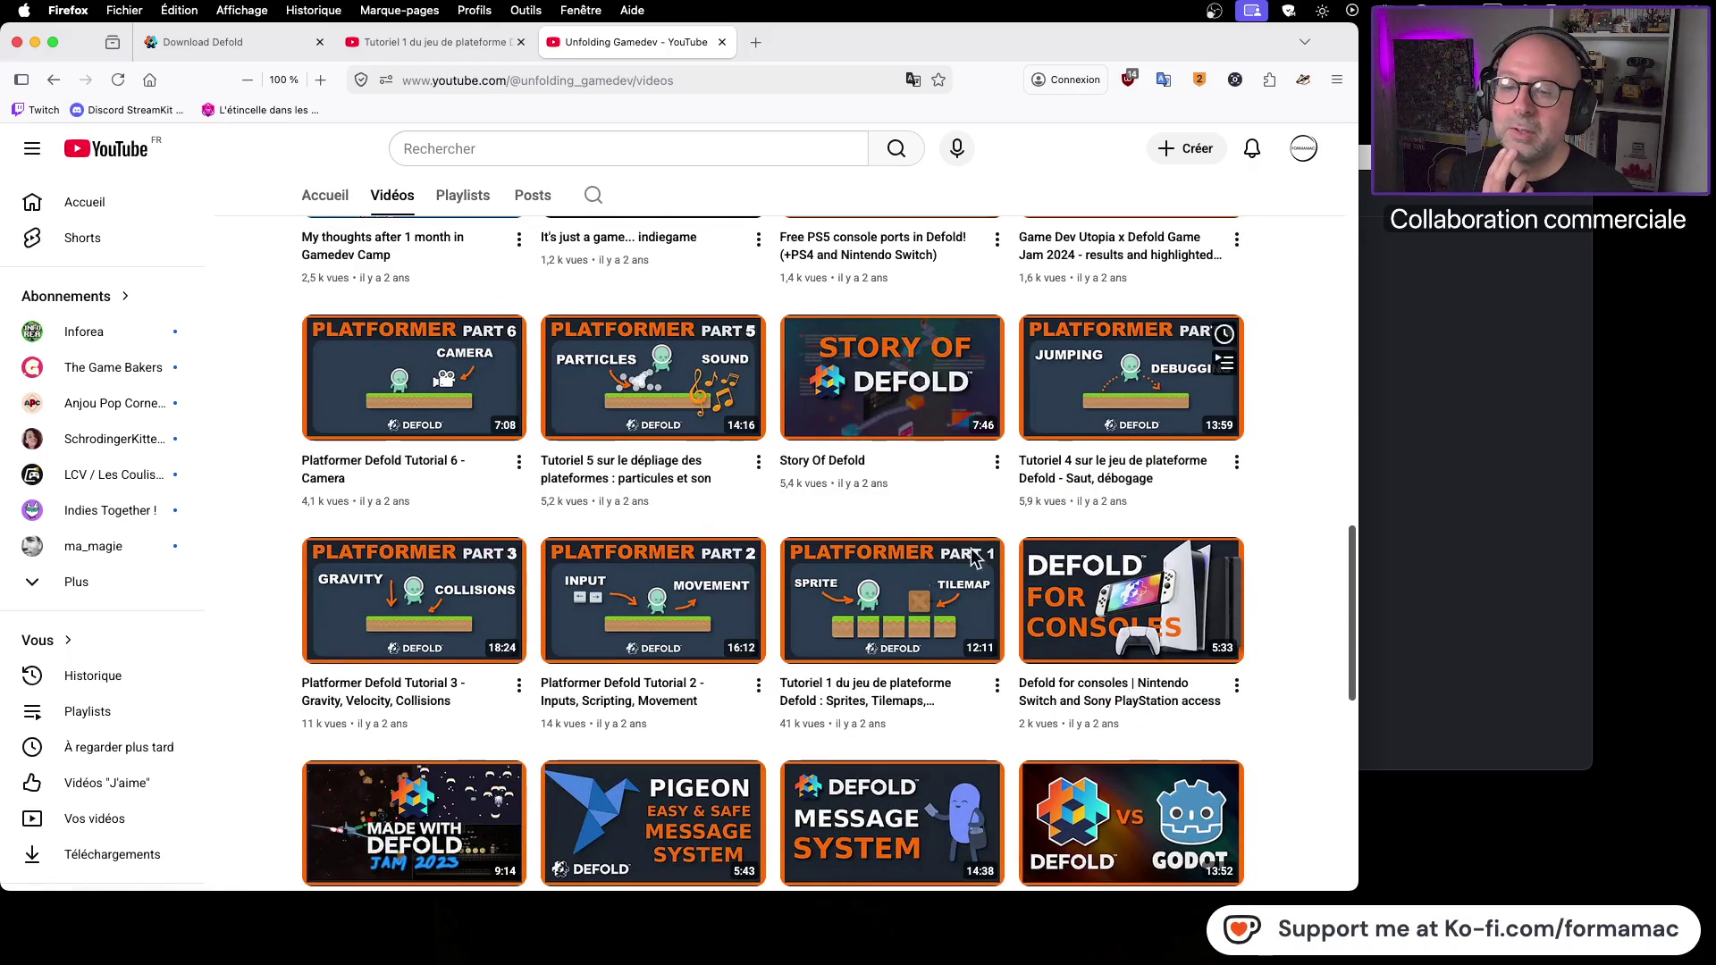
{"action": "scroll", "coordinate": [1287, 487], "scroll_direction": "down", "scroll_amount": 5}
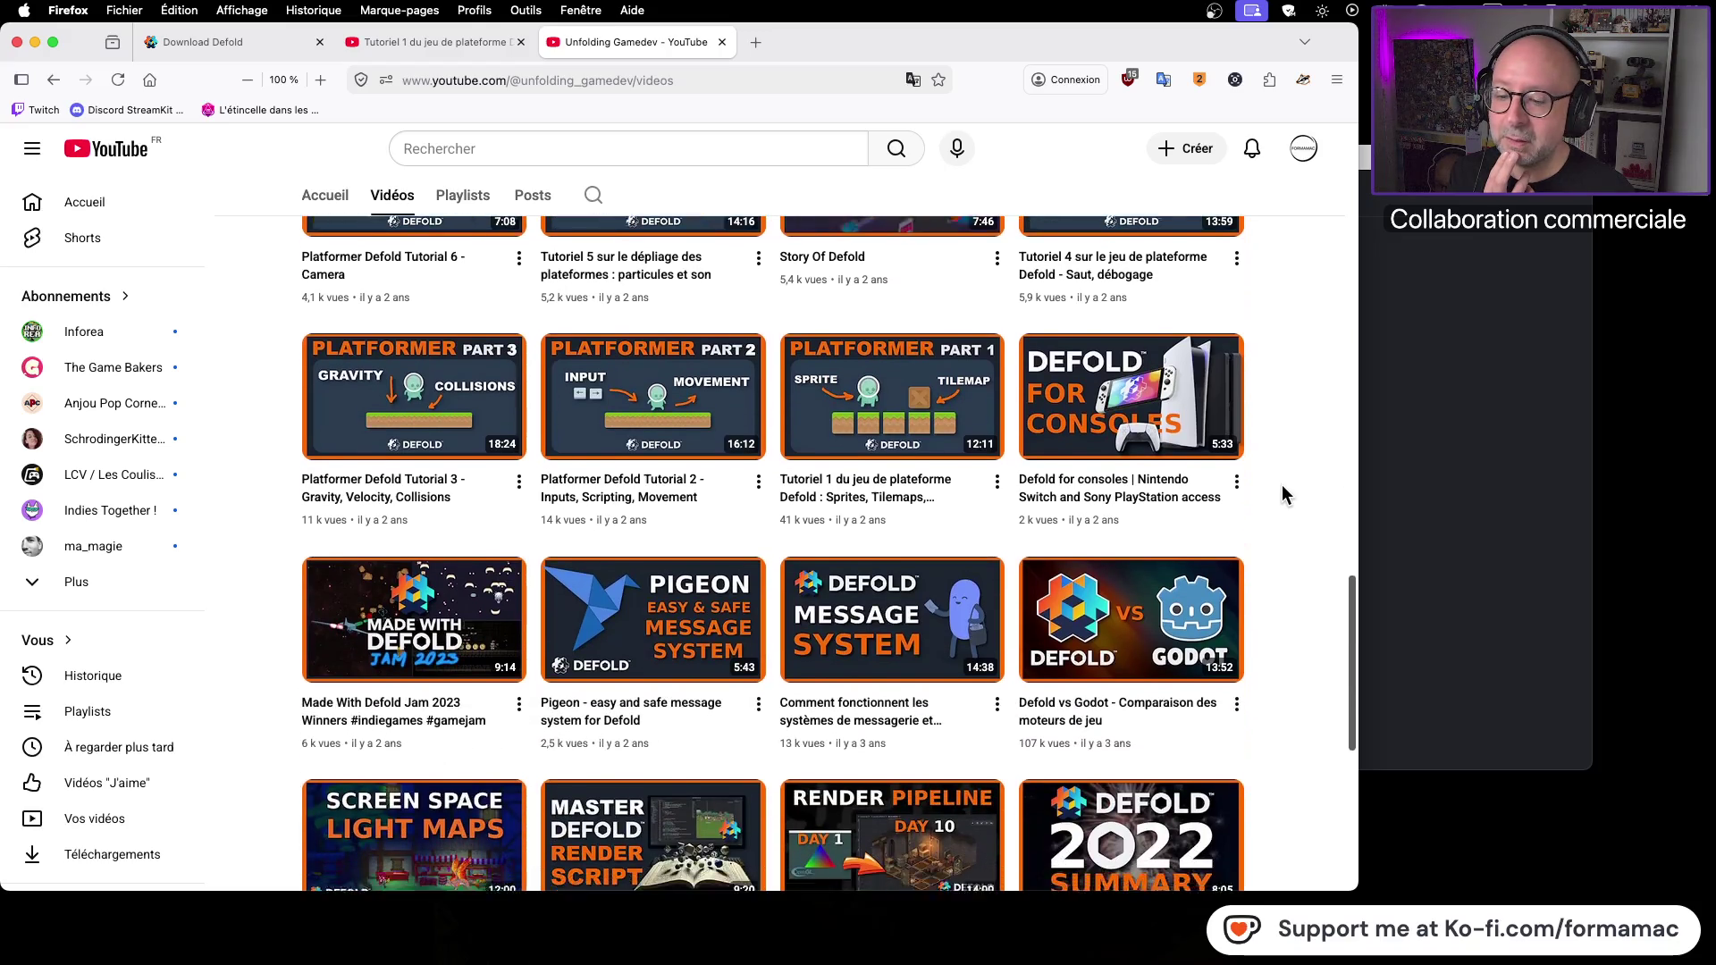
{"action": "scroll", "coordinate": [1282, 487], "scroll_direction": "down", "scroll_amount": 2}
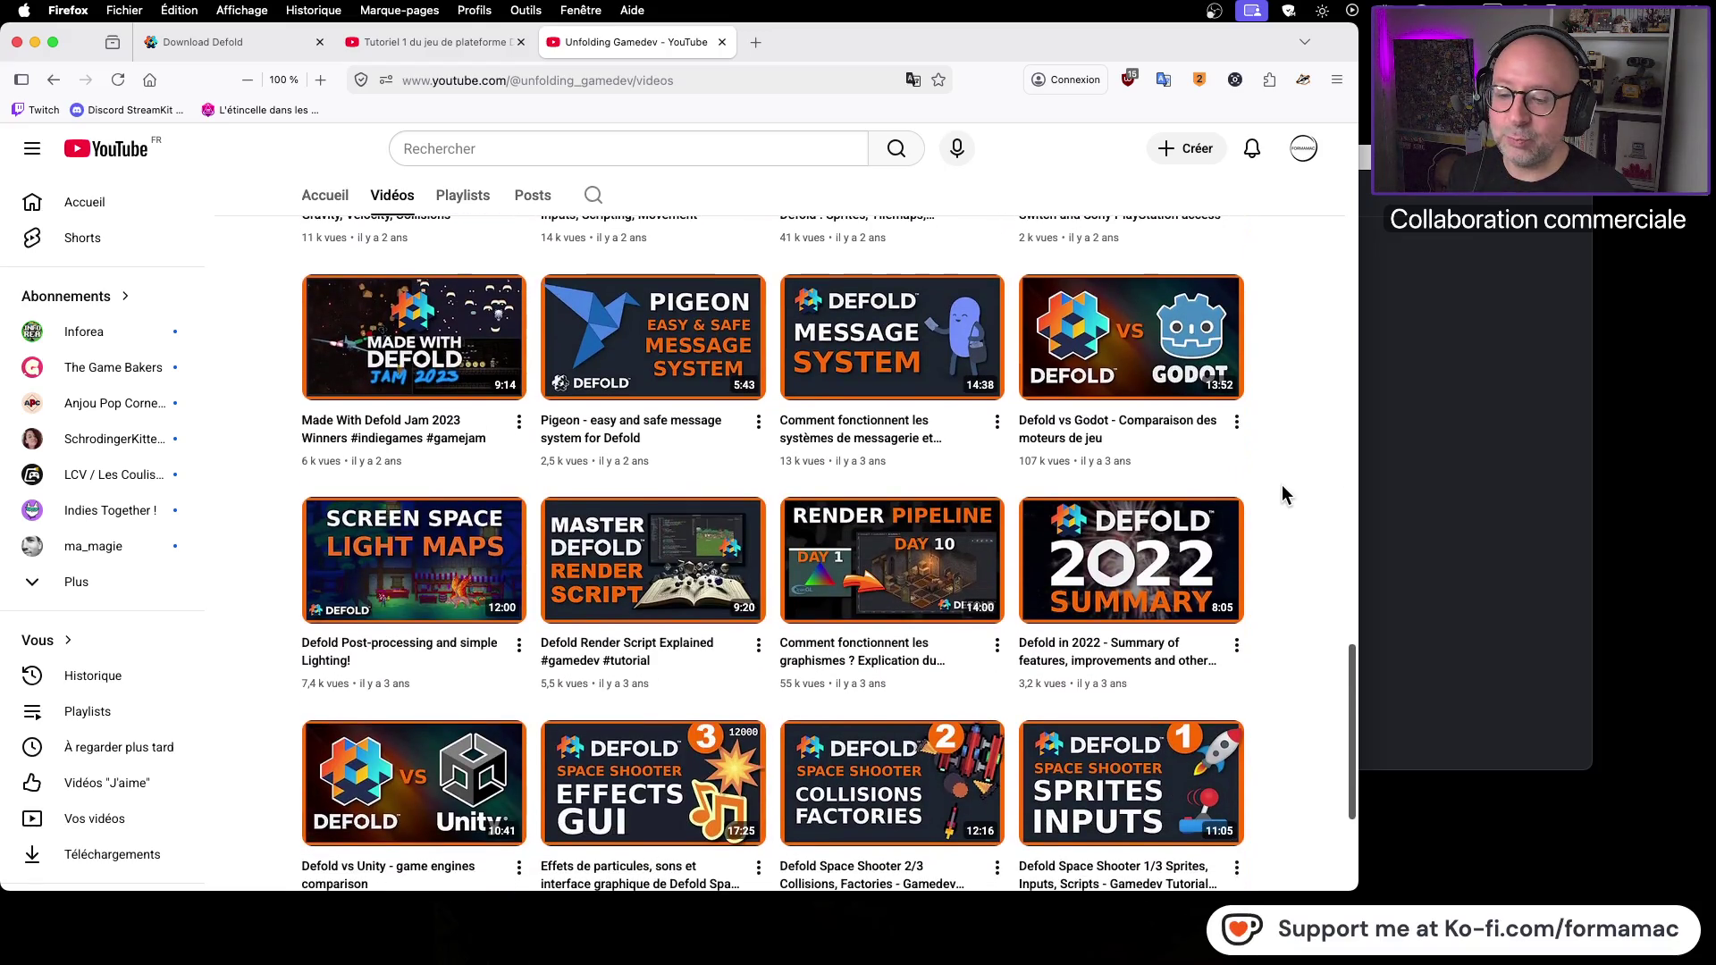
{"action": "scroll", "coordinate": [1282, 488], "scroll_direction": "down", "scroll_amount": 2}
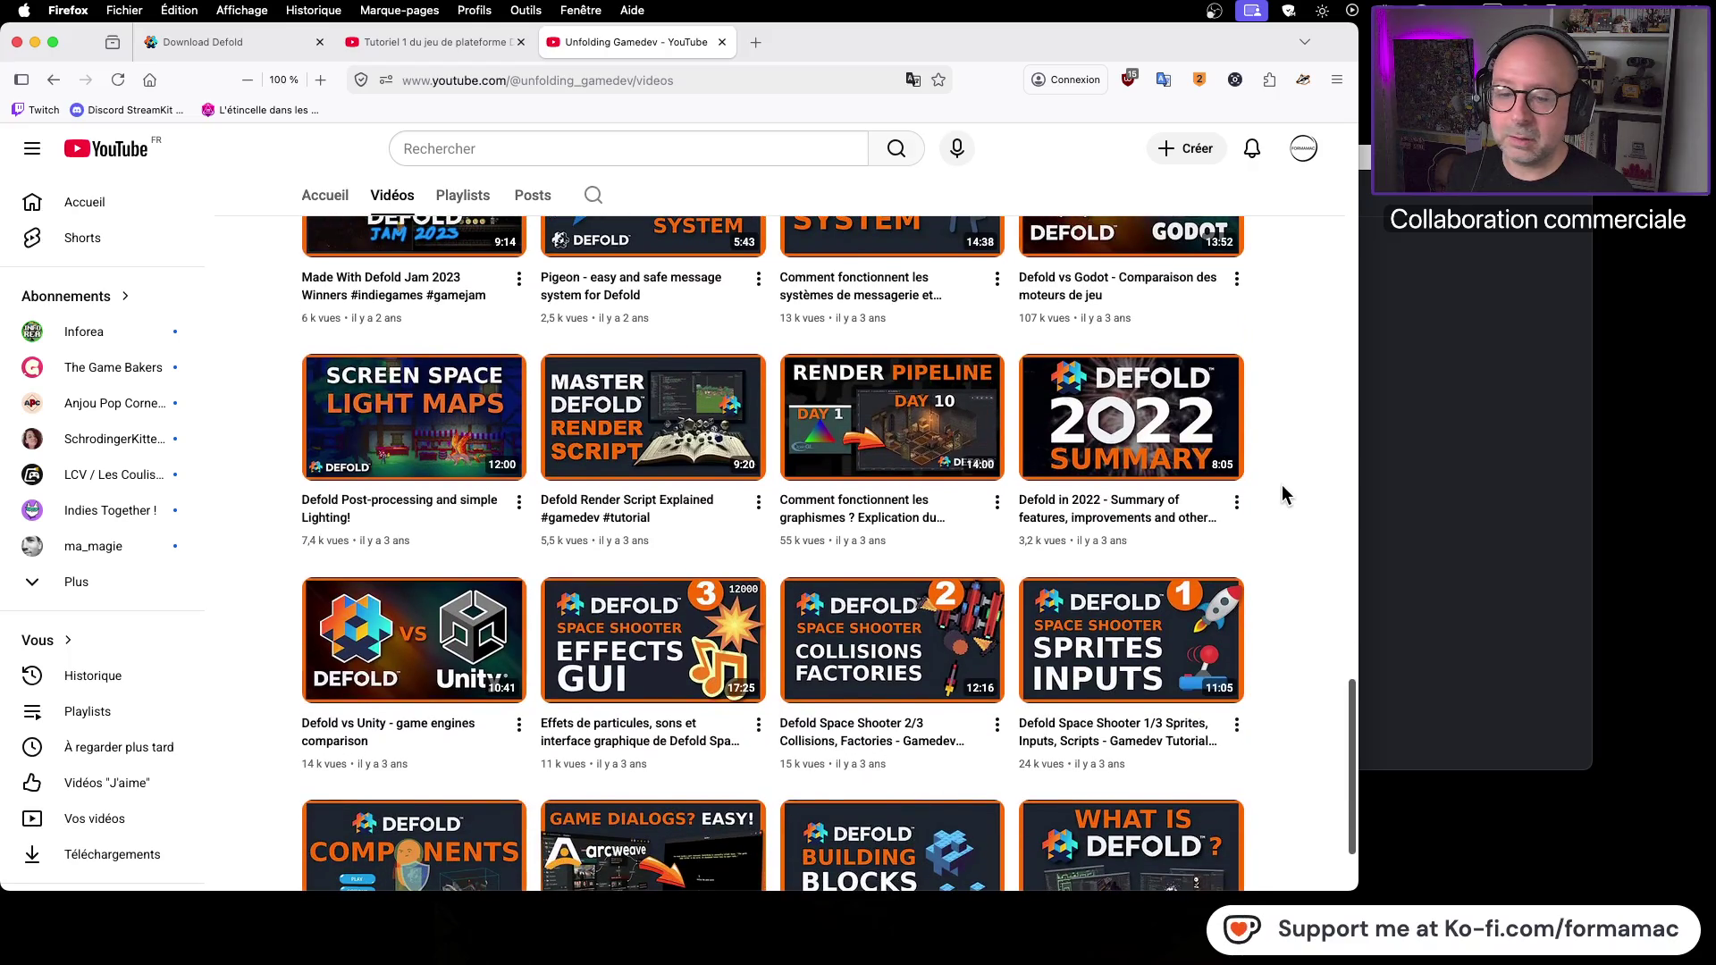
{"action": "scroll", "coordinate": [1282, 484], "scroll_direction": "down", "scroll_amount": 2}
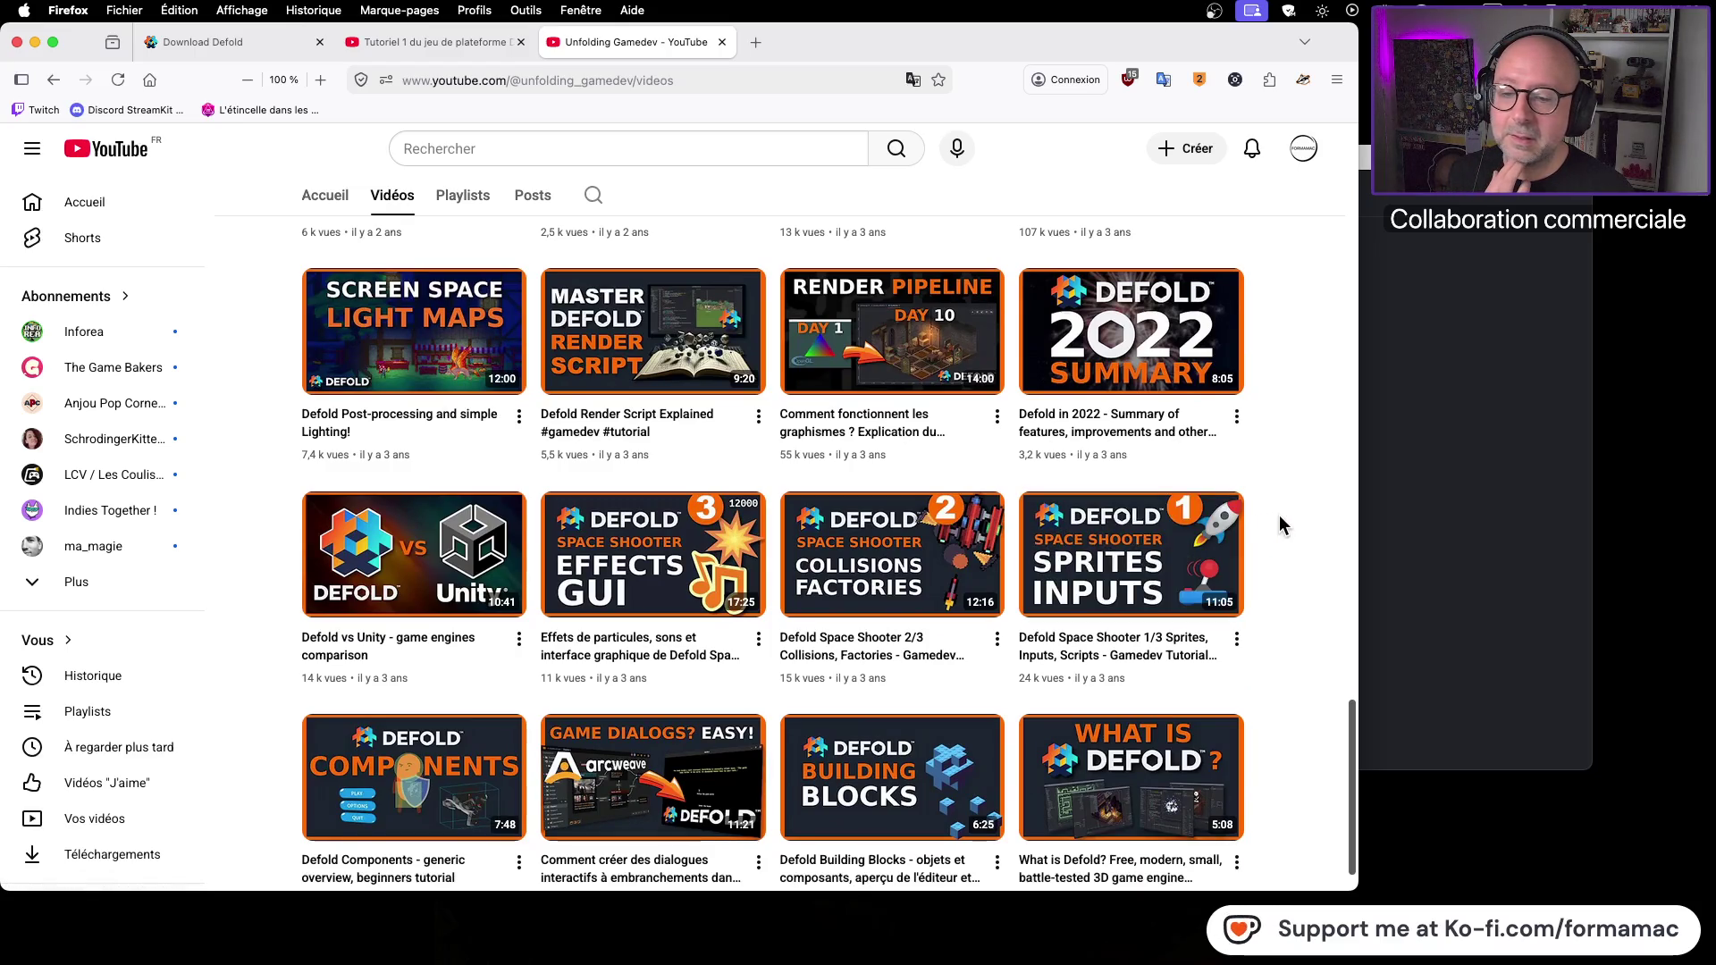
{"action": "mouse_move", "coordinate": [1167, 547]}
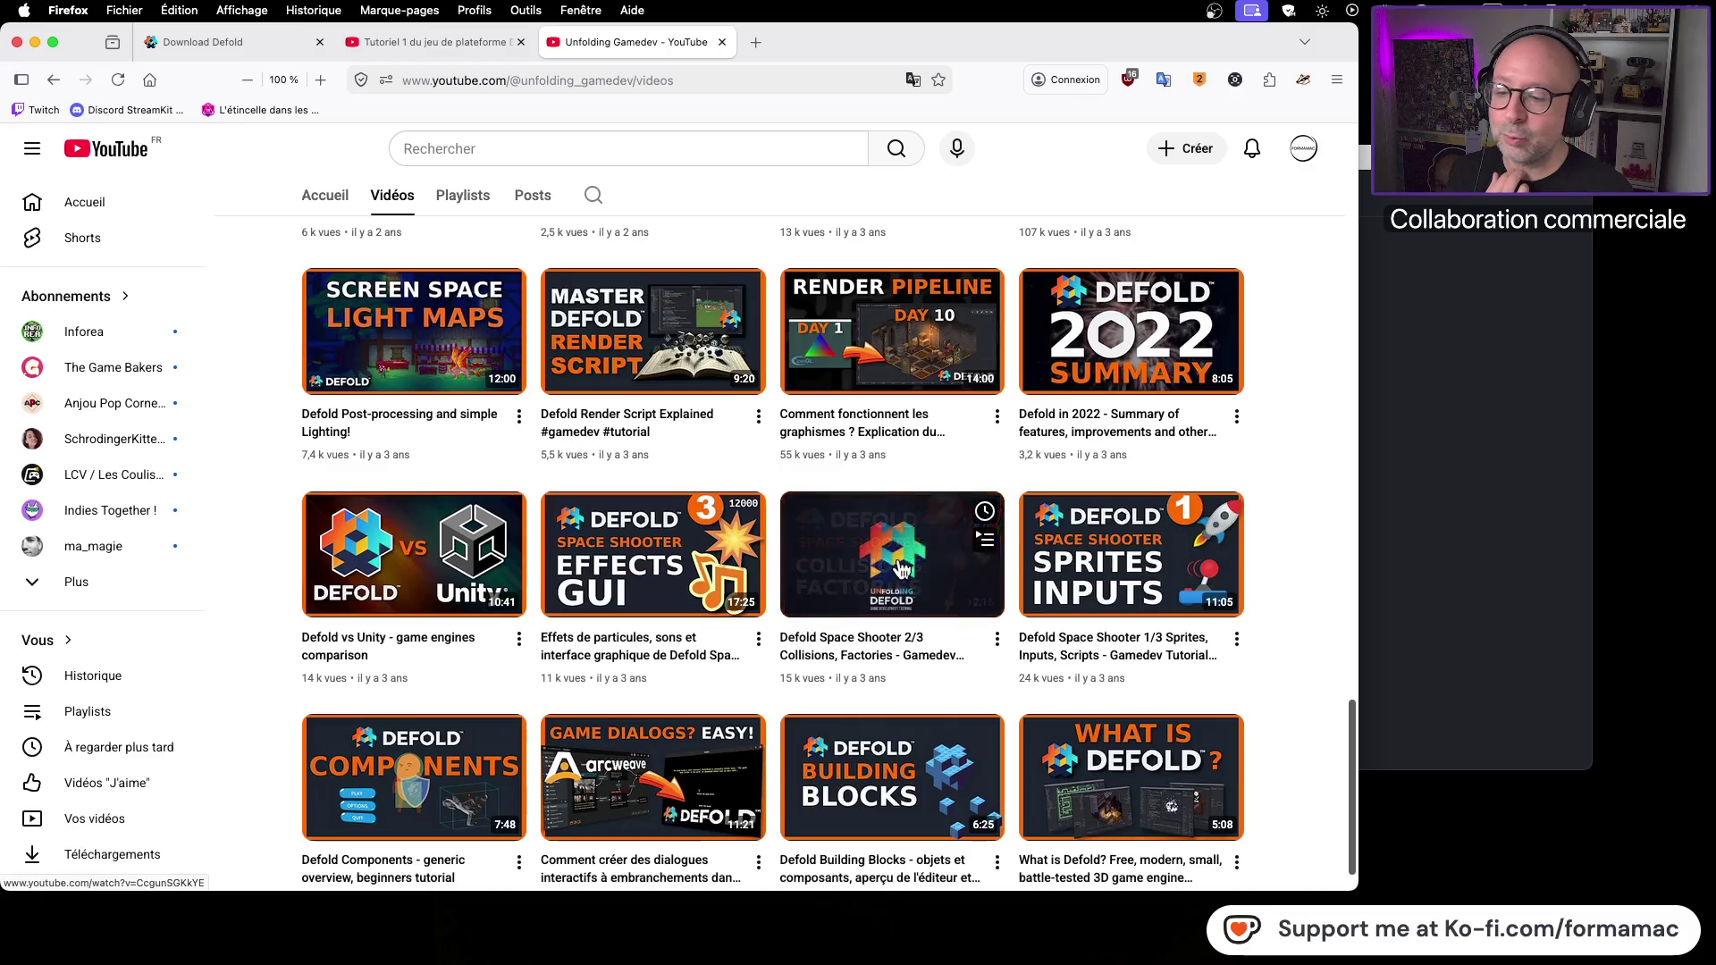
{"action": "mouse_move", "coordinate": [702, 569]}
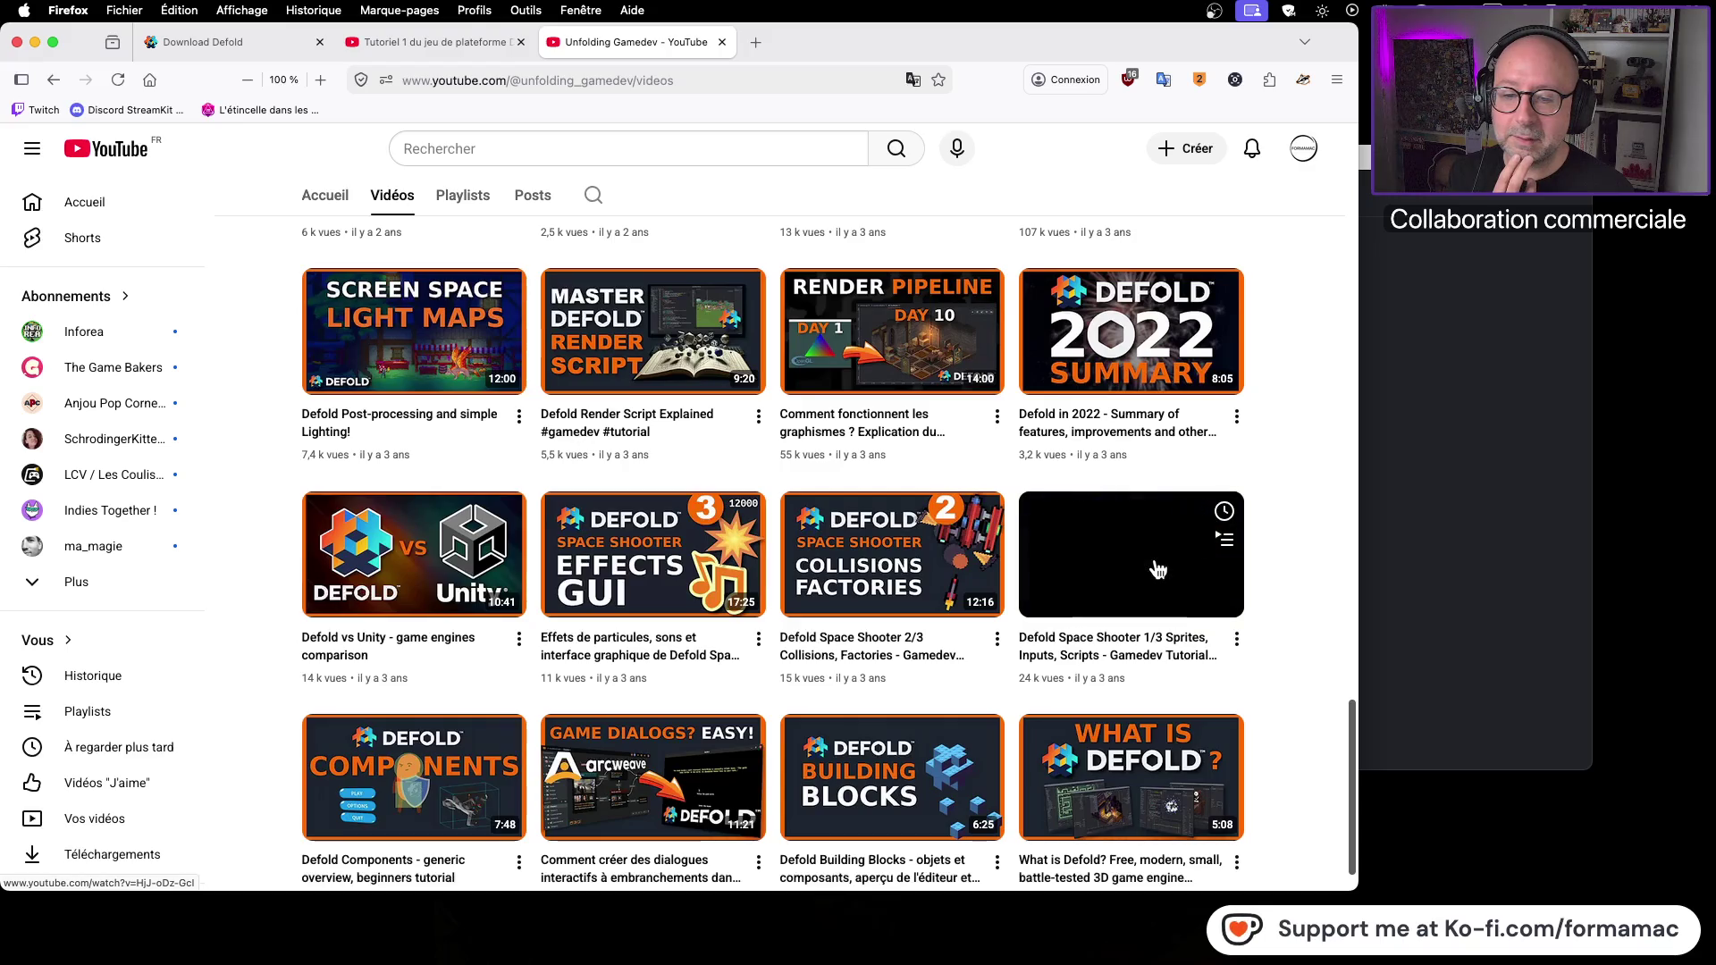
{"action": "mouse_move", "coordinate": [1180, 383]}
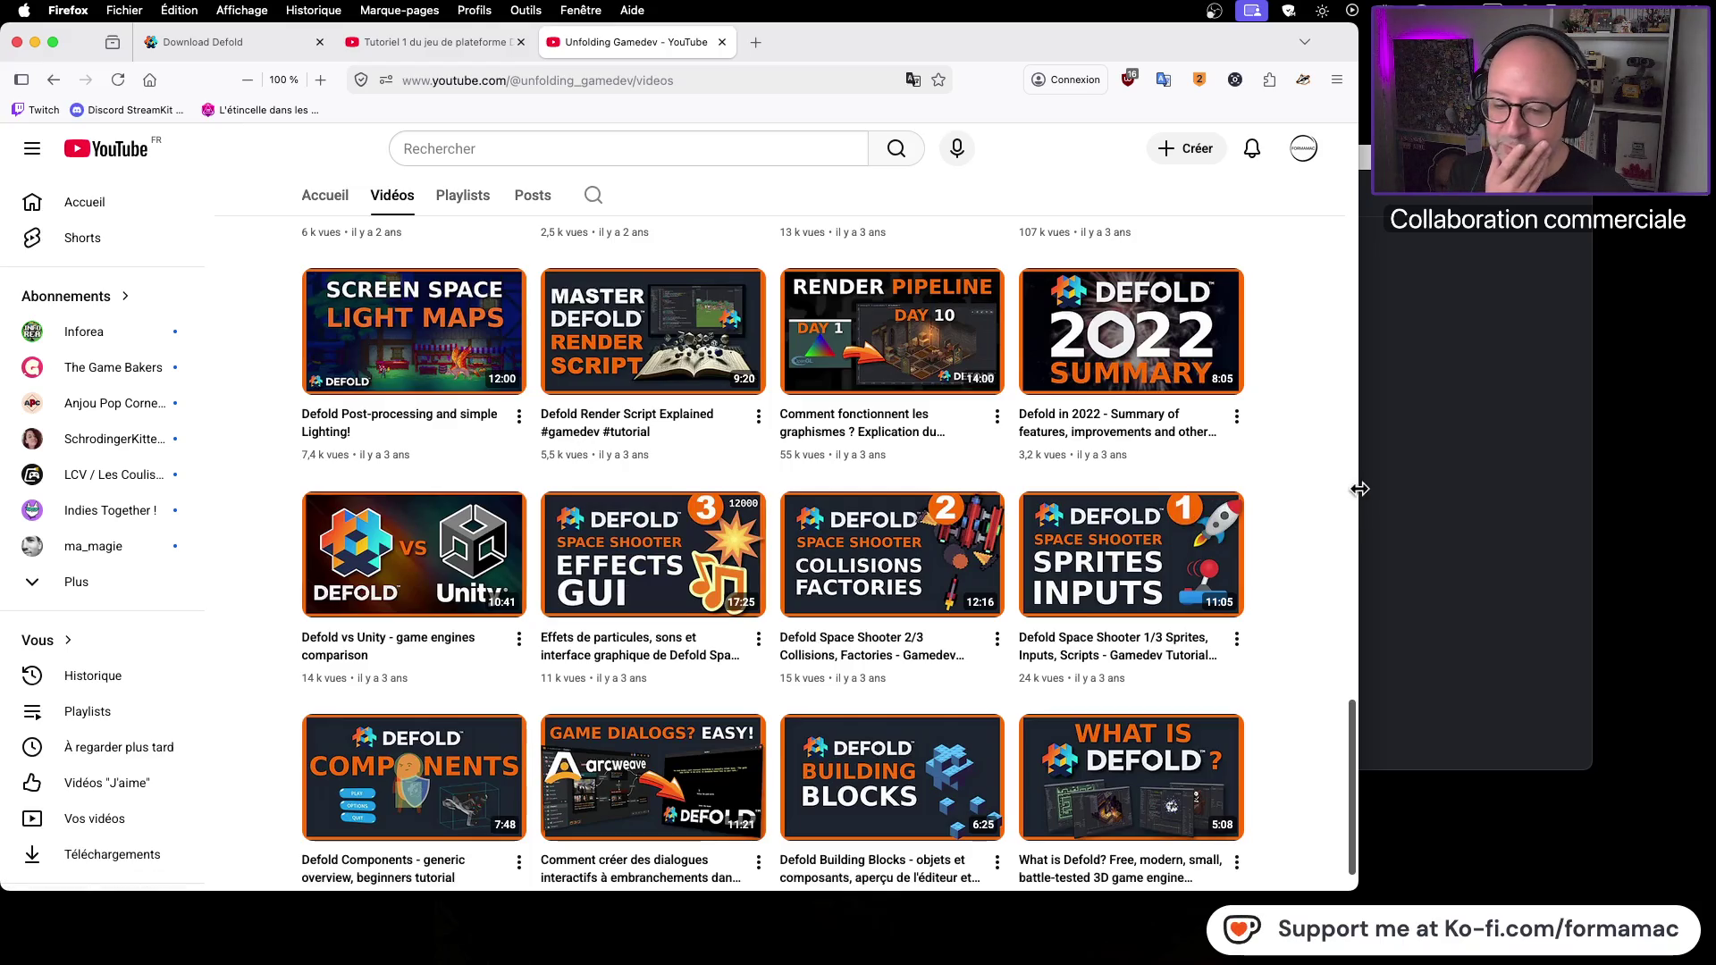
Step: Open Defold Space Shooter 1/3, check its settings menu, and pause it at 0:36
{"action": "left_click", "coordinate": [1123, 563]}
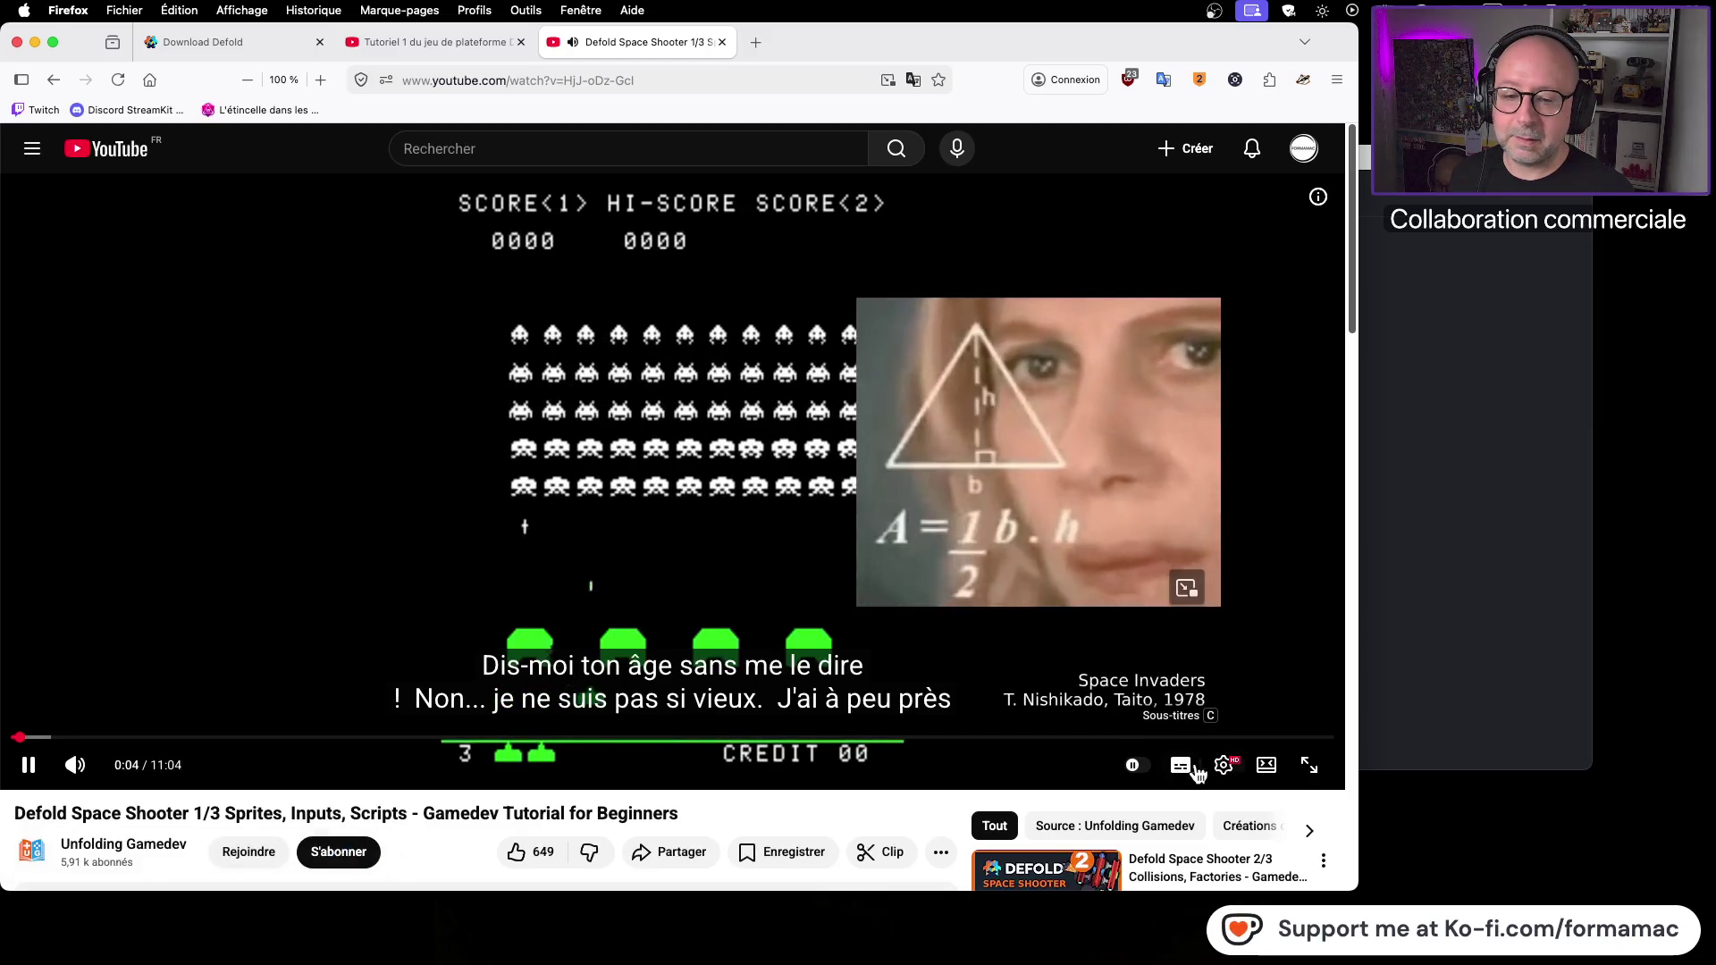
{"action": "left_click", "coordinate": [992, 536]}
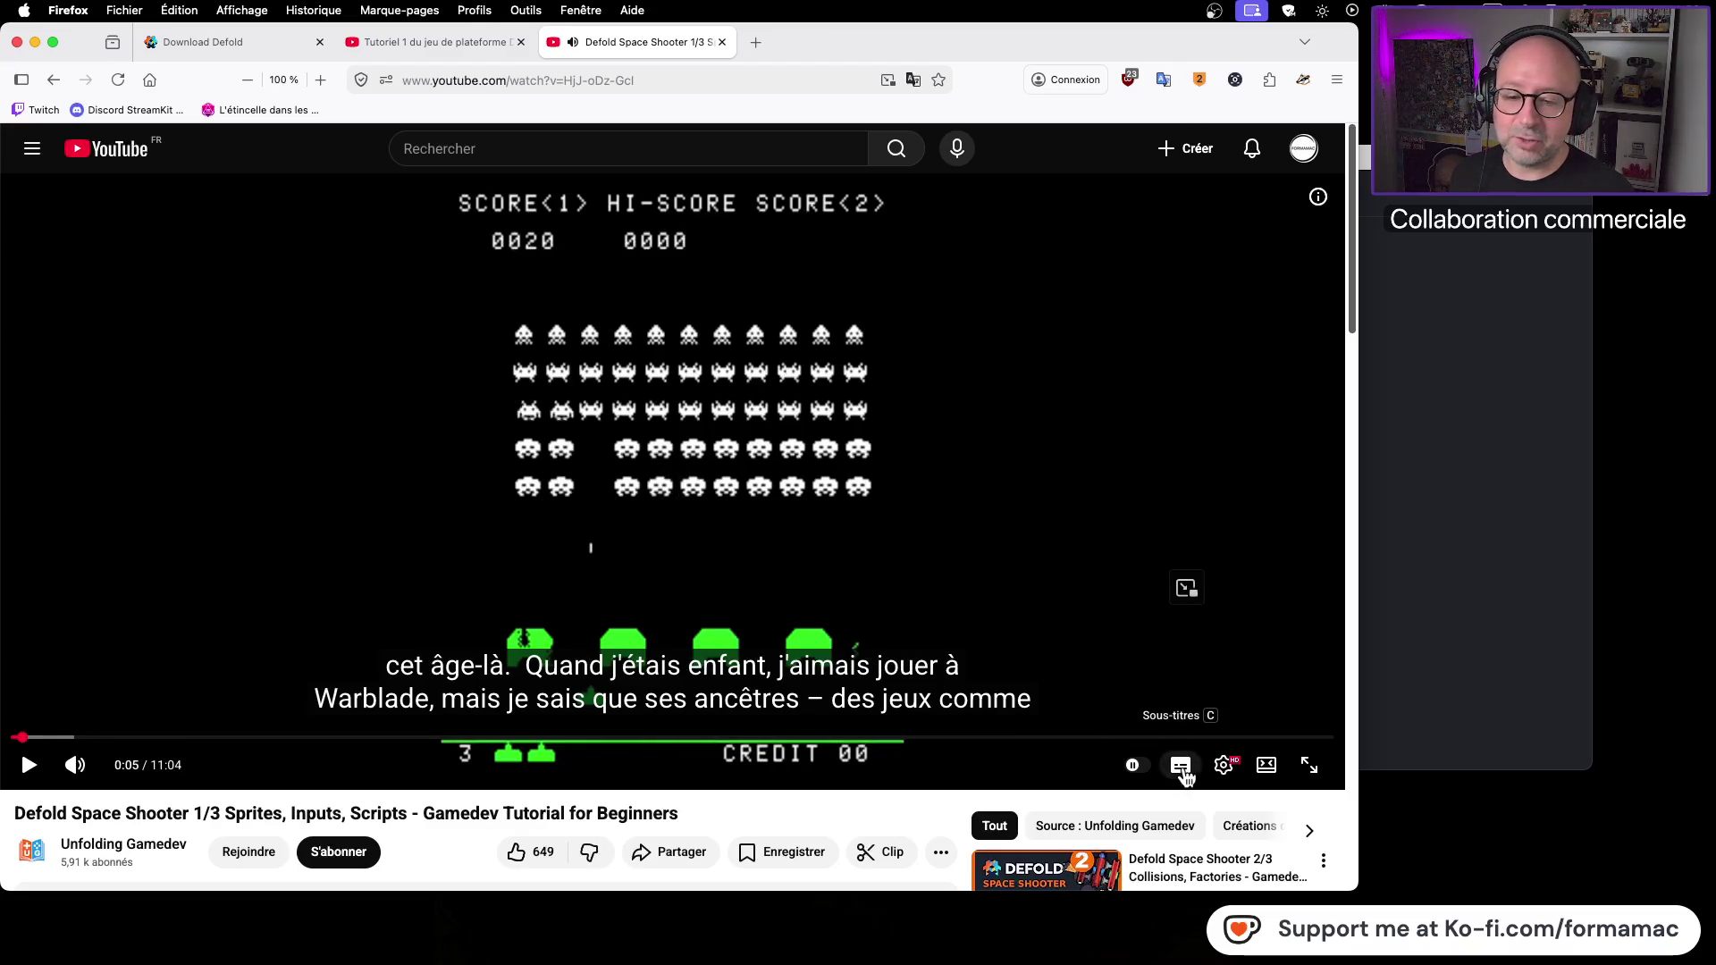
{"action": "left_click", "coordinate": [1227, 775]}
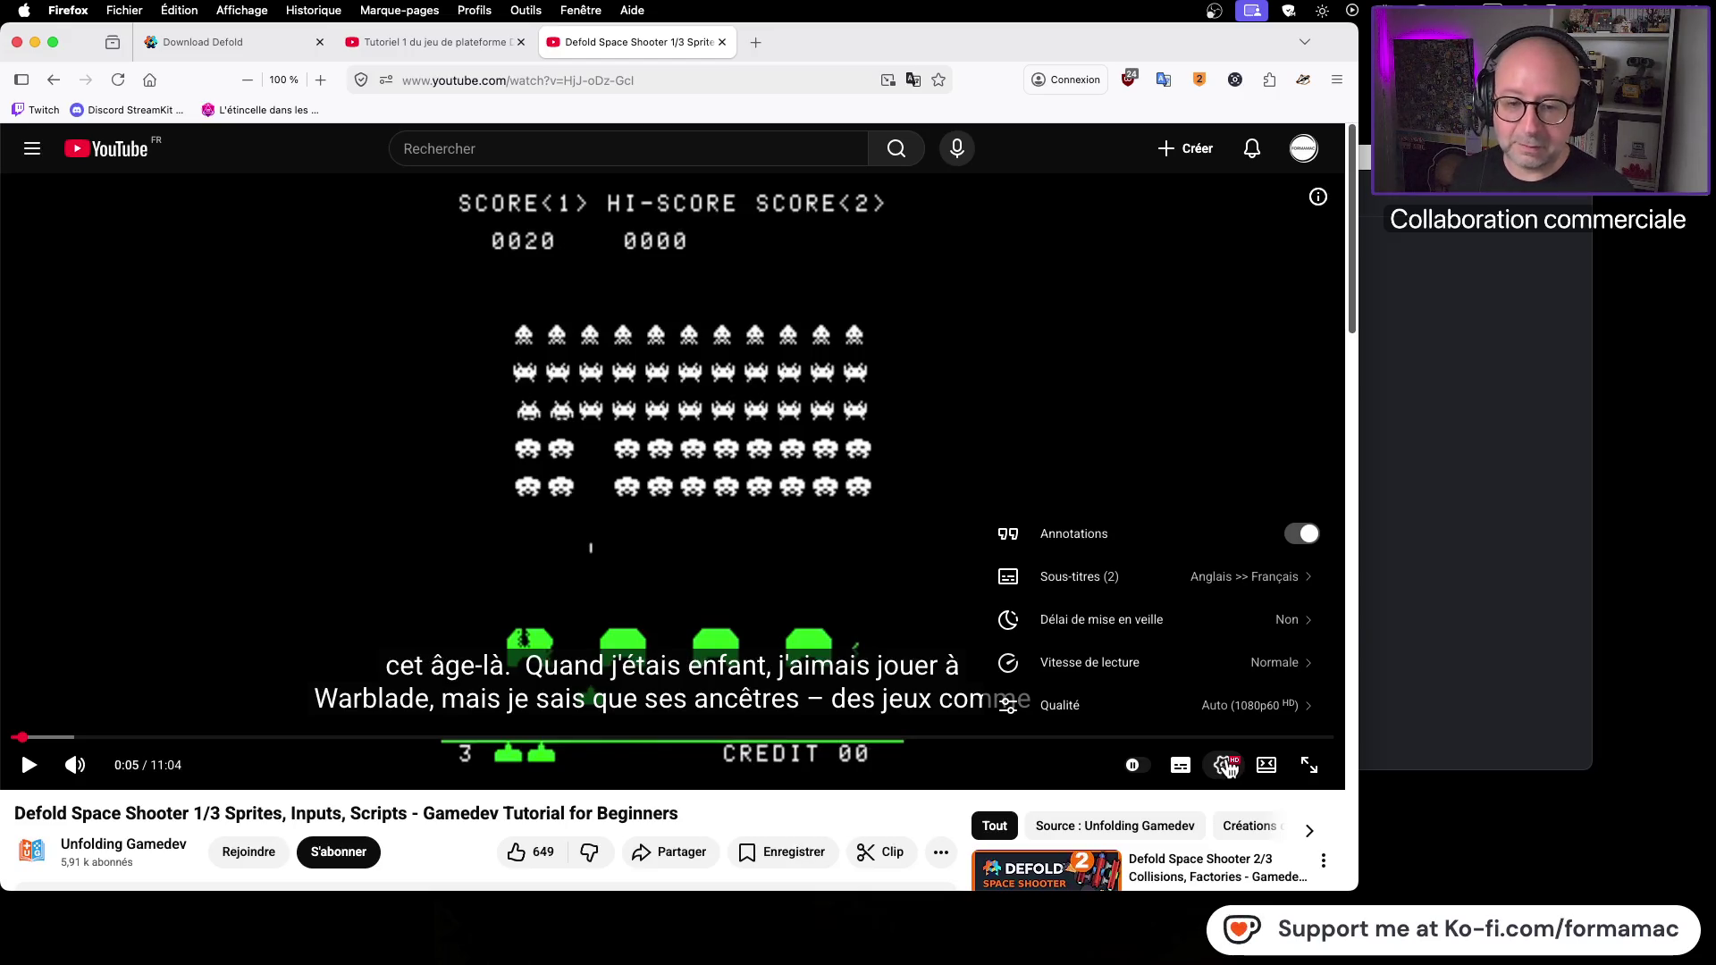
{"action": "left_click", "coordinate": [1123, 457]}
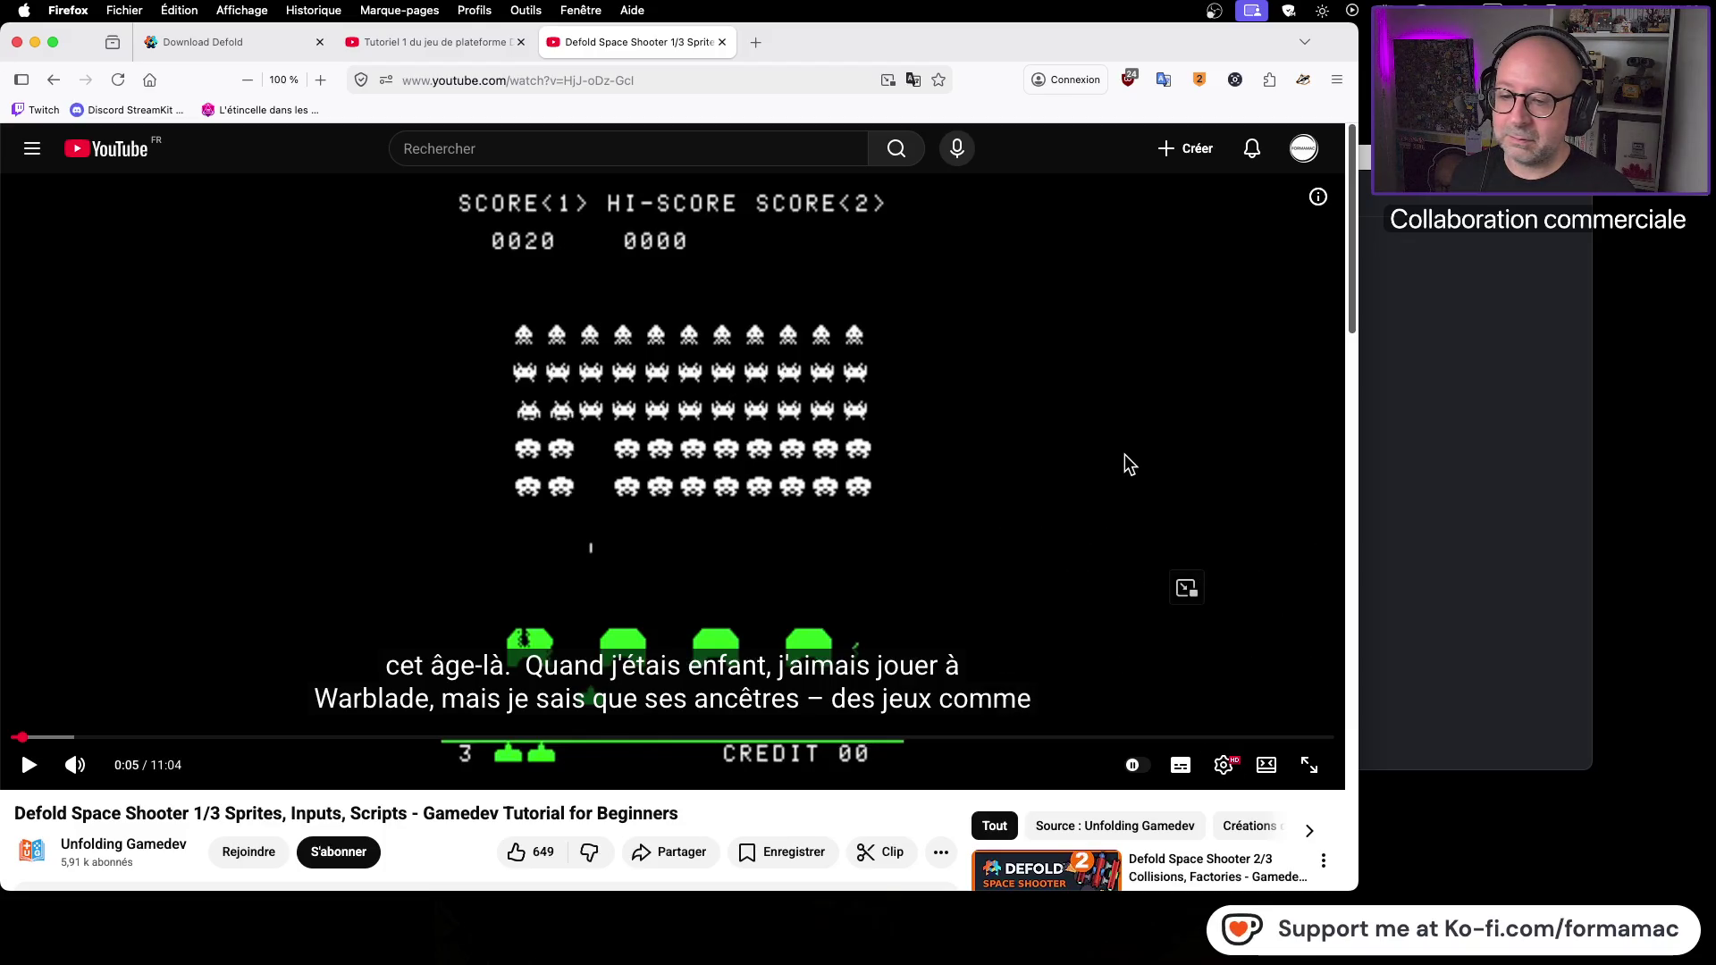
{"action": "left_click", "coordinate": [1022, 460]}
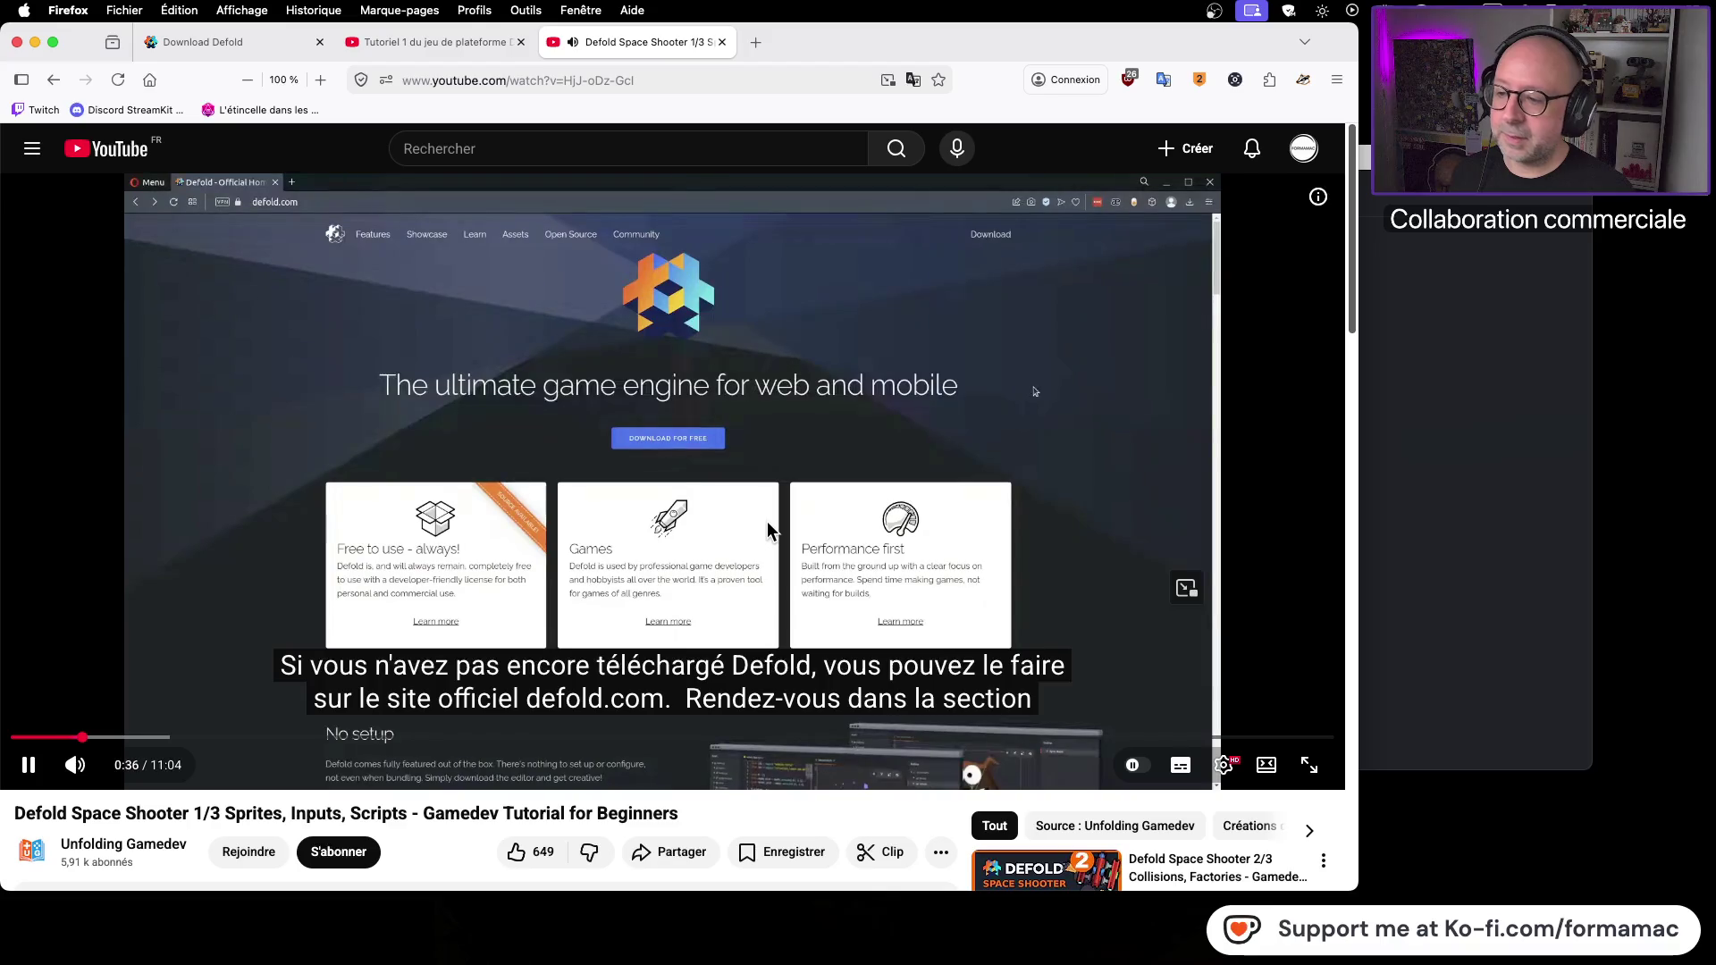
{"action": "left_click", "coordinate": [767, 522]}
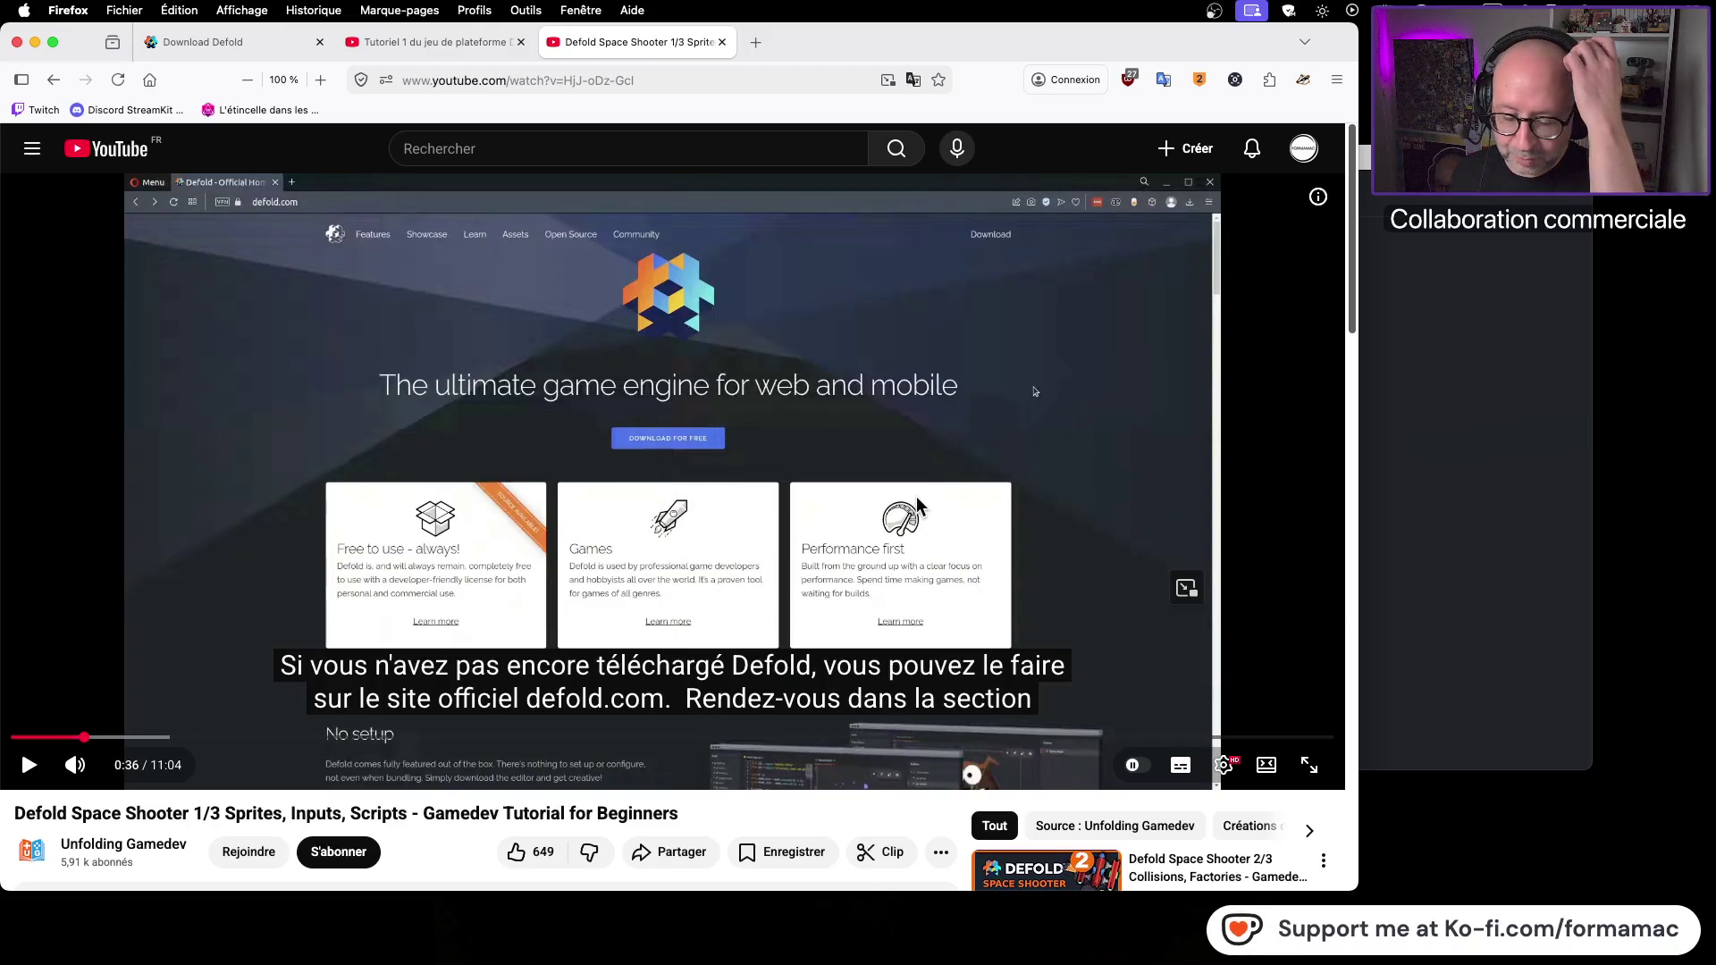
Step: Revisit the 'Tutoriel 1 du jeu de plateforme' tab, then return to the Space Shooter video
{"action": "left_click", "coordinate": [429, 45]}
{"action": "scroll", "coordinate": [565, 402], "scroll_direction": "up", "scroll_amount": 5}
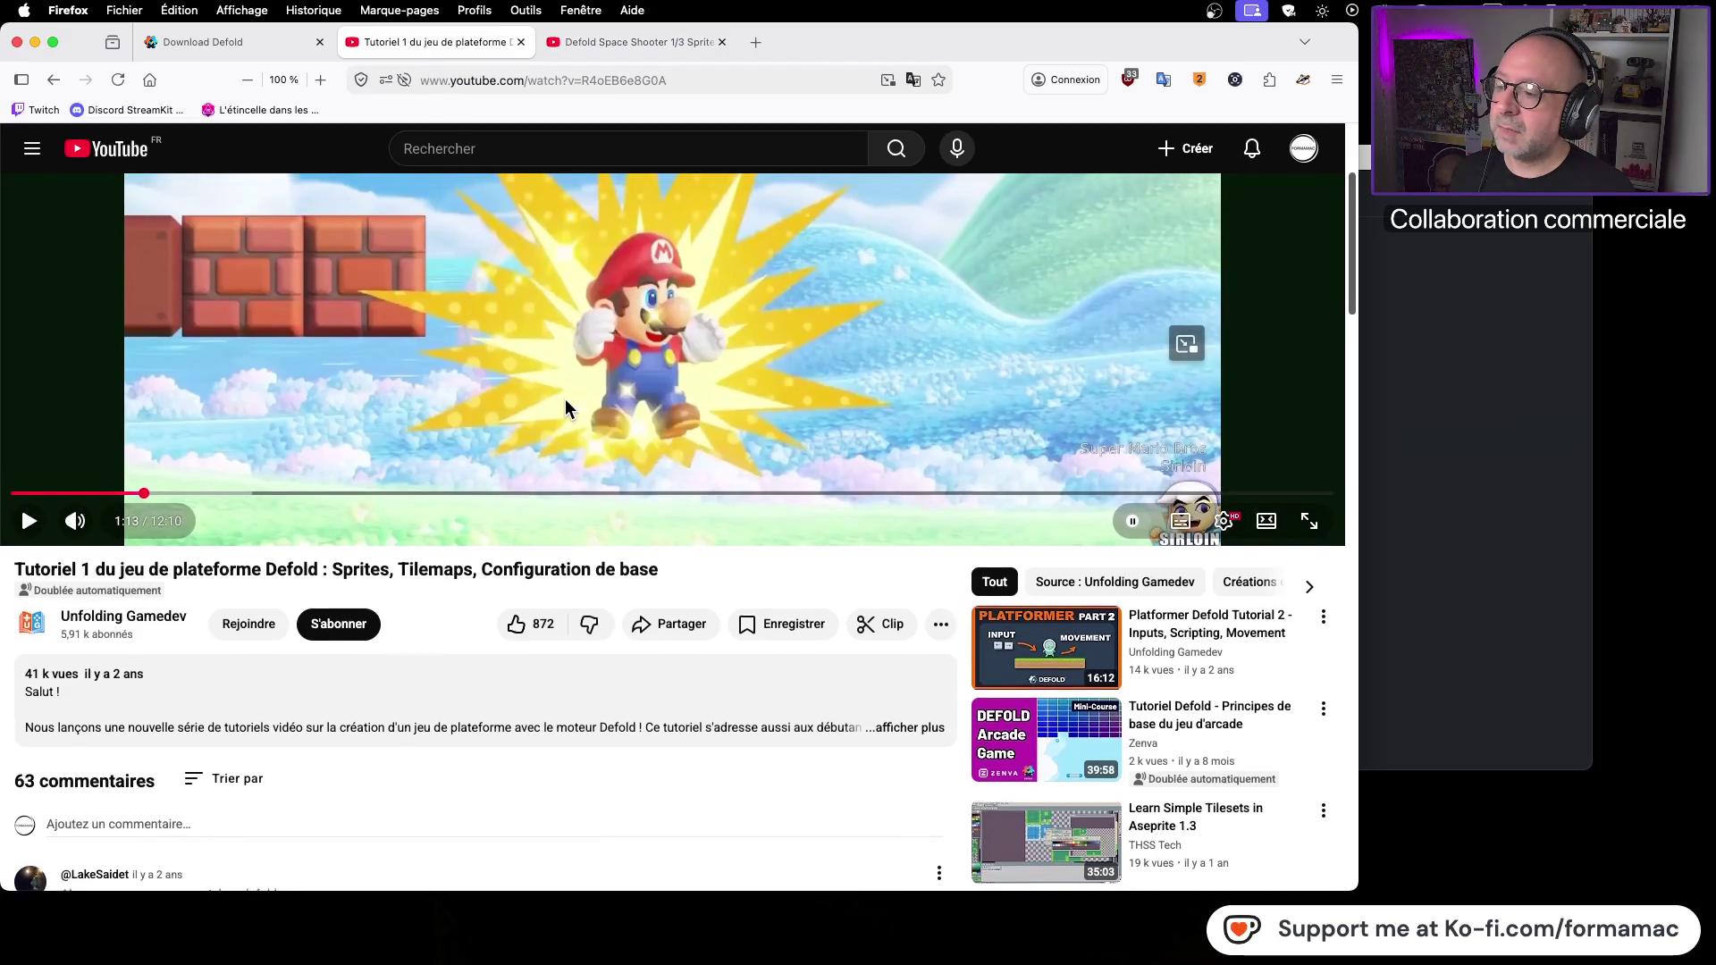
{"action": "scroll", "coordinate": [565, 400], "scroll_direction": "down", "scroll_amount": 1}
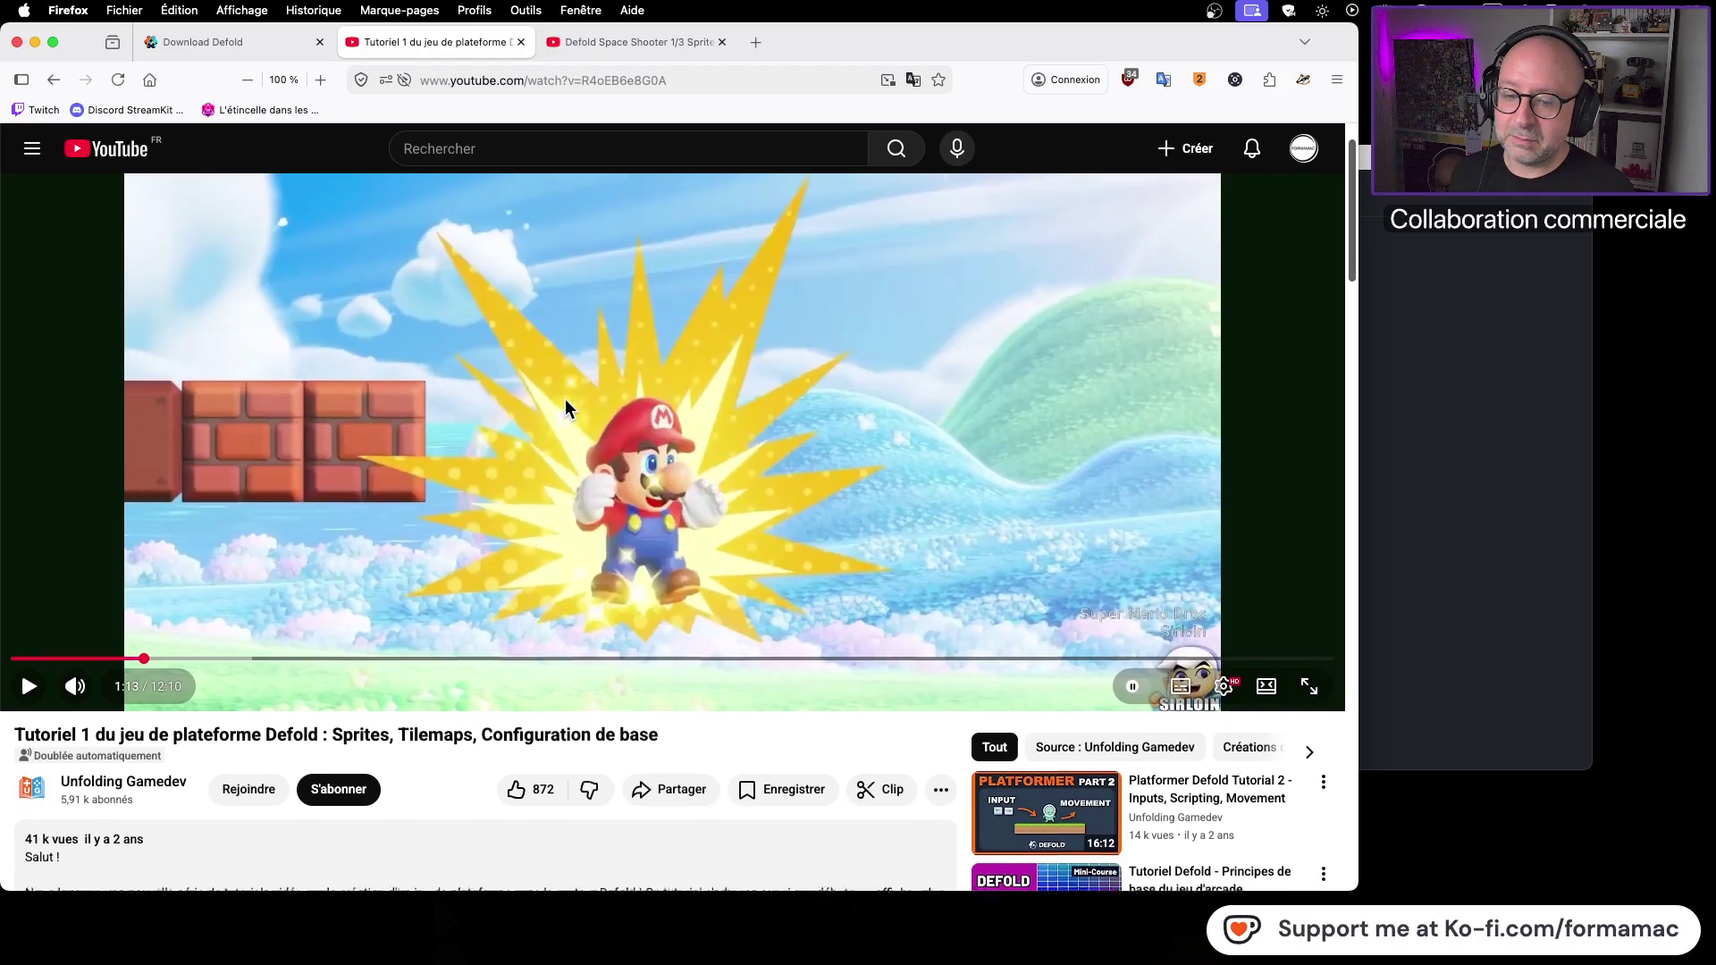
{"action": "scroll", "coordinate": [565, 408], "scroll_direction": "up", "scroll_amount": 2}
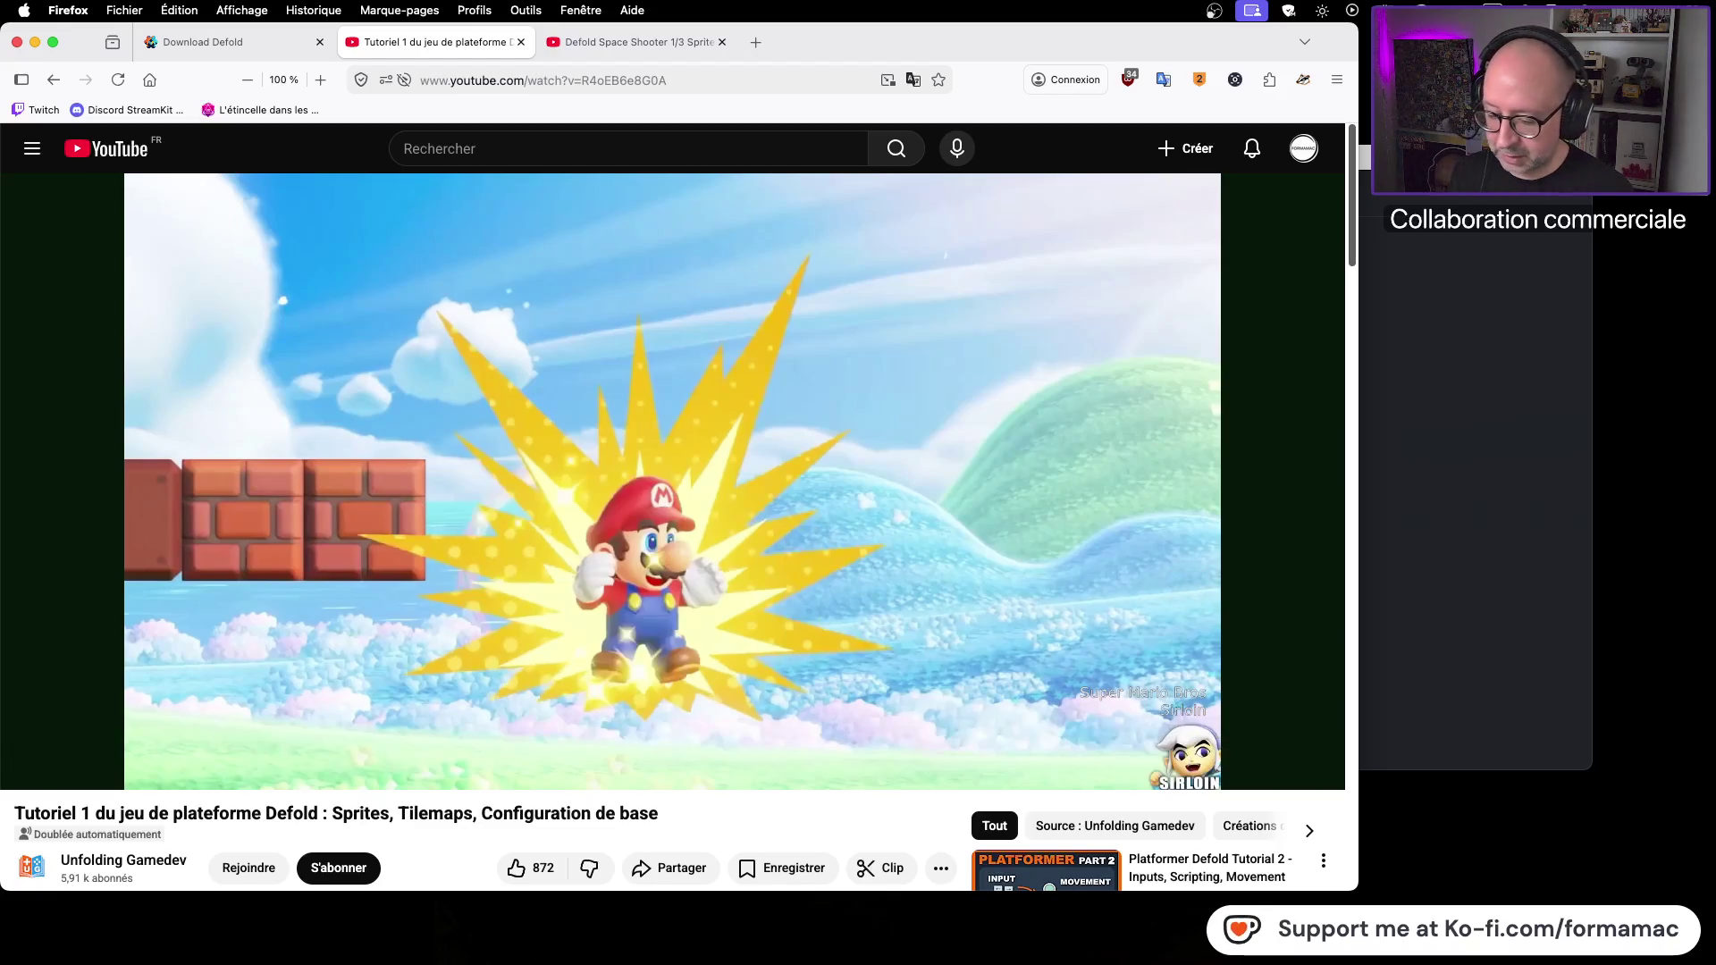
{"action": "left_click", "coordinate": [640, 42]}
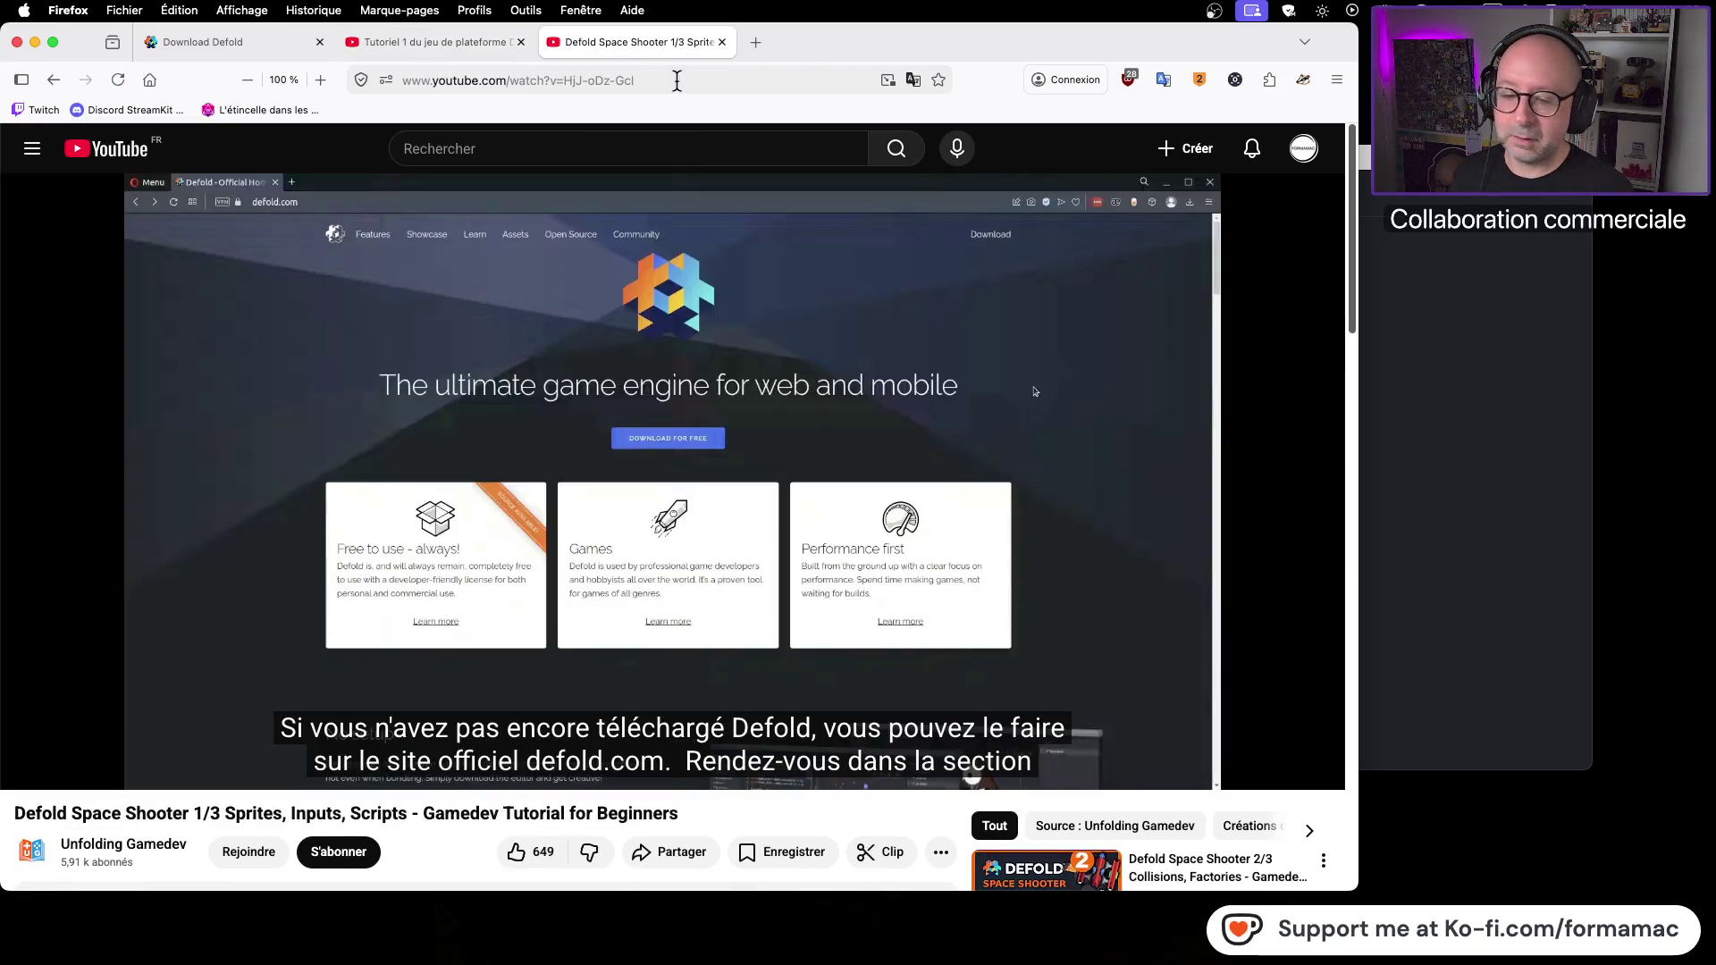
Step: Drag the Space Shooter video's web address onto the desktop as a link file
{"action": "scroll", "coordinate": [1008, 507], "scroll_direction": "down", "scroll_amount": 5}
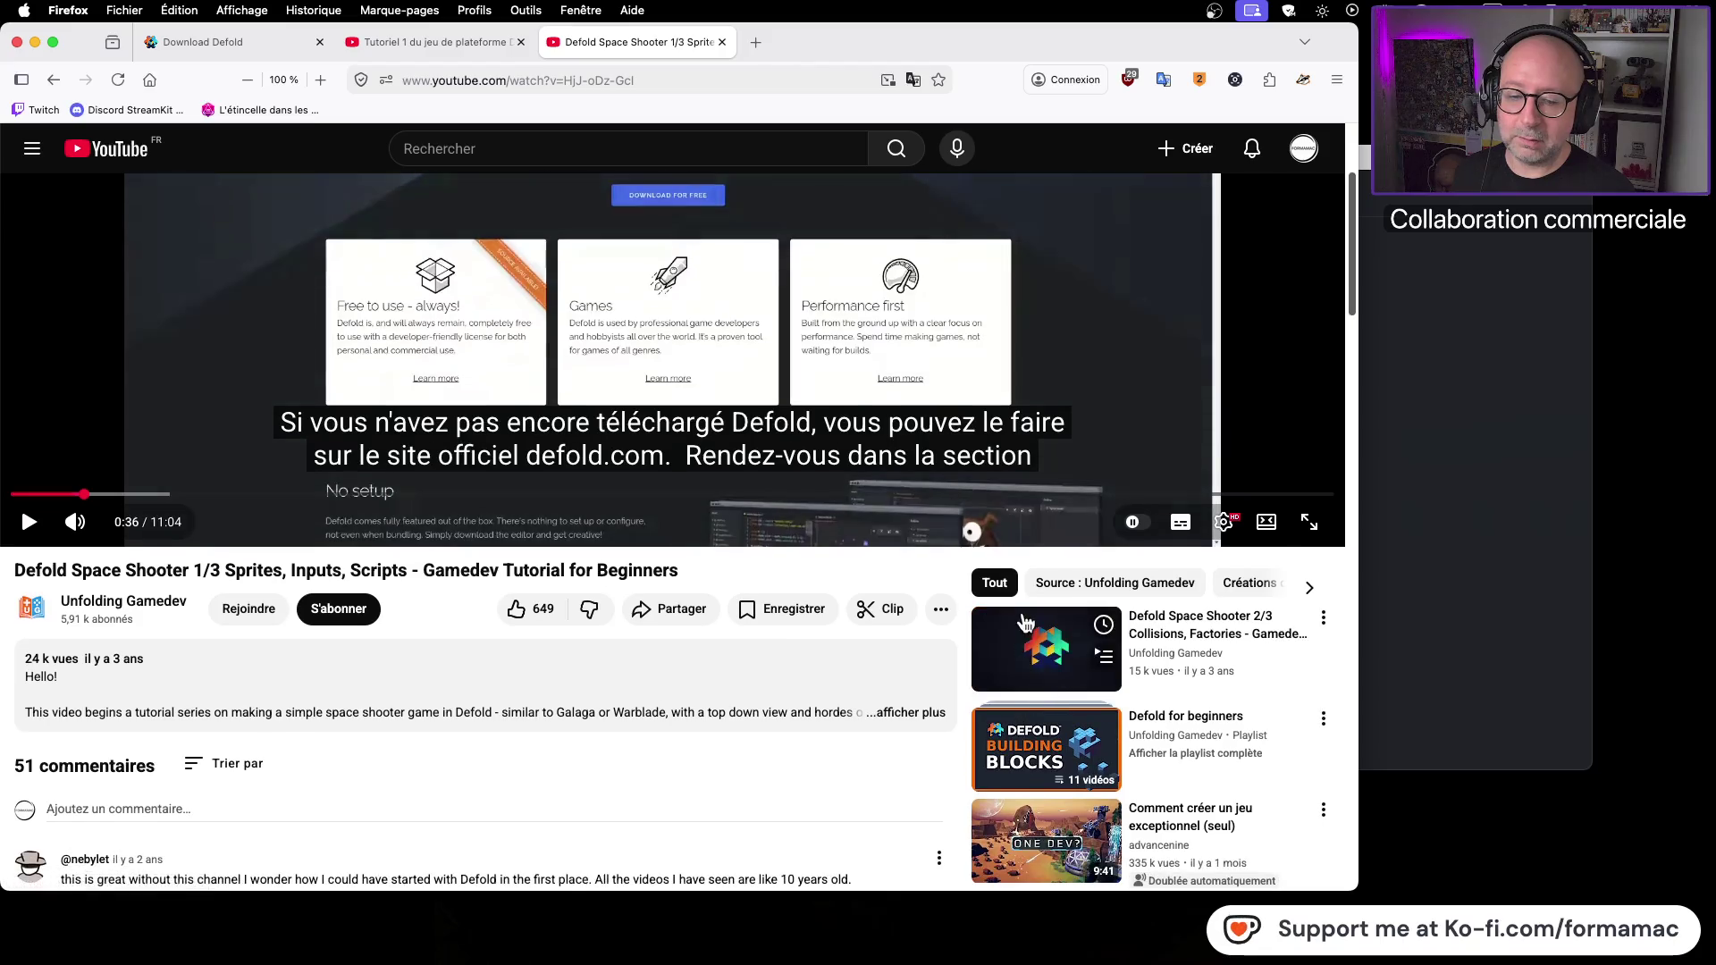
{"action": "scroll", "coordinate": [1025, 623], "scroll_direction": "up", "scroll_amount": 5}
{"action": "left_click", "coordinate": [711, 73]}
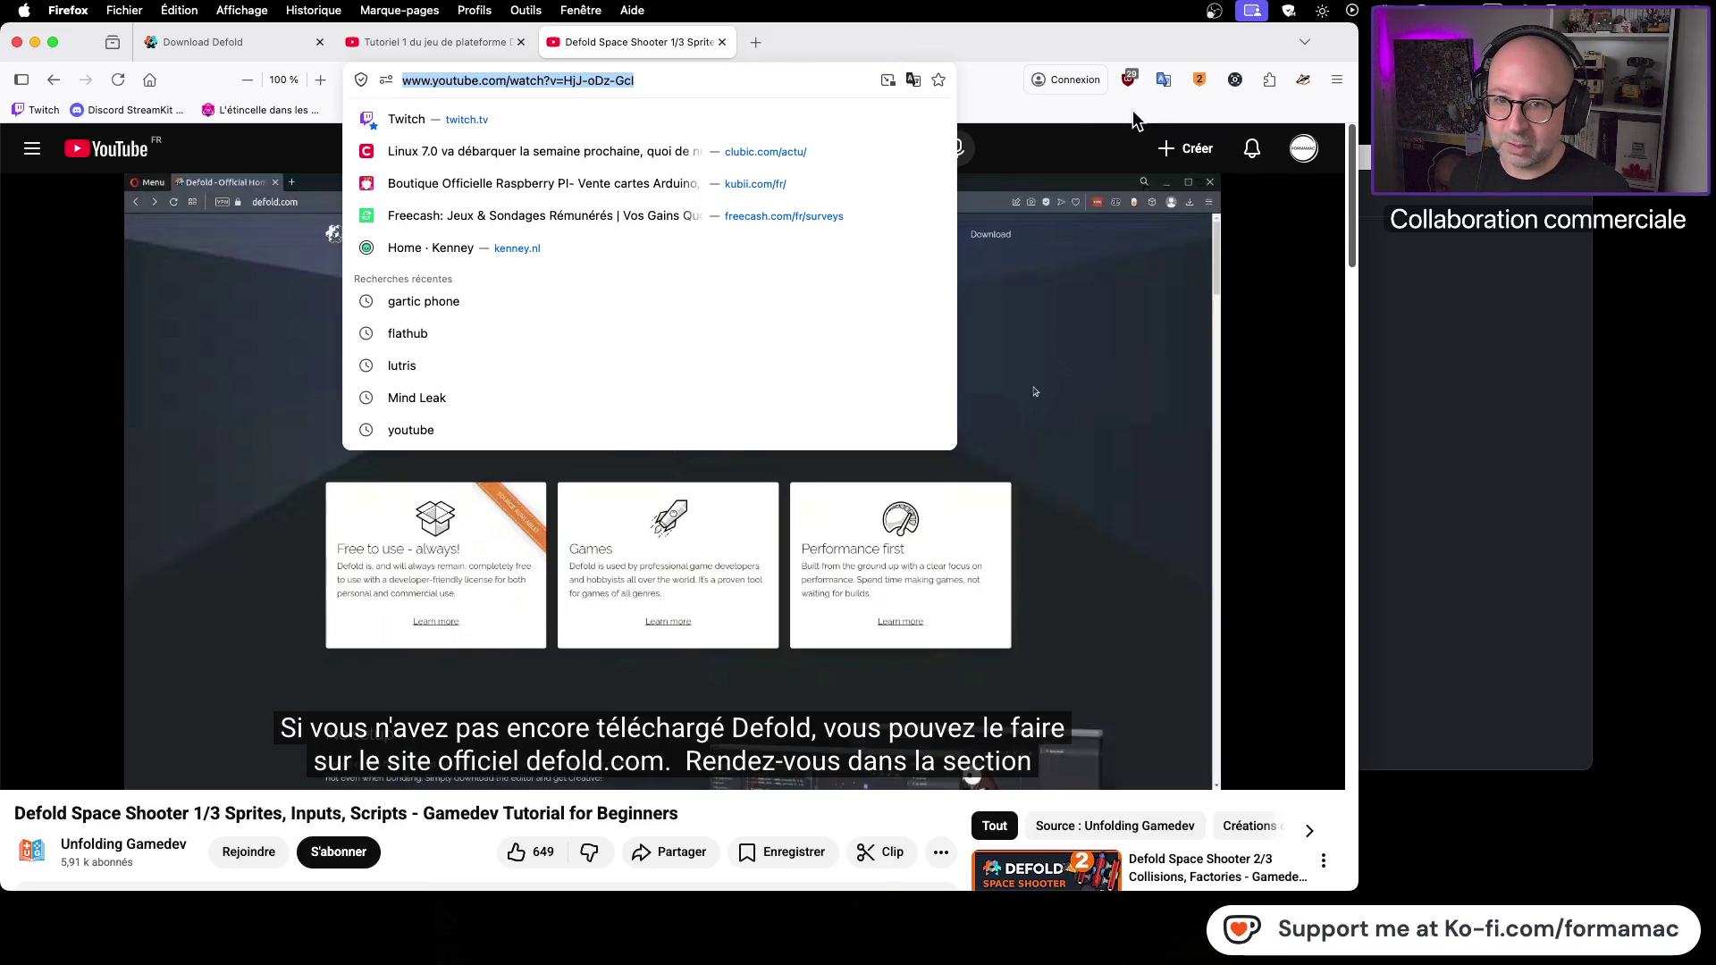
{"action": "key", "text": "Escape"}
{"action": "mouse_move", "coordinate": [387, 85]}
{"action": "left_mouse_down"}
{"action": "mouse_move", "coordinate": [1046, 165]}
{"action": "mouse_move", "coordinate": [1636, 284]}
{"action": "left_mouse_up"}
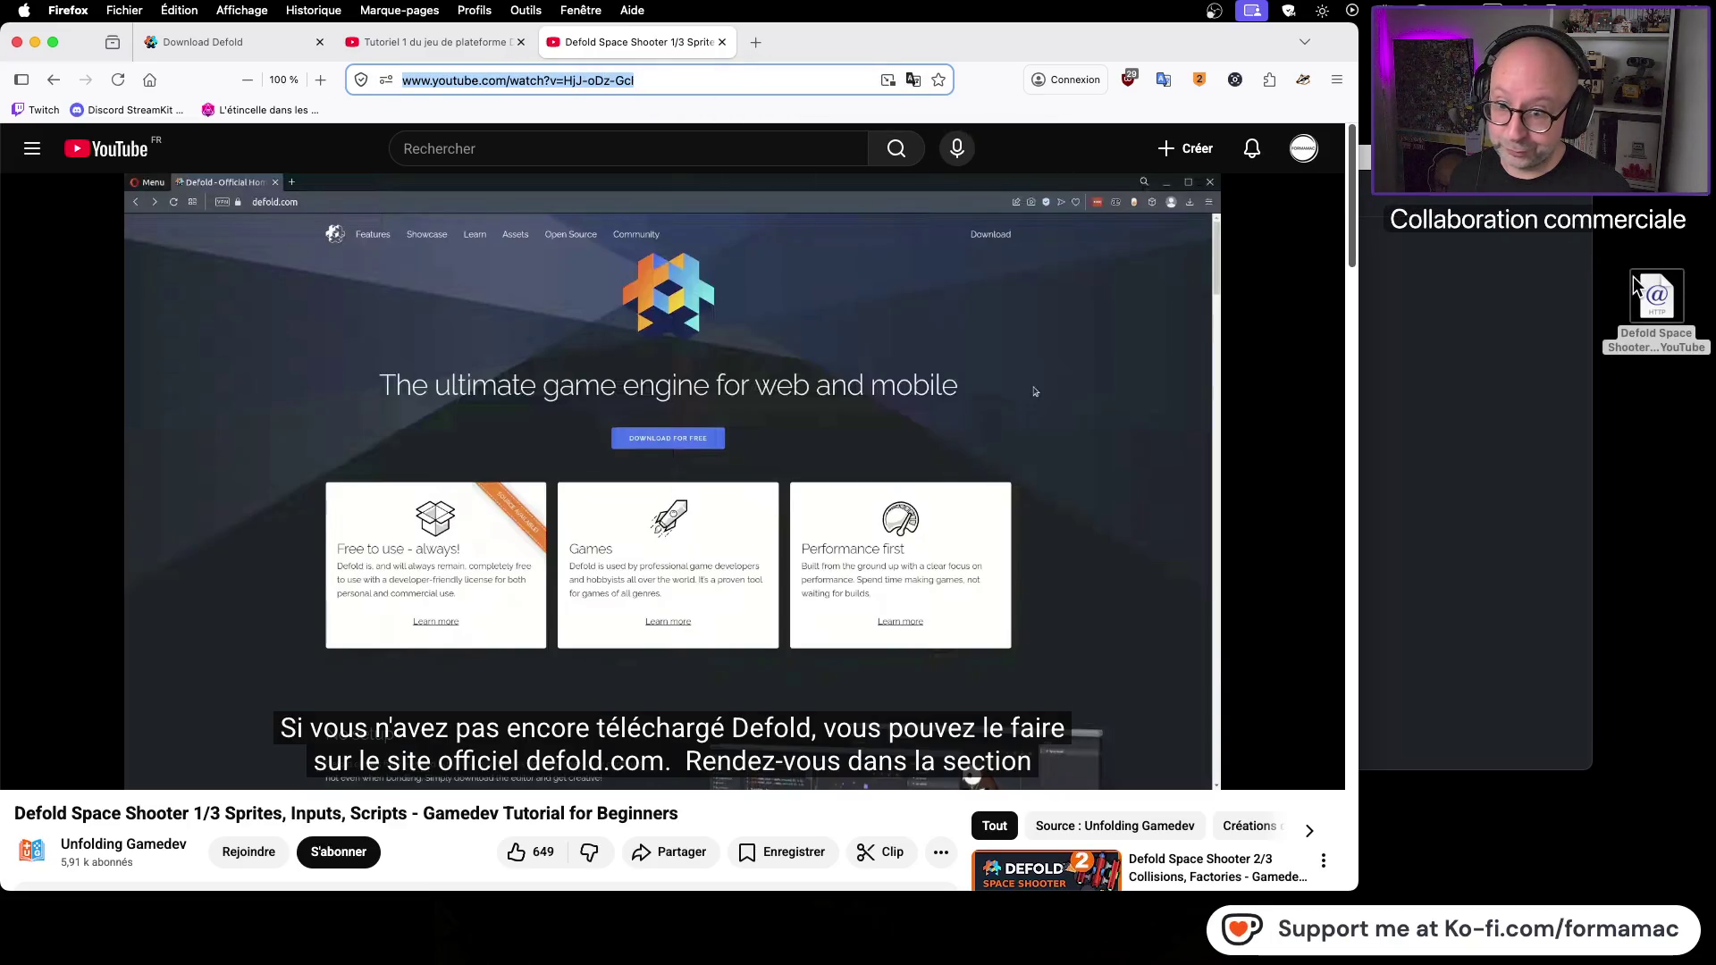
Step: Select the video link file on the desktop and move it to the Trash
{"action": "scroll", "coordinate": [168, 792], "scroll_direction": "down", "scroll_amount": 1}
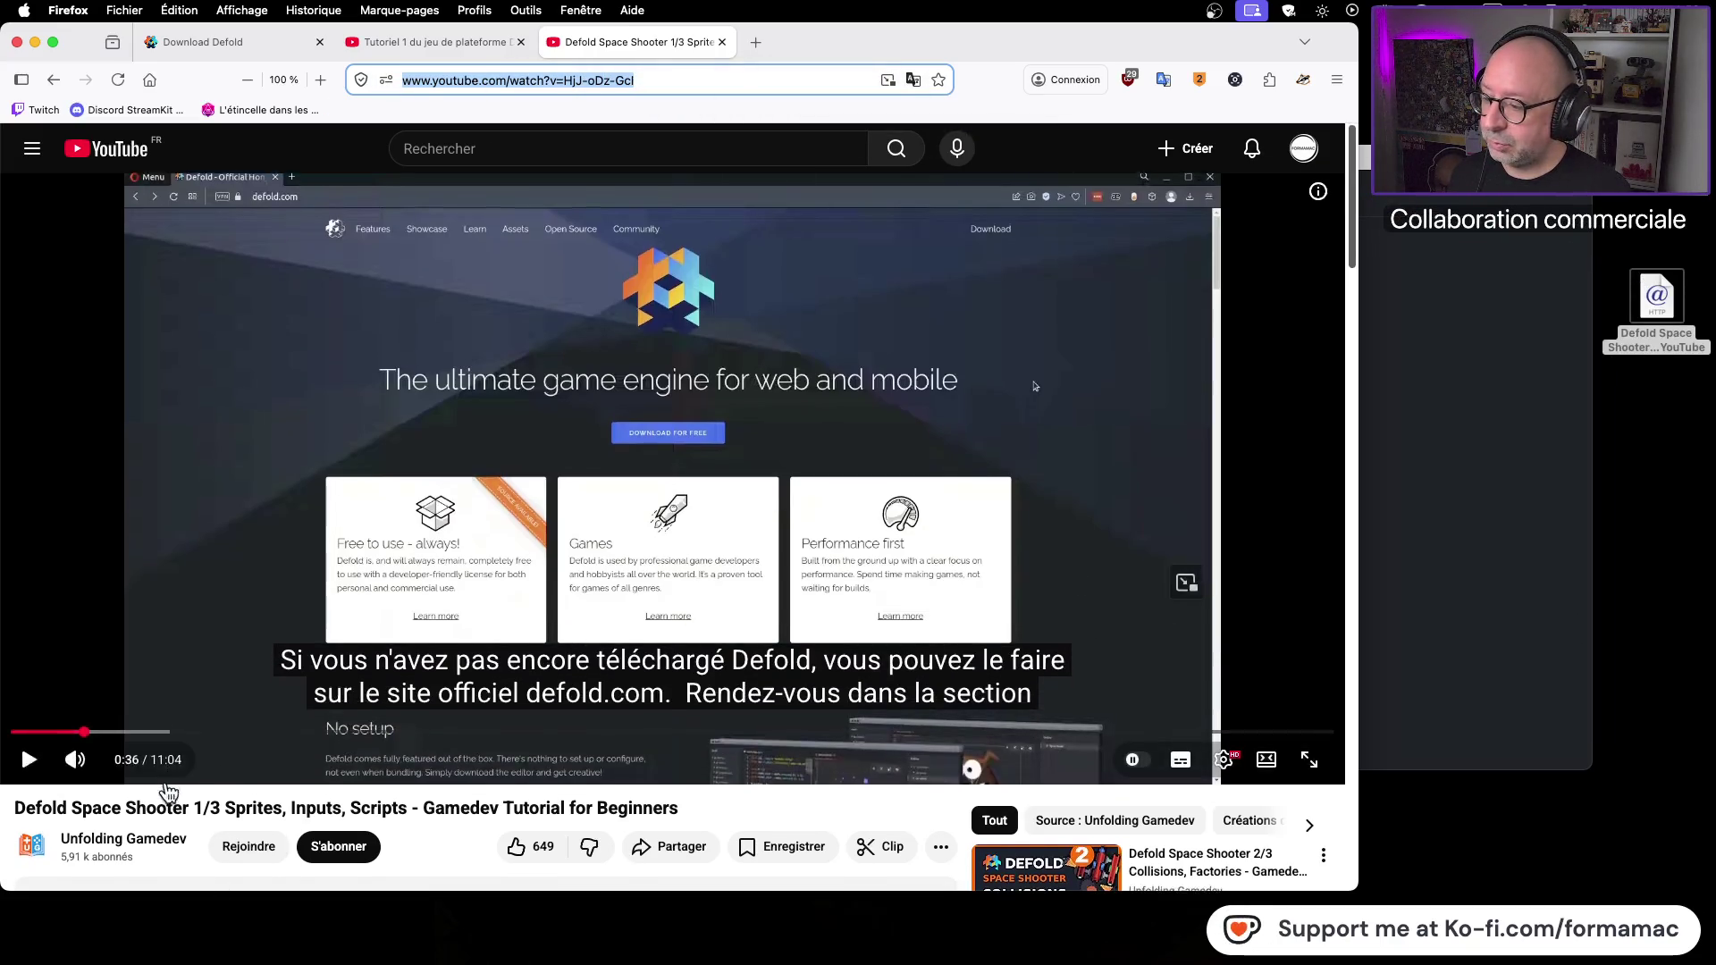
{"action": "scroll", "coordinate": [168, 792], "scroll_direction": "down", "scroll_amount": 3}
{"action": "scroll", "coordinate": [168, 792], "scroll_direction": "up", "scroll_amount": 3}
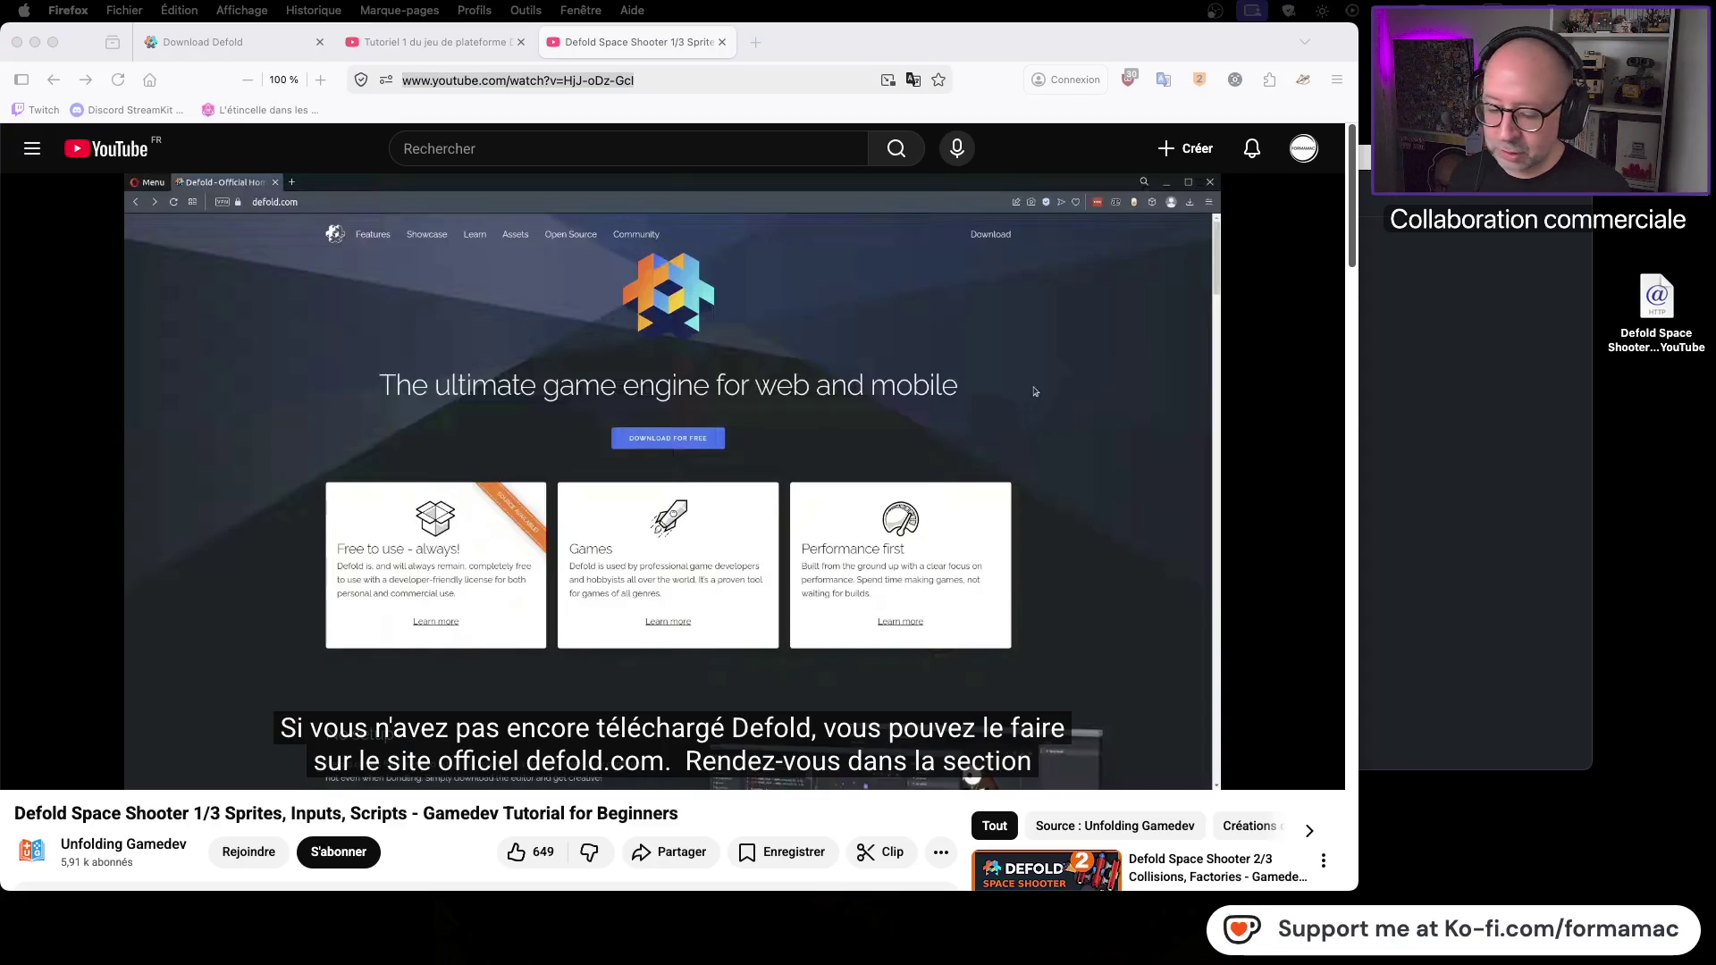
{"action": "left_click", "coordinate": [1658, 295]}
{"action": "key", "text": "super+BackSpace"}
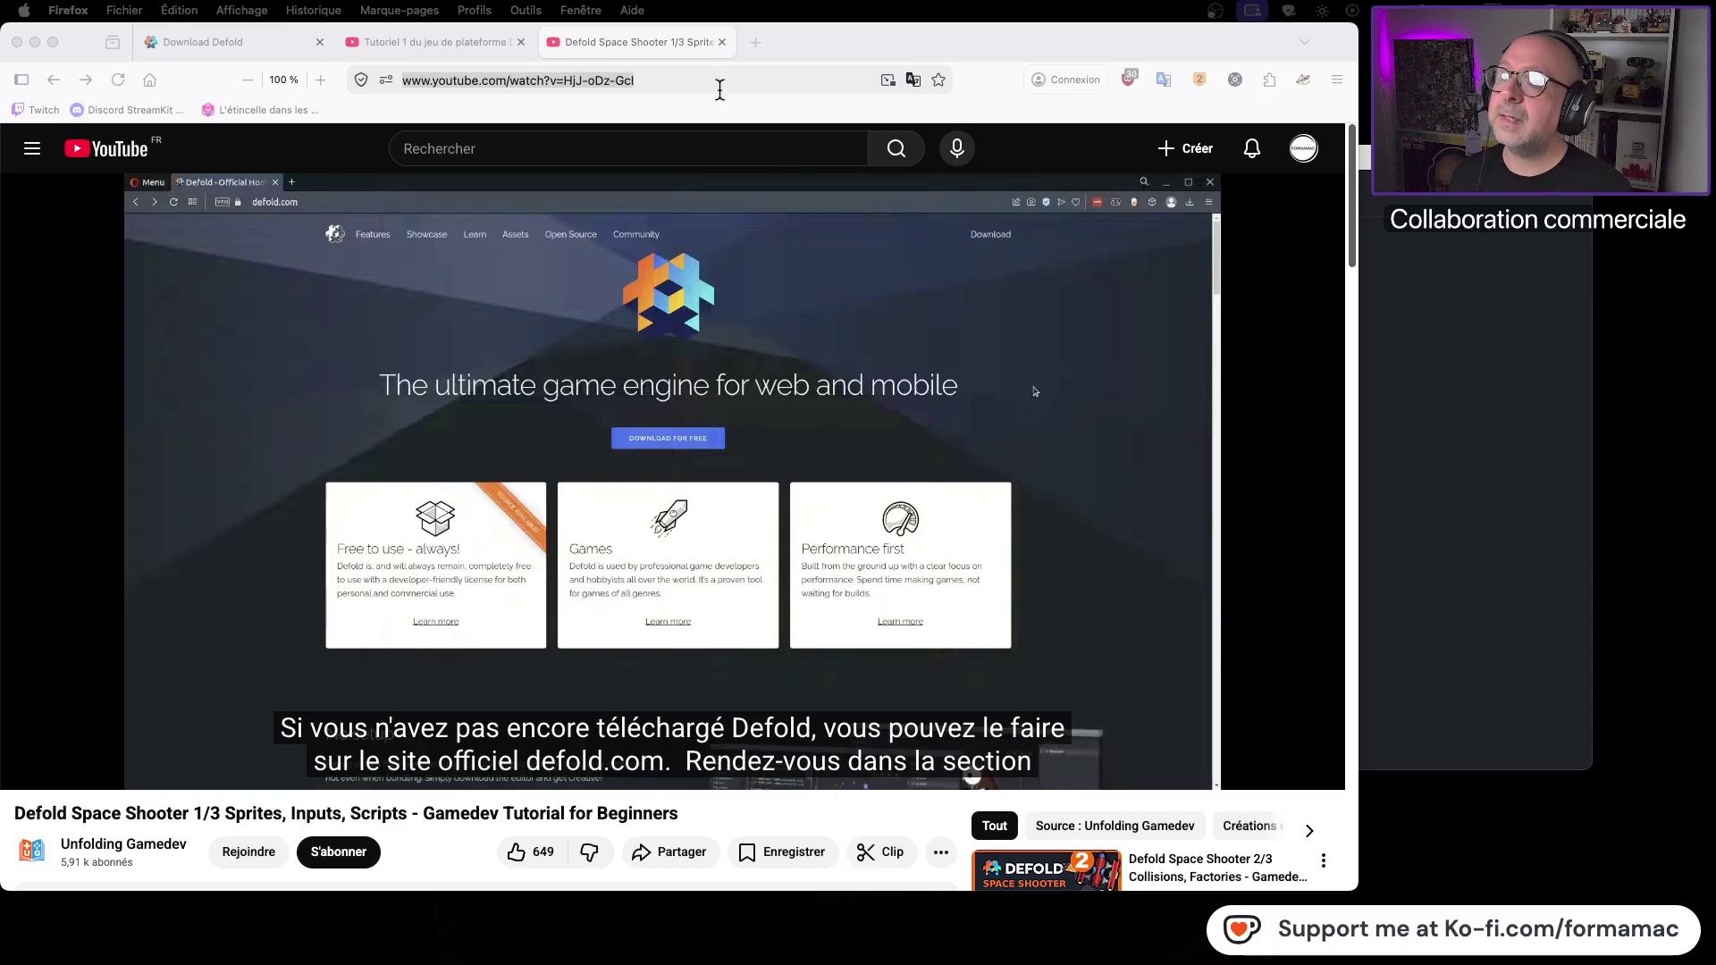
Step: Close the 'Tutoriel 1' platformer tab, keeping Space Shooter and Download Defold open
{"action": "left_click", "coordinate": [716, 79]}
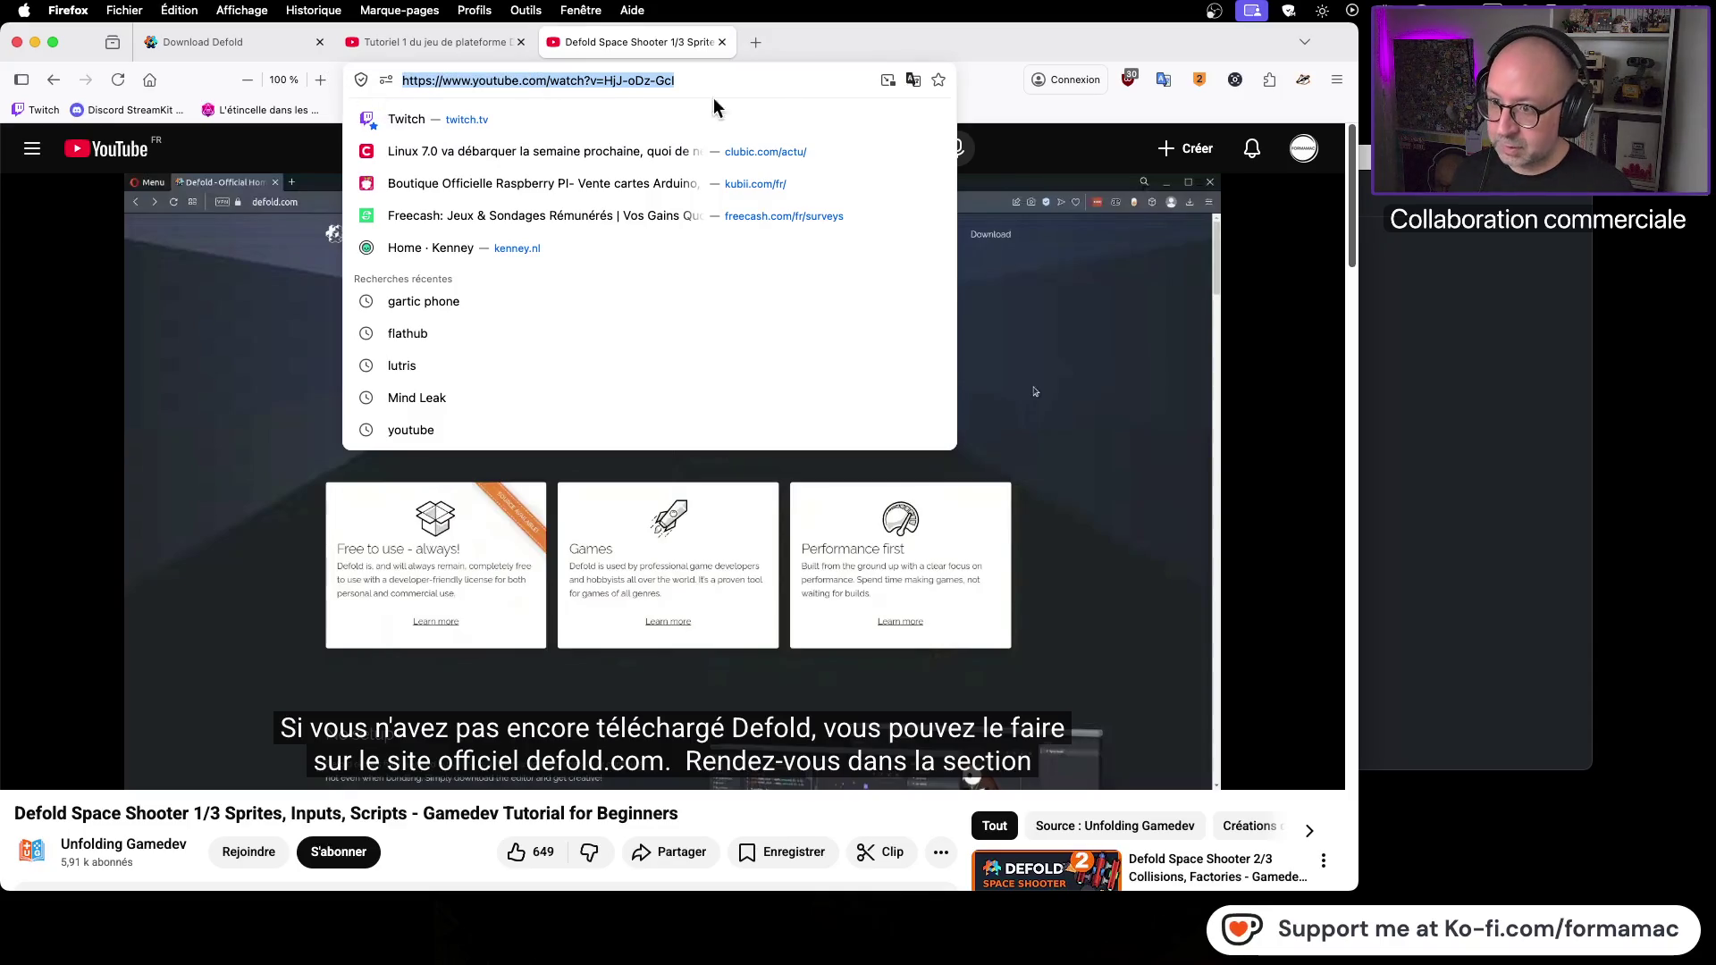
{"action": "left_click", "coordinate": [774, 82]}
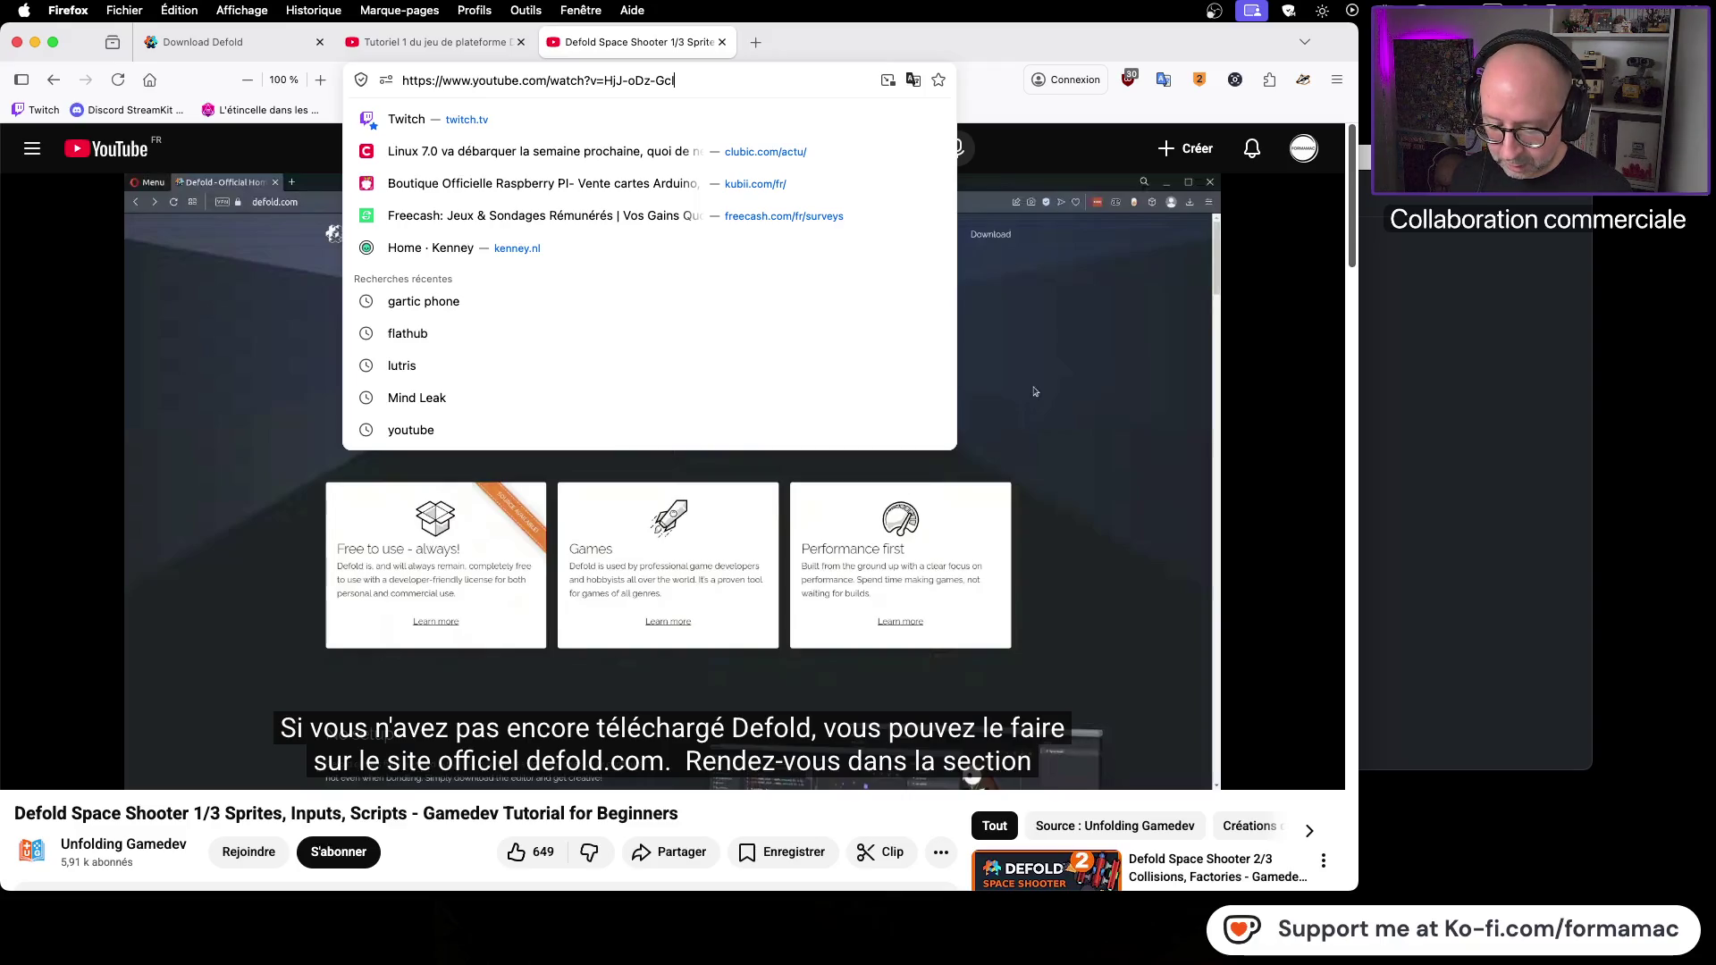
{"action": "key", "text": "super+Tab"}
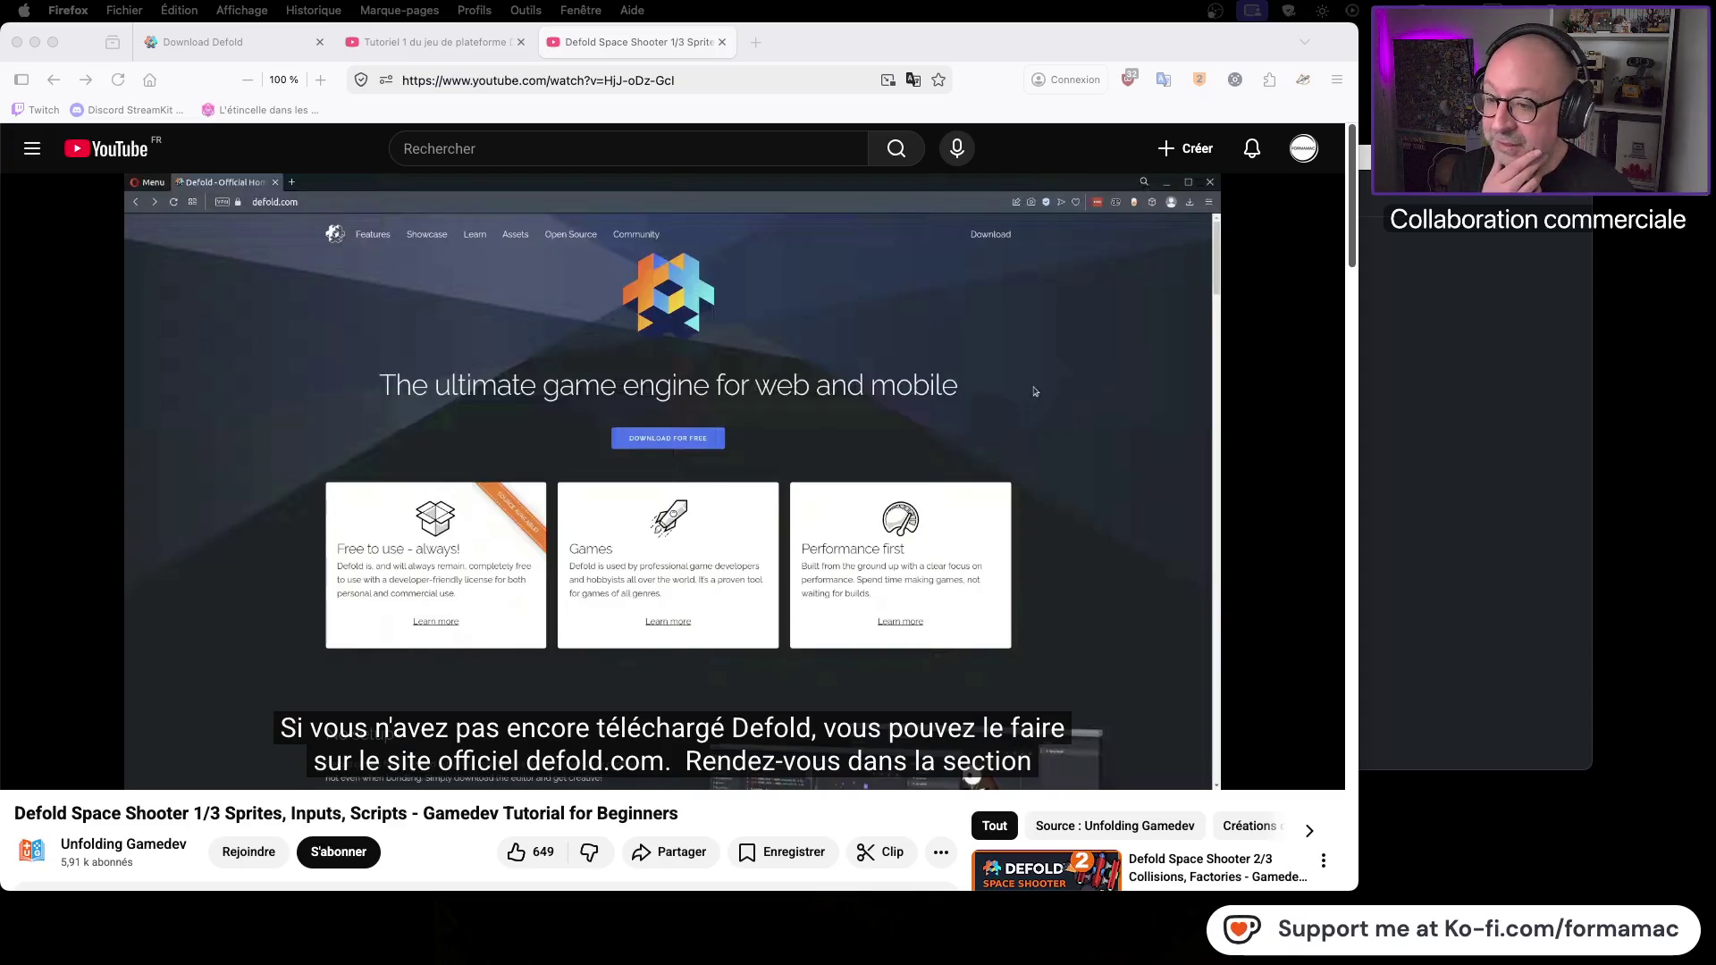
{"action": "left_click", "coordinate": [521, 42]}
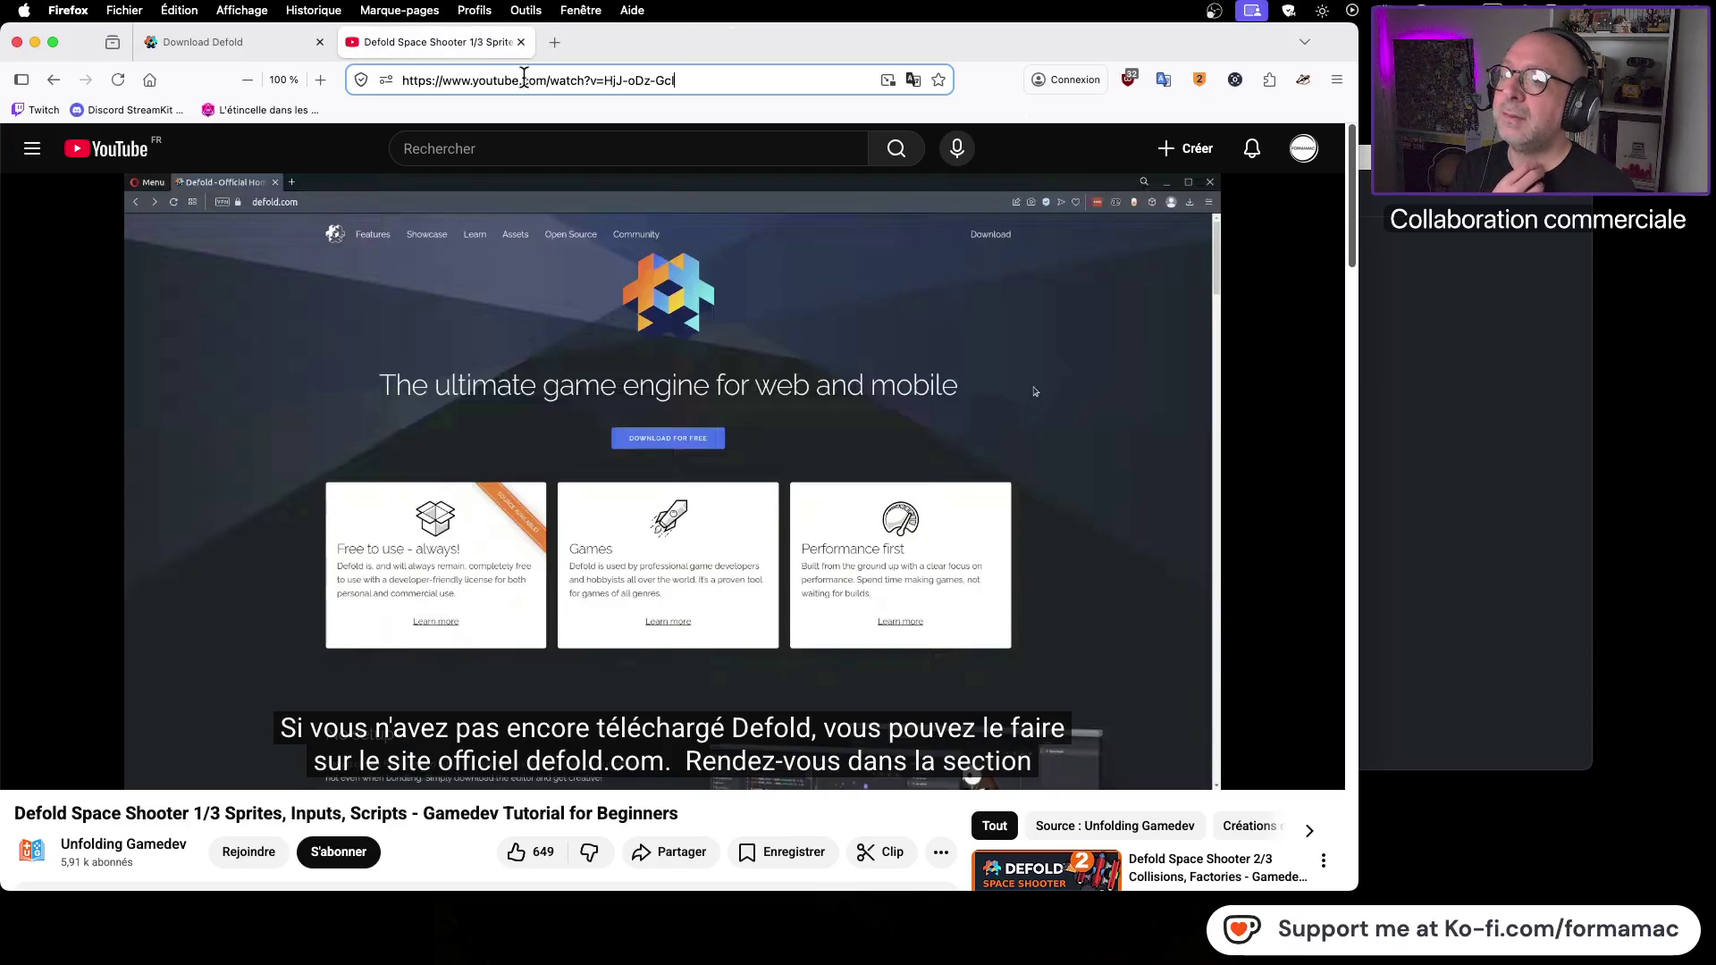
Step: Play the Space Shooter tutorial and pause it on the Defold editor view
{"action": "left_click", "coordinate": [672, 518]}
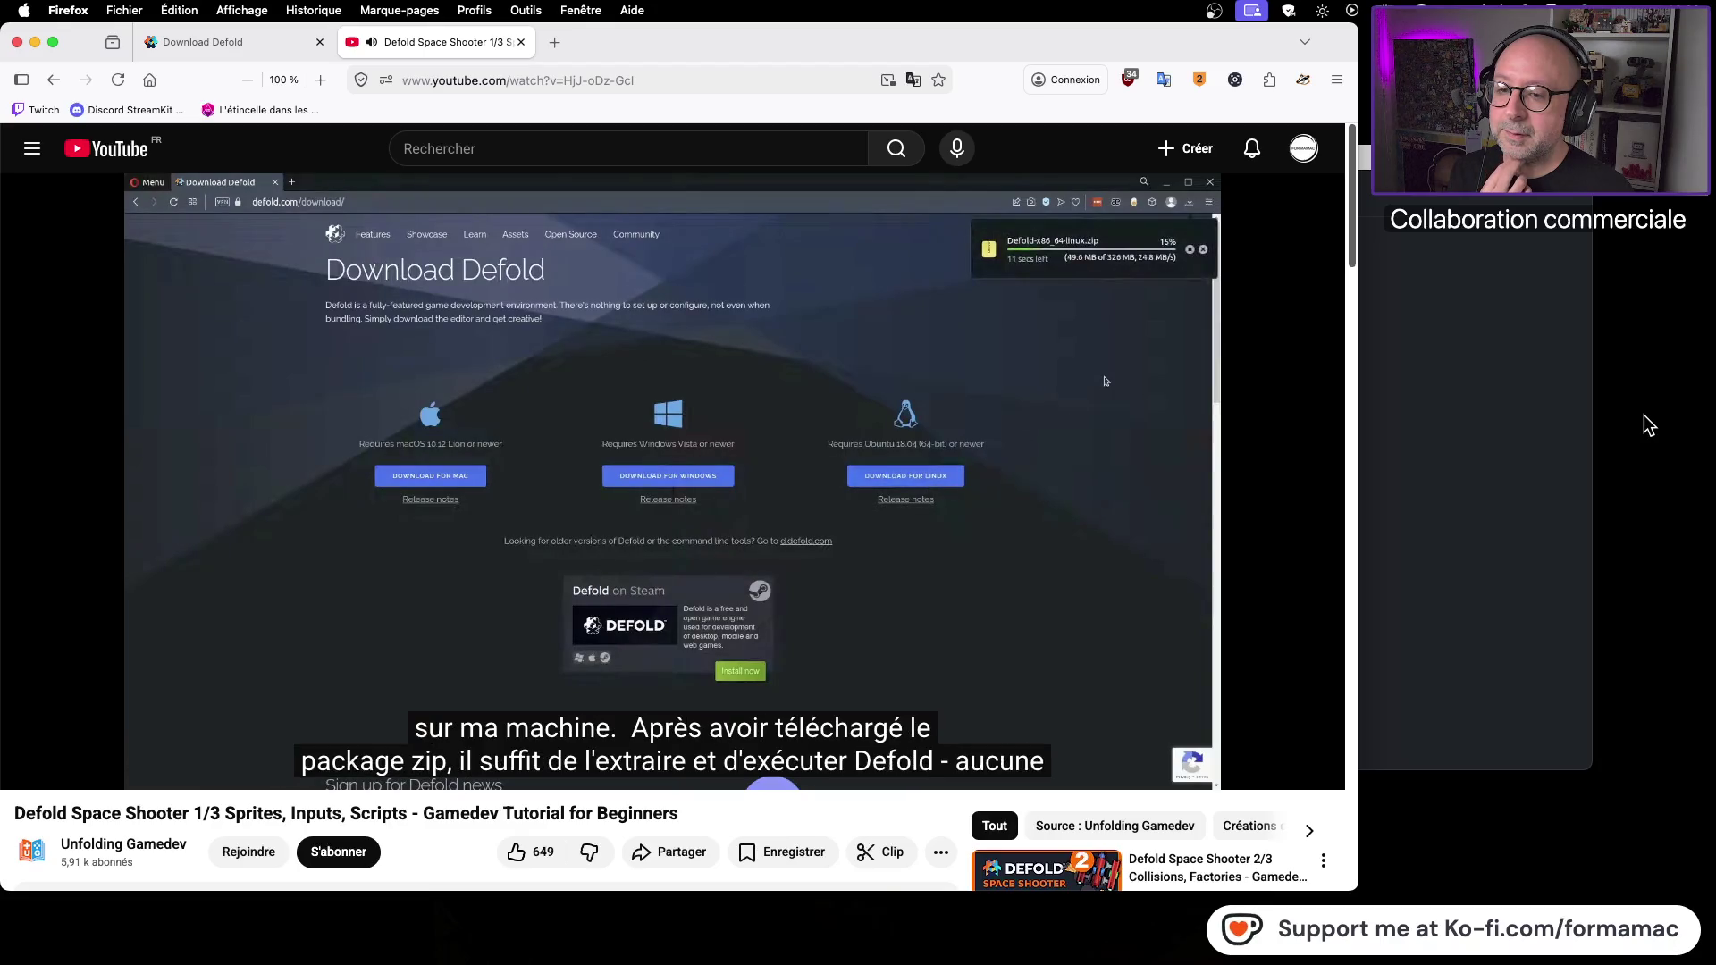
{"action": "left_click", "coordinate": [1080, 447]}
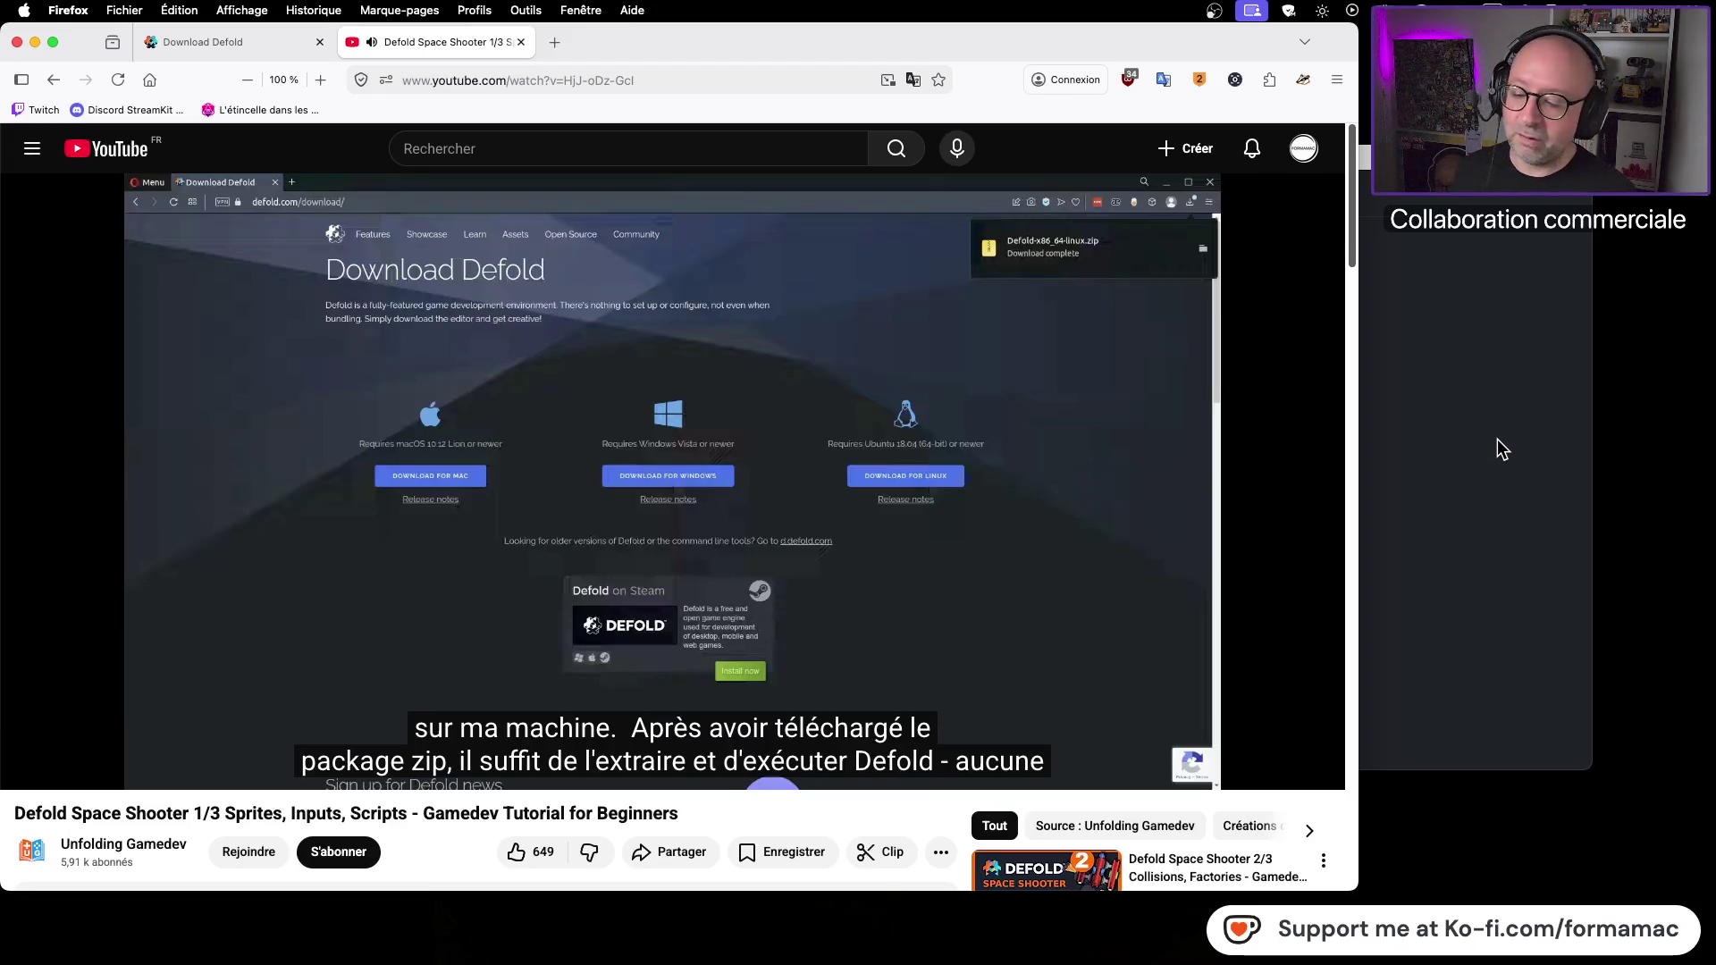
{"action": "key", "text": "super+Tab"}
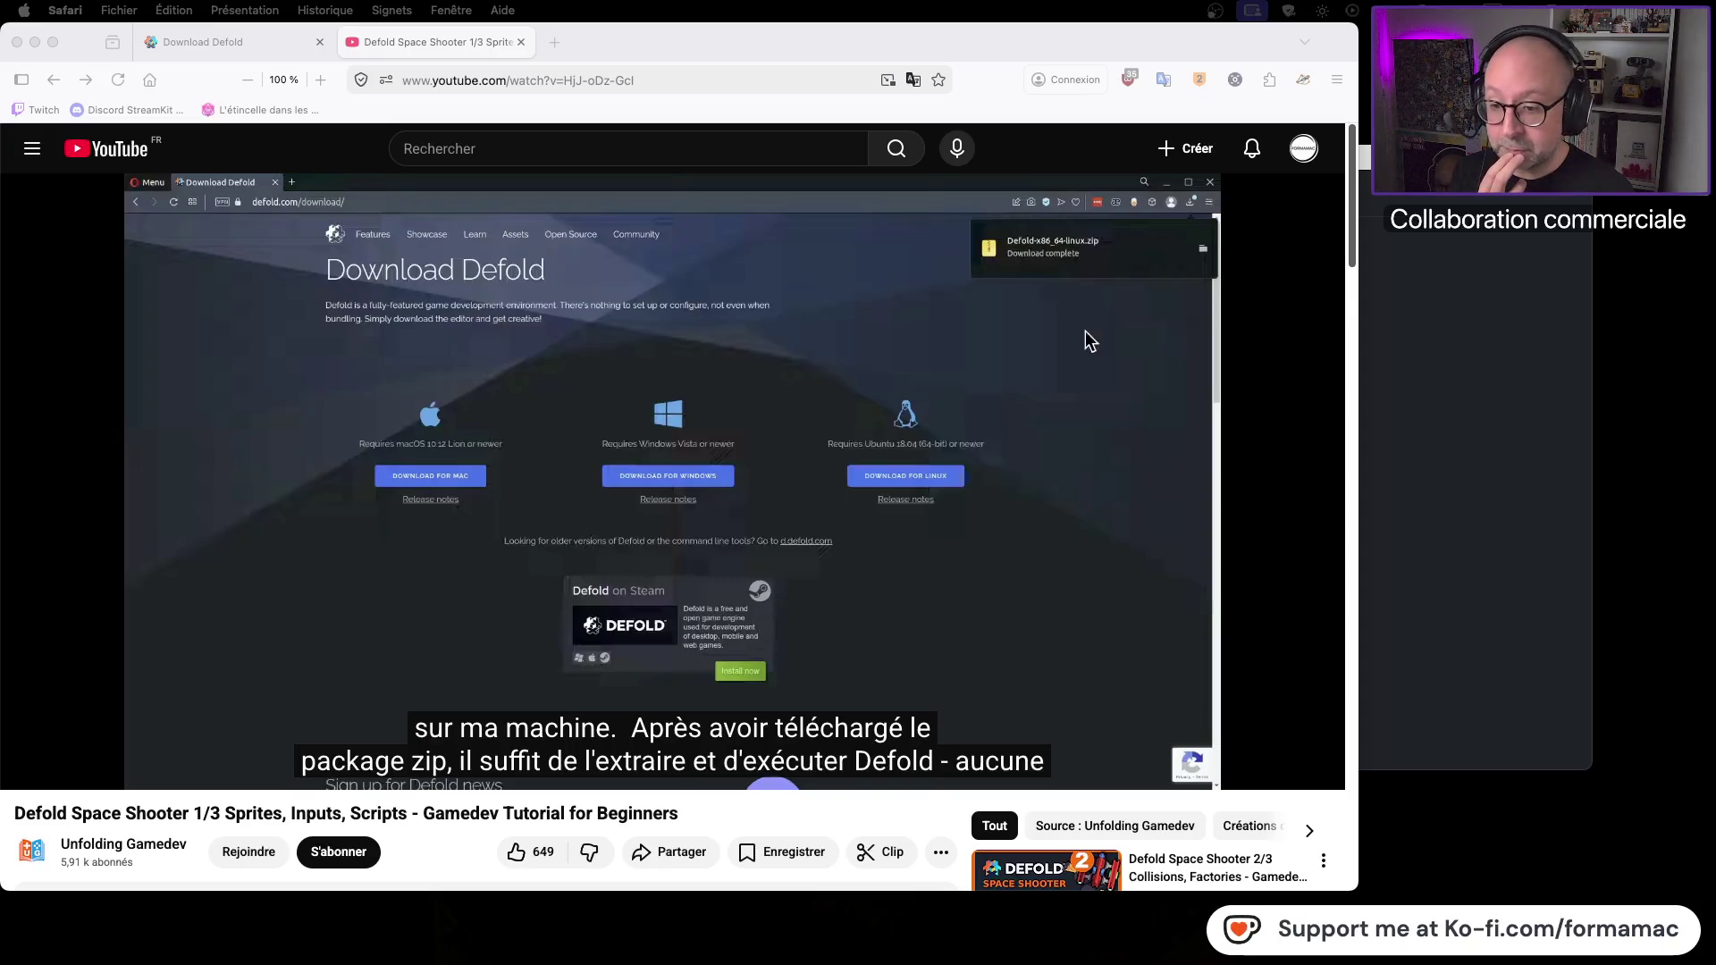
{"action": "left_click", "coordinate": [722, 389]}
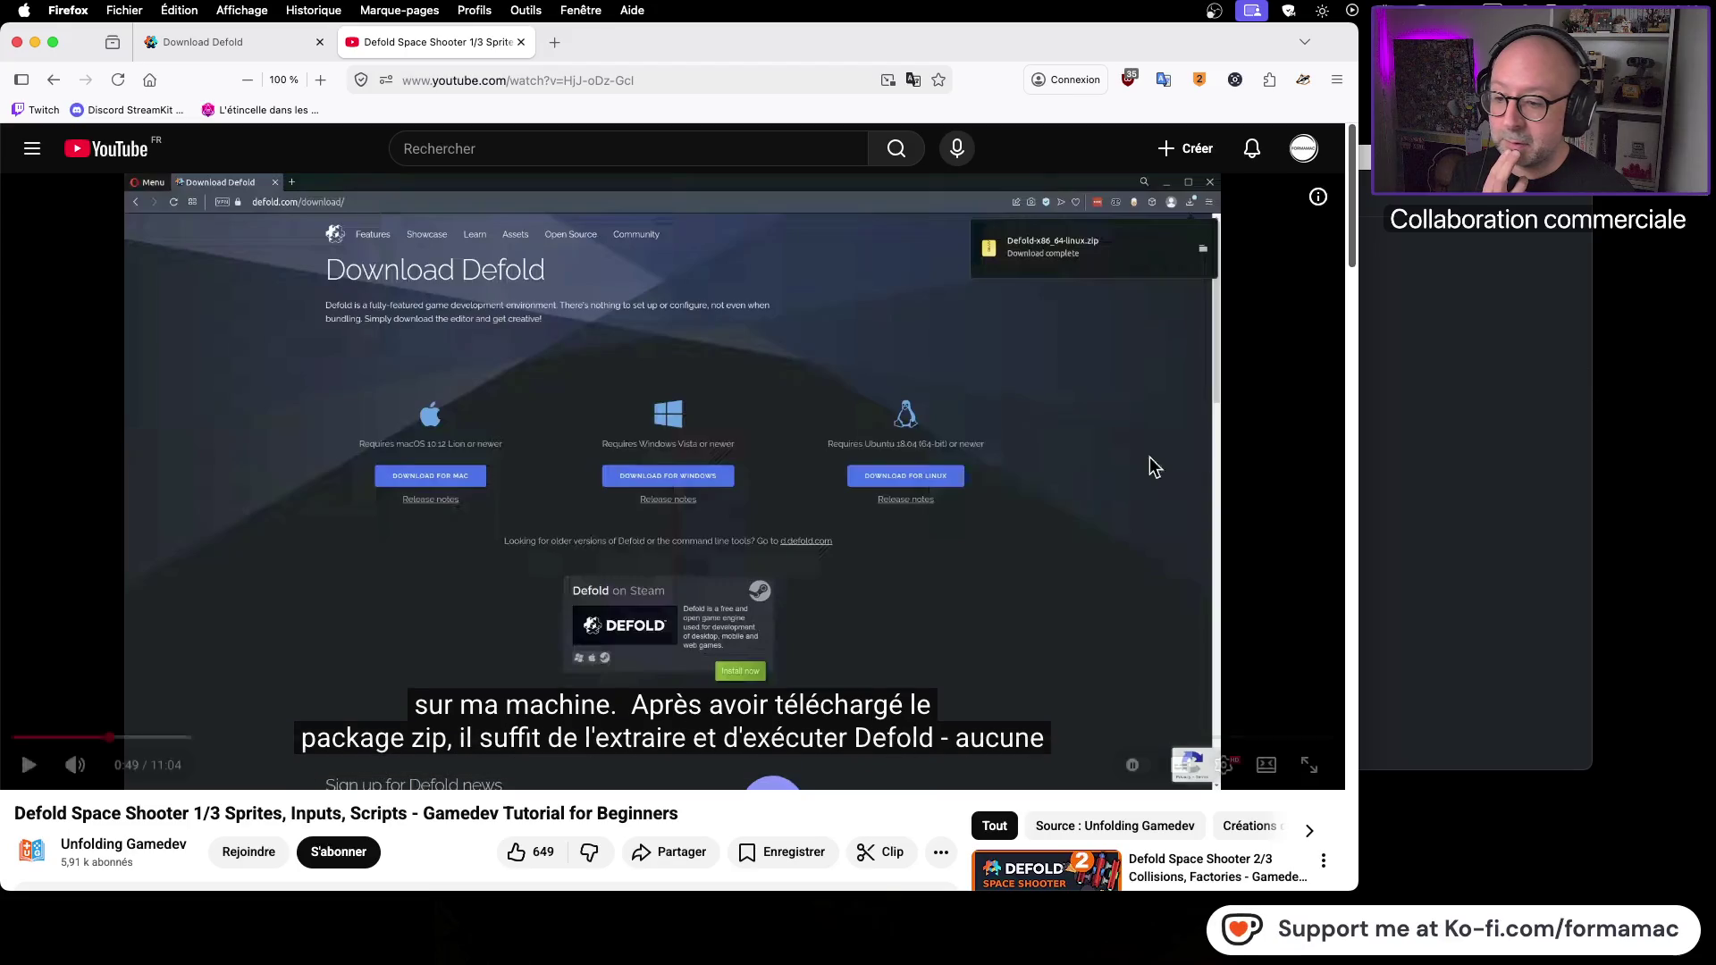
{"action": "left_click", "coordinate": [949, 500]}
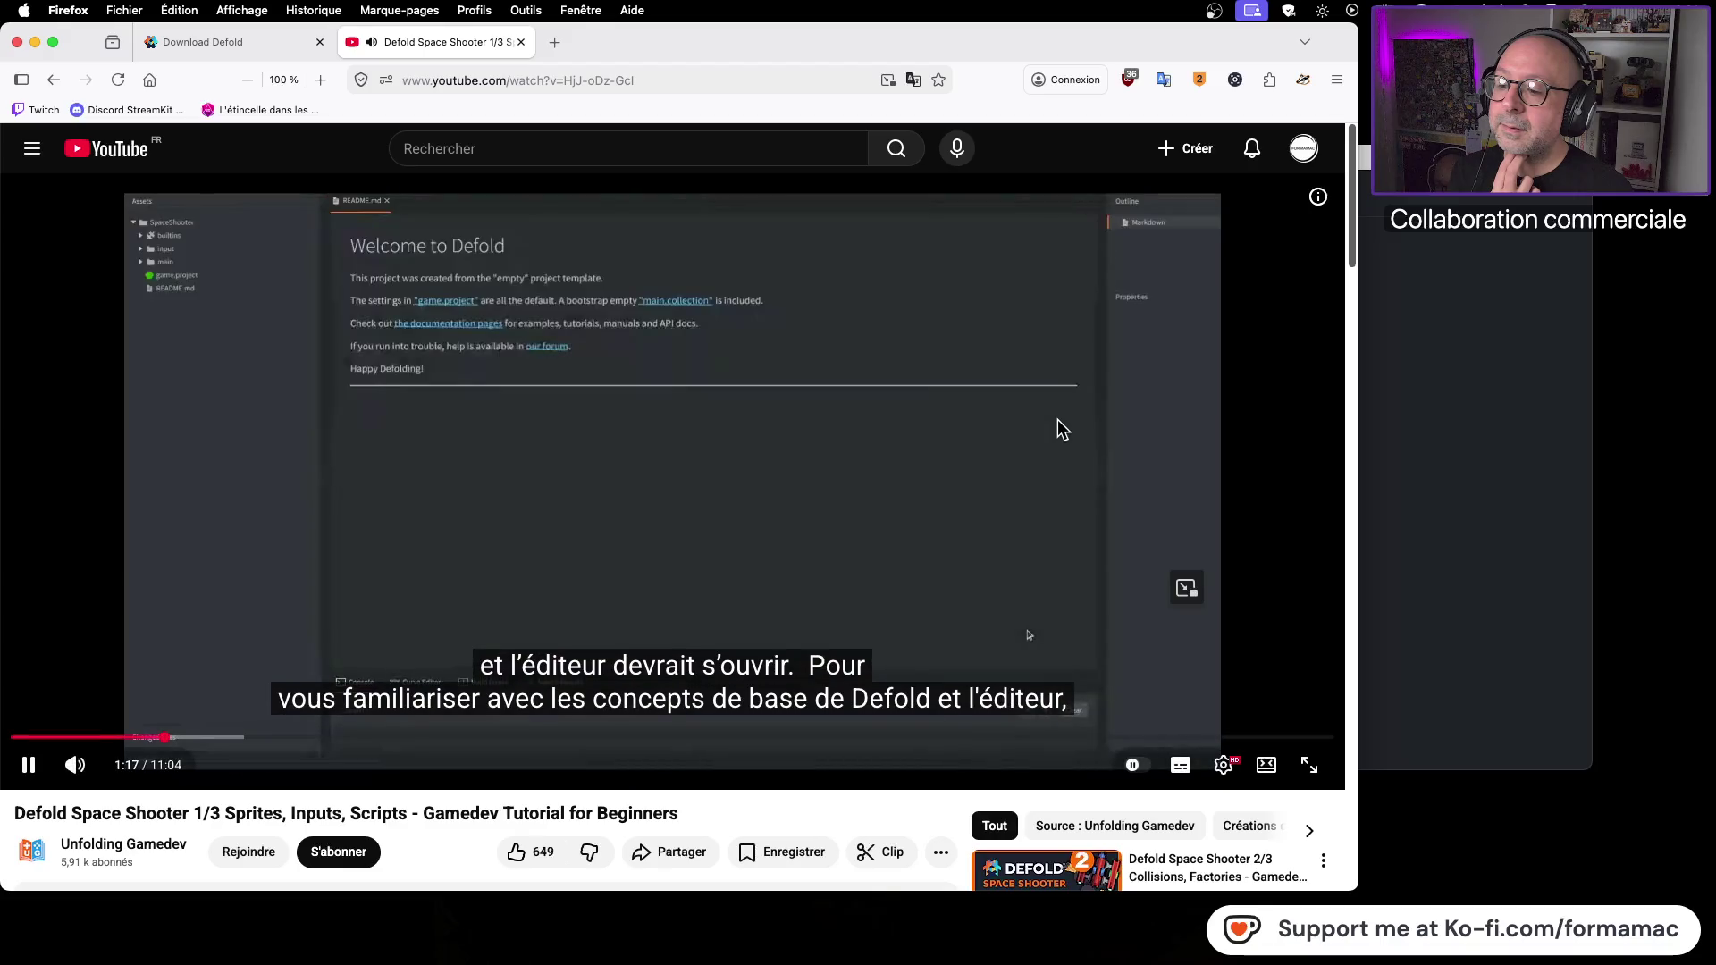
{"action": "left_click", "coordinate": [1058, 420]}
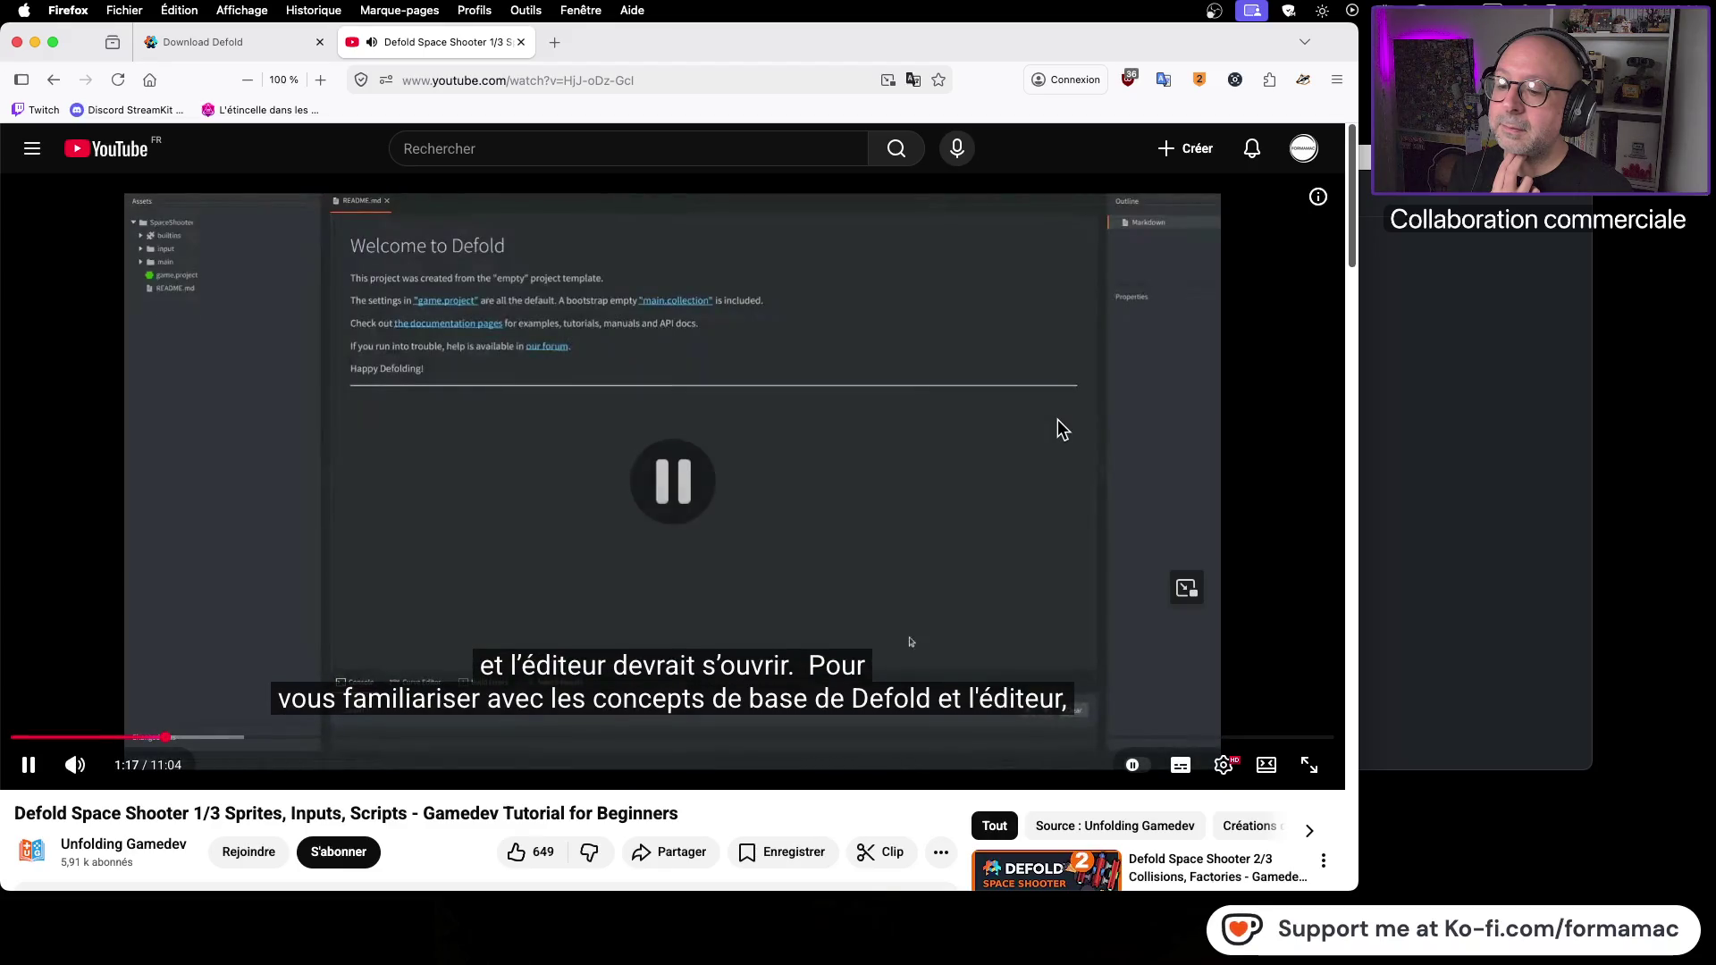
Step: Set the video's playback speed to 0.90x
{"action": "left_click", "coordinate": [1226, 768]}
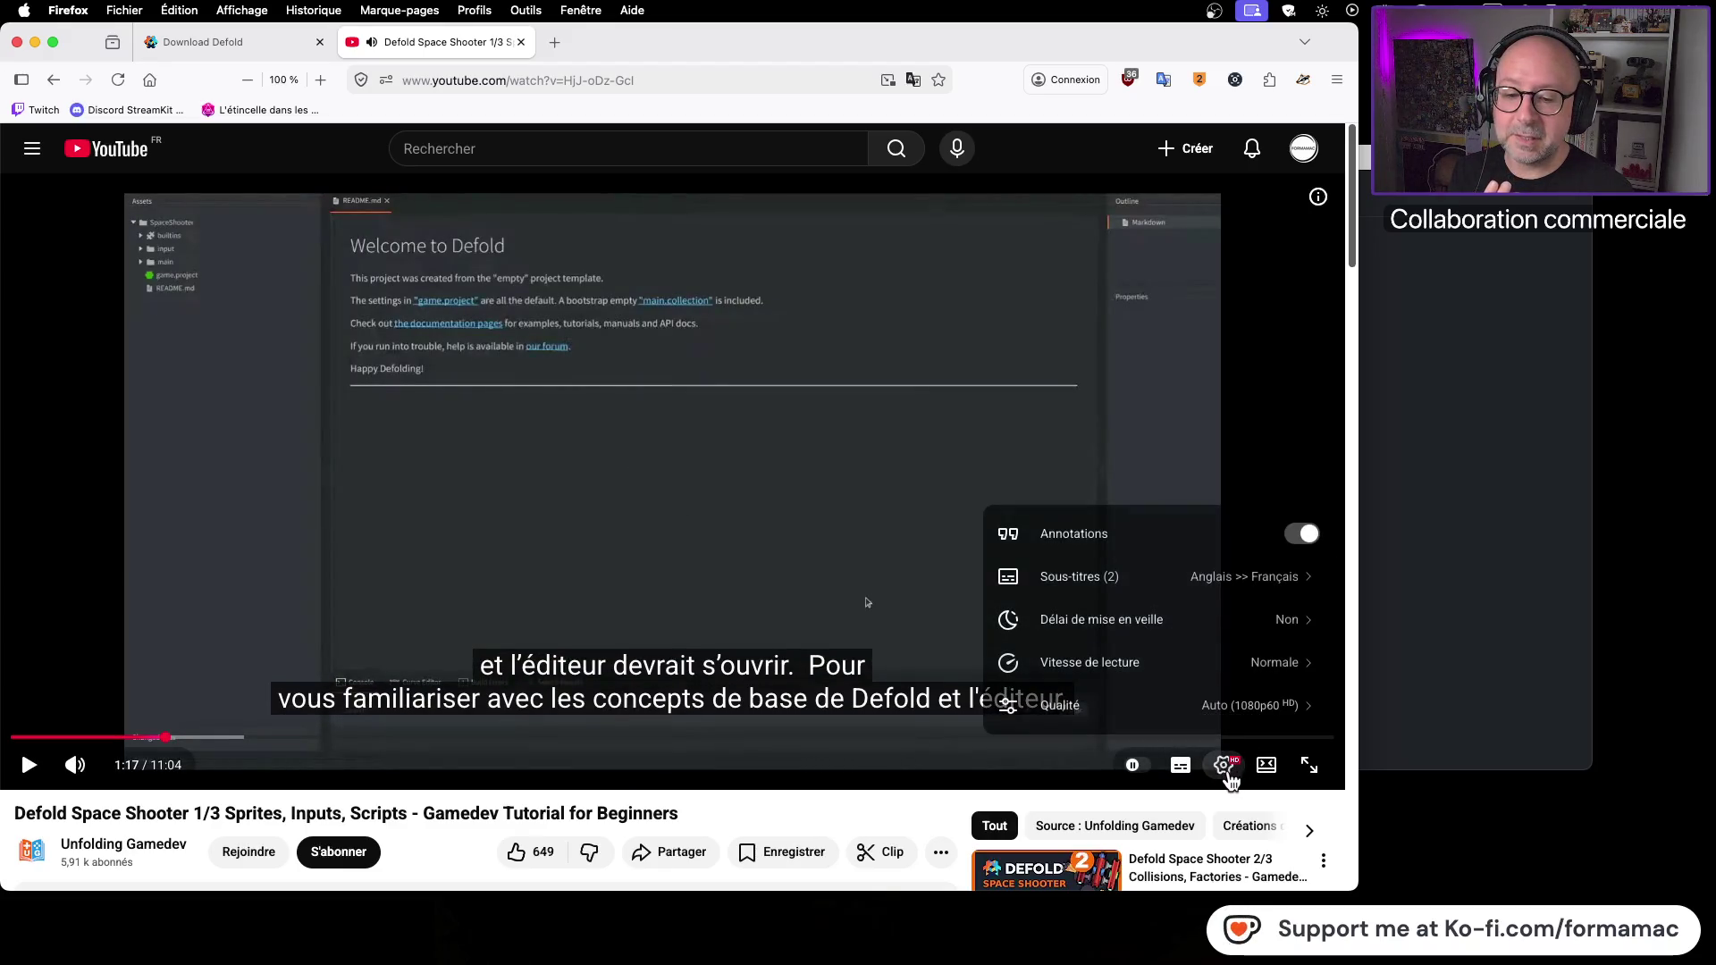
{"action": "left_click", "coordinate": [1225, 769]}
{"action": "left_click", "coordinate": [1225, 769]}
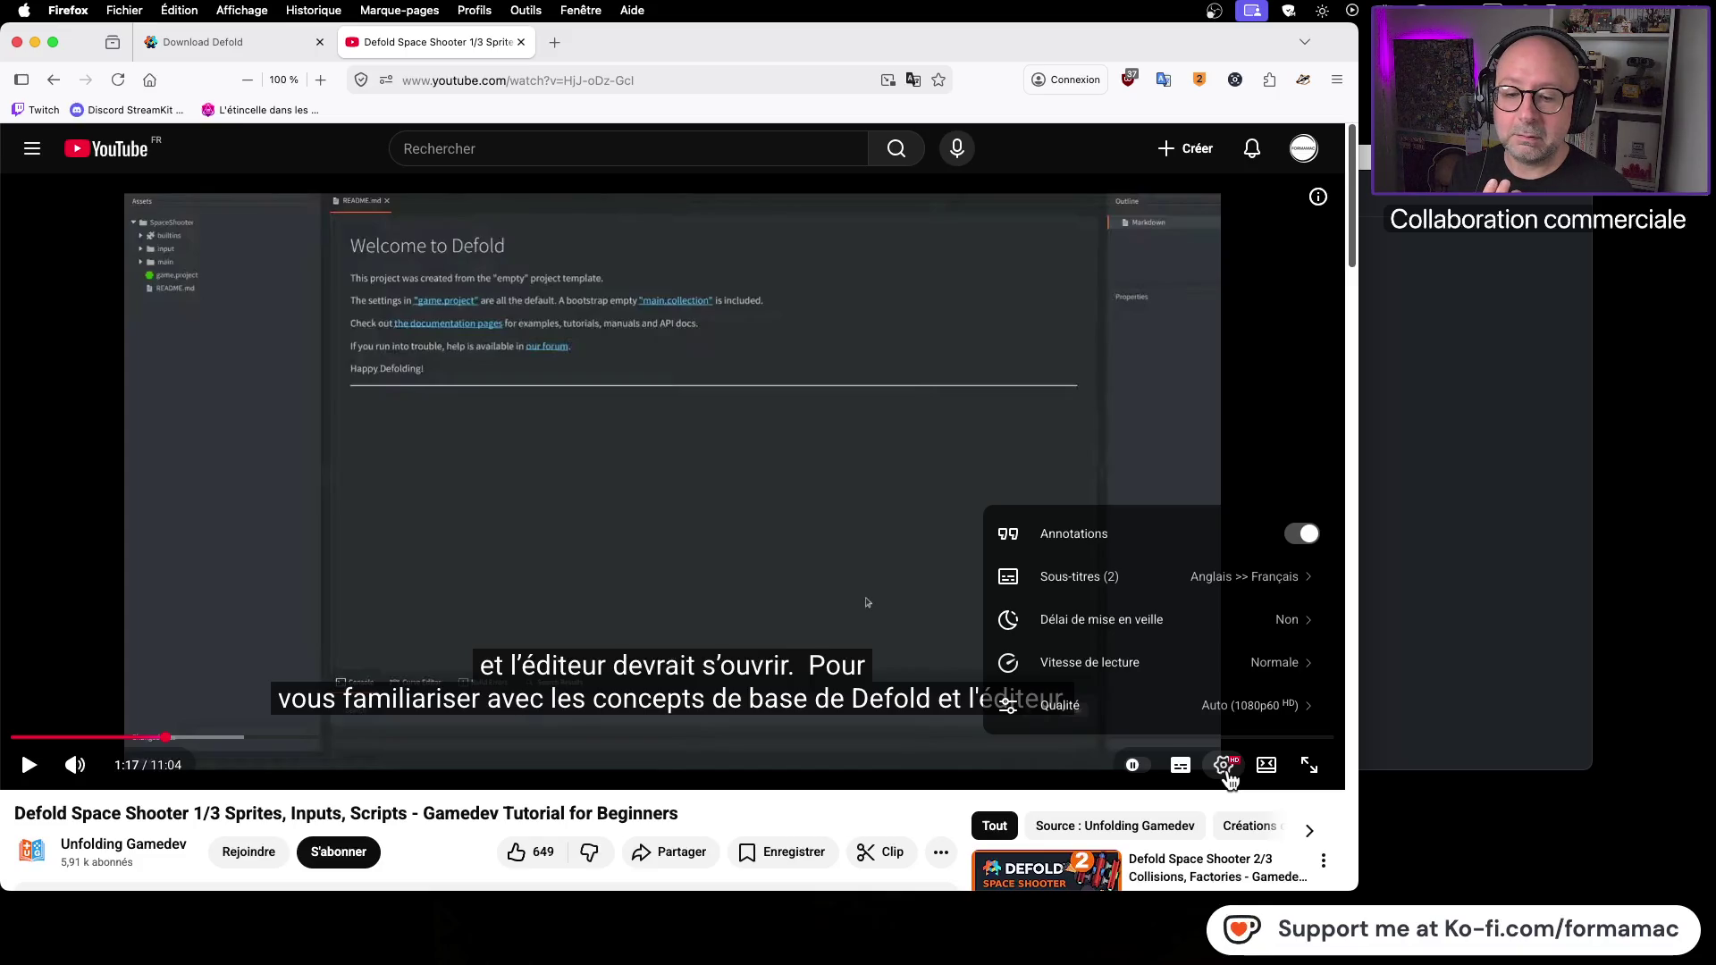
{"action": "left_click", "coordinate": [1251, 667]}
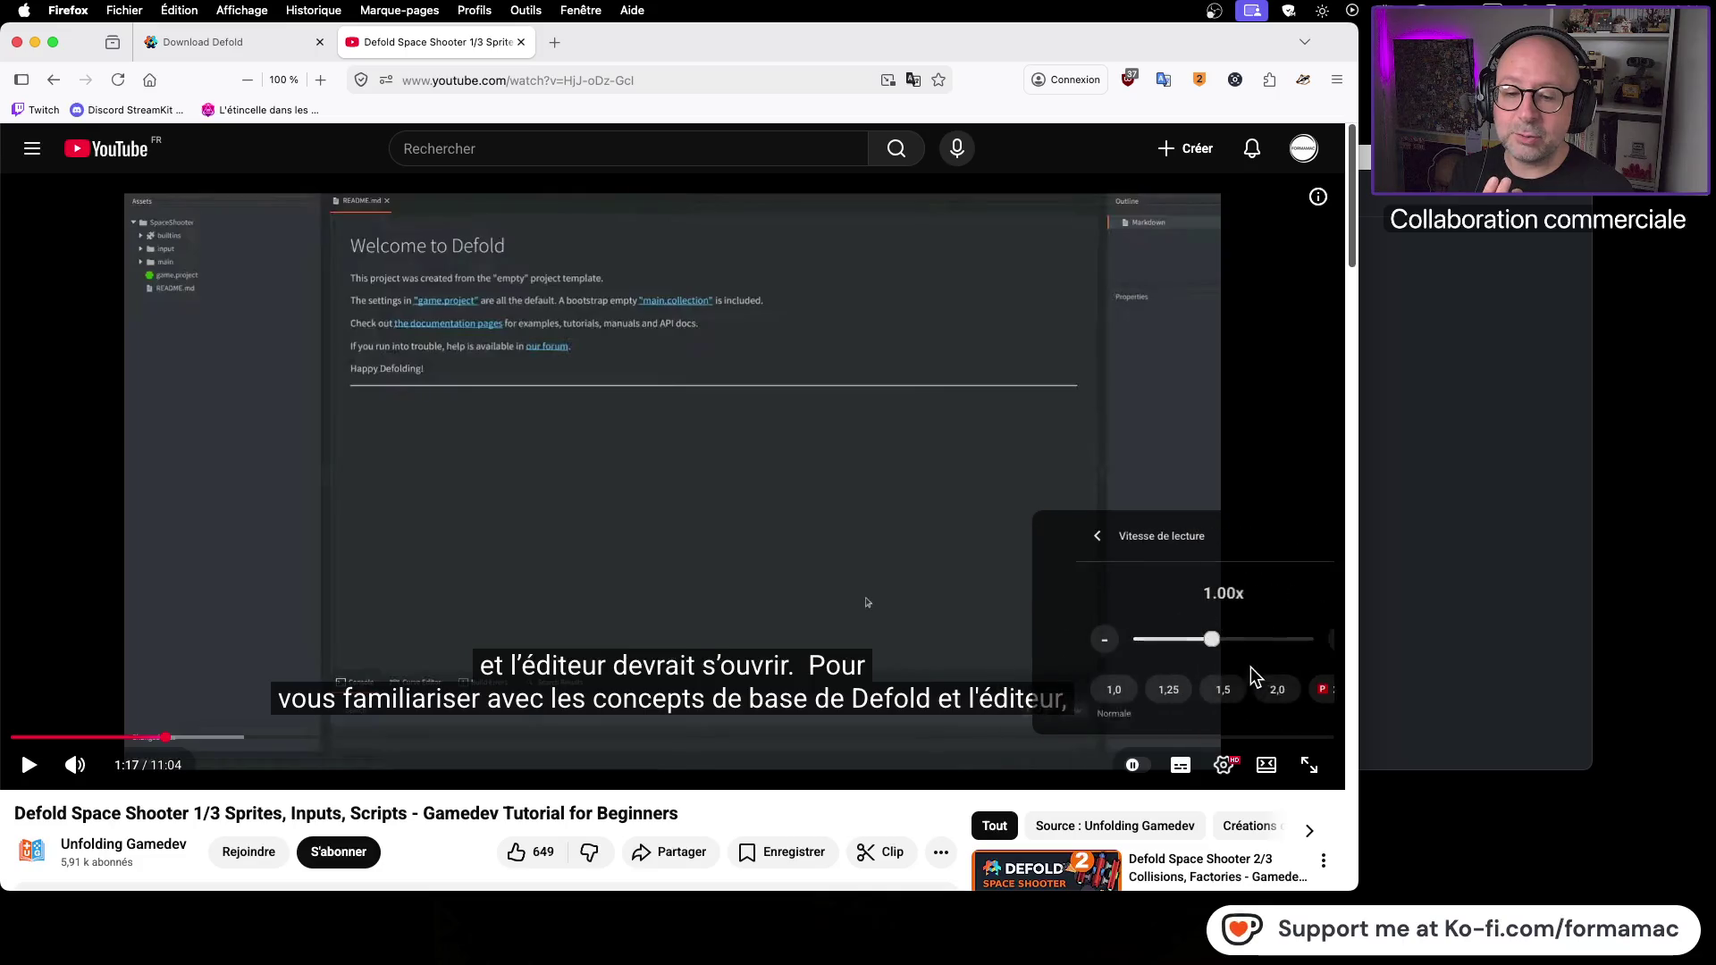
{"action": "left_click_drag", "start_coordinate": [1177, 646], "coordinate": [1168, 645]}
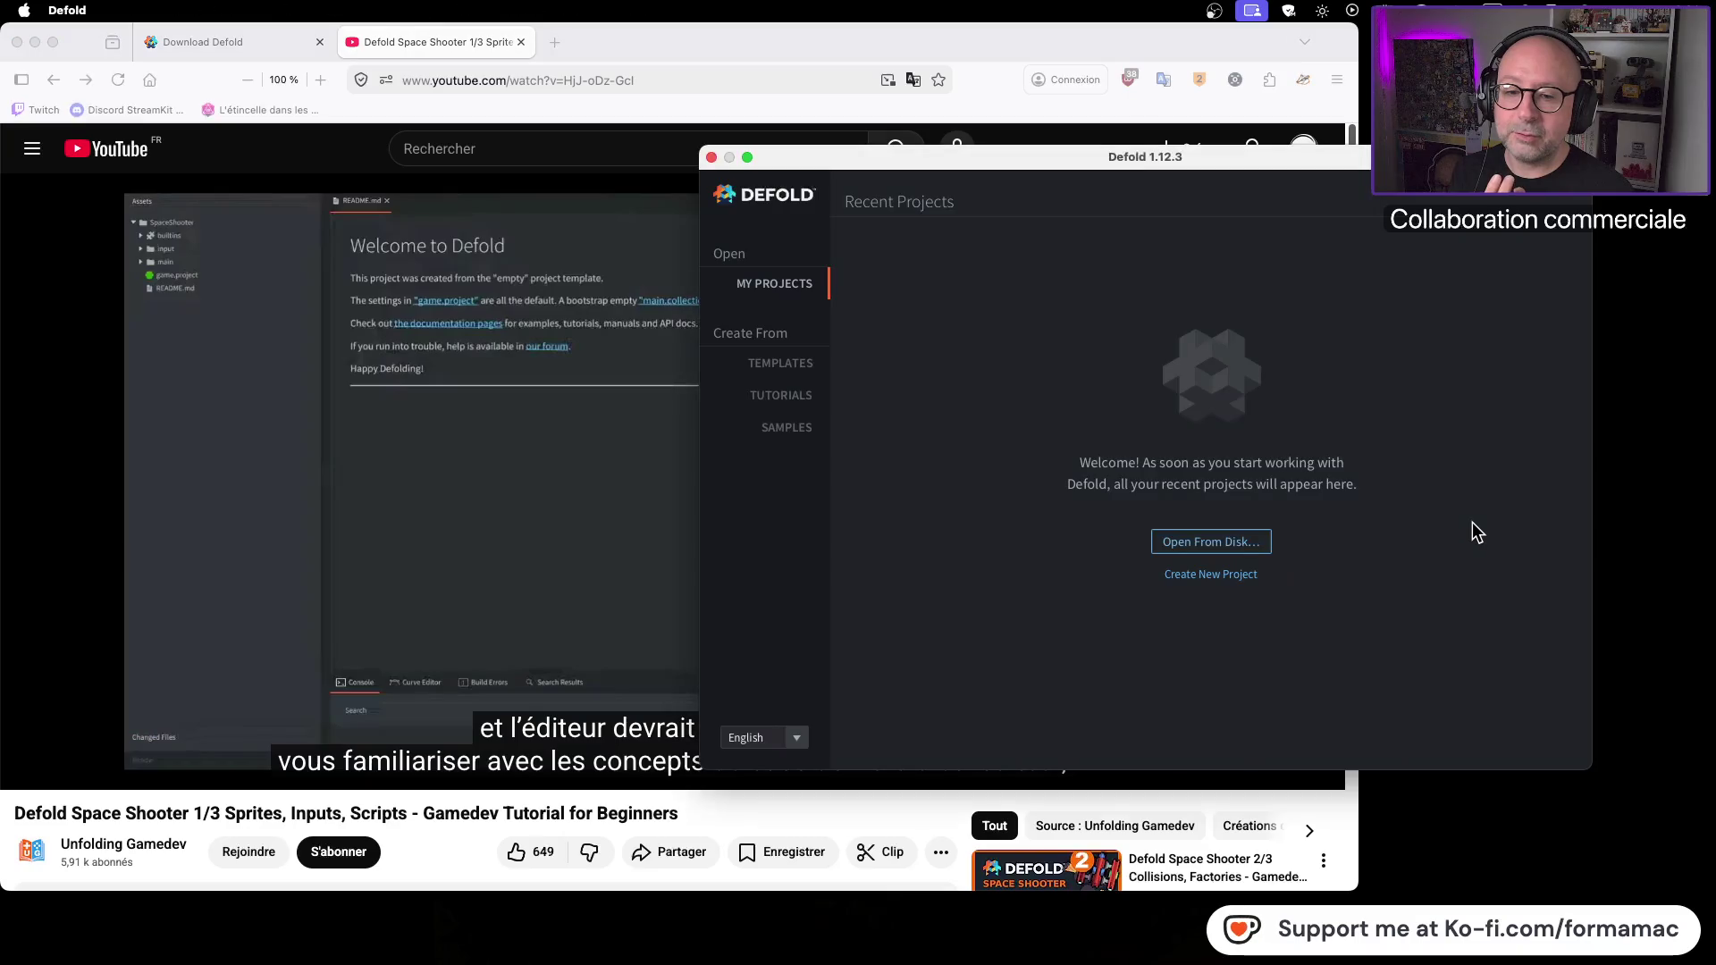
Step: Show Defold's project templates and replay the tutorial from 1:07 through the template selection step
{"action": "left_click", "coordinate": [1221, 575]}
{"action": "left_click", "coordinate": [470, 592]}
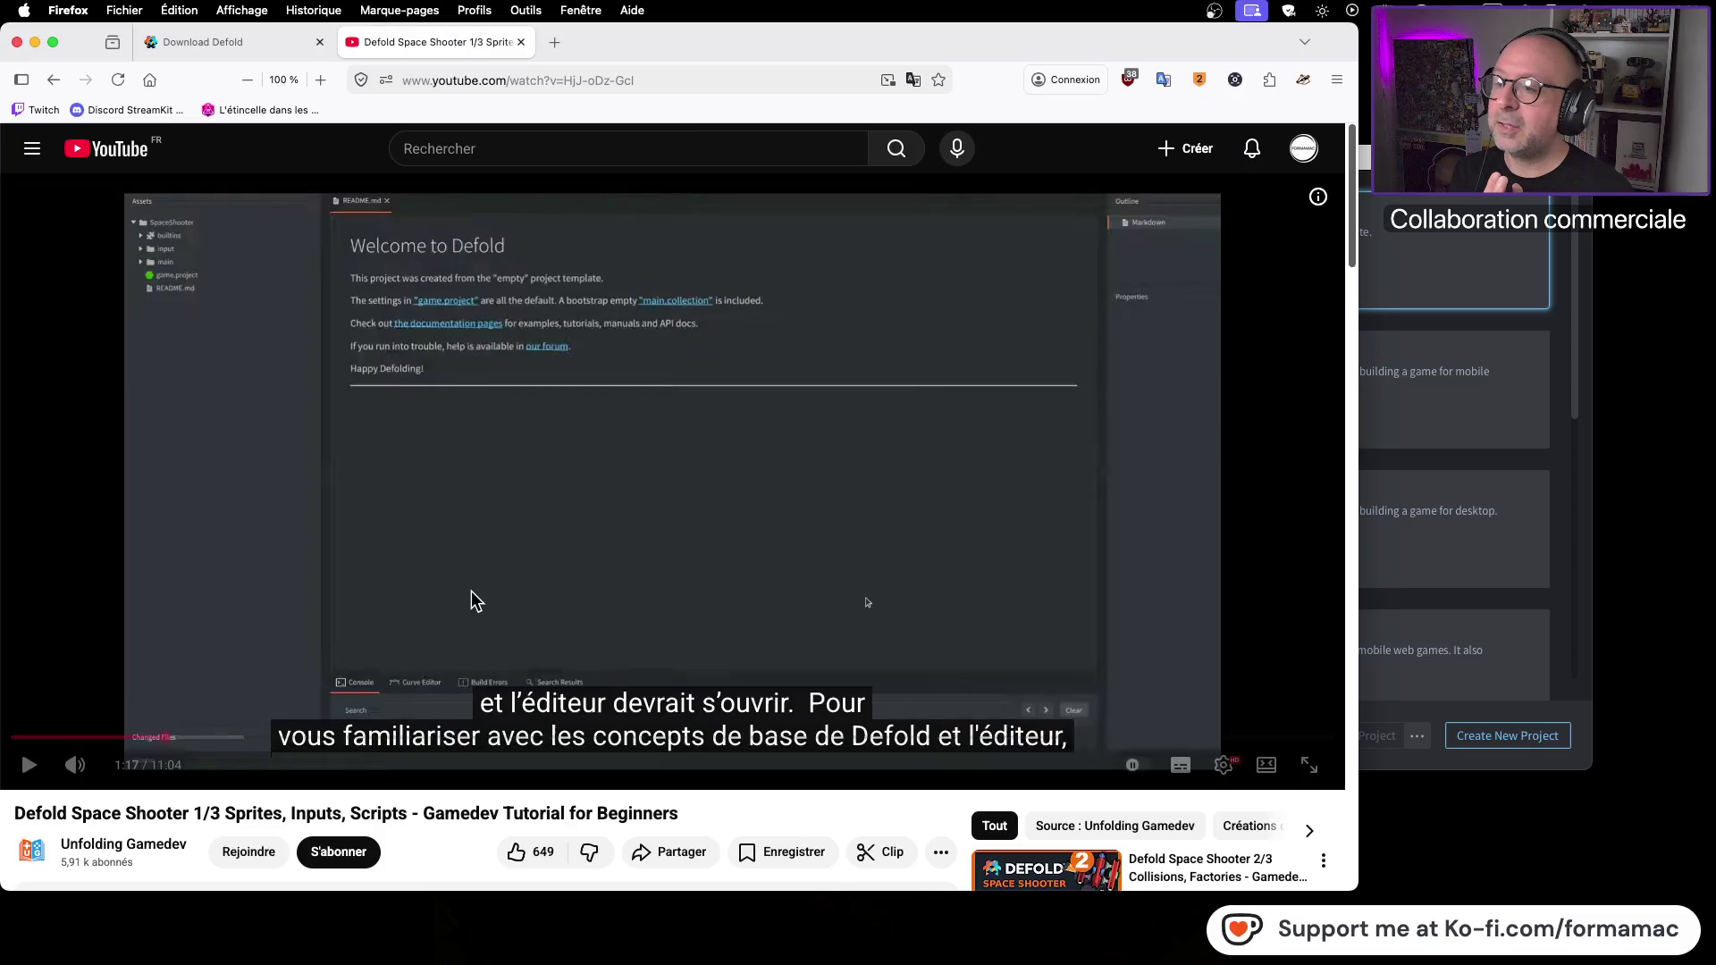
{"action": "left_click", "coordinate": [156, 744]}
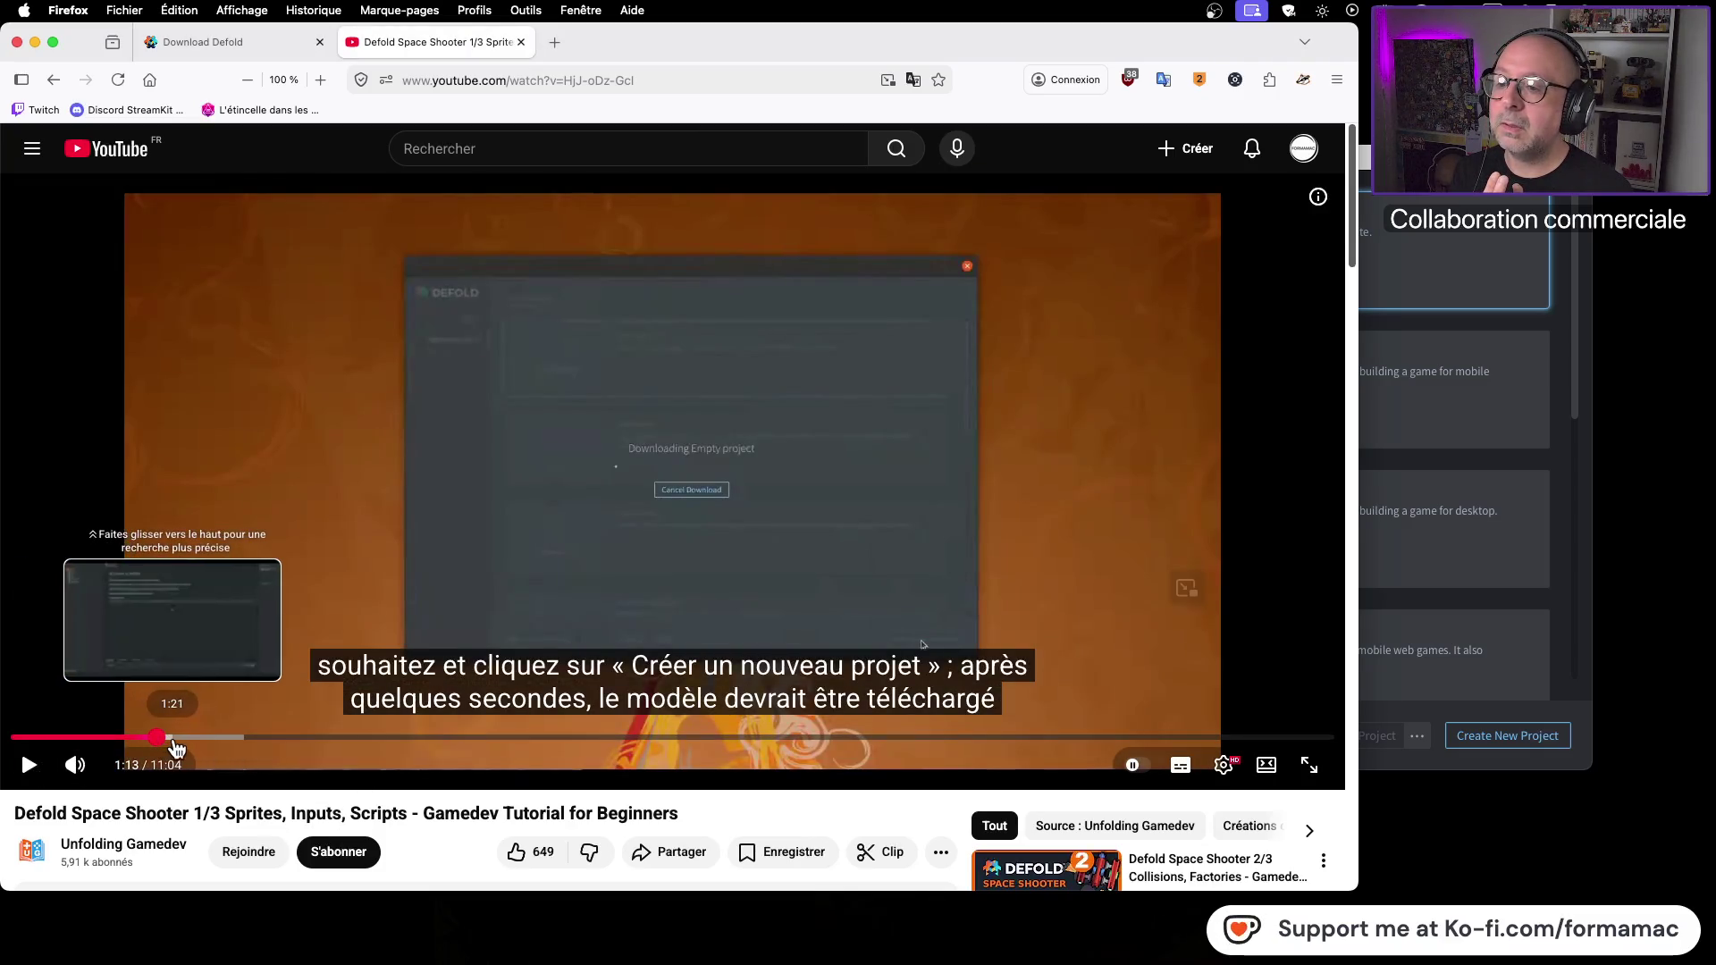
{"action": "left_click", "coordinate": [144, 738]}
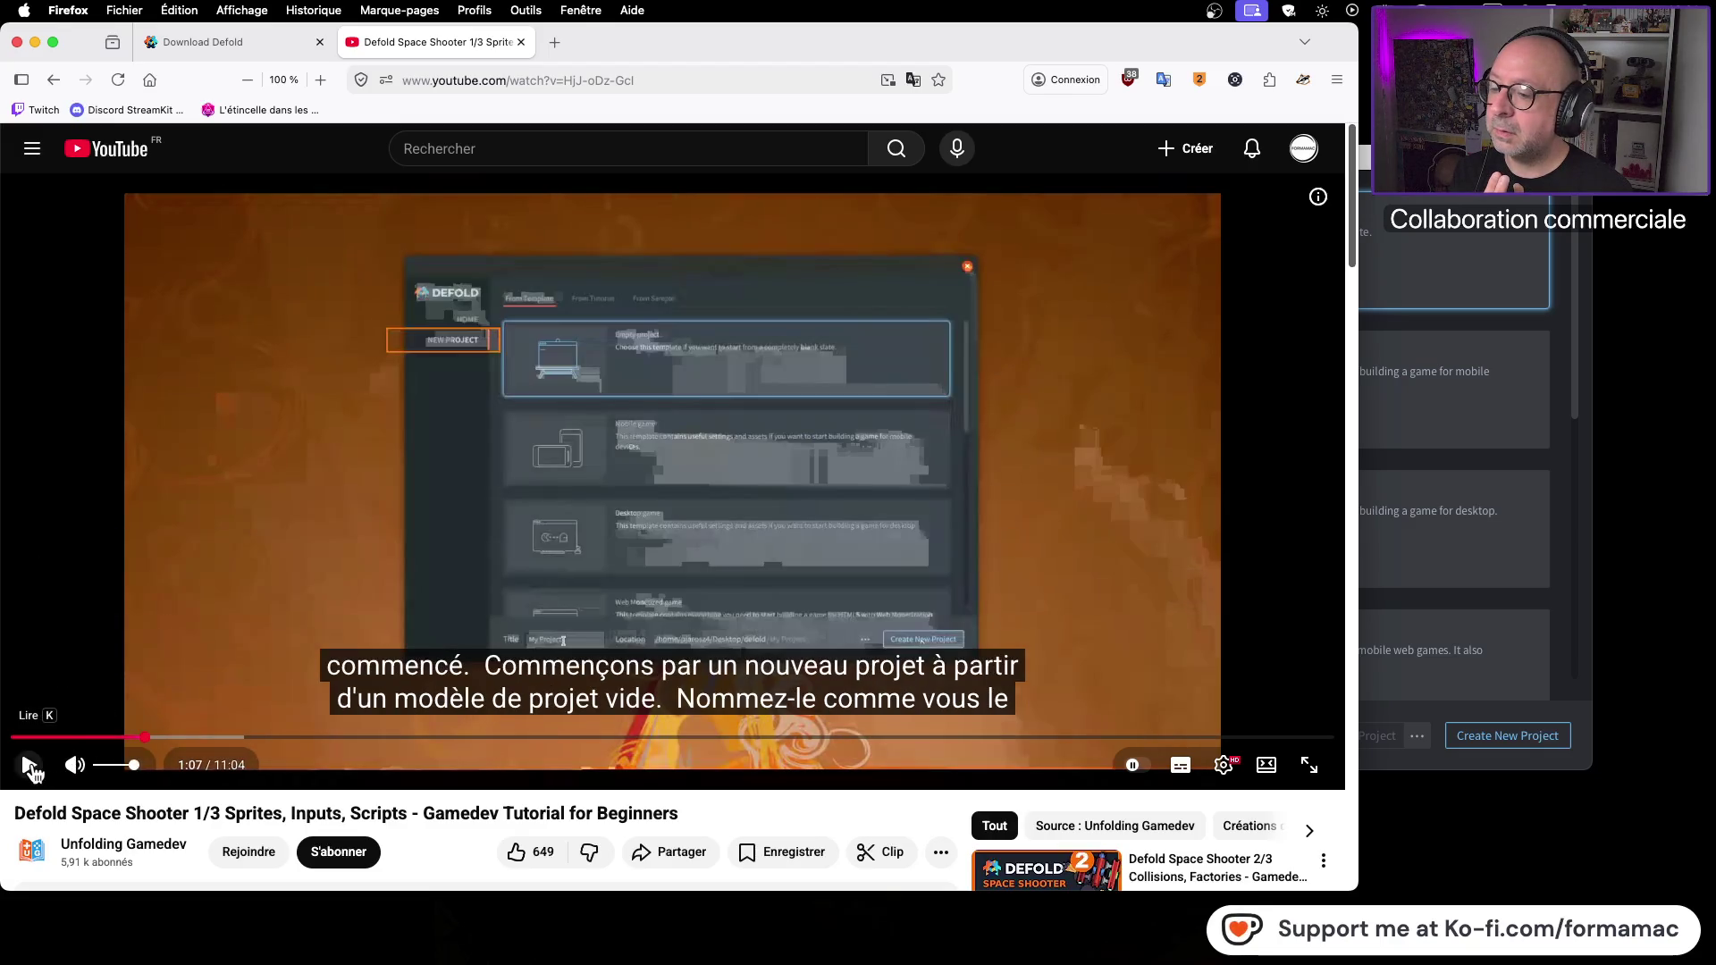
{"action": "left_click", "coordinate": [29, 764]}
{"action": "left_click", "coordinate": [1087, 541]}
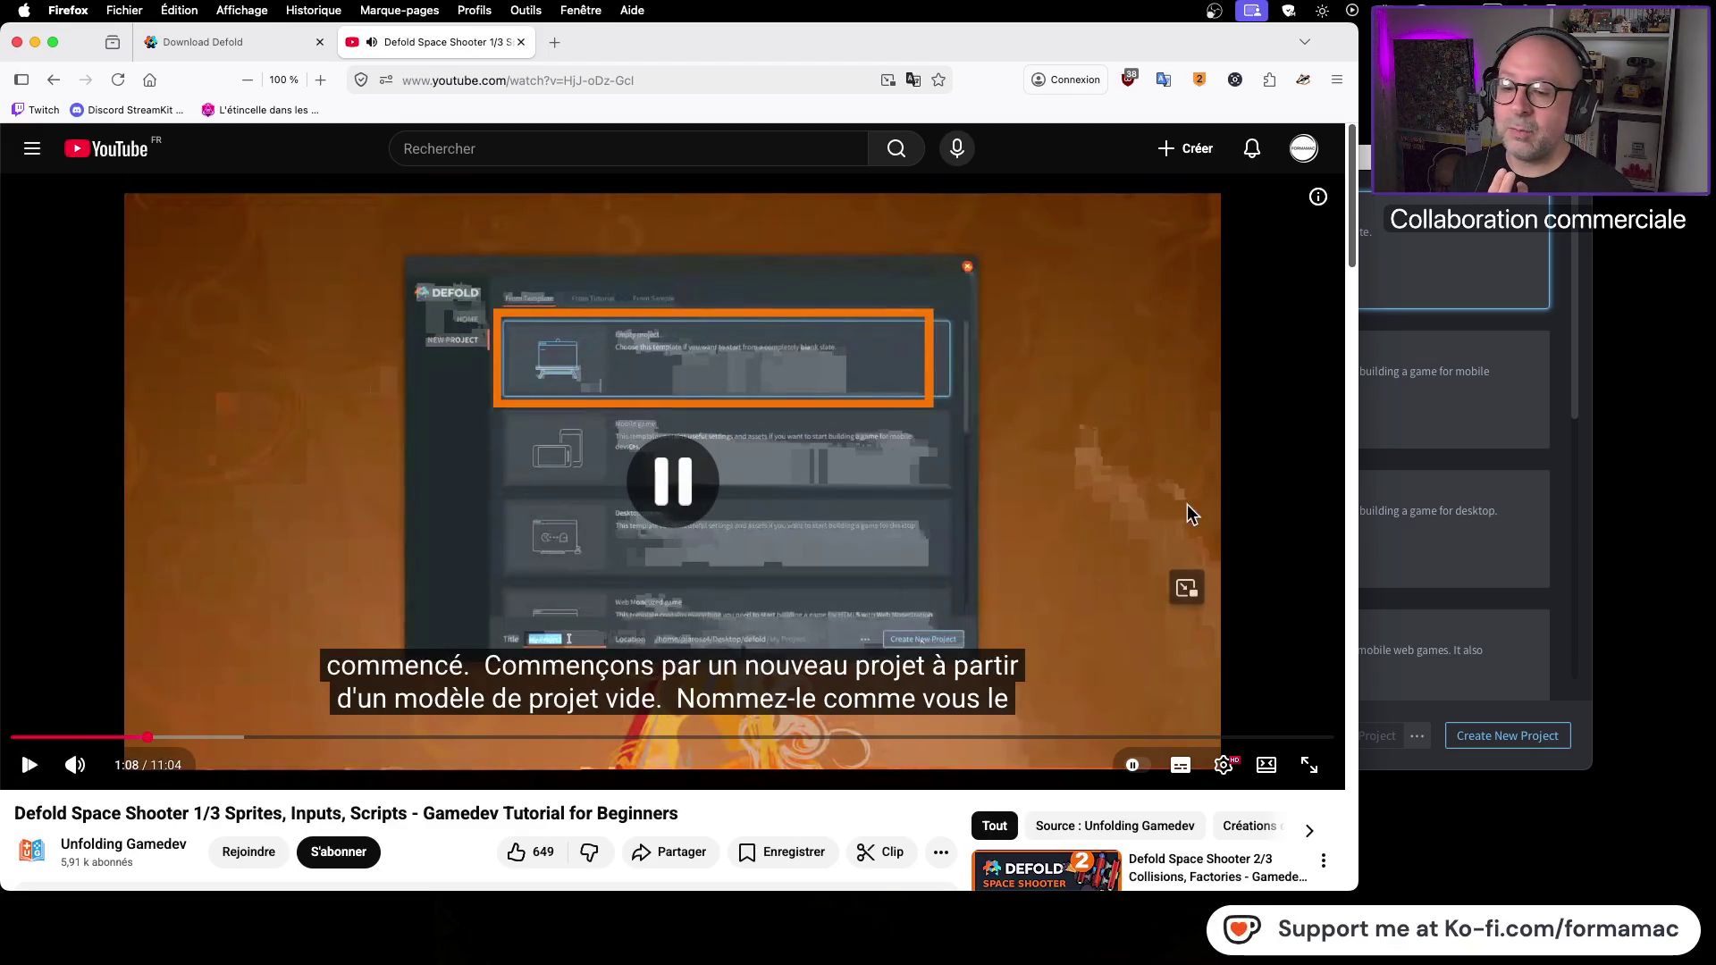
{"action": "left_click", "coordinate": [865, 497]}
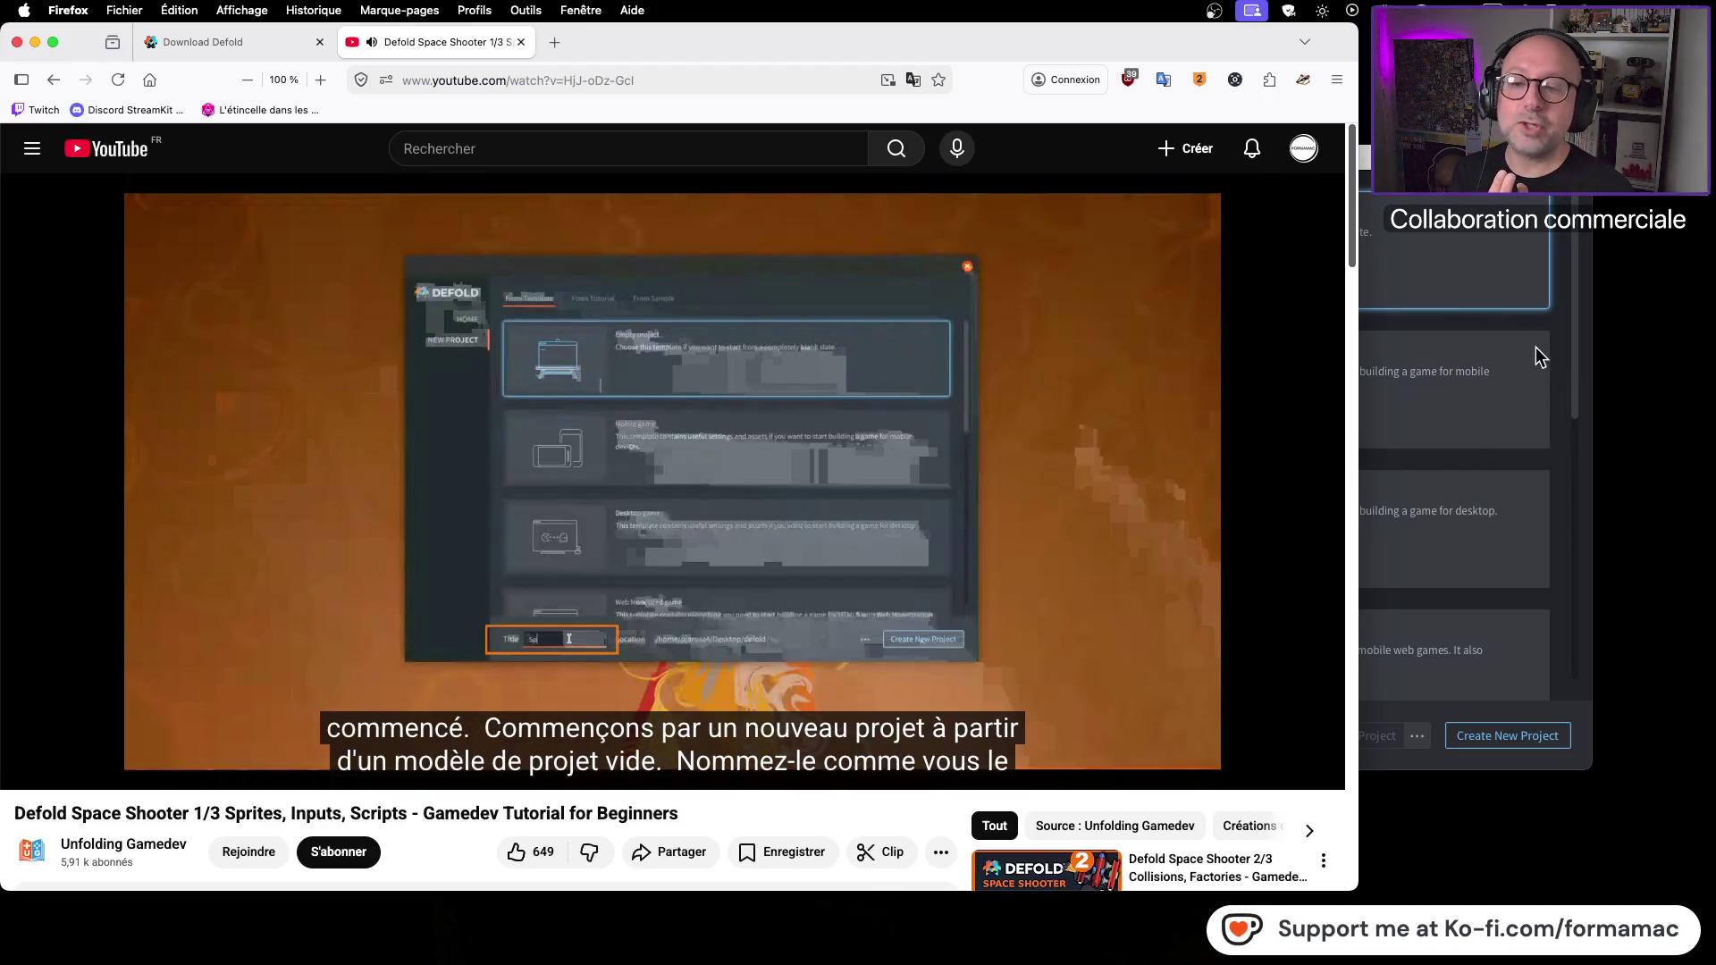
{"action": "left_click", "coordinate": [1488, 390]}
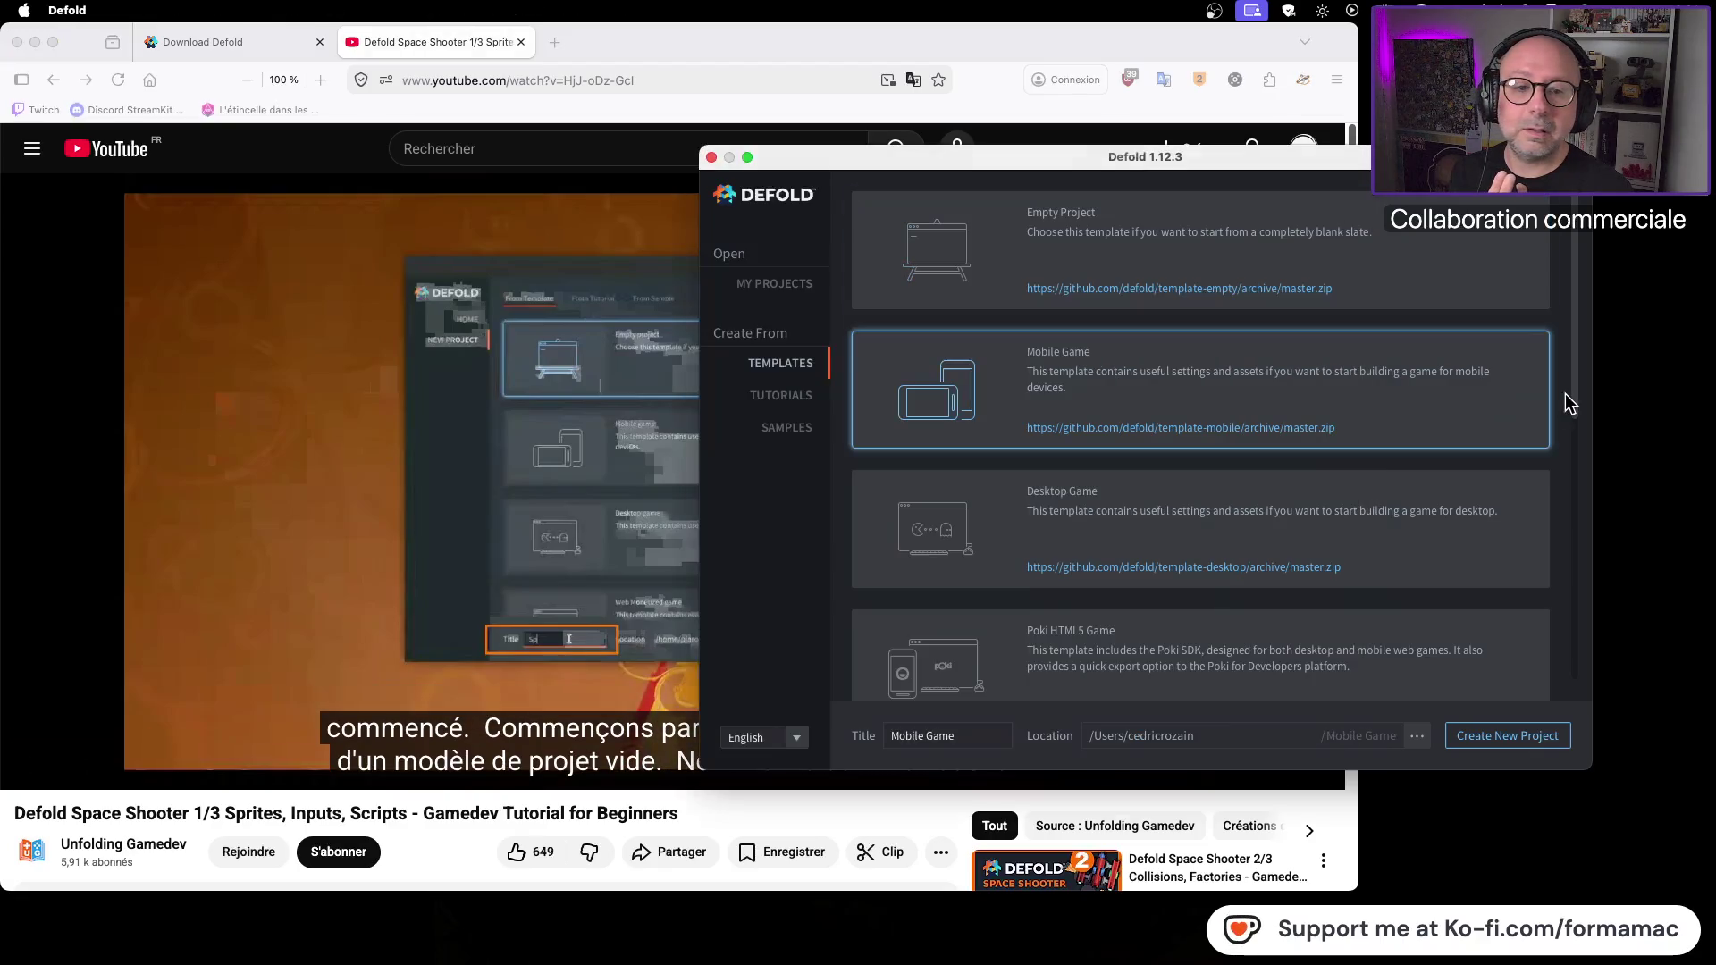
Step: Choose the Empty Project template, title it 'Space formamac', and browse for its location
{"action": "left_click", "coordinate": [1081, 259]}
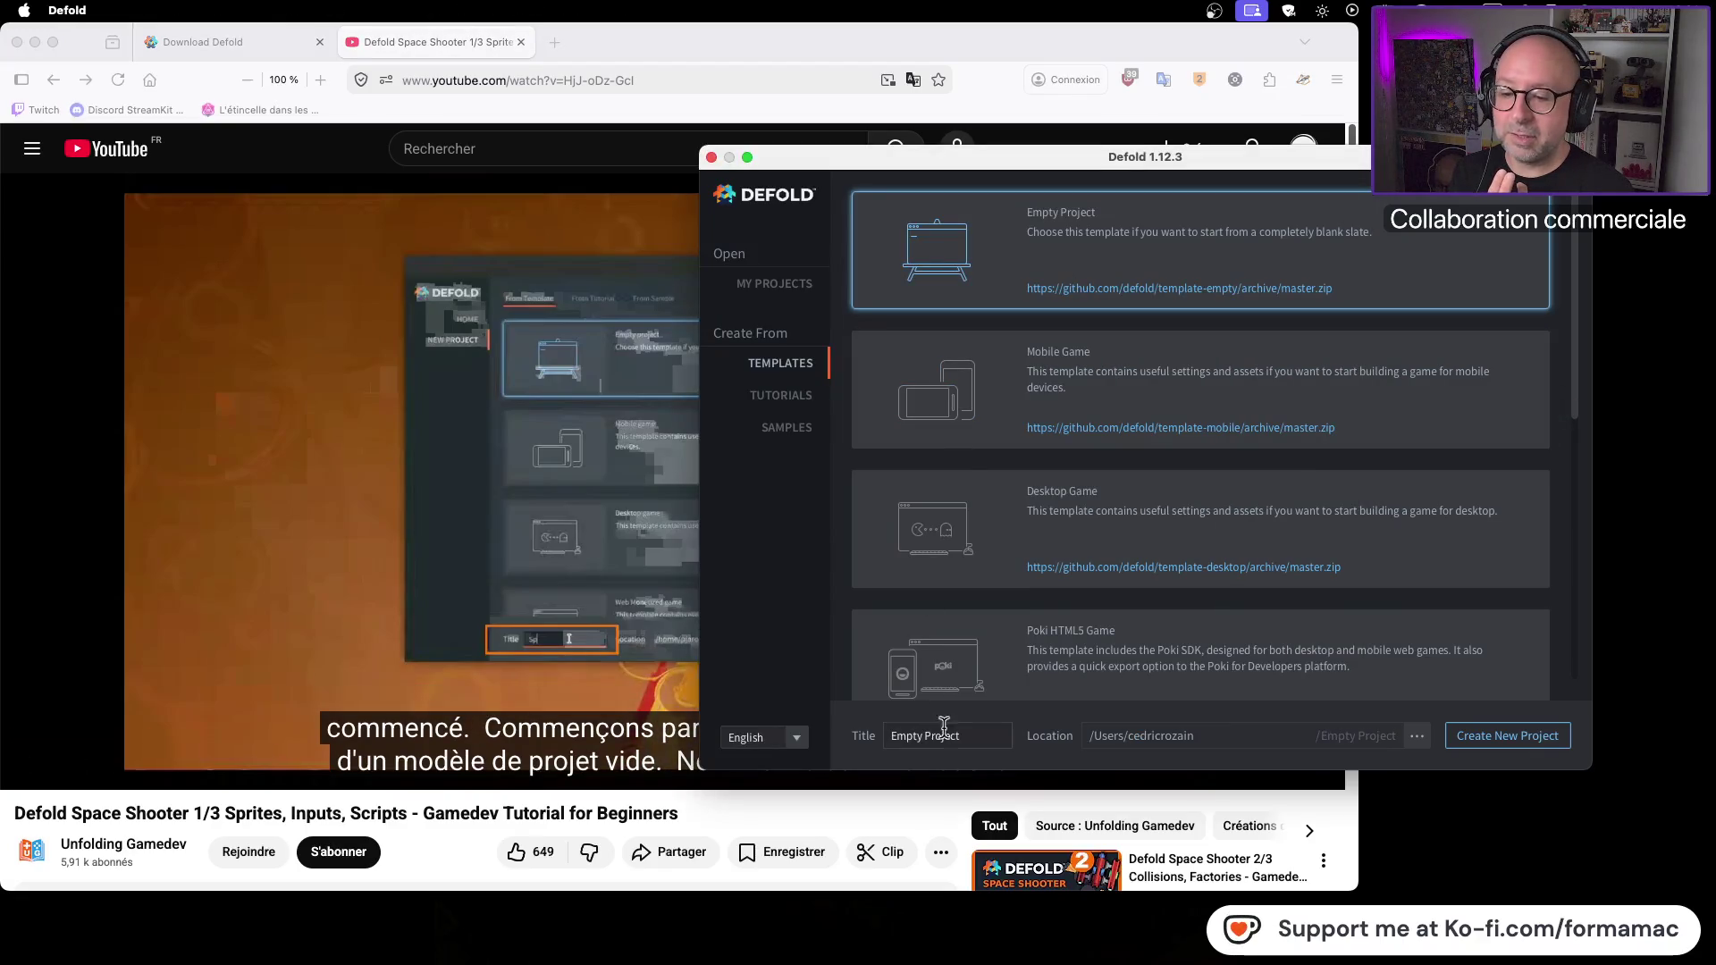
{"action": "left_click_drag", "start_coordinate": [961, 740], "coordinate": [891, 740]}
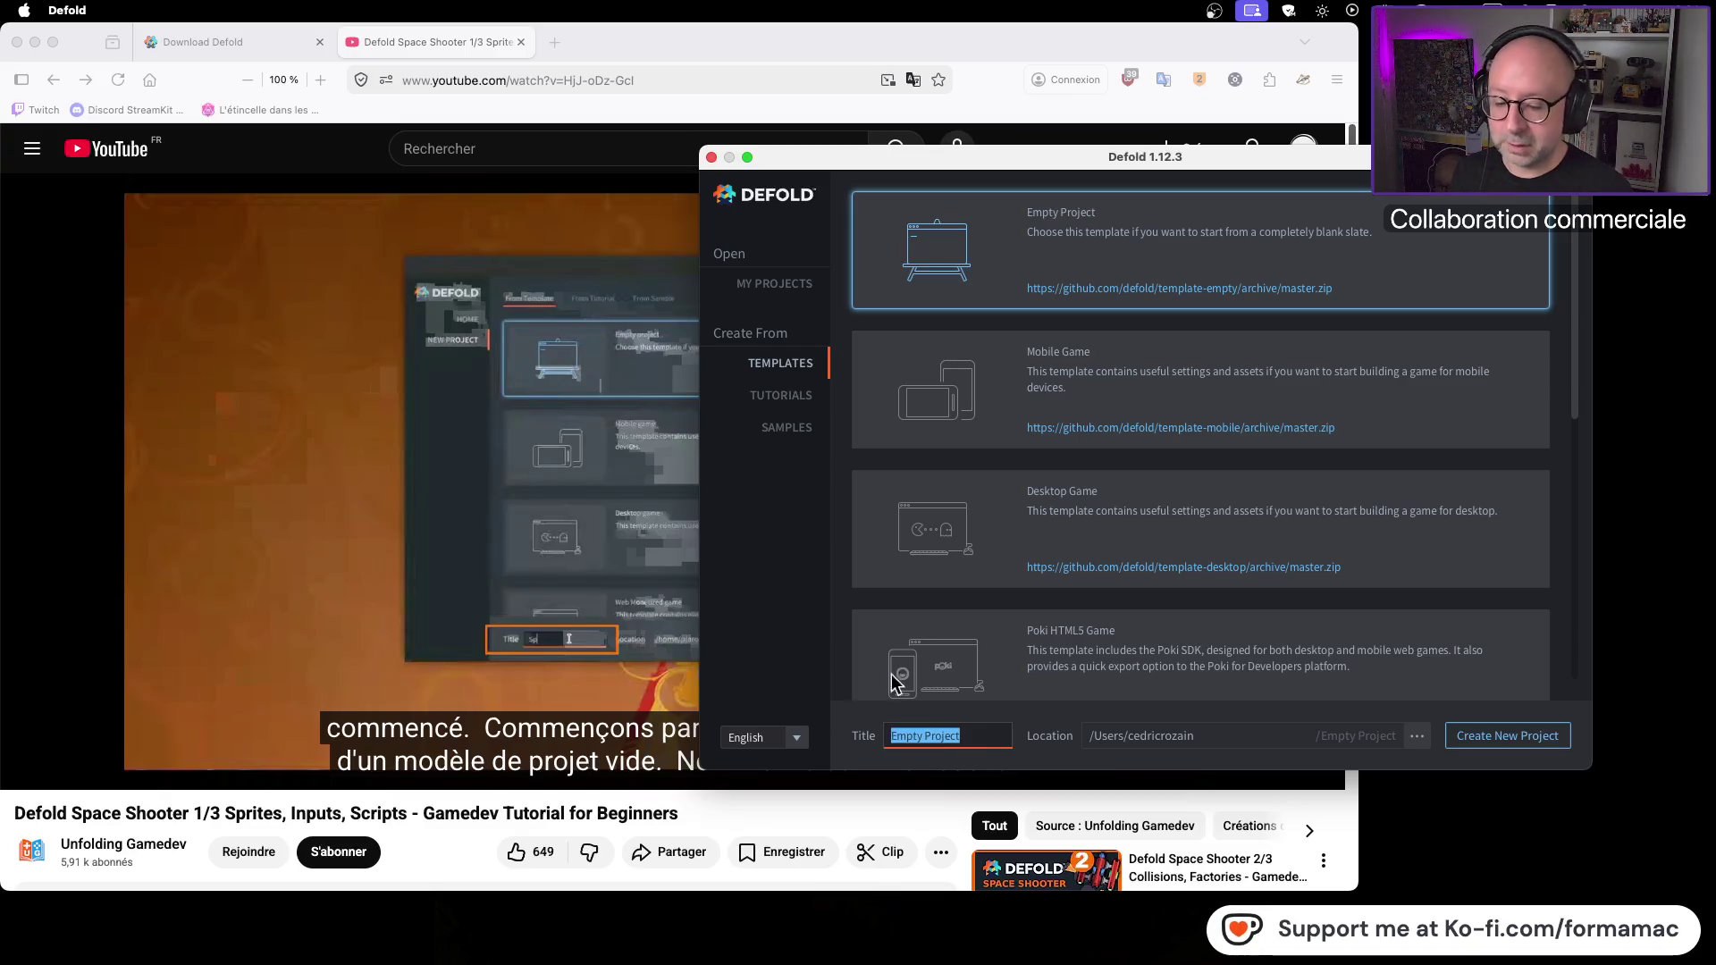
{"action": "type", "text": "Space"}
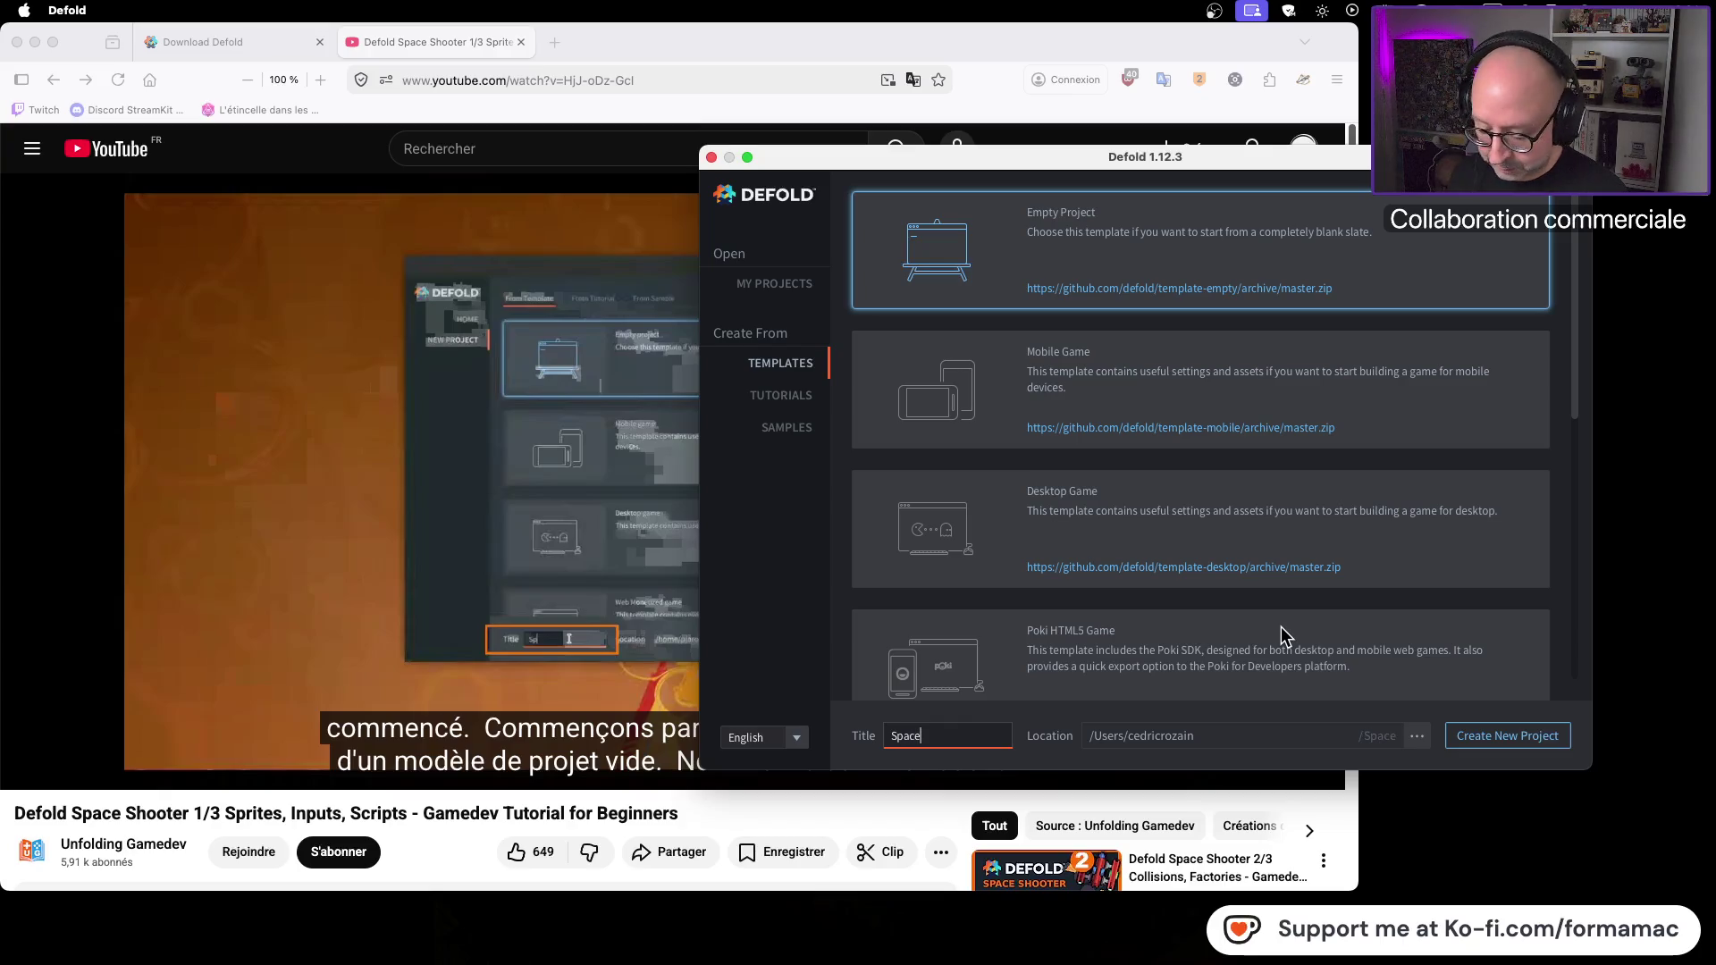
{"action": "type", "text": " formamac"}
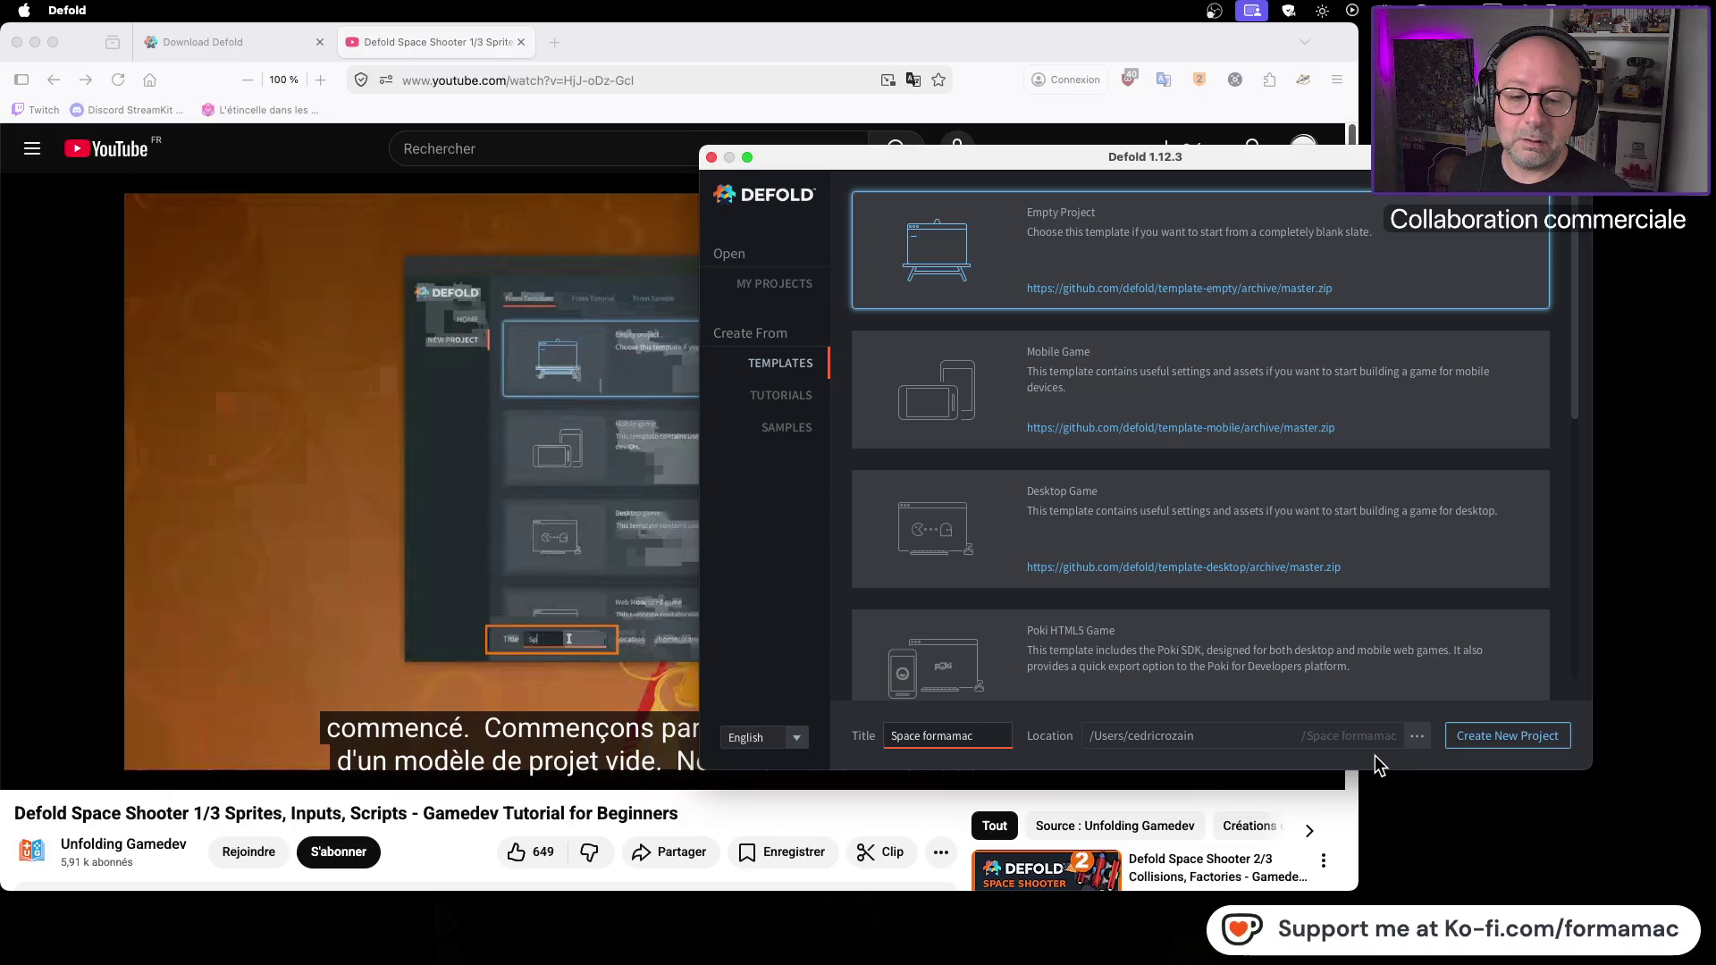
{"action": "left_click", "coordinate": [1418, 744]}
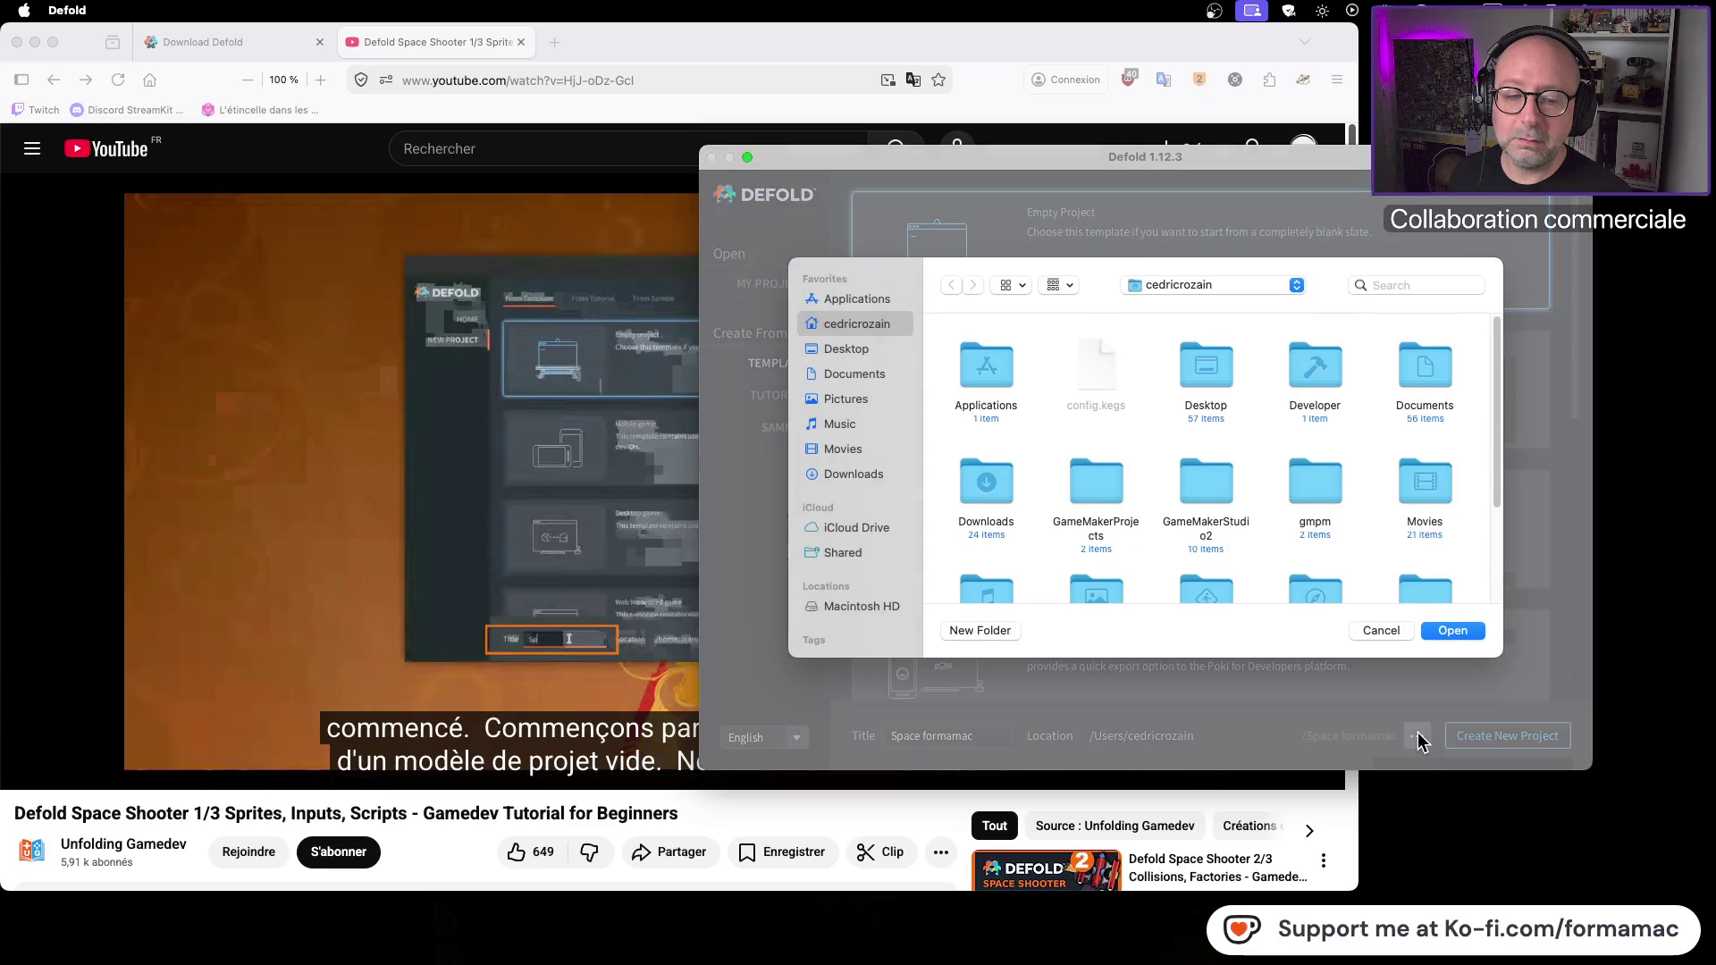
Step: Set the project location to Documents, then briefly play and pause the tutorial before returning to Defold
{"action": "left_click", "coordinate": [878, 386]}
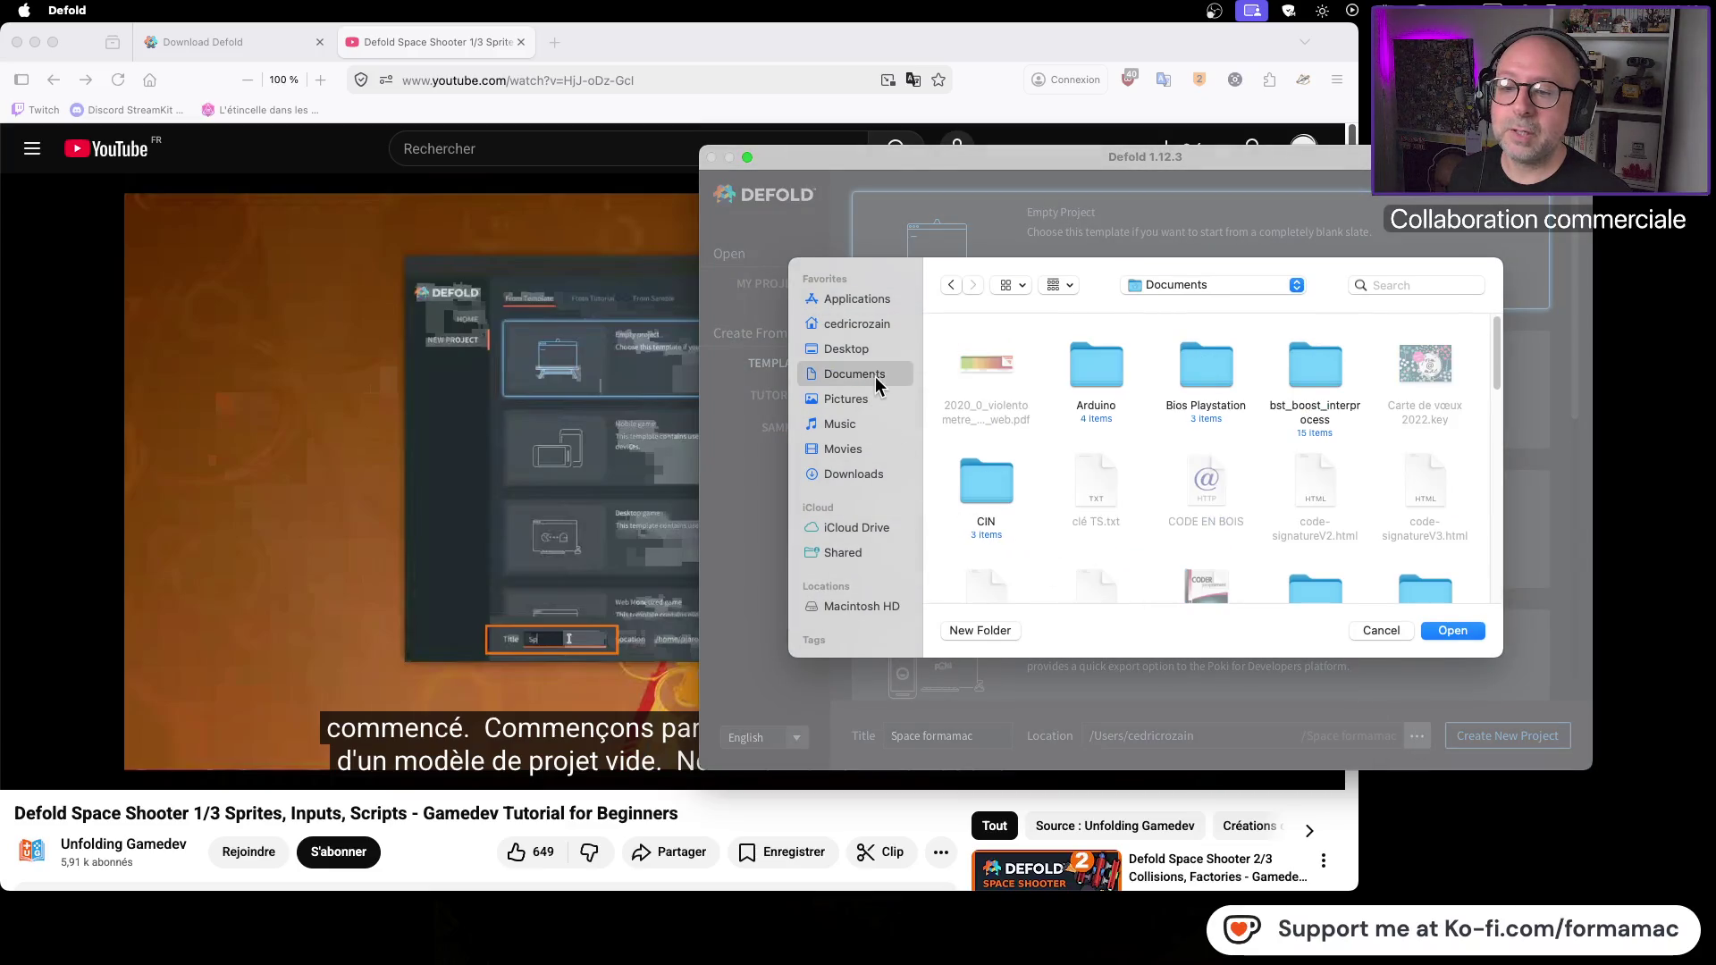
{"action": "left_click", "coordinate": [1467, 631]}
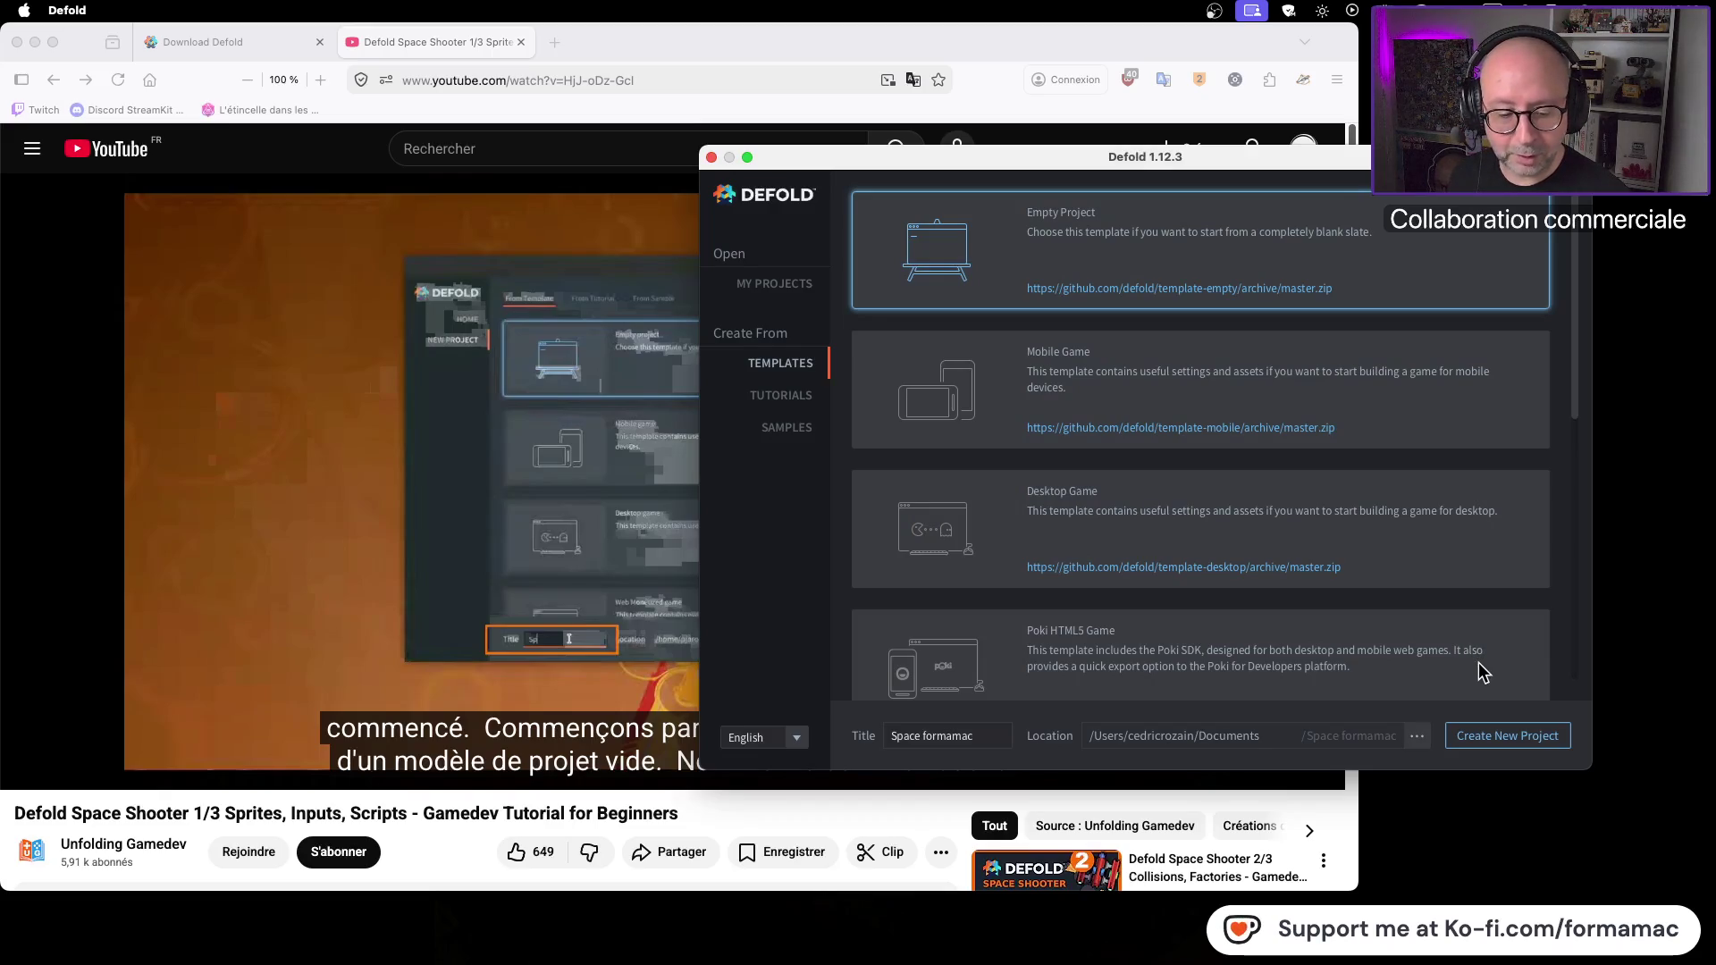
{"action": "left_click", "coordinate": [159, 640]}
{"action": "left_click", "coordinate": [1187, 538]}
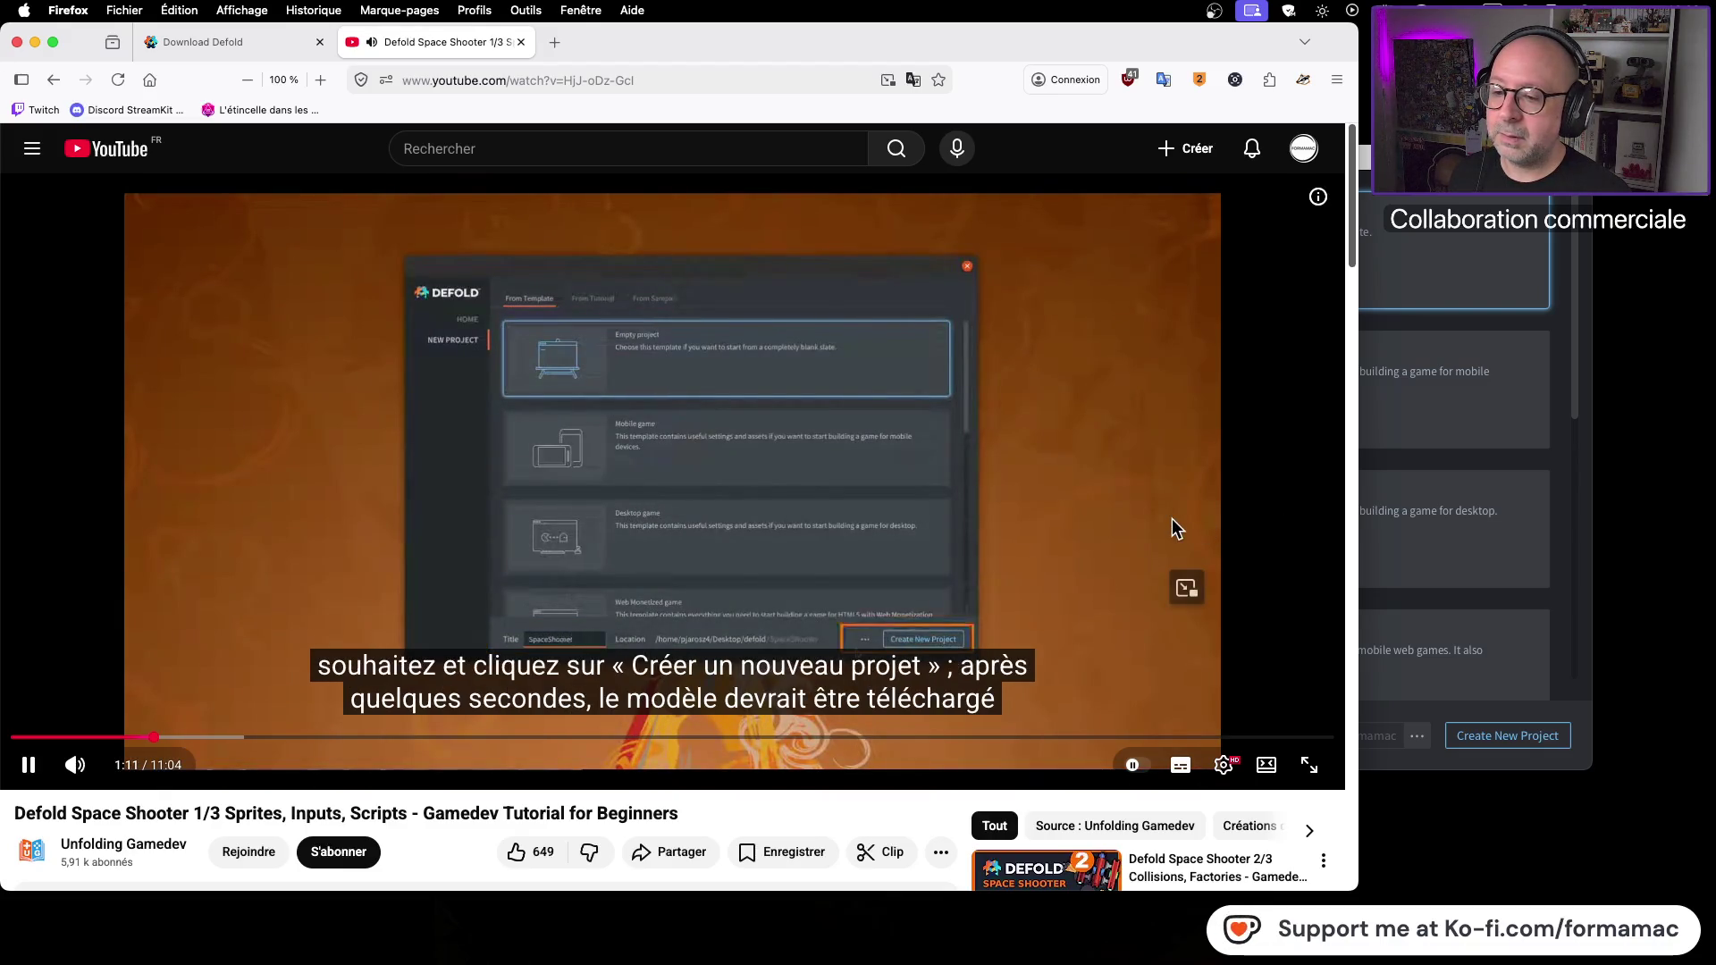
{"action": "left_click", "coordinate": [1172, 518]}
{"action": "left_click", "coordinate": [1524, 682]}
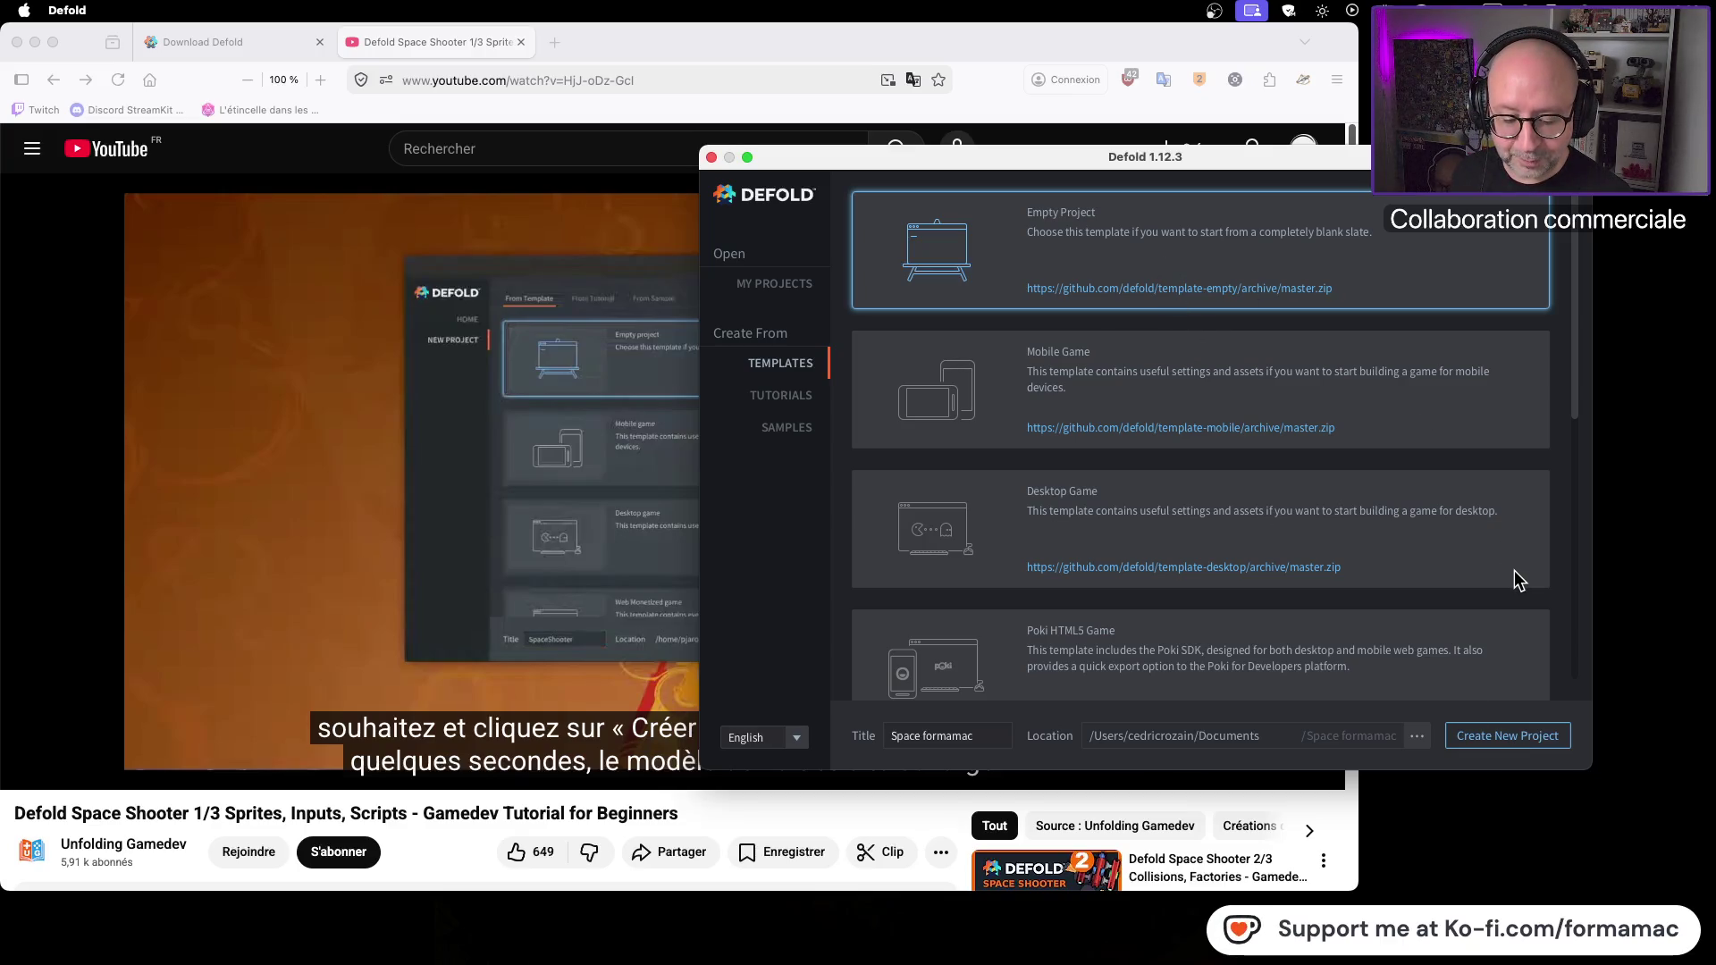
Step: Replace the 'Space formamac' project title with operationBaldEagle
{"action": "triple_click", "coordinate": [985, 740]}
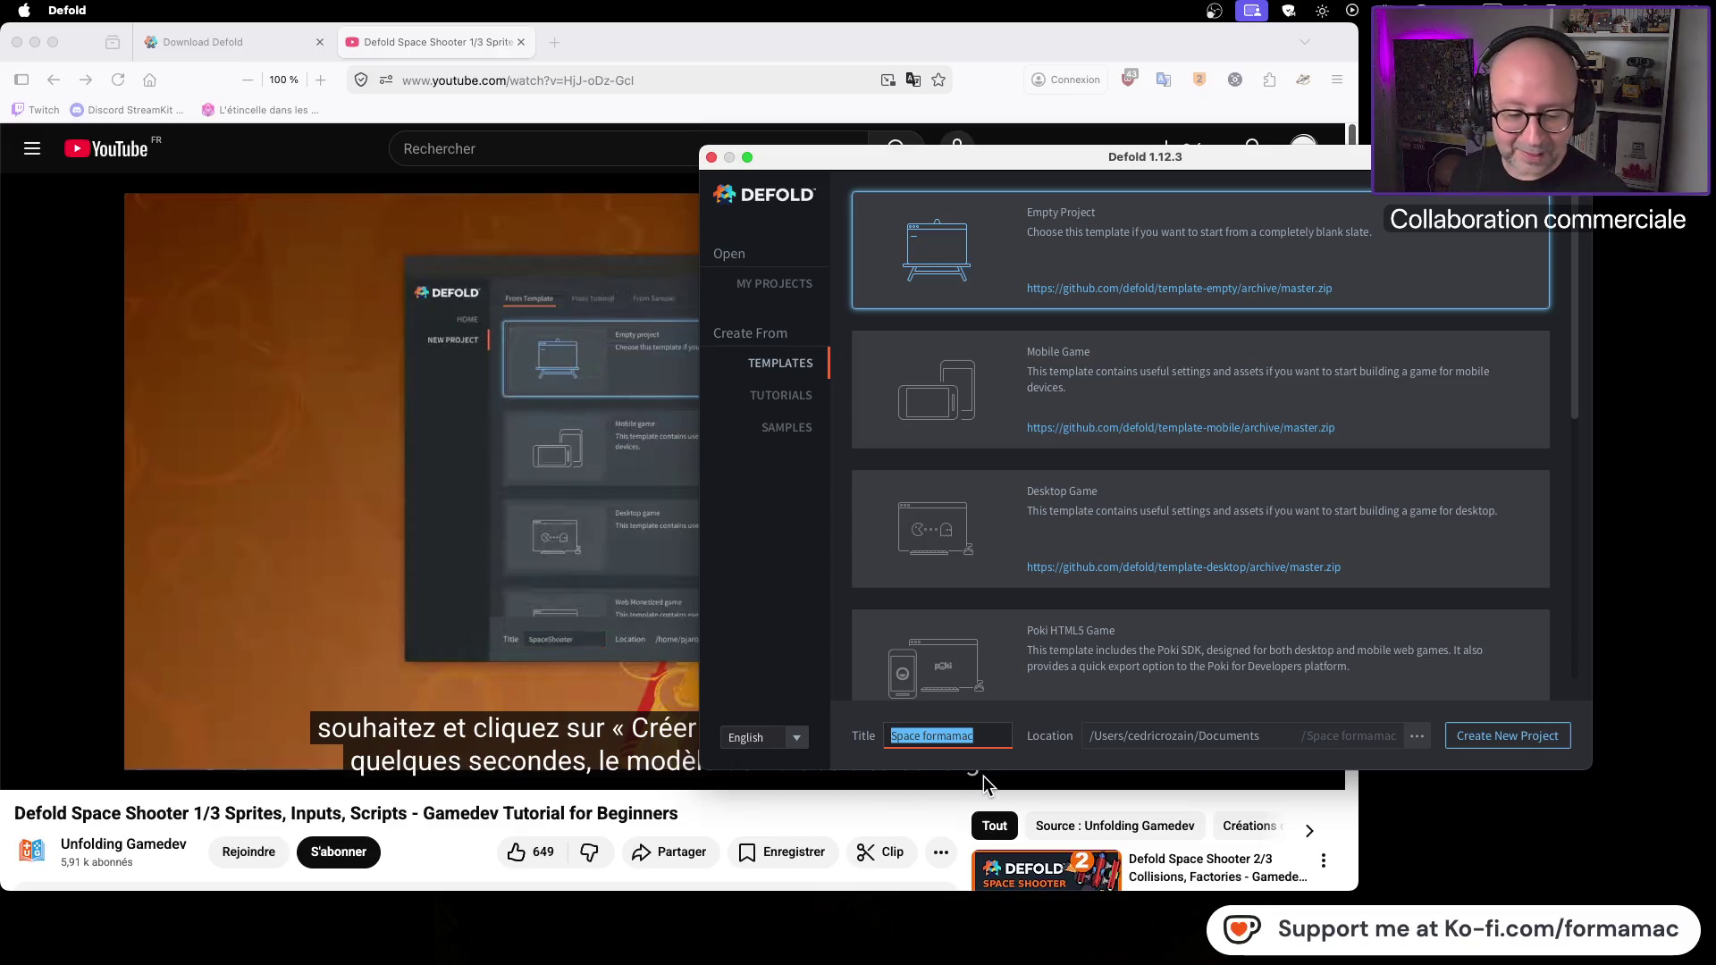
{"action": "type", "text": "operation"}
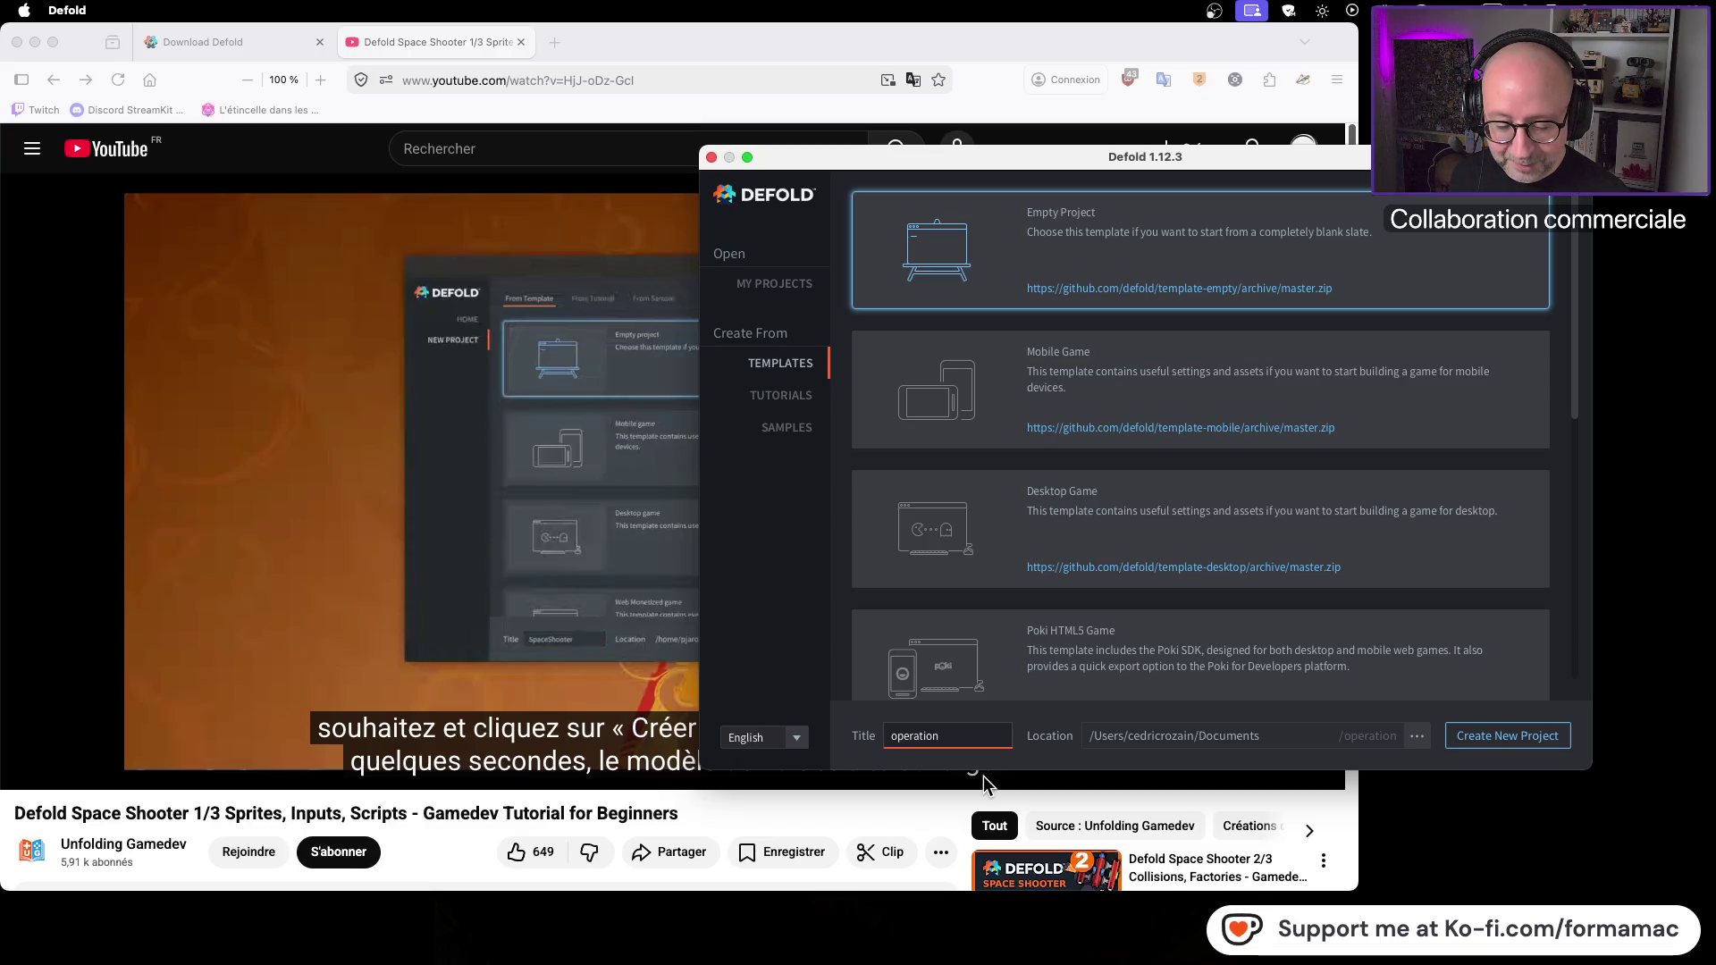
{"action": "type", "text": "BaldEagle"}
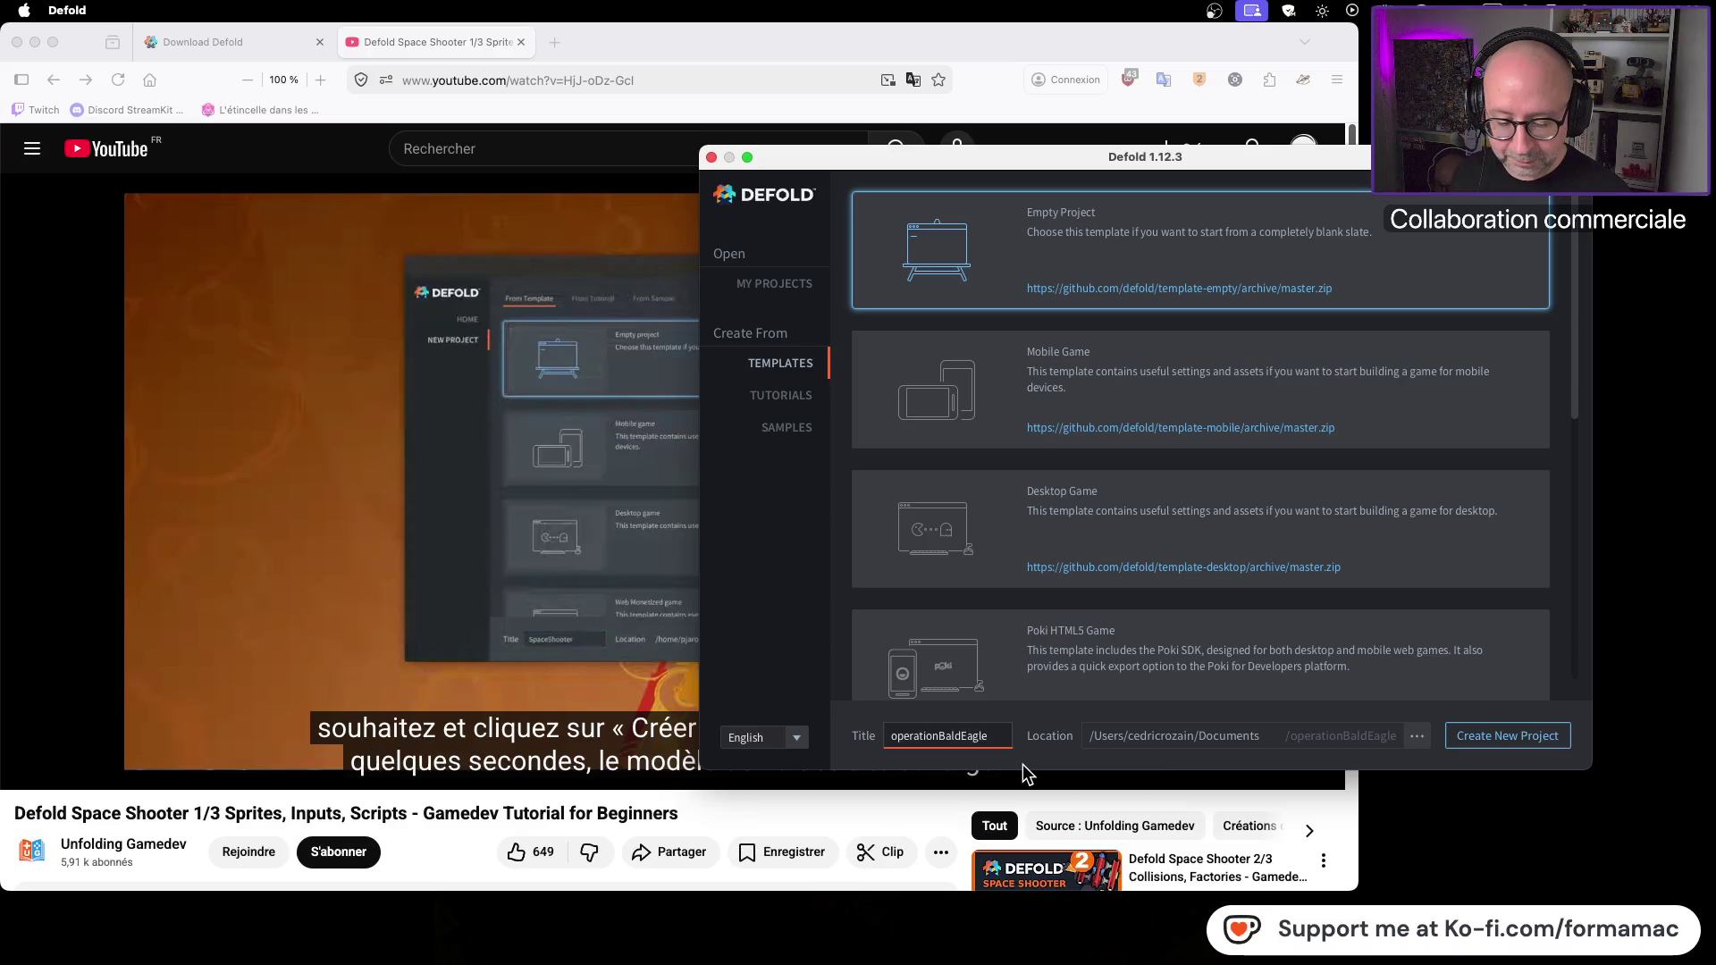
{"action": "left_click_drag", "start_coordinate": [1004, 737], "coordinate": [892, 735]}
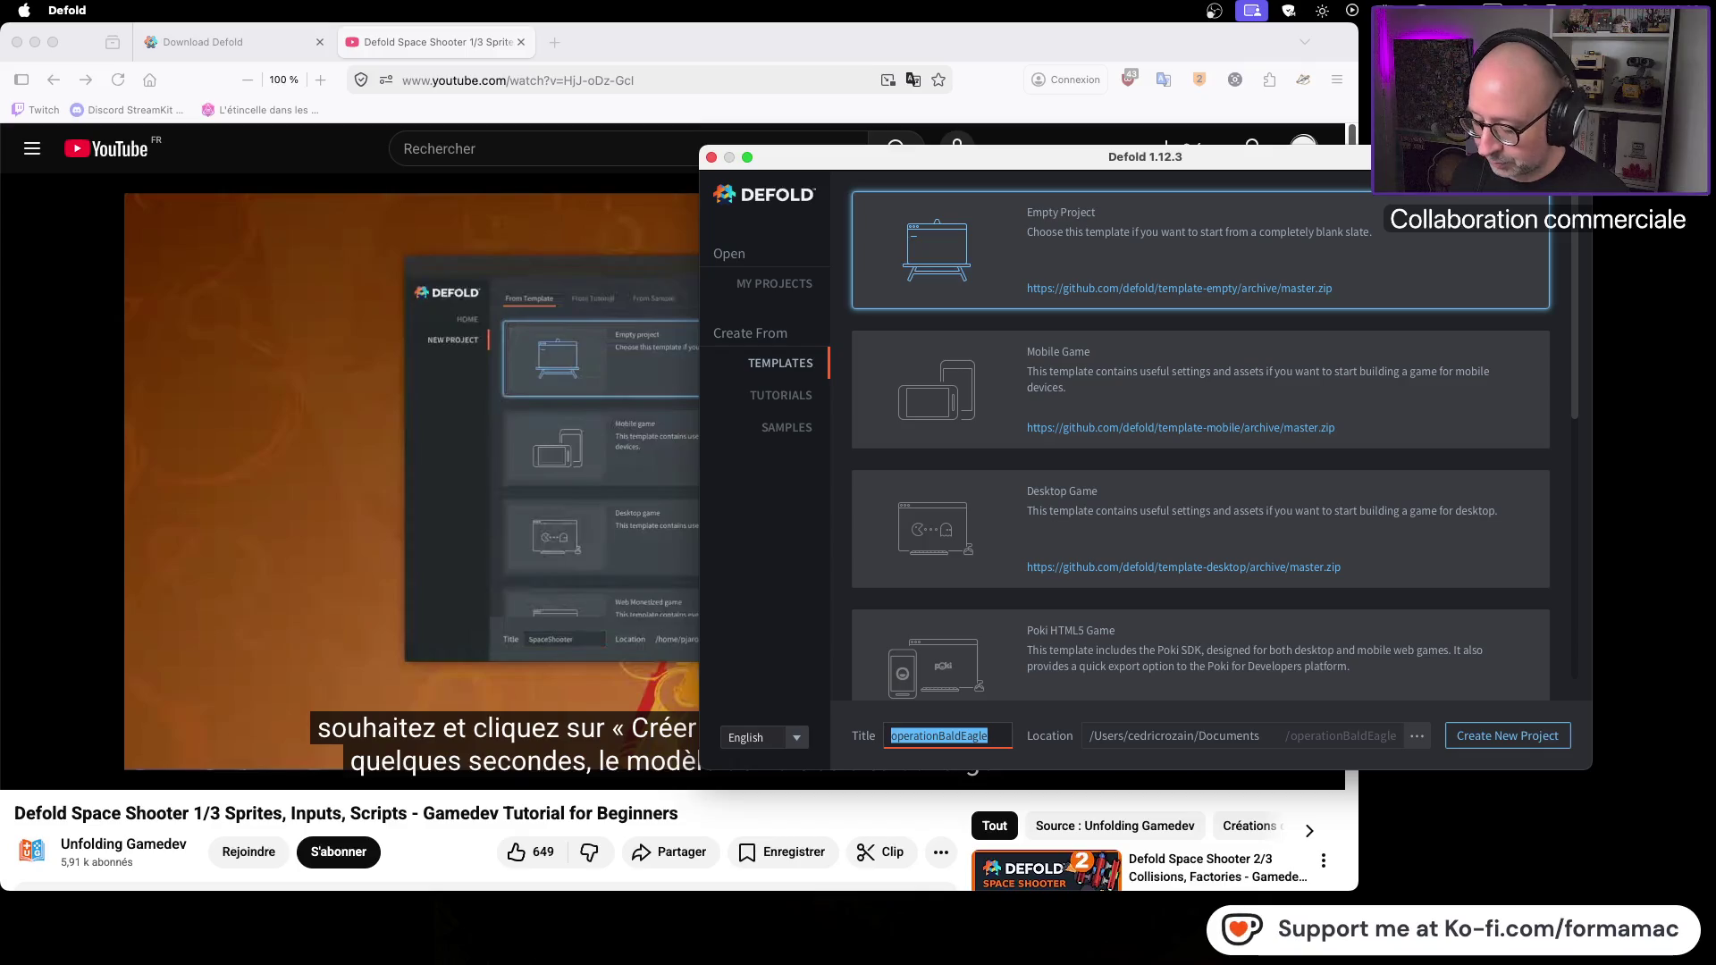
{"action": "key", "text": "super+Tab"}
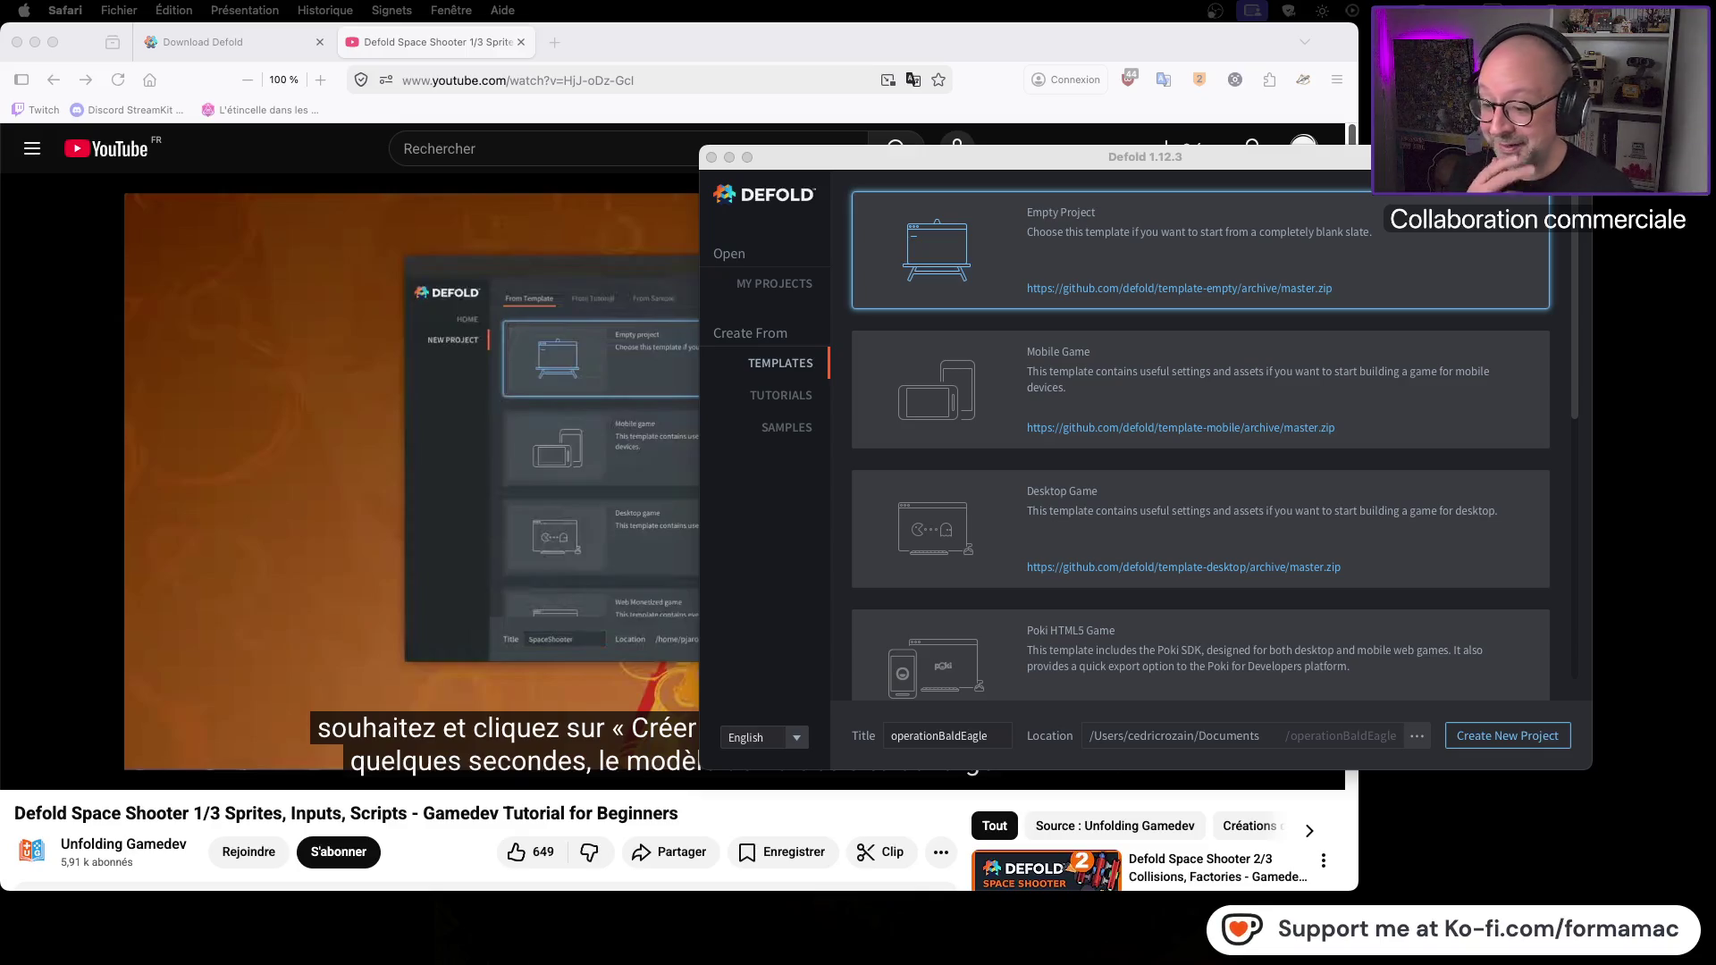
Step: Move the new-project window lower and create operationBaldEagle from the empty template
{"action": "mouse_move", "coordinate": [1429, 168]}
{"action": "left_mouse_down"}
{"action": "mouse_move", "coordinate": [1181, 181]}
{"action": "mouse_move", "coordinate": [1342, 211]}
{"action": "mouse_move", "coordinate": [1424, 304]}
{"action": "mouse_move", "coordinate": [1516, 271]}
{"action": "left_mouse_up"}
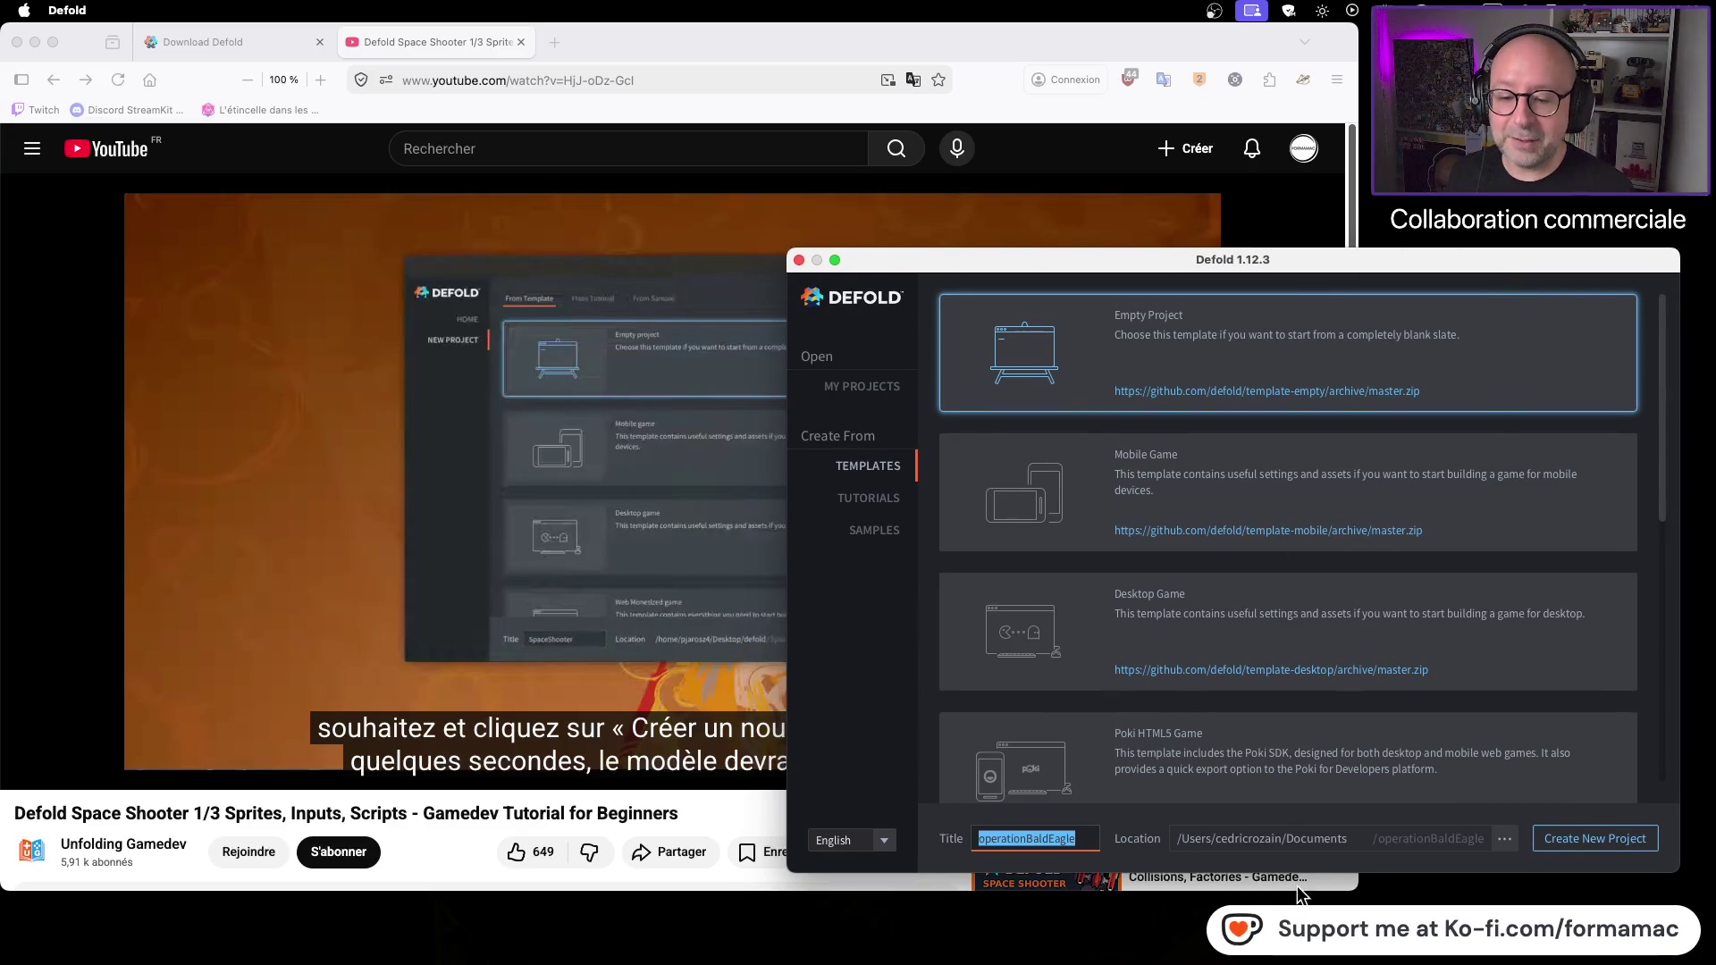
{"action": "left_click", "coordinate": [1091, 840]}
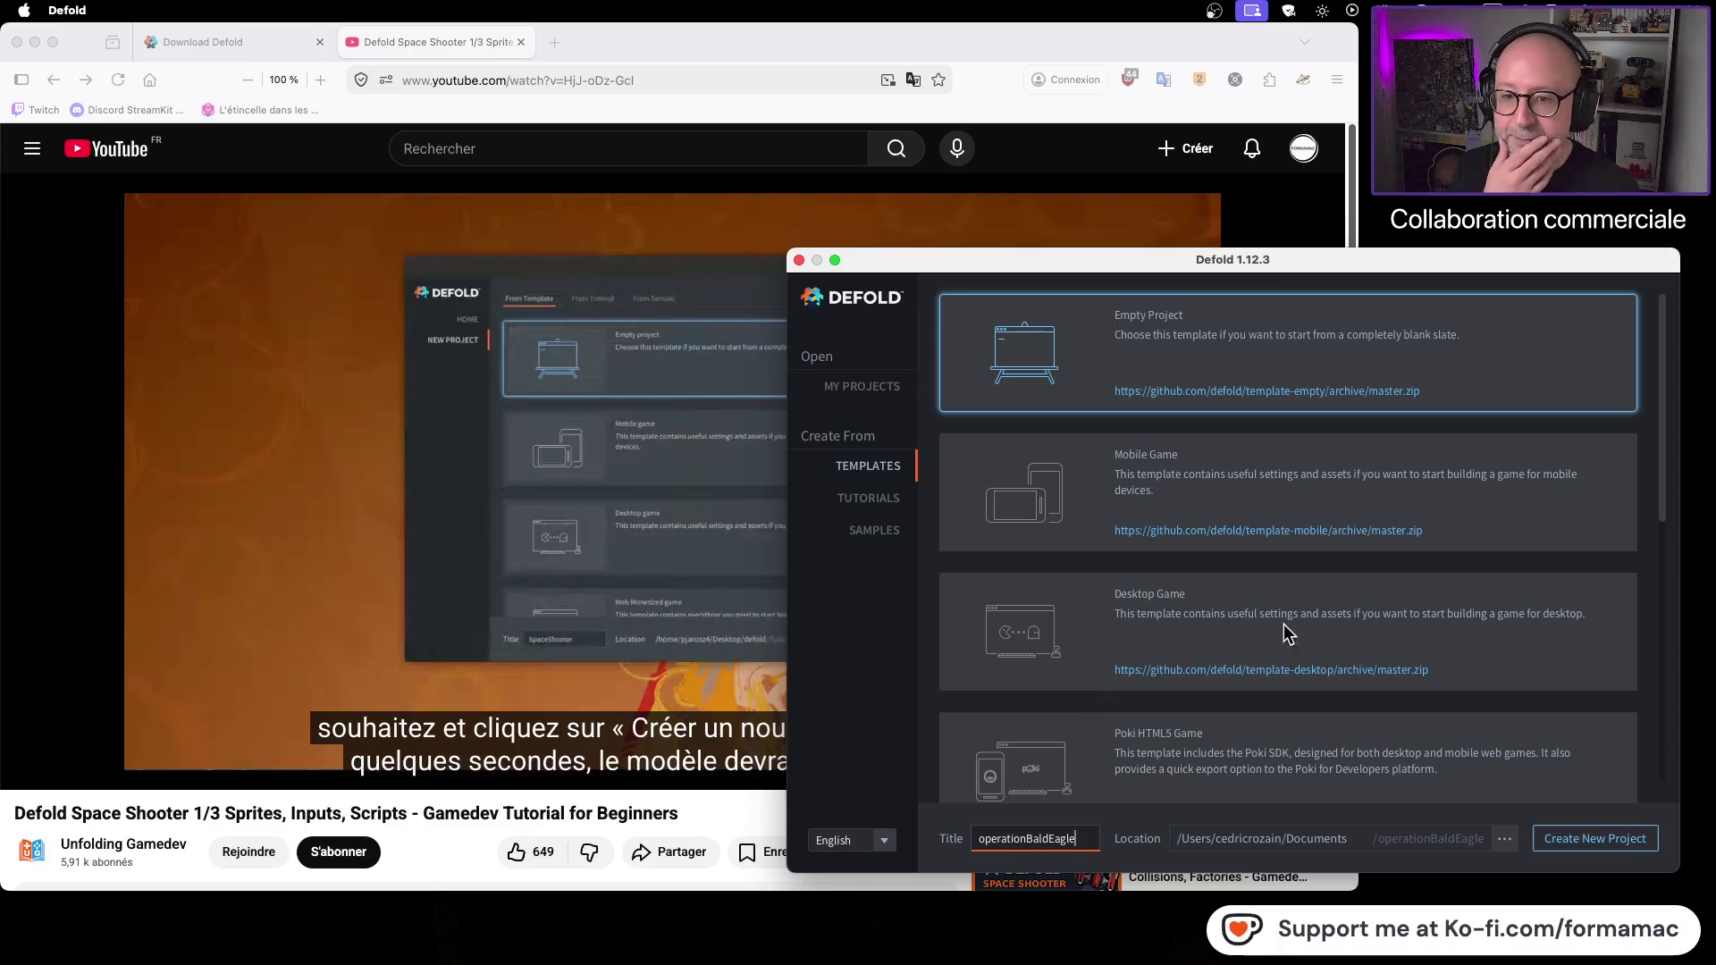
{"action": "left_click", "coordinate": [1609, 839]}
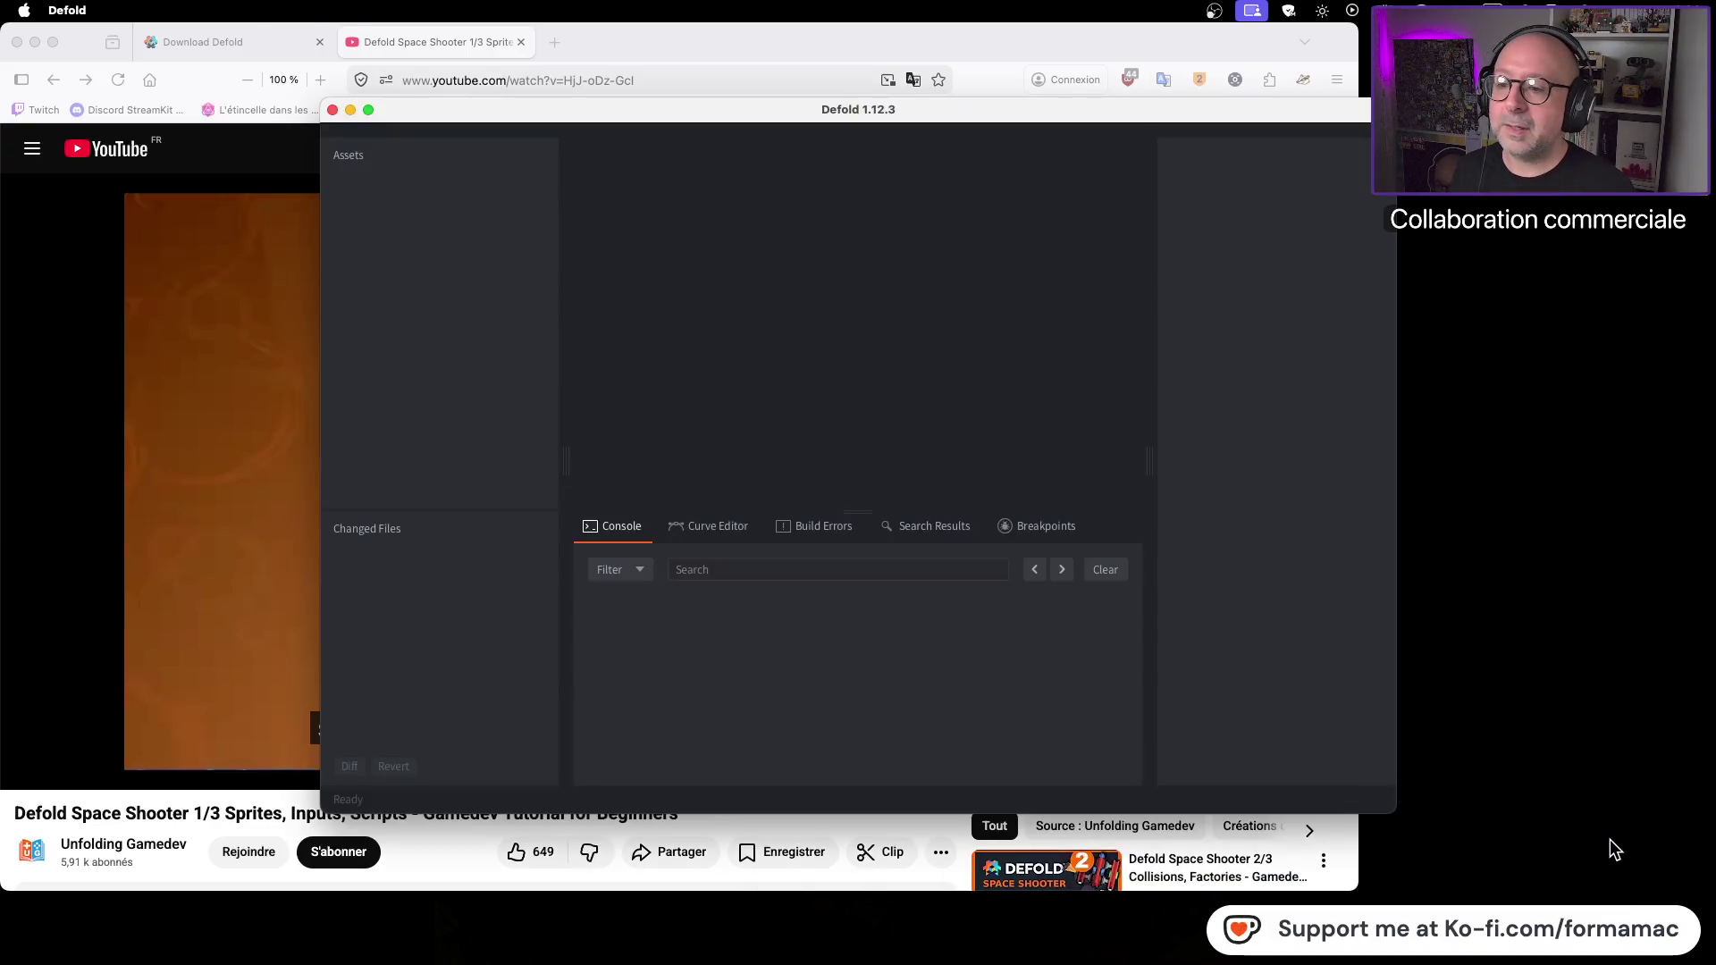
Step: Move the editor window to the lower right and follow the tutorial video alongside Defold
{"action": "mouse_move", "coordinate": [1042, 110]}
{"action": "left_mouse_down"}
{"action": "mouse_move", "coordinate": [1227, 216]}
{"action": "mouse_move", "coordinate": [1348, 236]}
{"action": "left_mouse_up"}
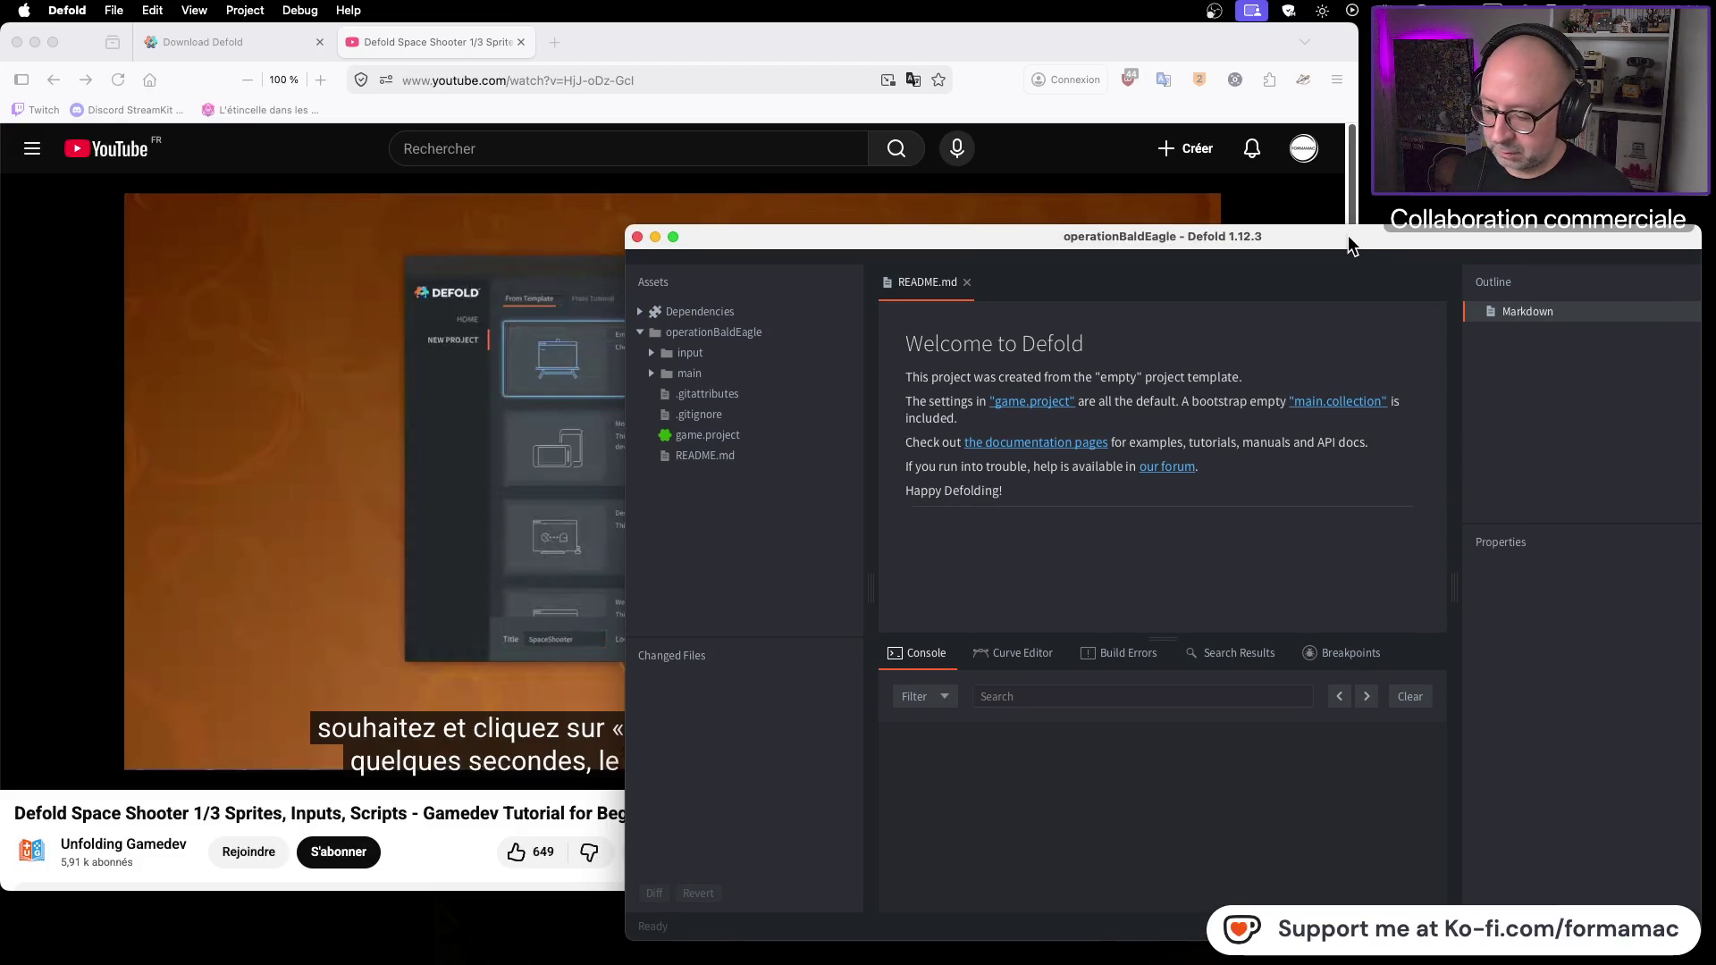
{"action": "left_click", "coordinate": [270, 422]}
{"action": "left_click", "coordinate": [572, 433]}
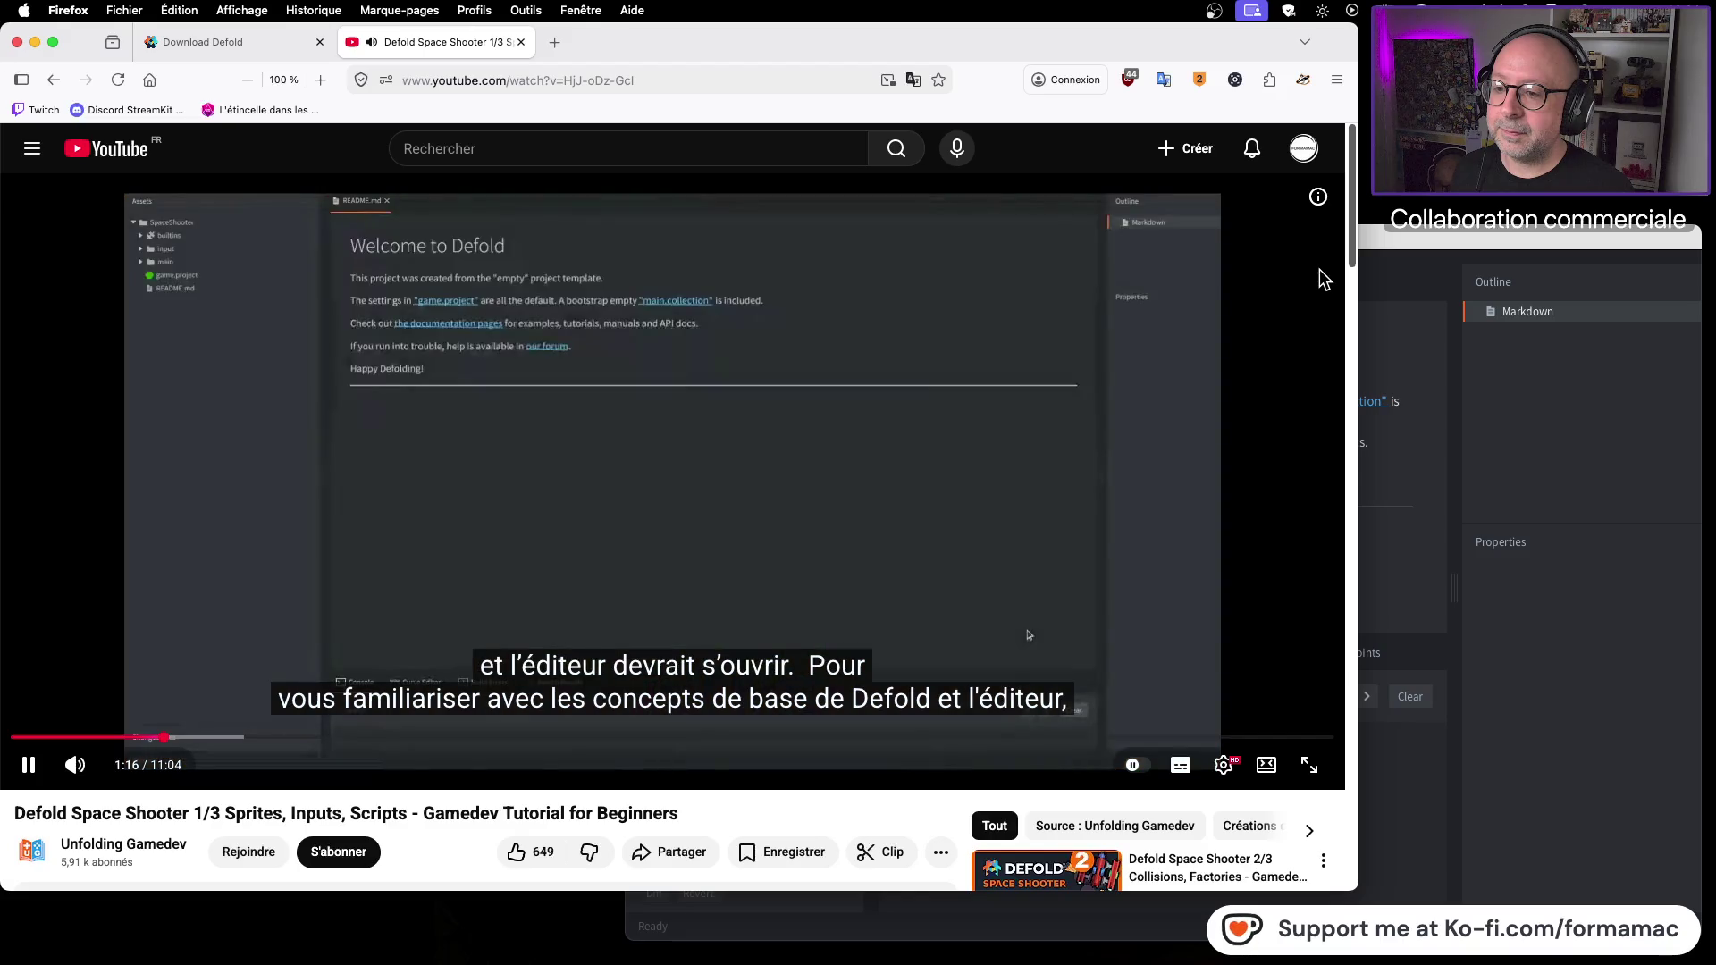
{"action": "left_click", "coordinate": [1005, 375]}
{"action": "left_click", "coordinate": [1584, 443]}
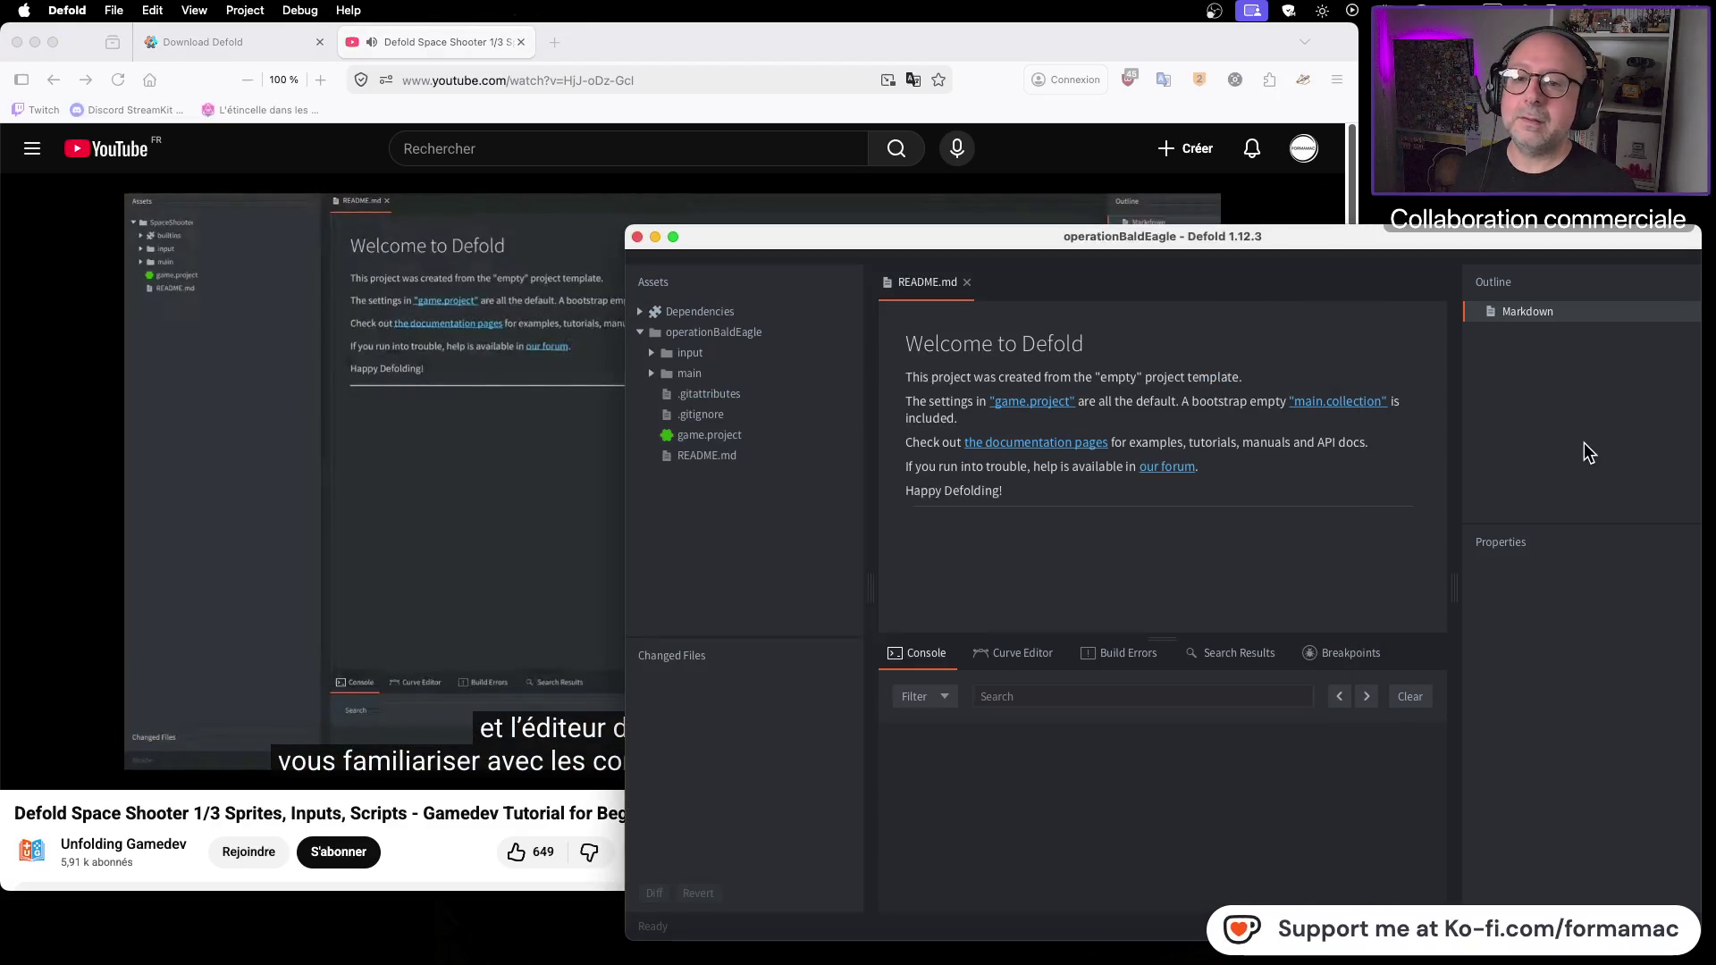
{"action": "left_click", "coordinate": [530, 541]}
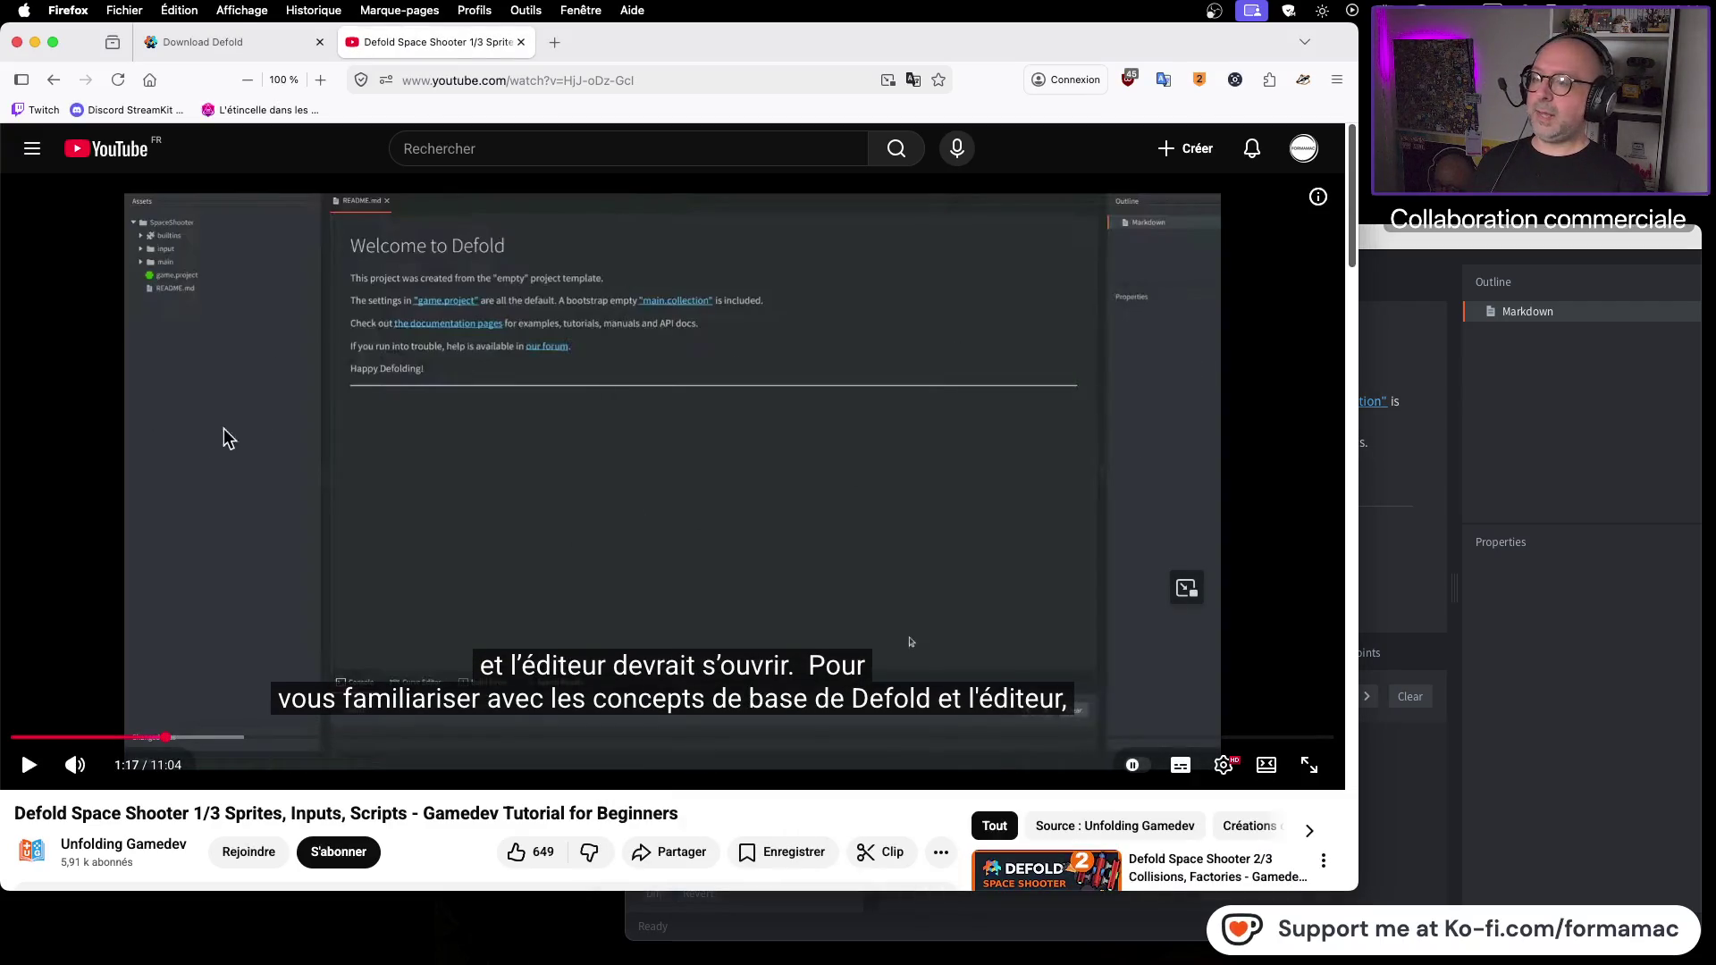
{"action": "left_click", "coordinate": [1421, 240]}
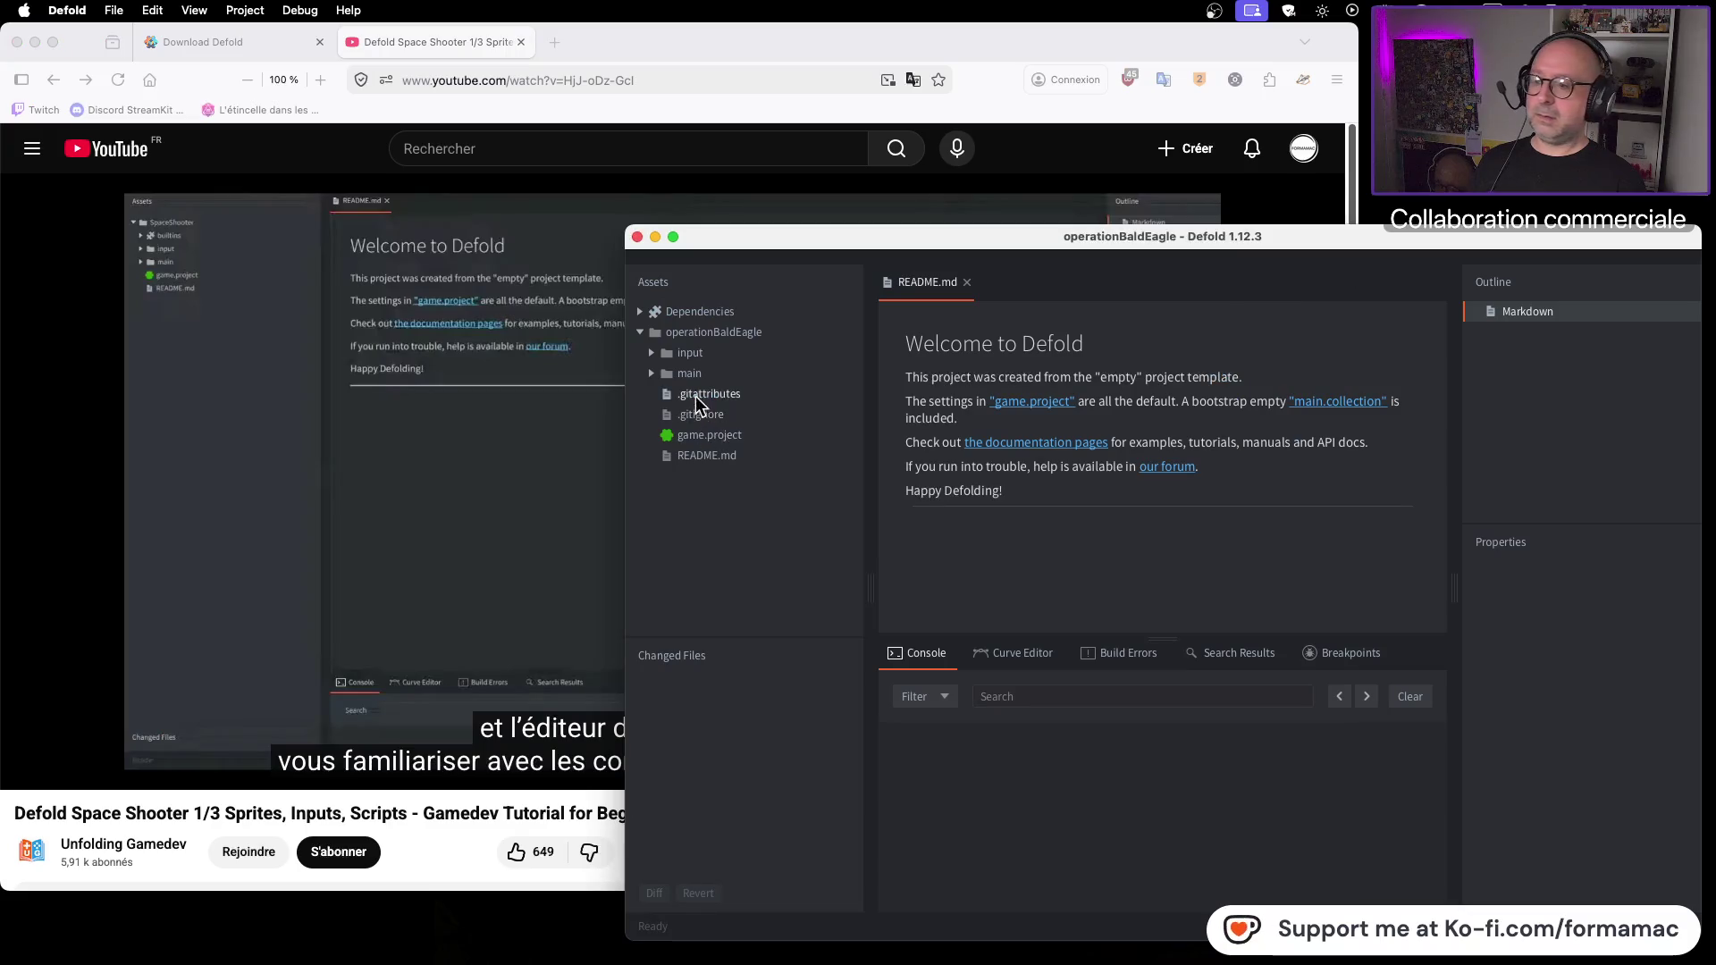
{"action": "left_click", "coordinate": [115, 533]}
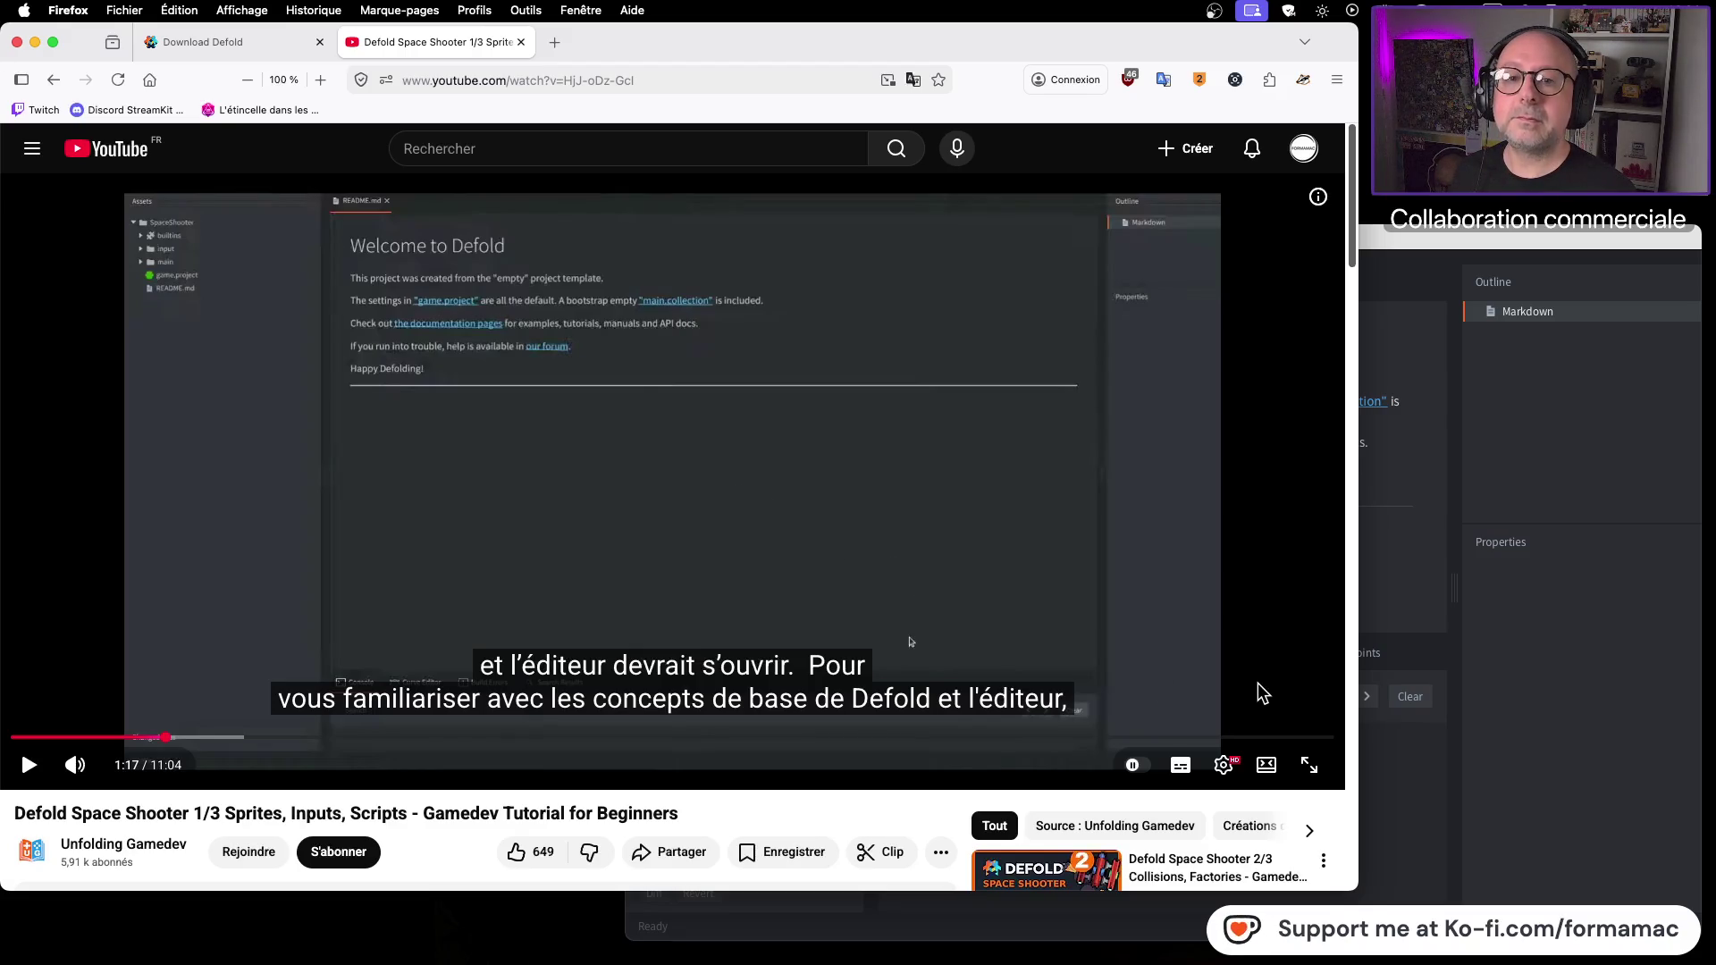
{"action": "left_click", "coordinate": [1242, 664]}
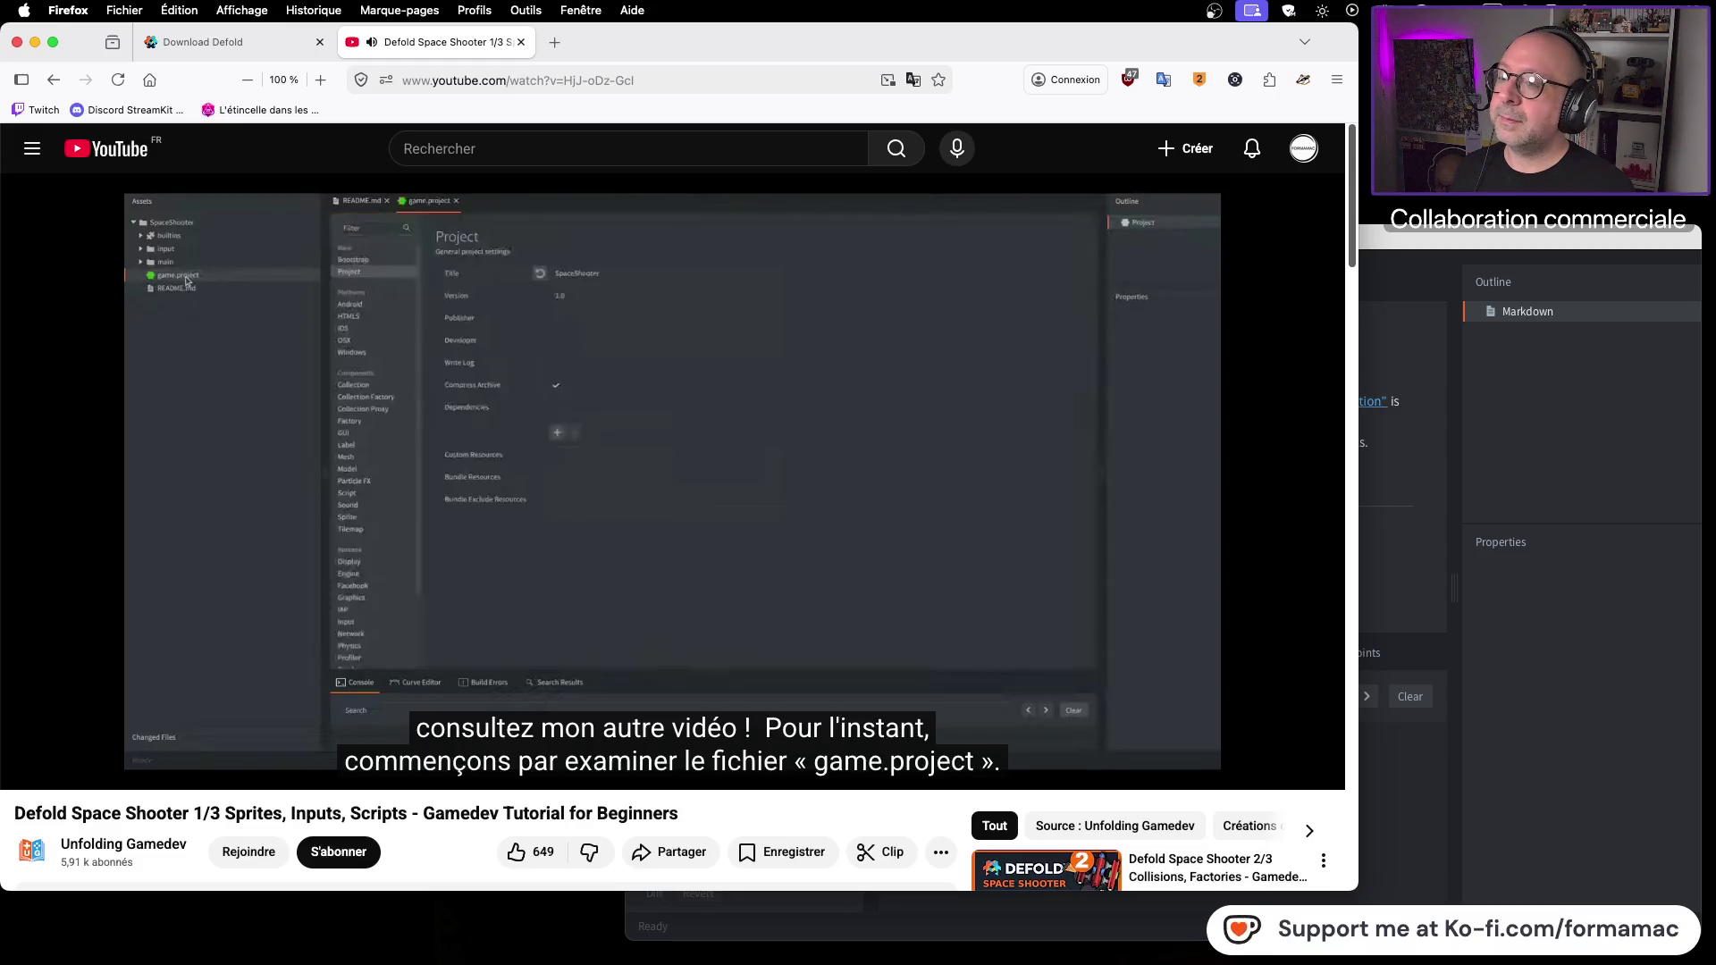
Step: Open game.project from the Assets pane, showing title operationBaldEagle and version 1.0
{"action": "left_click", "coordinate": [903, 332]}
{"action": "left_click", "coordinate": [1440, 247]}
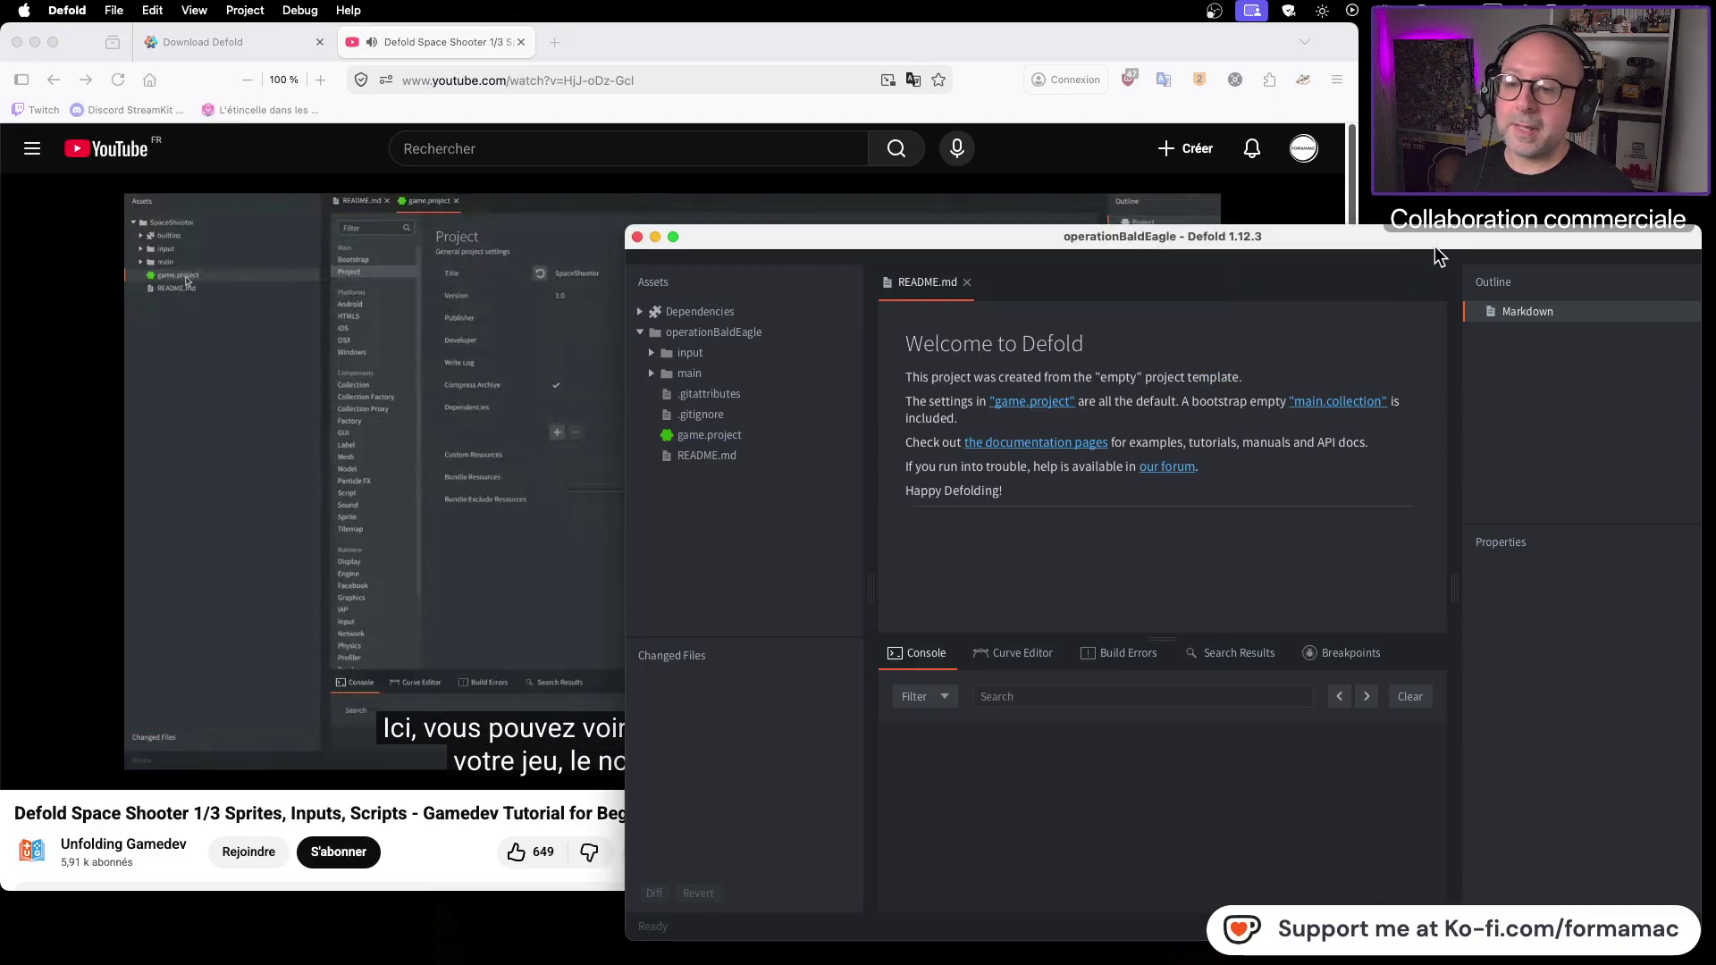
{"action": "left_click", "coordinate": [745, 437]}
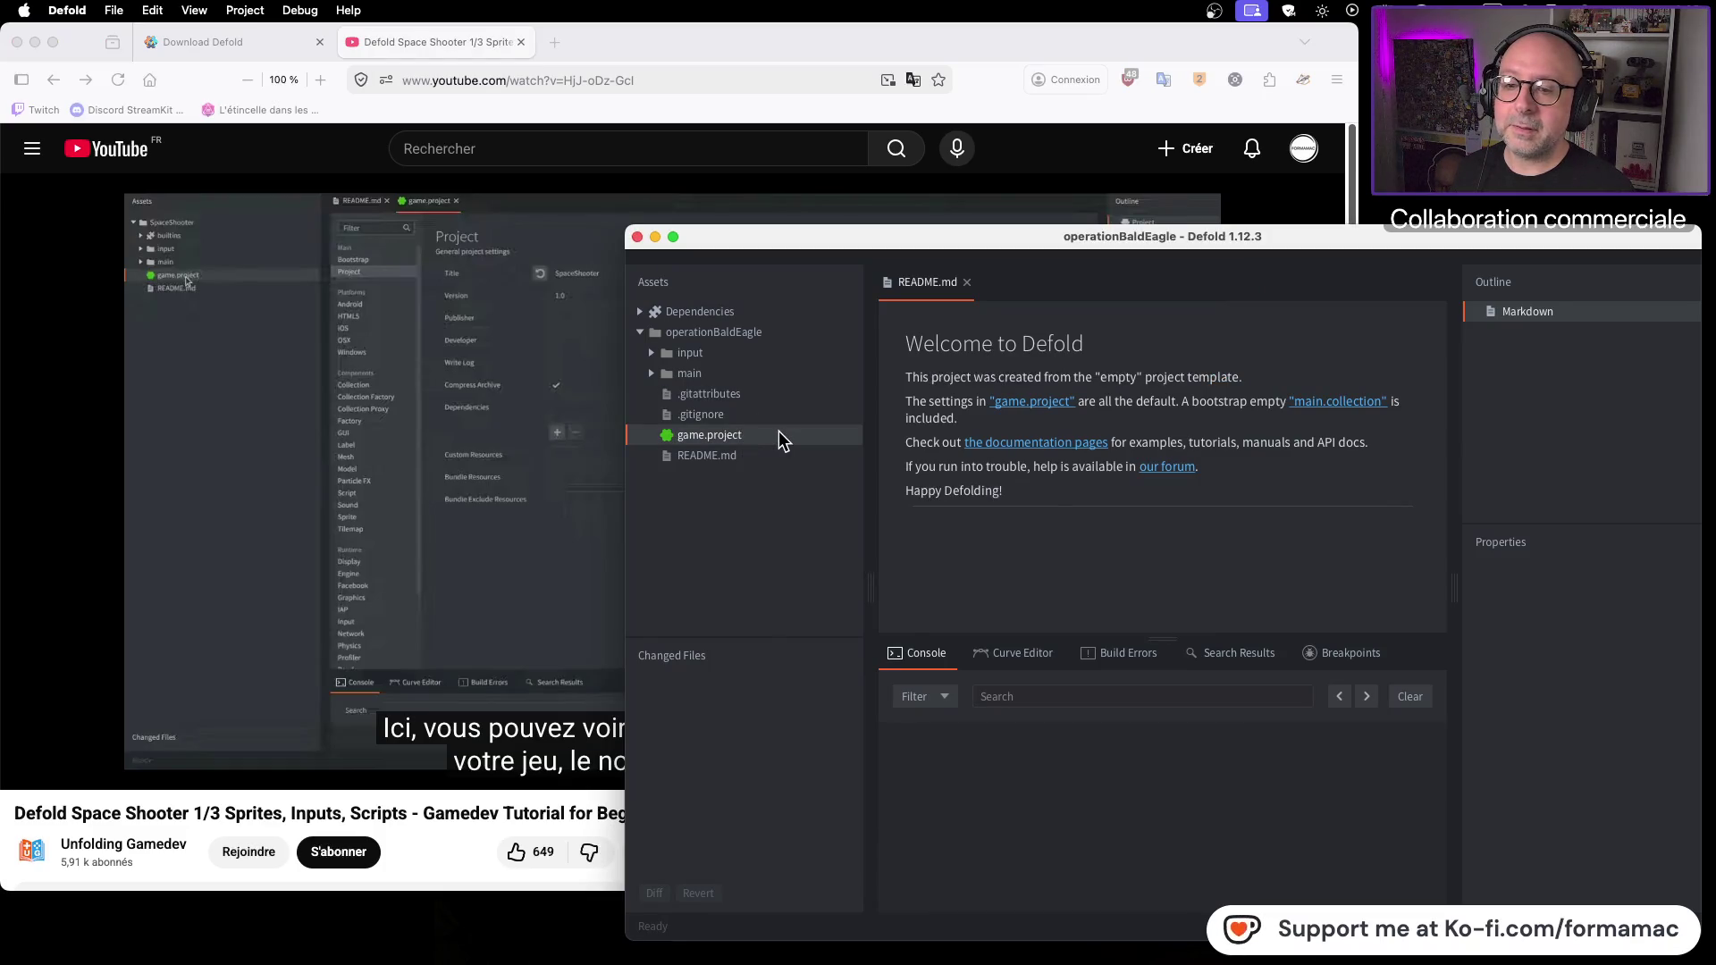
{"action": "double_click", "coordinate": [780, 431]}
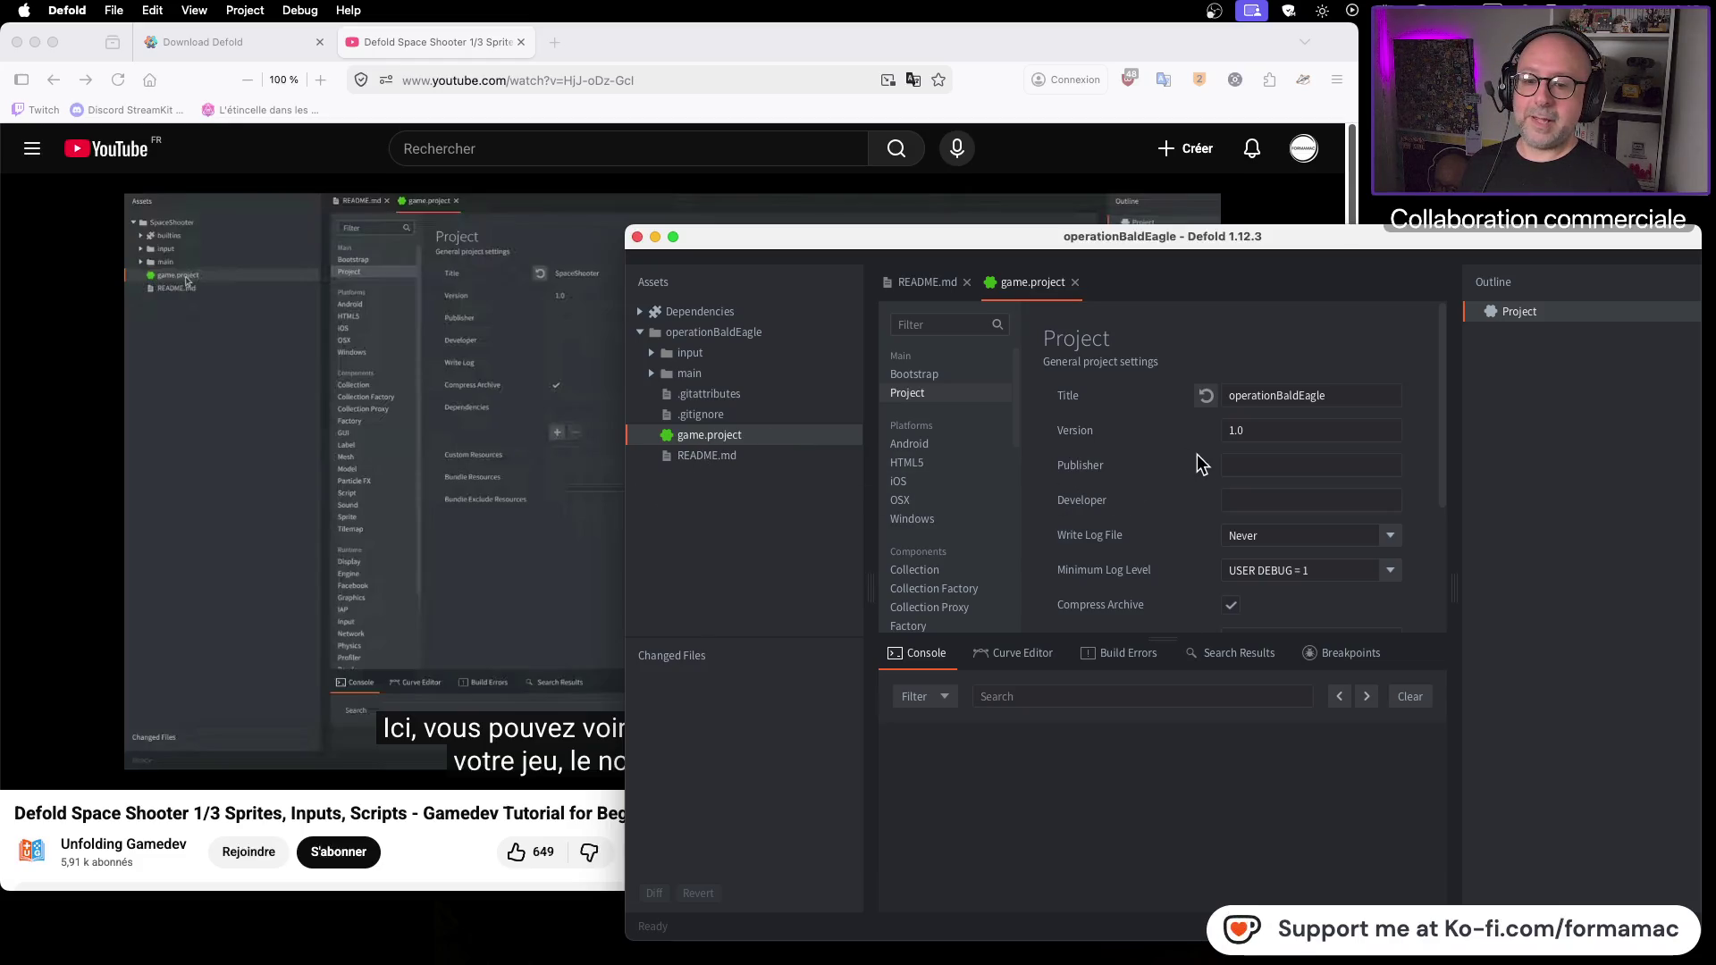
{"action": "left_click", "coordinate": [486, 527]}
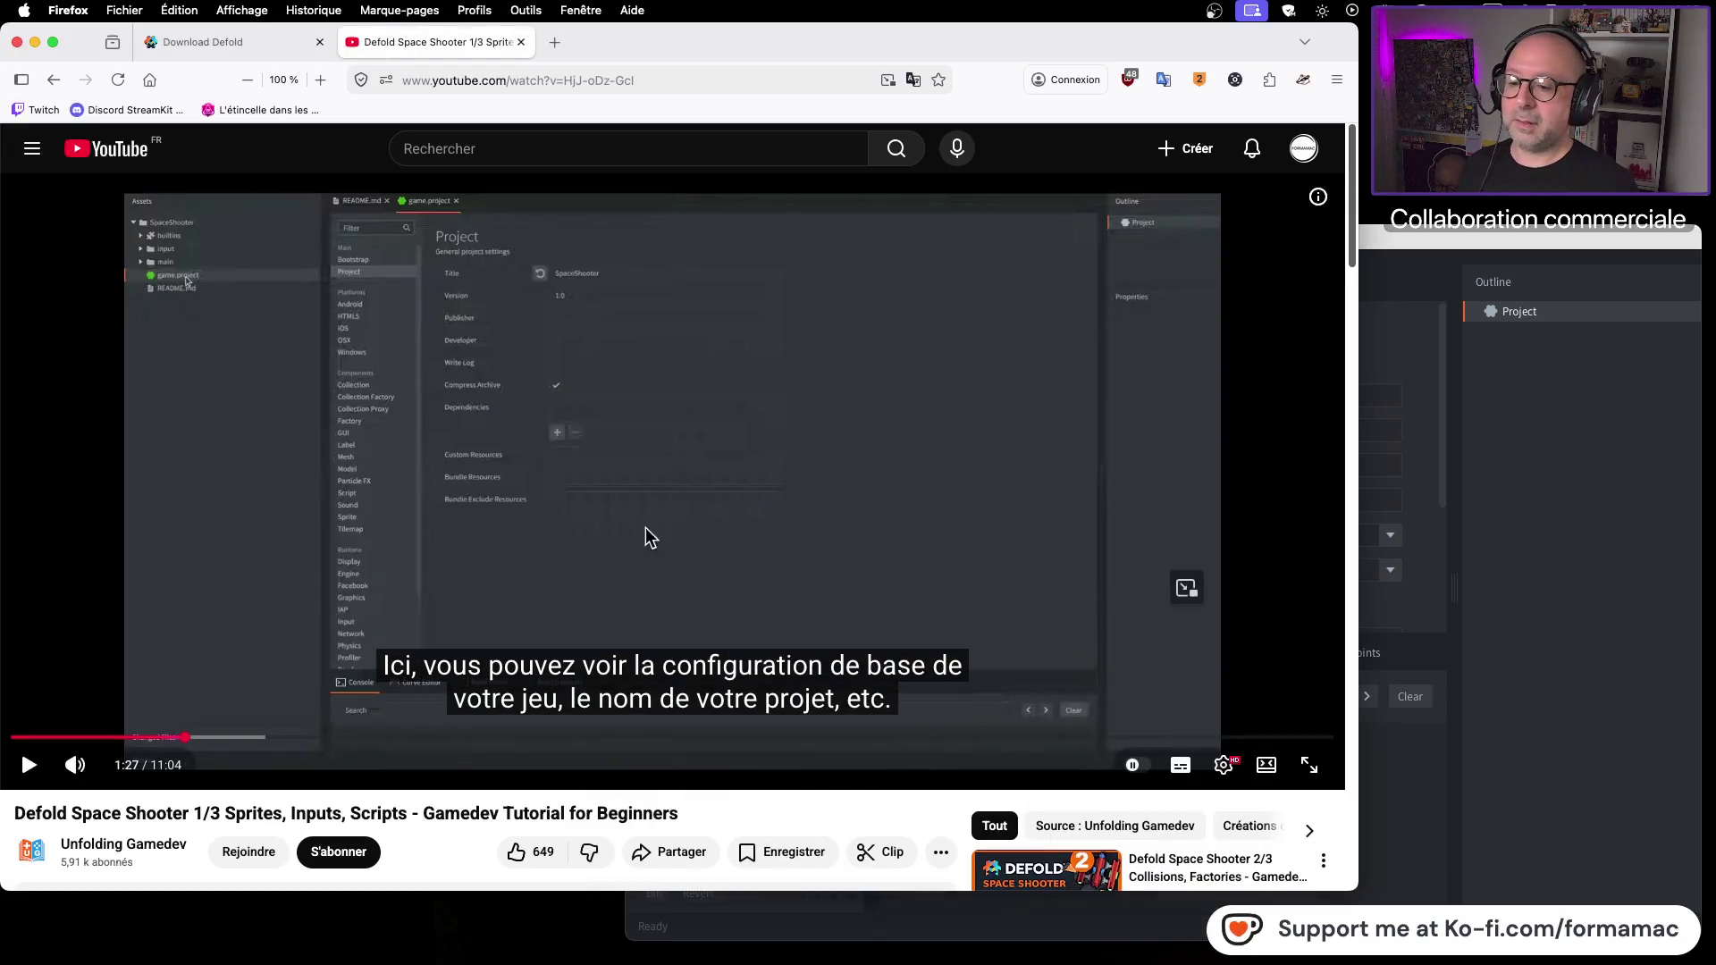
Step: Switch to game.project's Bootstrap category, showing /main/main.collection as the main collection
{"action": "left_click", "coordinate": [823, 461]}
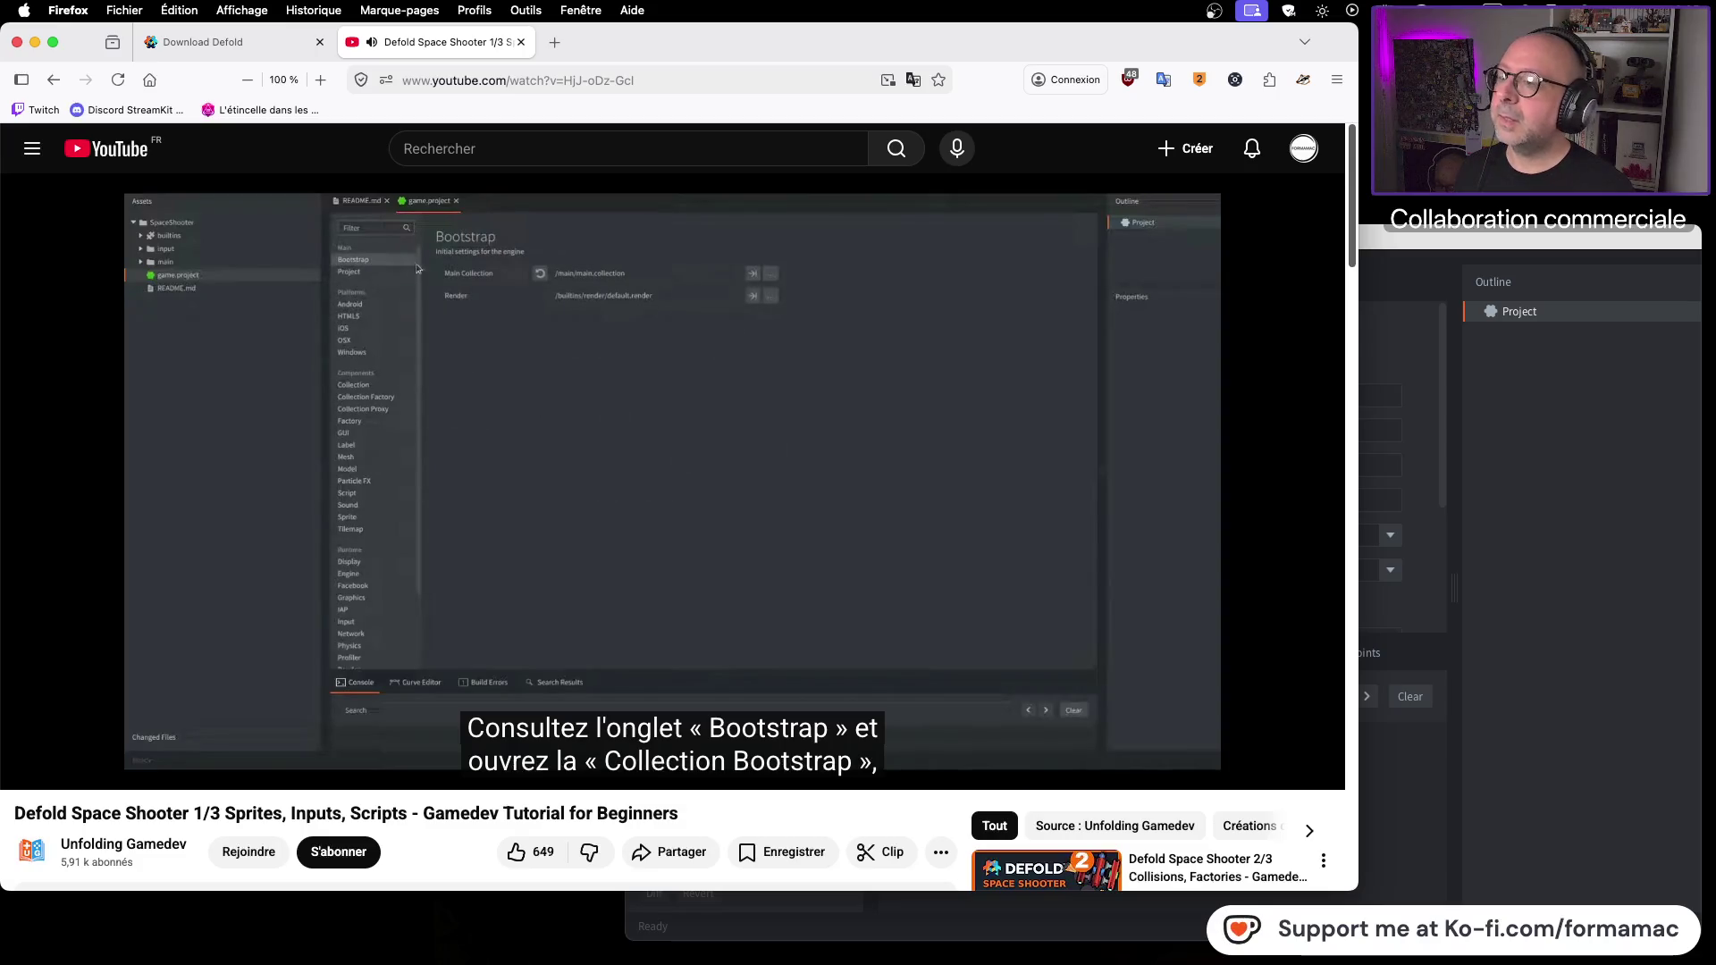
{"action": "left_click", "coordinate": [797, 405]}
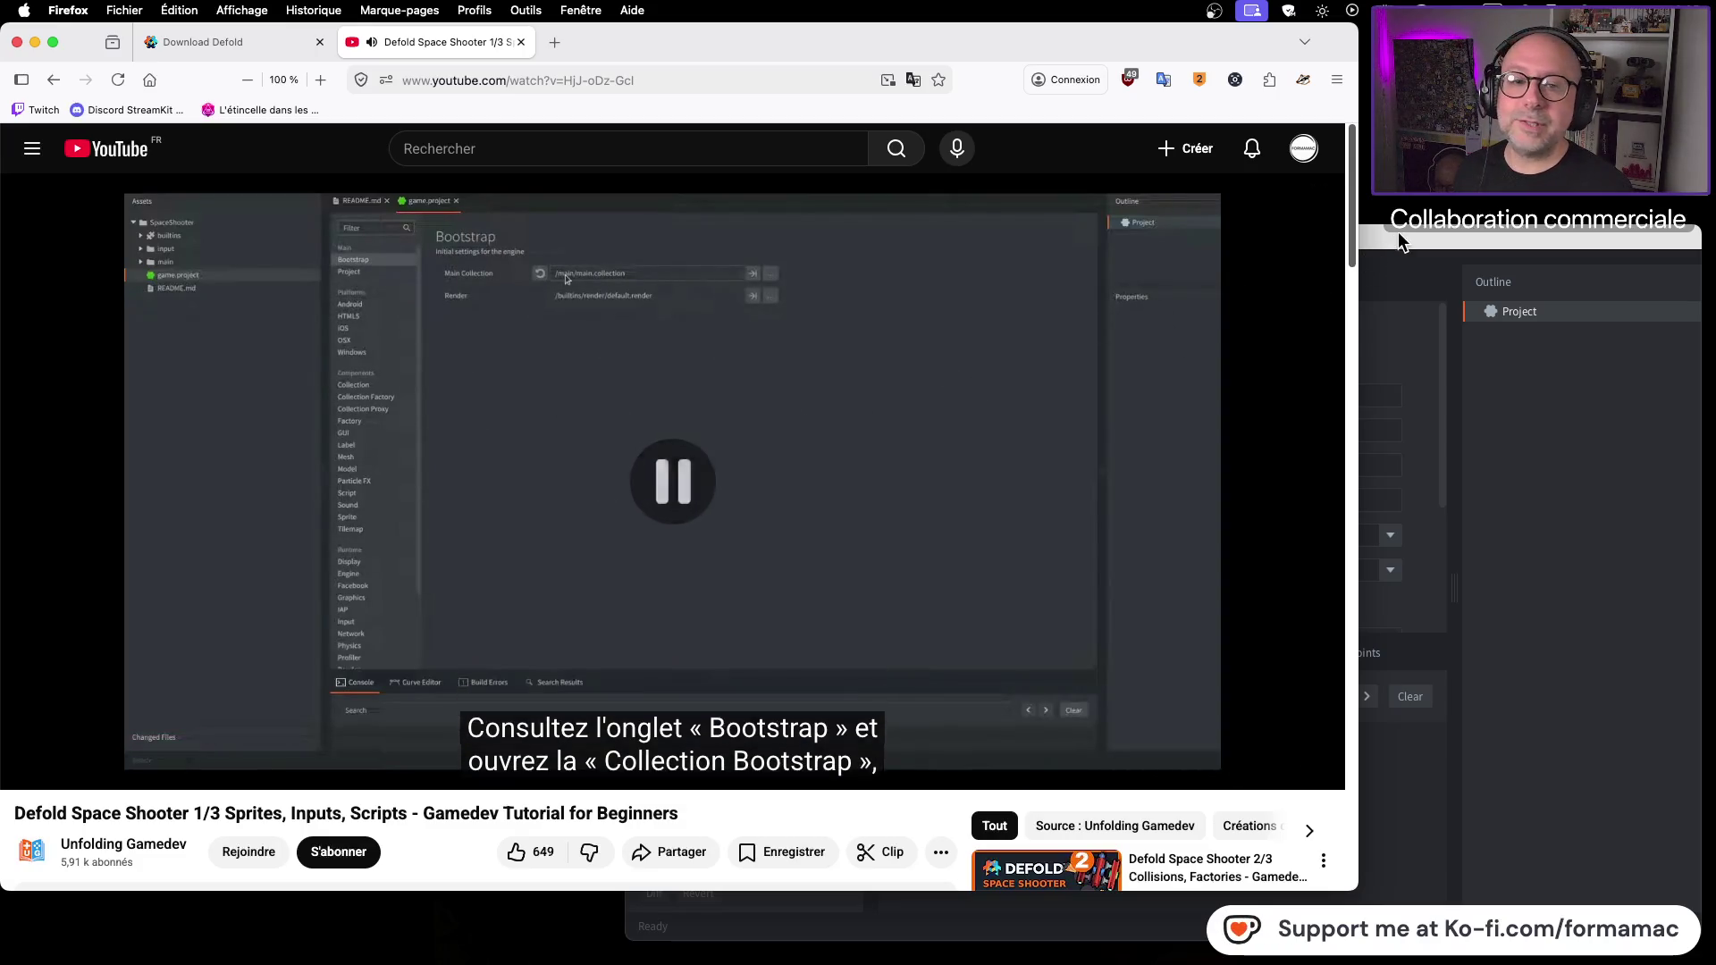
{"action": "left_click", "coordinate": [1398, 235]}
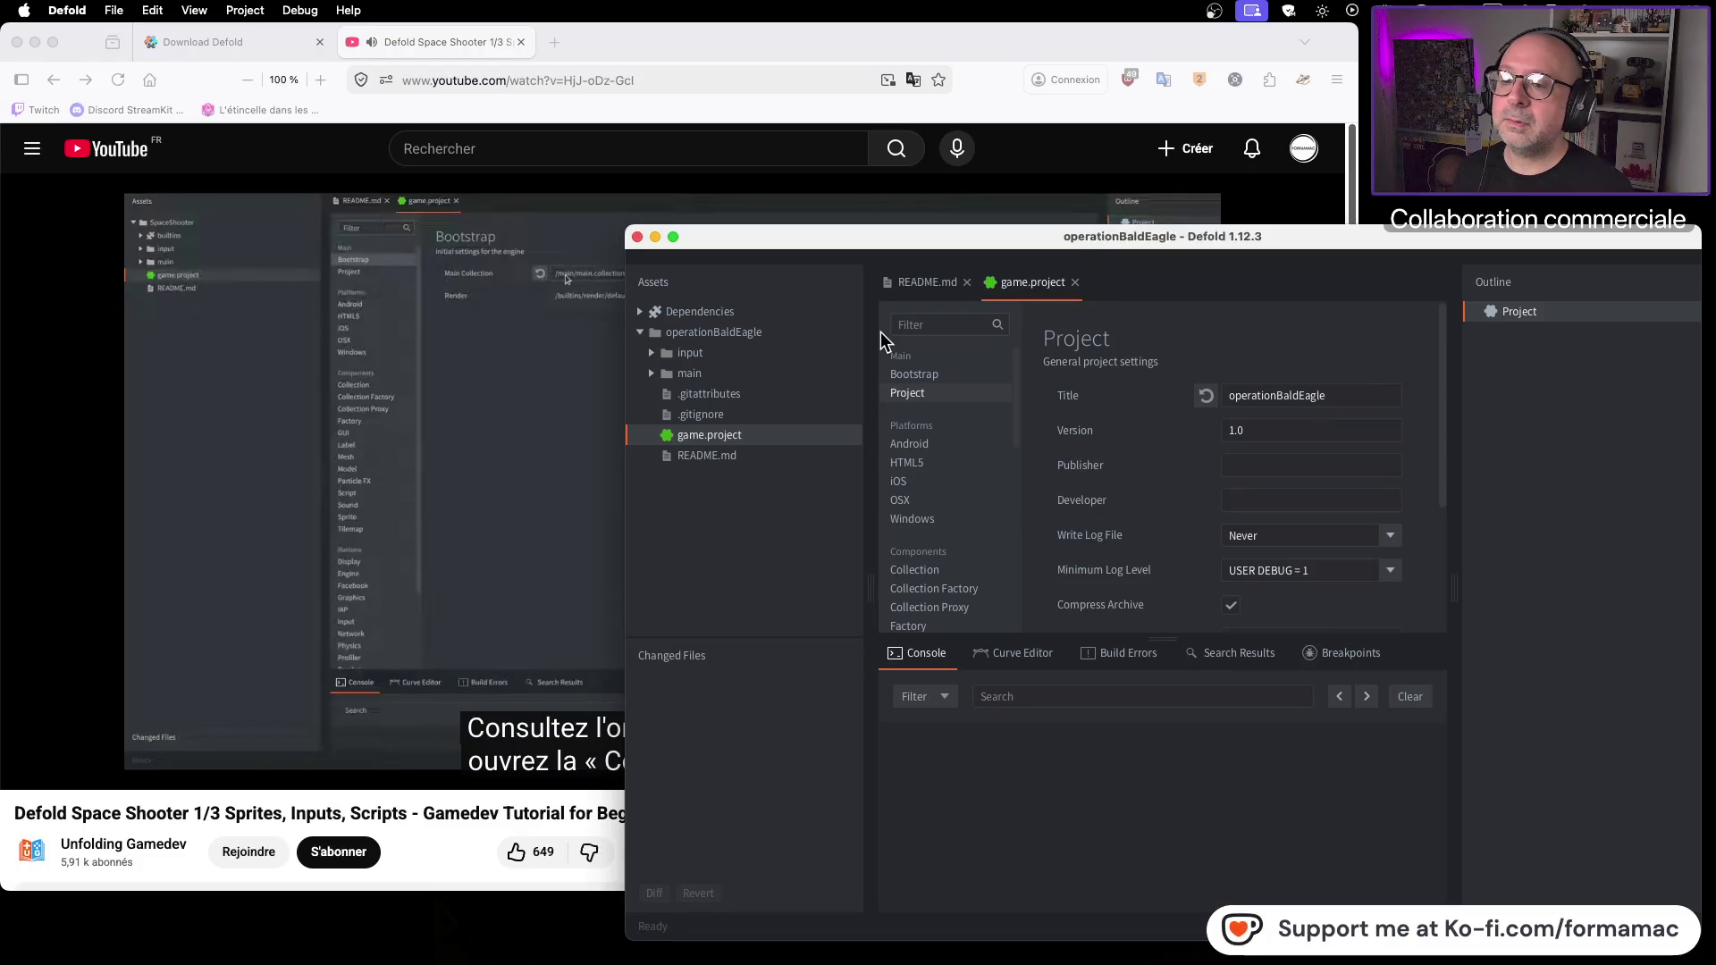
{"action": "left_click", "coordinate": [938, 380]}
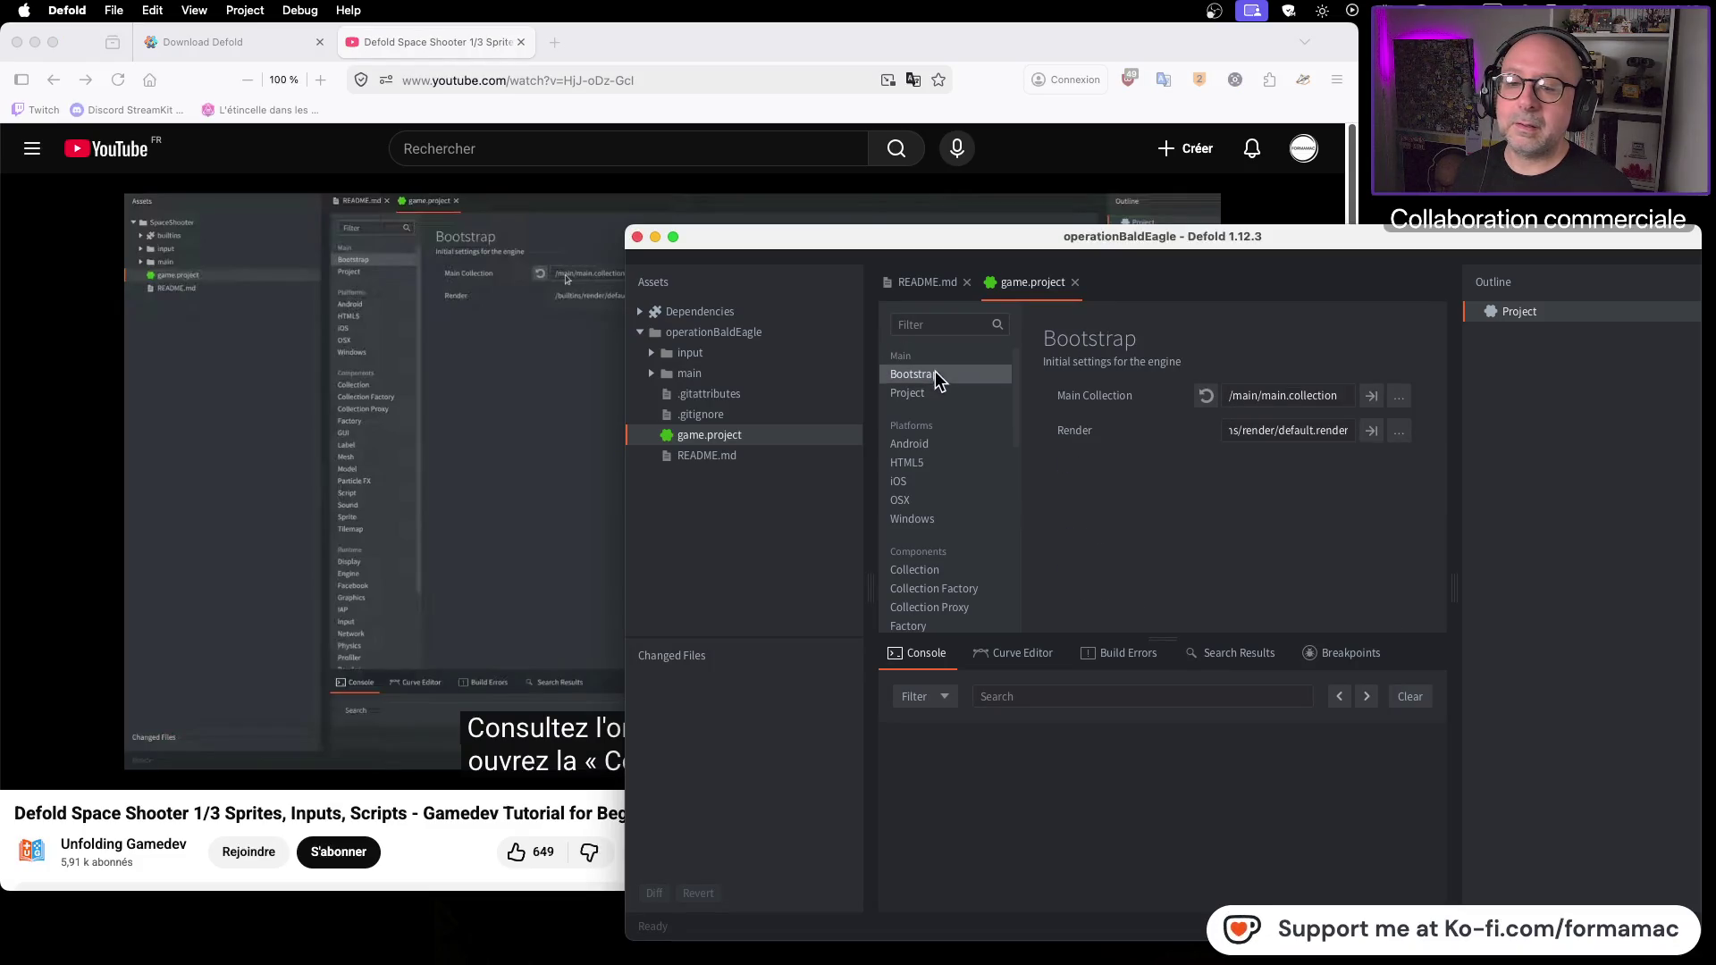
Step: Replay the tutorial from about 1:33, then open main.collection in its scene editor
{"action": "left_click", "coordinate": [527, 483]}
{"action": "left_click", "coordinate": [594, 471]}
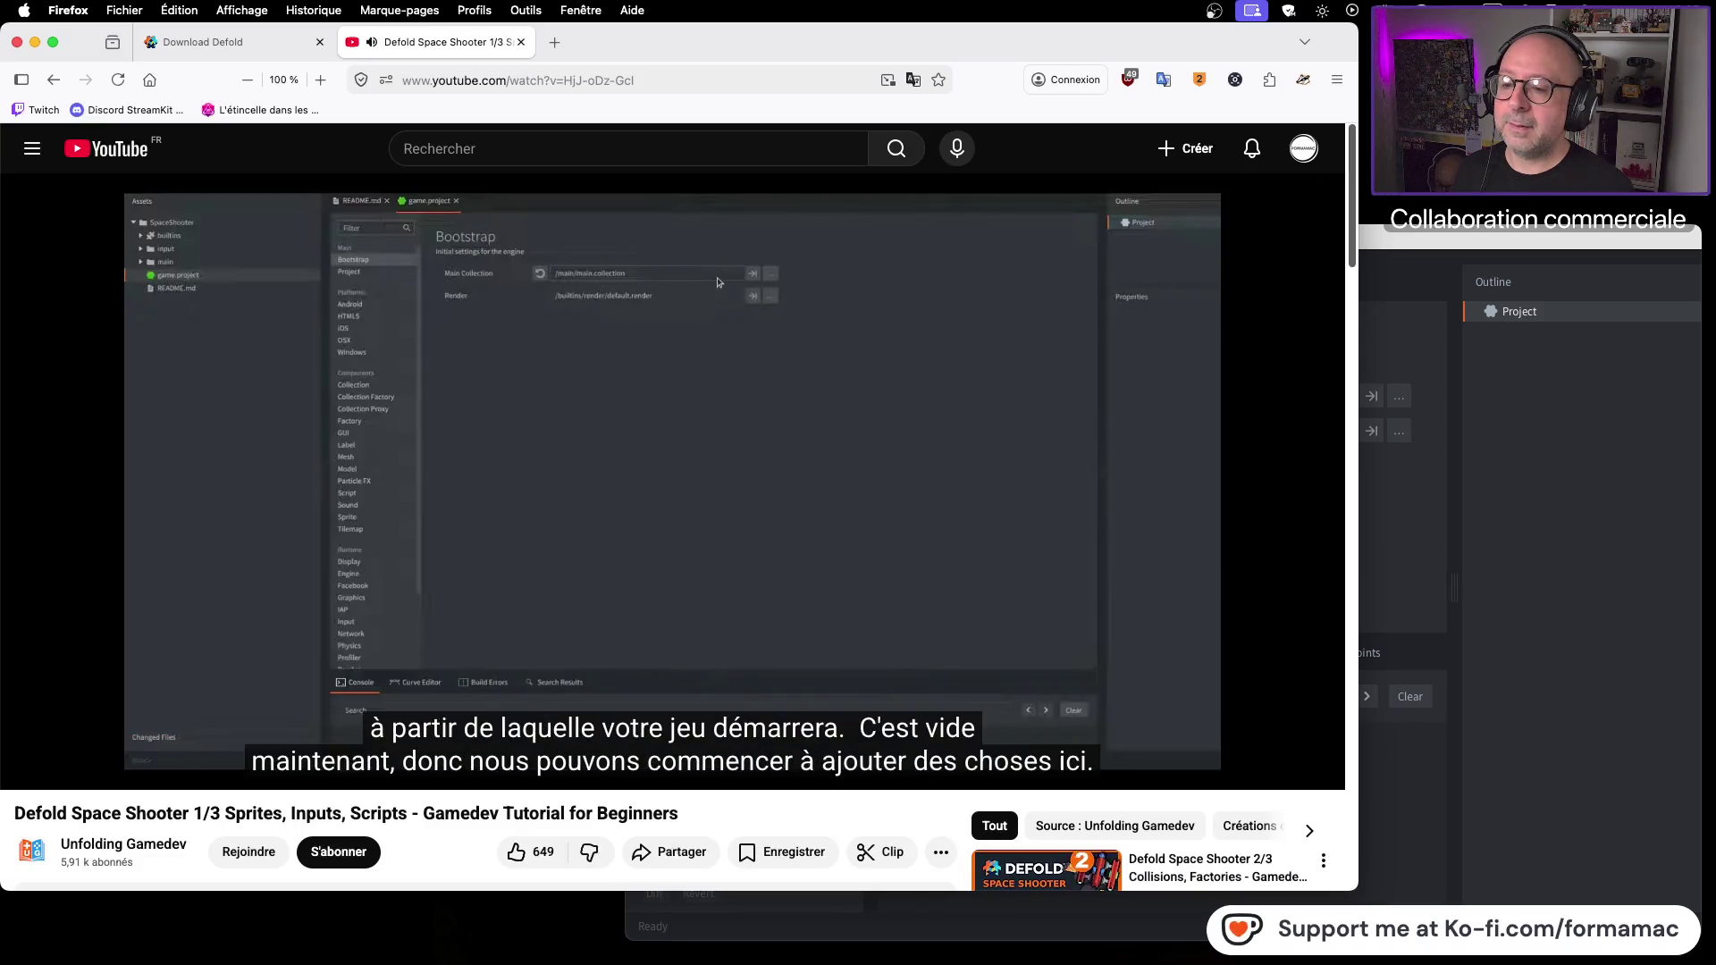
{"action": "left_click", "coordinate": [847, 404]}
{"action": "left_click", "coordinate": [1519, 259]}
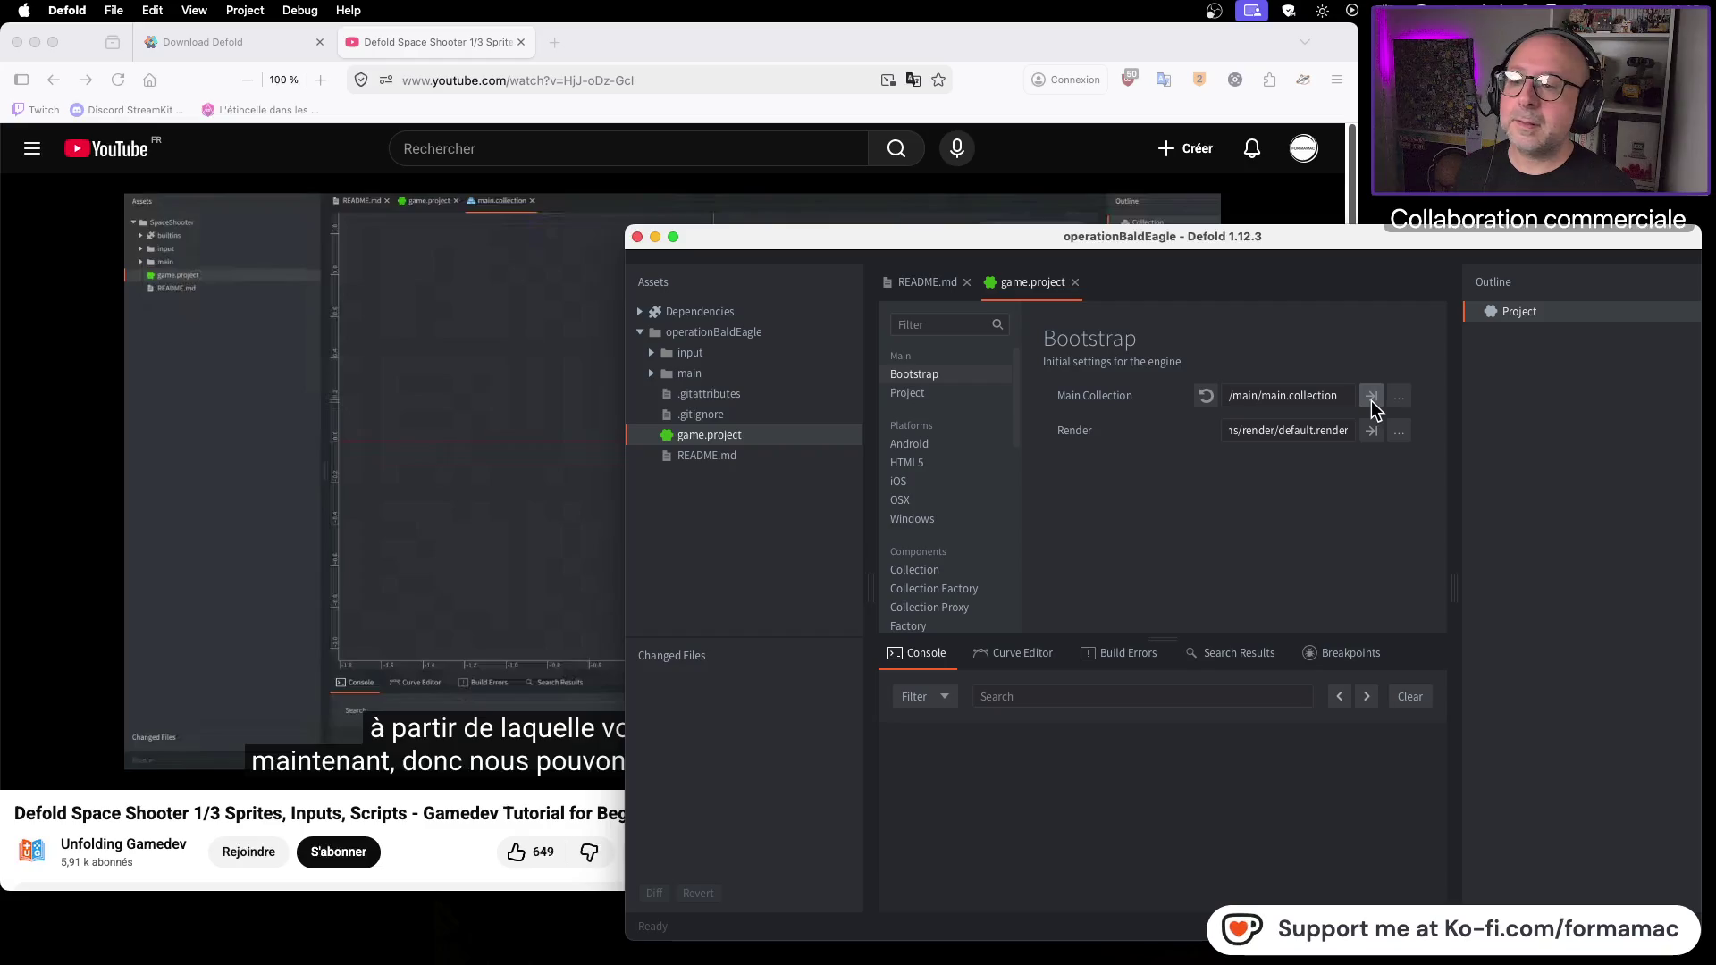
{"action": "left_click", "coordinate": [521, 421]}
{"action": "left_click_drag", "start_coordinate": [201, 742], "coordinate": [200, 740]}
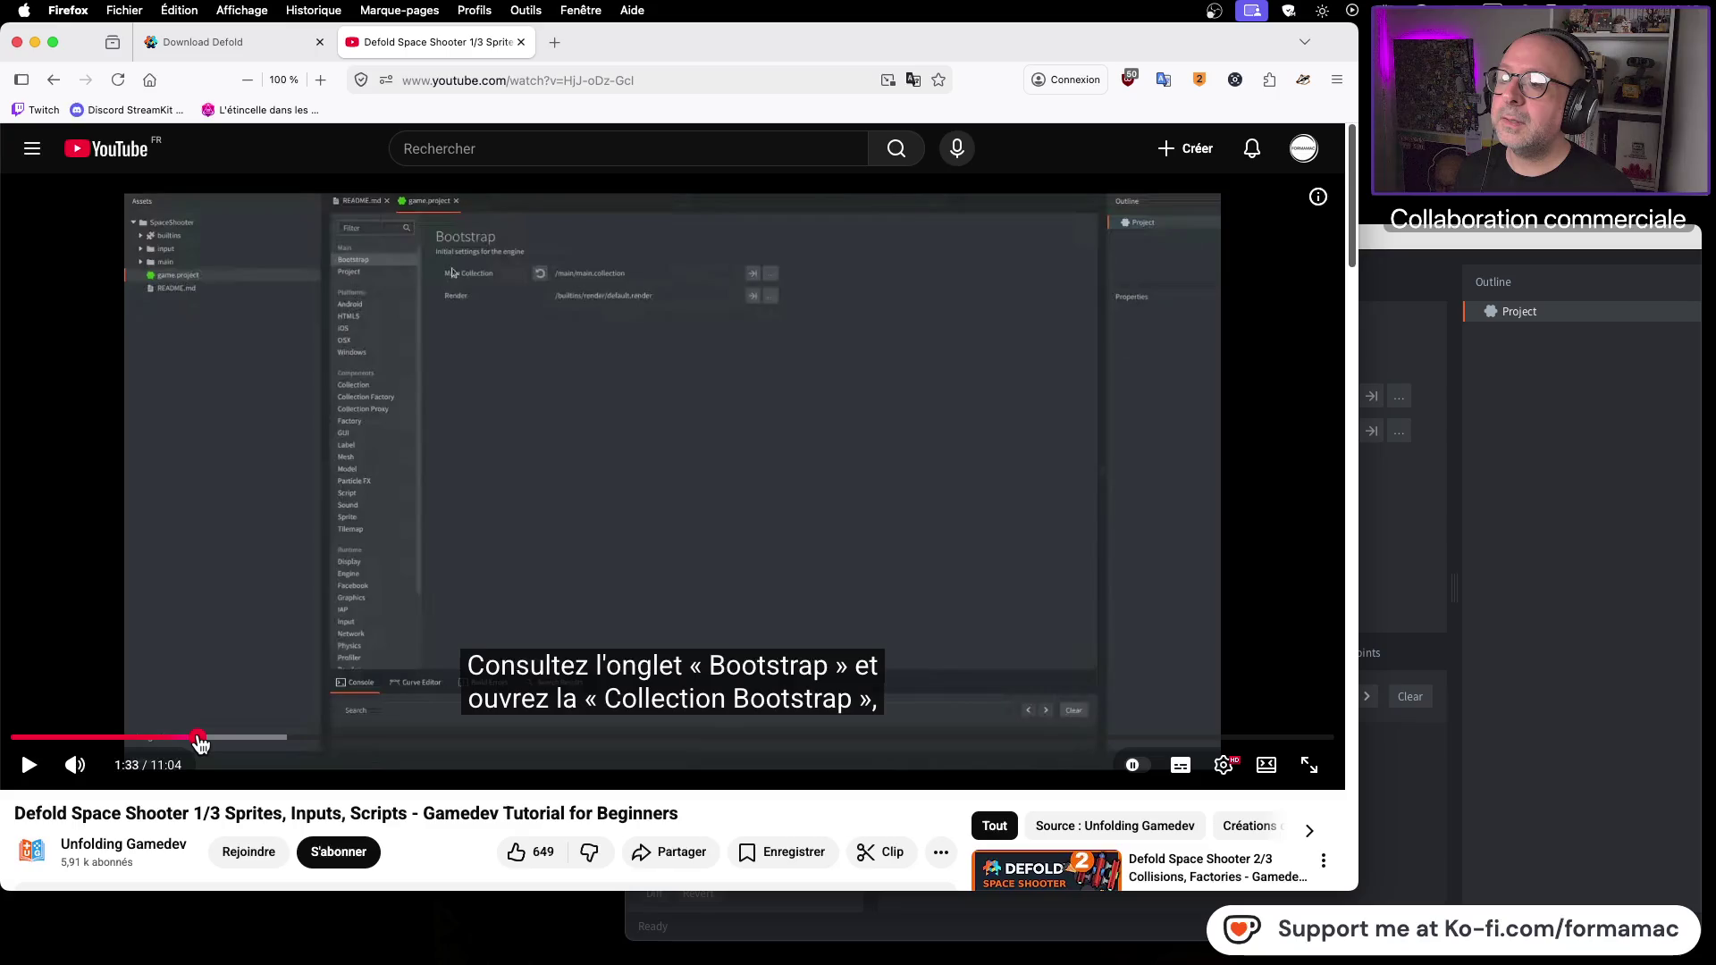
{"action": "left_click", "coordinate": [734, 424]}
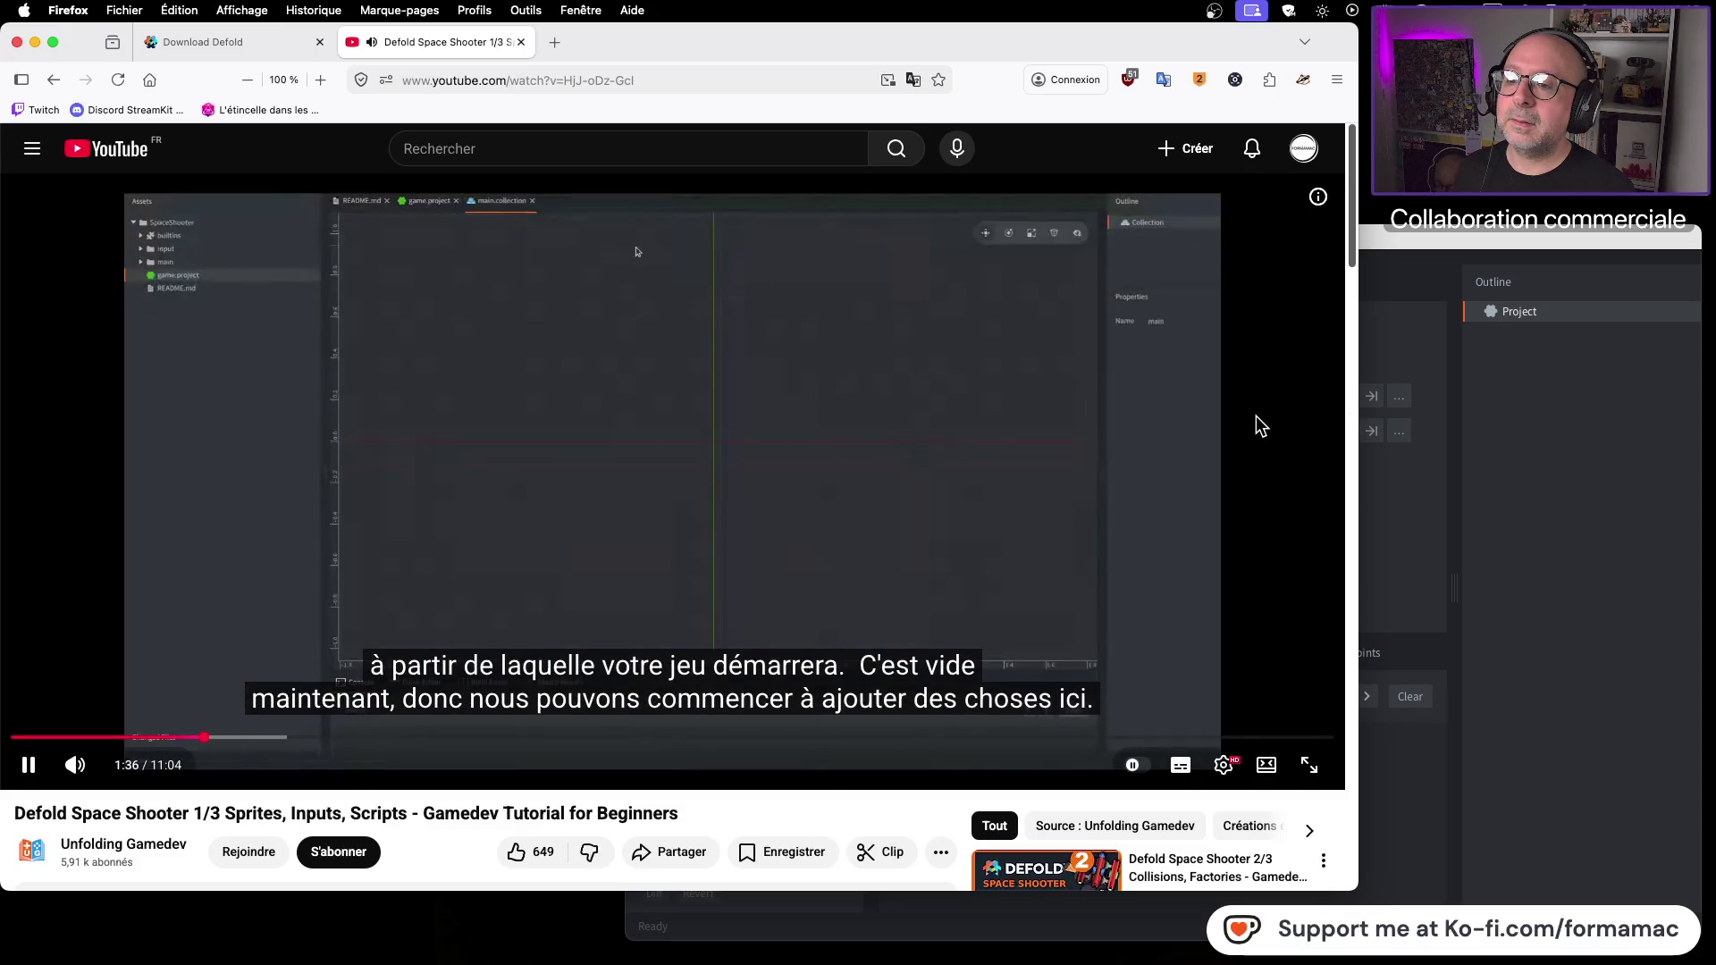
{"action": "left_click", "coordinate": [1180, 429]}
{"action": "left_click", "coordinate": [1472, 255]}
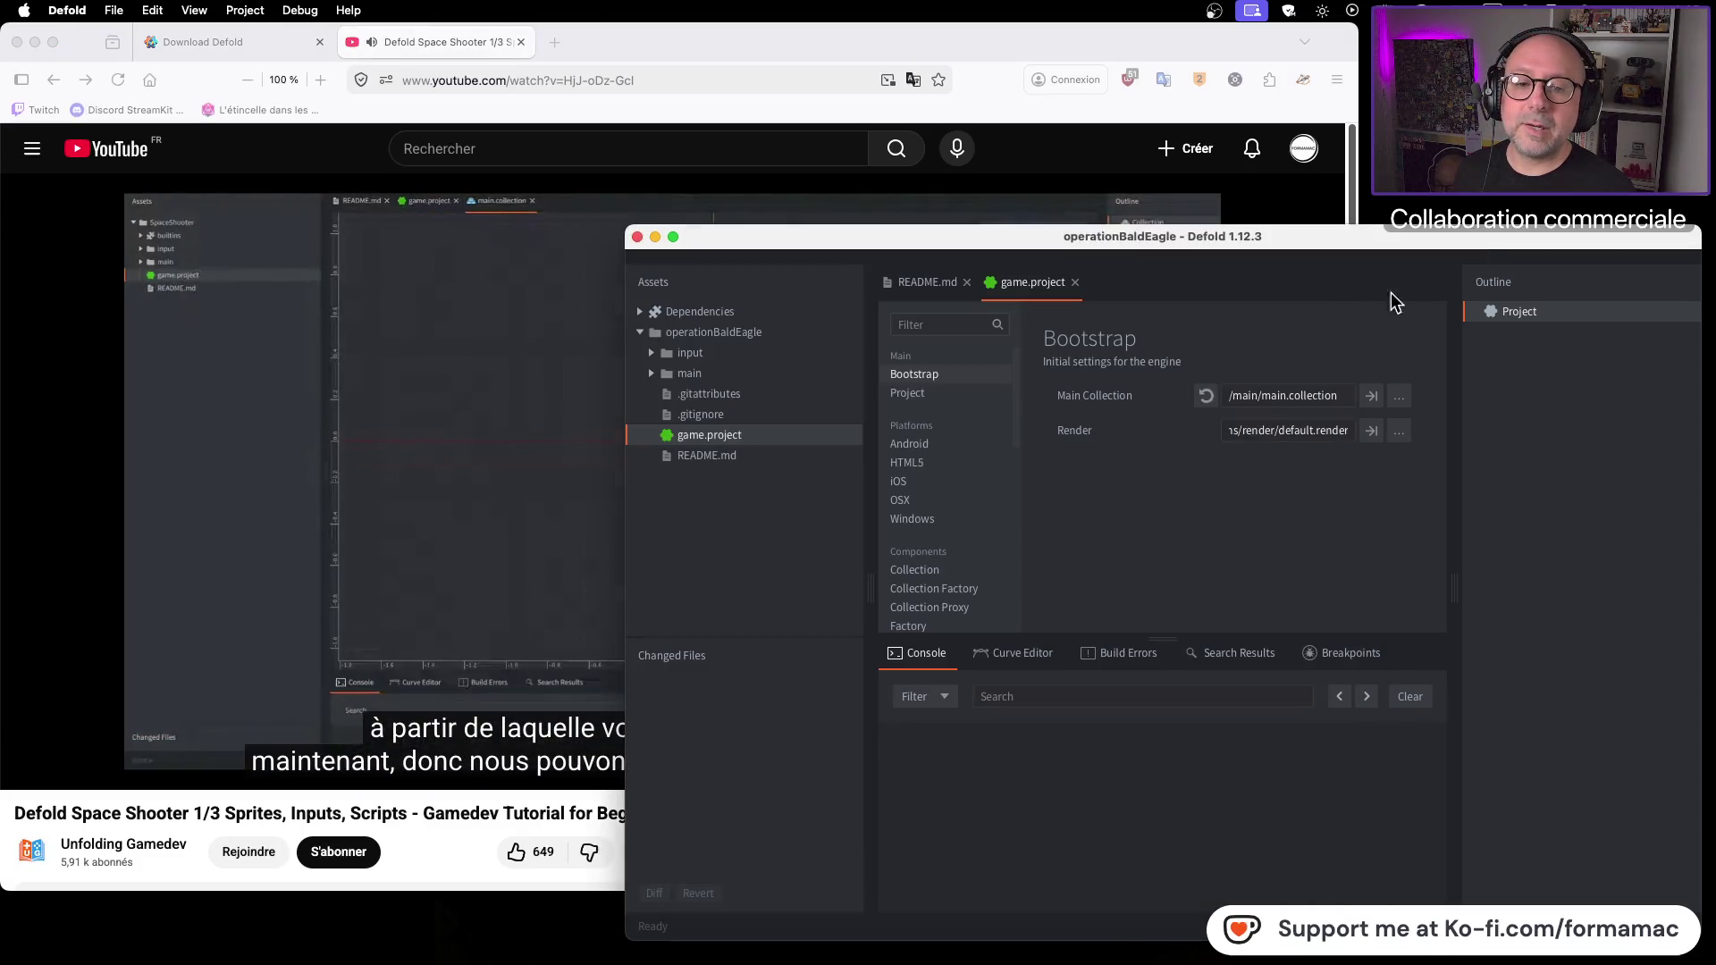
{"action": "left_click", "coordinate": [1372, 398]}
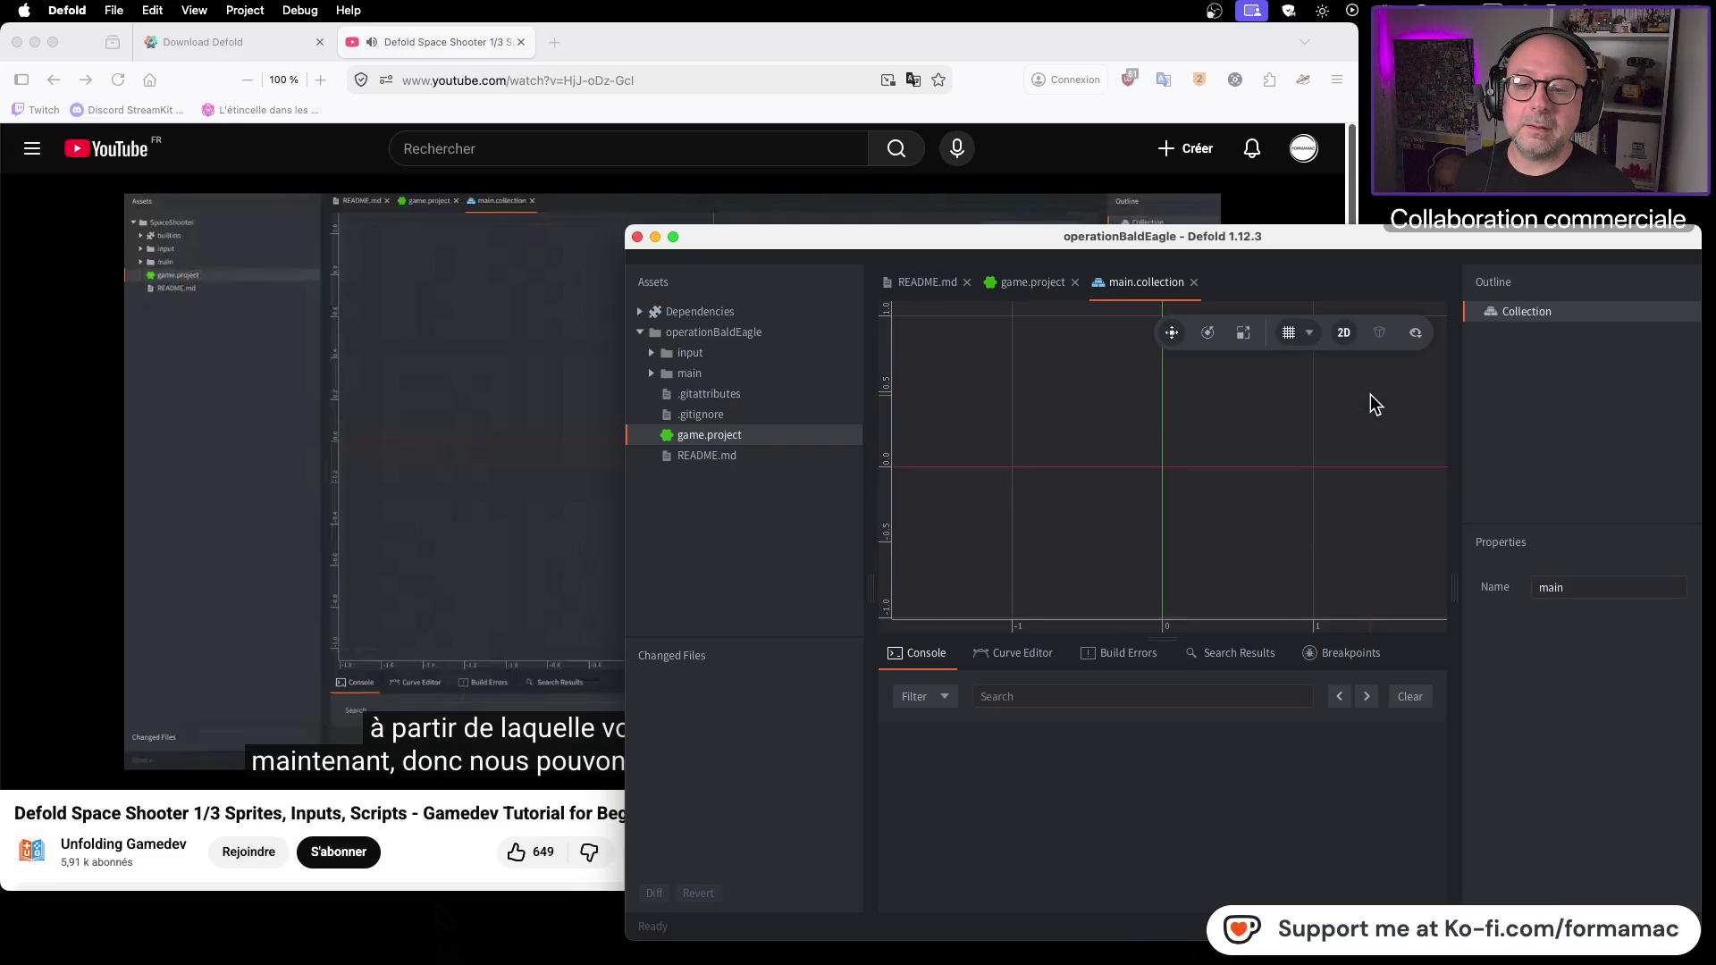
Step: Move the Defold window to the upper left and enlarge it
{"action": "mouse_move", "coordinate": [805, 238]}
{"action": "left_mouse_down"}
{"action": "mouse_move", "coordinate": [228, 79]}
{"action": "mouse_move", "coordinate": [184, 37]}
{"action": "left_mouse_up"}
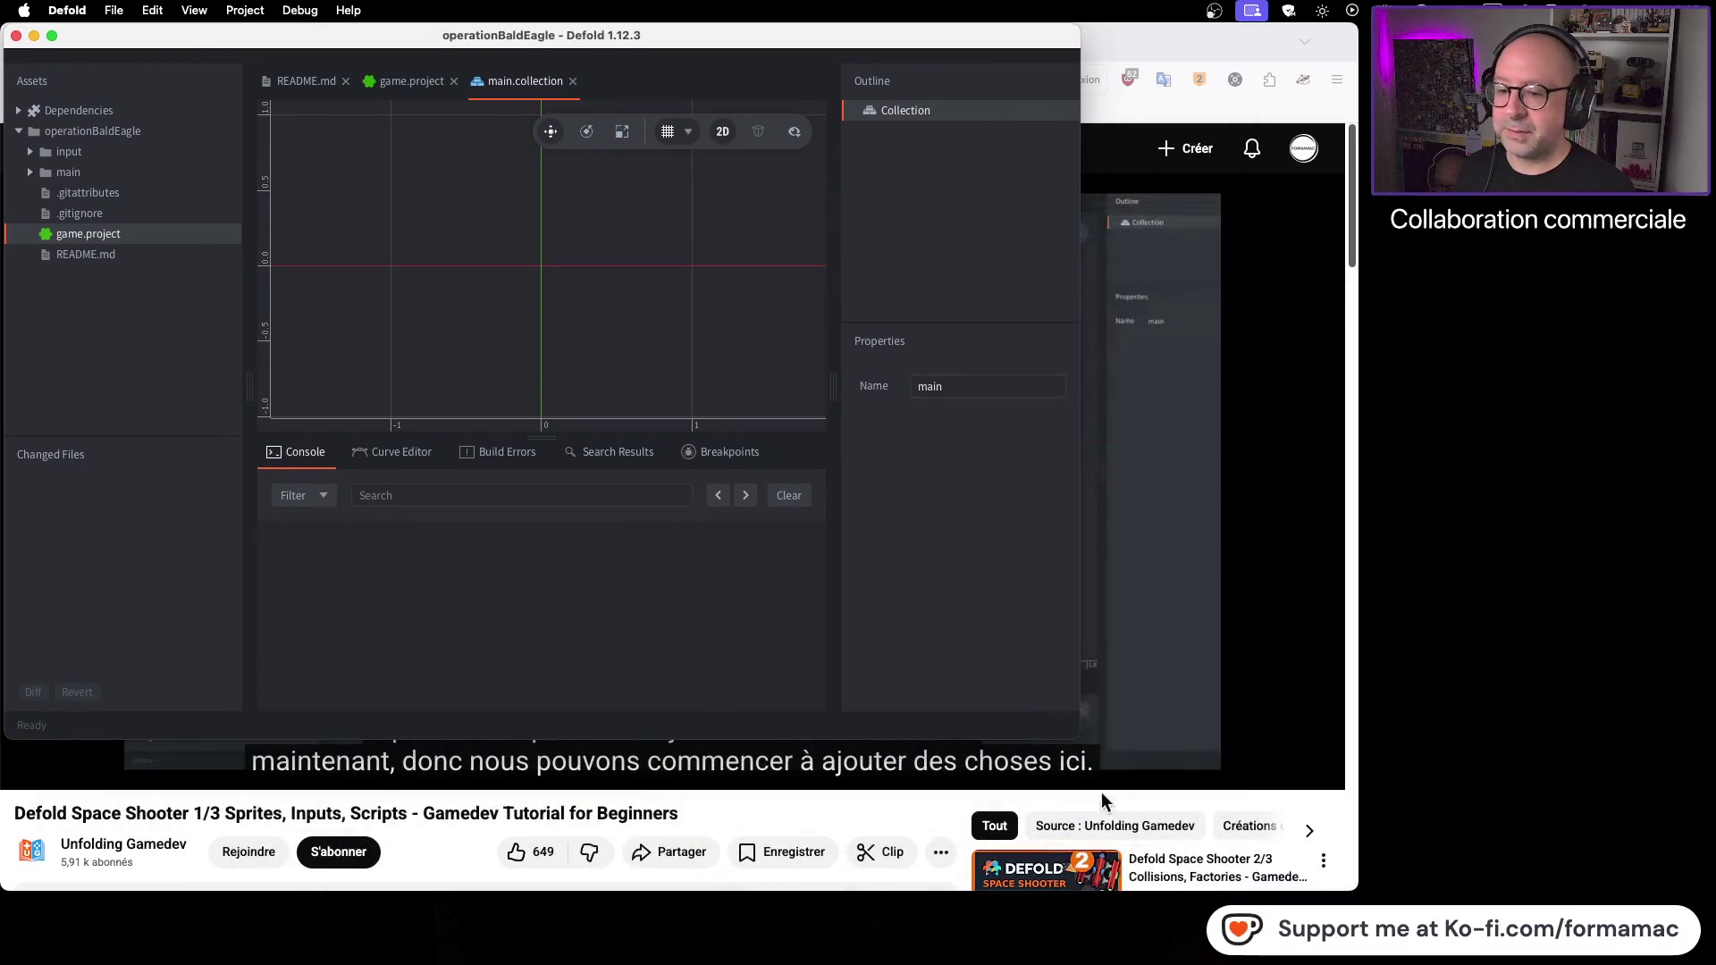
{"action": "mouse_move", "coordinate": [1073, 738]}
{"action": "left_mouse_down"}
{"action": "mouse_move", "coordinate": [1440, 893]}
{"action": "mouse_move", "coordinate": [1356, 898]}
{"action": "left_mouse_up"}
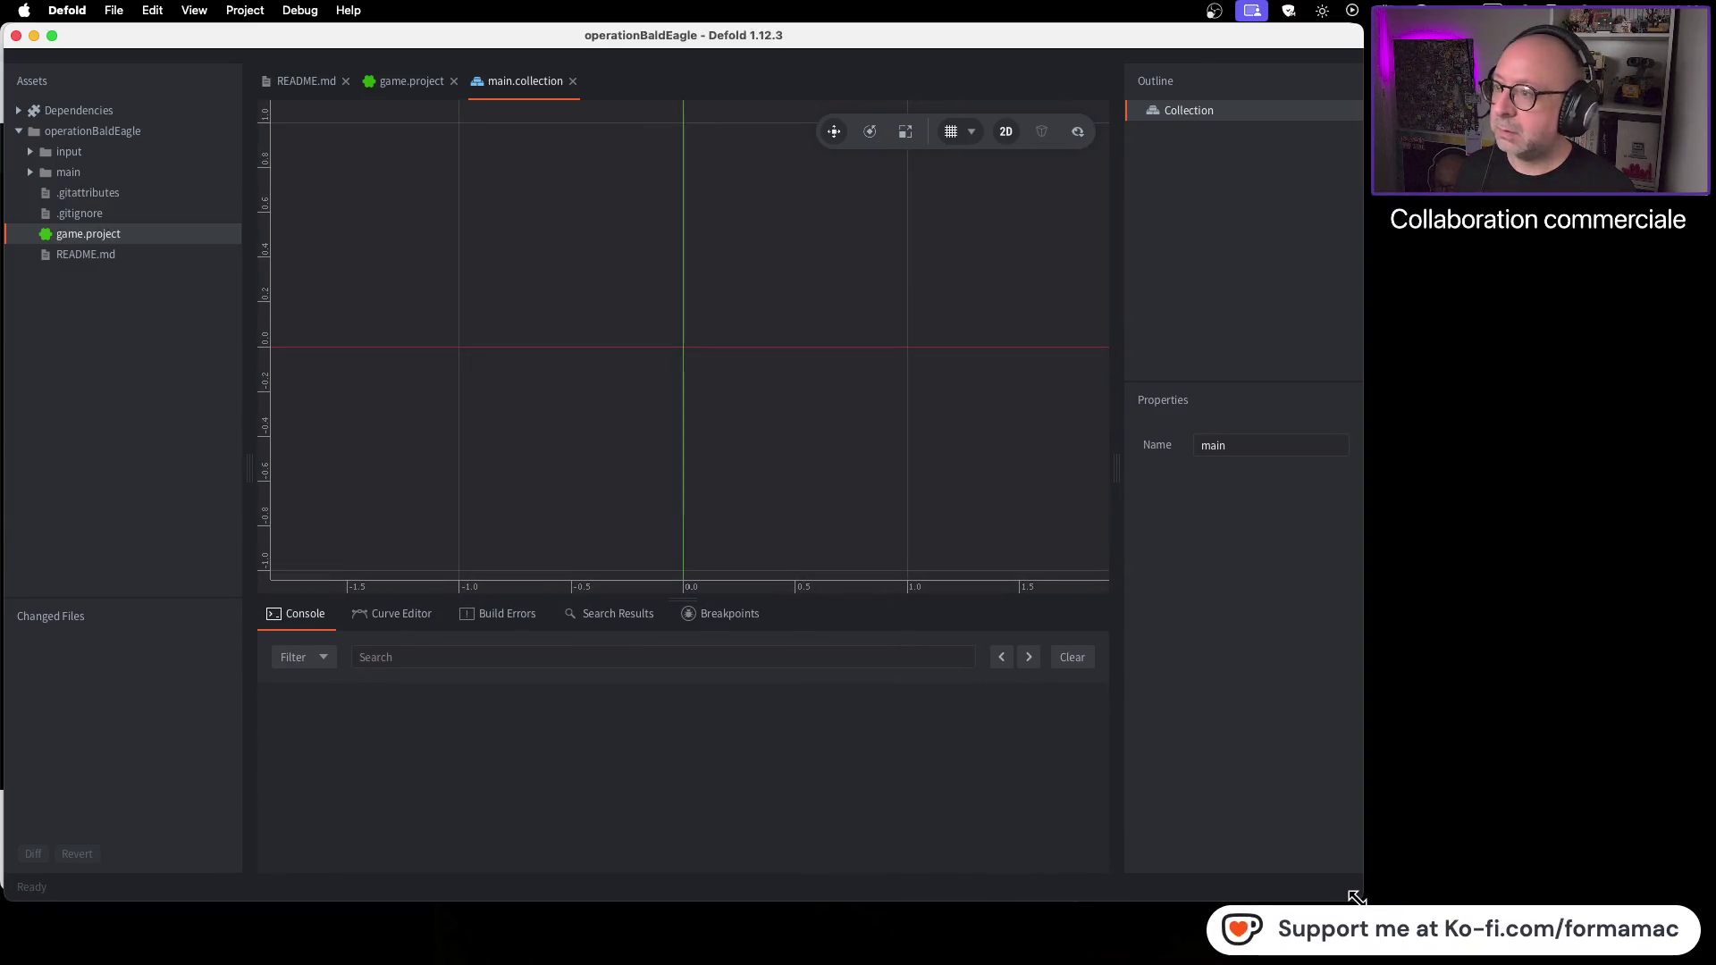
{"action": "left_click_drag", "start_coordinate": [1056, 45], "coordinate": [1059, 50]}
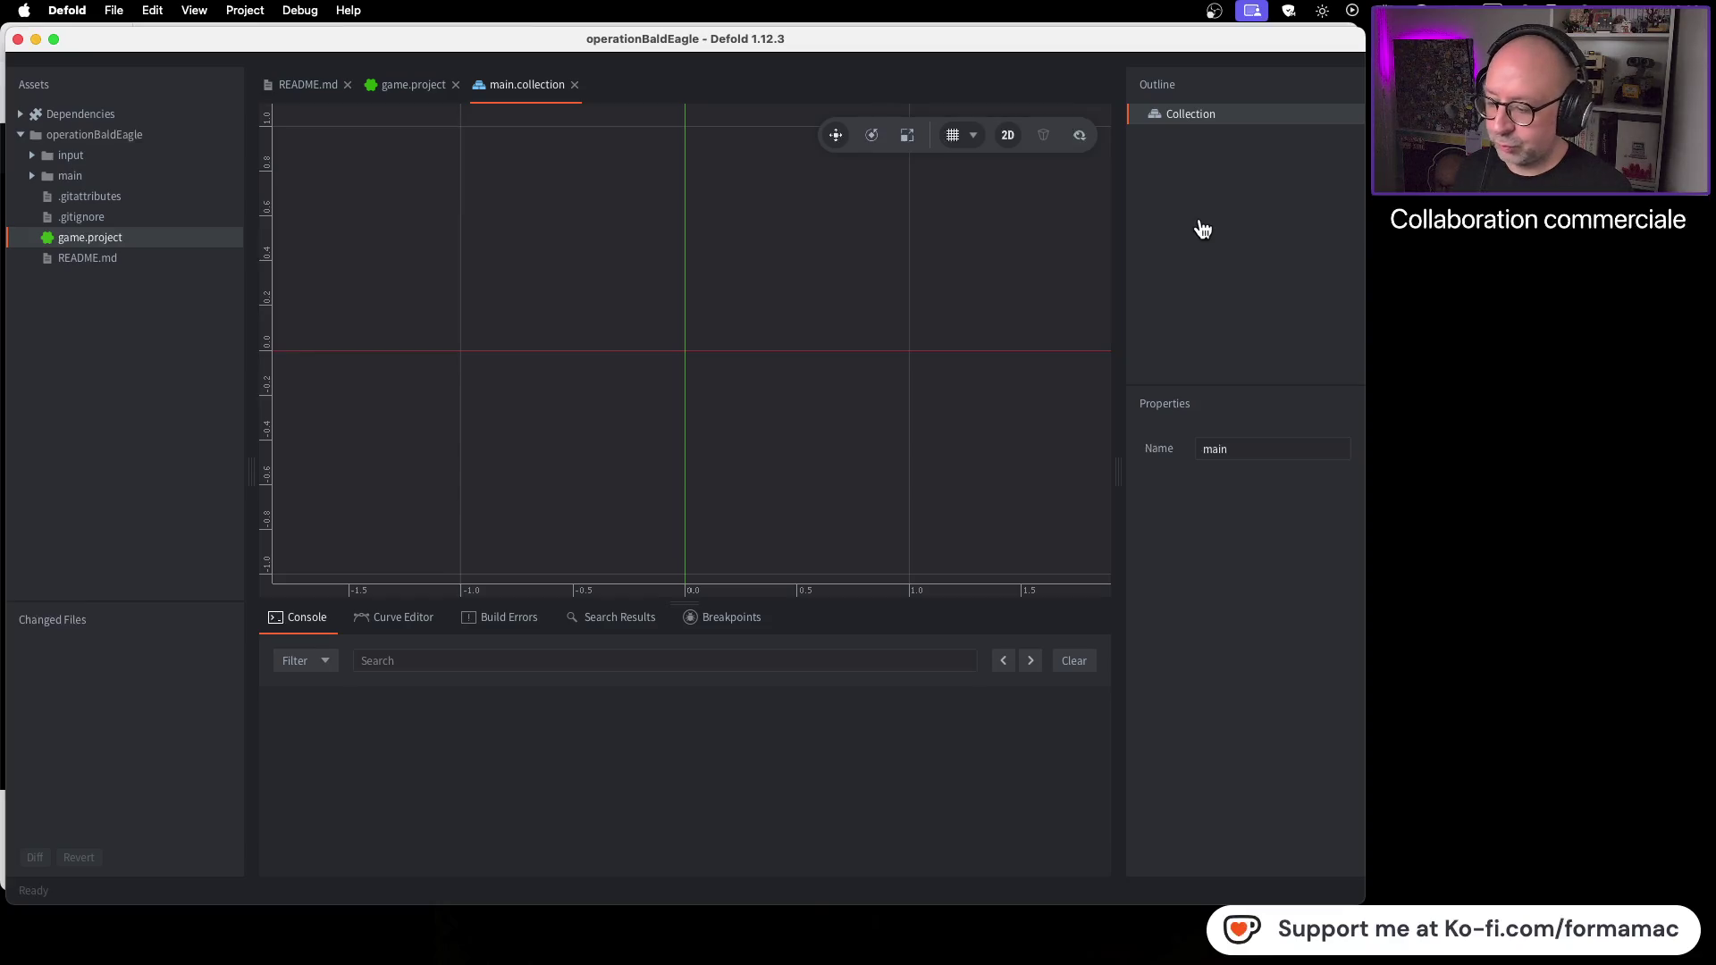
Step: Watch the next tutorial part, then bring up the main collection's actions menu
{"action": "key", "text": "super+Tab"}
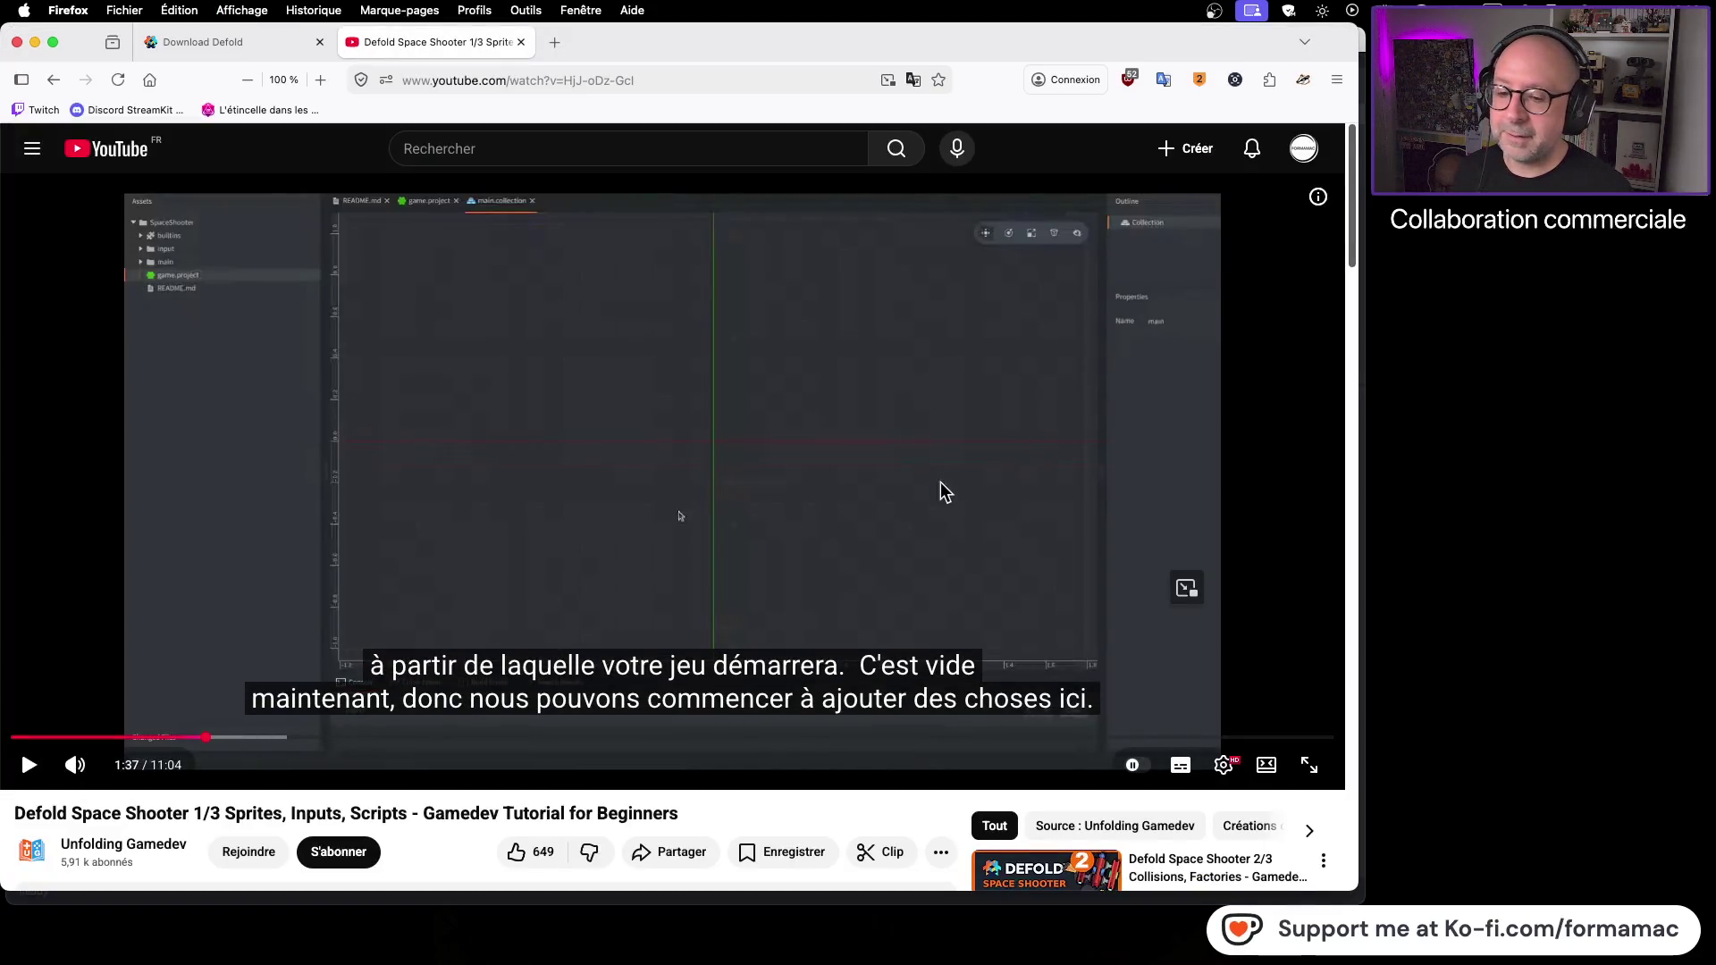
{"action": "left_click", "coordinate": [923, 529]}
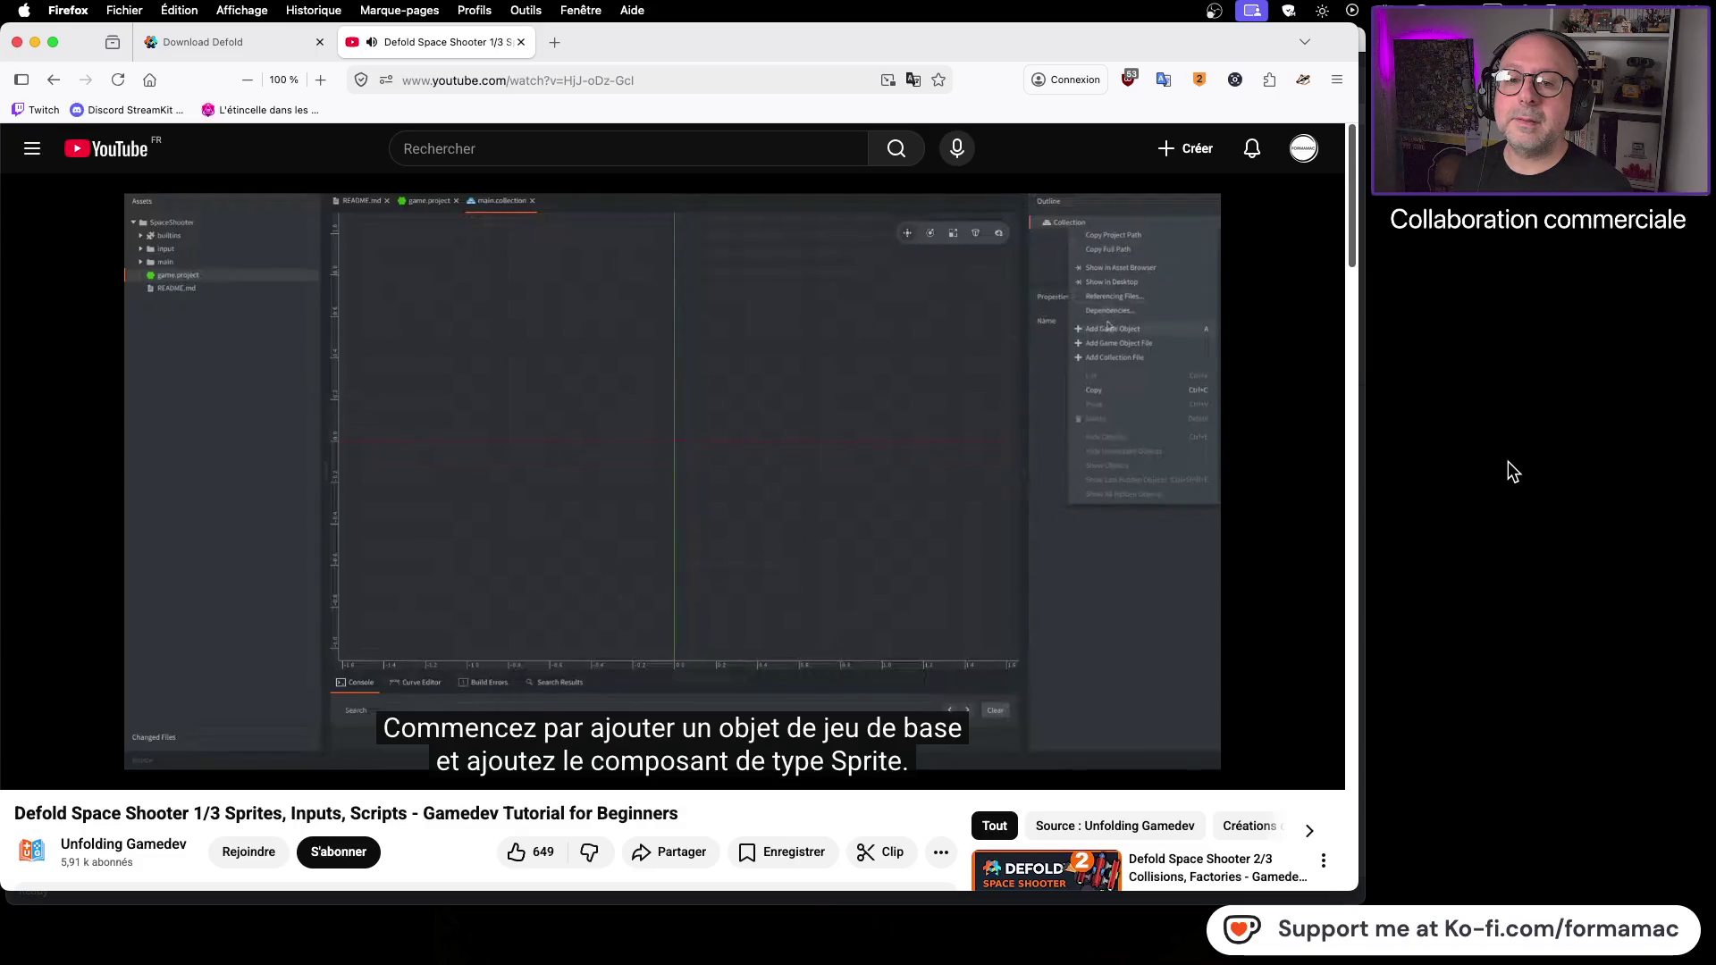
{"action": "left_click", "coordinate": [1274, 458]}
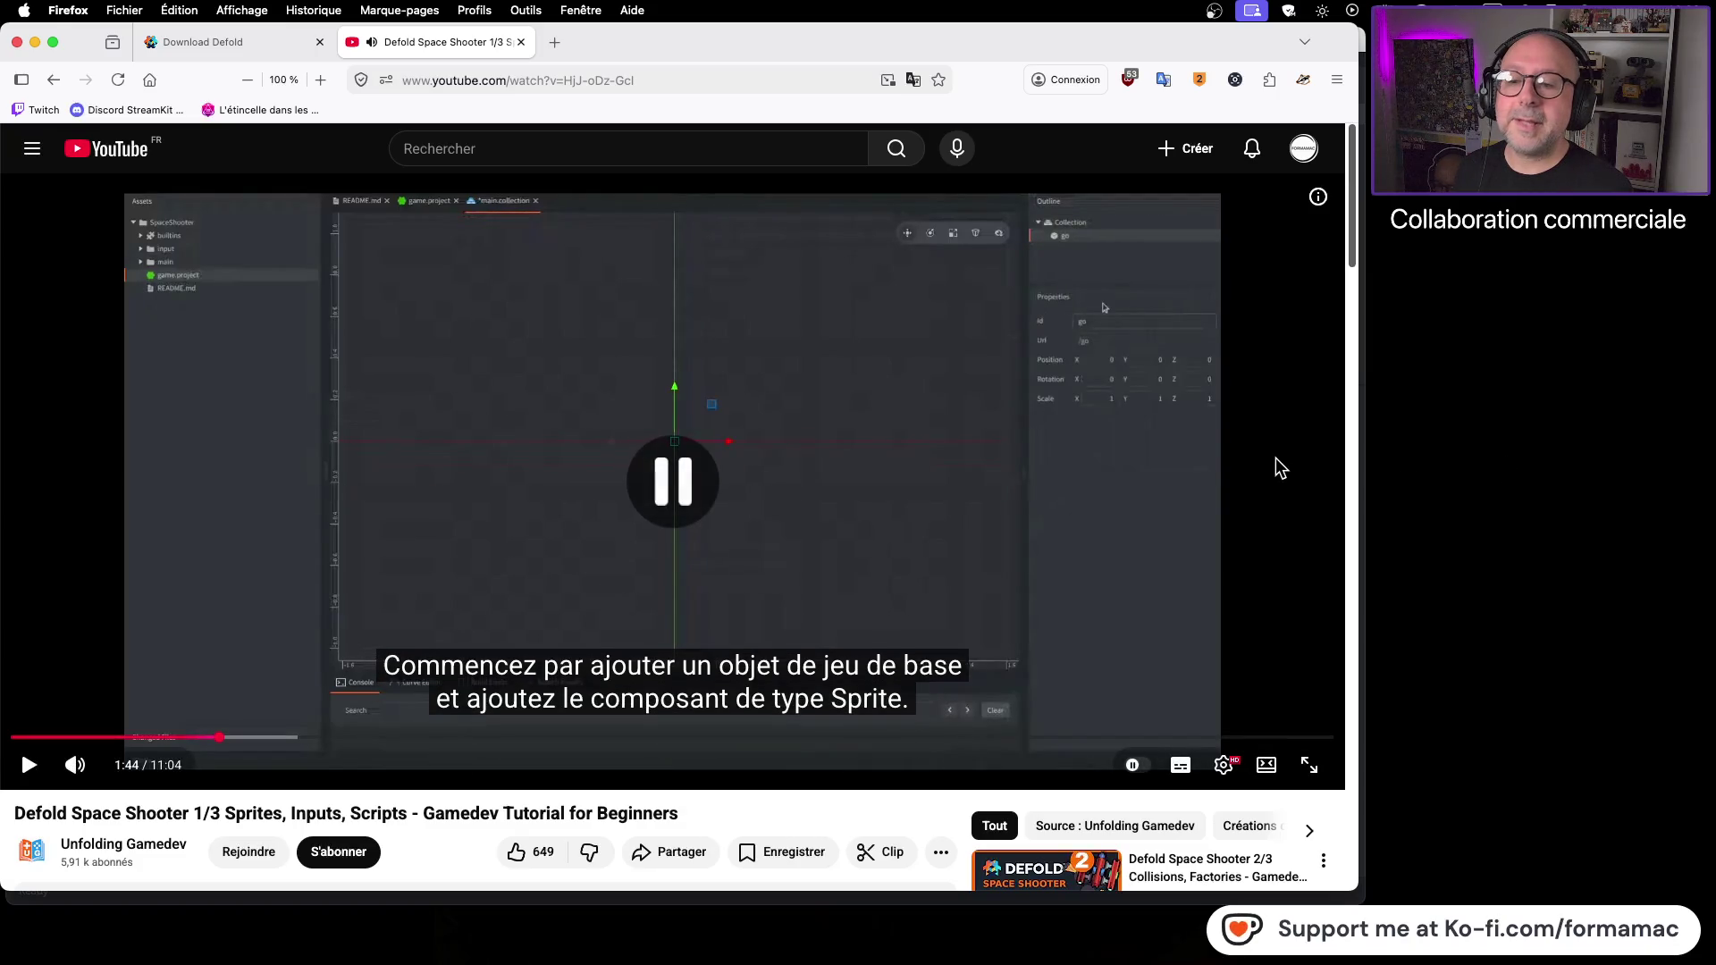
{"action": "key", "text": "super+Tab"}
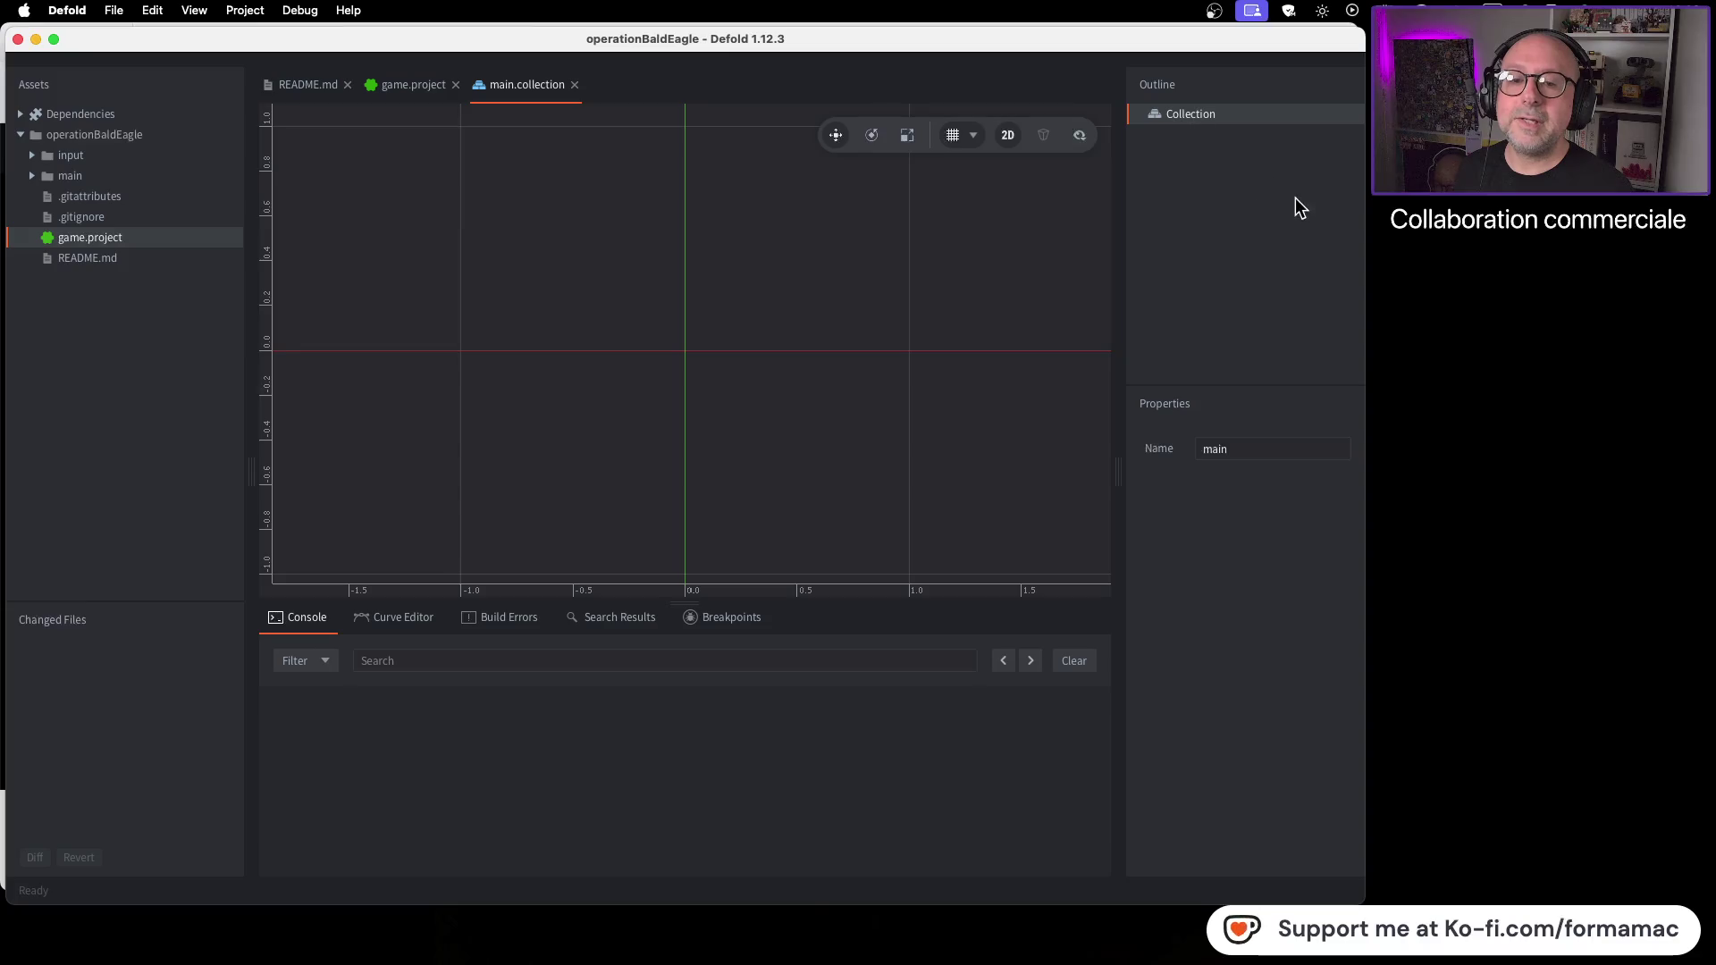
{"action": "key", "text": "super+Tab"}
{"action": "key", "text": "super+Tab"}
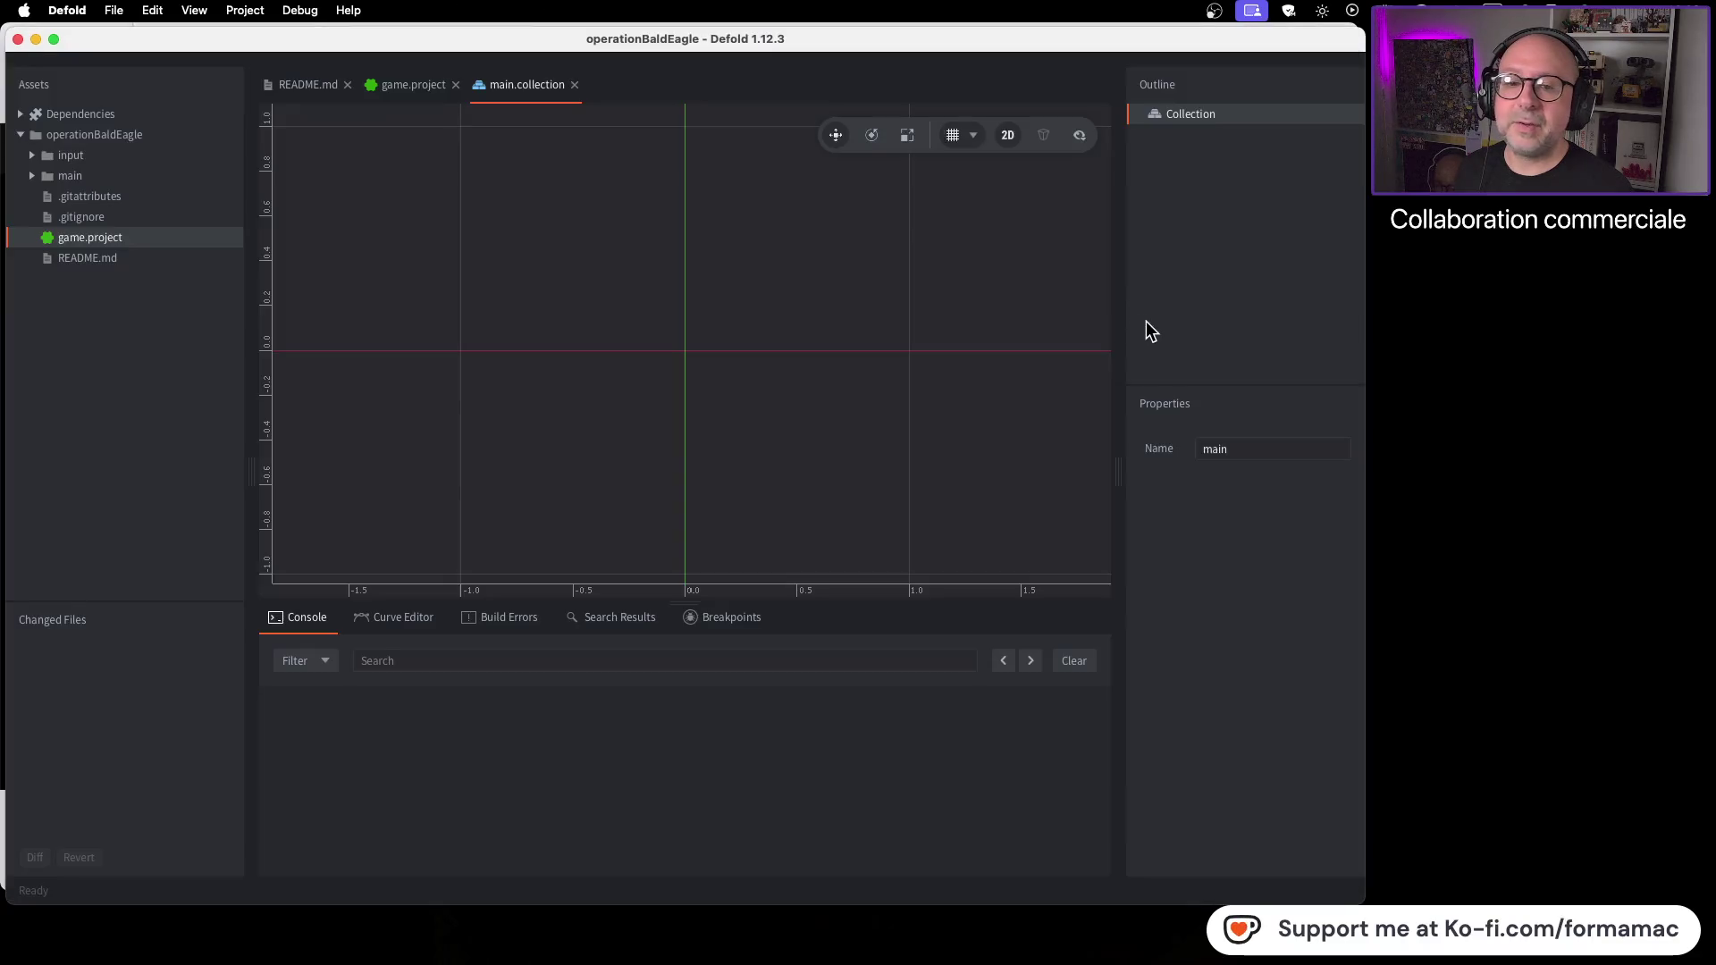
{"action": "mouse_move", "coordinate": [1121, 464]}
{"action": "left_mouse_down"}
{"action": "mouse_move", "coordinate": [1096, 460]}
{"action": "mouse_move", "coordinate": [1117, 454]}
{"action": "left_mouse_up"}
{"action": "right_click", "coordinate": [1213, 116]}
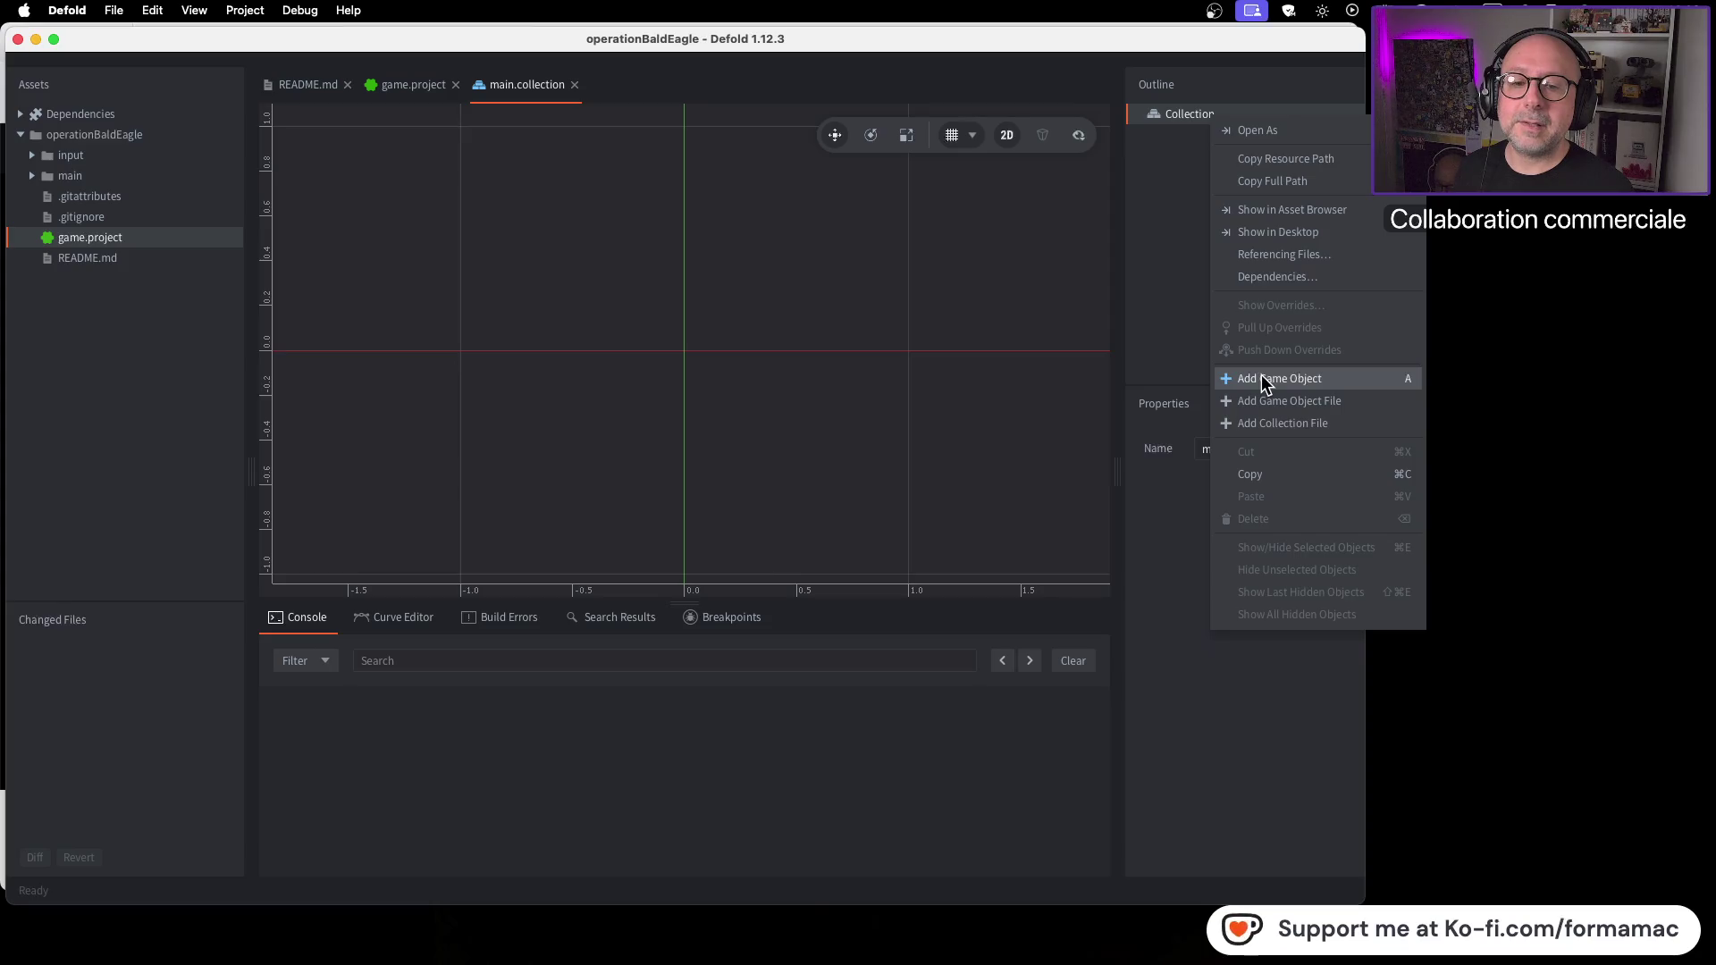
Step: Add a game object named go to the main collection
{"action": "left_click", "coordinate": [1263, 380]}
{"action": "key", "text": "super+Tab"}
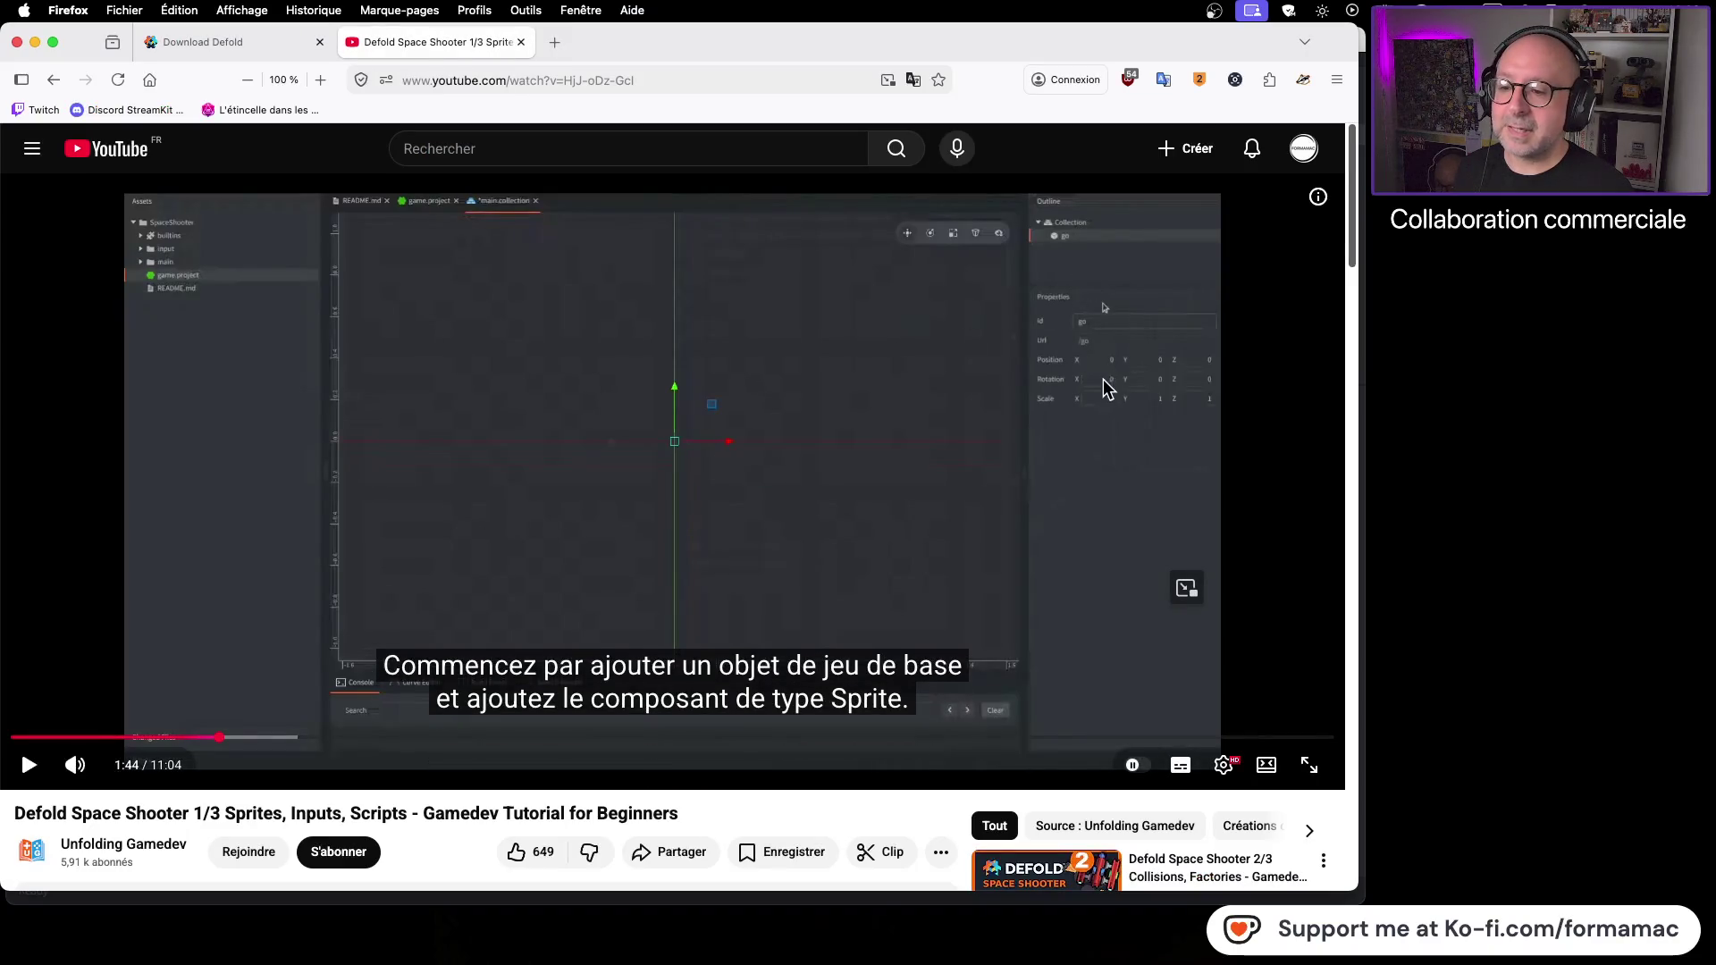
{"action": "key", "text": "super+Tab"}
{"action": "key", "text": "super+Tab"}
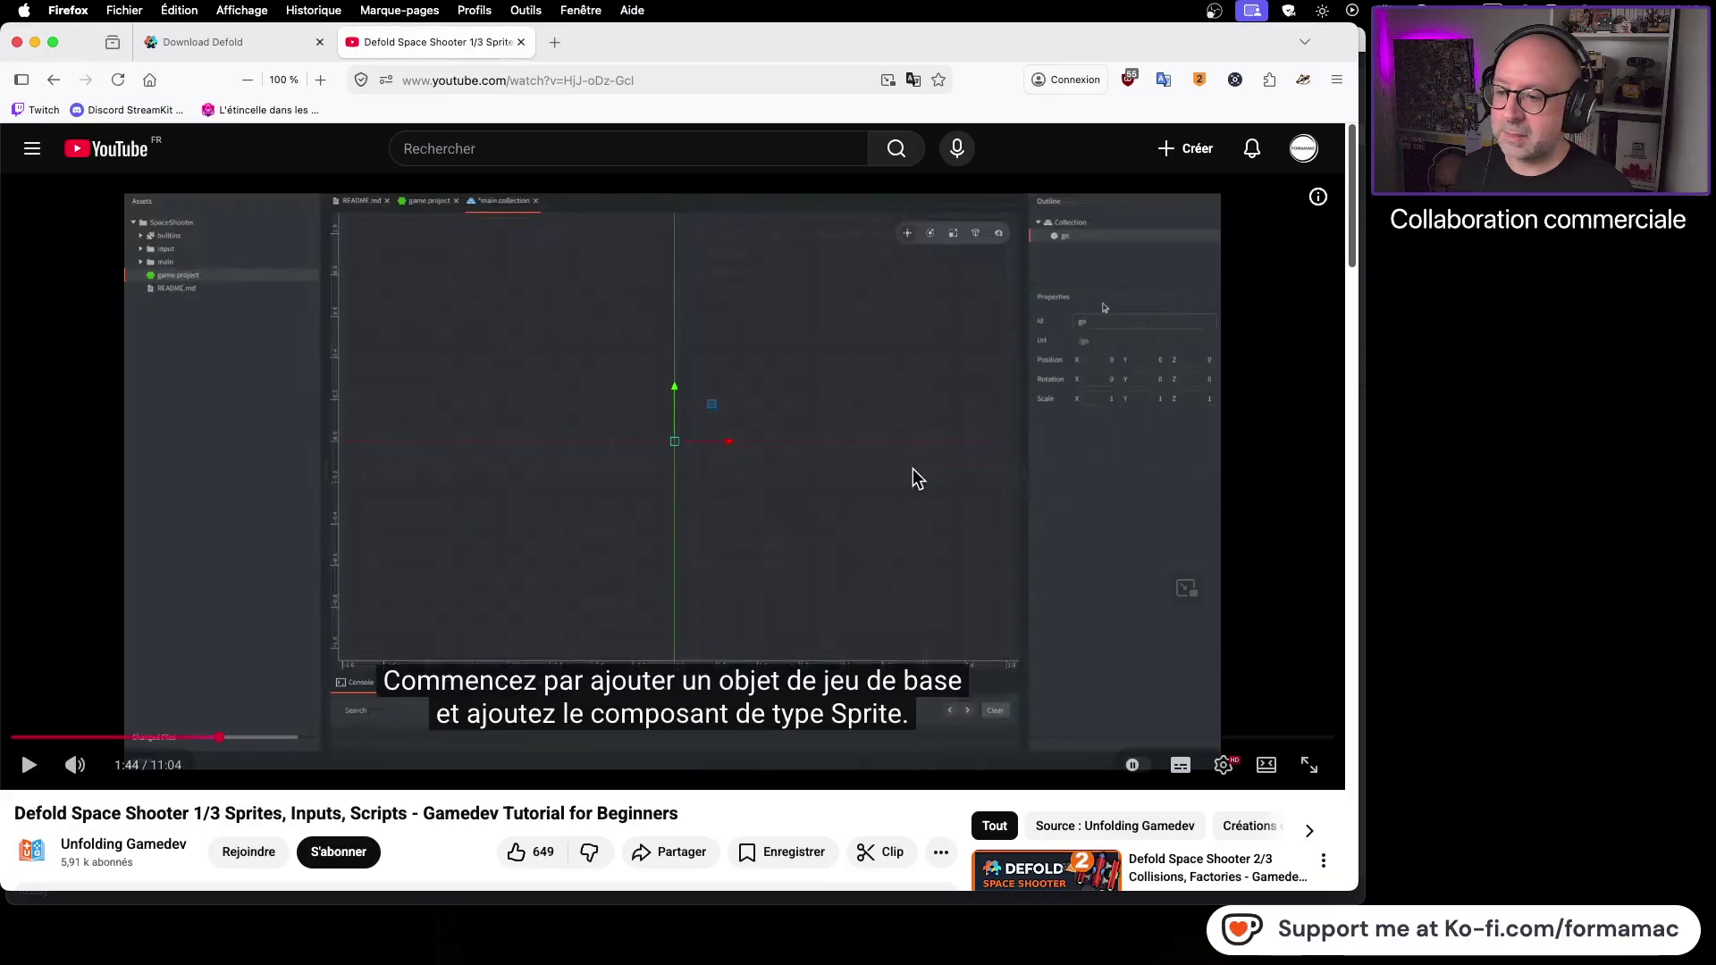
{"action": "left_click", "coordinate": [899, 479]}
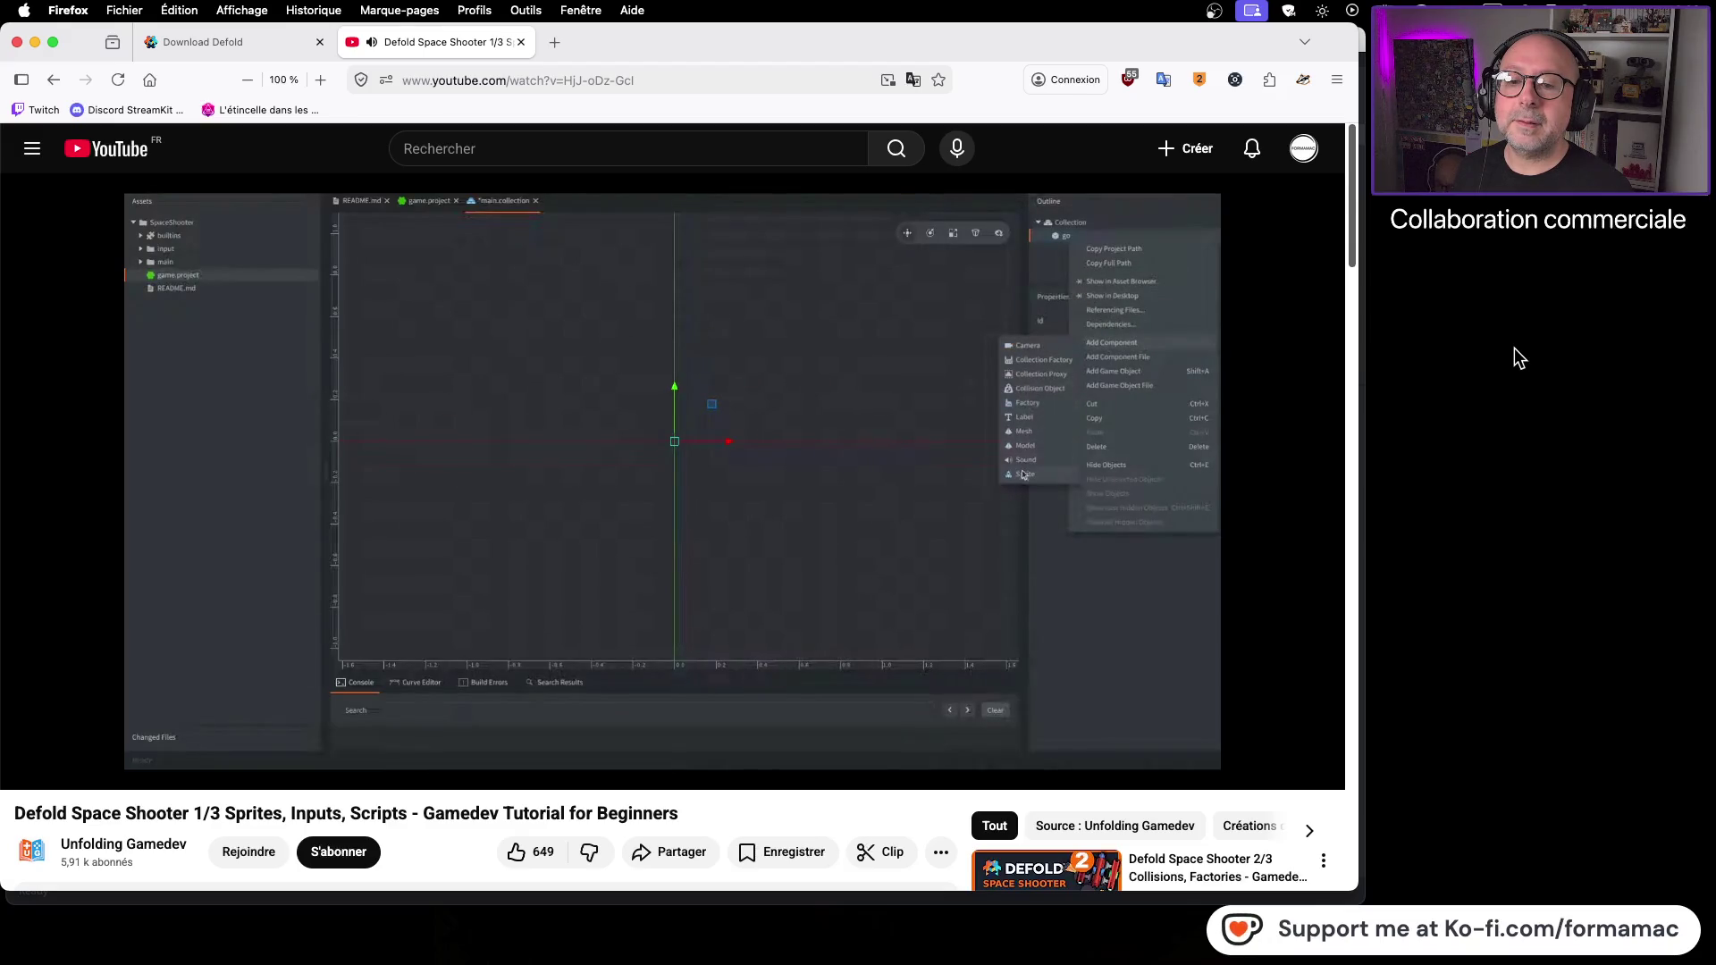
{"action": "left_click", "coordinate": [925, 447]}
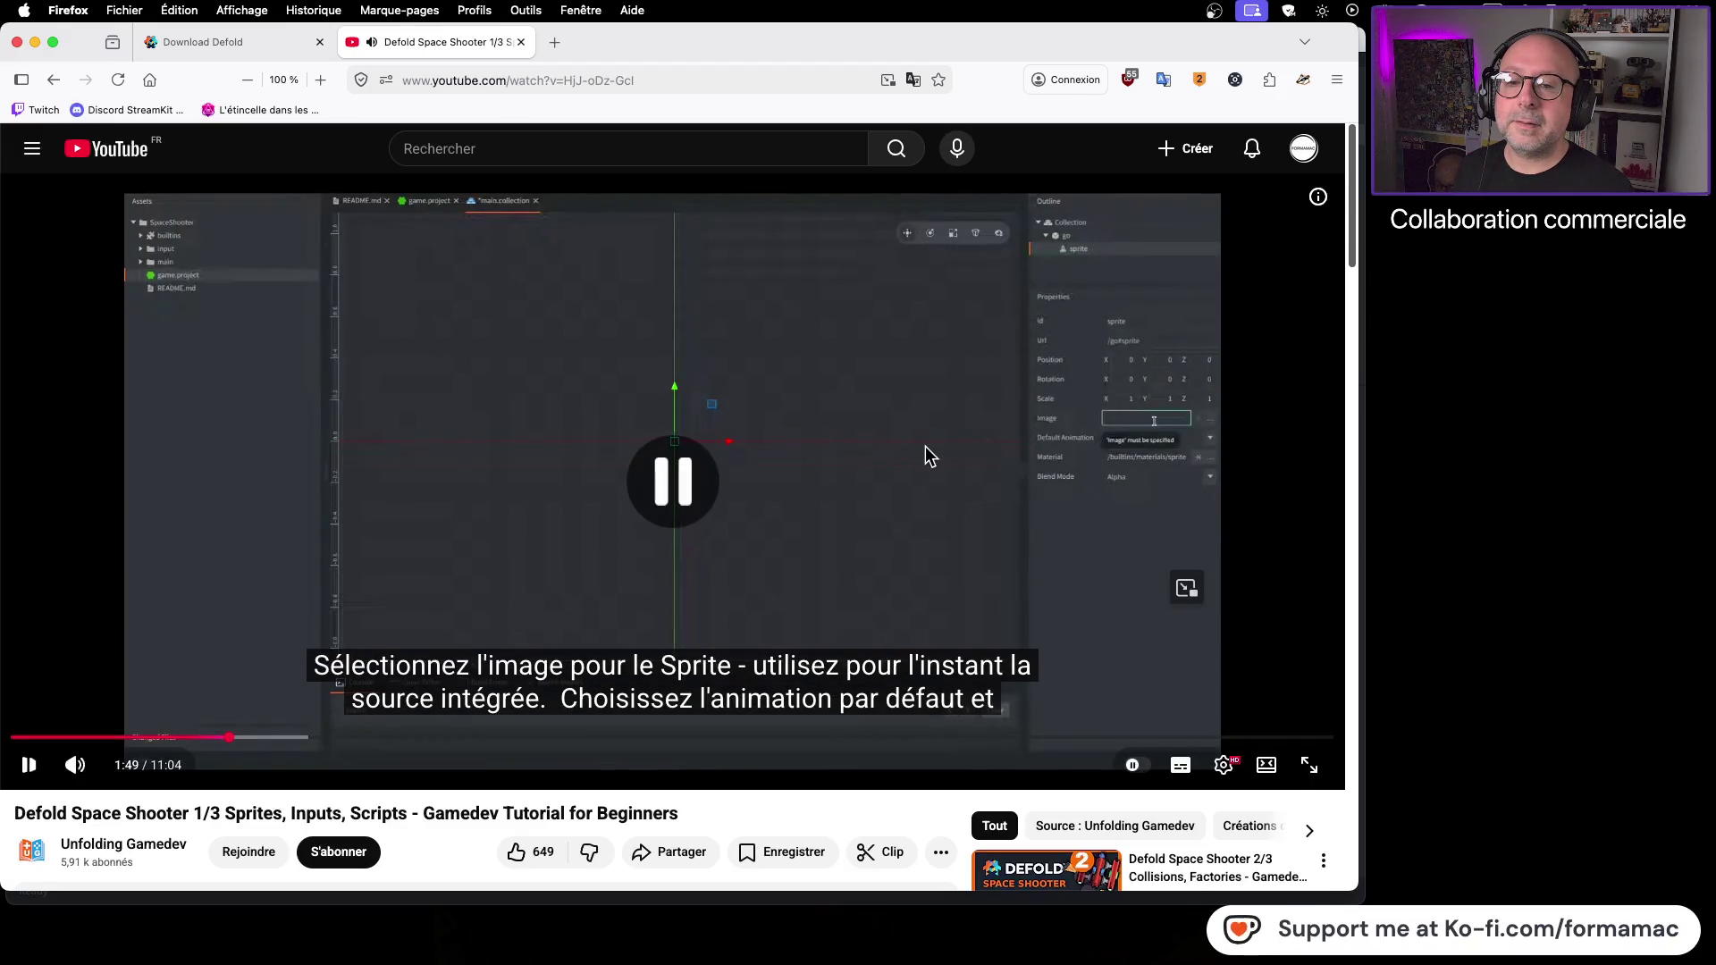
{"action": "key", "text": "super+Tab"}
Step: Add a Sprite component to the go game object
{"action": "right_click", "coordinate": [1203, 136]}
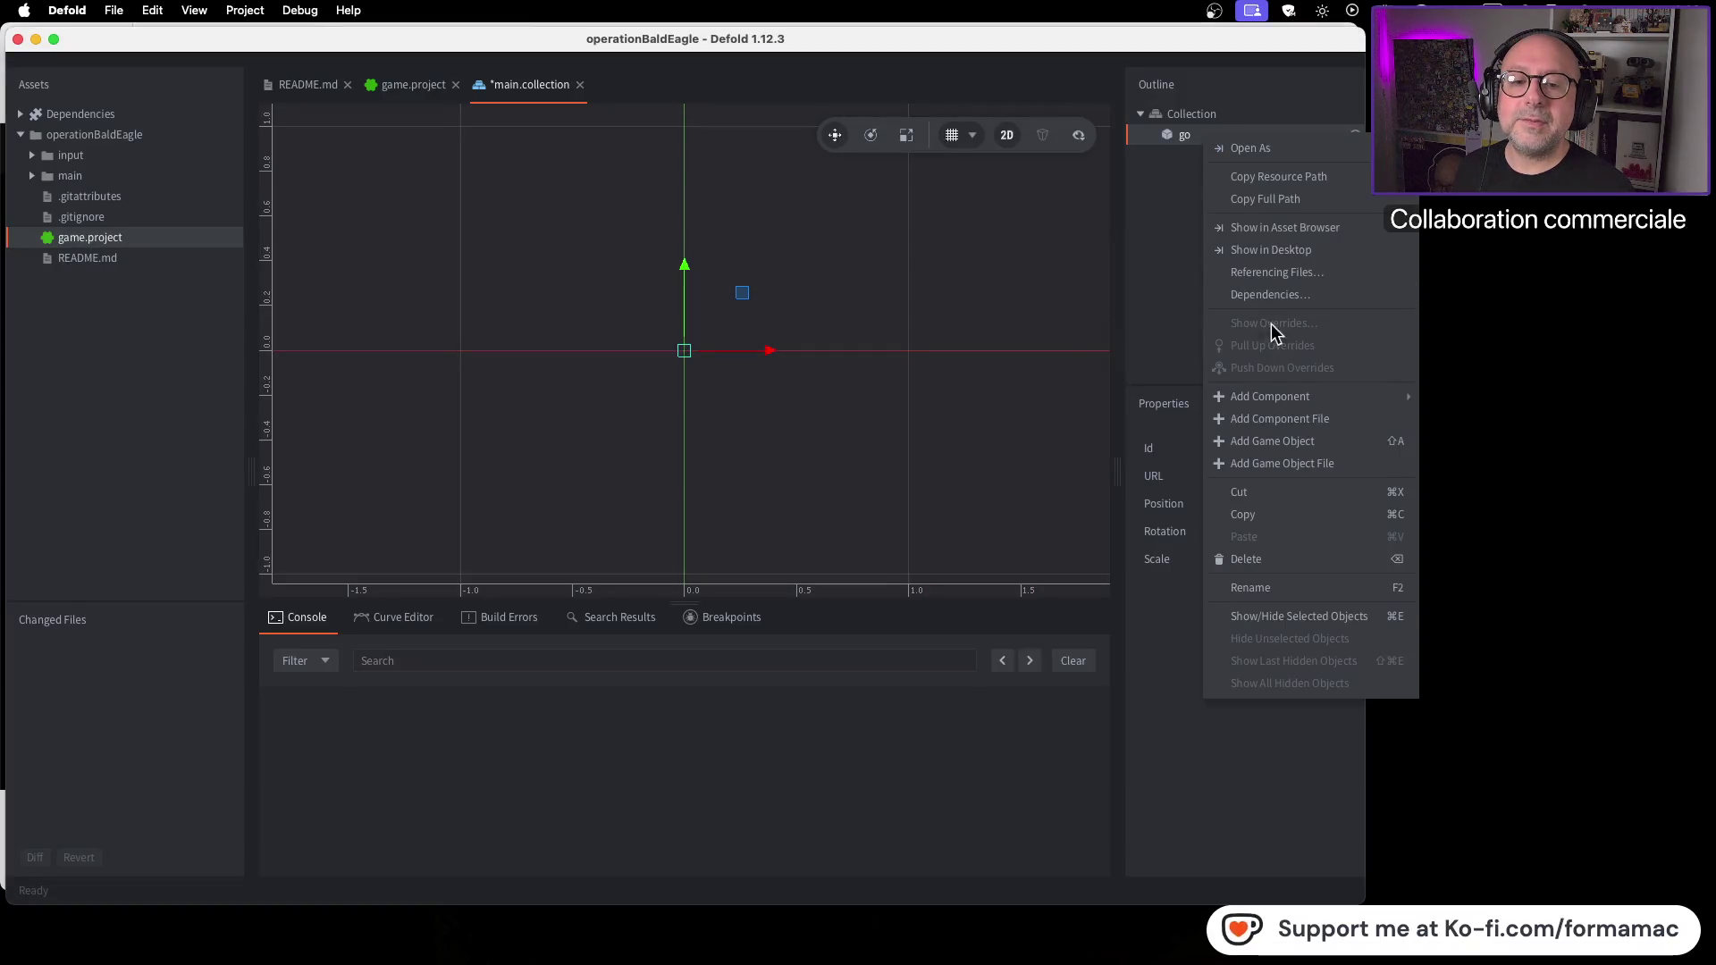
{"action": "mouse_move", "coordinate": [1300, 402]}
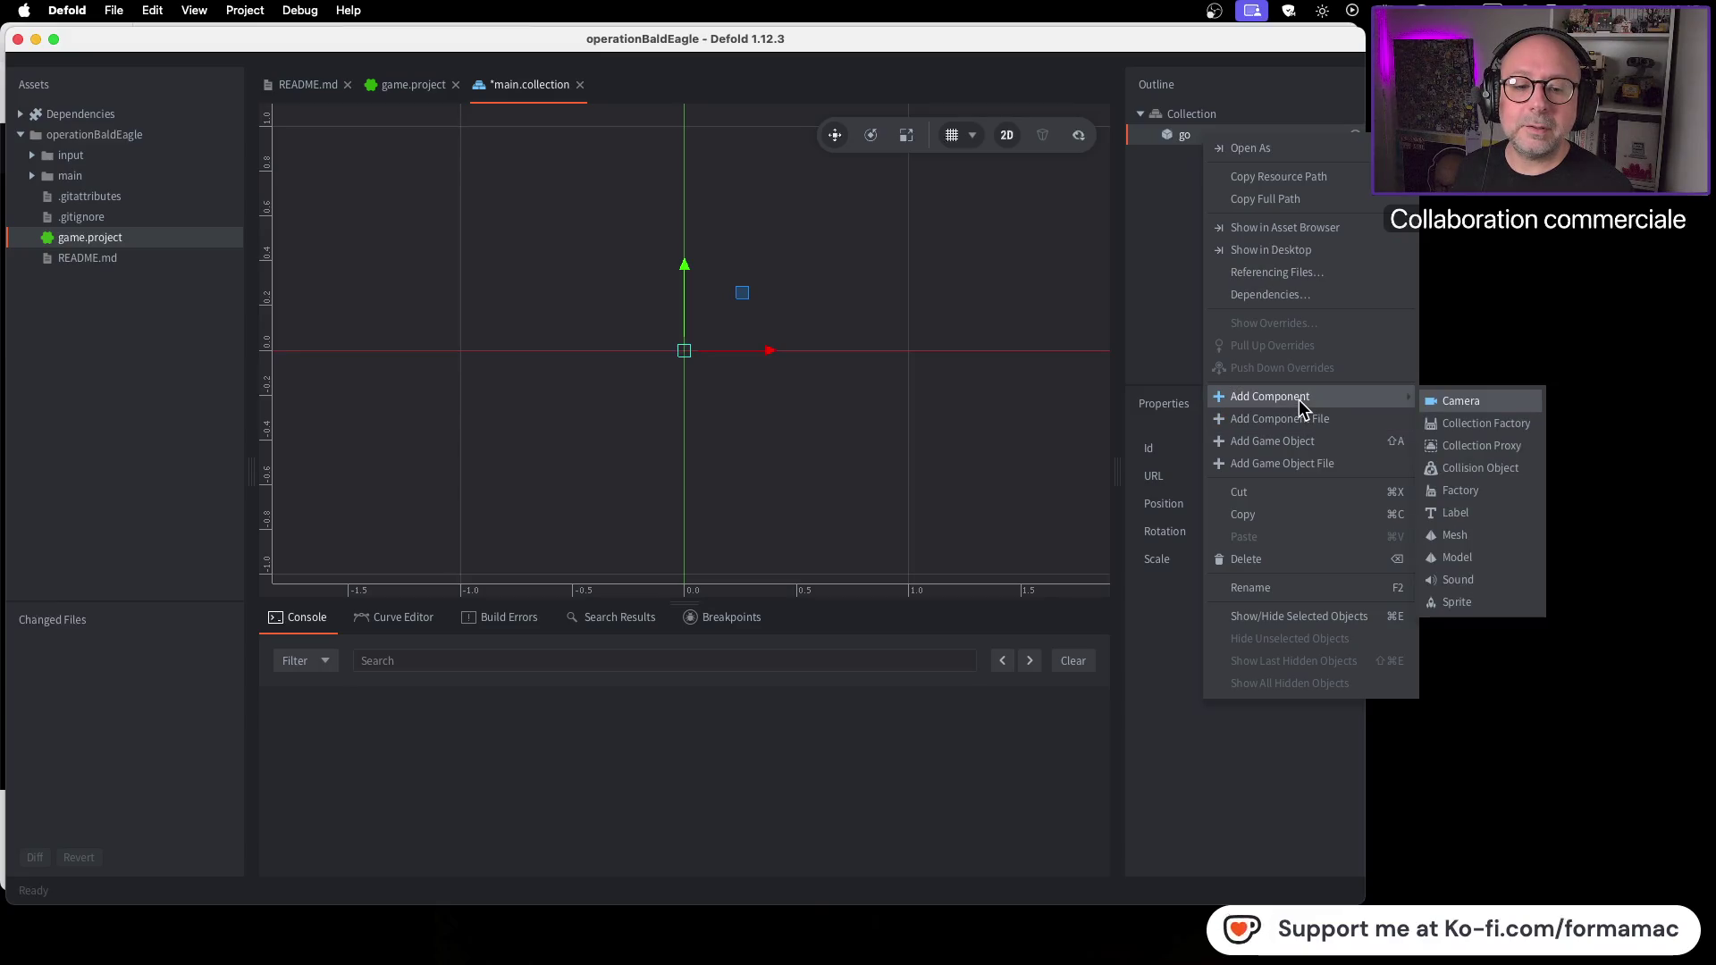
{"action": "left_click", "coordinate": [1493, 603]}
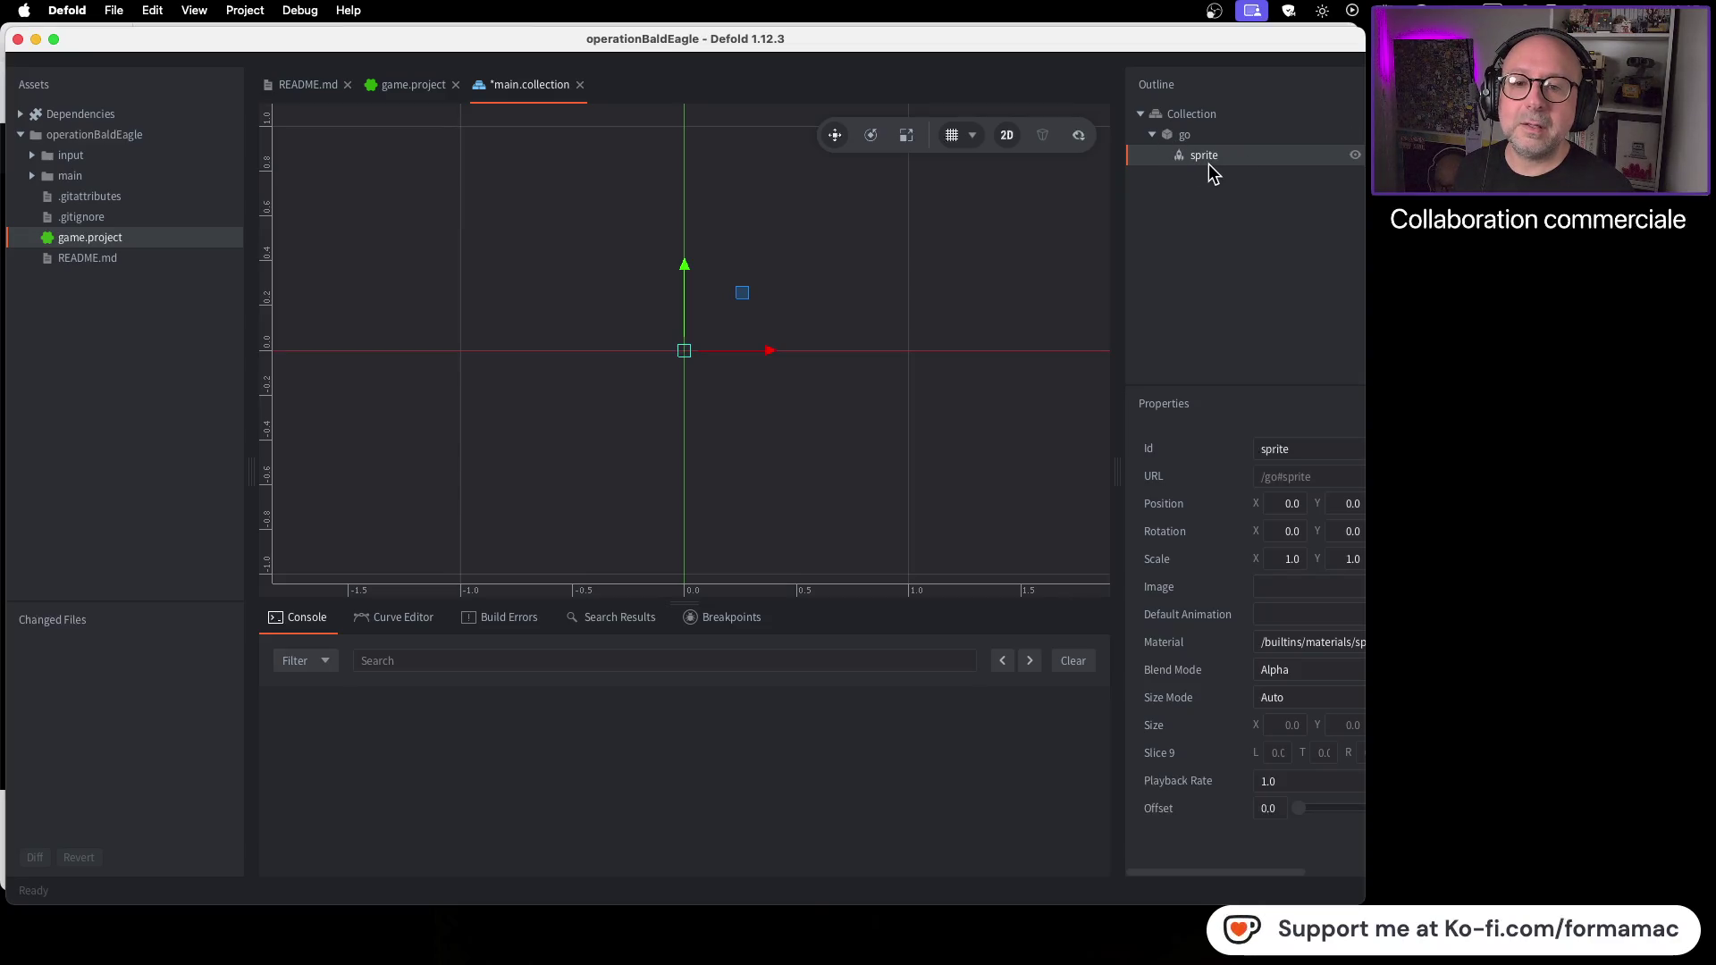
Step: Dismiss the go game object's actions menu and watch the next tutorial part
{"action": "right_click", "coordinate": [1195, 139]}
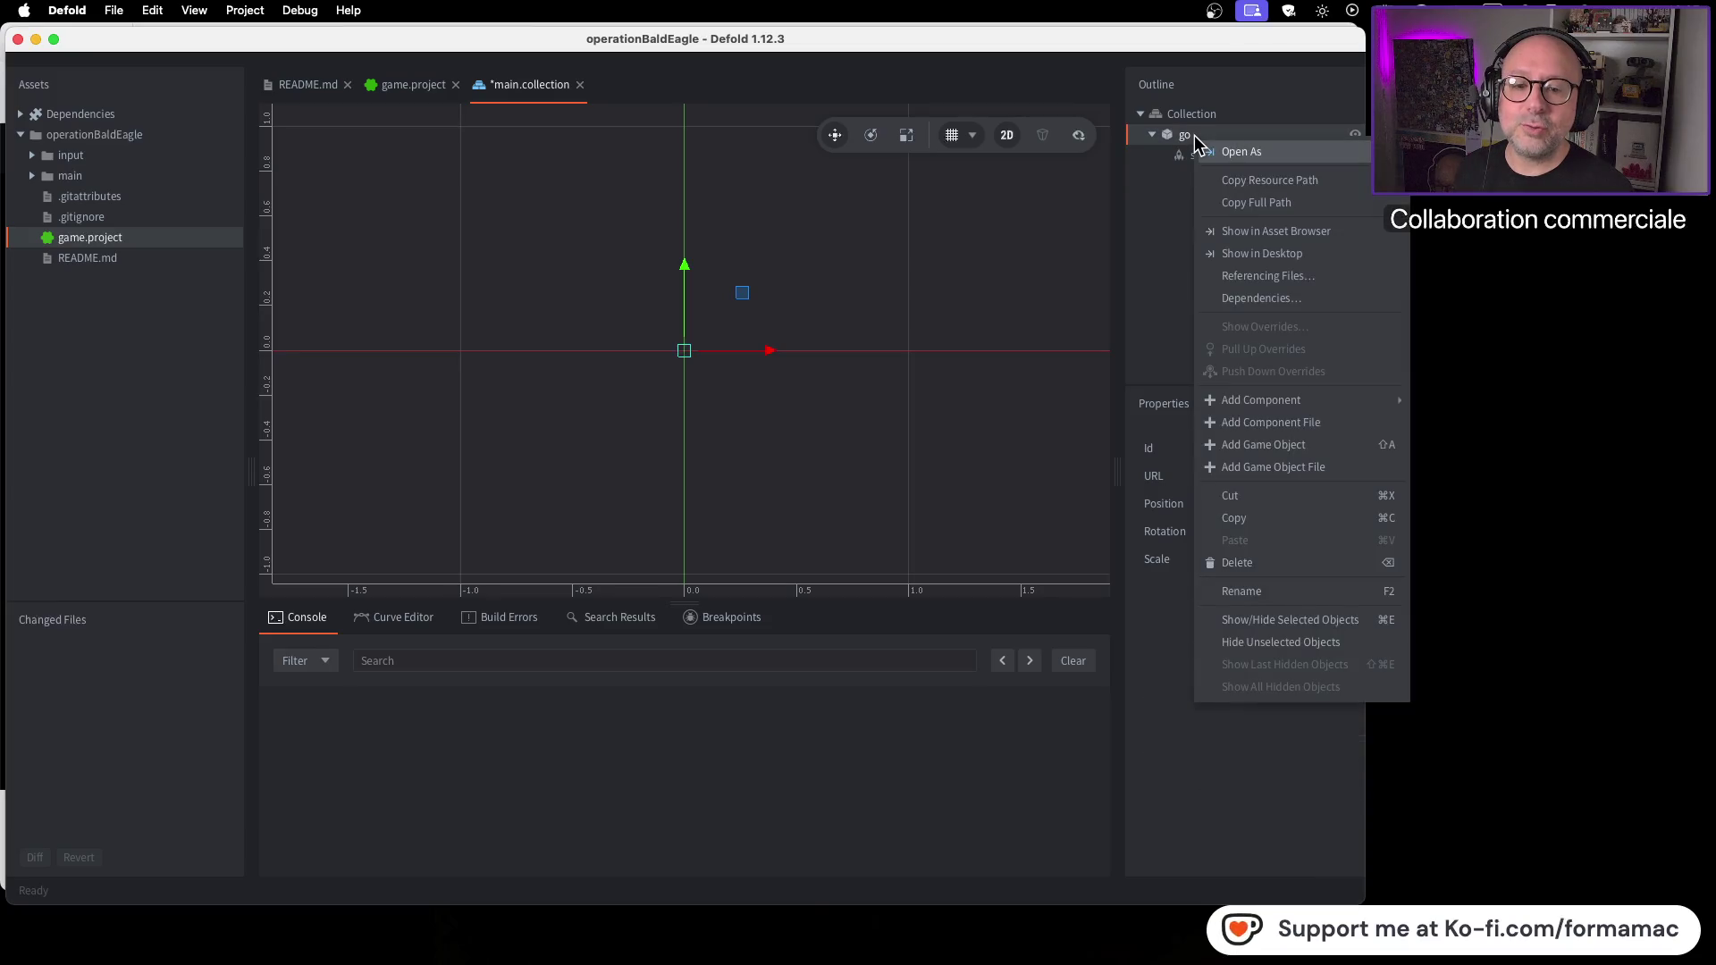
{"action": "mouse_move", "coordinate": [1249, 400]}
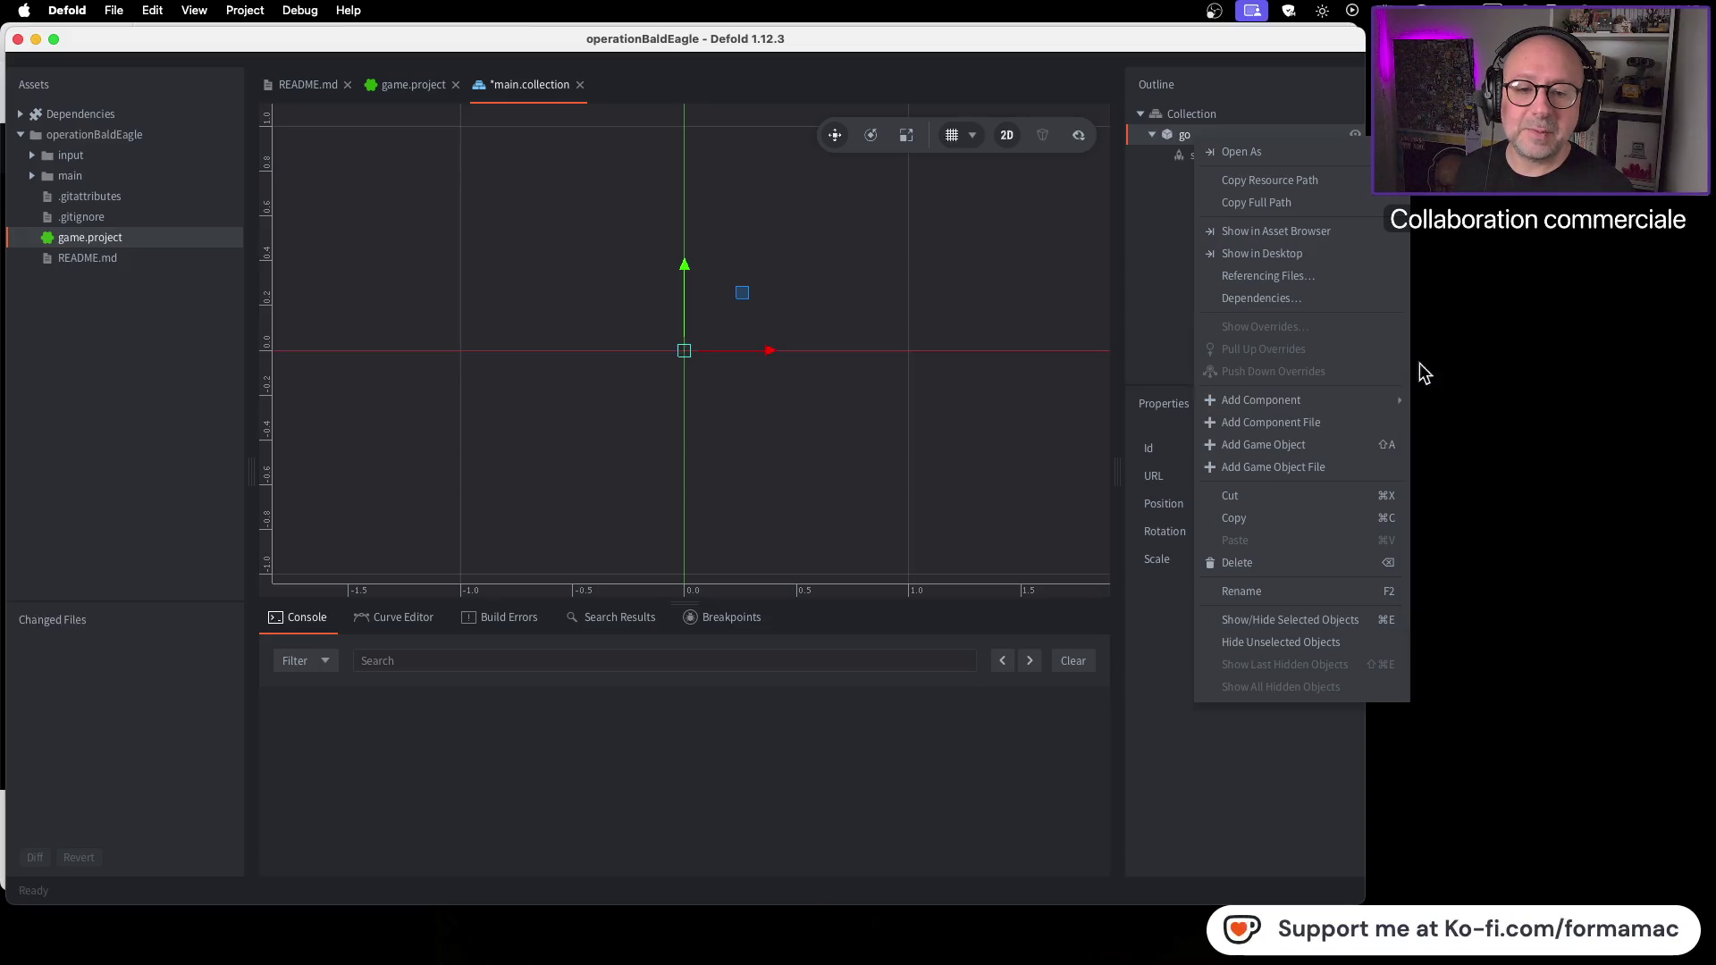
{"action": "left_click", "coordinate": [1579, 315]}
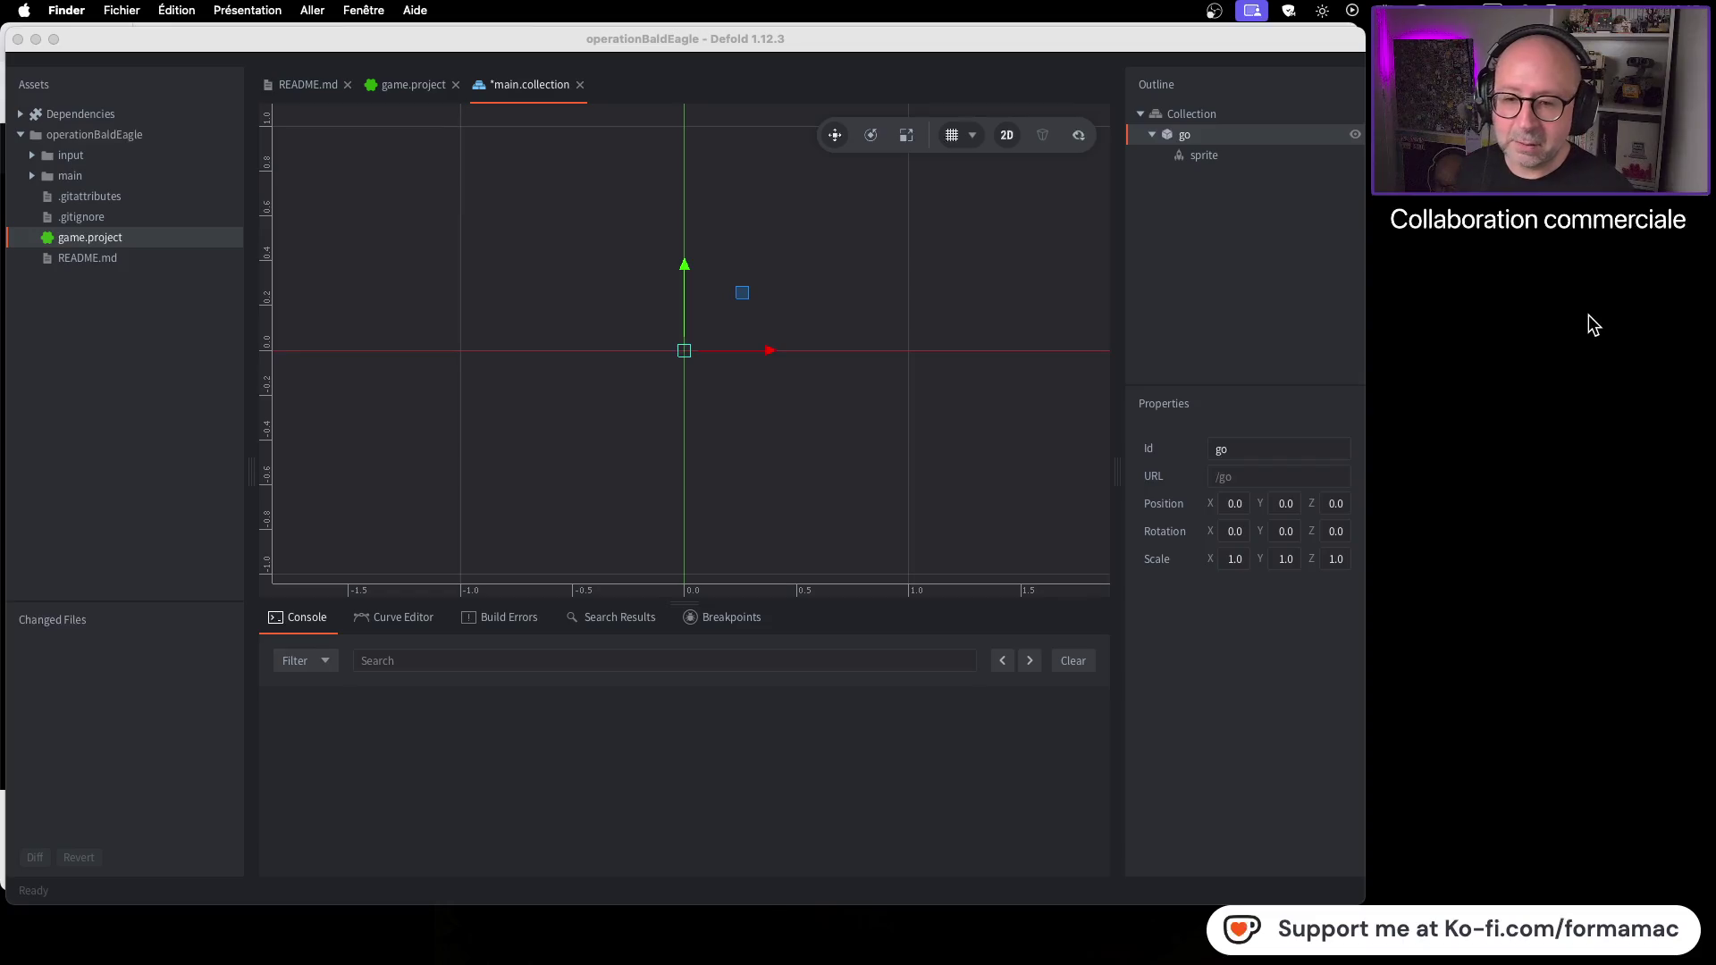
{"action": "key", "text": "super+Tab"}
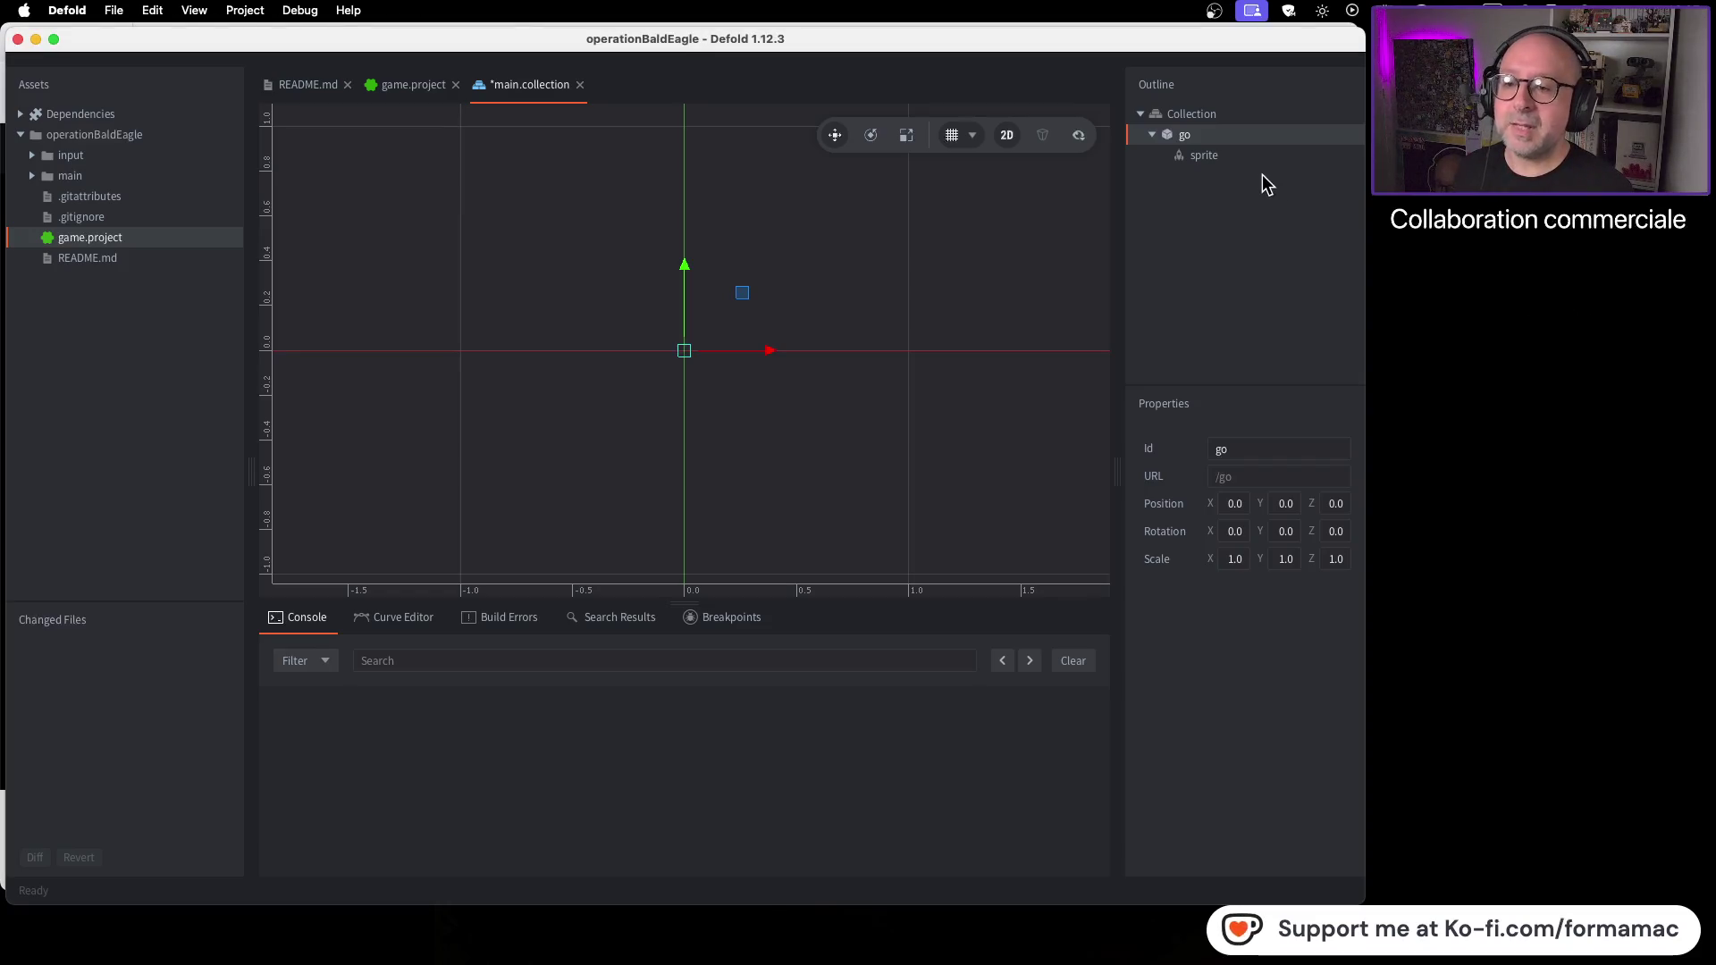
{"action": "key", "text": "super+Tab"}
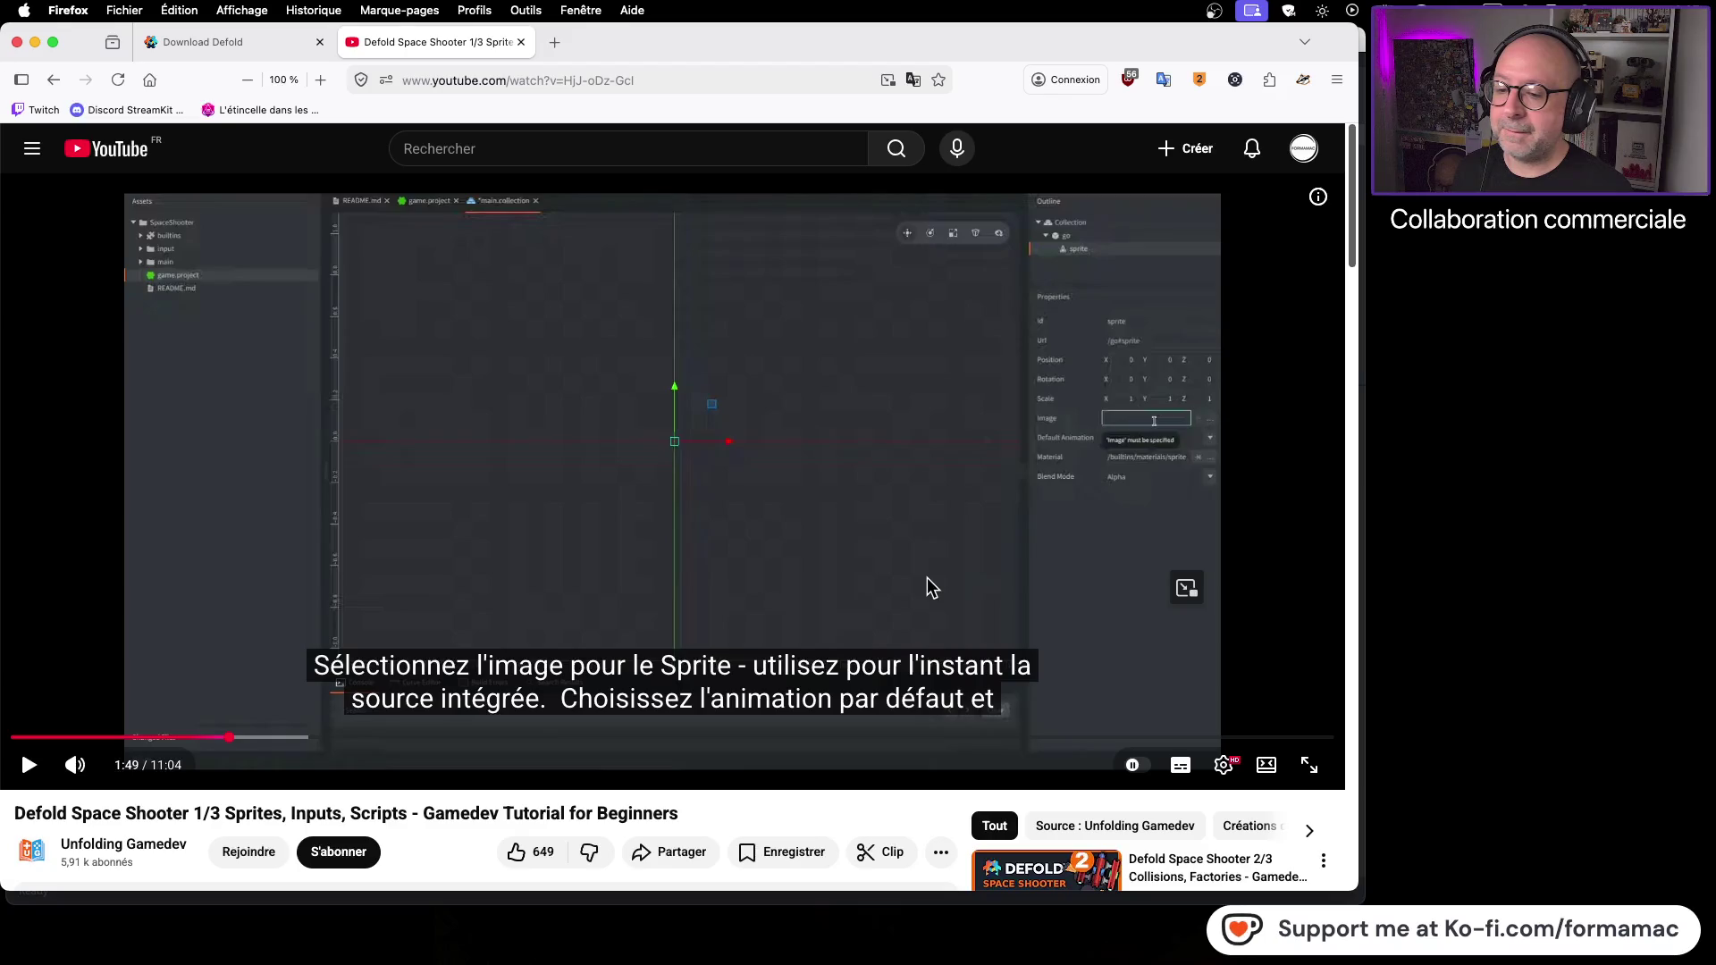
{"action": "left_click", "coordinate": [835, 597]}
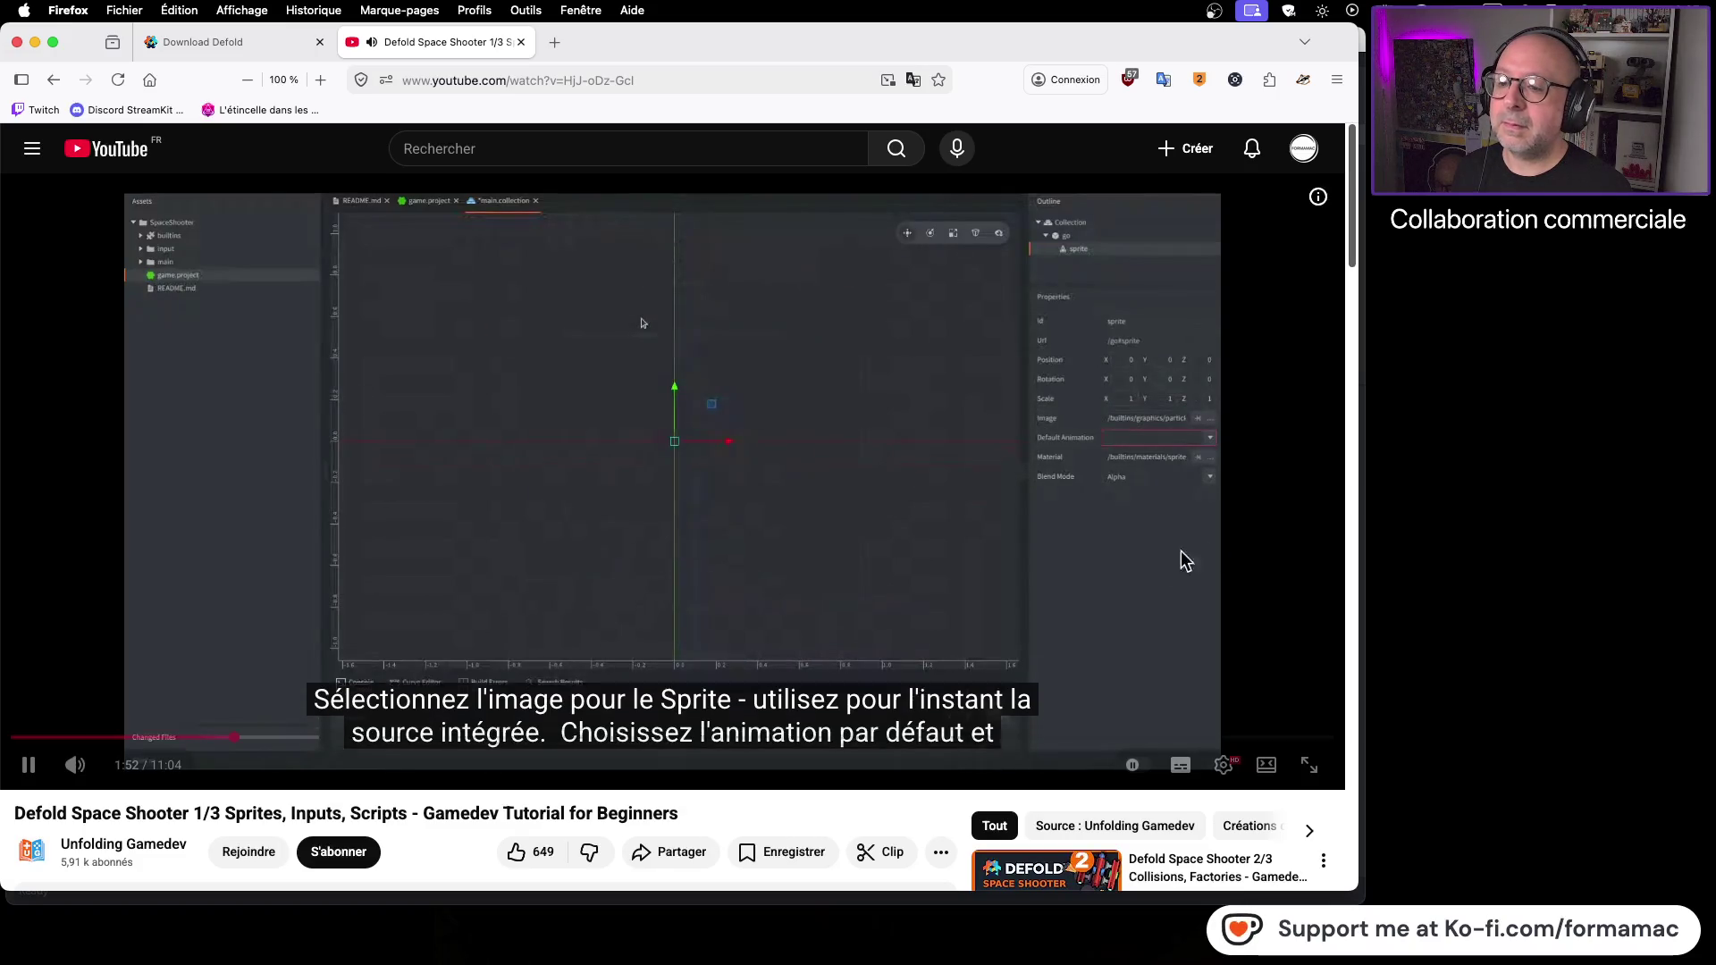
{"action": "left_click", "coordinate": [928, 583]}
{"action": "key", "text": "super+Tab"}
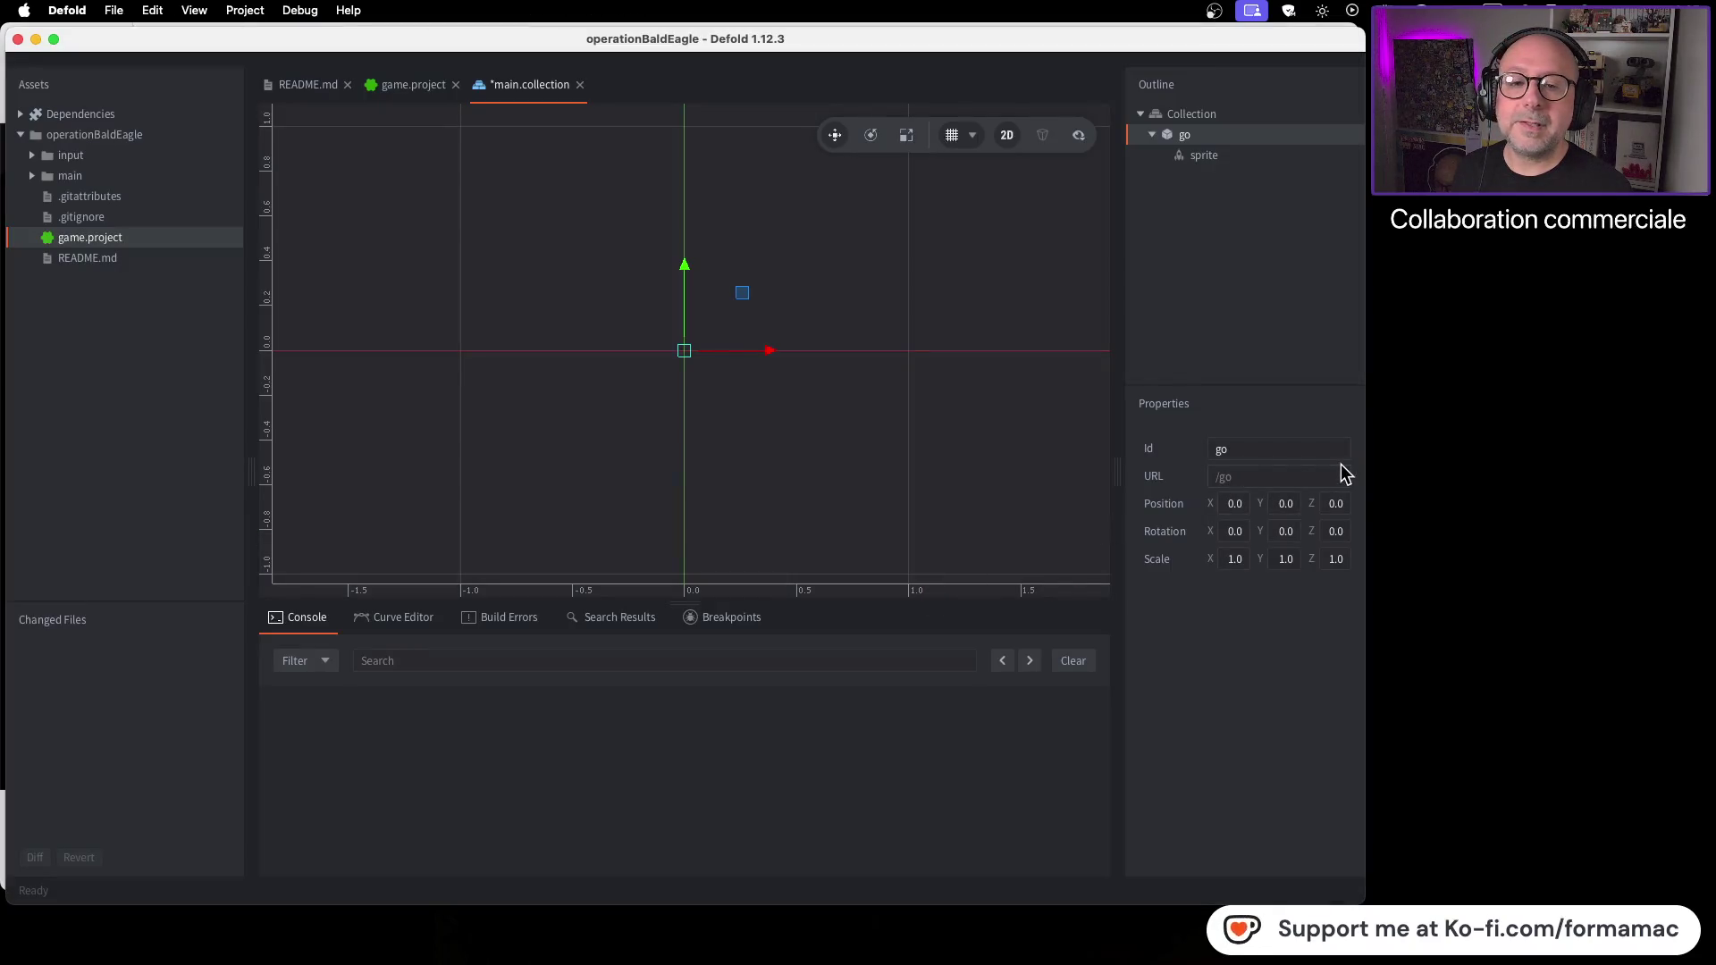
Step: Select the sprite and widen the Outline and Properties panels
{"action": "left_click", "coordinate": [1248, 154]}
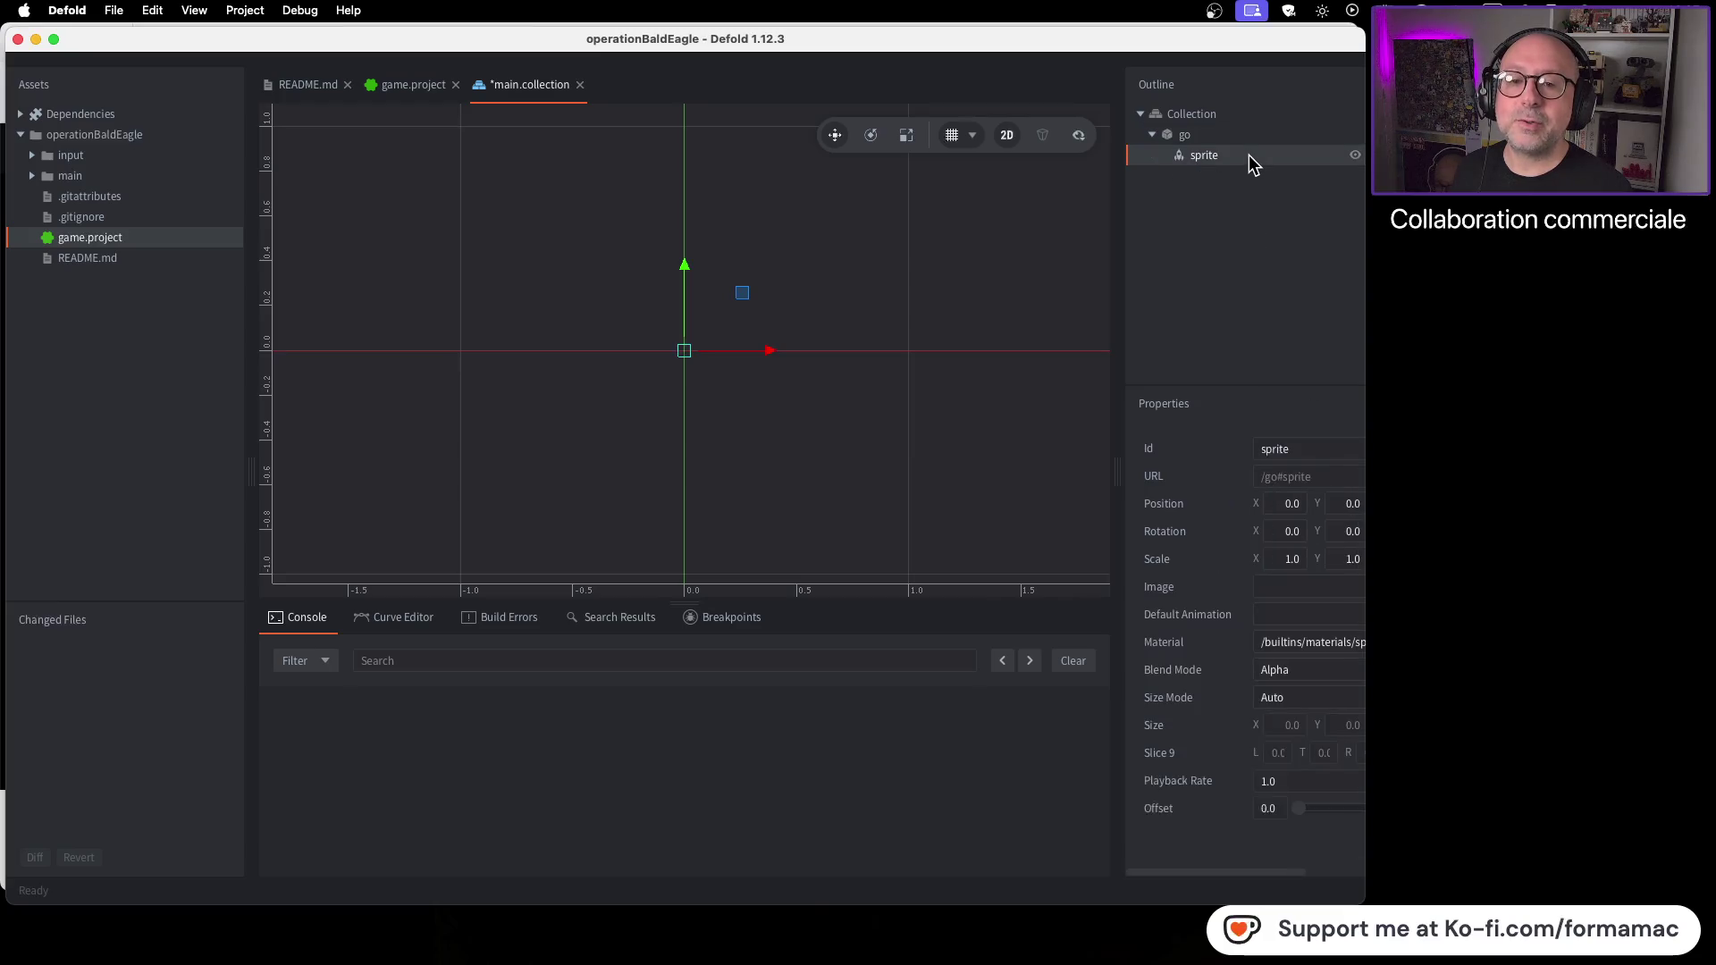
{"action": "mouse_move", "coordinate": [1362, 429]}
{"action": "left_mouse_down"}
{"action": "mouse_move", "coordinate": [1490, 429]}
{"action": "mouse_move", "coordinate": [1396, 429]}
{"action": "left_mouse_up"}
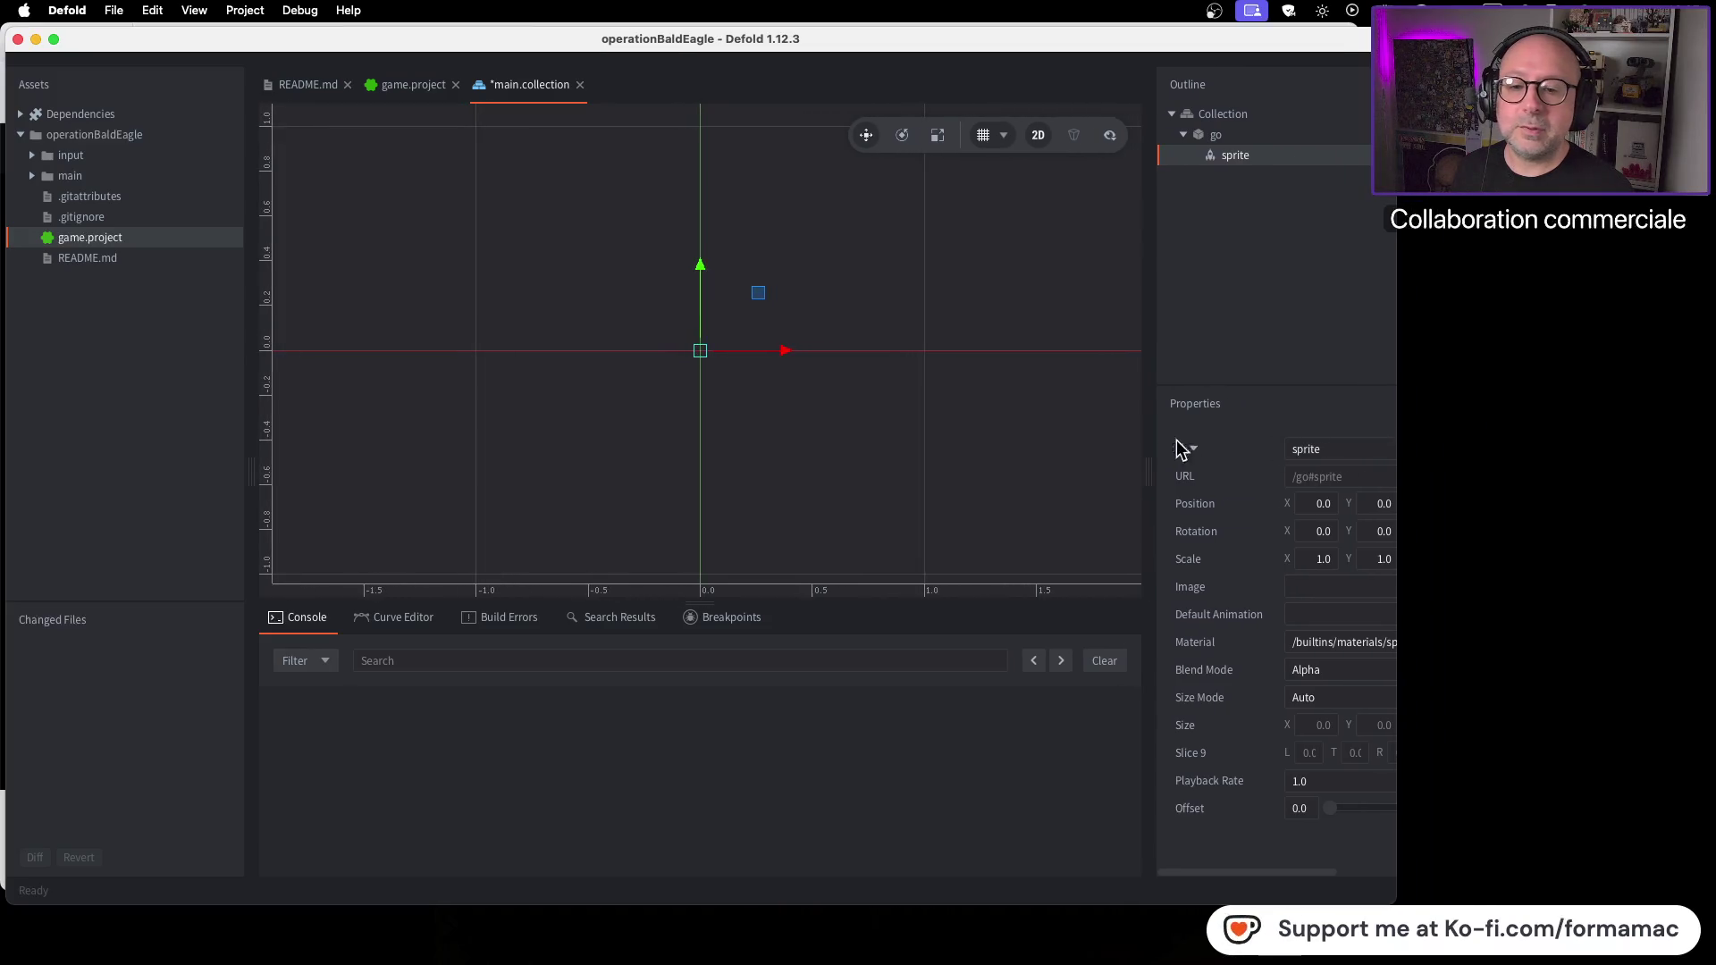
{"action": "mouse_move", "coordinate": [1154, 461]}
{"action": "left_mouse_down"}
{"action": "mouse_move", "coordinate": [931, 464]}
{"action": "mouse_move", "coordinate": [1108, 461]}
{"action": "mouse_move", "coordinate": [1063, 465]}
{"action": "left_mouse_up"}
{"action": "mouse_move", "coordinate": [252, 429]}
{"action": "left_mouse_down"}
{"action": "mouse_move", "coordinate": [192, 429]}
{"action": "mouse_move", "coordinate": [212, 429]}
{"action": "left_mouse_up"}
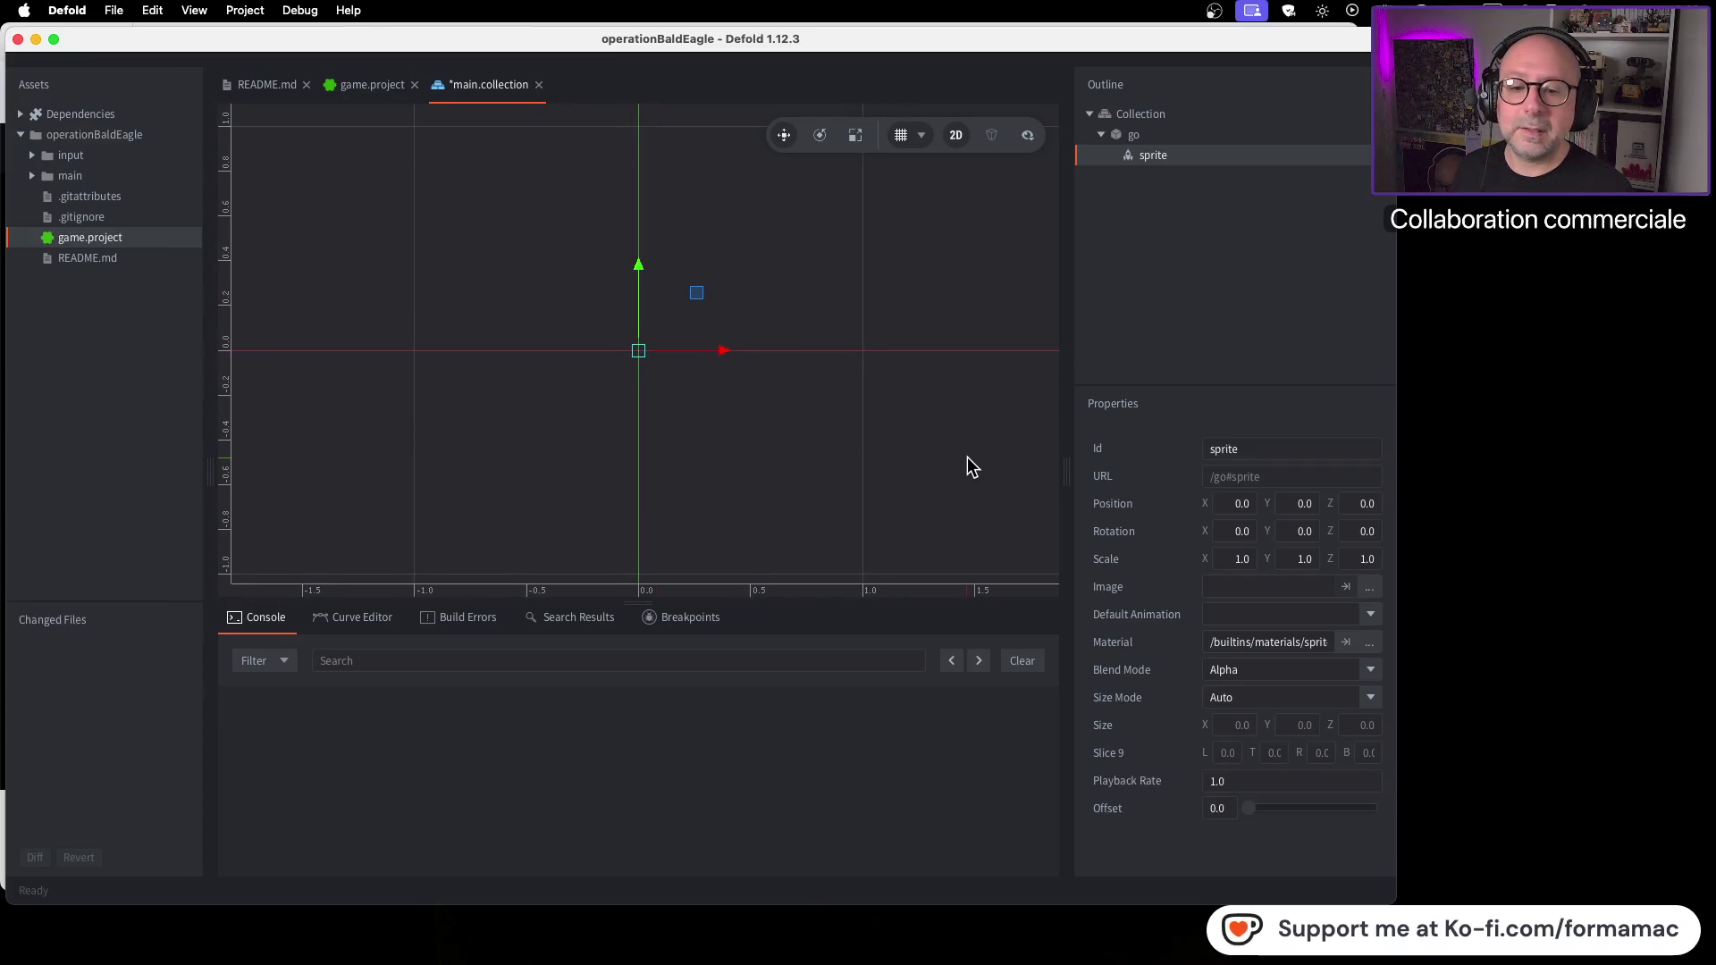
{"action": "key", "text": "super+Tab"}
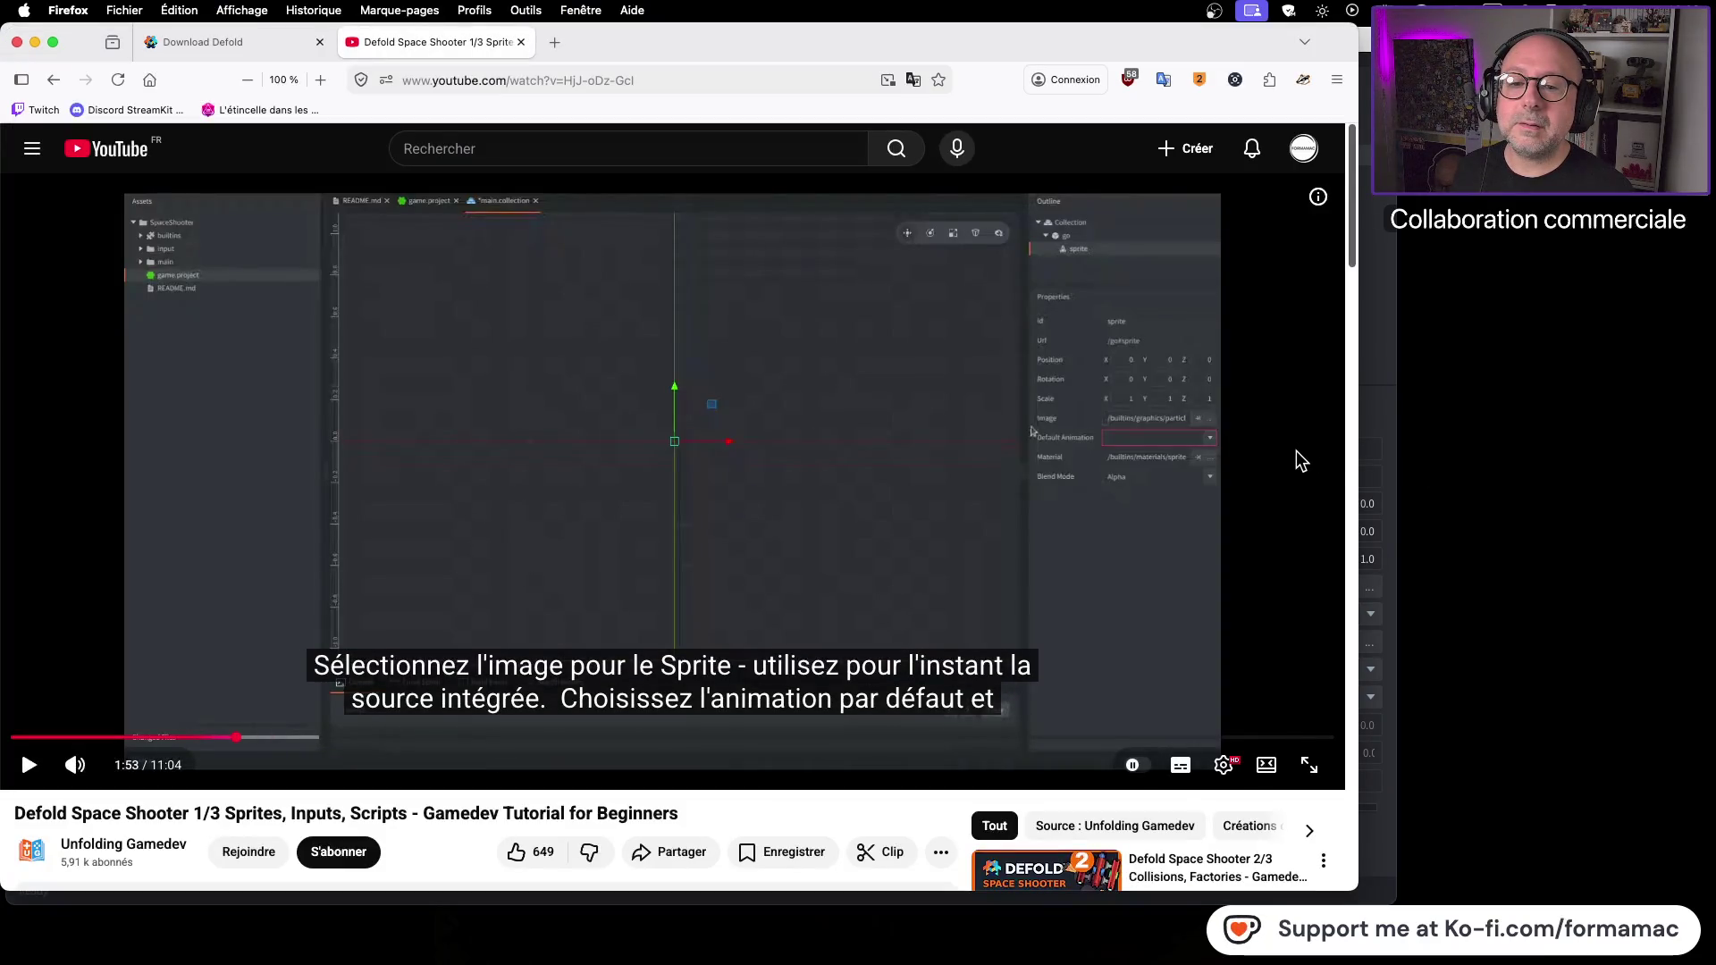
{"action": "key", "text": "super+Tab"}
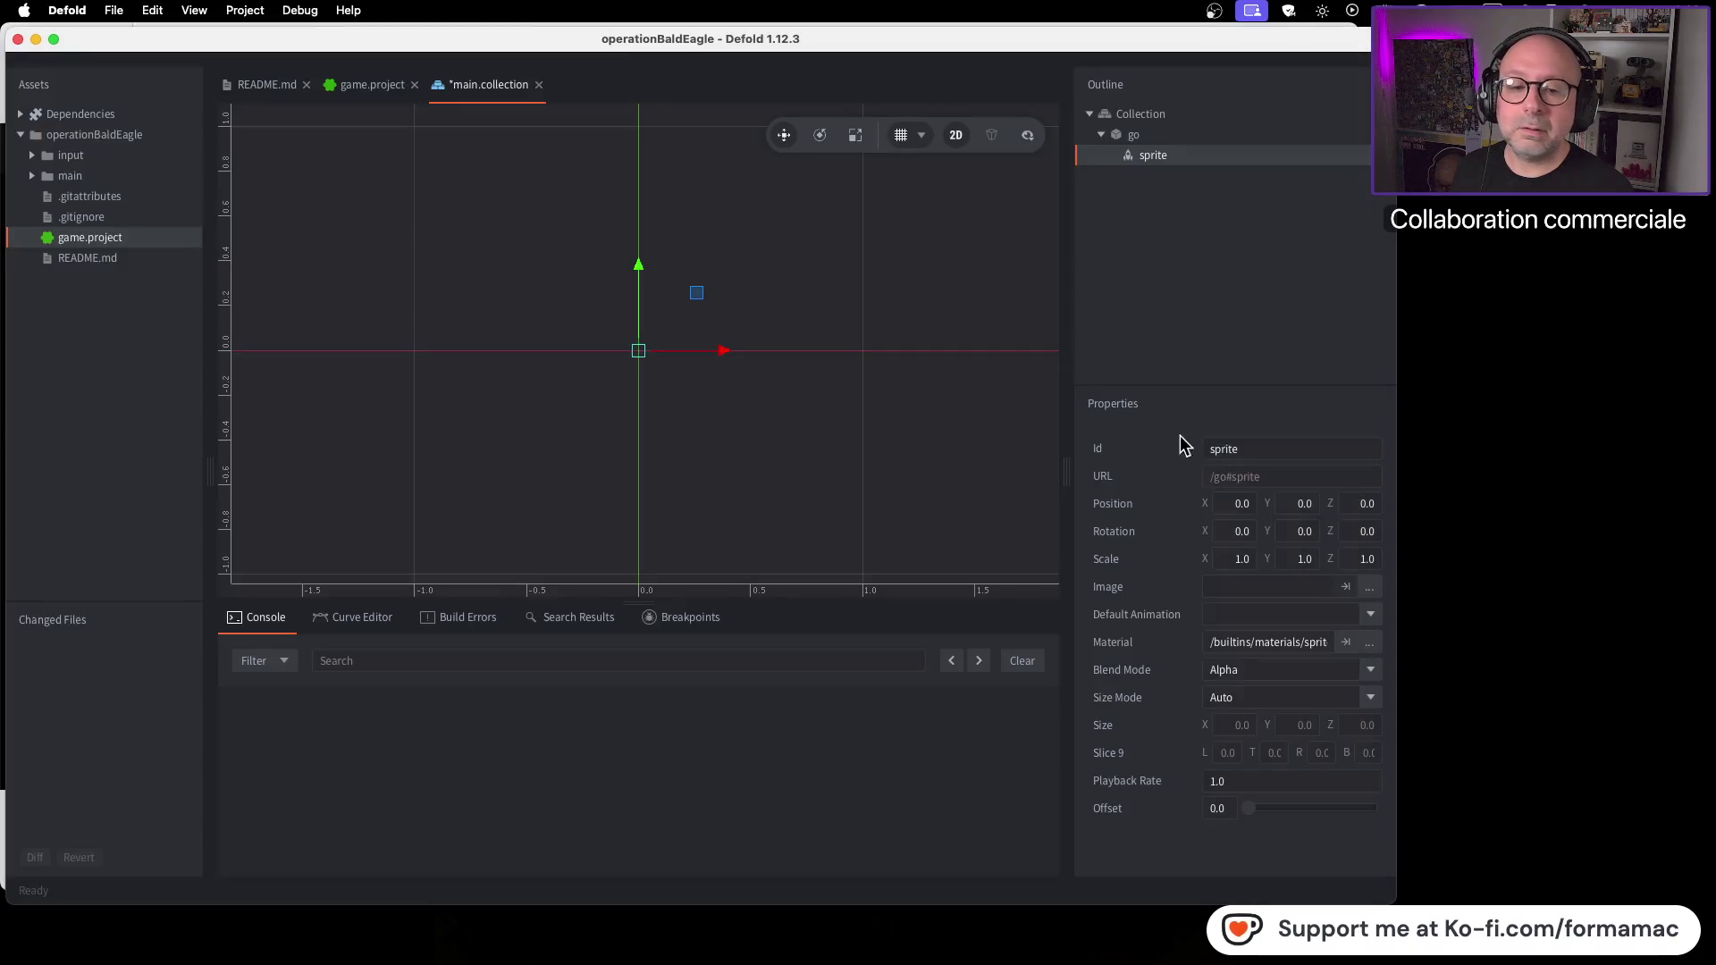
Step: Set the sprite's Image to /builtins/graphics/particle_blob.tilesource
{"action": "left_click", "coordinate": [1370, 588]}
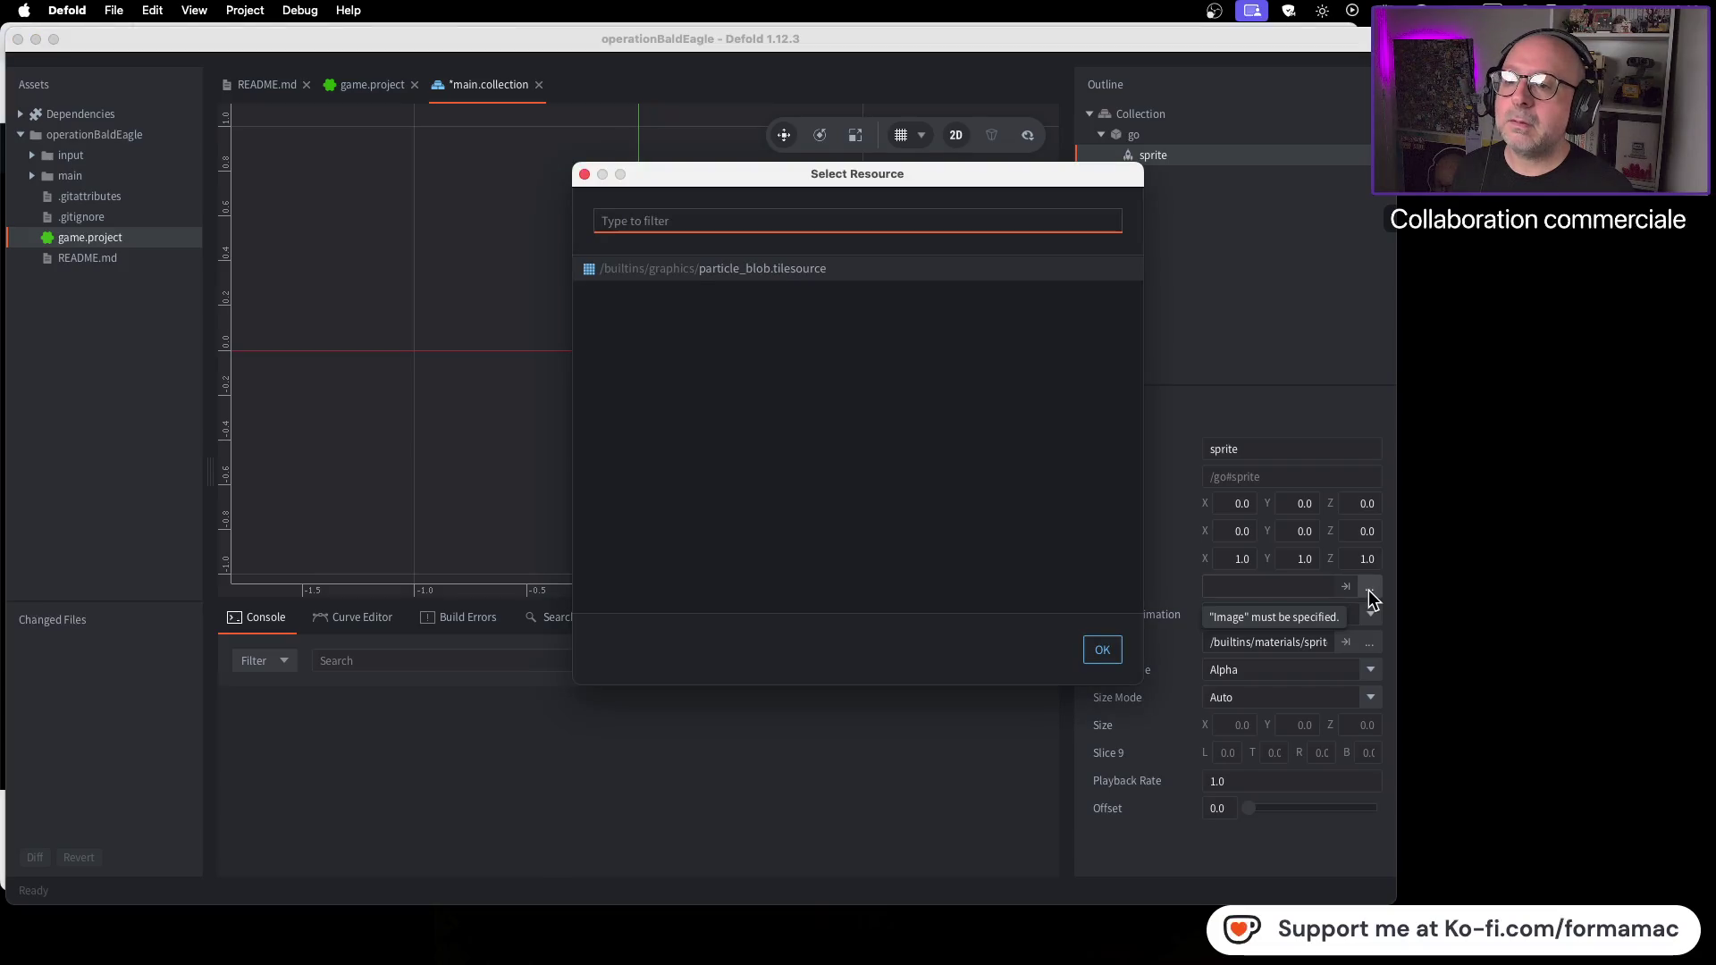
{"action": "left_click", "coordinate": [865, 268]}
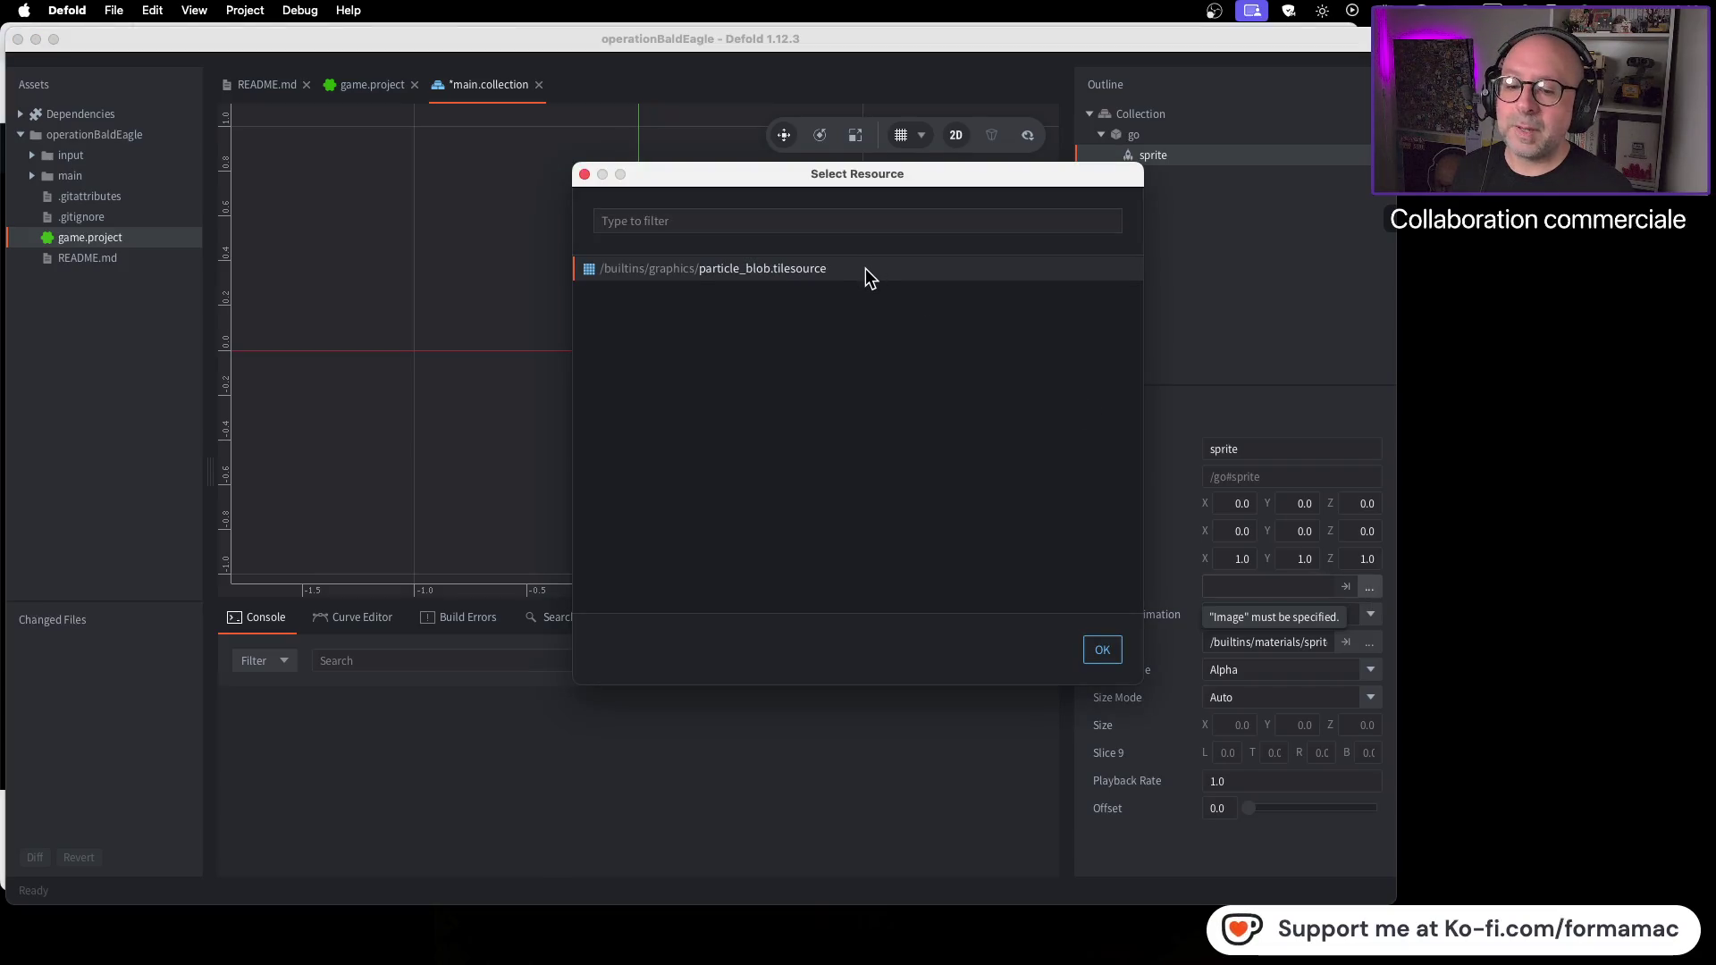
{"action": "left_click", "coordinate": [1102, 652]}
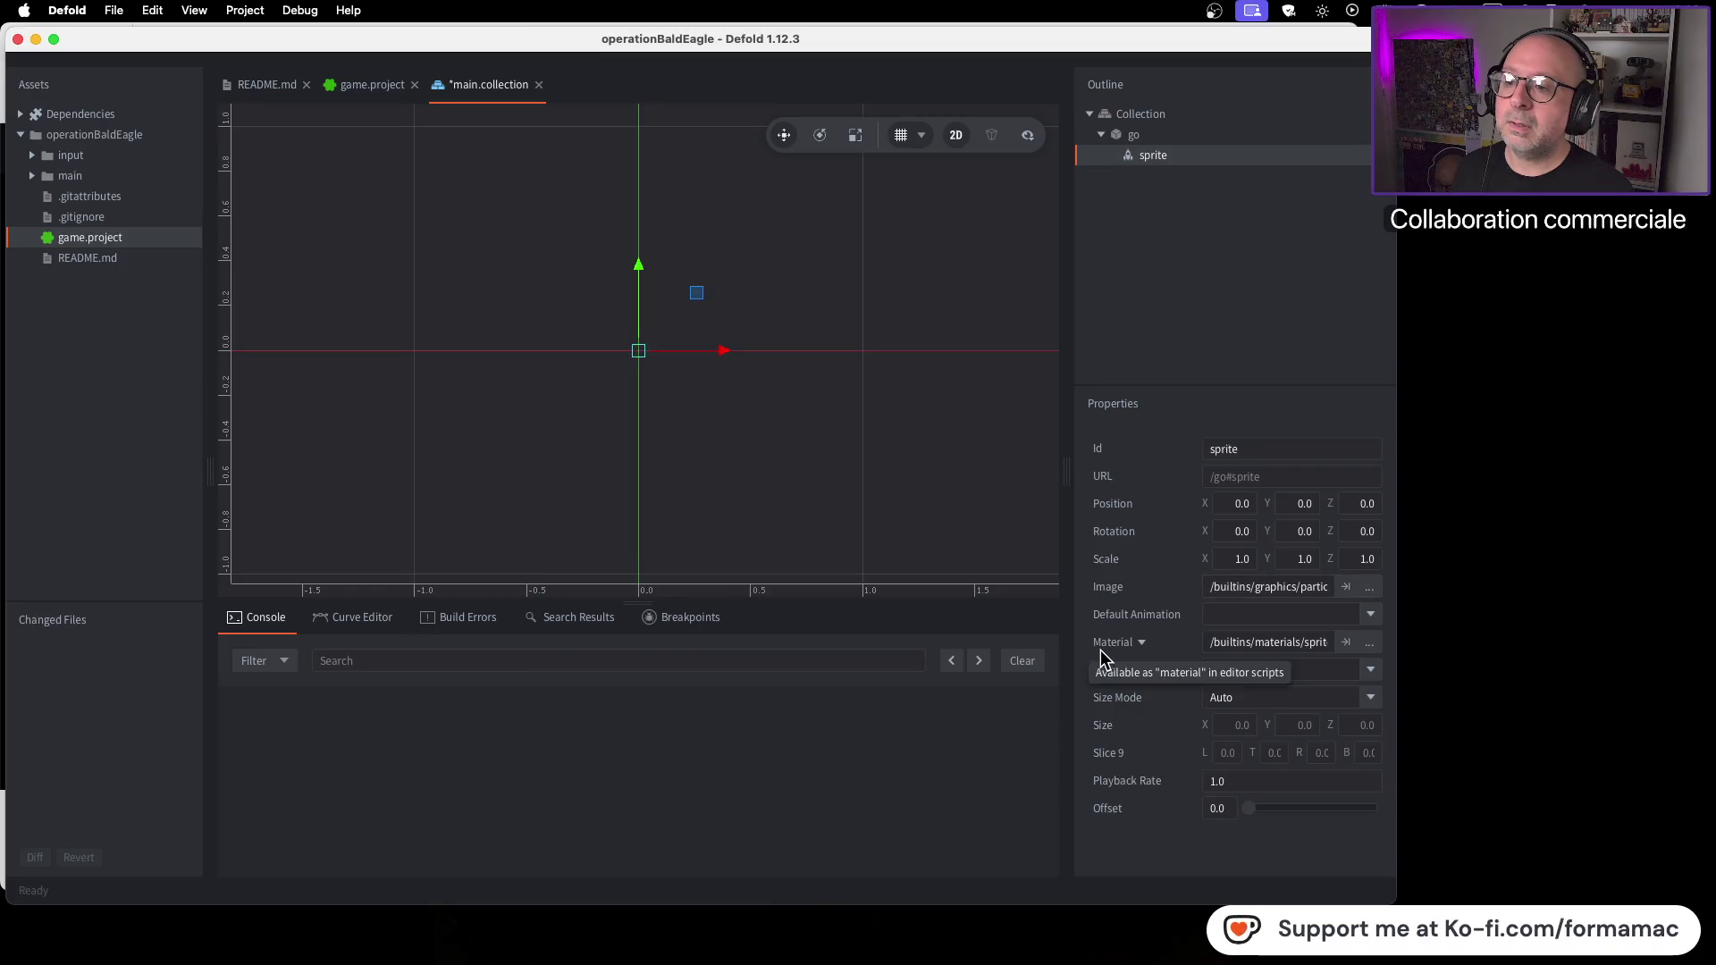
Step: Check the tutorial, then open the sprite's Default Animation dropdown offering anim
{"action": "key", "text": "super+Tab"}
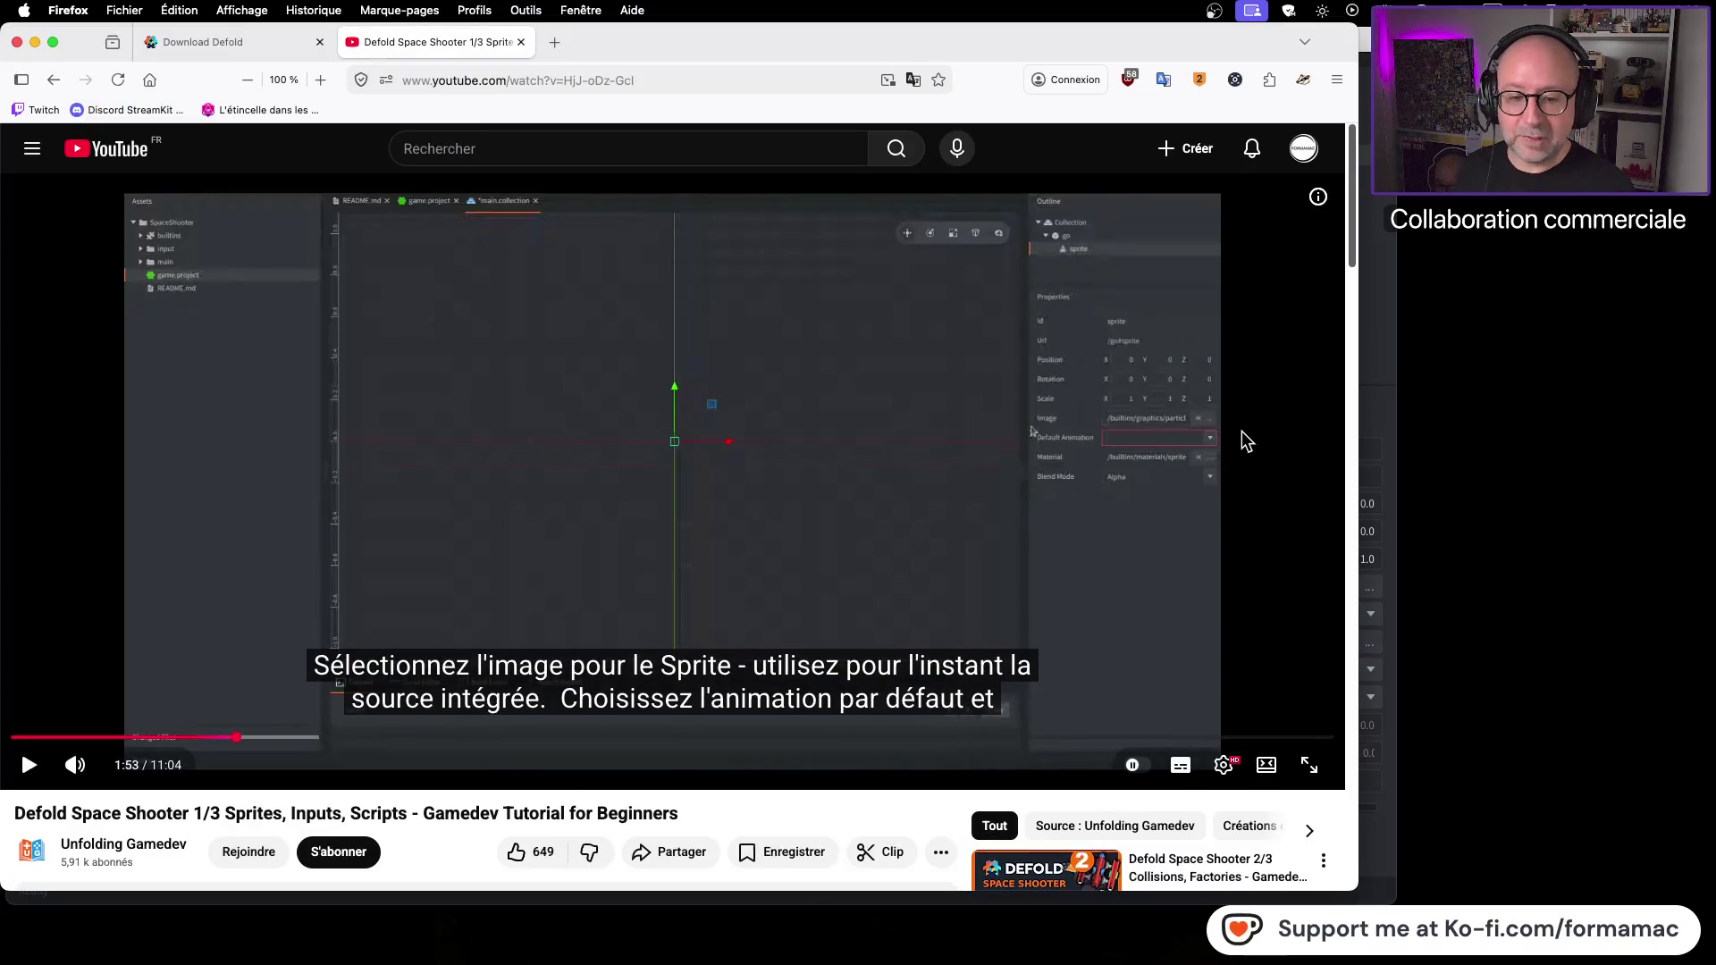
{"action": "key", "text": "super+Tab"}
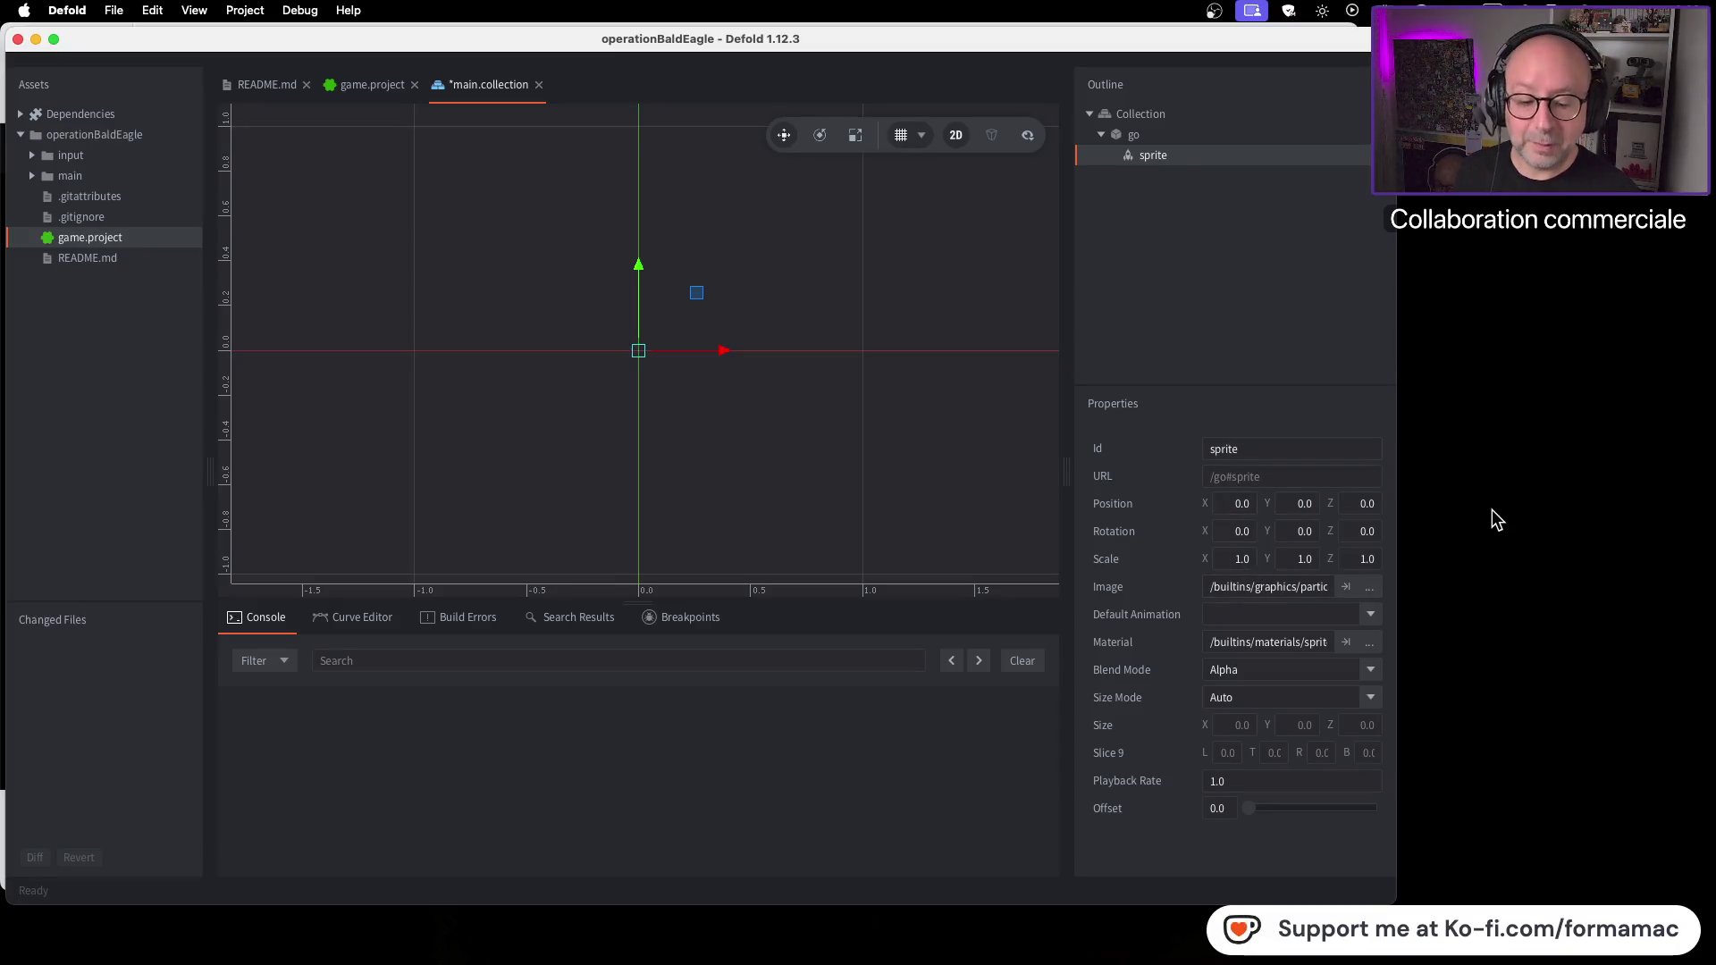
{"action": "key", "text": "super+Tab"}
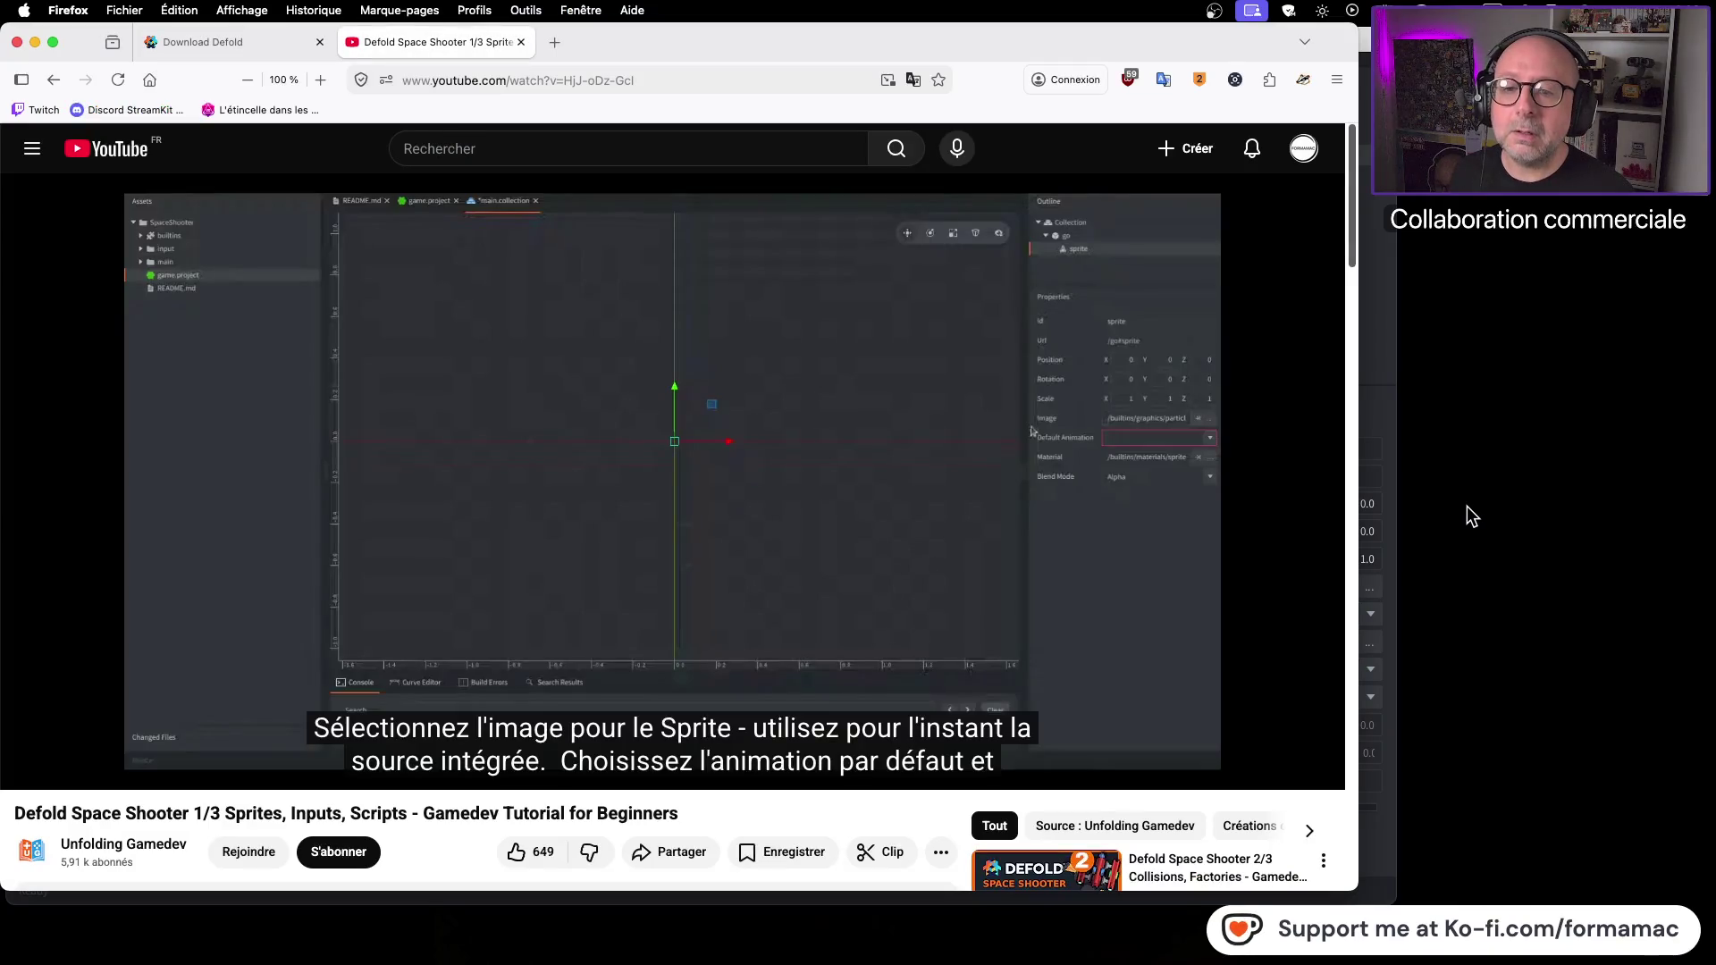
{"action": "left_click", "coordinate": [914, 533]}
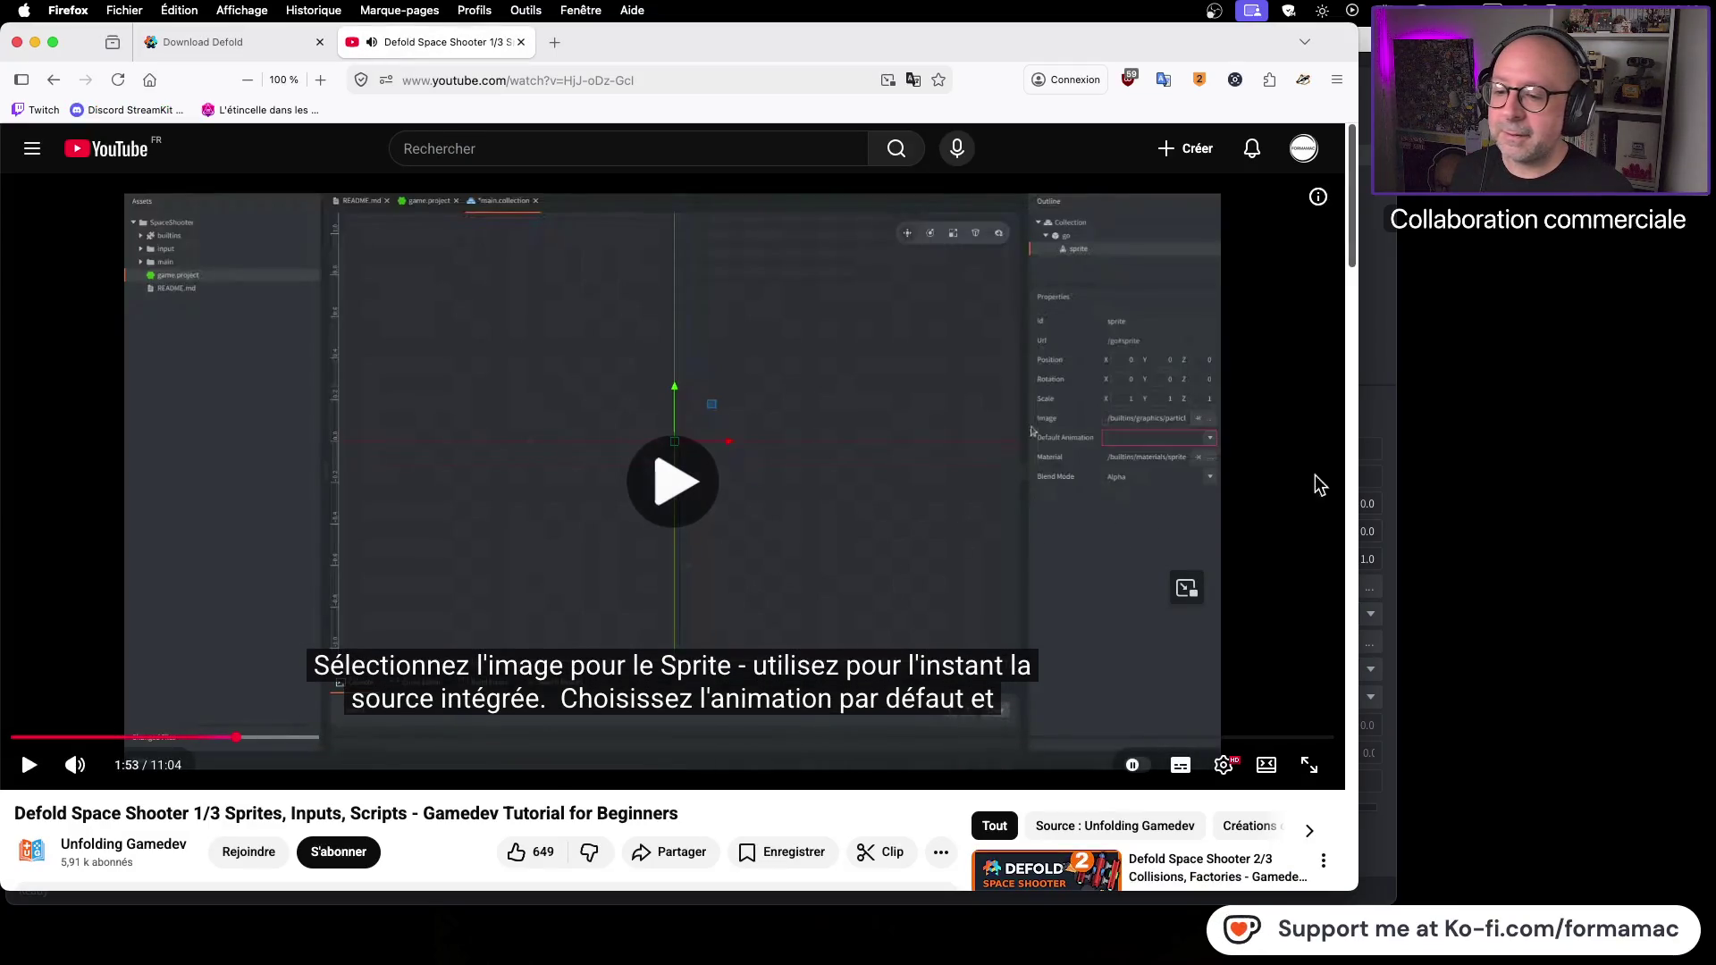
{"action": "key", "text": "space"}
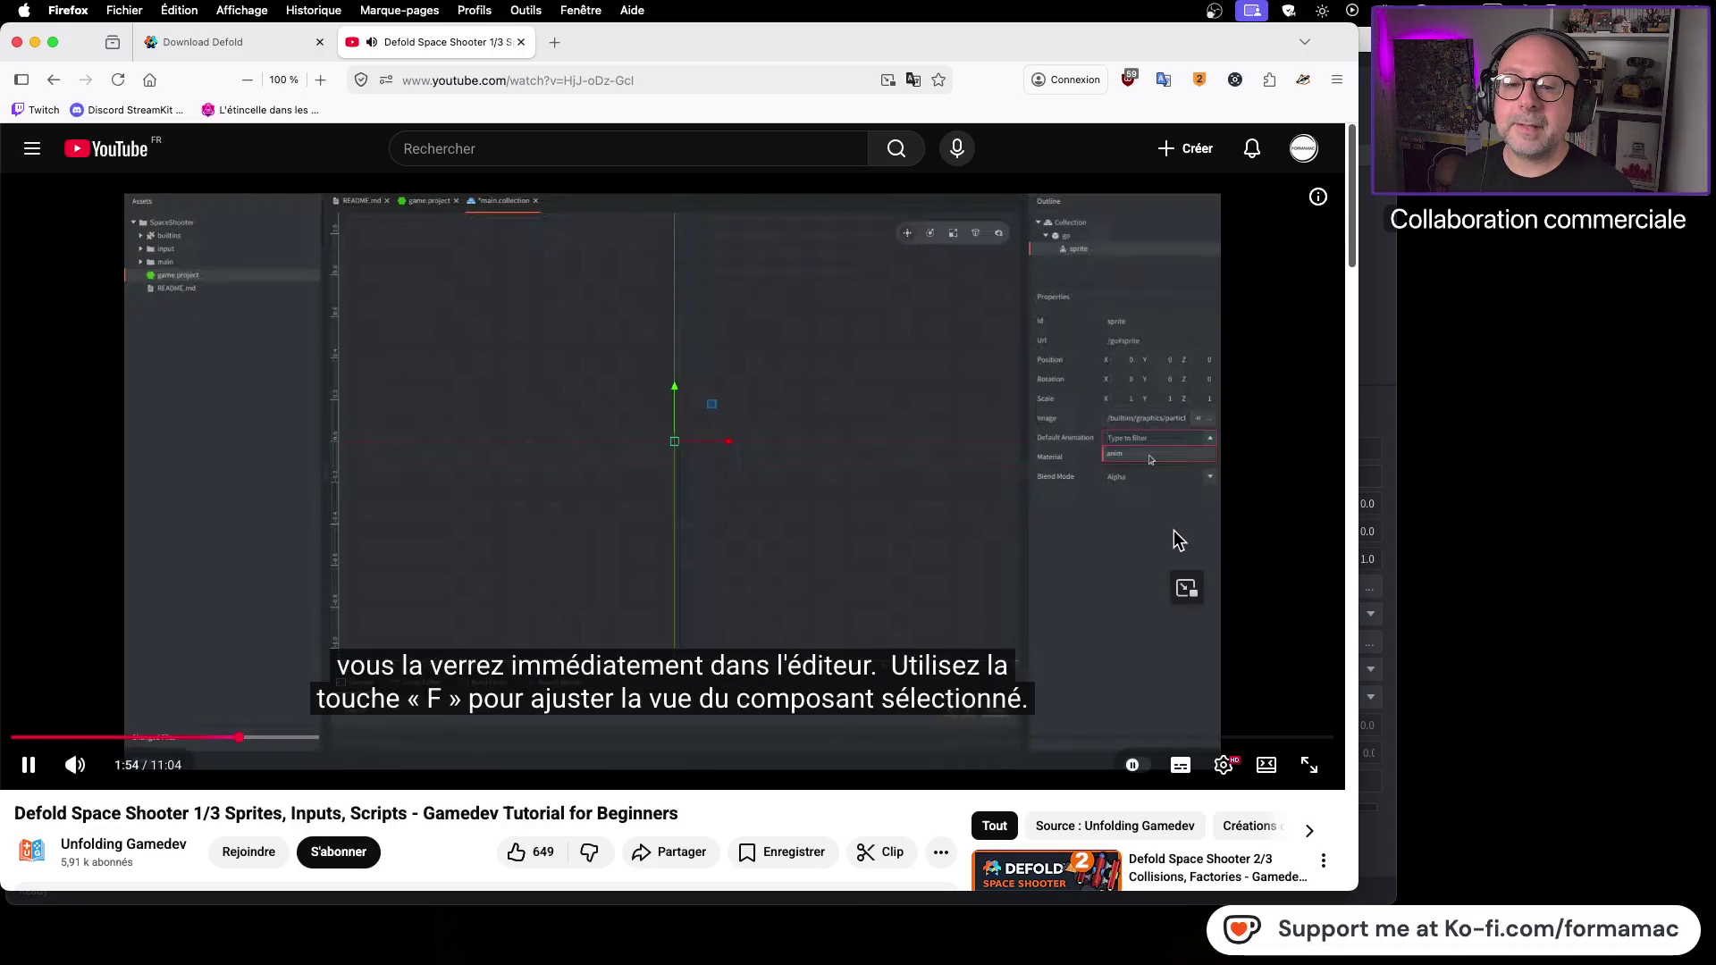
{"action": "left_click", "coordinate": [1172, 531]}
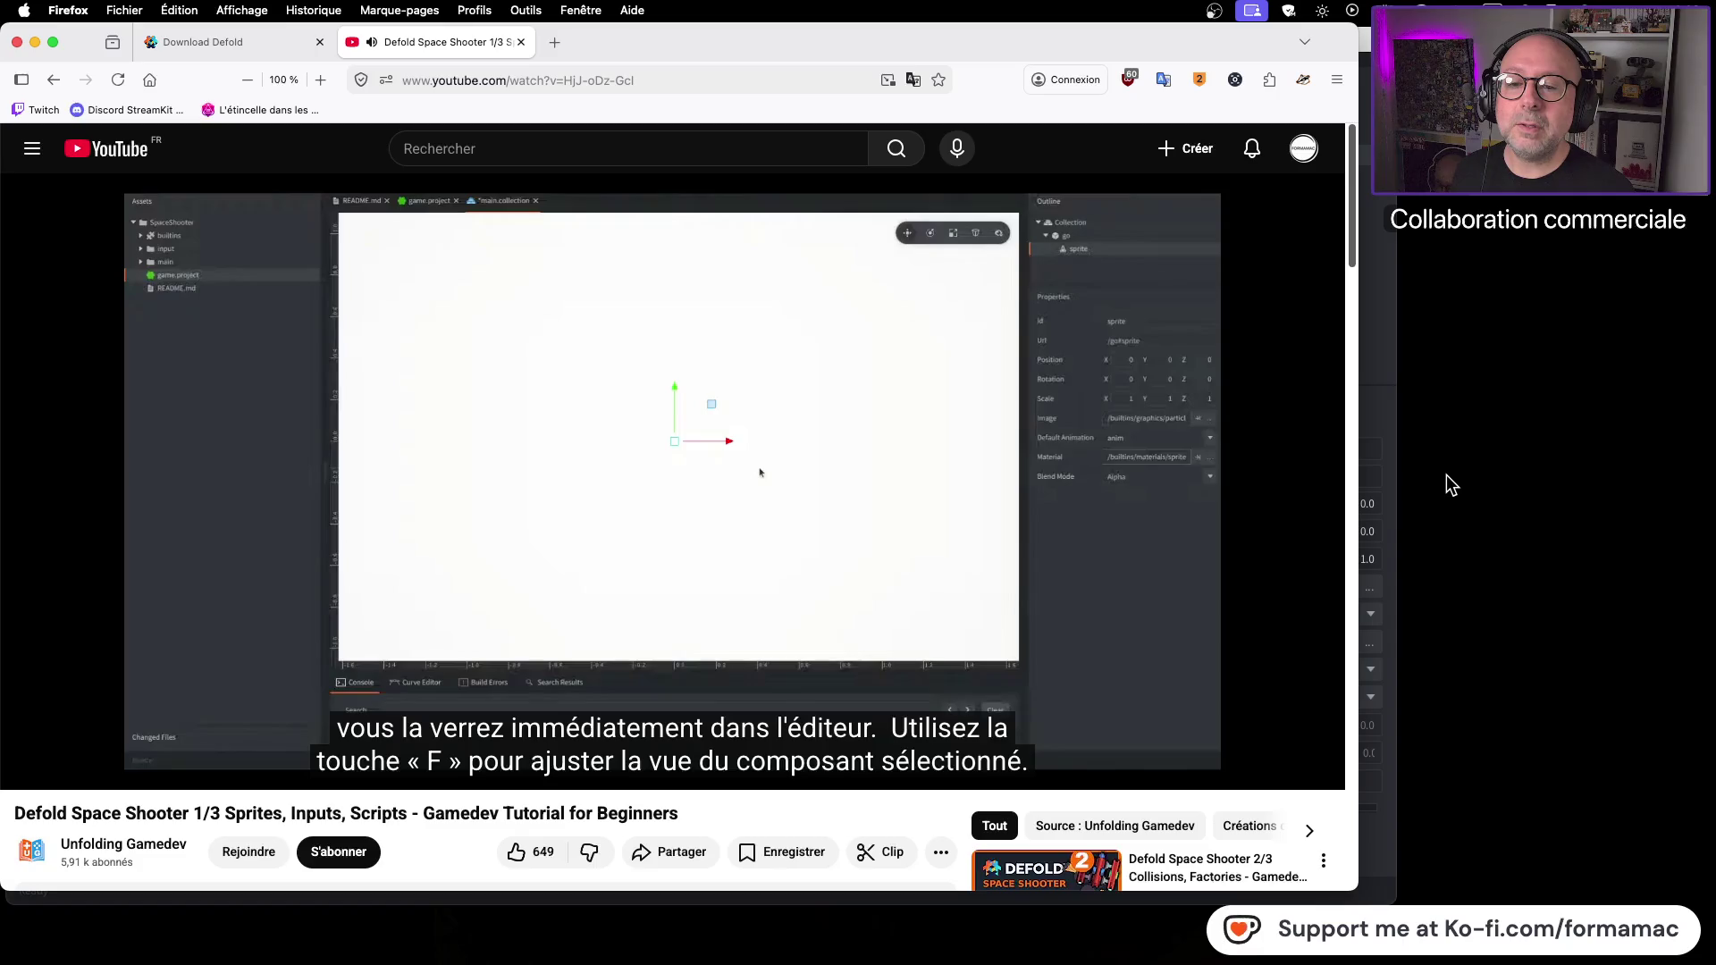
{"action": "key", "text": "super+Tab"}
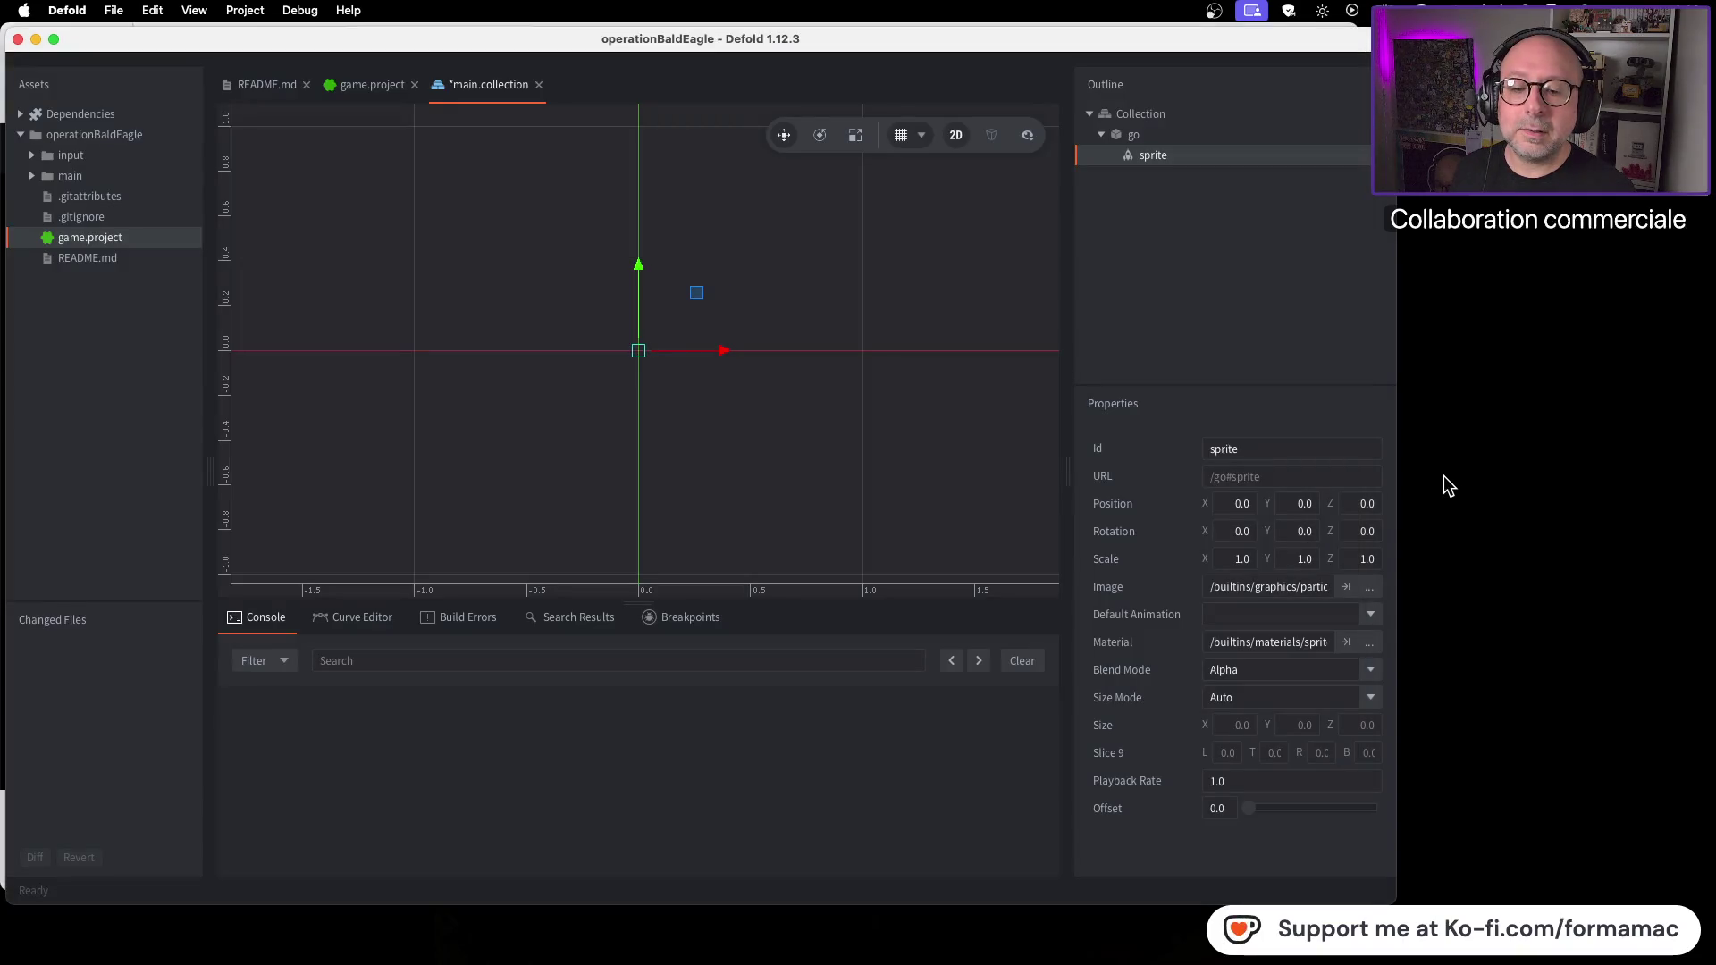
{"action": "left_click", "coordinate": [1371, 615]}
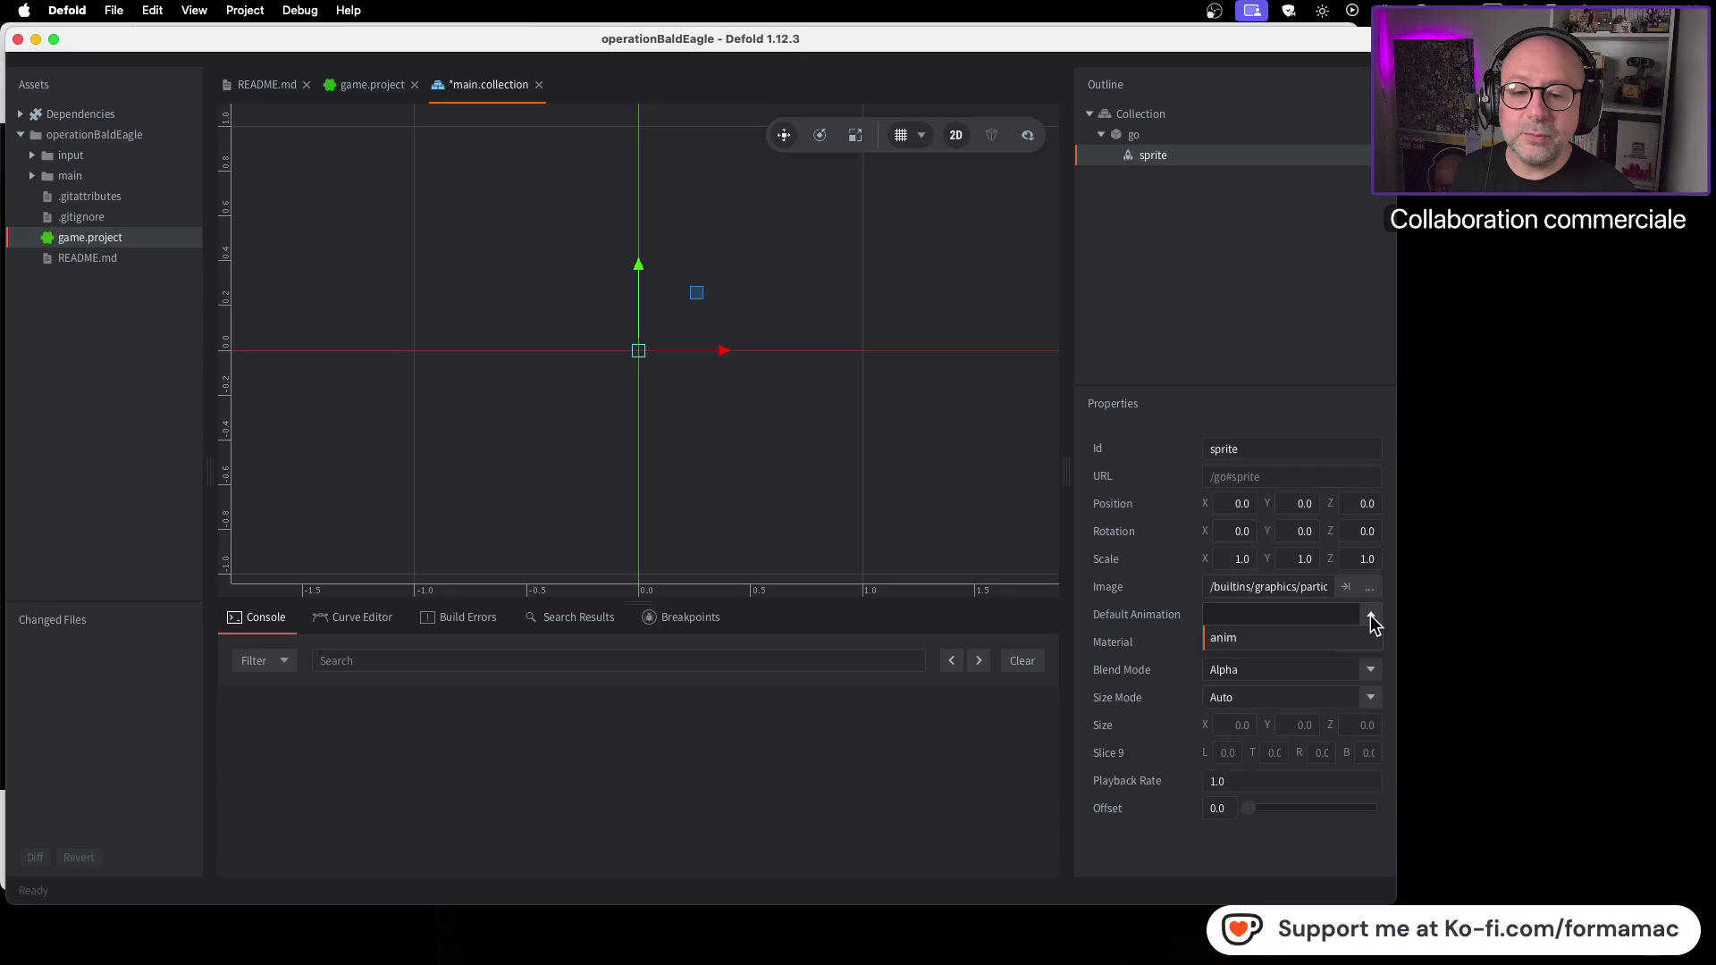
Step: Set the sprite's Default Animation to anim and frame the 32x32 particle blob in view
{"action": "left_click", "coordinate": [1236, 640]}
{"action": "key", "text": "f"}
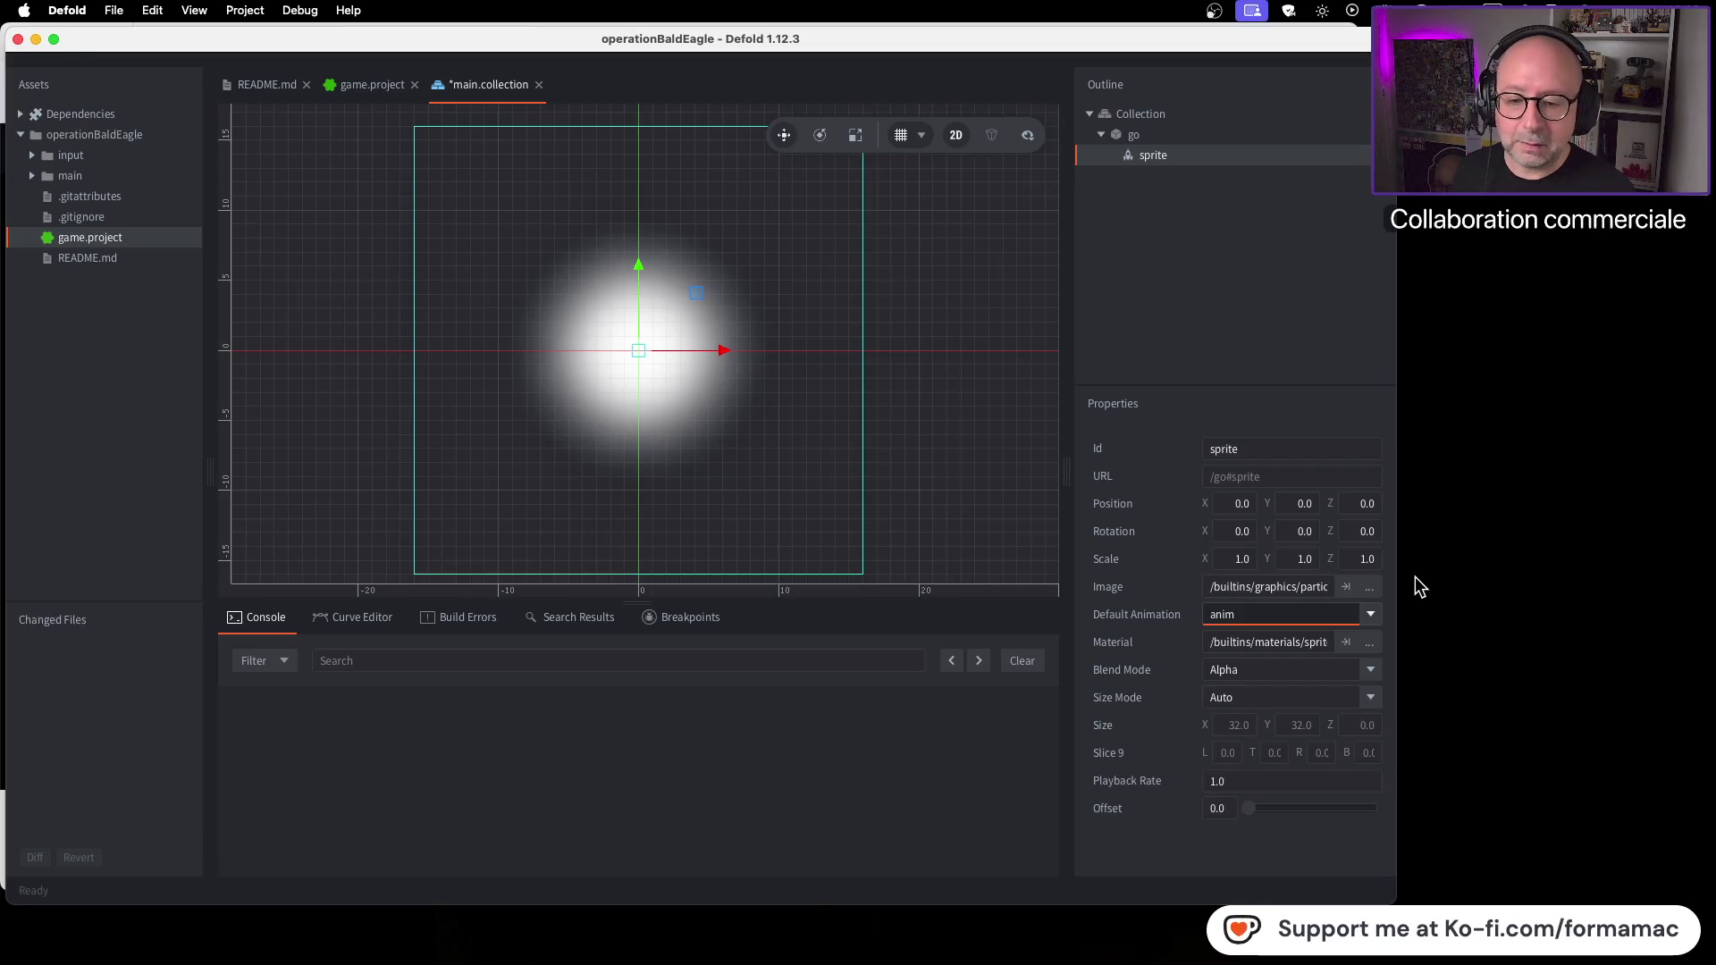
{"action": "key", "text": "super+Tab"}
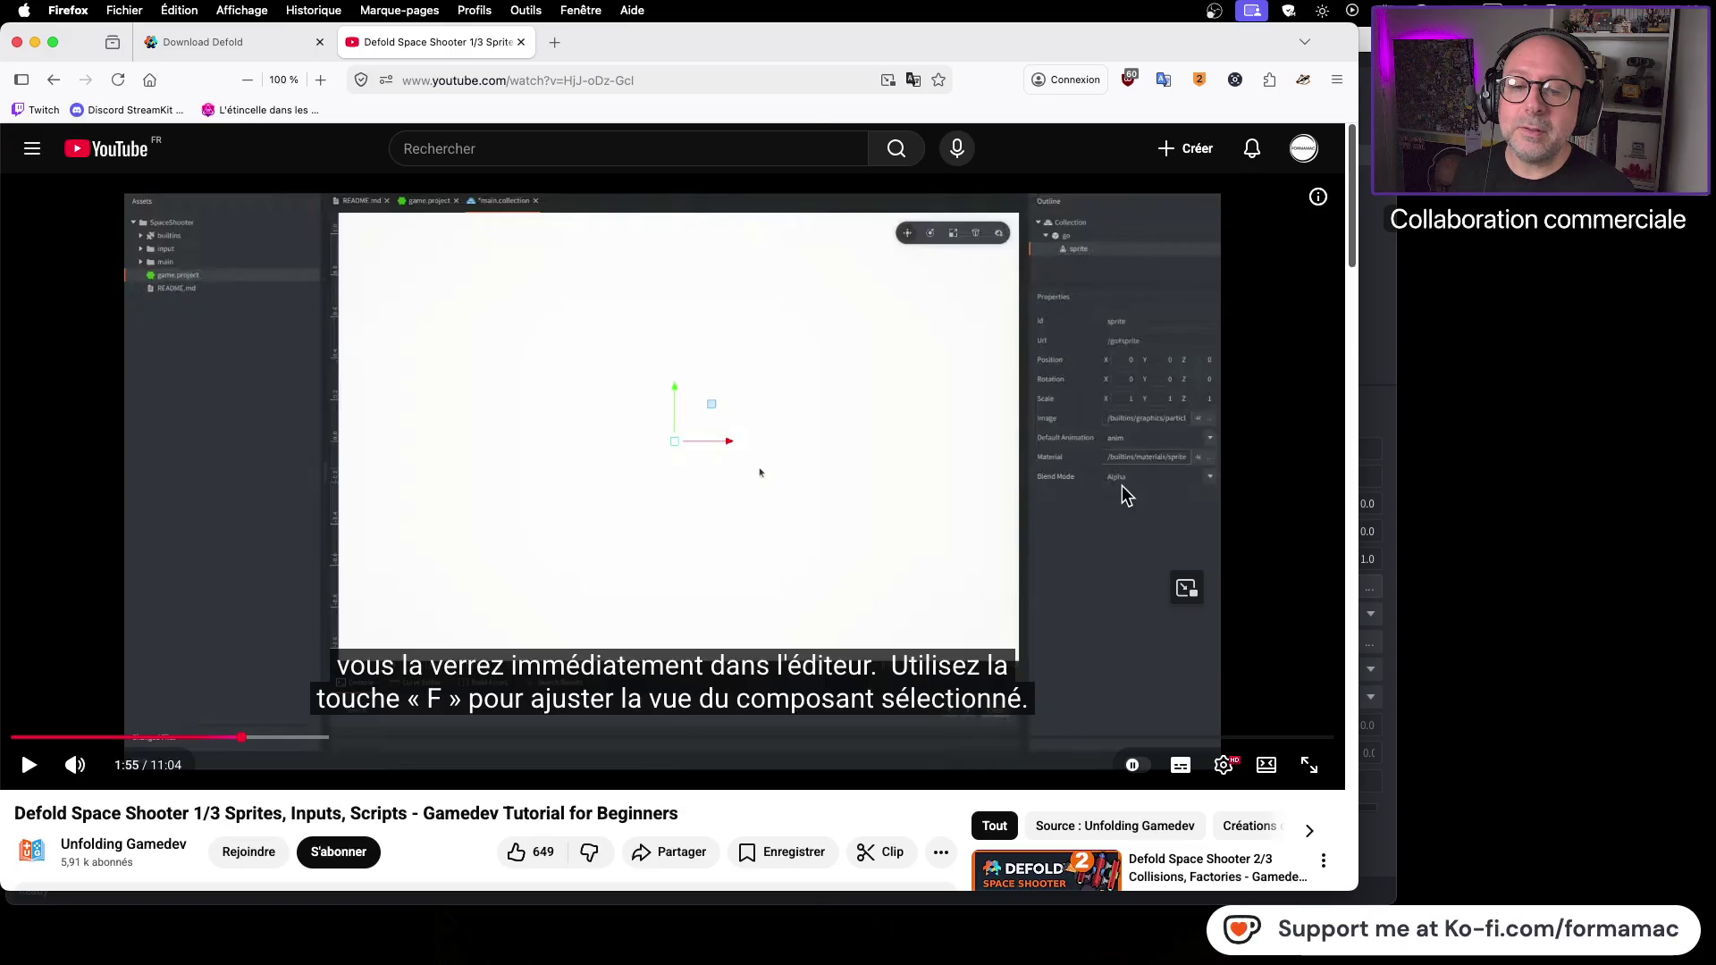
{"action": "key", "text": "super+Tab"}
{"action": "key", "text": "super+Tab"}
{"action": "key", "text": "super+Tab"}
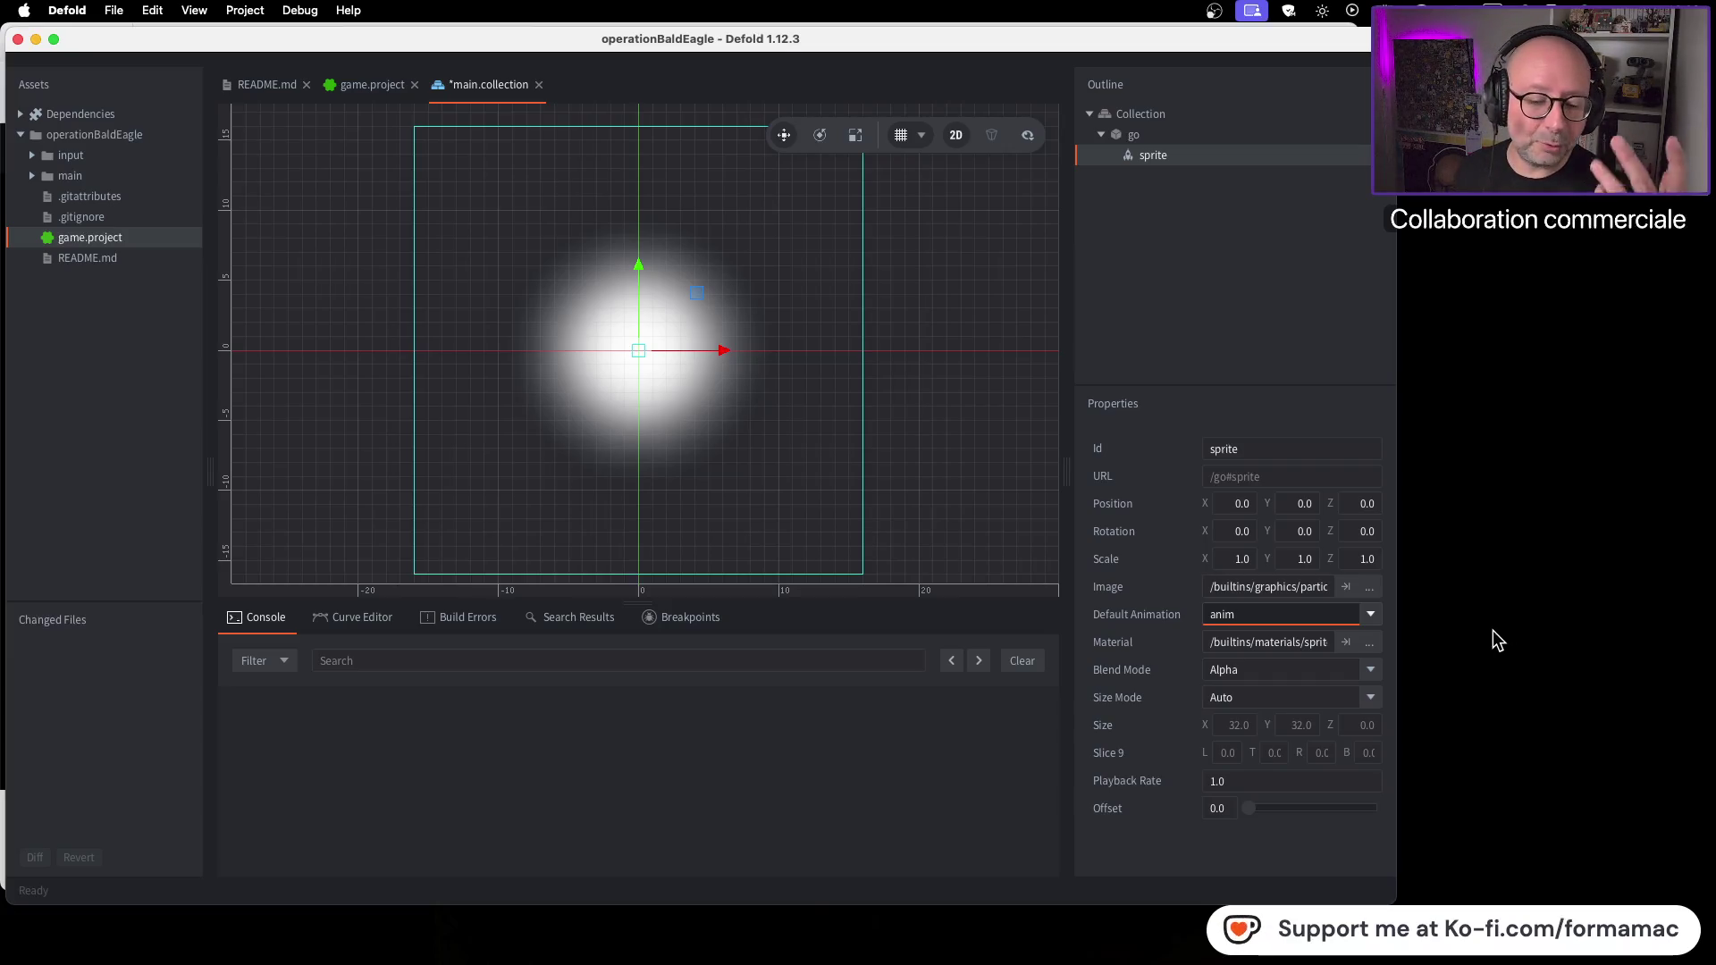
{"action": "key", "text": "super+Tab"}
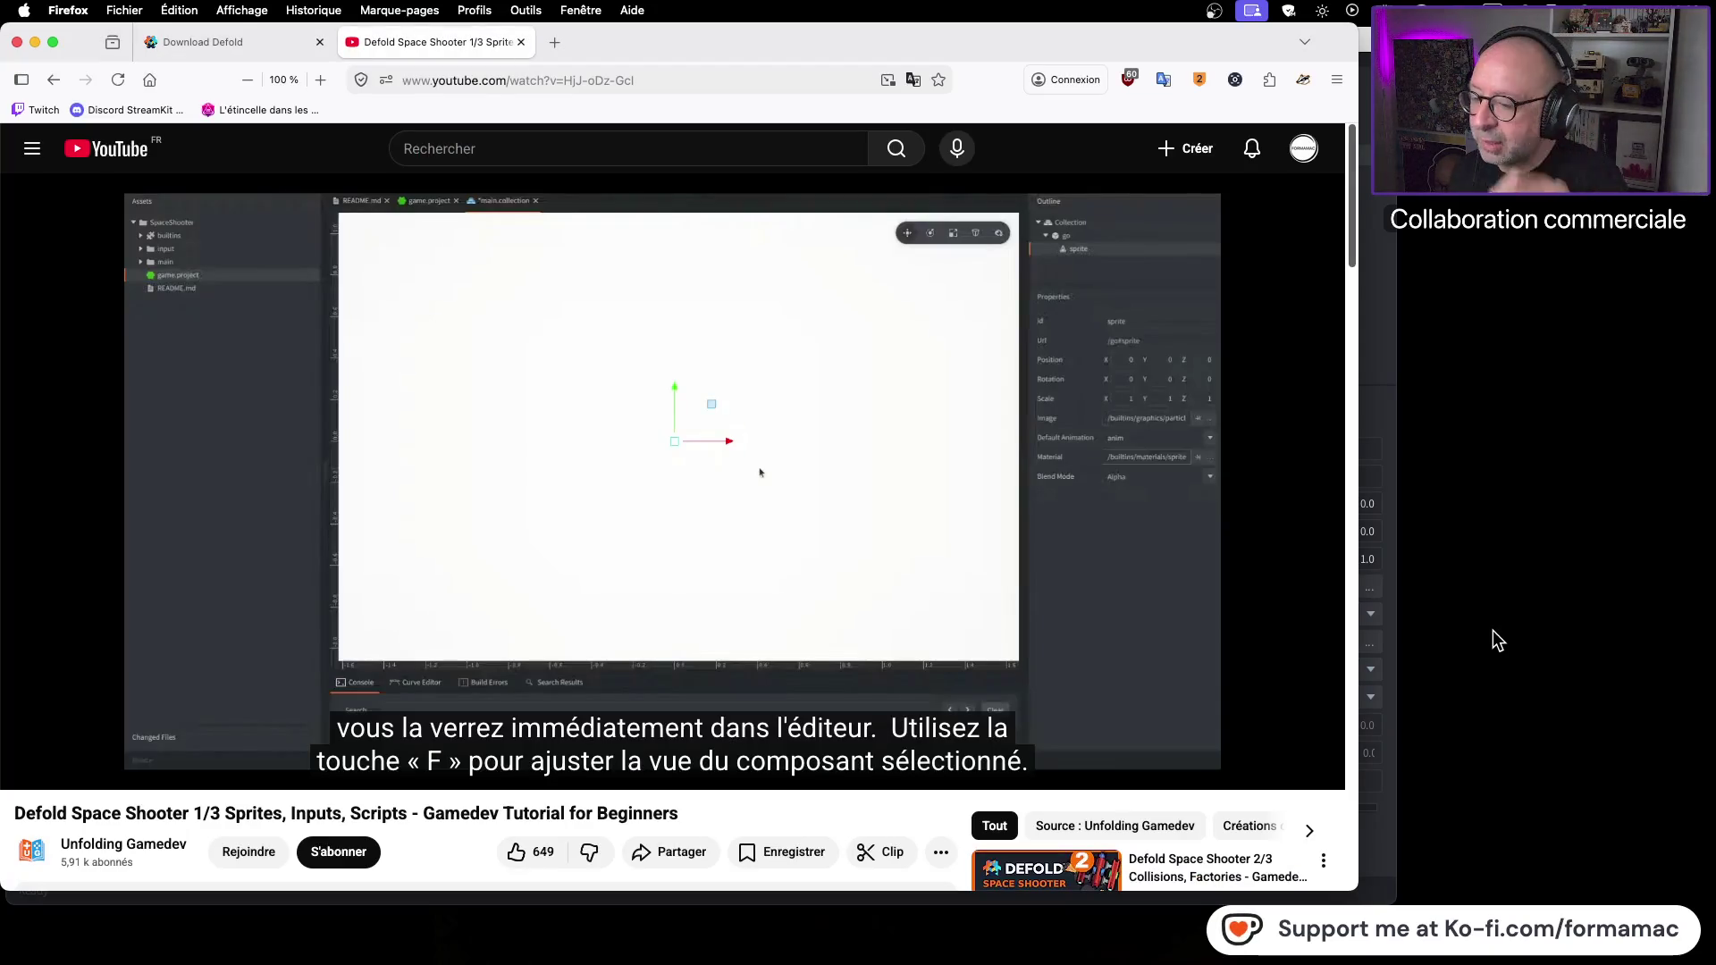
{"action": "scroll", "coordinate": [223, 509], "scroll_direction": "down", "scroll_amount": 2}
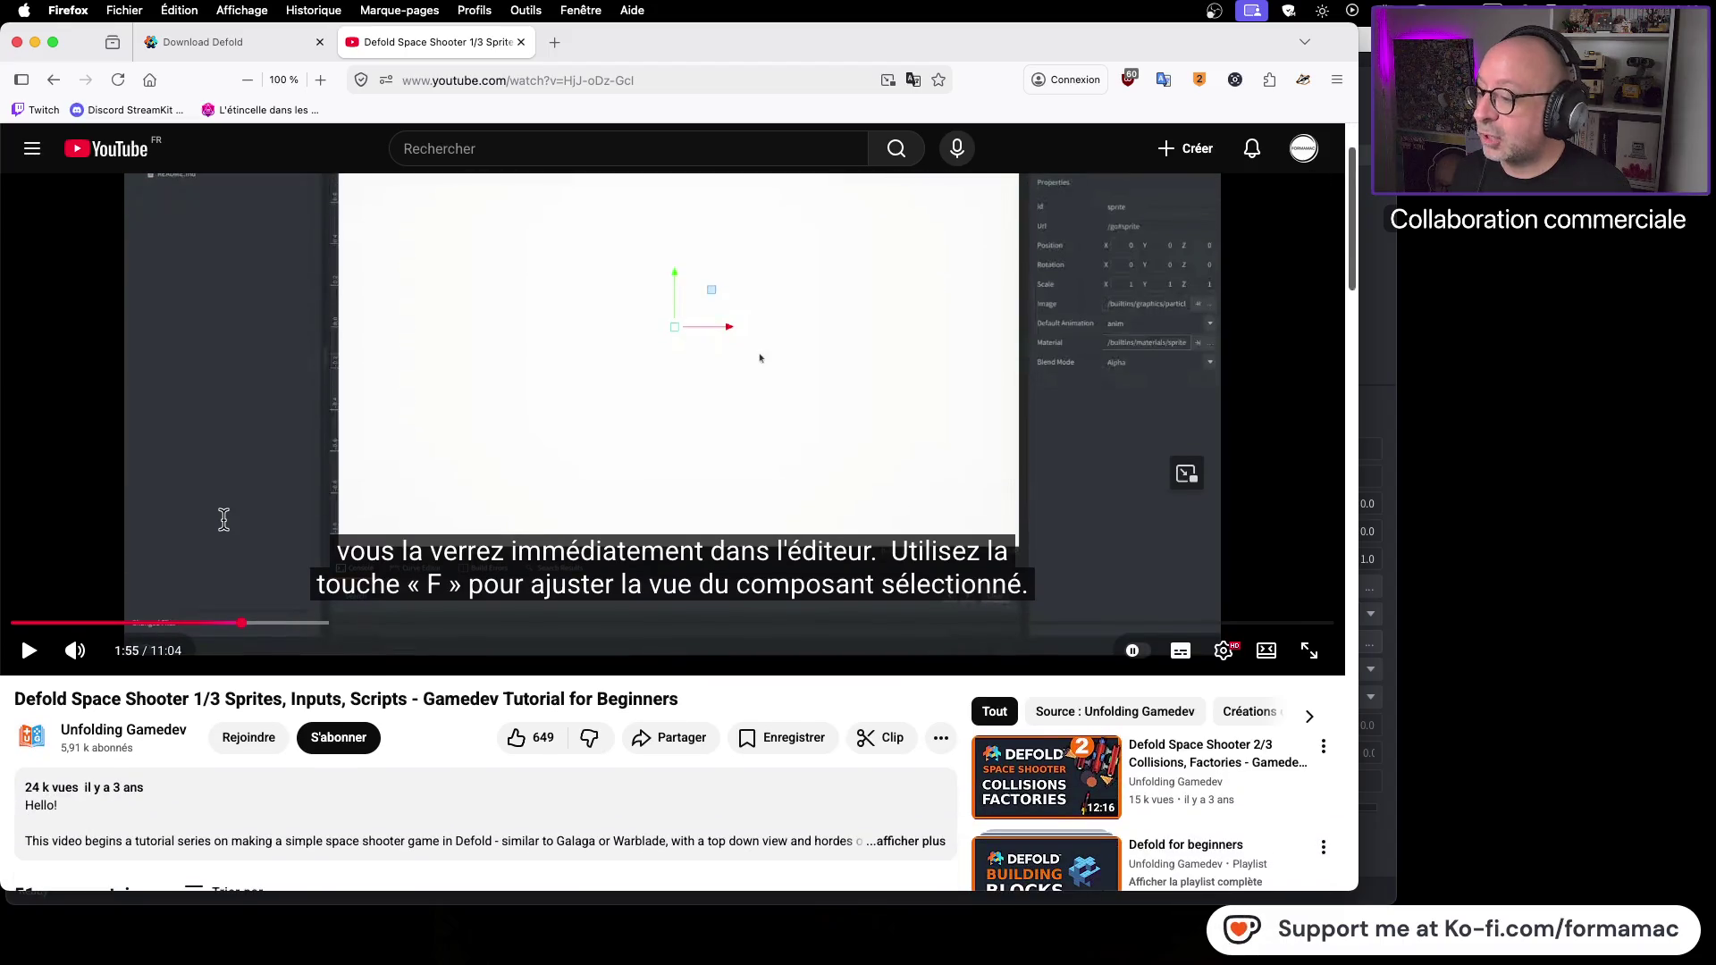
{"action": "scroll", "coordinate": [226, 681], "scroll_direction": "up", "scroll_amount": 2}
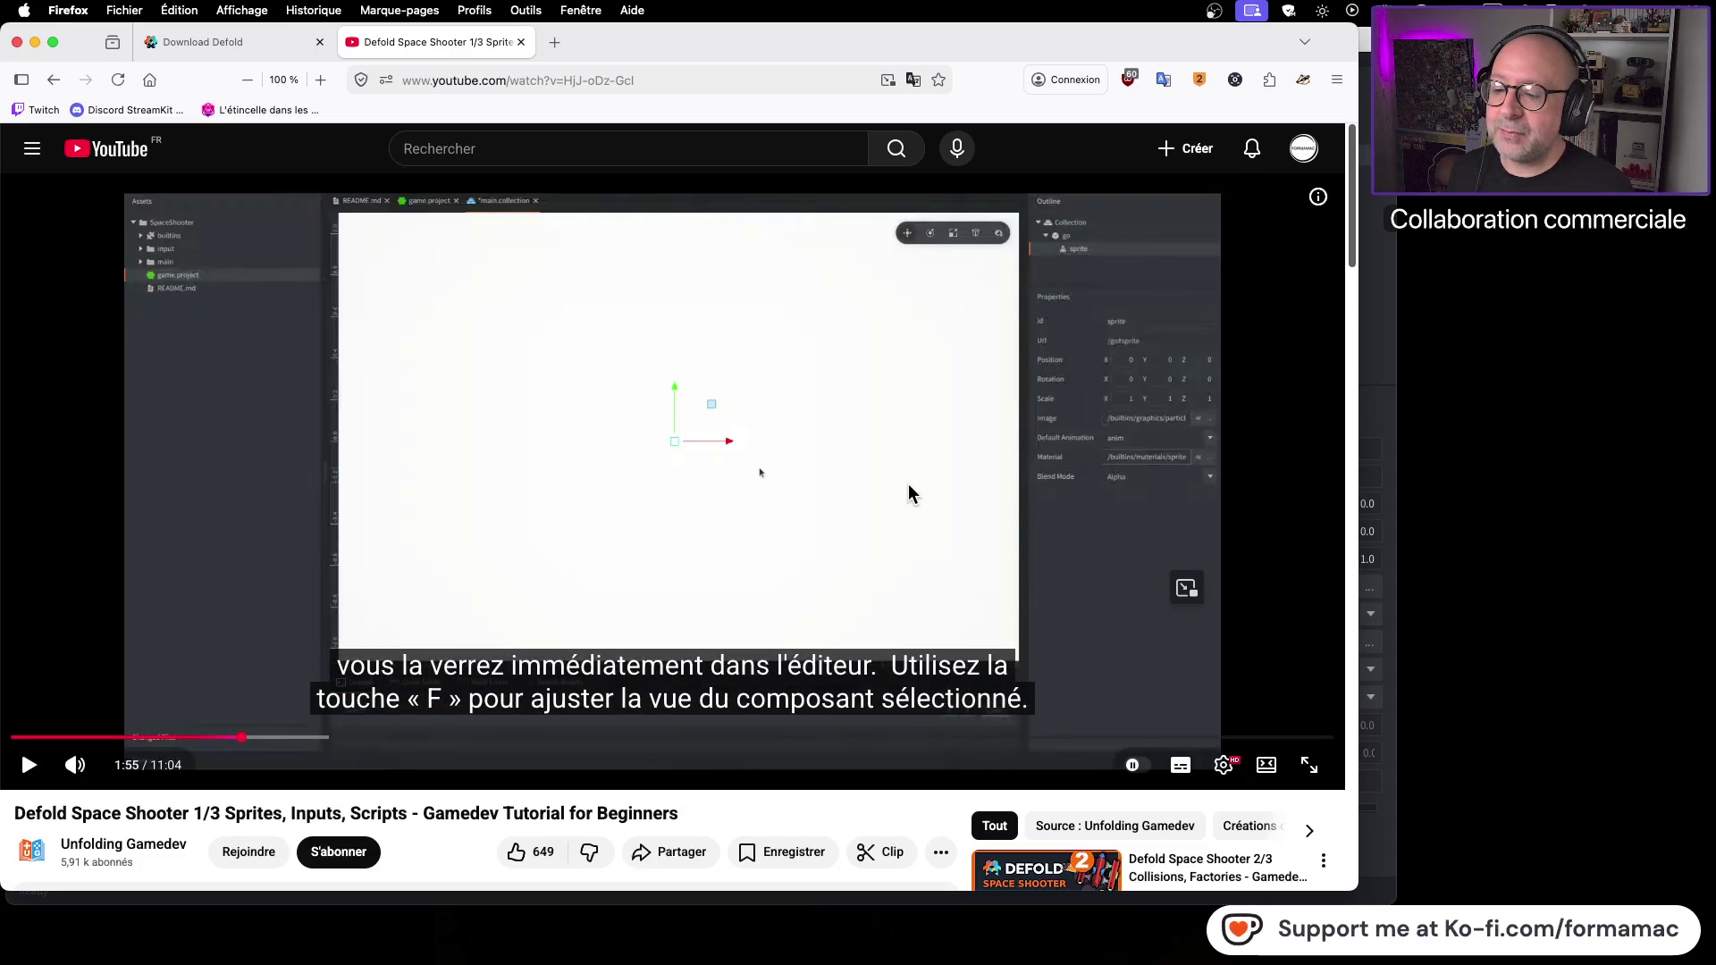
{"action": "left_click", "coordinate": [1241, 186]}
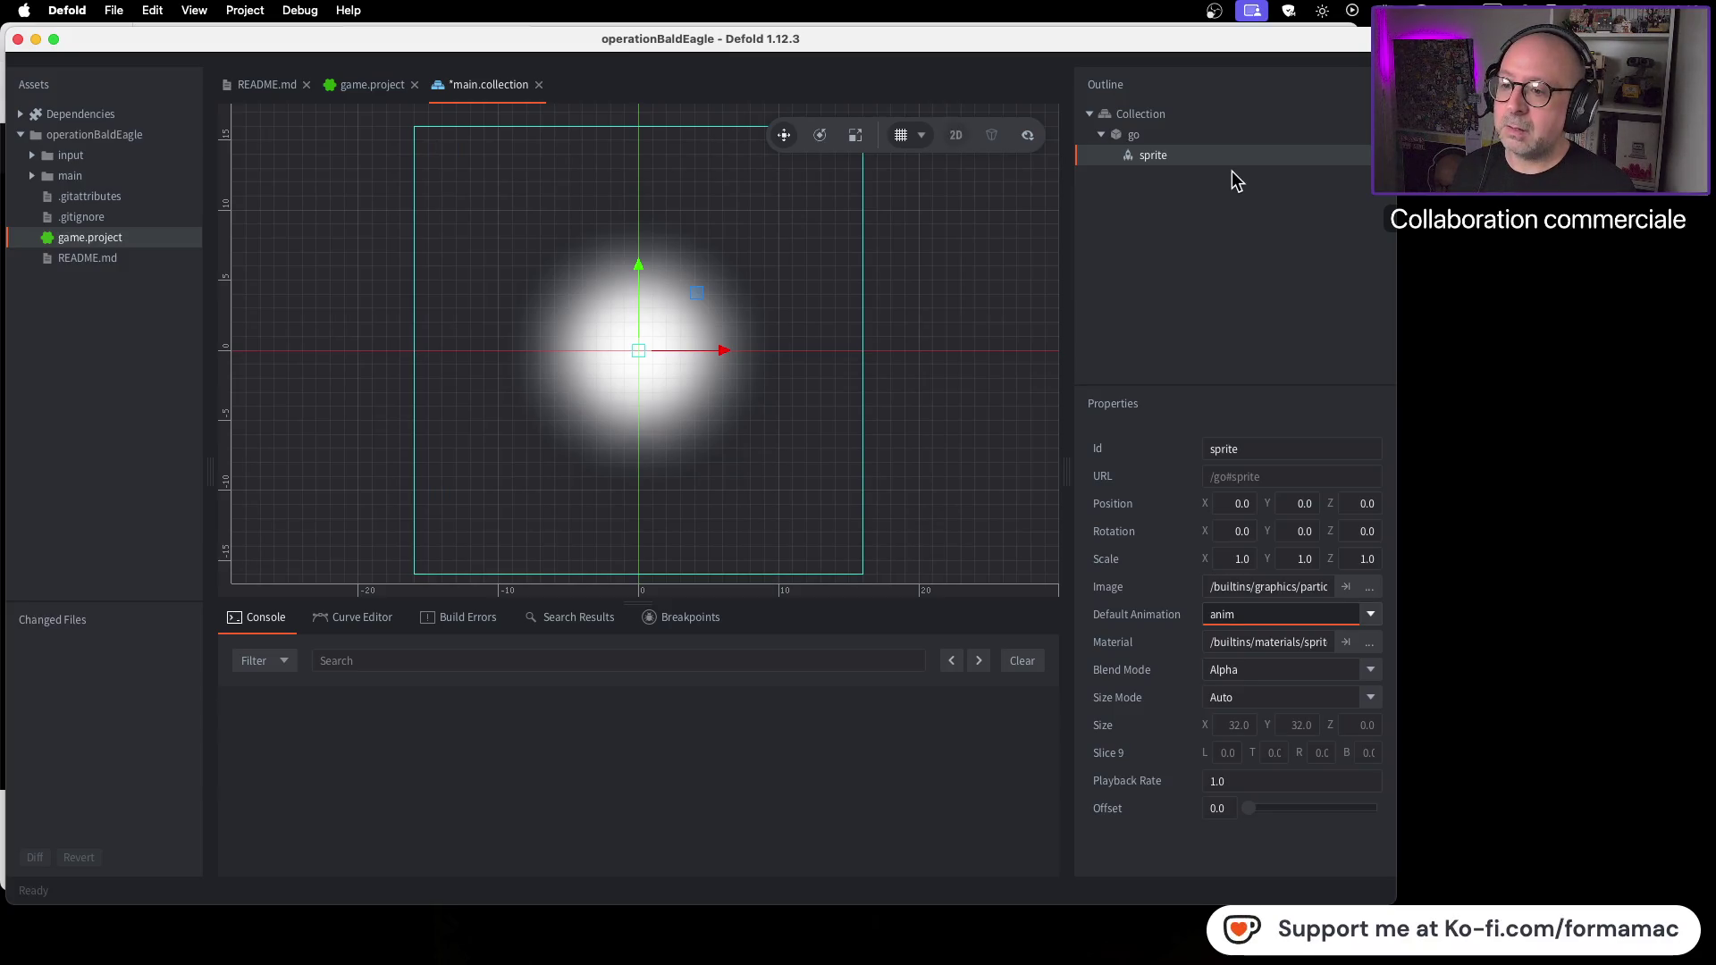
Step: Zoom the scene view in and out, then resume the YouTube Space Shooter tutorial in Firefox
{"action": "scroll", "coordinate": [694, 322], "scroll_direction": "up", "scroll_amount": 2}
{"action": "scroll", "coordinate": [693, 318], "scroll_direction": "down", "scroll_amount": 2}
{"action": "scroll", "coordinate": [693, 319], "scroll_direction": "up", "scroll_amount": 10}
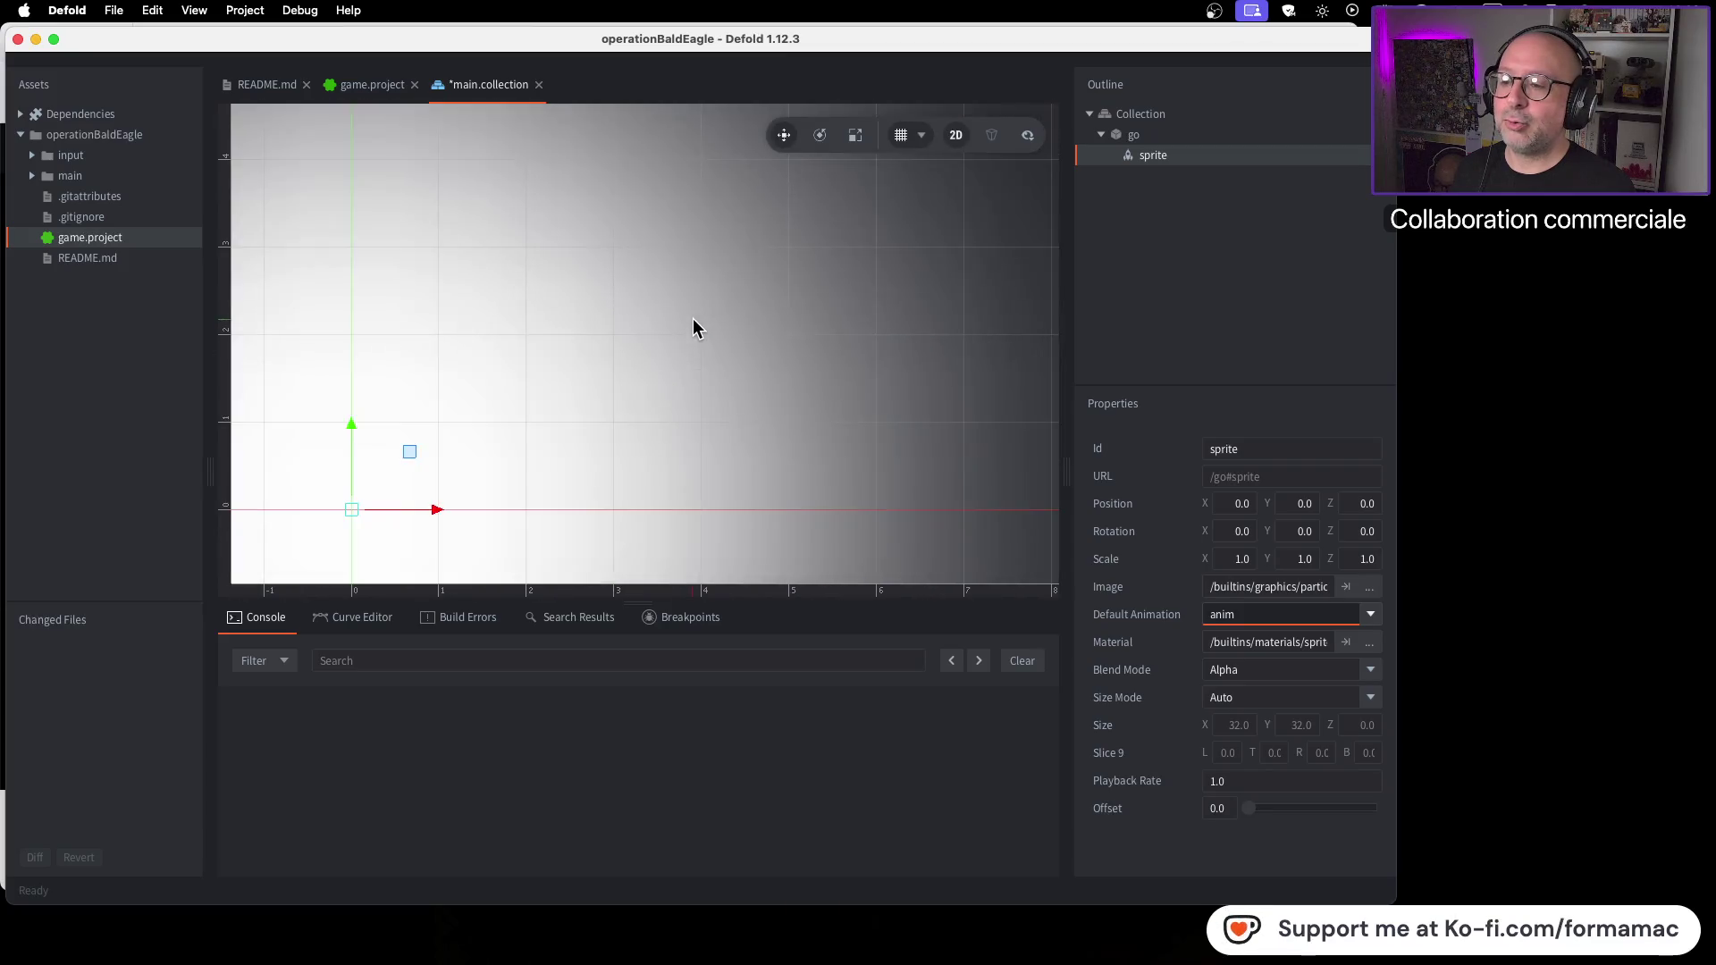
{"action": "scroll", "coordinate": [694, 319], "scroll_direction": "down", "scroll_amount": 10}
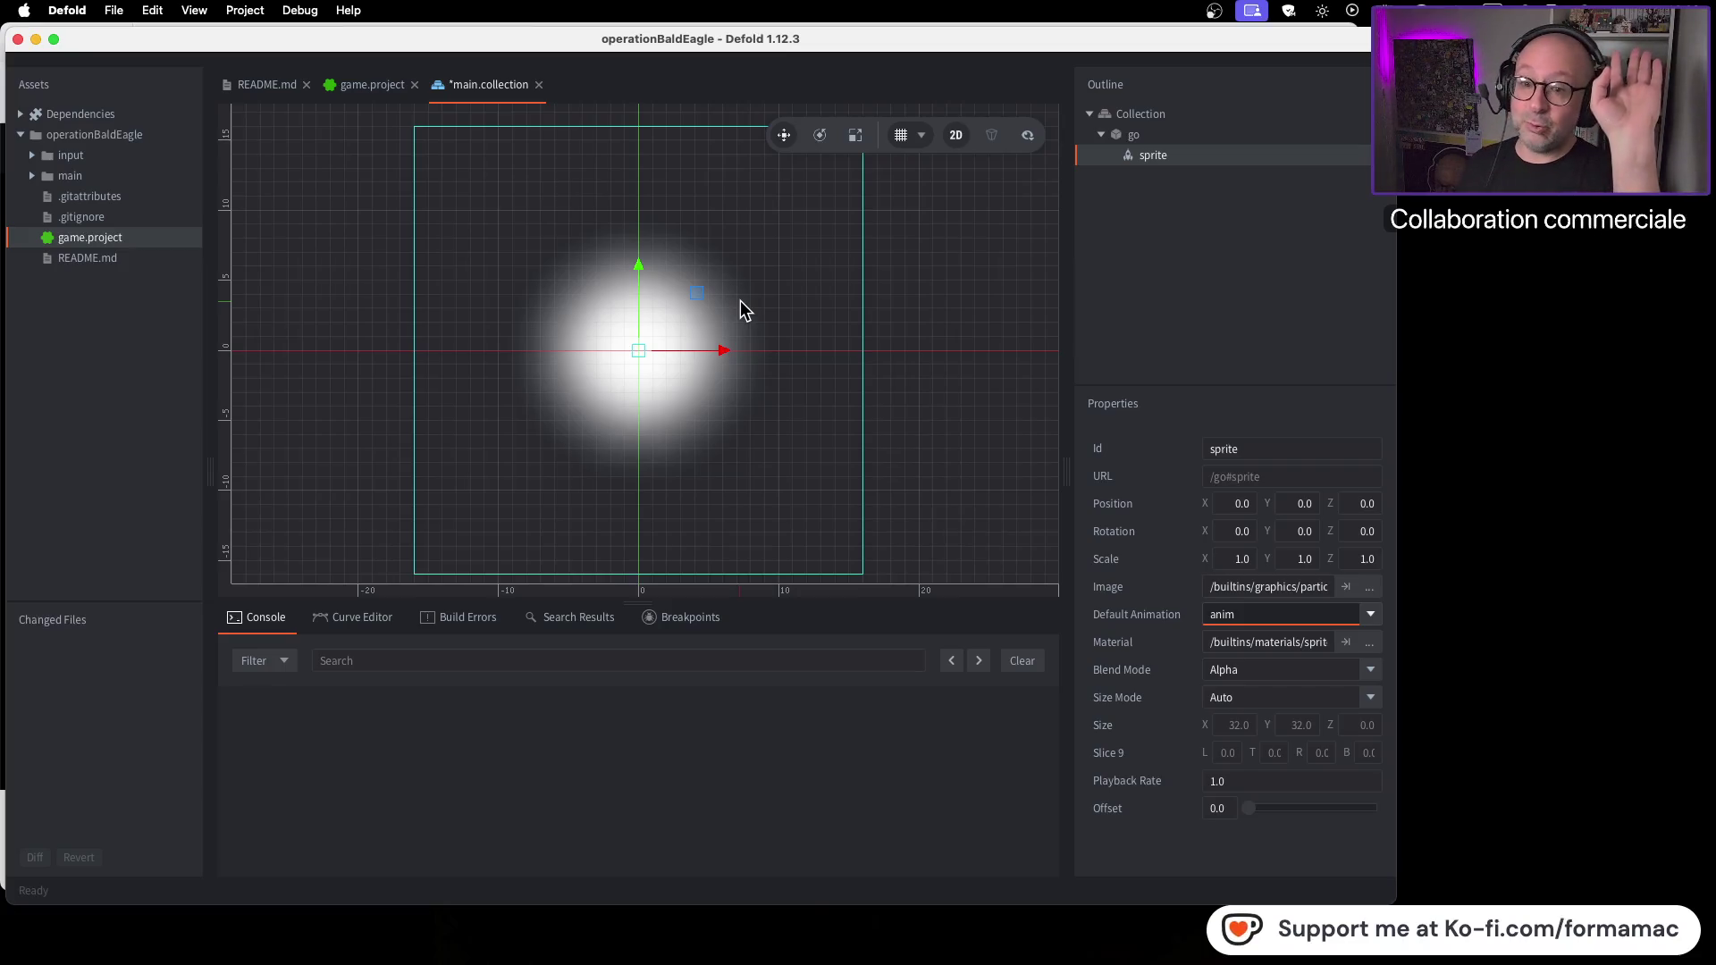
{"action": "key", "text": "super+Tab"}
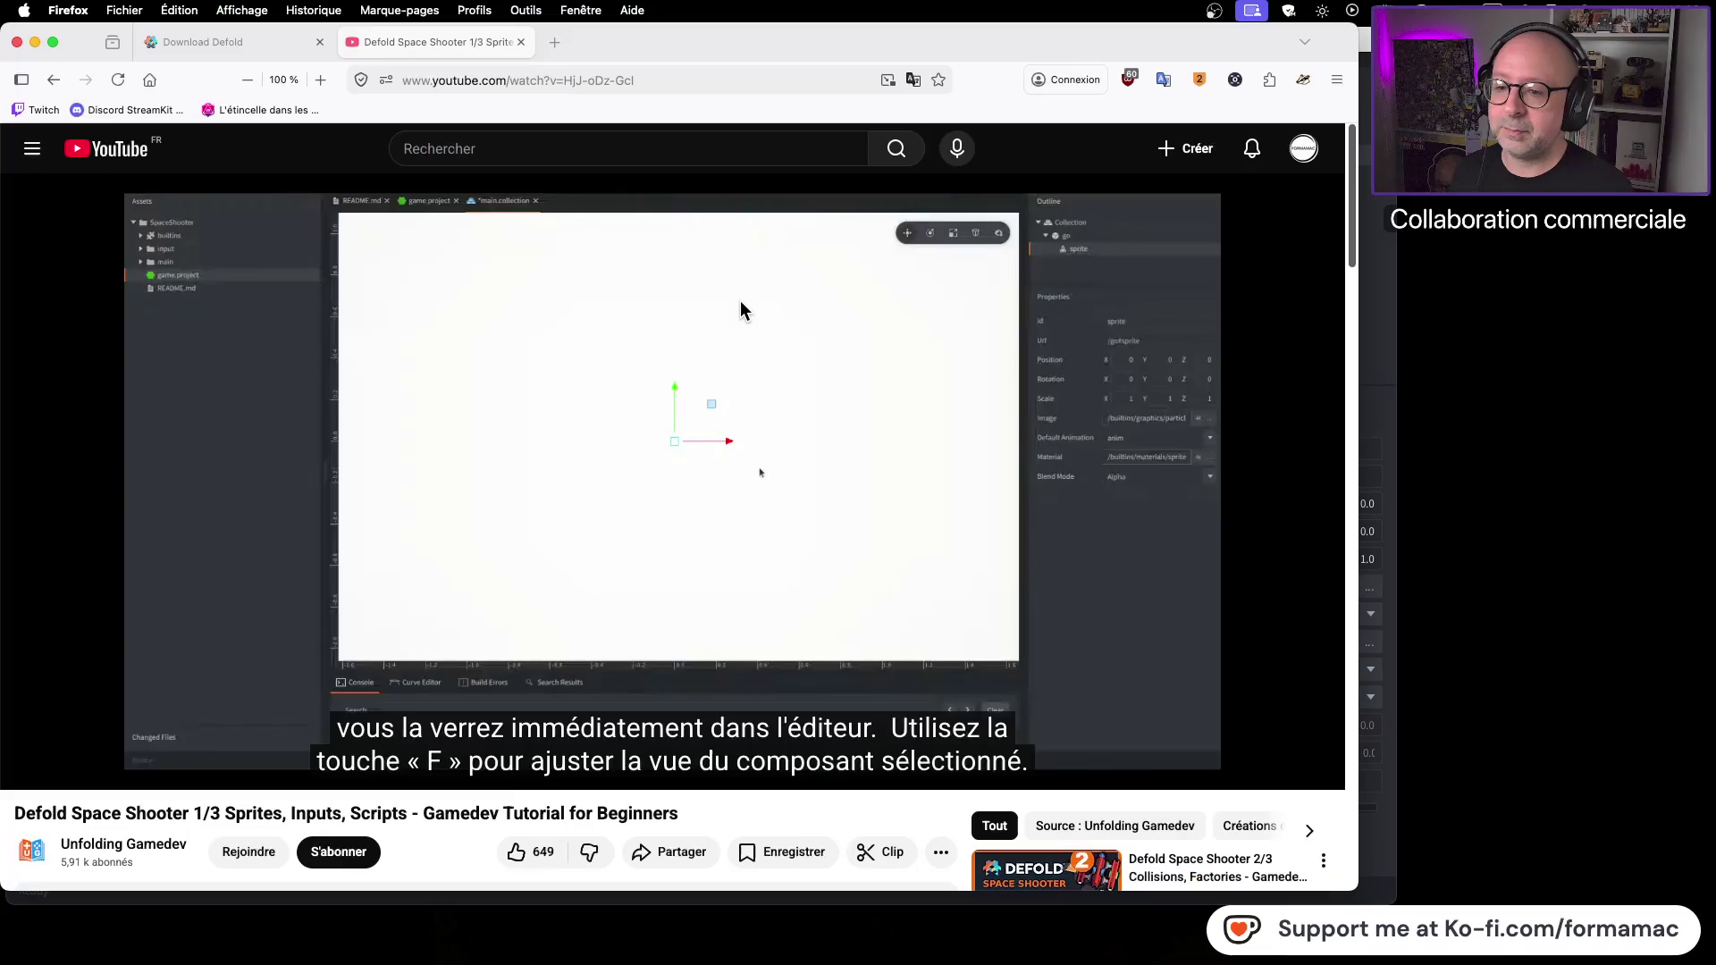
{"action": "left_click", "coordinate": [770, 399]}
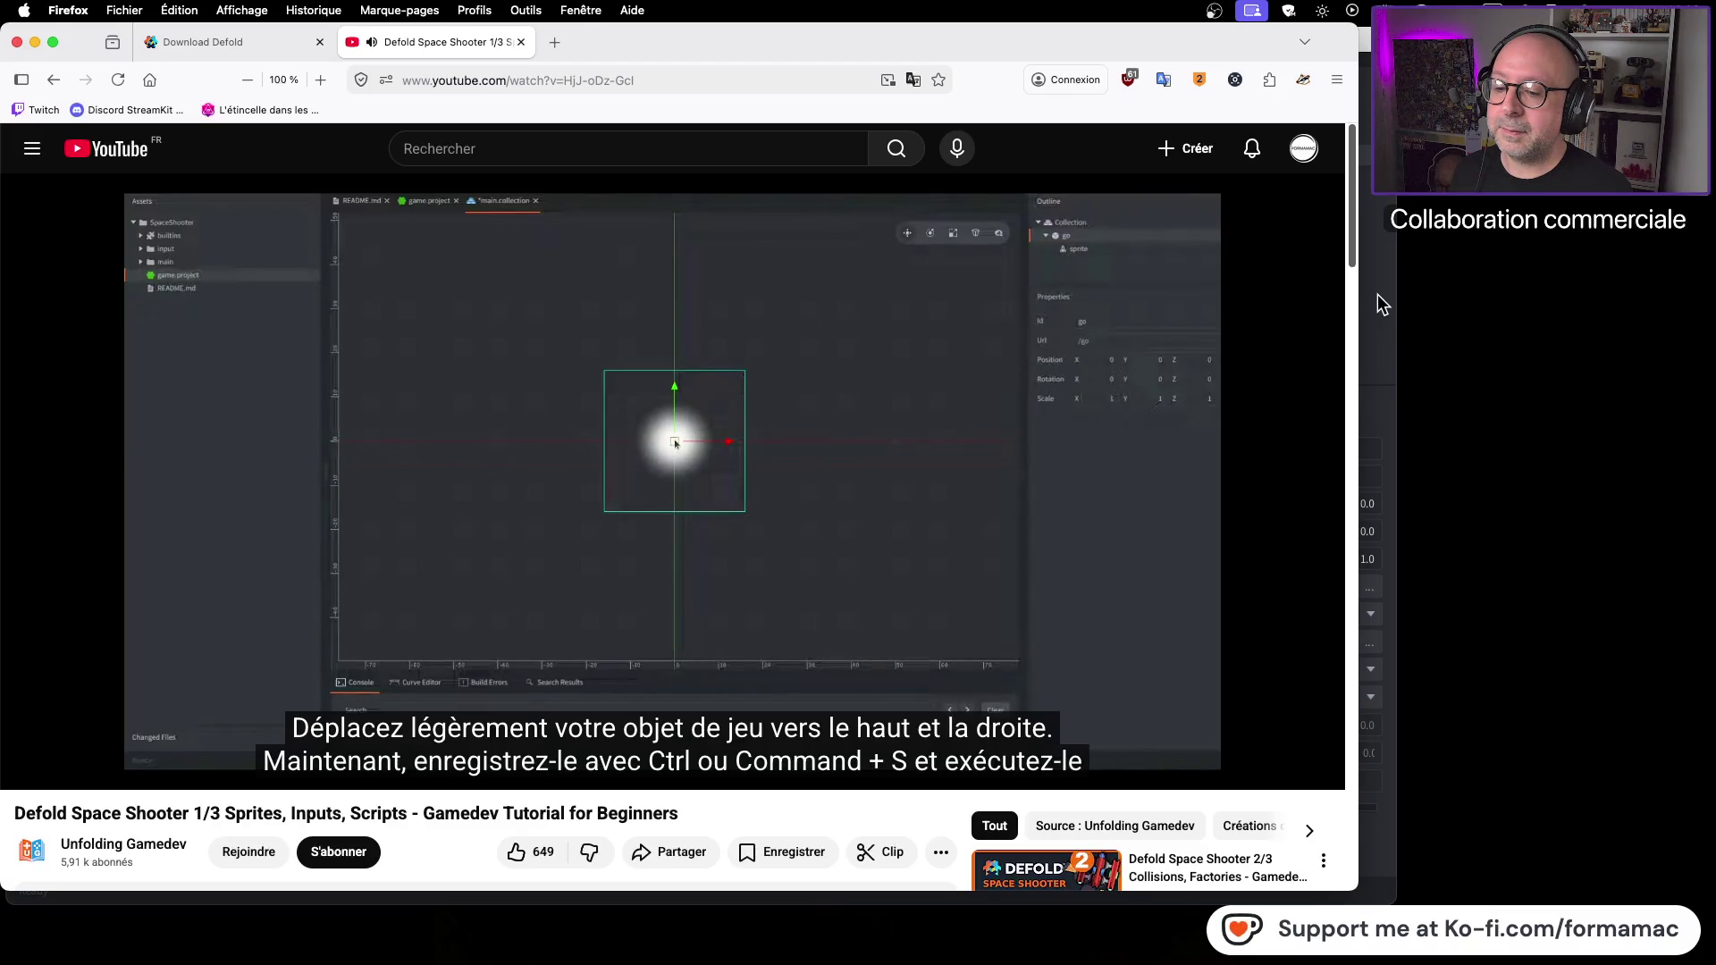
Step: Pause the tutorial and drag the sprite up-right in Defold to position X 10, Y 10
{"action": "left_click", "coordinate": [937, 415]}
{"action": "key", "text": "super+Tab"}
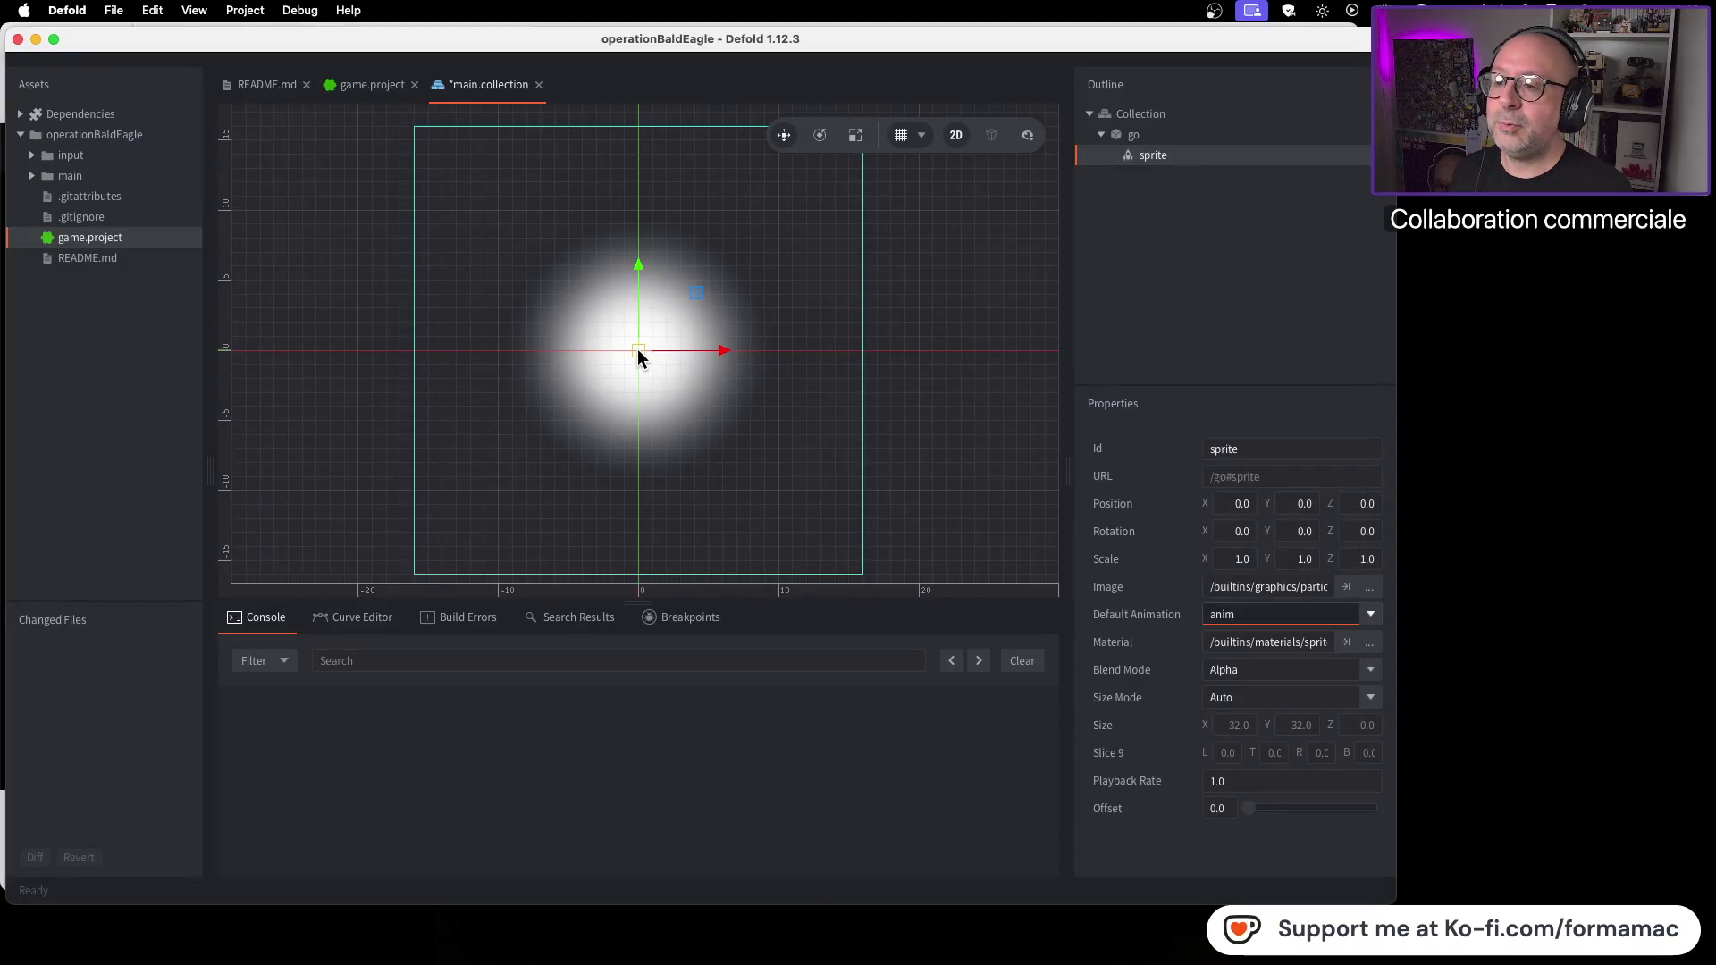
{"action": "key", "text": "super+Tab"}
{"action": "key", "text": "super+Tab"}
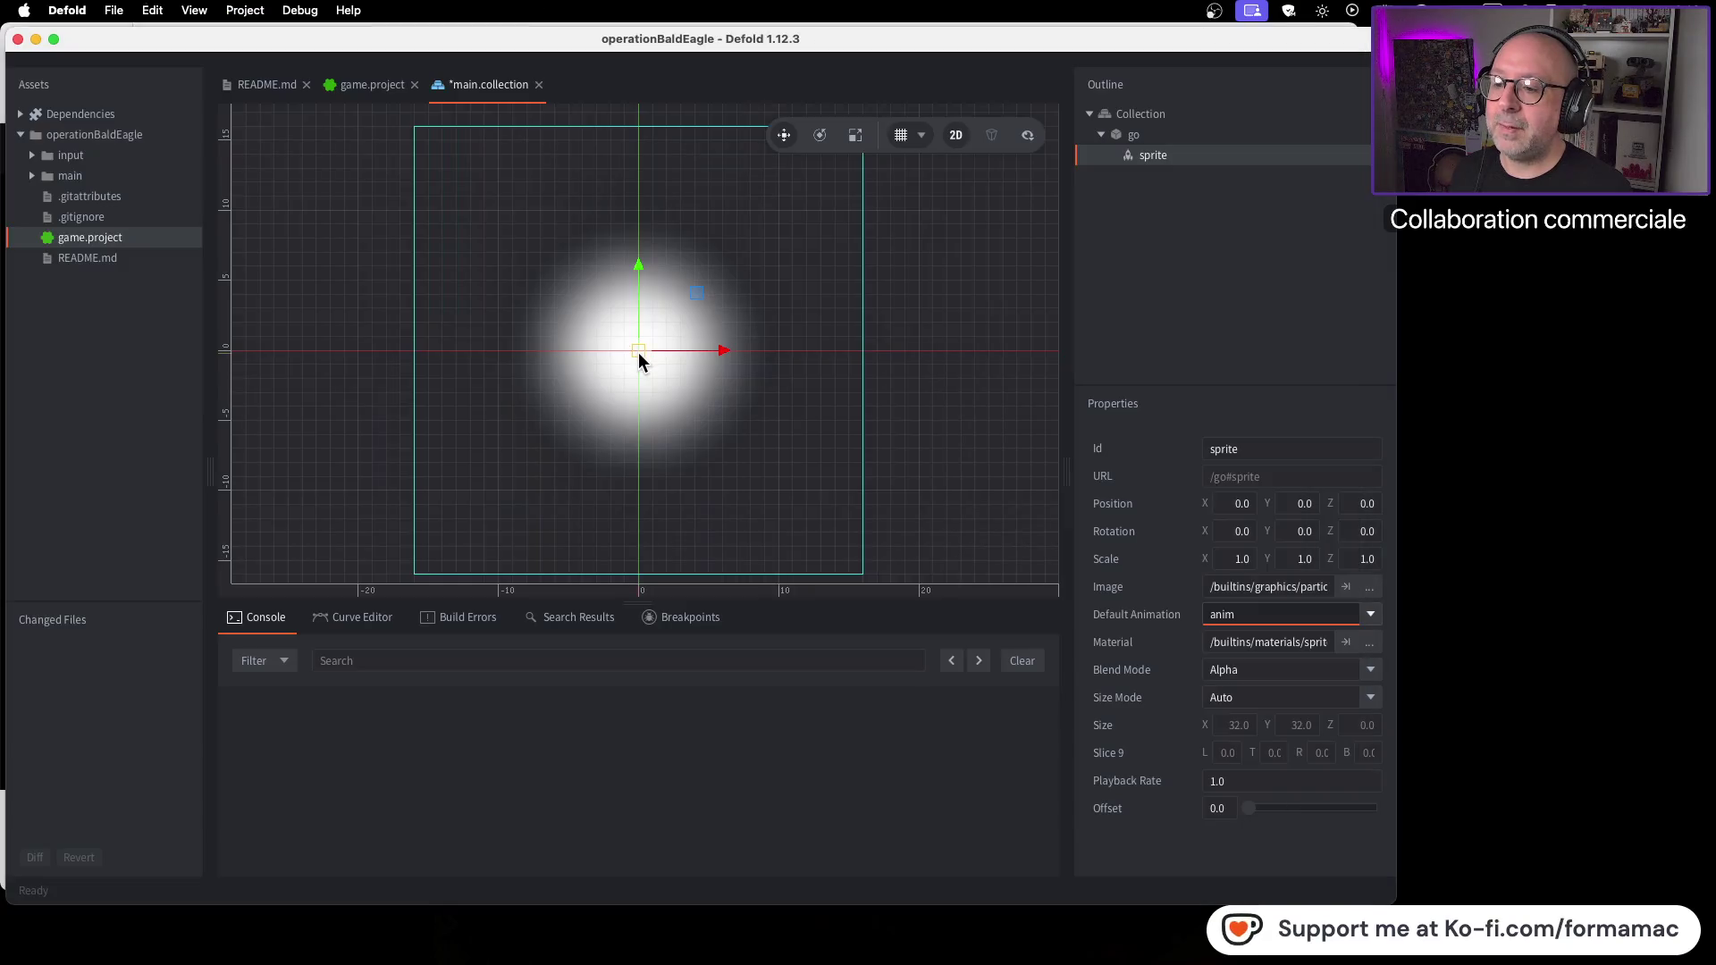
{"action": "mouse_move", "coordinate": [648, 342]}
{"action": "left_mouse_down"}
{"action": "mouse_move", "coordinate": [767, 250]}
{"action": "mouse_move", "coordinate": [777, 217]}
{"action": "left_mouse_up"}
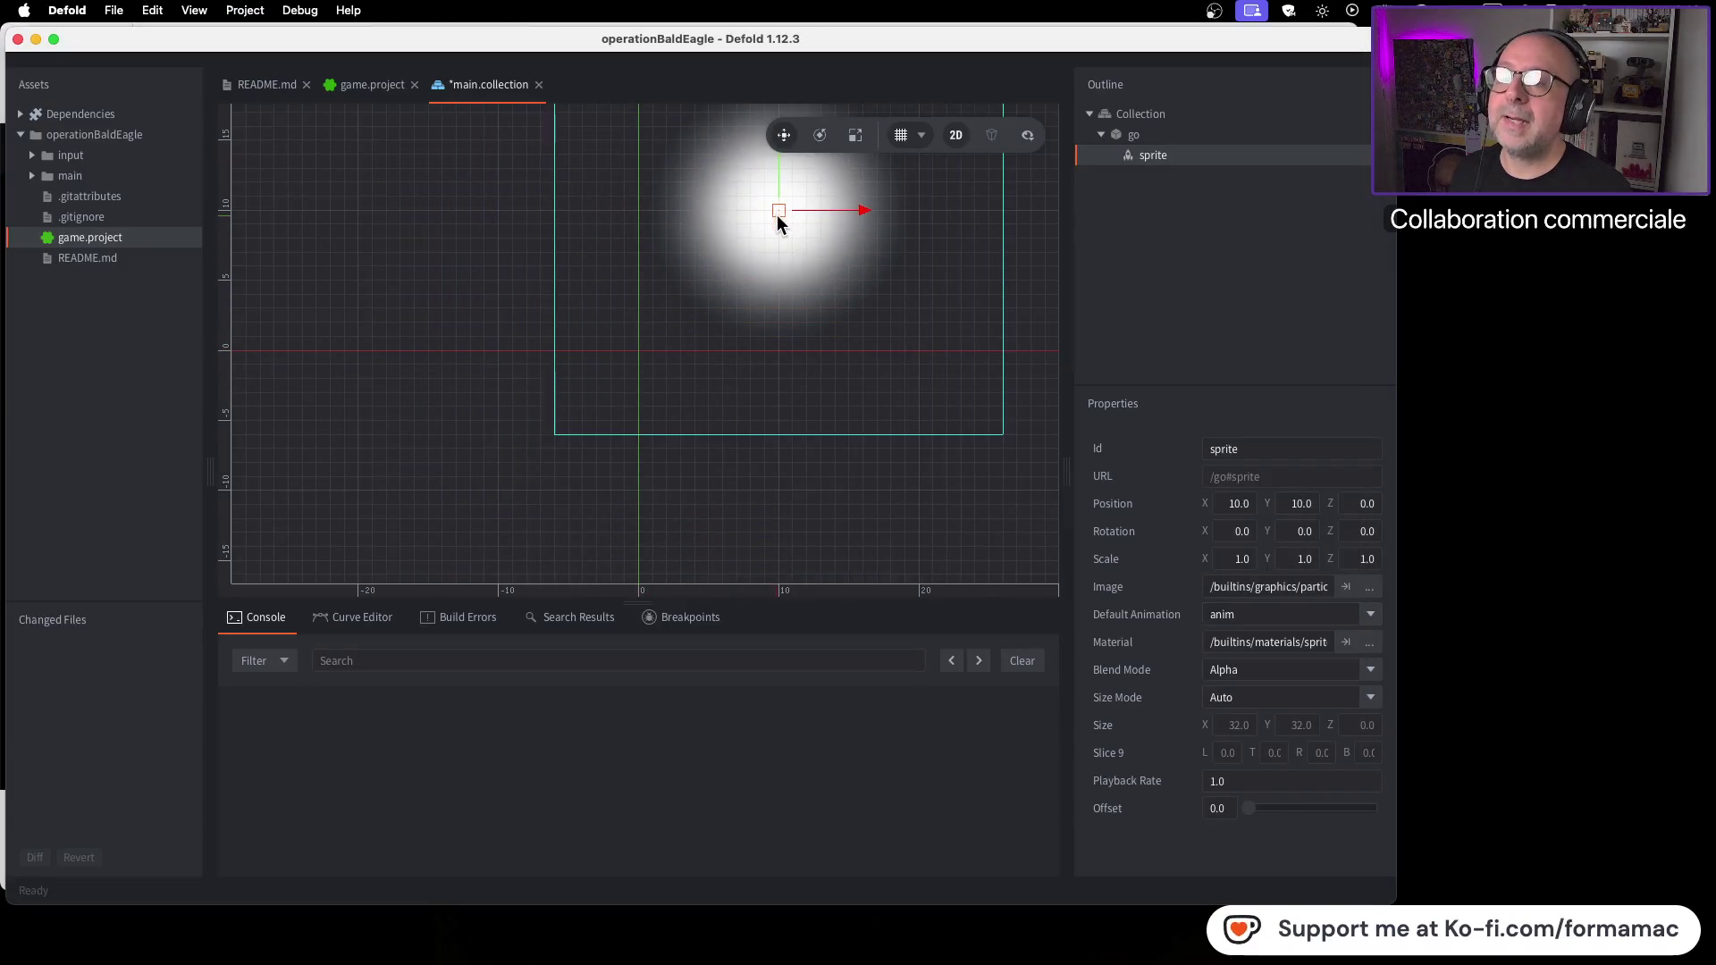
{"action": "scroll", "coordinate": [795, 293], "scroll_direction": "down", "scroll_amount": 5}
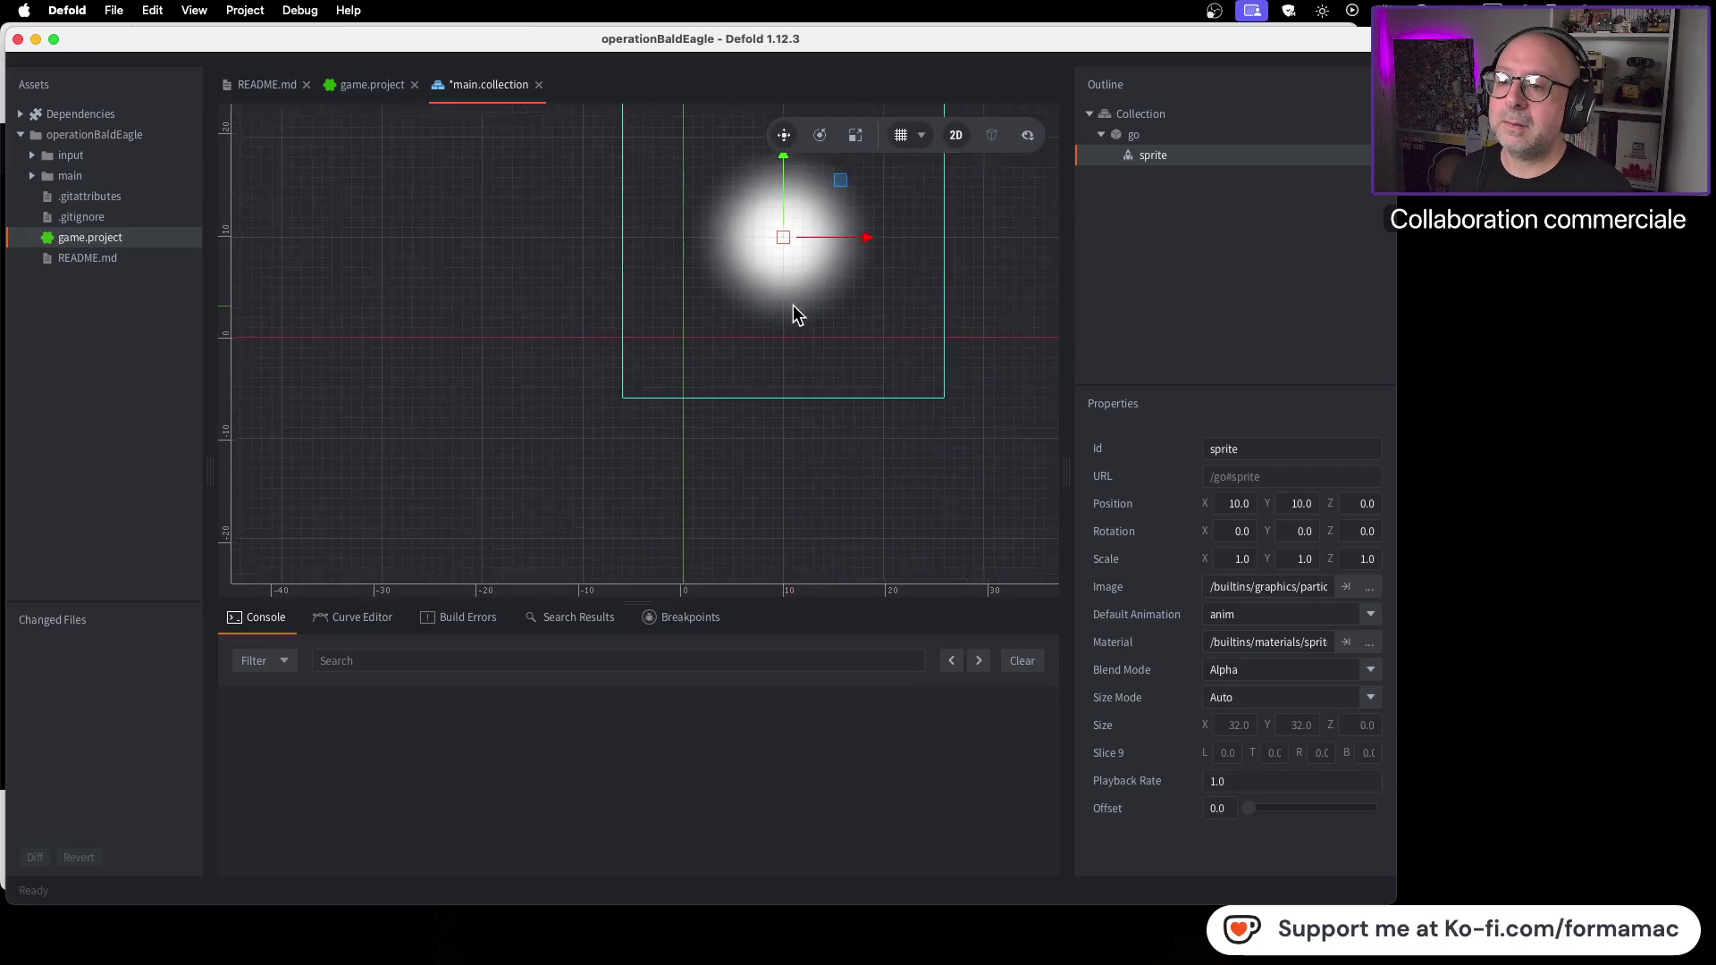
{"action": "scroll", "coordinate": [793, 308], "scroll_direction": "up", "scroll_amount": 3}
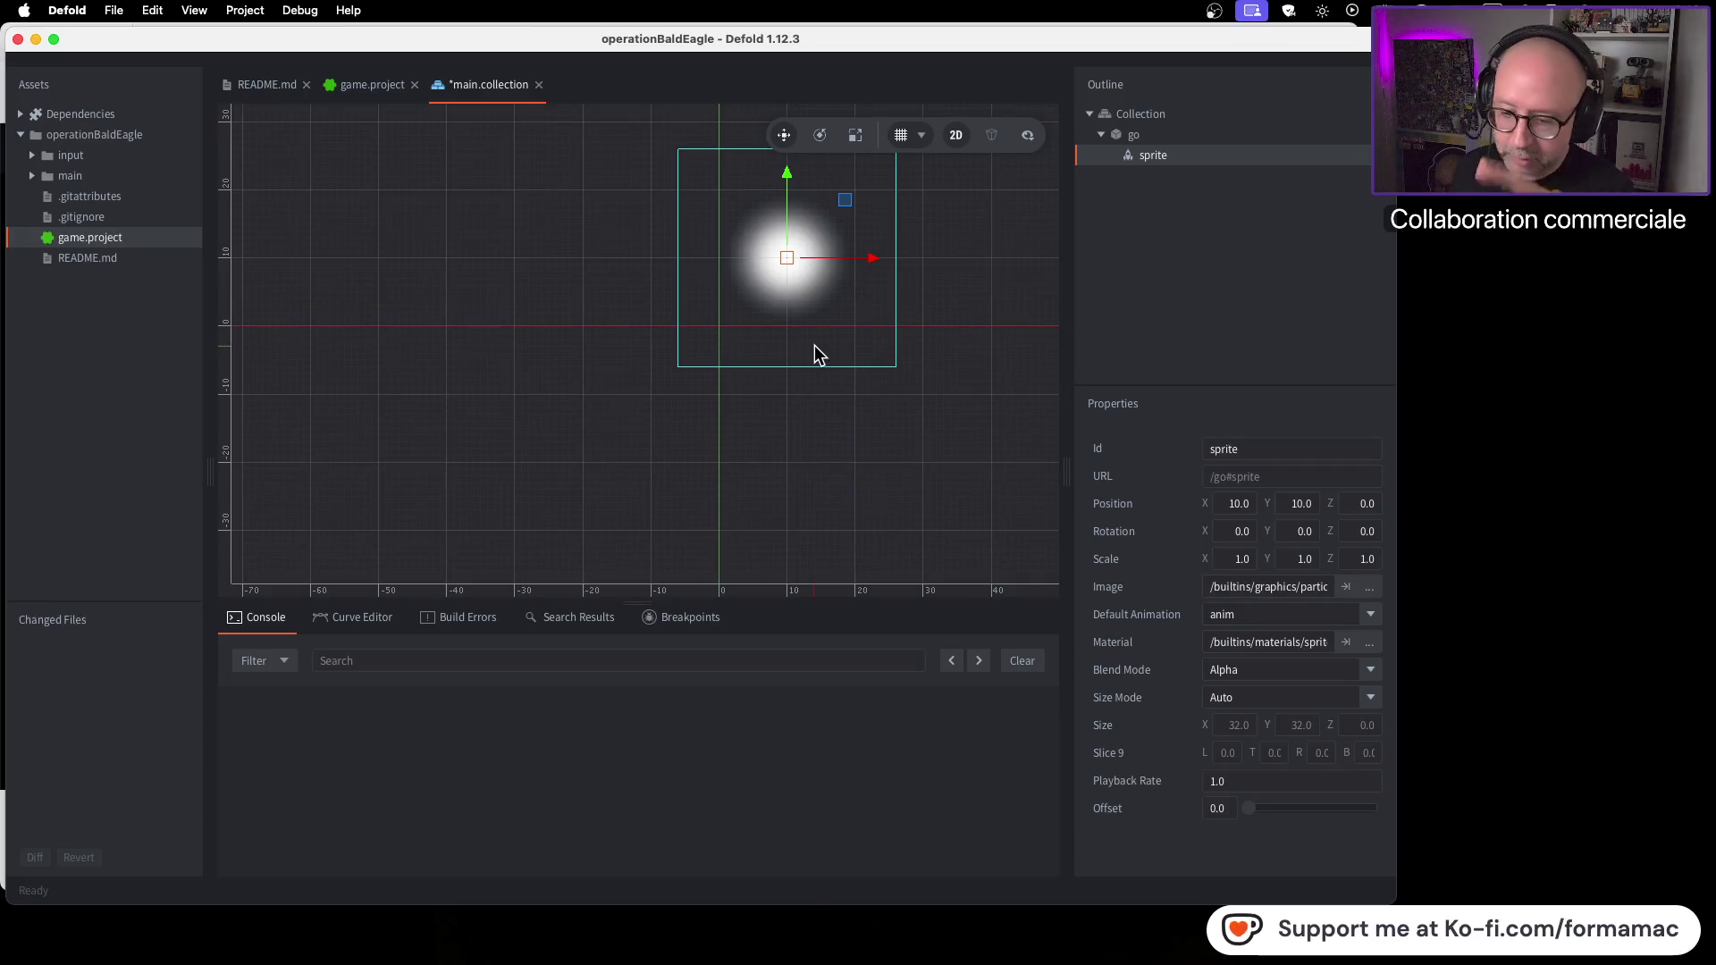
Step: Watch a little more of the tutorial, pause it, and return to Defold
{"action": "key", "text": "super+Tab"}
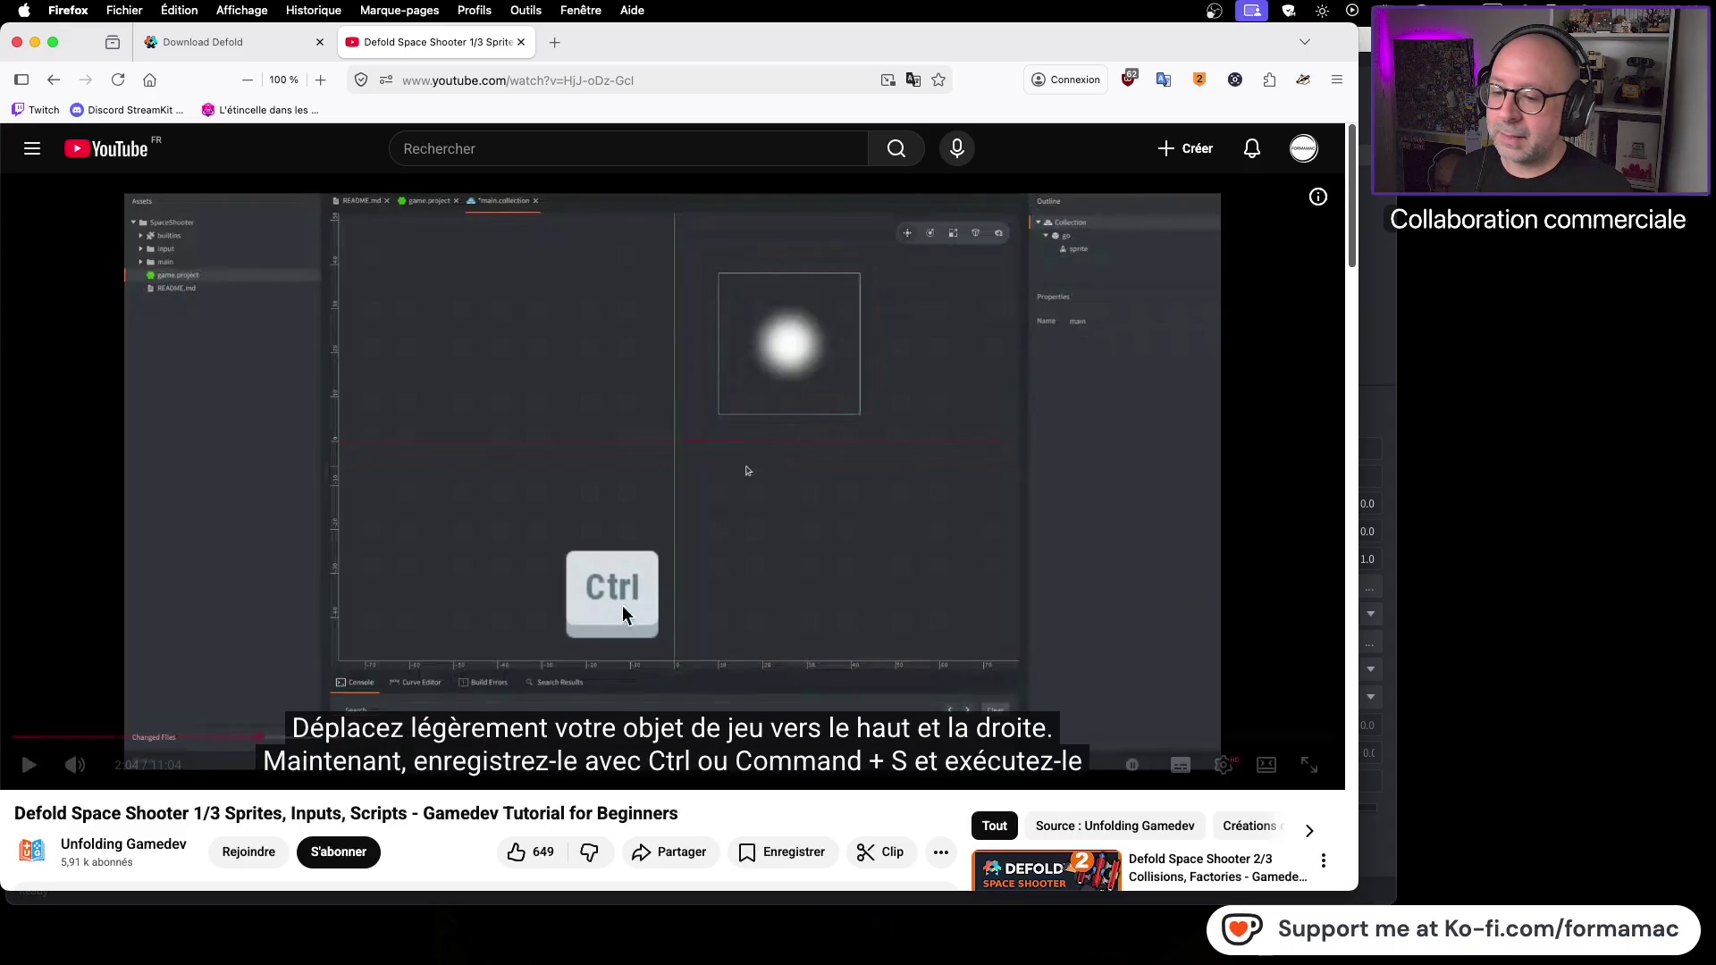
{"action": "left_click", "coordinate": [742, 631]}
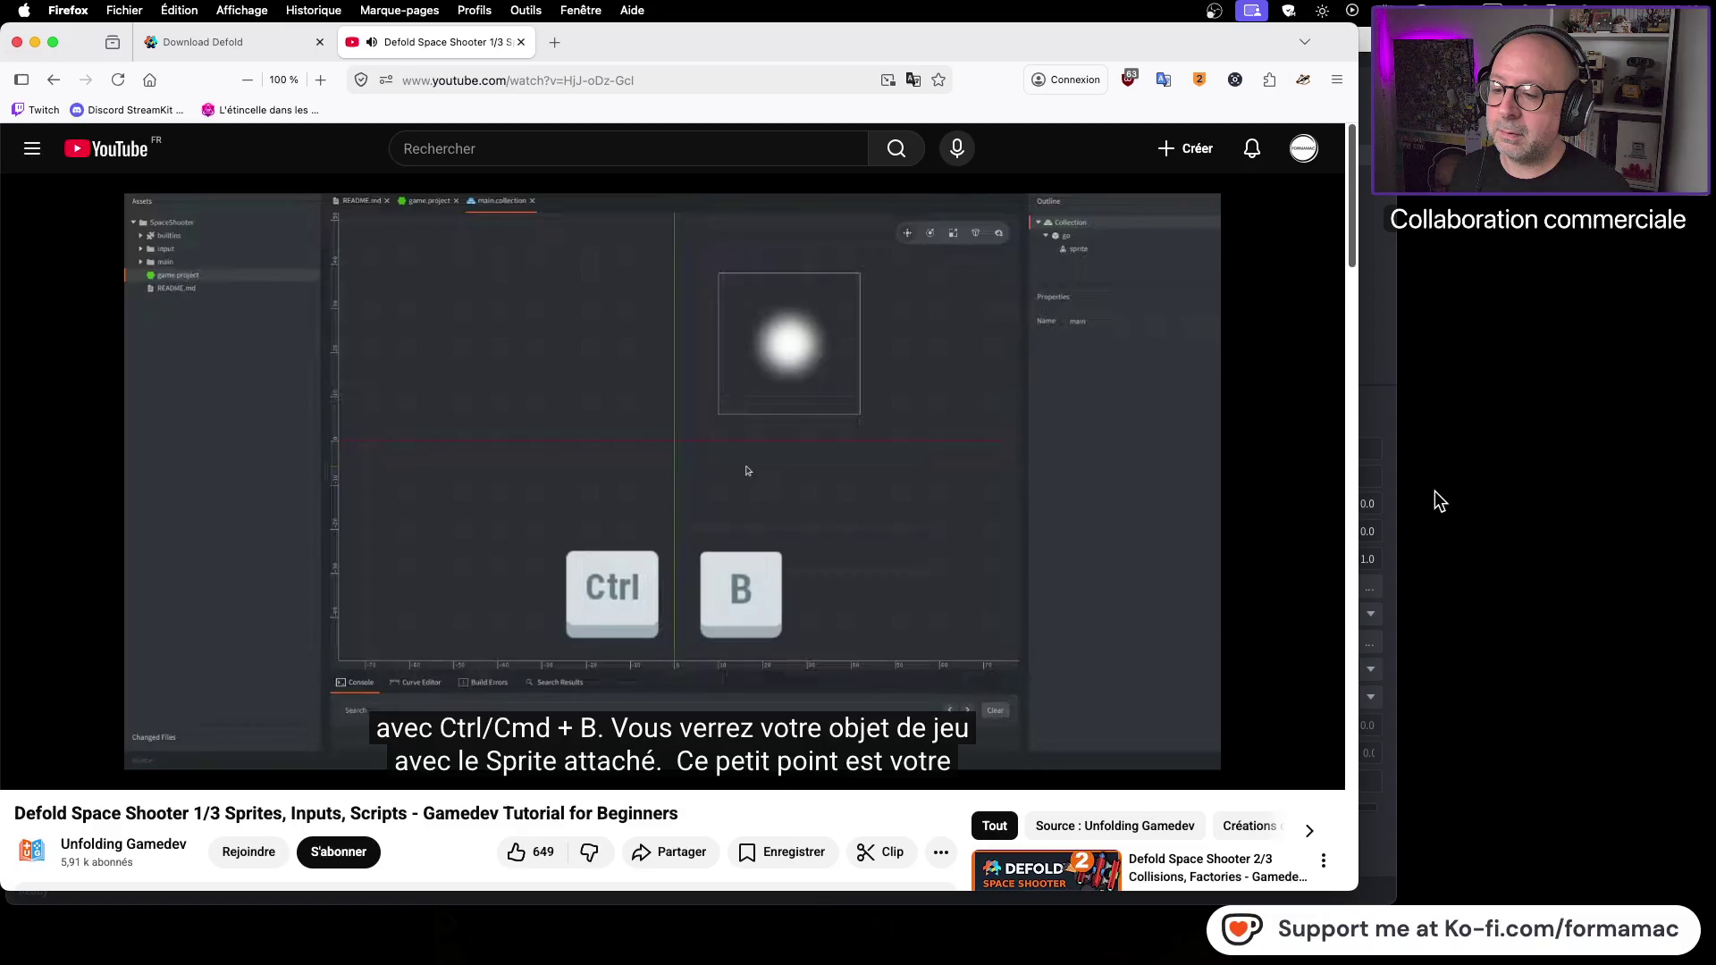
{"action": "left_click", "coordinate": [1029, 537]}
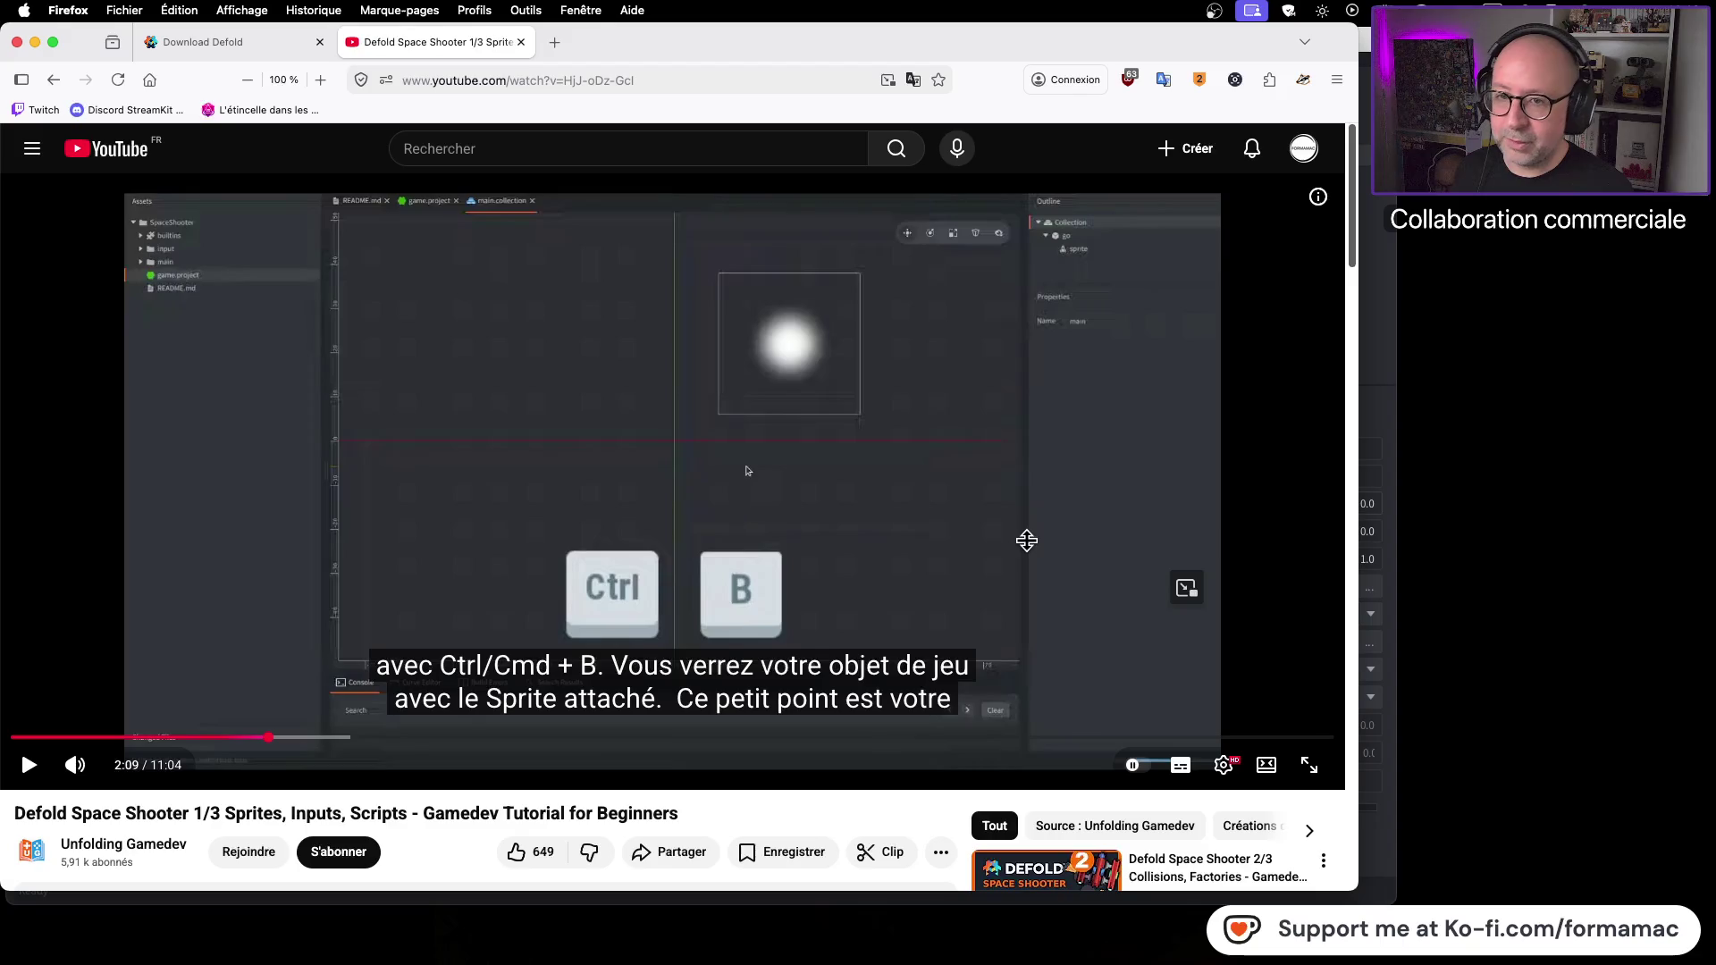
{"action": "key", "text": "super+Tab"}
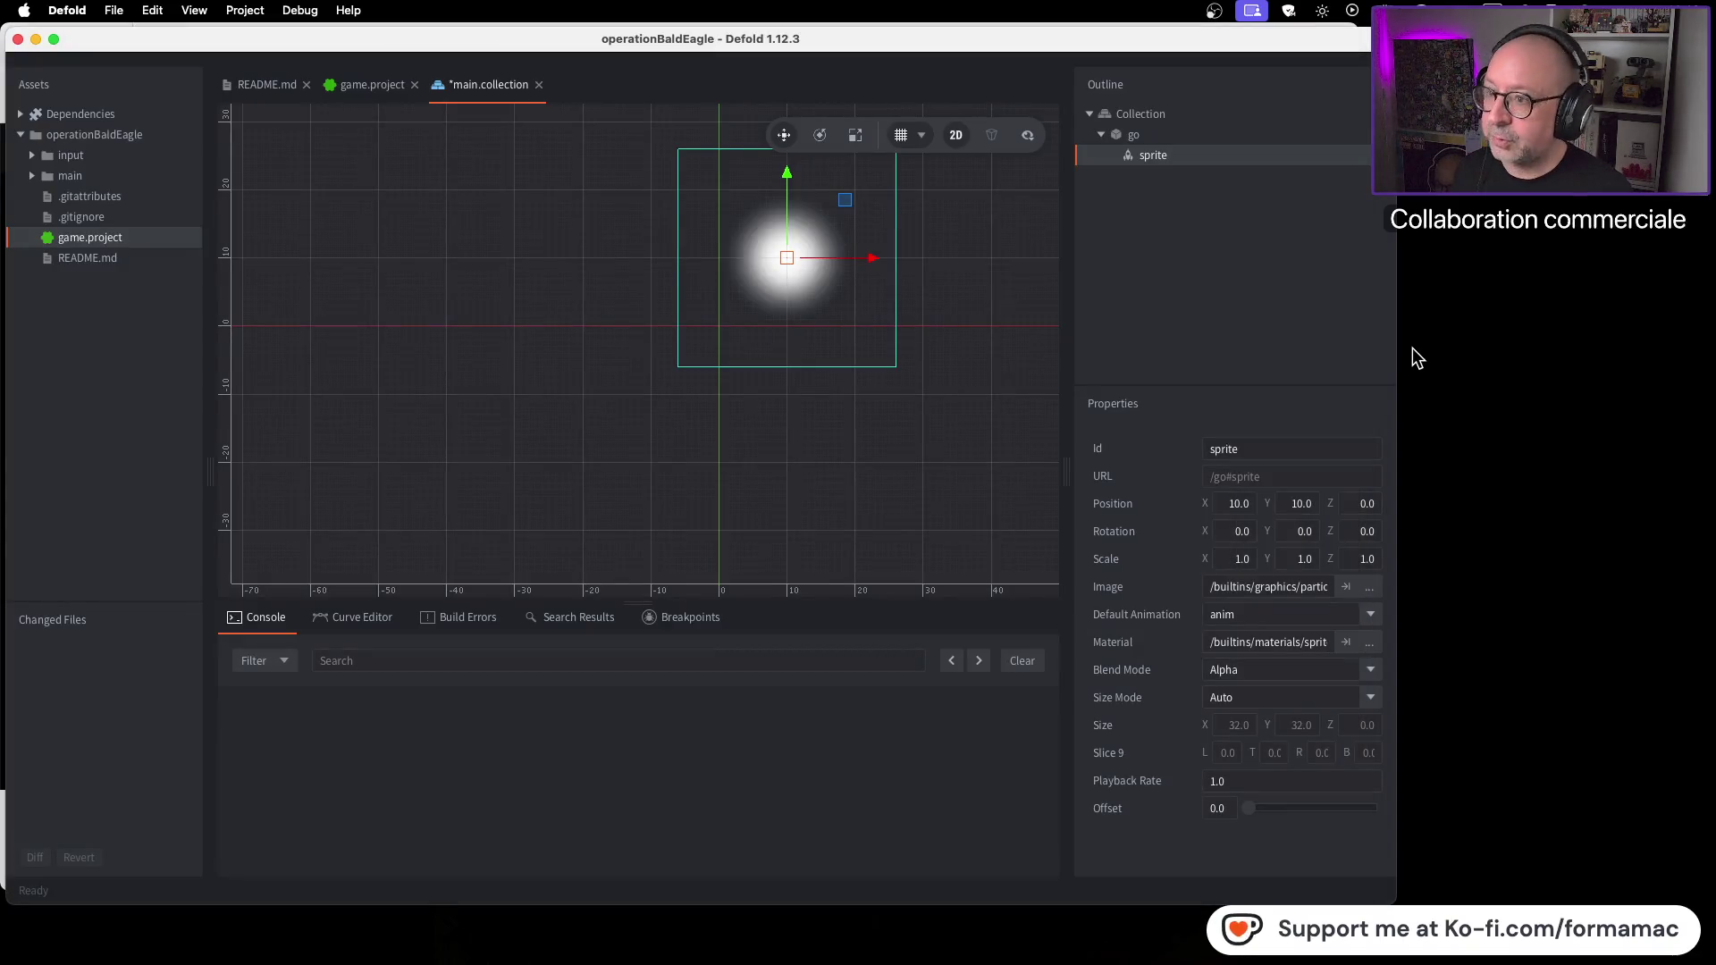
Step: Save main.collection and build and run the game, allowing incoming network connections
{"action": "key", "text": "super+s"}
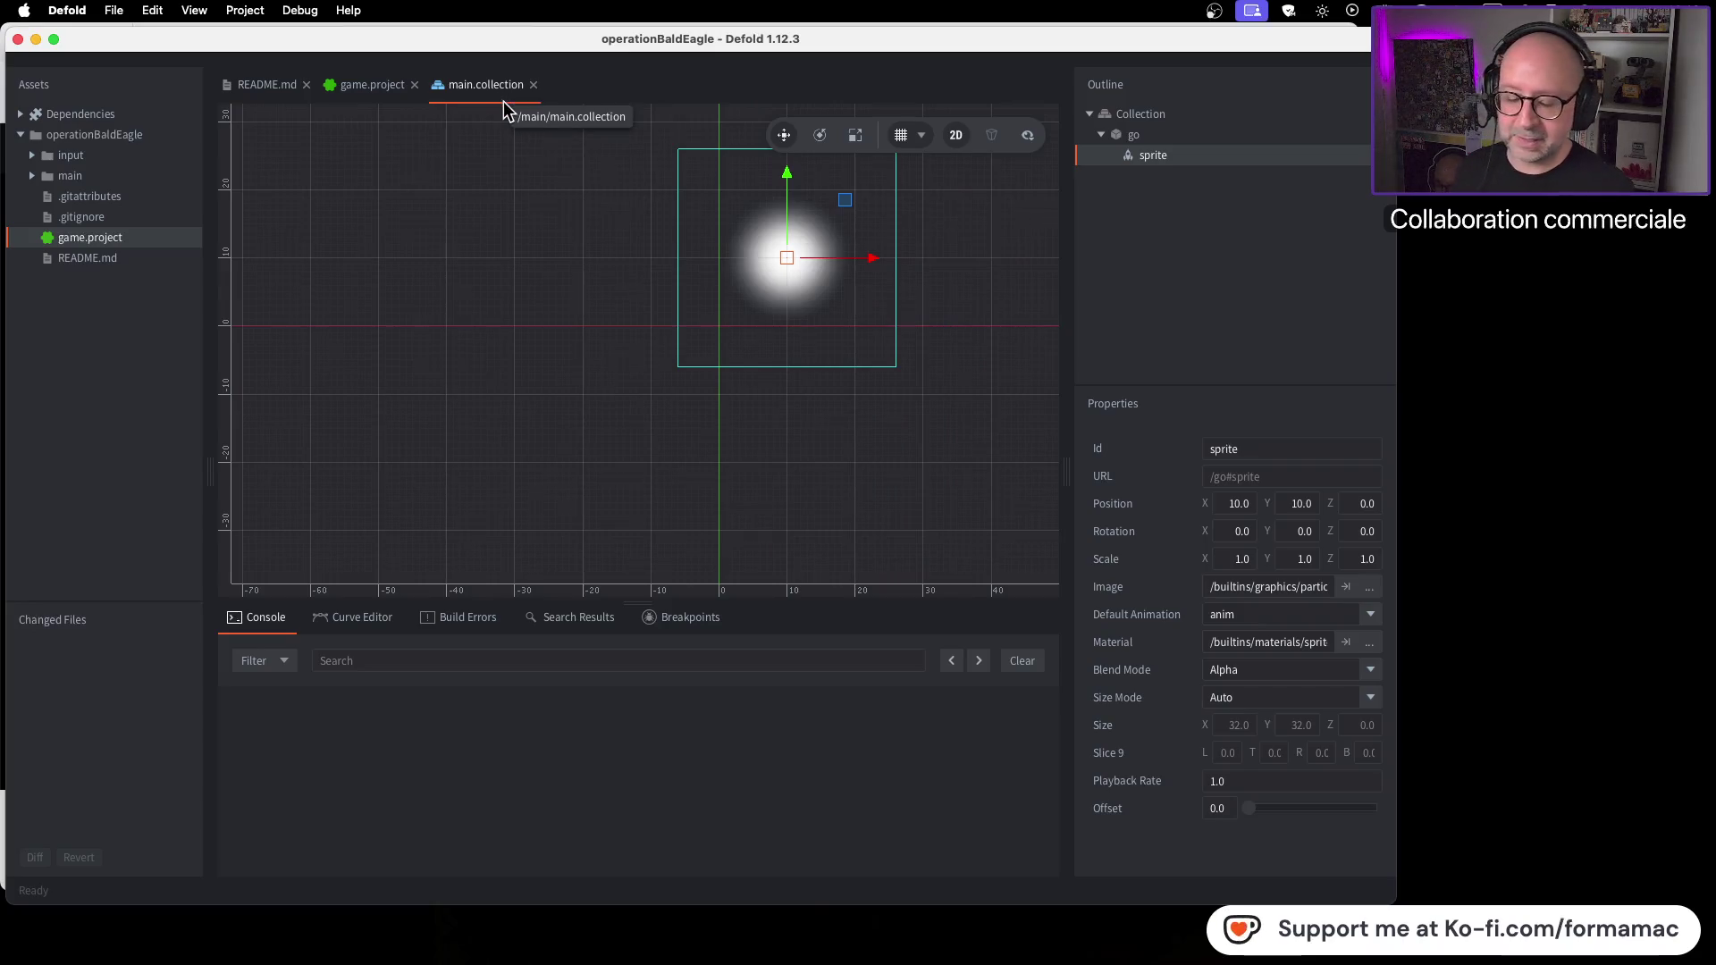
{"action": "key", "text": "super+Tab"}
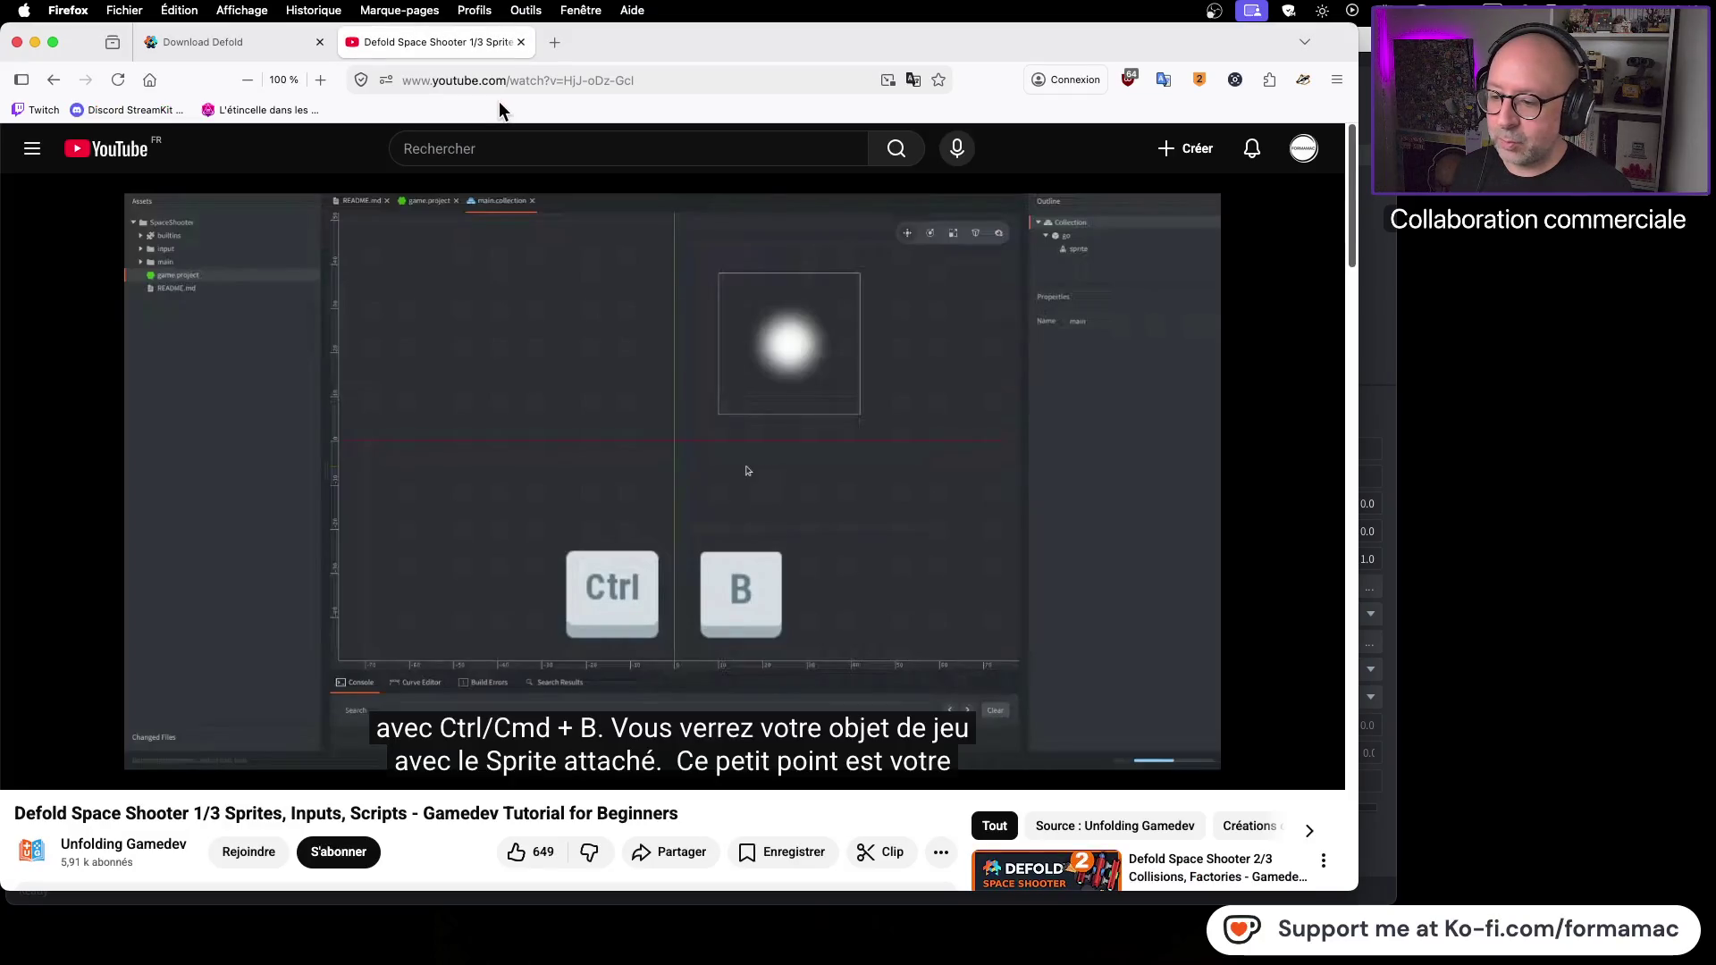
{"action": "key", "text": "super+Tab"}
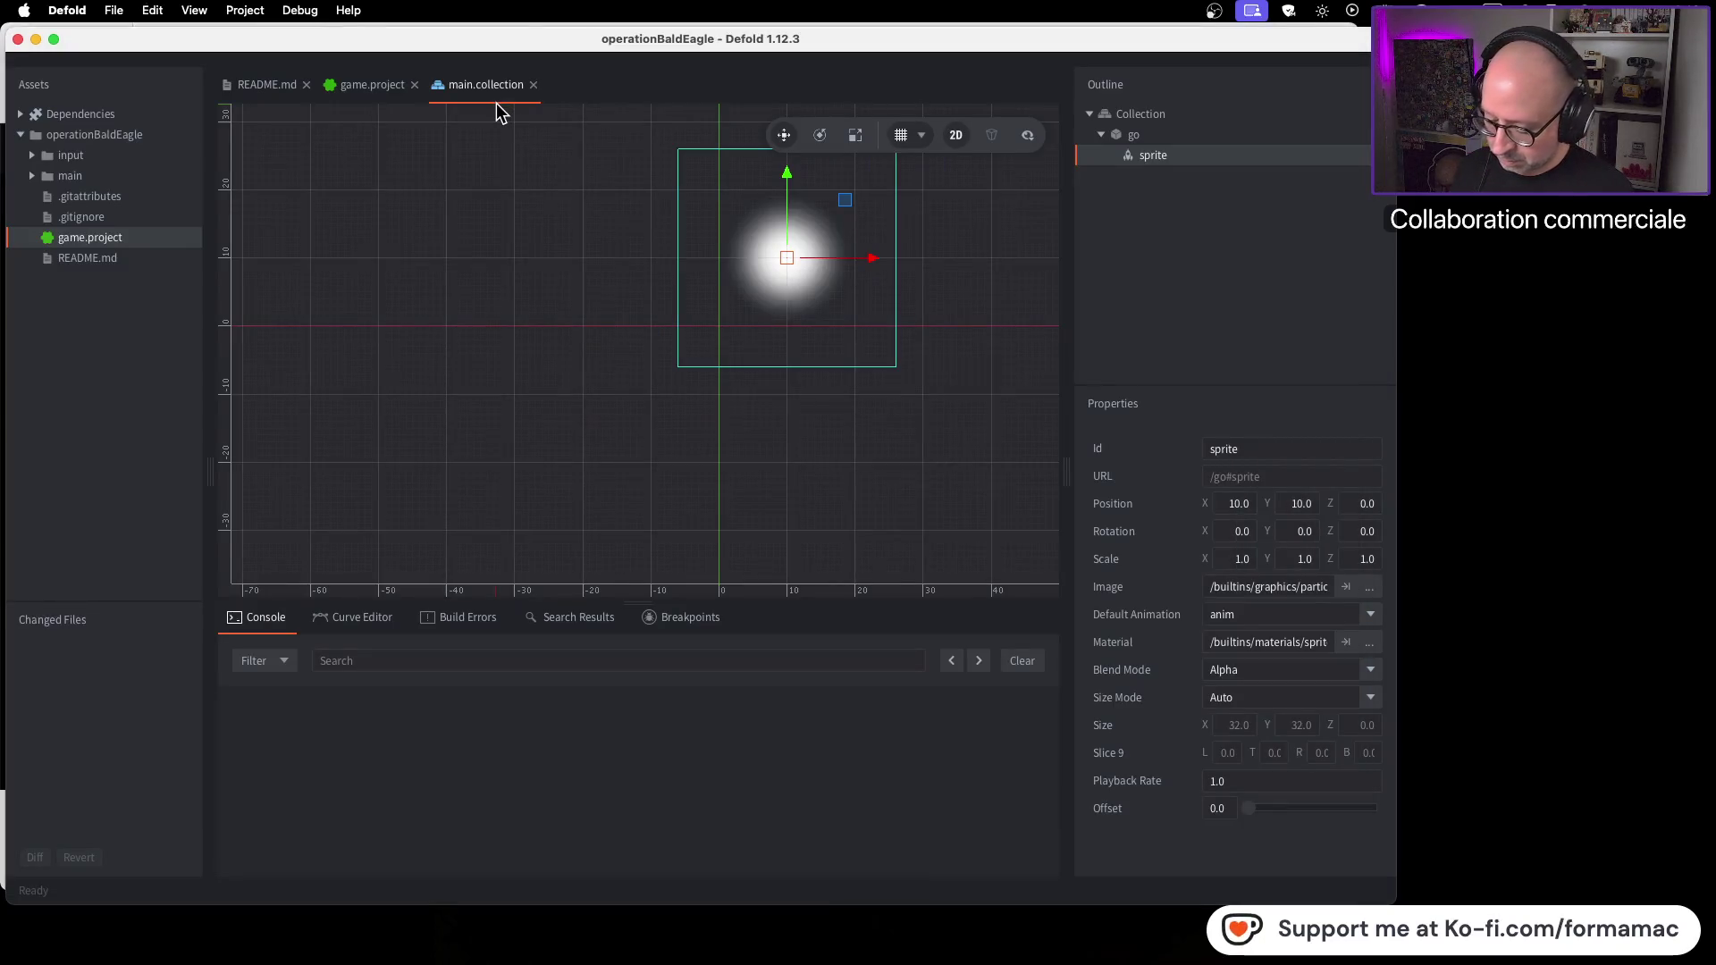
{"action": "key", "text": "super+b"}
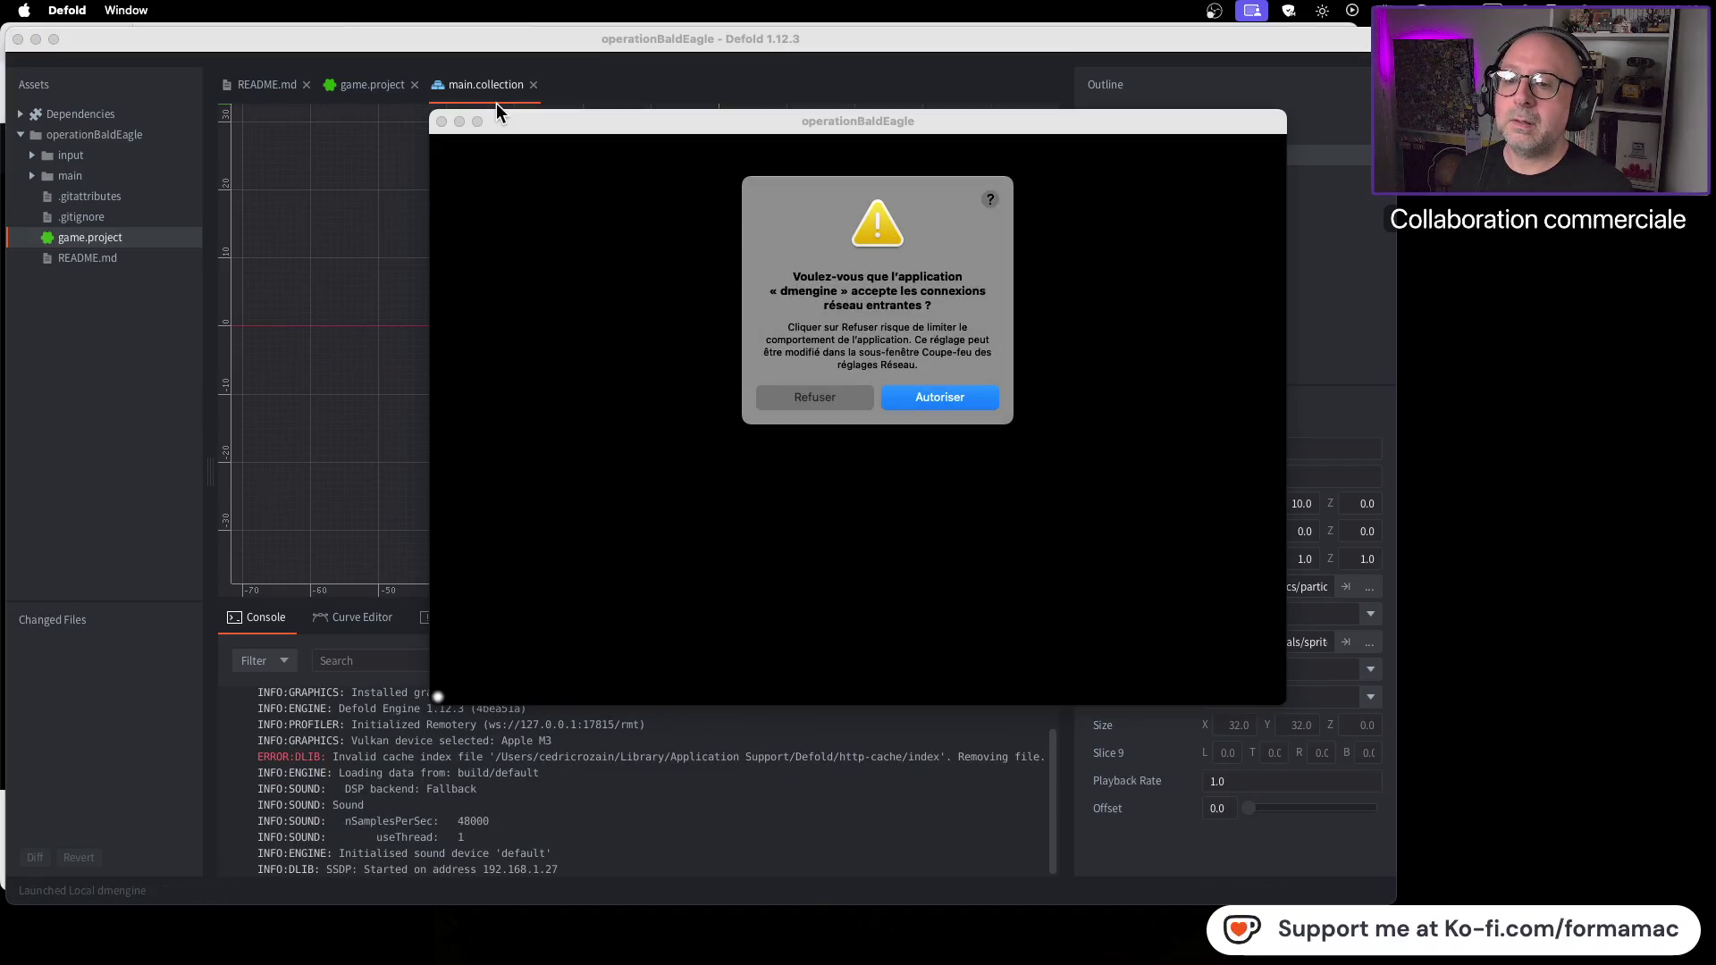
{"action": "left_click", "coordinate": [943, 398]}
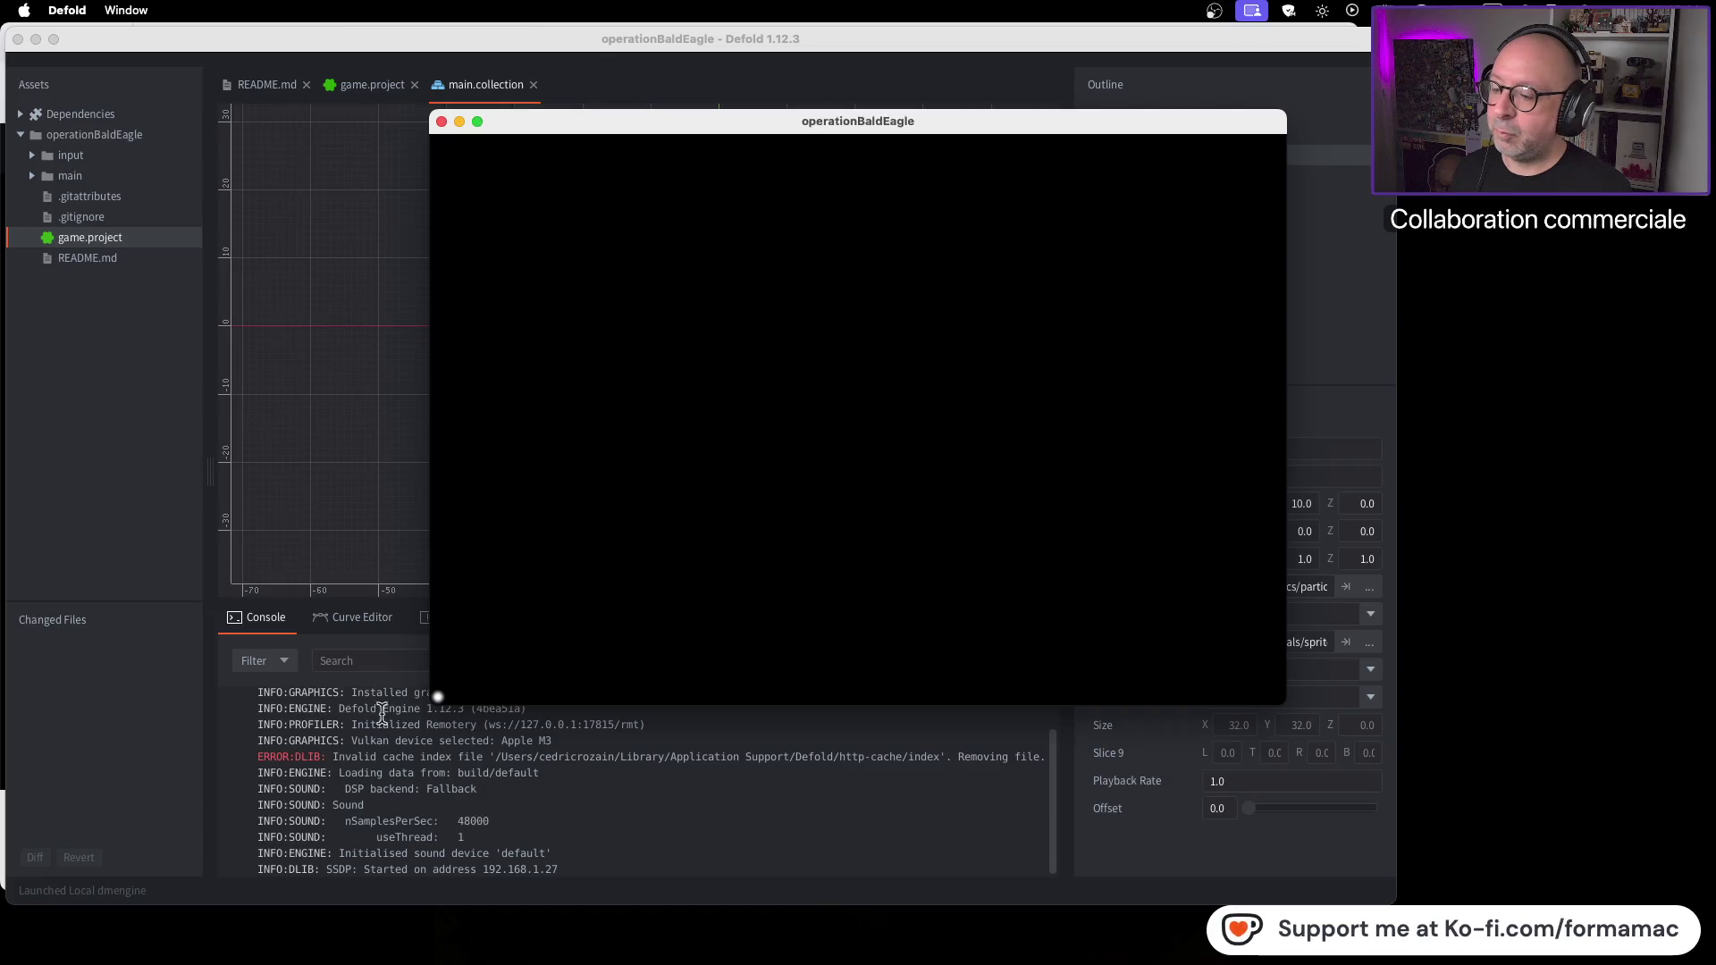
Step: Close the game window, rebuild and run again, close it, and go back to the tutorial
{"action": "left_click", "coordinate": [441, 123]}
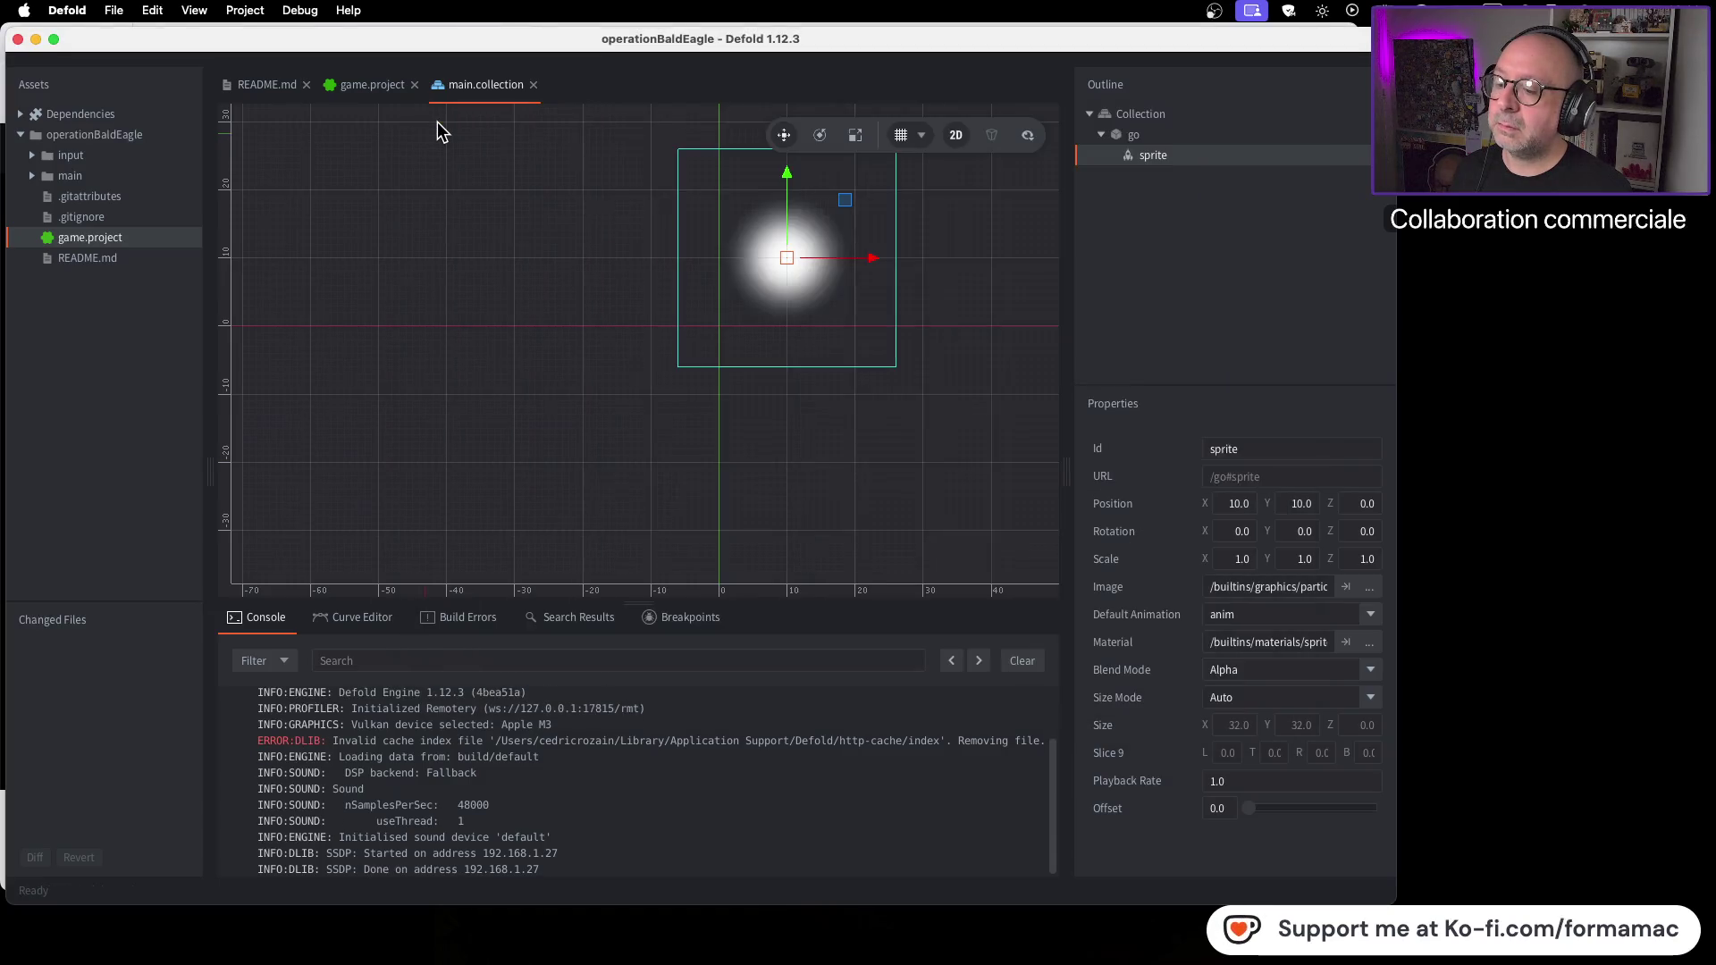
{"action": "key", "text": "super+b"}
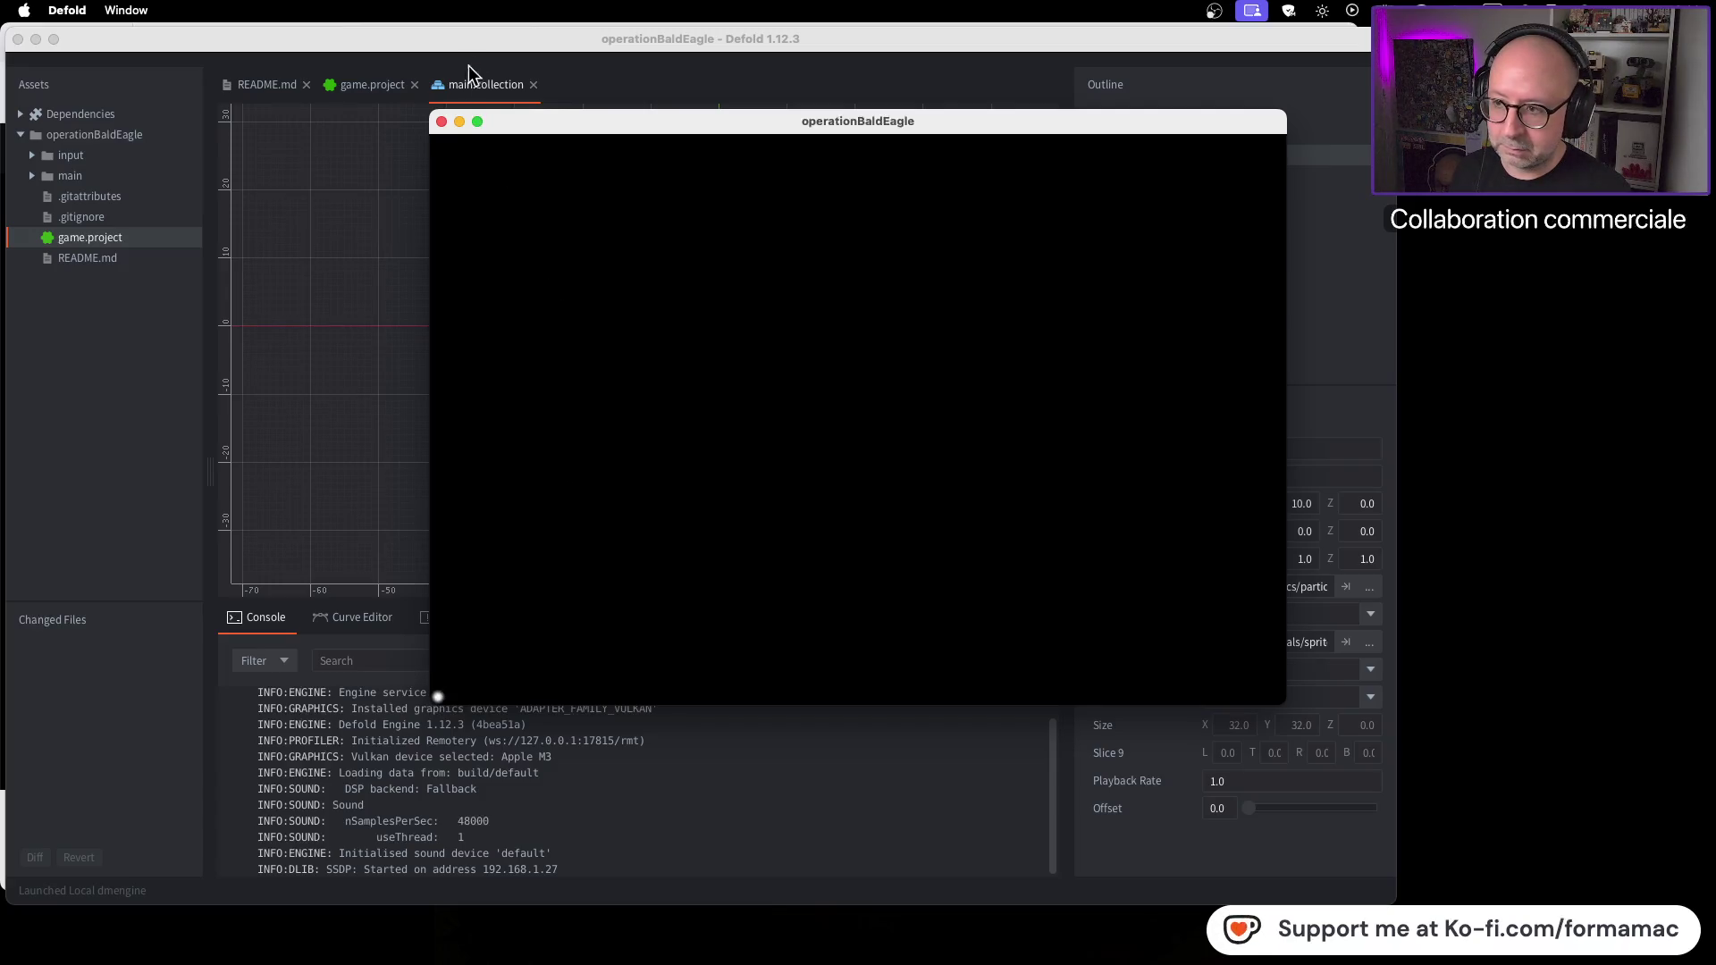
{"action": "left_click", "coordinate": [441, 122]}
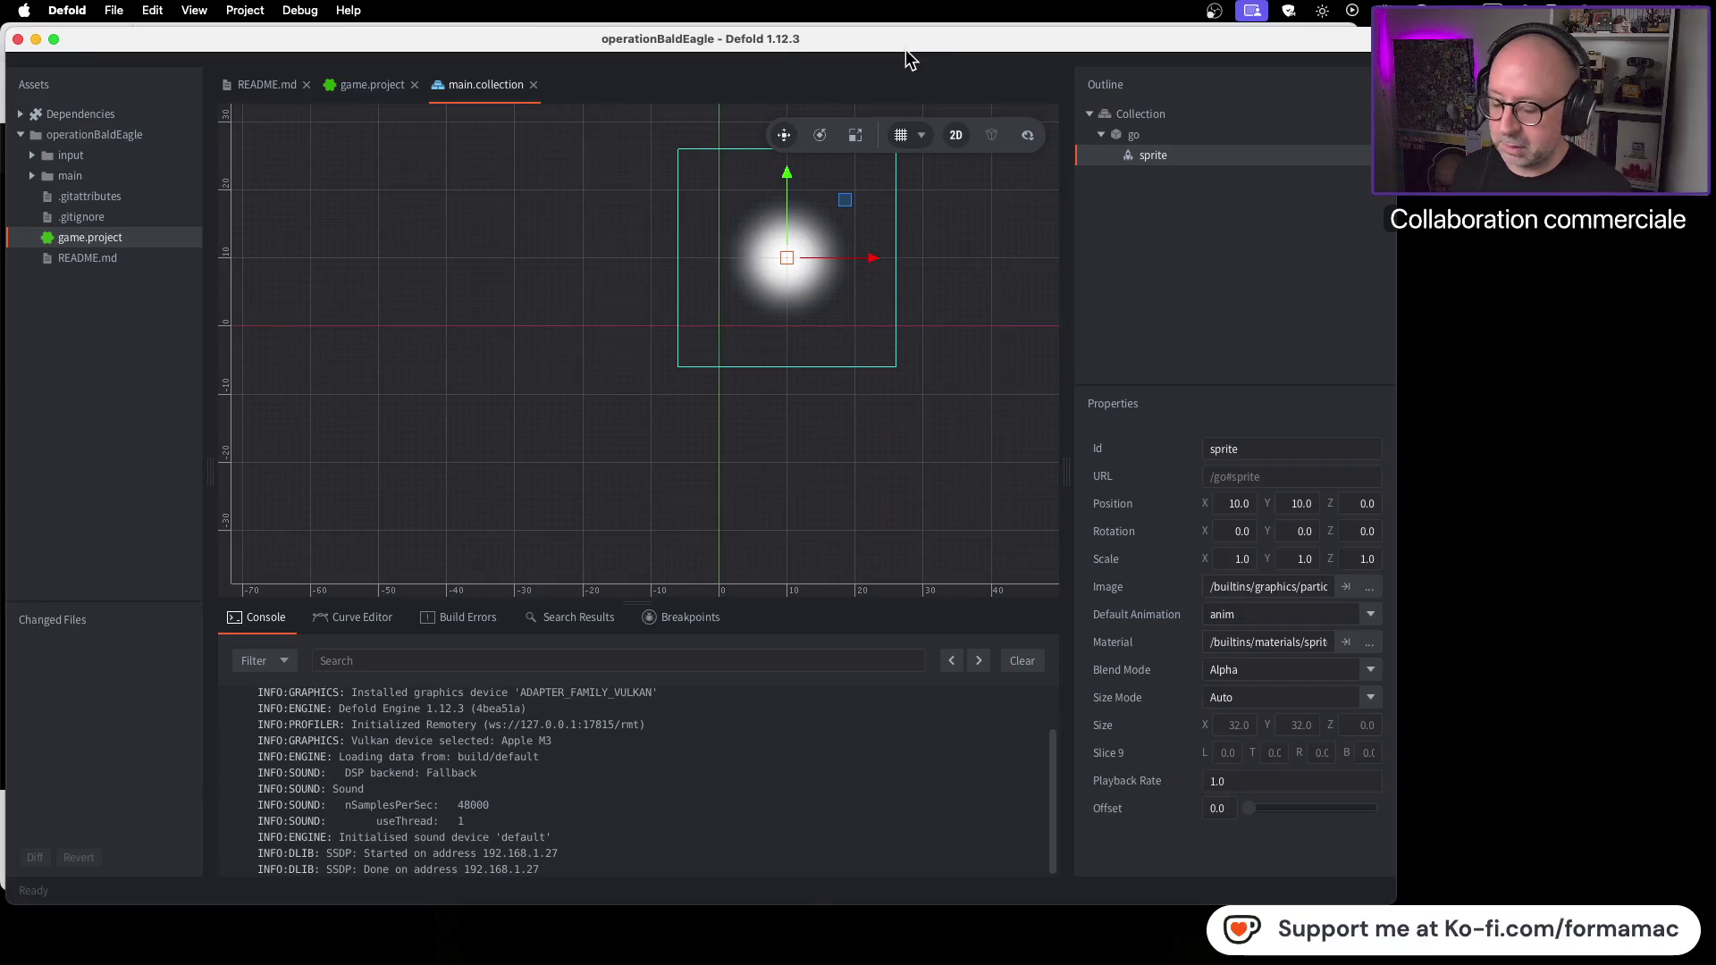
{"action": "key", "text": "super+Tab"}
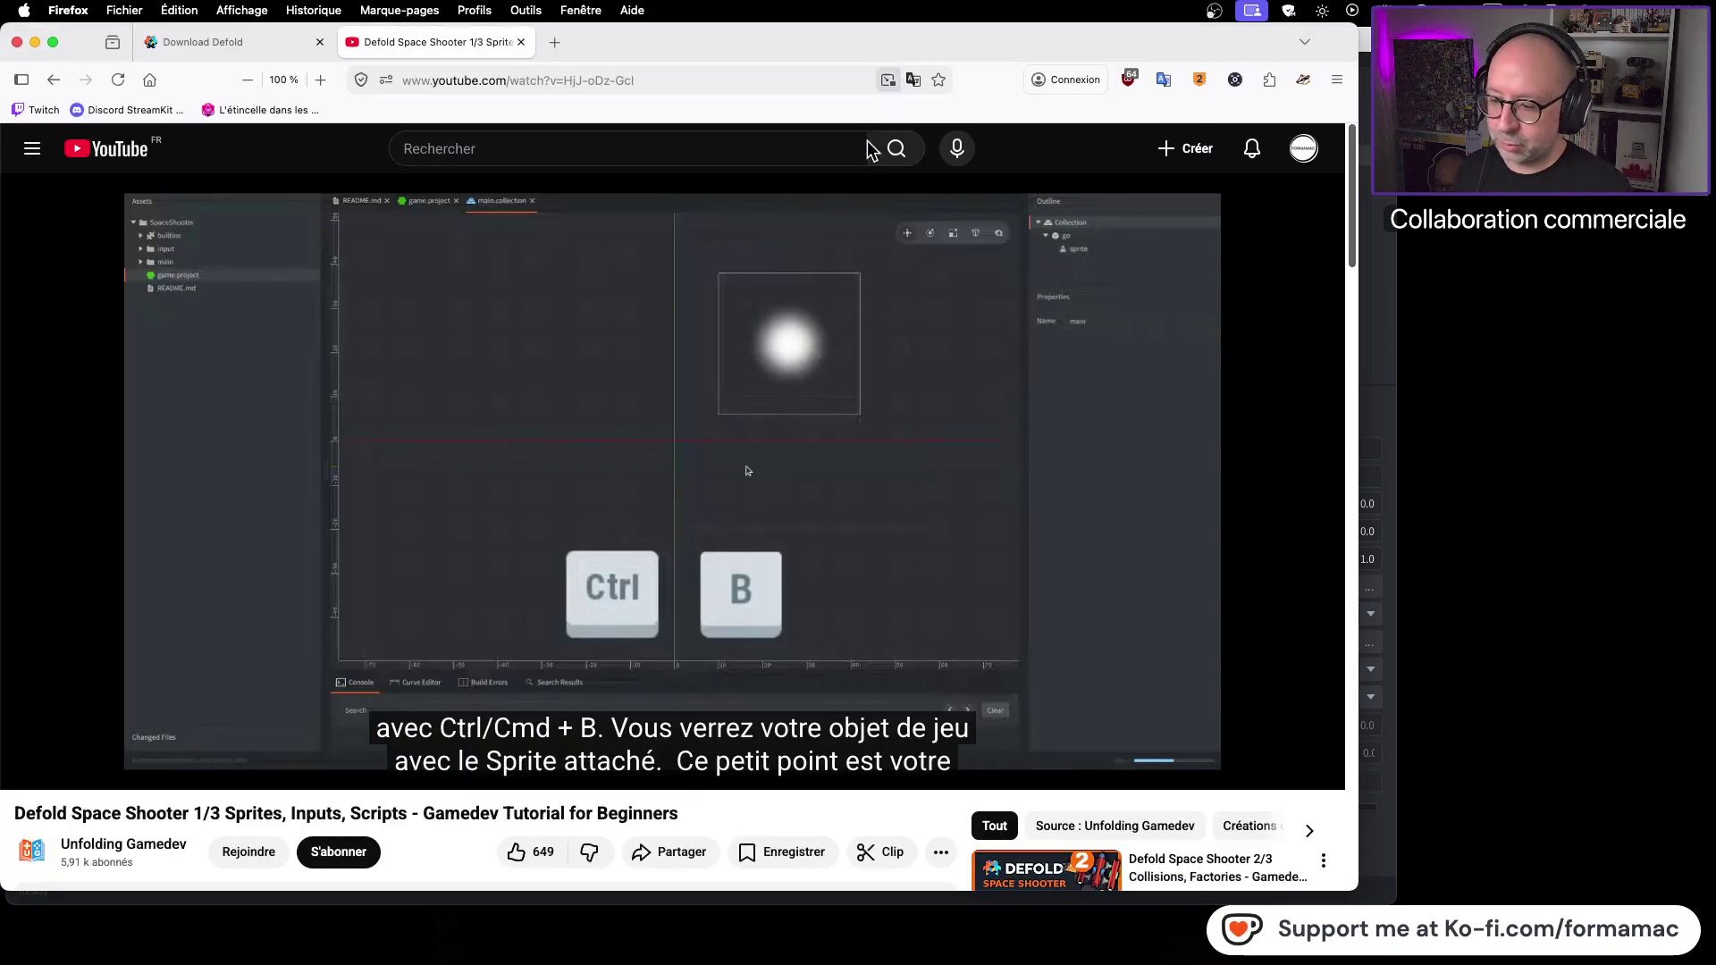
Step: Play the Defold tutorial on past its game-building step, with a couple of pauses and resumes
{"action": "left_click", "coordinate": [708, 406]}
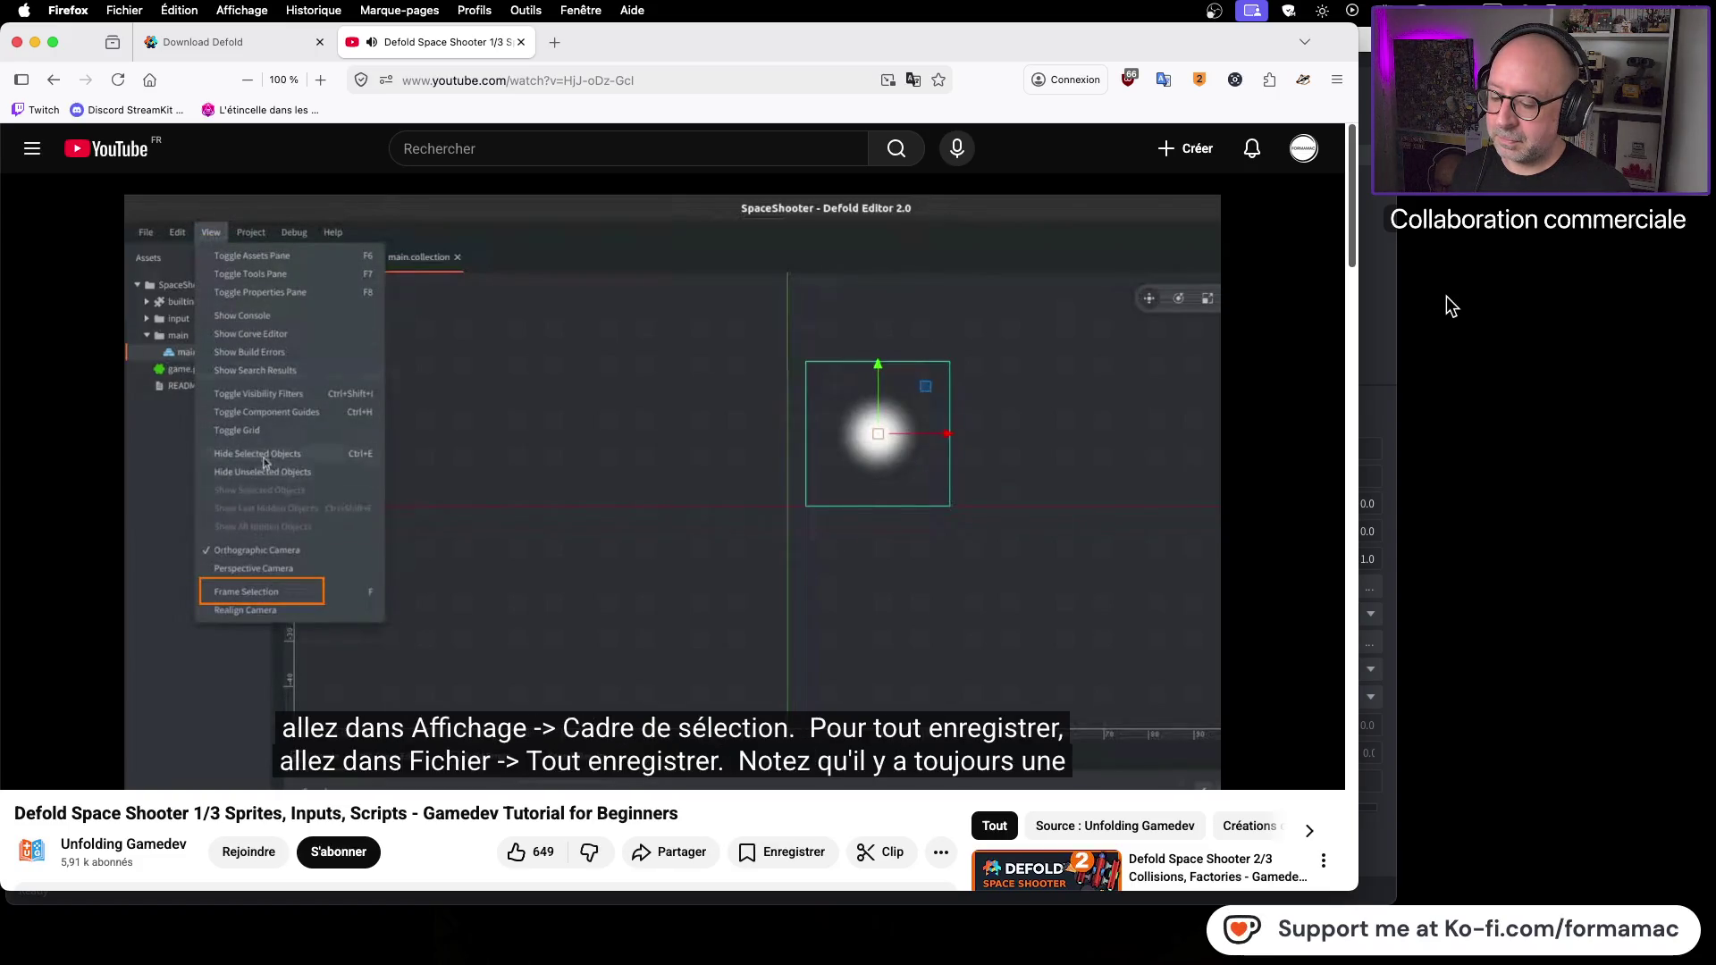
{"action": "left_click", "coordinate": [835, 481]}
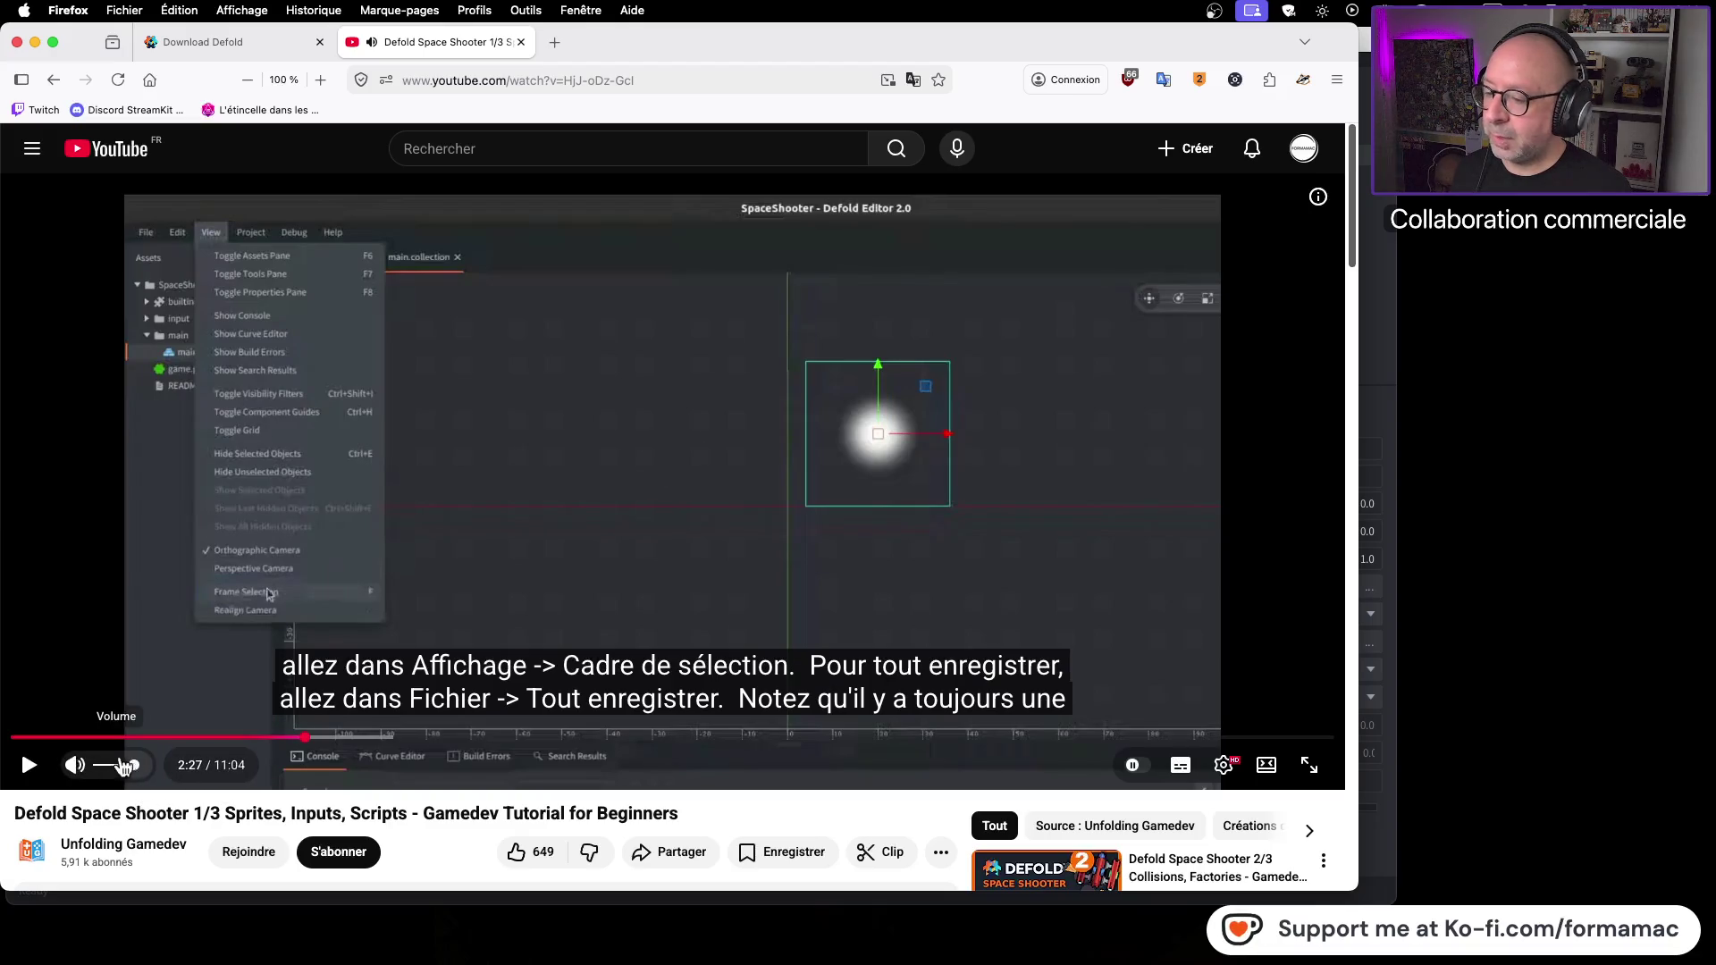
{"action": "key", "text": "space"}
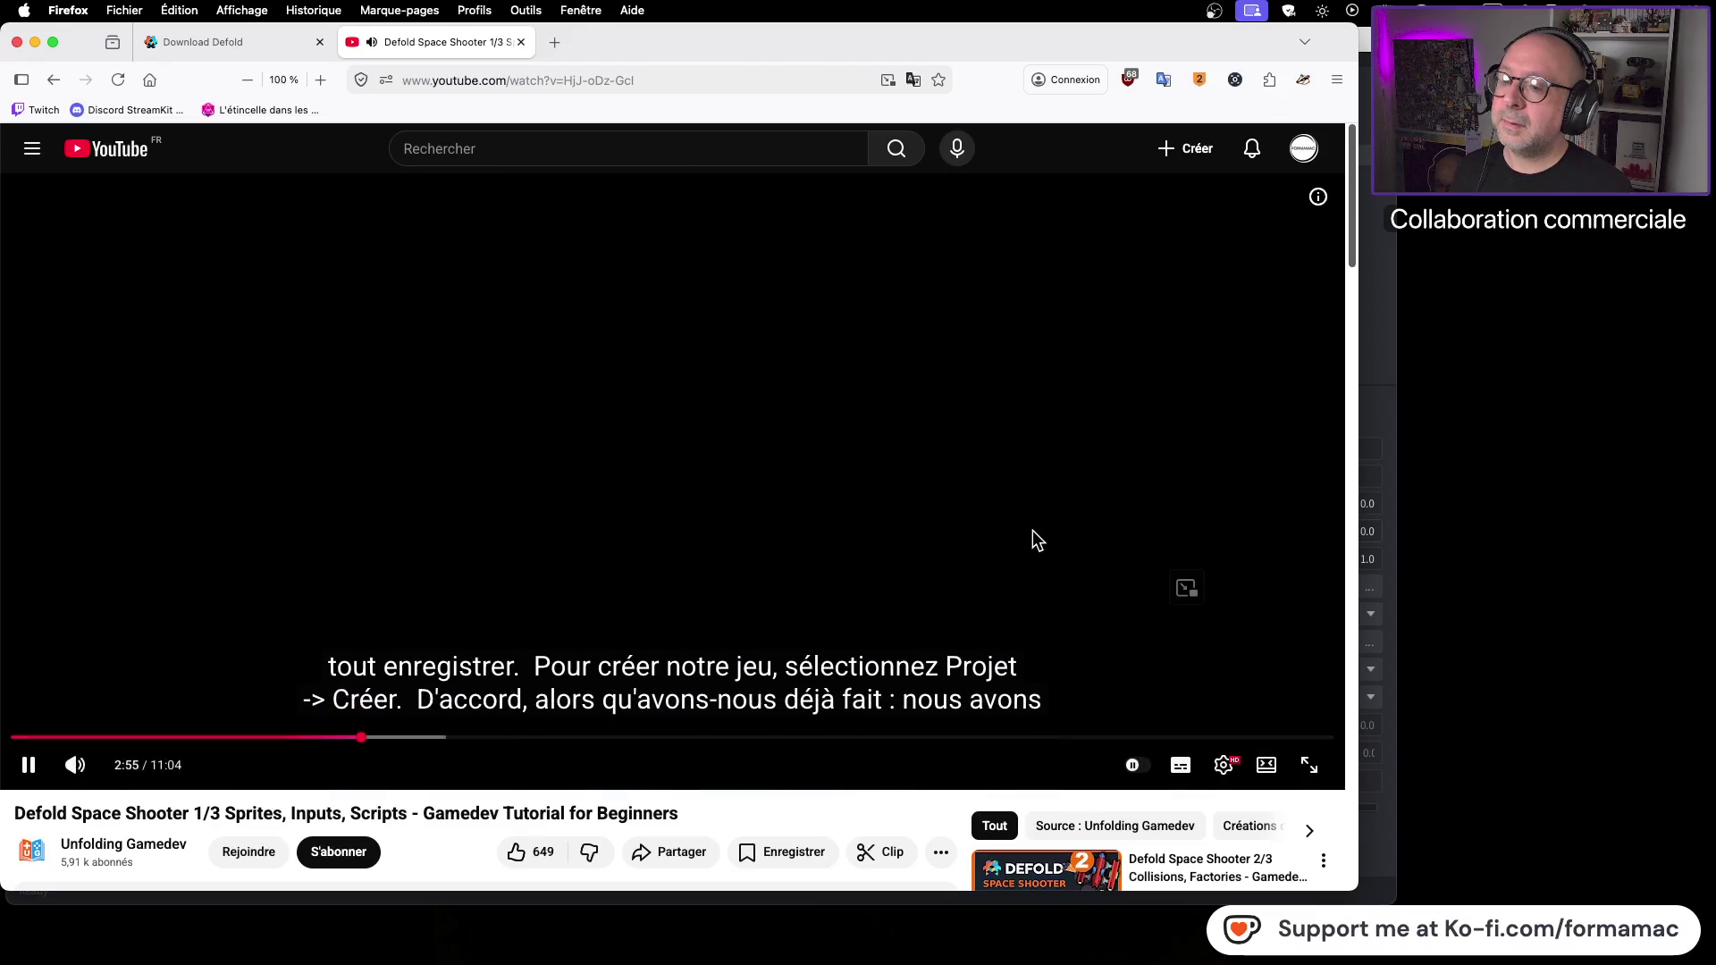
{"action": "left_click", "coordinate": [1028, 530]}
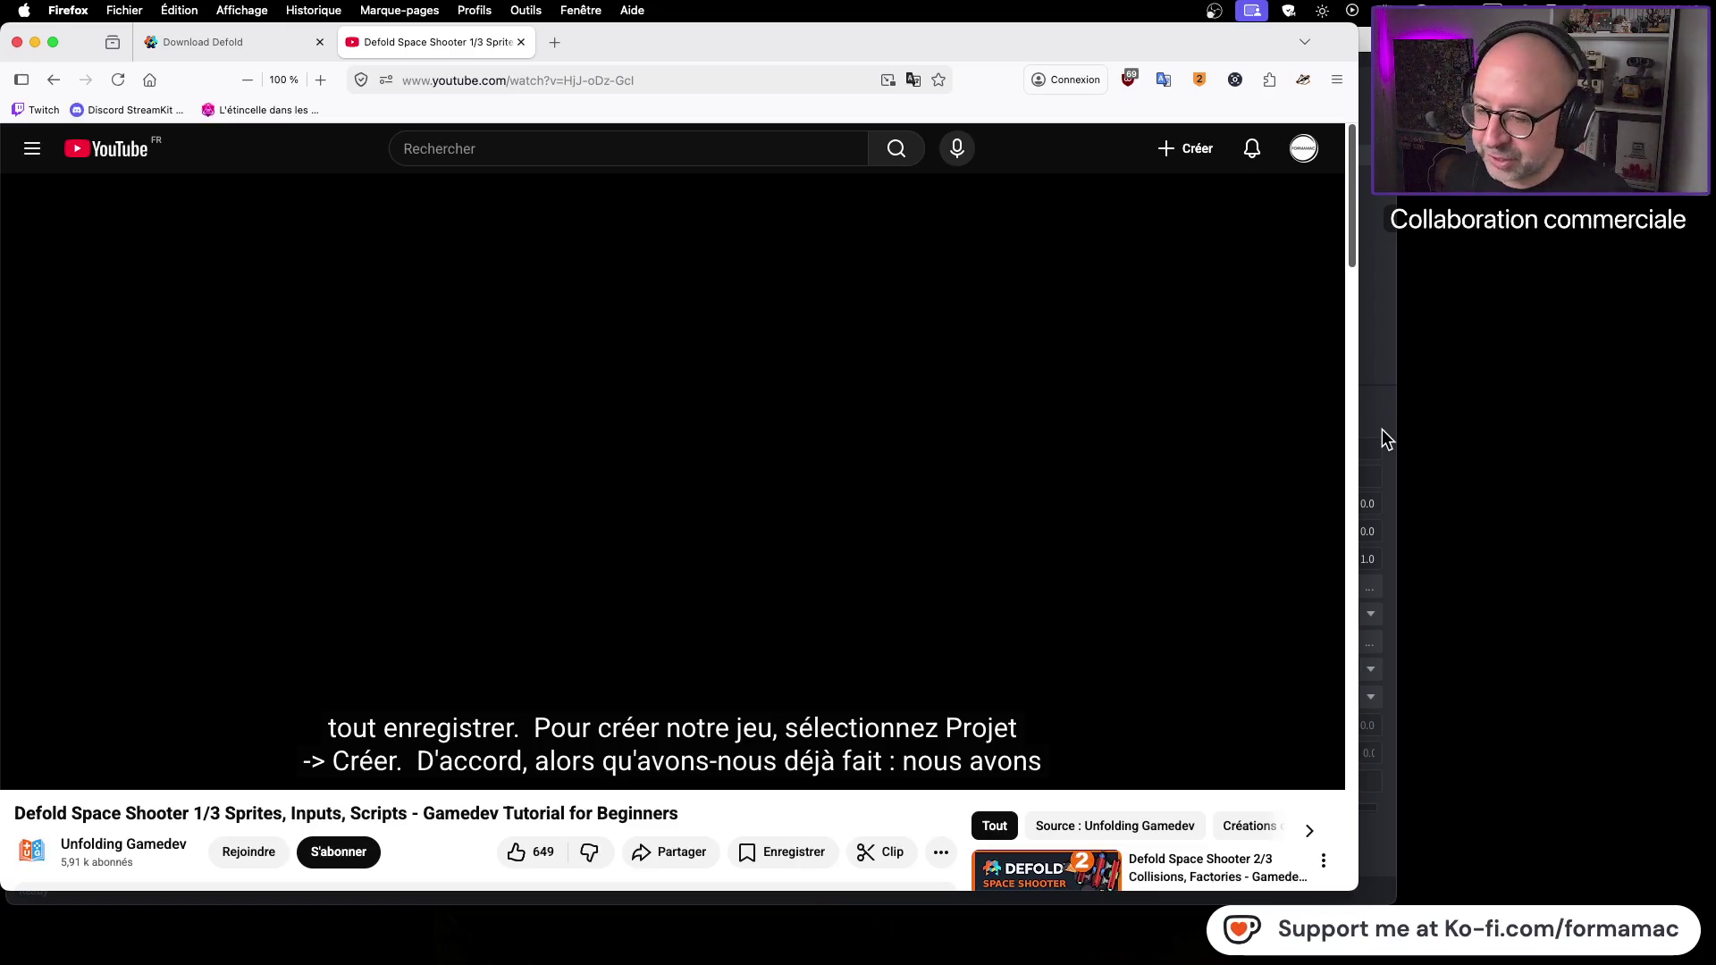
{"action": "mouse_move", "coordinate": [748, 589]}
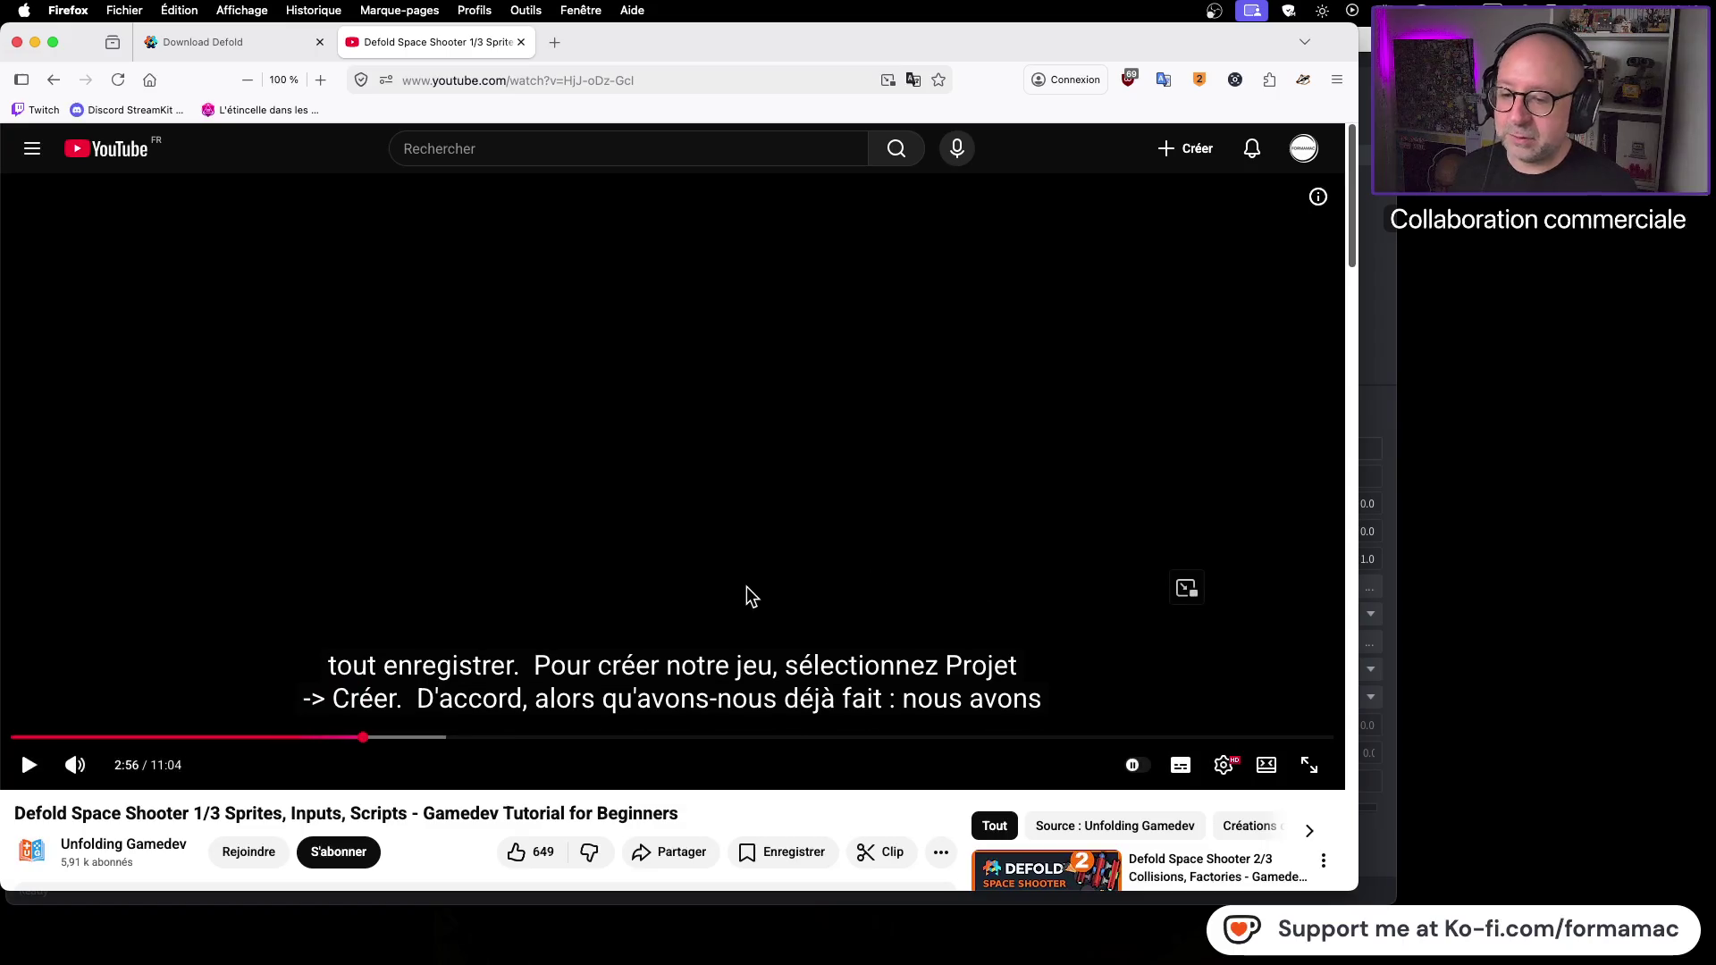
{"action": "left_click", "coordinate": [885, 480]}
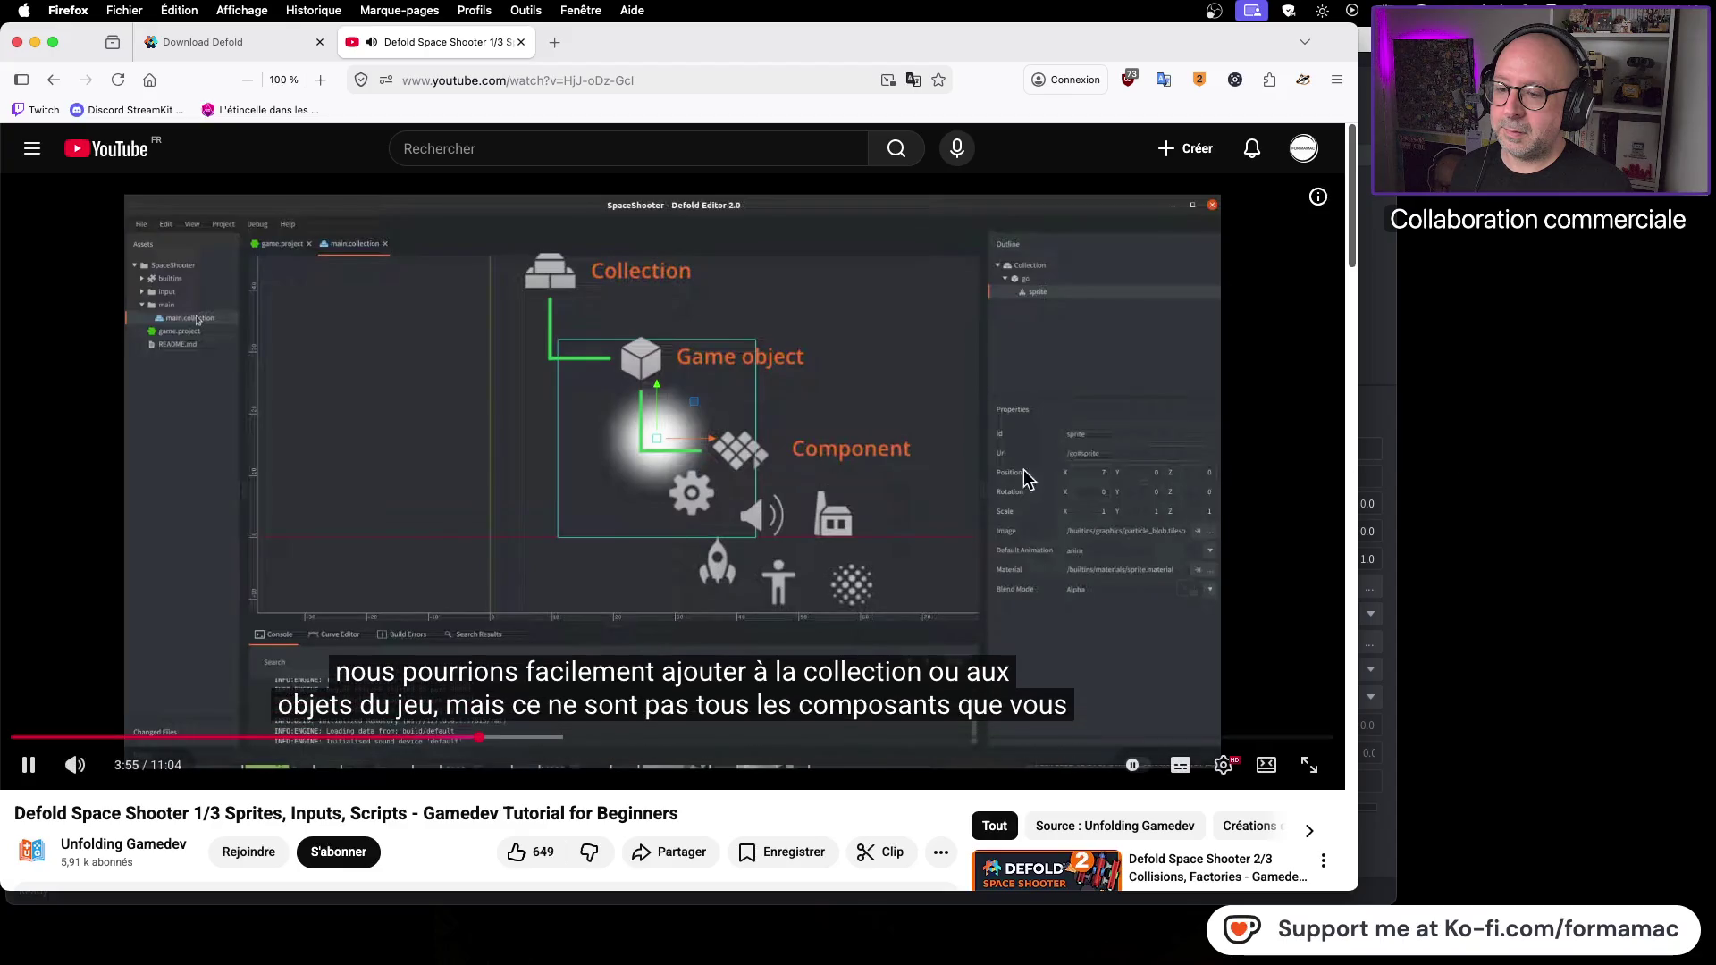
Step: Pause the tutorial at 3:55, then play on to its new-file step at 4:21 and return to Defold's File menu
{"action": "left_click", "coordinate": [945, 469]}
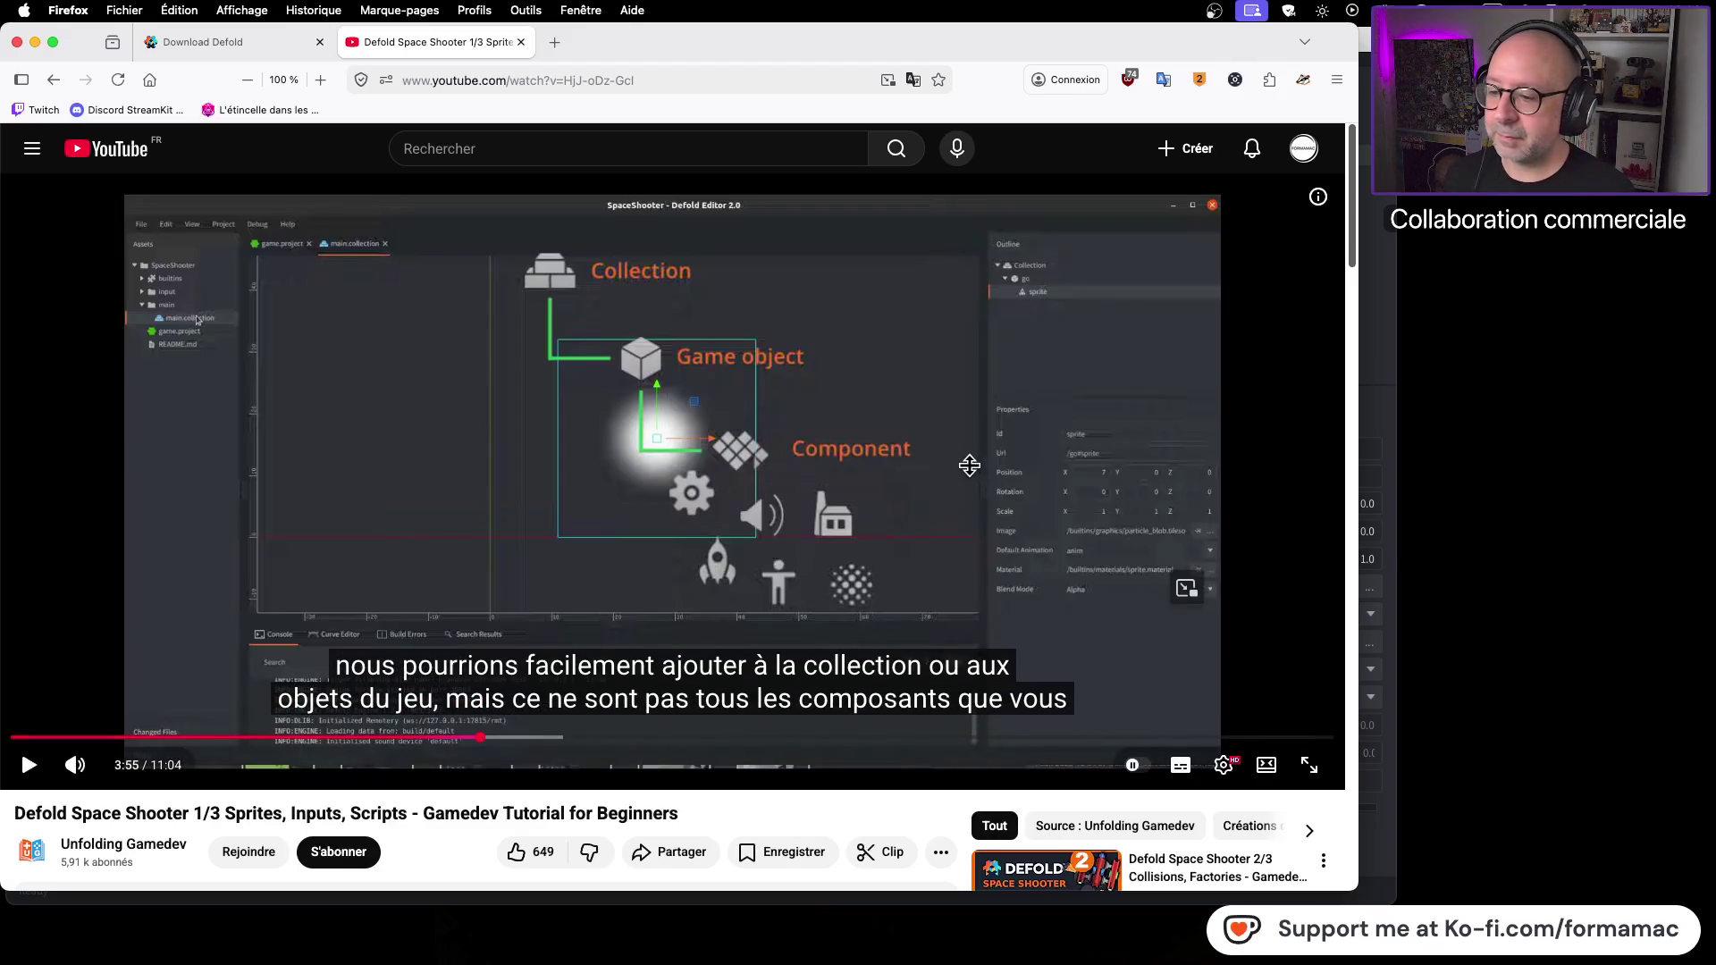
{"action": "left_click", "coordinate": [749, 520]}
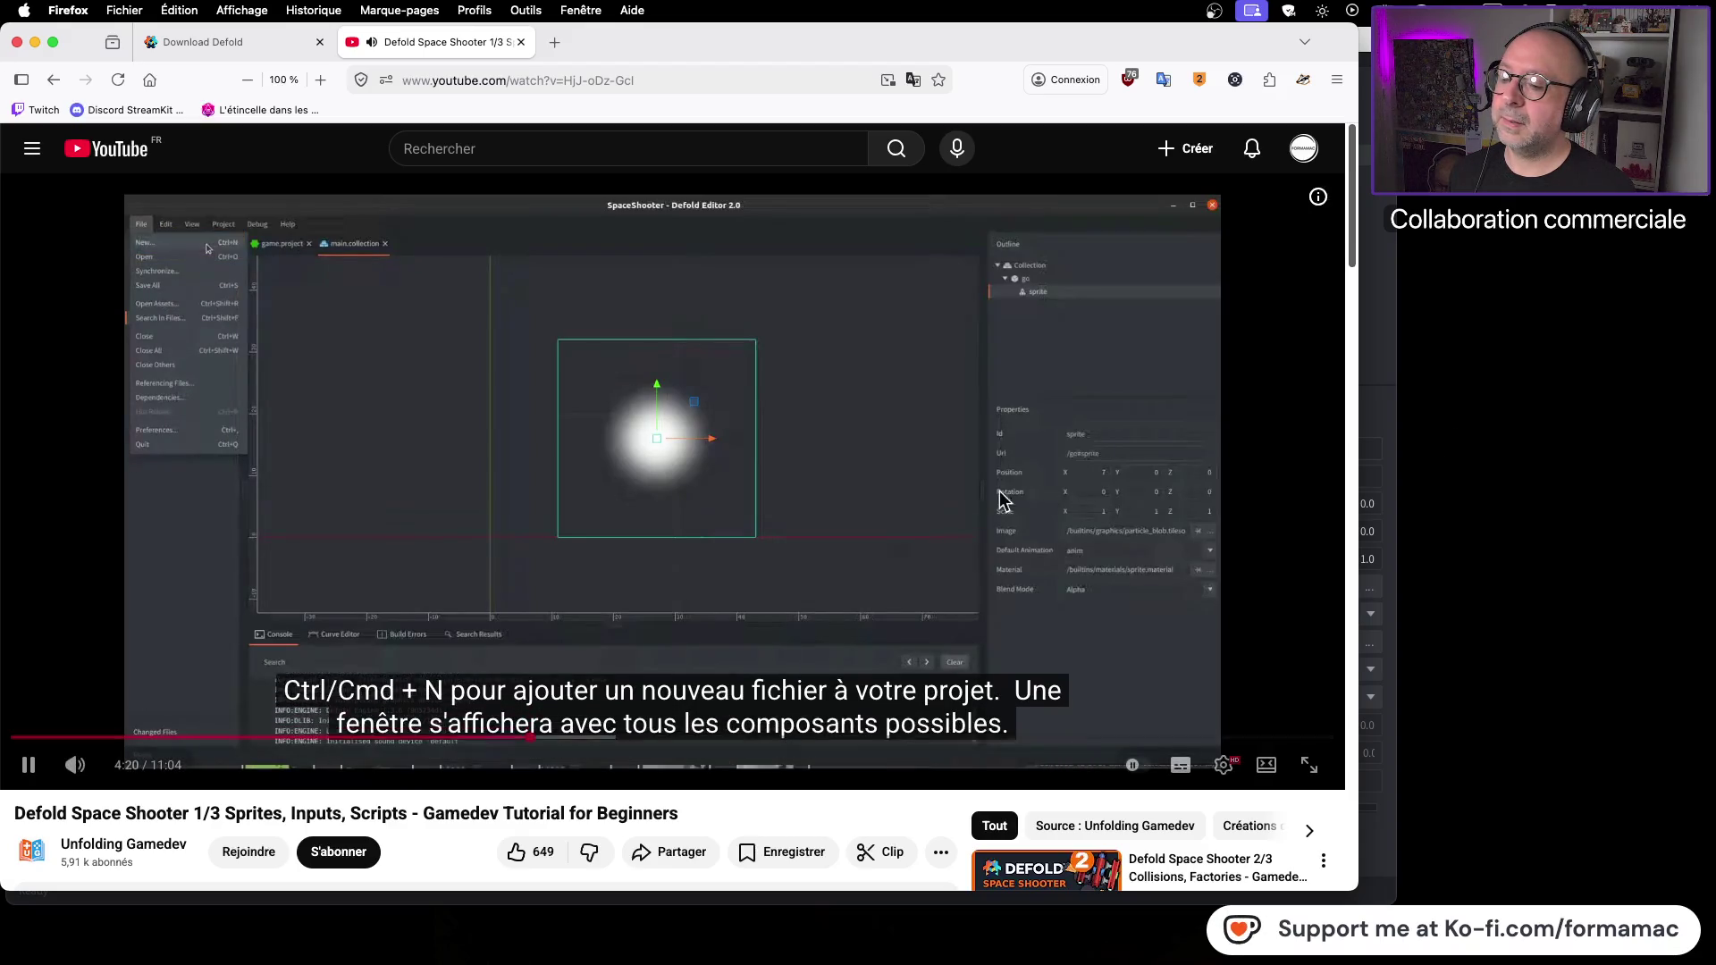
{"action": "left_click", "coordinate": [847, 509]}
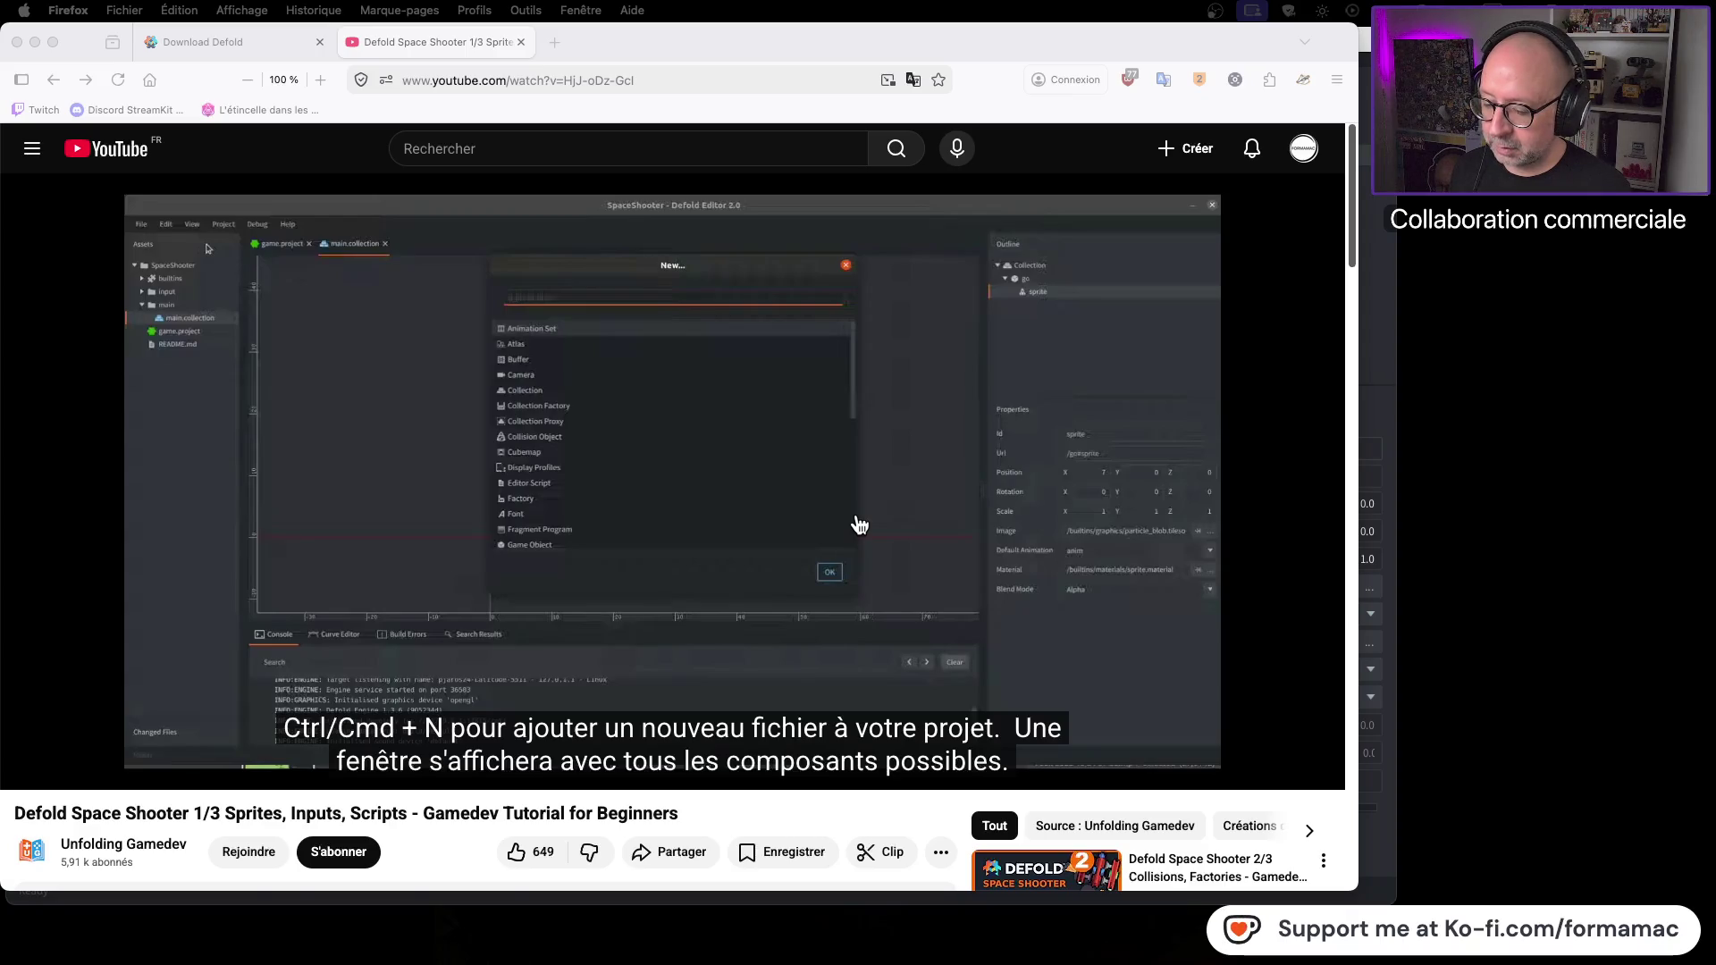
{"action": "key", "text": "super+Tab"}
{"action": "left_click", "coordinate": [114, 11]}
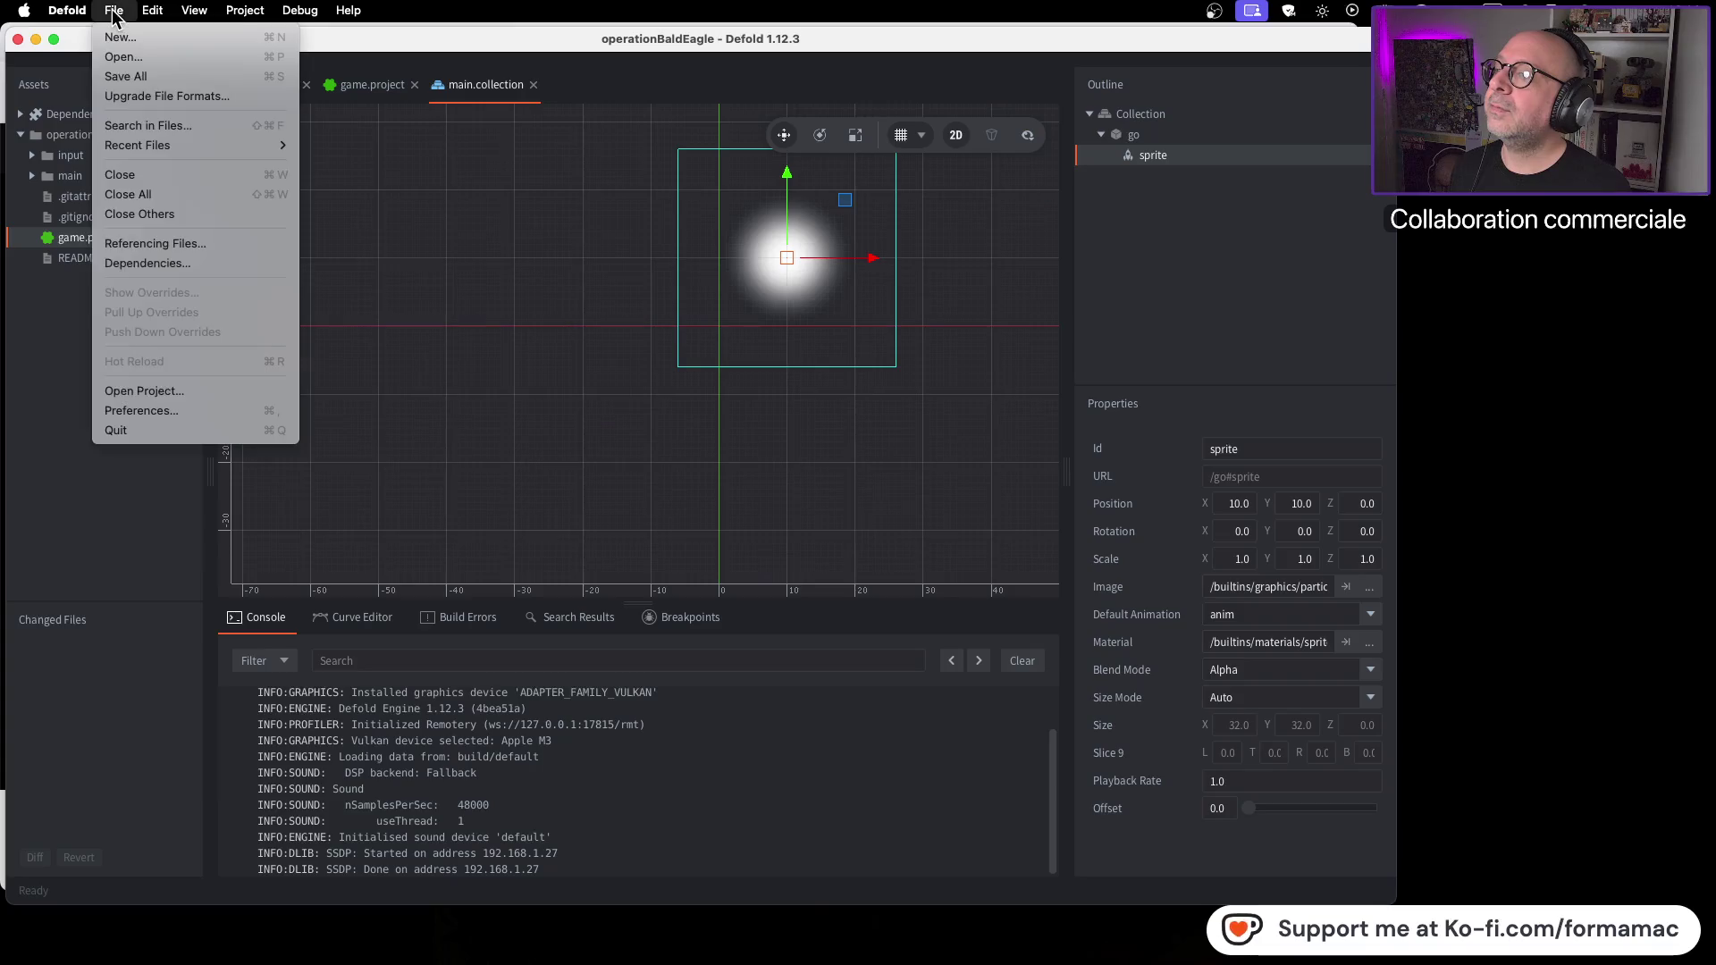
Step: Open File > New... and scroll through the list of resource types
{"action": "left_click", "coordinate": [123, 38]}
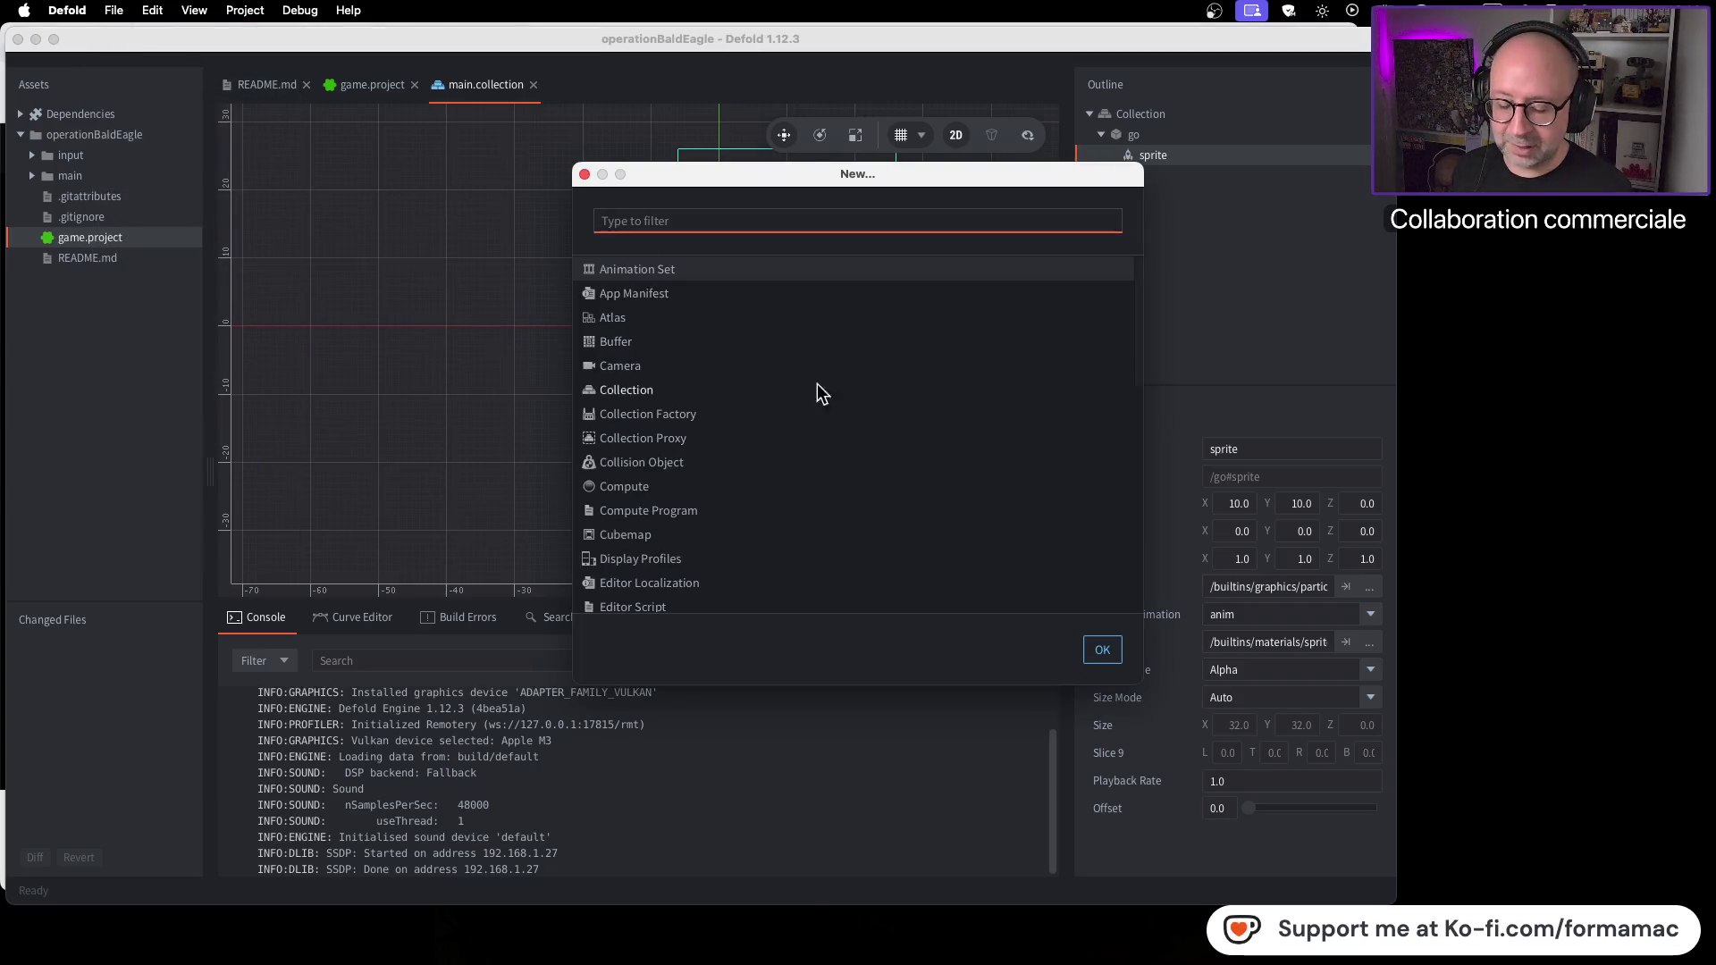
{"action": "scroll", "coordinate": [969, 354], "scroll_direction": "down", "scroll_amount": 10}
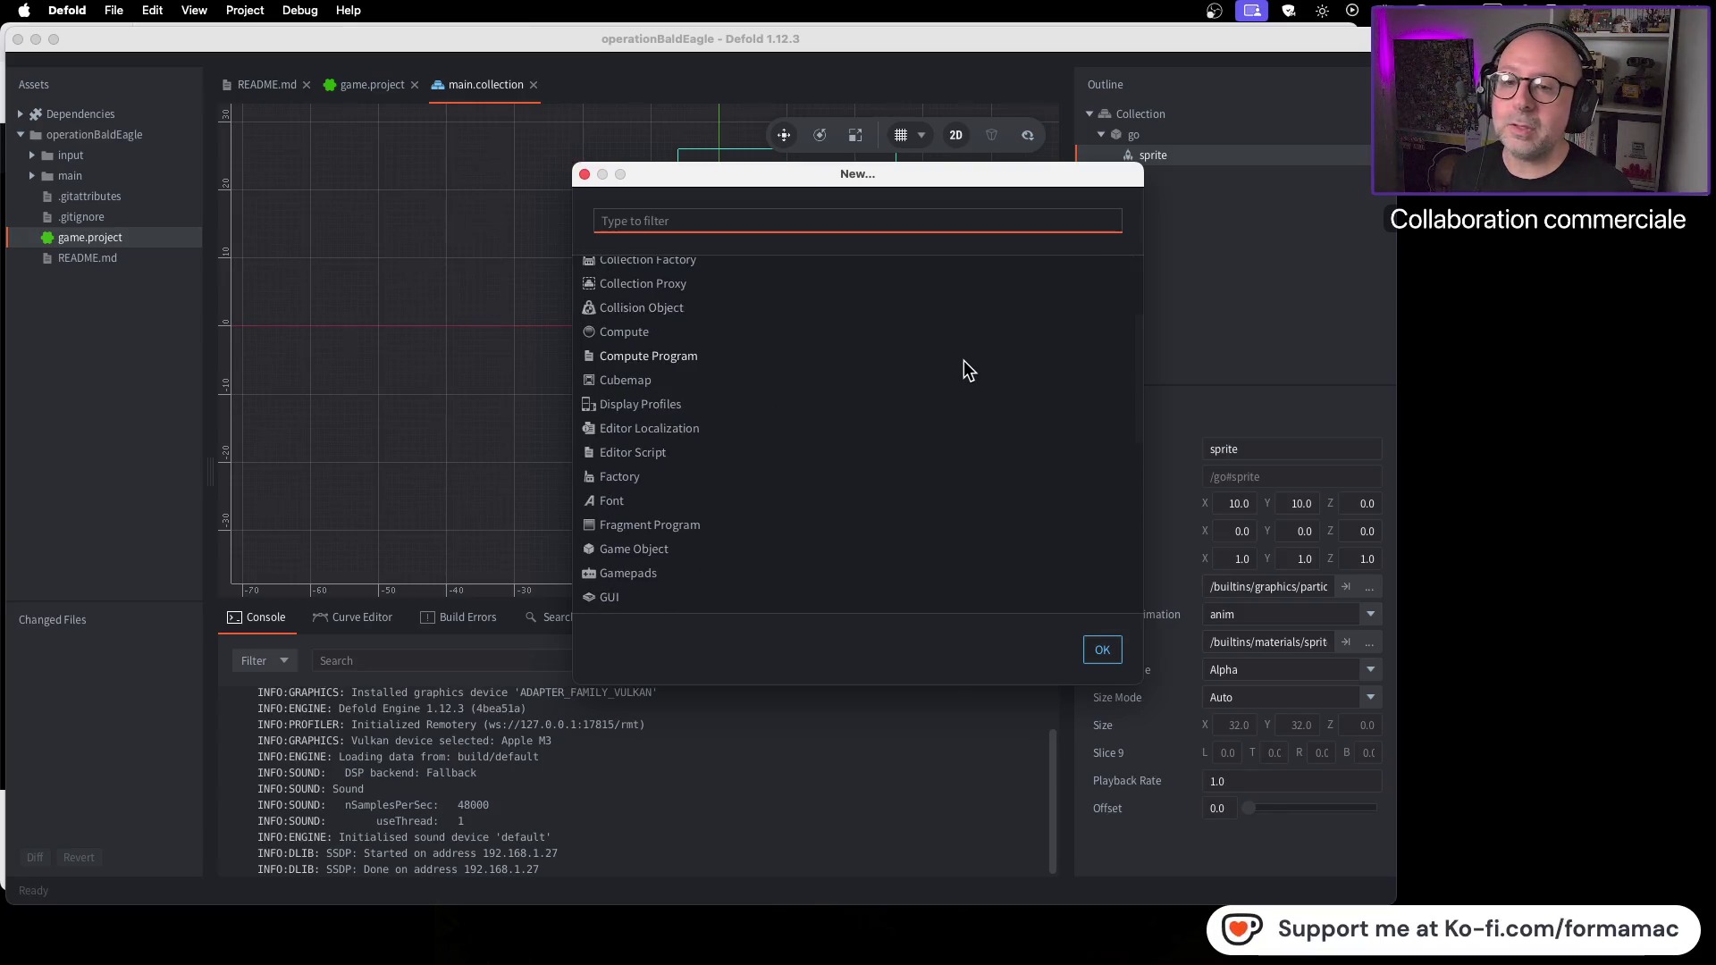
{"action": "scroll", "coordinate": [951, 367], "scroll_direction": "up", "scroll_amount": 10}
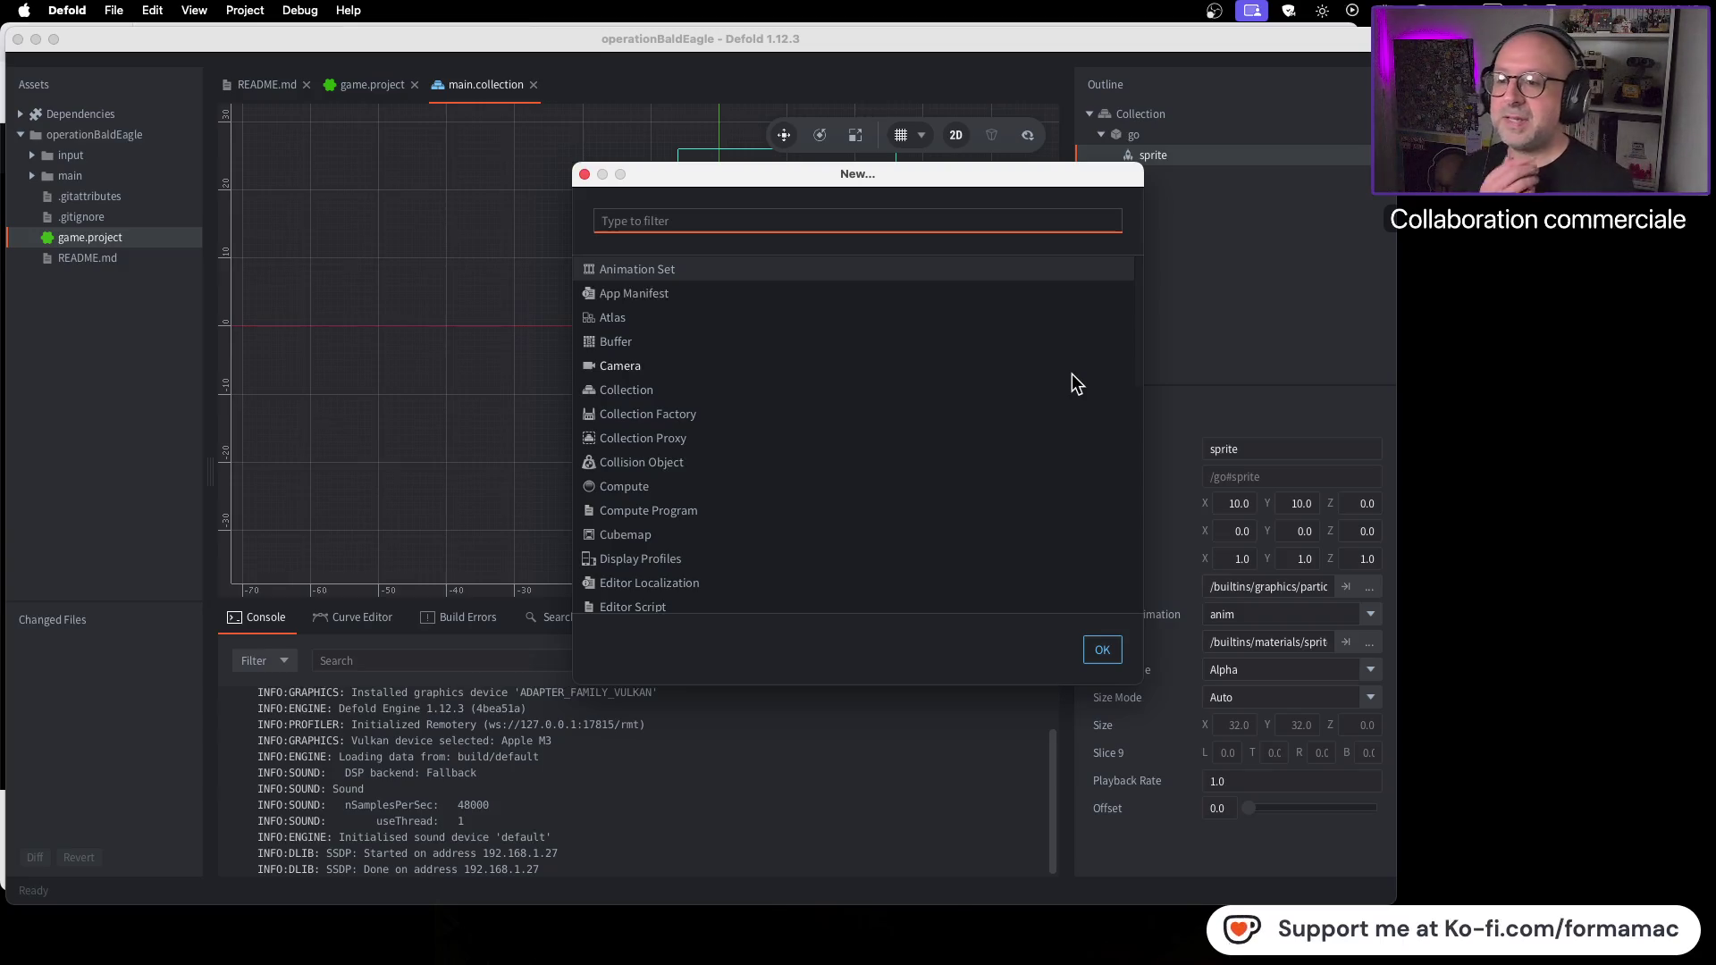
{"action": "scroll", "coordinate": [982, 410], "scroll_direction": "down", "scroll_amount": 3}
{"action": "scroll", "coordinate": [982, 410], "scroll_direction": "down", "scroll_amount": 10}
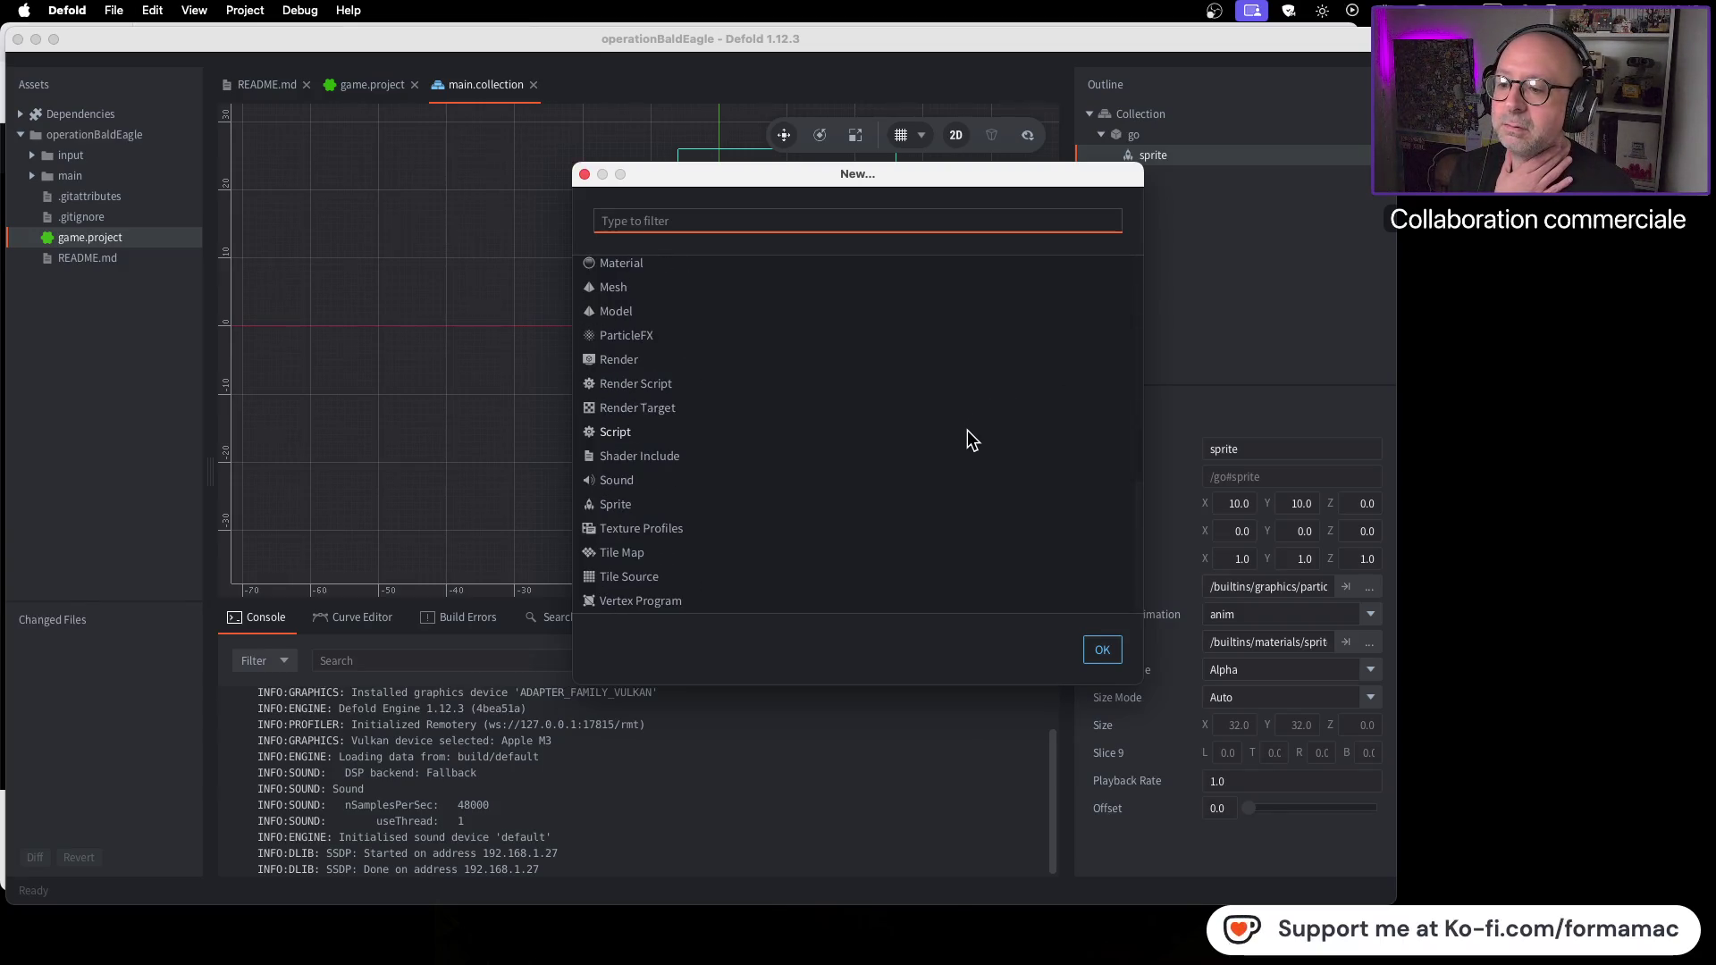
{"action": "scroll", "coordinate": [967, 432], "scroll_direction": "up", "scroll_amount": 10}
{"action": "scroll", "coordinate": [968, 432], "scroll_direction": "up", "scroll_amount": 3}
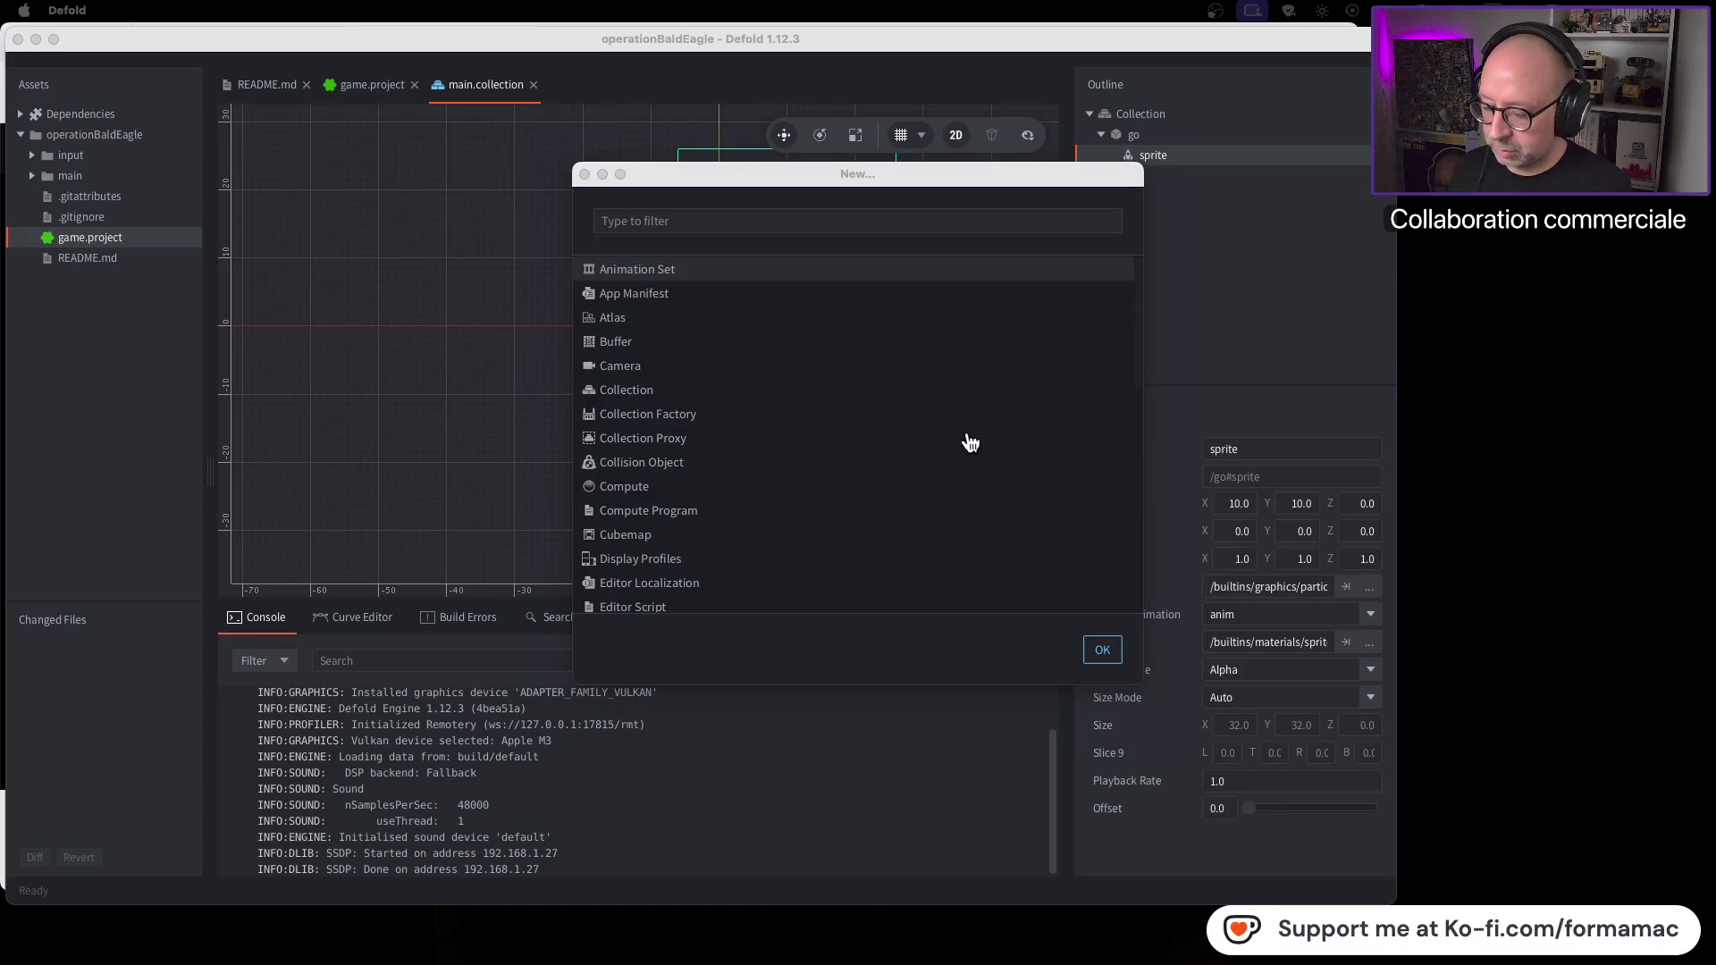
Step: Check the tutorial's Script choice, then select Script in Defold's new-file list
{"action": "key", "text": "super+Tab"}
{"action": "left_click", "coordinate": [761, 457]}
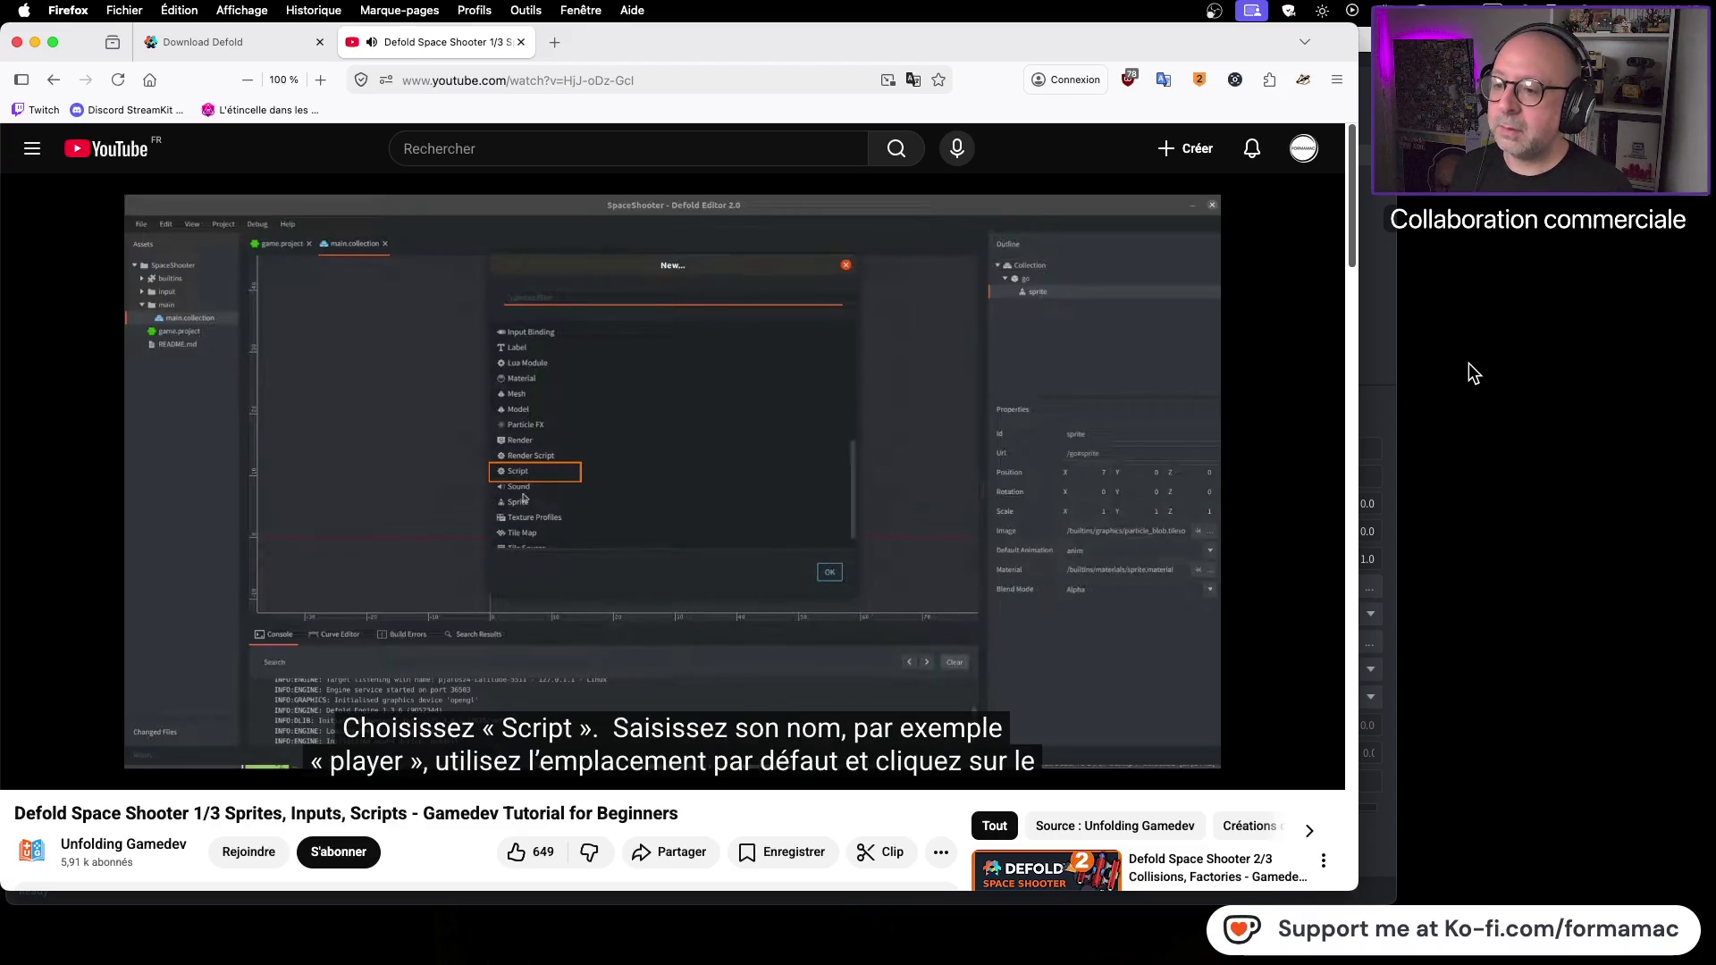
{"action": "left_click", "coordinate": [724, 405]}
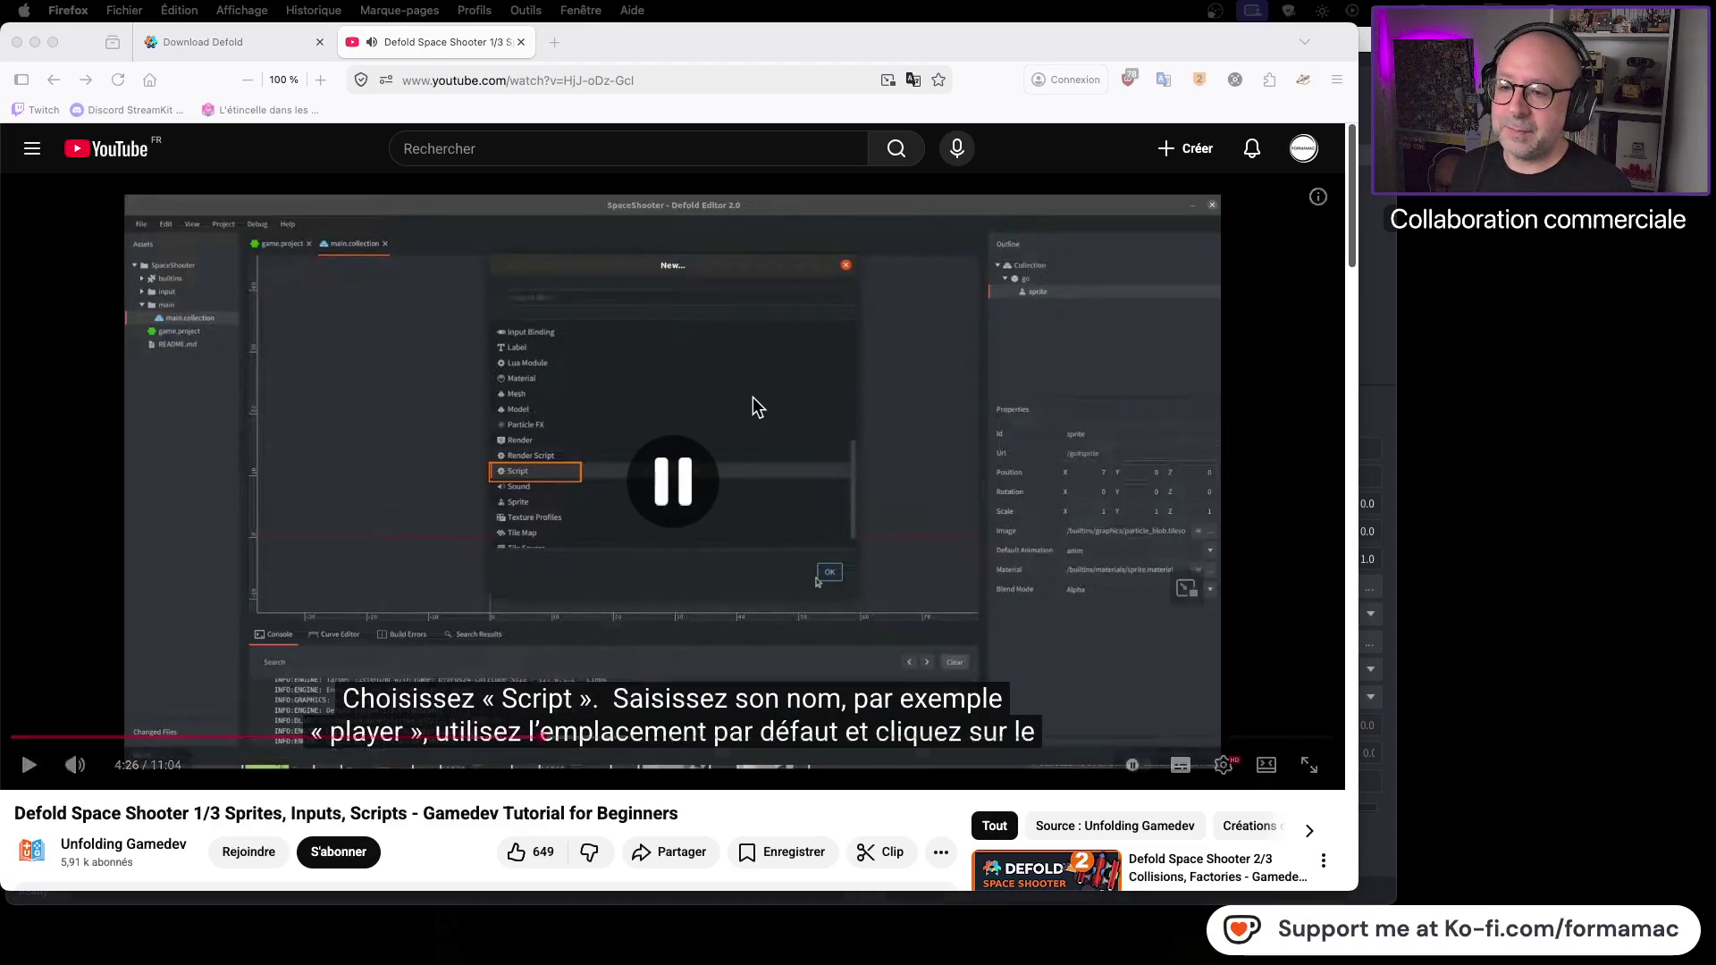
{"action": "key", "text": "super+Tab"}
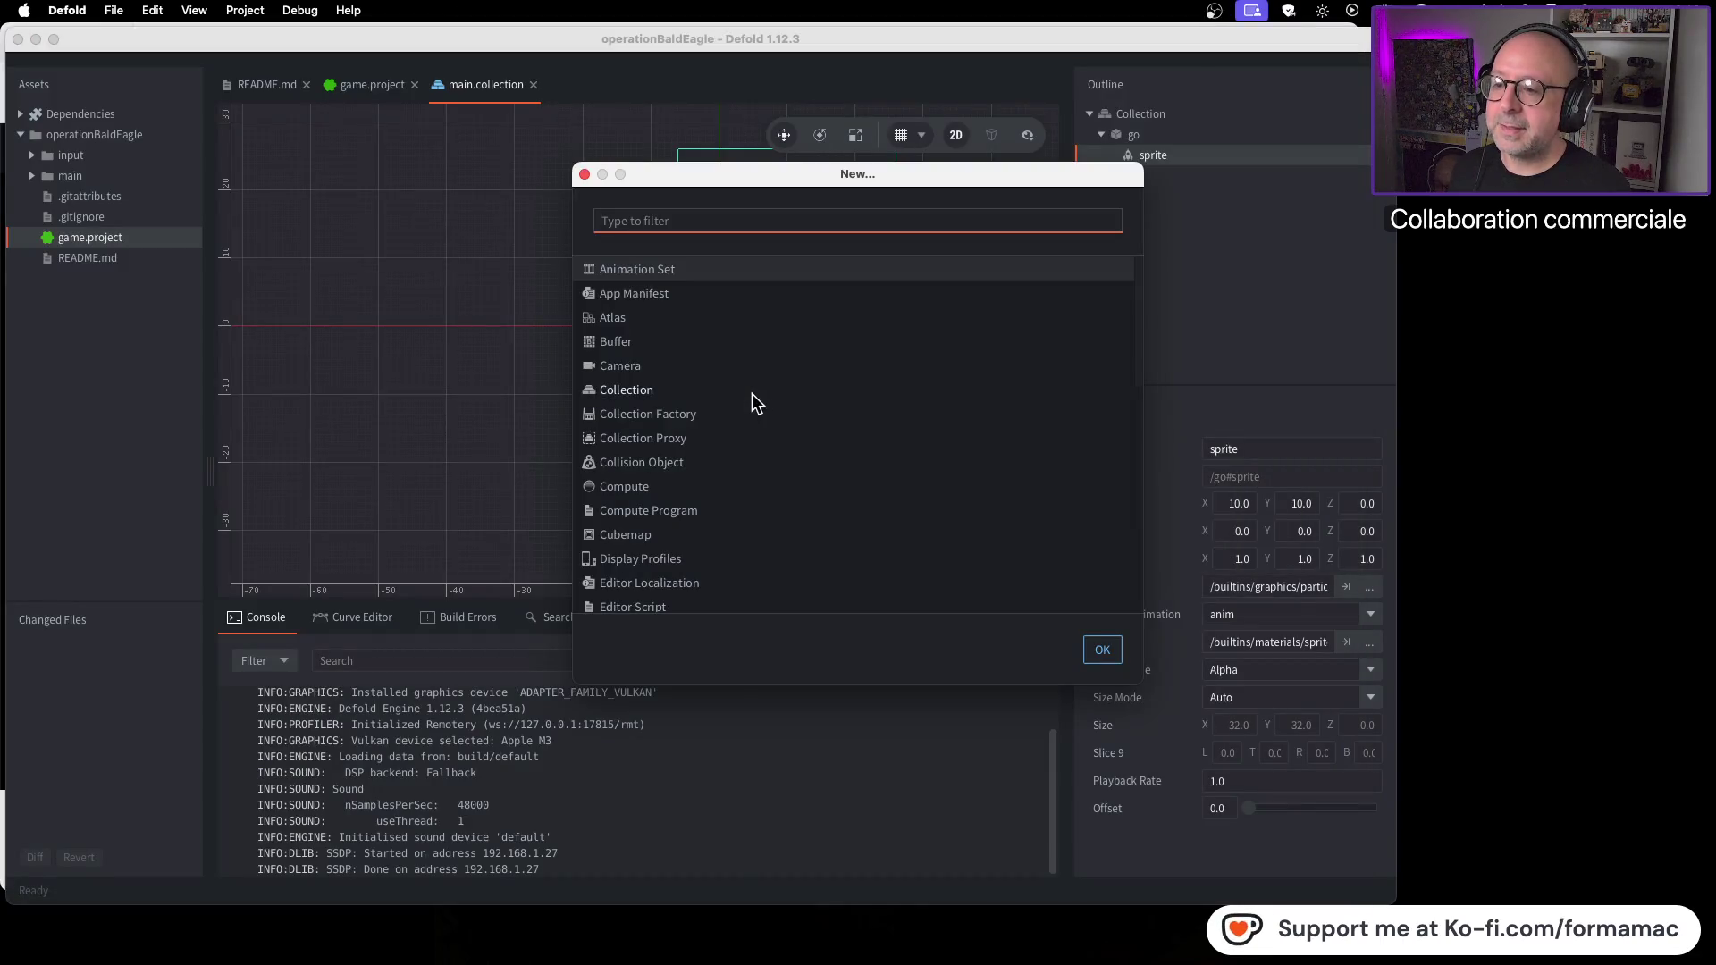
{"action": "scroll", "coordinate": [692, 480], "scroll_direction": "down", "scroll_amount": 10}
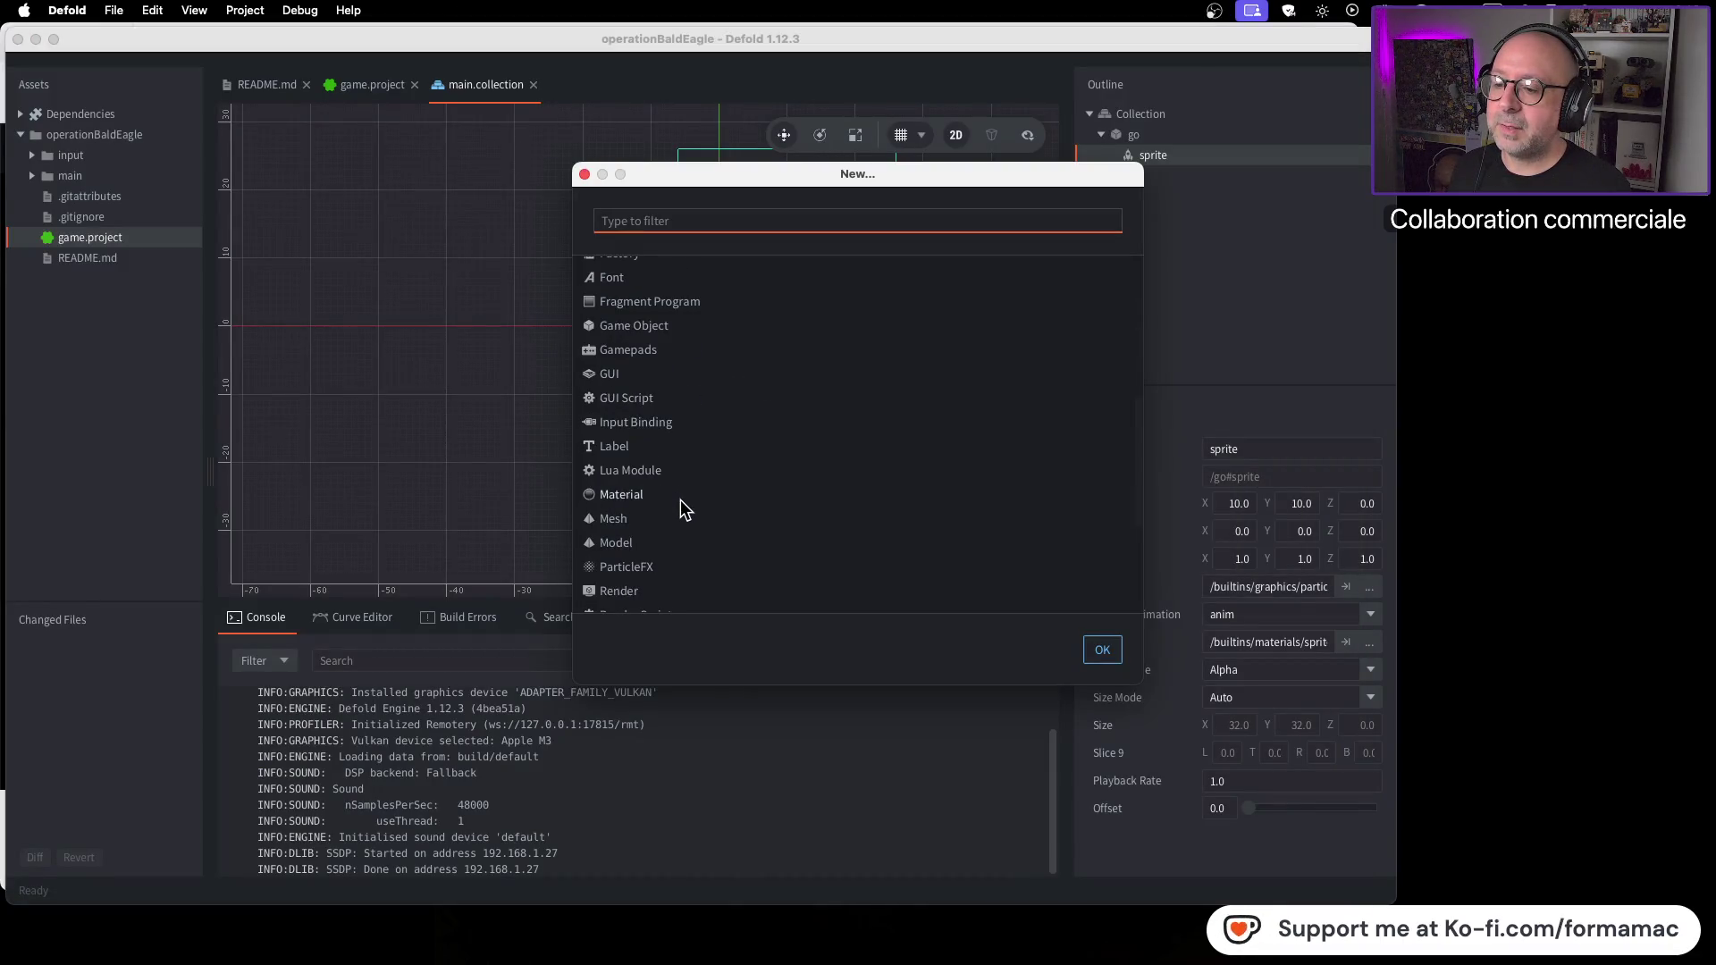
{"action": "scroll", "coordinate": [676, 509], "scroll_direction": "down", "scroll_amount": 3}
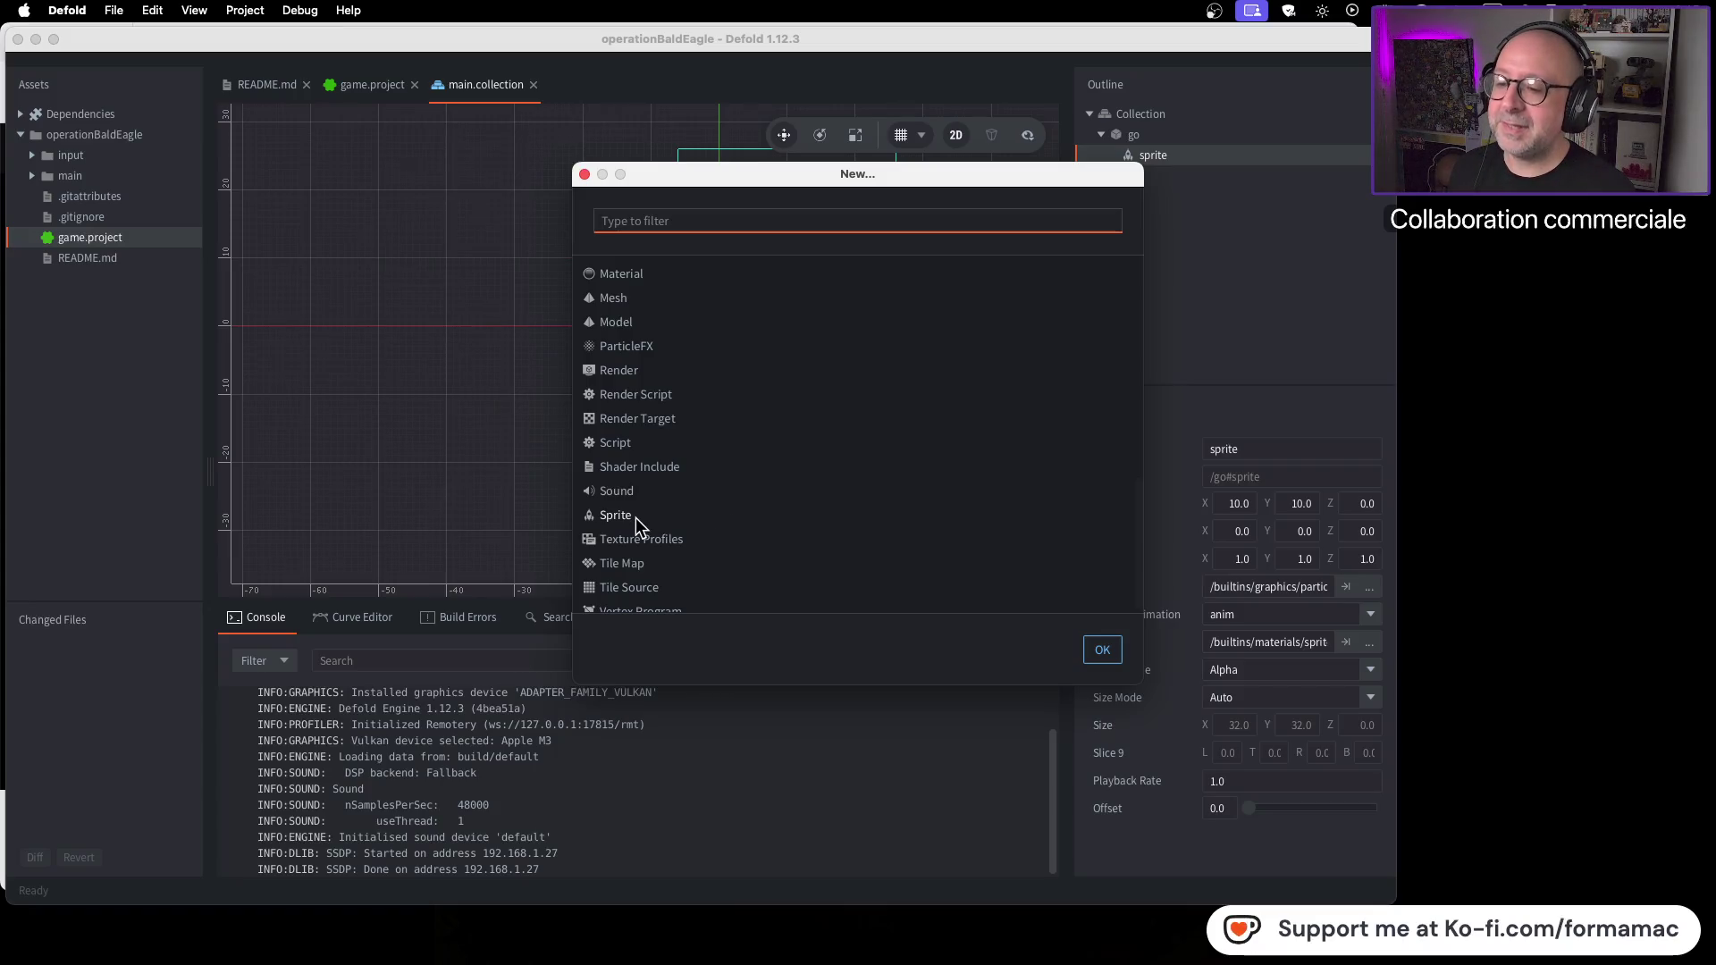
{"action": "left_click", "coordinate": [623, 447]}
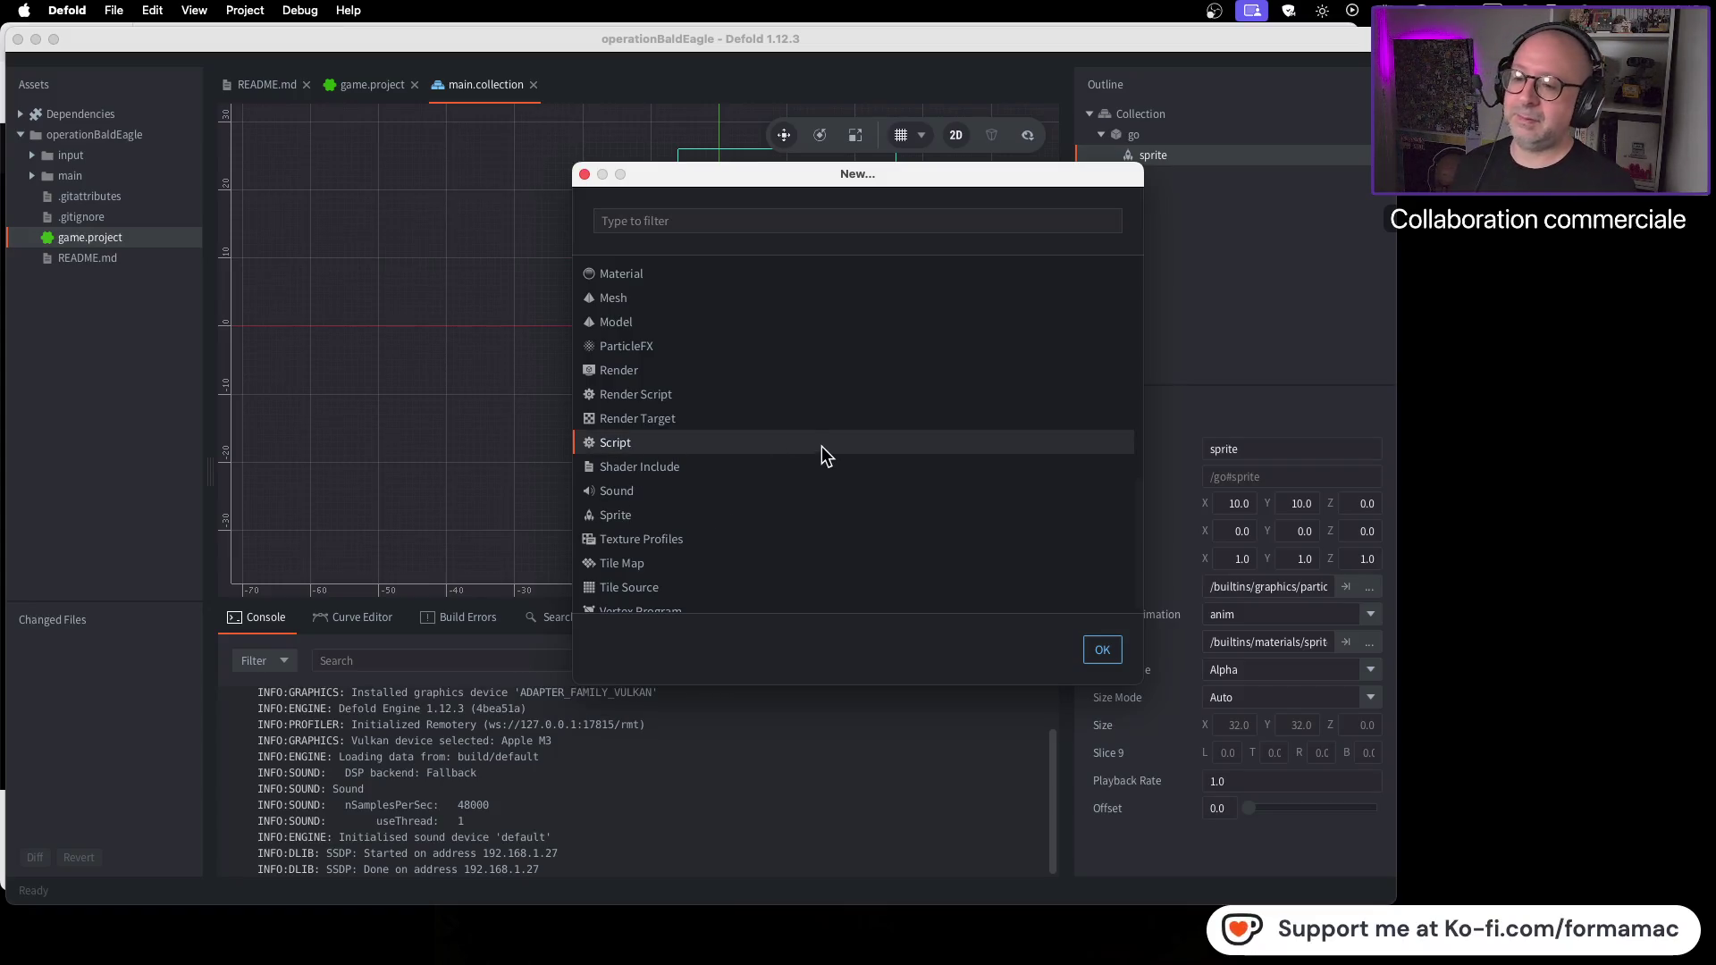
Step: Compare with the tutorial, then confirm Script as the new file type to reach the New Script prompt
{"action": "key", "text": "super+Tab"}
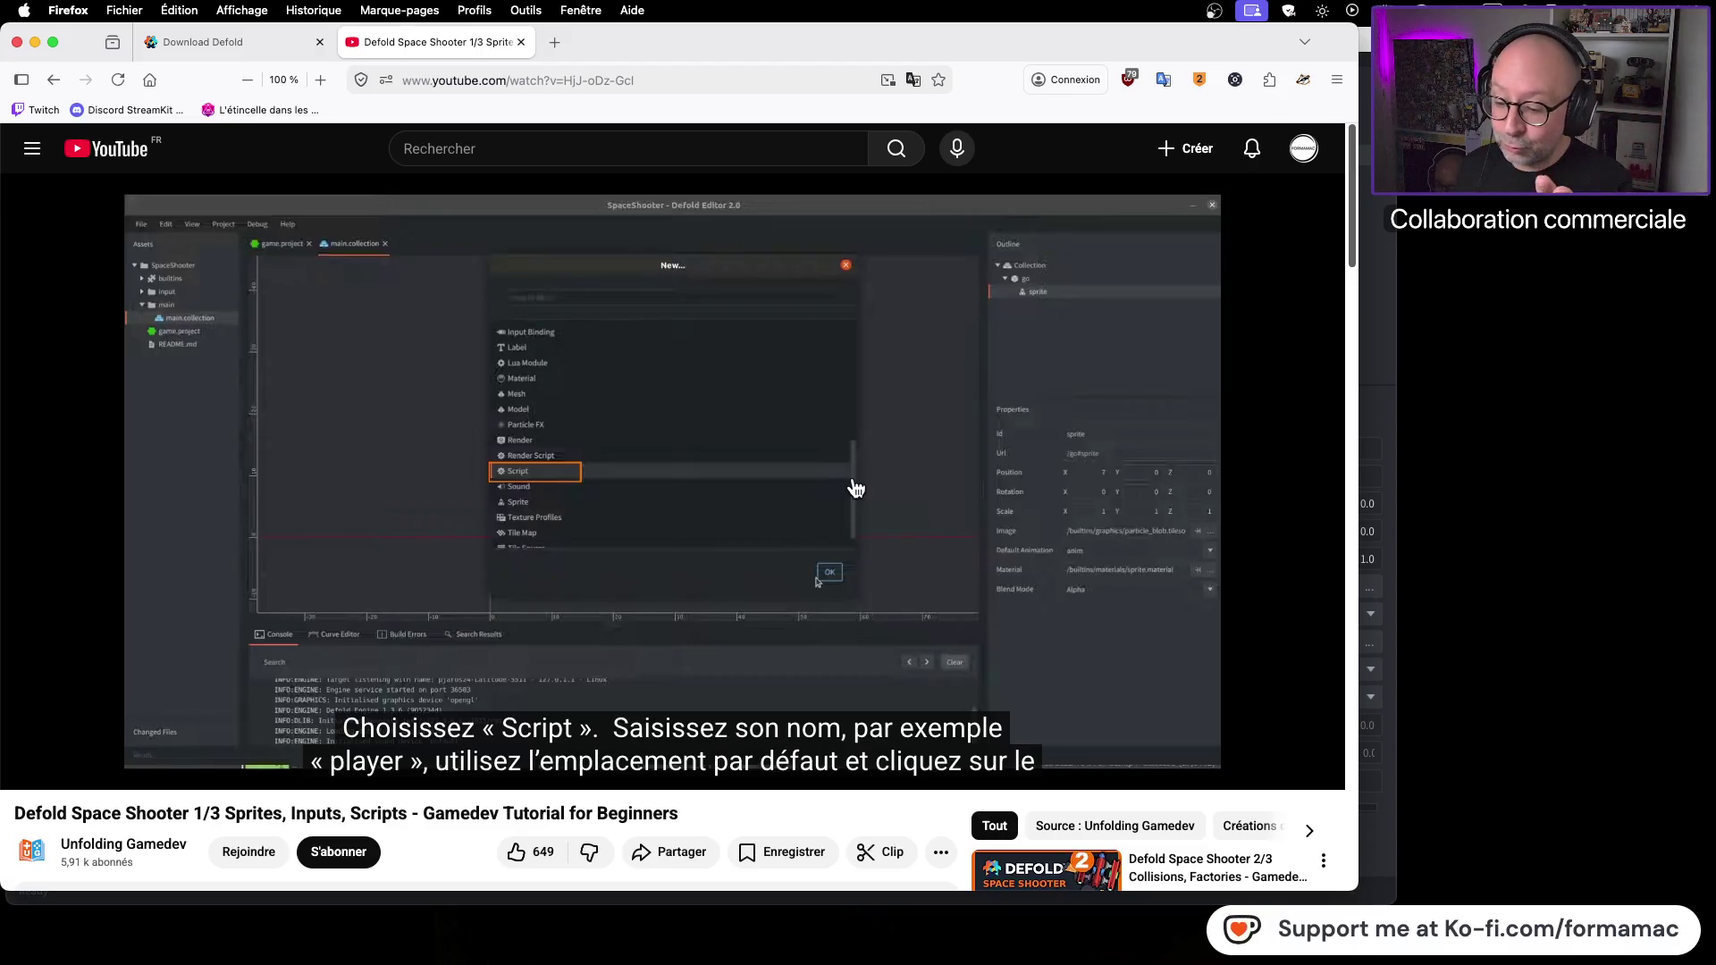
{"action": "key", "text": "super+Tab"}
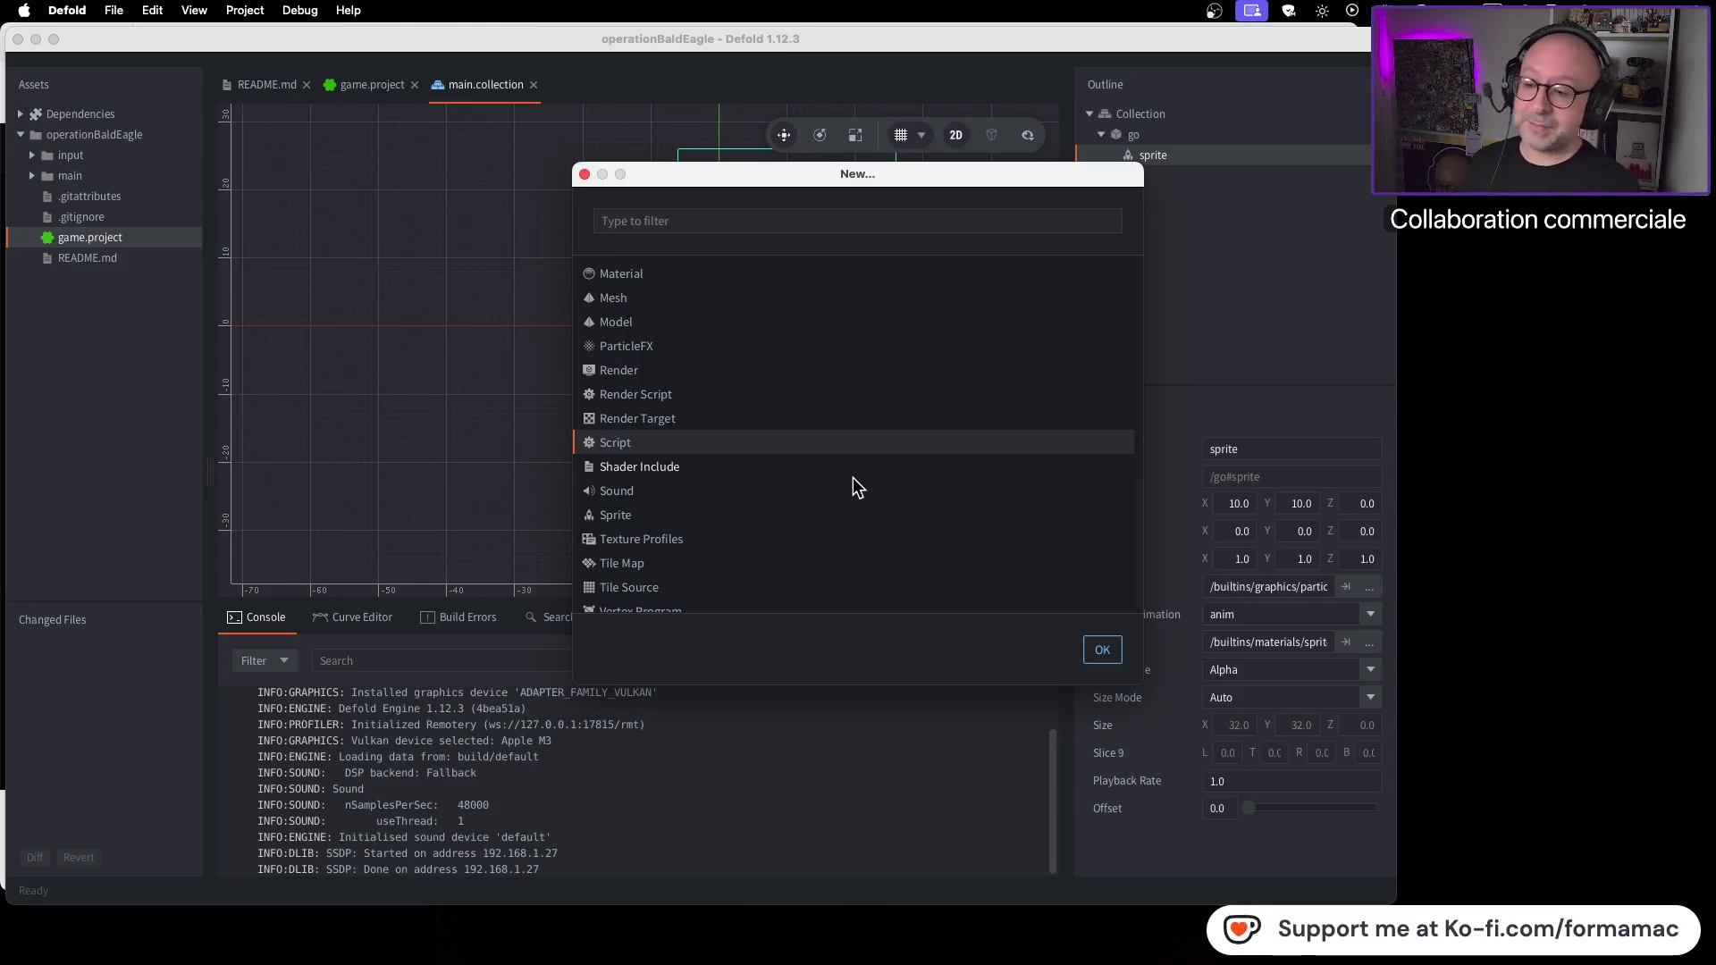
{"action": "key", "text": "super+Tab"}
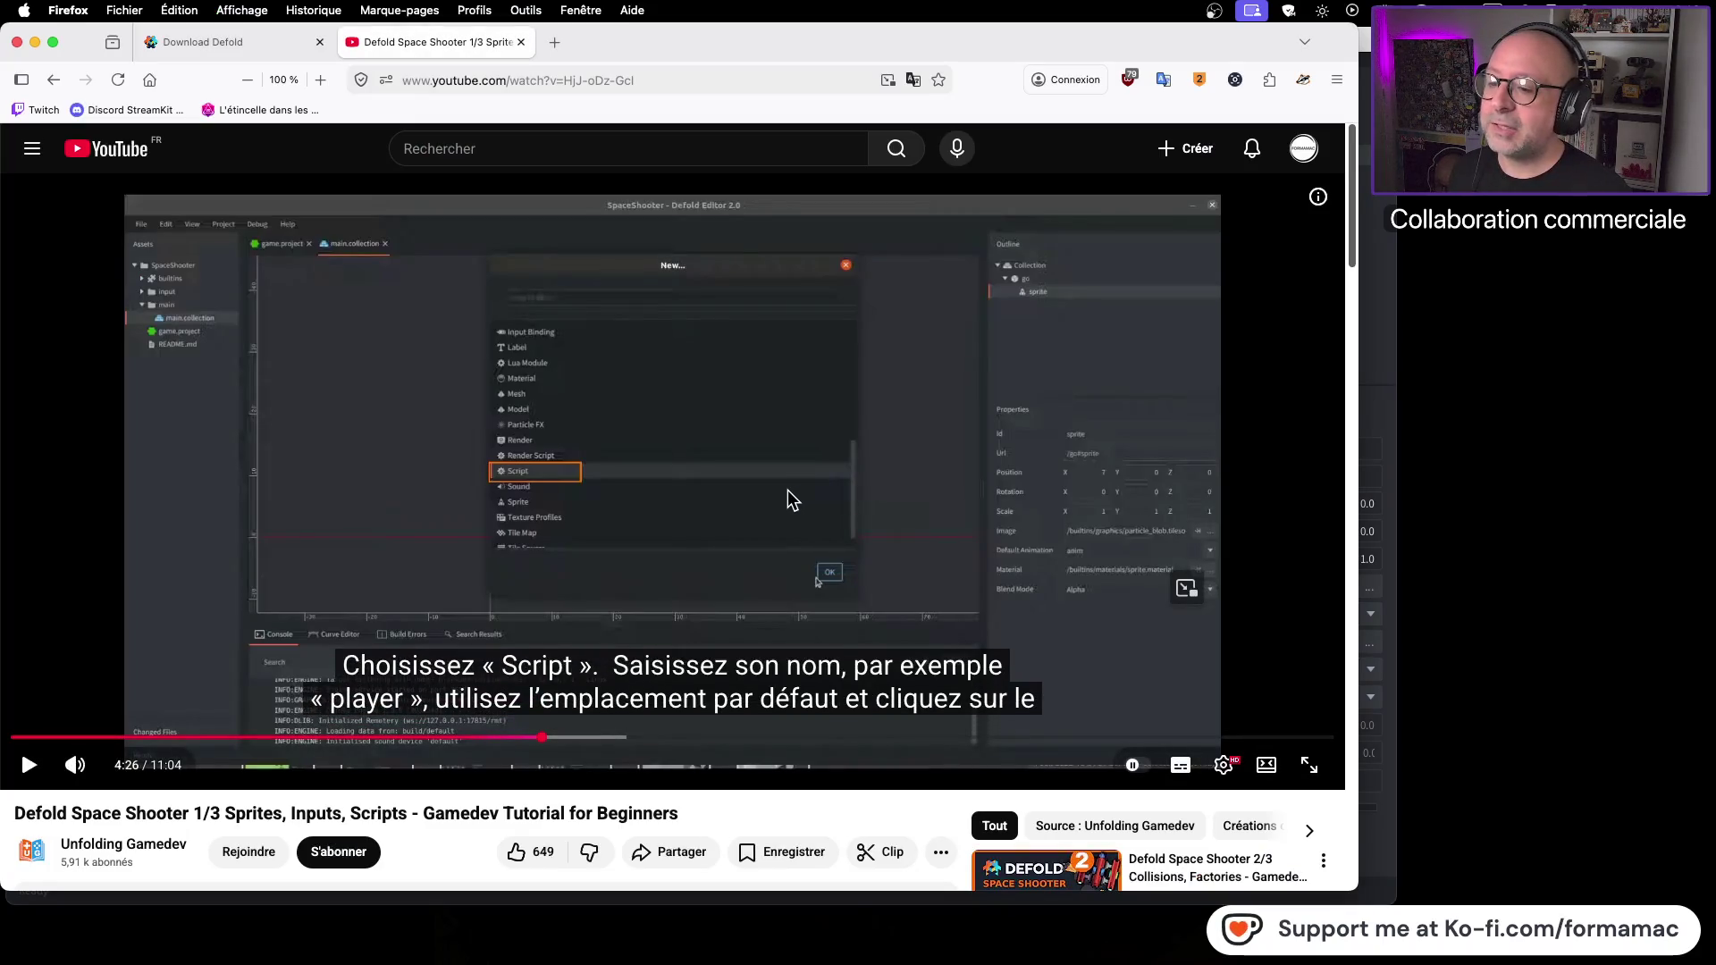
{"action": "key", "text": "super+Tab"}
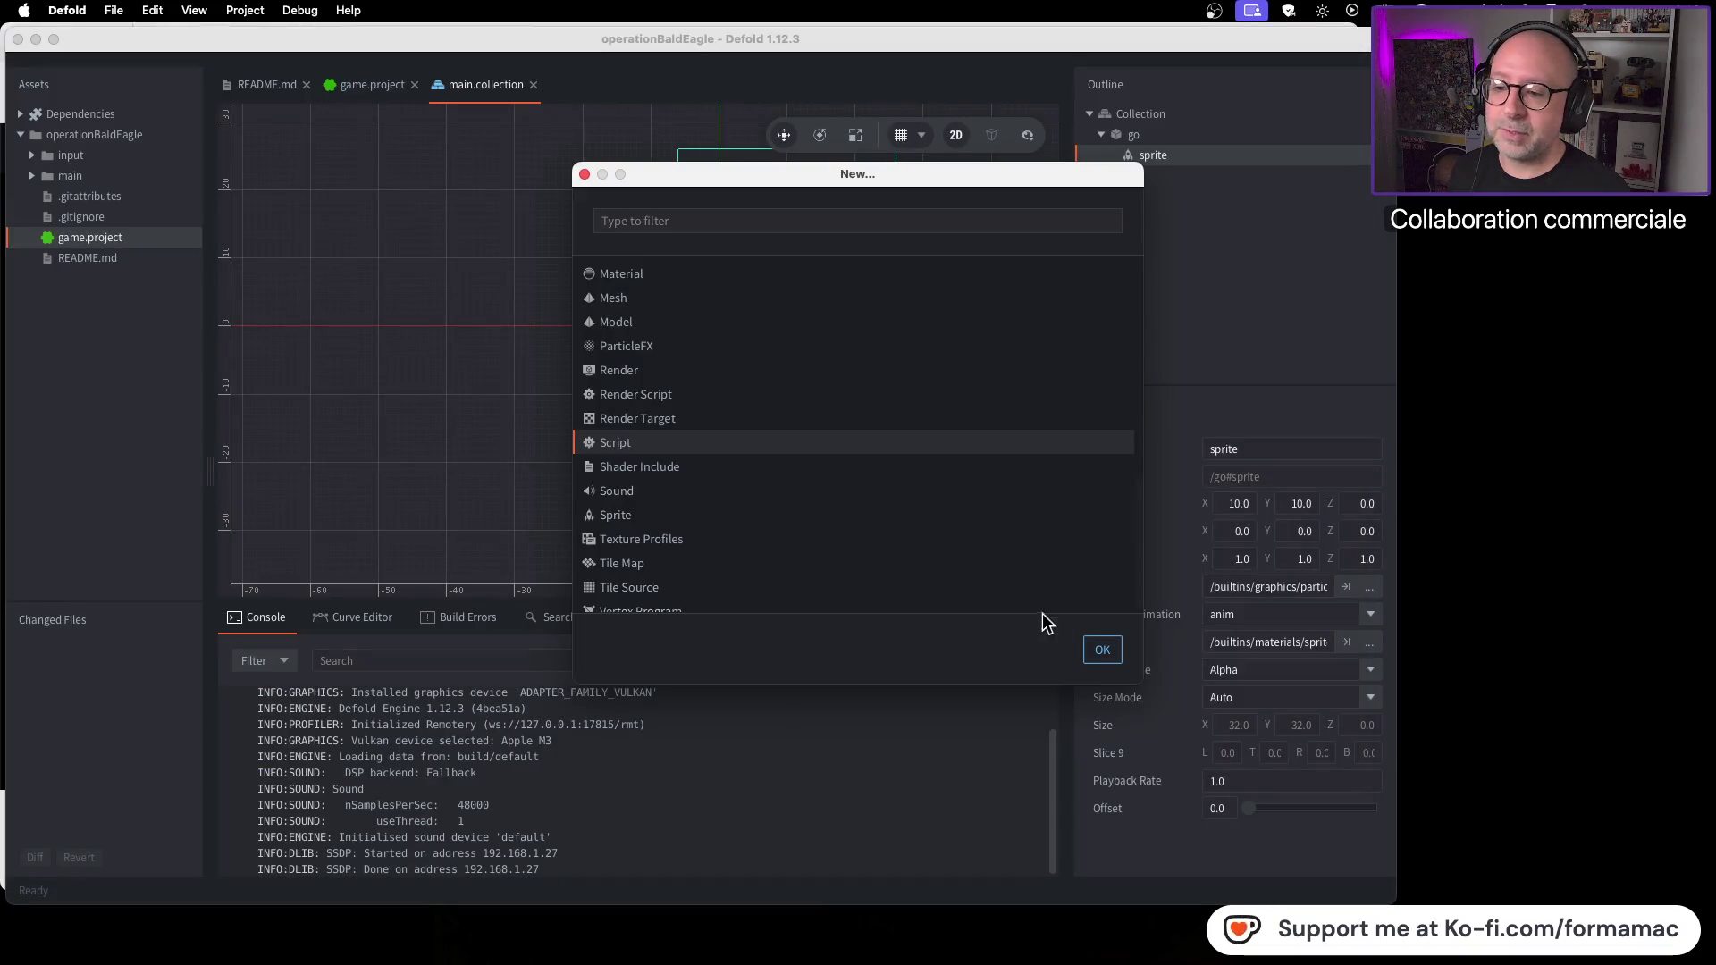
{"action": "left_click", "coordinate": [665, 230]}
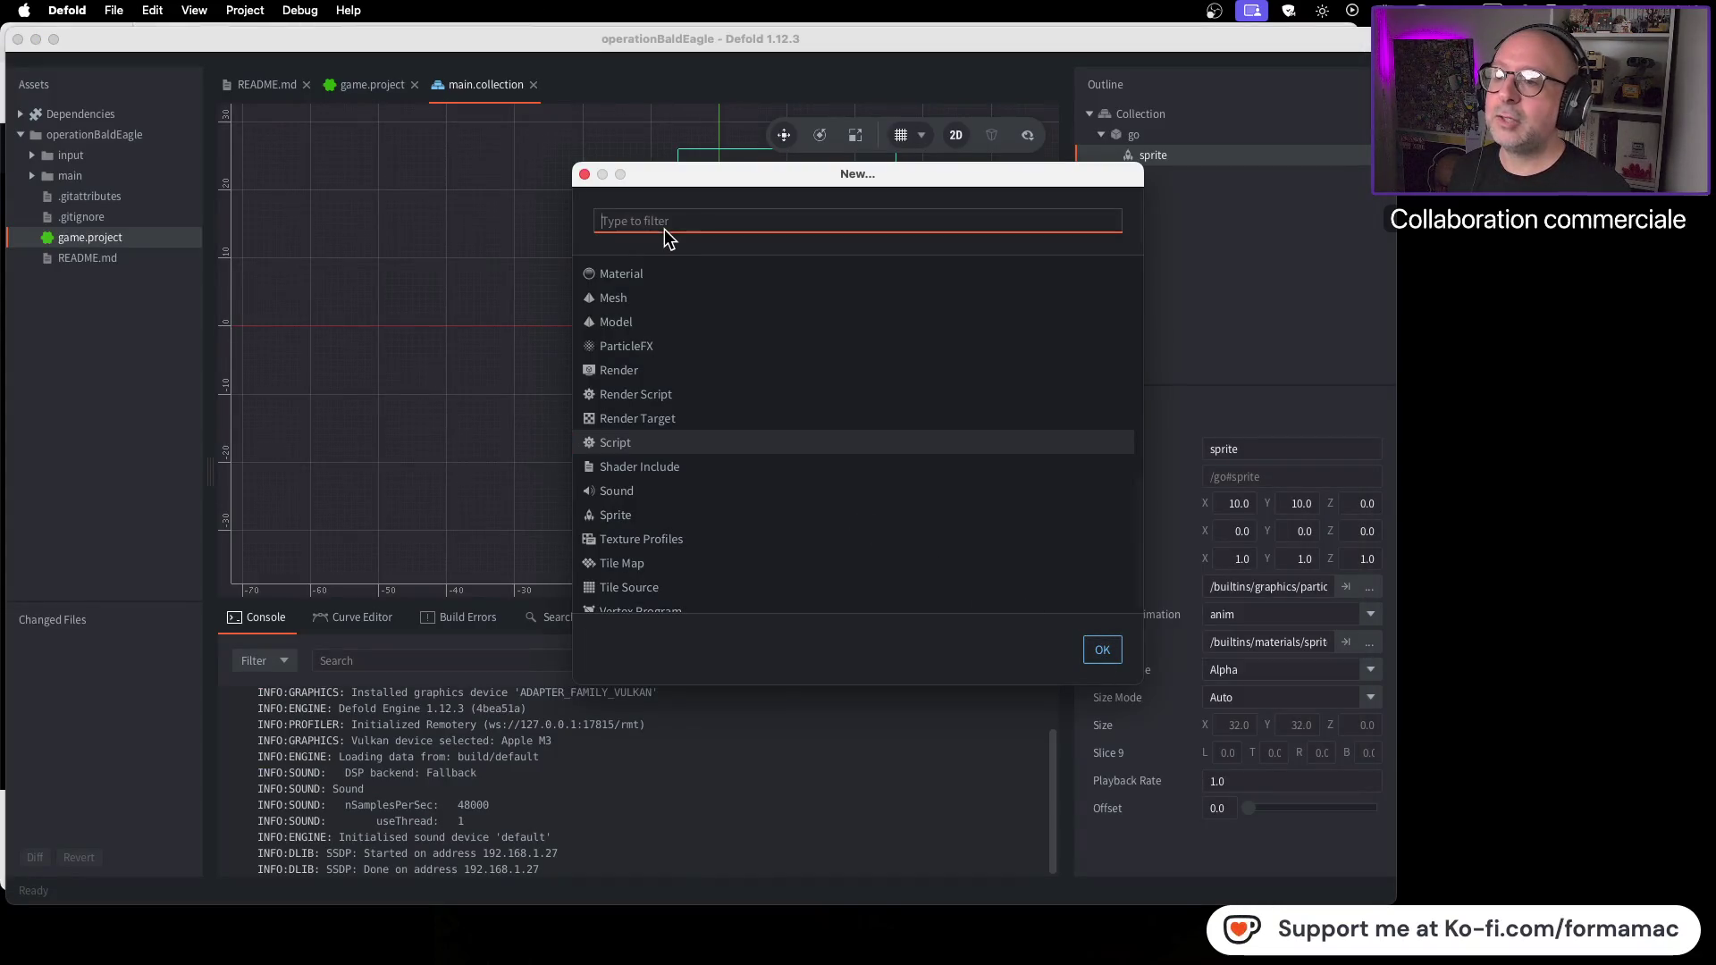
{"action": "key", "text": "super+Tab"}
{"action": "key", "text": "super+Tab"}
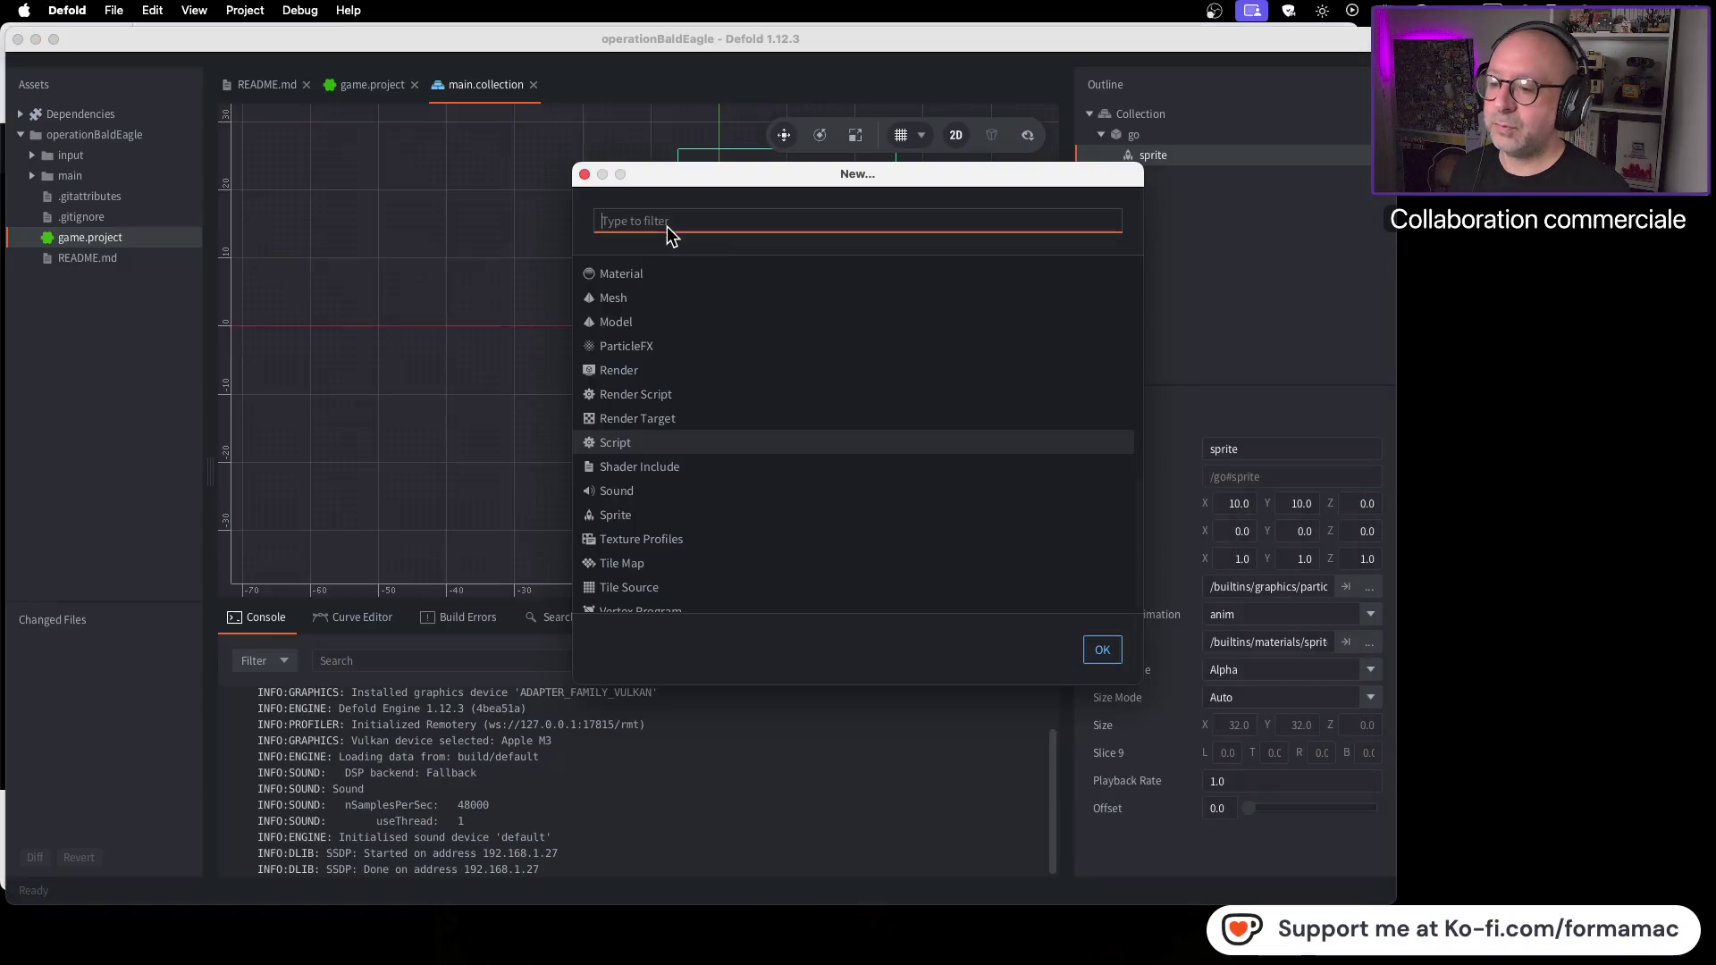
{"action": "left_click", "coordinate": [1100, 653]}
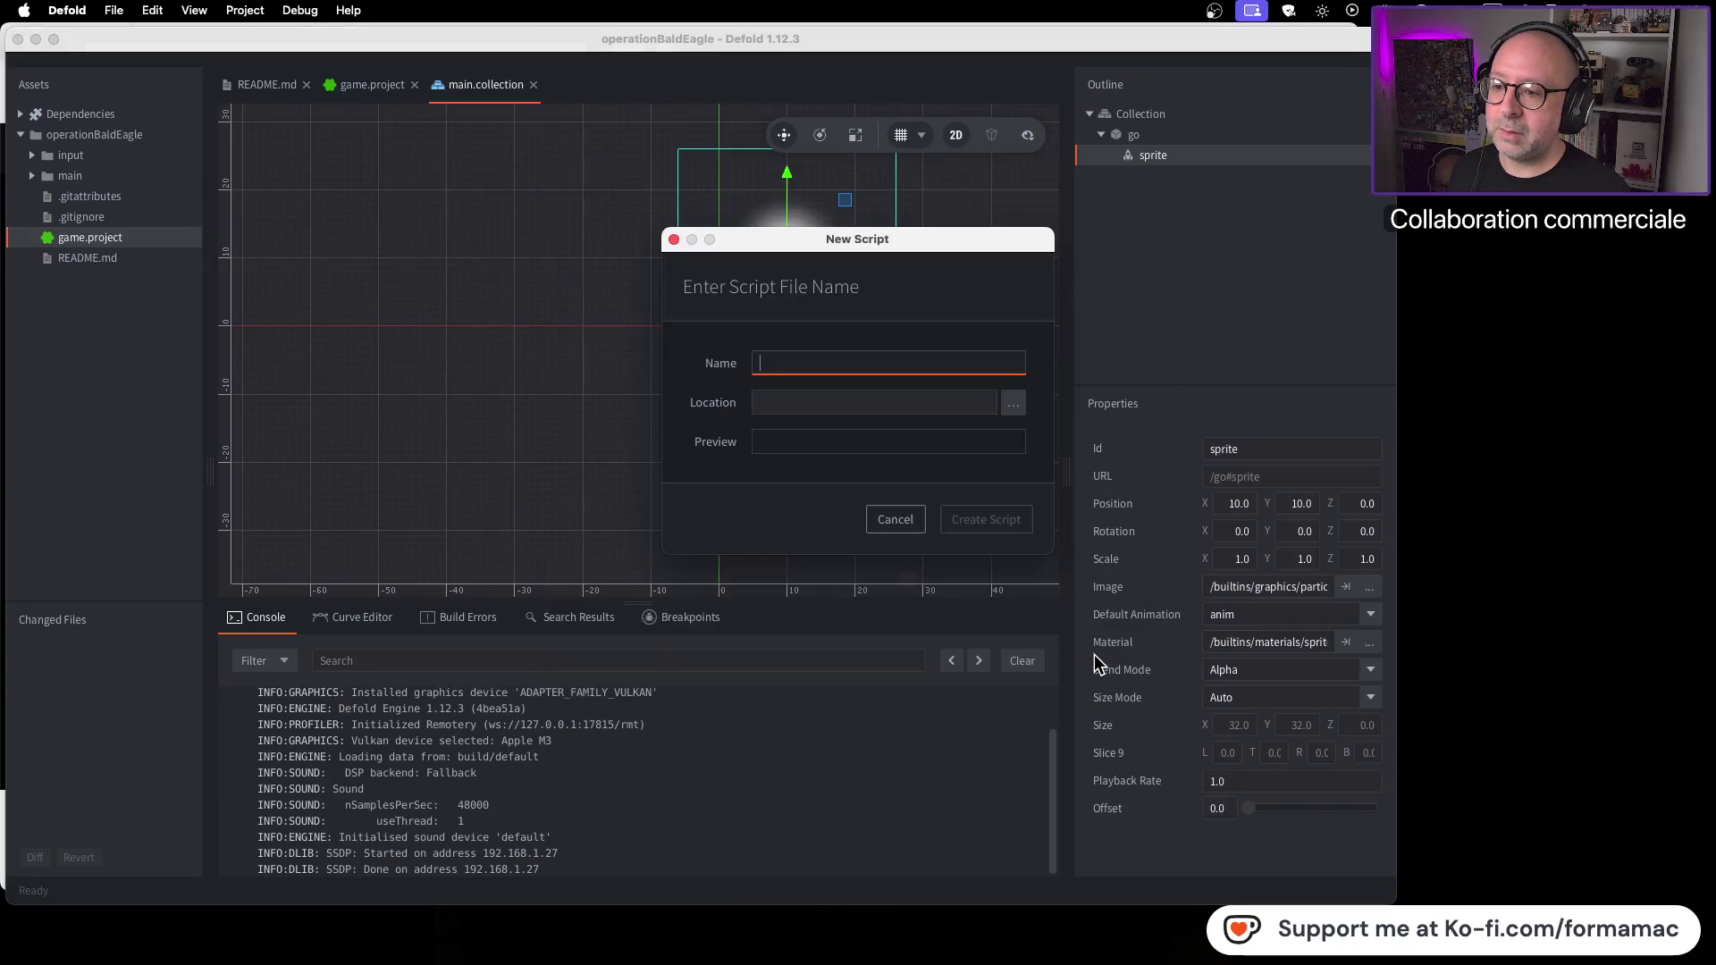
Step: Enter Player as the script name, check the tutorial's script view, then browse for a Location folder
{"action": "type", "text": "Player"}
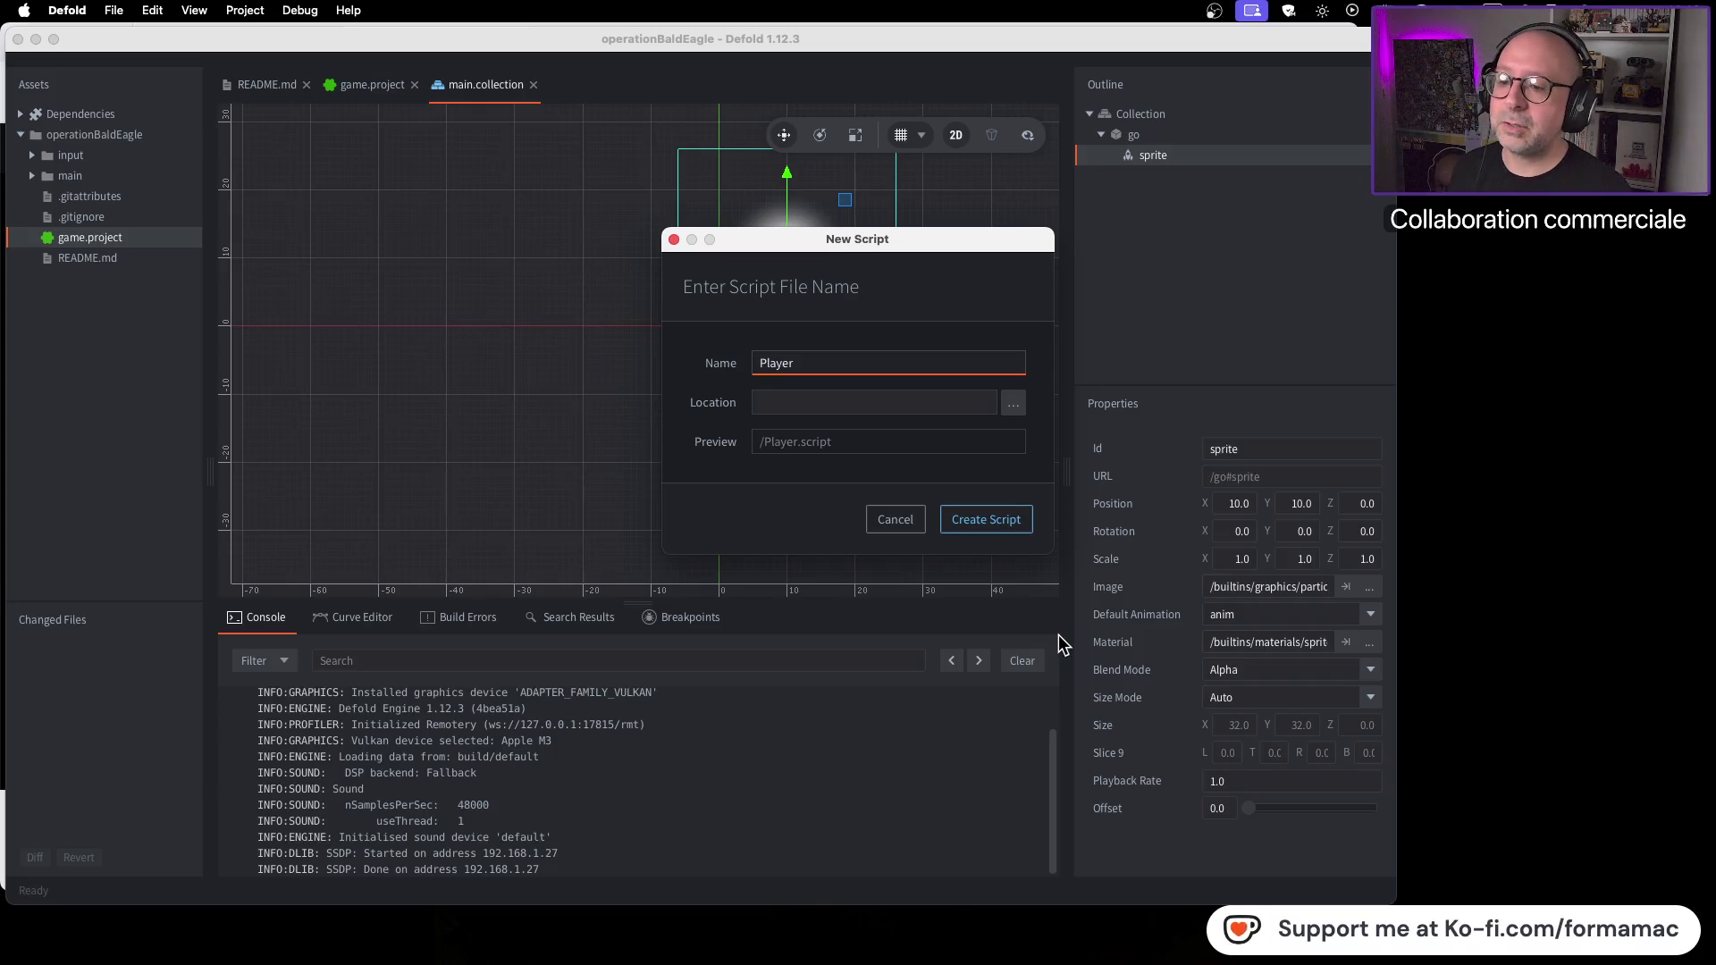
{"action": "key", "text": "super+Tab"}
{"action": "left_click", "coordinate": [799, 495]}
{"action": "left_click", "coordinate": [799, 495]}
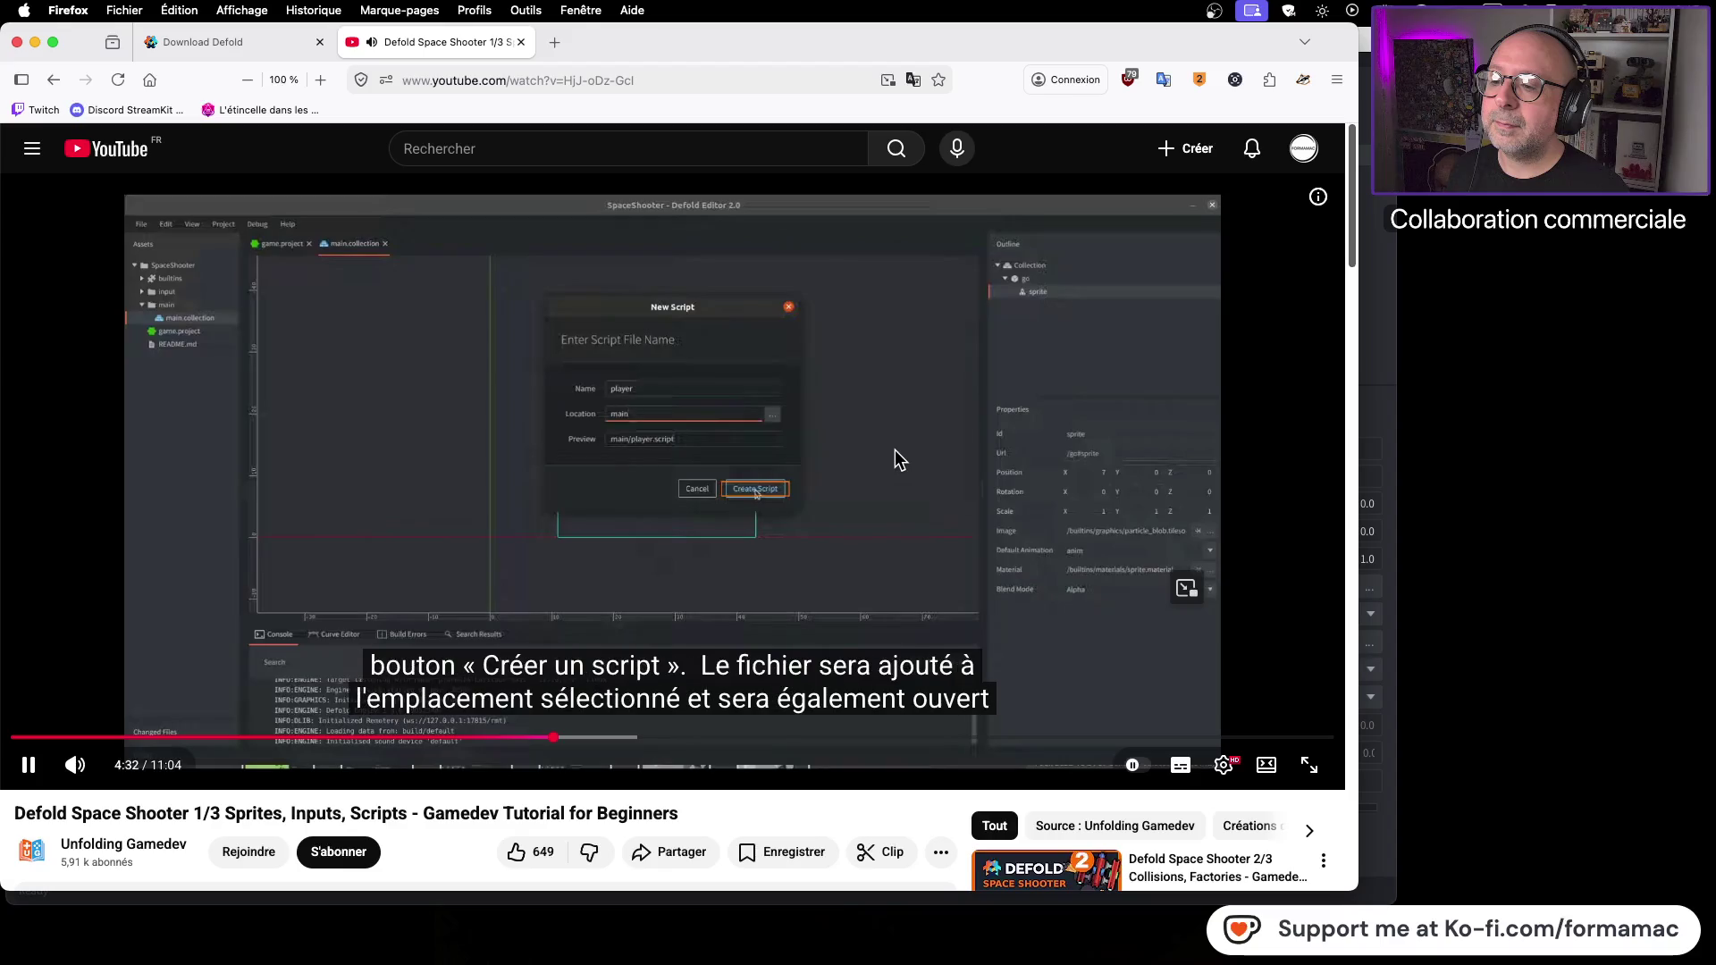
{"action": "left_click", "coordinate": [860, 456]}
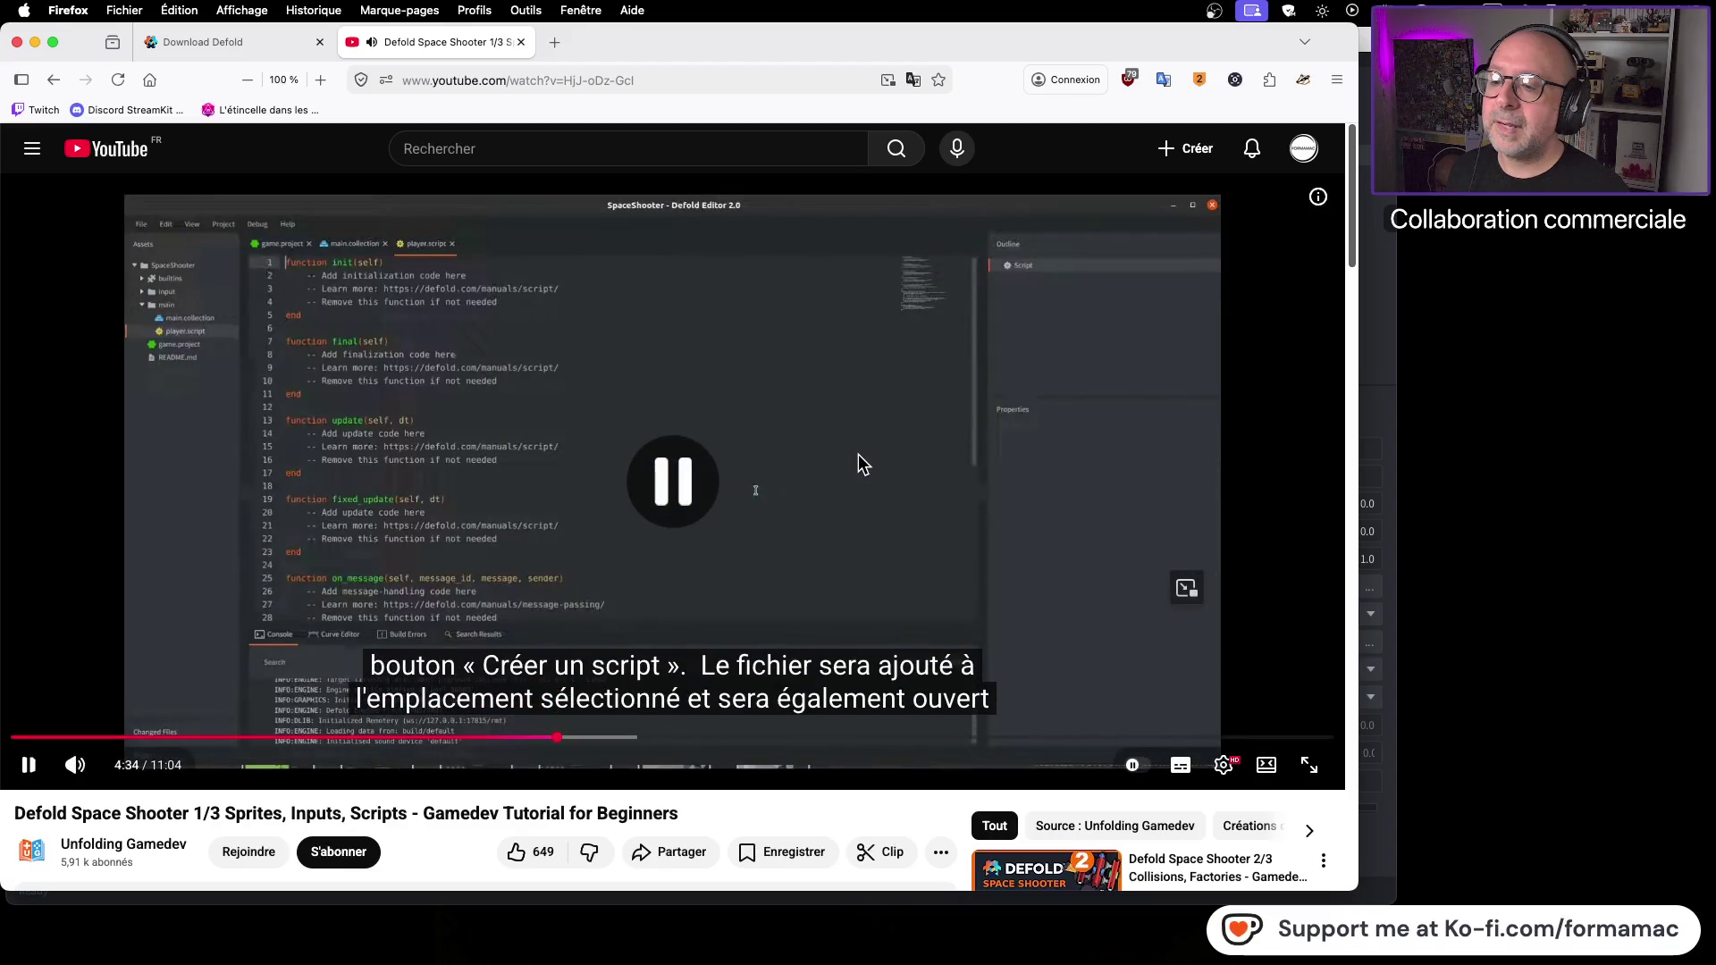
{"action": "key", "text": "super+Tab"}
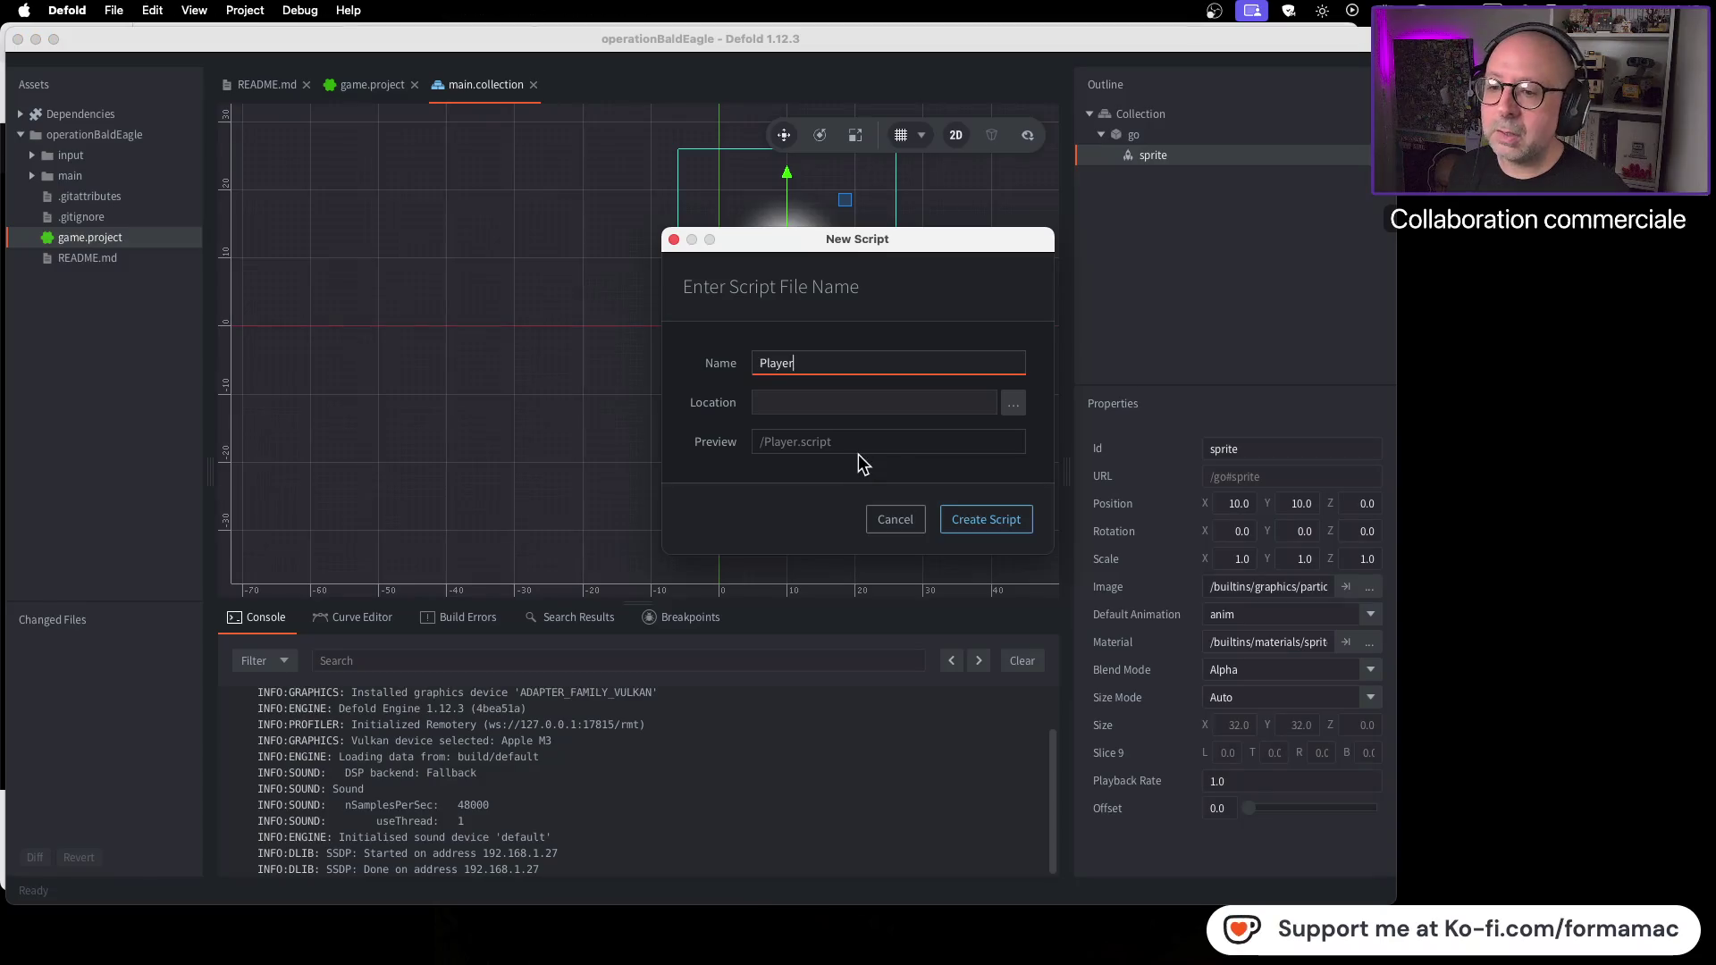
{"action": "left_click", "coordinate": [925, 409]}
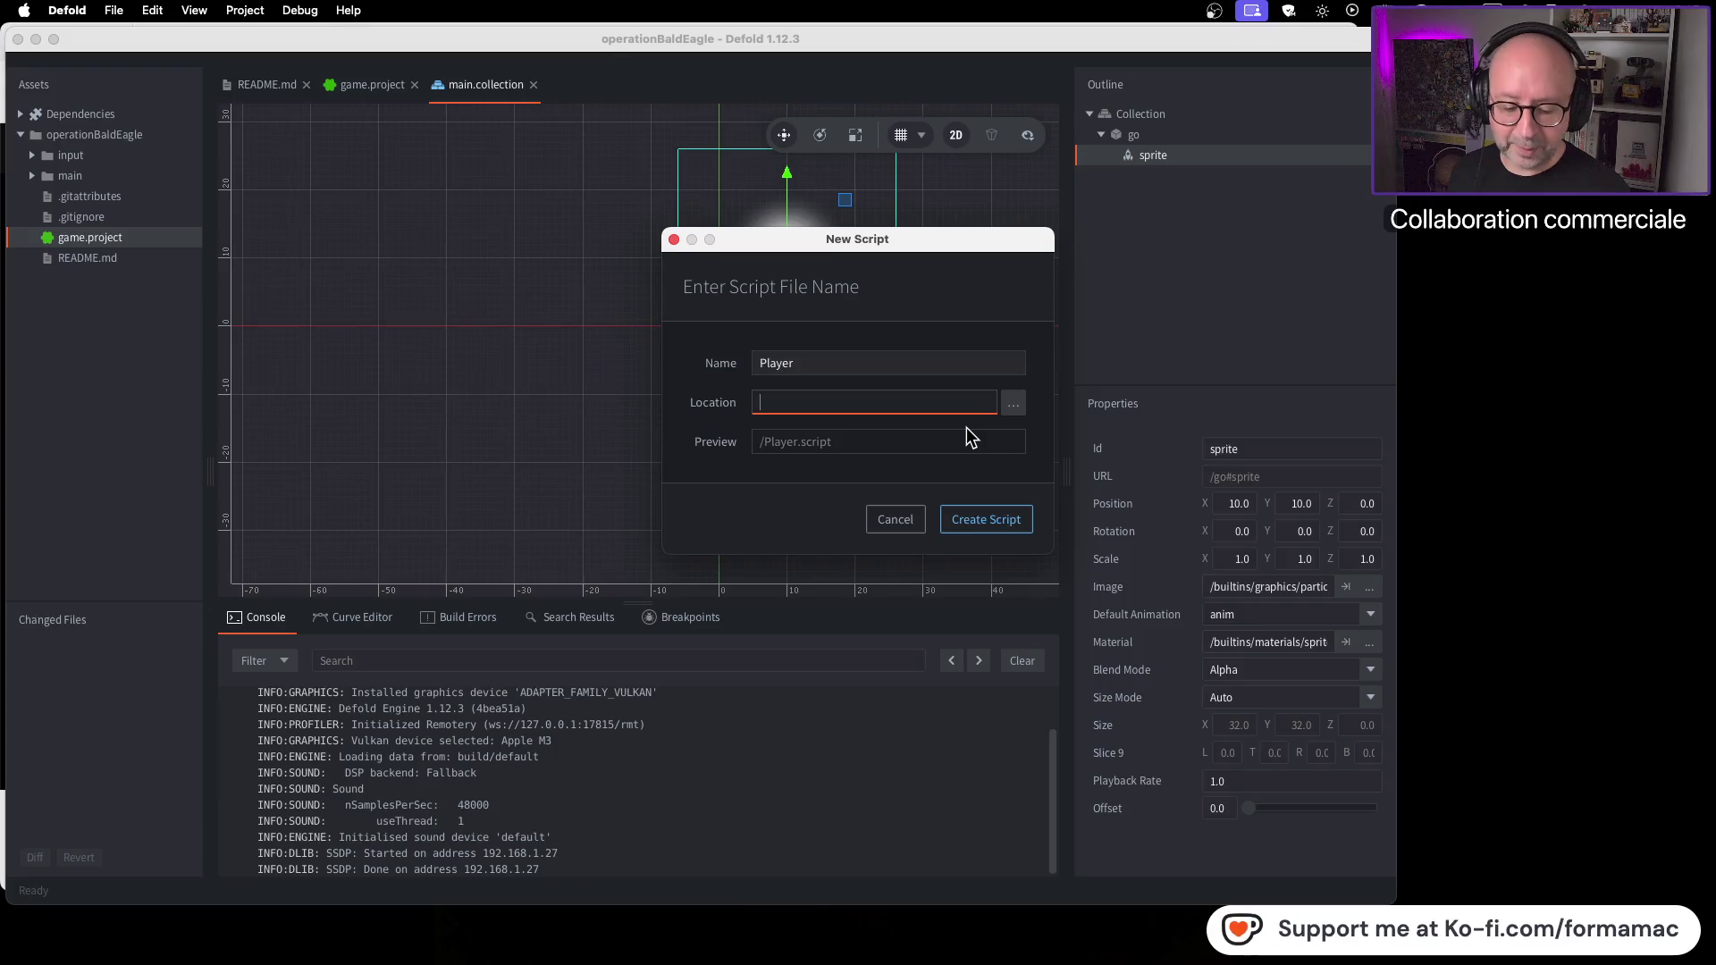
{"action": "left_click", "coordinate": [1014, 404]}
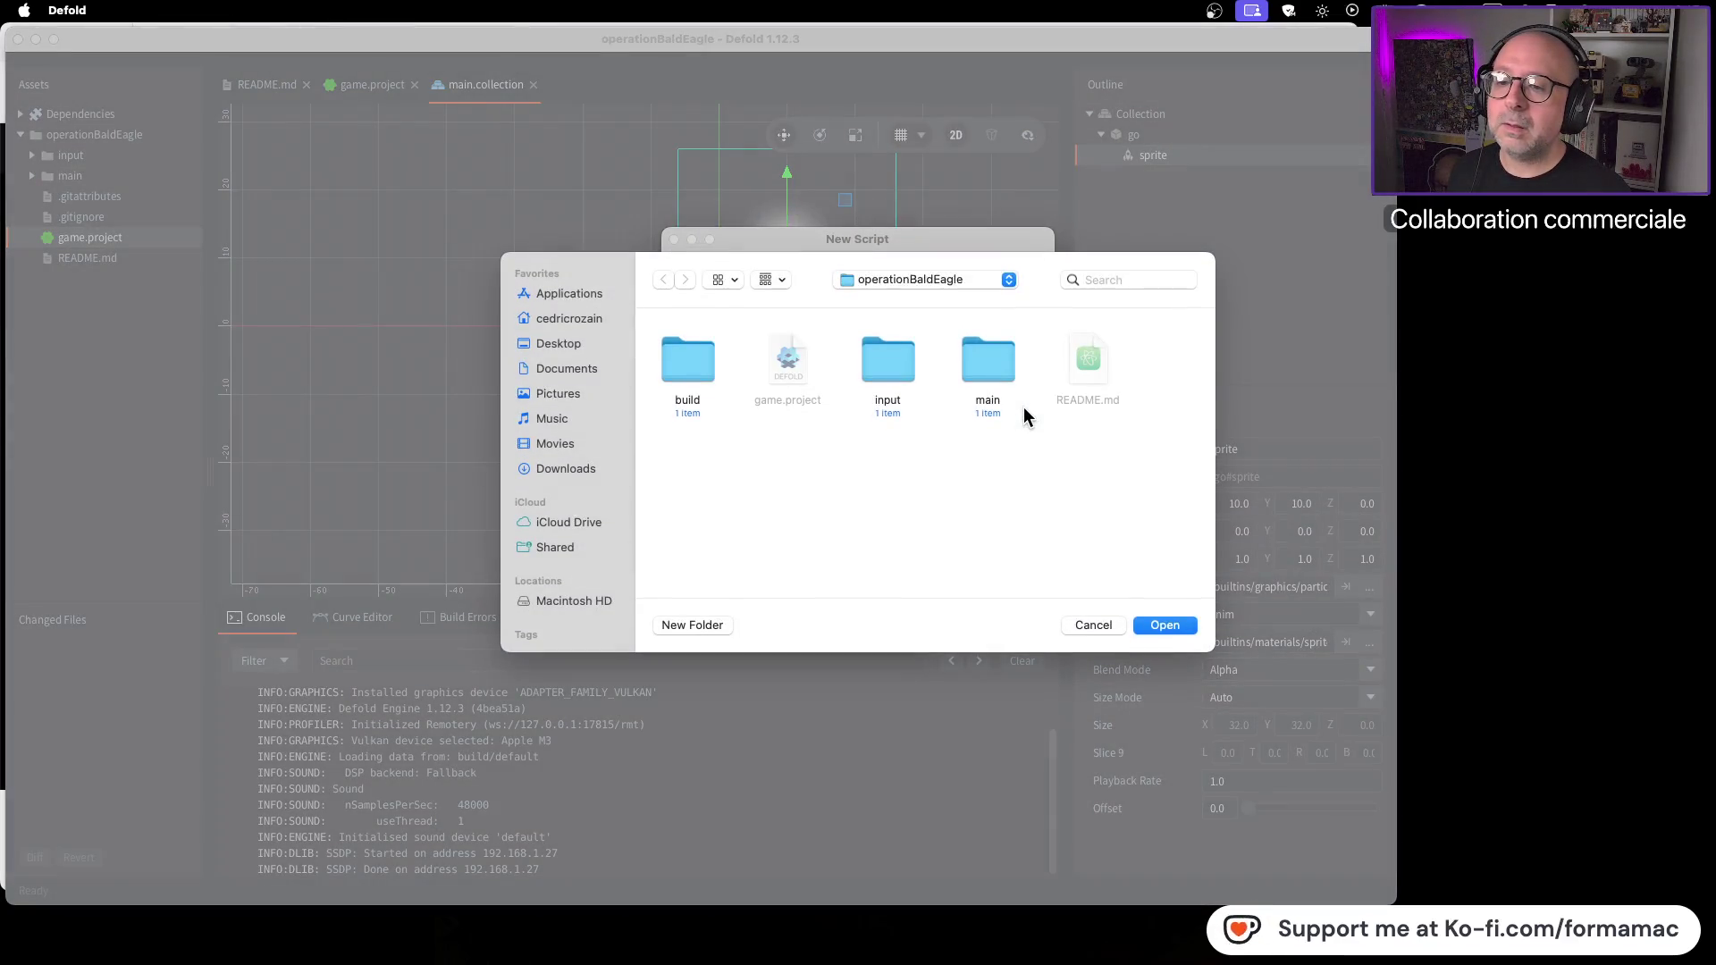
Step: Set the script location to the main folder, then rewind the tutorial to its script-naming step
{"action": "left_click", "coordinate": [989, 372]}
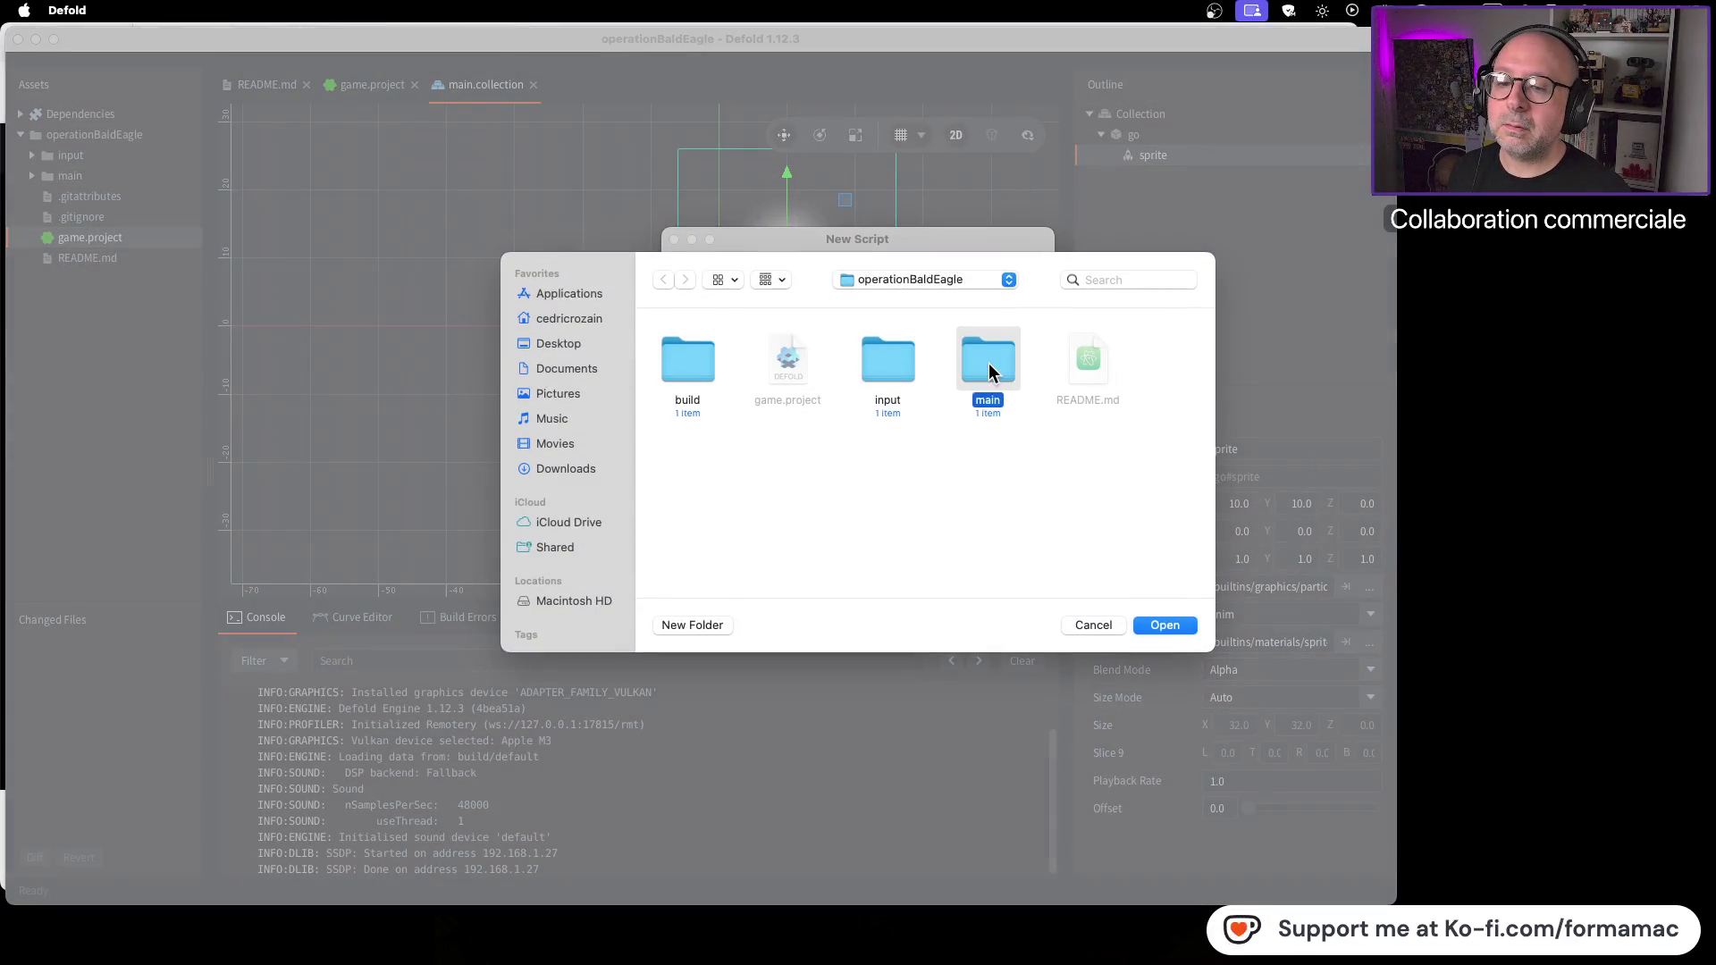
{"action": "left_click", "coordinate": [1159, 625]}
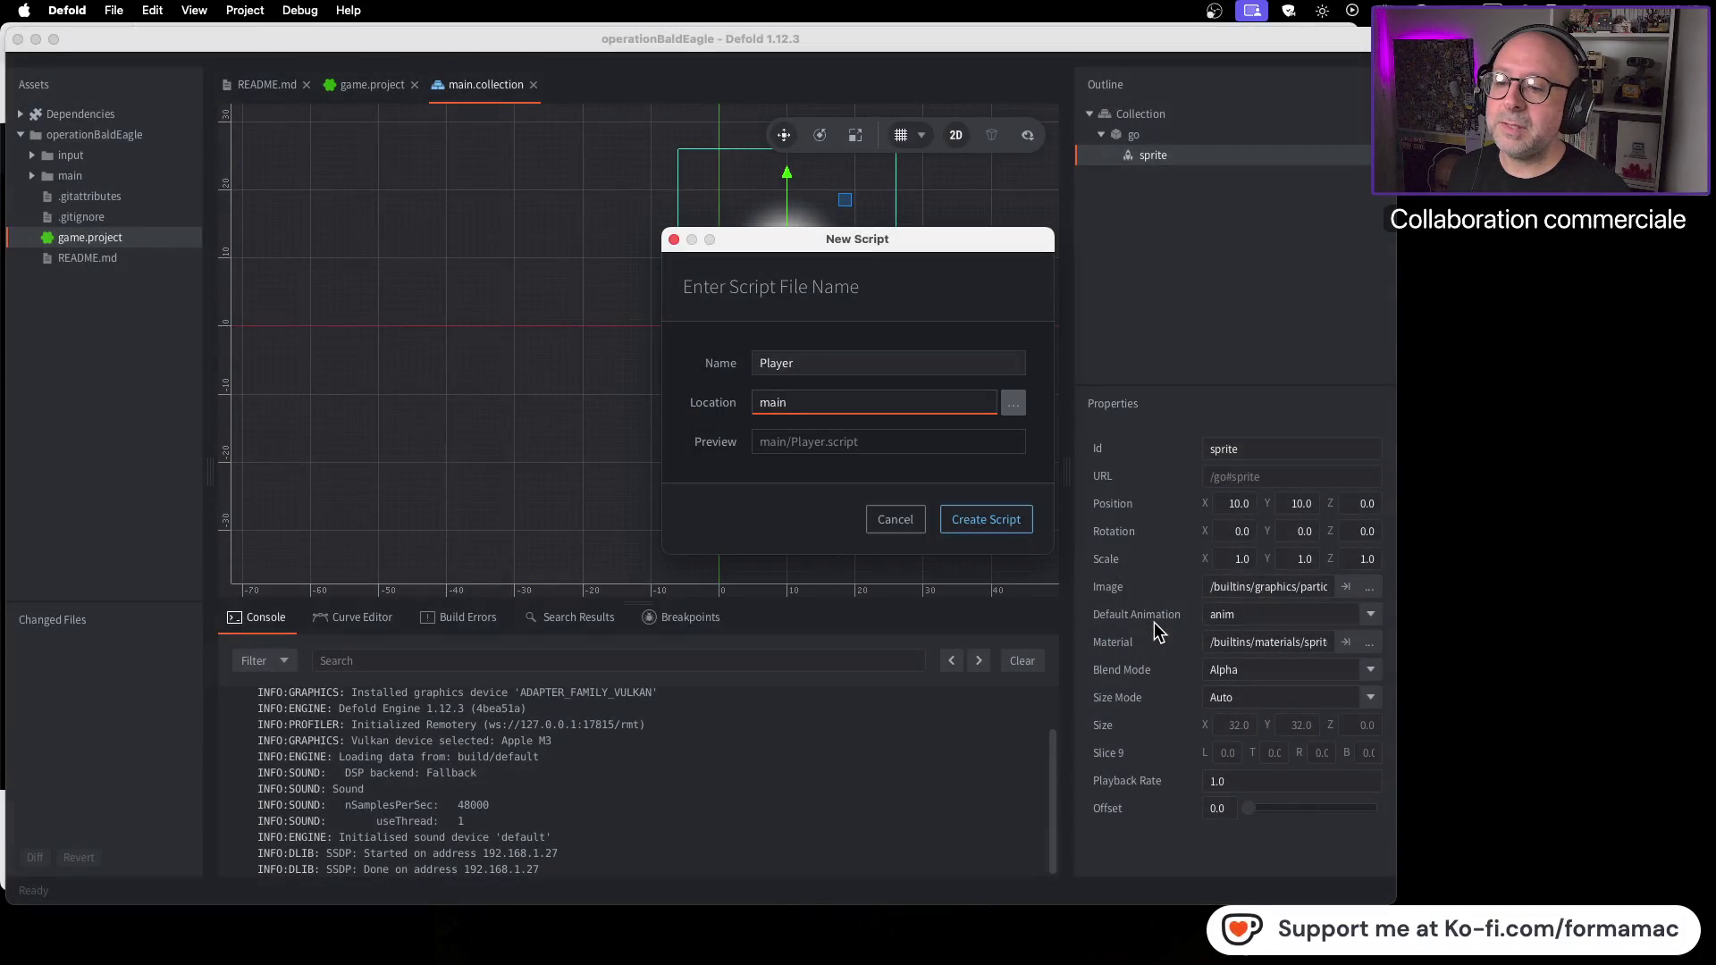
{"action": "key", "text": "super+Tab"}
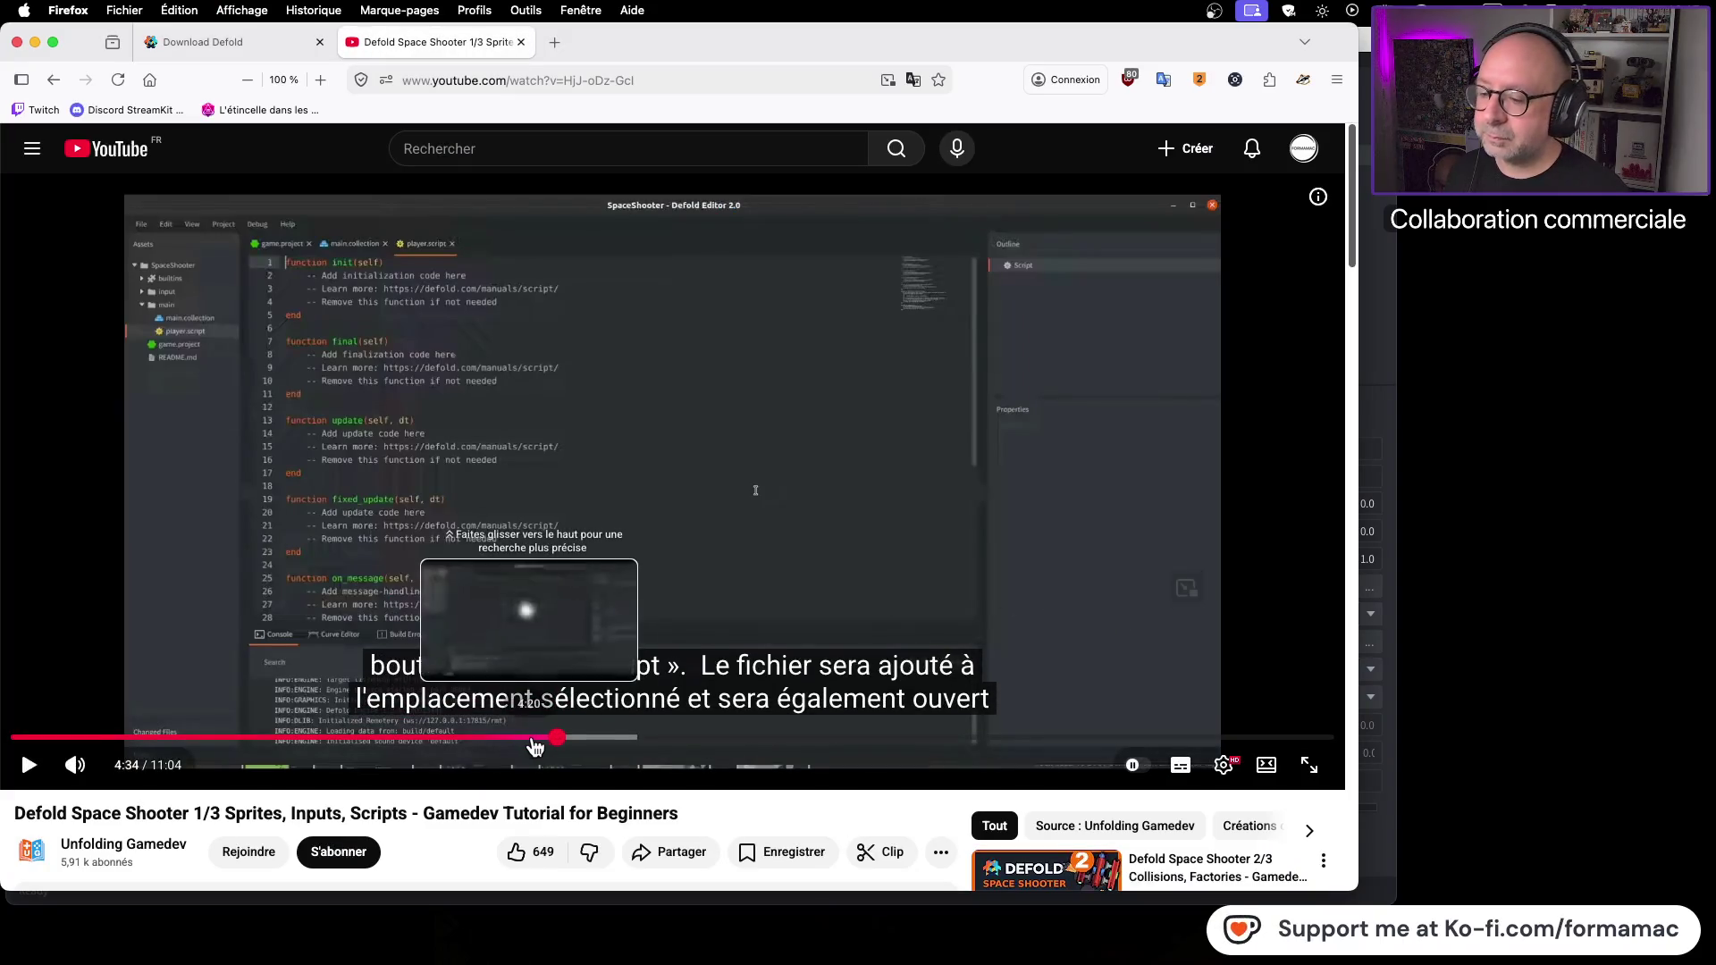
{"action": "left_click", "coordinate": [543, 738]}
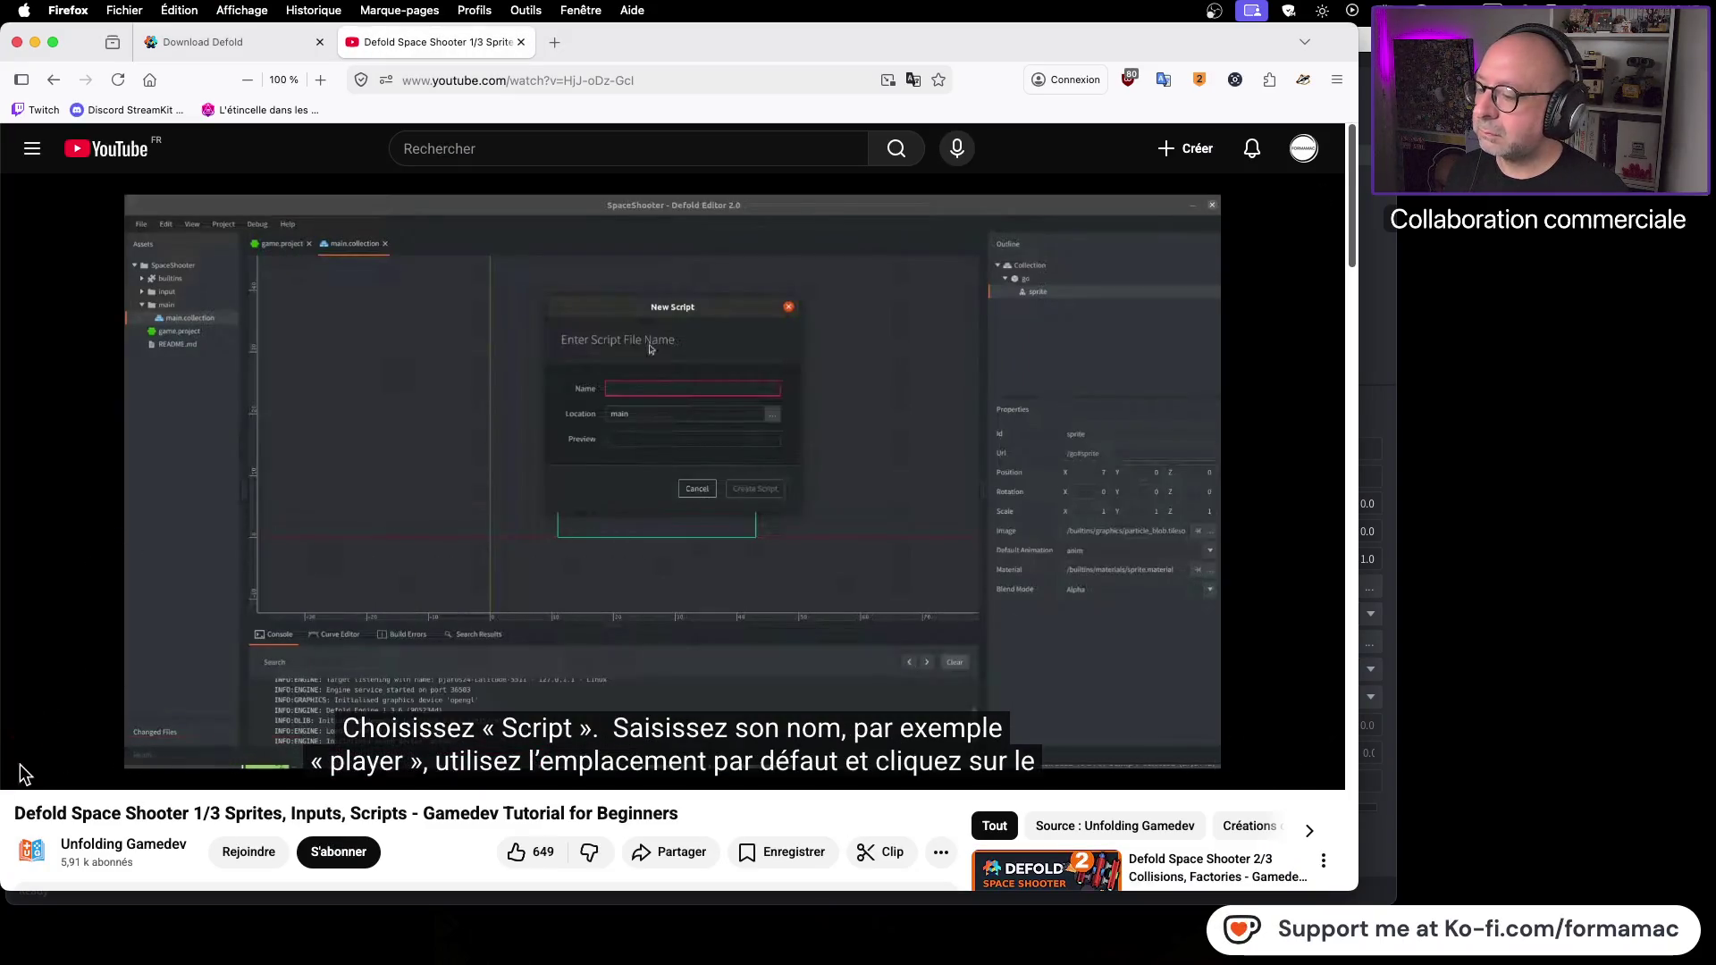
{"action": "left_click", "coordinate": [28, 766]}
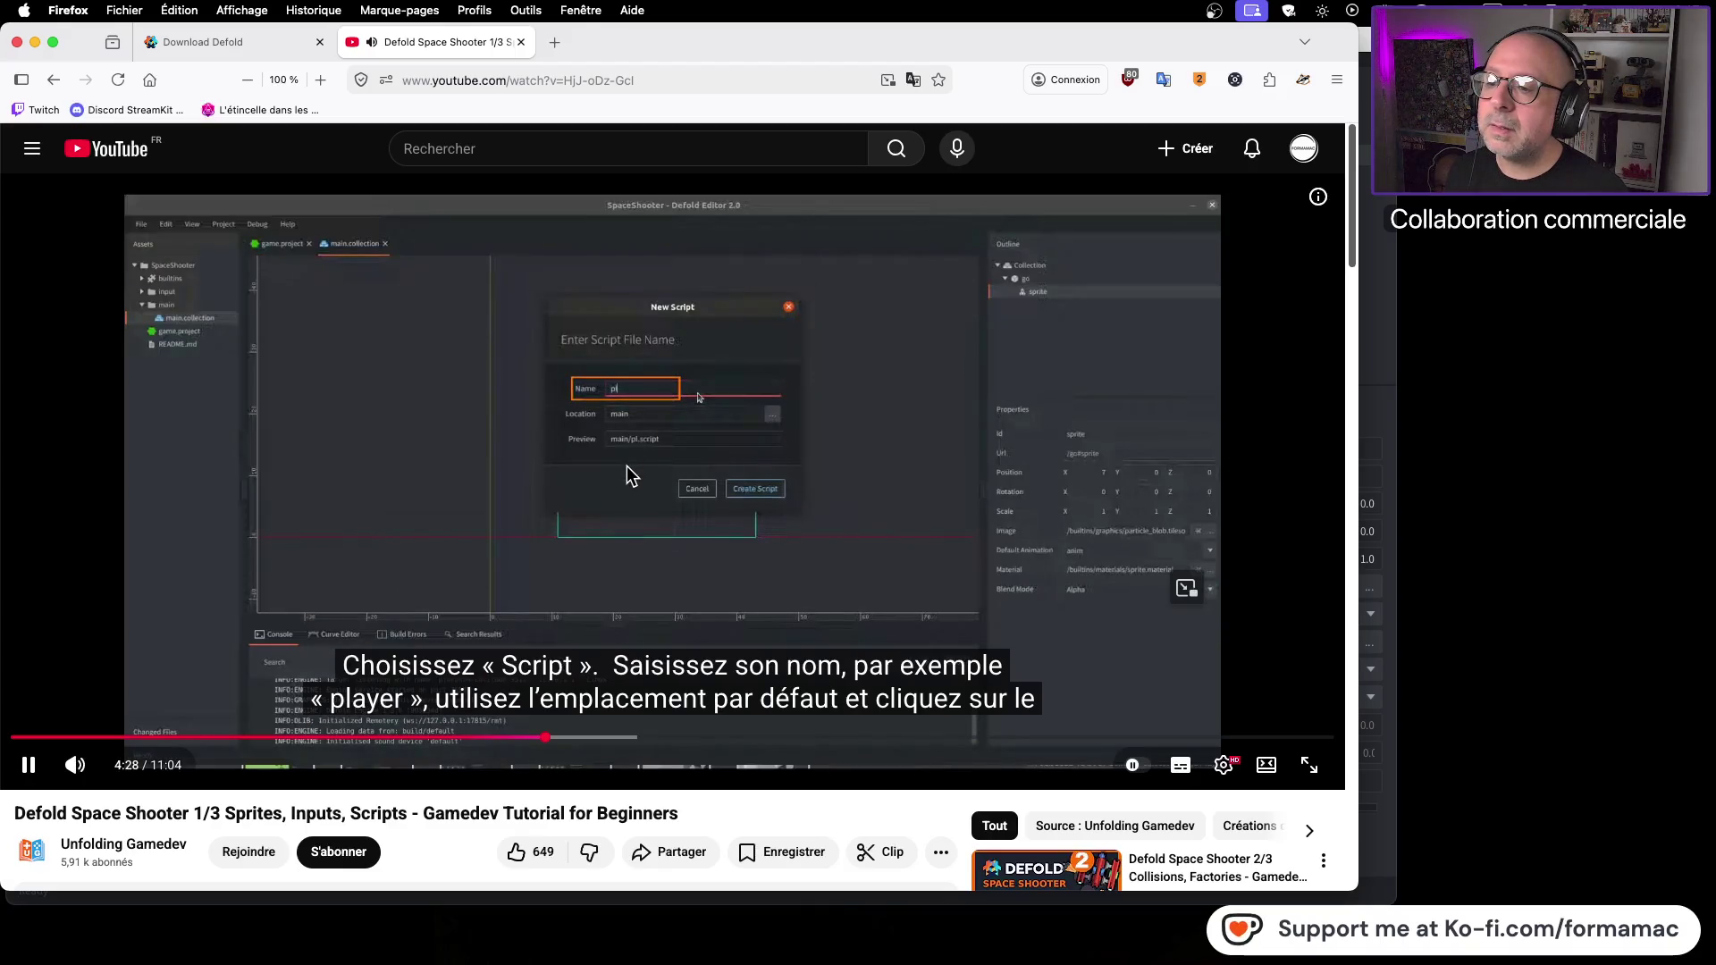
{"action": "left_click", "coordinate": [629, 458]}
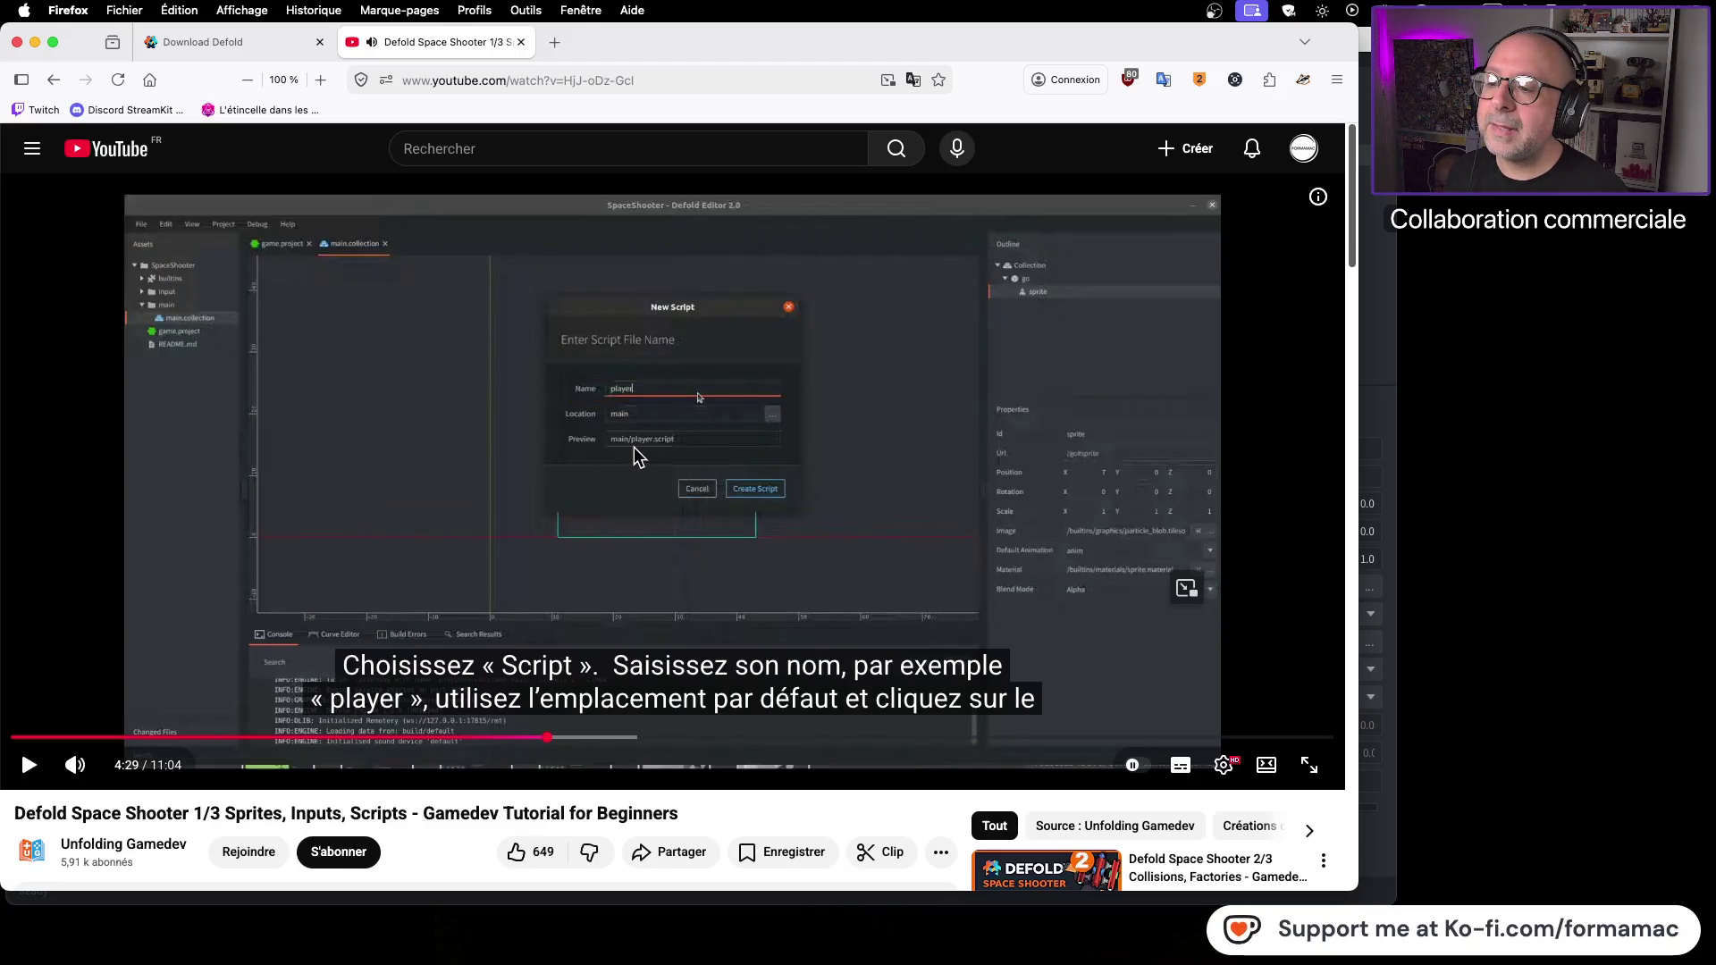
{"action": "key", "text": "super+Tab"}
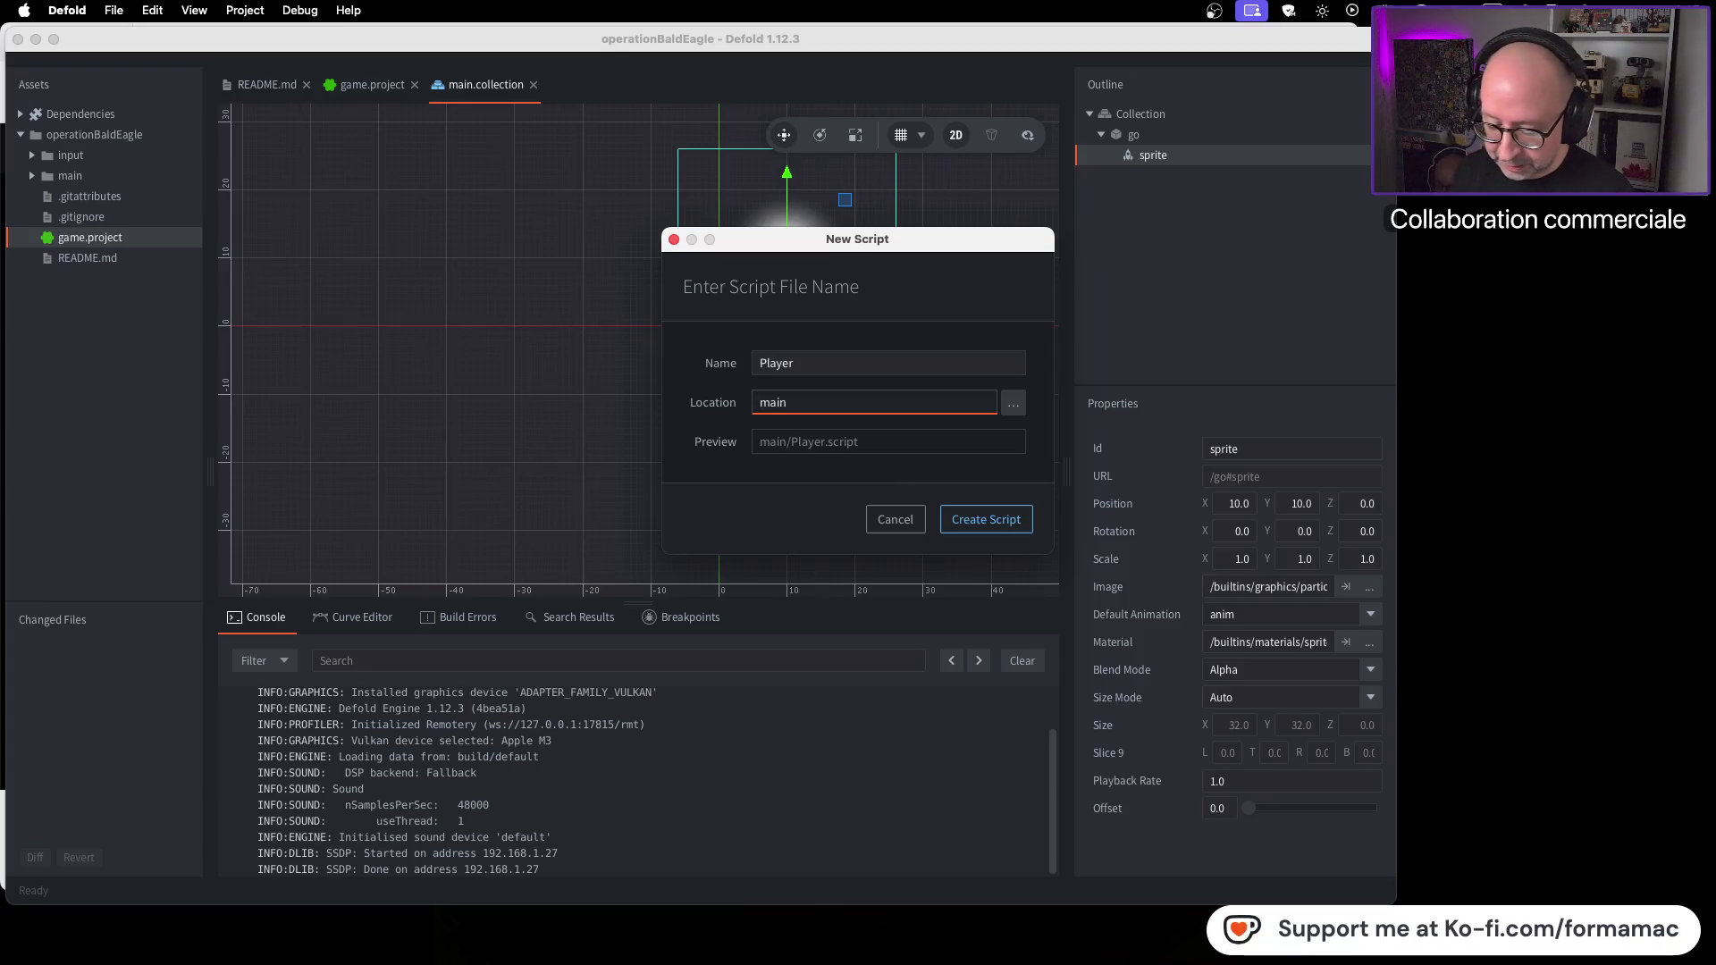
Step: Change the name to lowercase 'player' and create main/player.script
{"action": "key", "text": "super+Tab"}
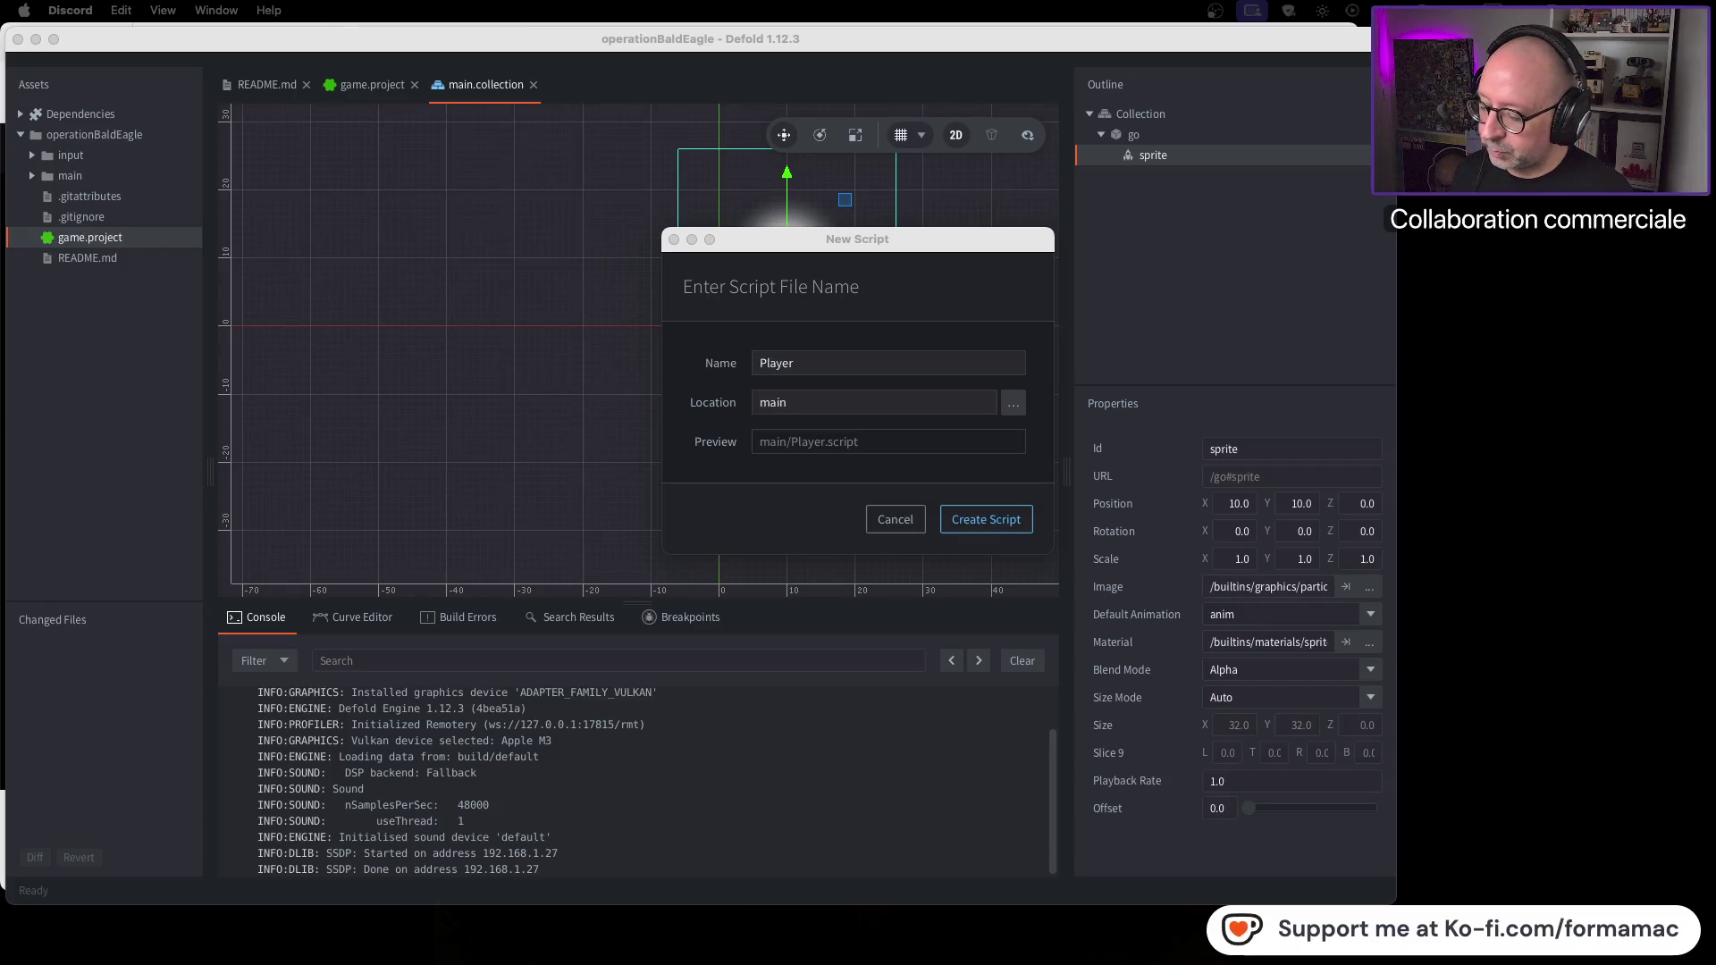
{"action": "key", "text": "super+Tab"}
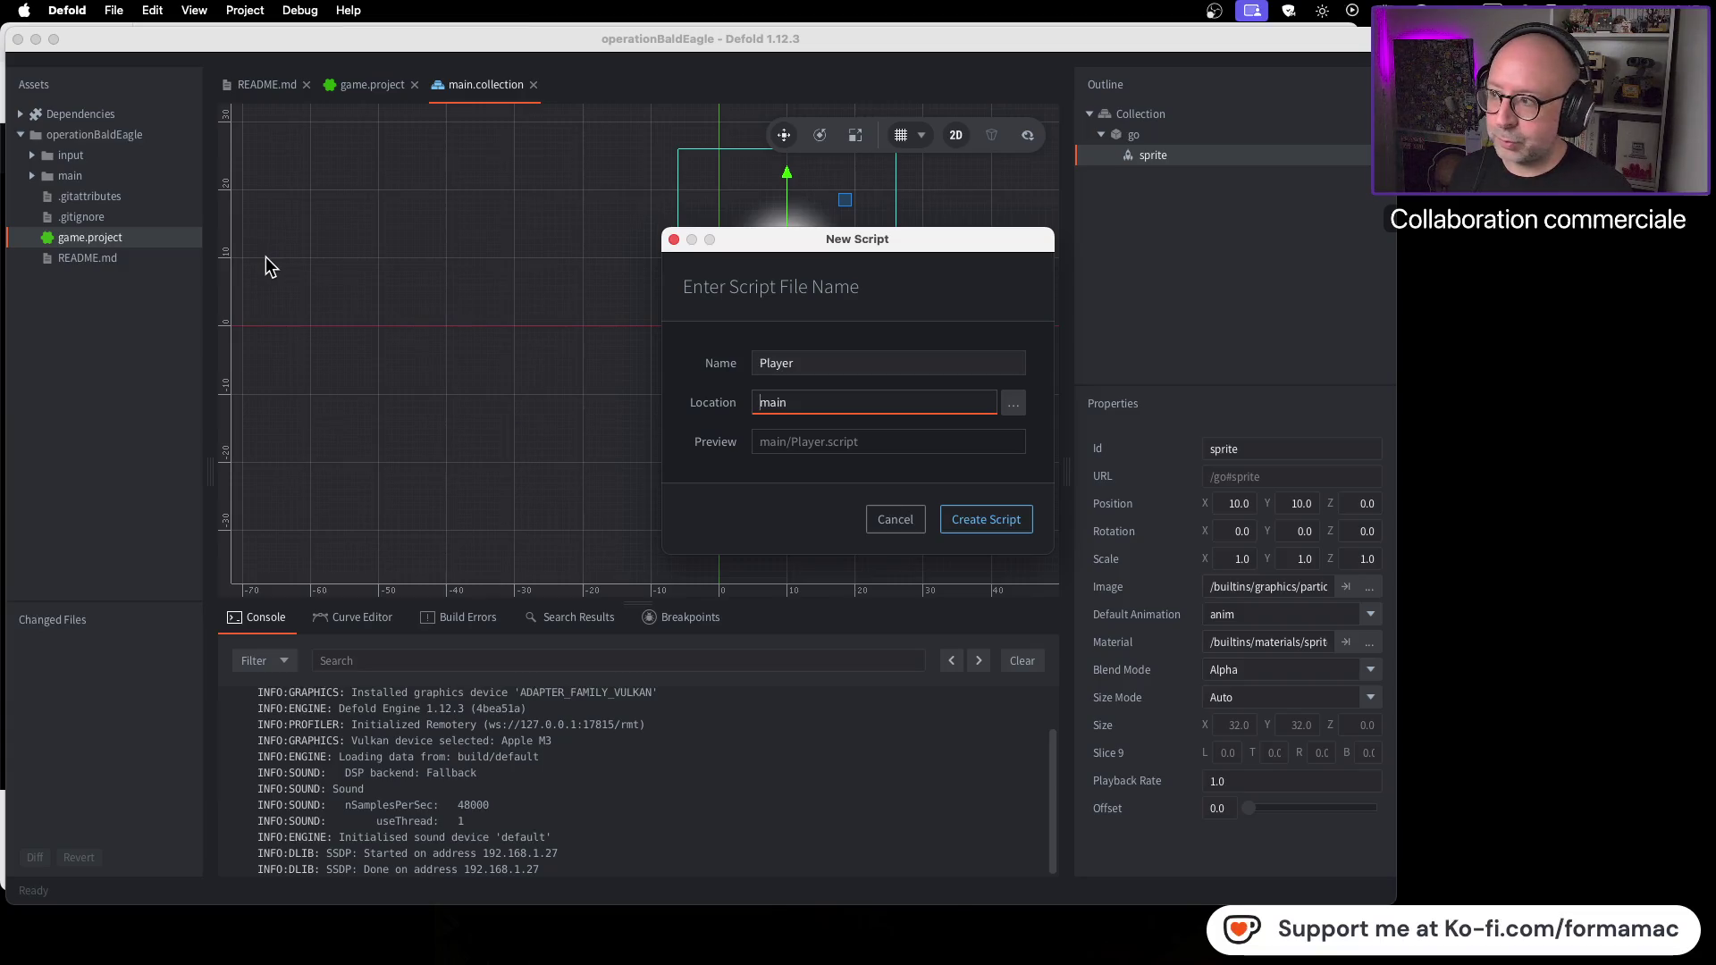
{"action": "left_click", "coordinate": [1387, 249]}
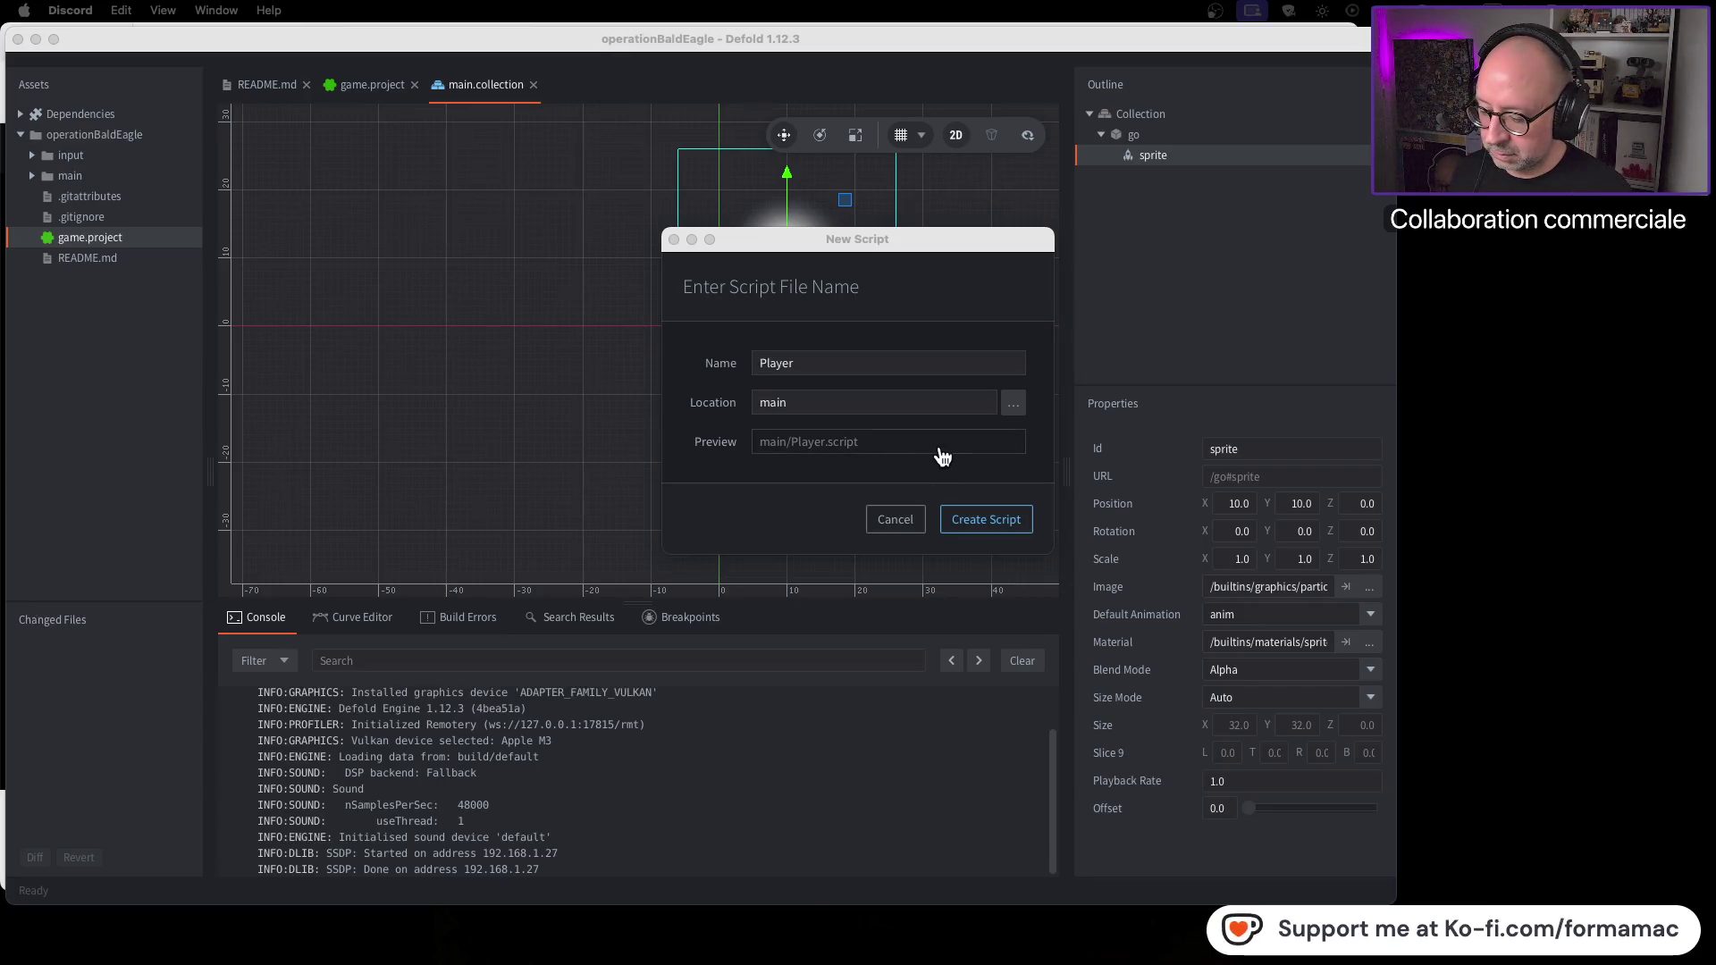
{"action": "key", "text": "super+Tab"}
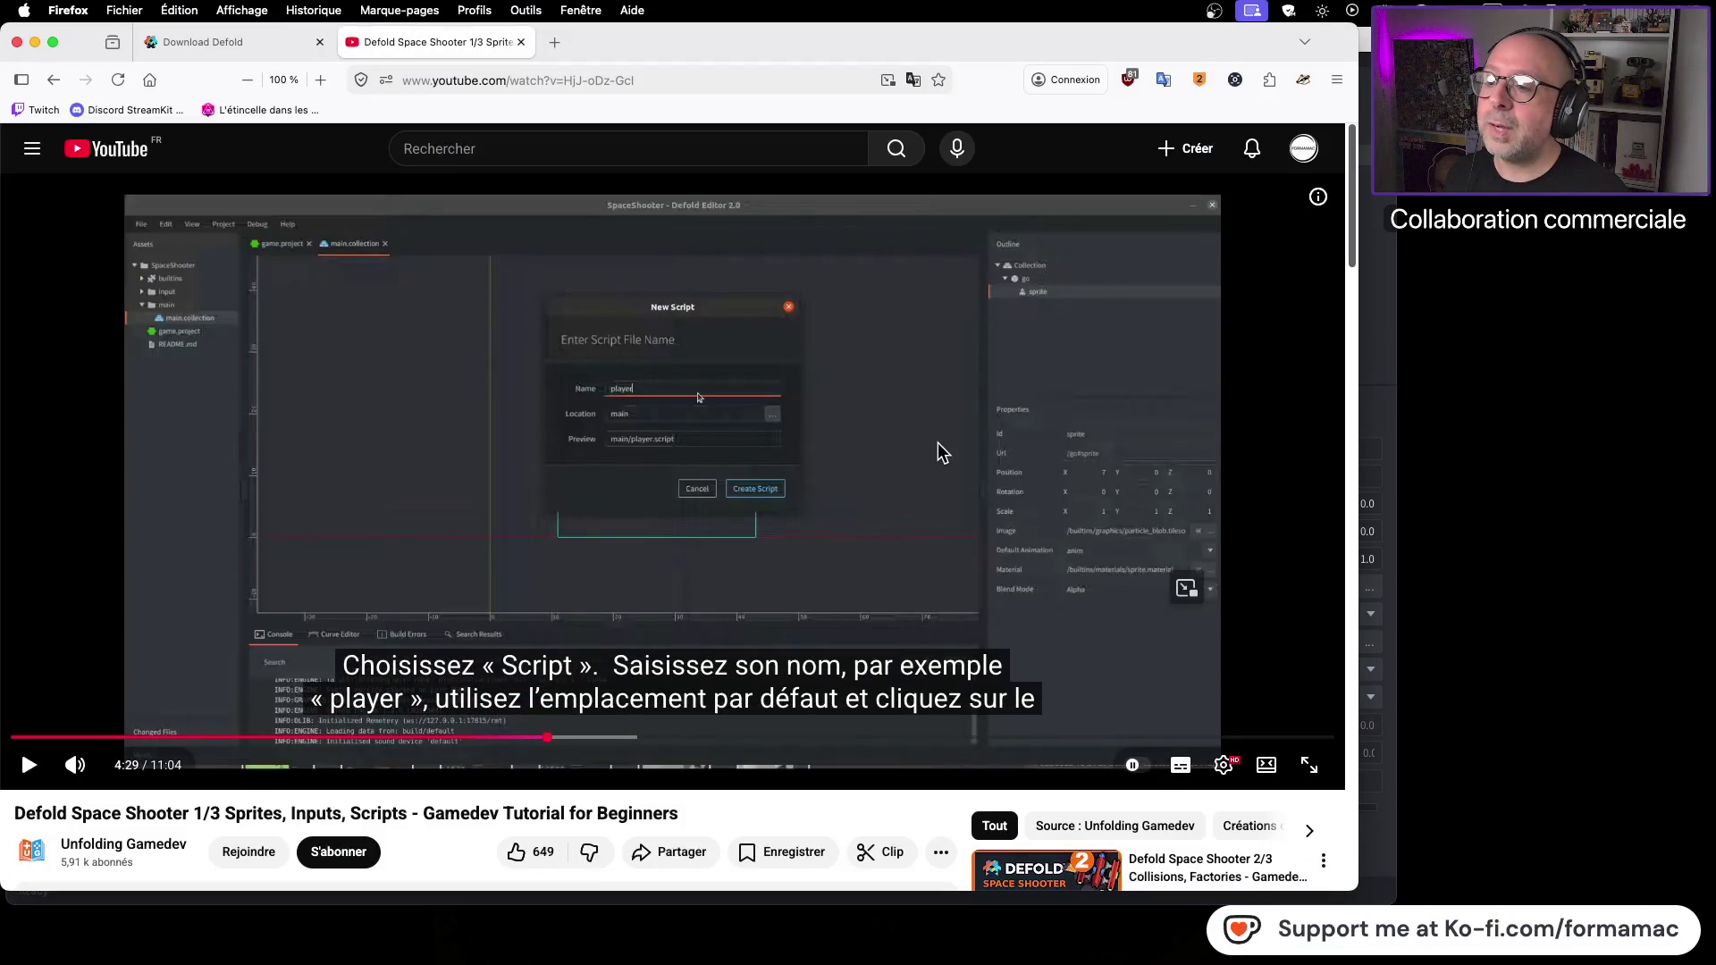
{"action": "key", "text": "super+Tab"}
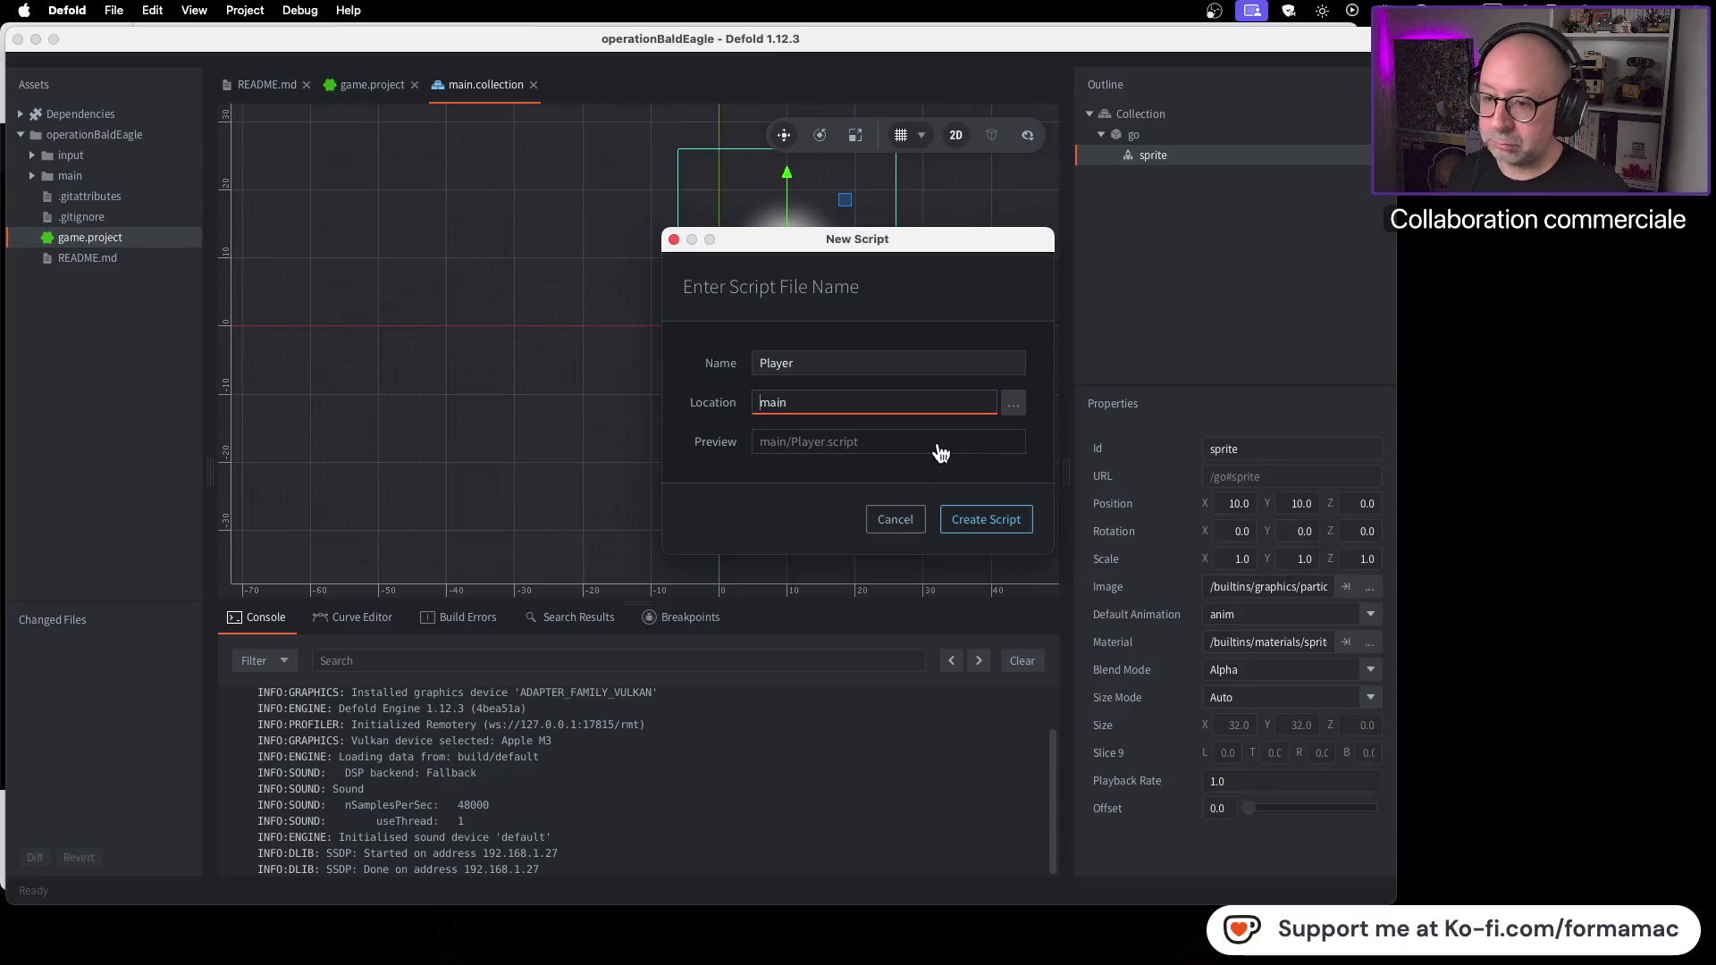
{"action": "left_click", "coordinate": [769, 364]}
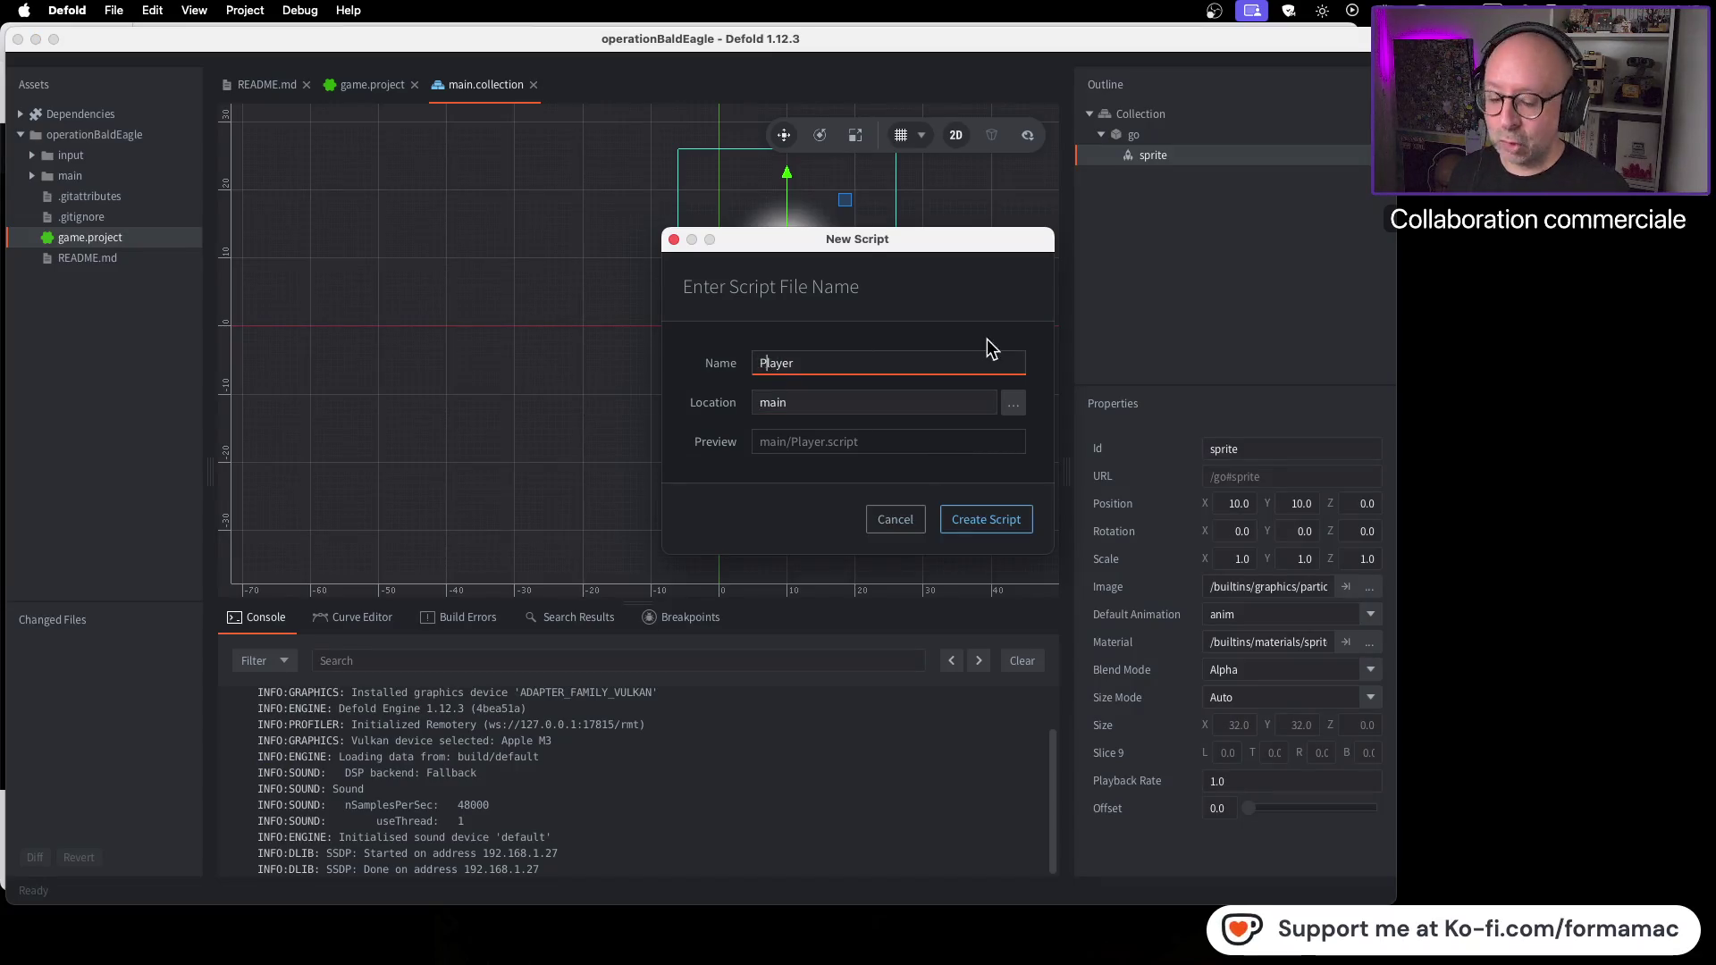
{"action": "key", "text": "BackSpace"}
{"action": "type", "text": "p"}
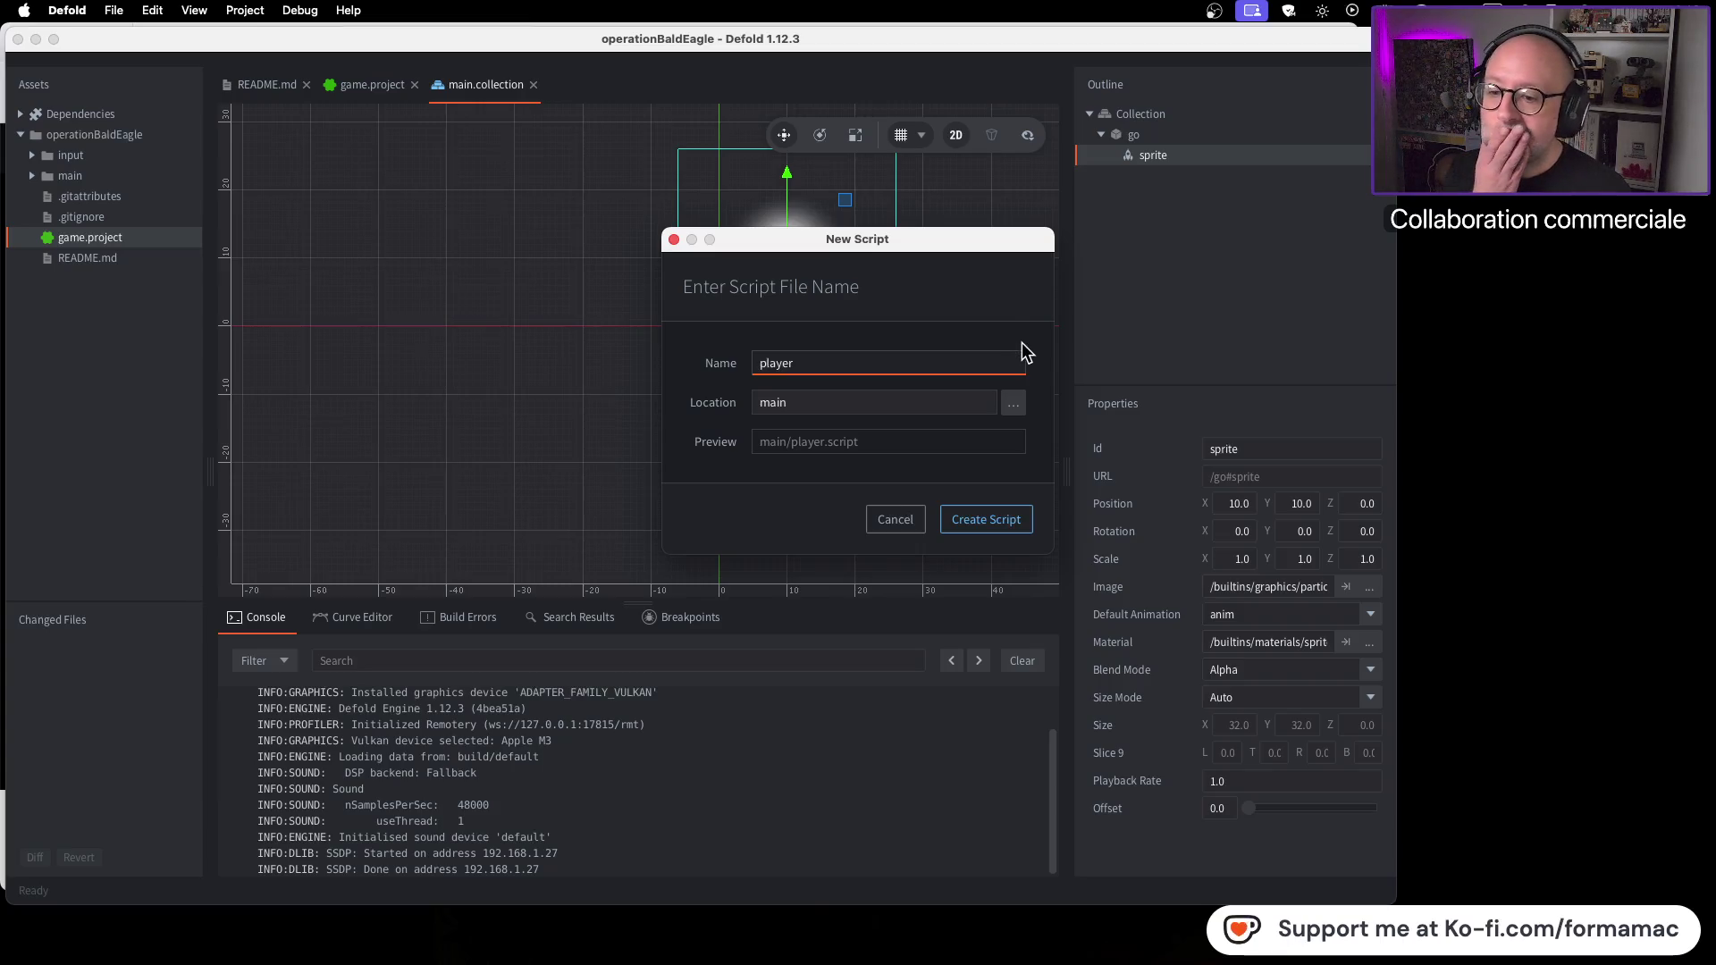
{"action": "left_click", "coordinate": [991, 528]}
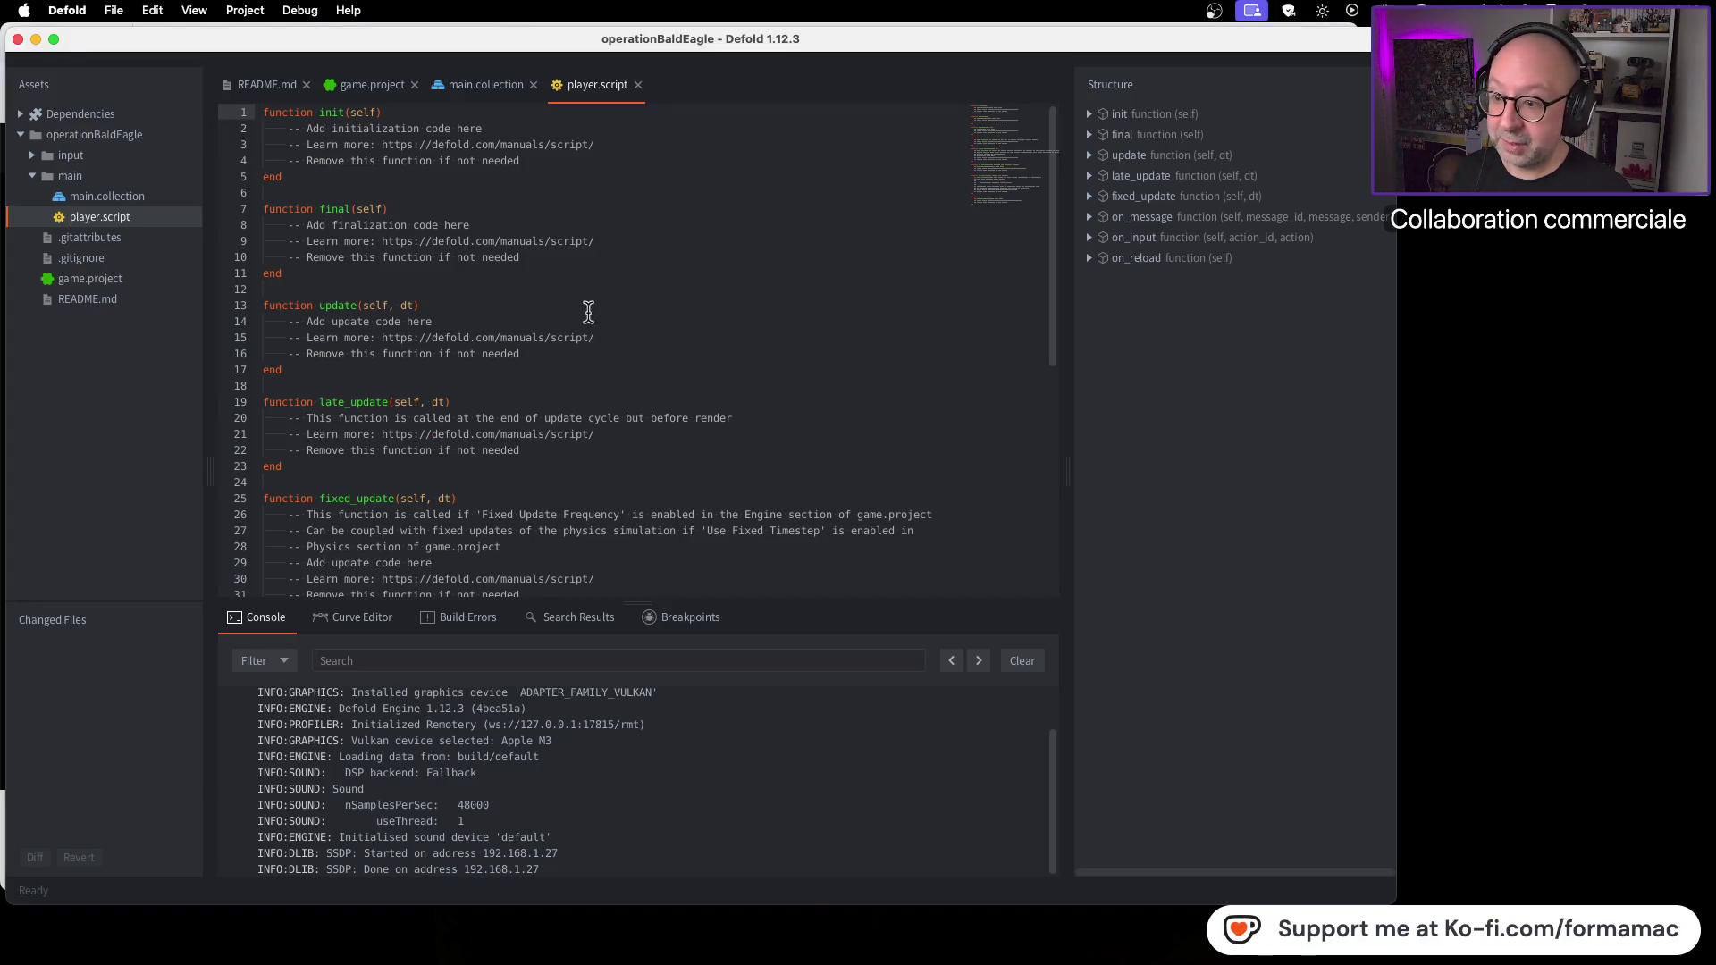
Step: Scroll through player.script's default template functions
{"action": "scroll", "coordinate": [649, 387], "scroll_direction": "down", "scroll_amount": 3}
{"action": "scroll", "coordinate": [650, 385], "scroll_direction": "down", "scroll_amount": 10}
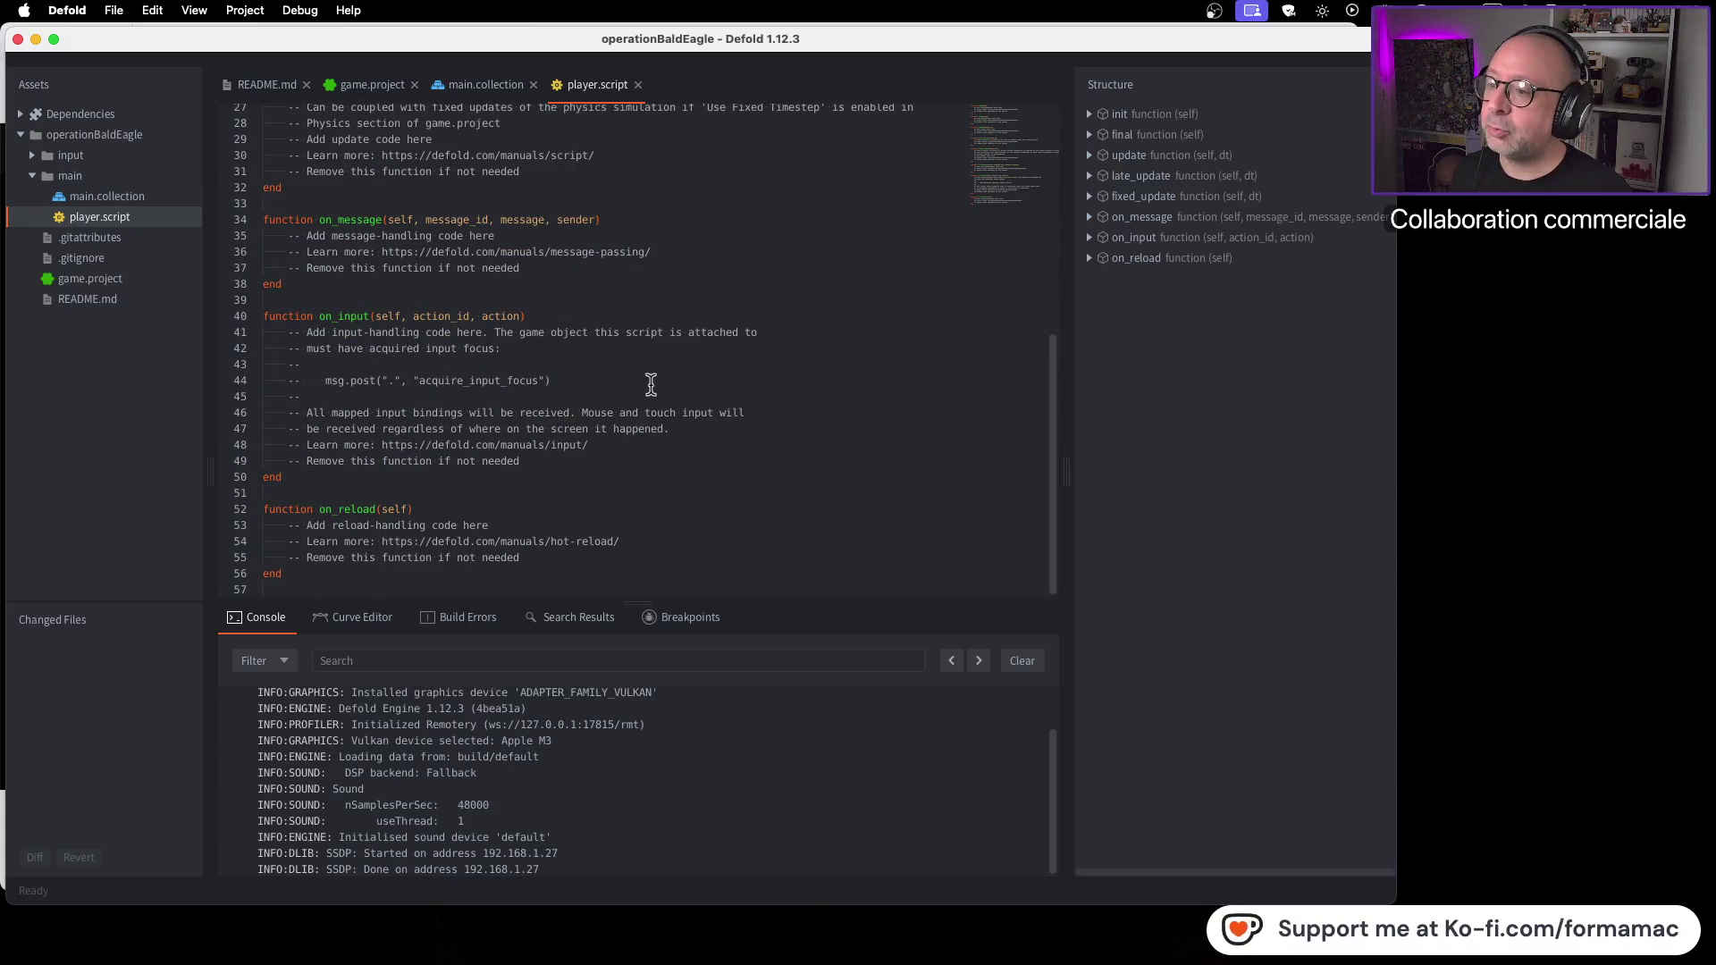
{"action": "scroll", "coordinate": [651, 384], "scroll_direction": "up", "scroll_amount": 12}
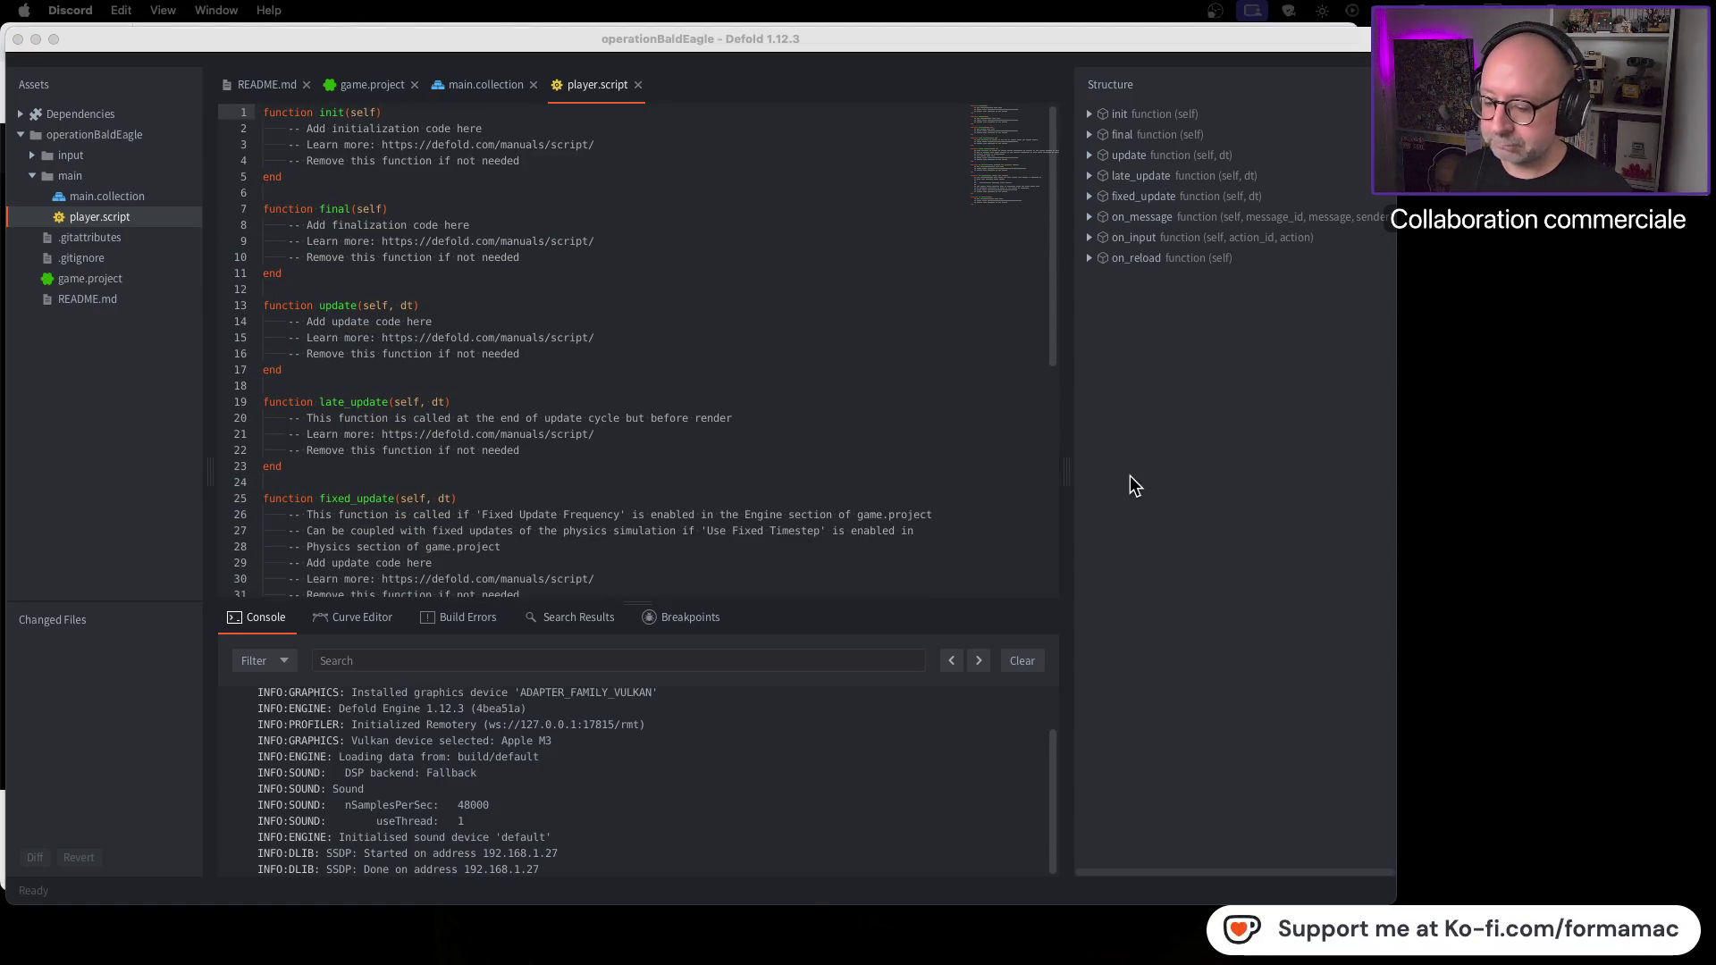
Step: Play the tutorial to 4:37, where its own player.script is open, and pause it there
{"action": "key", "text": "super+Tab"}
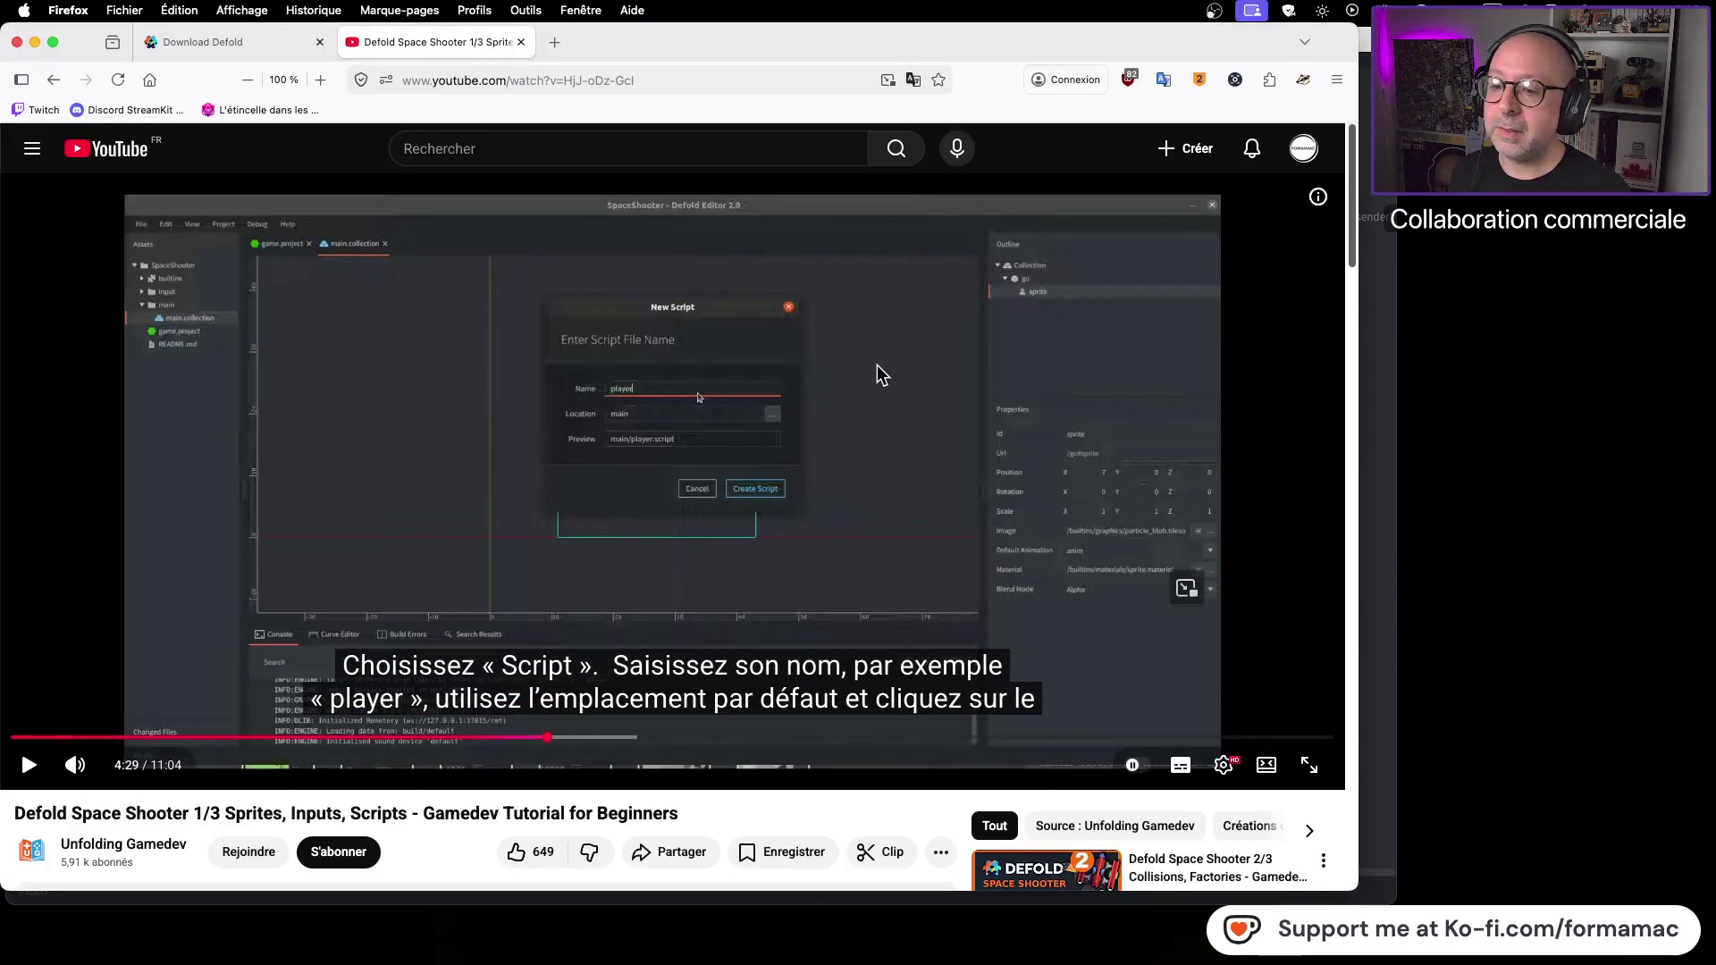
{"action": "key", "text": "space"}
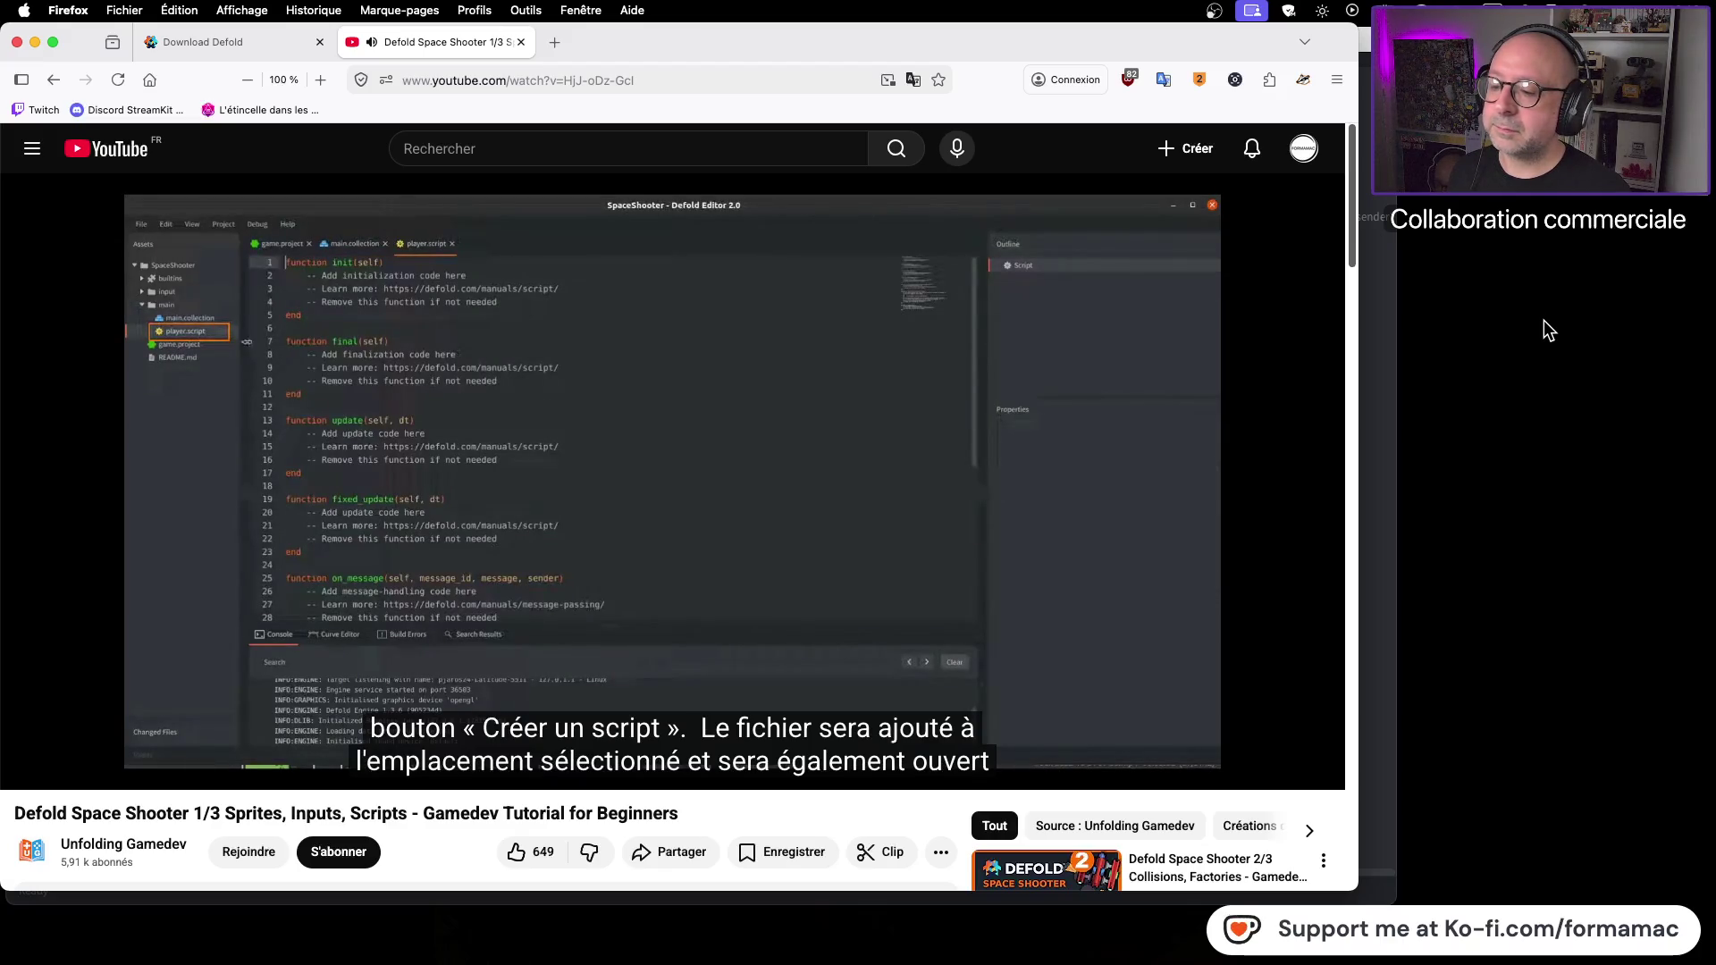
{"action": "left_click", "coordinate": [769, 394]}
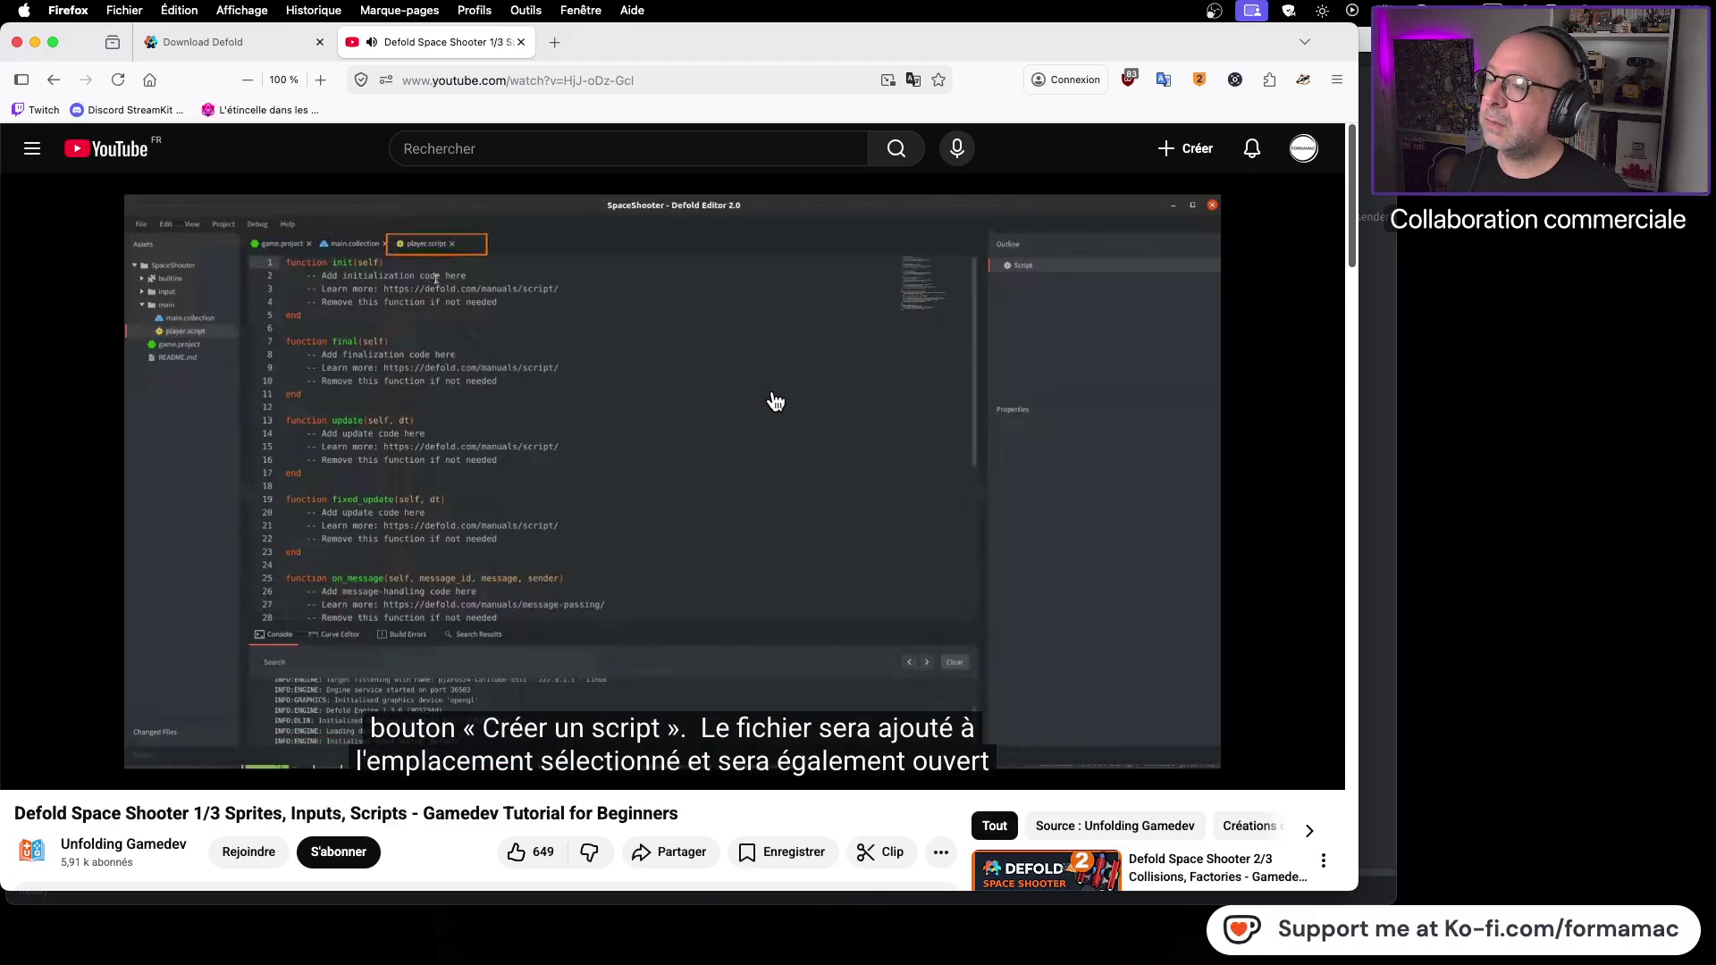
{"action": "key", "text": "super+Tab"}
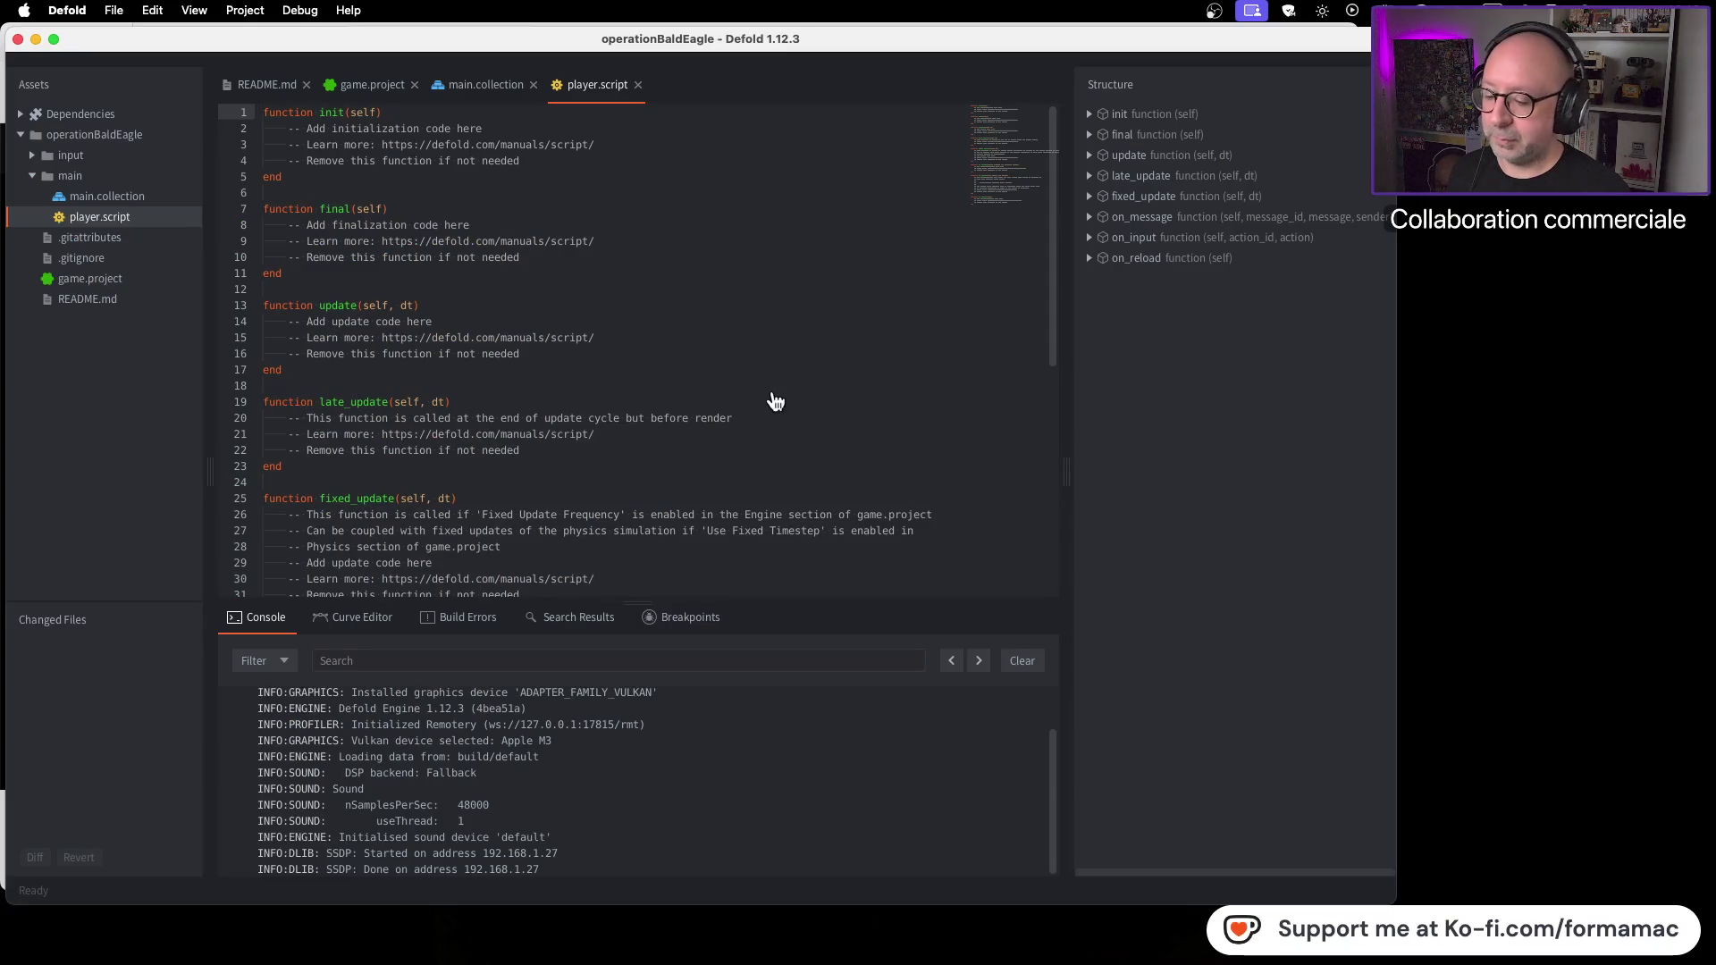
{"action": "key", "text": "super+Tab"}
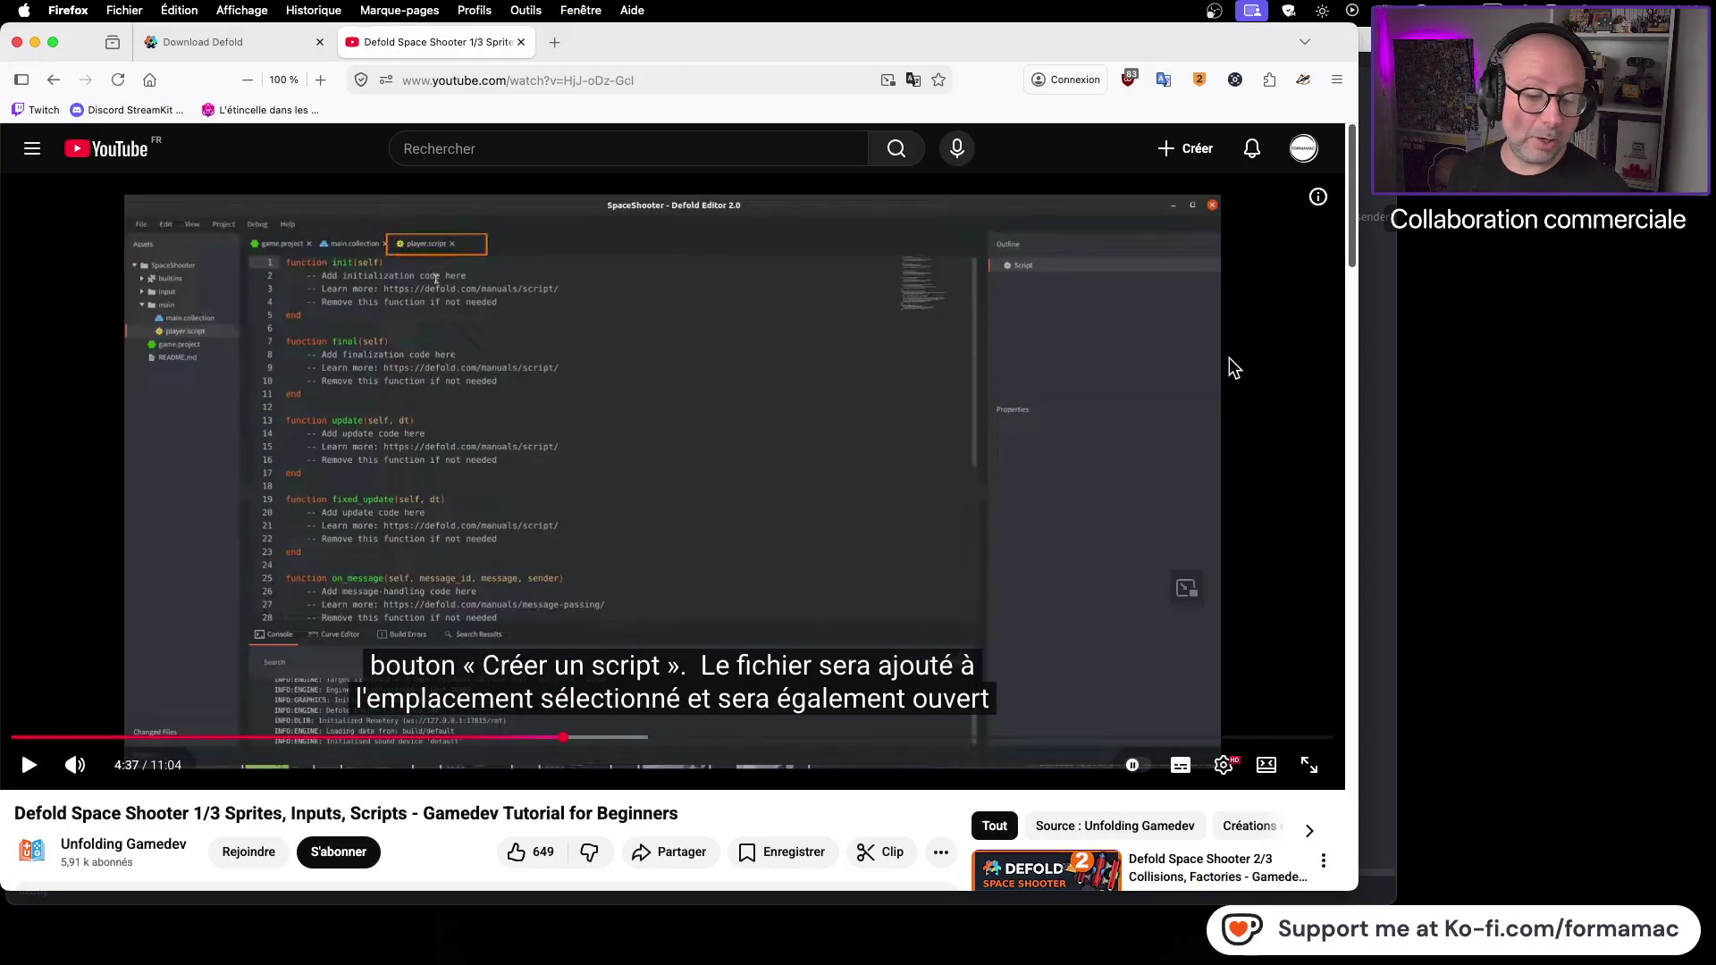
Step: Watch the tutorial to 5:06, where its player.script is trimmed, then return to Defold
{"action": "left_click", "coordinate": [1114, 461]}
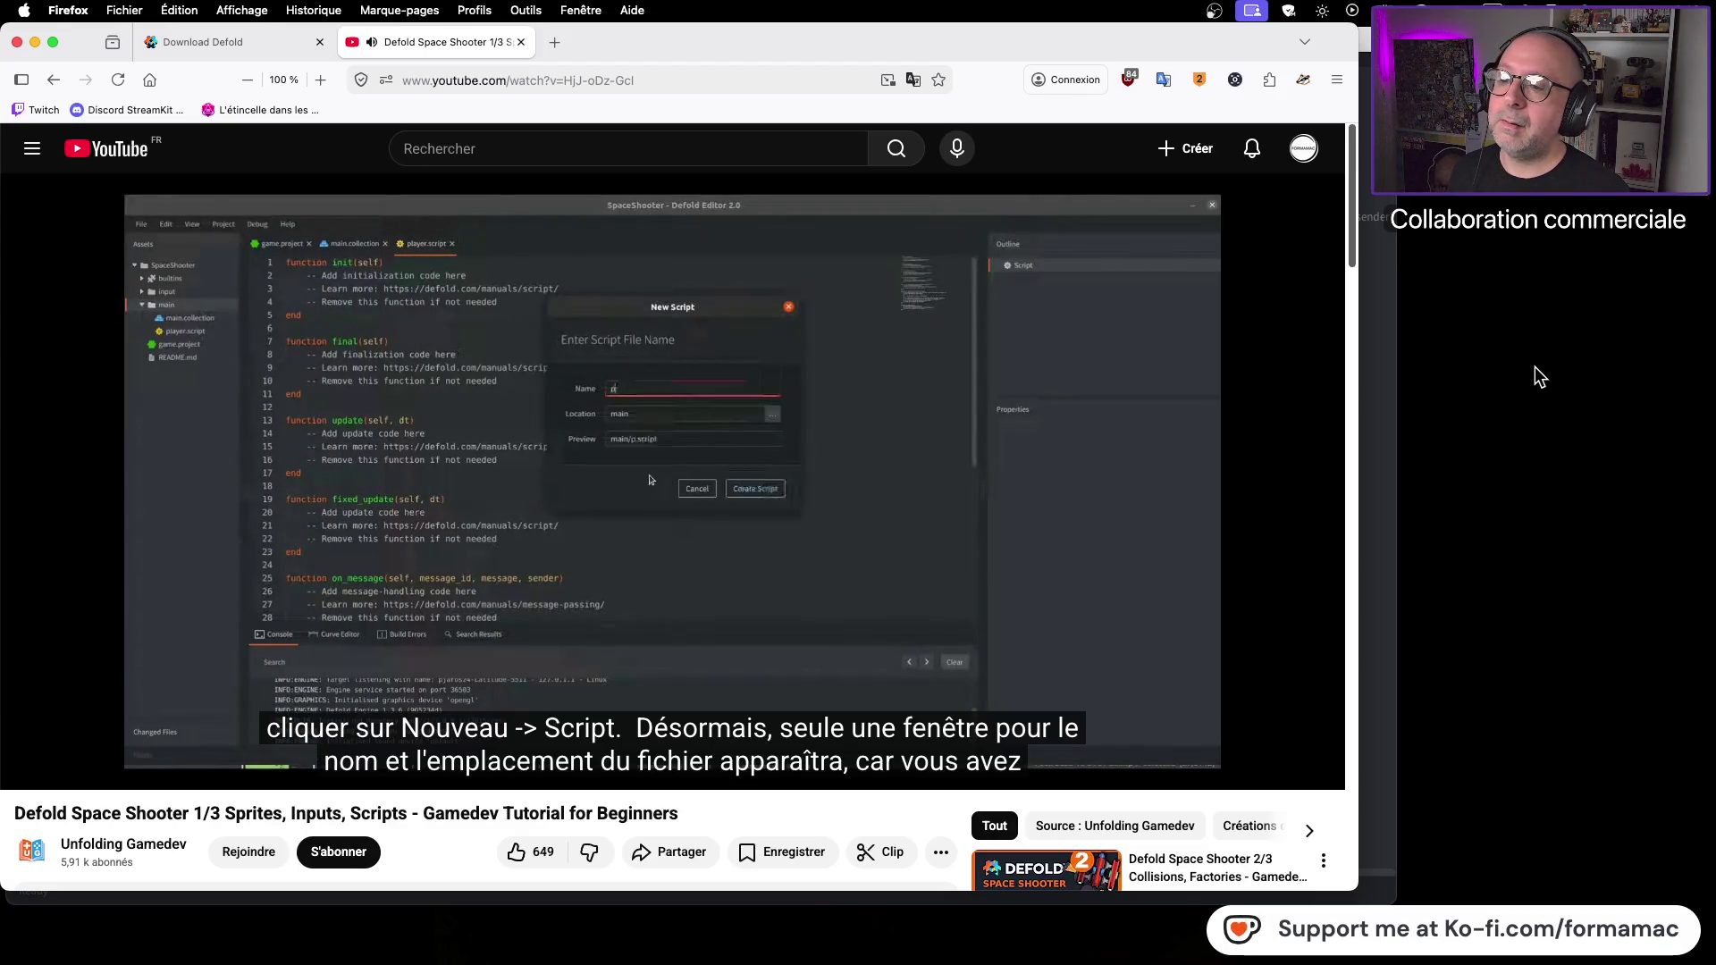
{"action": "left_click", "coordinate": [792, 355]}
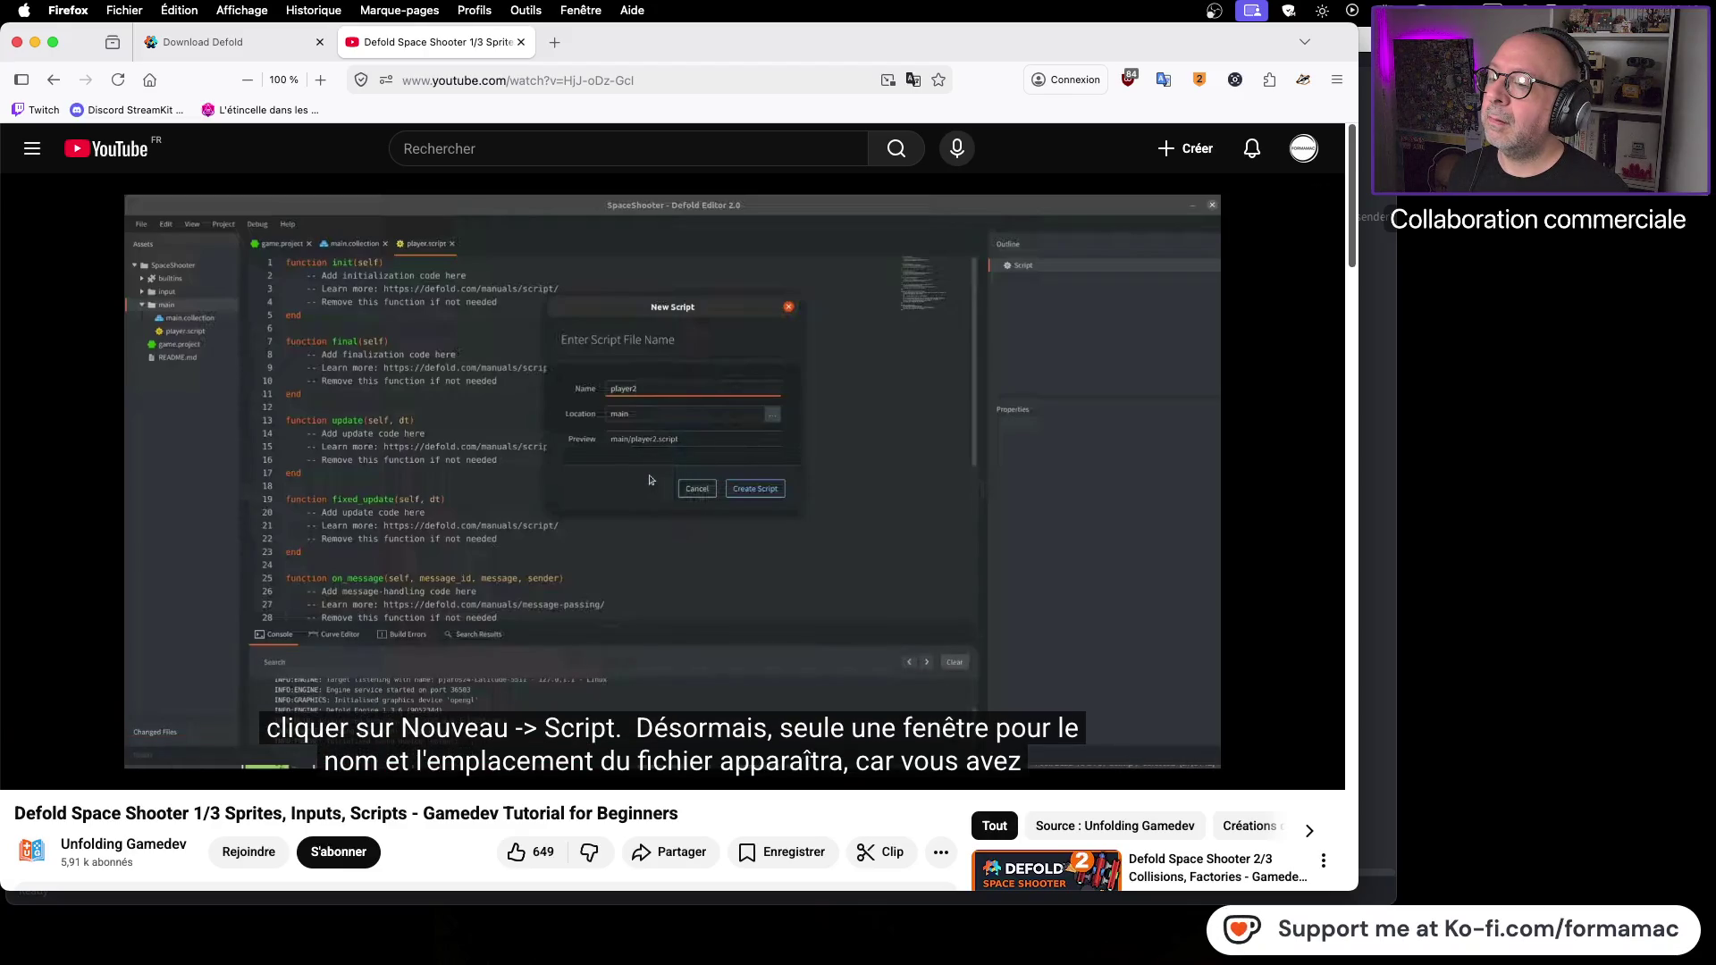
{"action": "left_click", "coordinate": [813, 371]}
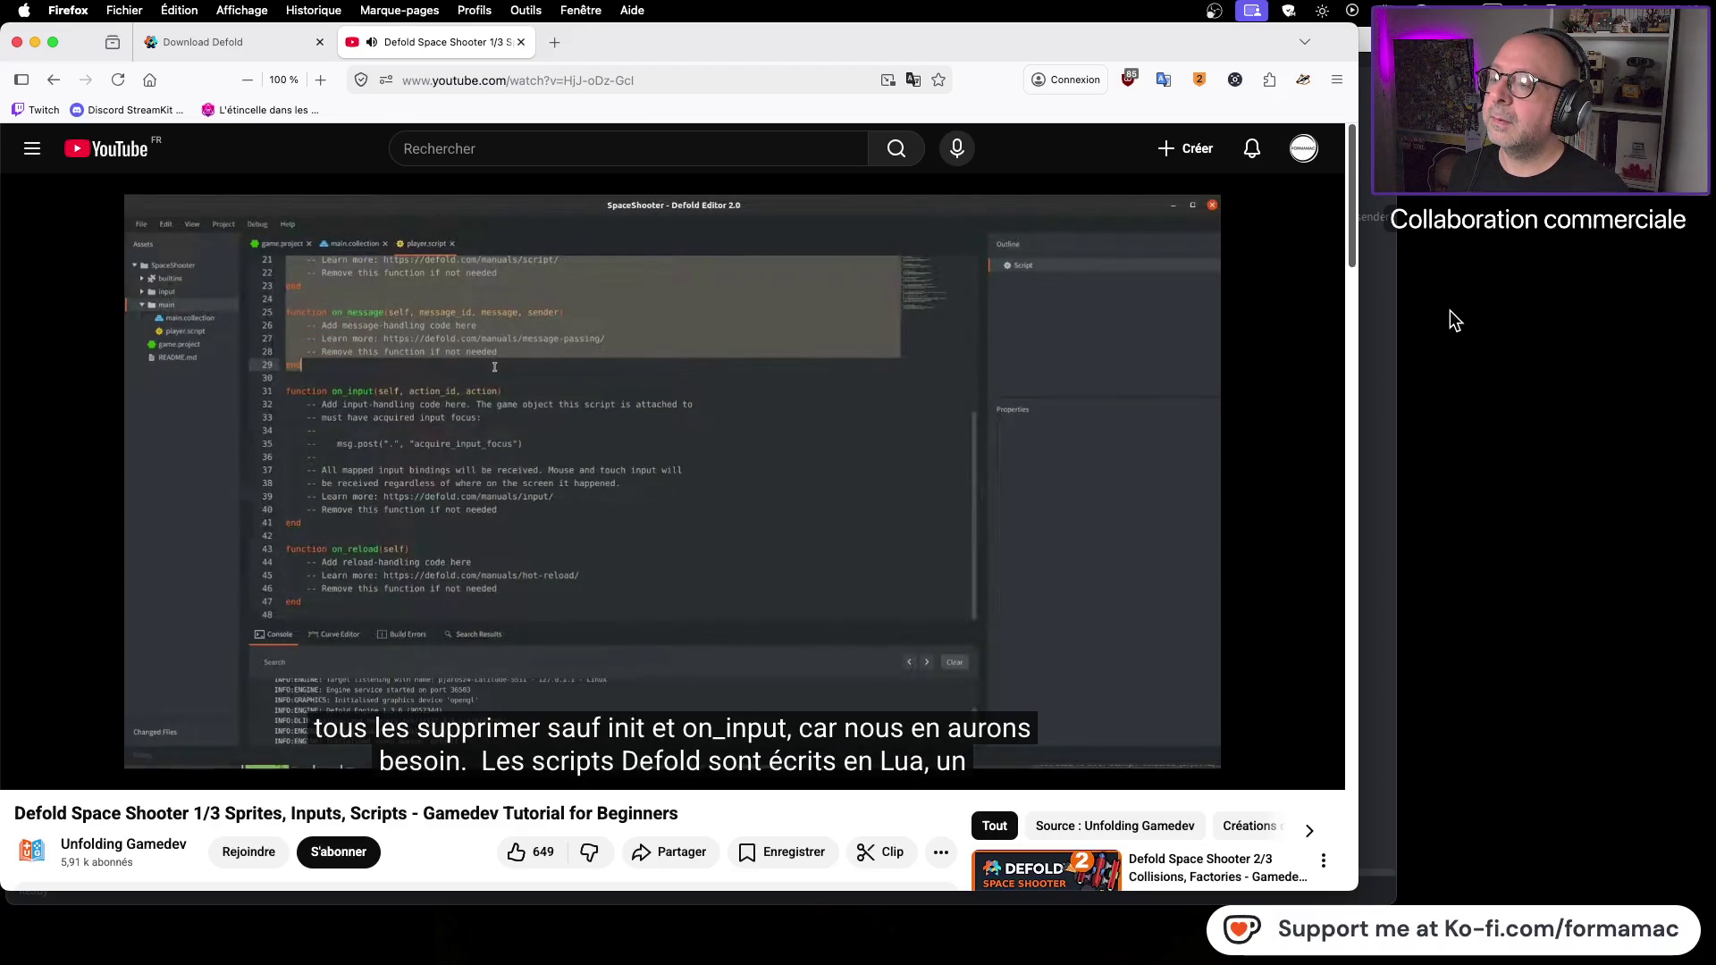
{"action": "left_click", "coordinate": [649, 492]}
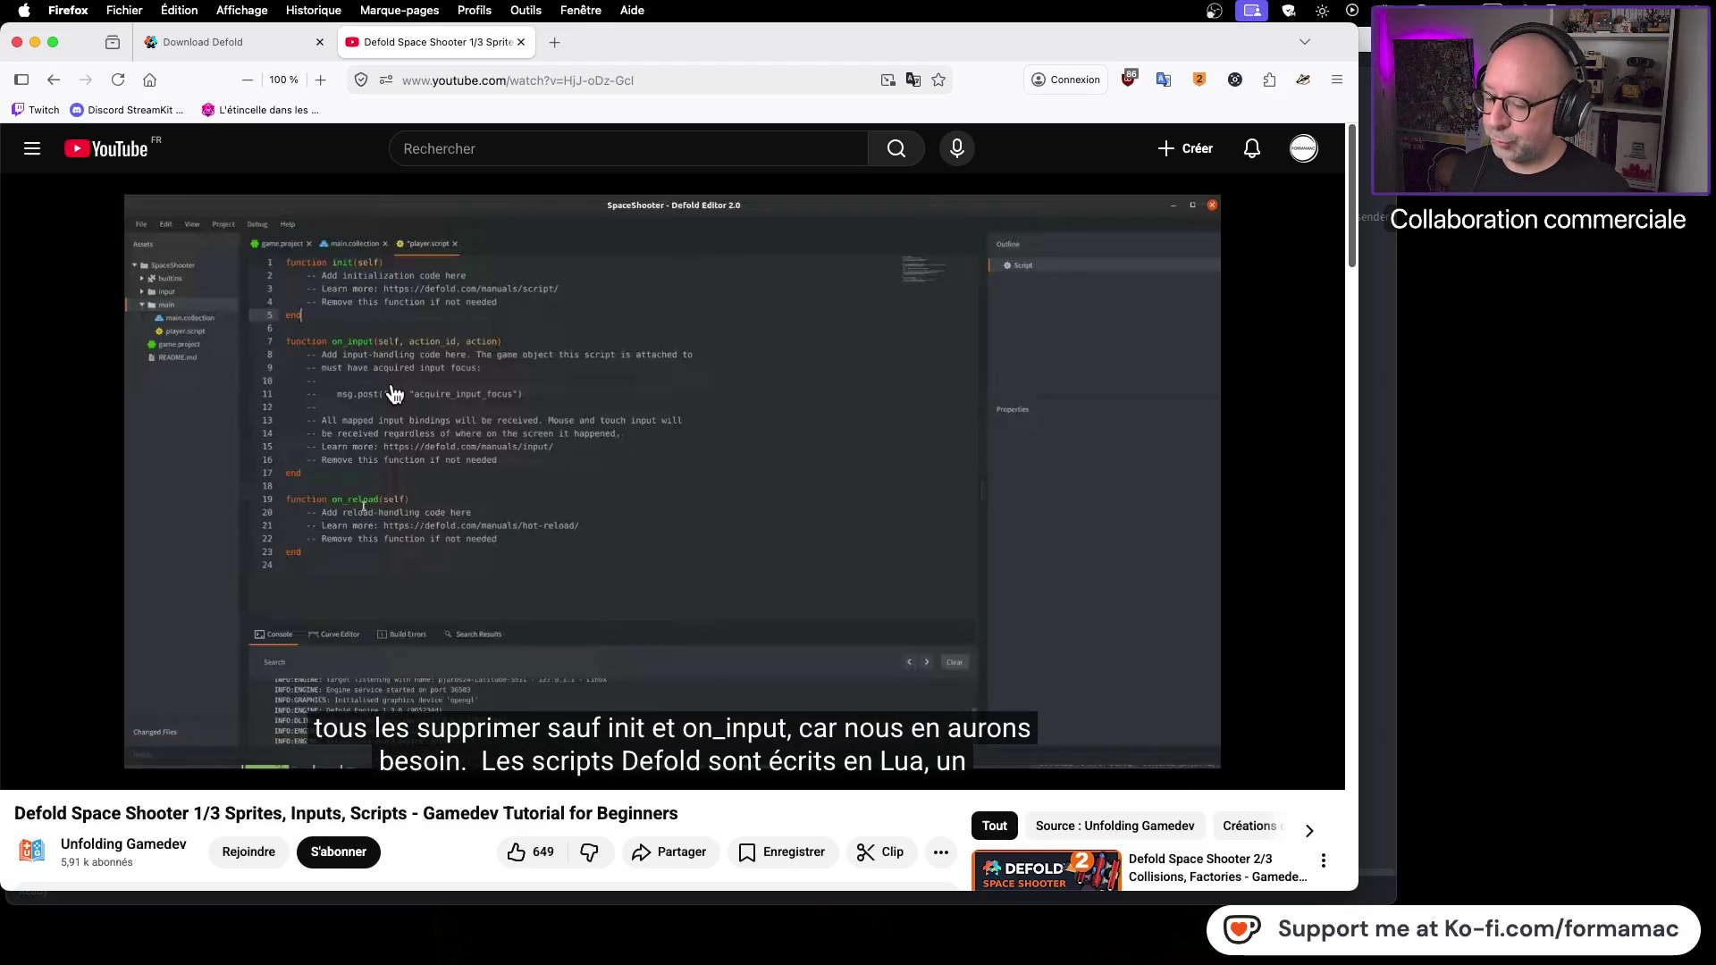
{"action": "key", "text": "super+Tab"}
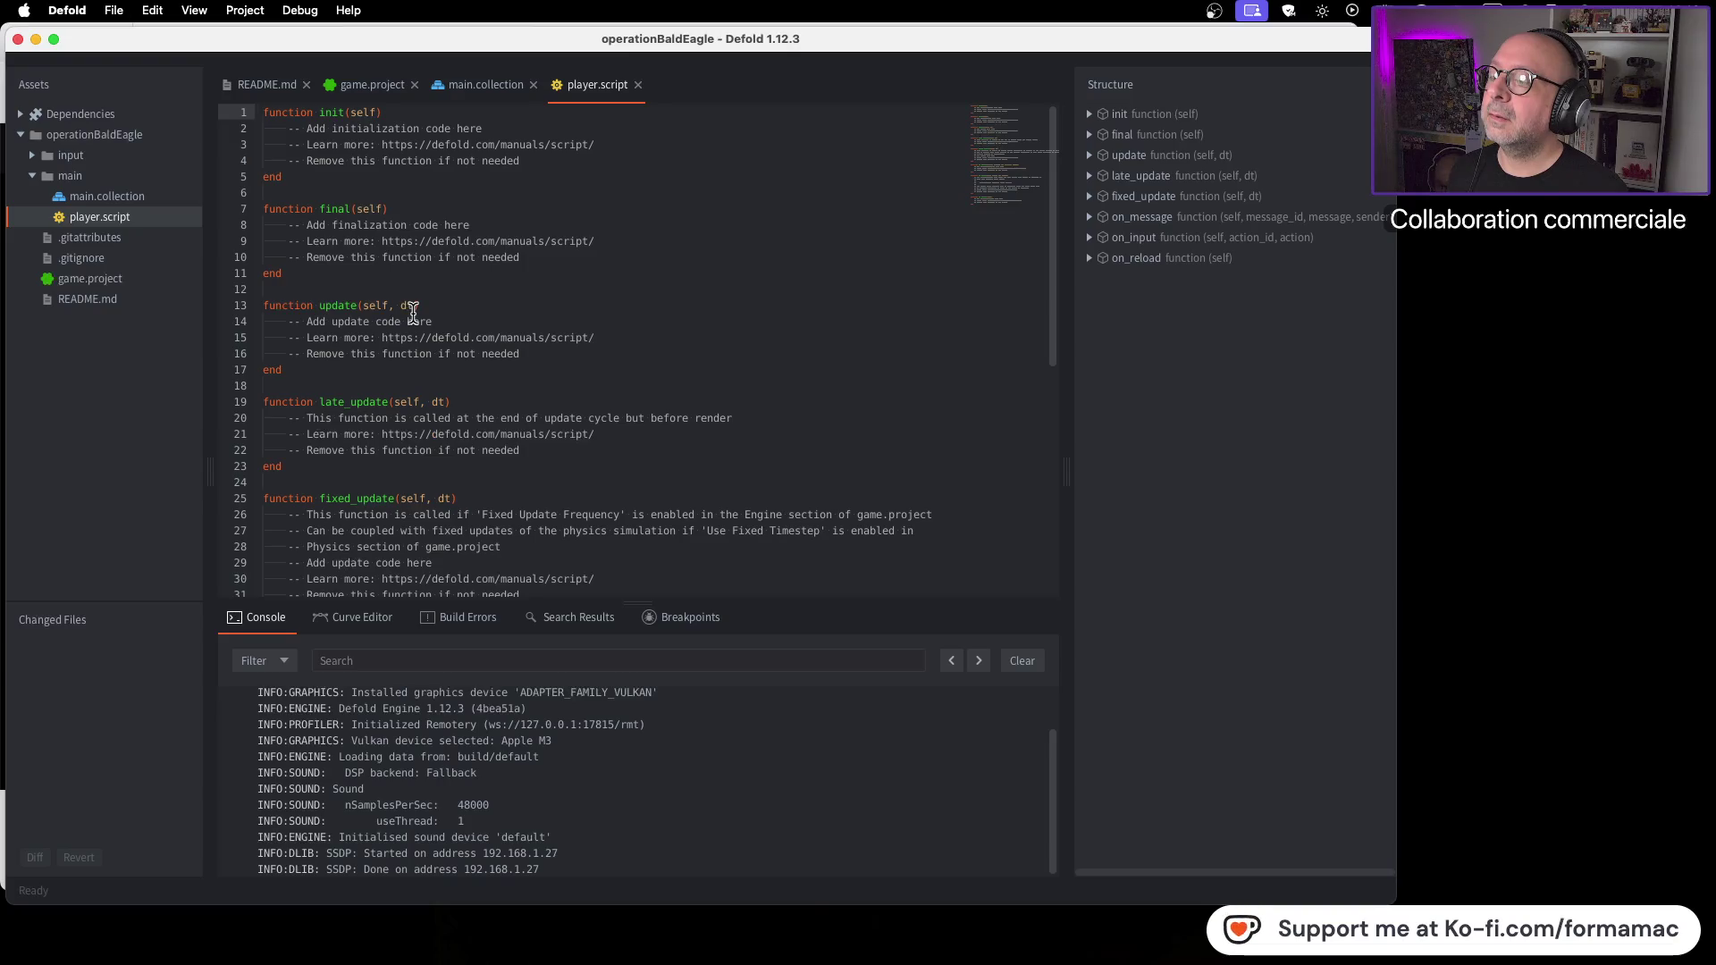
Step: Delete lines 7–38 (final, update, late_update, fixed_update, on_message) from player.script
{"action": "scroll", "coordinate": [413, 311], "scroll_direction": "down", "scroll_amount": 2}
{"action": "scroll", "coordinate": [413, 311], "scroll_direction": "down", "scroll_amount": 5}
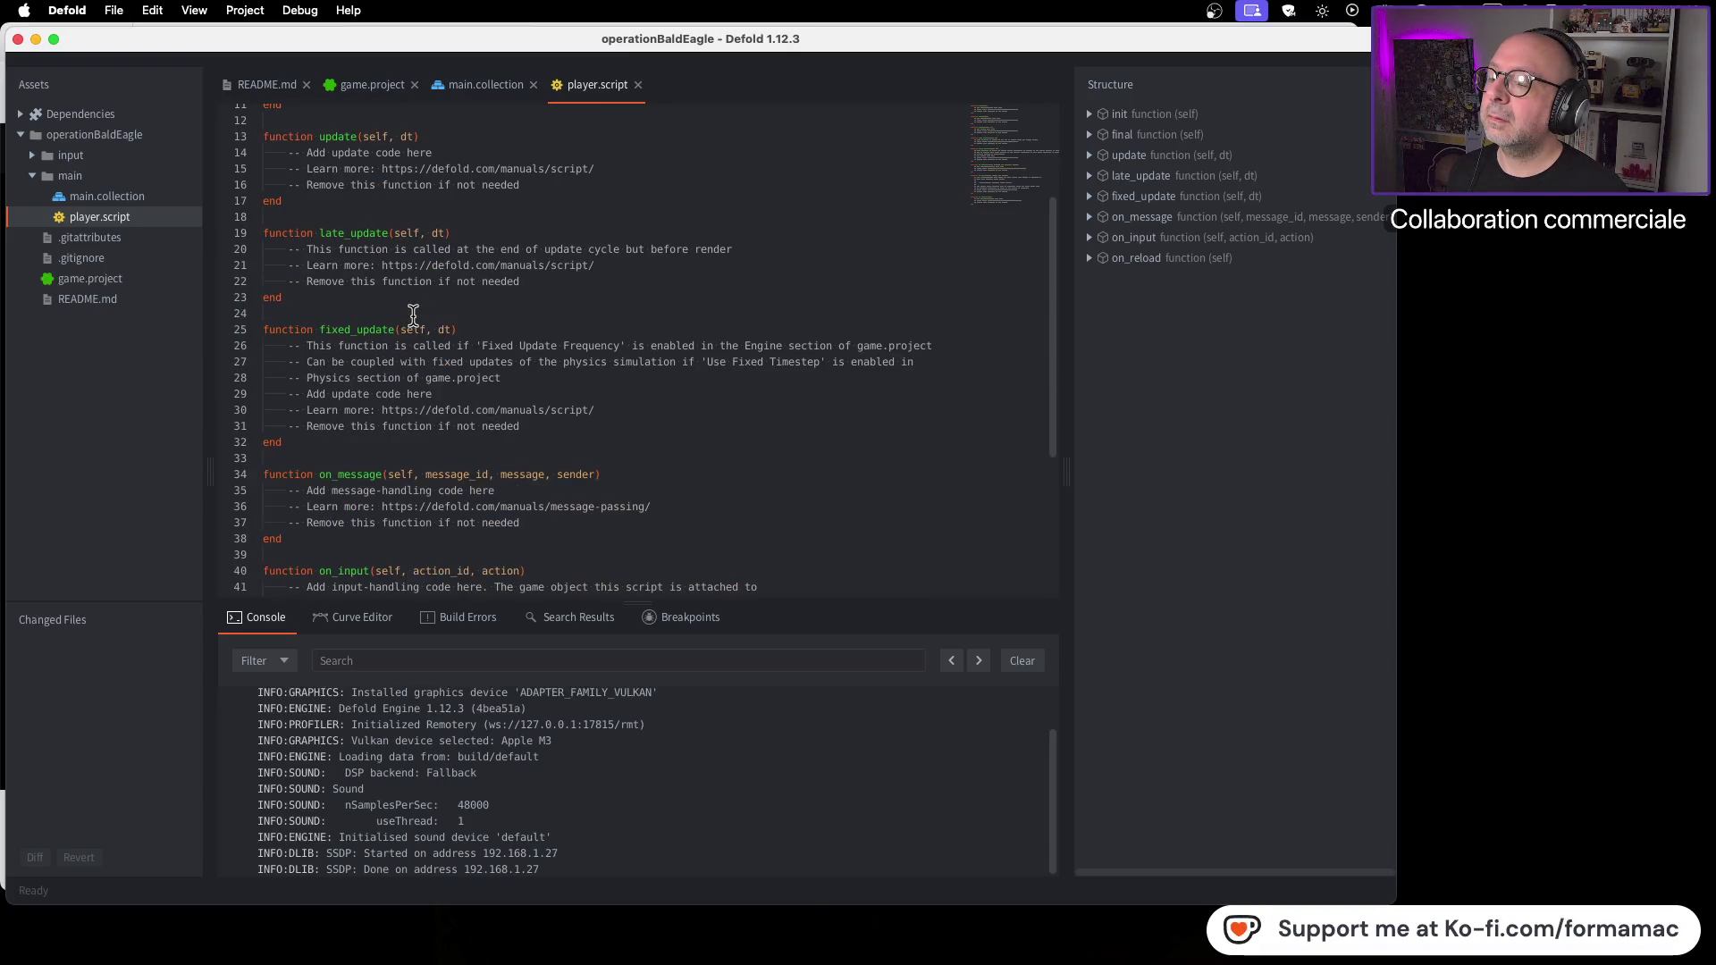
{"action": "mouse_move", "coordinate": [282, 462]}
{"action": "left_mouse_down"}
{"action": "mouse_move", "coordinate": [245, 423]}
{"action": "mouse_move", "coordinate": [238, 318]}
{"action": "mouse_move", "coordinate": [315, 332]}
{"action": "mouse_move", "coordinate": [253, 200]}
{"action": "left_mouse_up"}
{"action": "scroll", "coordinate": [317, 329], "scroll_direction": "up", "scroll_amount": 2}
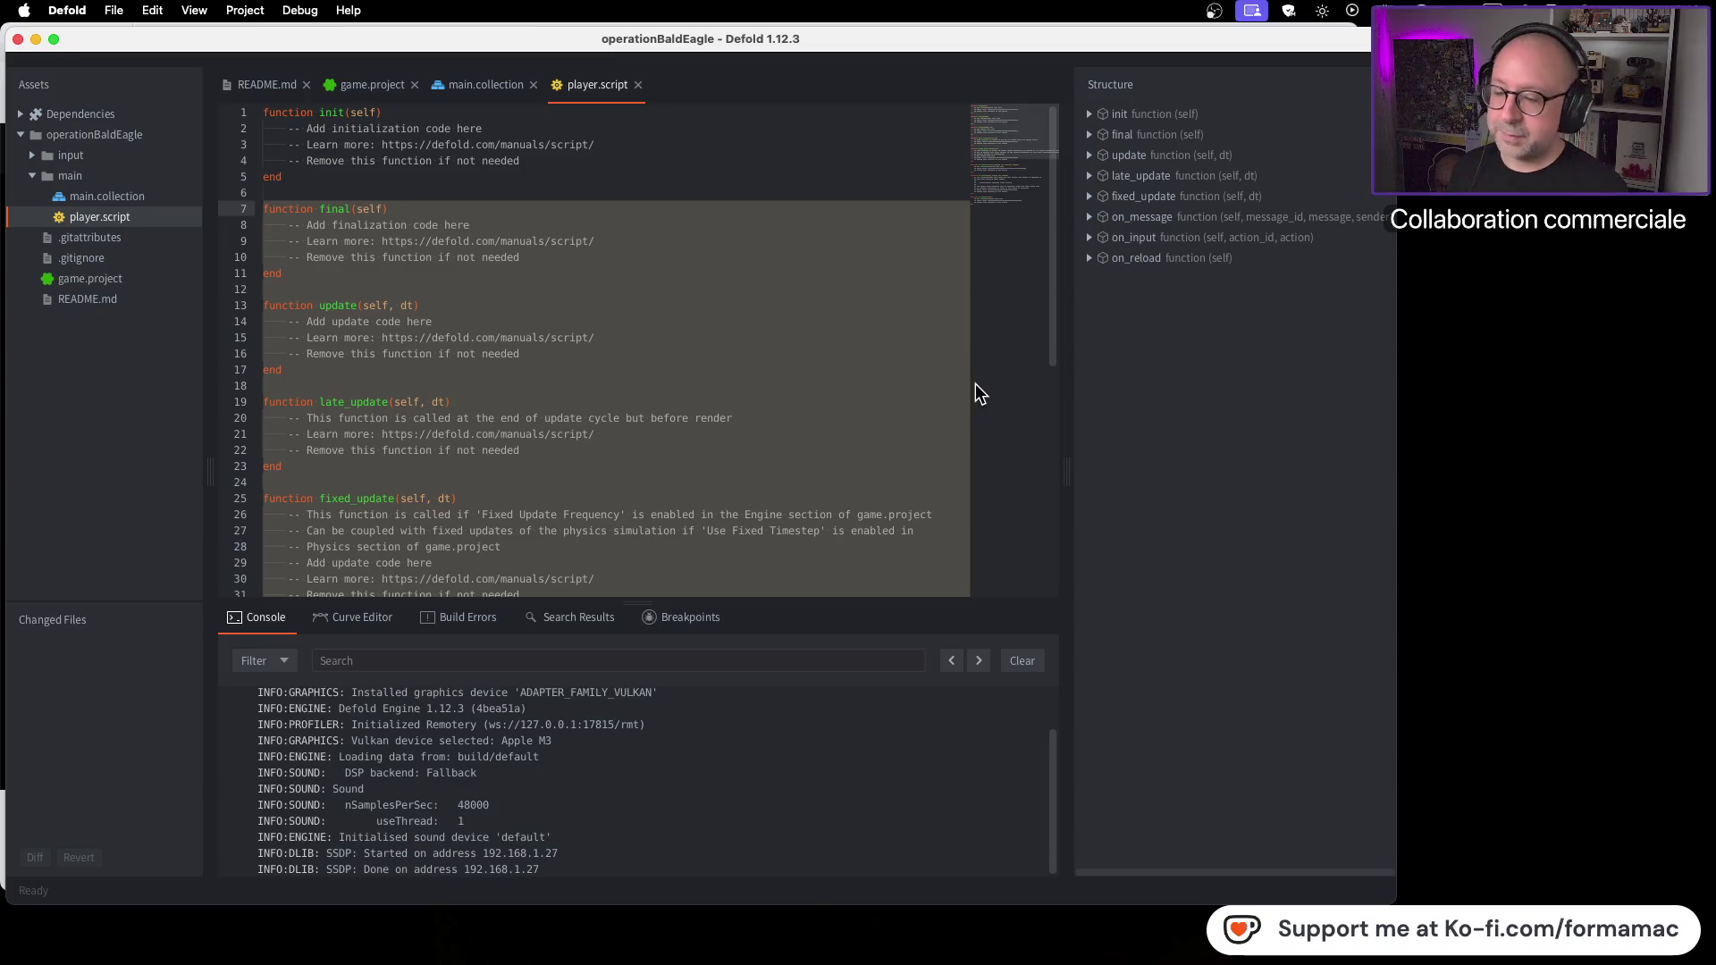
{"action": "key", "text": "BackSpace"}
{"action": "key", "text": "BackSpace"}
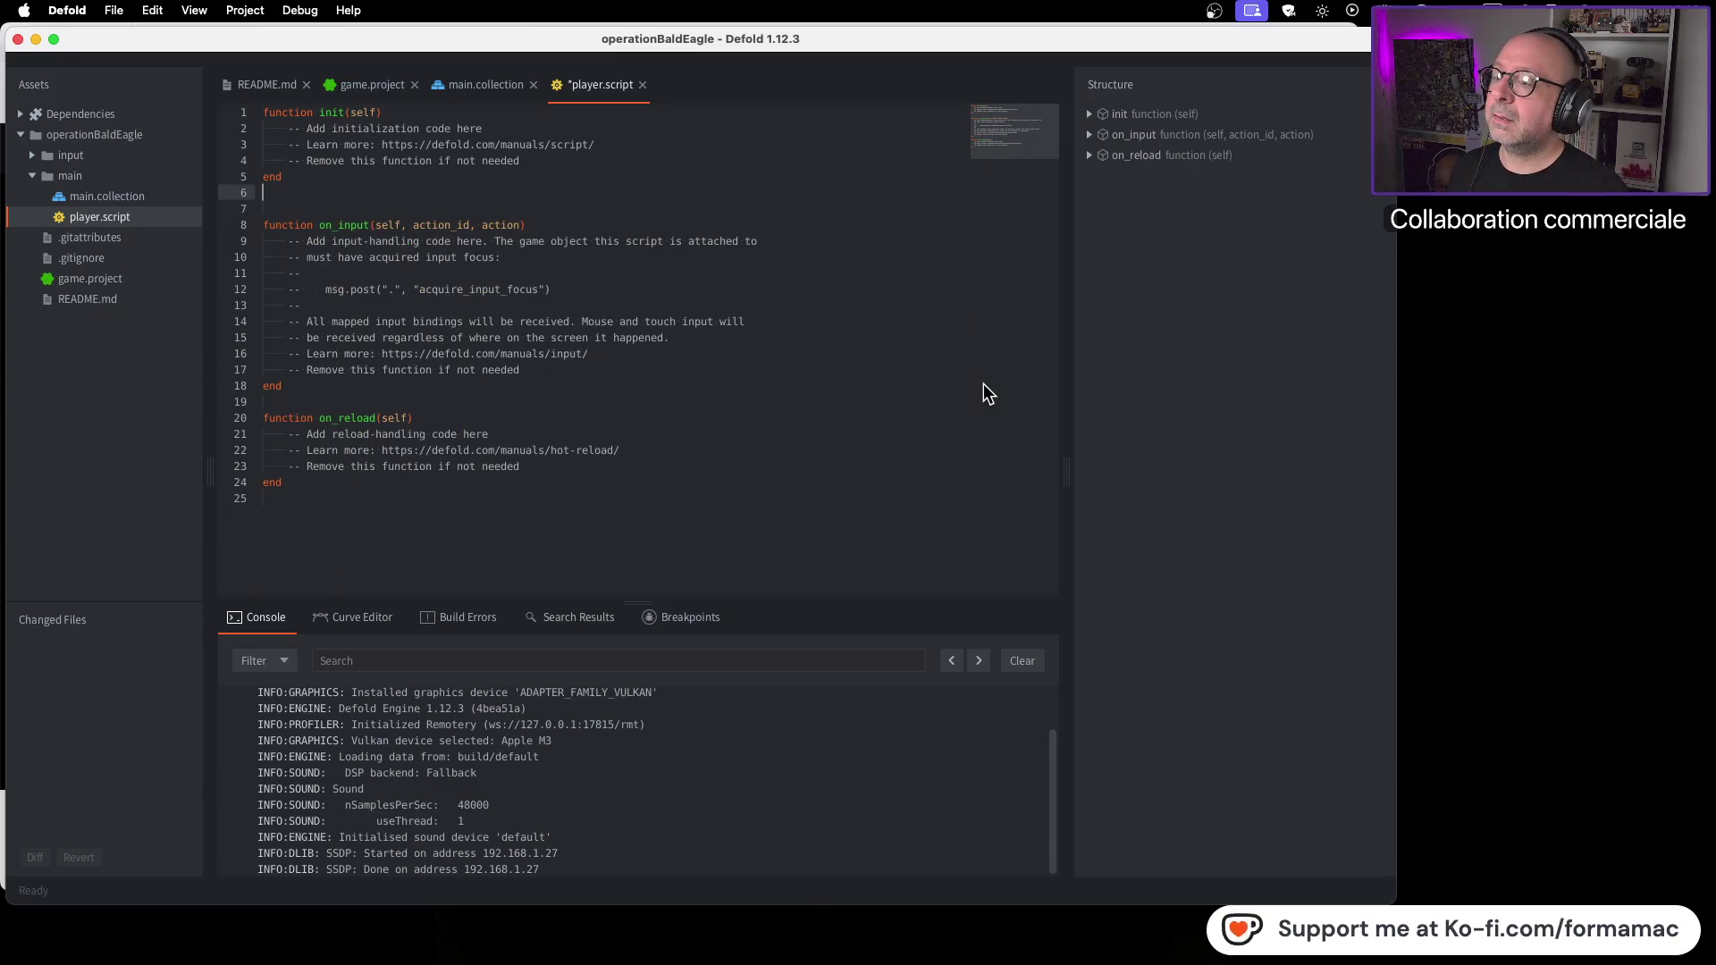
{"action": "key", "text": "BackSpace"}
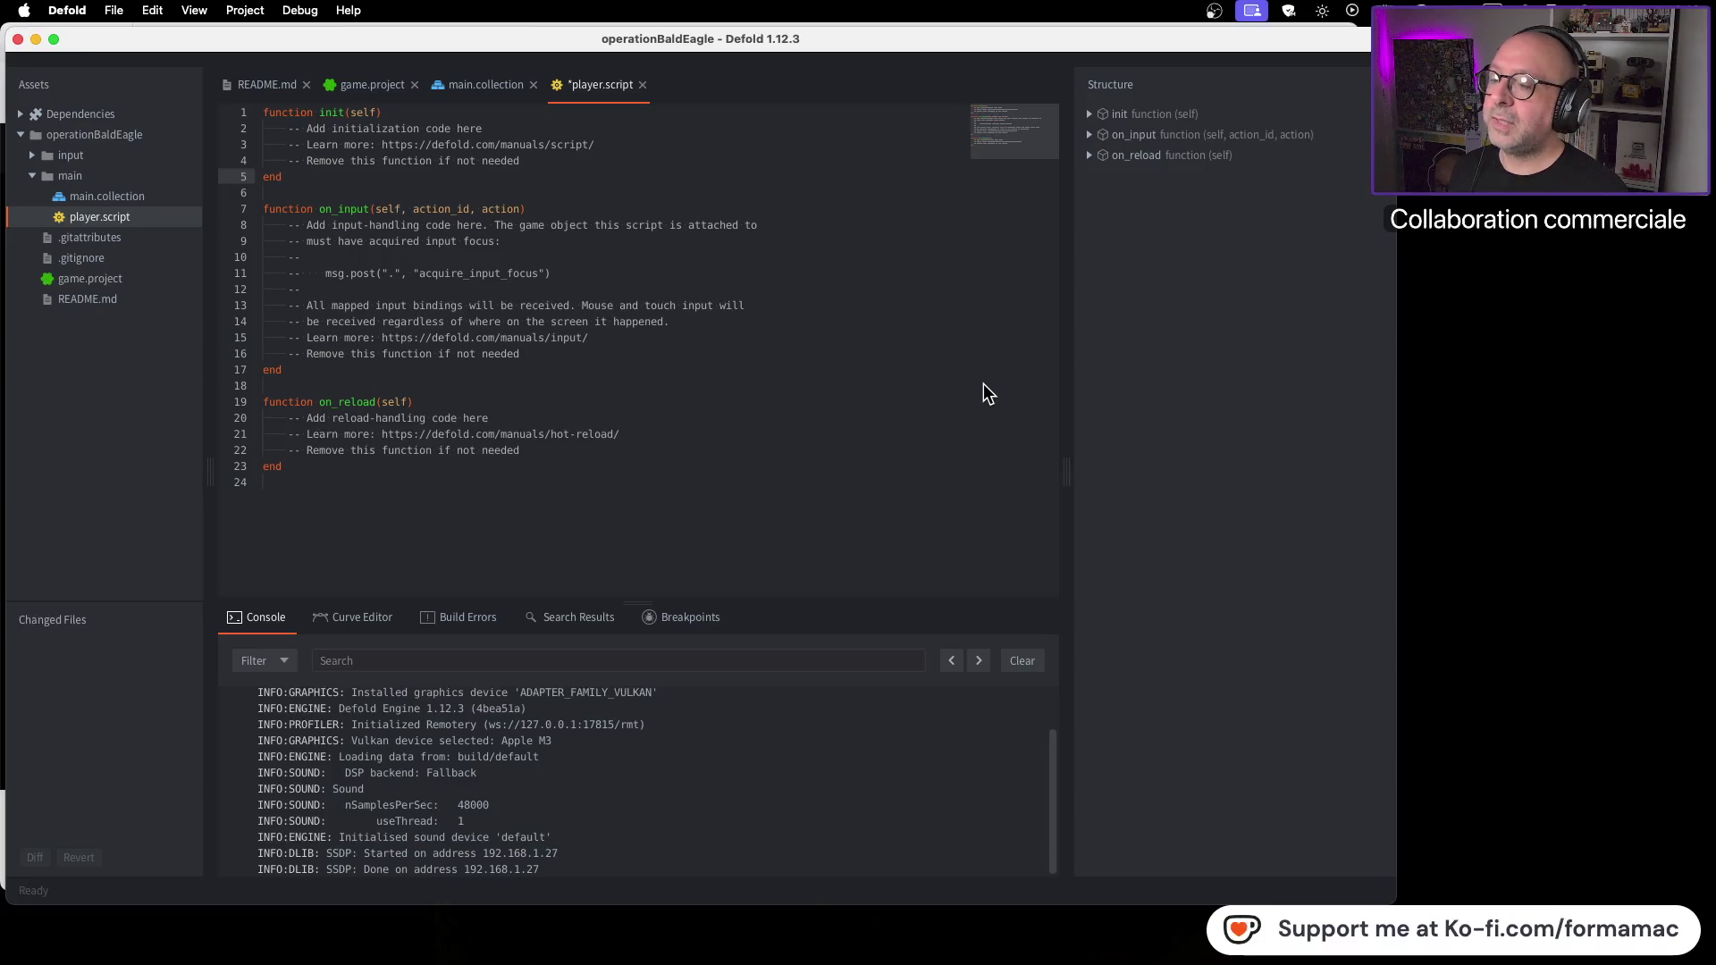
{"action": "key", "text": "super+Tab"}
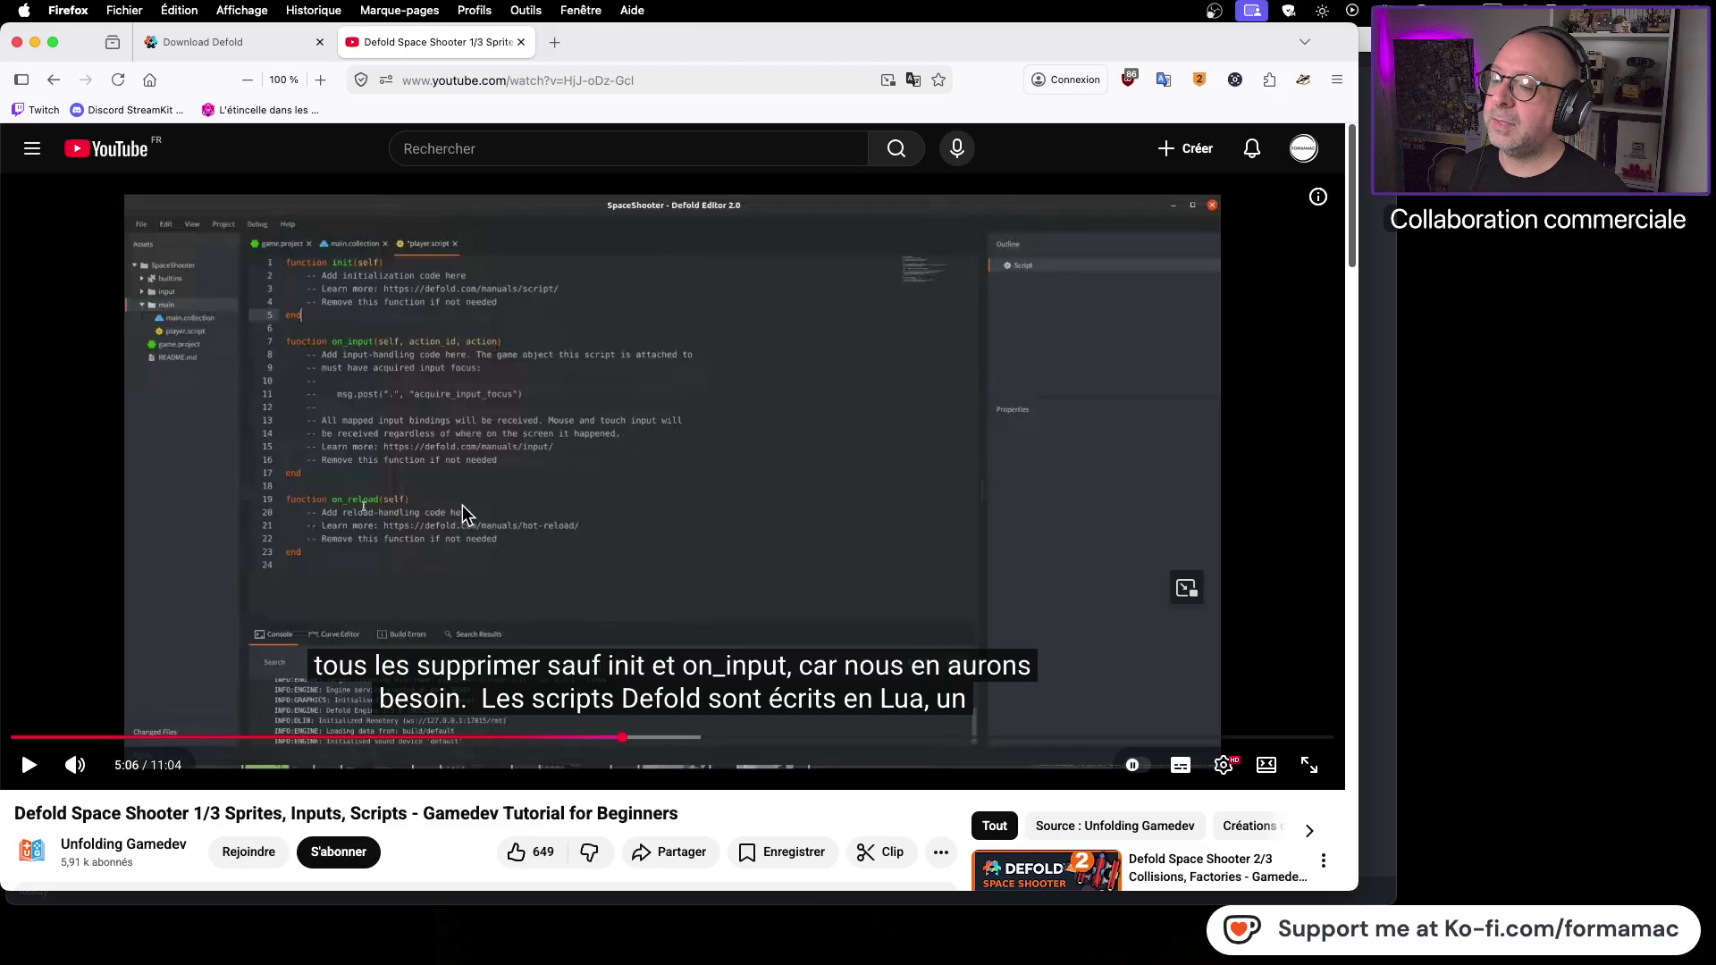
Step: Expand the tutorial video's full description below the player
{"action": "key", "text": "super+Tab"}
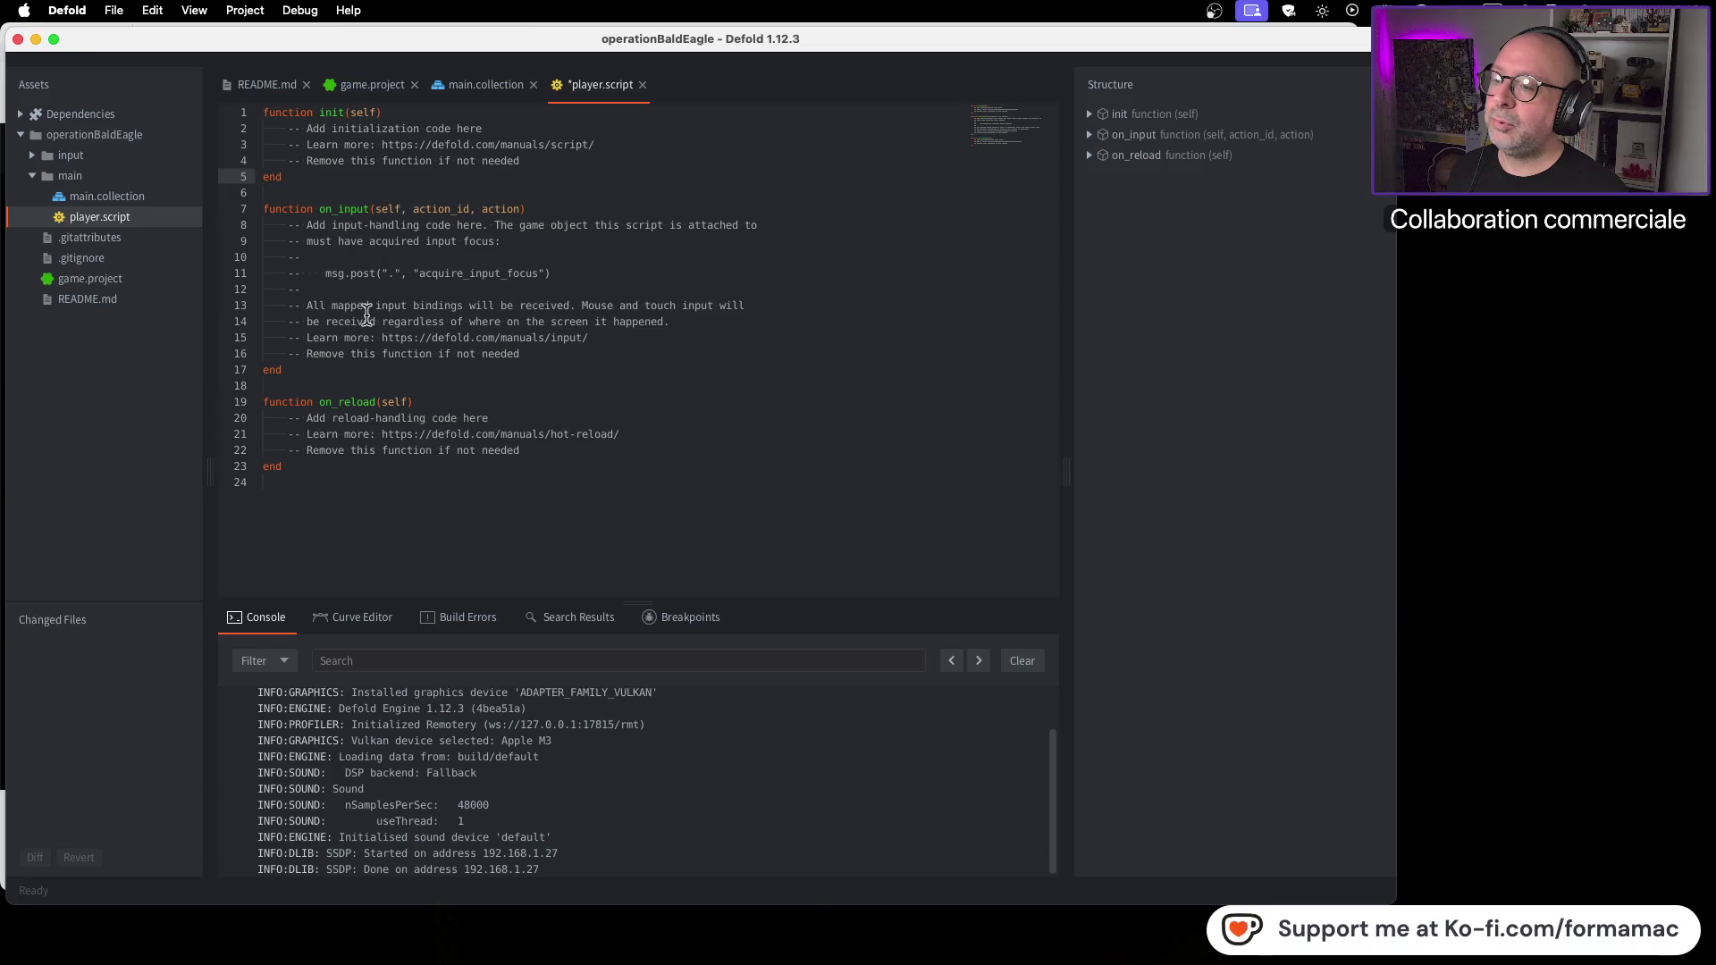
{"action": "key", "text": "super+Tab"}
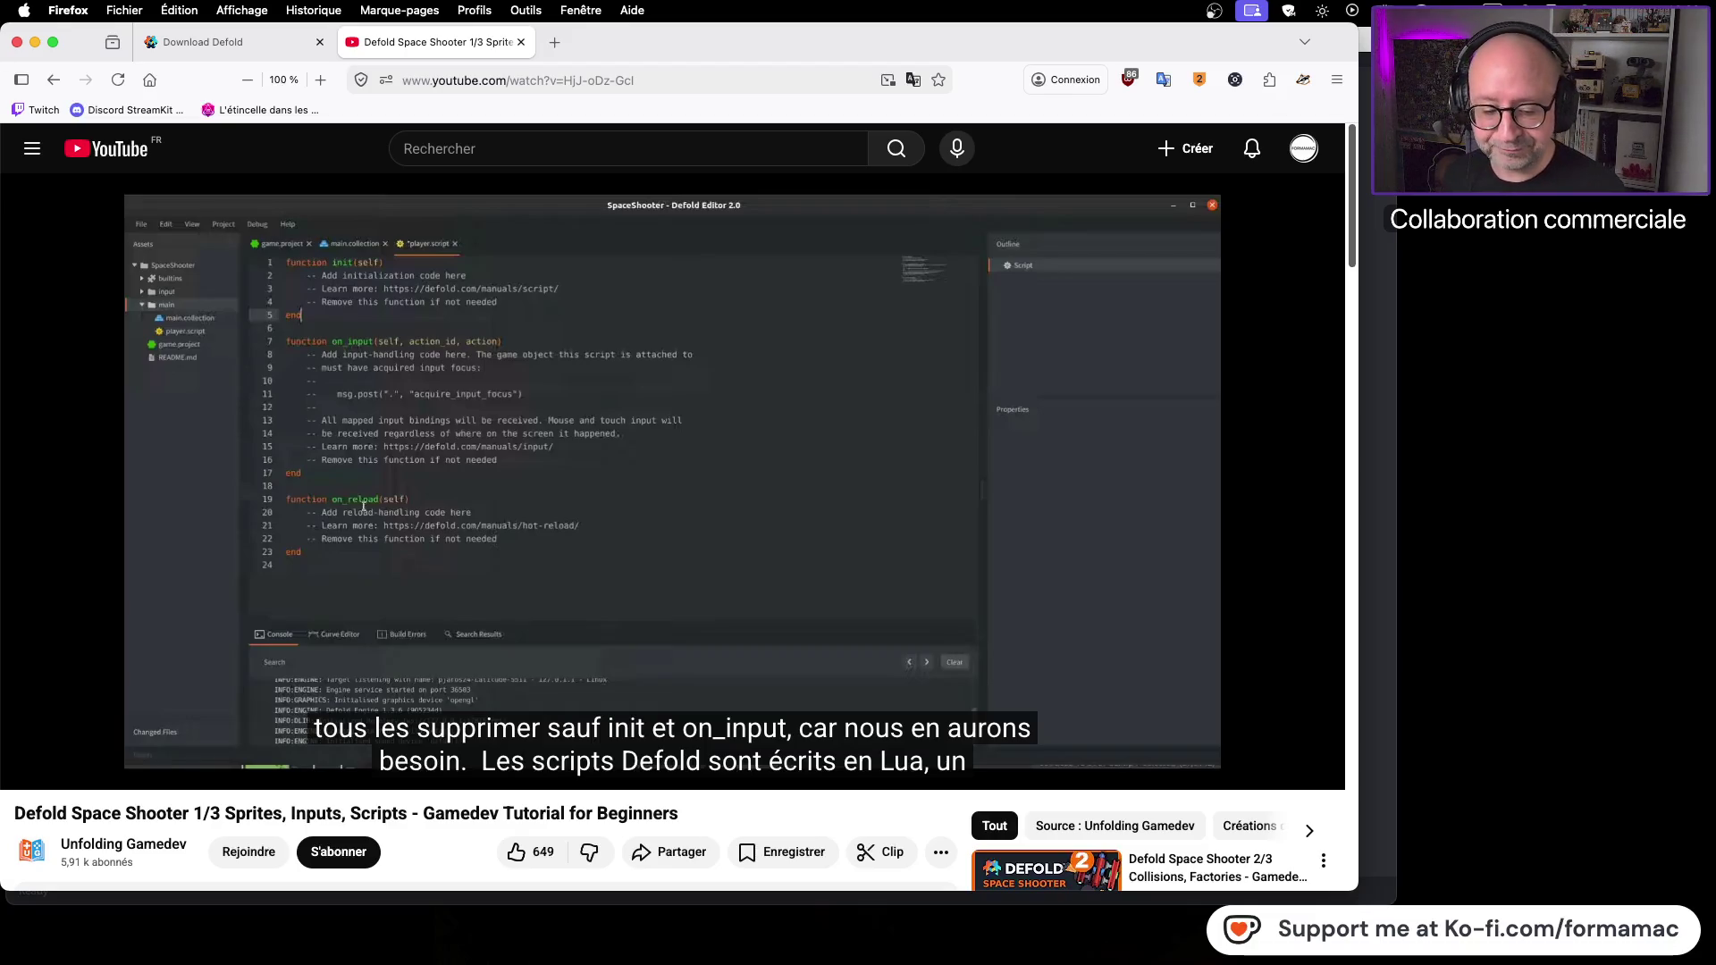
{"action": "scroll", "coordinate": [215, 769], "scroll_direction": "down", "scroll_amount": 3}
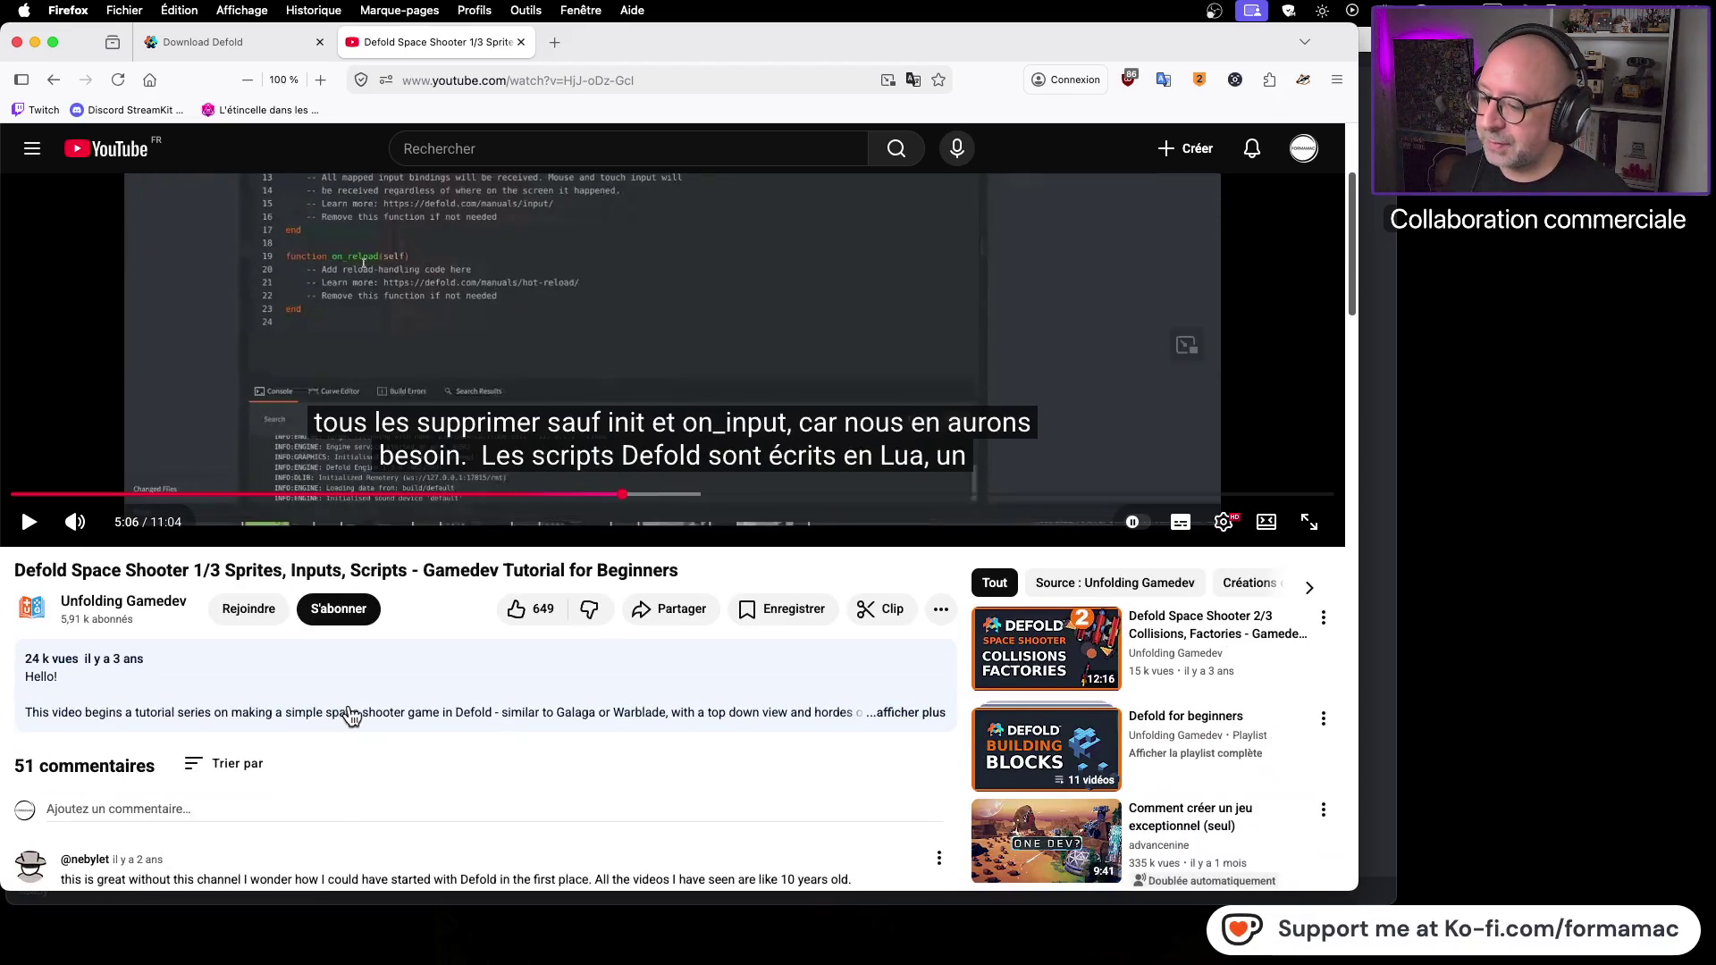
{"action": "left_click", "coordinate": [908, 712]}
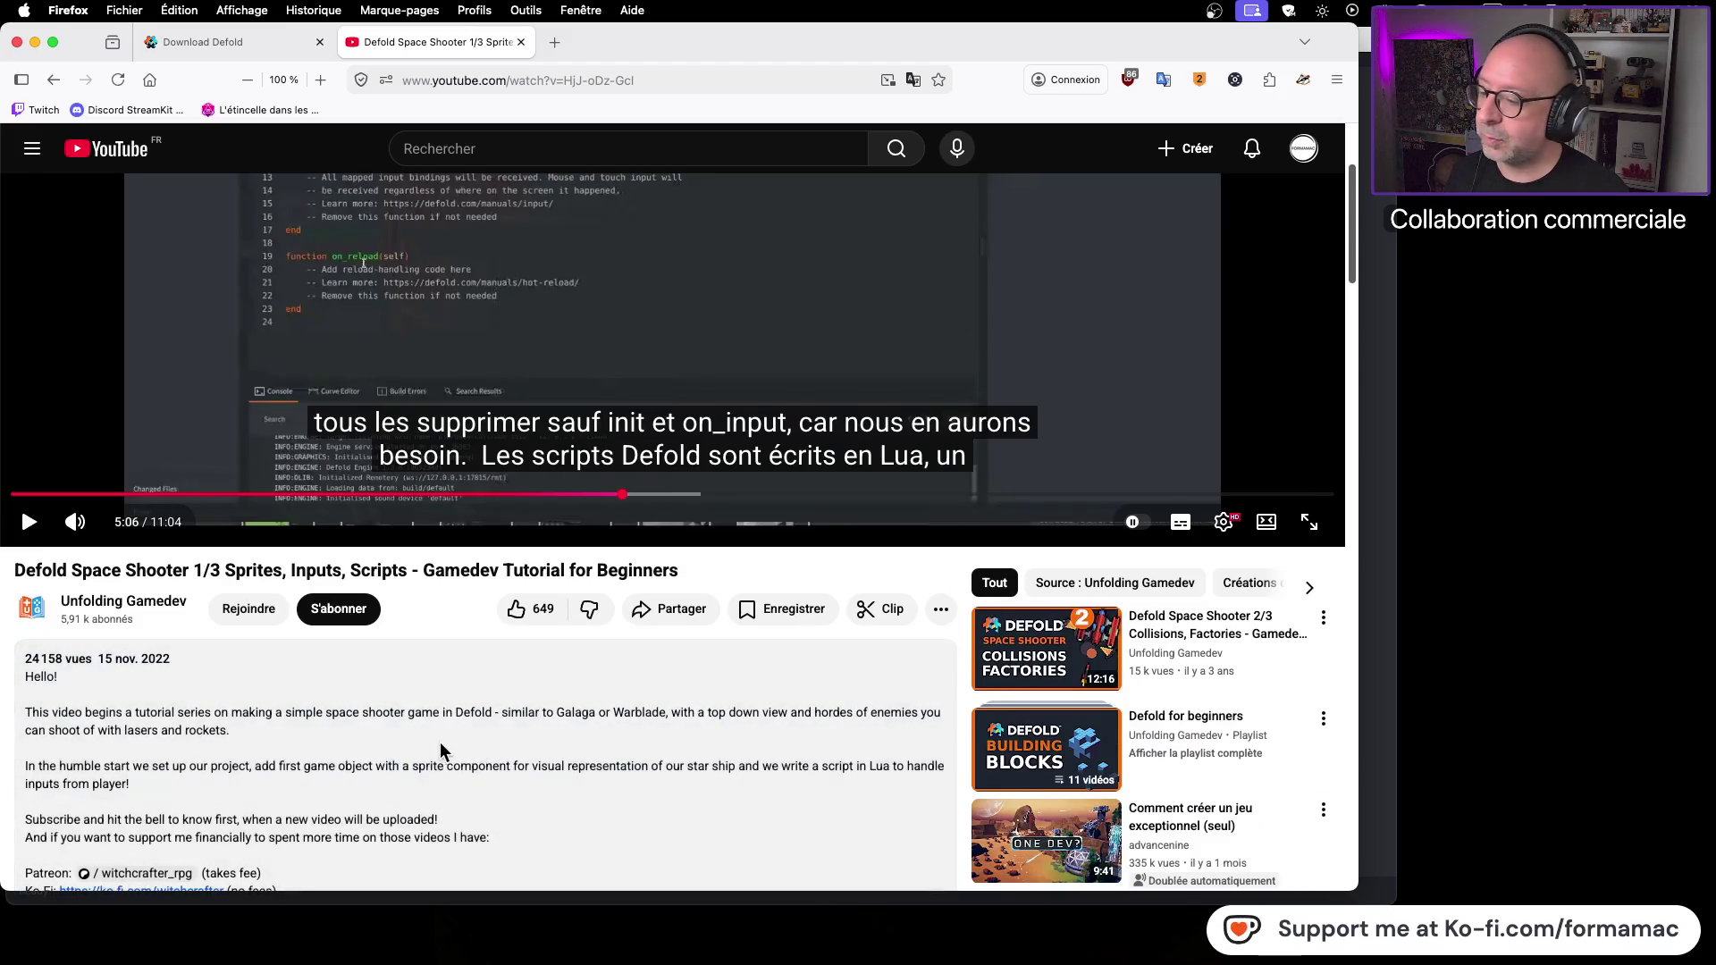
Step: Read the description's notes and links, then resume the video
{"action": "scroll", "coordinate": [430, 755], "scroll_direction": "down", "scroll_amount": 2}
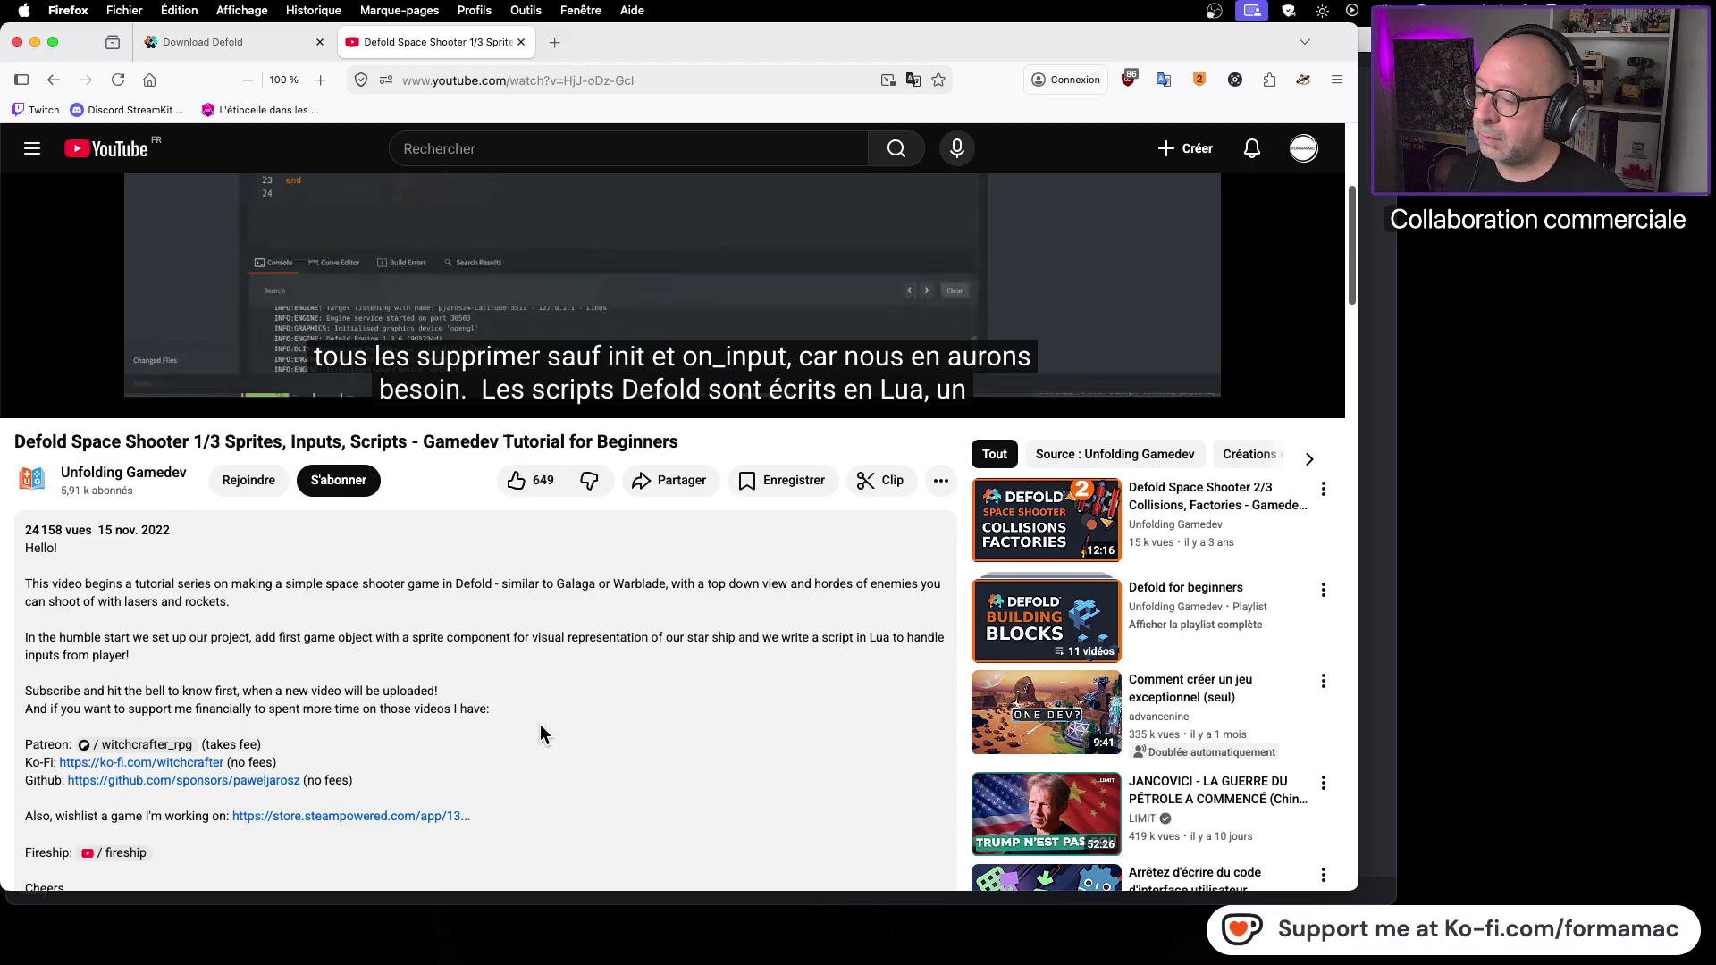
{"action": "scroll", "coordinate": [541, 727], "scroll_direction": "down", "scroll_amount": 5}
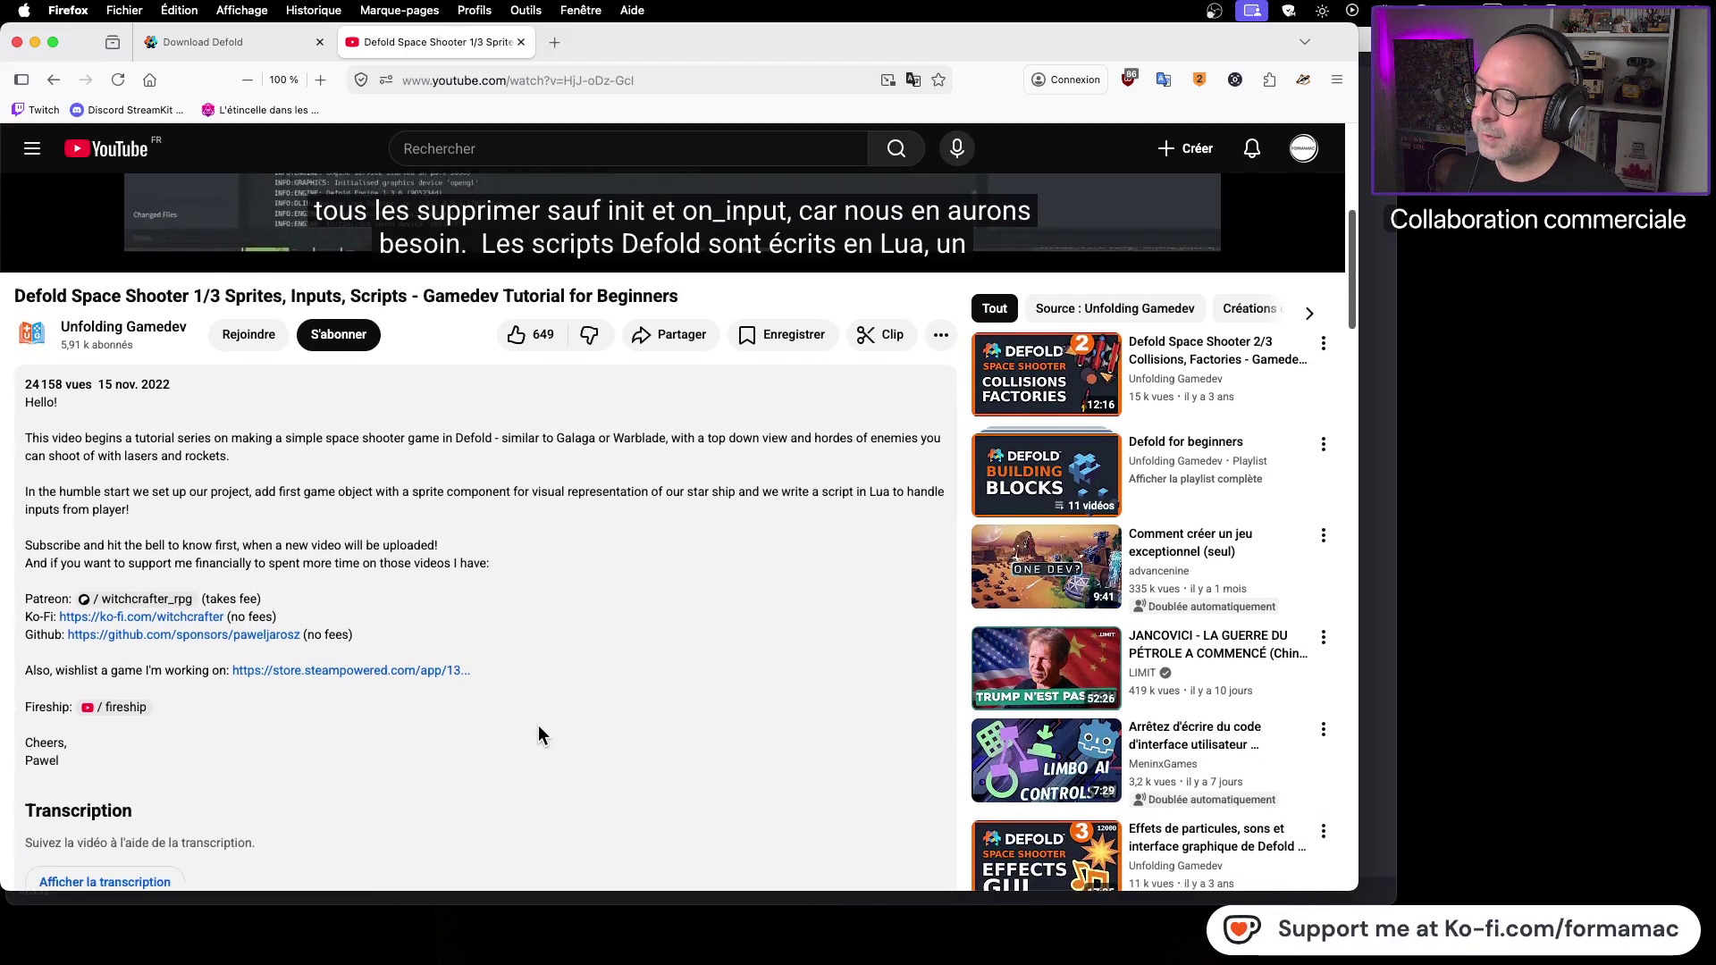
{"action": "scroll", "coordinate": [538, 726], "scroll_direction": "up", "scroll_amount": 5}
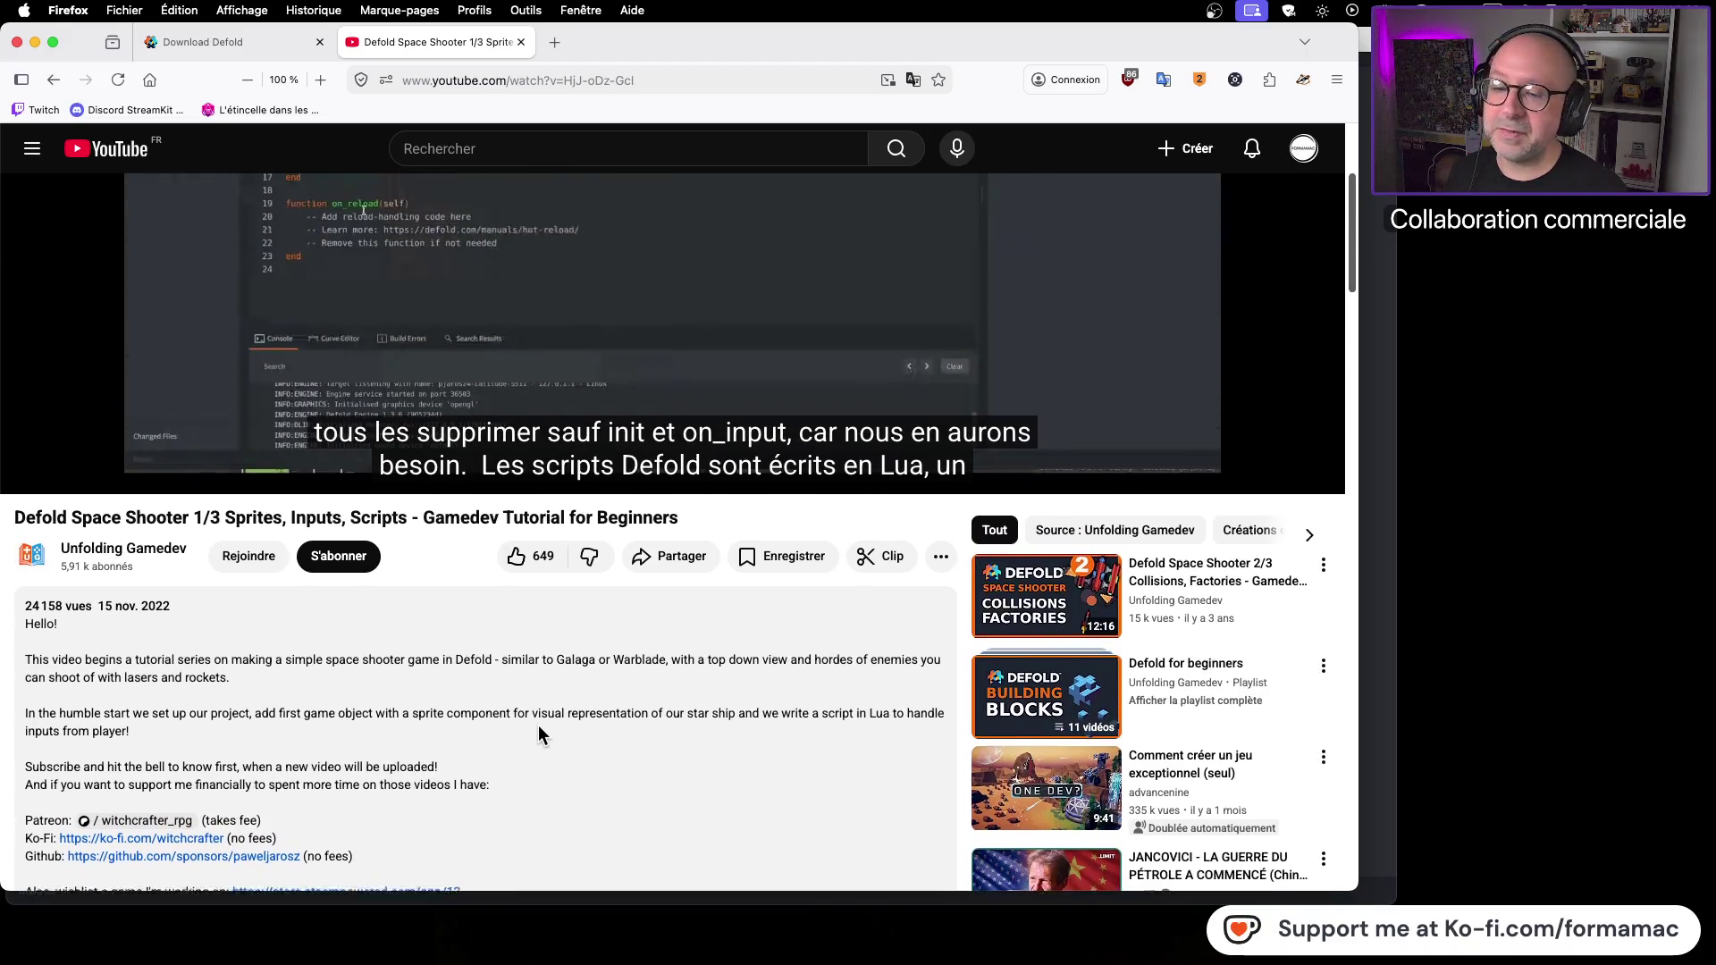
{"action": "scroll", "coordinate": [538, 726], "scroll_direction": "up", "scroll_amount": 4}
{"action": "left_click_drag", "start_coordinate": [538, 738], "coordinate": [711, 642]}
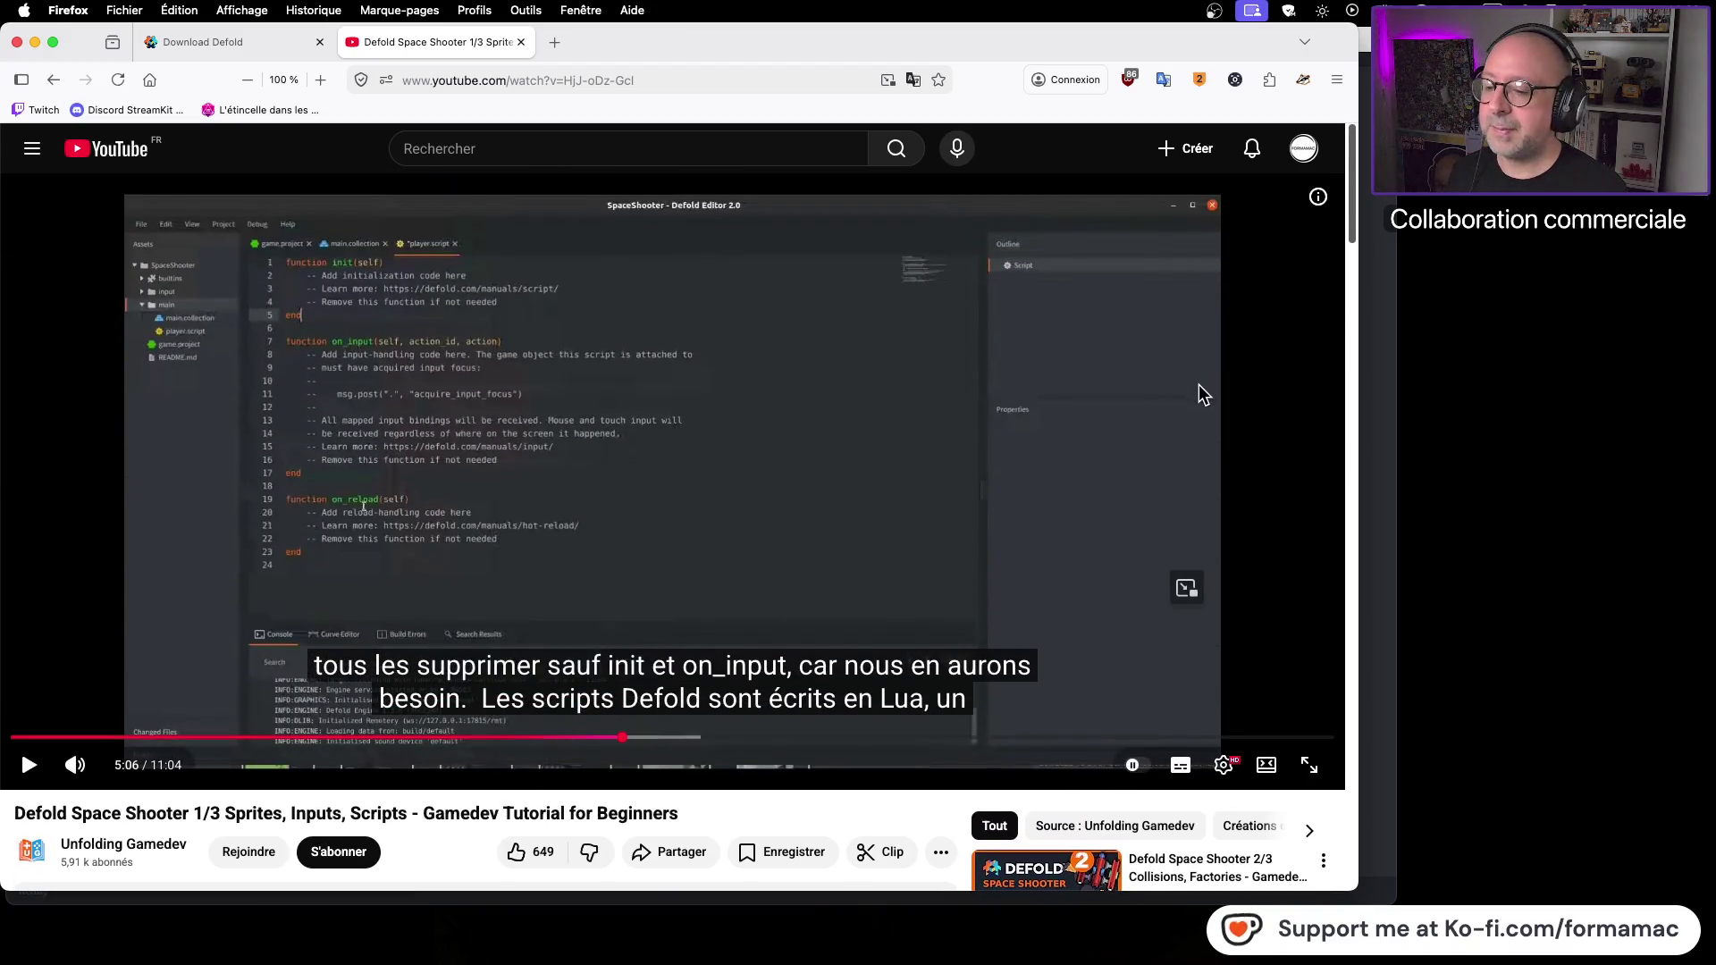
{"action": "left_click", "coordinate": [779, 502]}
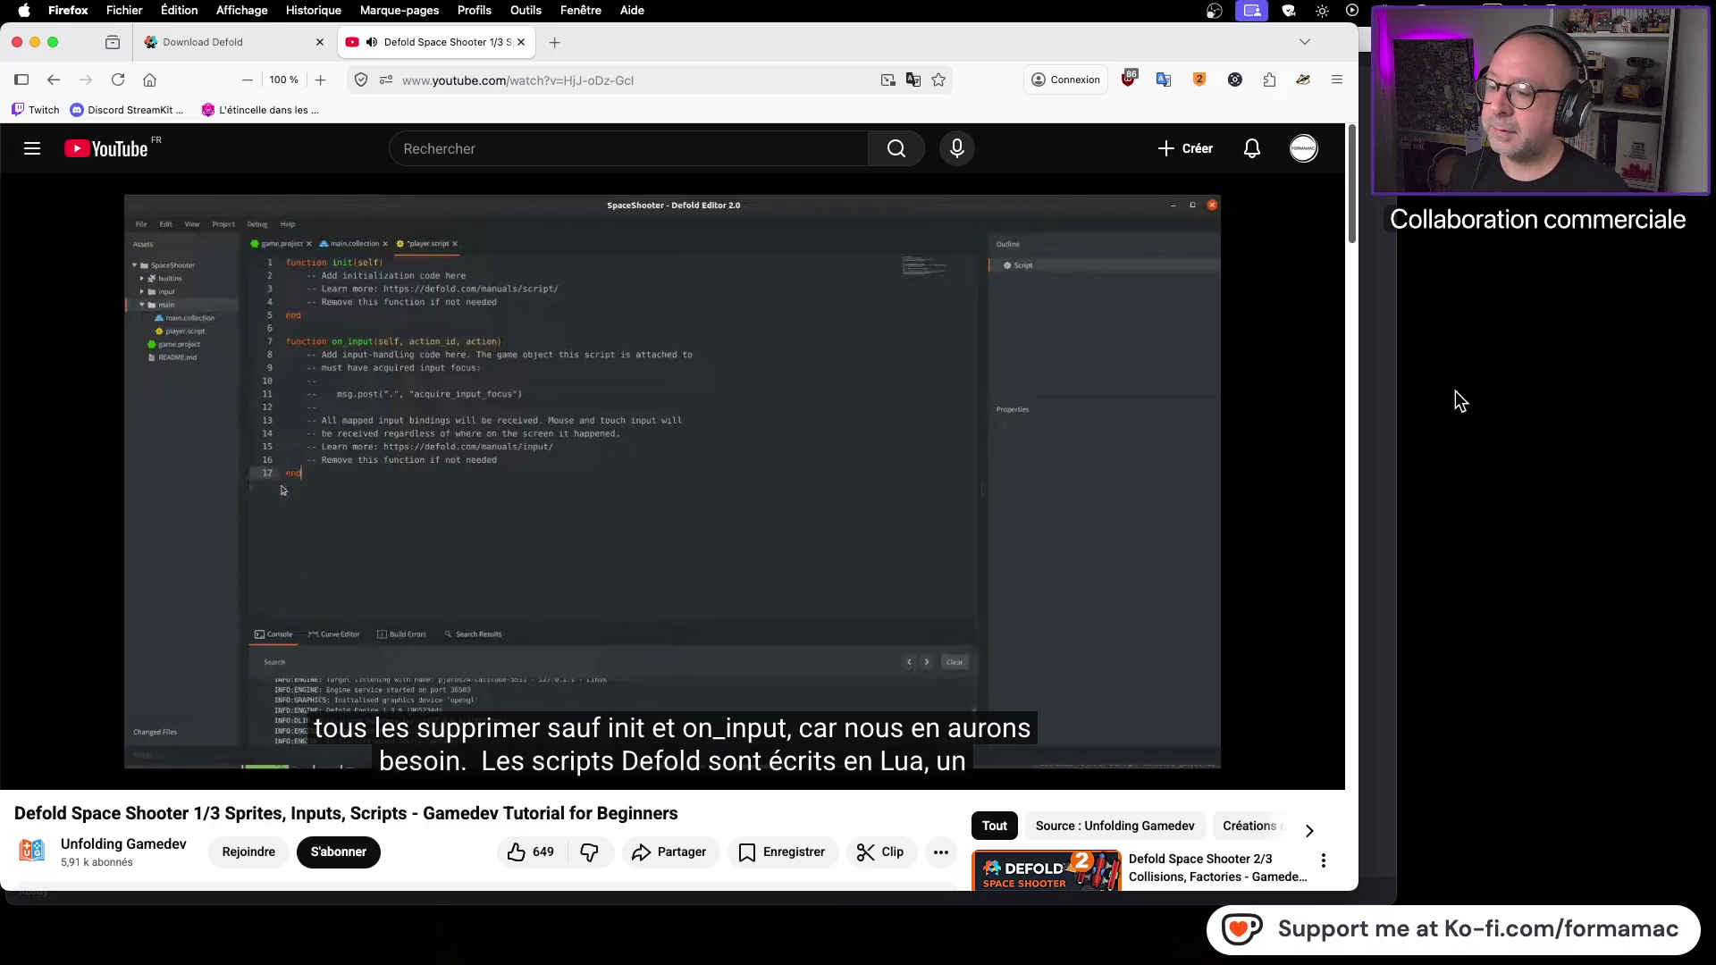
Step: Pause at 5:10 and delete the on_reload function from player.script
{"action": "left_click", "coordinate": [713, 425]}
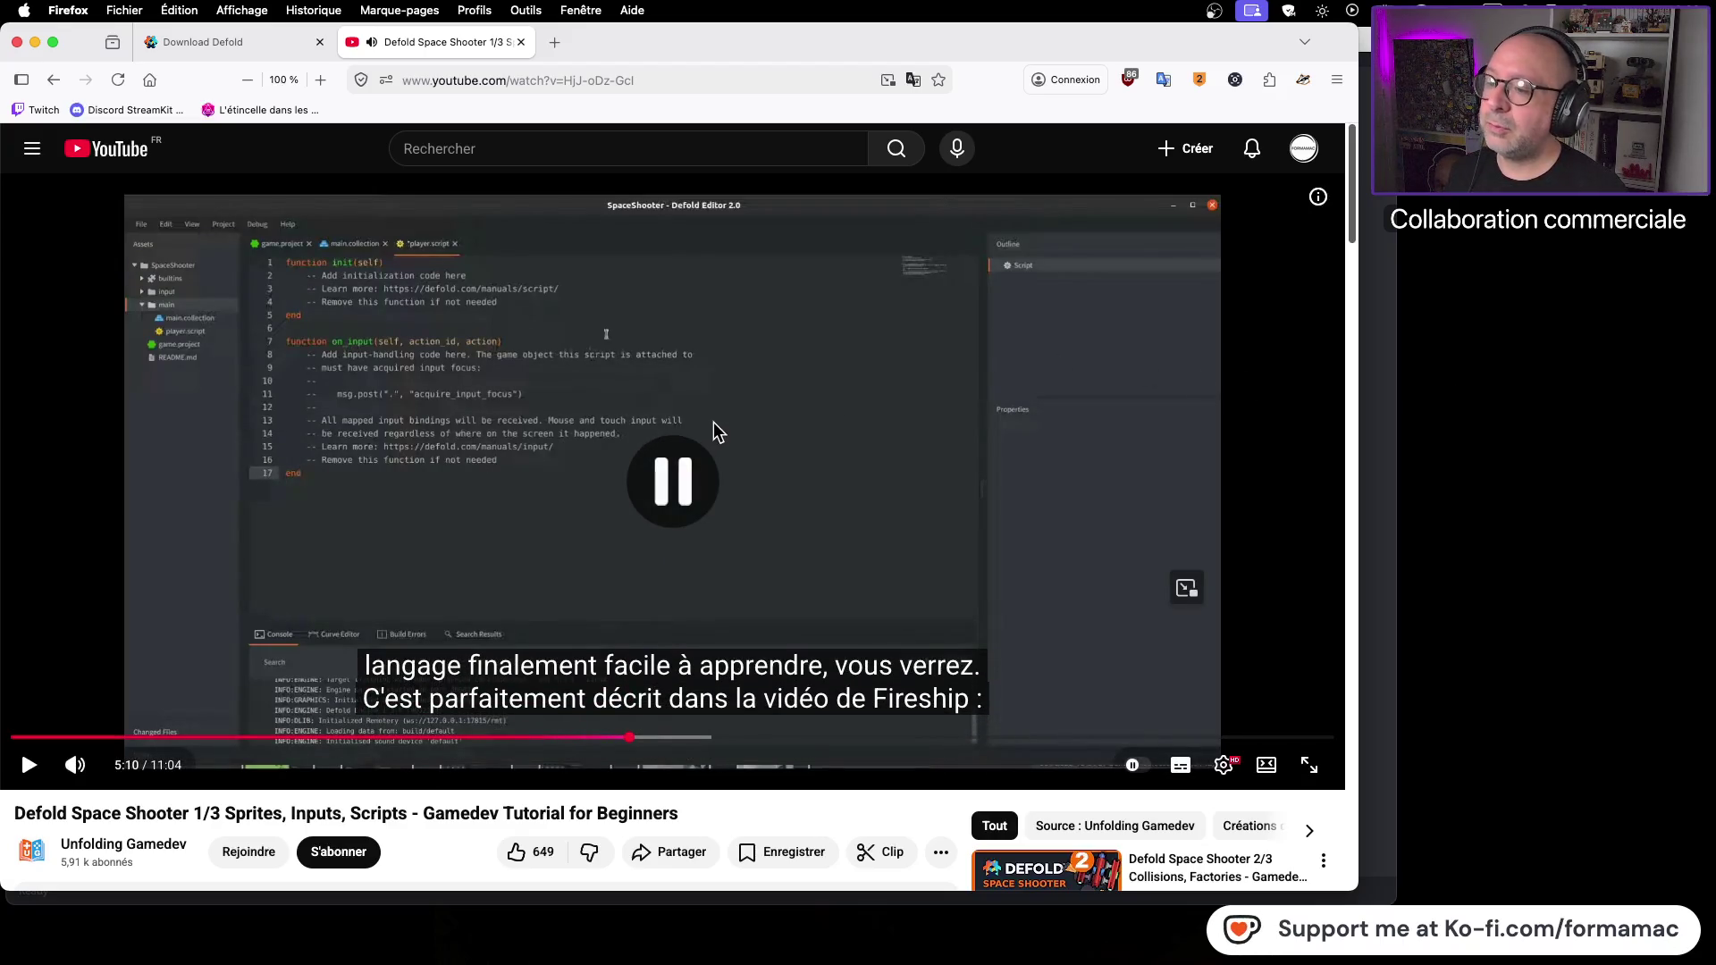
{"action": "key", "text": "super+Tab"}
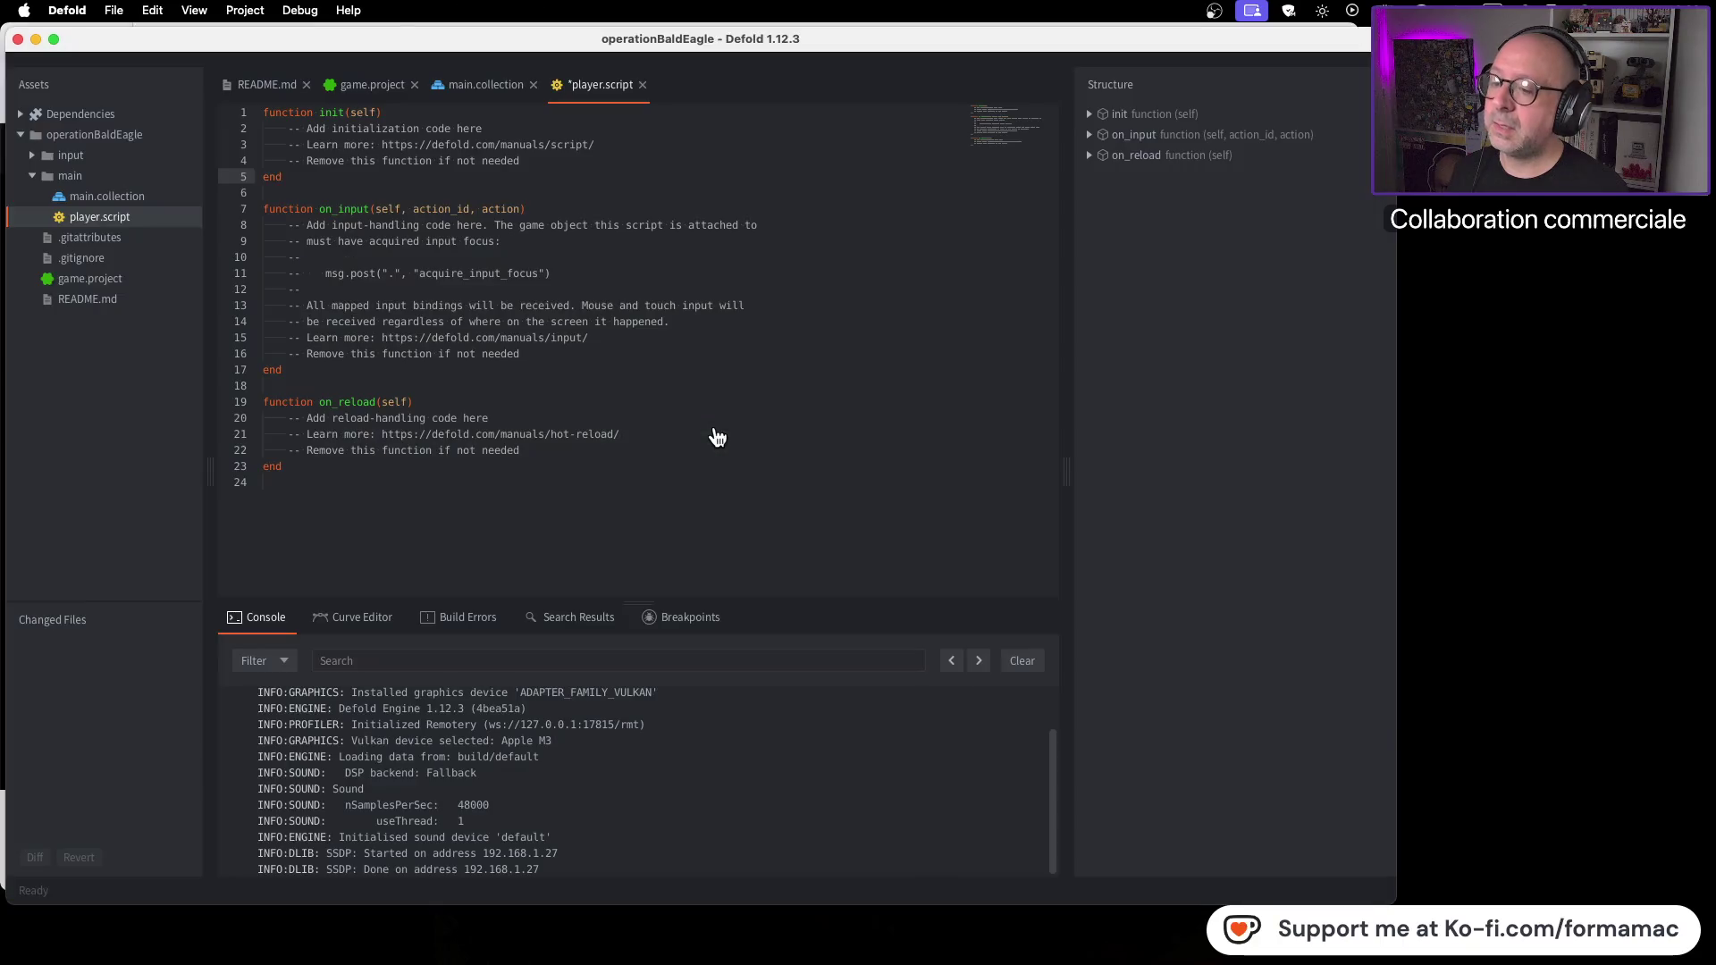
{"action": "mouse_move", "coordinate": [327, 475]}
{"action": "left_mouse_down"}
{"action": "mouse_move", "coordinate": [243, 428]}
{"action": "mouse_move", "coordinate": [239, 407]}
{"action": "left_mouse_up"}
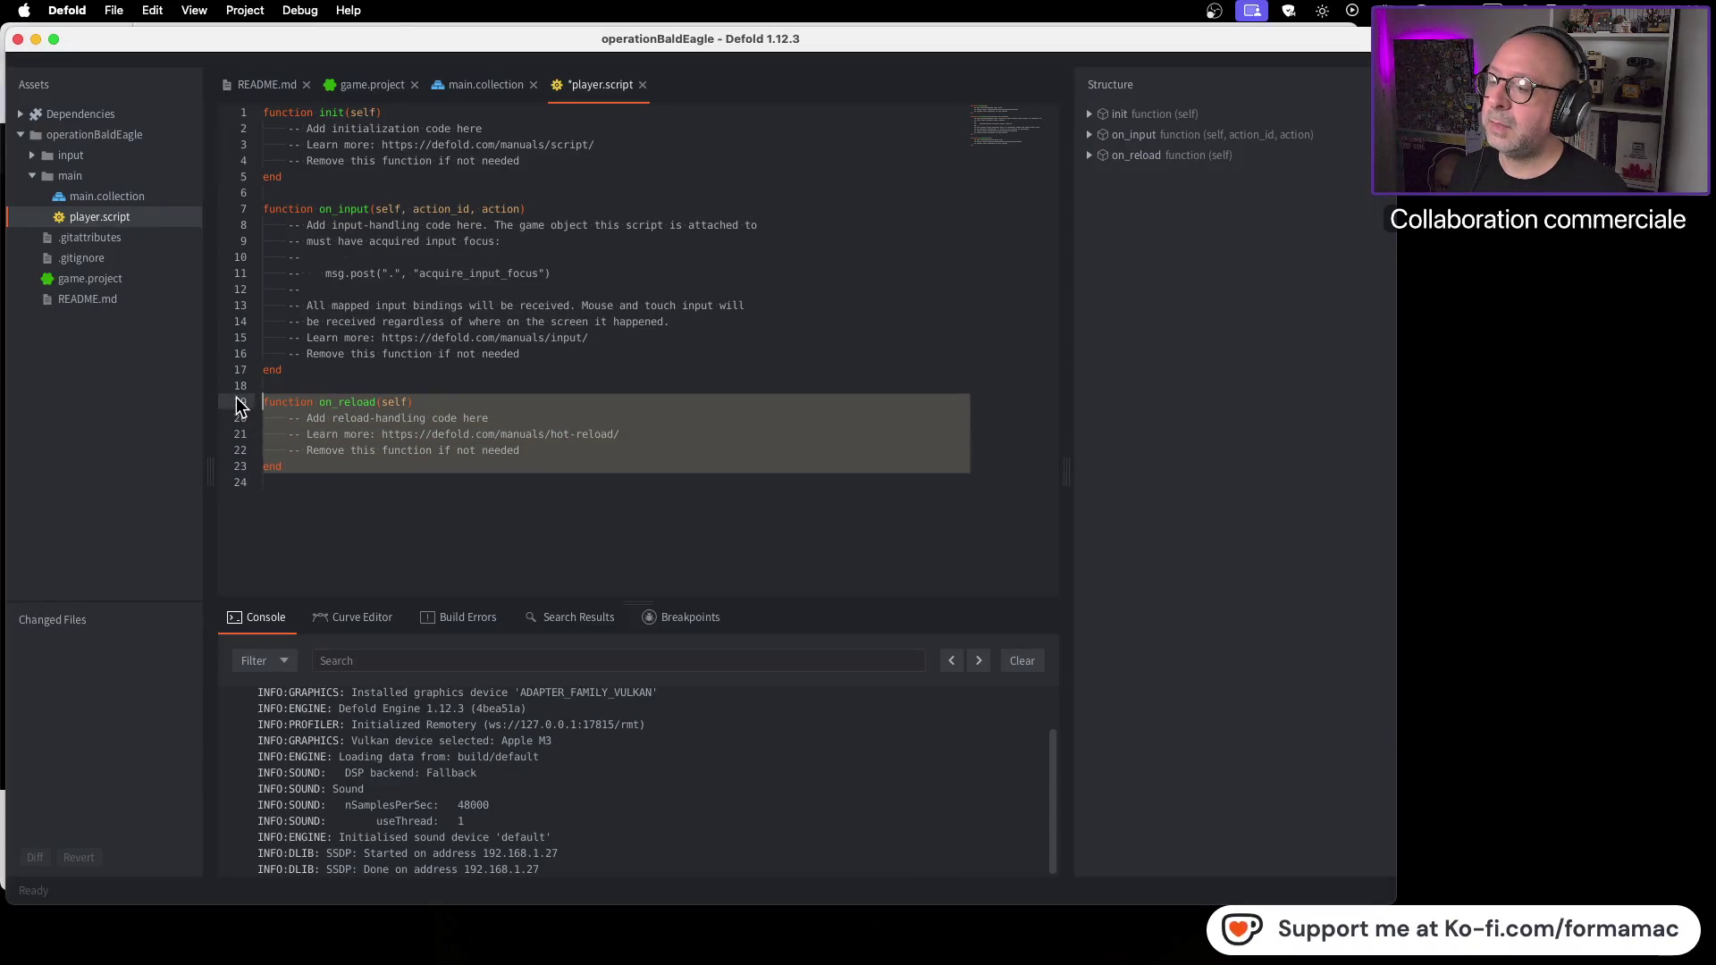
{"action": "key", "text": "BackSpace"}
{"action": "key", "text": "BackSpace"}
{"action": "key", "text": "BackSpace"}
{"action": "key", "text": "BackSpace"}
{"action": "key", "text": "super+Tab"}
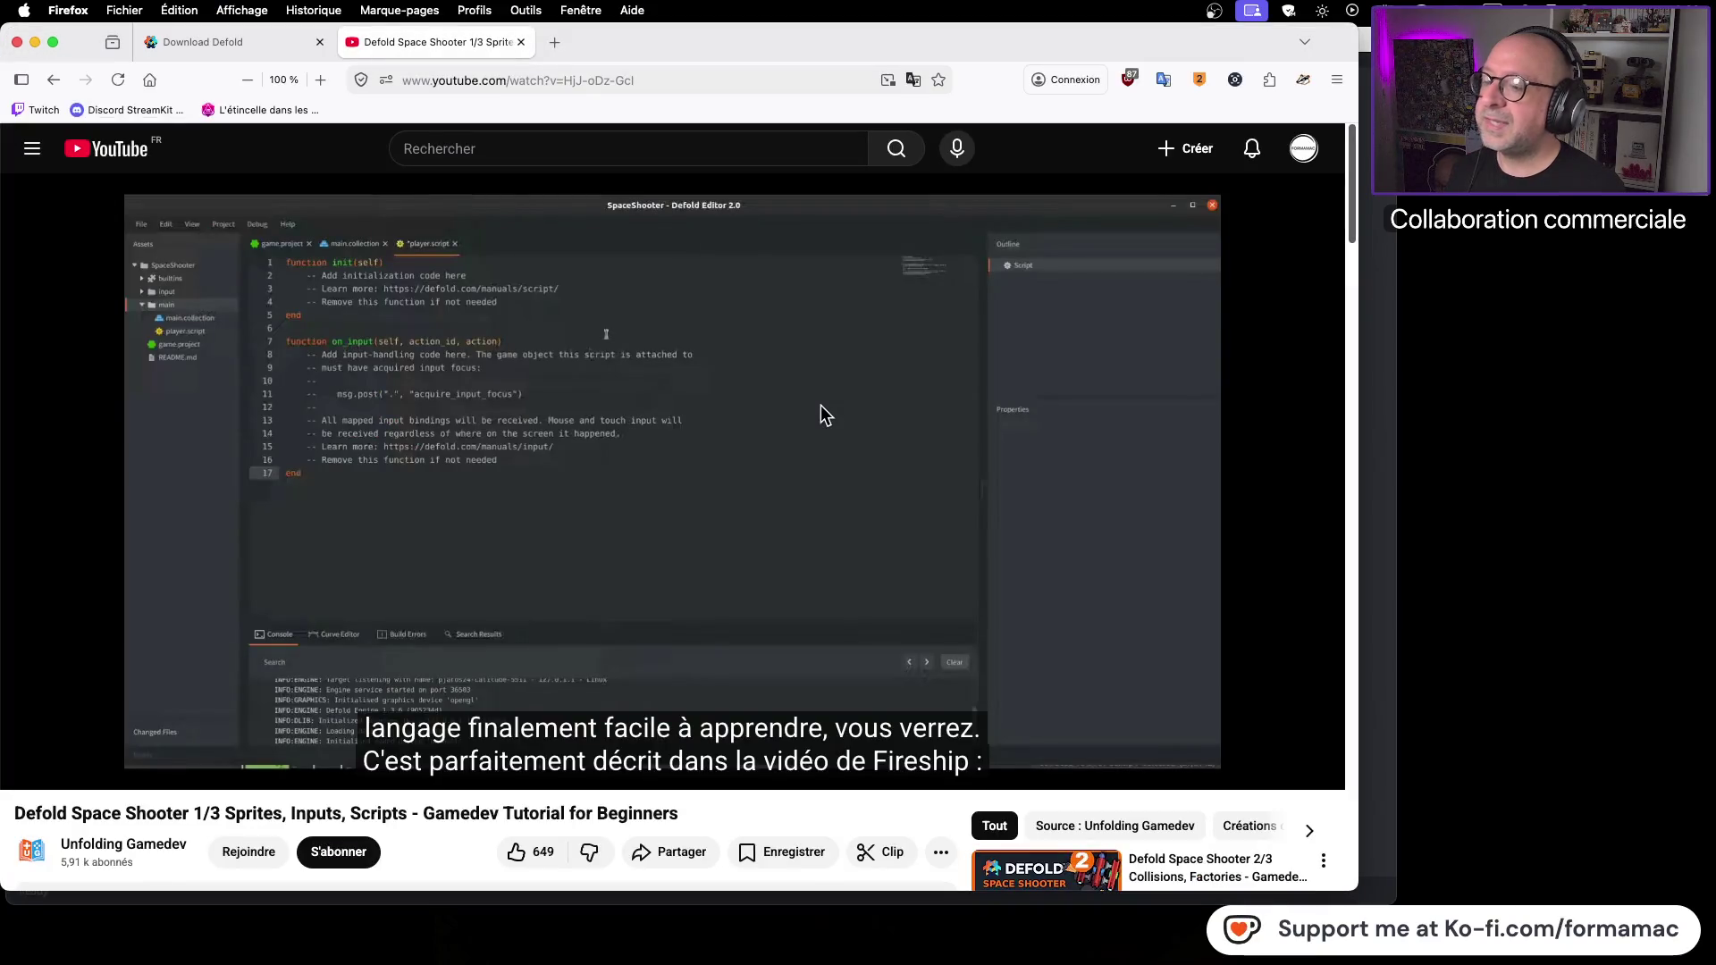
Step: Play the tutorial on to 5:29, past the 'Lua in 100 seconds' aside
{"action": "left_click", "coordinate": [823, 422]}
{"action": "left_click", "coordinate": [826, 497]}
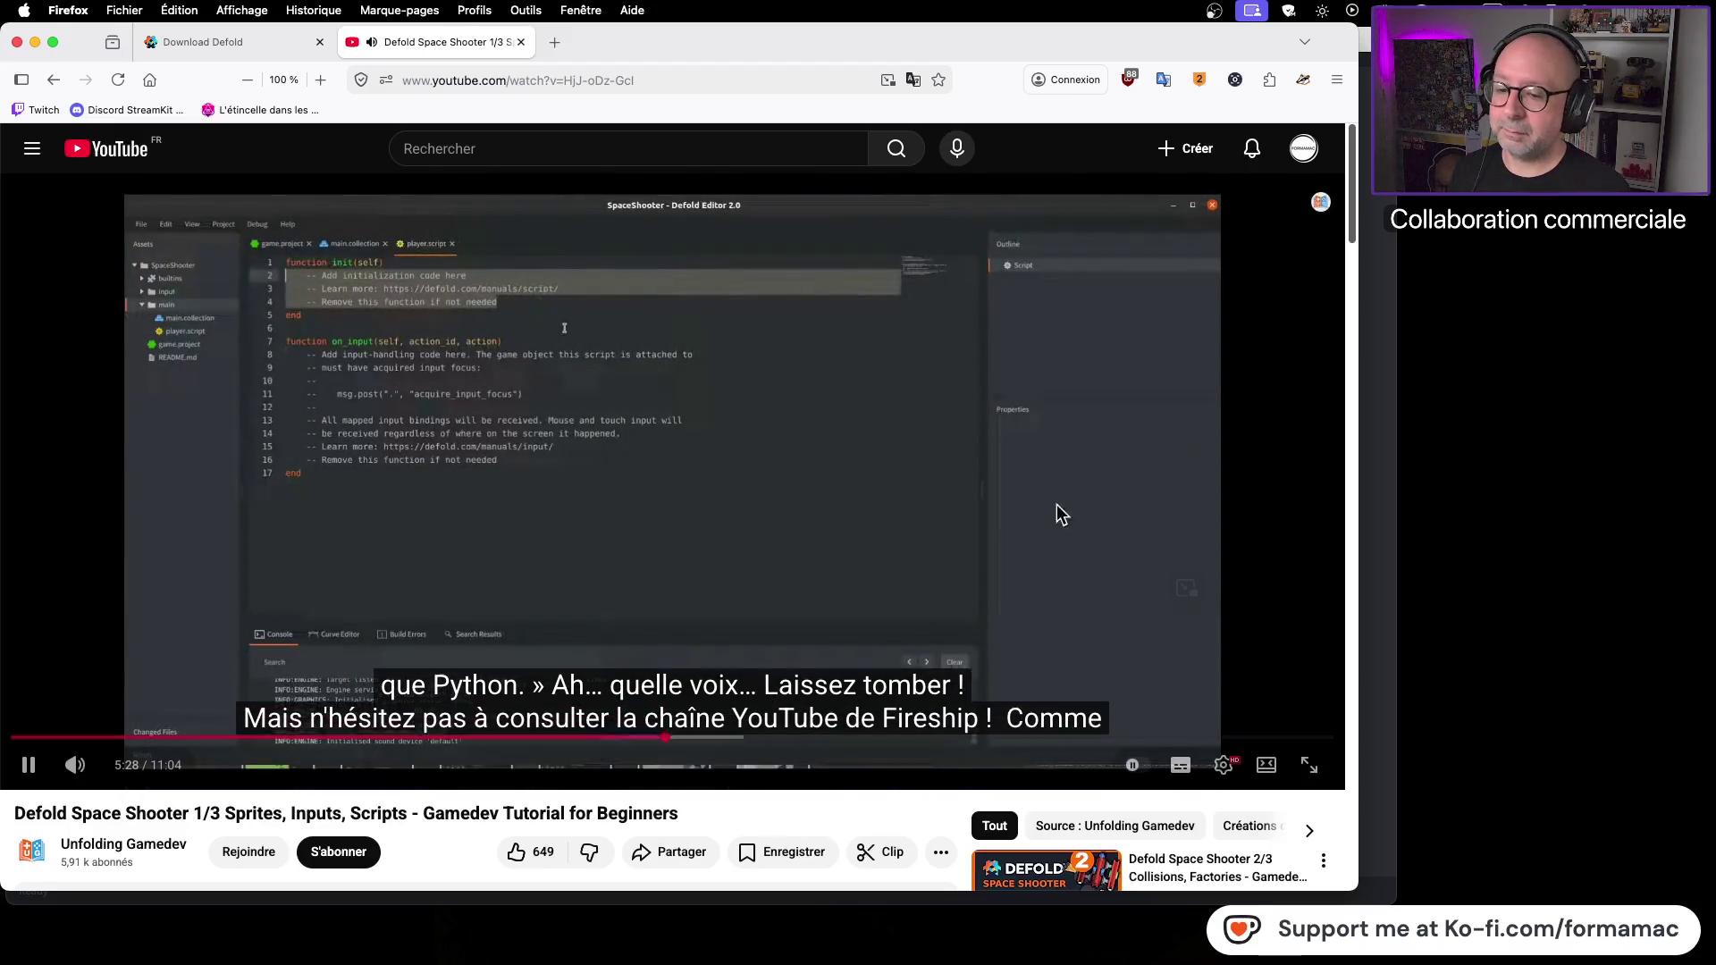
{"action": "left_click", "coordinate": [1036, 526]}
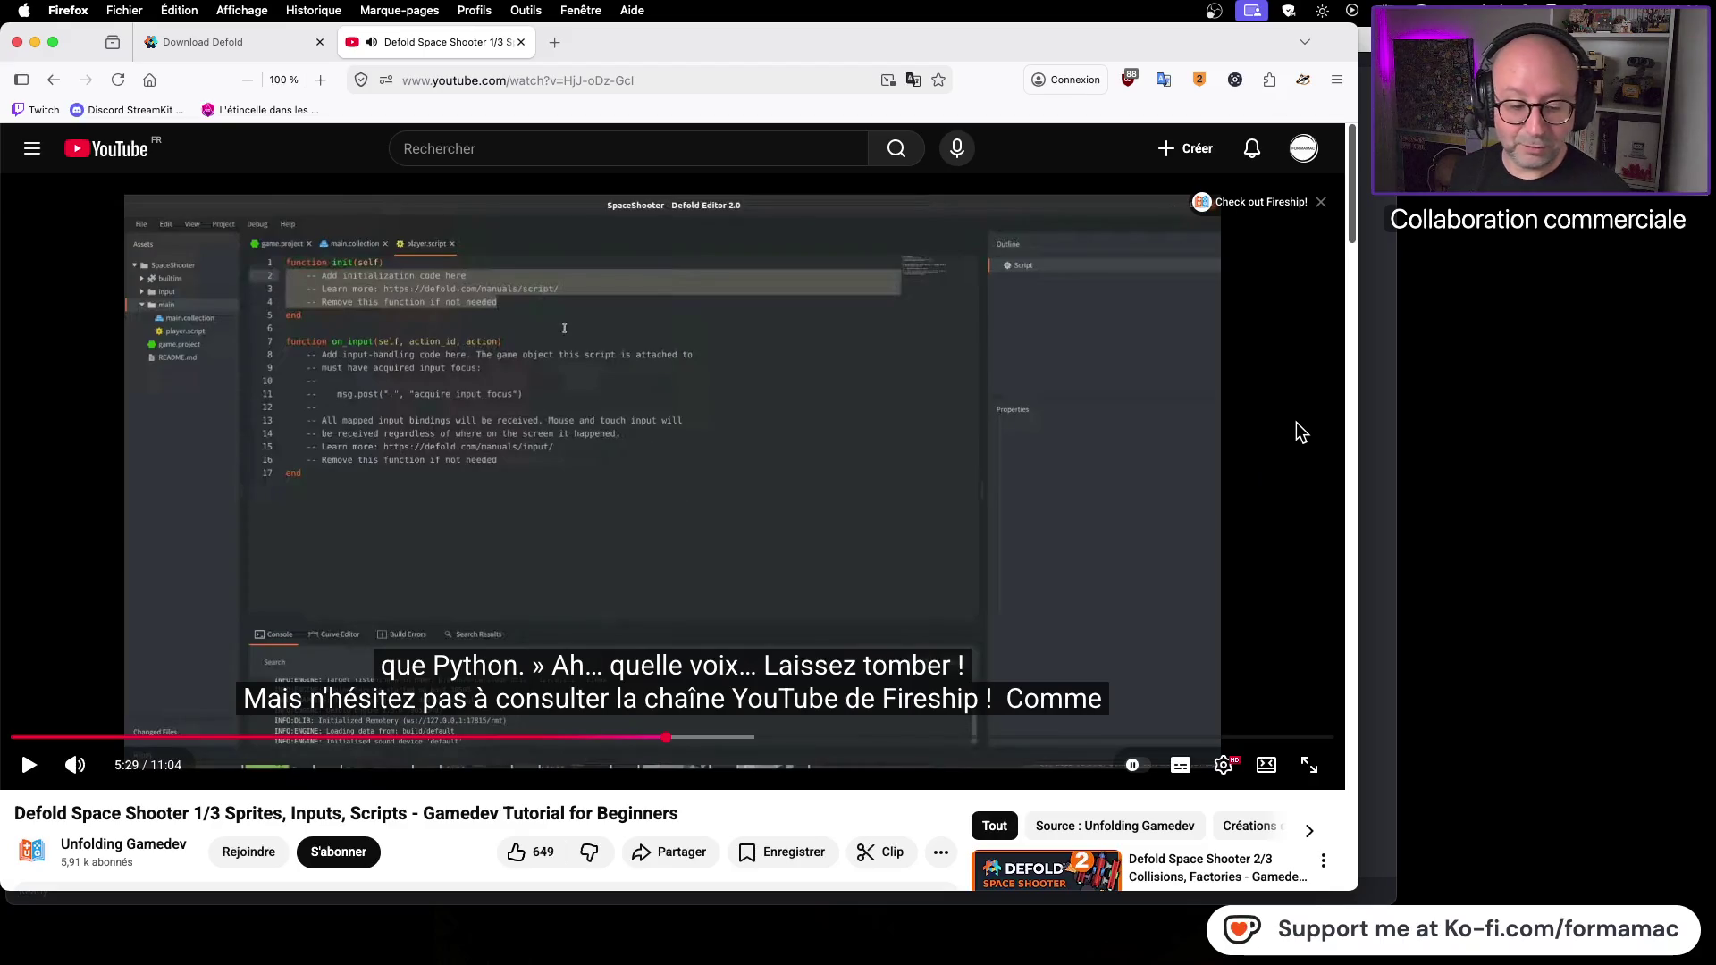
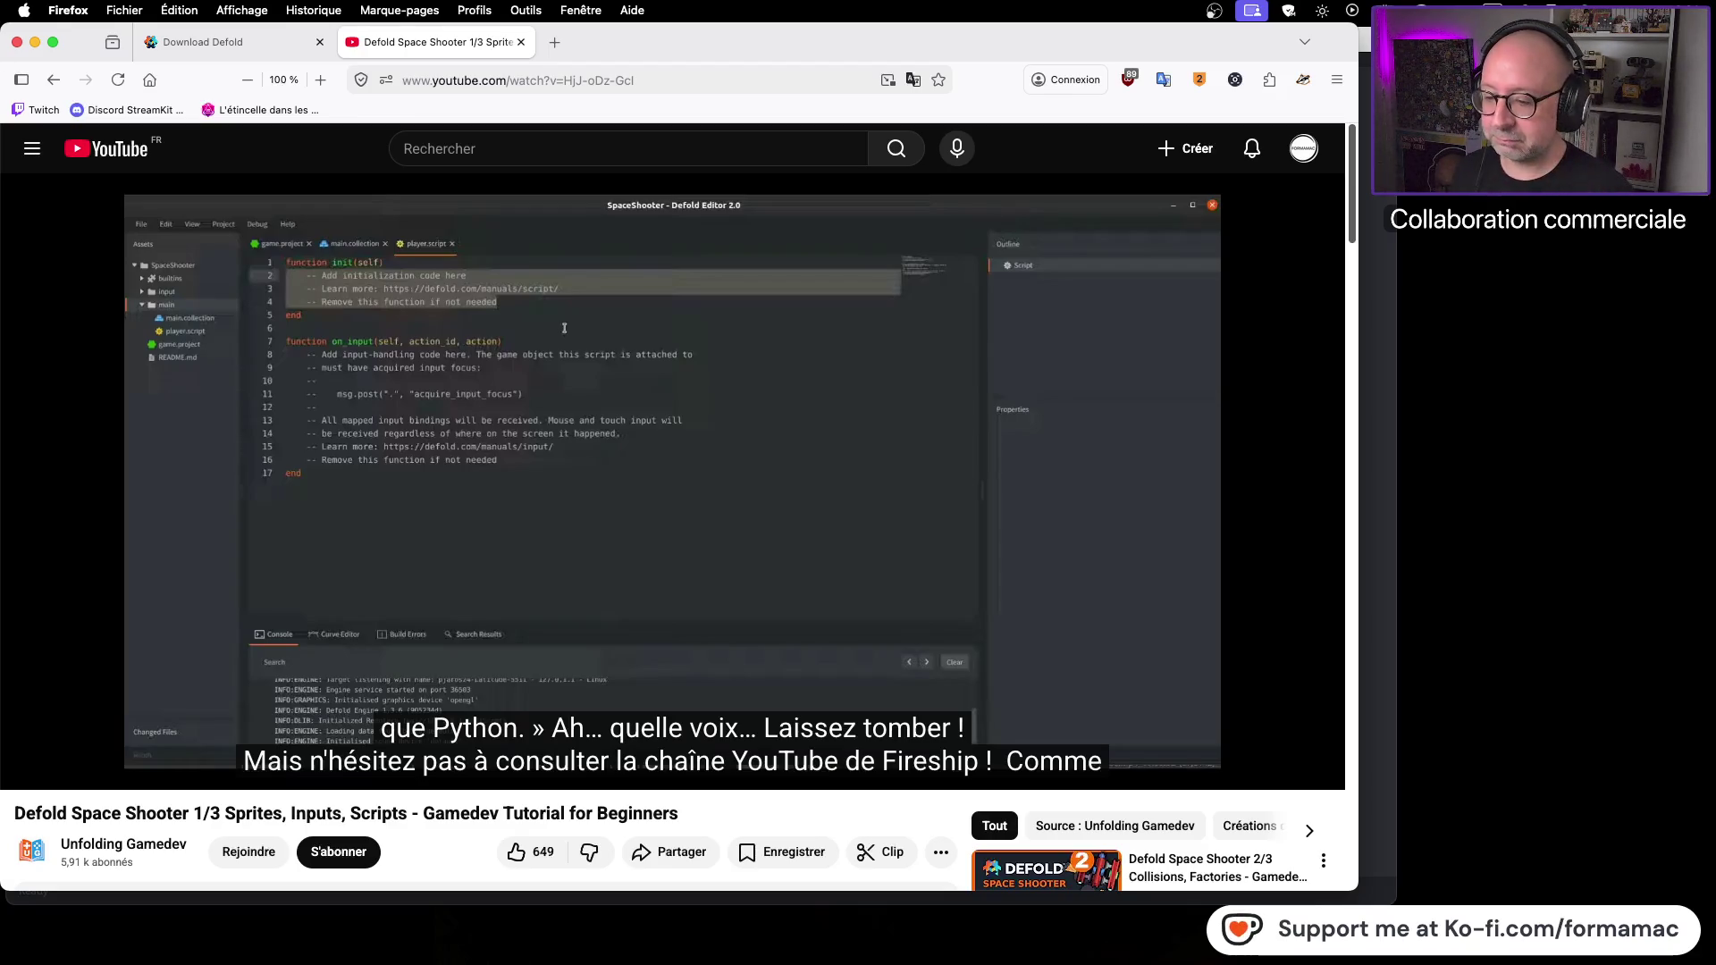
Step: Play the Defold Space Shooter tutorial and pause at 6:02 on init posting acquire_input_focus
{"action": "mouse_move", "coordinate": [1237, 429]}
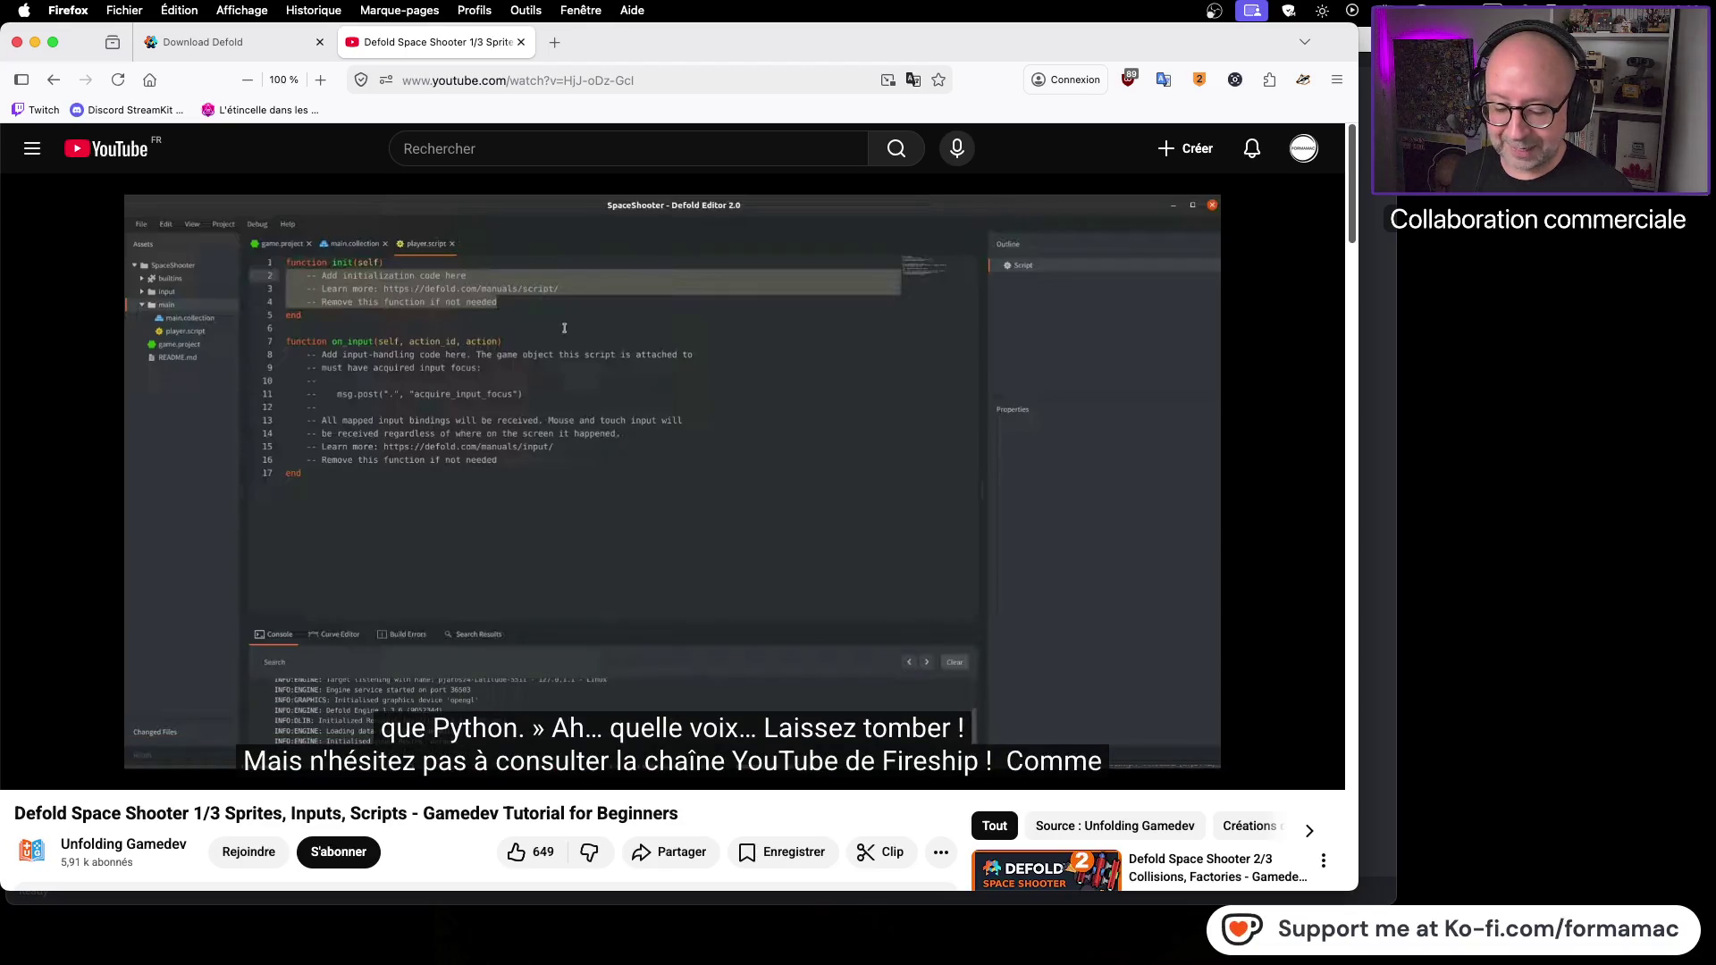
{"action": "left_click", "coordinate": [624, 523]}
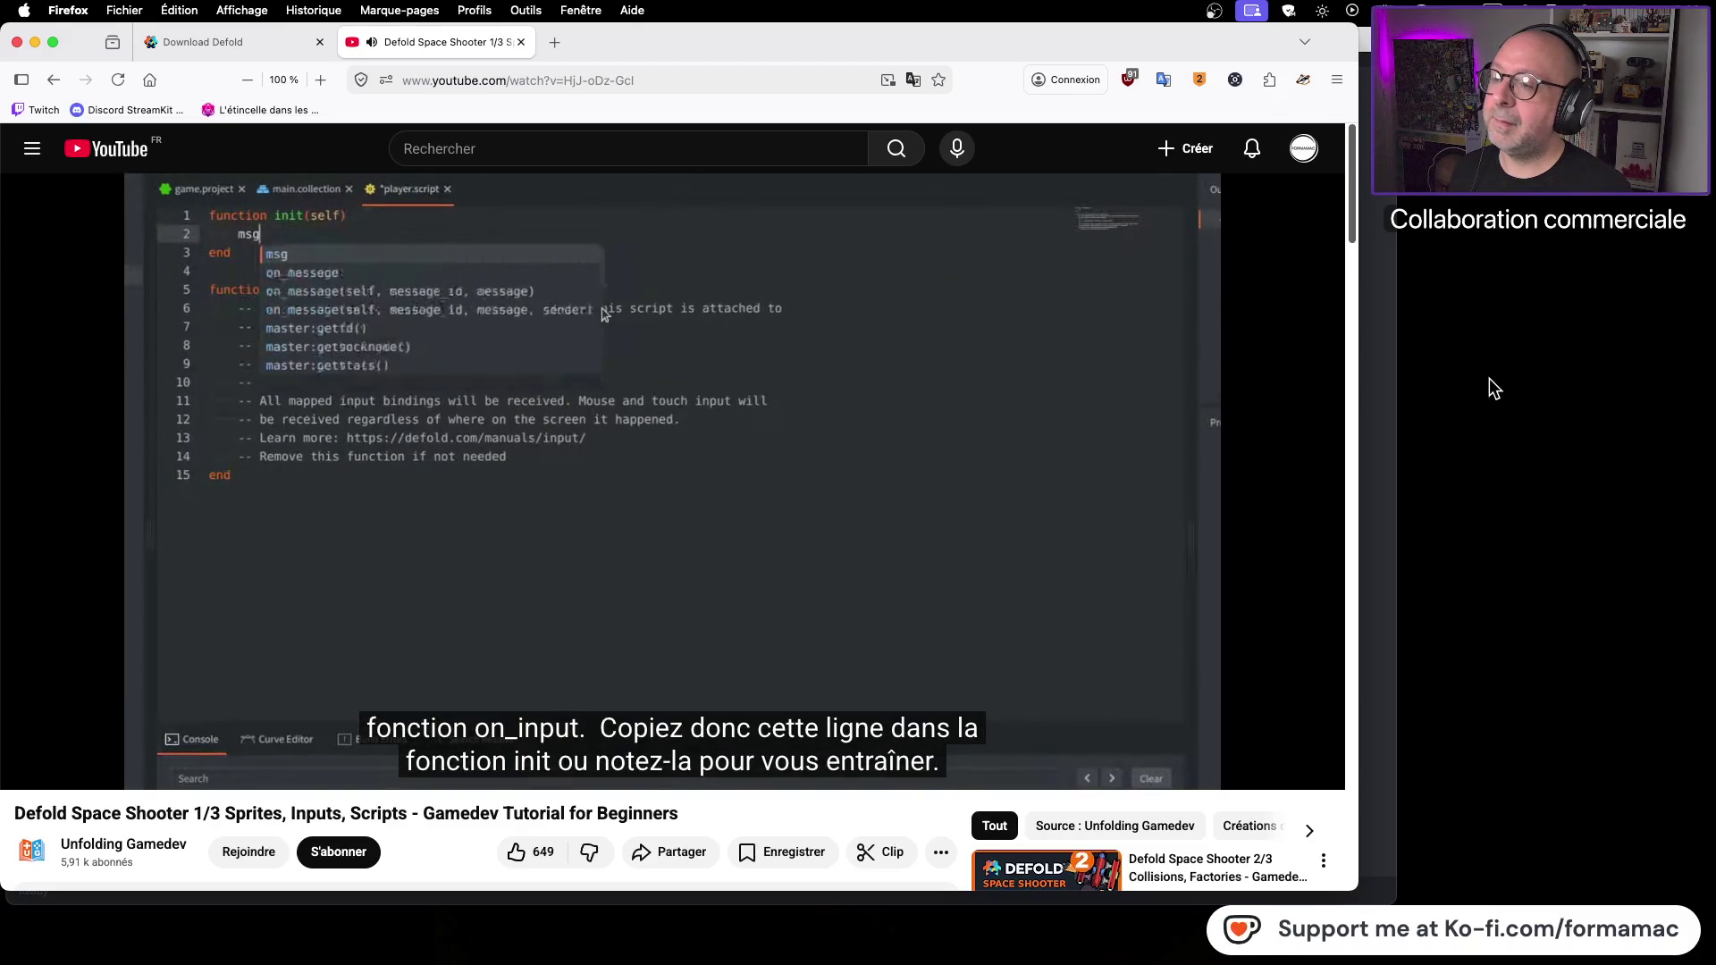
{"action": "left_click", "coordinate": [1107, 431]}
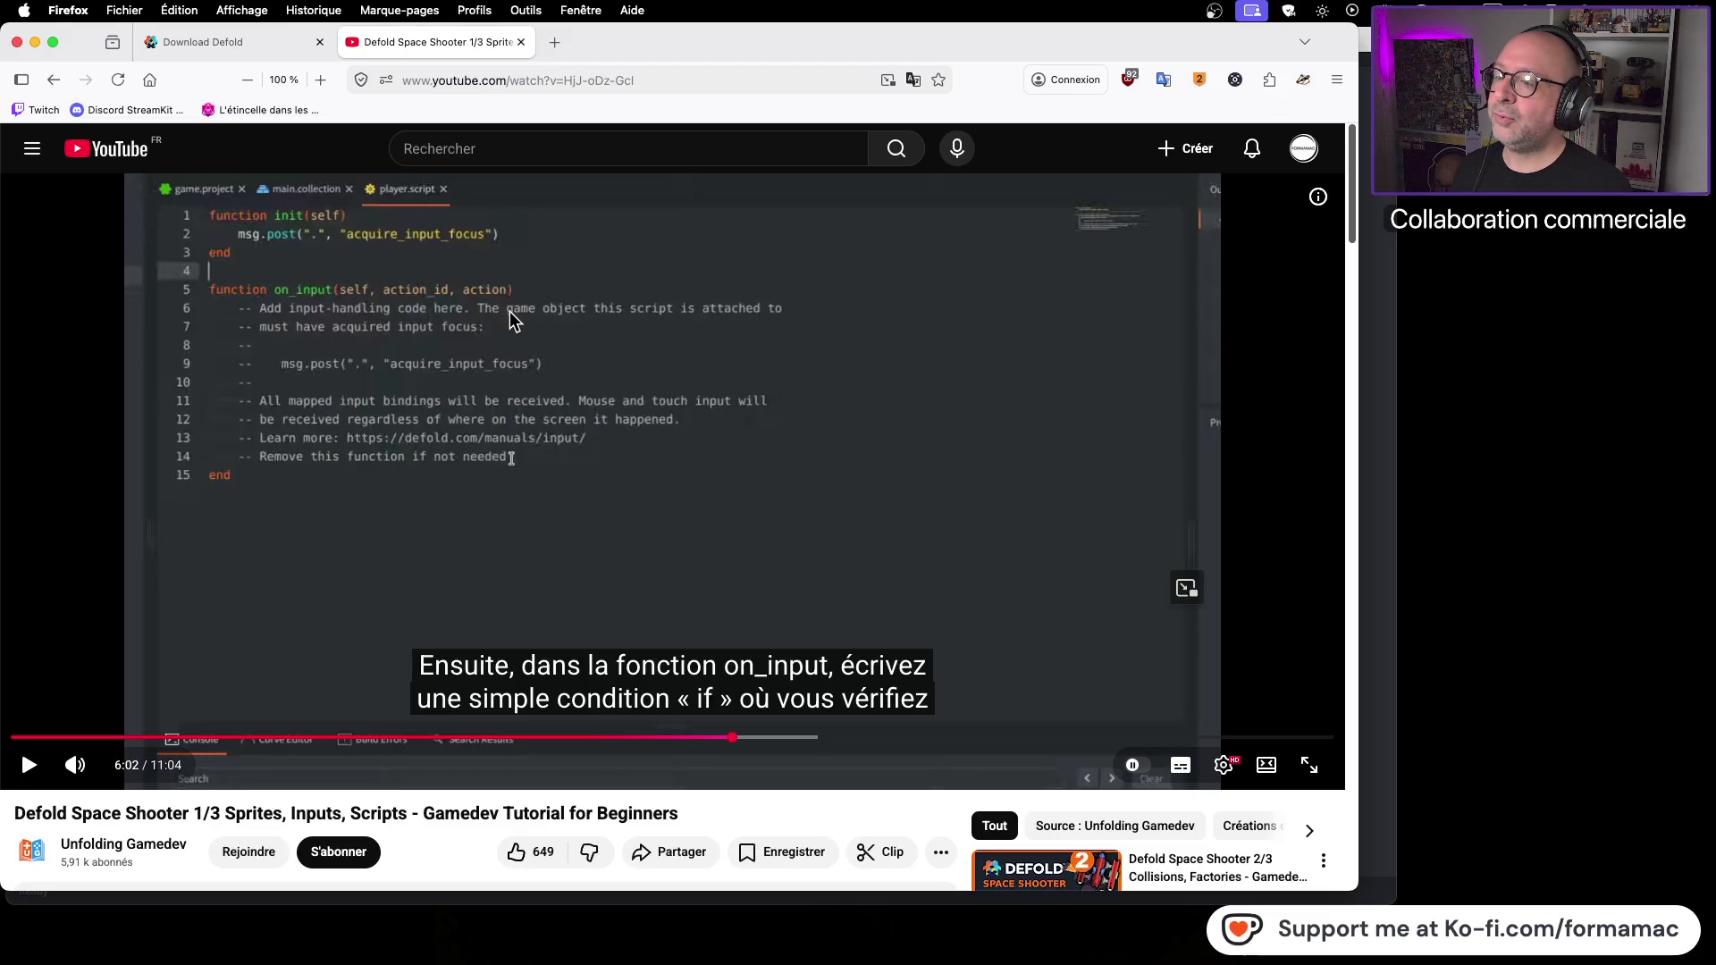
{"action": "key", "text": "super+Tab"}
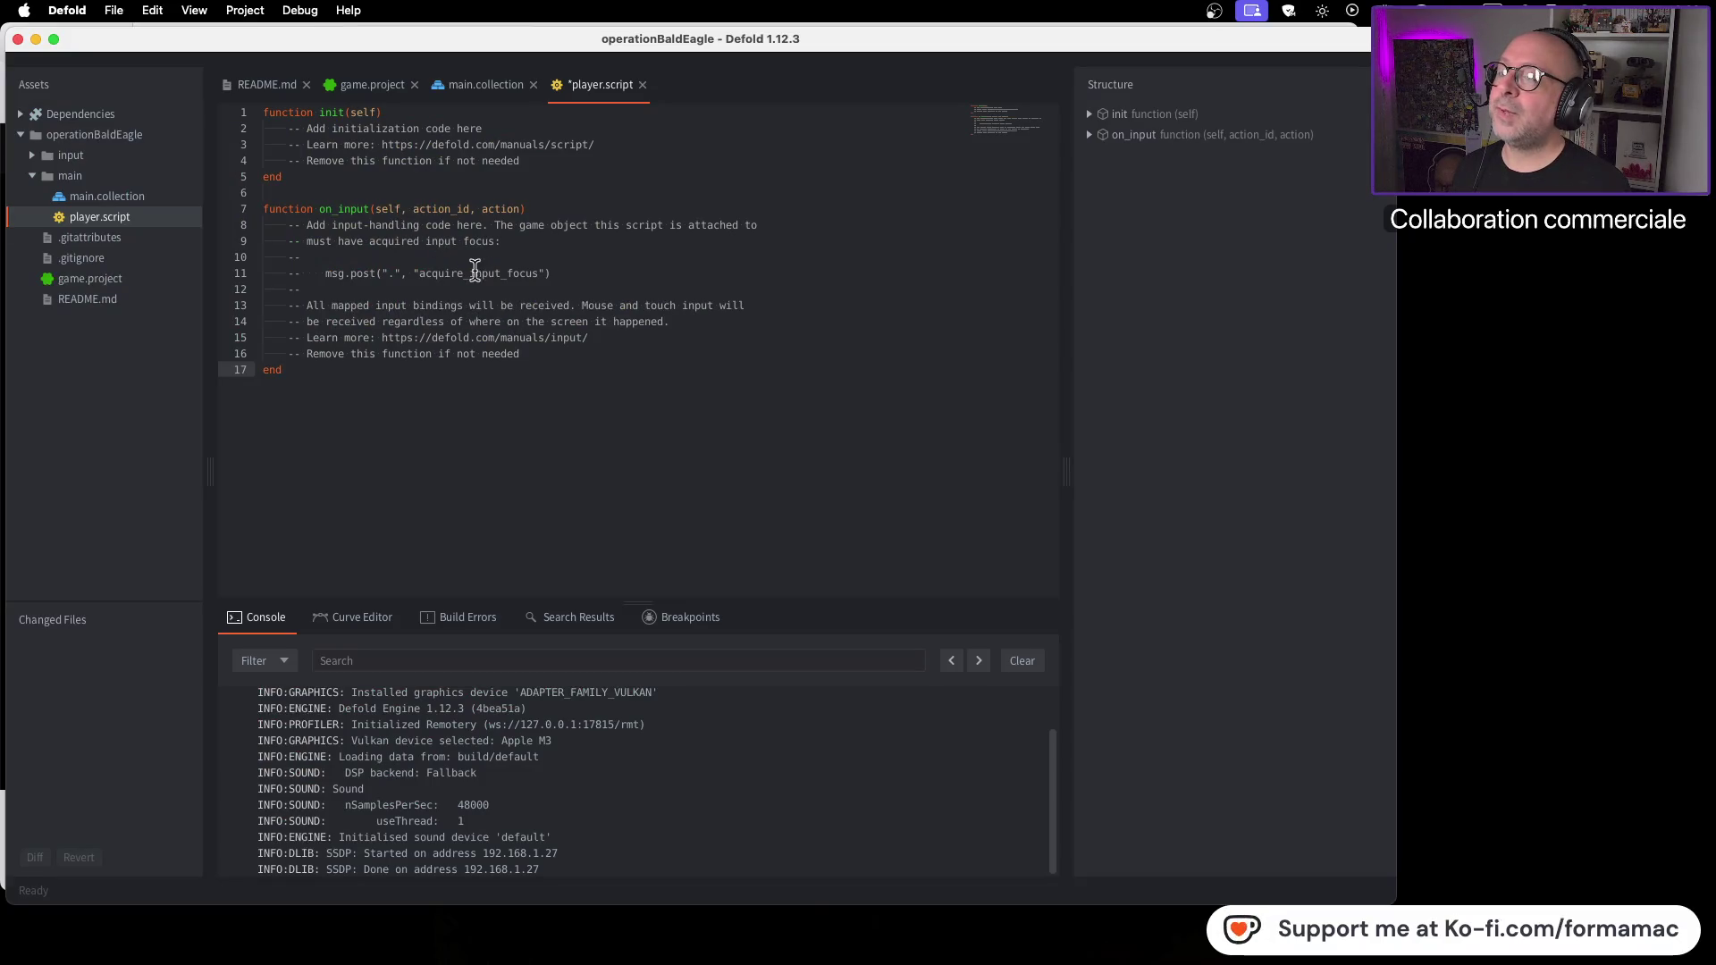
Step: Delete the placeholder comments inside player.script's init function, leaving a fresh indented line
{"action": "key", "text": "super+Tab"}
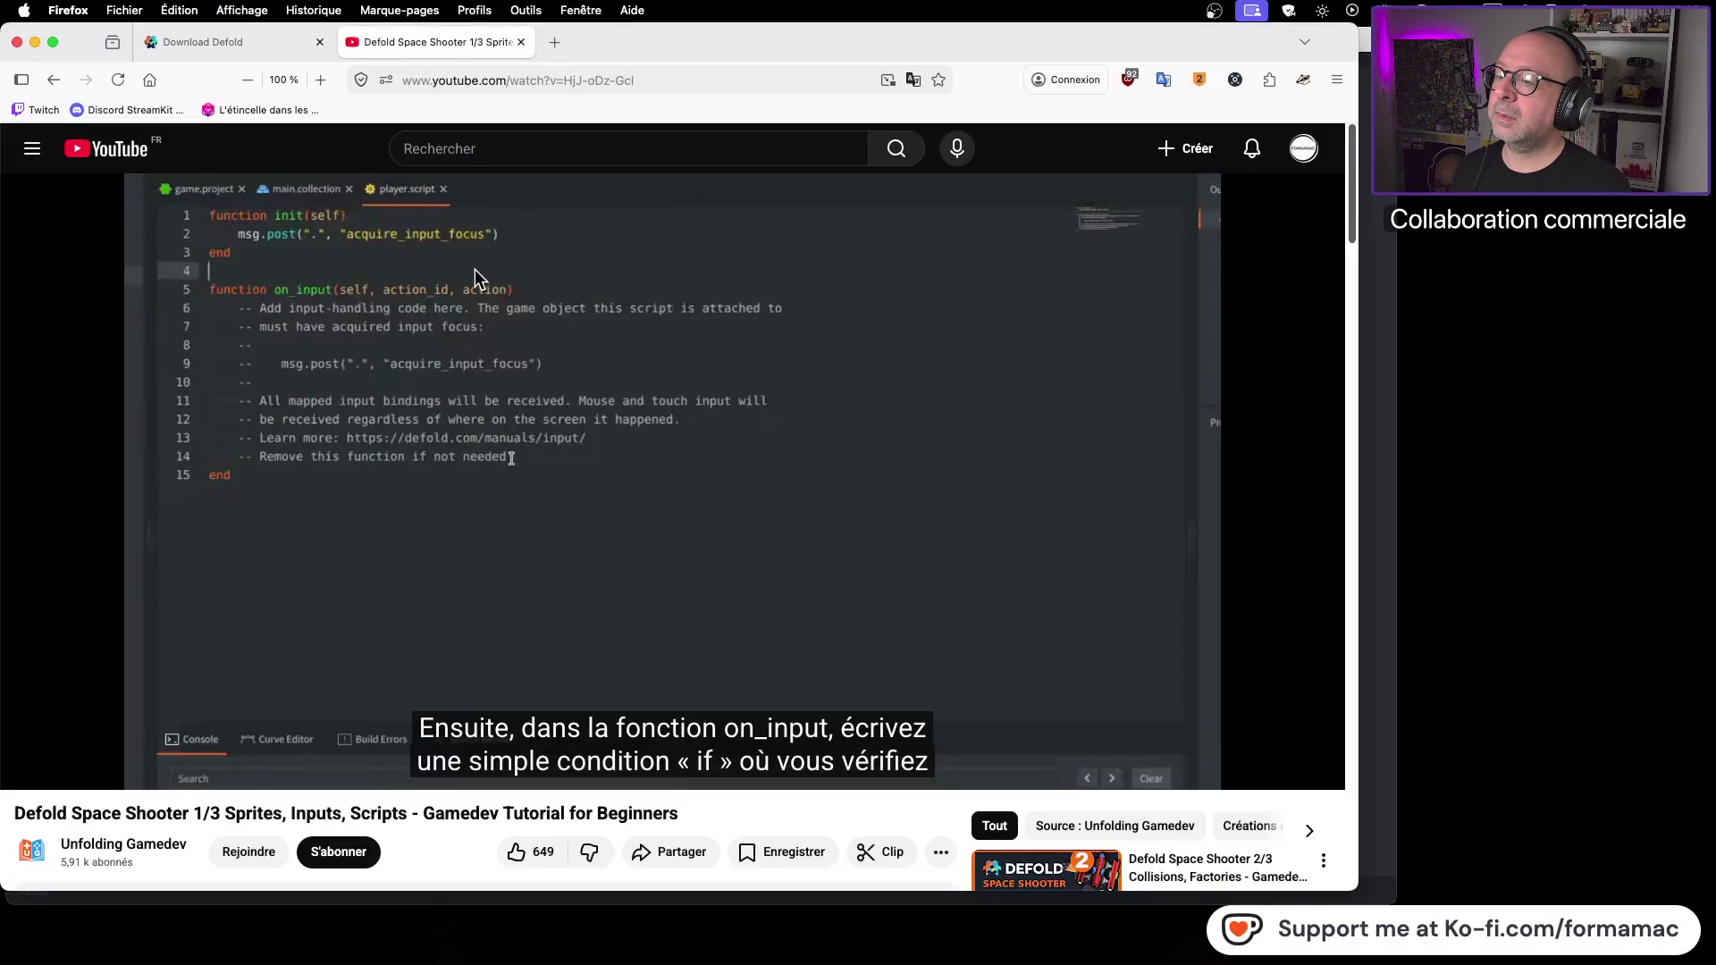
{"action": "key", "text": "super+Tab"}
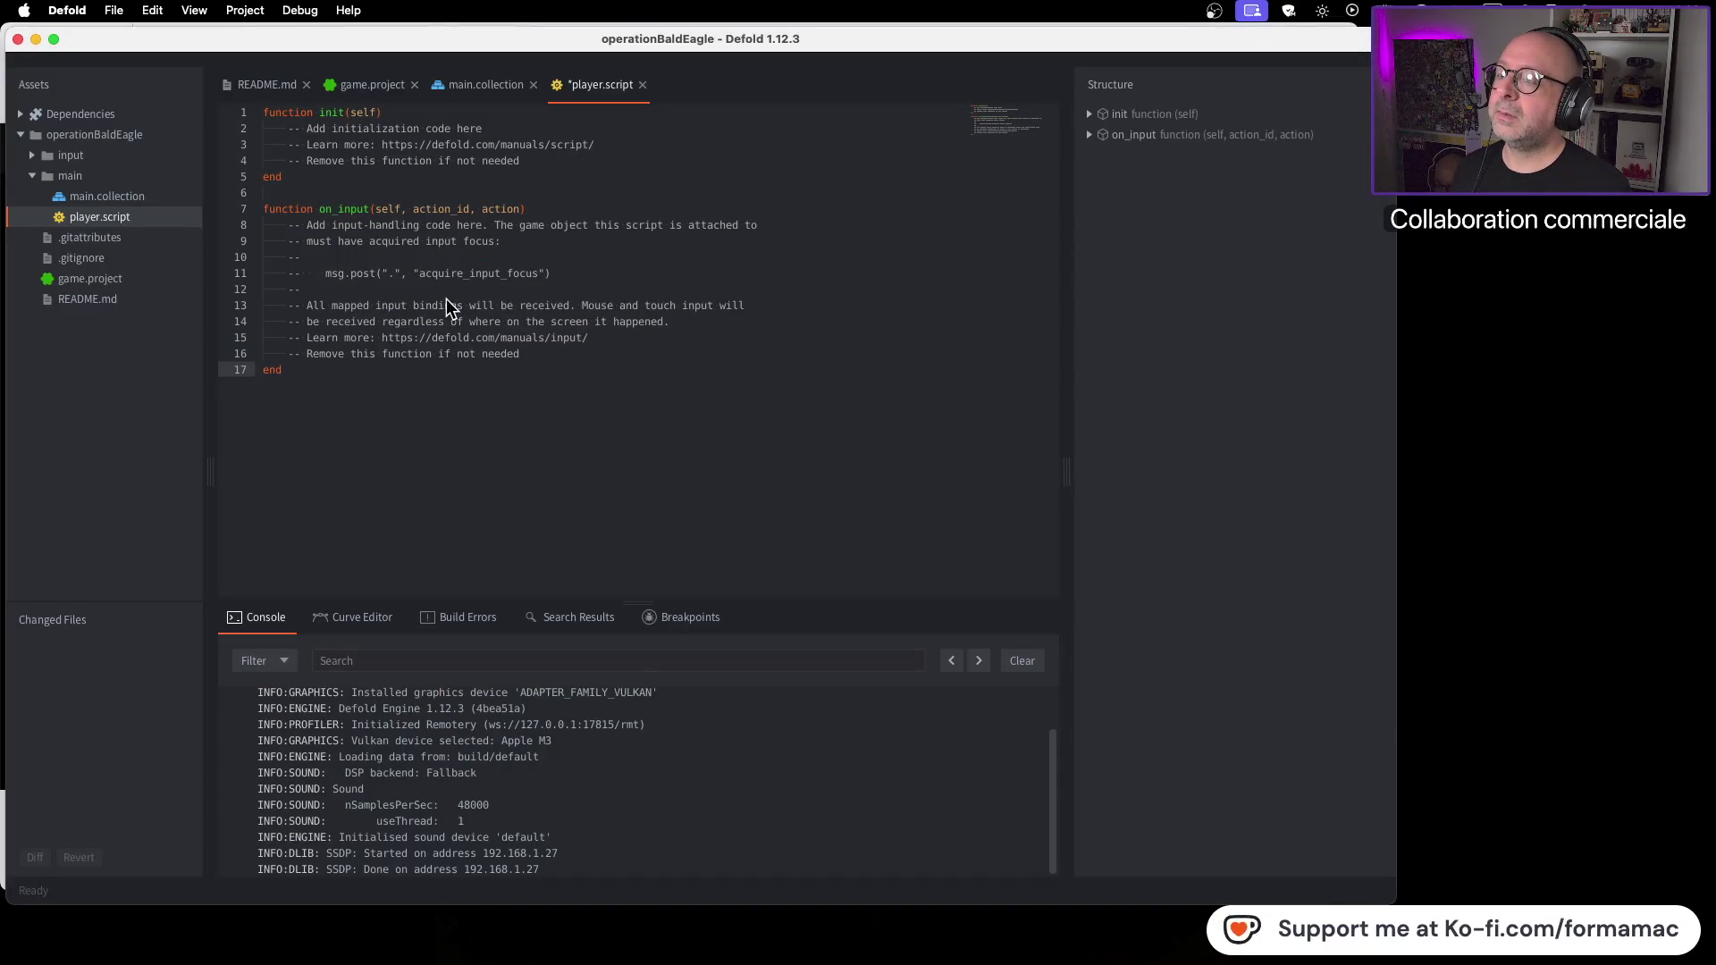
{"action": "key", "text": "super+Tab"}
{"action": "key", "text": "super+Tab"}
{"action": "key", "text": "super+Tab"}
{"action": "key", "text": "super+Tab"}
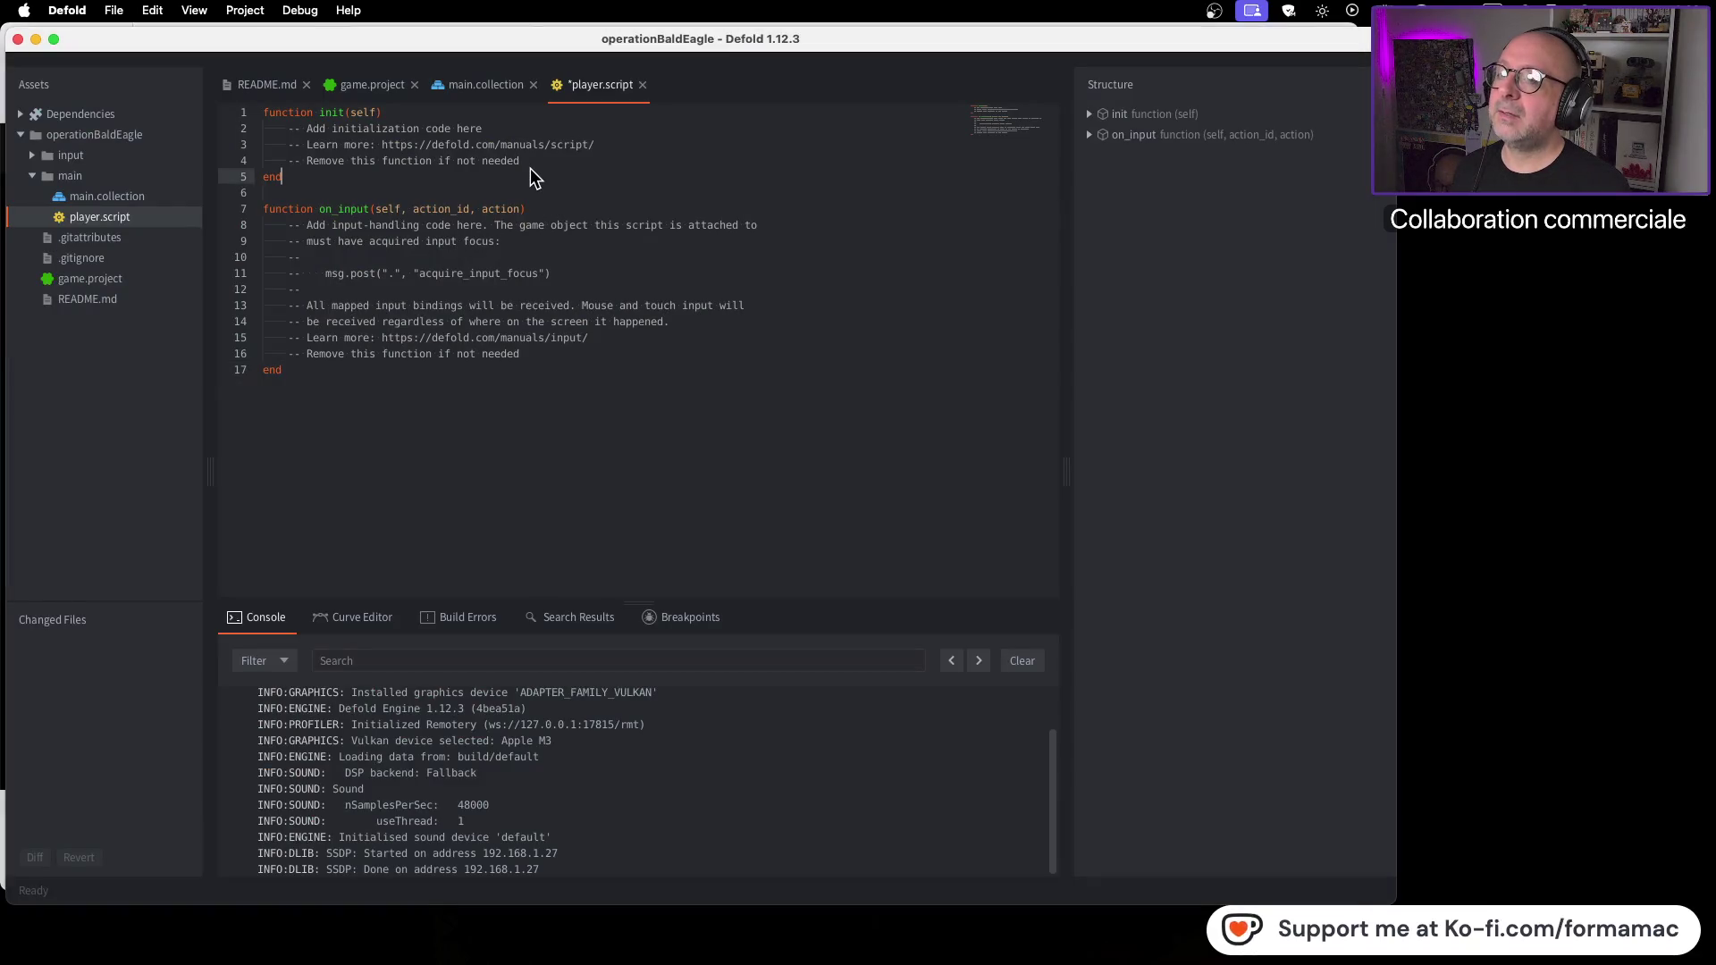
{"action": "mouse_move", "coordinate": [522, 163]}
{"action": "left_mouse_down"}
{"action": "mouse_move", "coordinate": [272, 146]}
{"action": "mouse_move", "coordinate": [263, 130]}
{"action": "left_mouse_up"}
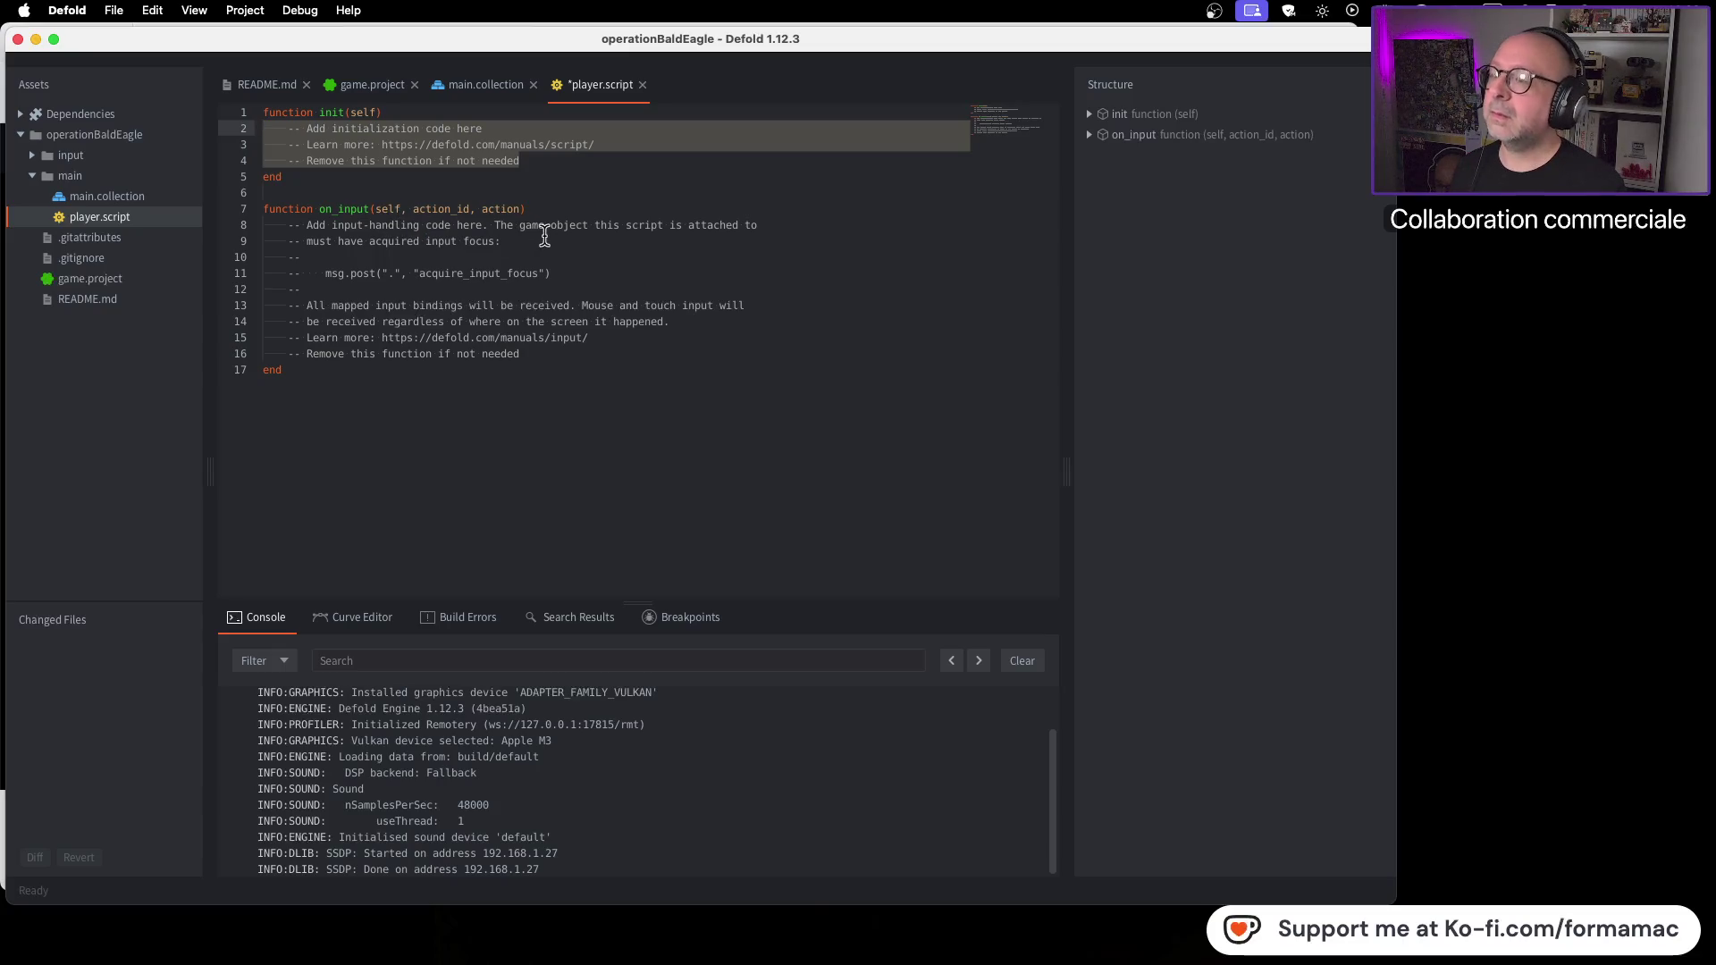
{"action": "key", "text": "BackSpace"}
{"action": "key", "text": "Return"}
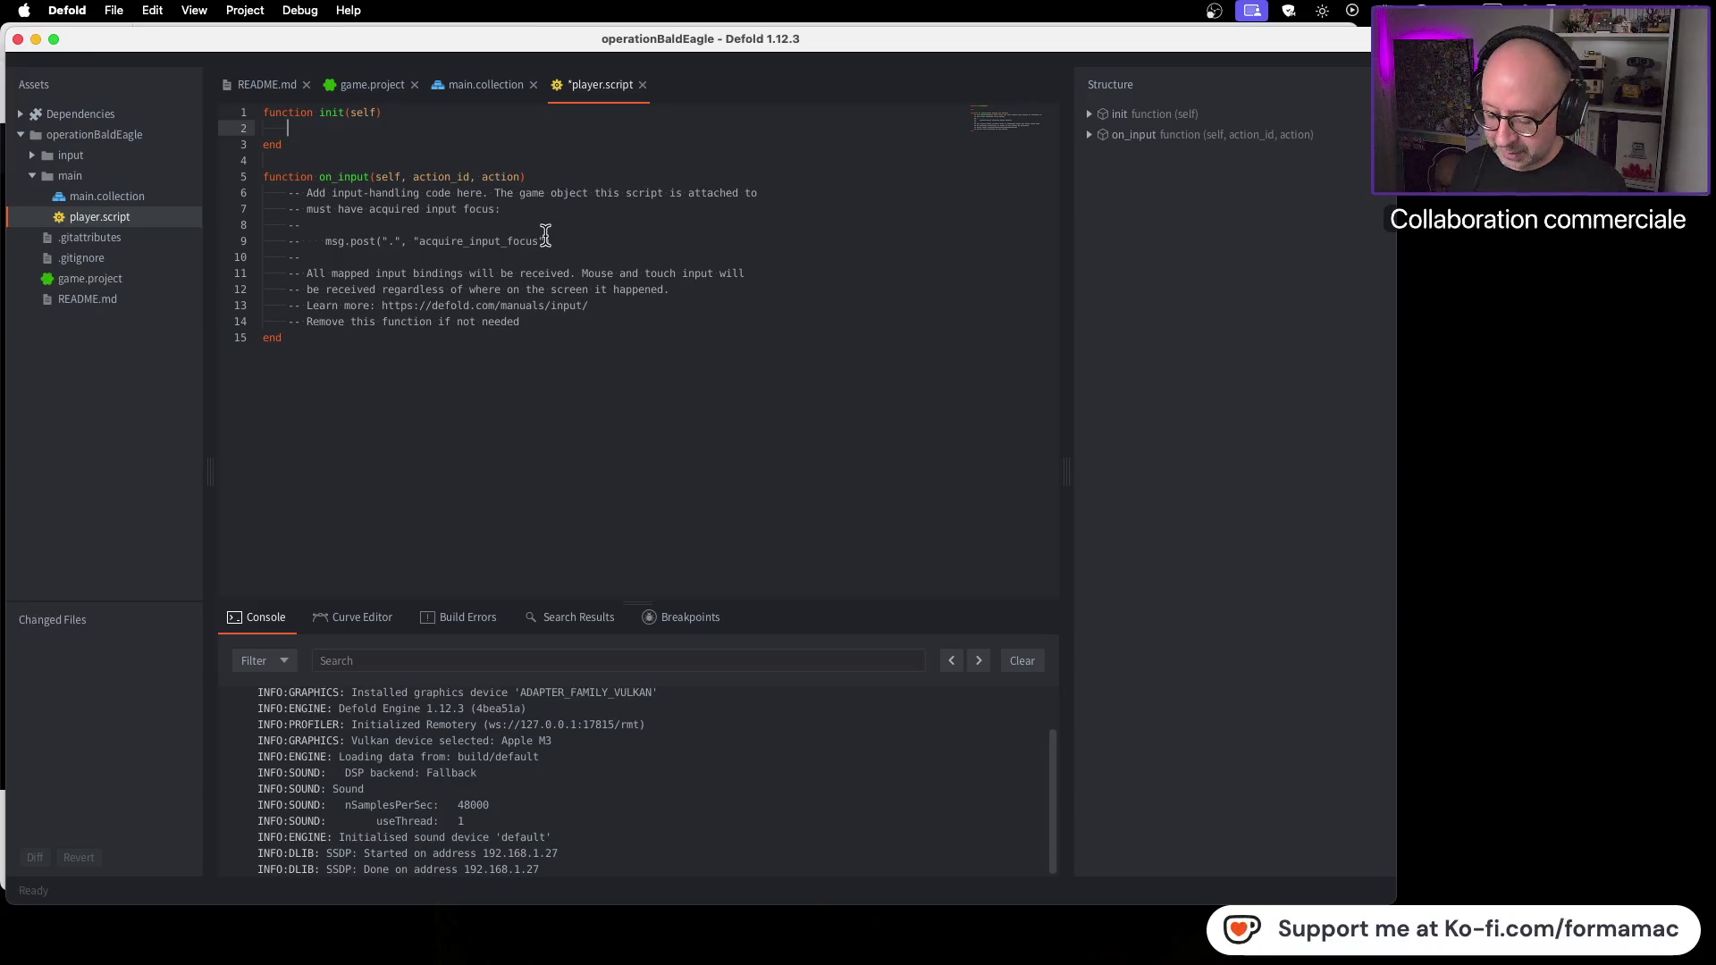
Step: Write msg.post(".", acquire_input_focus) in init using autocomplete
{"action": "type", "text": "msp."}
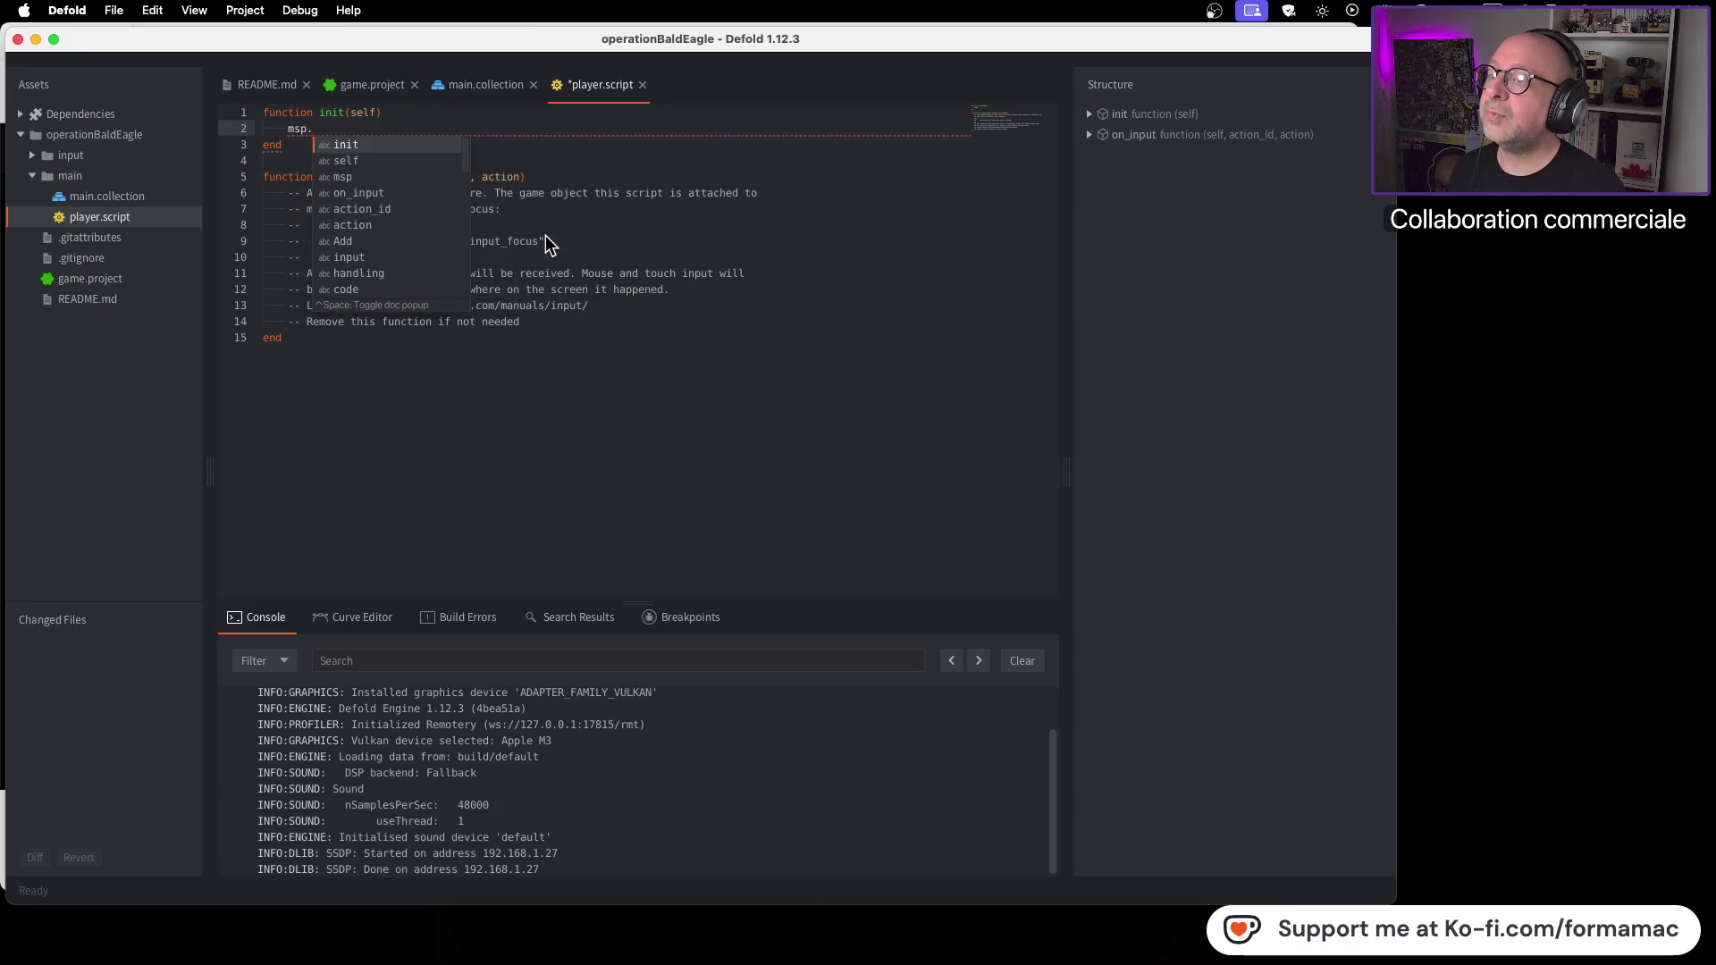
{"action": "key", "text": "BackSpace"}
{"action": "key", "text": "BackSpace"}
{"action": "type", "text": "g."}
{"action": "key", "text": "Down"}
{"action": "key", "text": "BackSpace"}
{"action": "key", "text": "BackSpace"}
{"action": "key", "text": "BackSpace"}
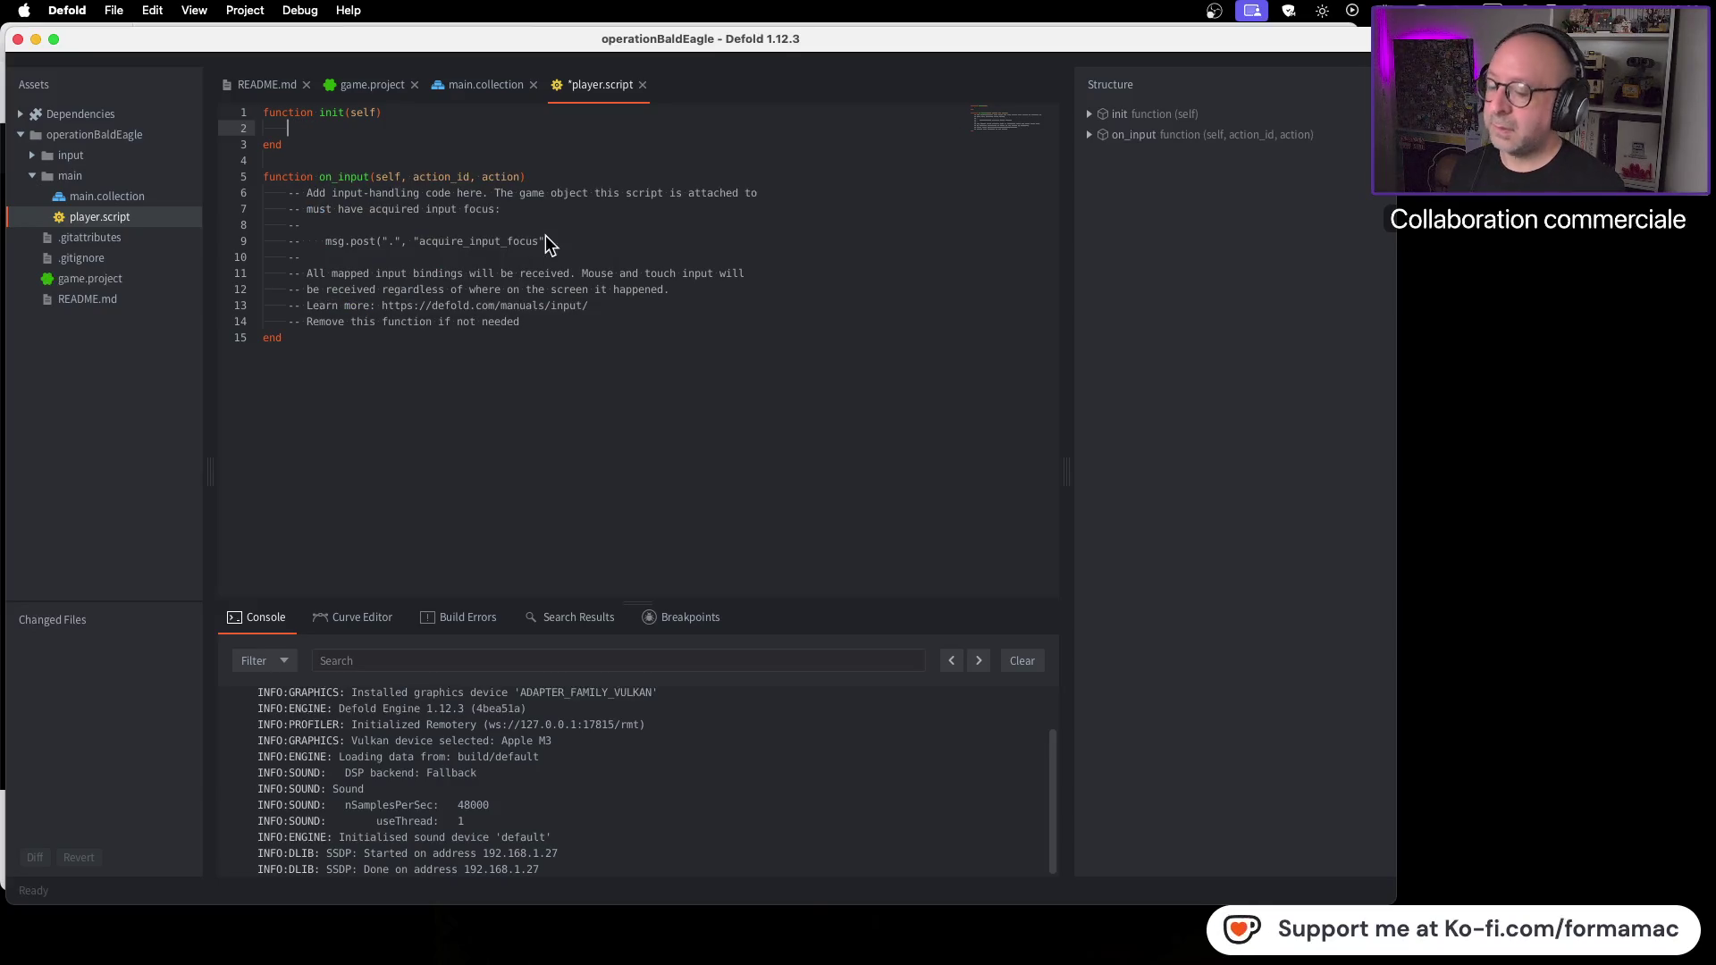
{"action": "type", "text": "msg"}
{"action": "key", "text": "Escape"}
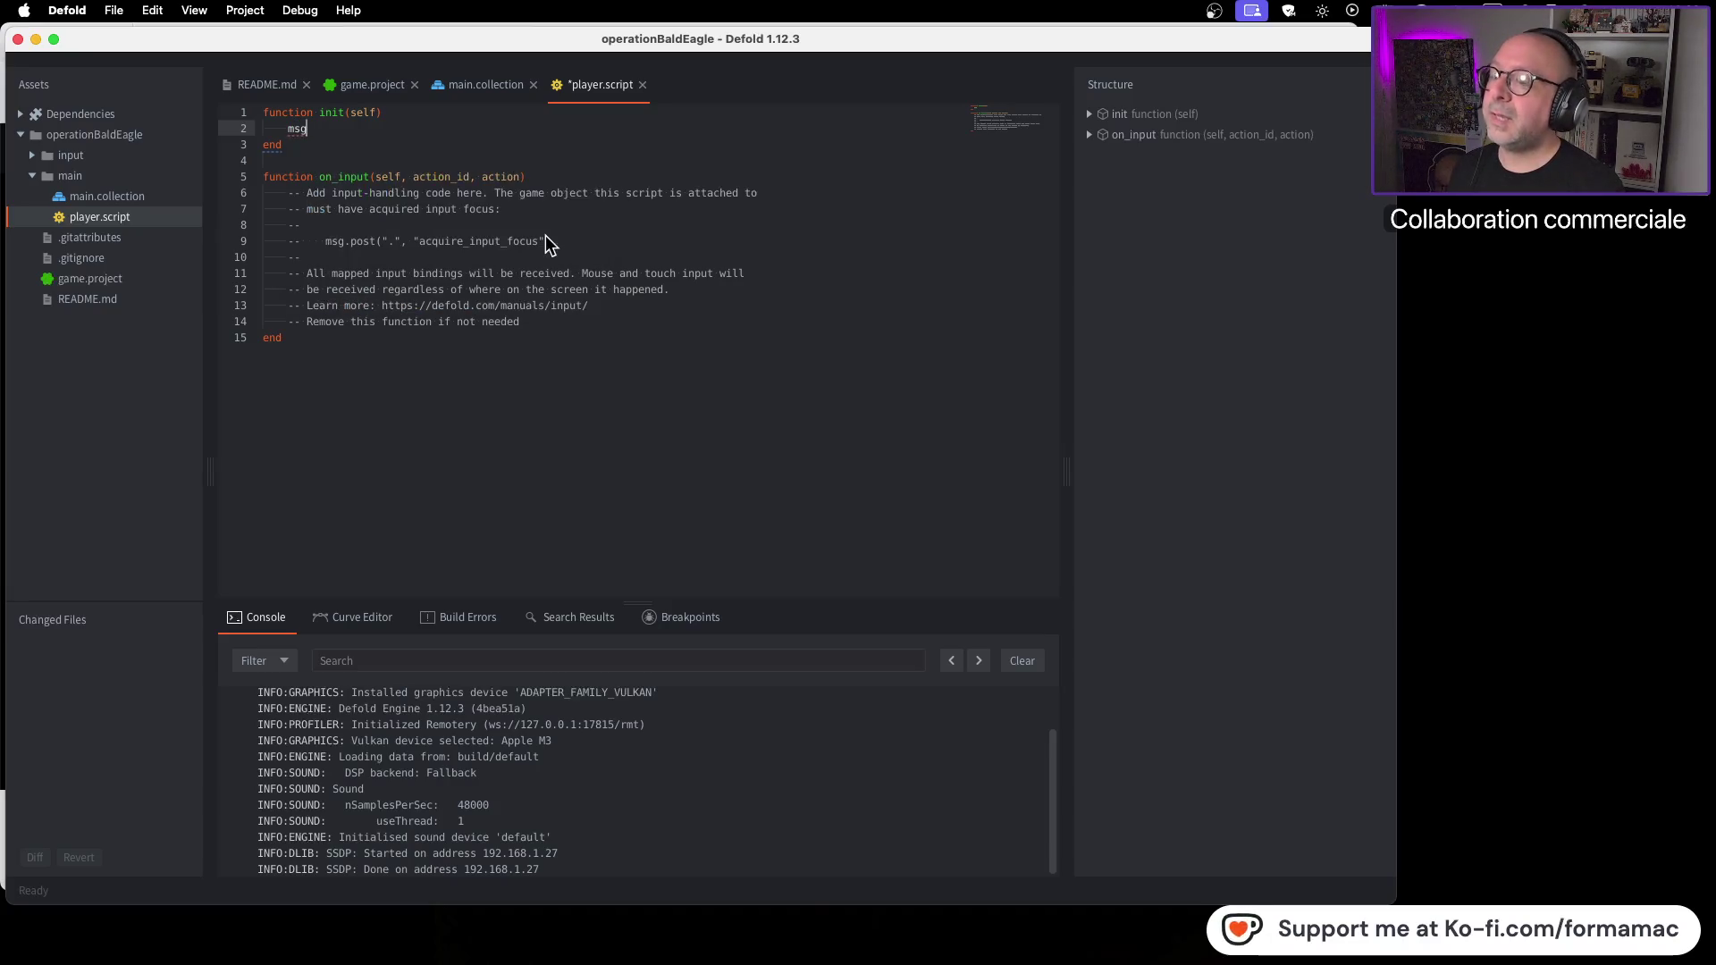
{"action": "type", "text": "."}
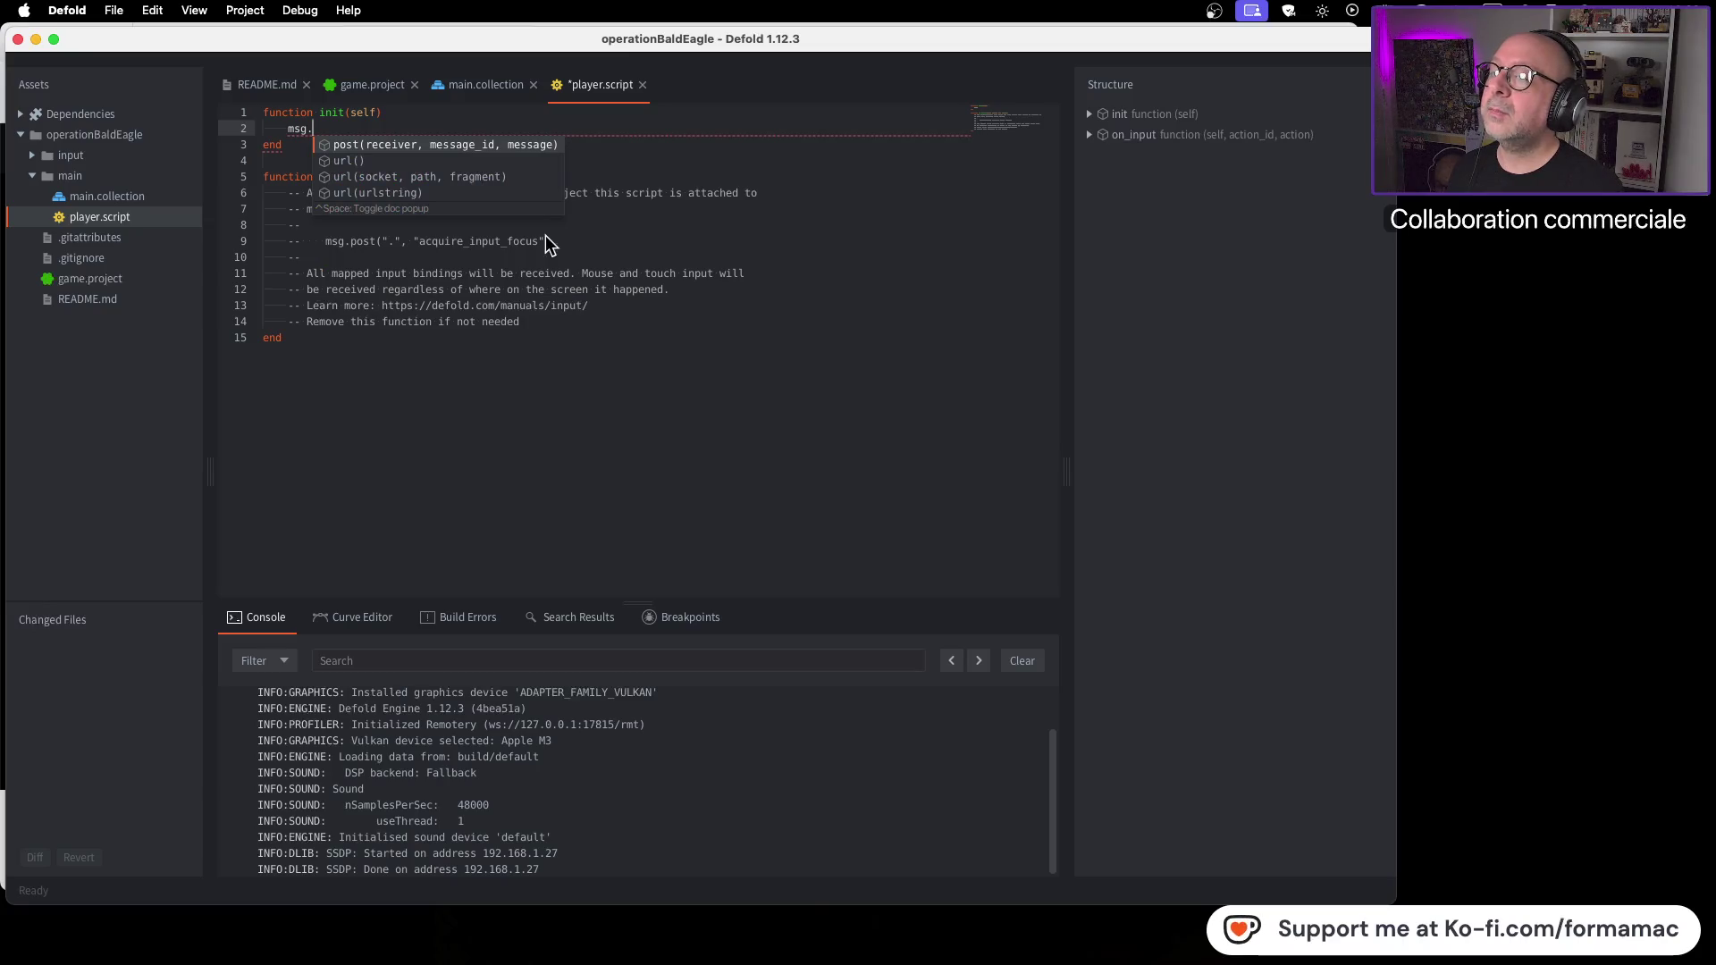
{"action": "key", "text": "Return"}
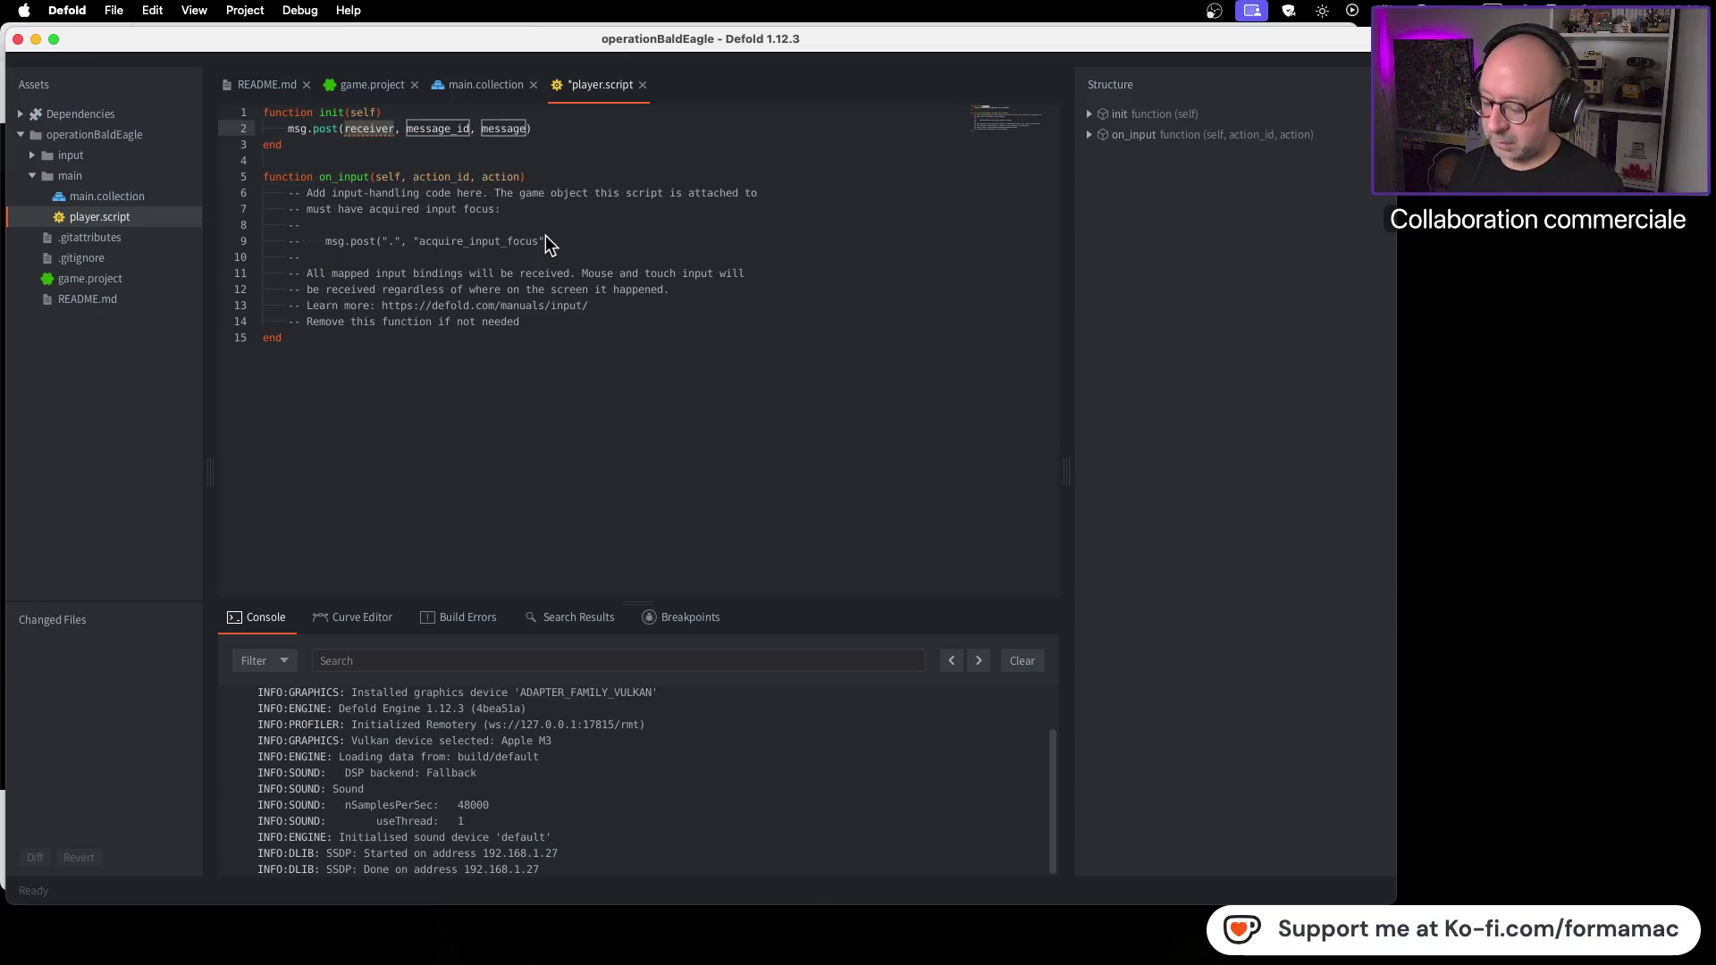
{"action": "type", "text": "\"."}
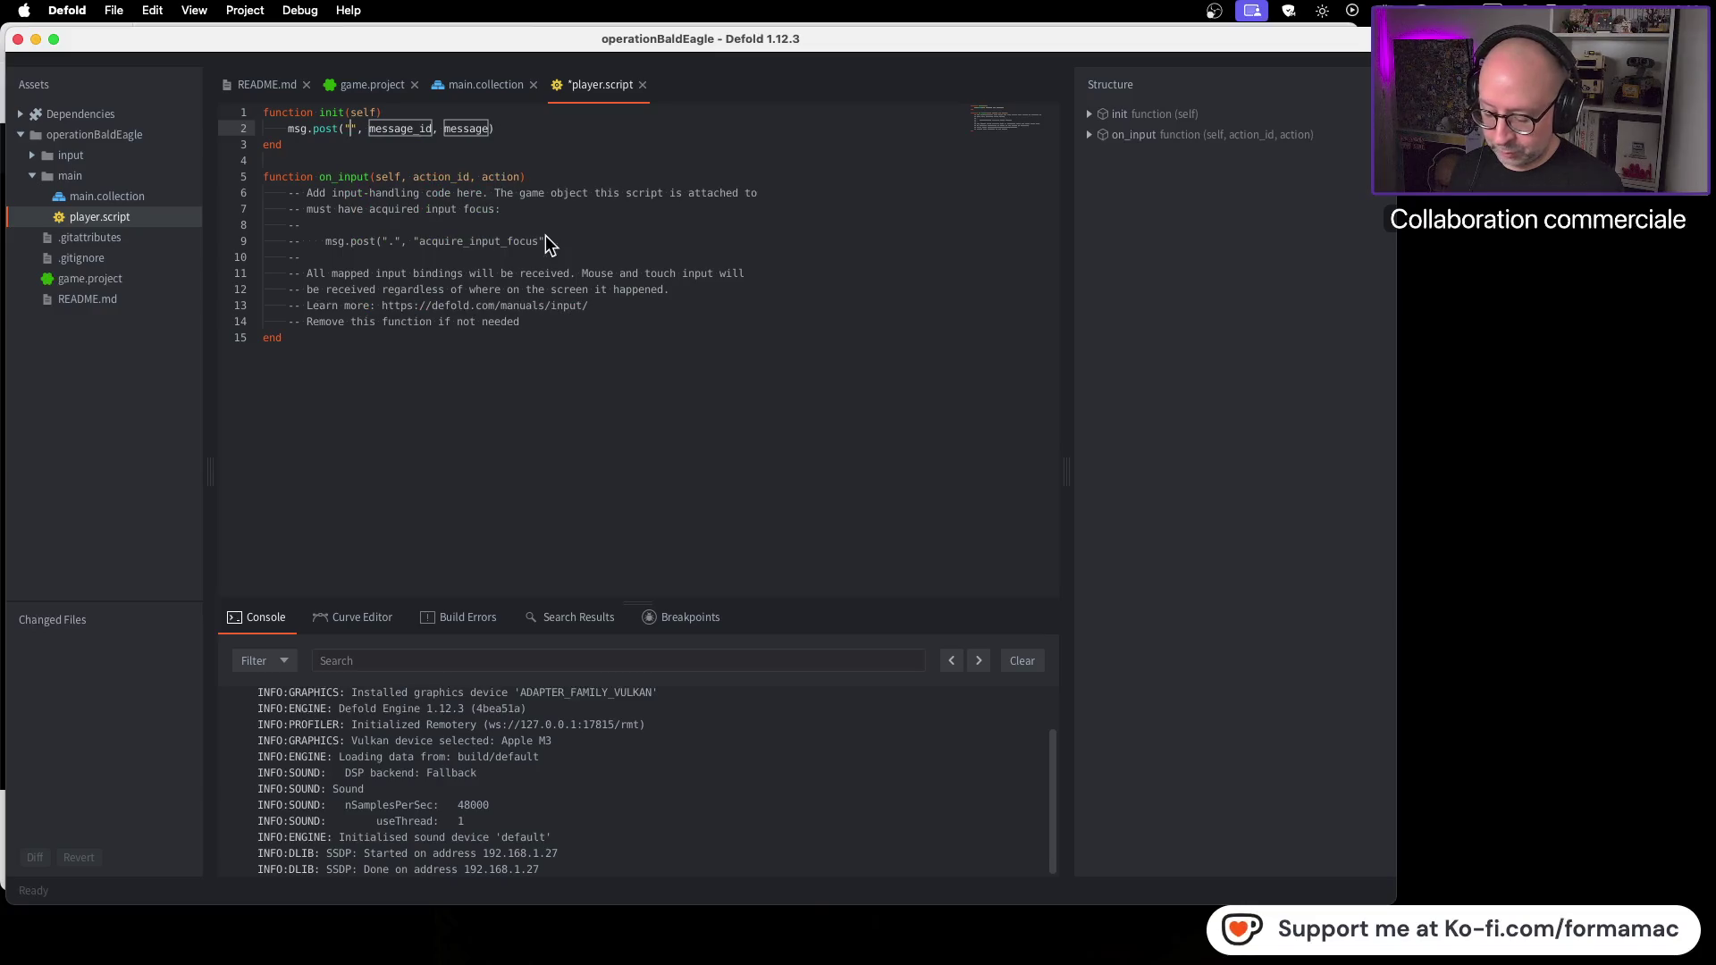
{"action": "type", "text": "\""}
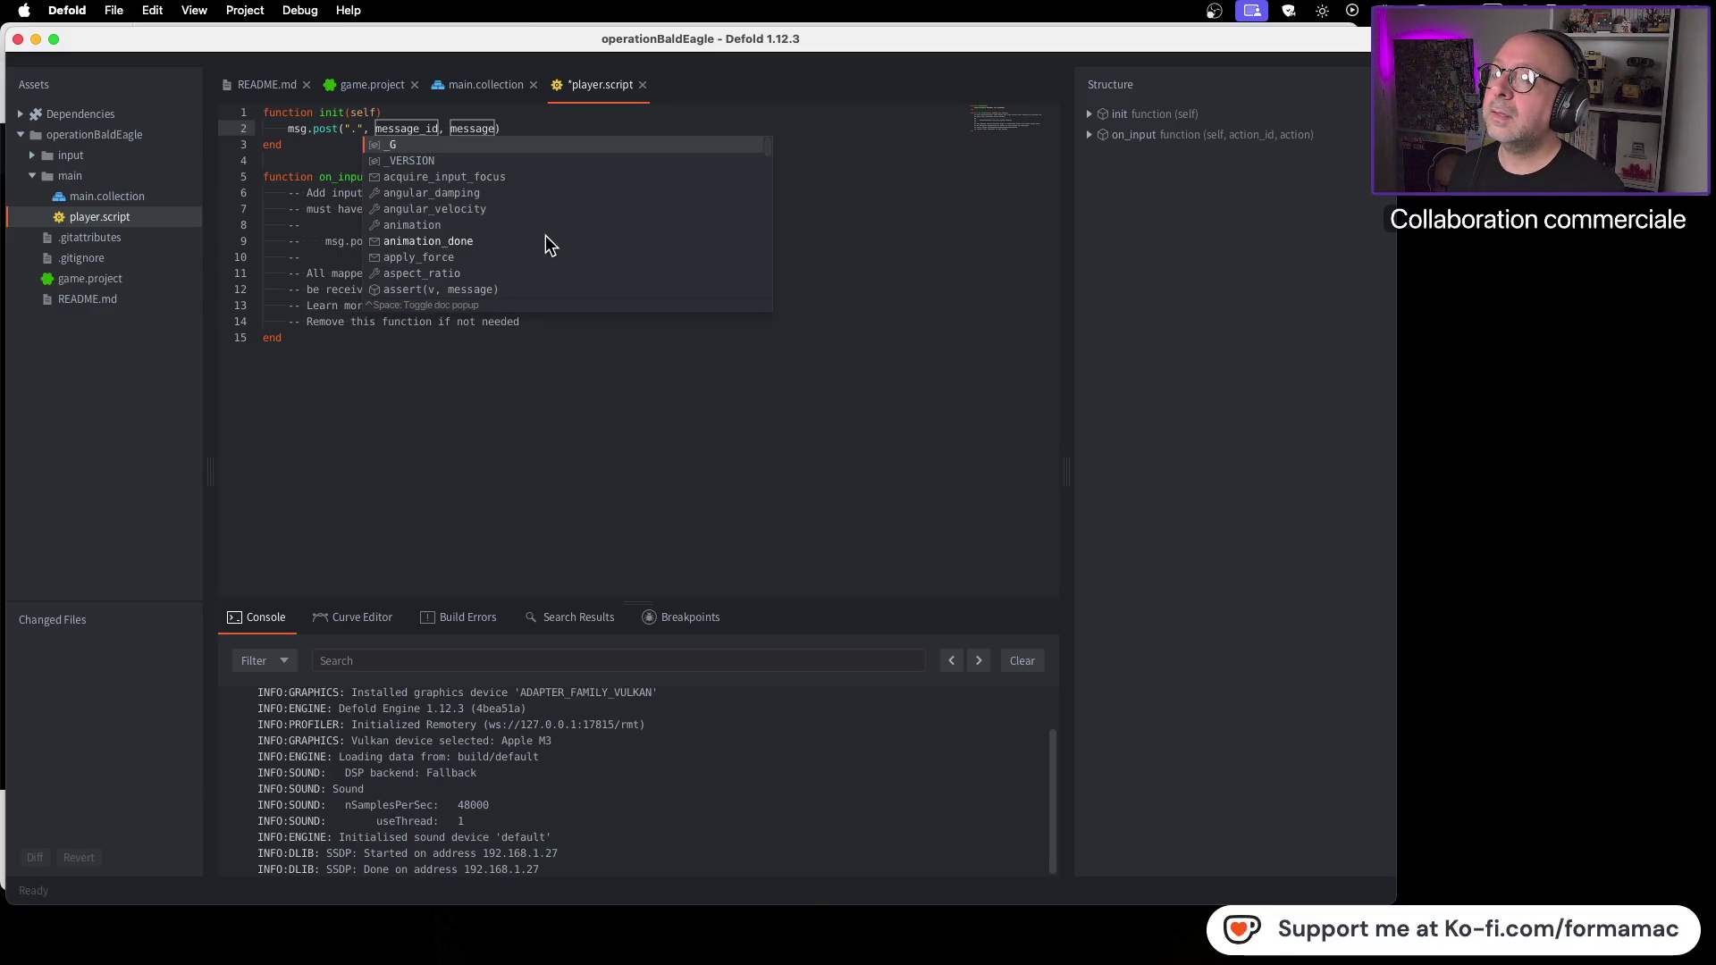
{"action": "key", "text": "Return"}
{"action": "key", "text": "BackSpace"}
{"action": "key", "text": "BackSpace"}
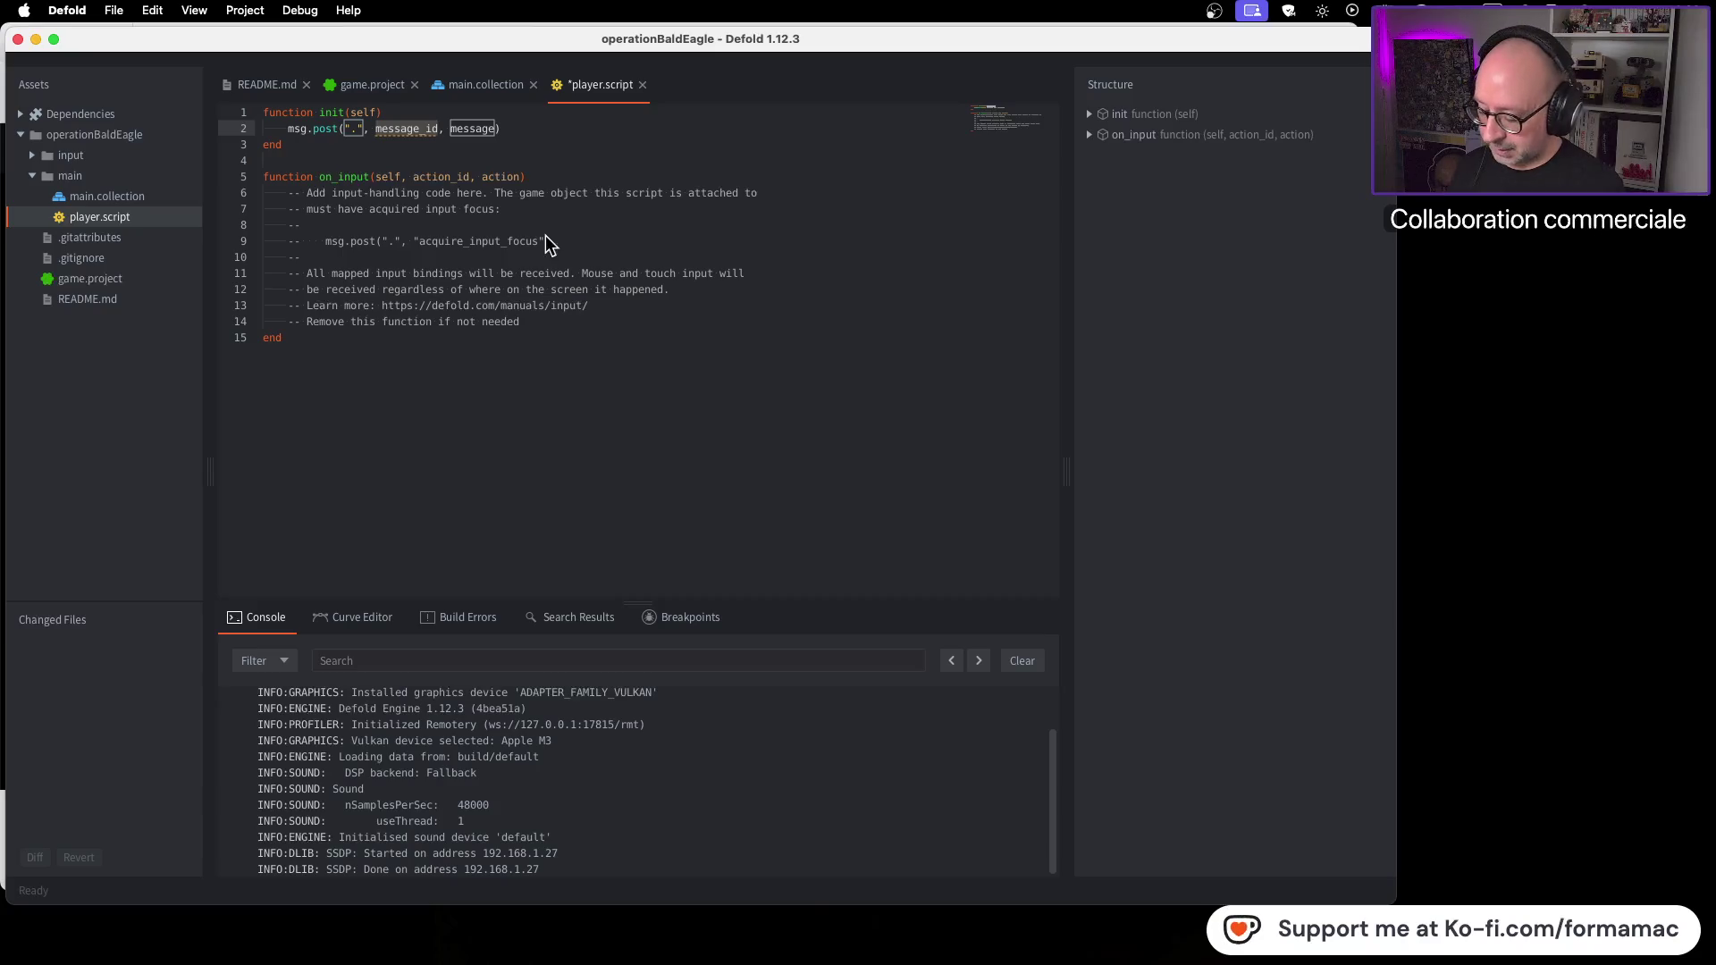
{"action": "type", "text": "a"}
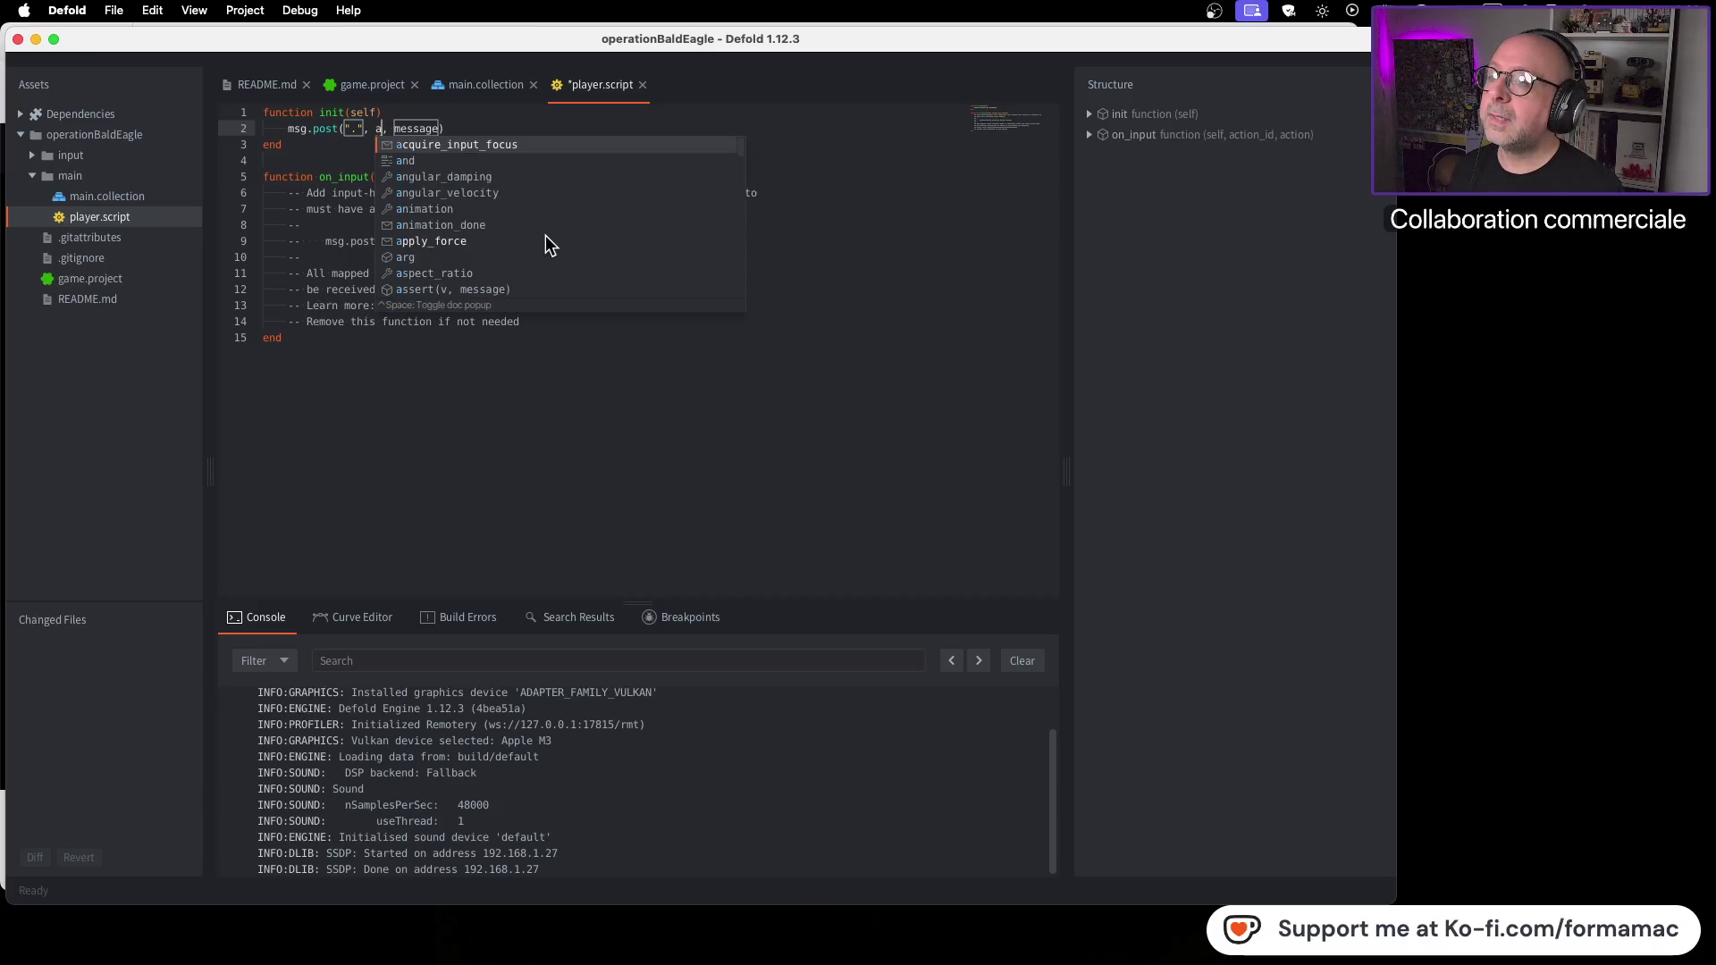
{"action": "key", "text": "Return"}
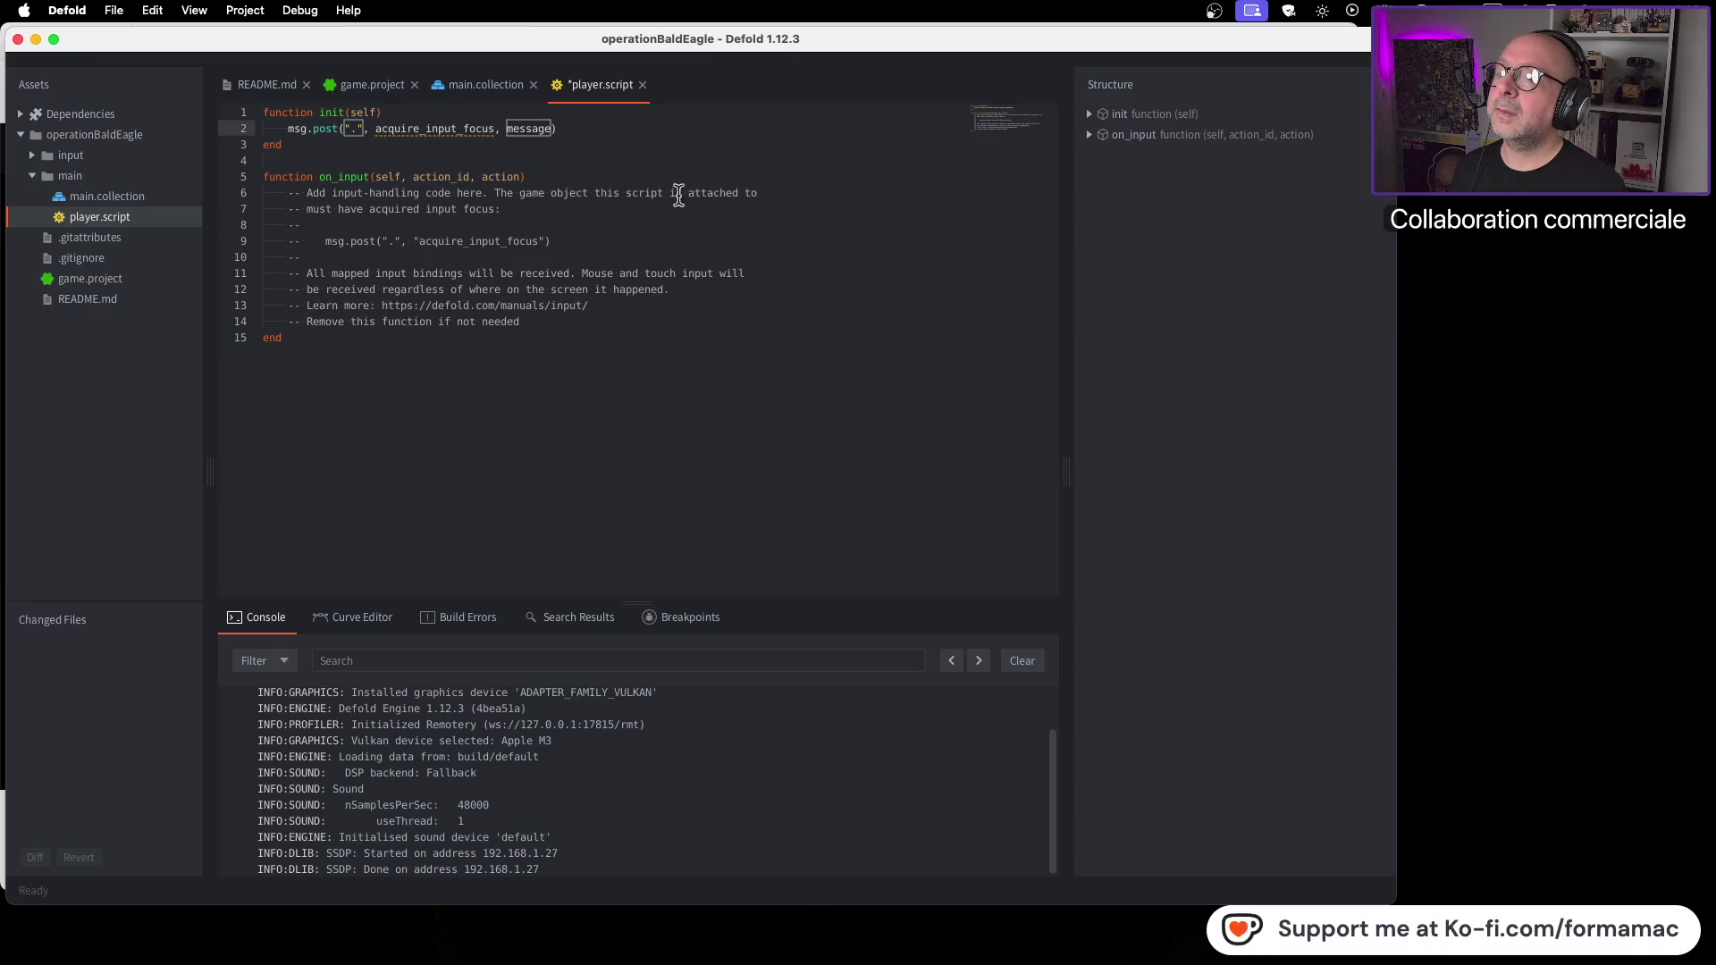
Step: Fix the quoting around the acquire_input_focus argument and compare with the tutorial
{"action": "left_click", "coordinate": [374, 130]}
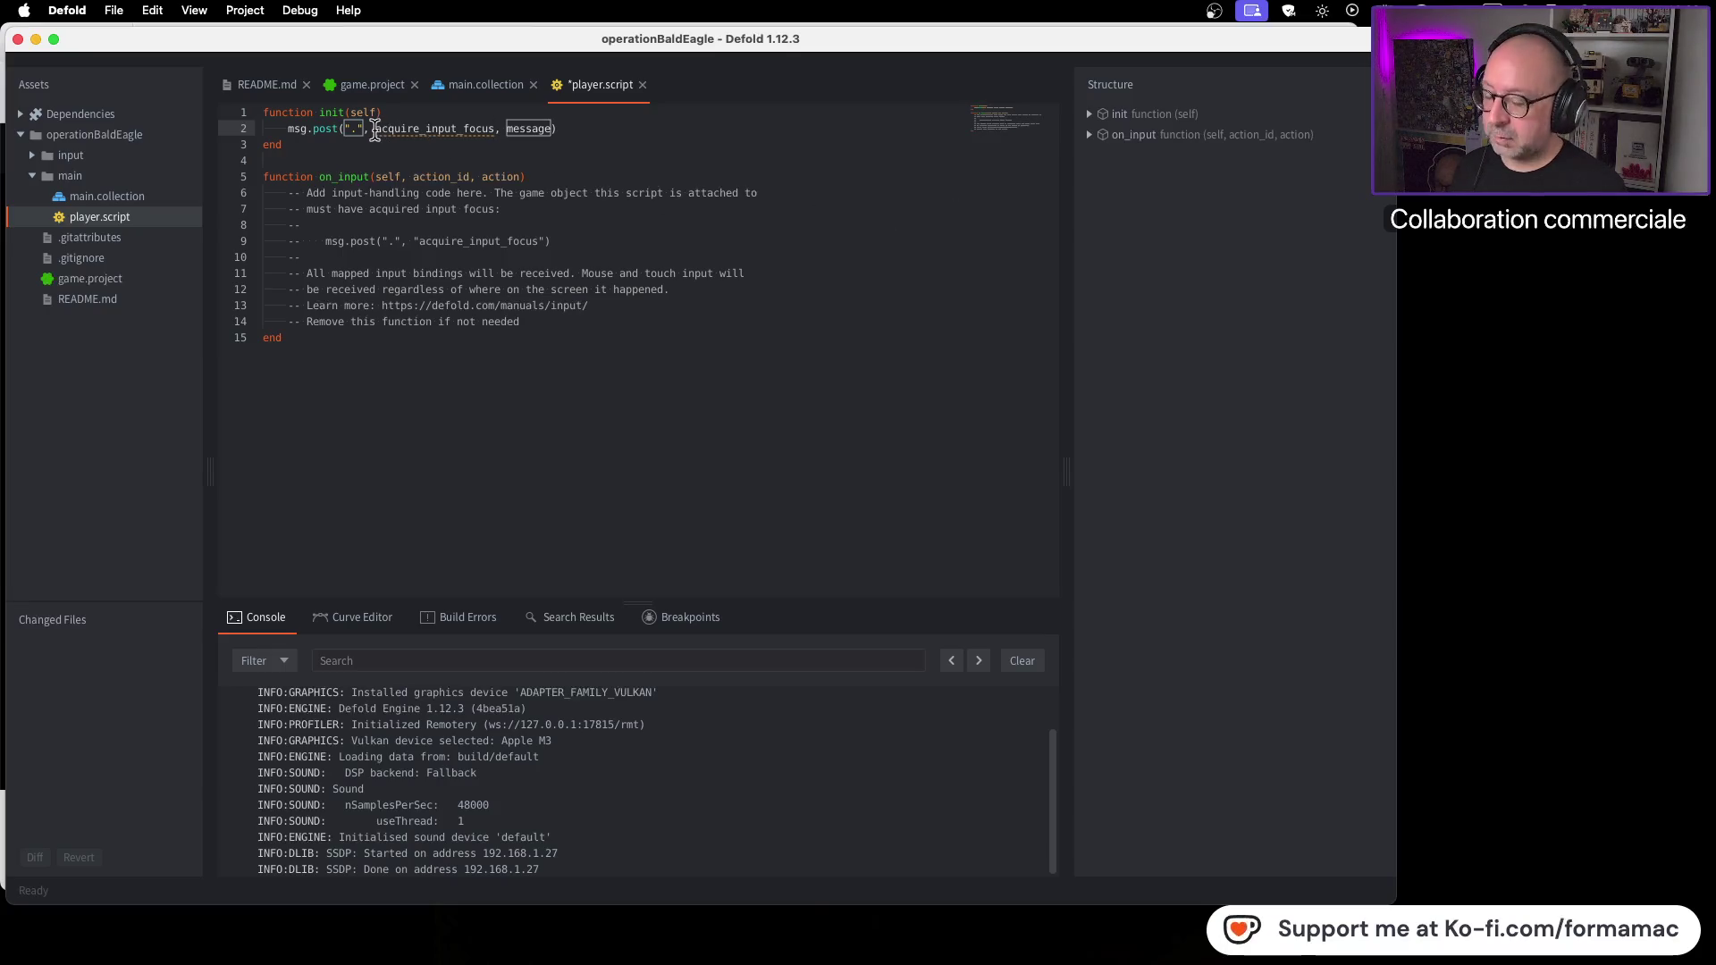
{"action": "type", "text": "\""}
{"action": "left_click", "coordinate": [563, 130]}
{"action": "key", "text": "BackSpace"}
{"action": "key", "text": "BackSpace"}
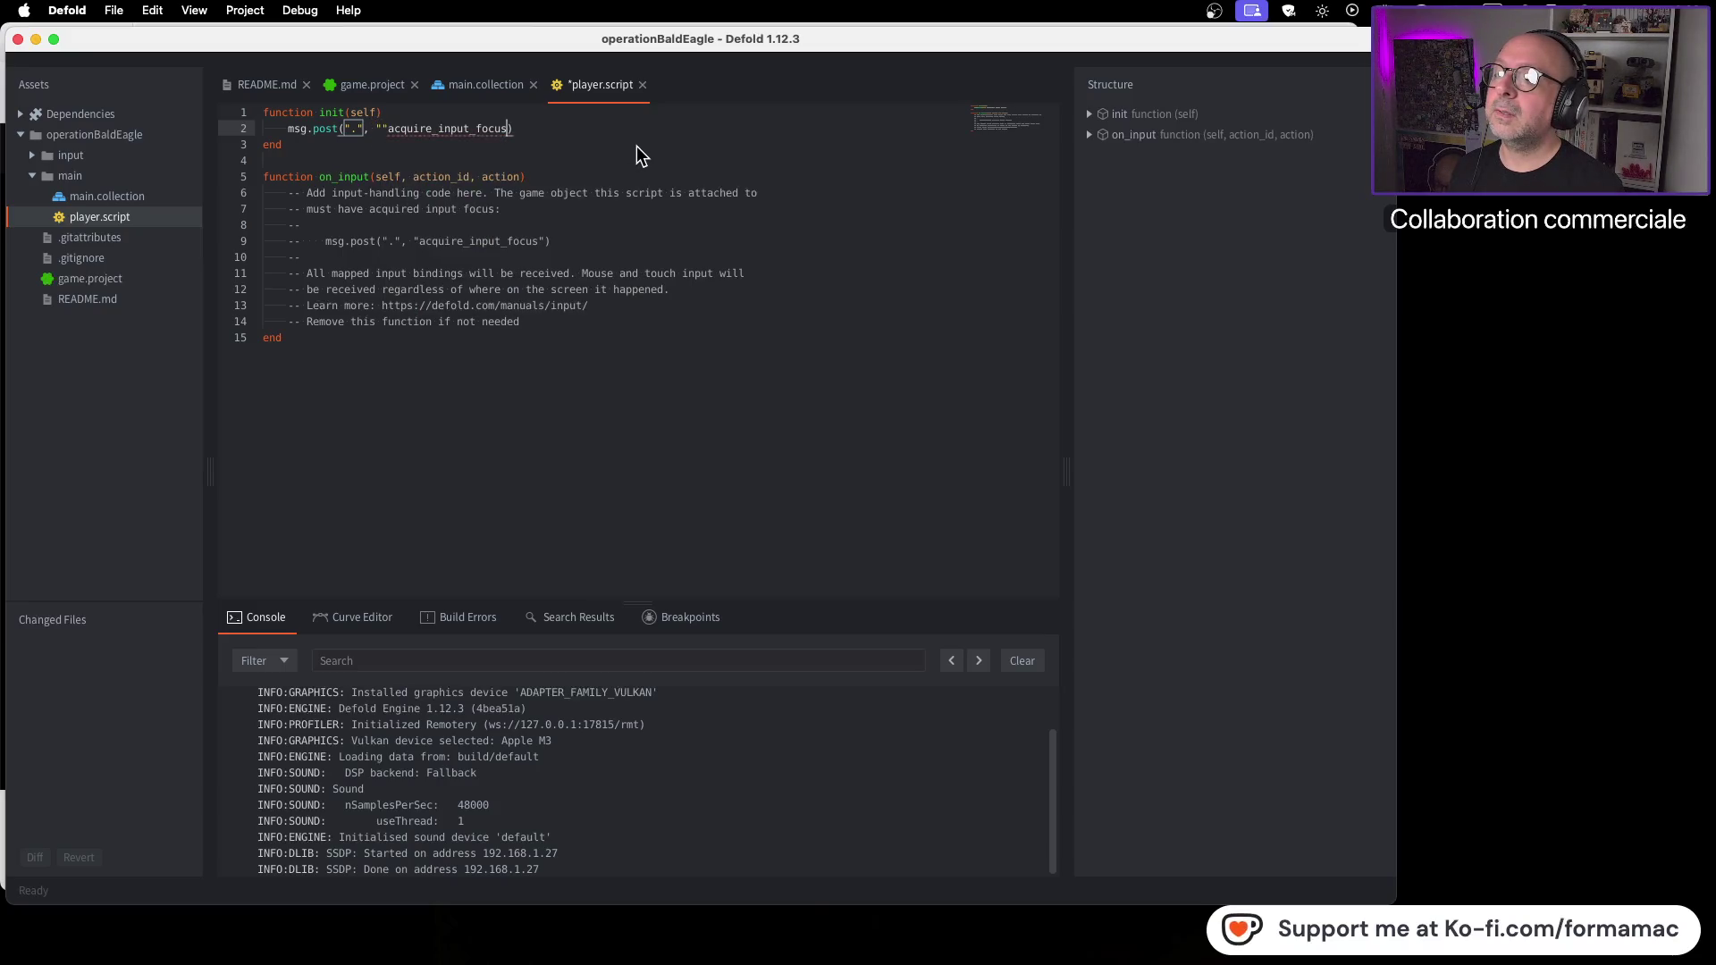
{"action": "type", "text": "\""}
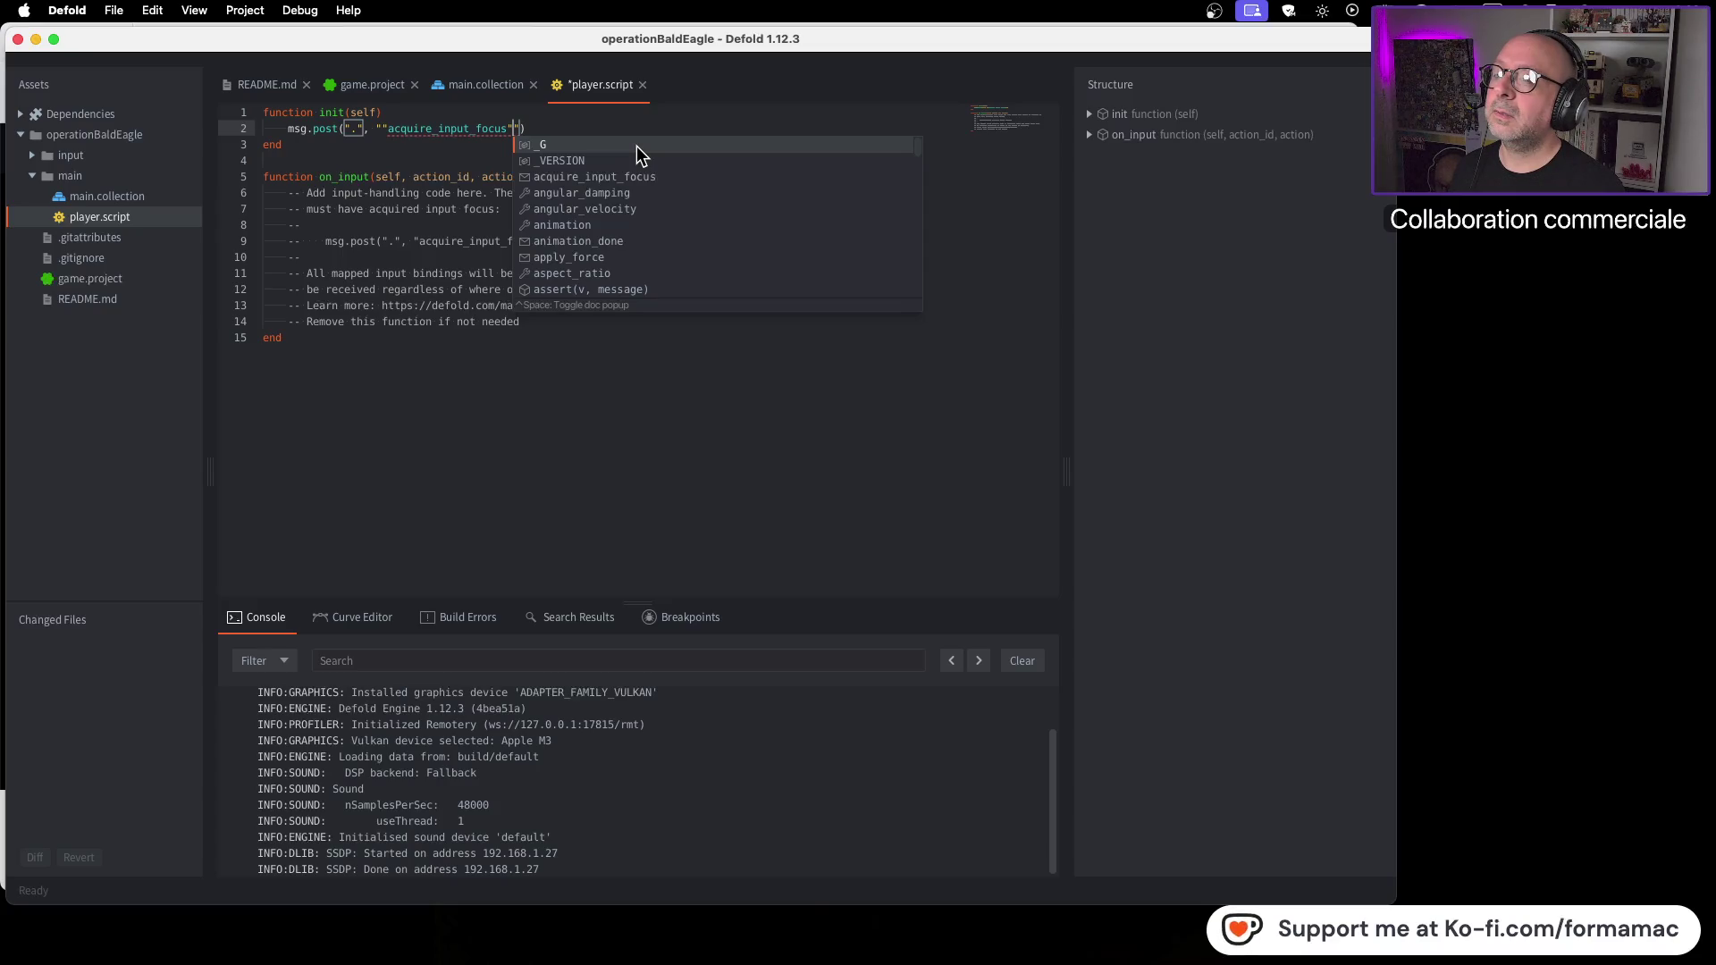
{"action": "key", "text": "BackSpace"}
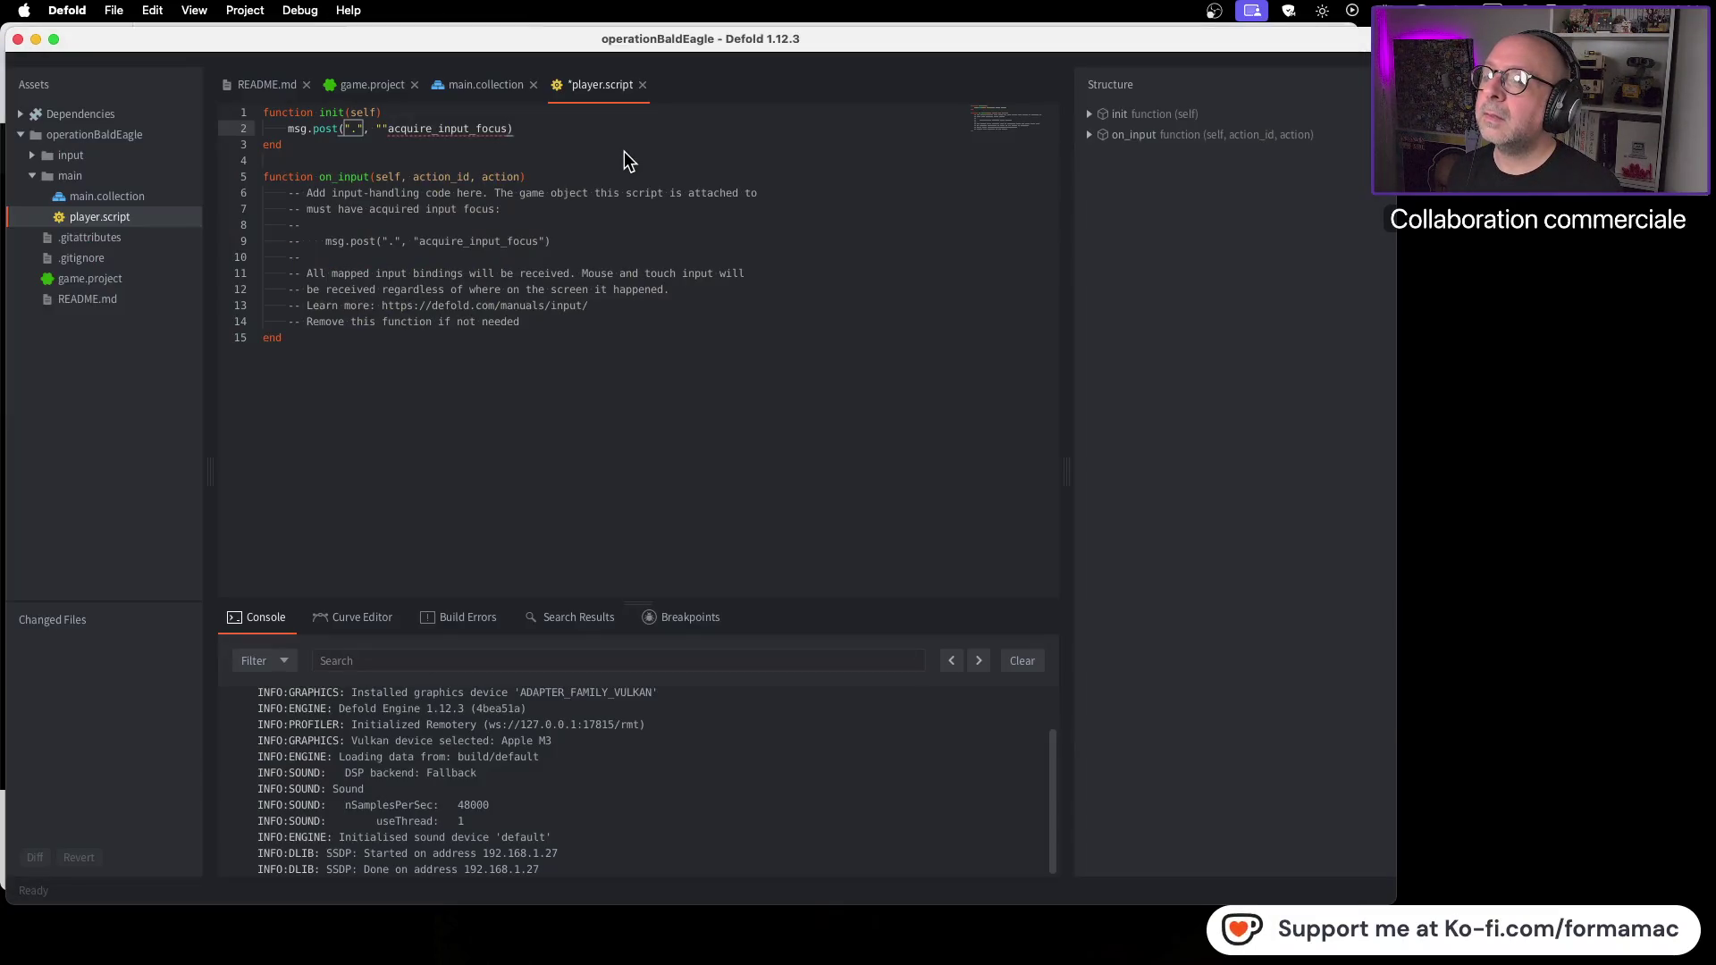
{"action": "key", "text": "super+Tab"}
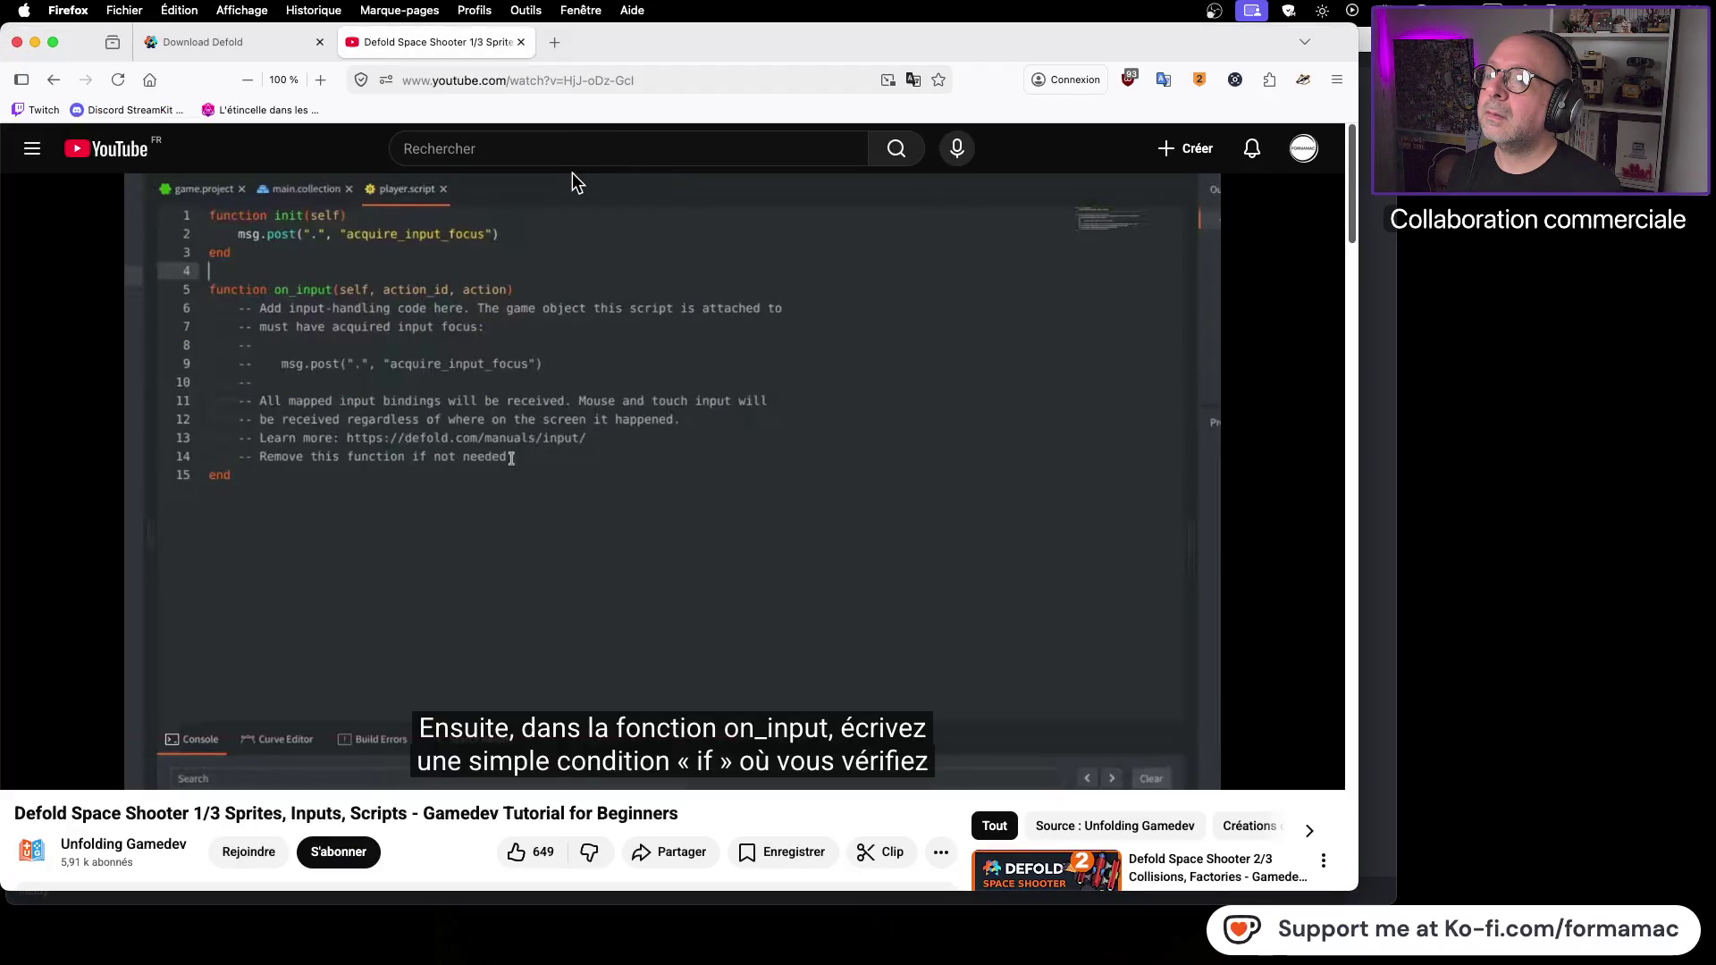
{"action": "key", "text": "super+Tab"}
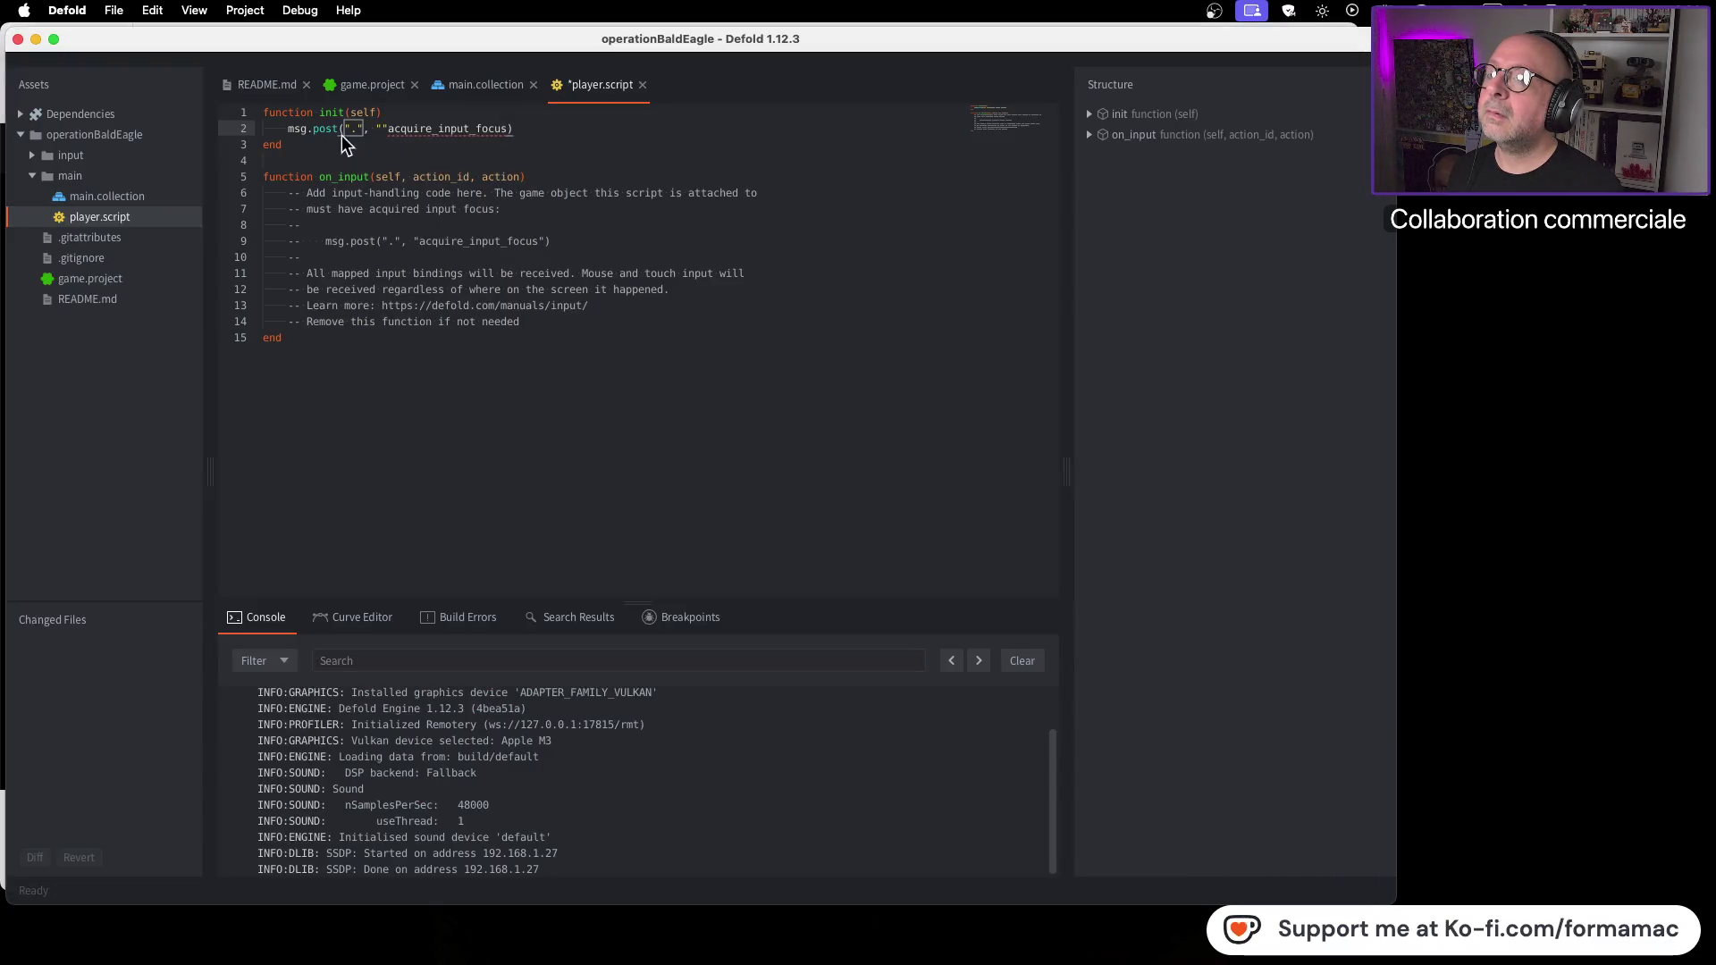
Step: Retype the argument as a quoted "acquire_input_focus" via autocomplete, completing msg.post(".", "acquire_input_focus")
{"action": "key", "text": "BackSpace"}
{"action": "key", "text": "BackSpace"}
{"action": "key", "text": "BackSpace"}
{"action": "key", "text": "BackSpace"}
{"action": "key", "text": "BackSpace"}
{"action": "key", "text": "BackSpace"}
{"action": "key", "text": "BackSpace"}
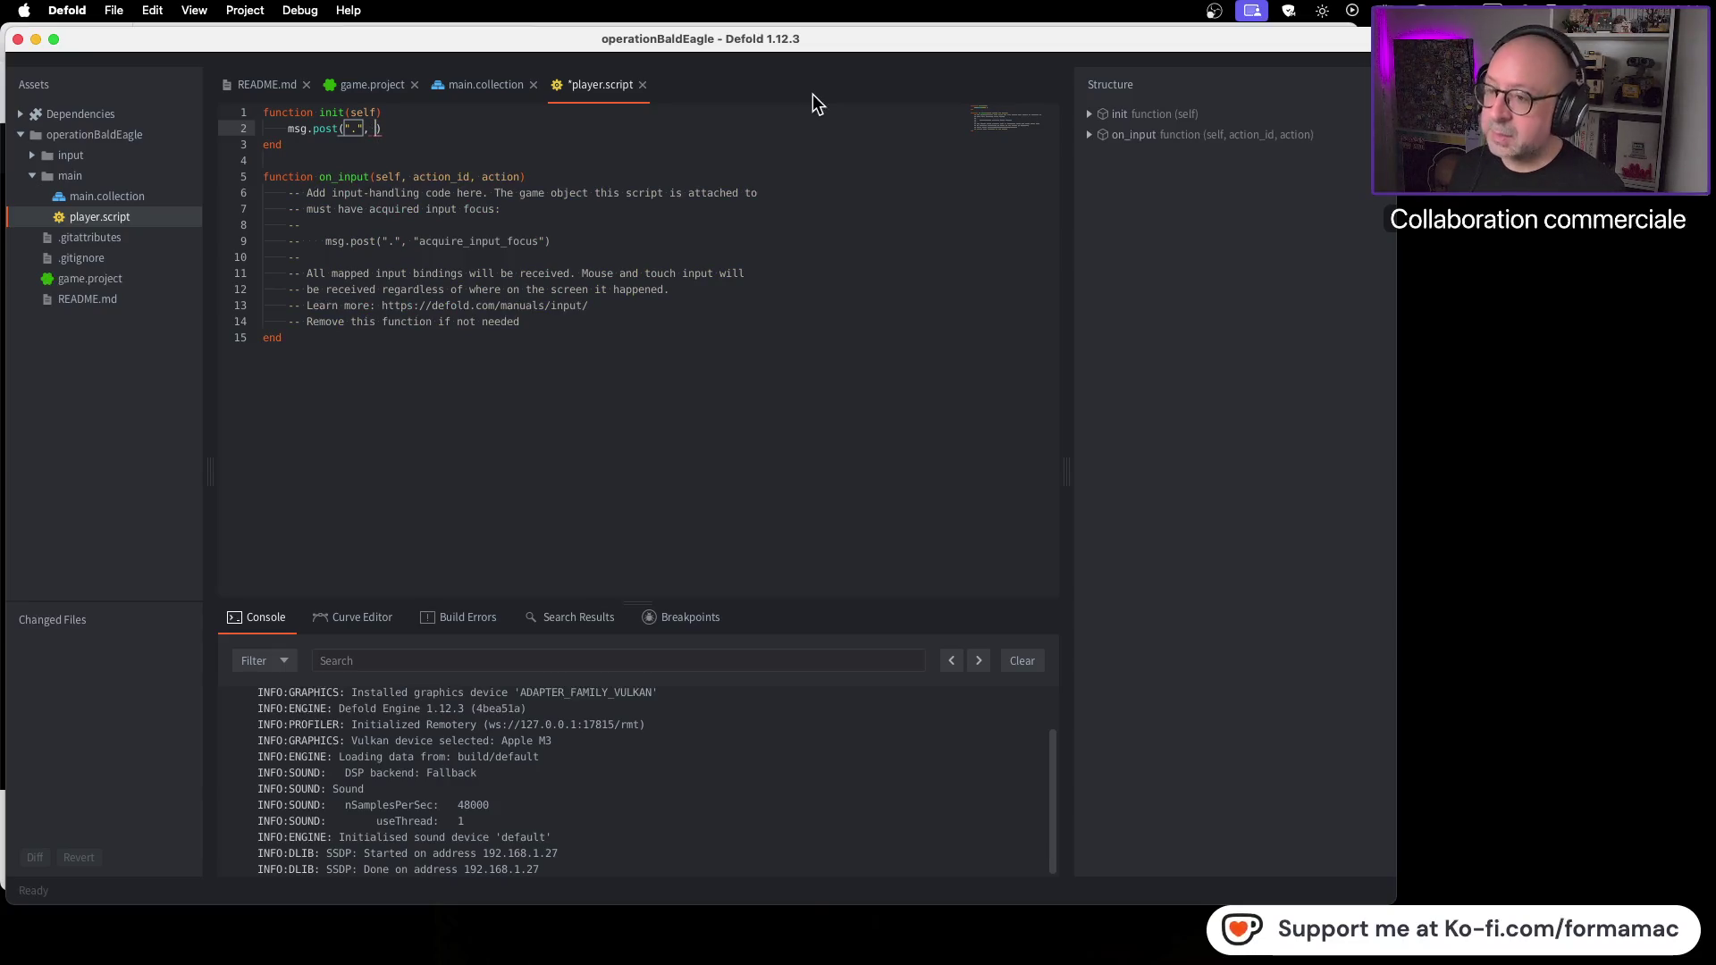
{"action": "type", "text": "\""}
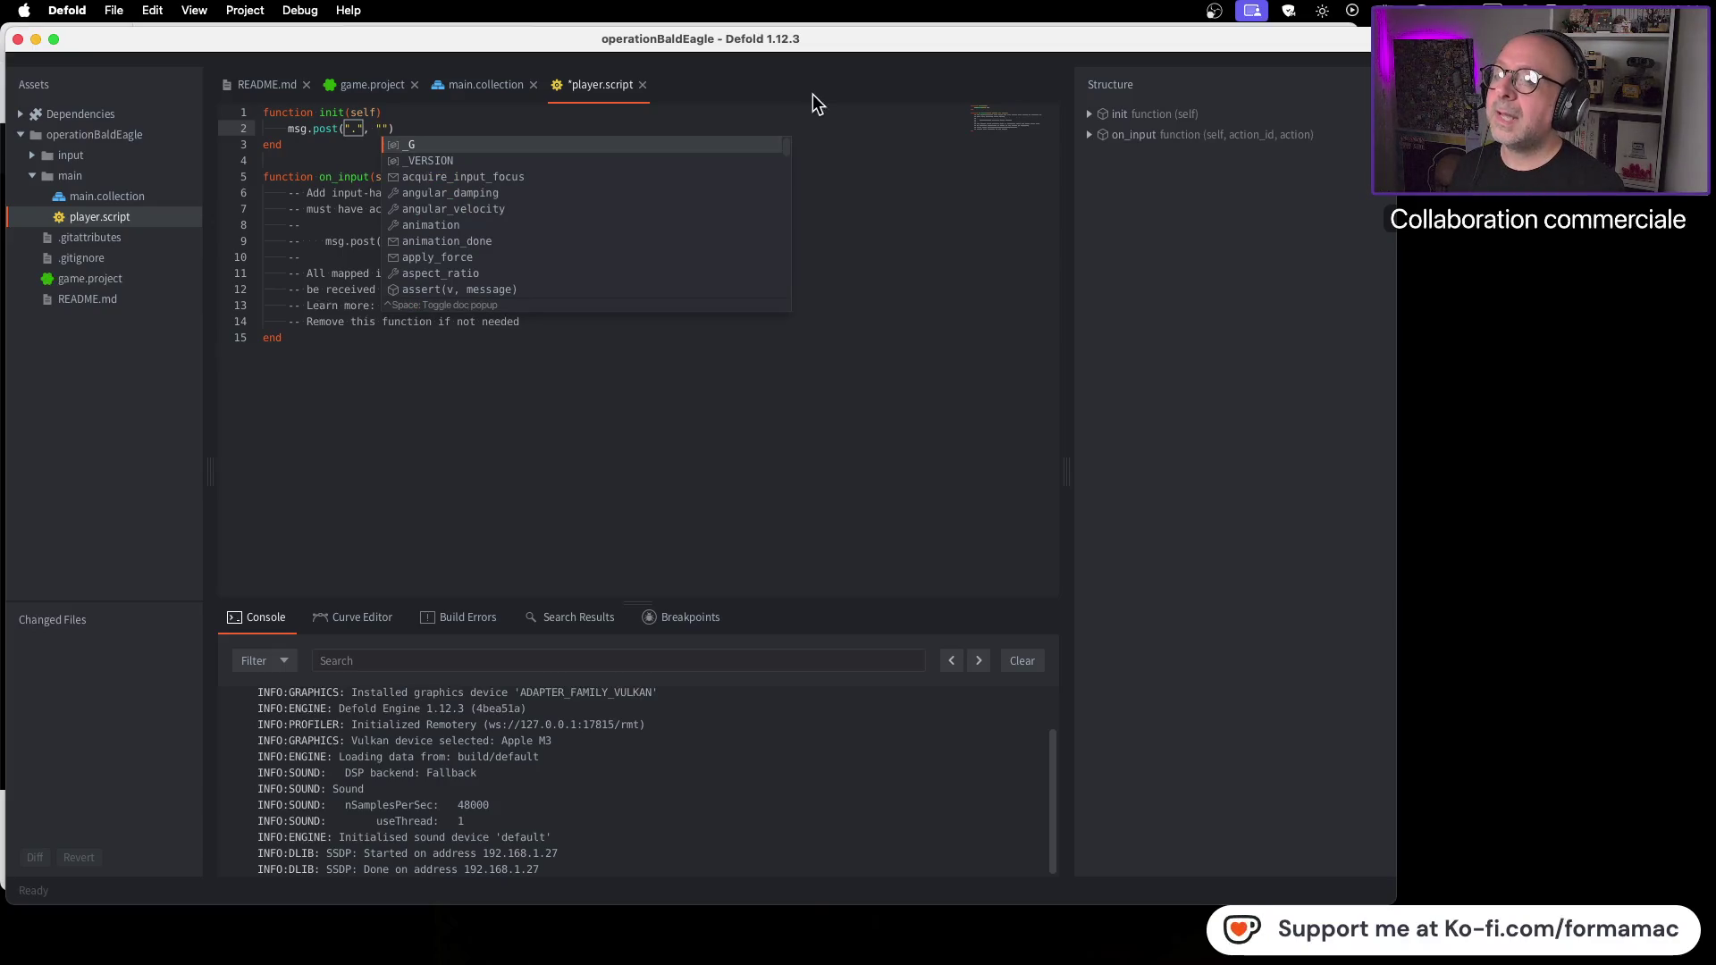
{"action": "key", "text": "Down"}
{"action": "key", "text": "Return"}
{"action": "key", "text": "super+z"}
{"action": "type", "text": "a"}
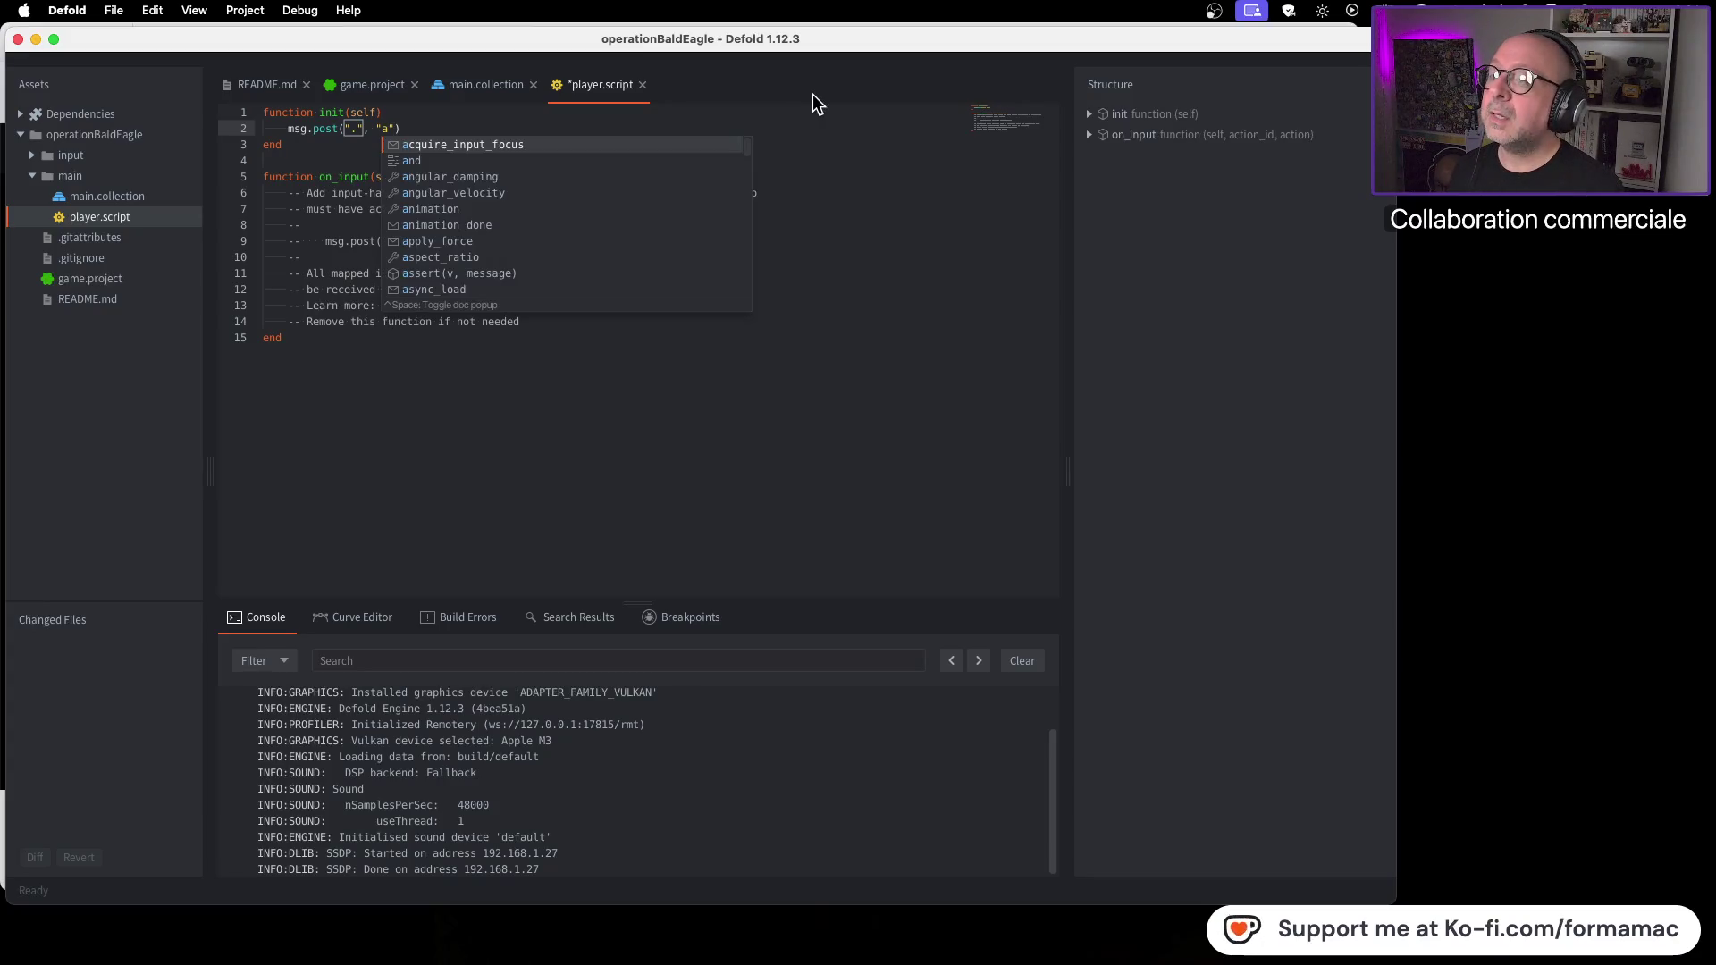
{"action": "left_click", "coordinate": [687, 146]}
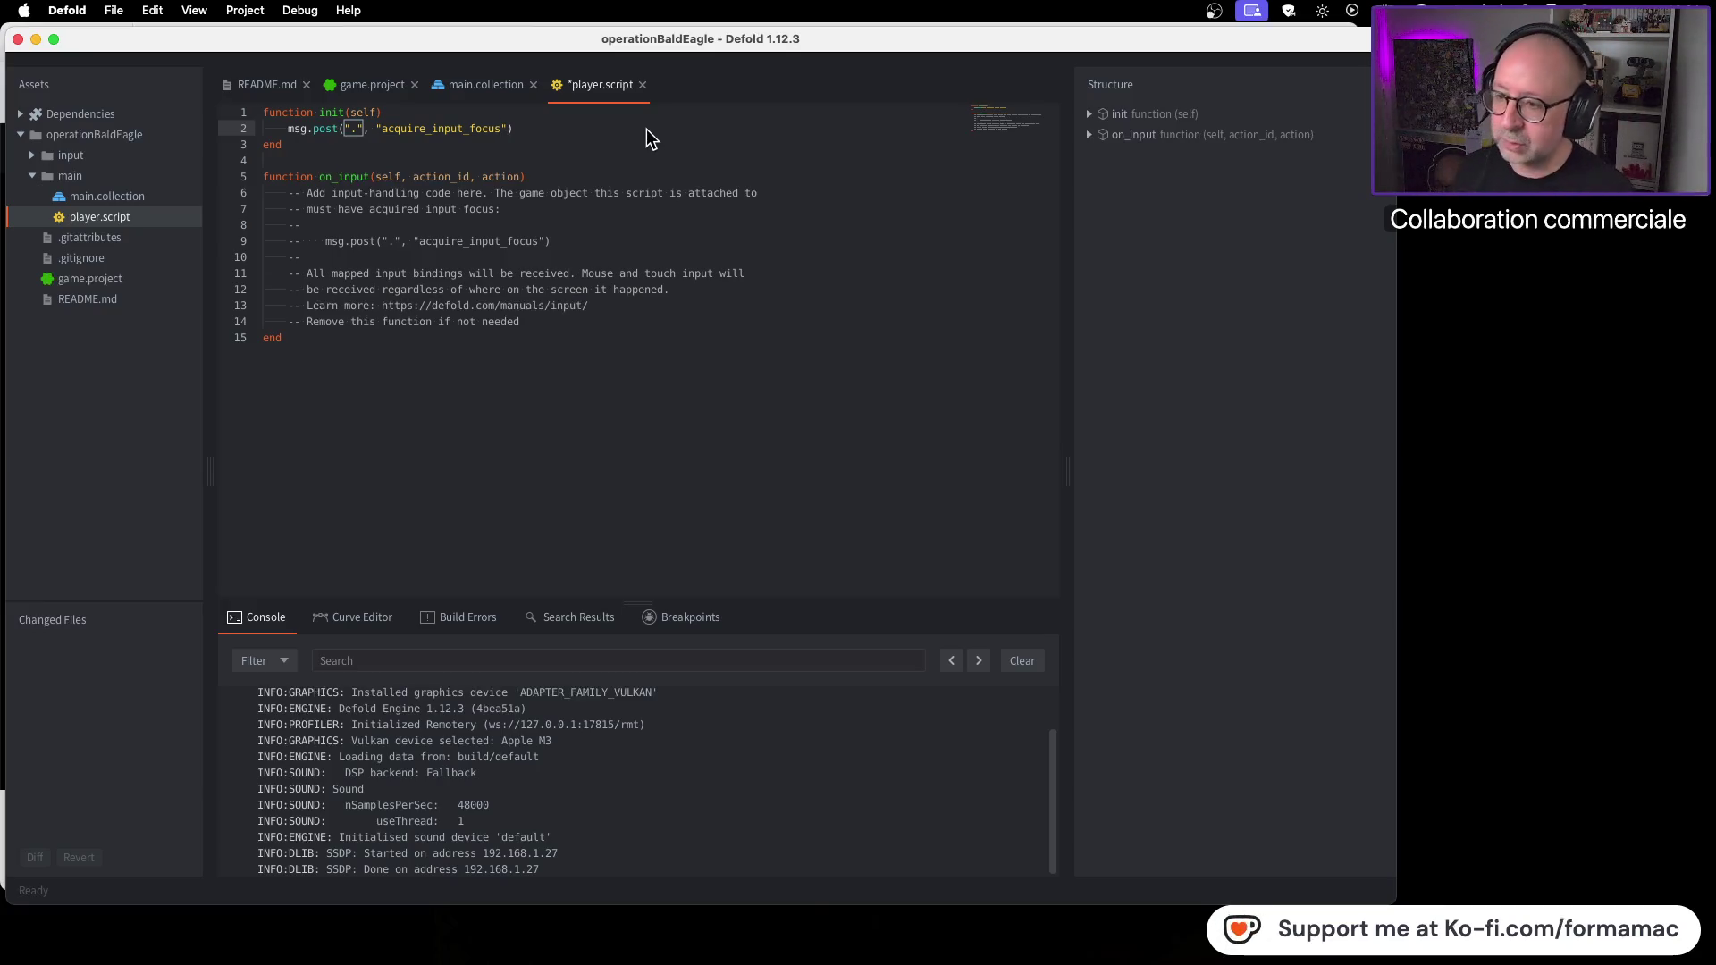
{"action": "key", "text": "super+Tab"}
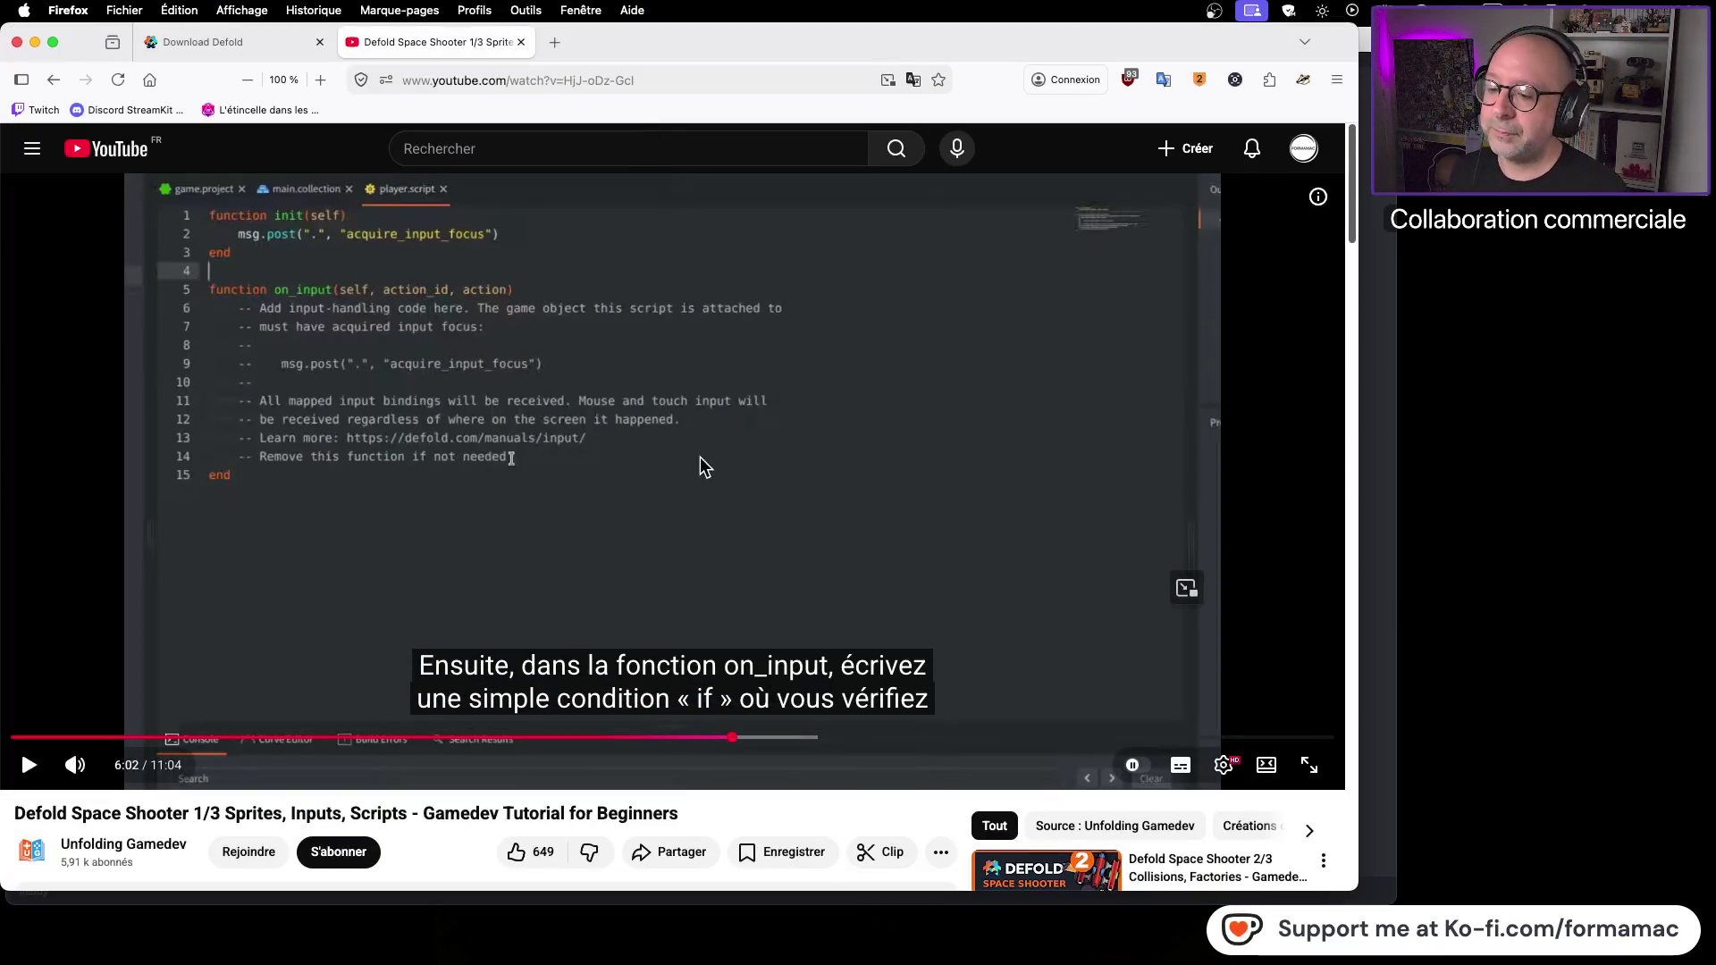
Step: Advance the tutorial to 6:14, where on_input's if action_id == hash("left") check appears
{"action": "left_click", "coordinate": [839, 550]}
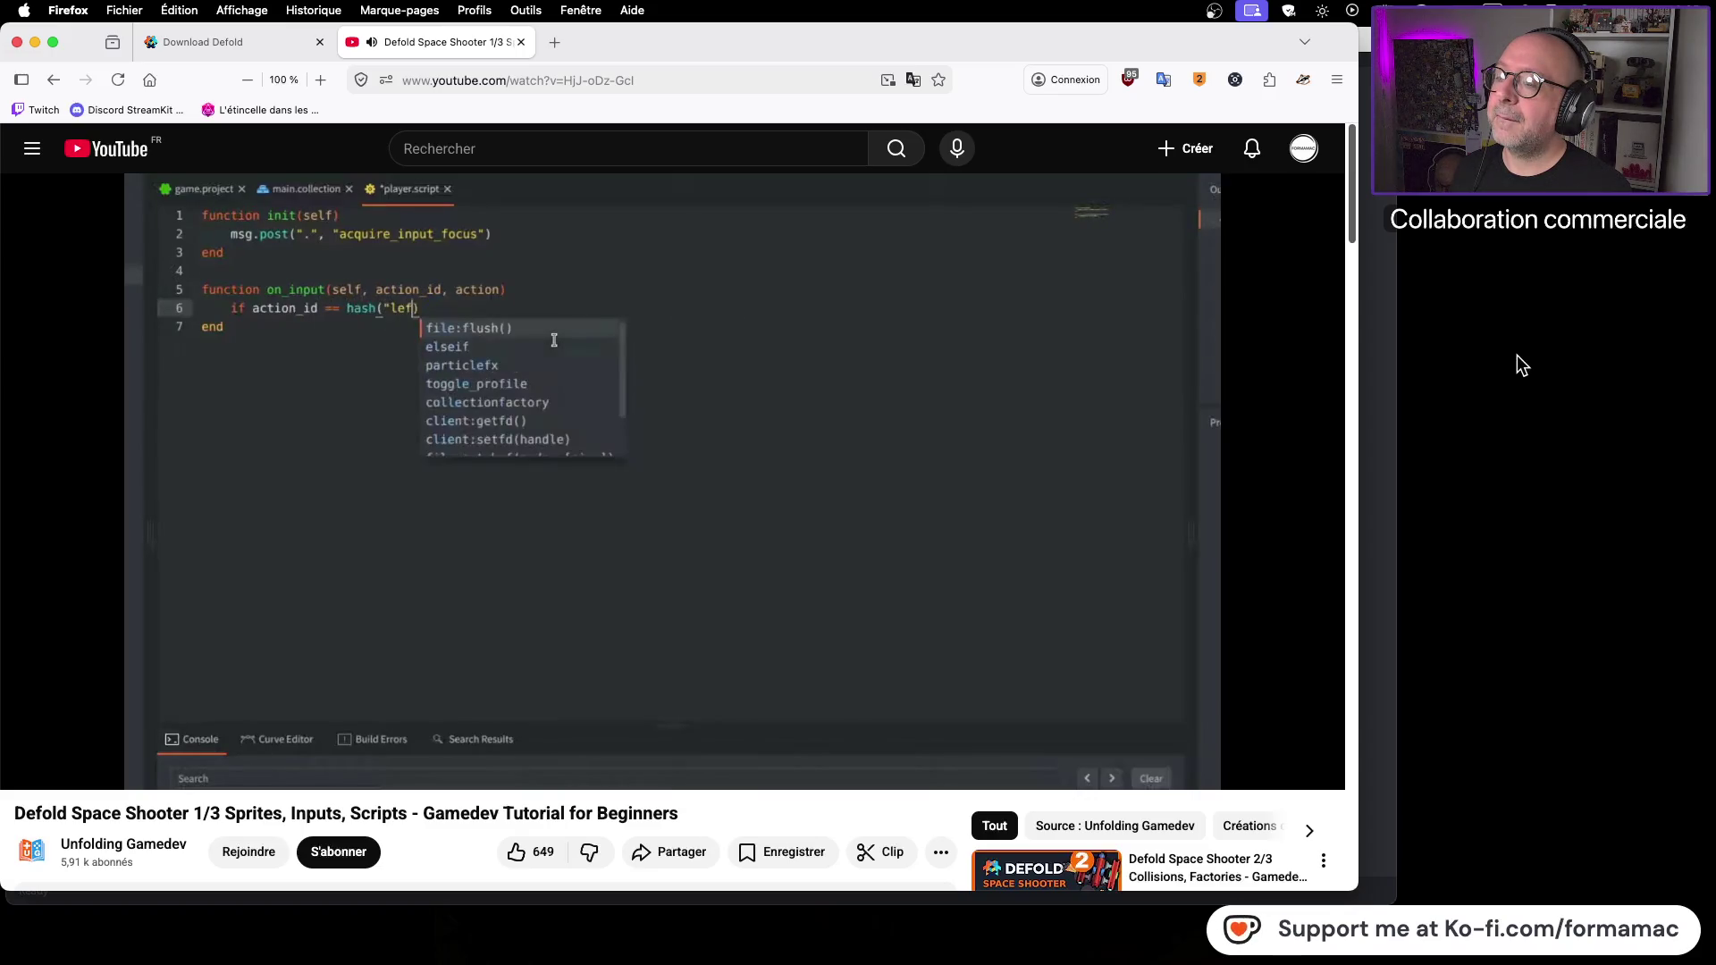
{"action": "left_click", "coordinate": [1214, 403]}
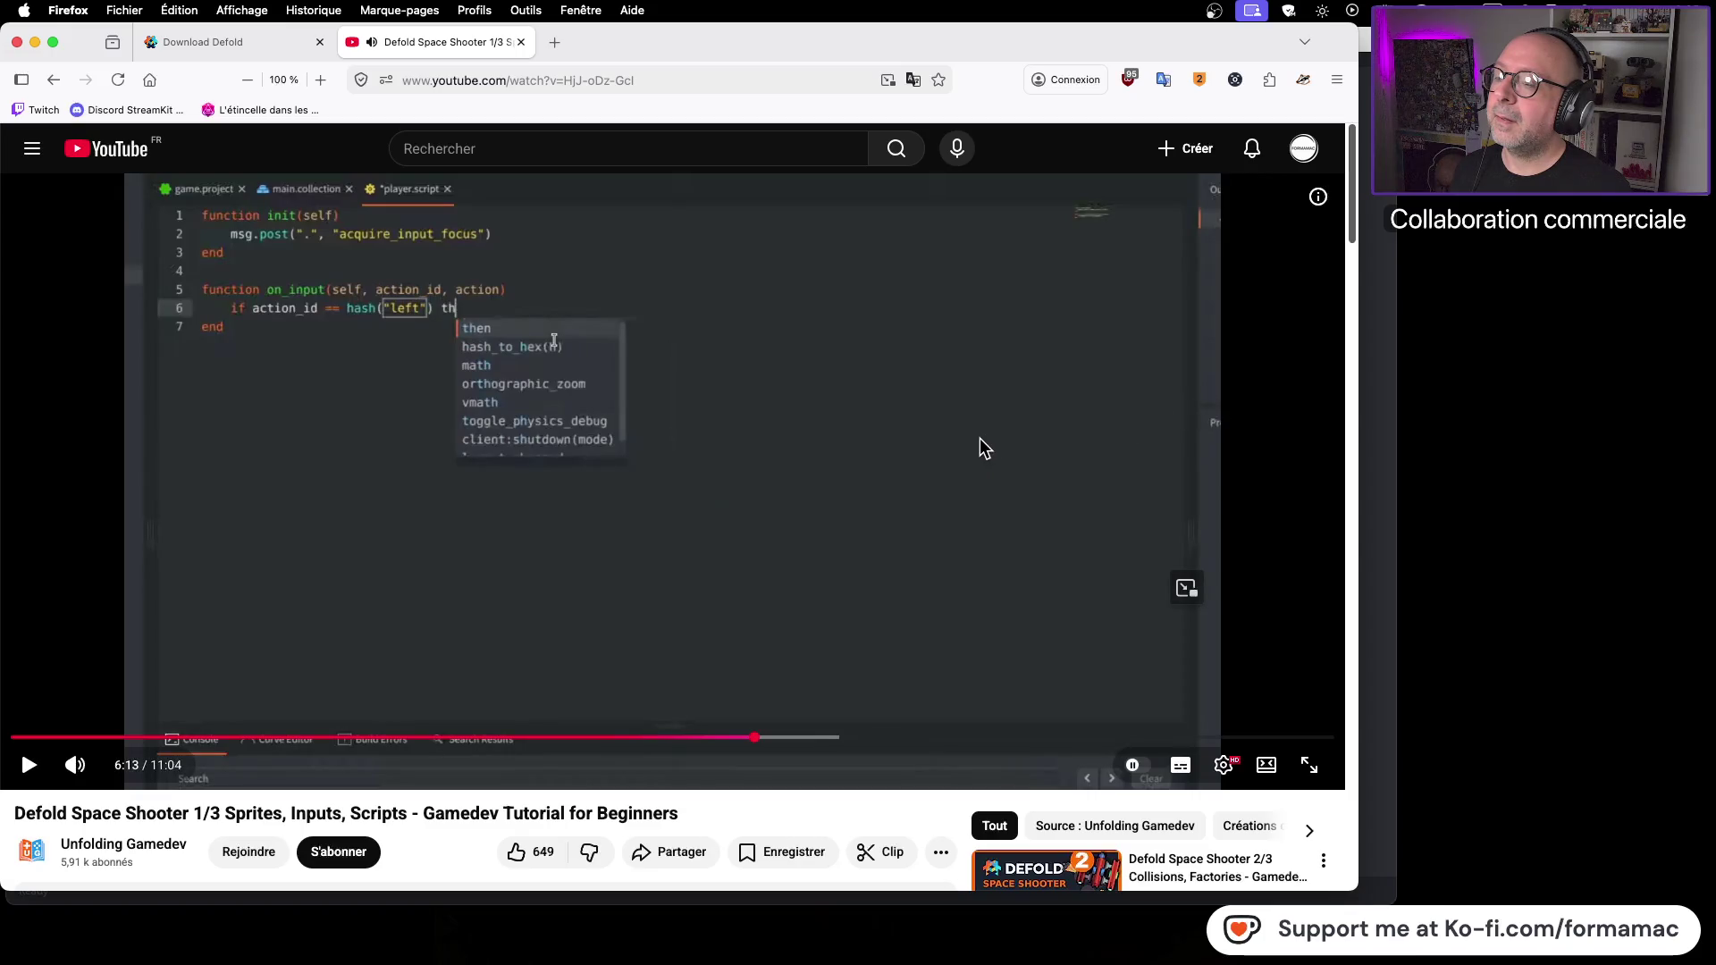
{"action": "left_click", "coordinate": [785, 395]}
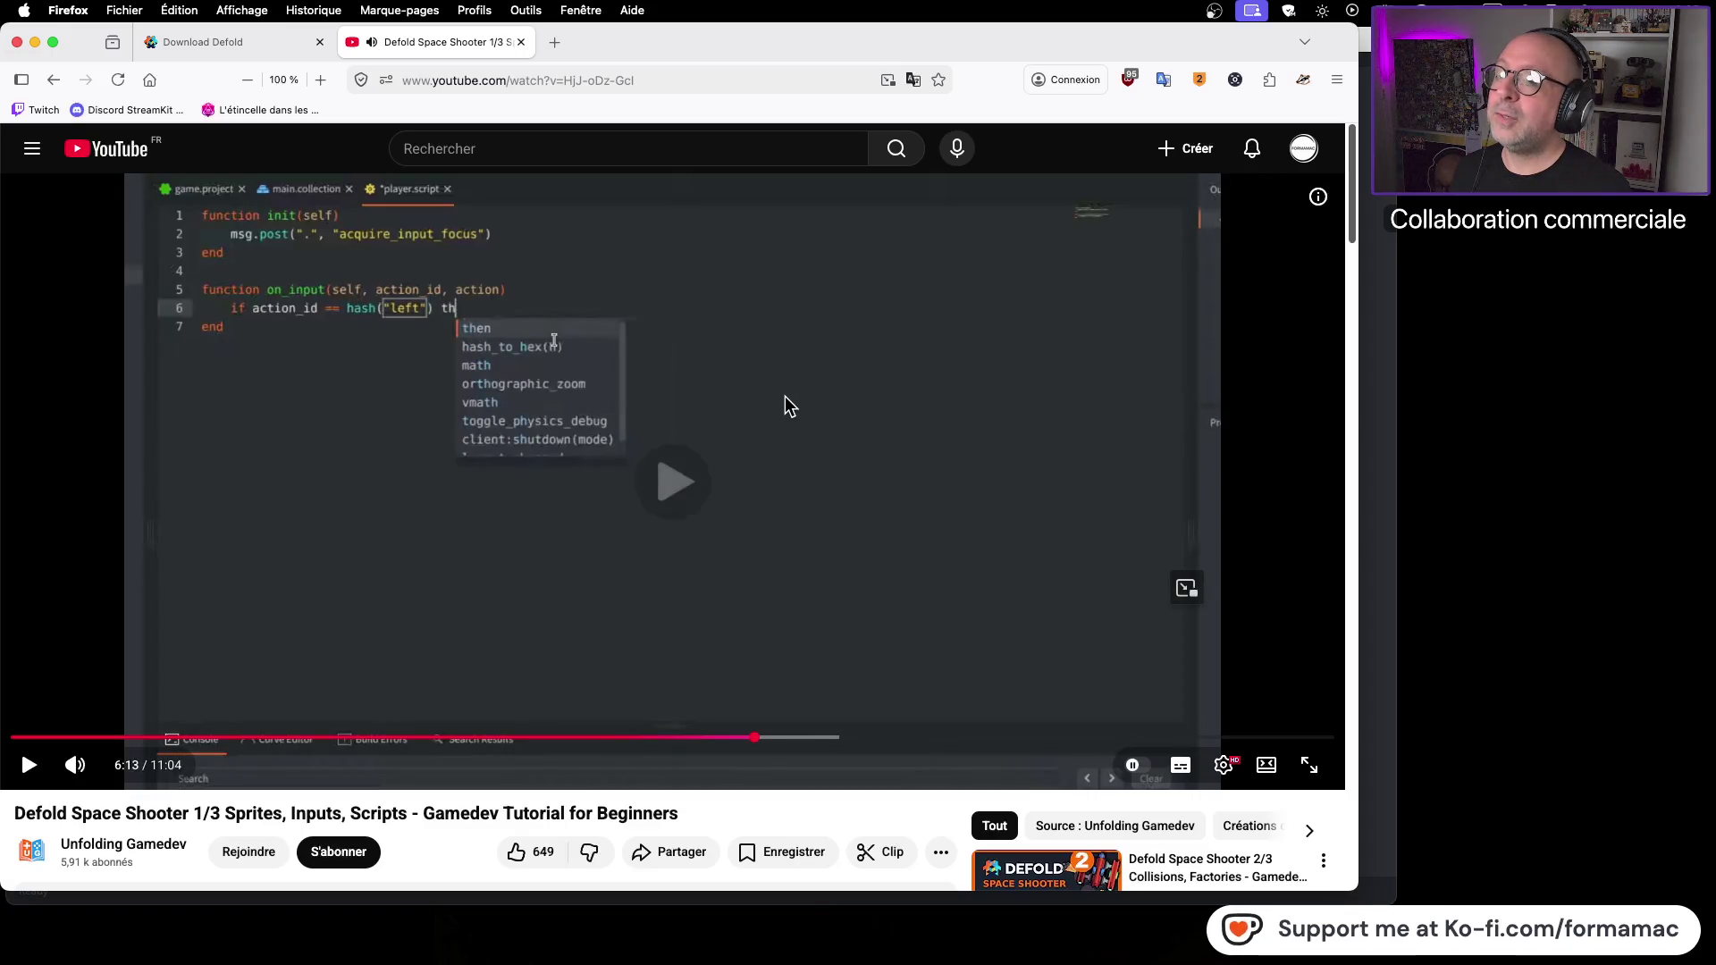
{"action": "left_click", "coordinate": [601, 377]}
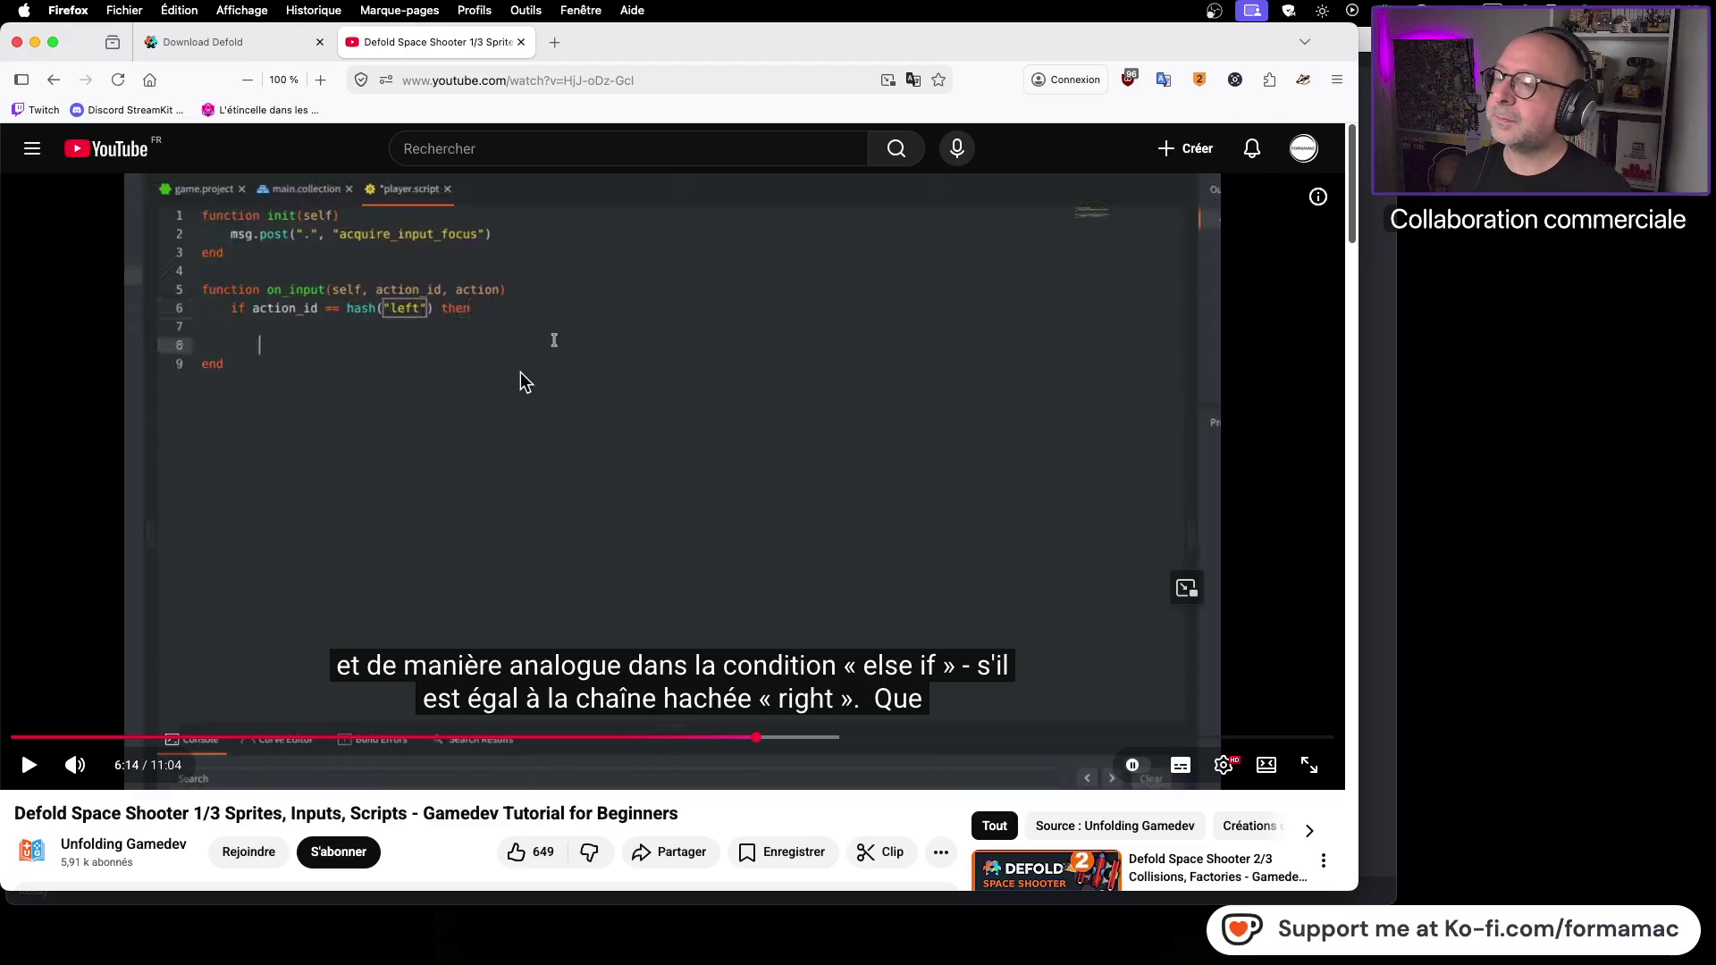
{"action": "key", "text": "super+Tab"}
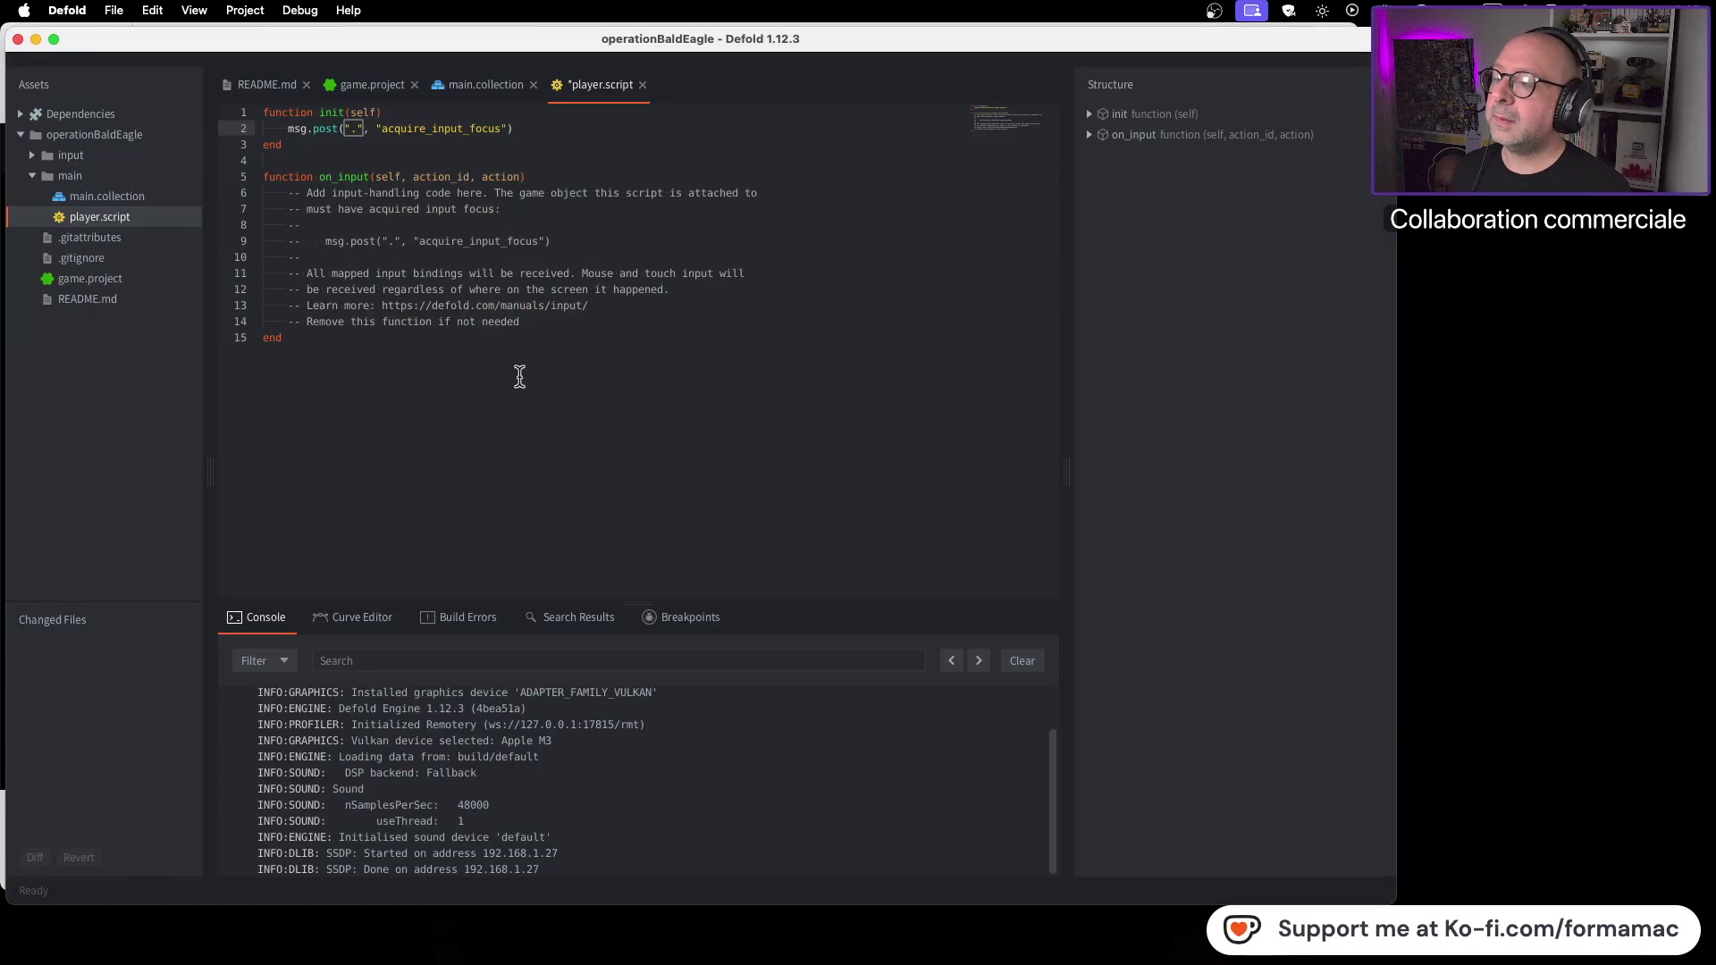
Step: Clear on_input's placeholder comments and begin the line with if action_id
{"action": "mouse_move", "coordinate": [525, 323]}
{"action": "left_mouse_down"}
{"action": "mouse_move", "coordinate": [334, 223]}
{"action": "mouse_move", "coordinate": [528, 176]}
{"action": "left_mouse_up"}
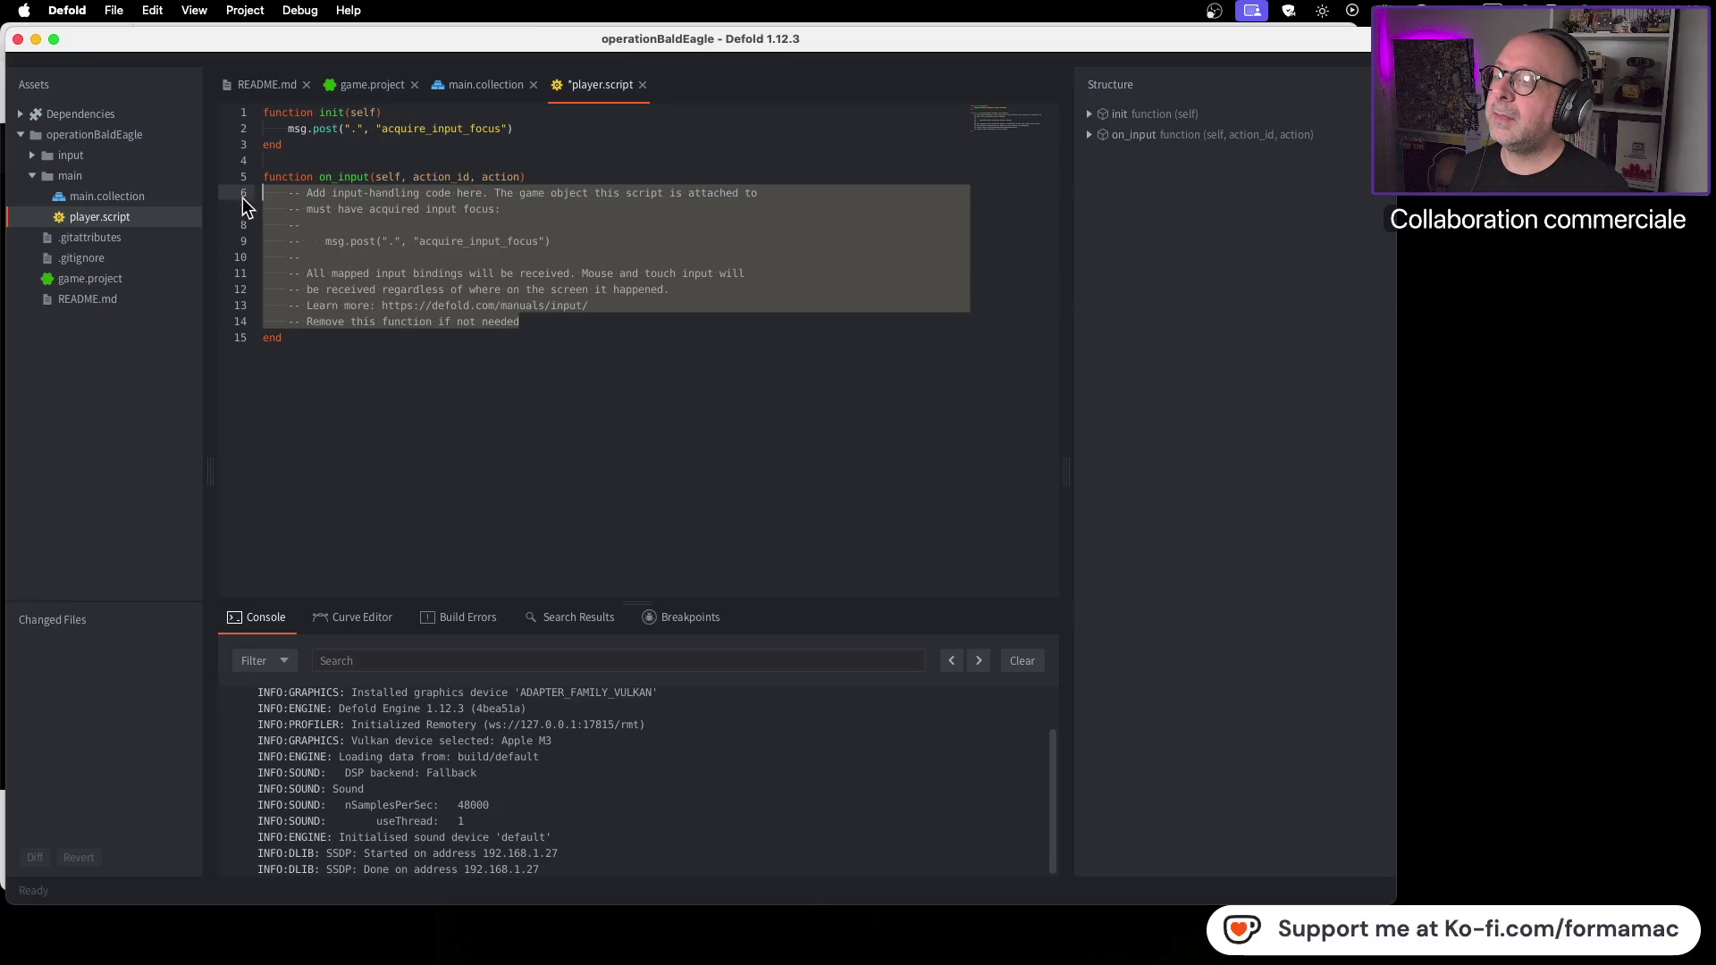
{"action": "key", "text": "BackSpace"}
{"action": "key", "text": "Return"}
{"action": "type", "text": "if ac"}
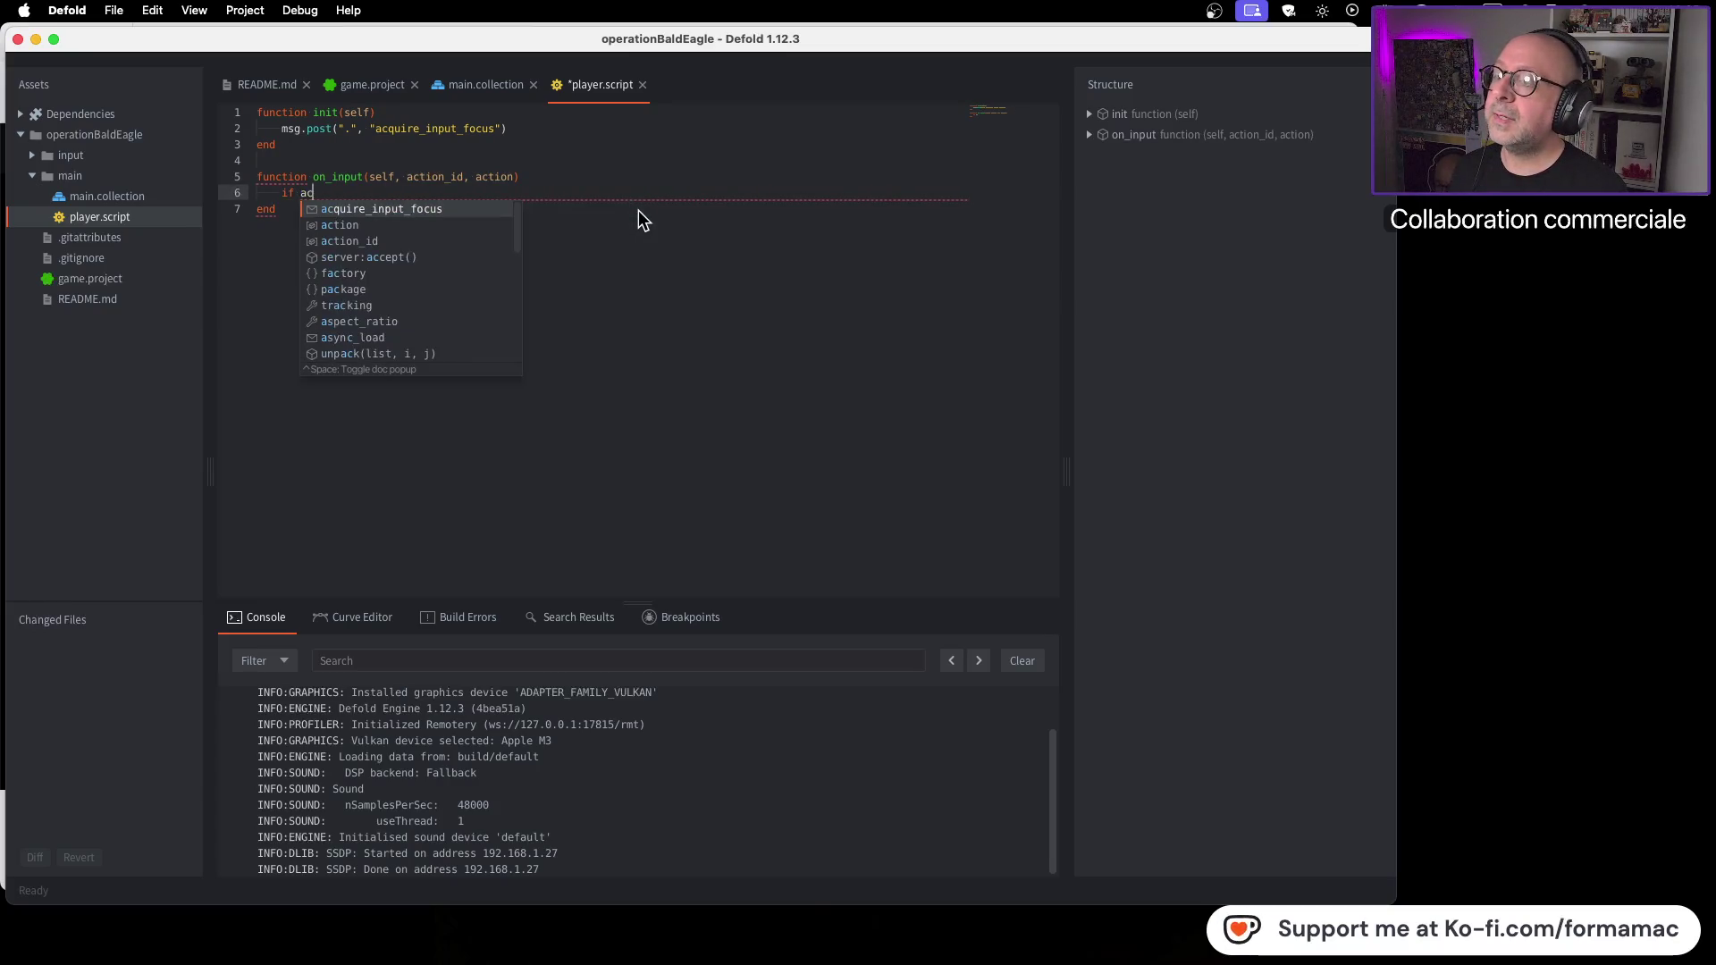
{"action": "type", "text": "tion_"}
{"action": "key", "text": "Return"}
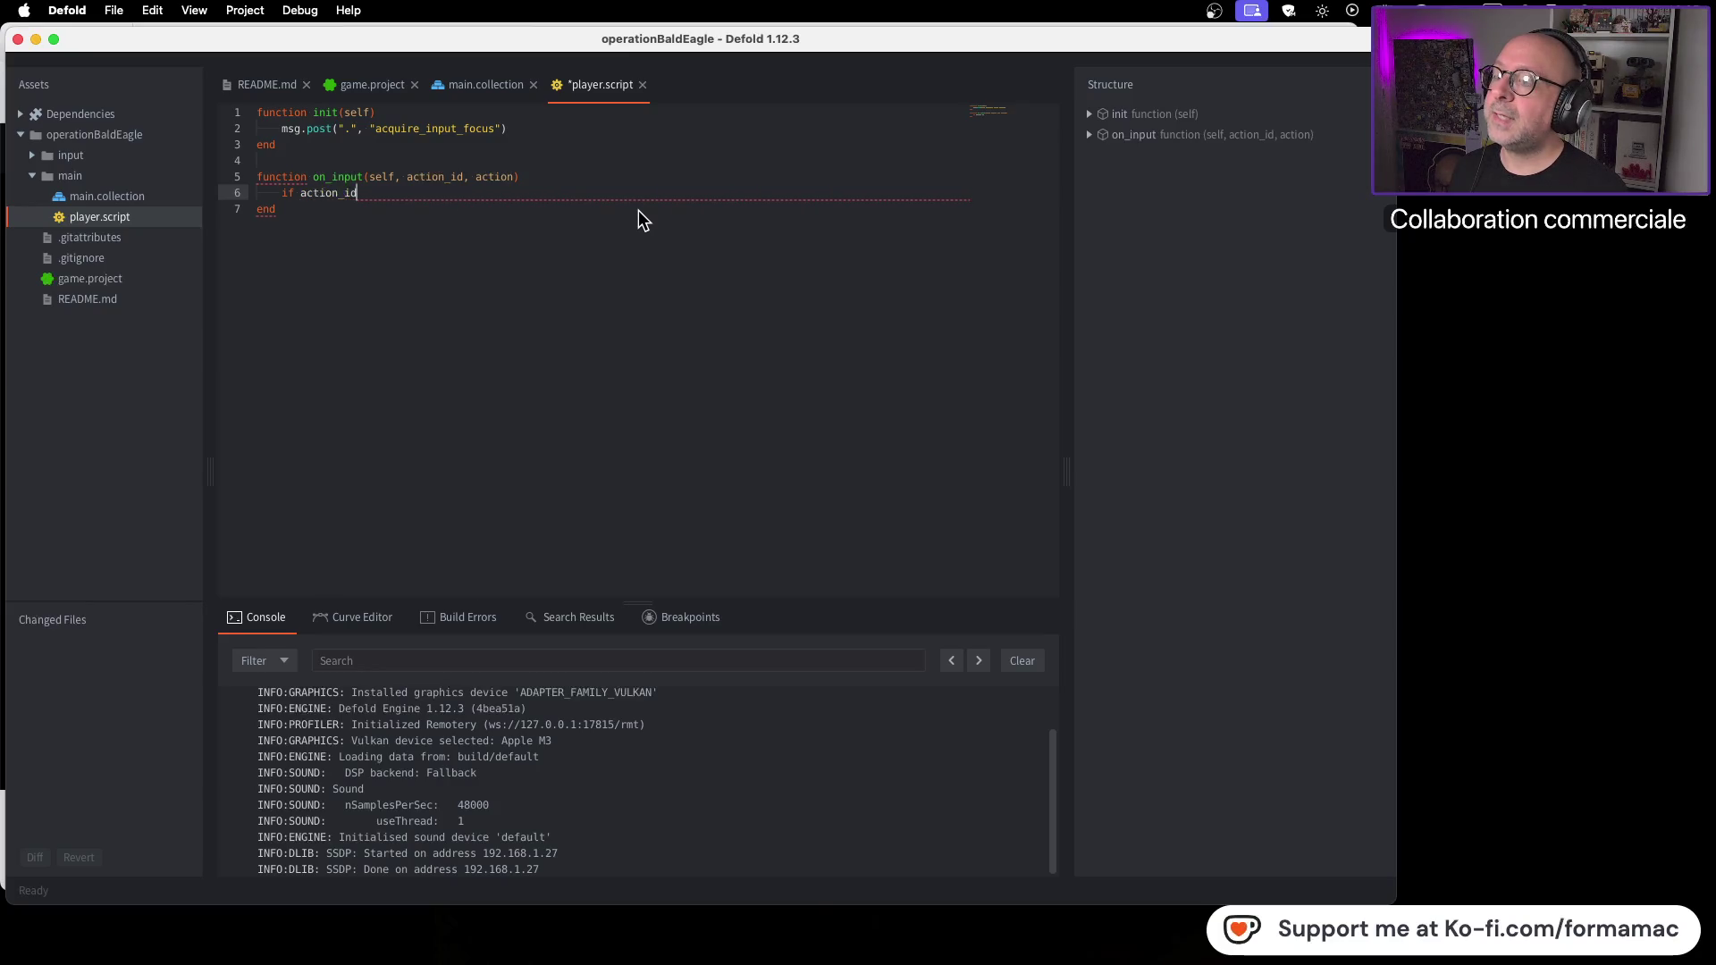
Step: Complete the condition as if action_id == hash("left") then
{"action": "key", "text": "super+Tab"}
{"action": "key", "text": "super+Tab"}
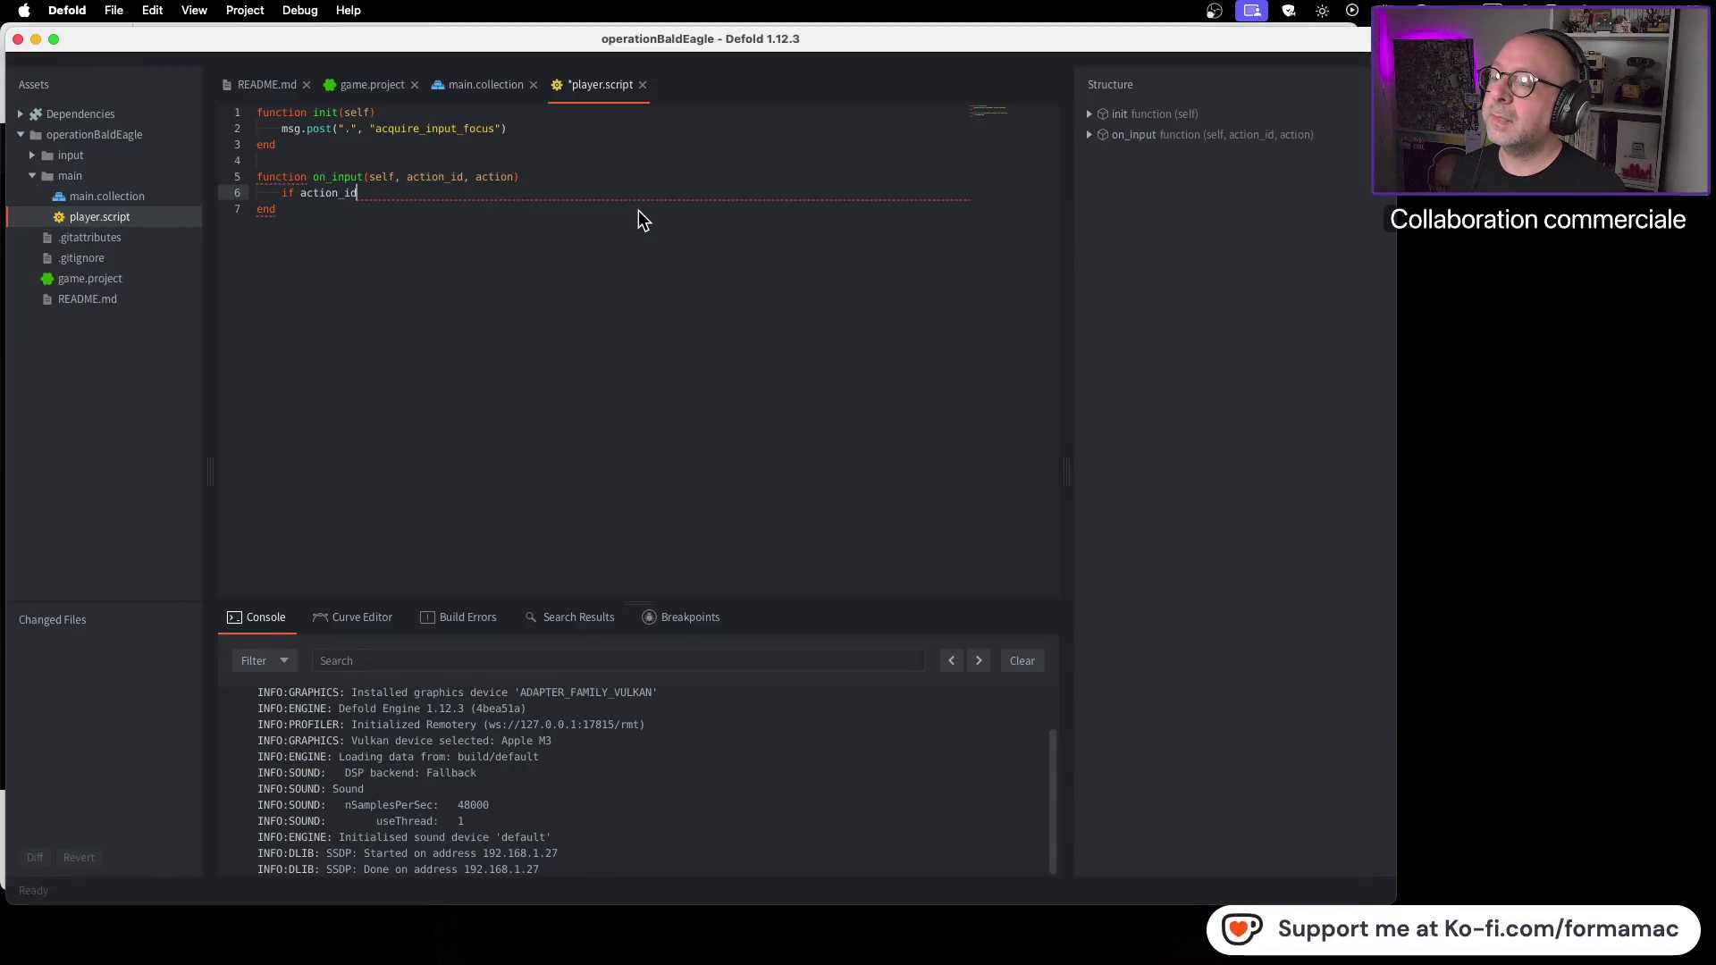
{"action": "type", "text": " == ha"}
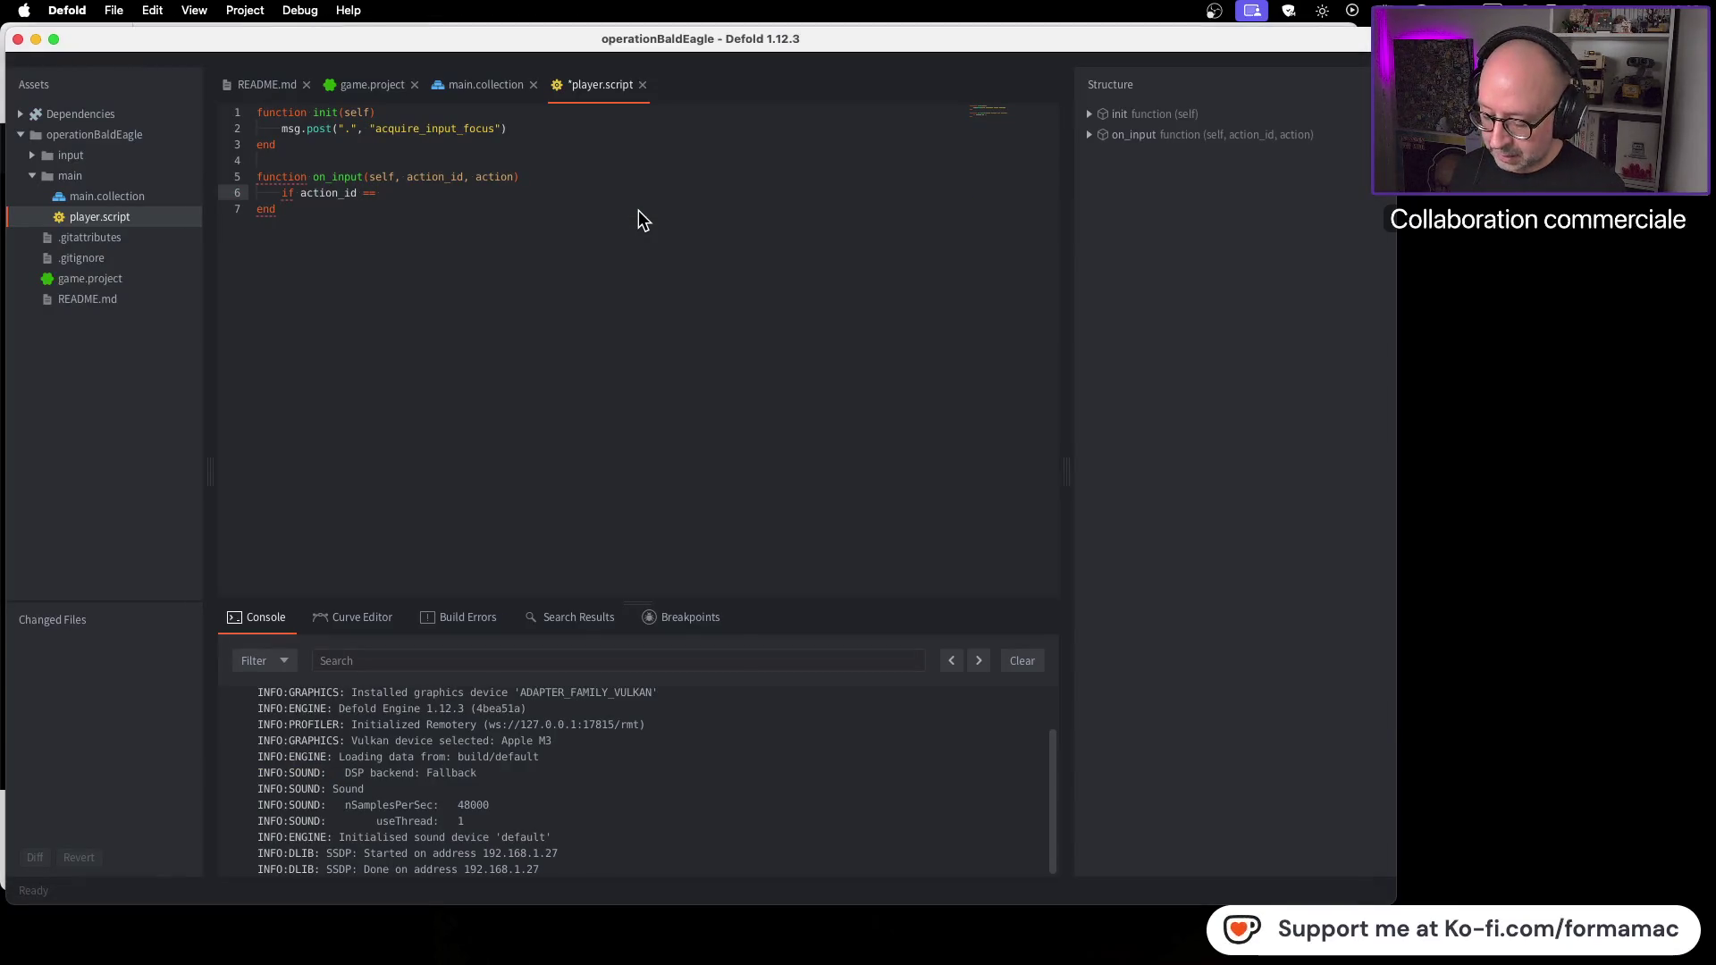
{"action": "key", "text": "Return"}
{"action": "key", "text": "super+Tab"}
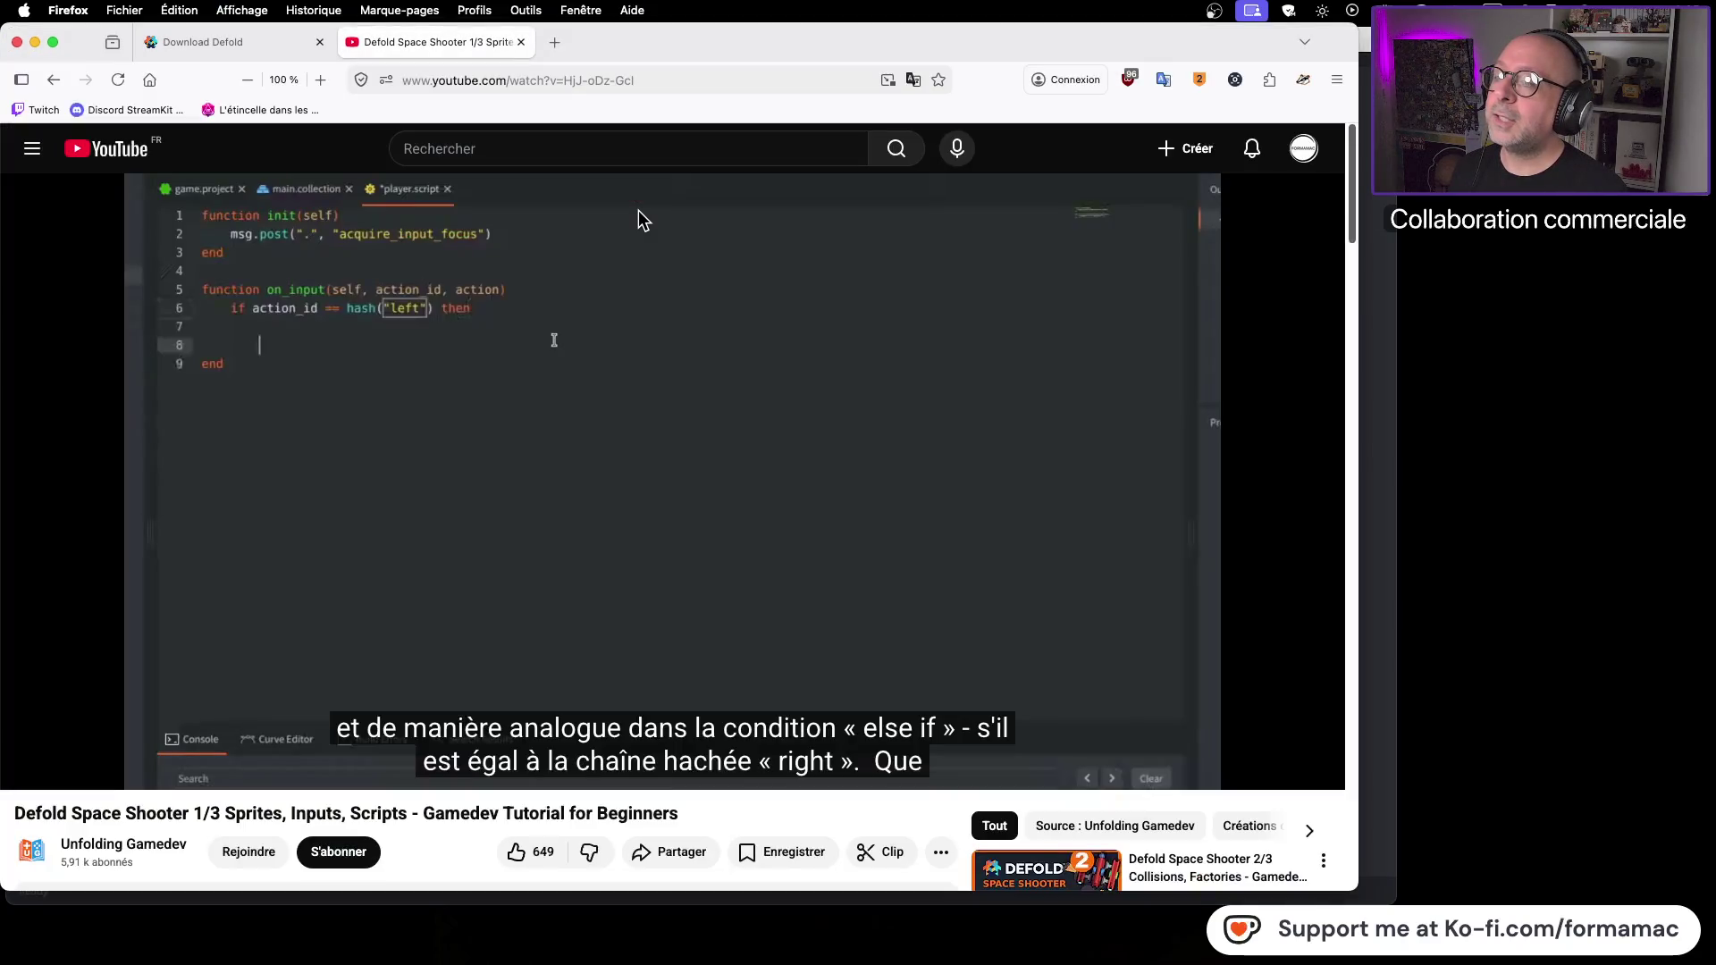
{"action": "key", "text": "super+Tab"}
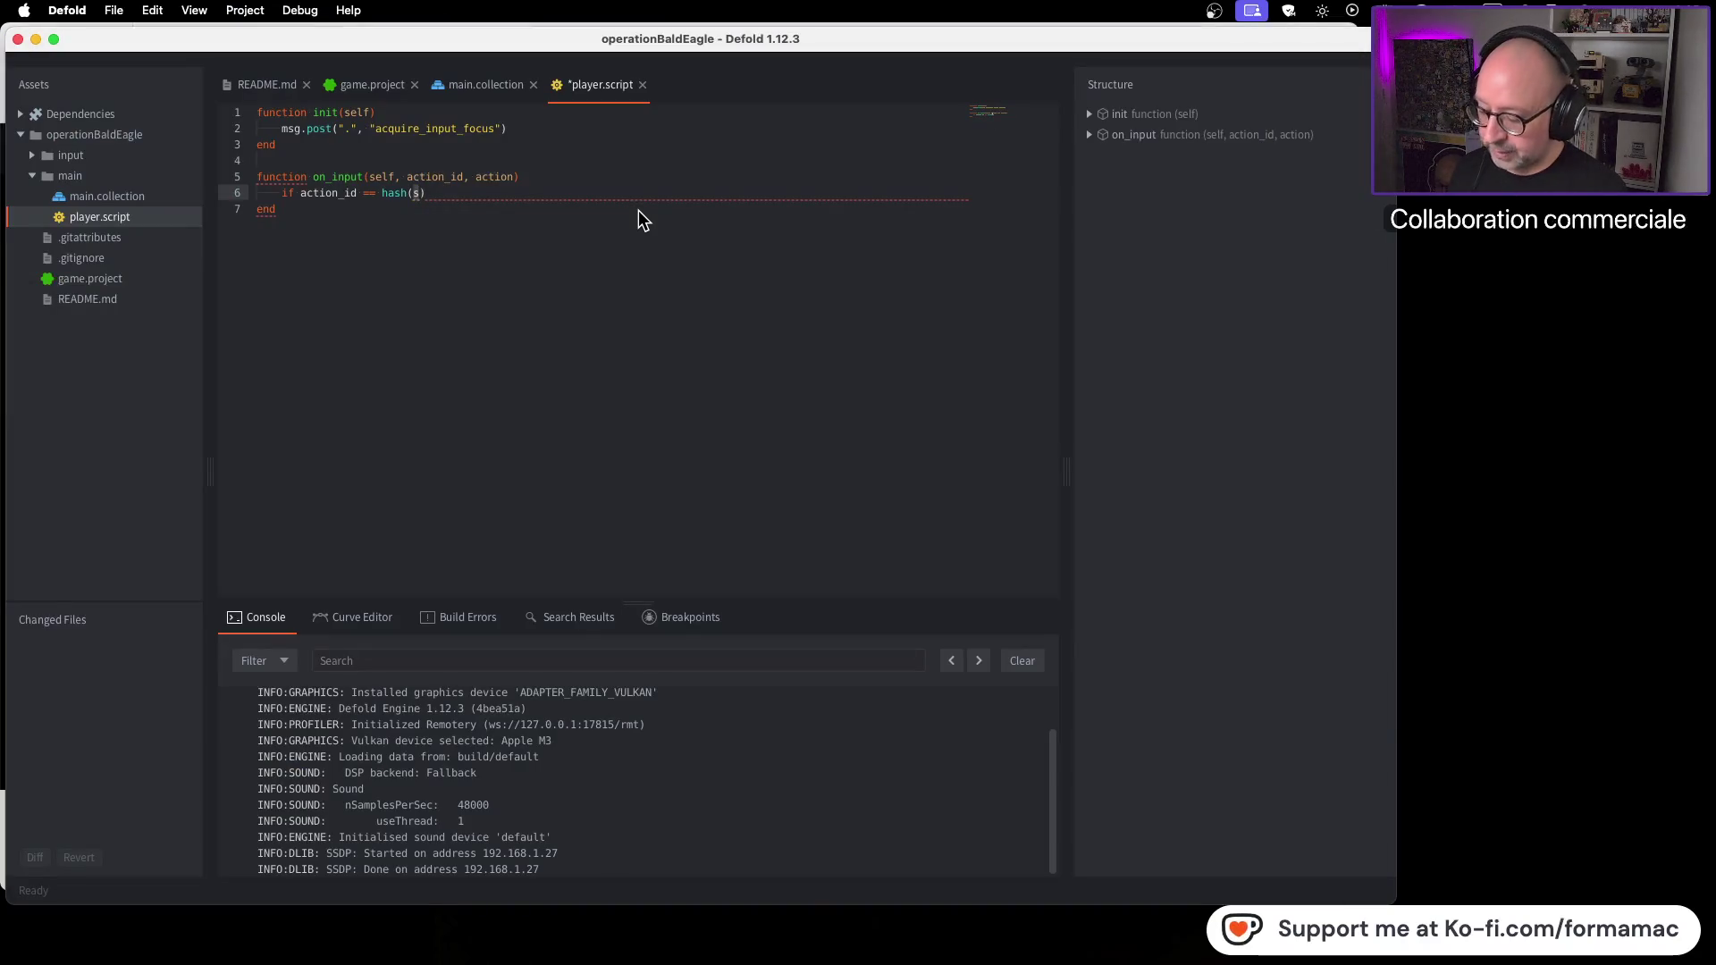
{"action": "type", "text": "\"s"}
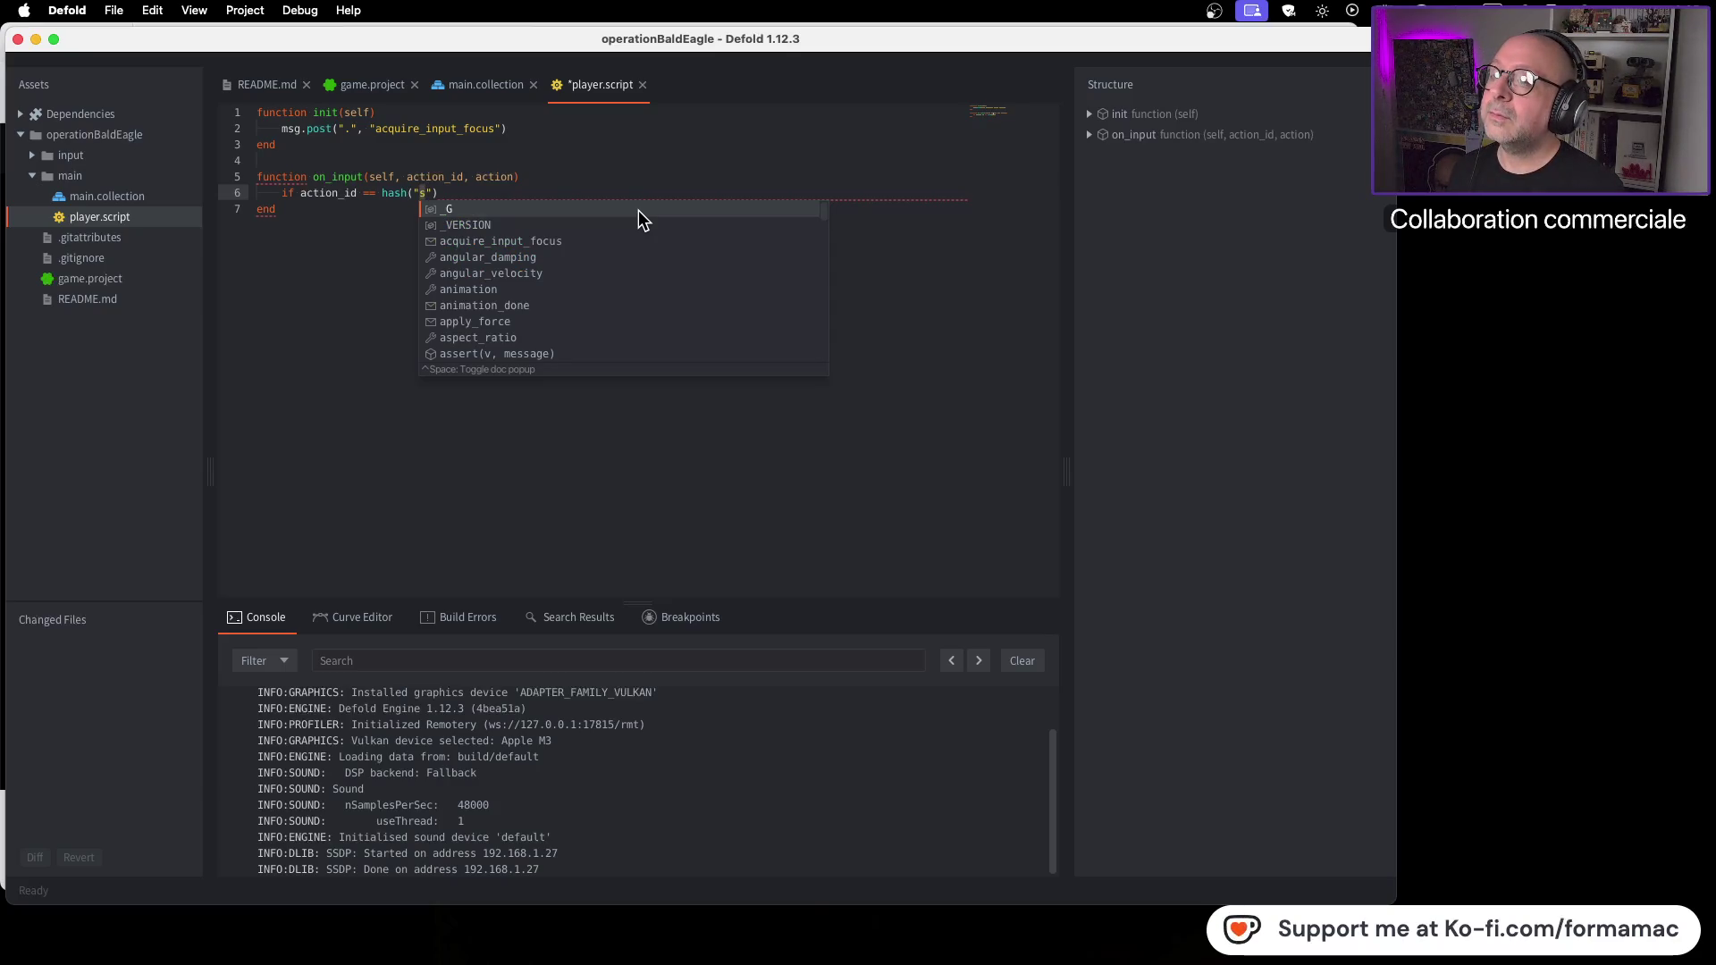
{"action": "key", "text": "BackSpace"}
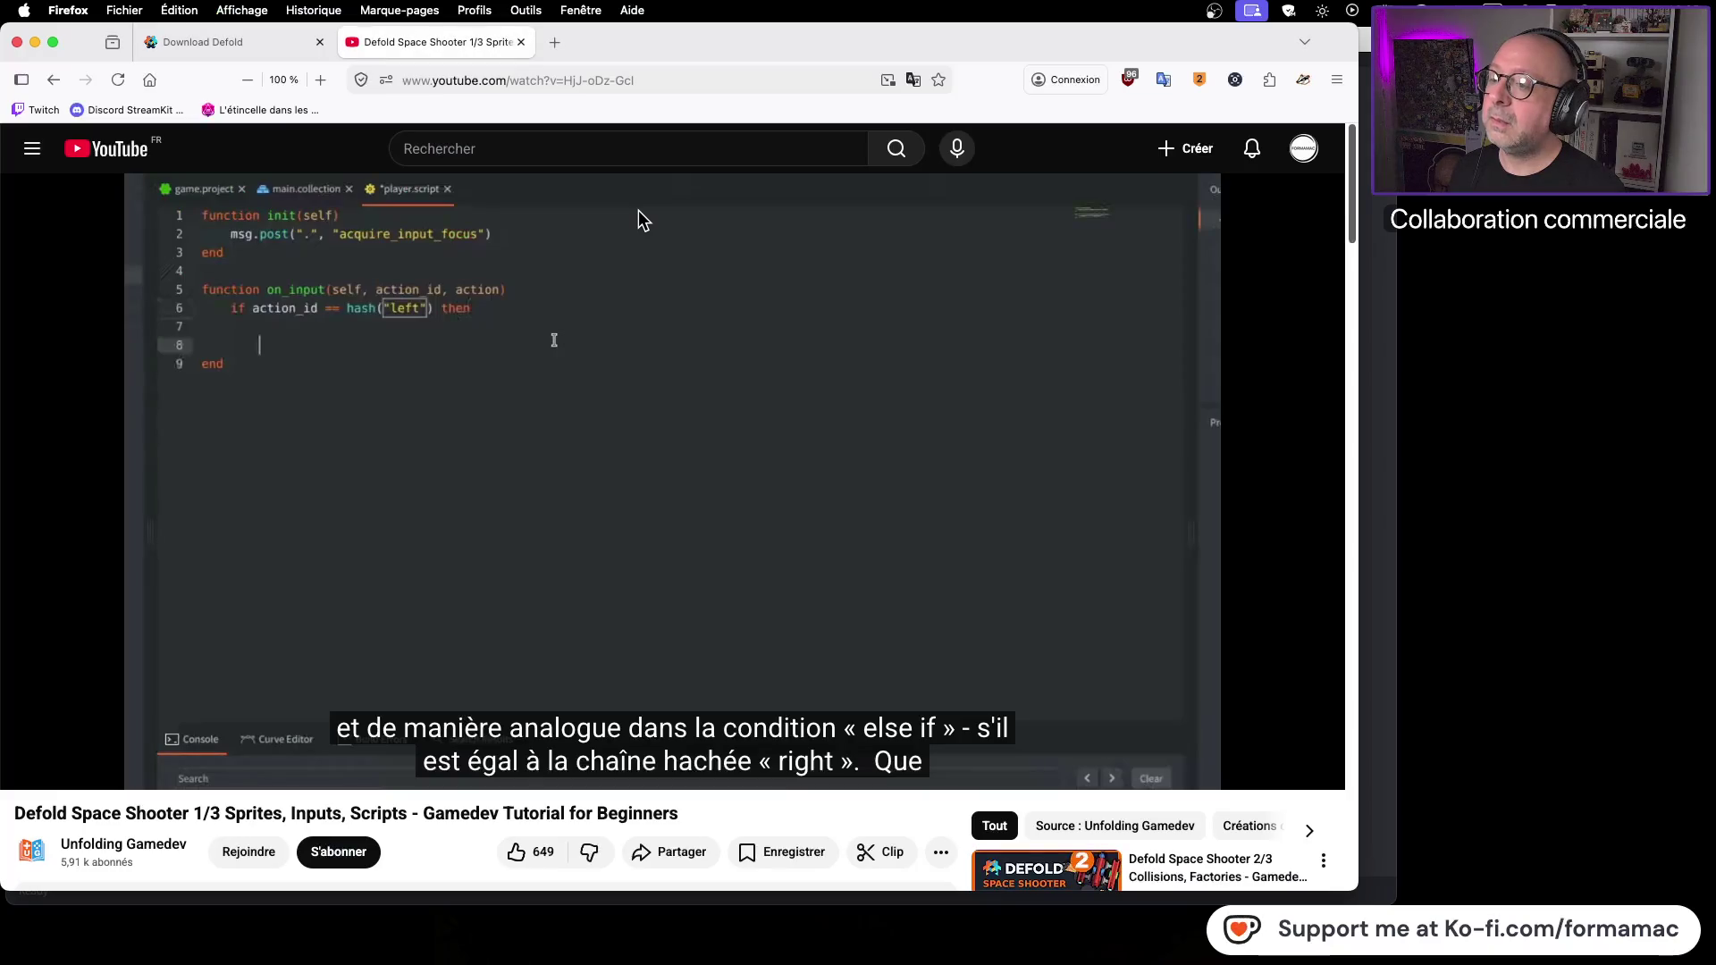
{"action": "type", "text": "left"}
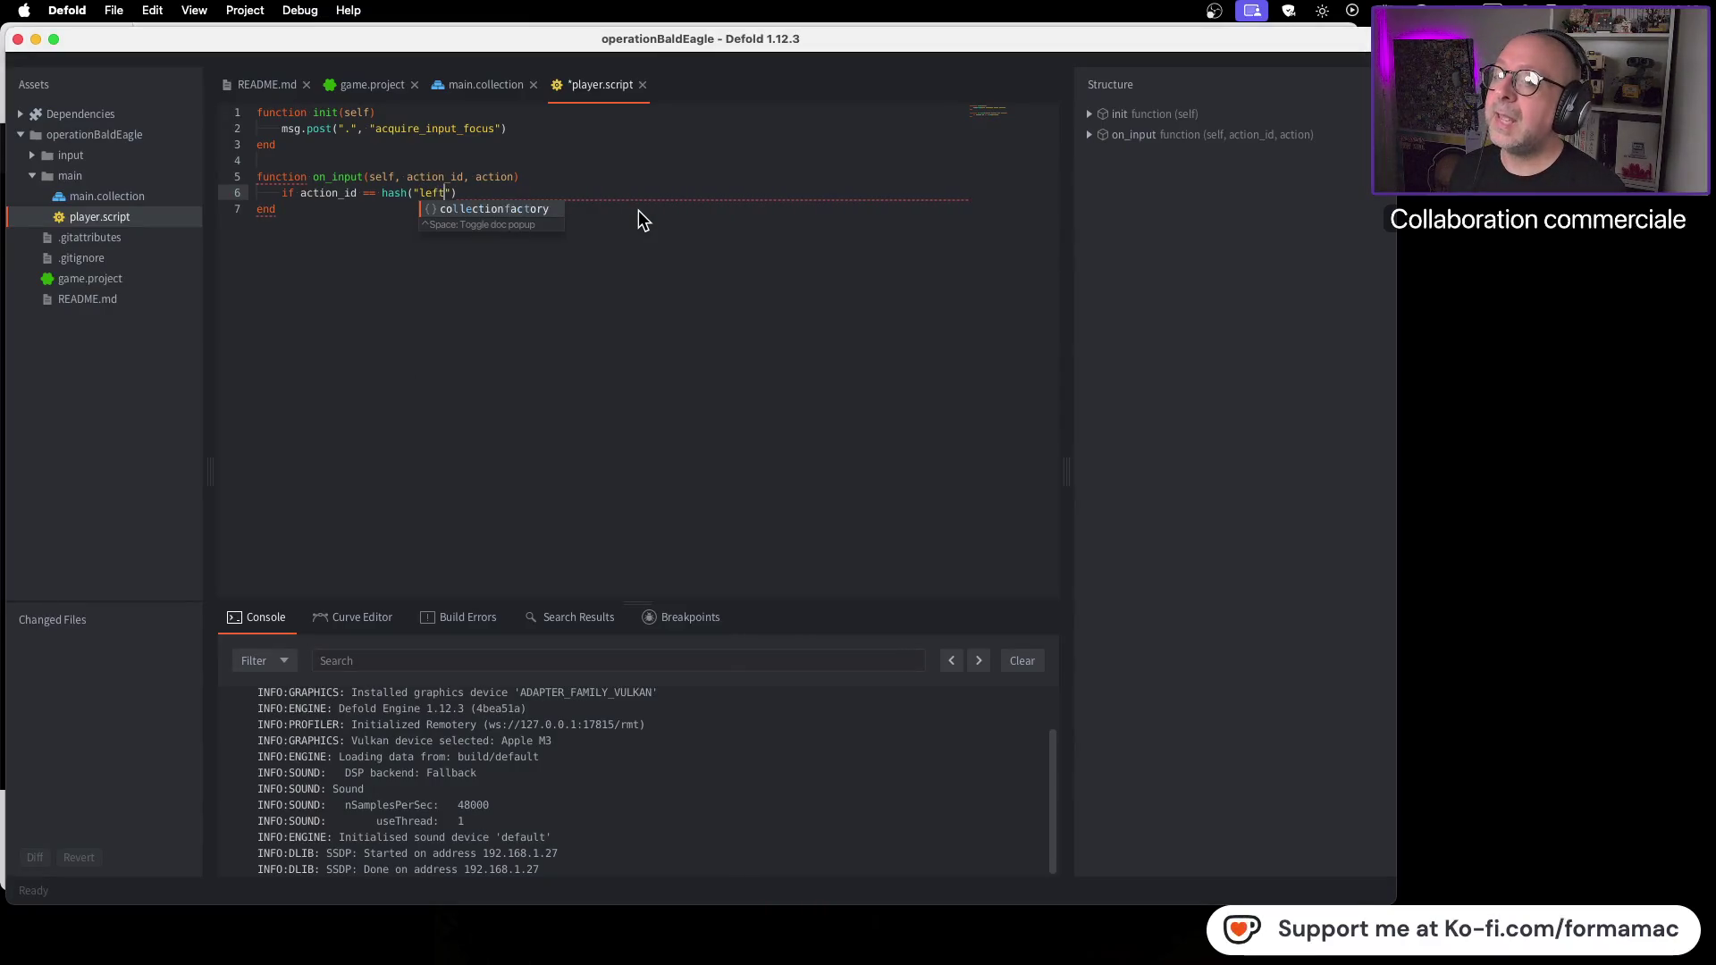
{"action": "key", "text": "Escape"}
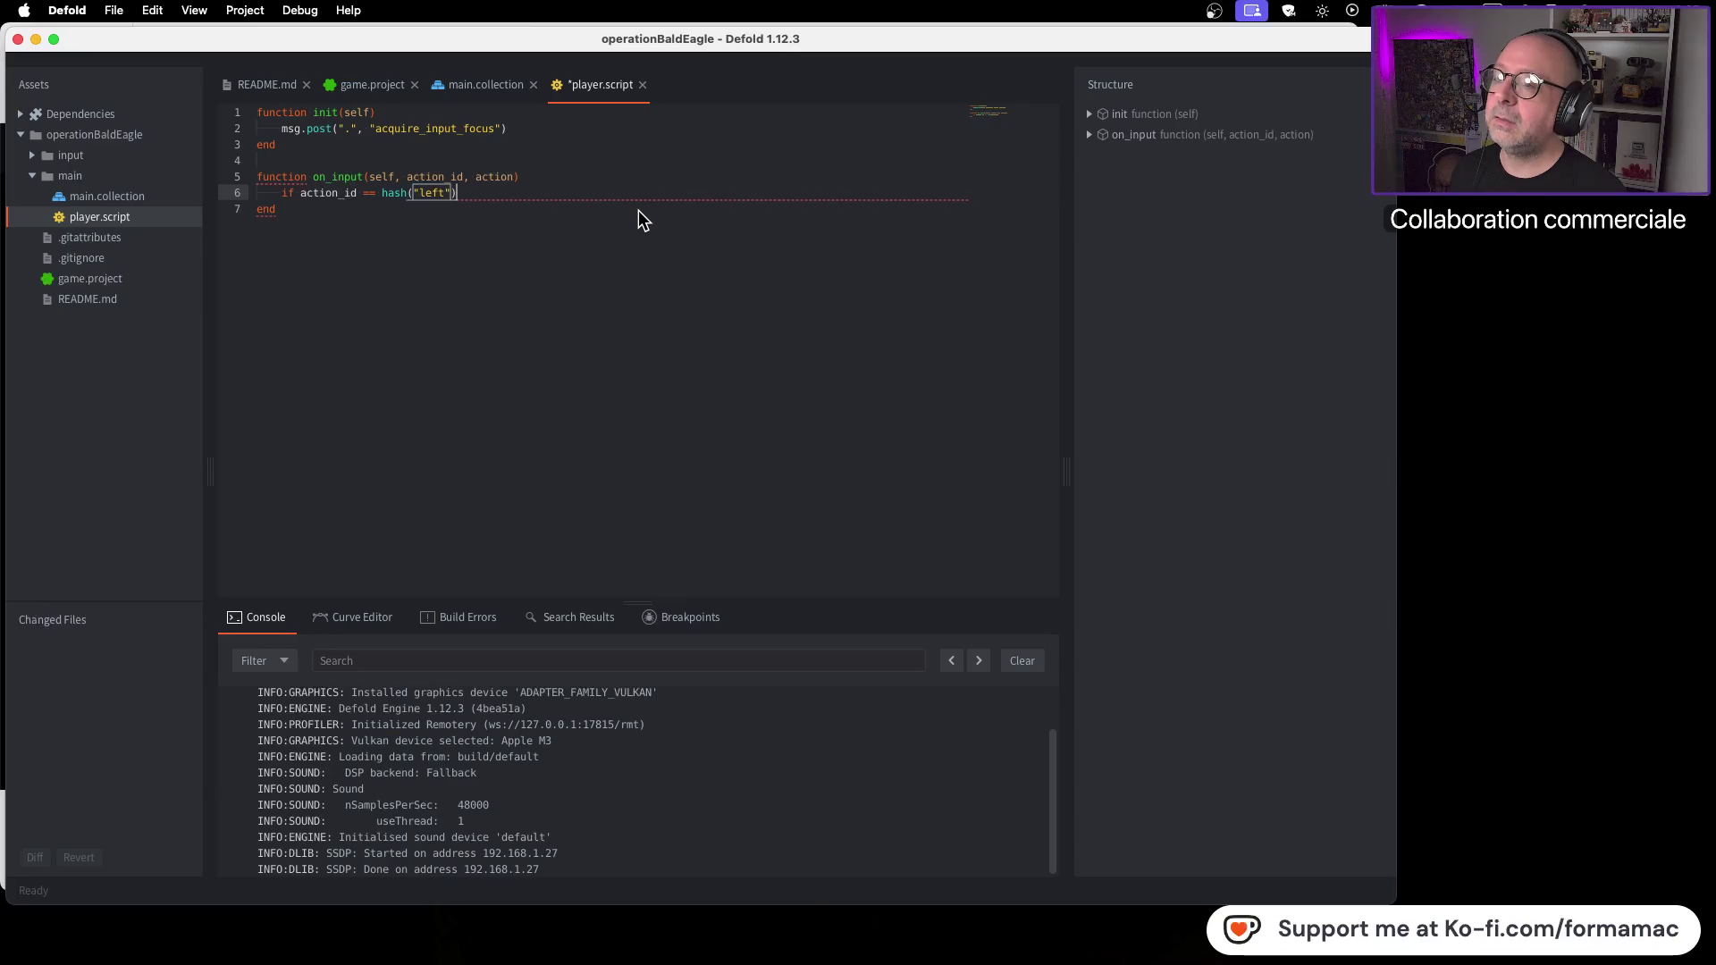
{"action": "key", "text": "super+Tab"}
{"action": "key", "text": "super+Tab"}
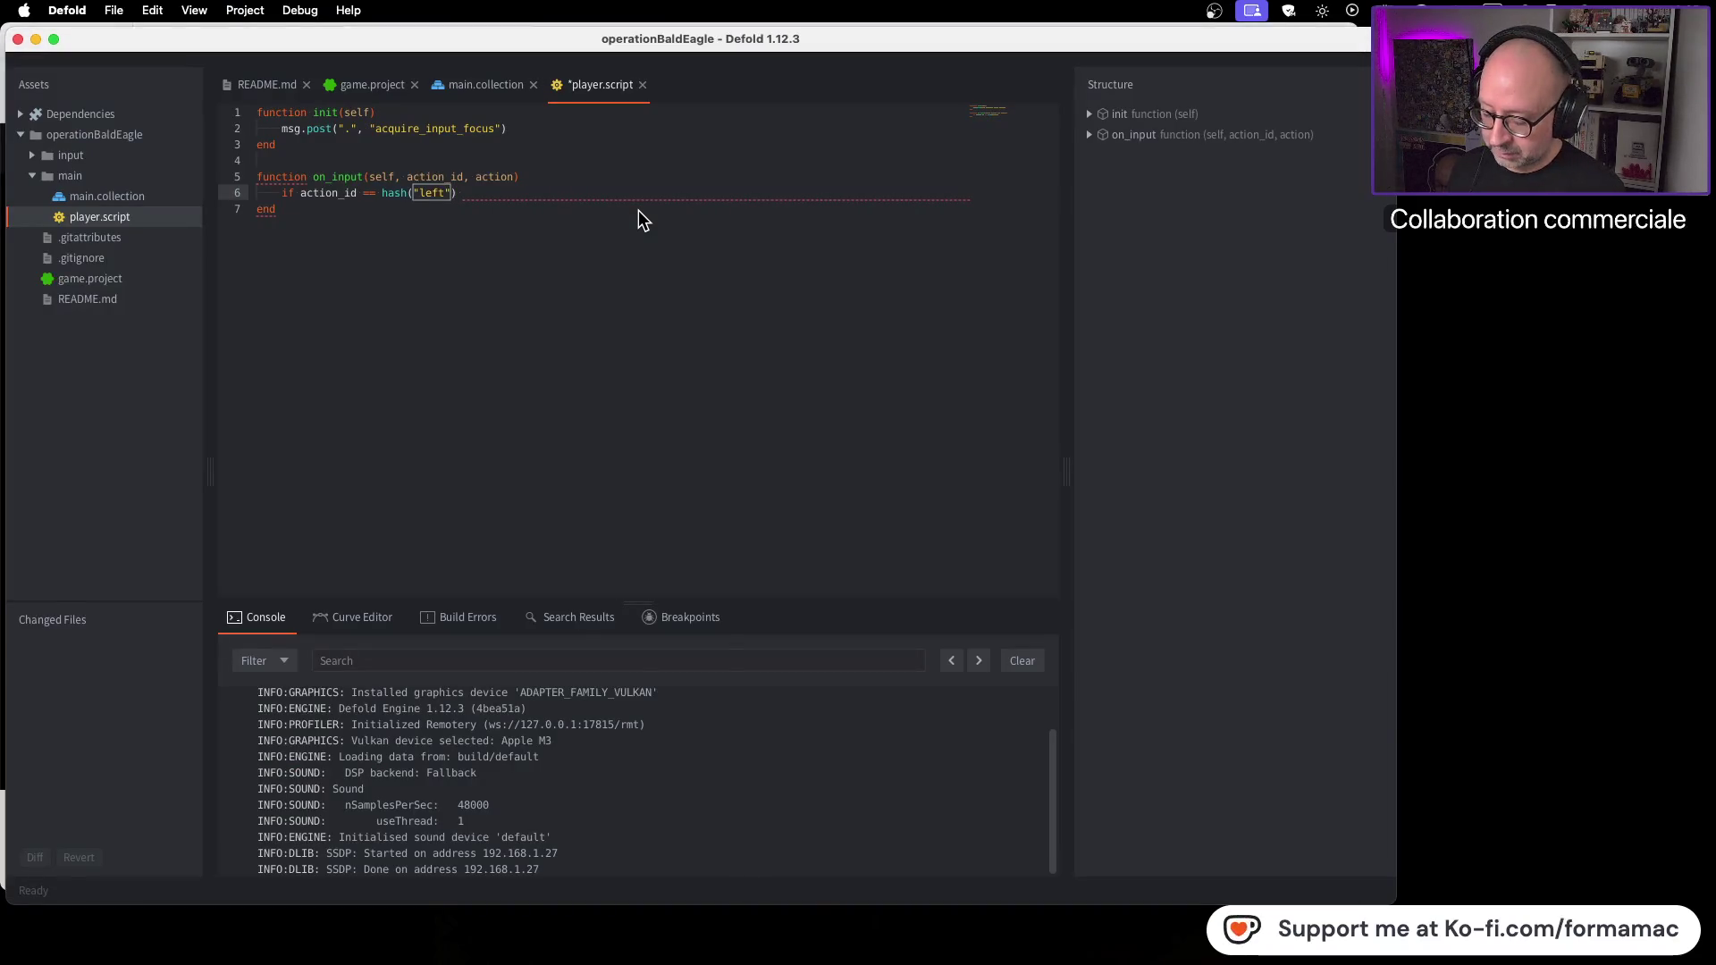
{"action": "type", "text": " then"}
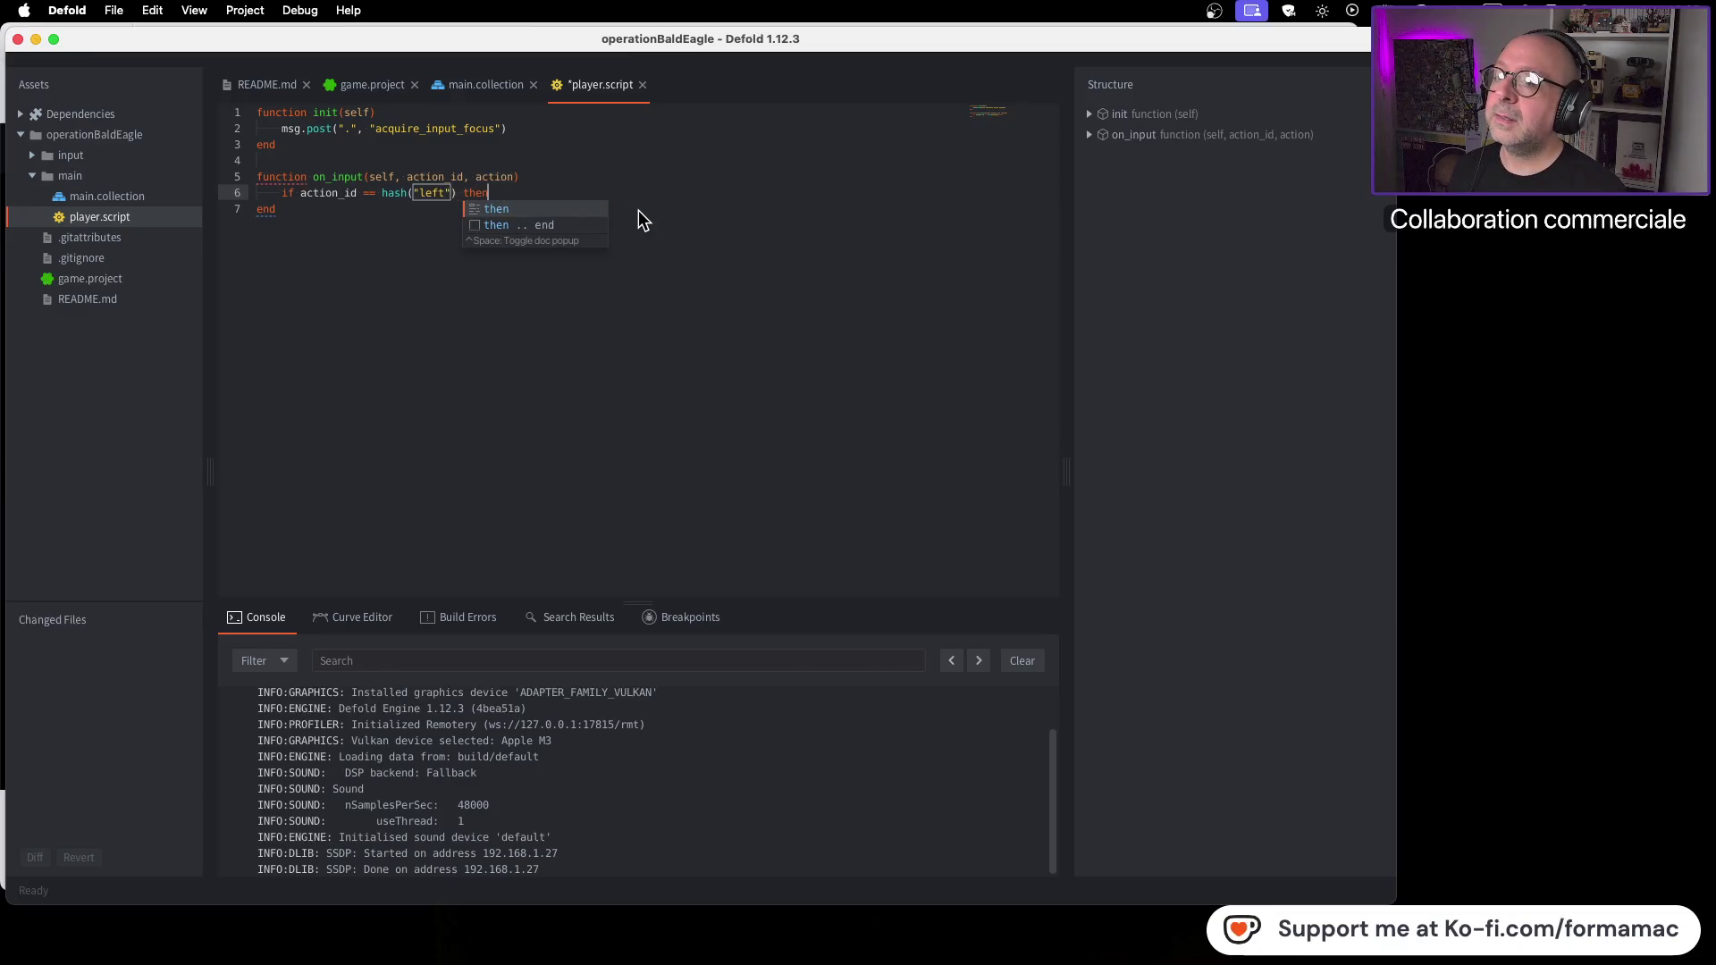
{"action": "key", "text": "Escape"}
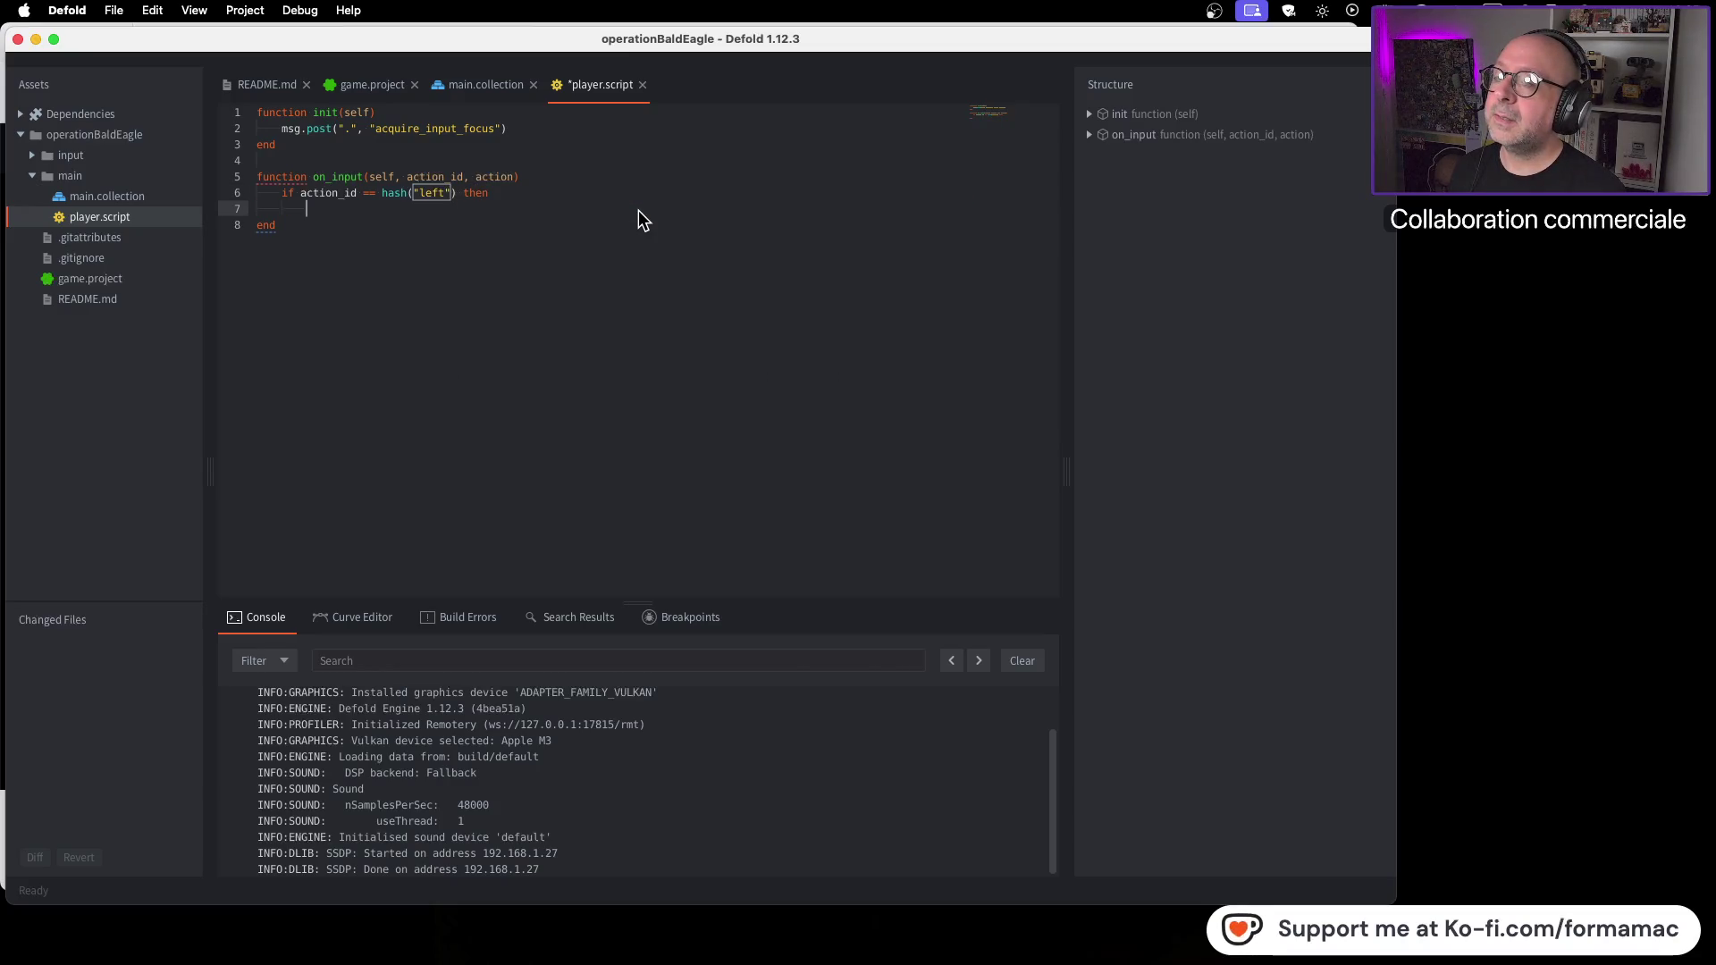
Step: Watch more of the tutorial, then add a new line inside the left if block
{"action": "key", "text": "super+Tab"}
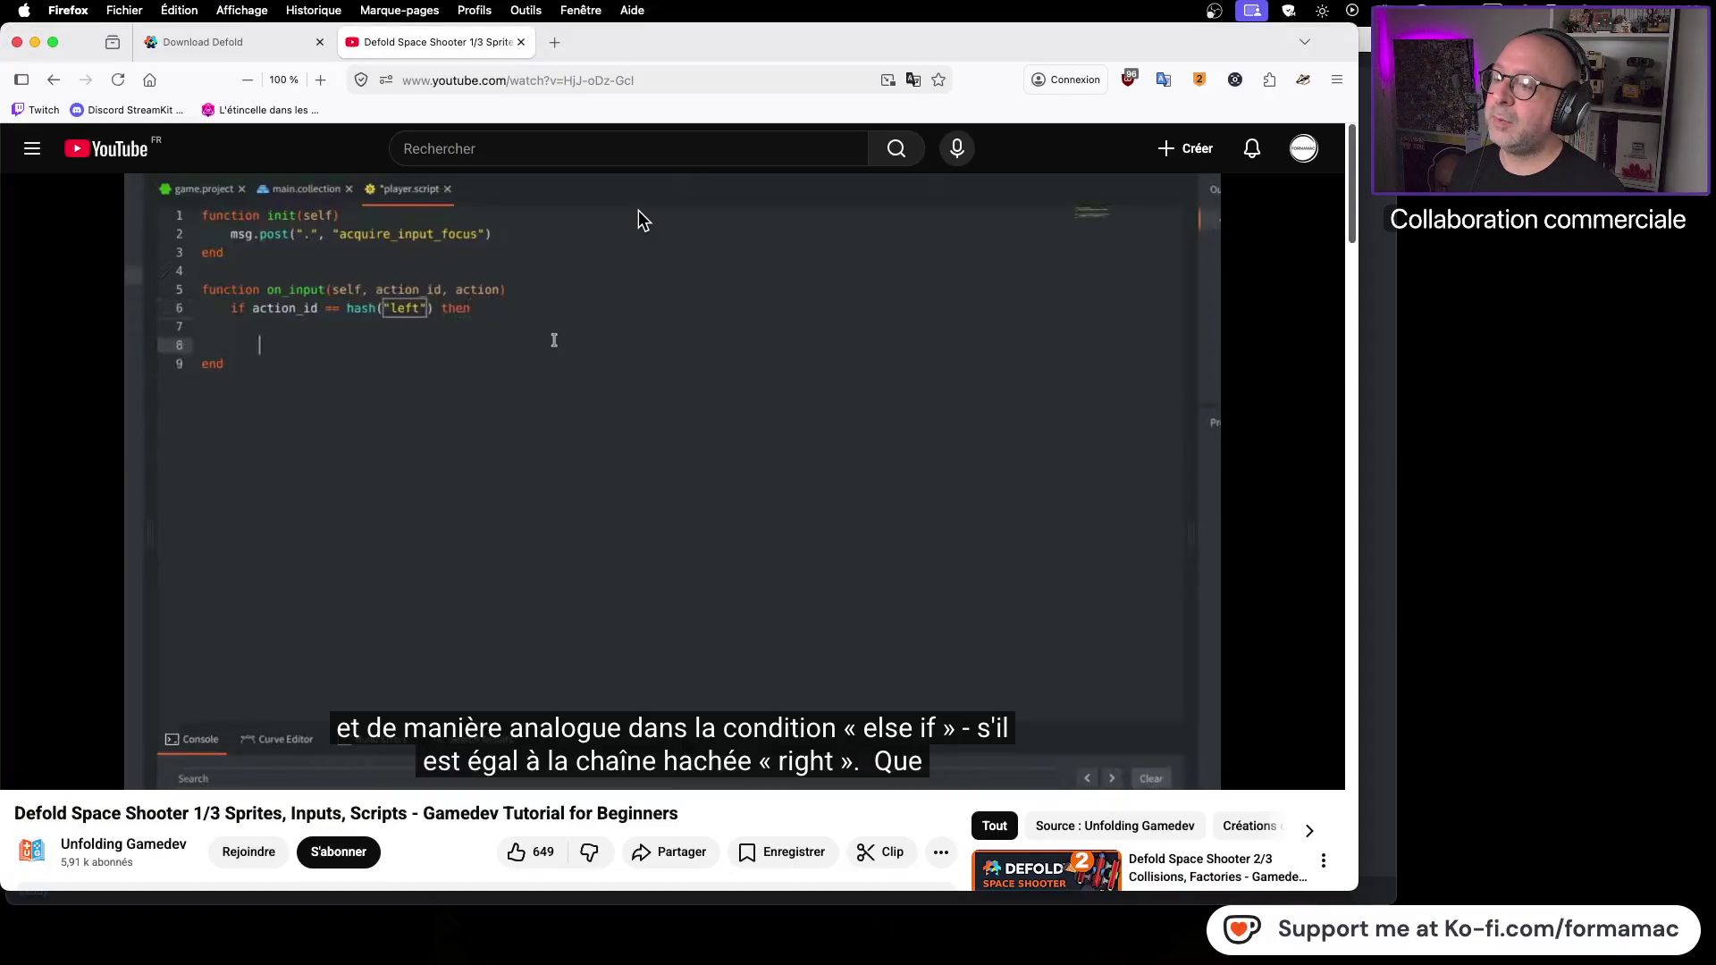
{"action": "key", "text": "super+Tab"}
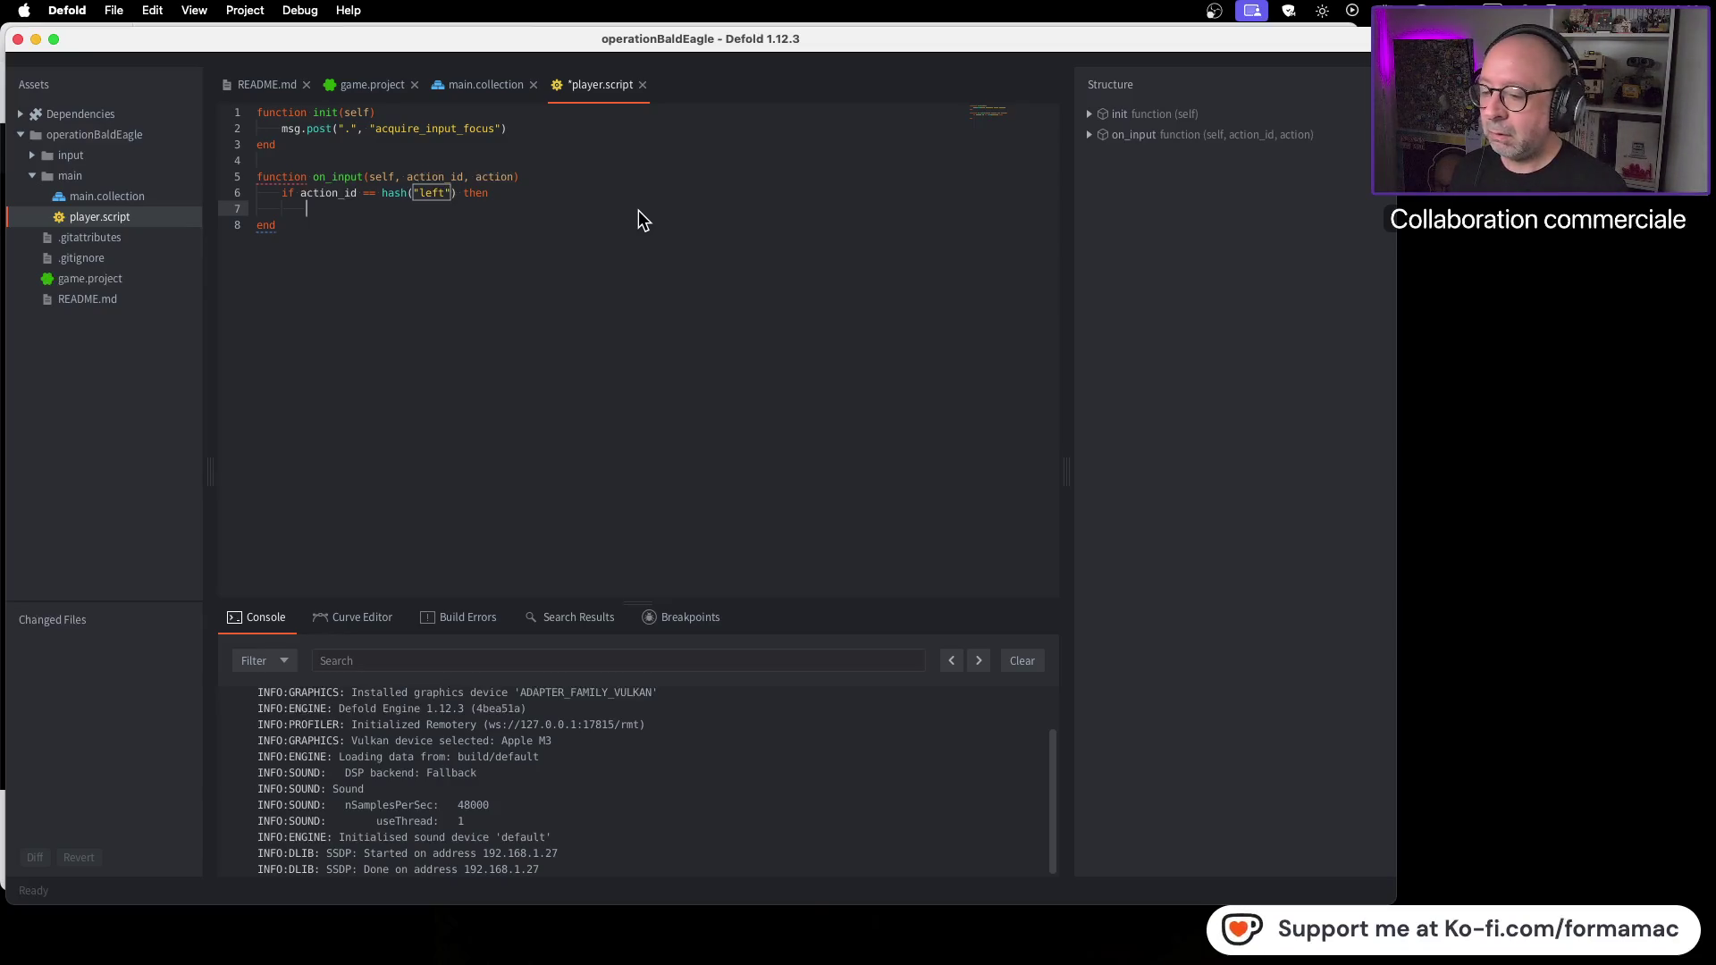
{"action": "key", "text": "super+Tab"}
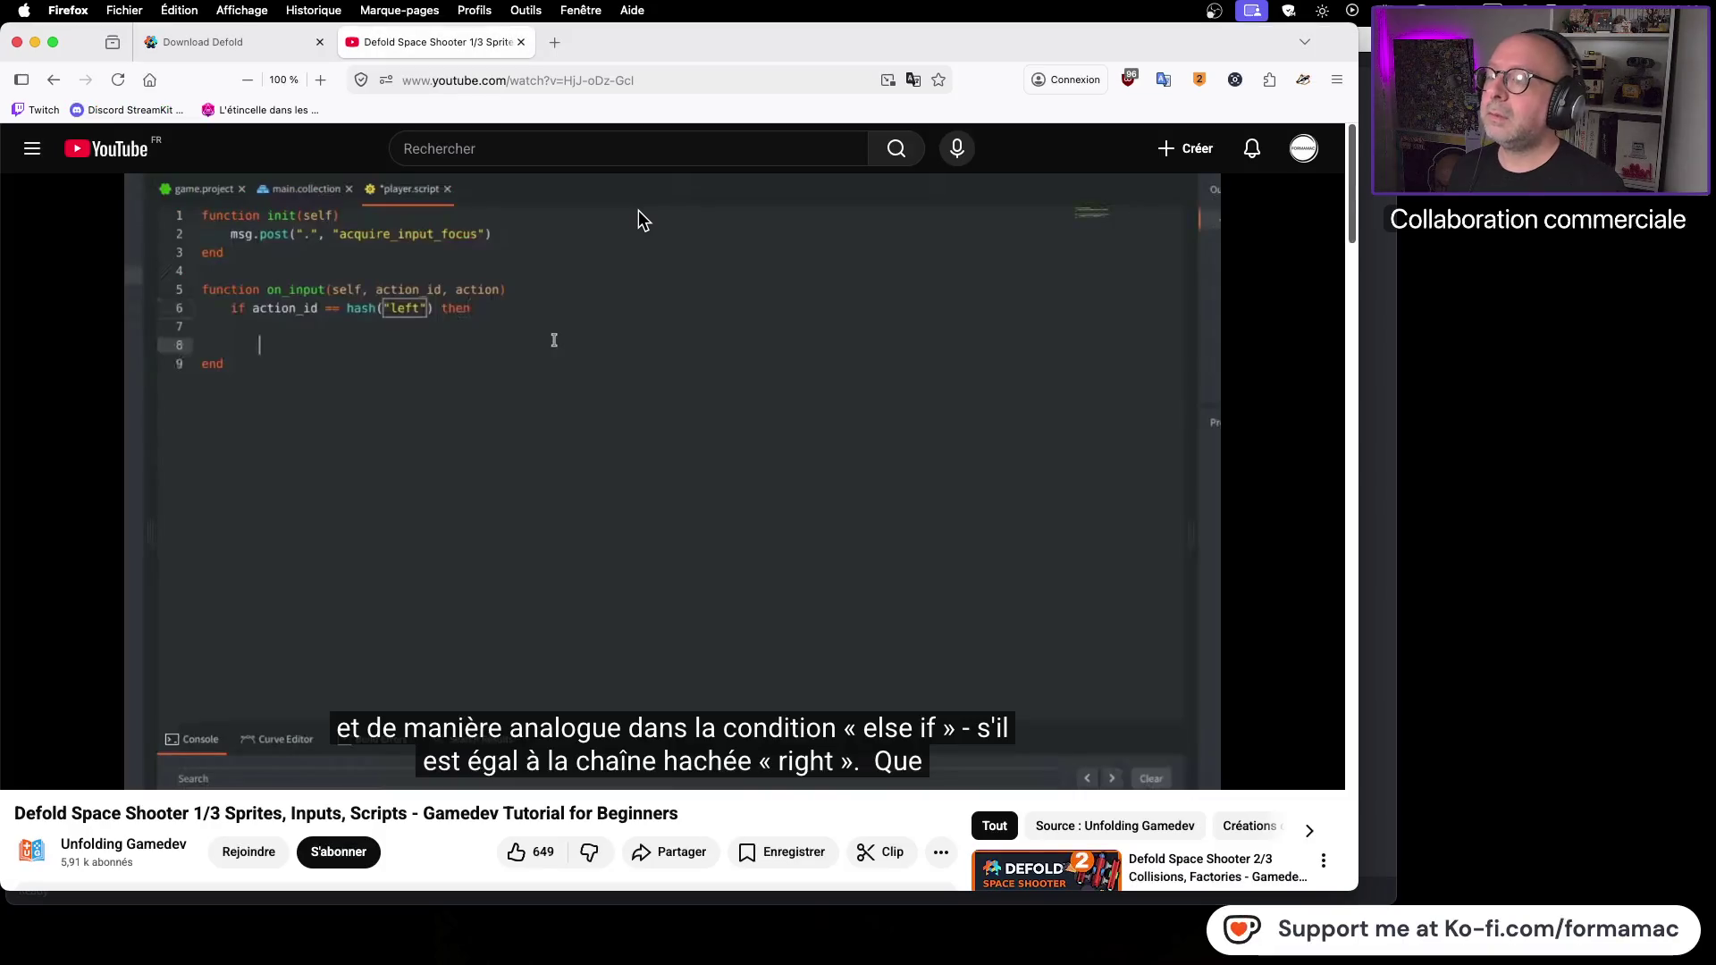
{"action": "left_click", "coordinate": [514, 436]}
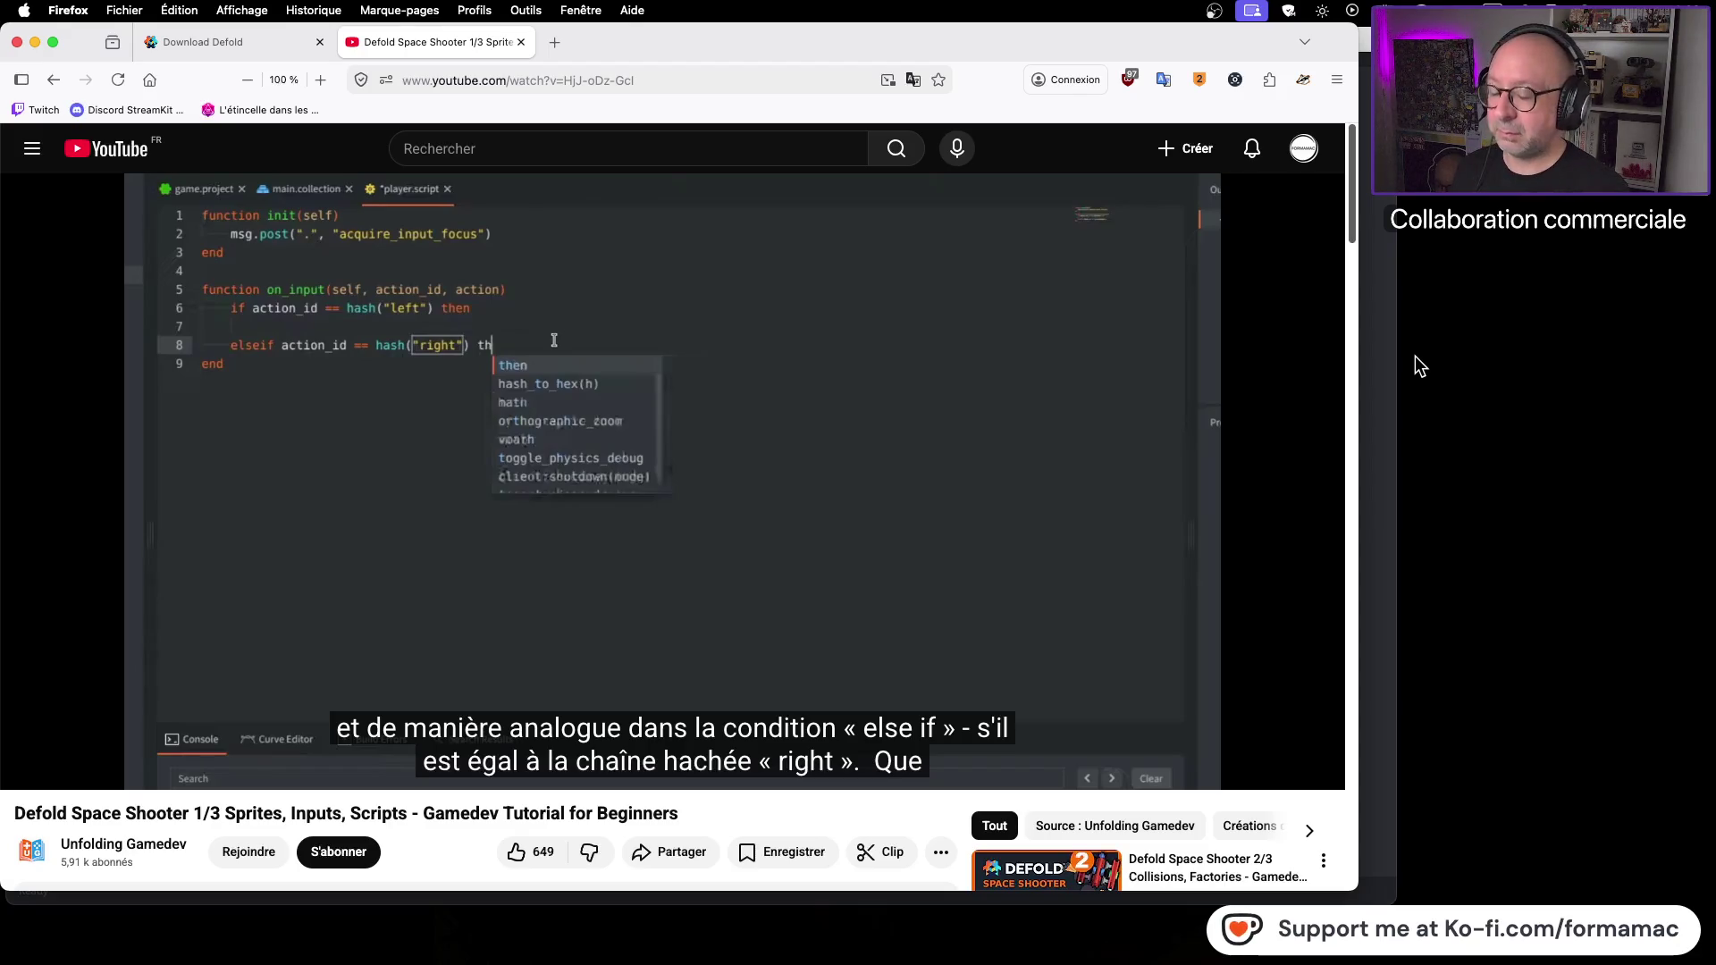
{"action": "left_click", "coordinate": [1377, 369]}
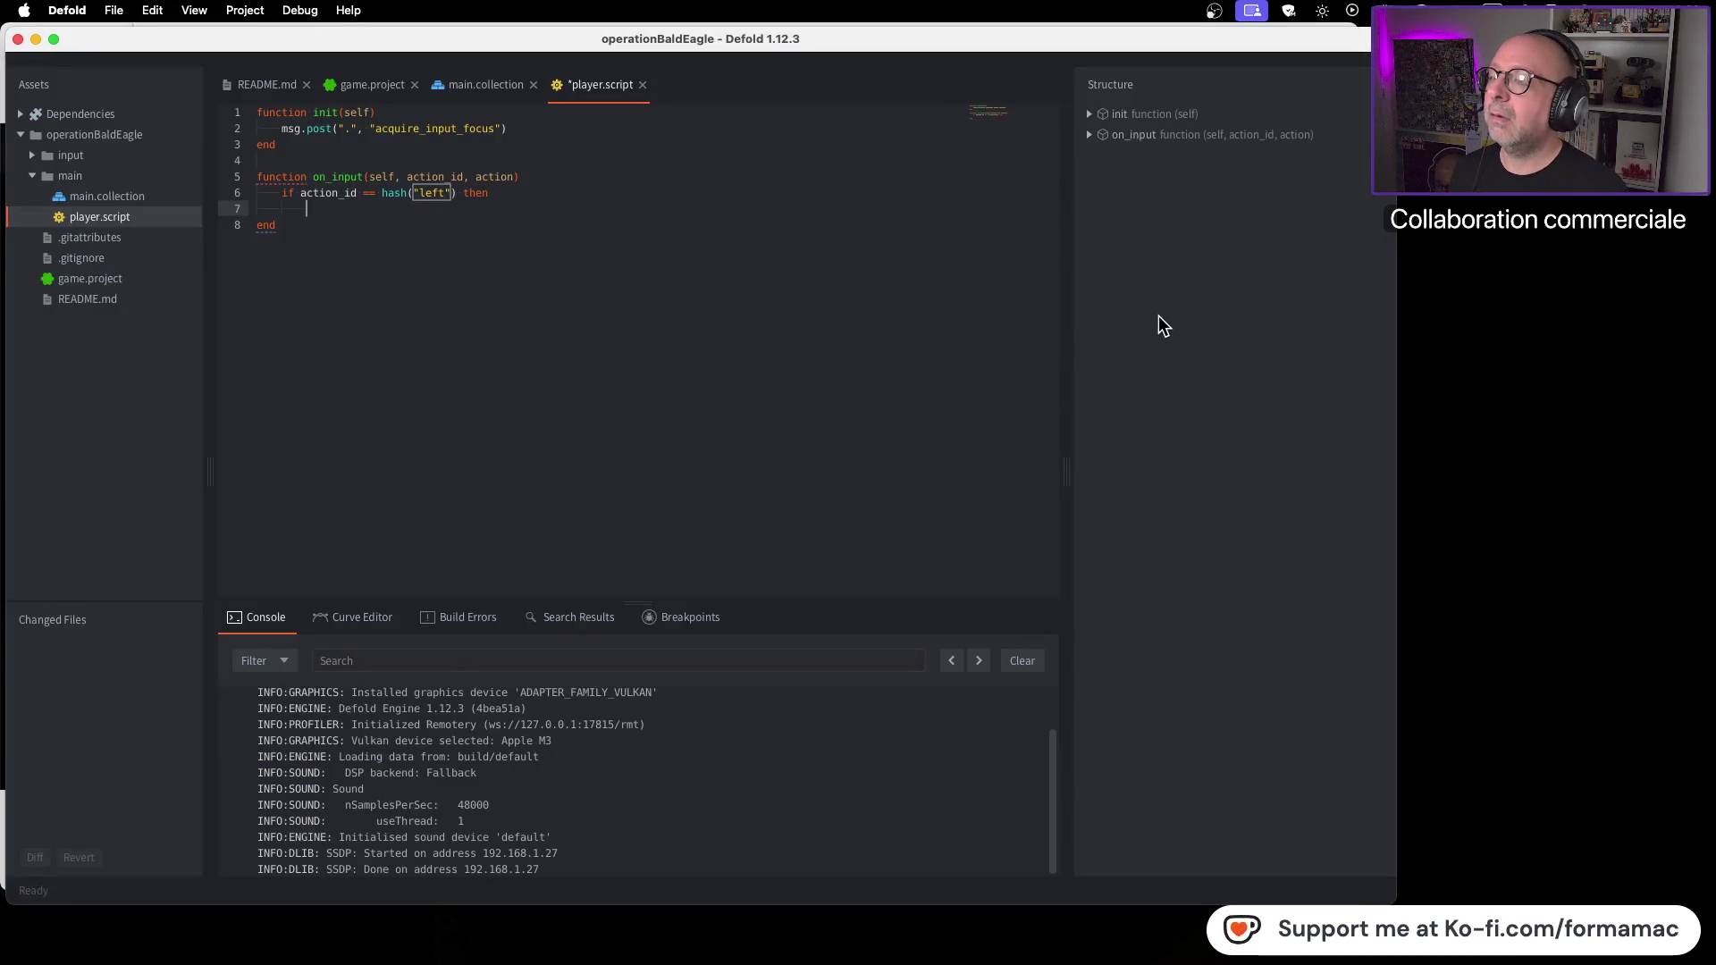
{"action": "key", "text": "super+Tab"}
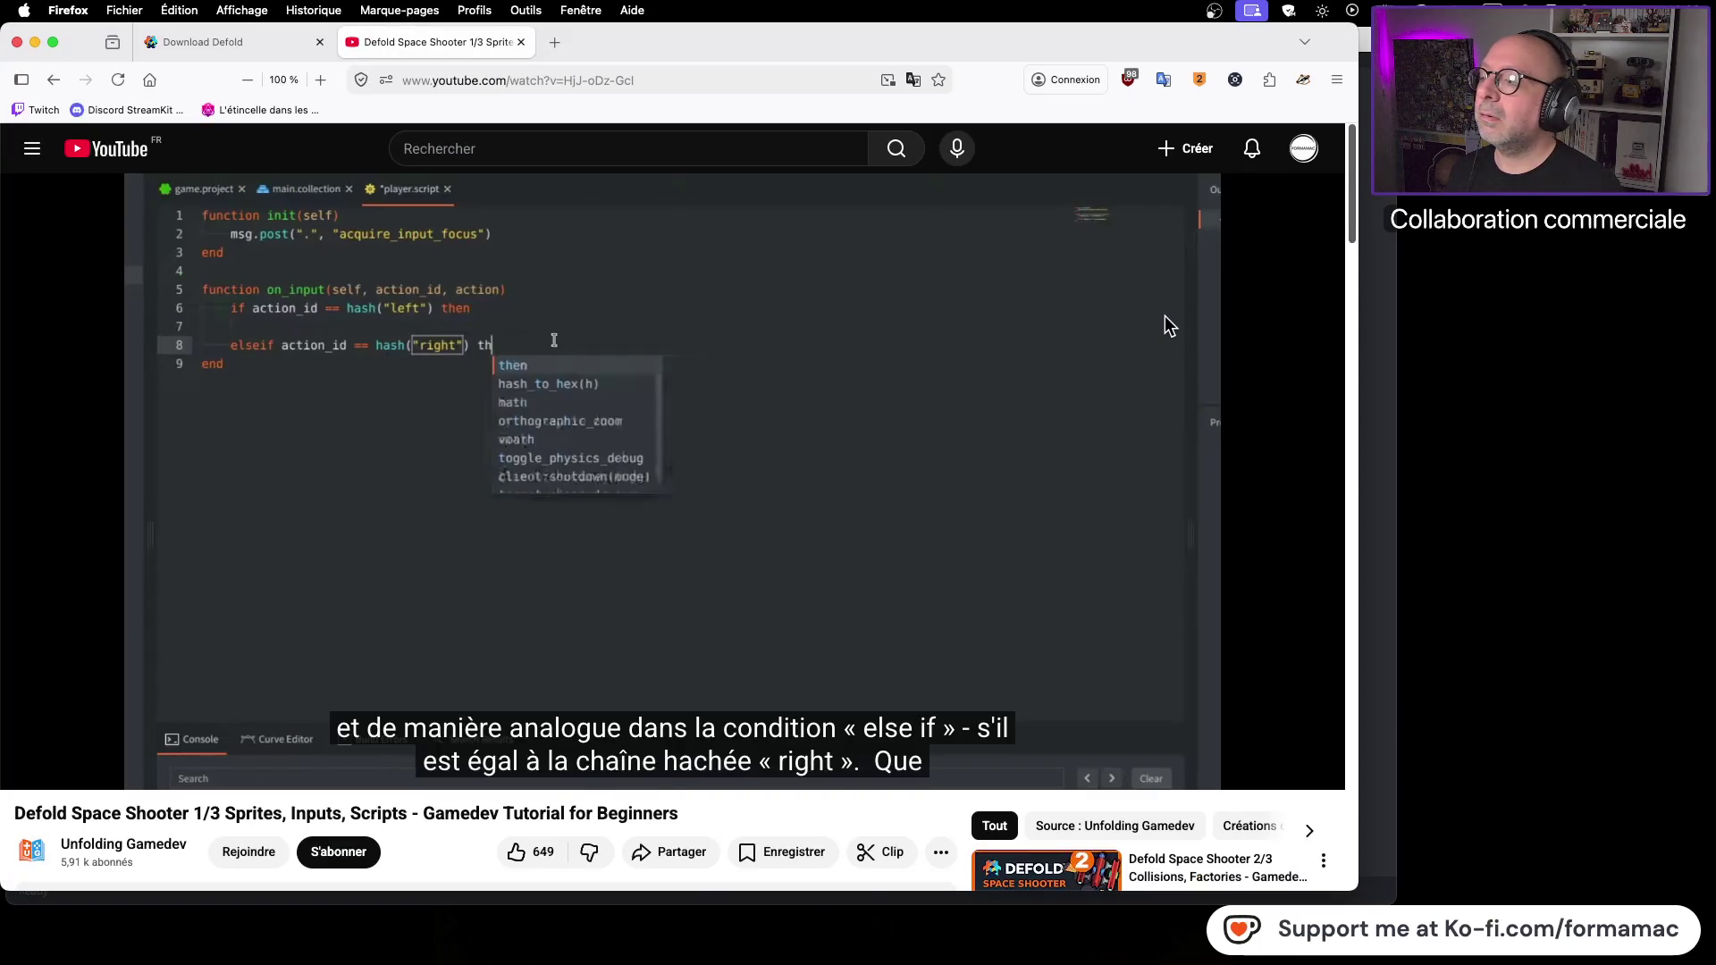
{"action": "key", "text": "super+Tab"}
{"action": "key", "text": "Return"}
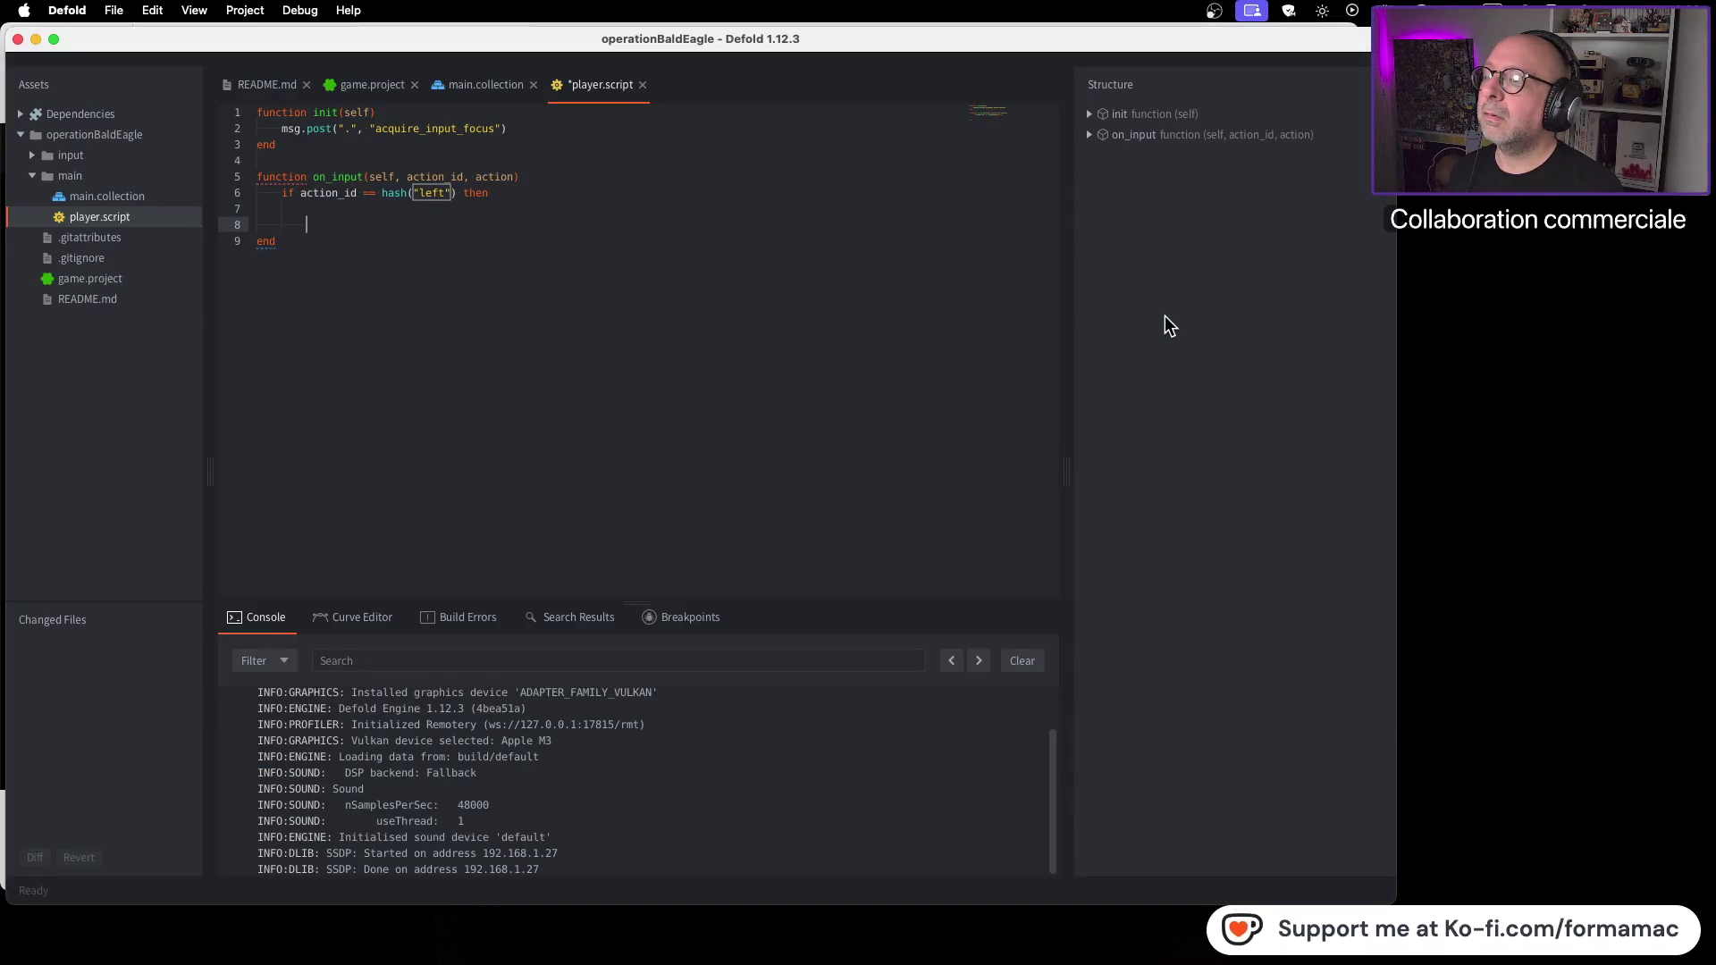
{"action": "key", "text": "super+Tab"}
{"action": "key", "text": "super+Tab"}
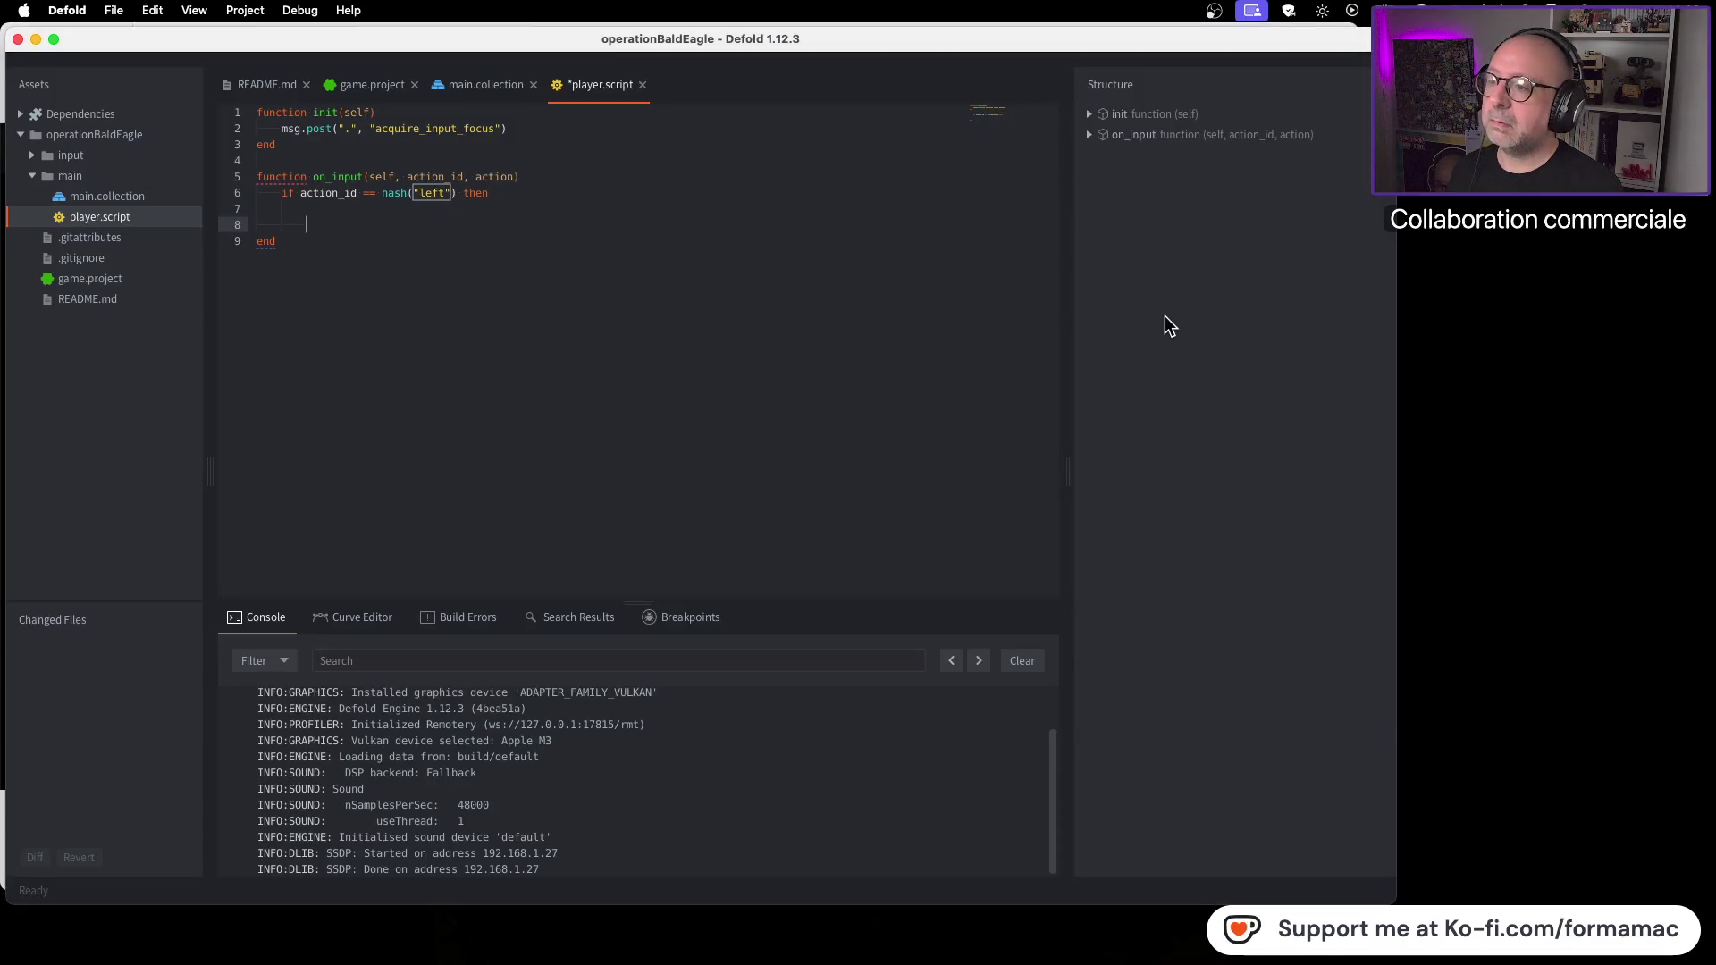
Step: Write elseif action_id == hash("right") then on line 8 using autocomplete
{"action": "type", "text": "el"}
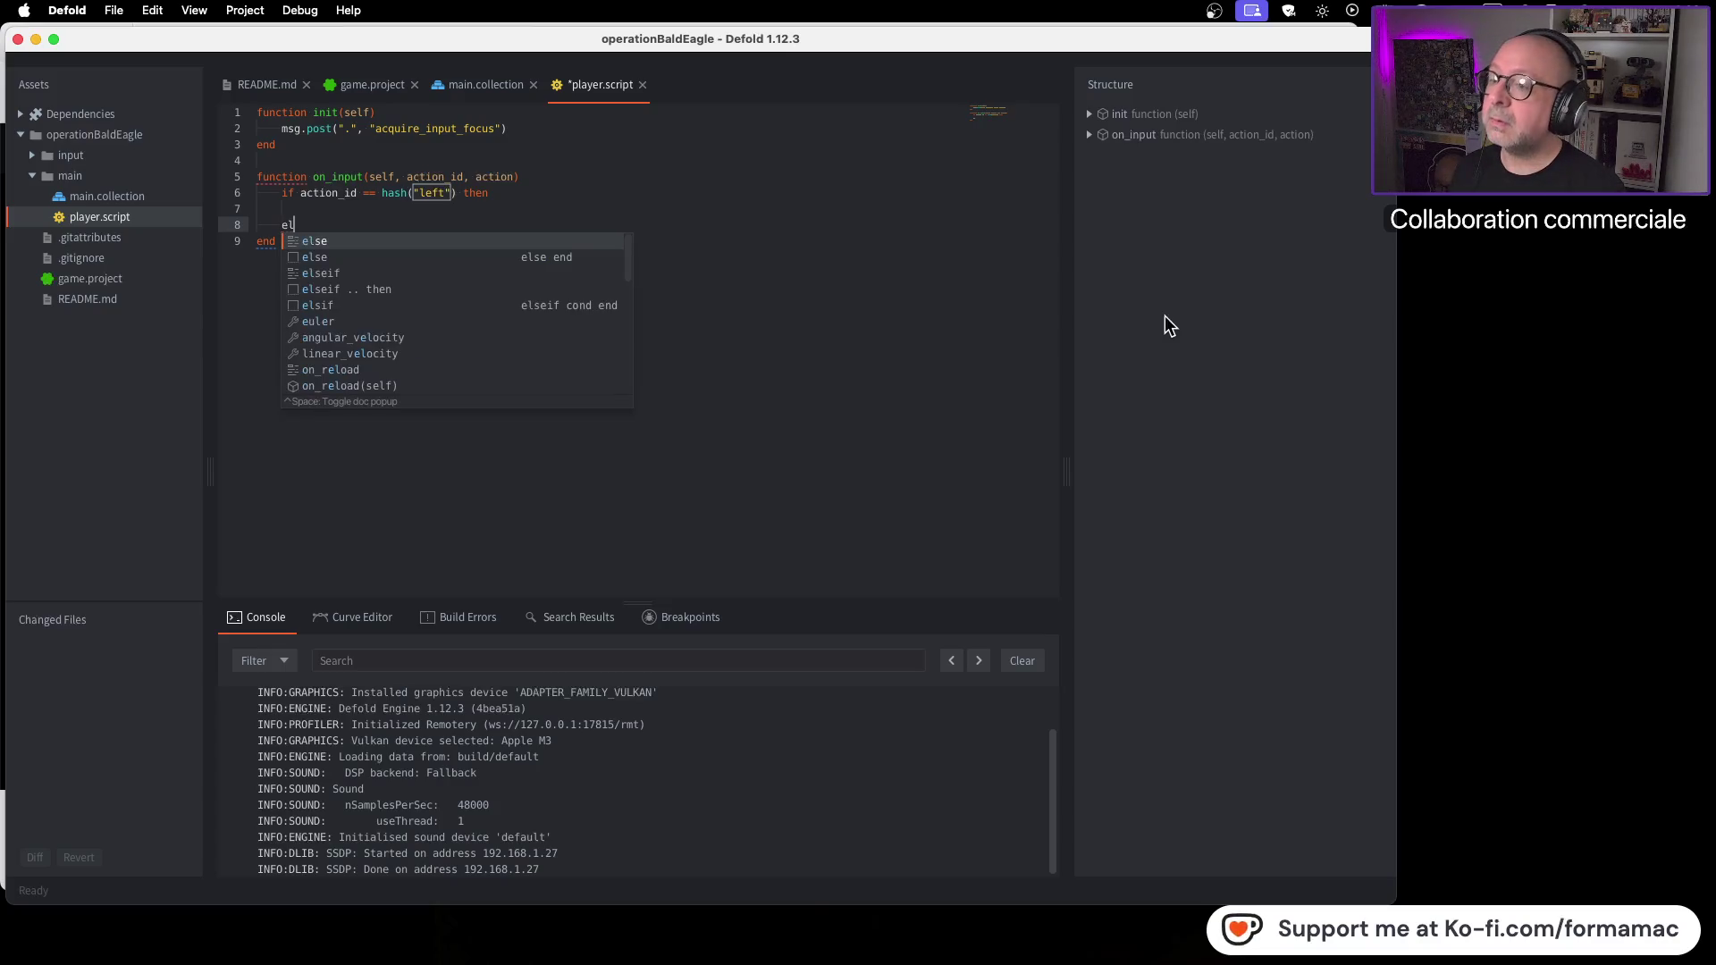
{"action": "key", "text": "Down"}
{"action": "key", "text": "Down"}
{"action": "key", "text": "Return"}
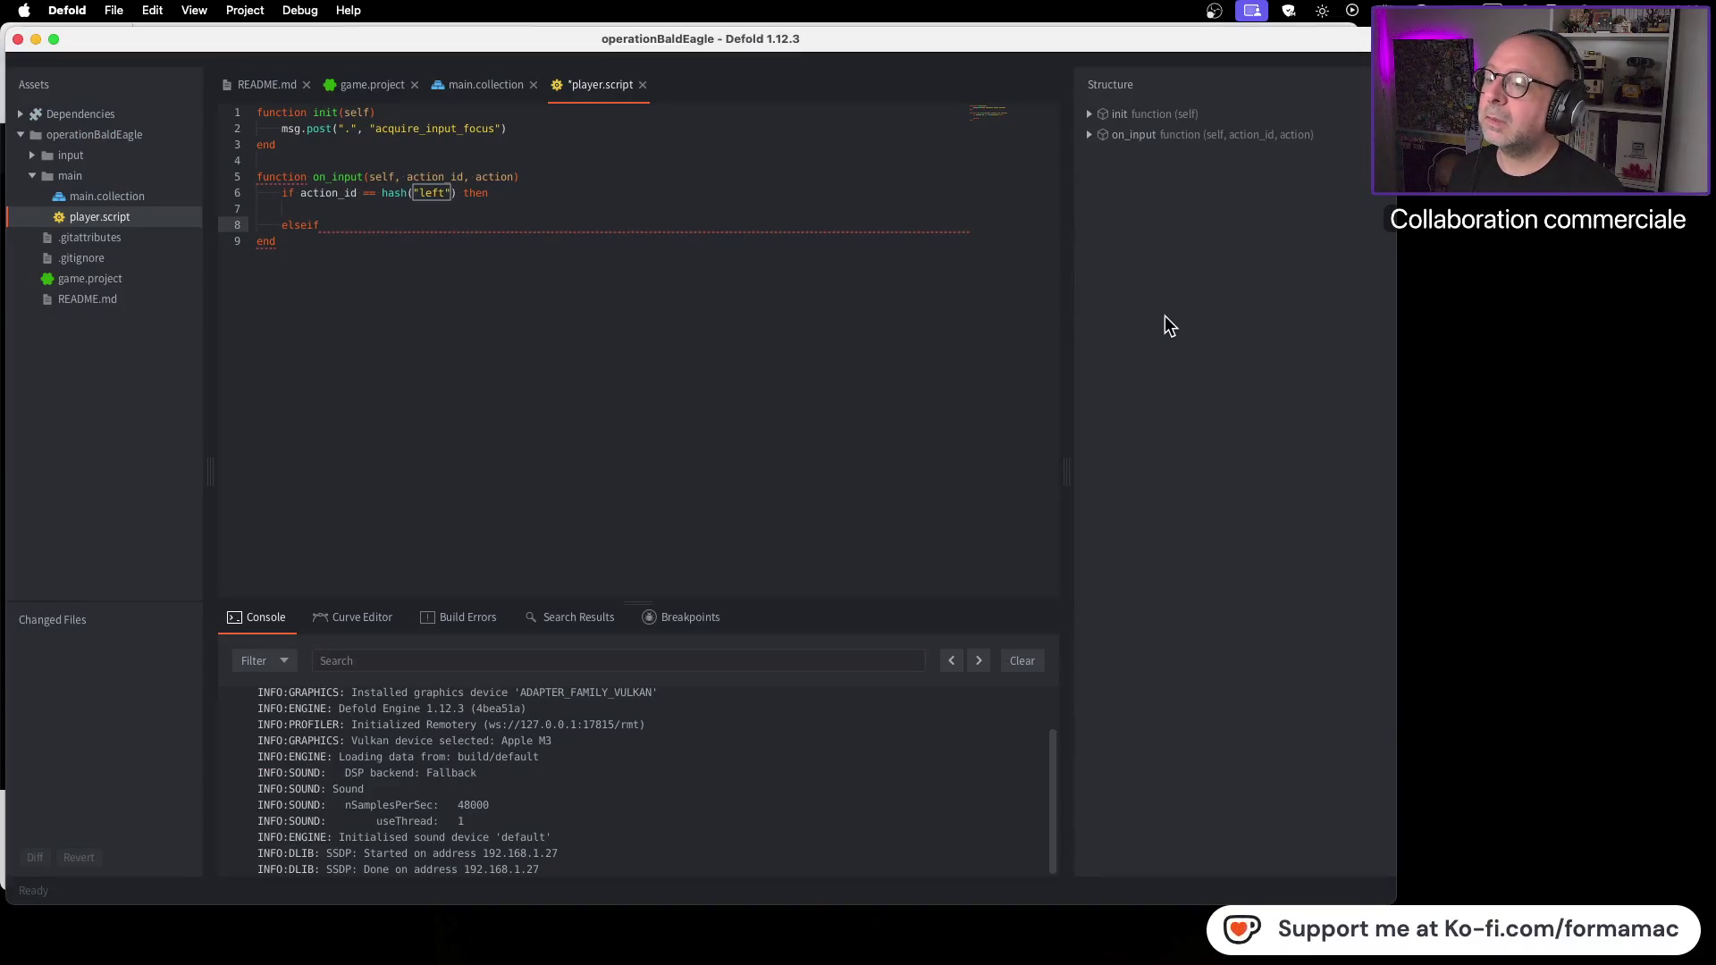
{"action": "type", "text": "ac"}
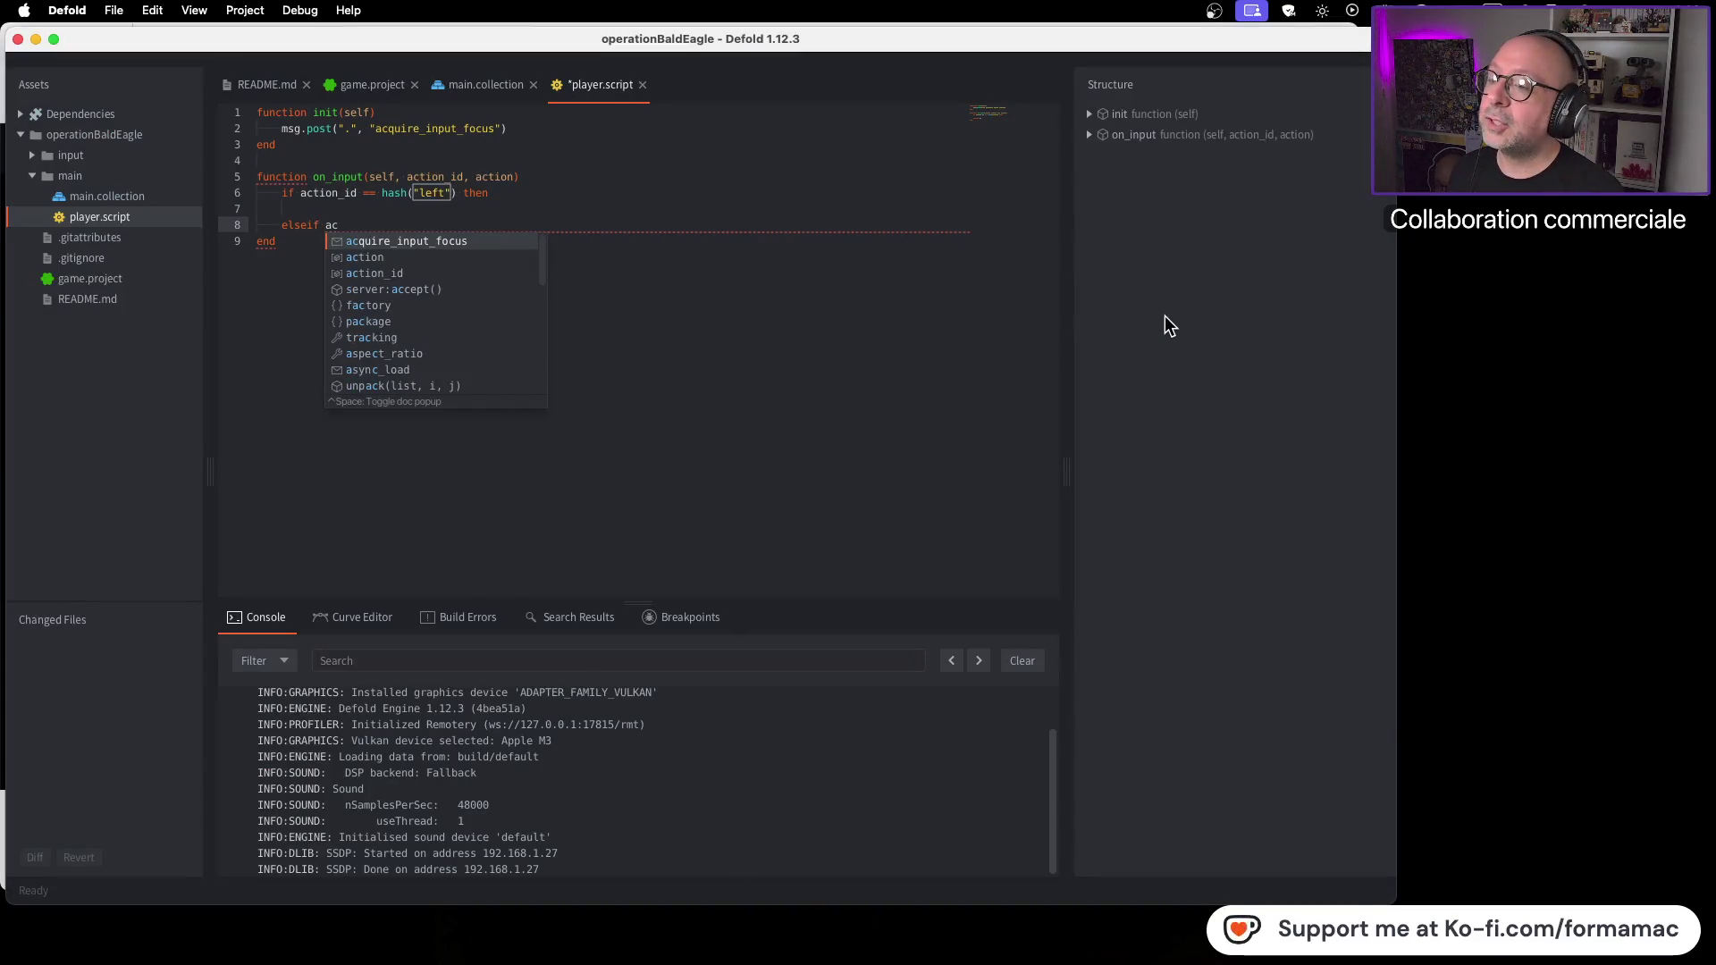
{"action": "key", "text": "Down"}
{"action": "key", "text": "Down"}
{"action": "key", "text": "Return"}
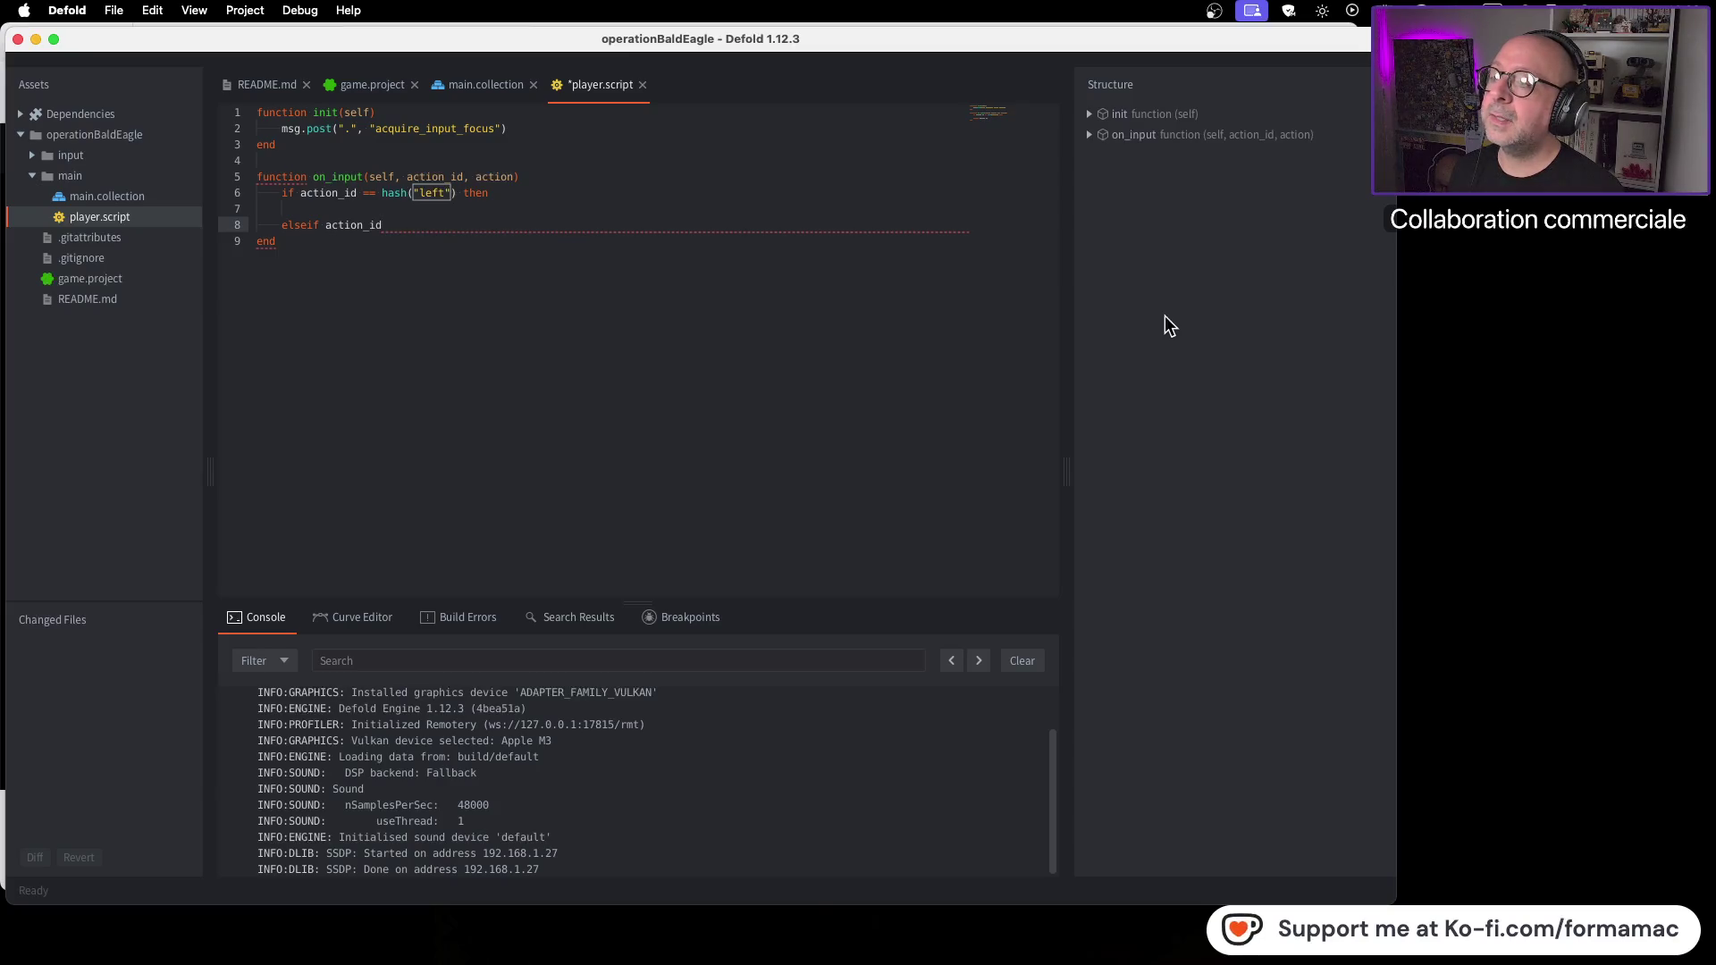
{"action": "type", "text": " =="}
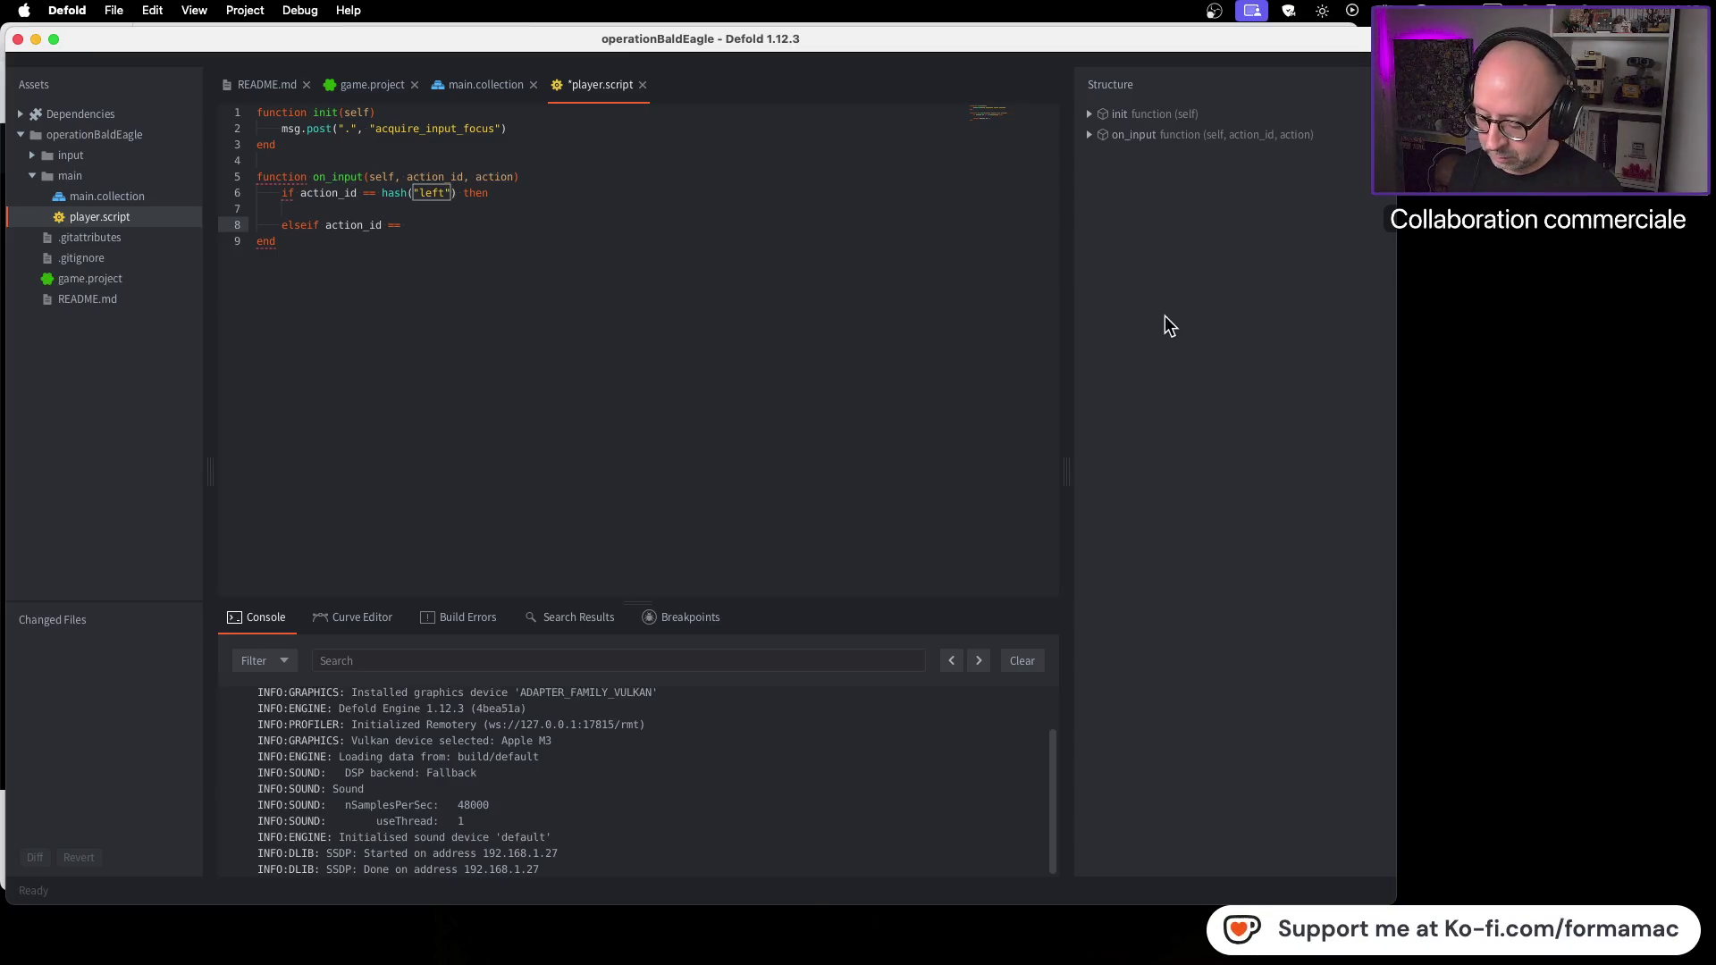
{"action": "type", "text": " hash"}
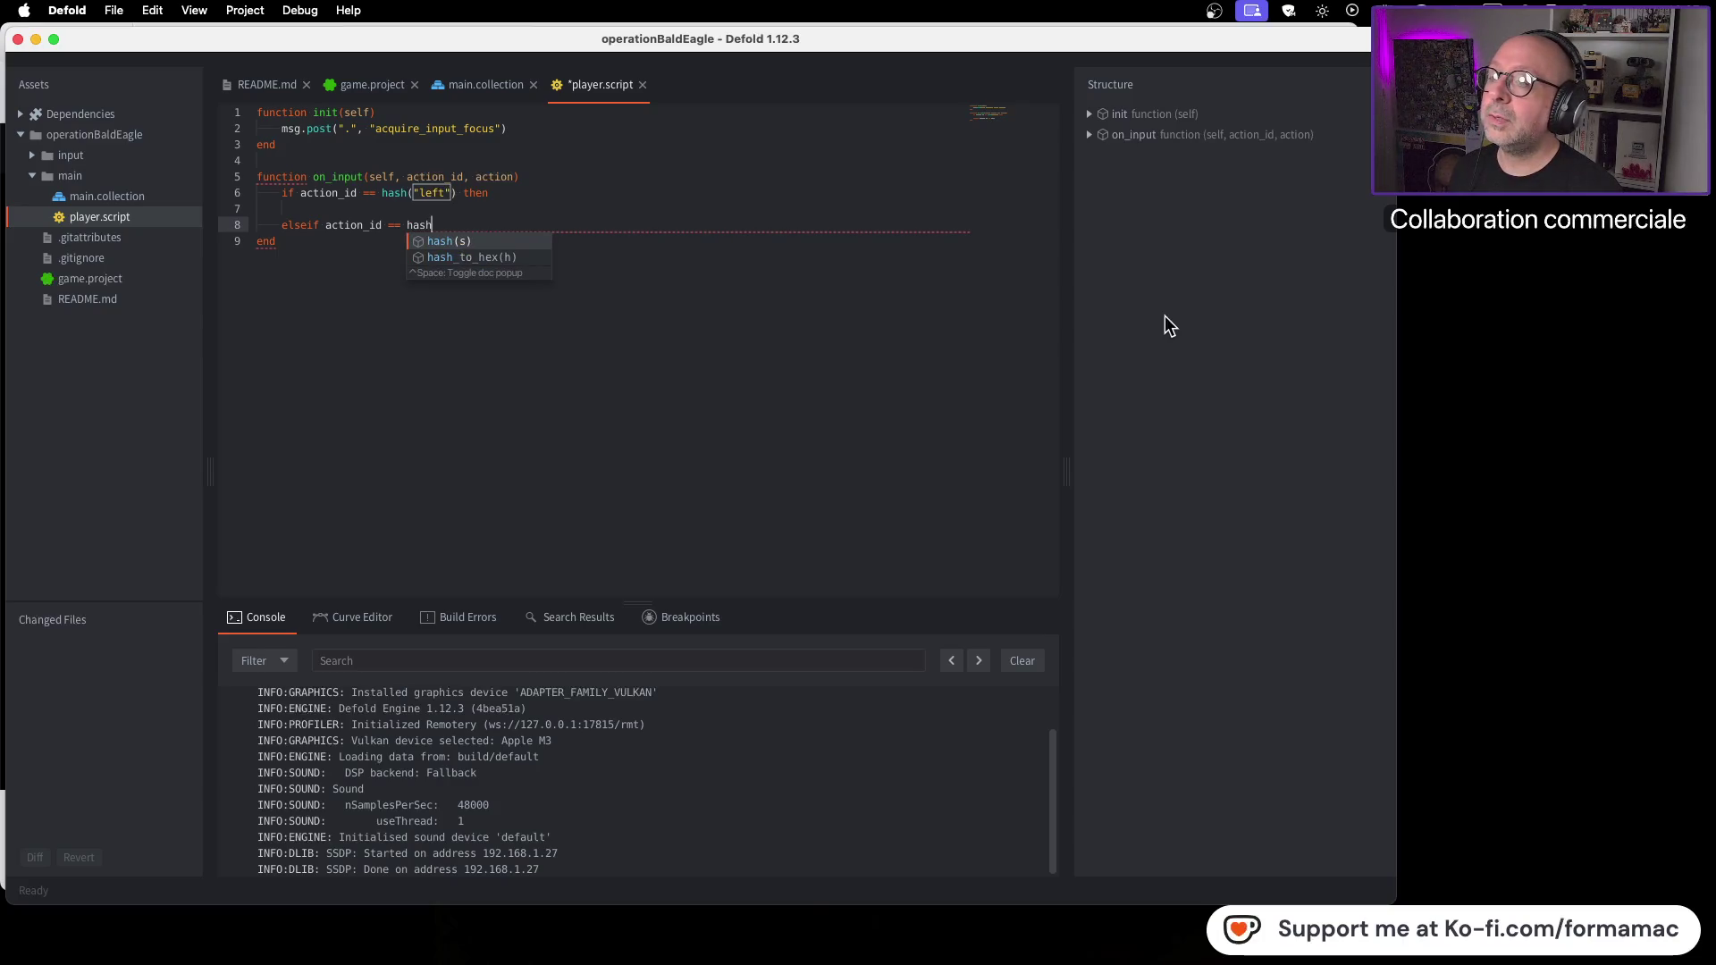
{"action": "key", "text": "Return"}
{"action": "type", "text": "\""}
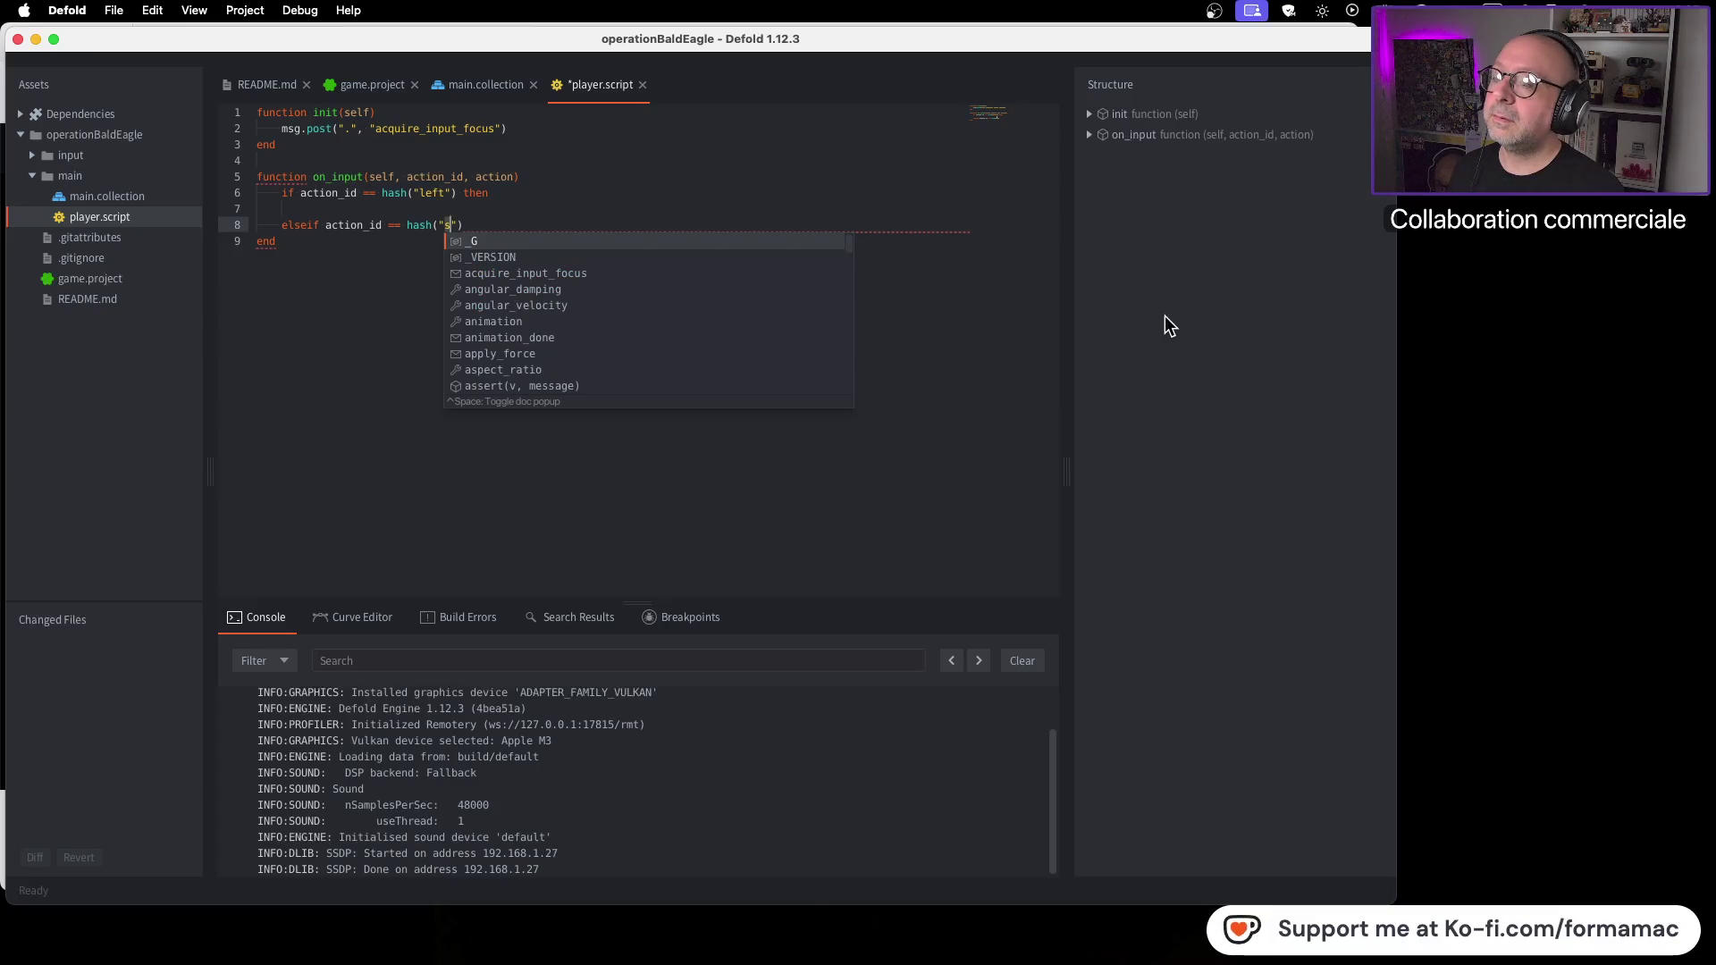
{"action": "type", "text": "right"}
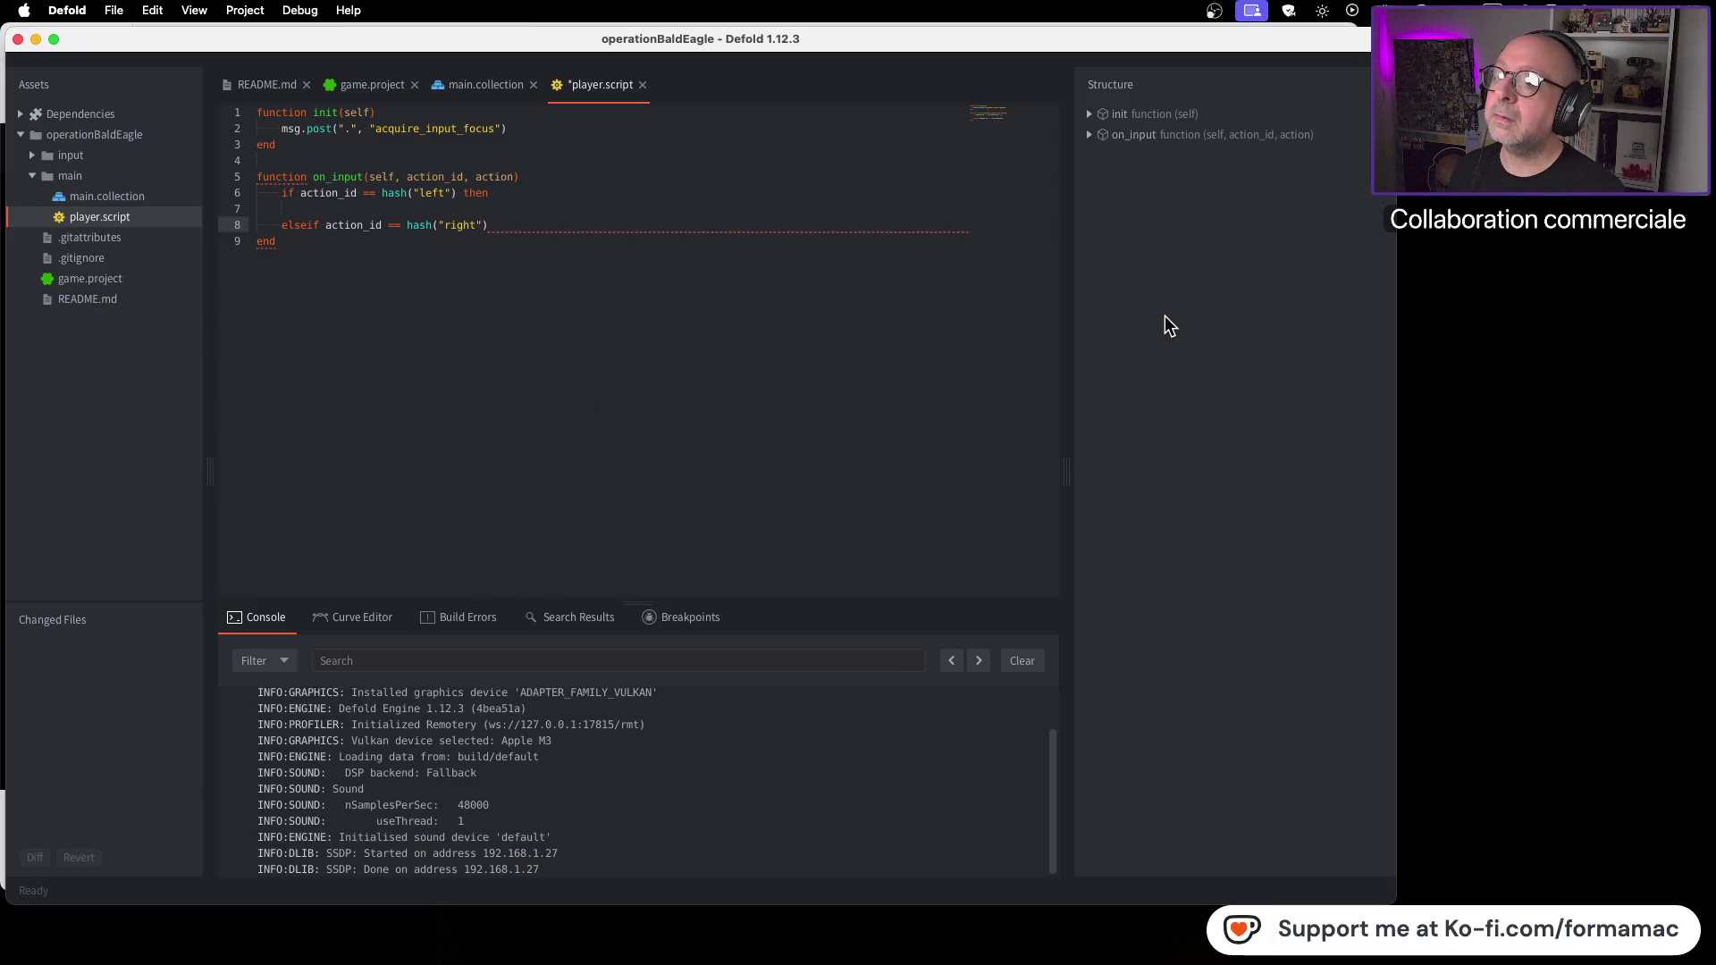
{"action": "key", "text": "Down"}
{"action": "key", "text": "Up"}
{"action": "key", "text": "End"}
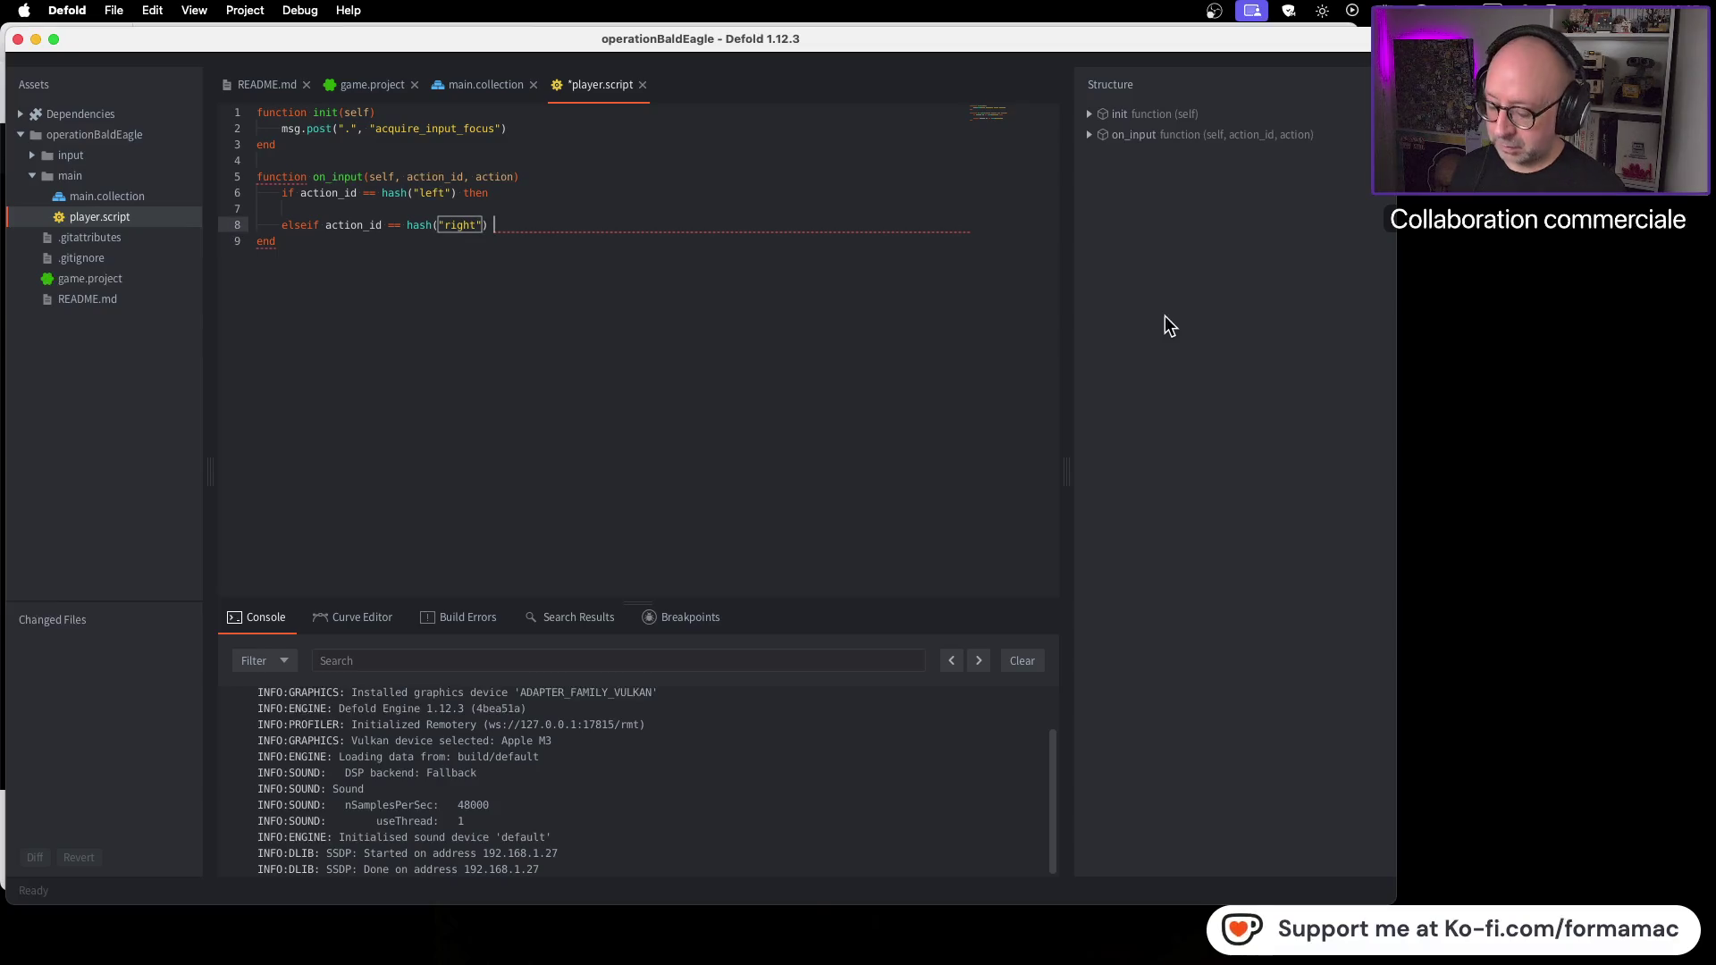
{"action": "type", "text": "then"}
Step: Check the tutorial's next bit, then add blank lines below the elseif line
{"action": "key", "text": "super+Tab"}
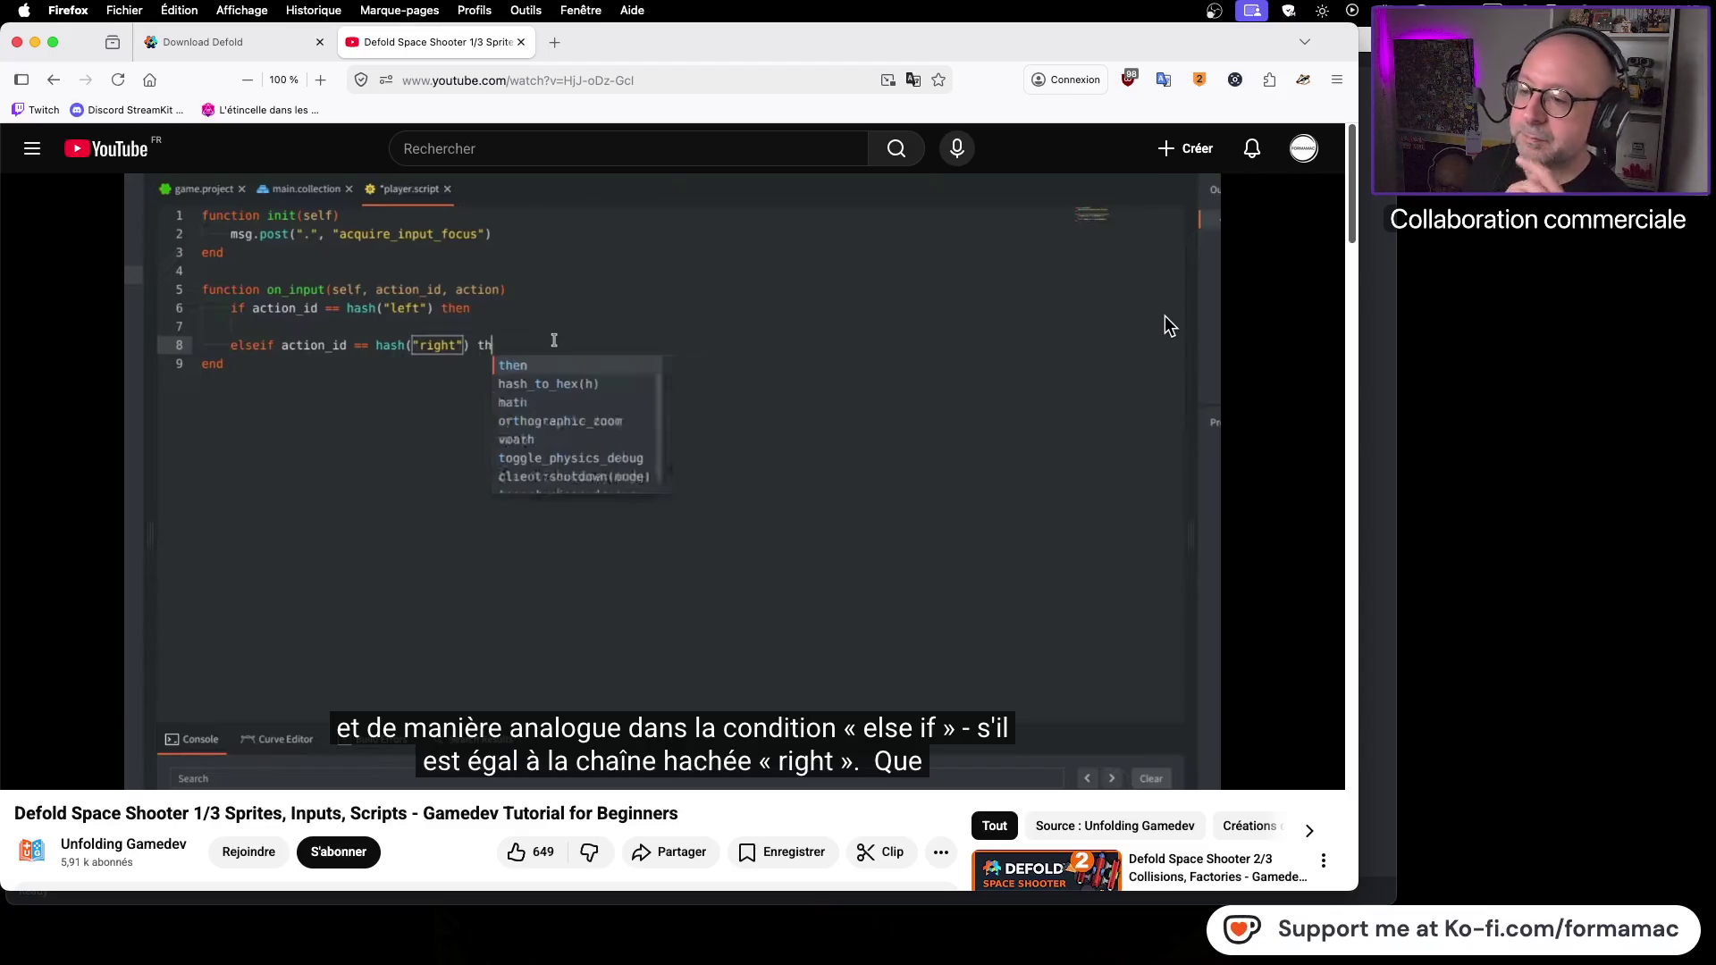
{"action": "left_click", "coordinate": [631, 397]}
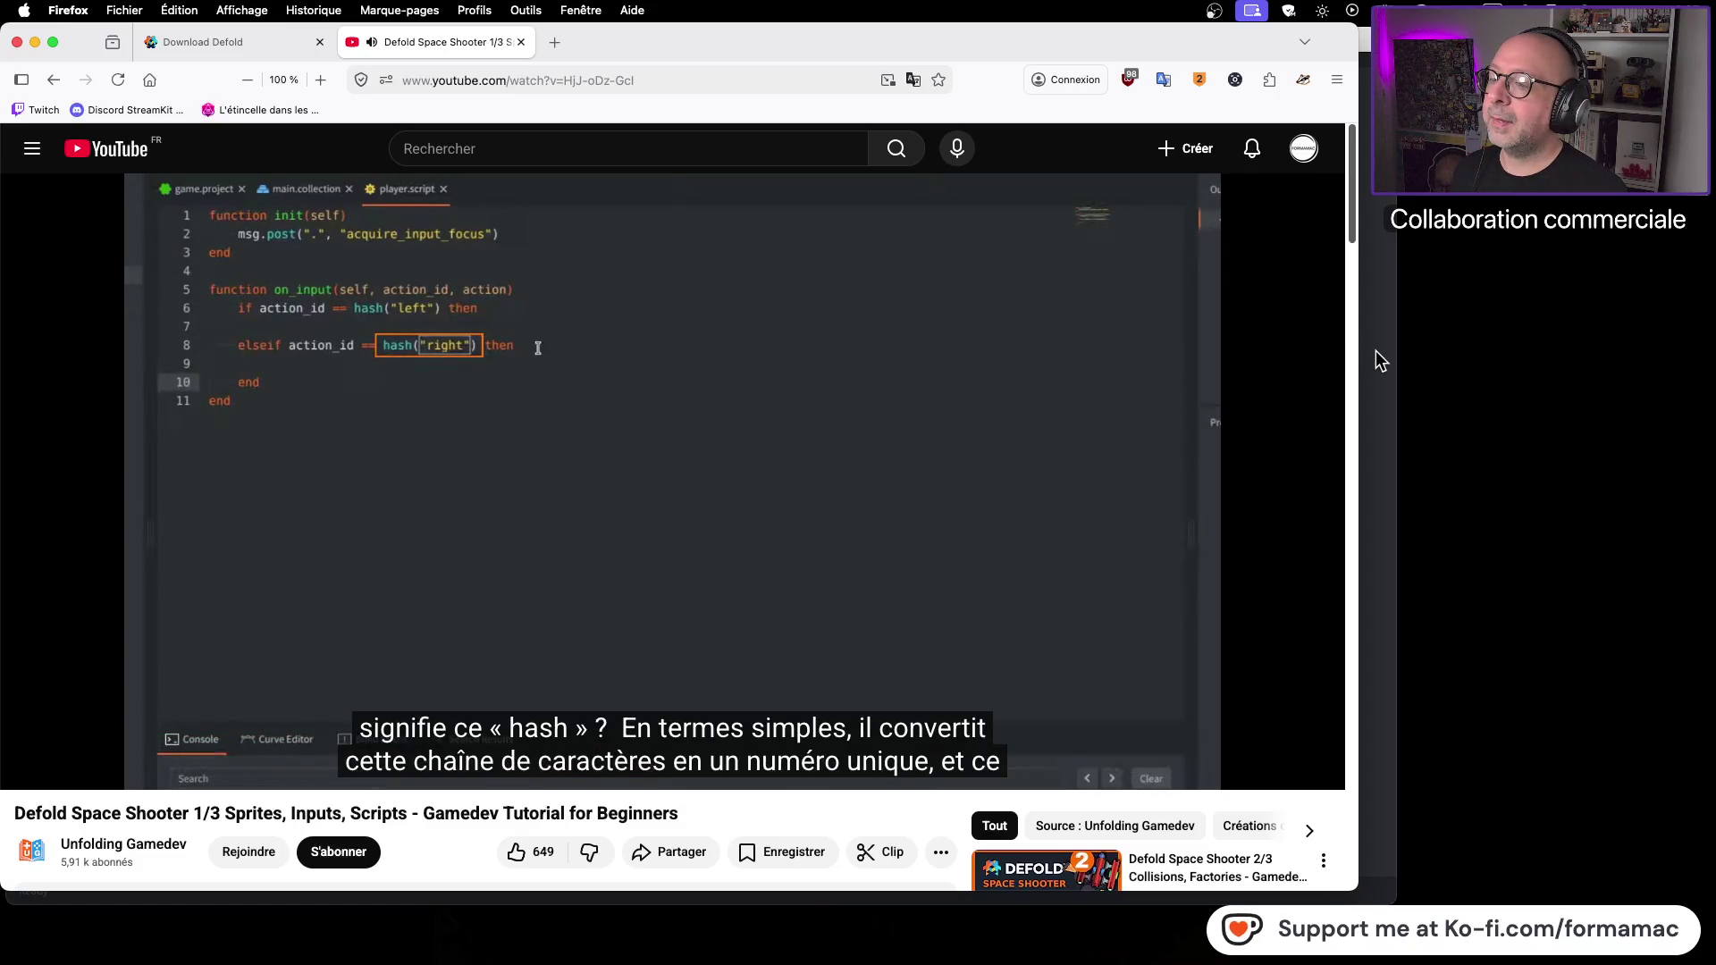
{"action": "left_click", "coordinate": [813, 425]}
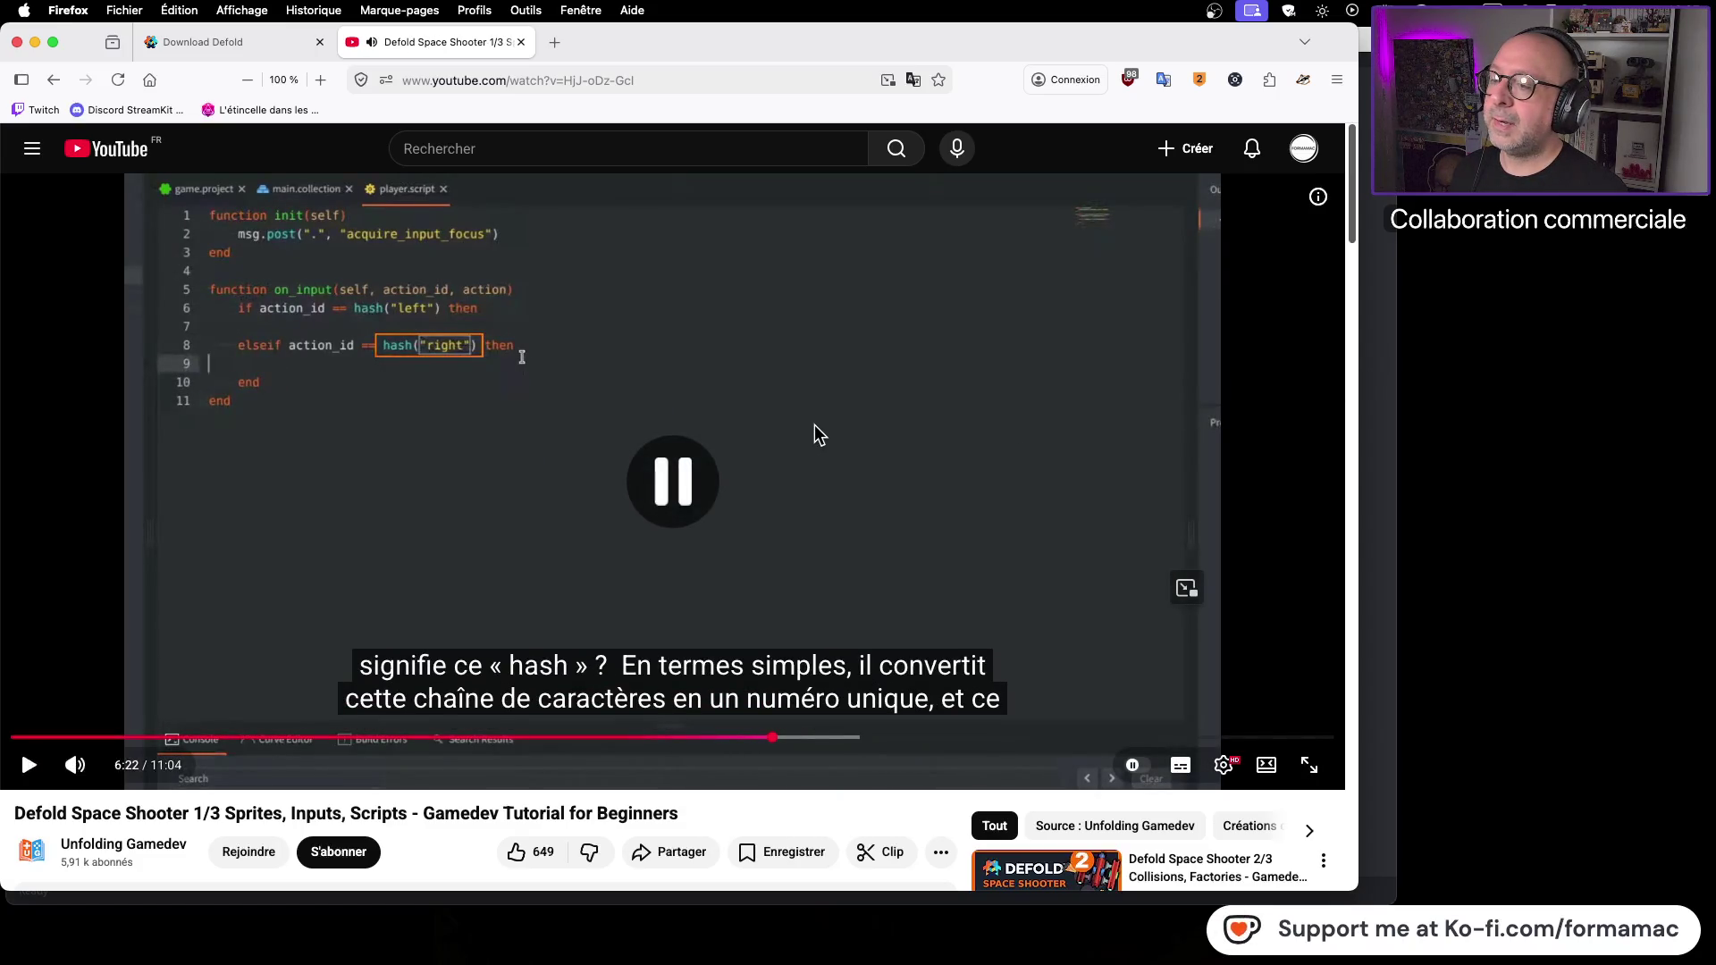
{"action": "key", "text": "super+Tab"}
{"action": "key", "text": "Return"}
{"action": "key", "text": "Return"}
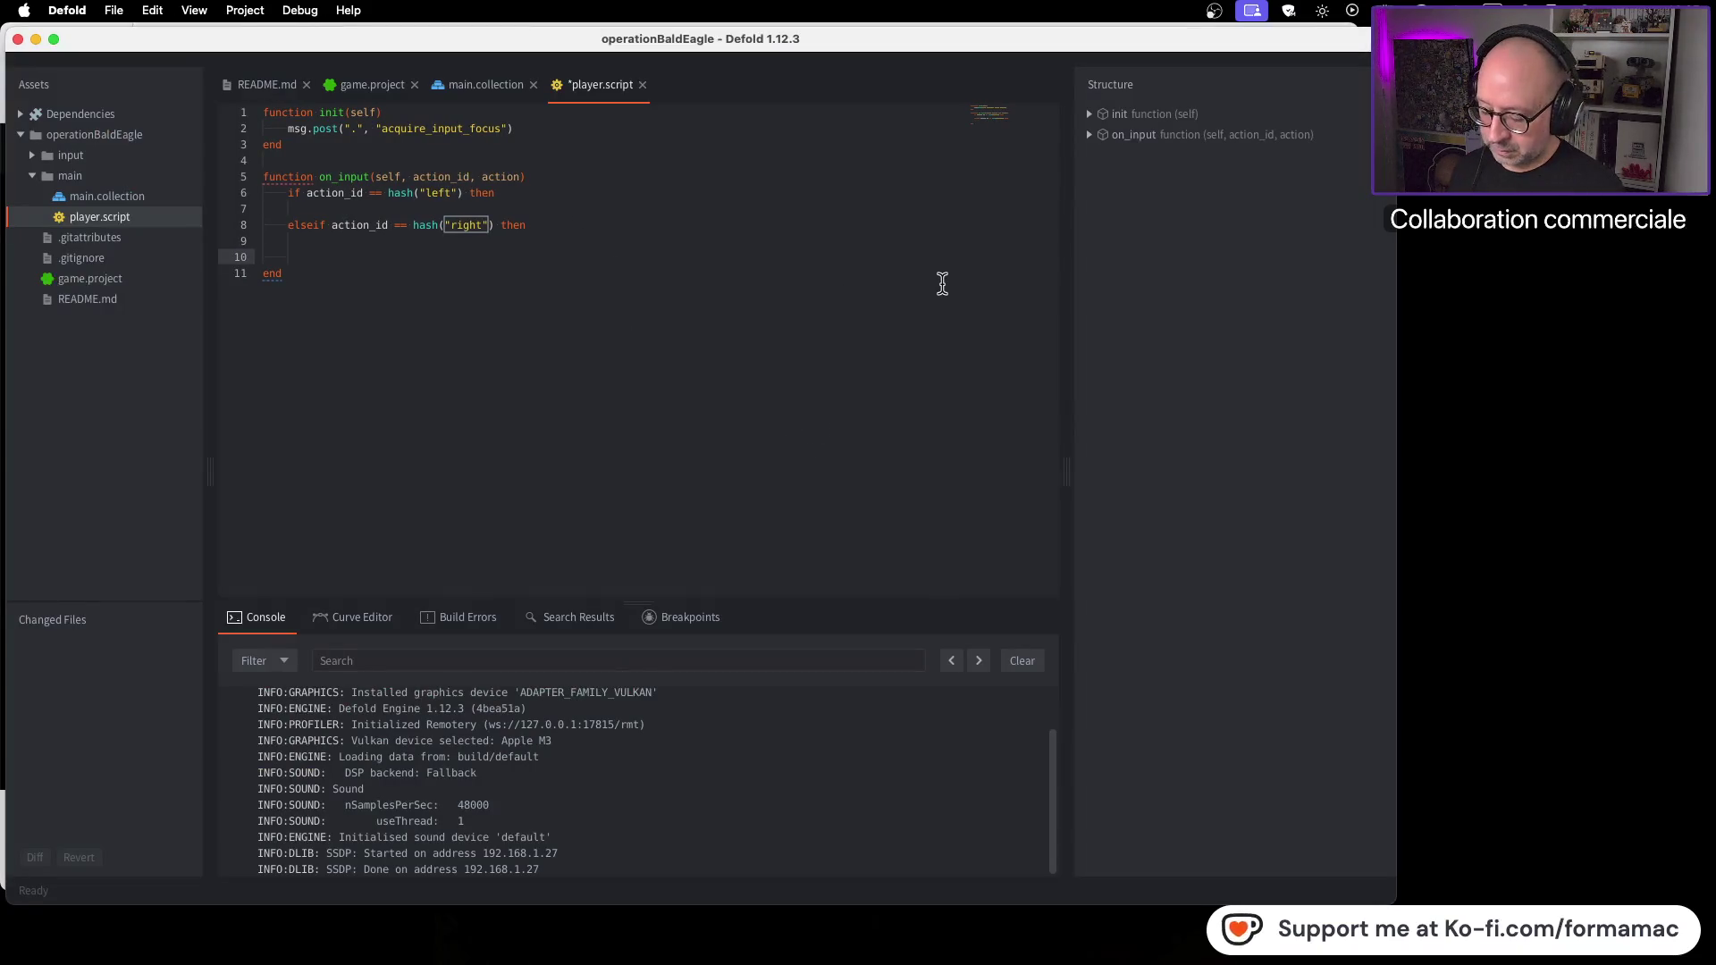
Step: Close the left/right block with end on line 10, then play the tutorial further
{"action": "type", "text": "end"}
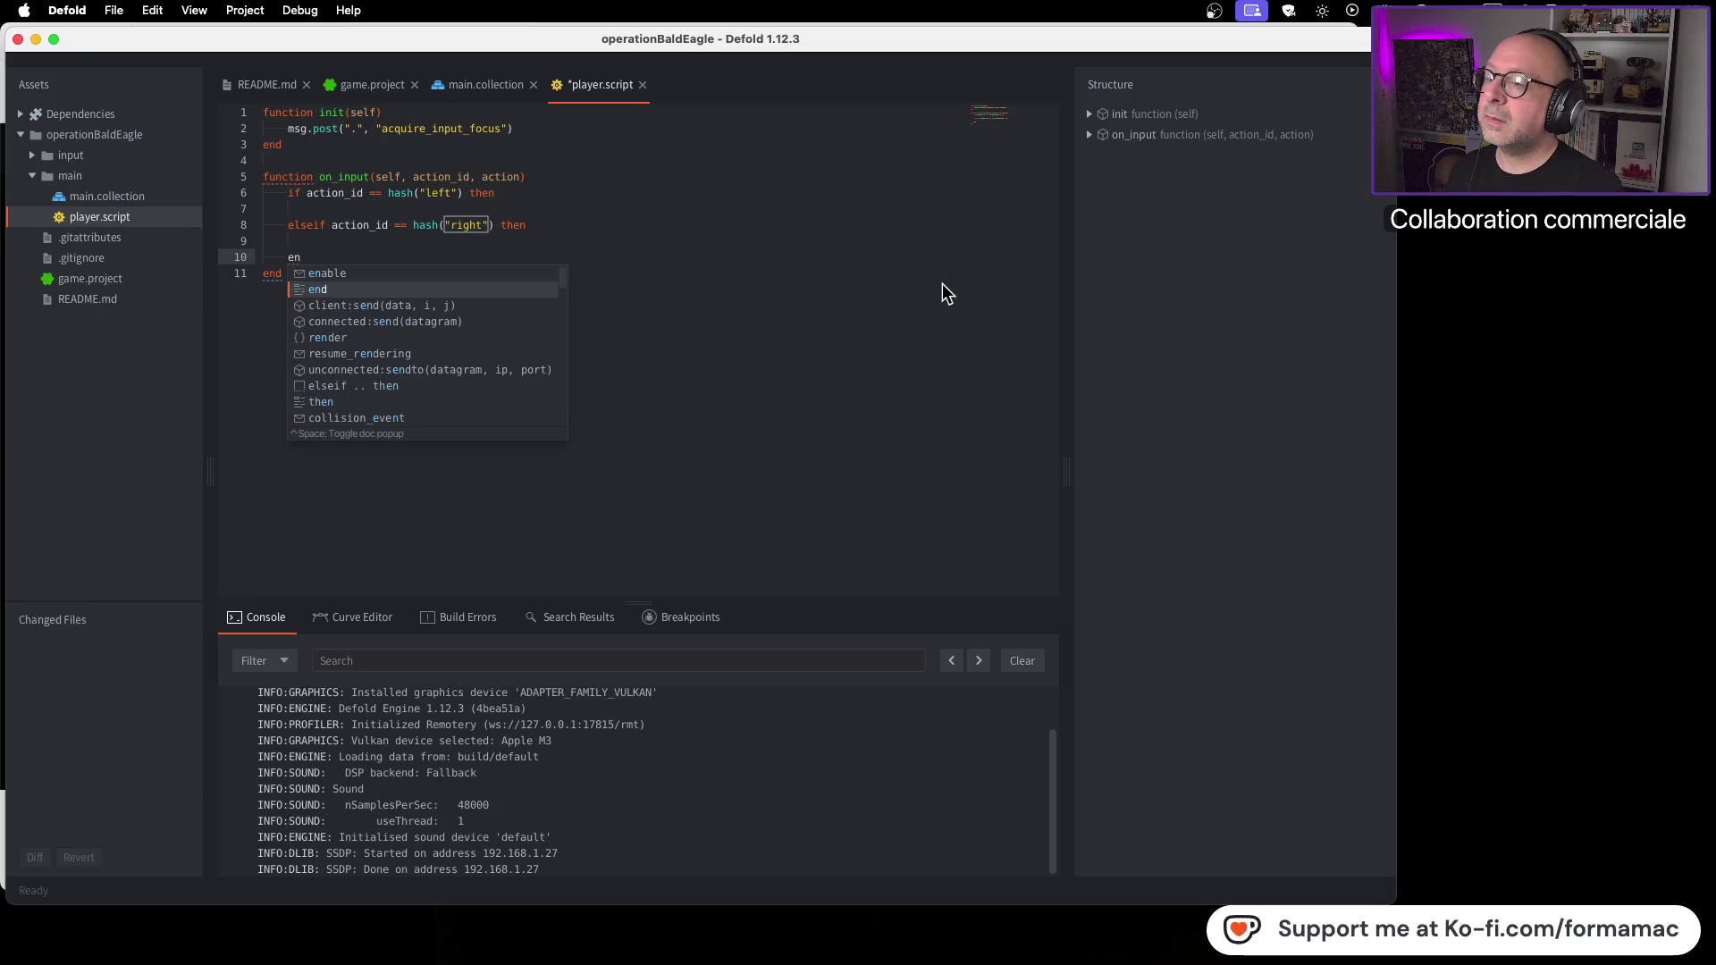
{"action": "key", "text": "Escape"}
{"action": "key", "text": "super+Tab"}
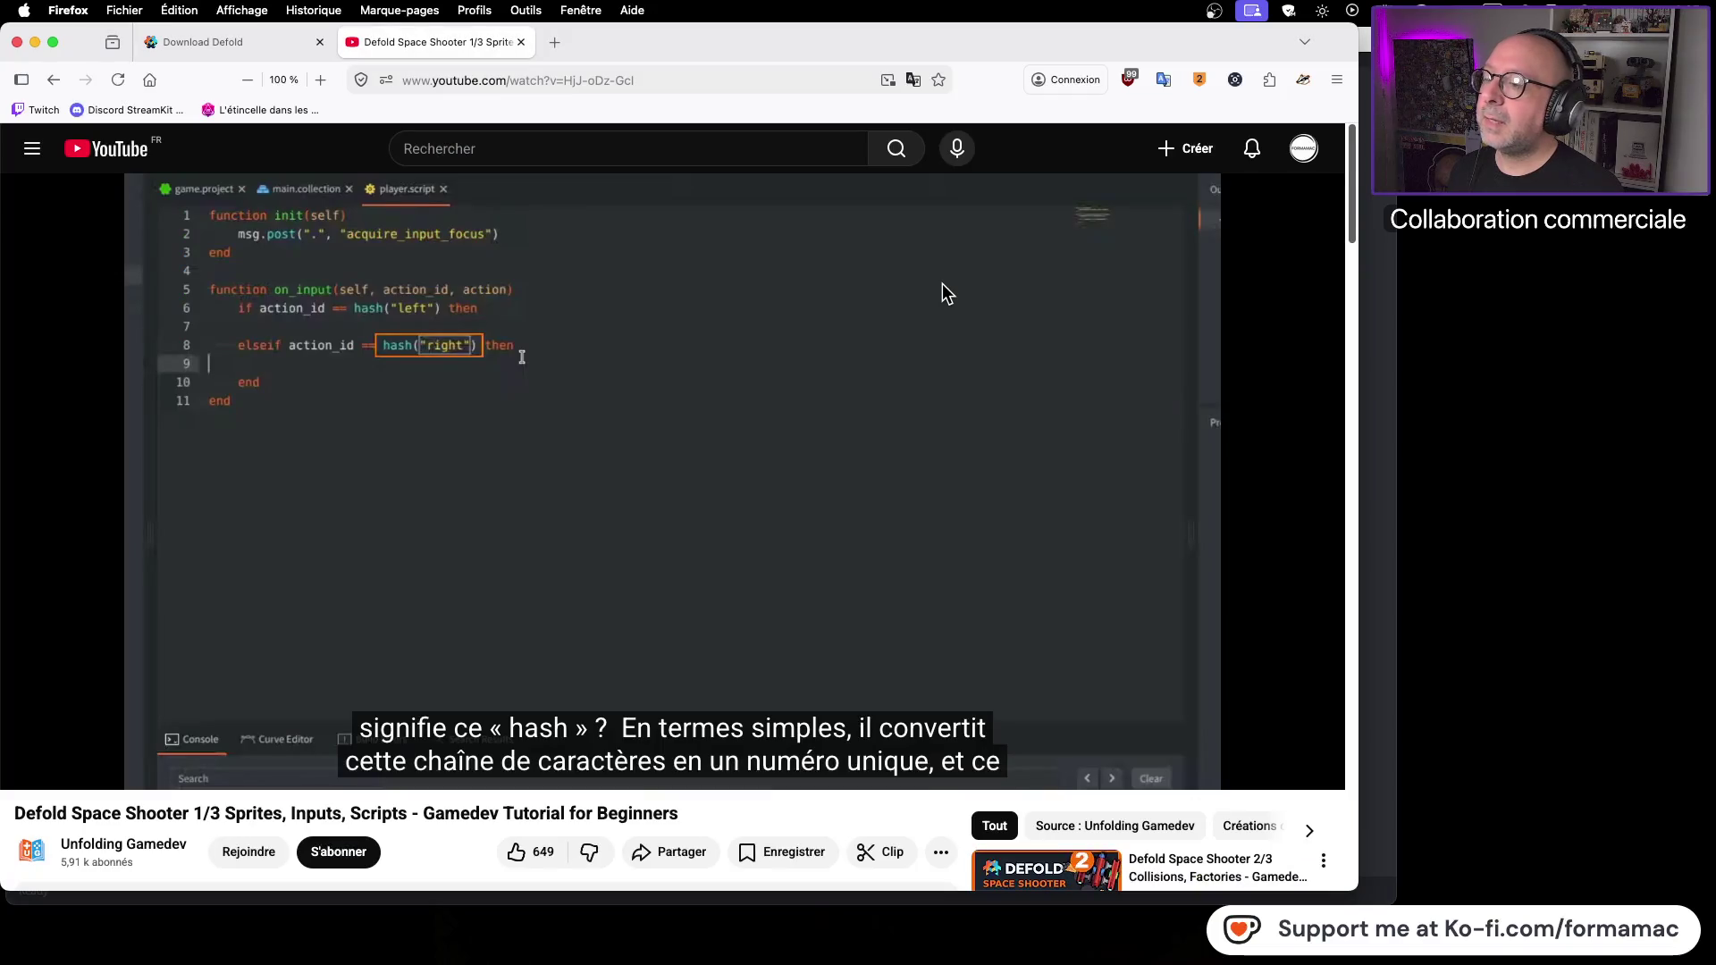
{"action": "left_click", "coordinate": [263, 357]}
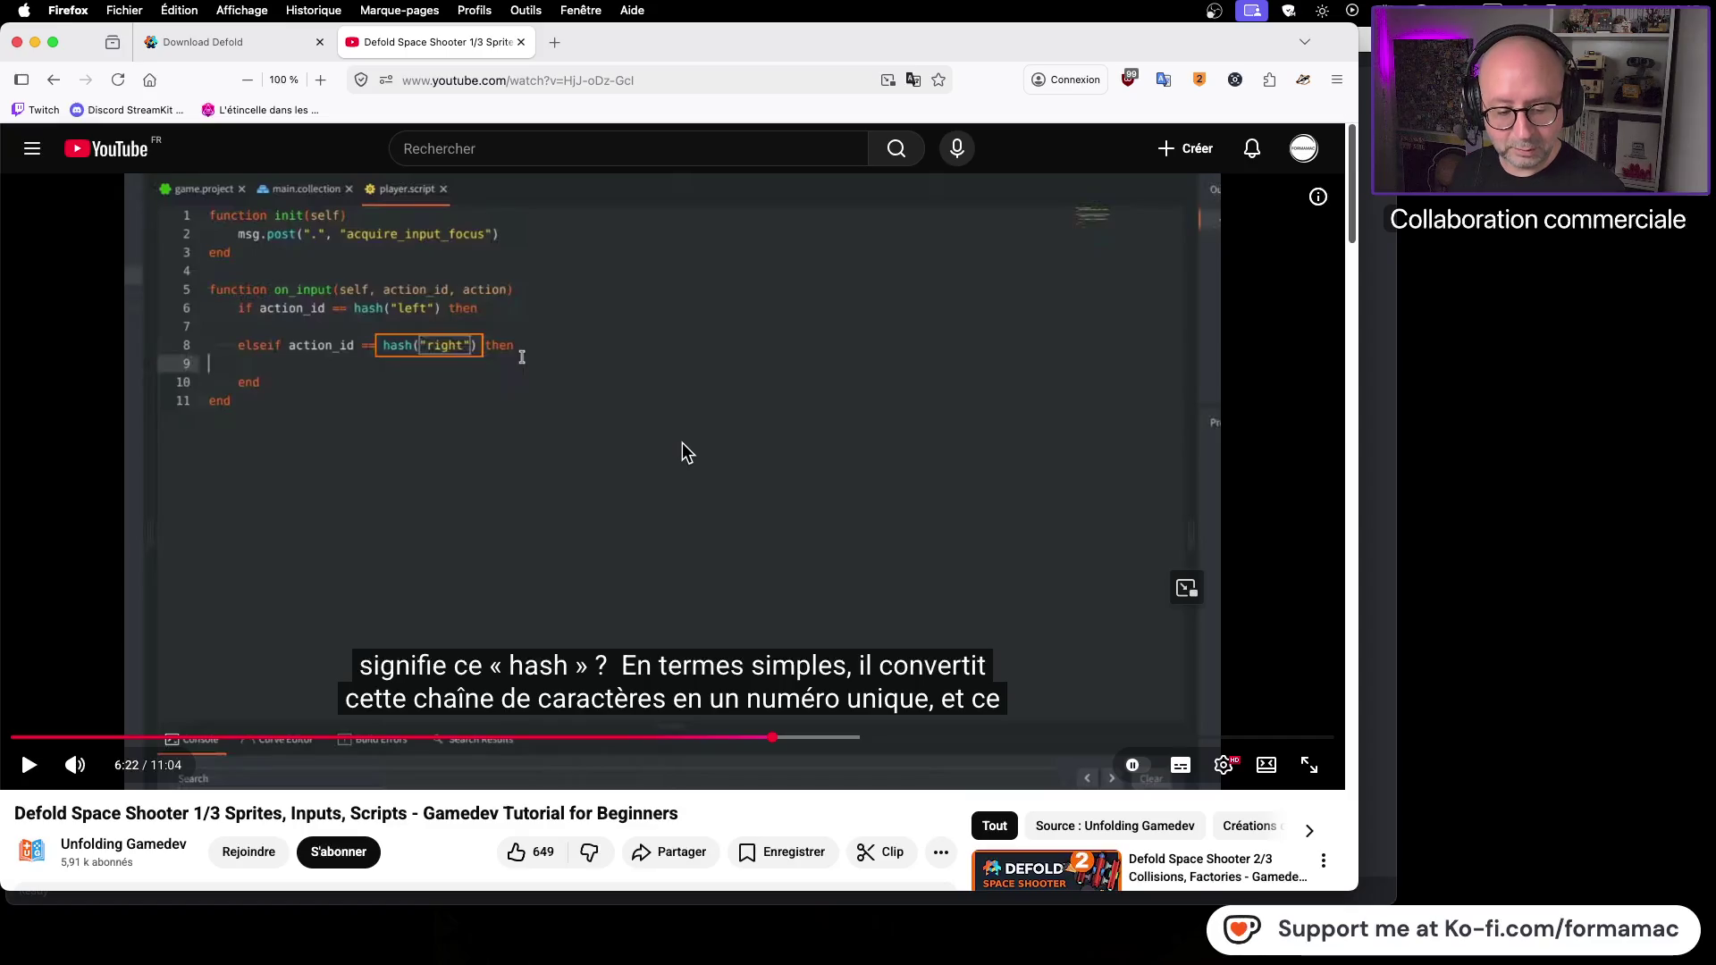
{"action": "mouse_move", "coordinate": [336, 961]}
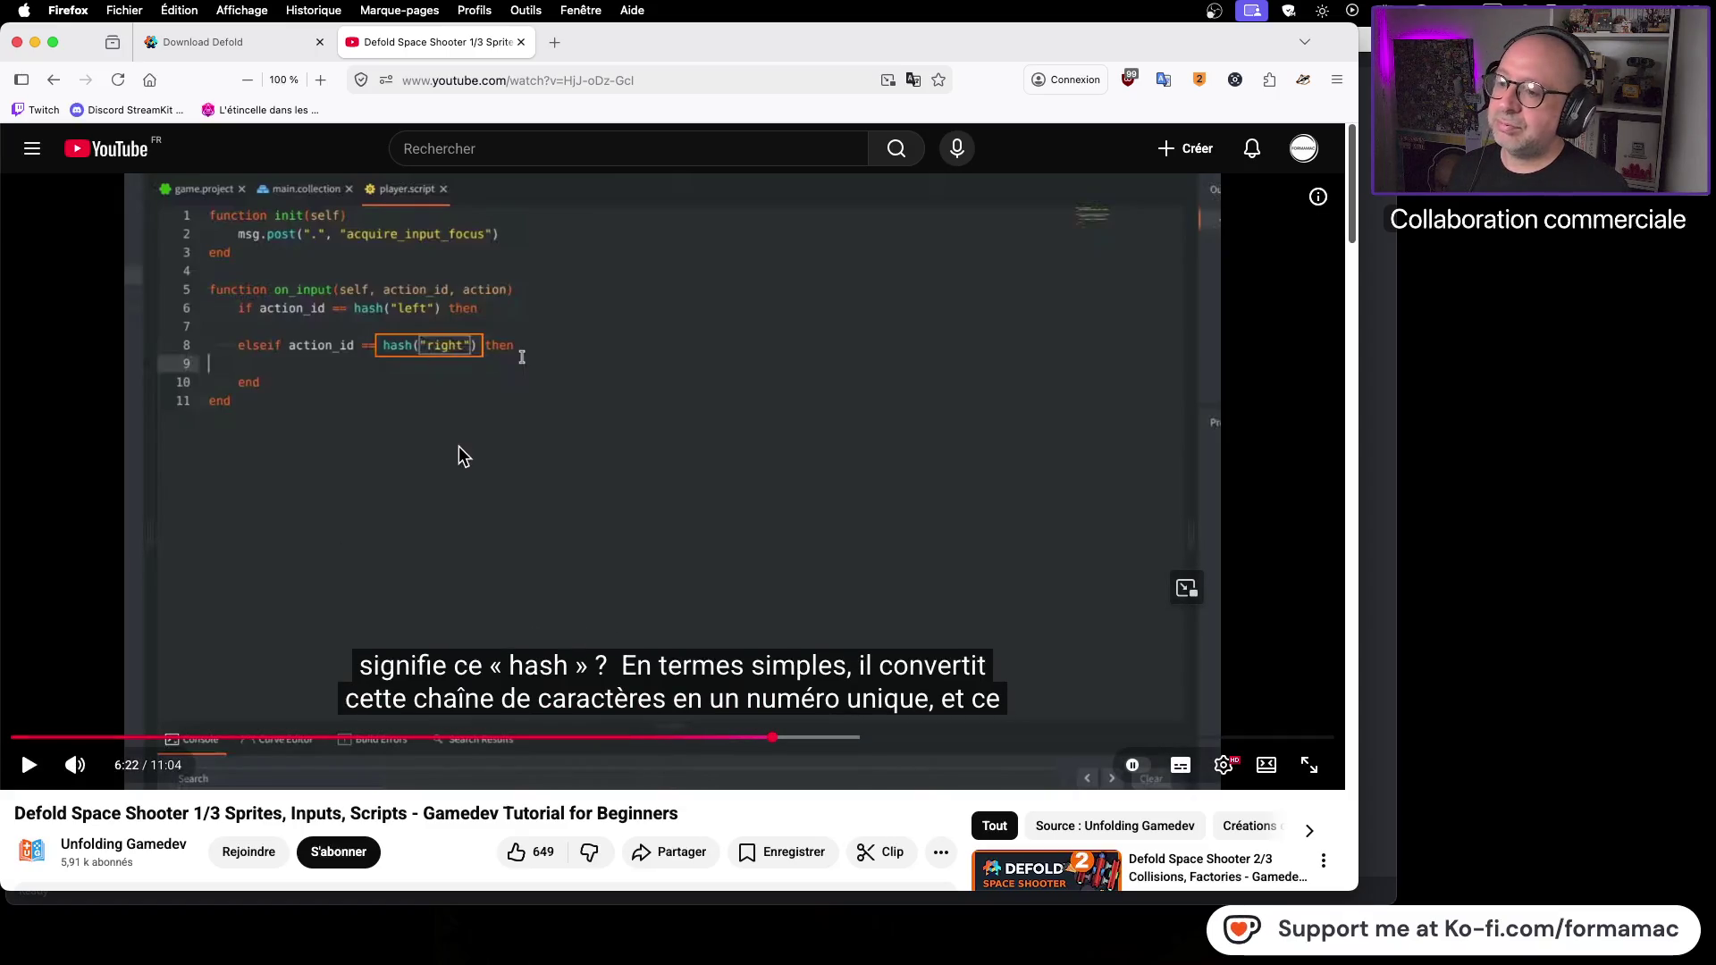
{"action": "left_click", "coordinate": [864, 536]}
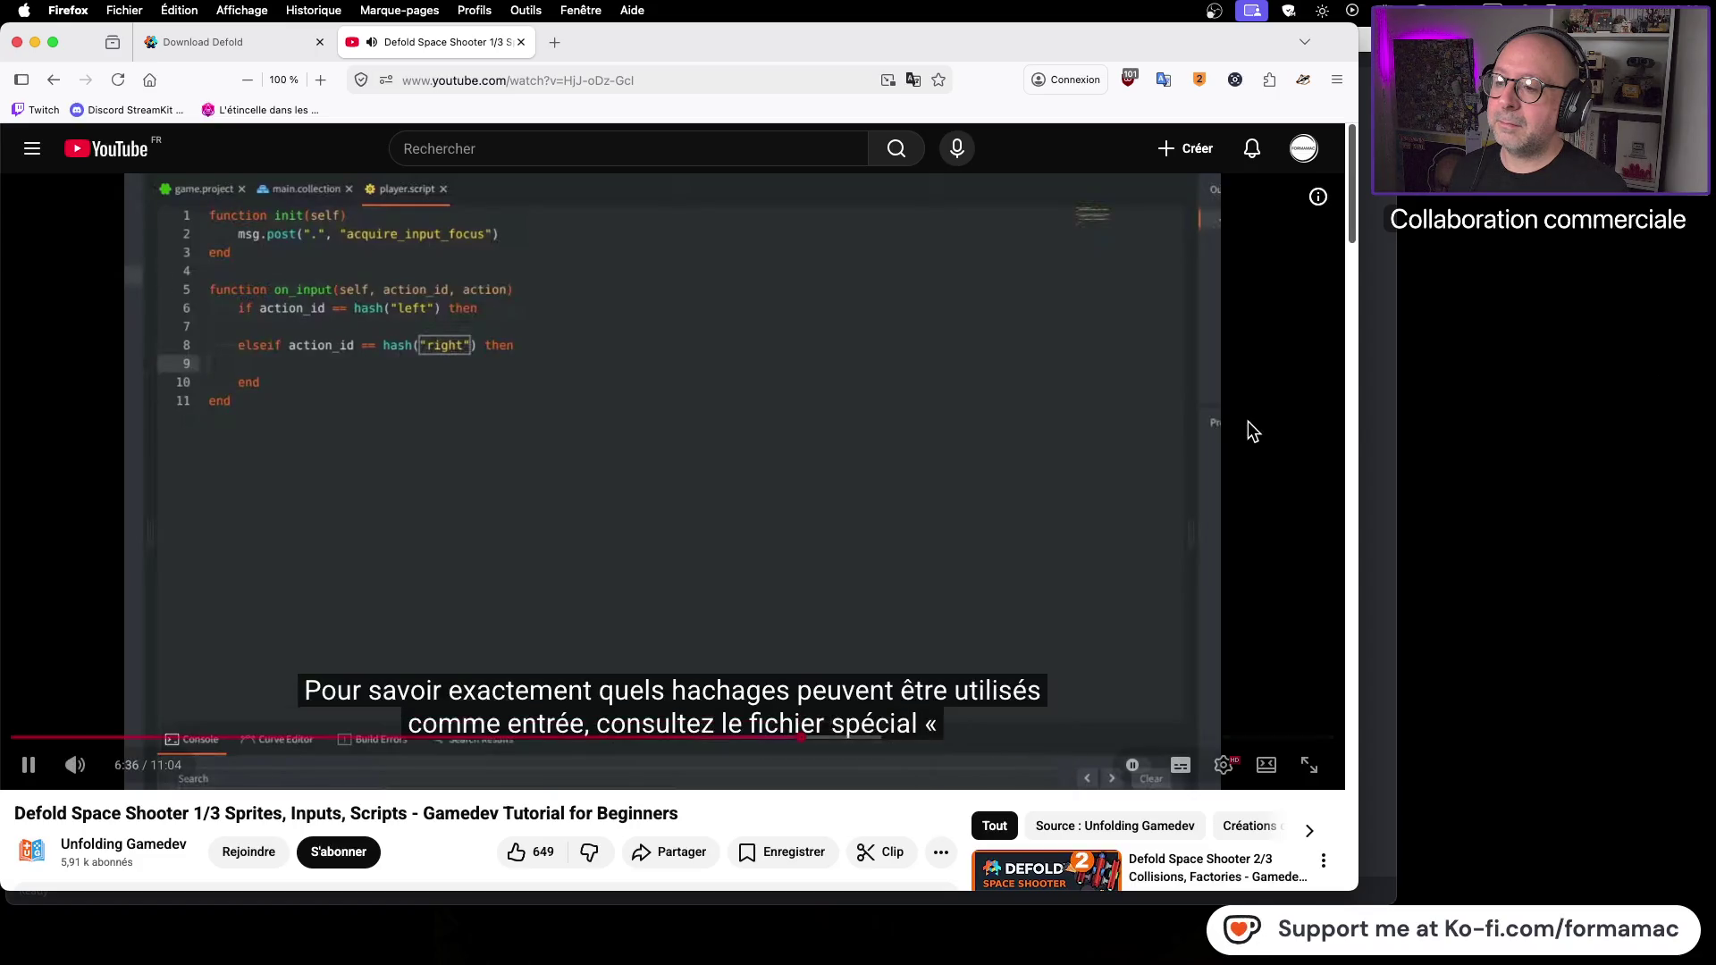
{"action": "left_click", "coordinate": [1180, 430]}
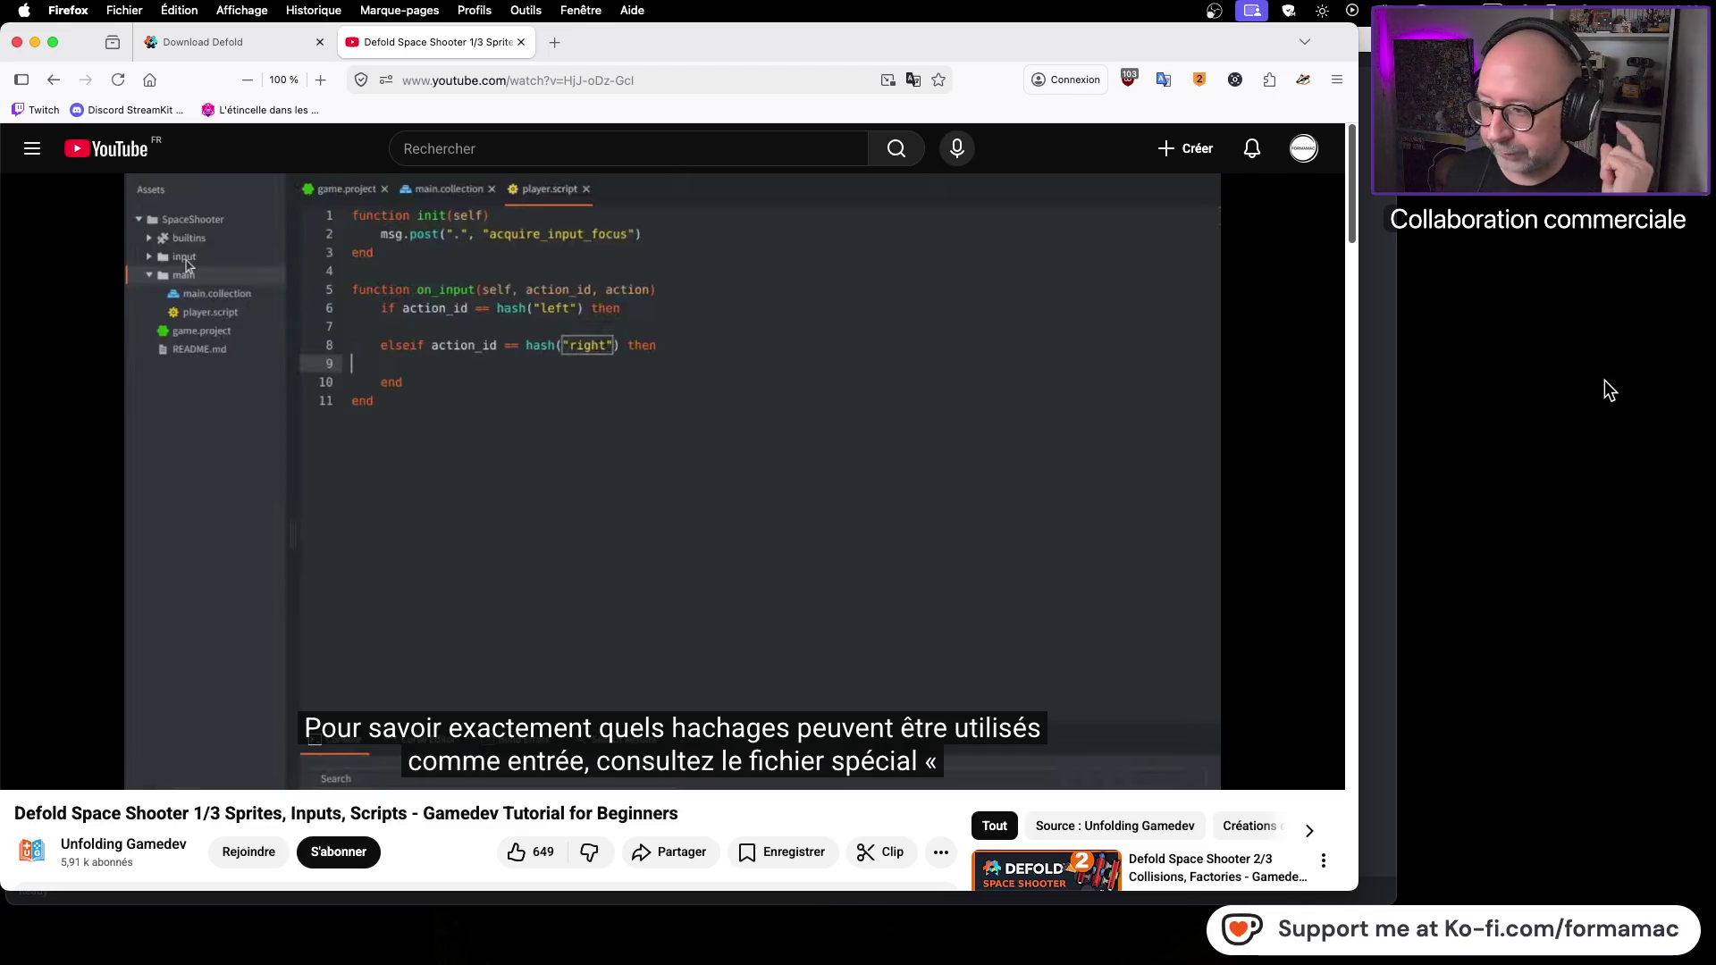
Step: Return to the Defold editor showing player.script's left and right branches
{"action": "key", "text": "super+Tab"}
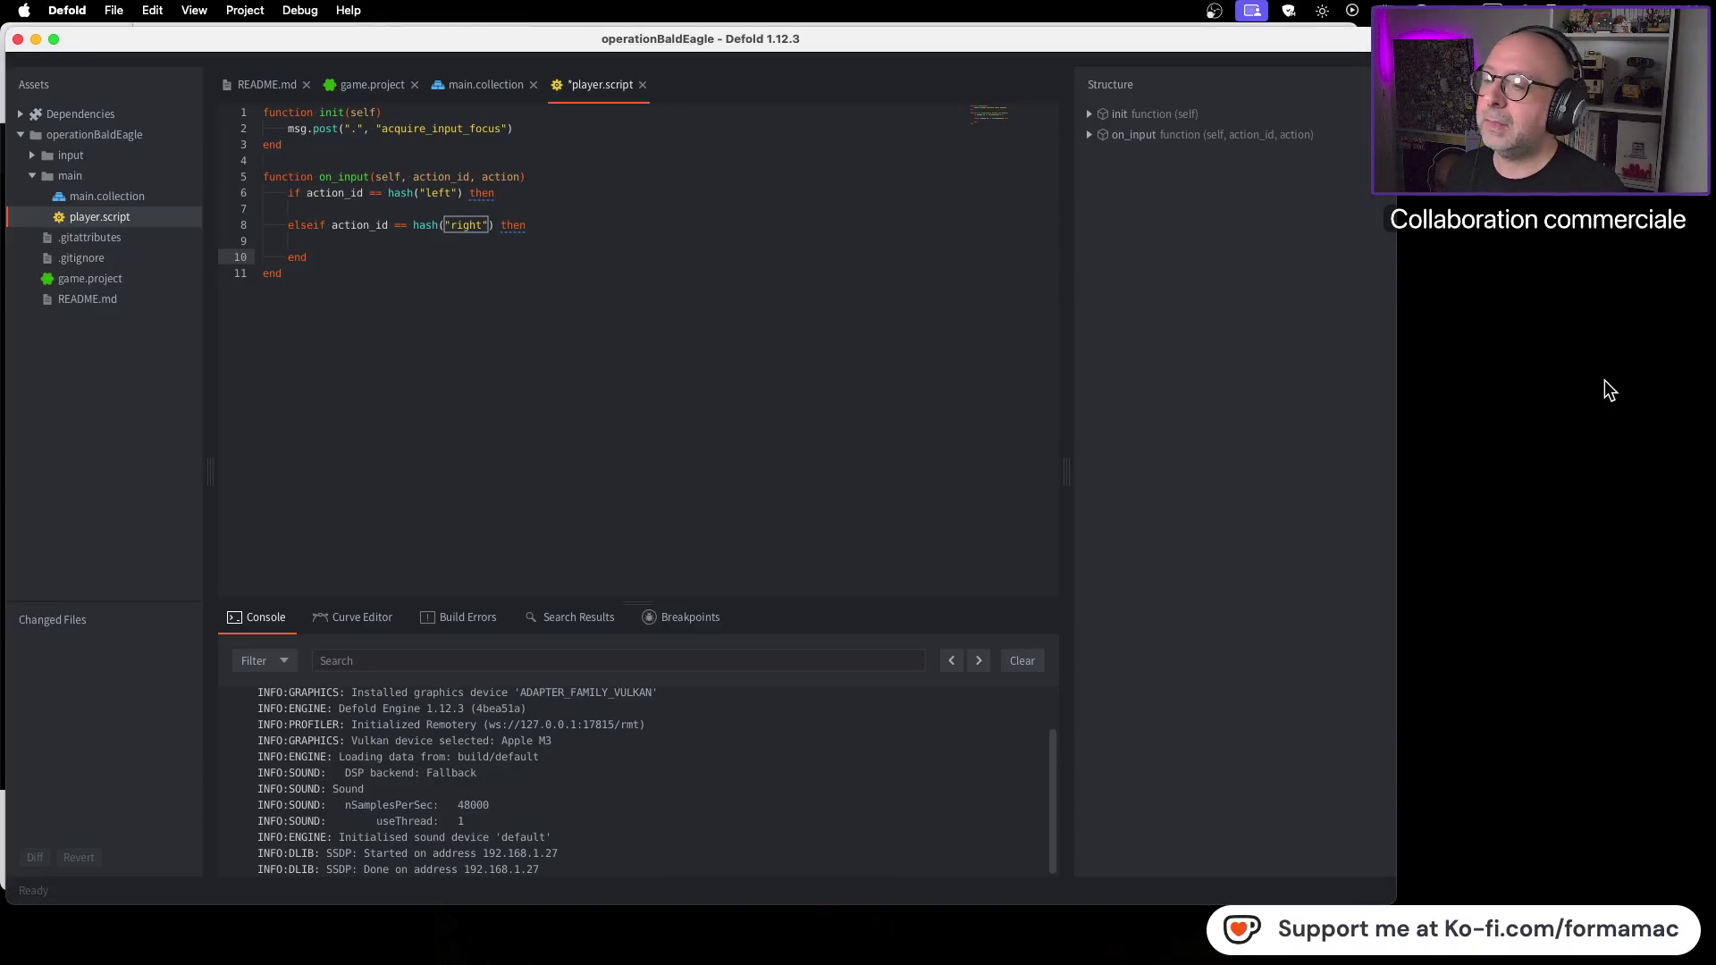
Step: Advance the tutorial to 7:00, where a Left key trigger appears in Input Bindings
{"action": "key", "text": "super+Tab"}
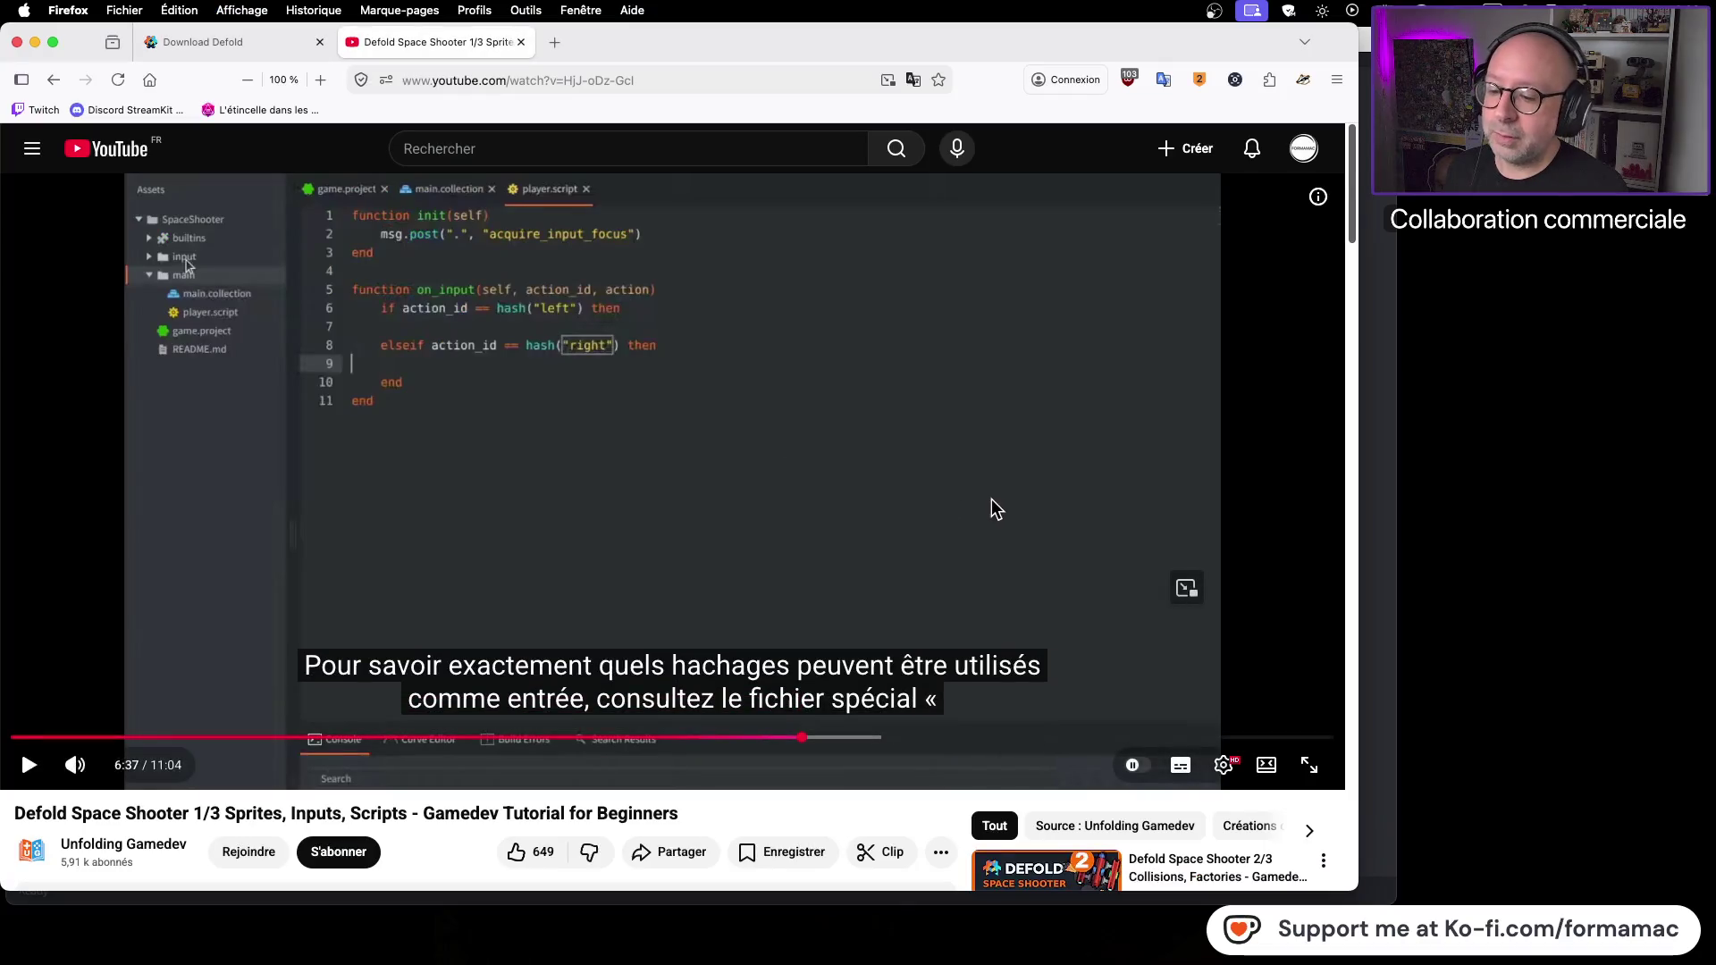
{"action": "left_click", "coordinate": [1007, 492]}
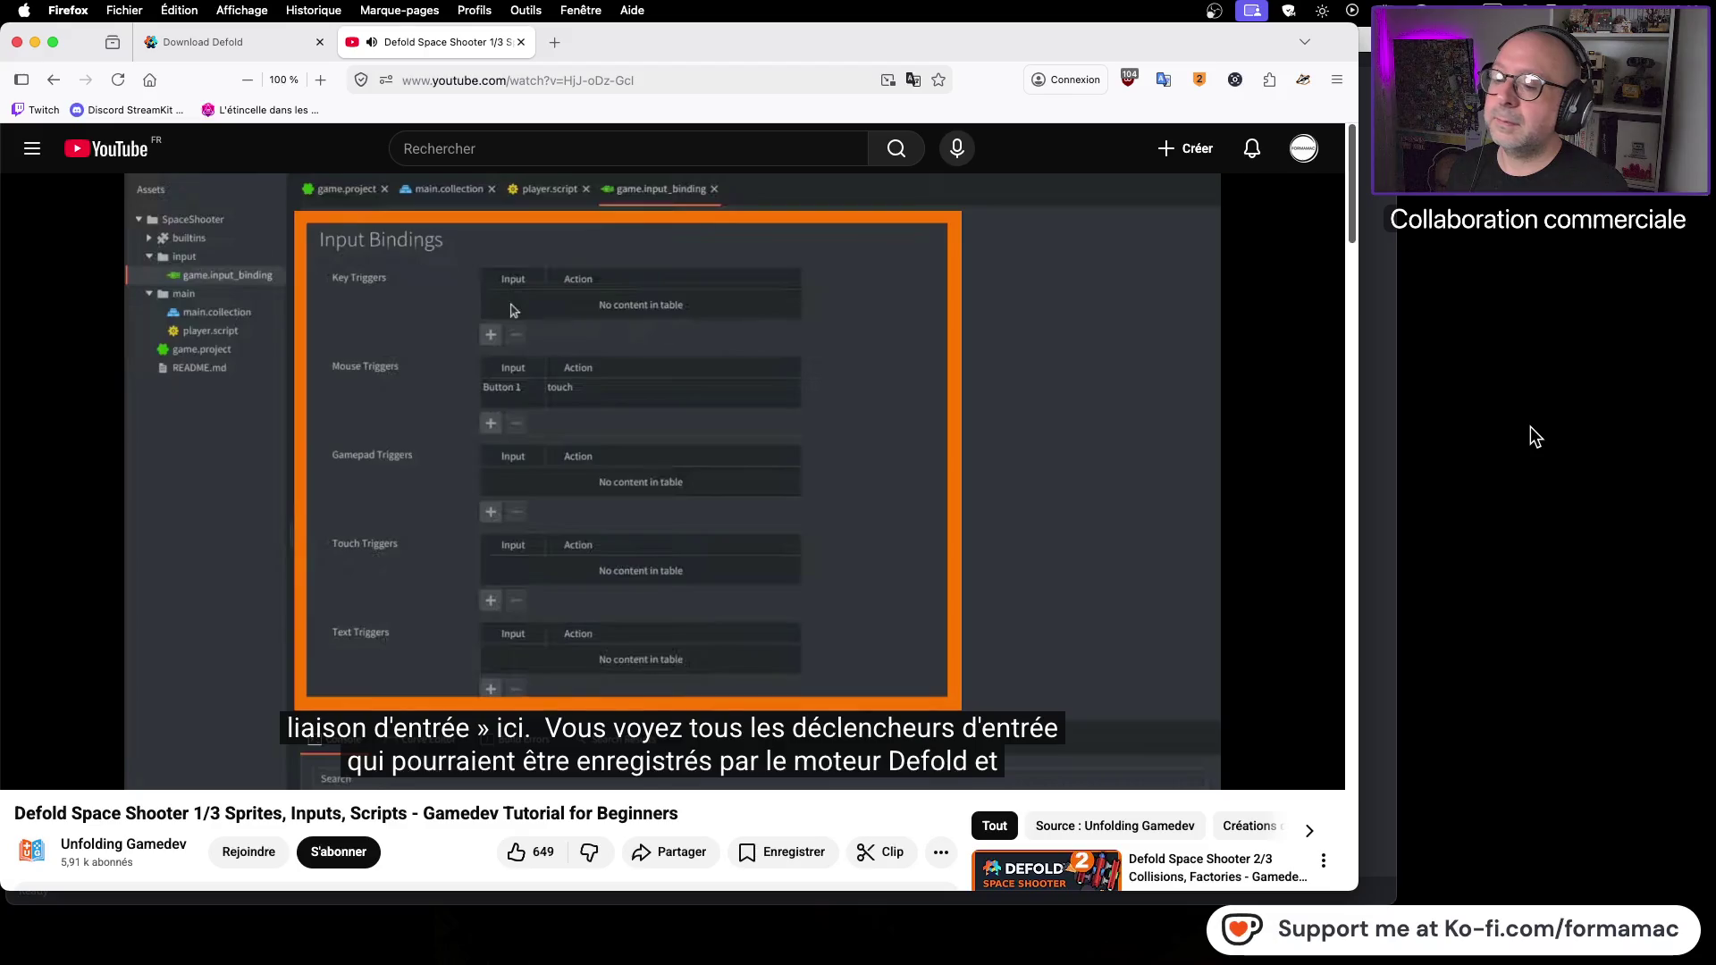
{"action": "left_click", "coordinate": [1198, 436]}
{"action": "key", "text": "super+Tab"}
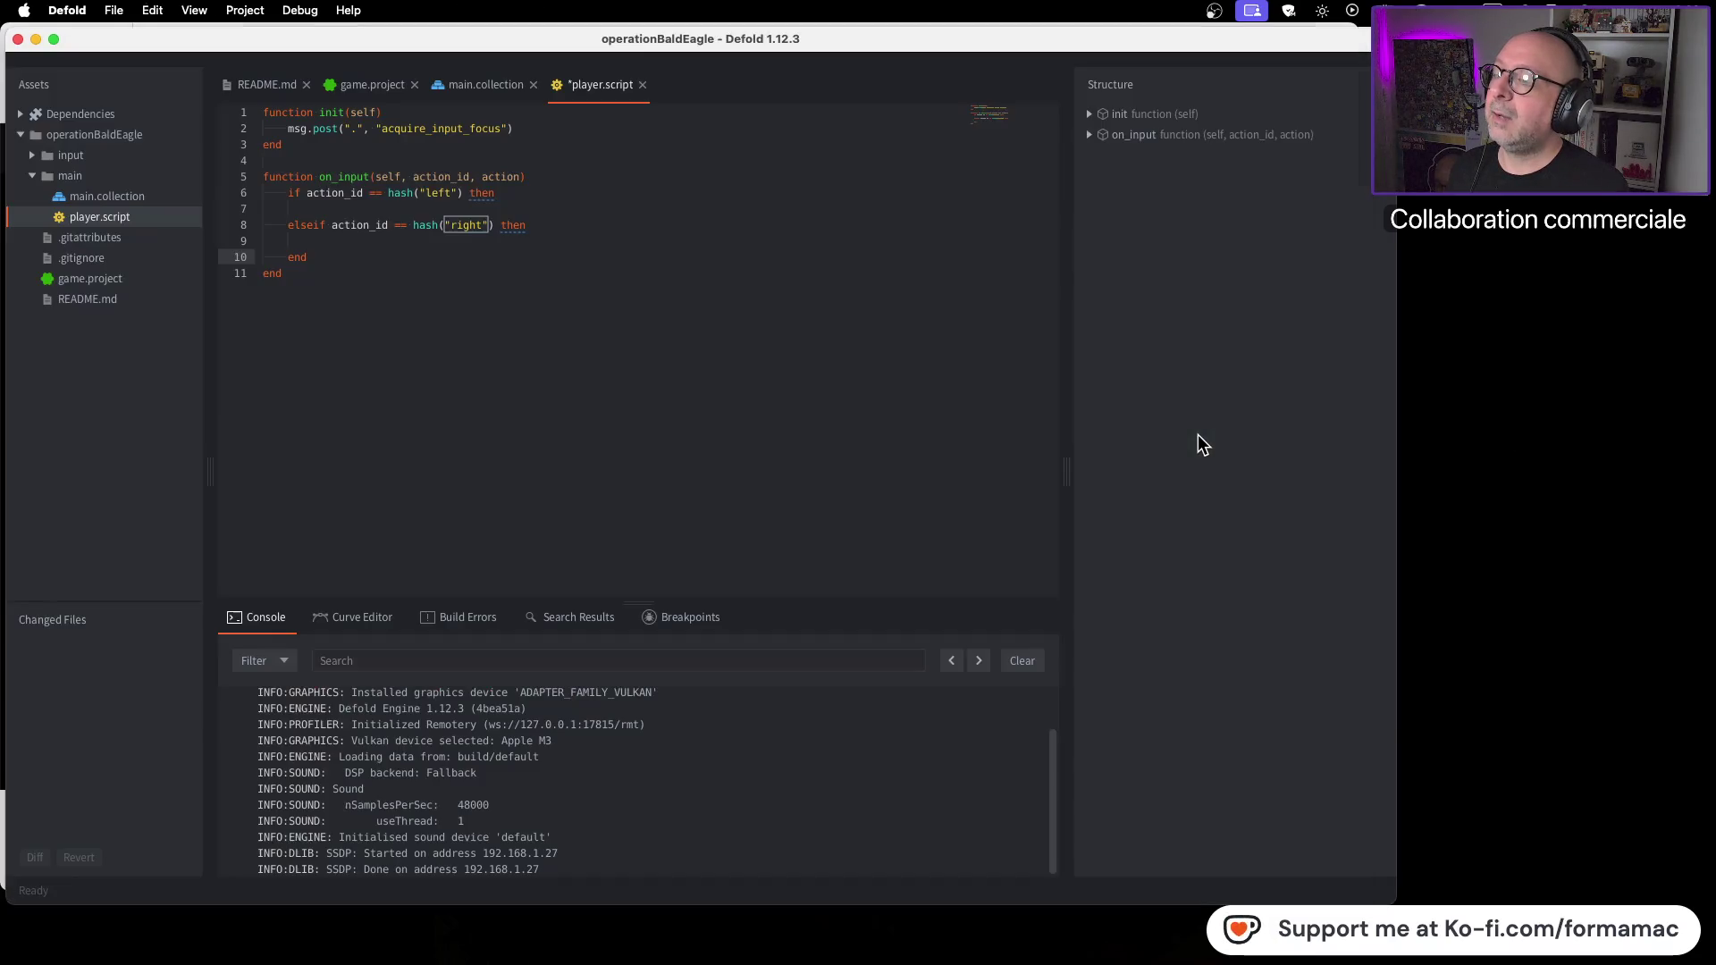
{"action": "key", "text": "super+Tab"}
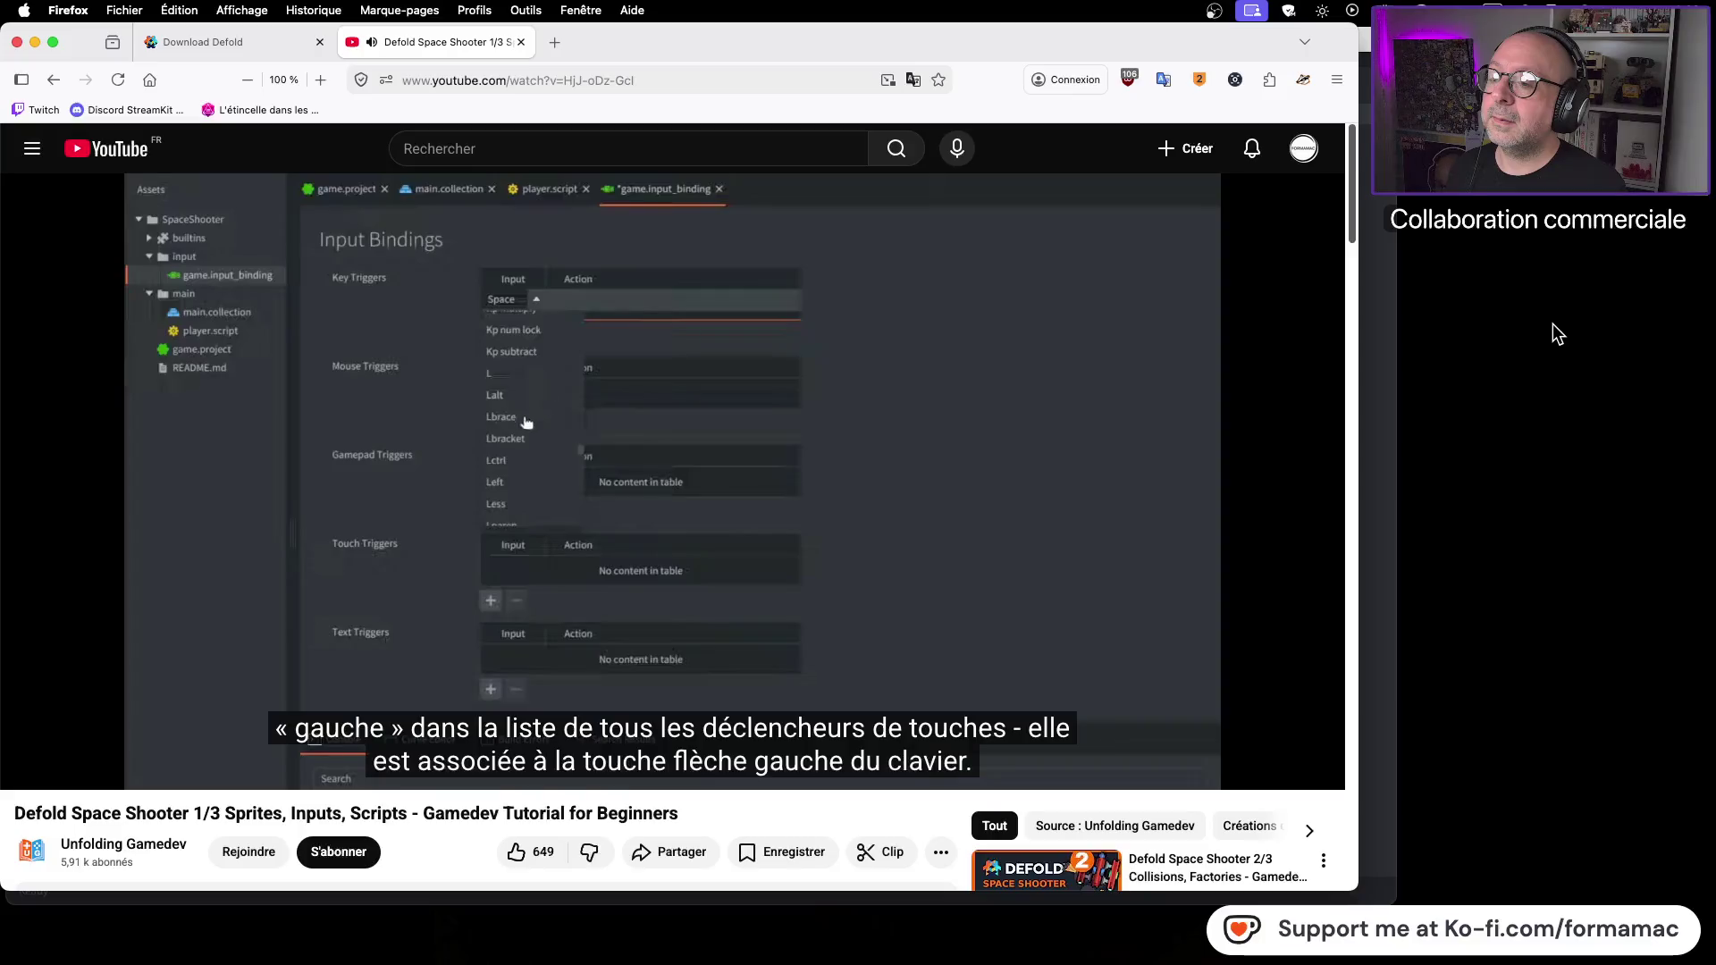
{"action": "key", "text": "space"}
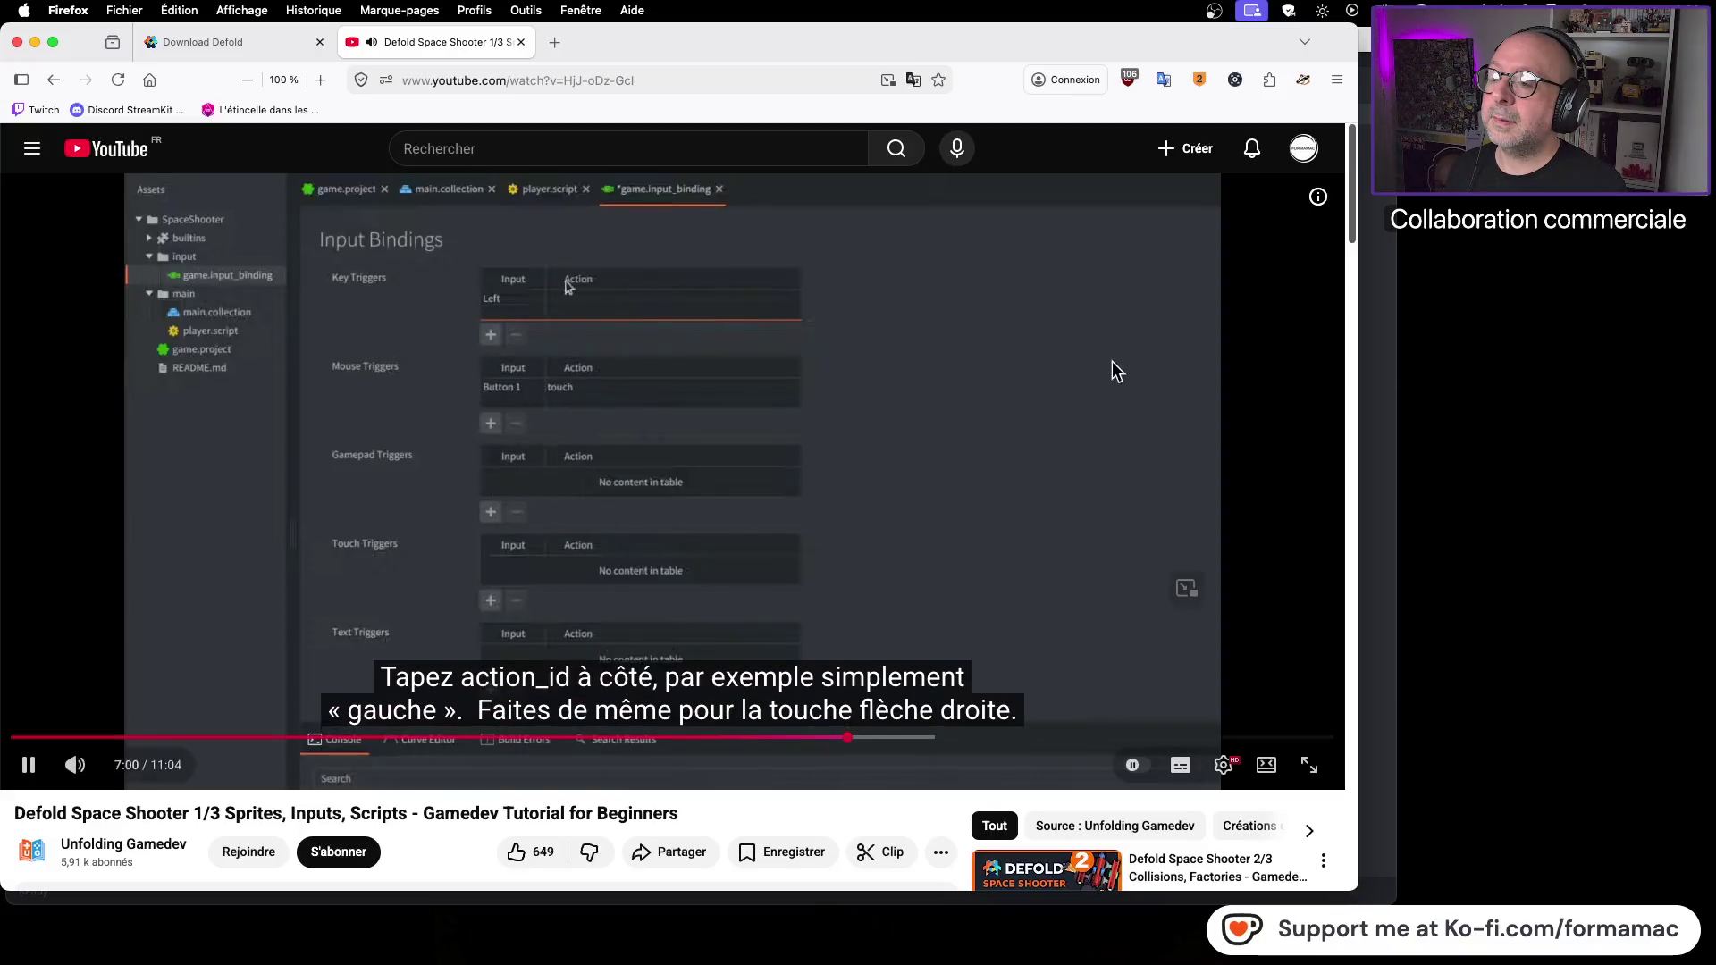
{"action": "left_click", "coordinate": [1080, 362]}
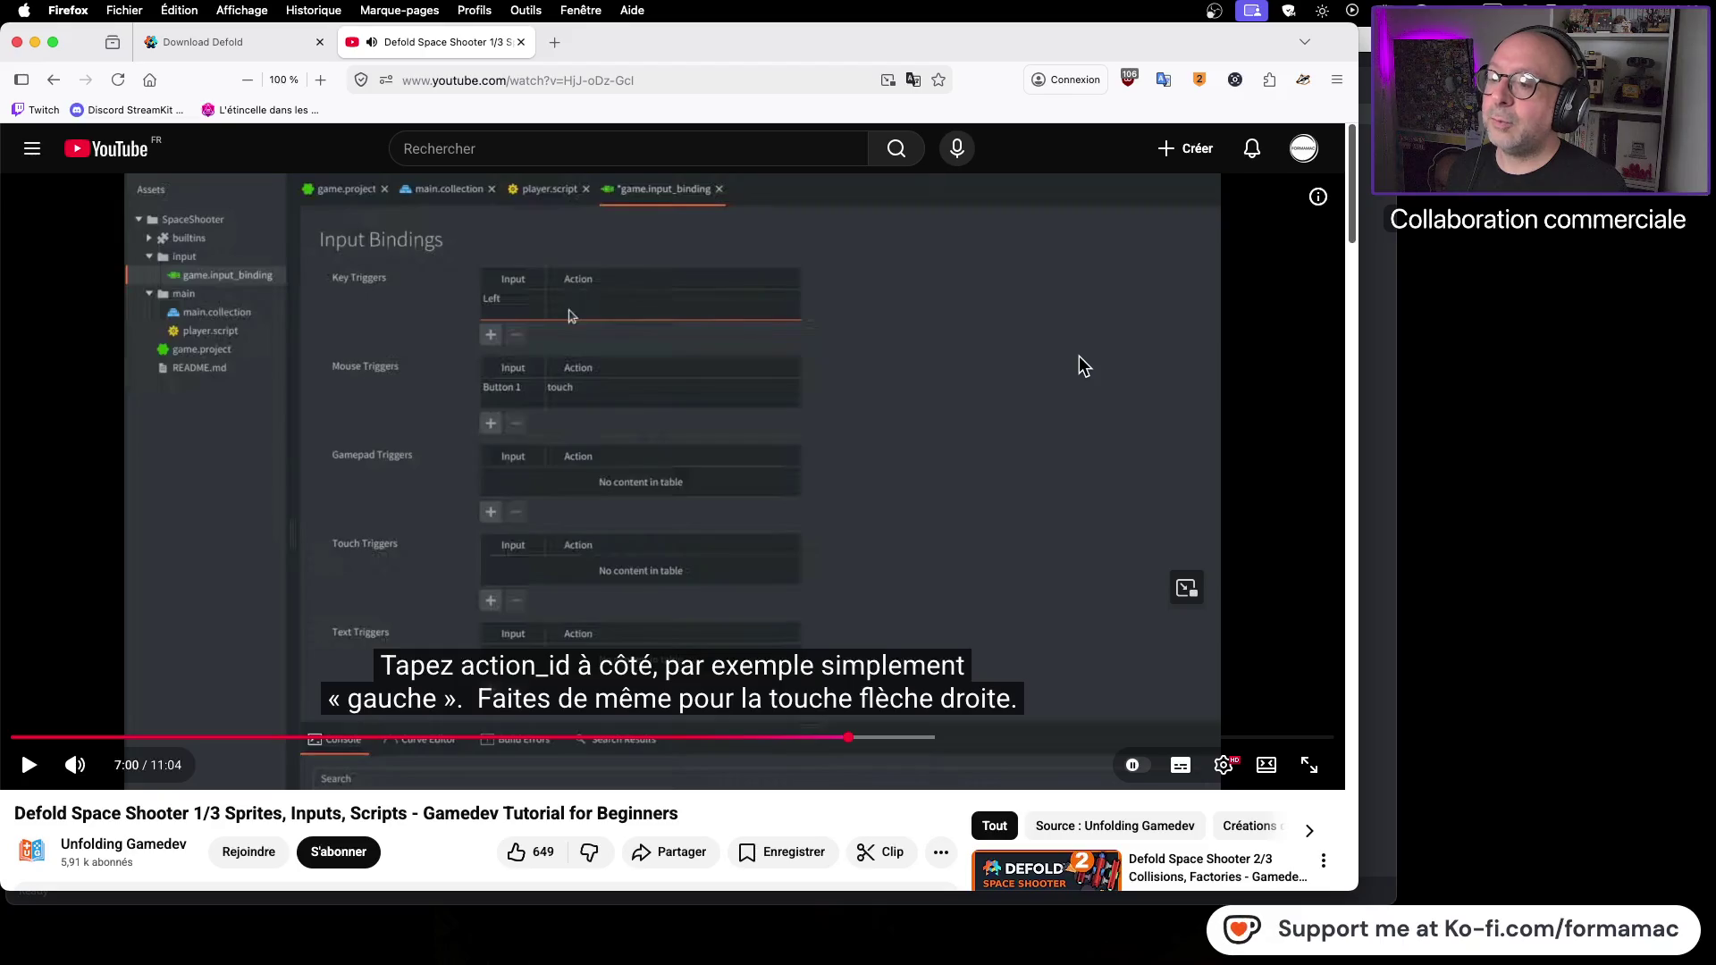
{"action": "key", "text": "super+Tab"}
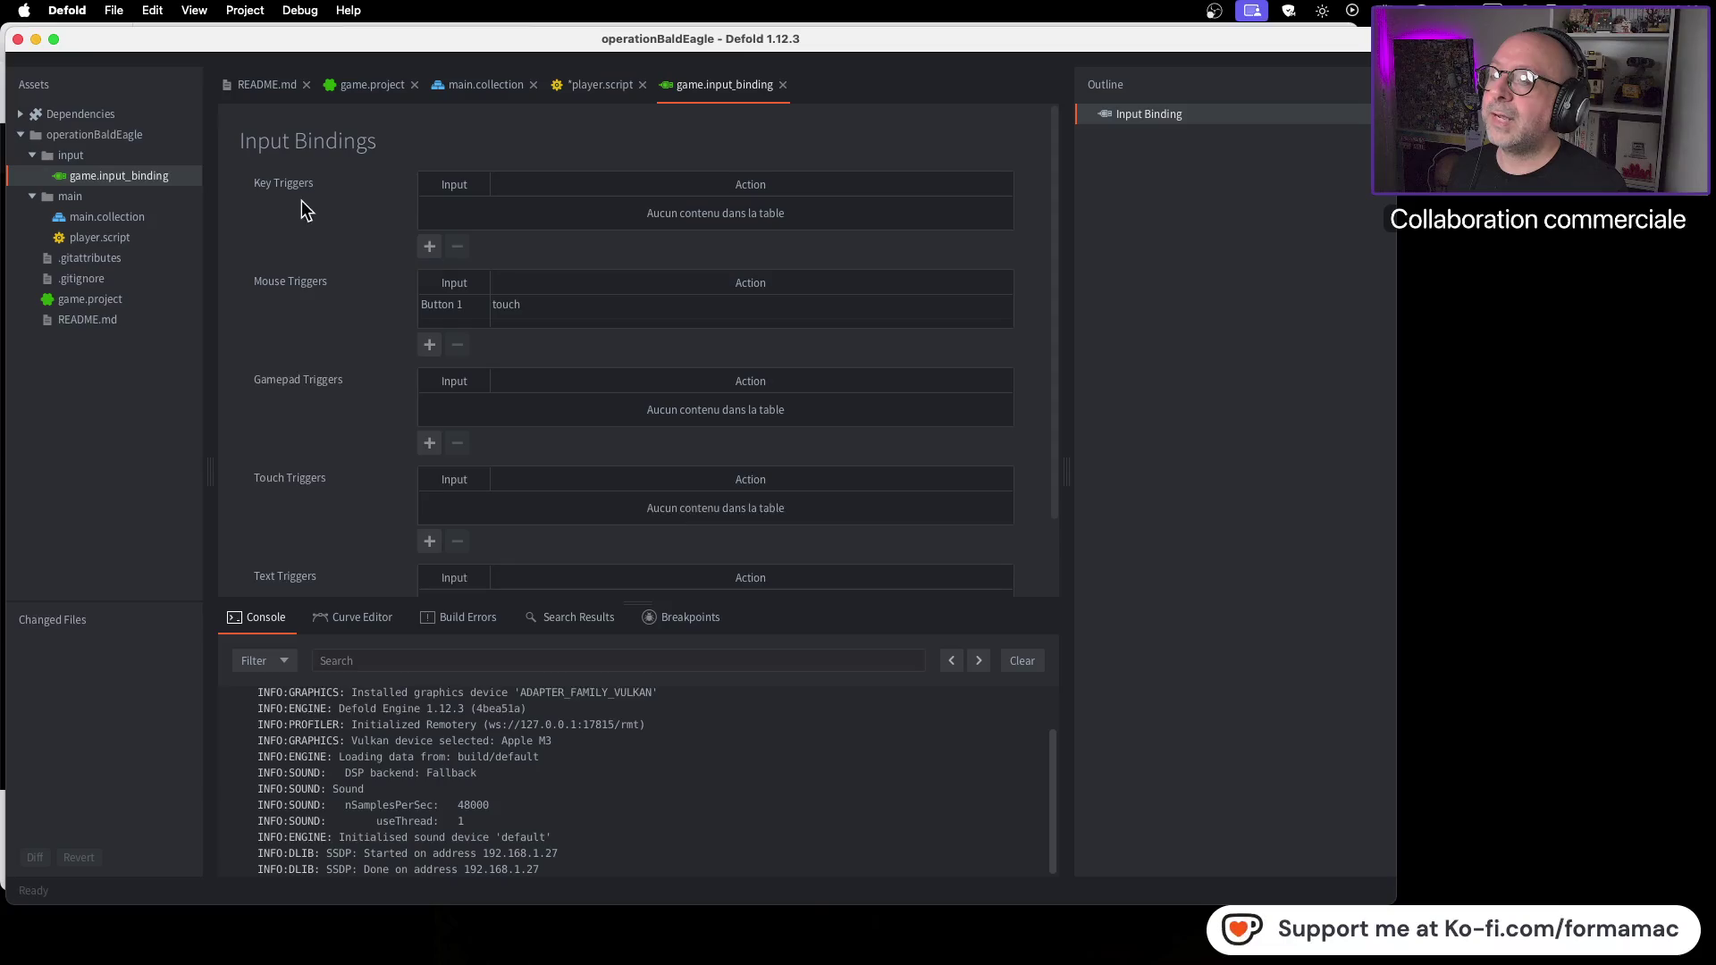
Step: Add a new key trigger in game.input_binding with its input set to Left
{"action": "left_click", "coordinate": [430, 249]}
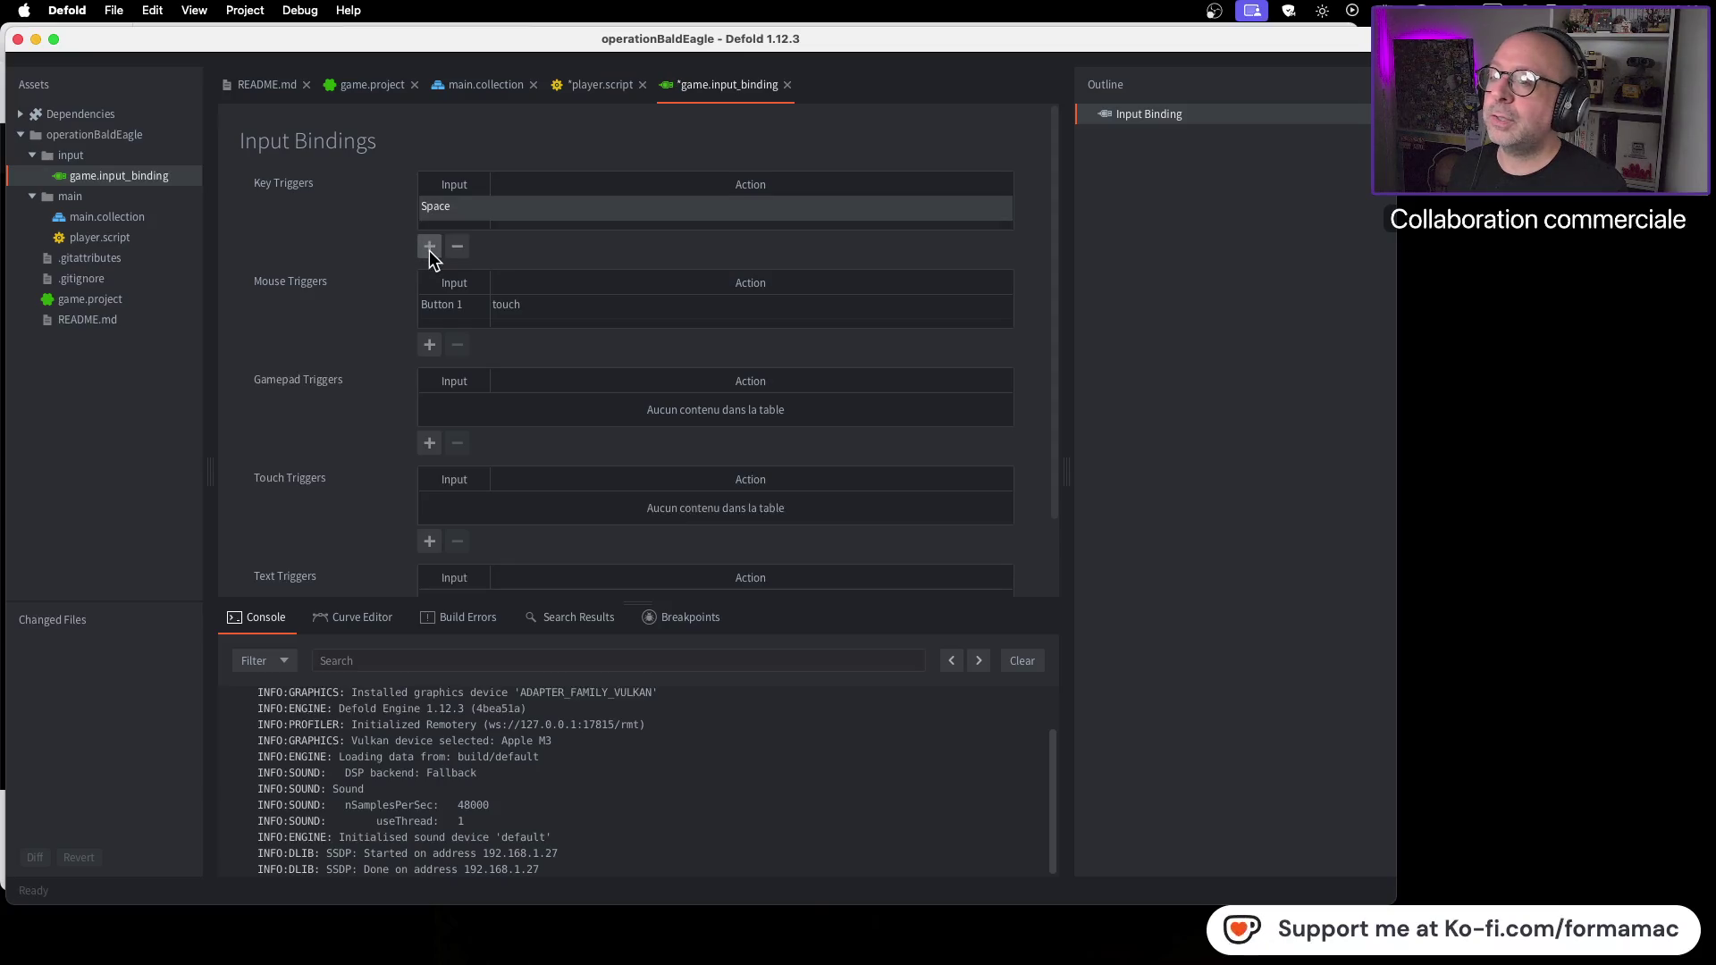
{"action": "double_click", "coordinate": [460, 209]}
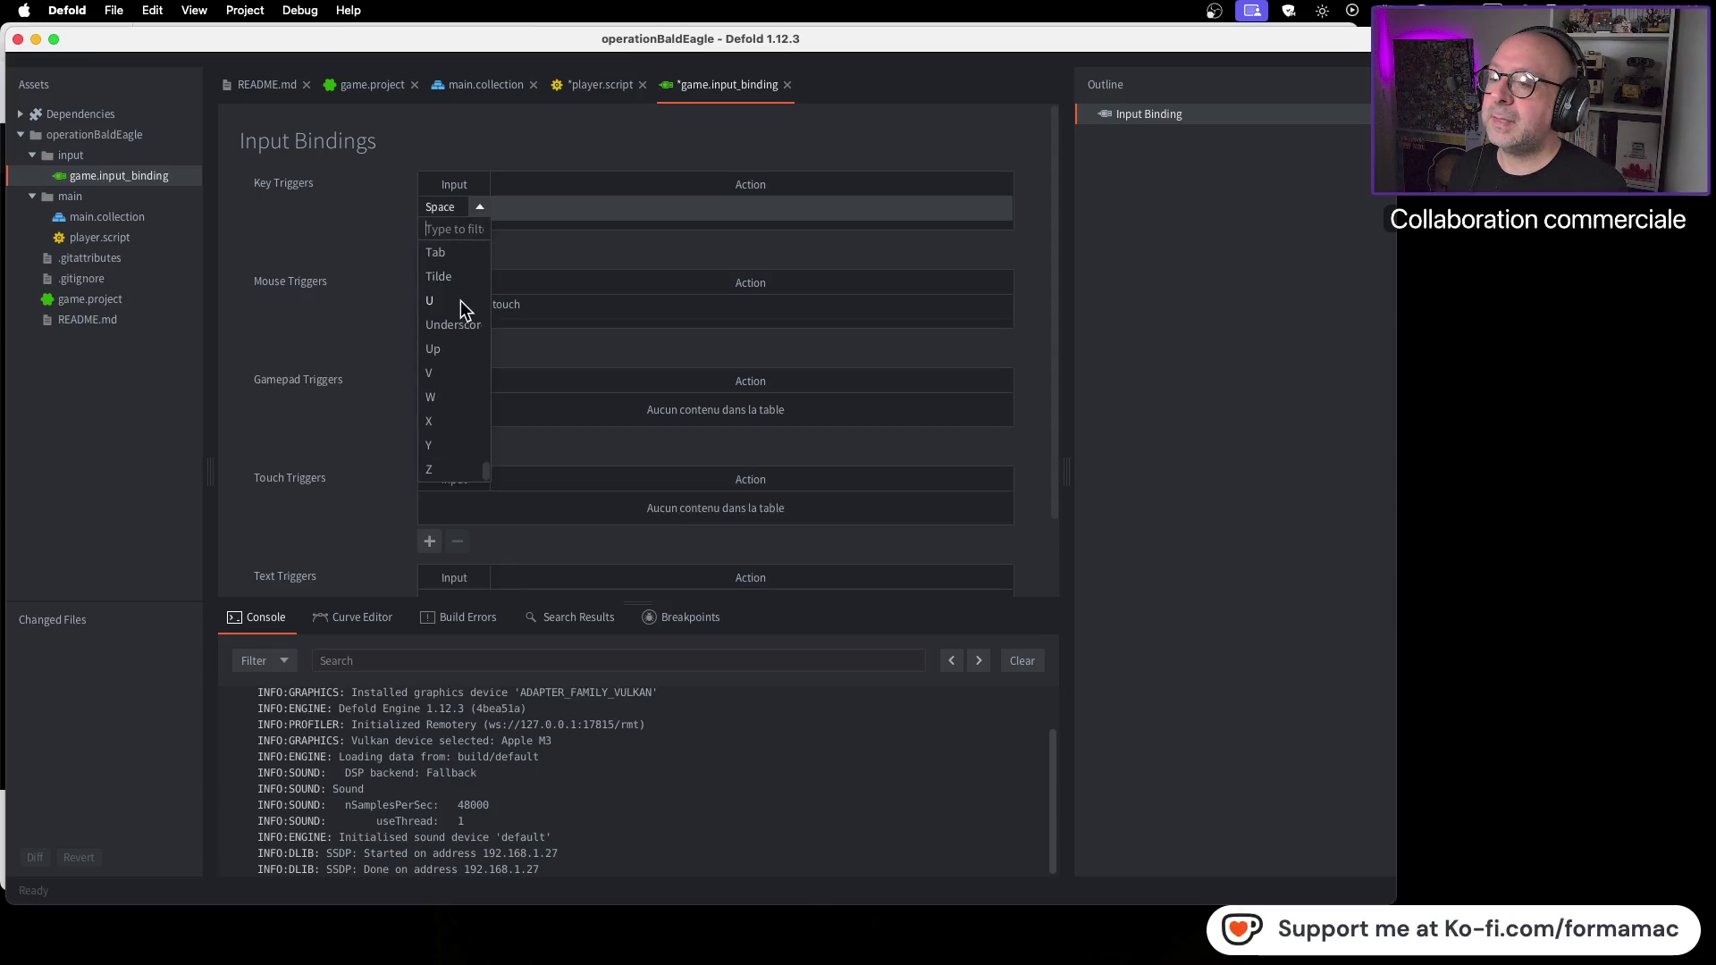
{"action": "scroll", "coordinate": [458, 308], "scroll_direction": "up", "scroll_amount": 3}
{"action": "scroll", "coordinate": [459, 310], "scroll_direction": "up", "scroll_amount": 4}
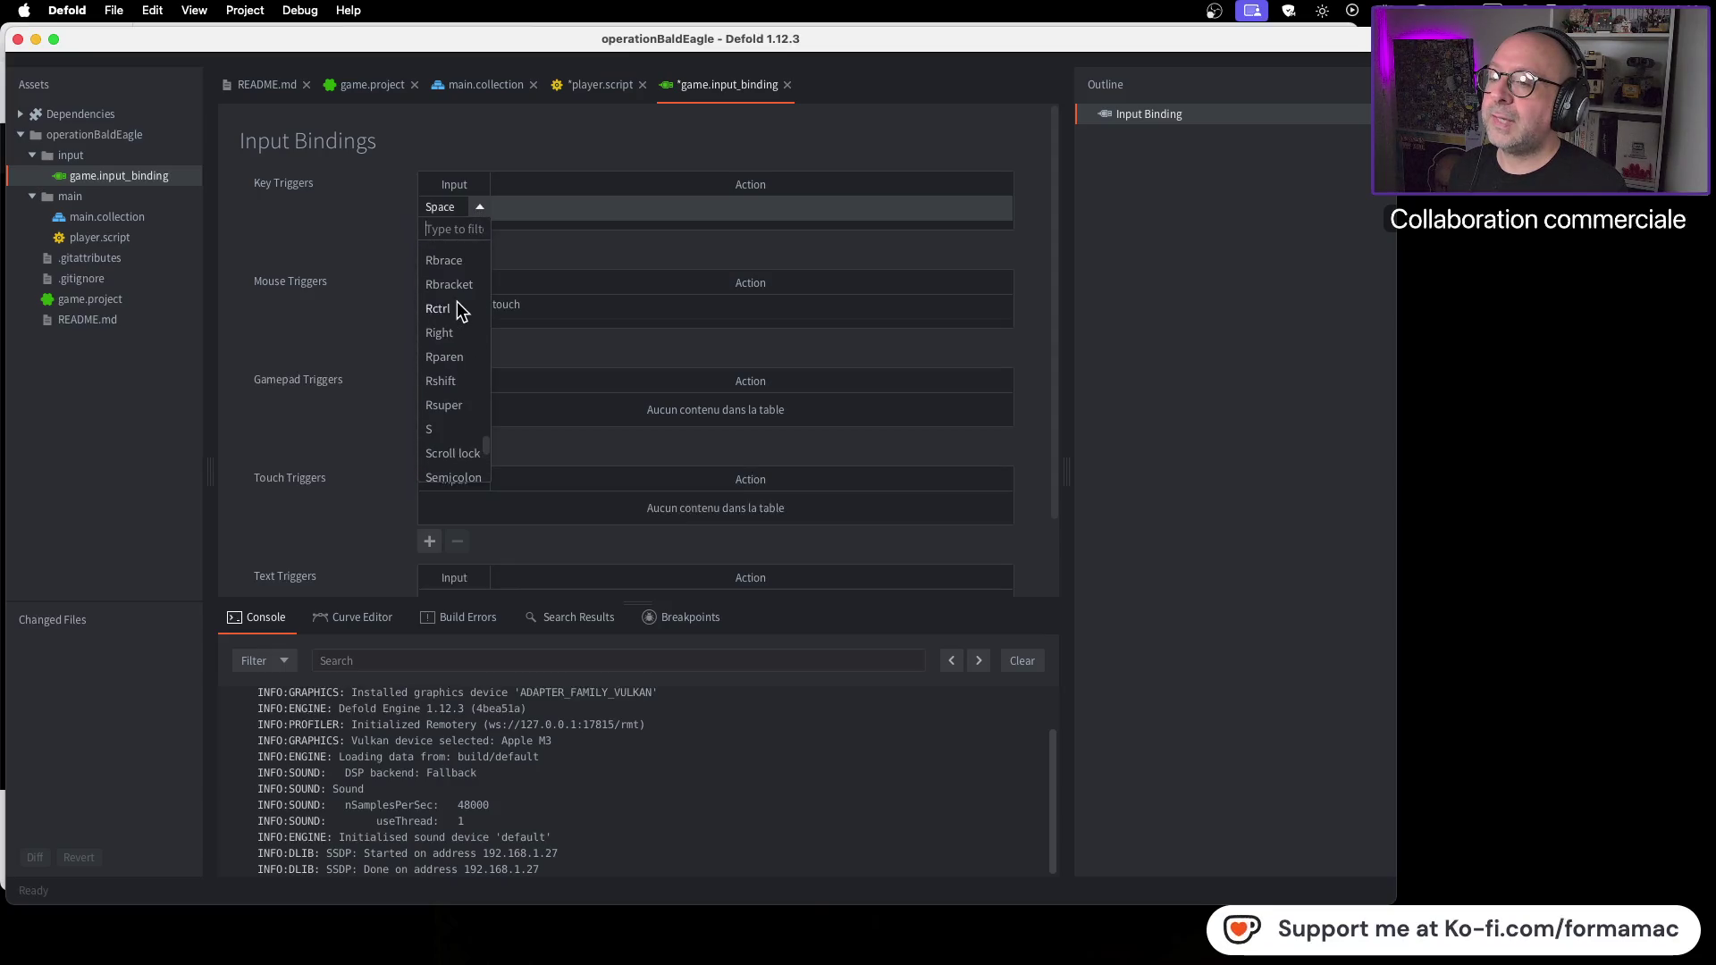
{"action": "scroll", "coordinate": [459, 310], "scroll_direction": "up", "scroll_amount": 4}
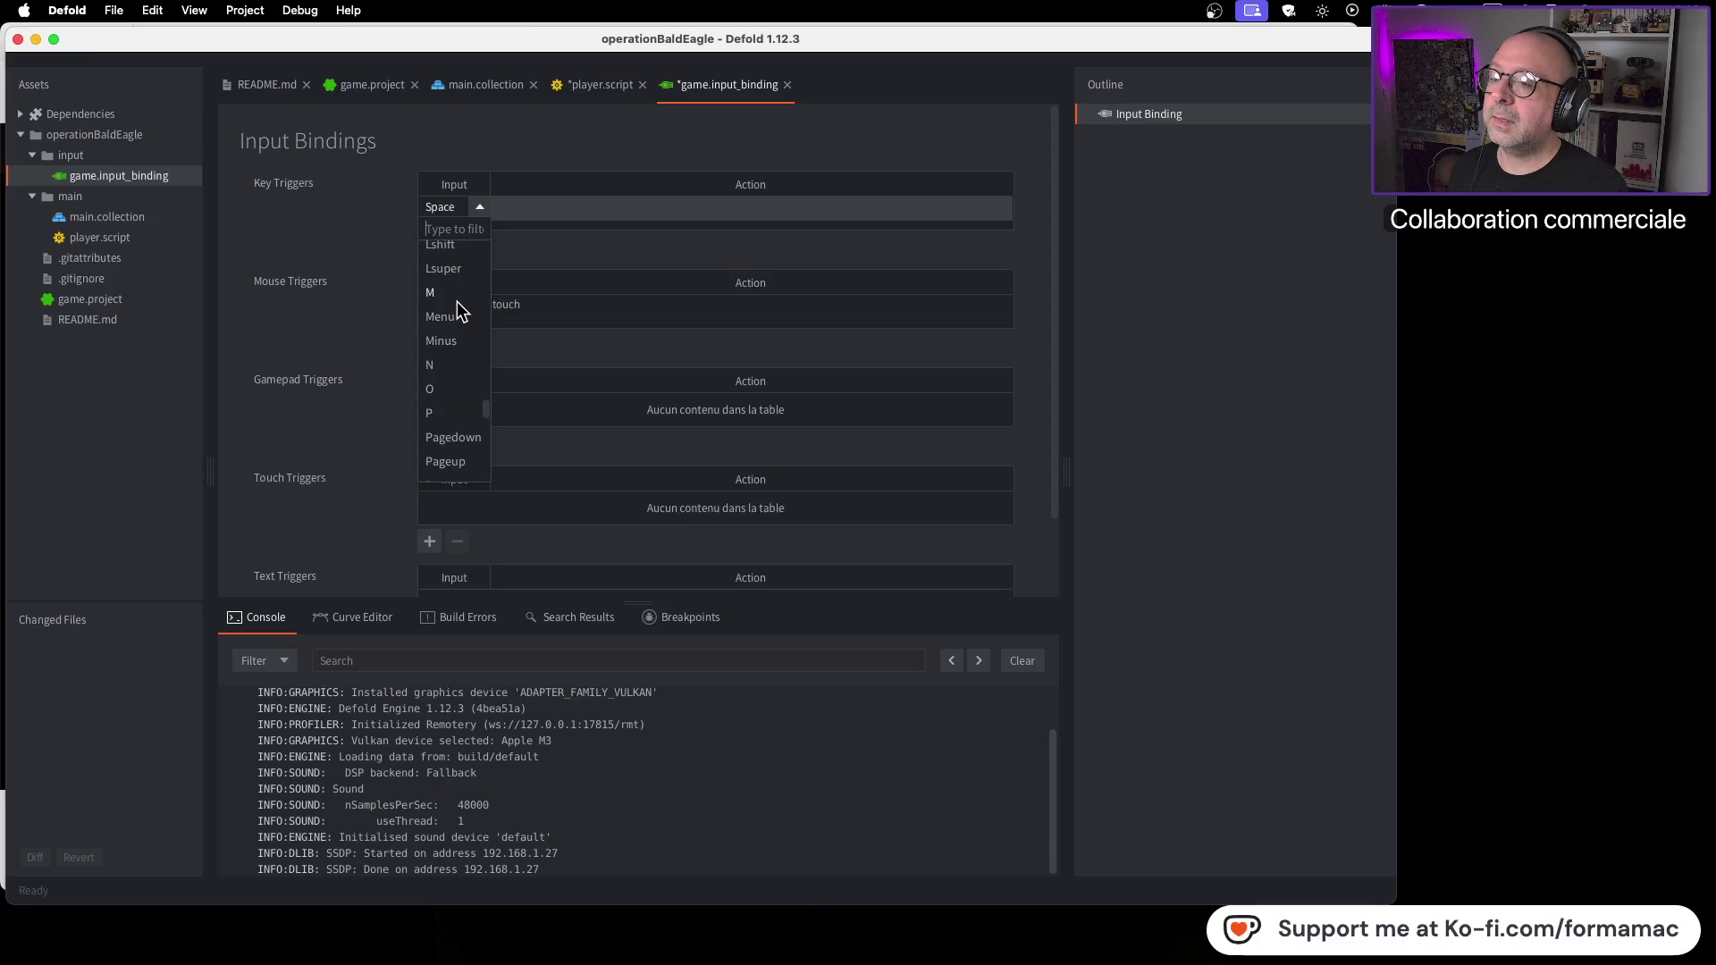
{"action": "left_click", "coordinate": [469, 281]}
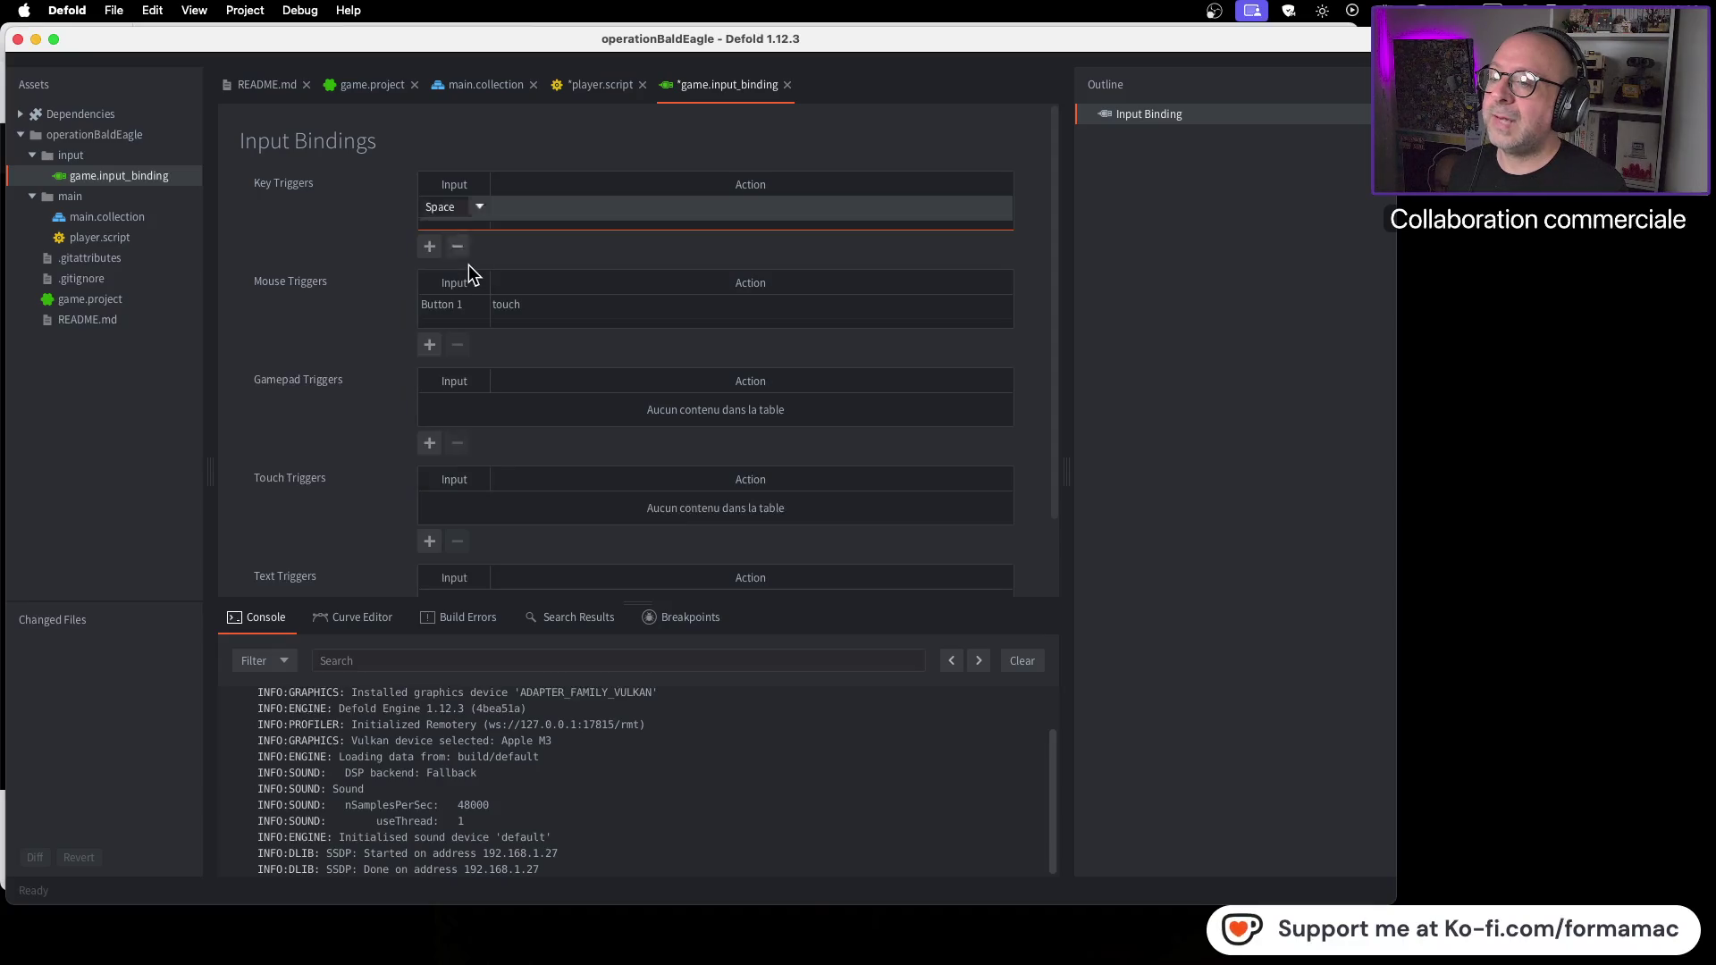
Step: Name the Left trigger's action left, checking against the tutorial
{"action": "key", "text": "super+Tab"}
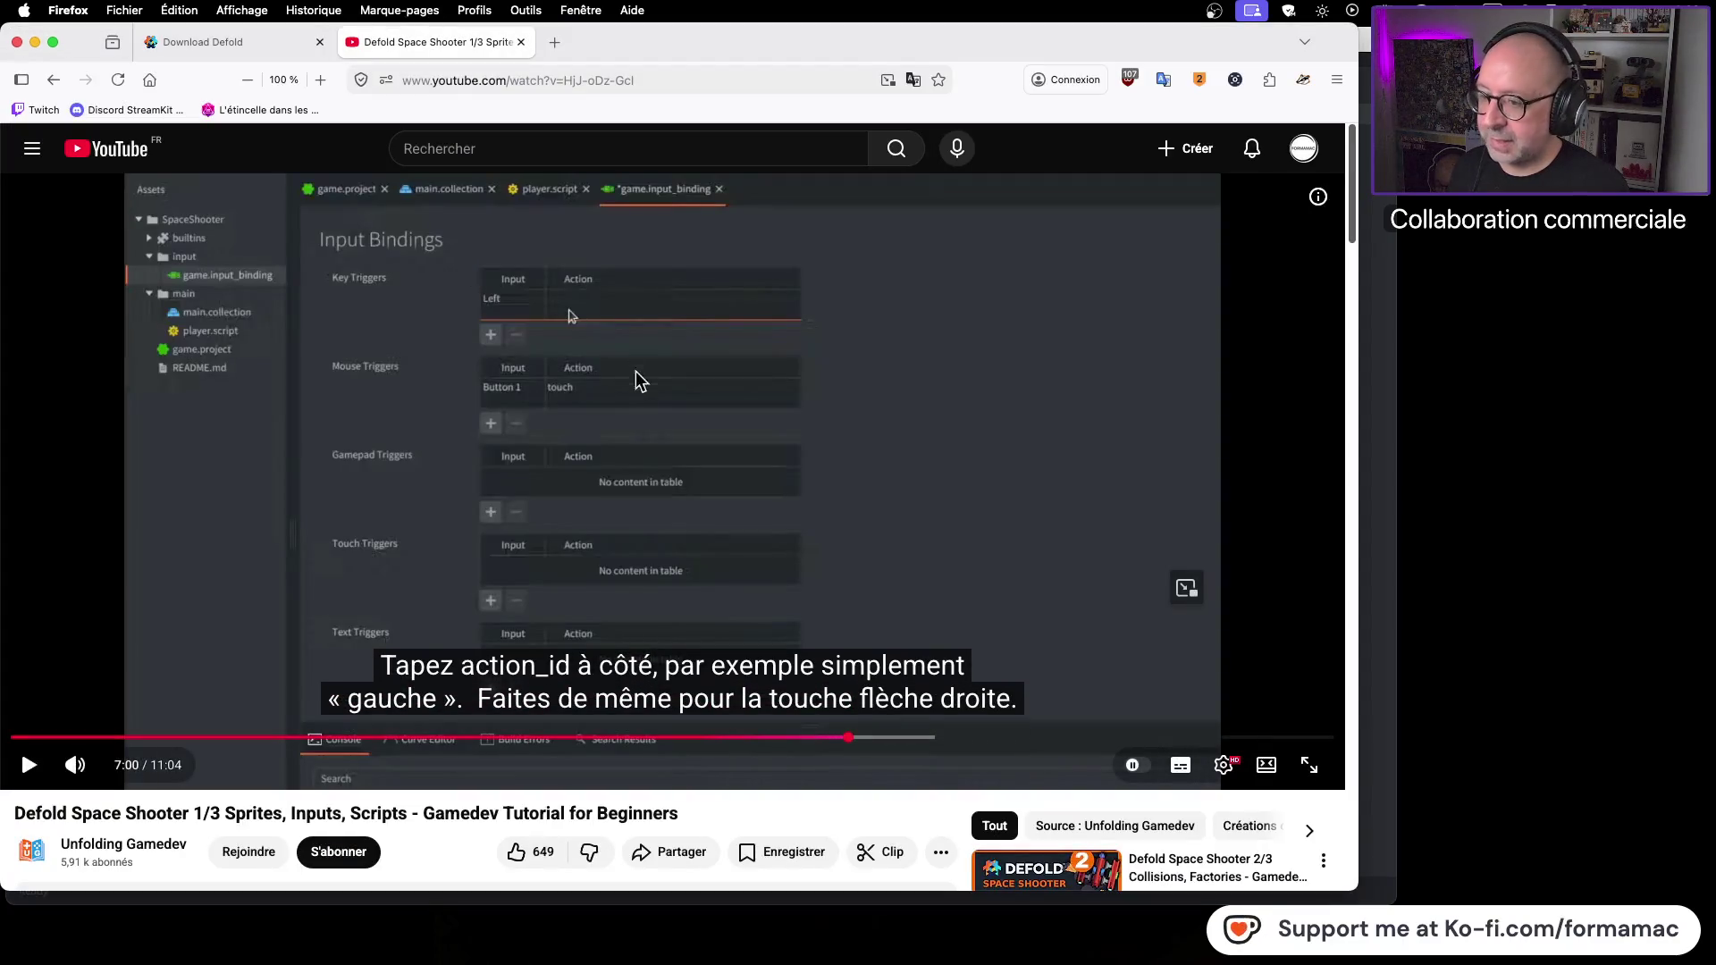
{"action": "left_click", "coordinate": [643, 384]}
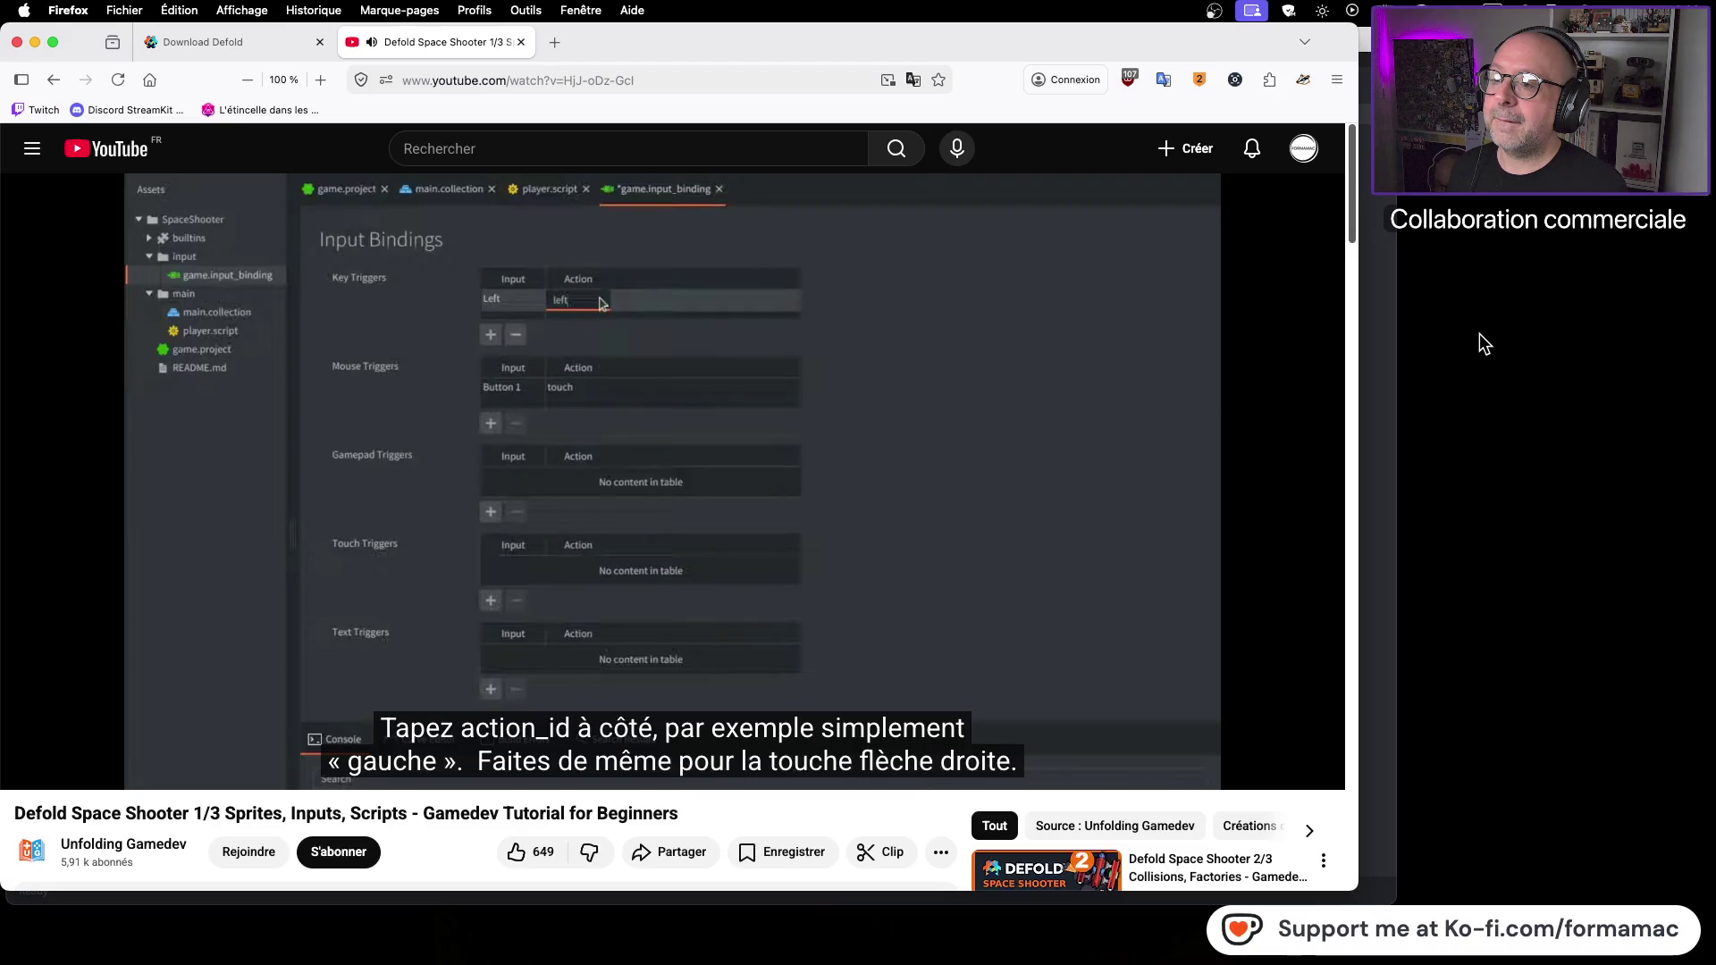
{"action": "left_click", "coordinate": [1049, 350]}
{"action": "key", "text": "super+Tab"}
{"action": "left_click", "coordinate": [574, 219]}
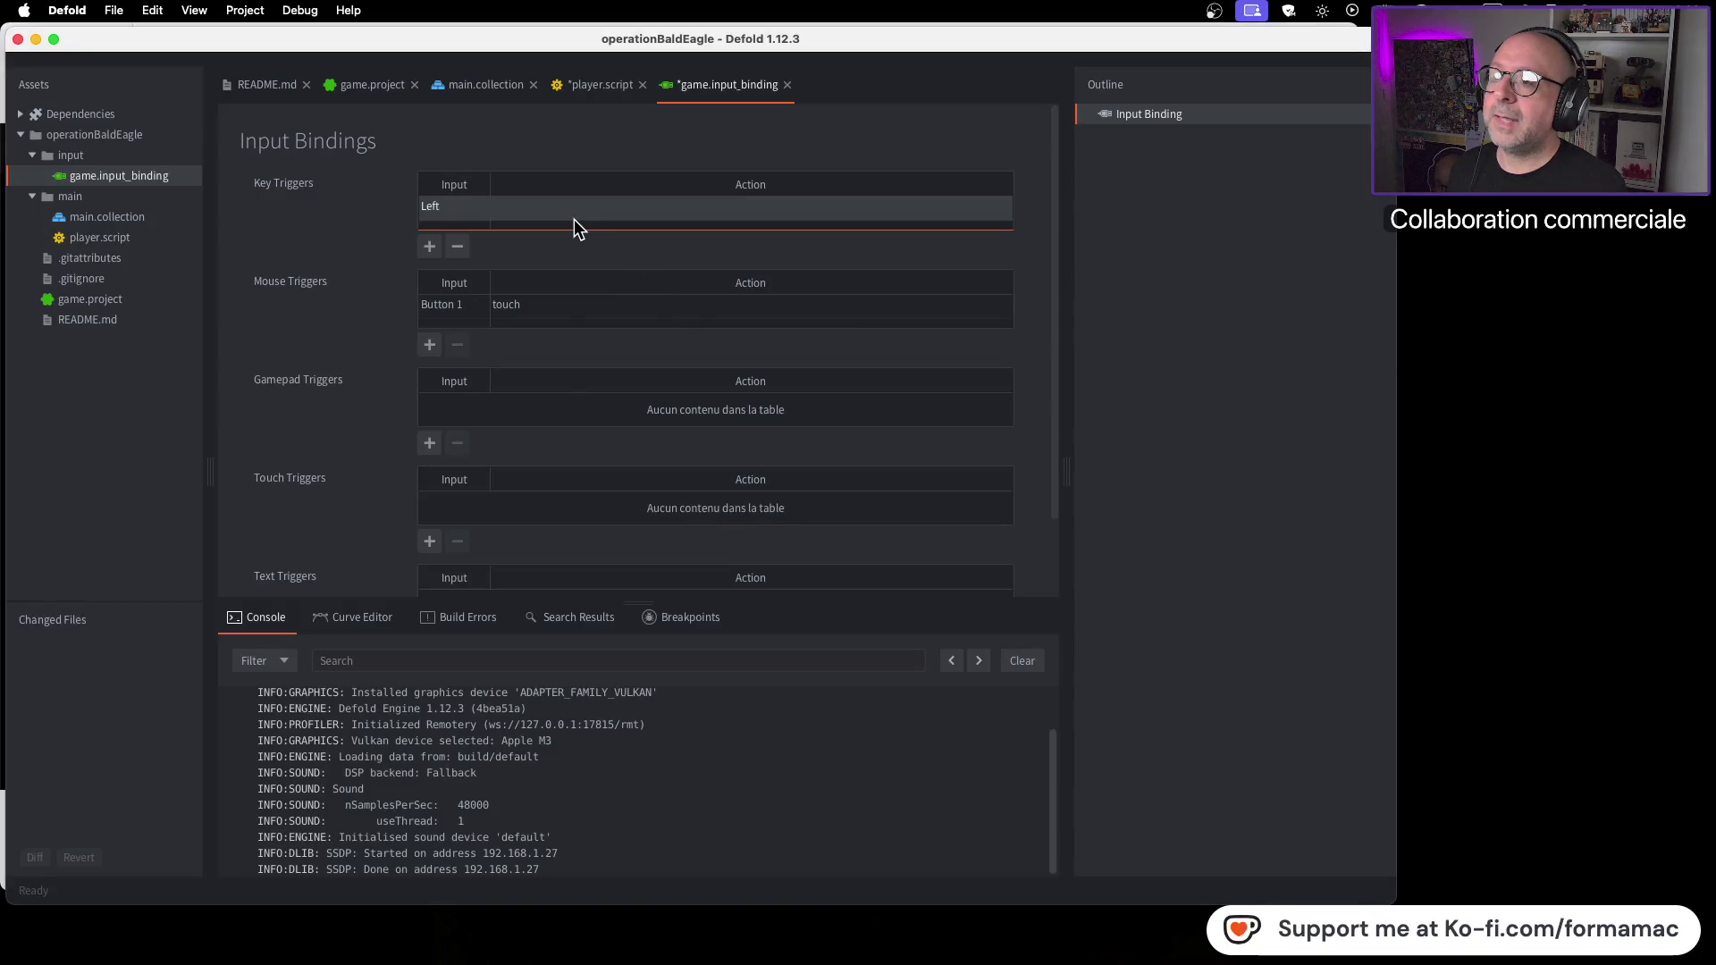
{"action": "left_click", "coordinate": [576, 213]}
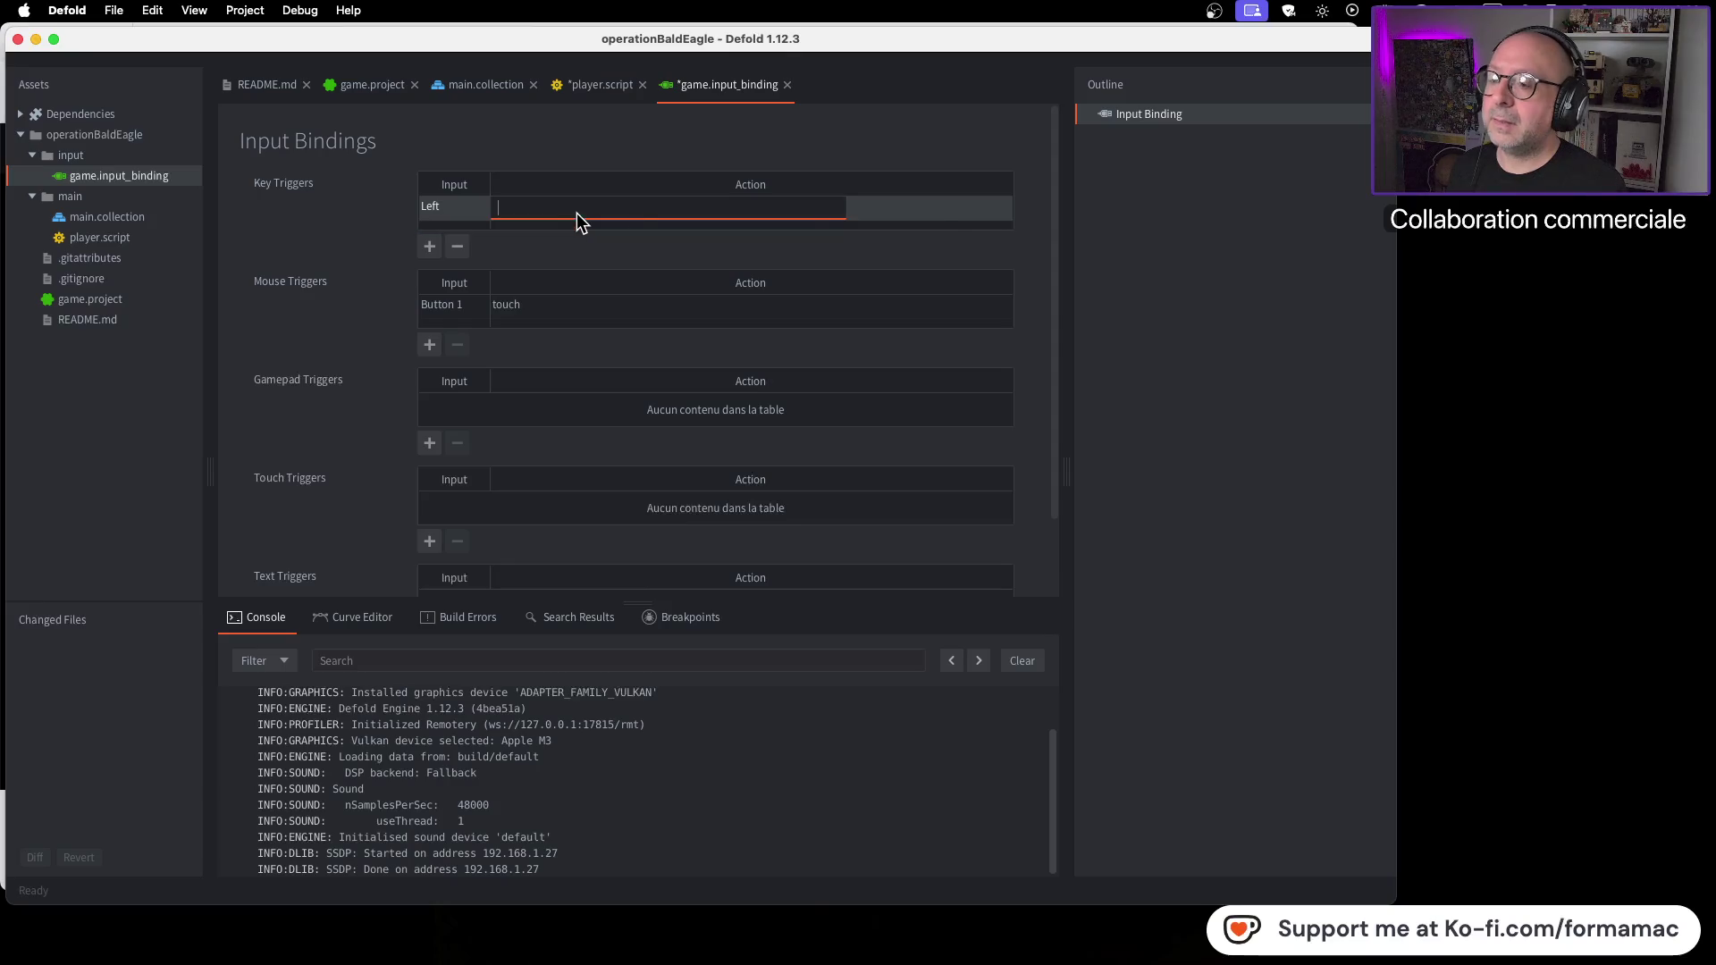
{"action": "type", "text": "left"}
{"action": "left_click", "coordinate": [951, 224]}
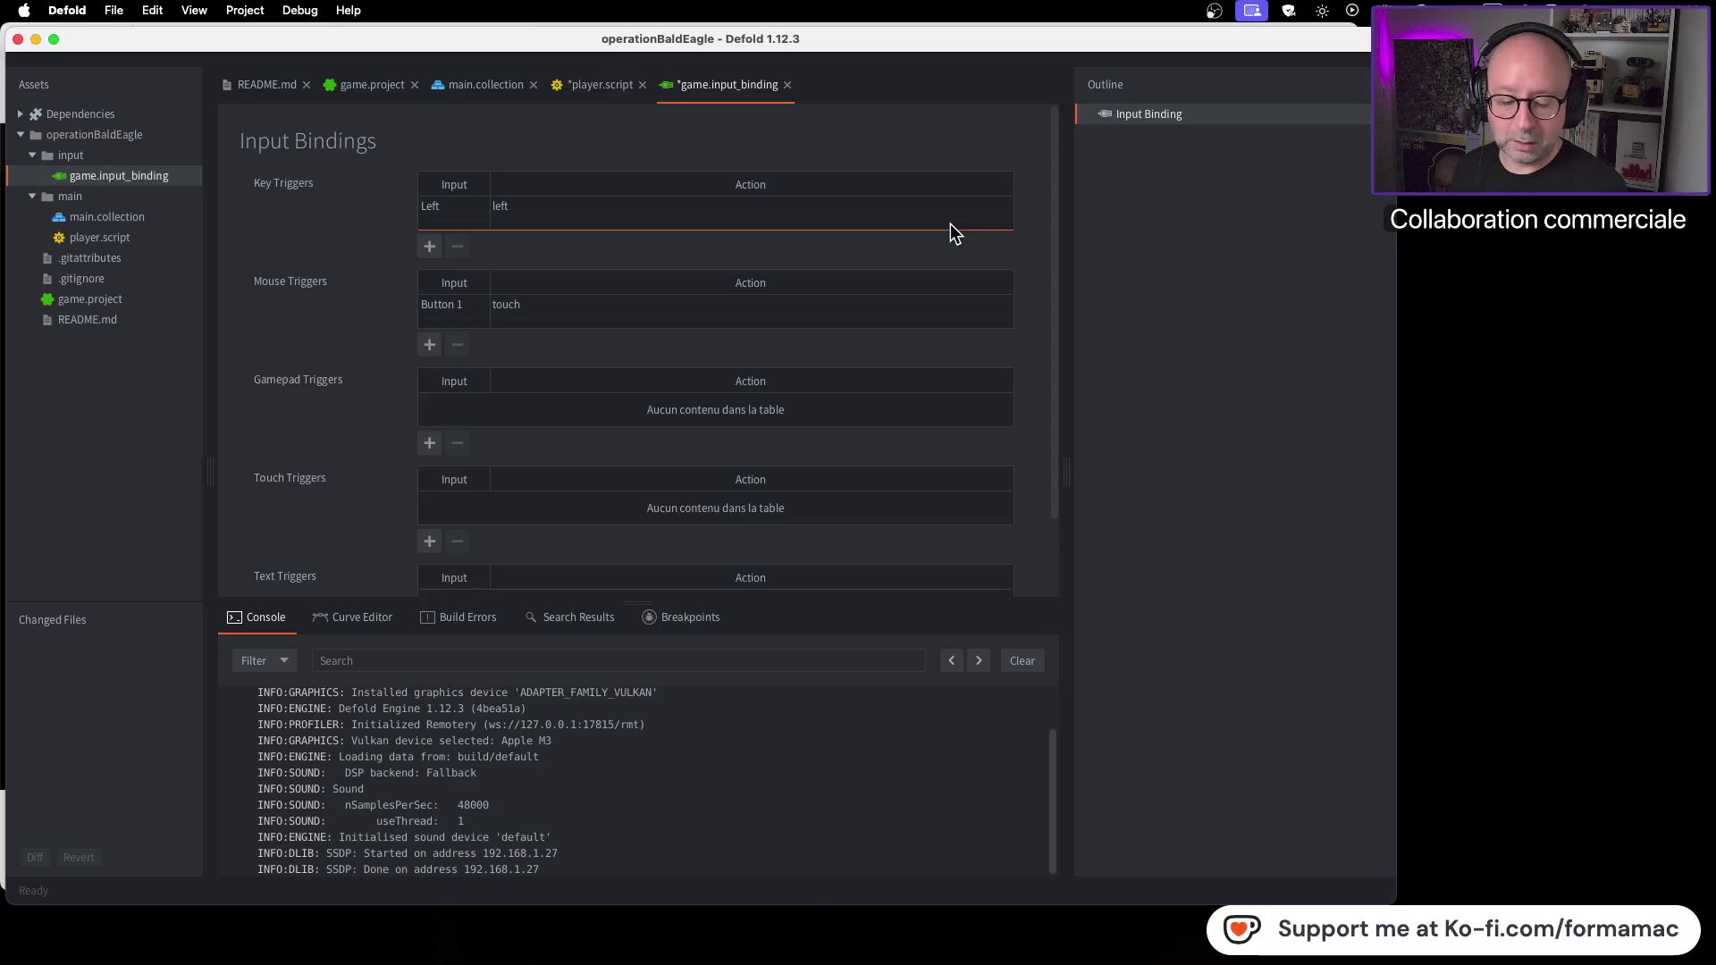
{"action": "key", "text": "super+Tab"}
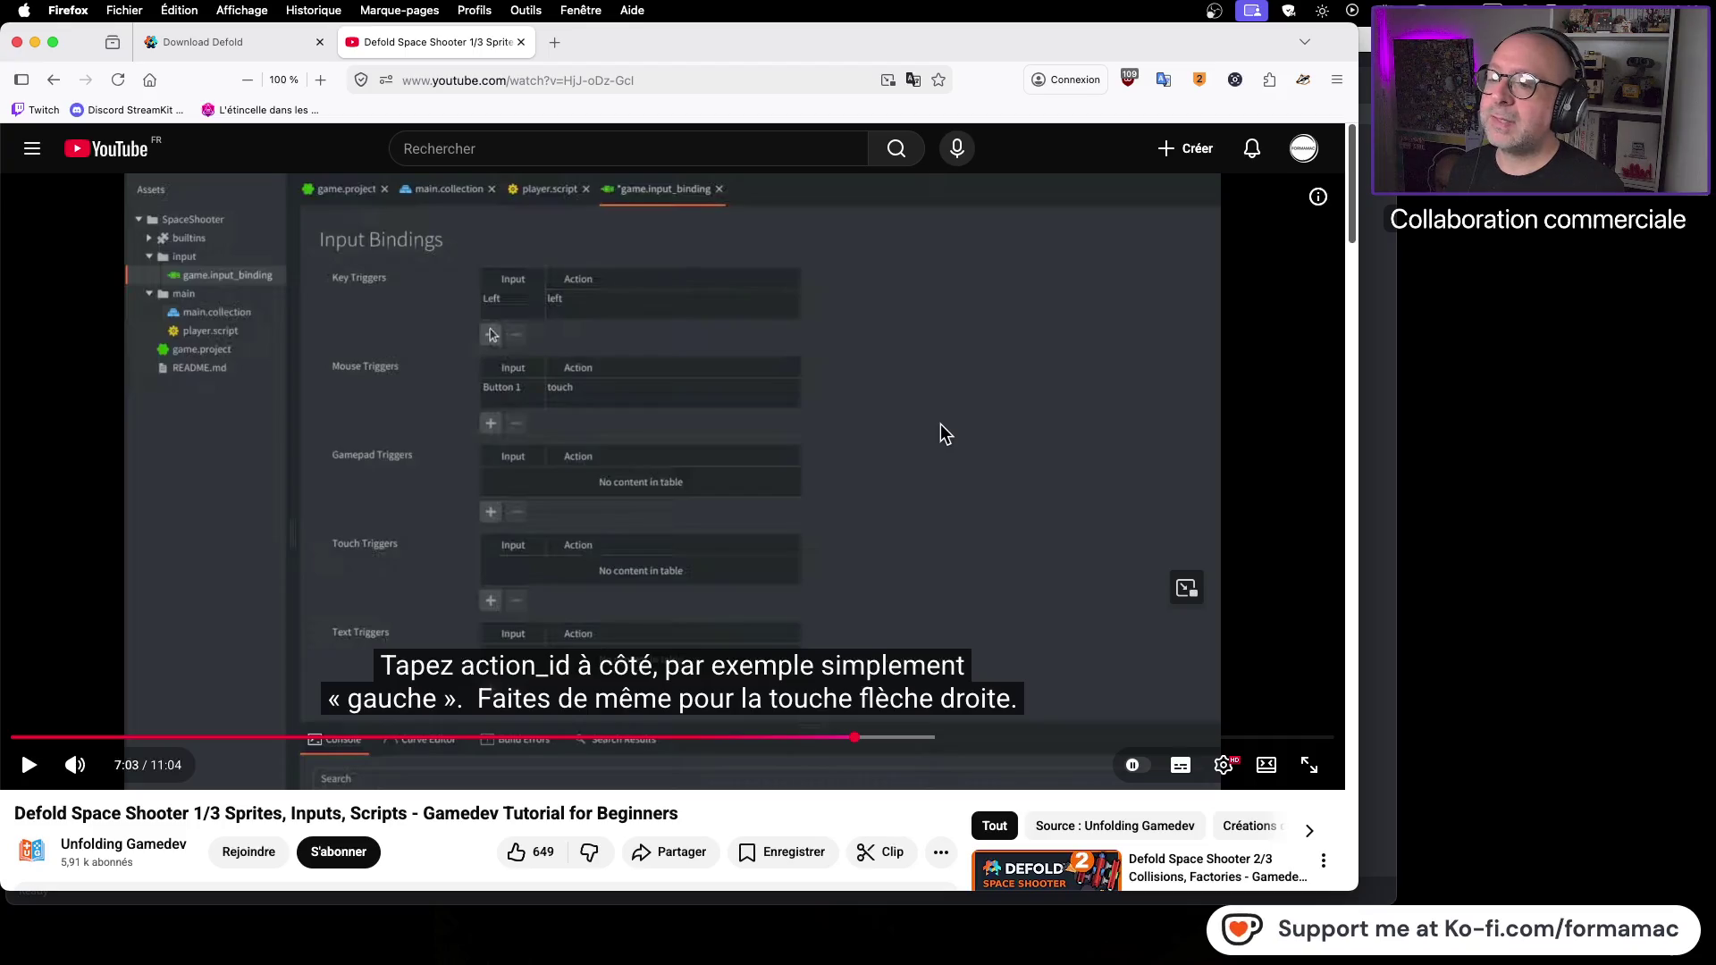
{"action": "key", "text": "super+Tab"}
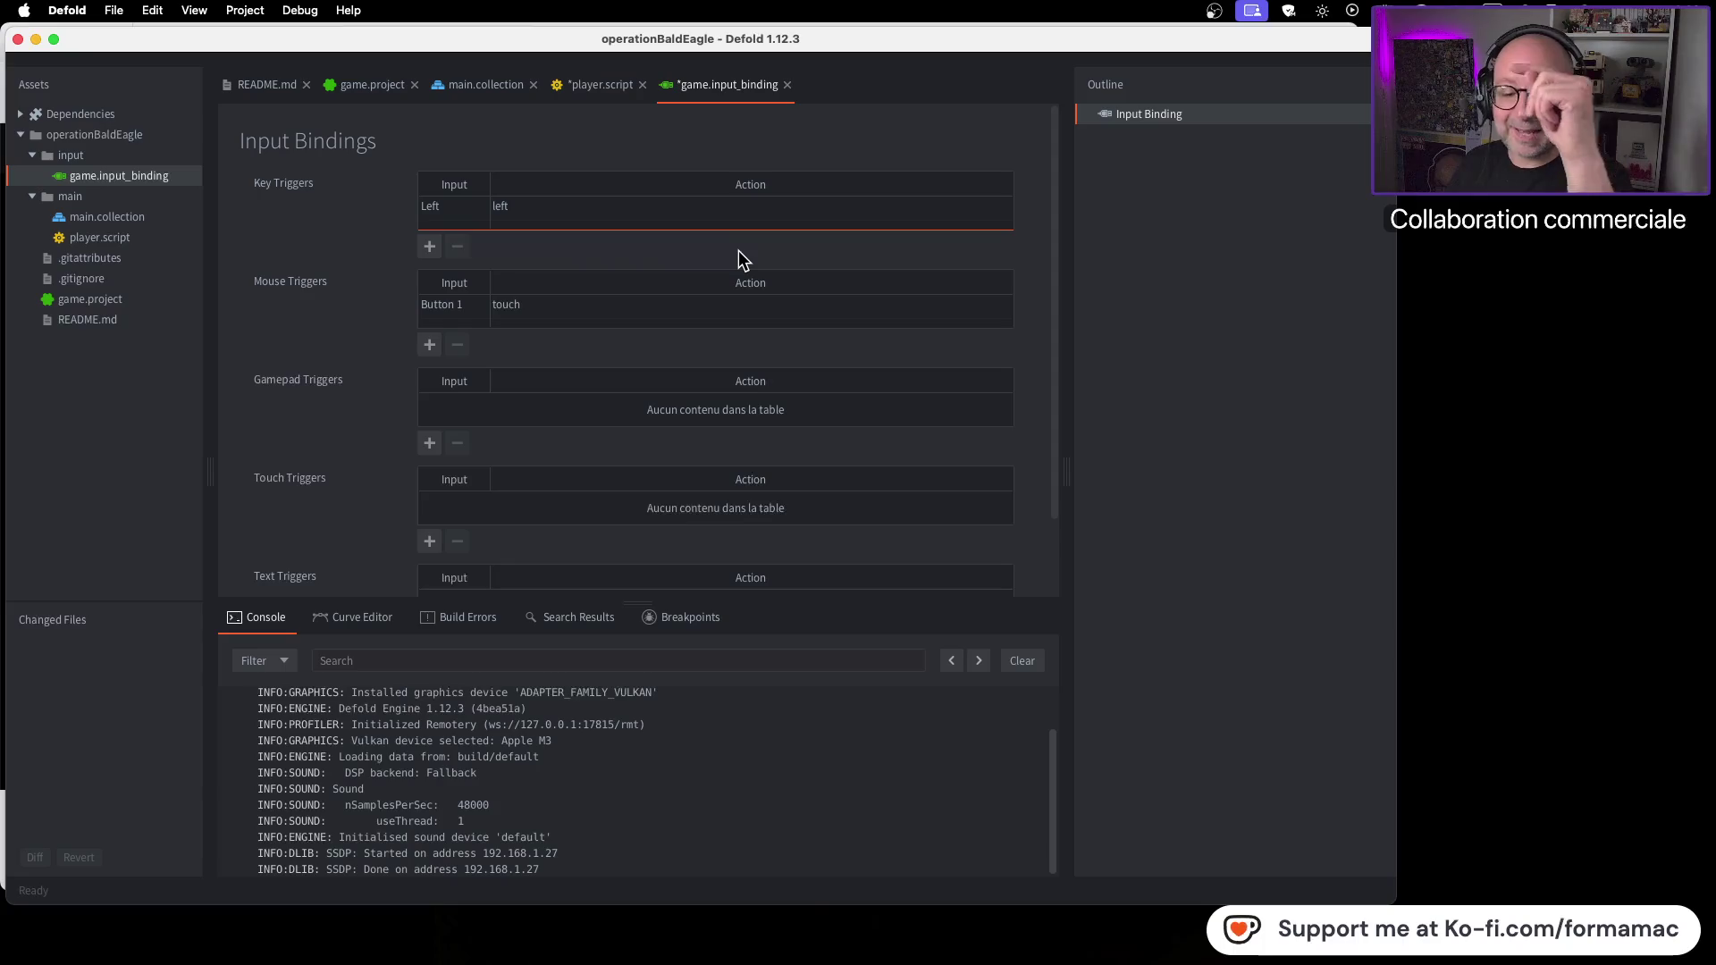
Step: Add a key trigger mapping the Right key to action 'right', then reopen player.script
{"action": "left_click", "coordinate": [429, 247]}
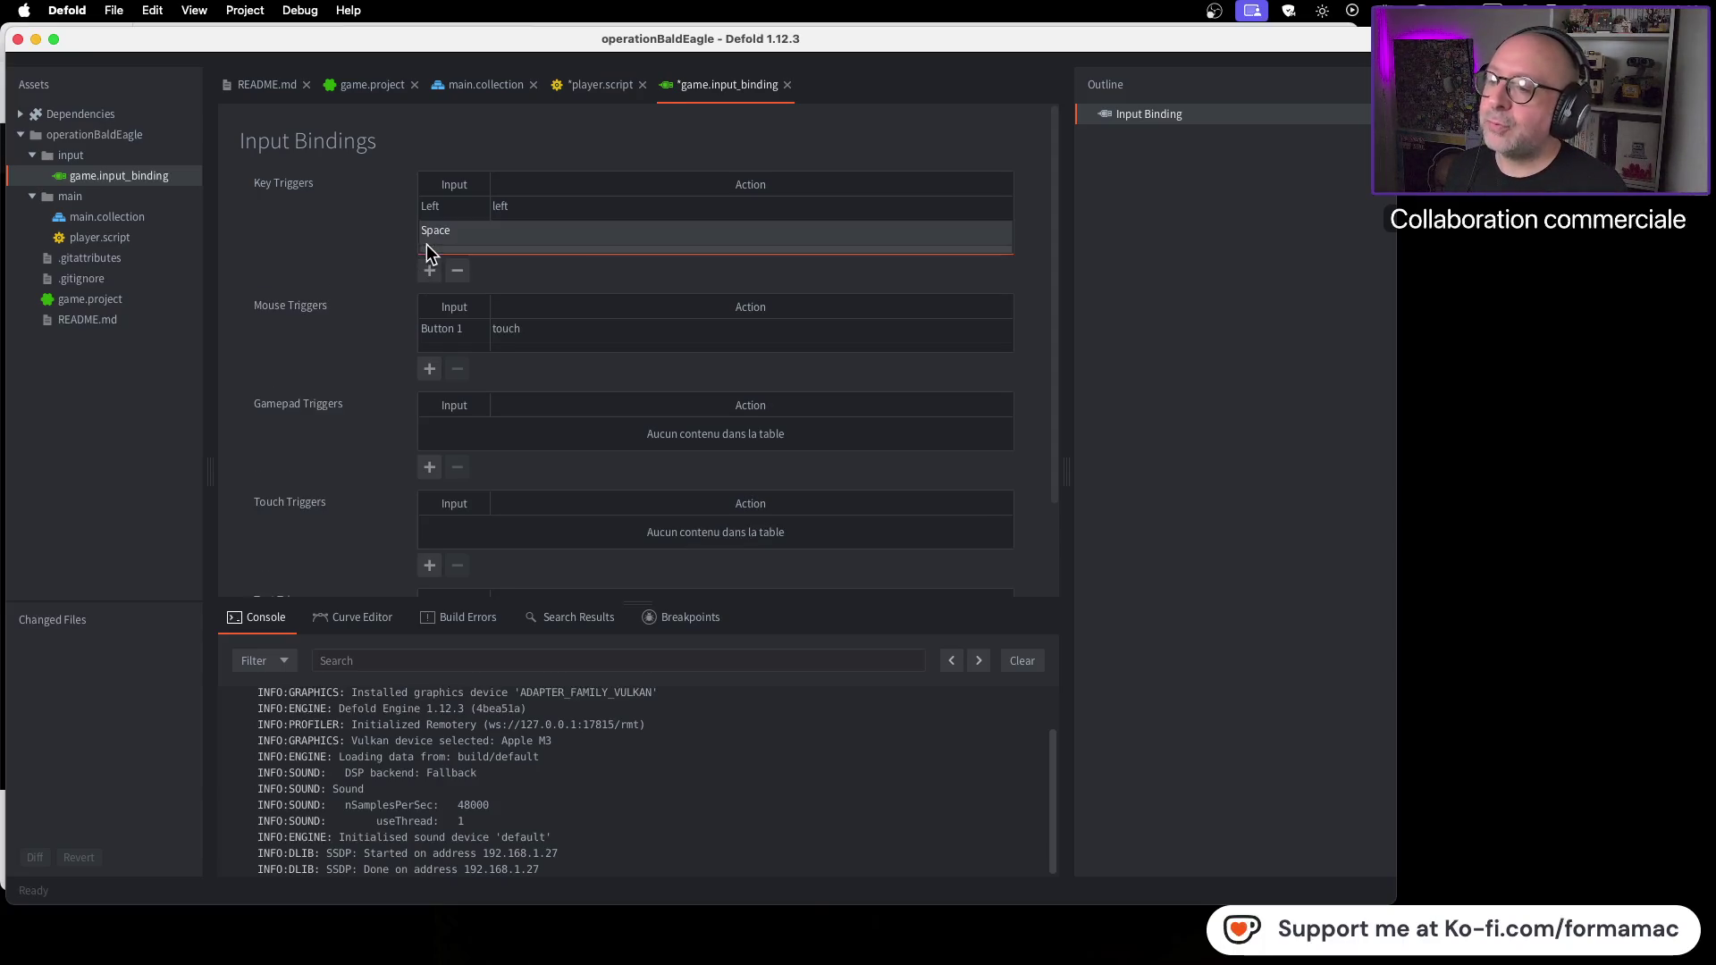
{"action": "left_click", "coordinate": [472, 231]}
{"action": "scroll", "coordinate": [456, 319], "scroll_direction": "up", "scroll_amount": 1}
{"action": "scroll", "coordinate": [456, 319], "scroll_direction": "up", "scroll_amount": 5}
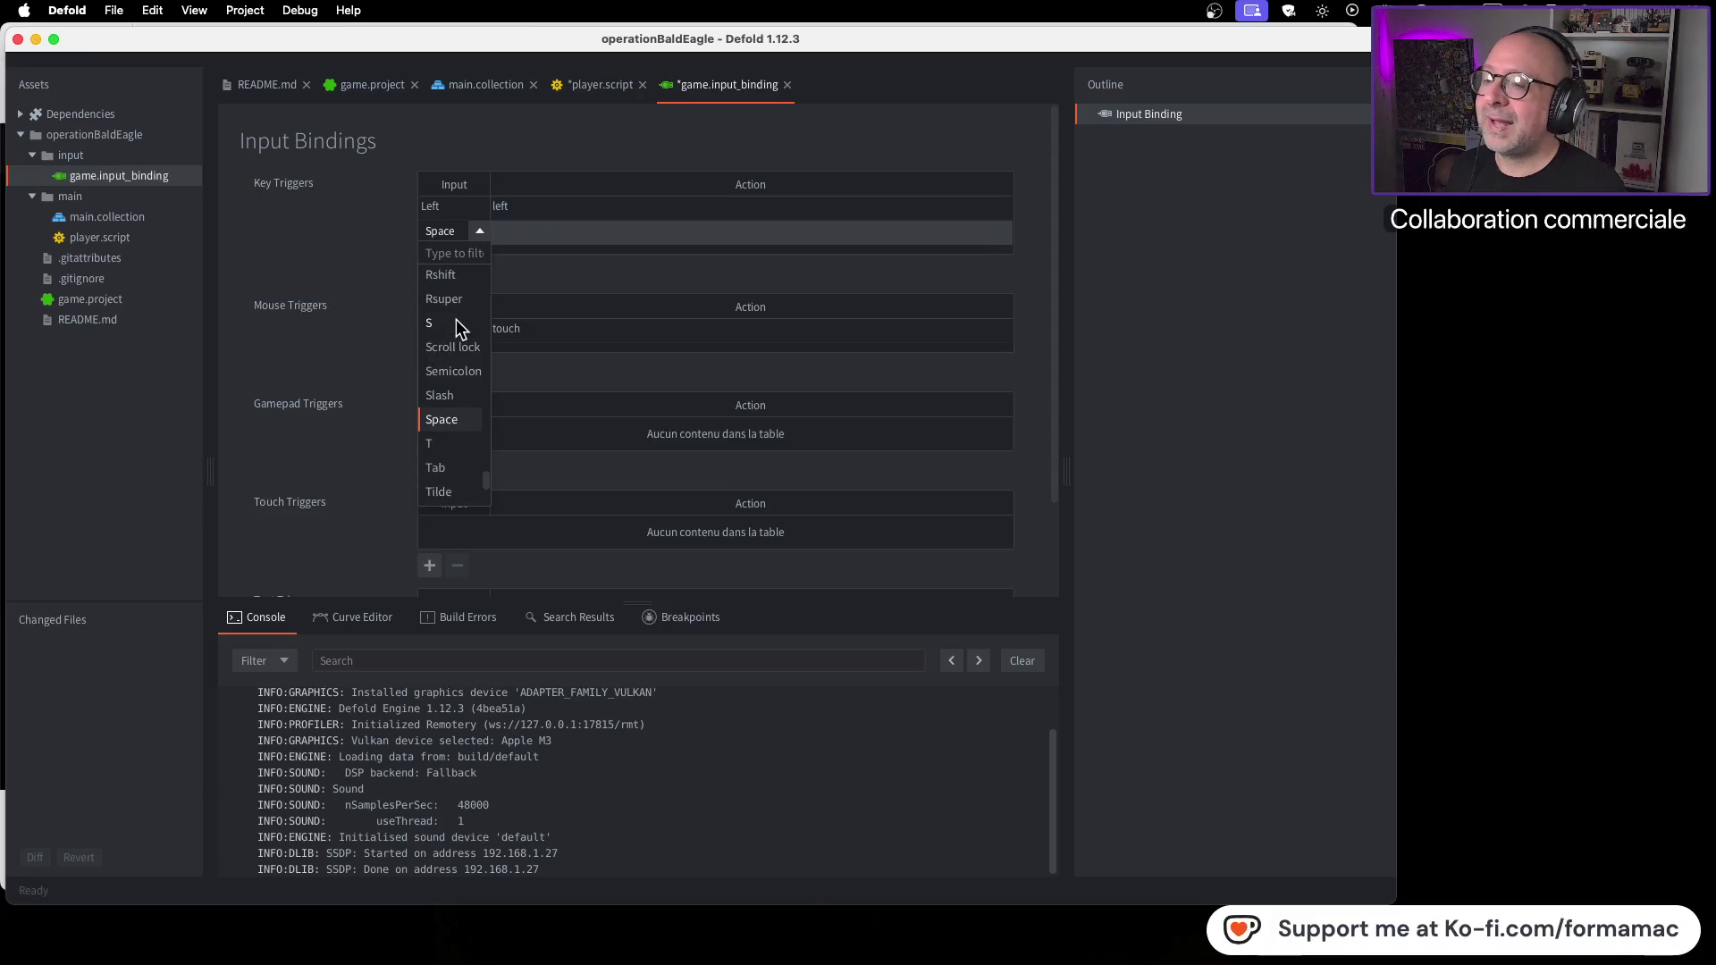
{"action": "left_click", "coordinate": [457, 322]}
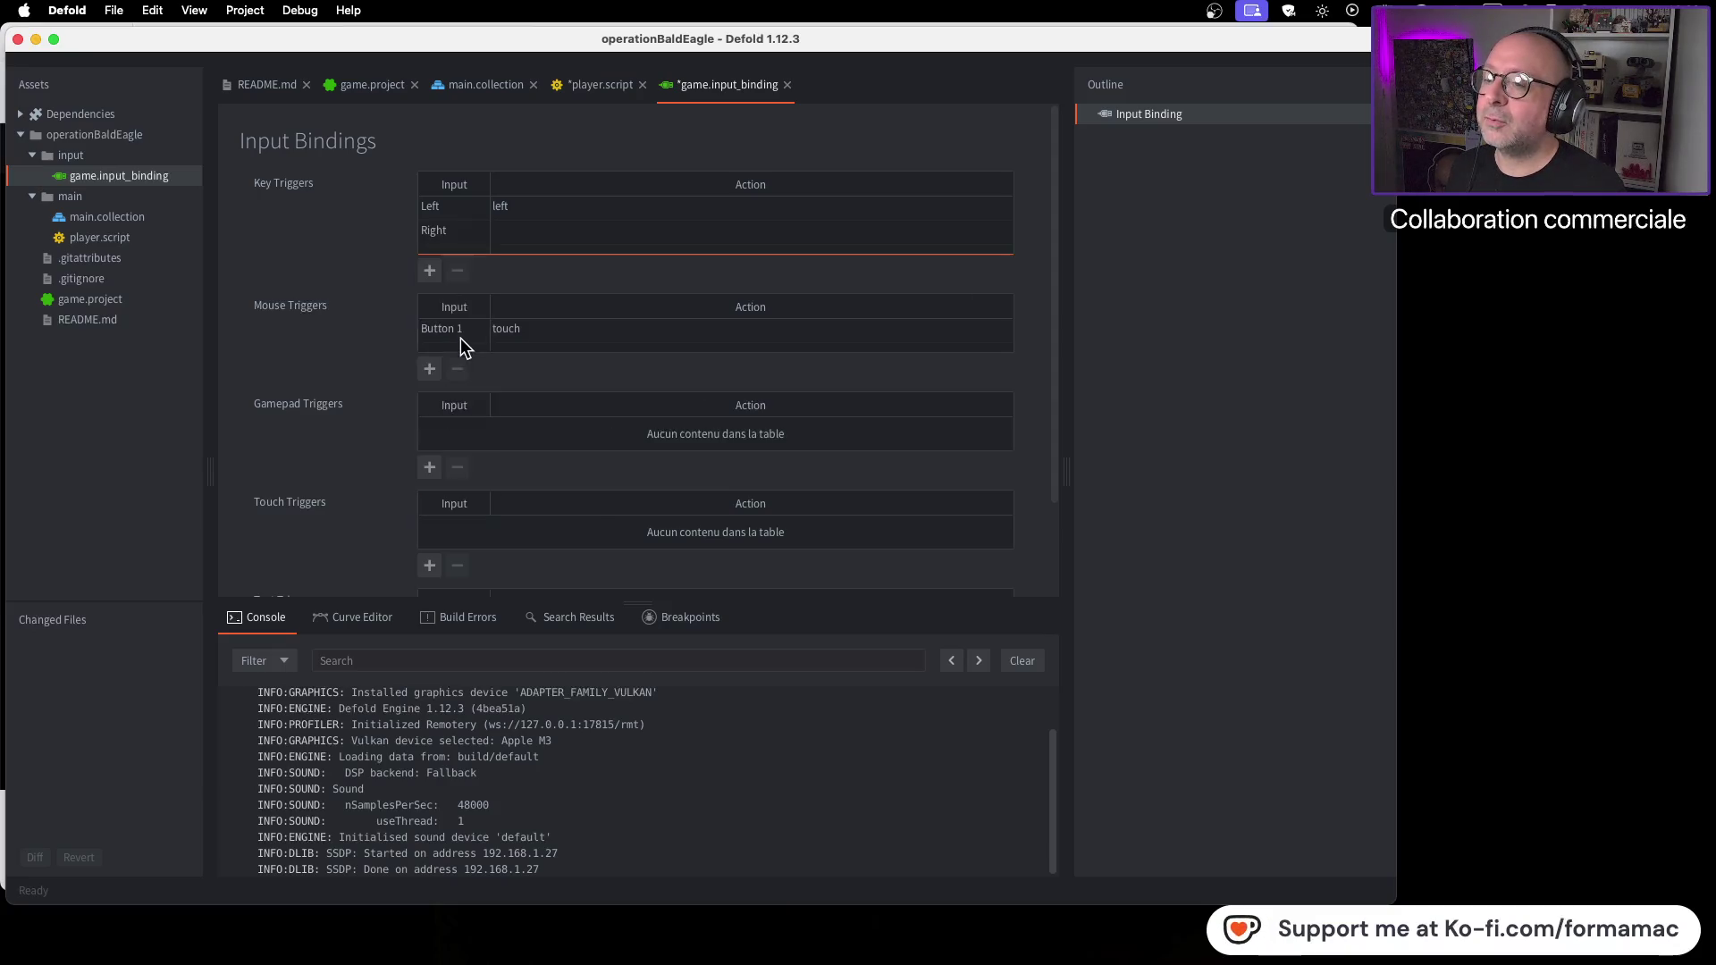
{"action": "double_click", "coordinate": [519, 237]}
{"action": "type", "text": "right"}
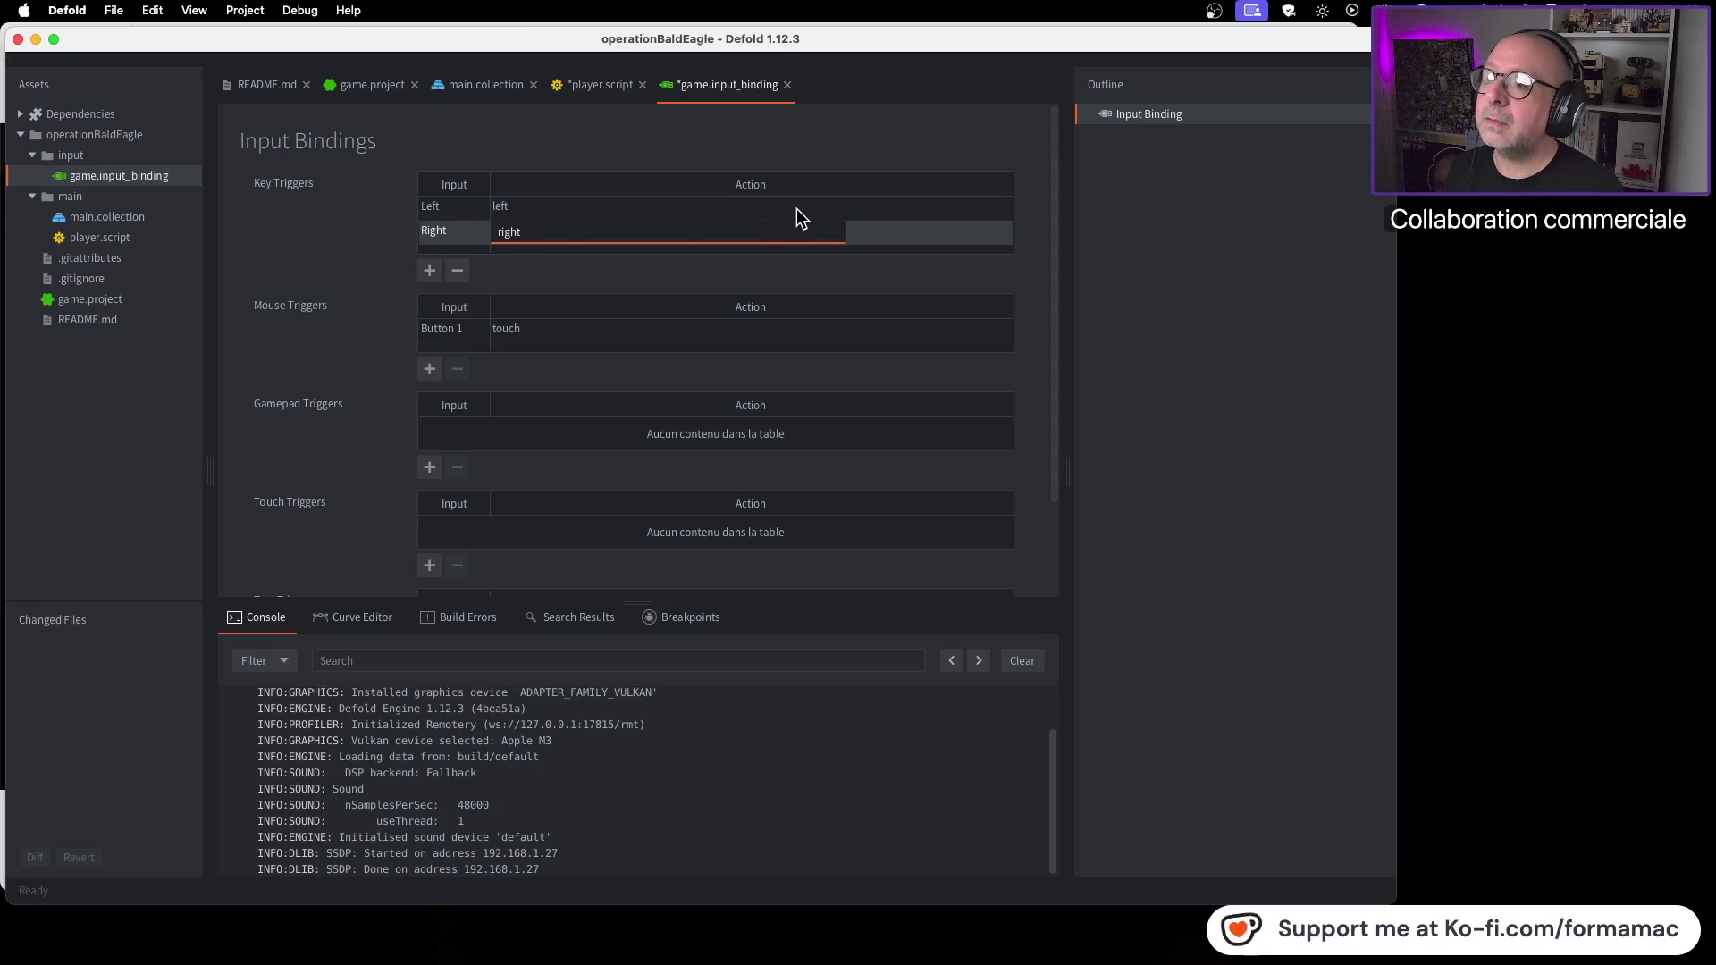
{"action": "key", "text": "Return"}
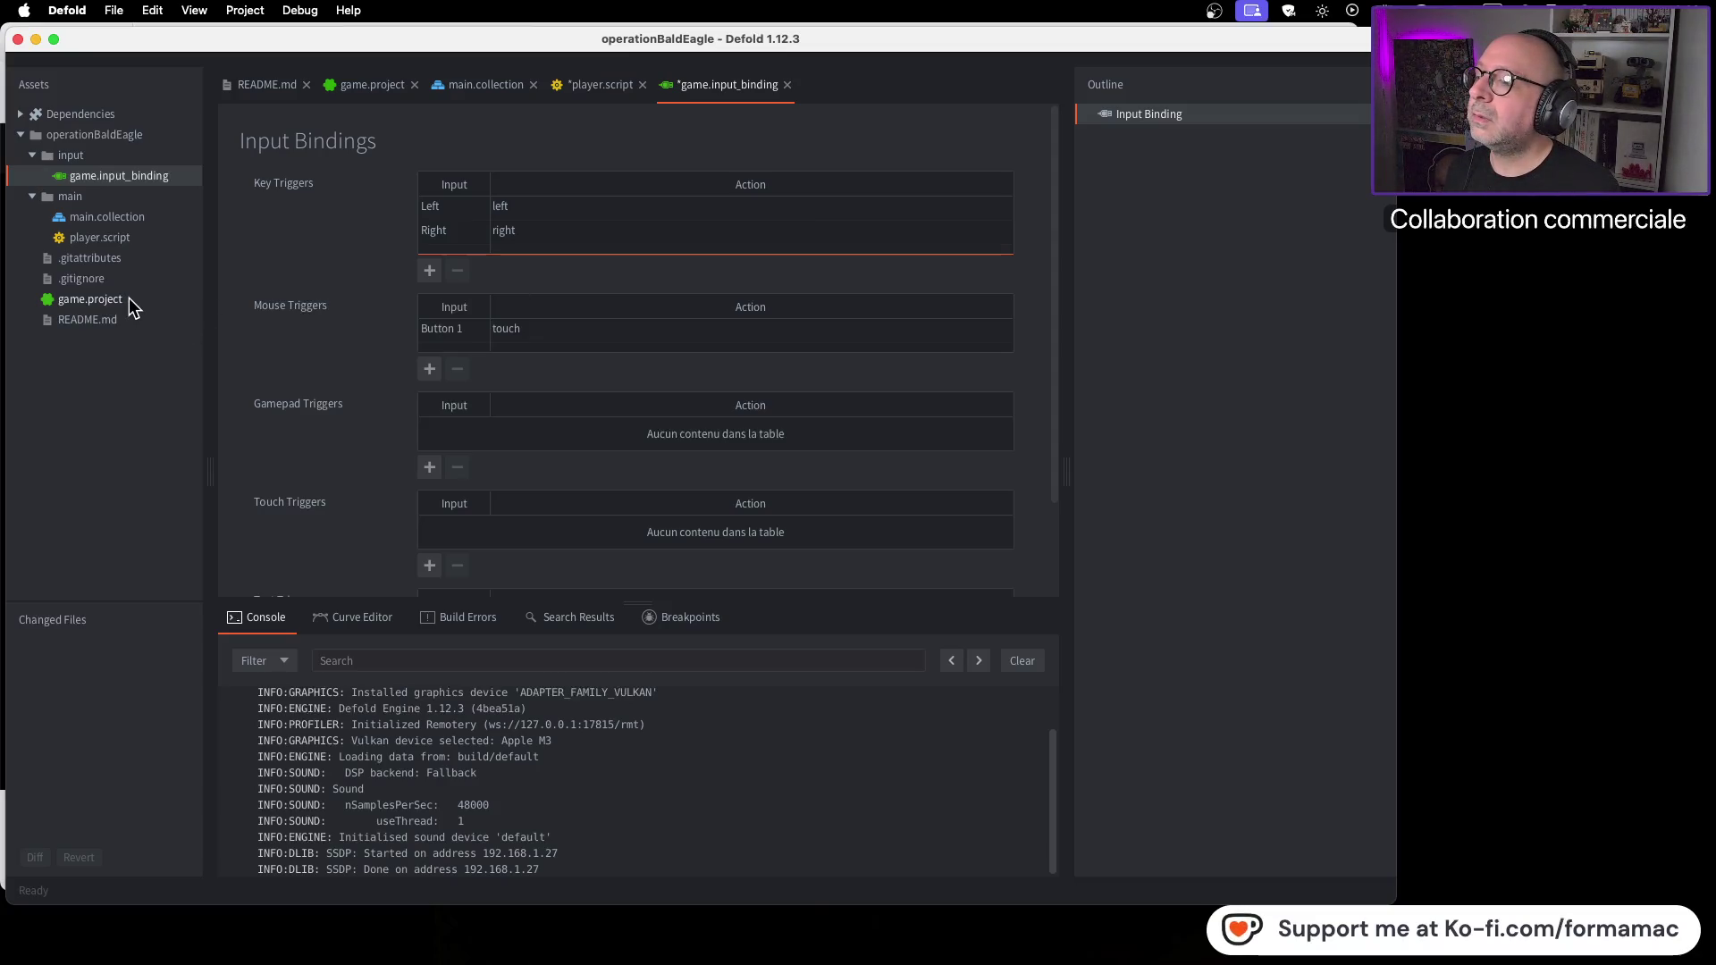
{"action": "double_click", "coordinate": [145, 238]}
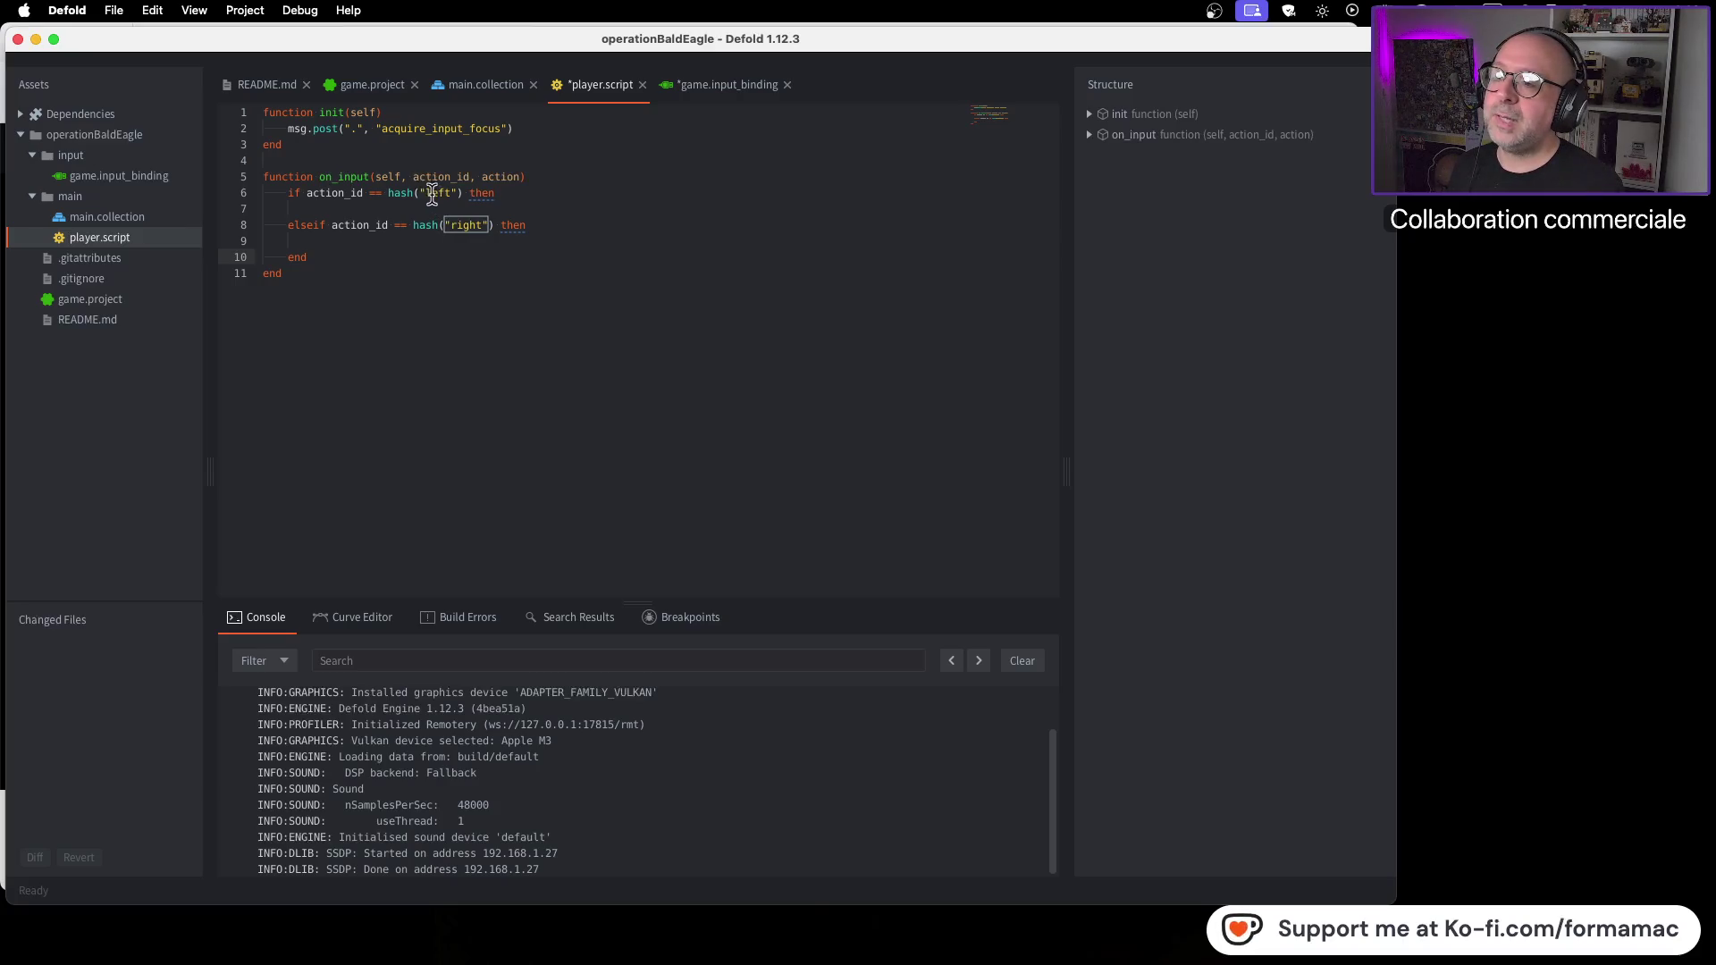
Step: Reopen game.input_binding and play a bit more of the tutorial to compare the bindings
{"action": "double_click", "coordinate": [128, 177]}
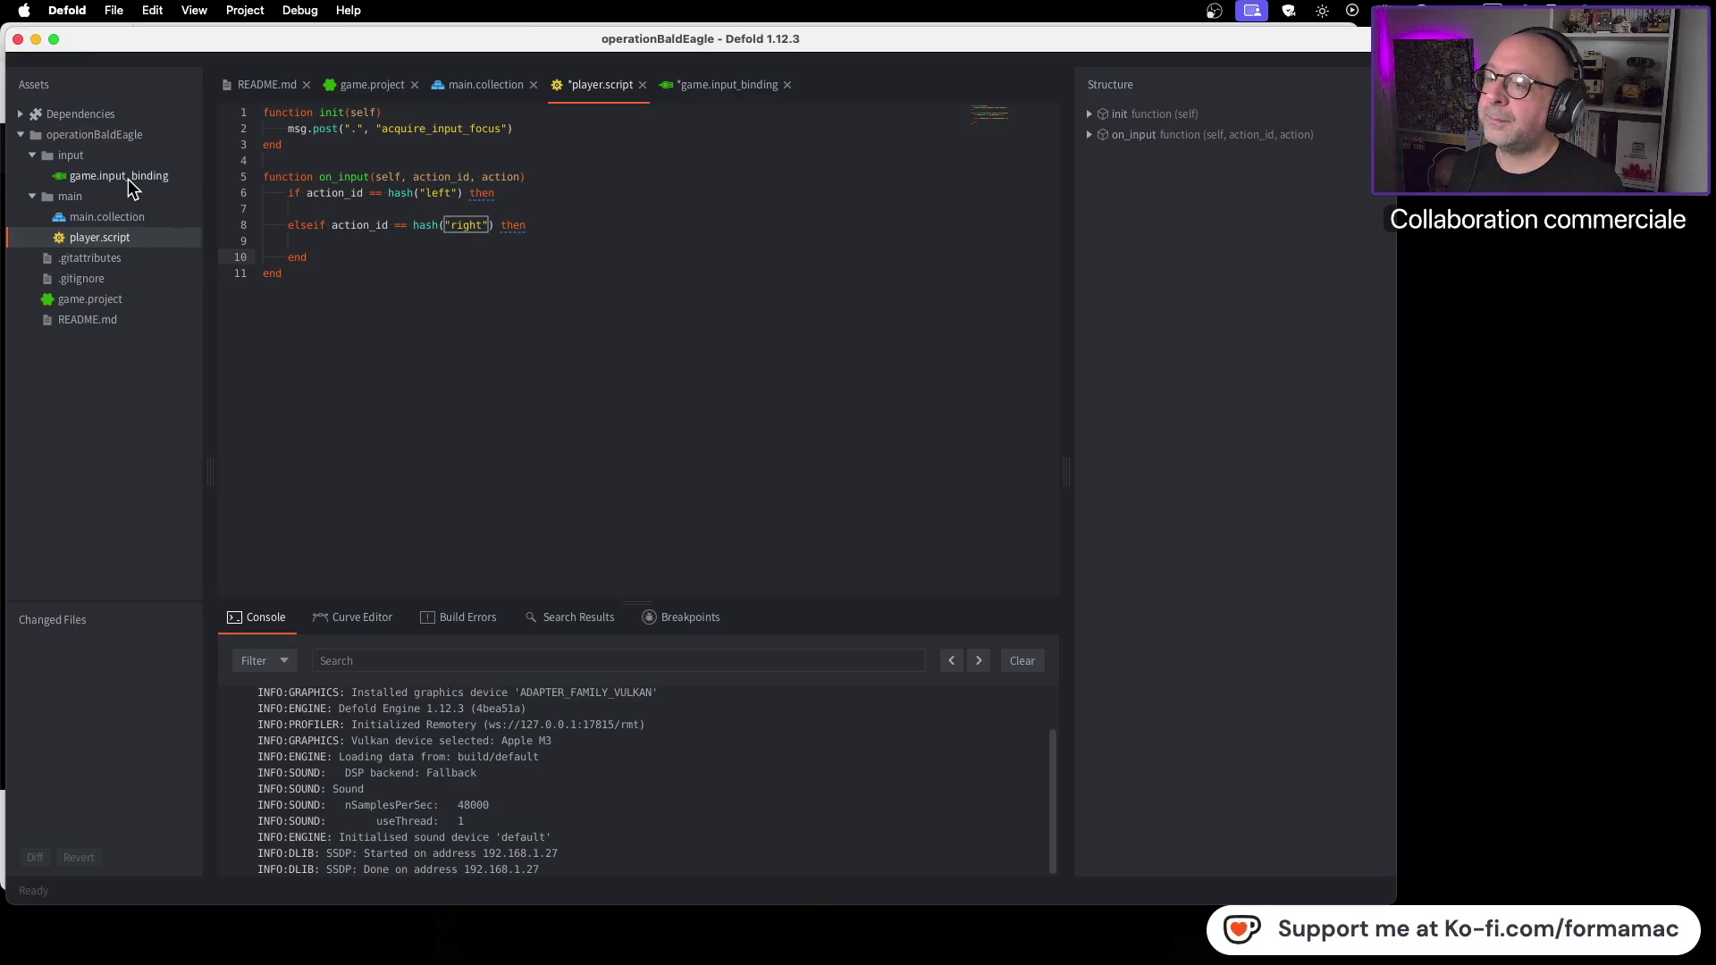
{"action": "key", "text": "super+Tab"}
{"action": "left_click", "coordinate": [1019, 476]}
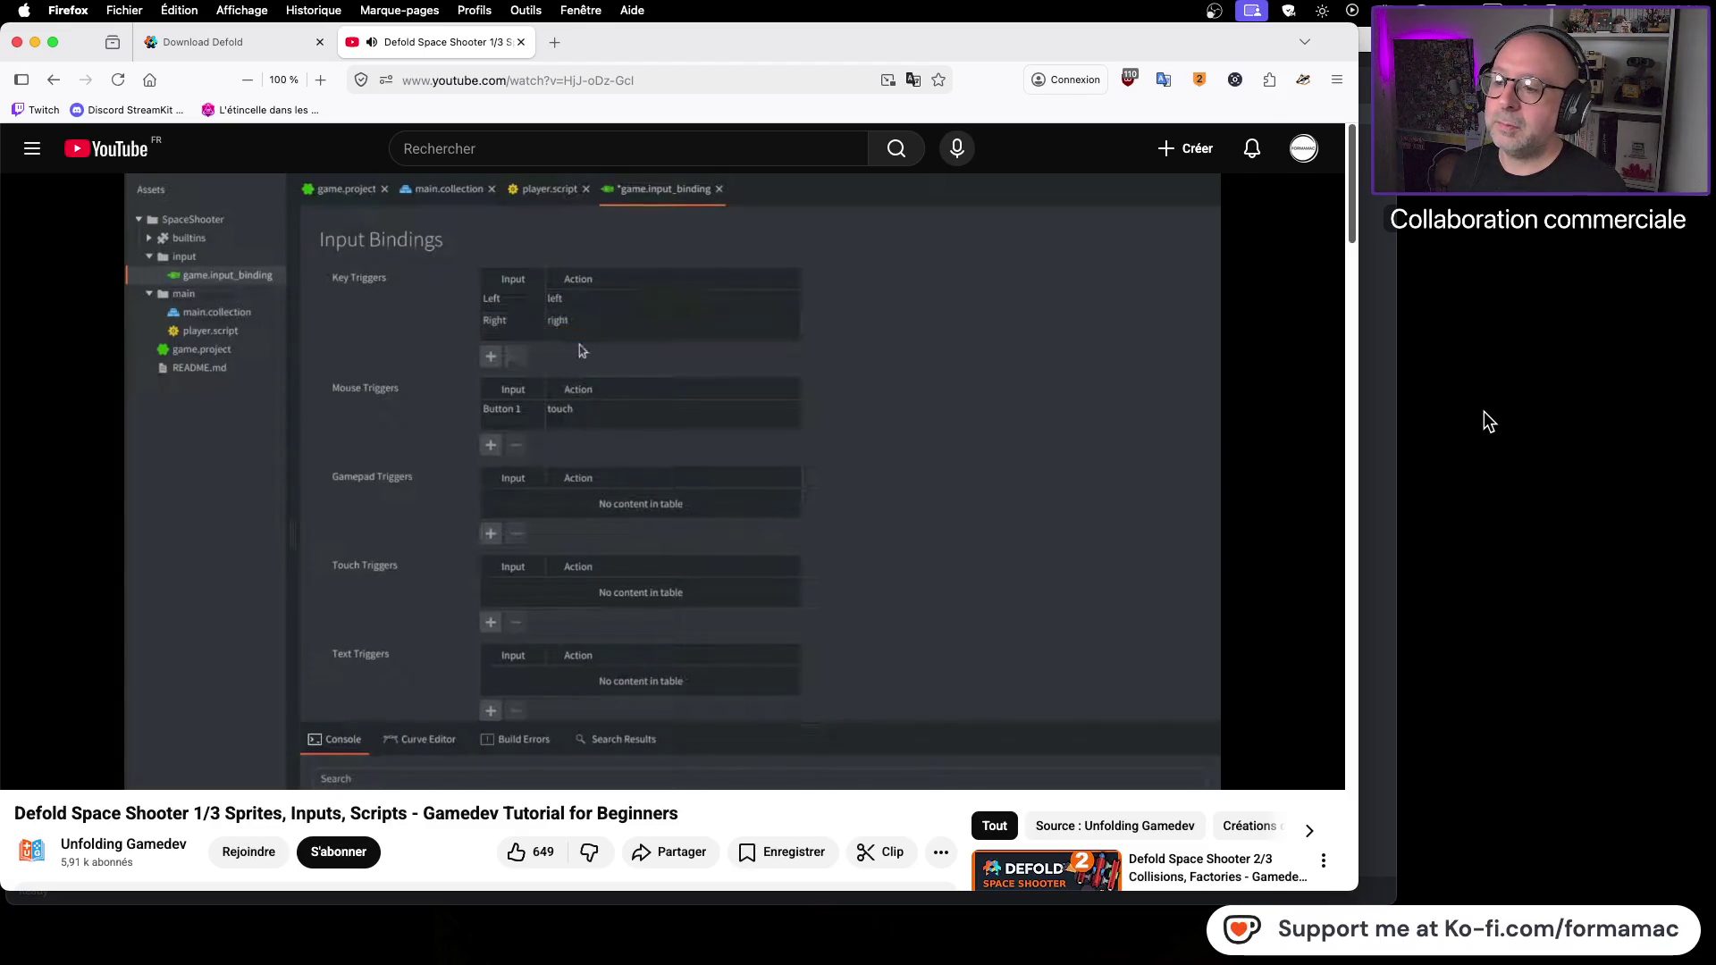
{"action": "left_click", "coordinate": [1103, 461]}
{"action": "key", "text": "super+Tab"}
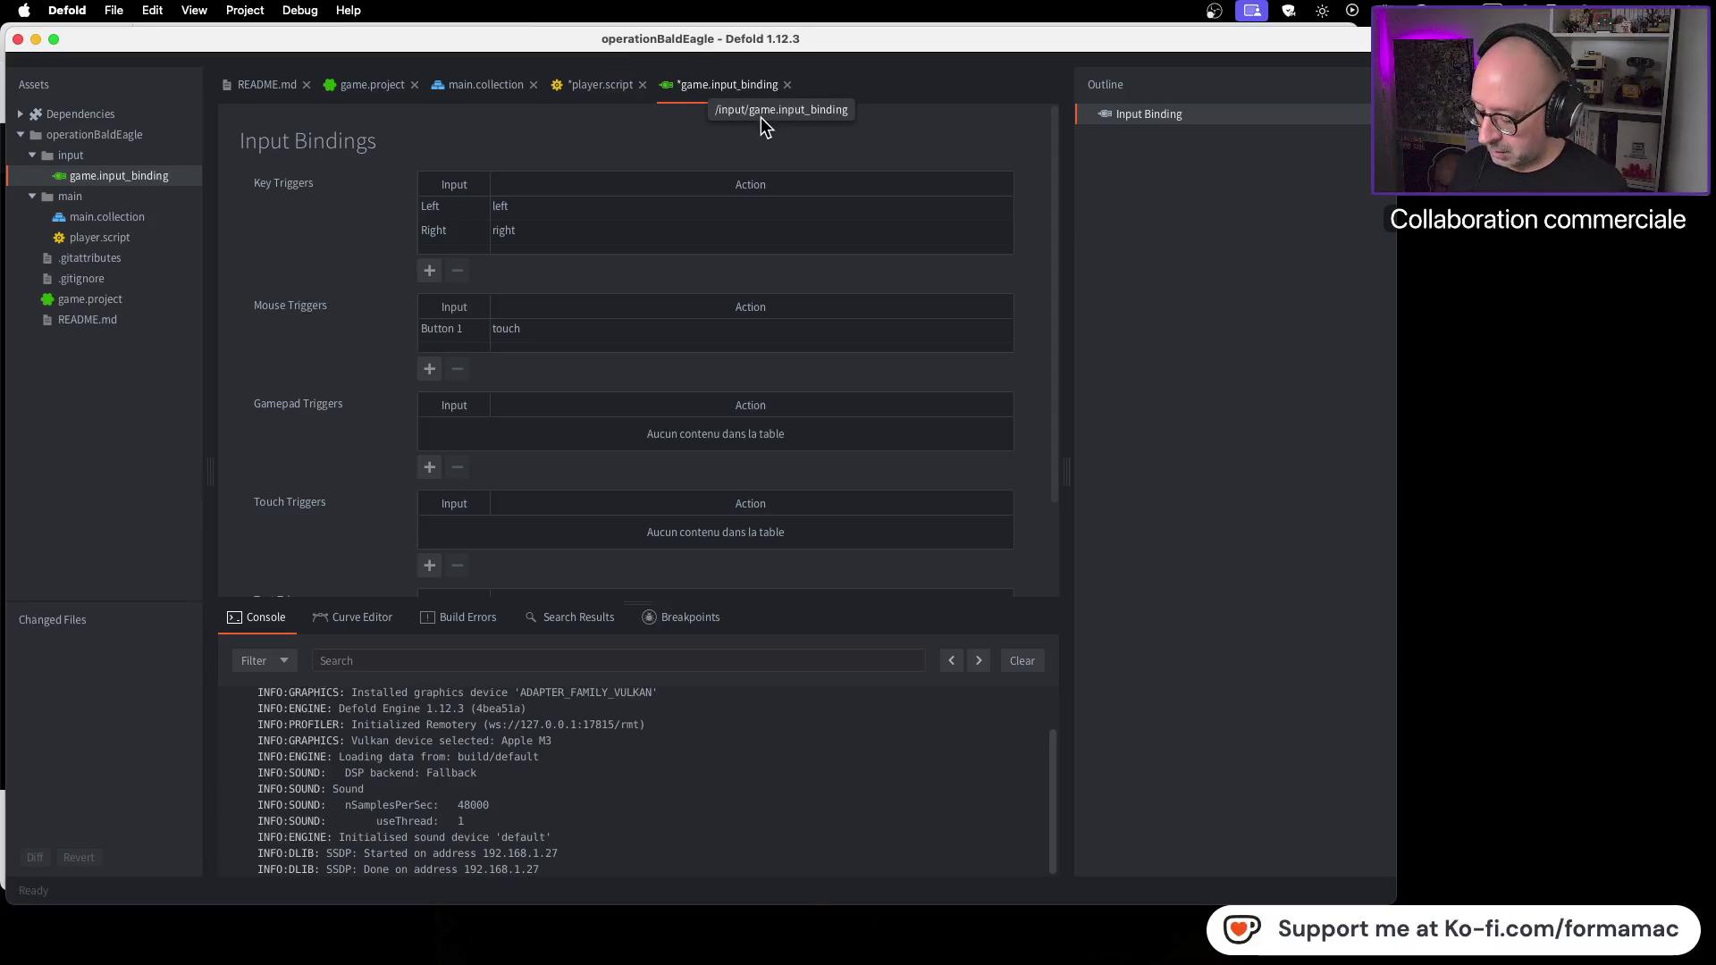
{"action": "key", "text": "super+Tab"}
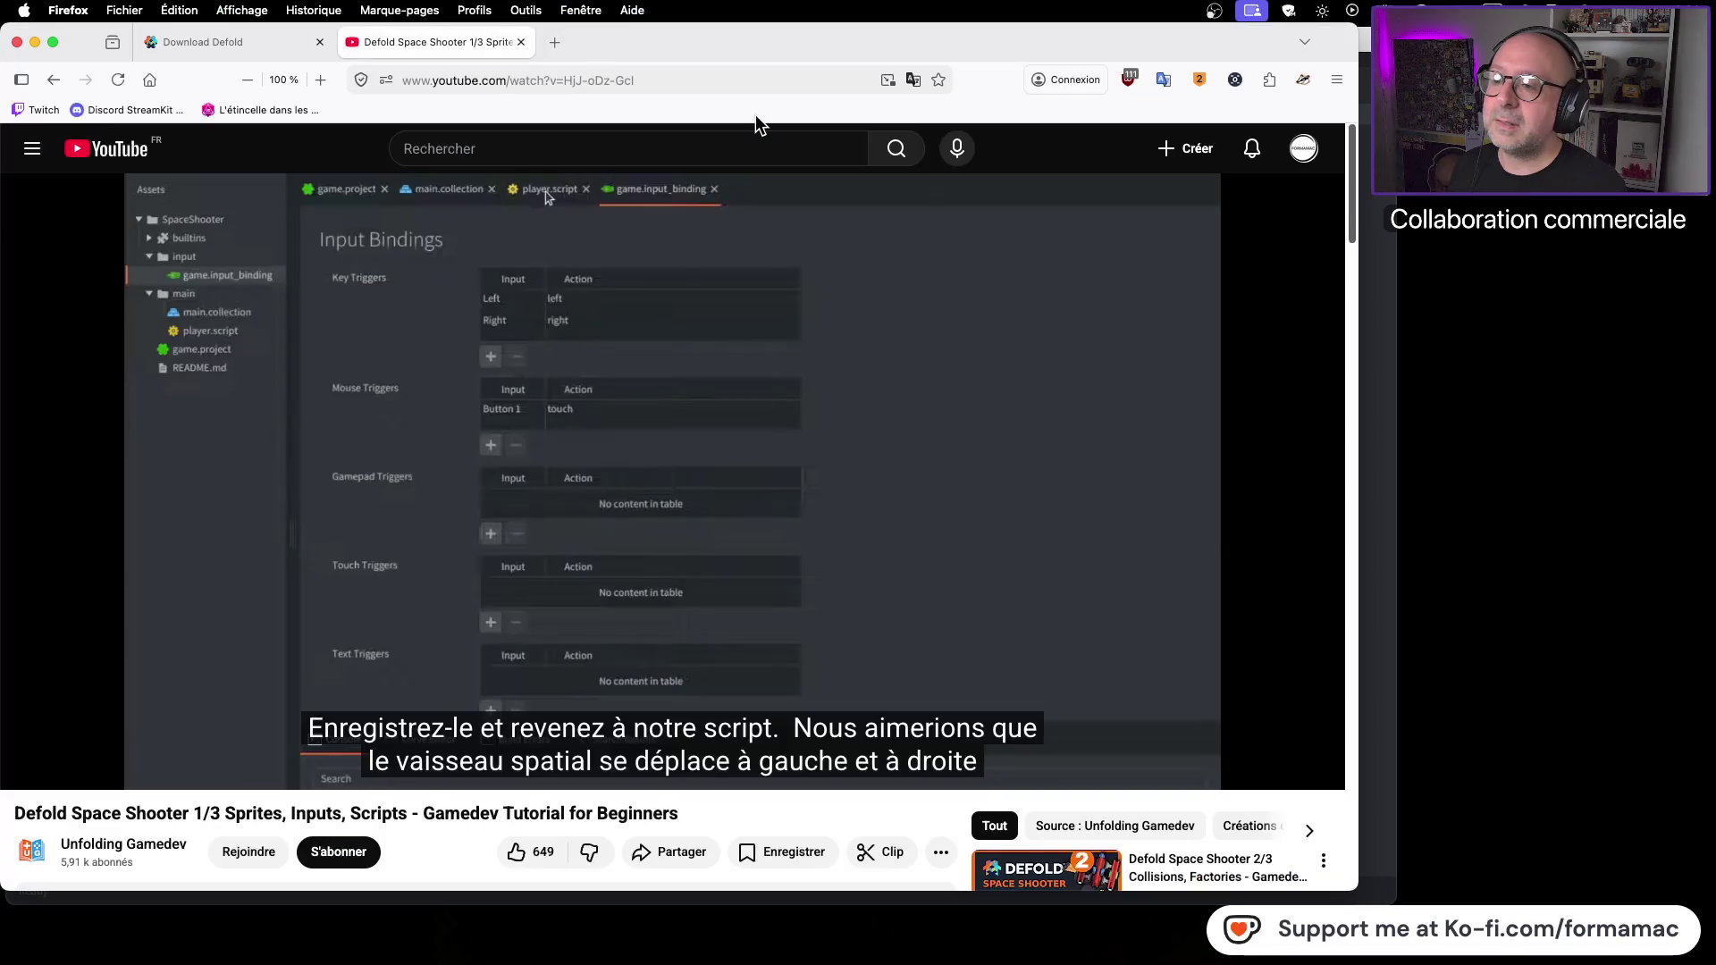
{"action": "left_click", "coordinate": [1042, 467]}
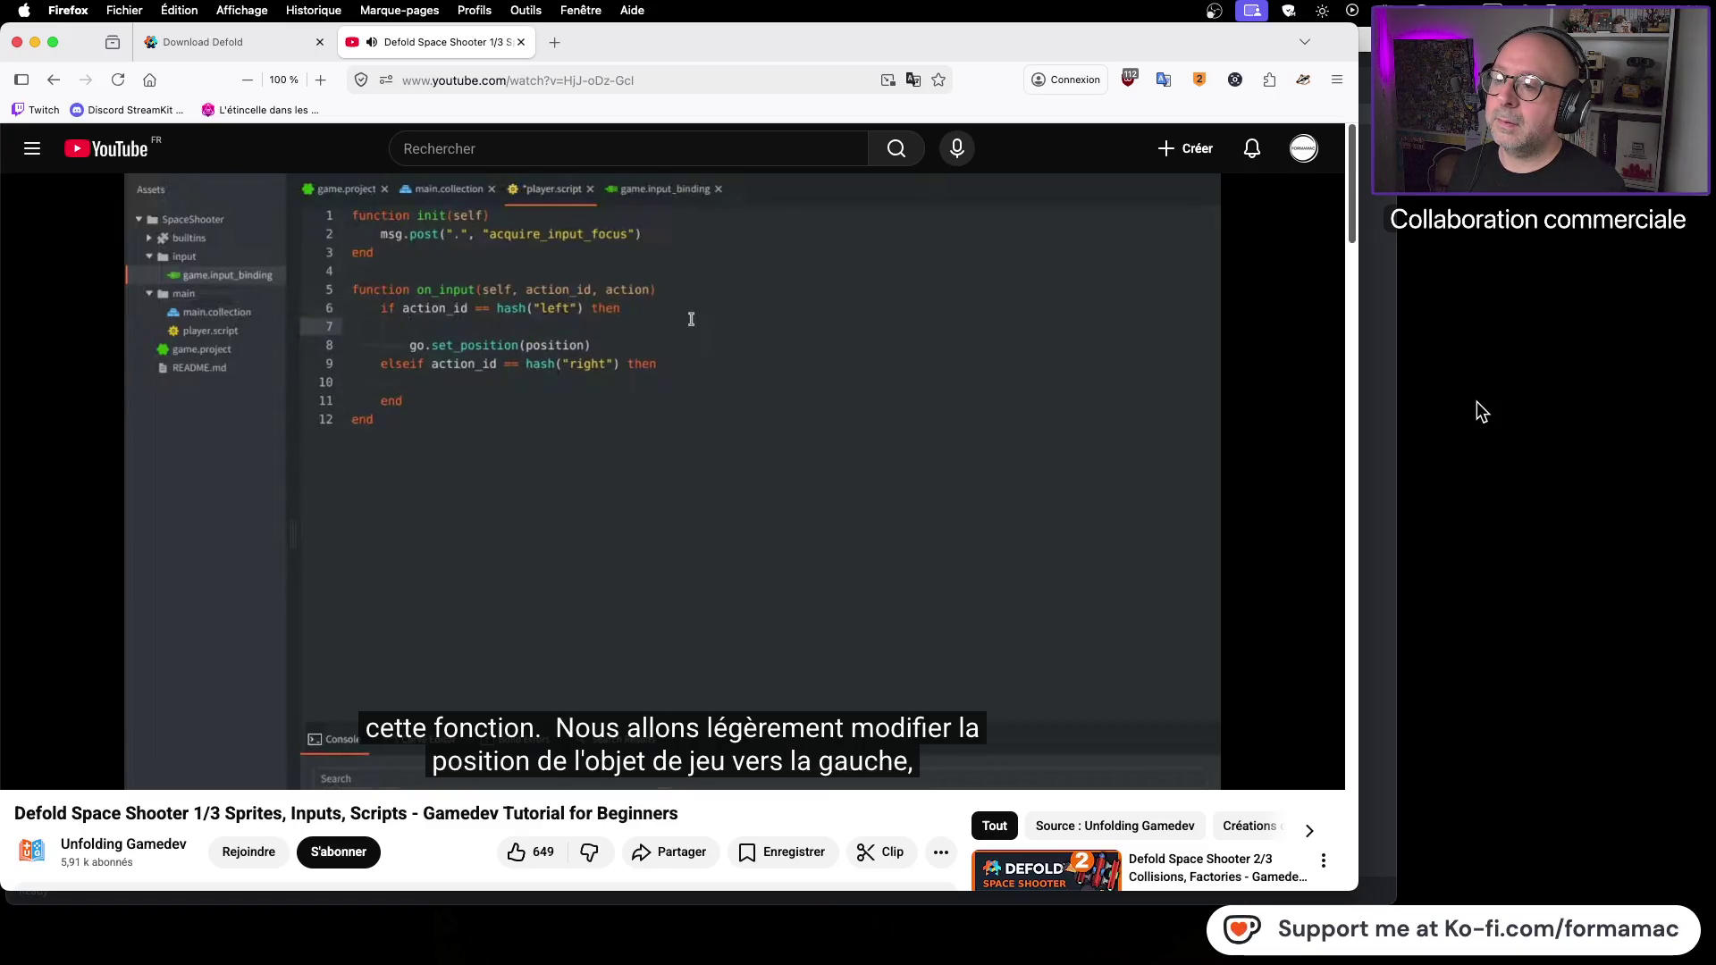
Step: Pause the tutorial at the go.set_position movement code and bring up player.script in Defold
{"action": "left_click", "coordinate": [909, 452]}
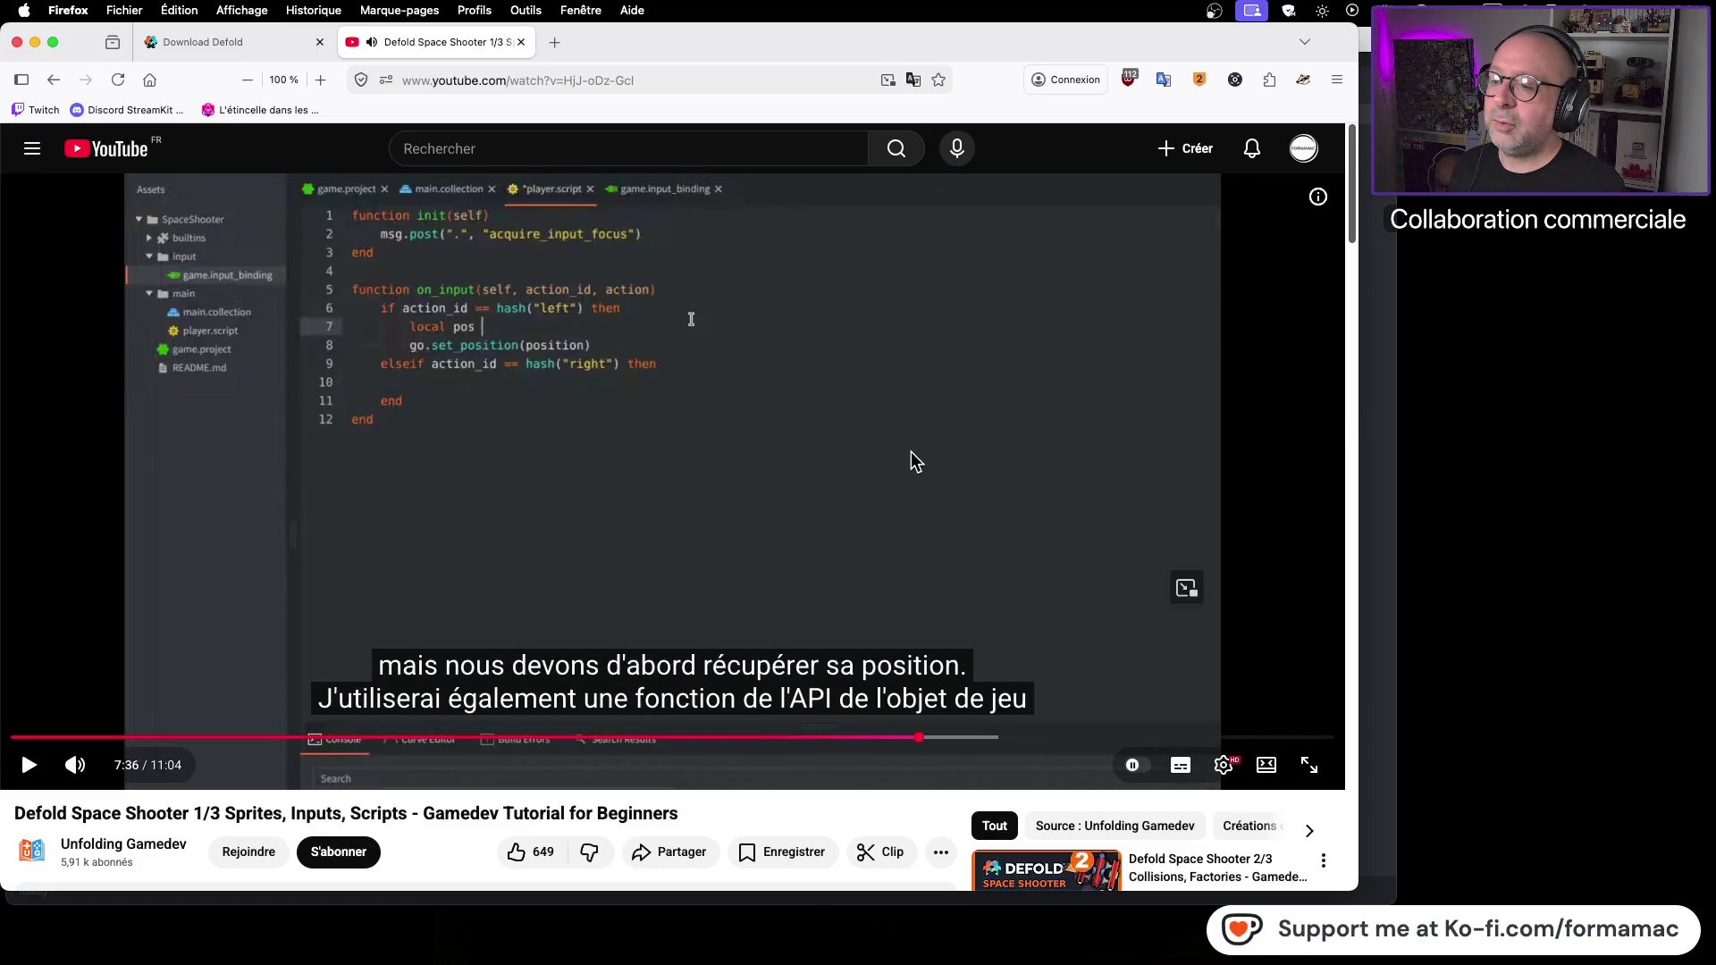
{"action": "key", "text": "super+Tab"}
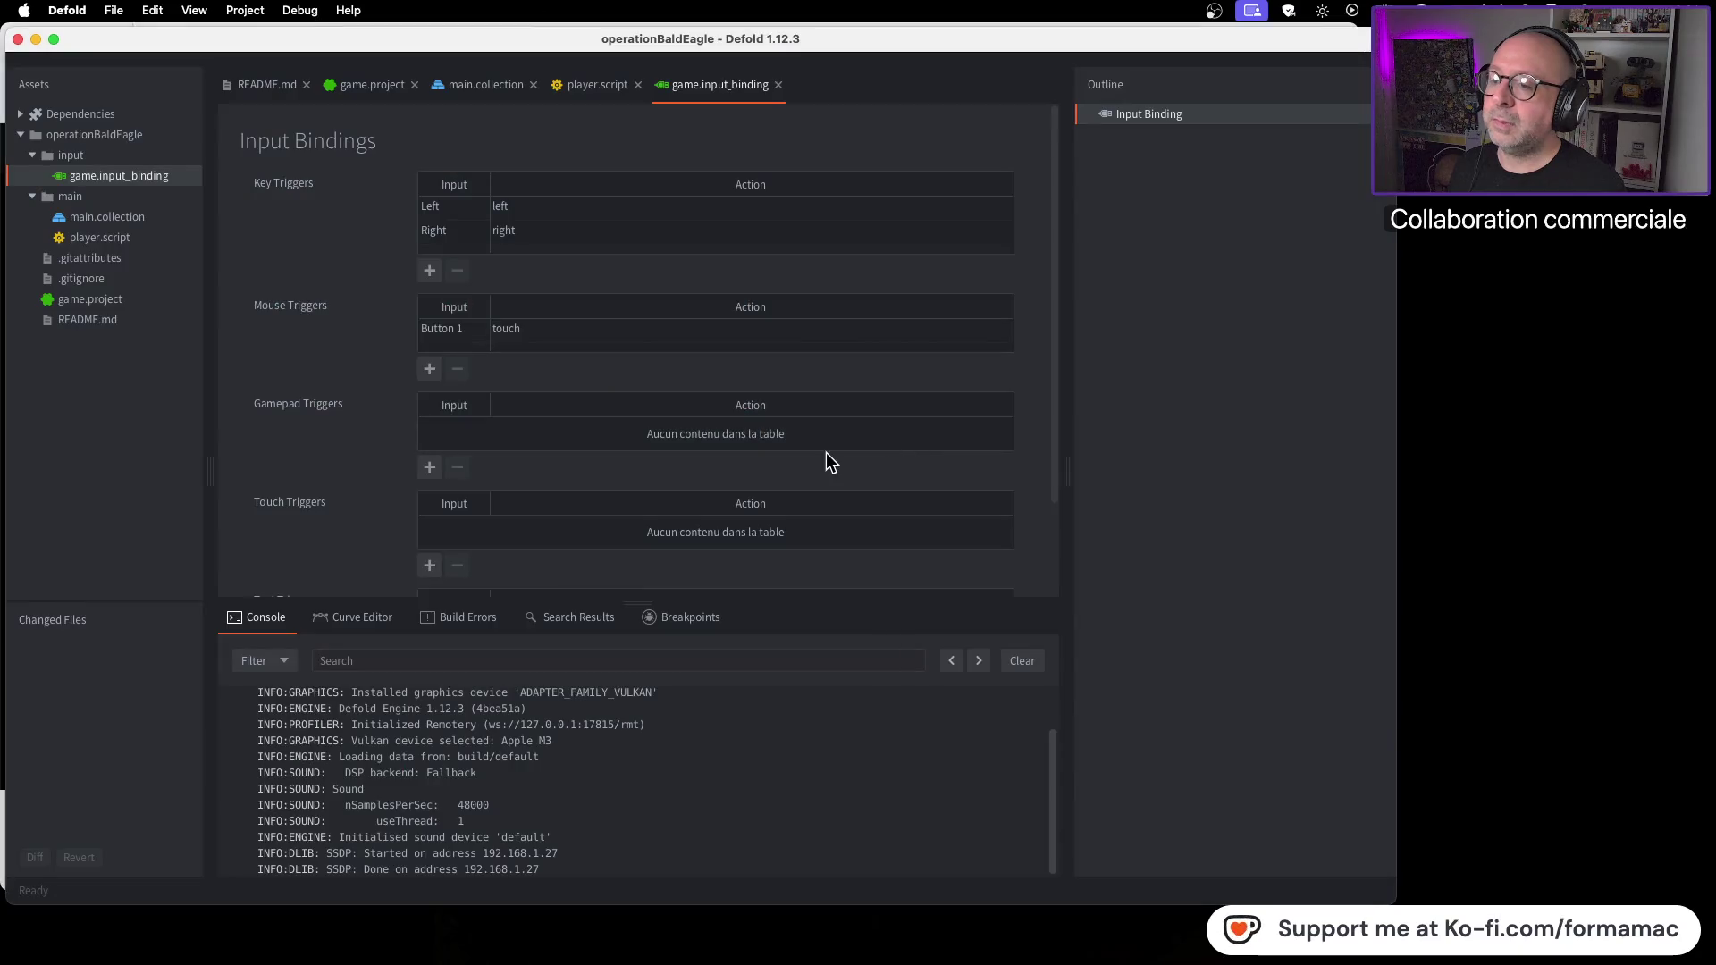
{"action": "left_click", "coordinate": [119, 239]}
{"action": "left_click", "coordinate": [587, 90]}
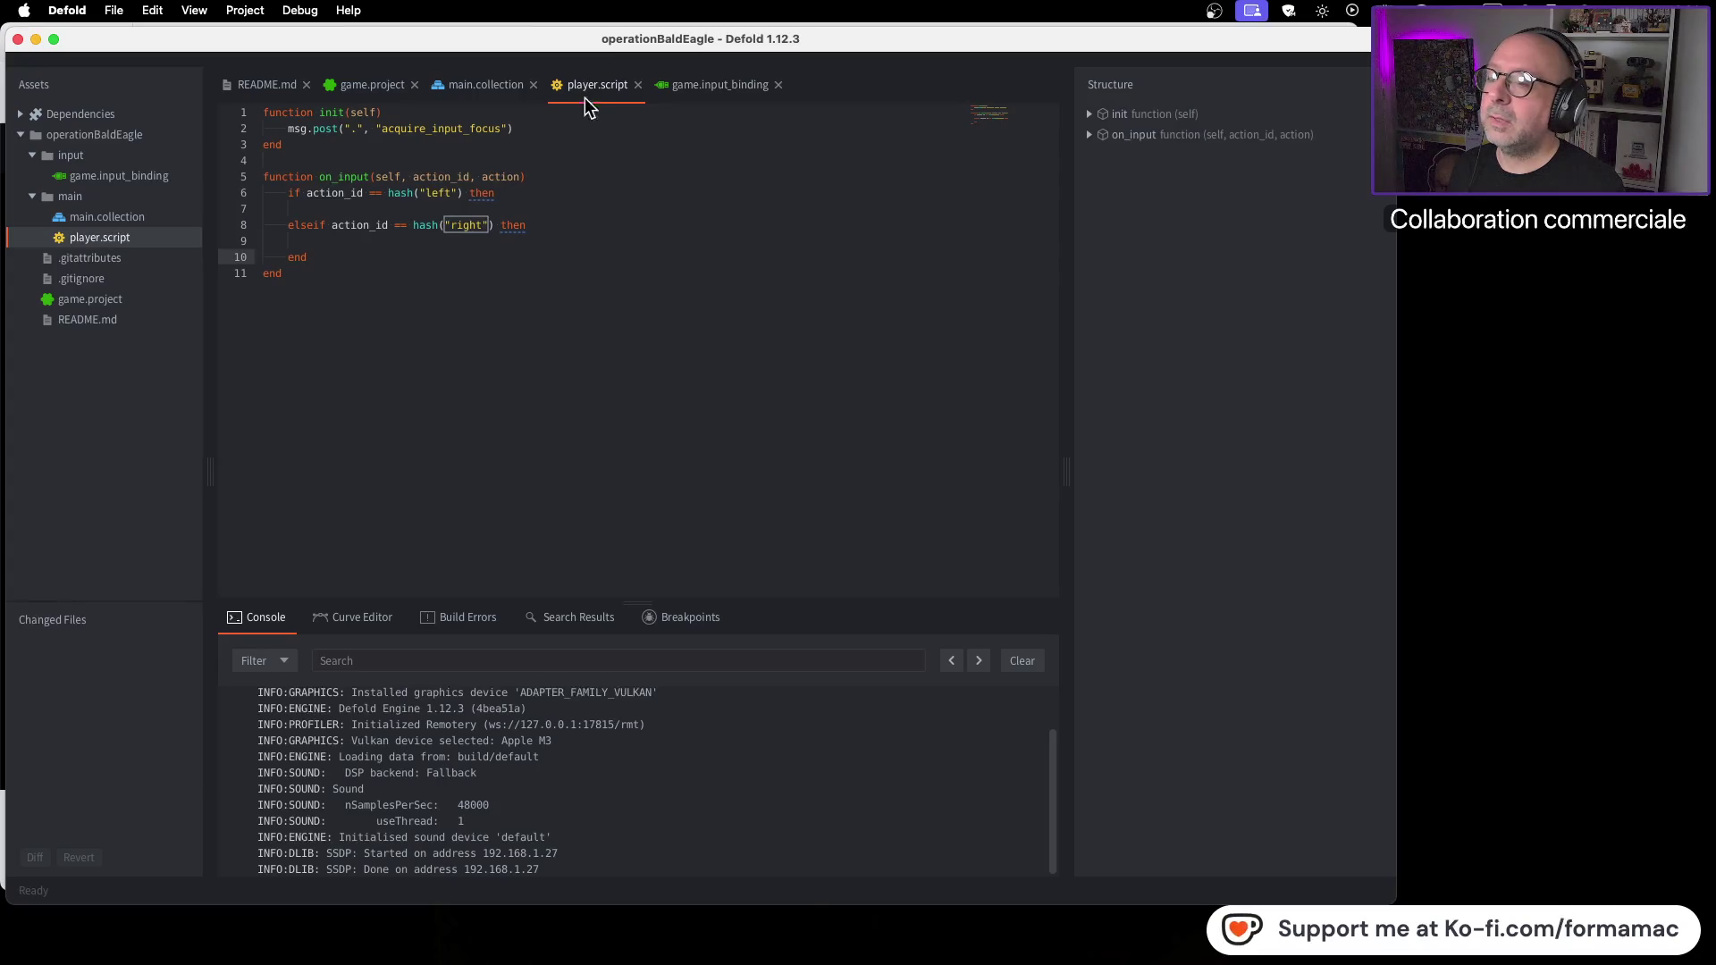
{"action": "key", "text": "super+Tab"}
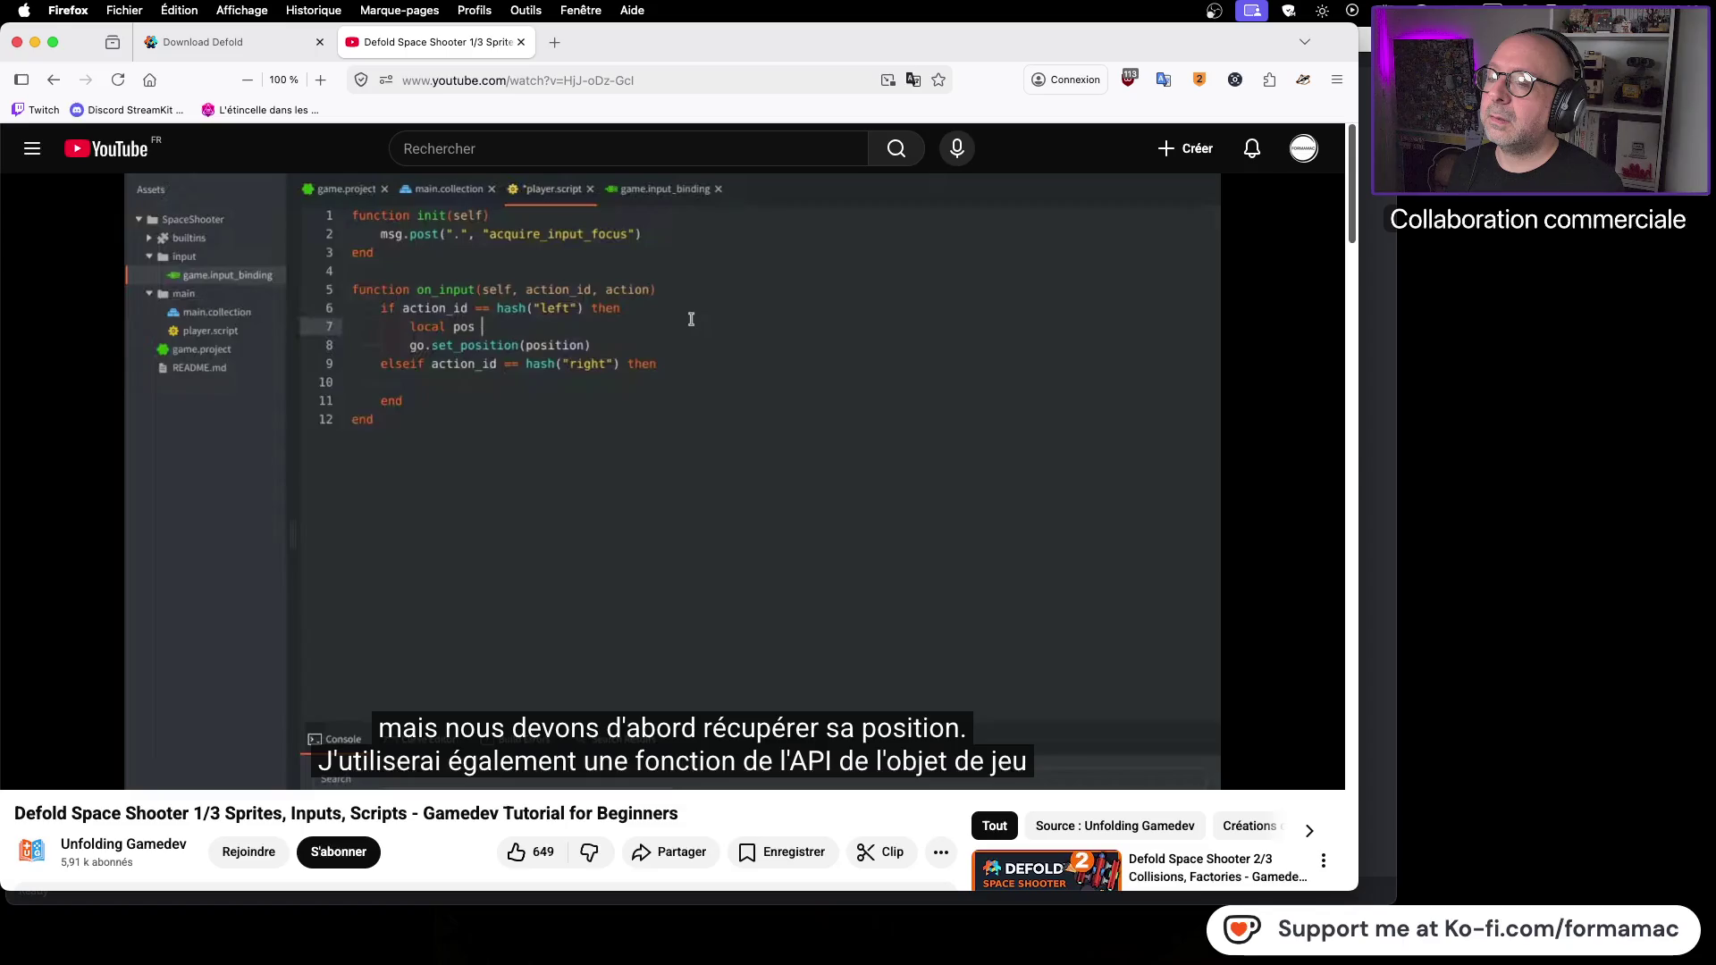
{"action": "mouse_move", "coordinate": [451, 243]}
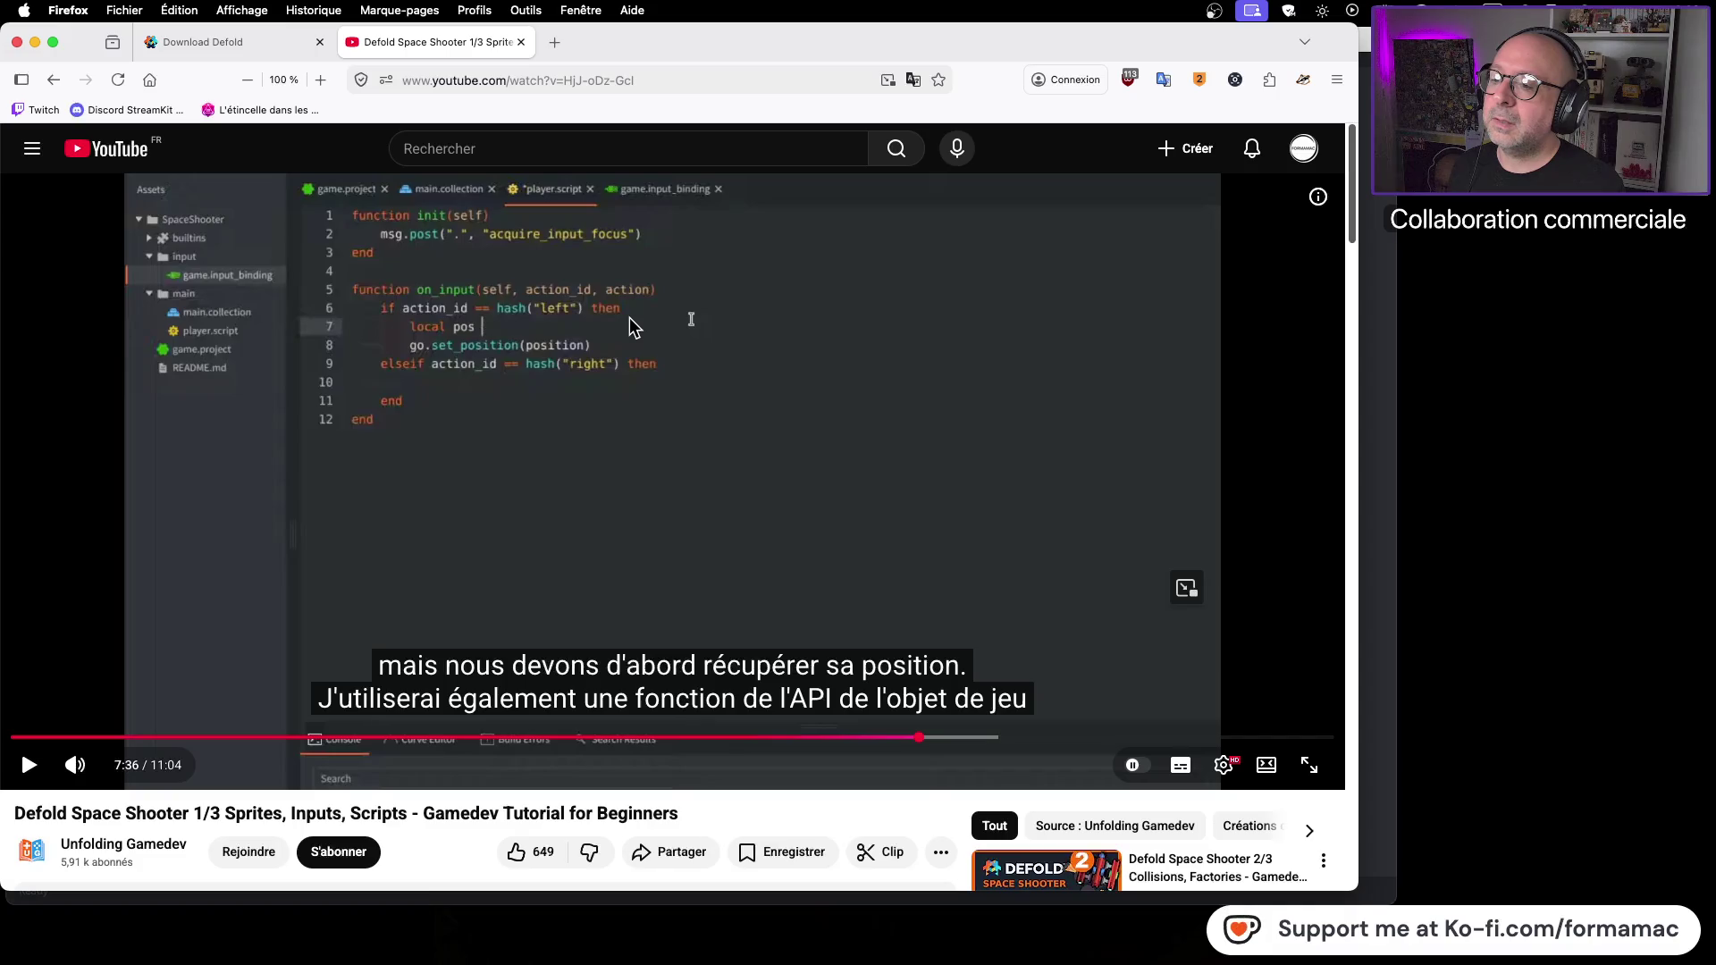
{"action": "key", "text": "super+Tab"}
Step: Insert a go.set_position call on a new line 7 in the hash("left") branch
{"action": "left_click", "coordinate": [510, 194]}
{"action": "key", "text": "Return"}
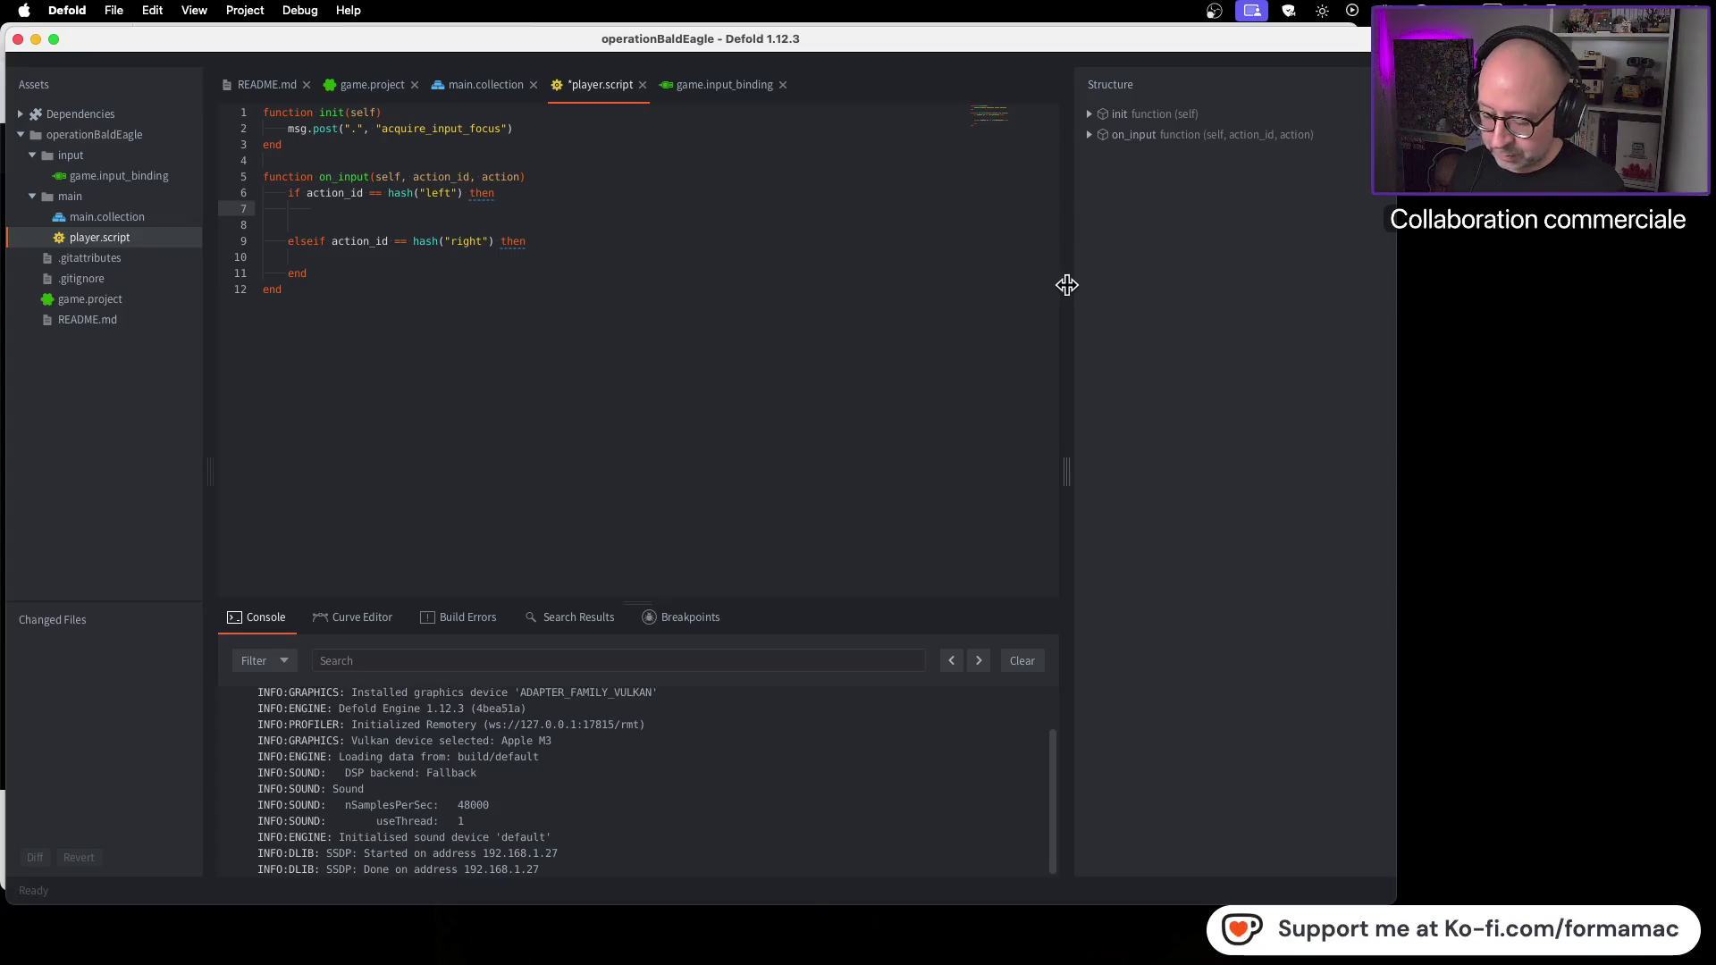
{"action": "type", "text": "go"}
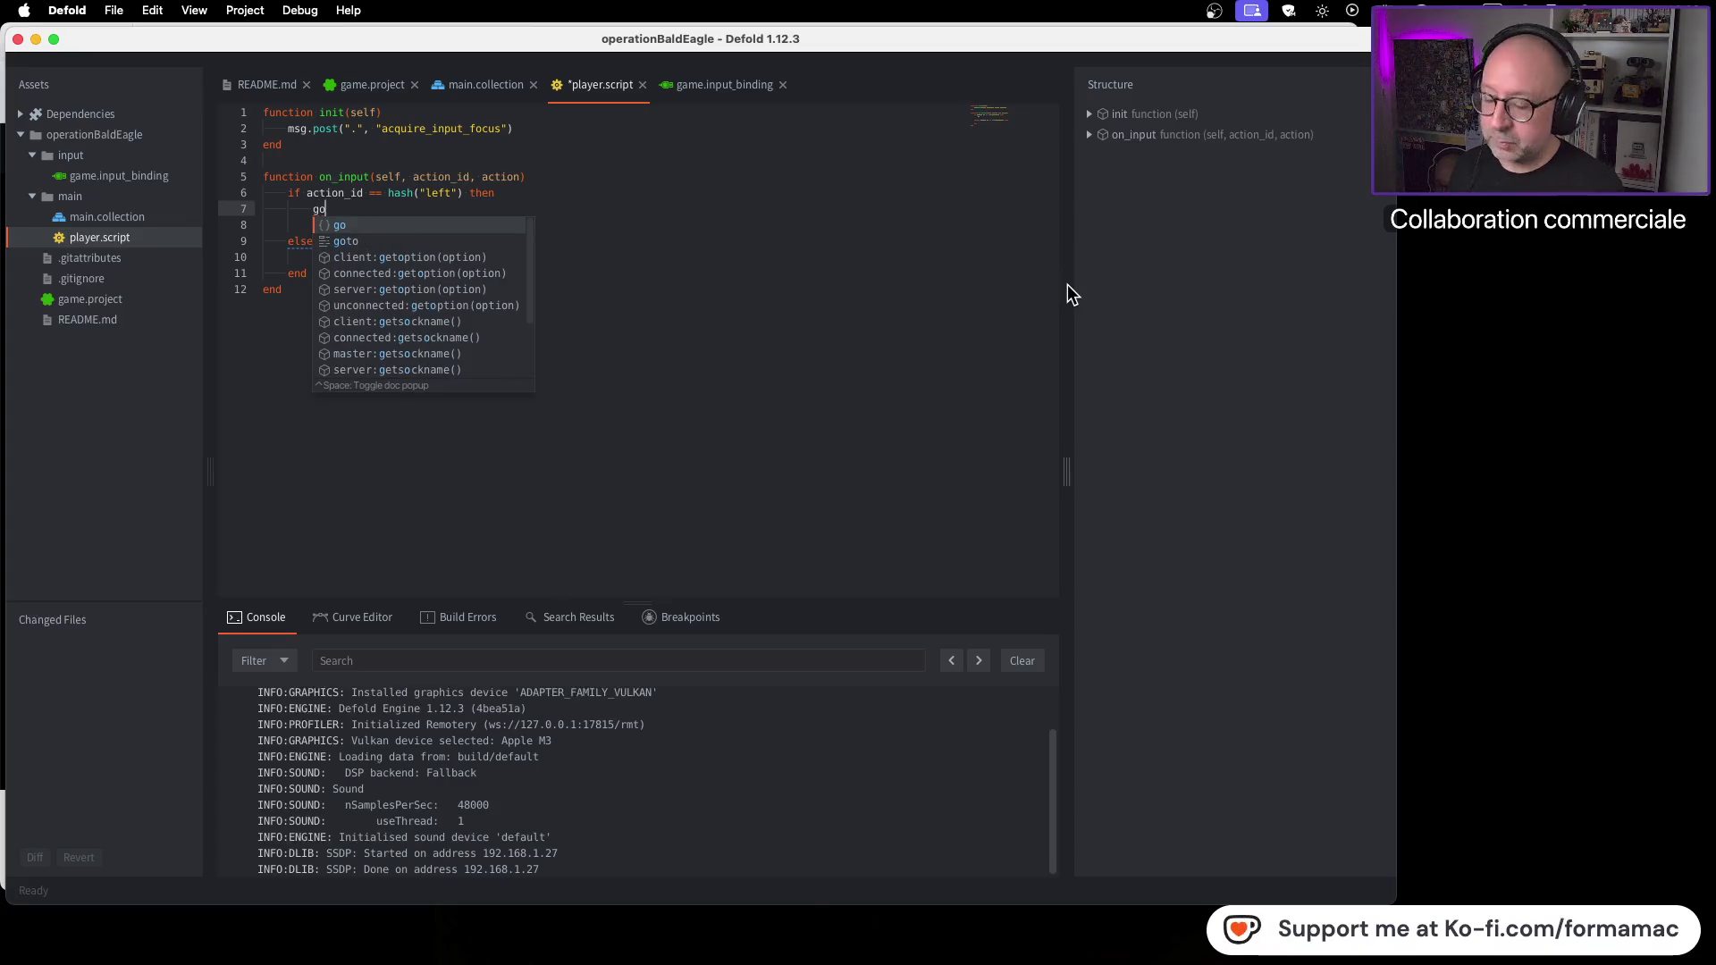
{"action": "type", "text": "."}
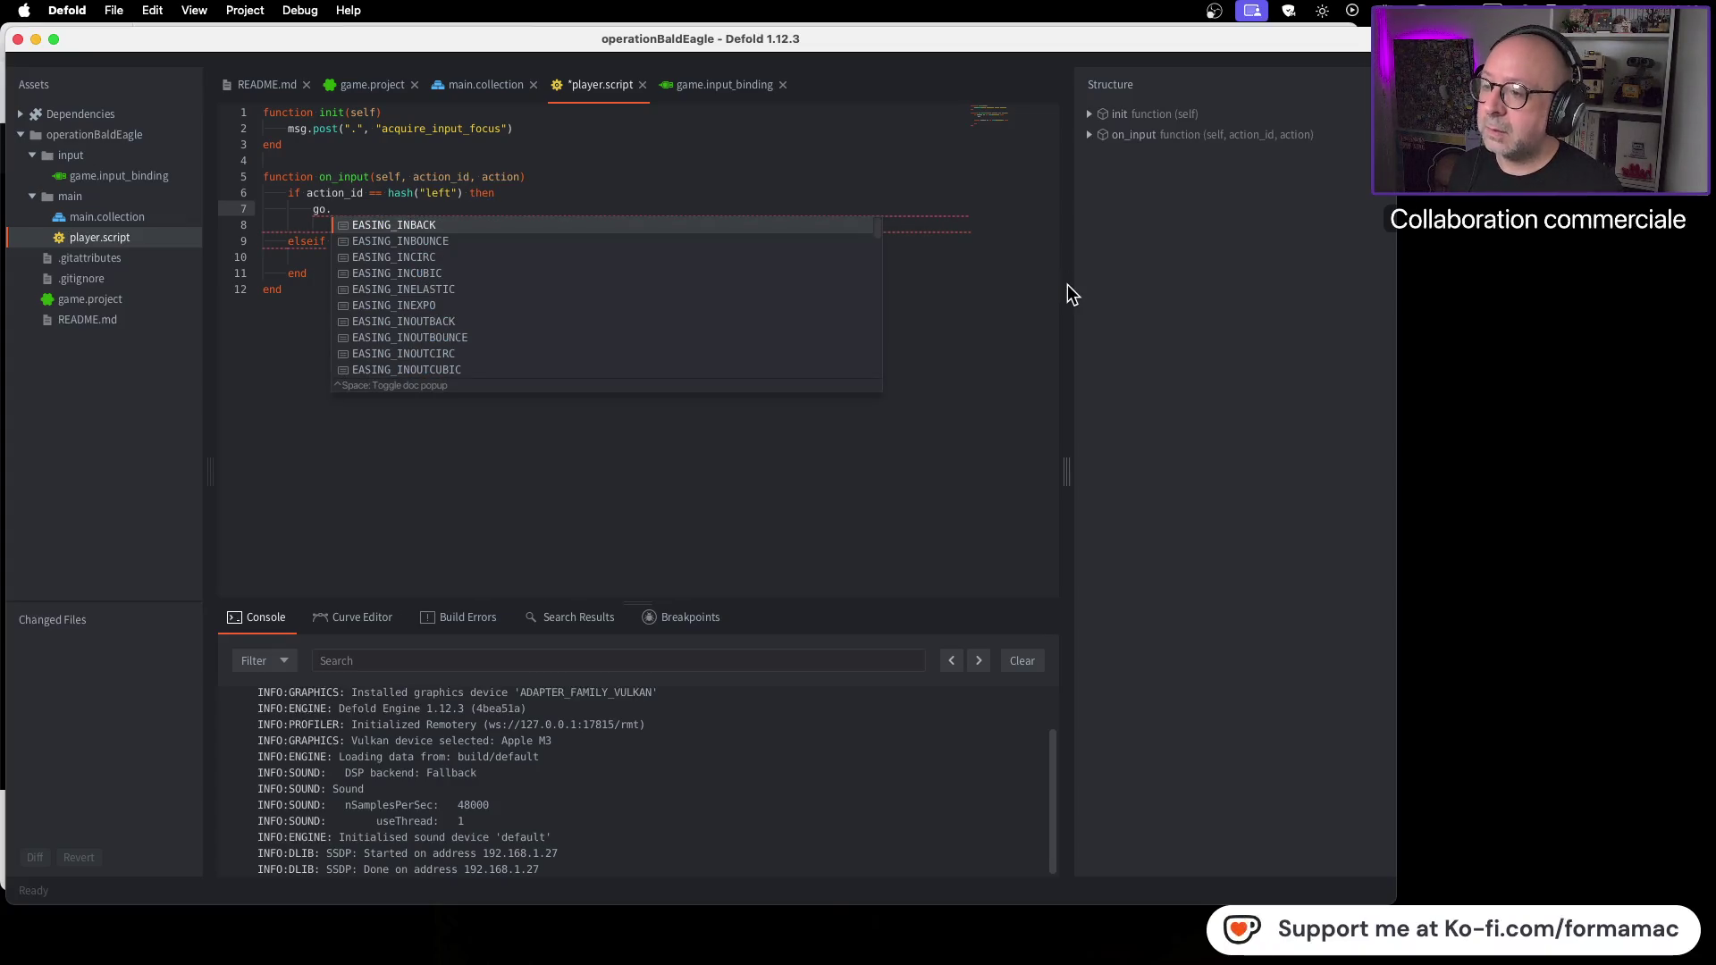
{"action": "key", "text": "super+Tab"}
{"action": "key", "text": "super+Tab"}
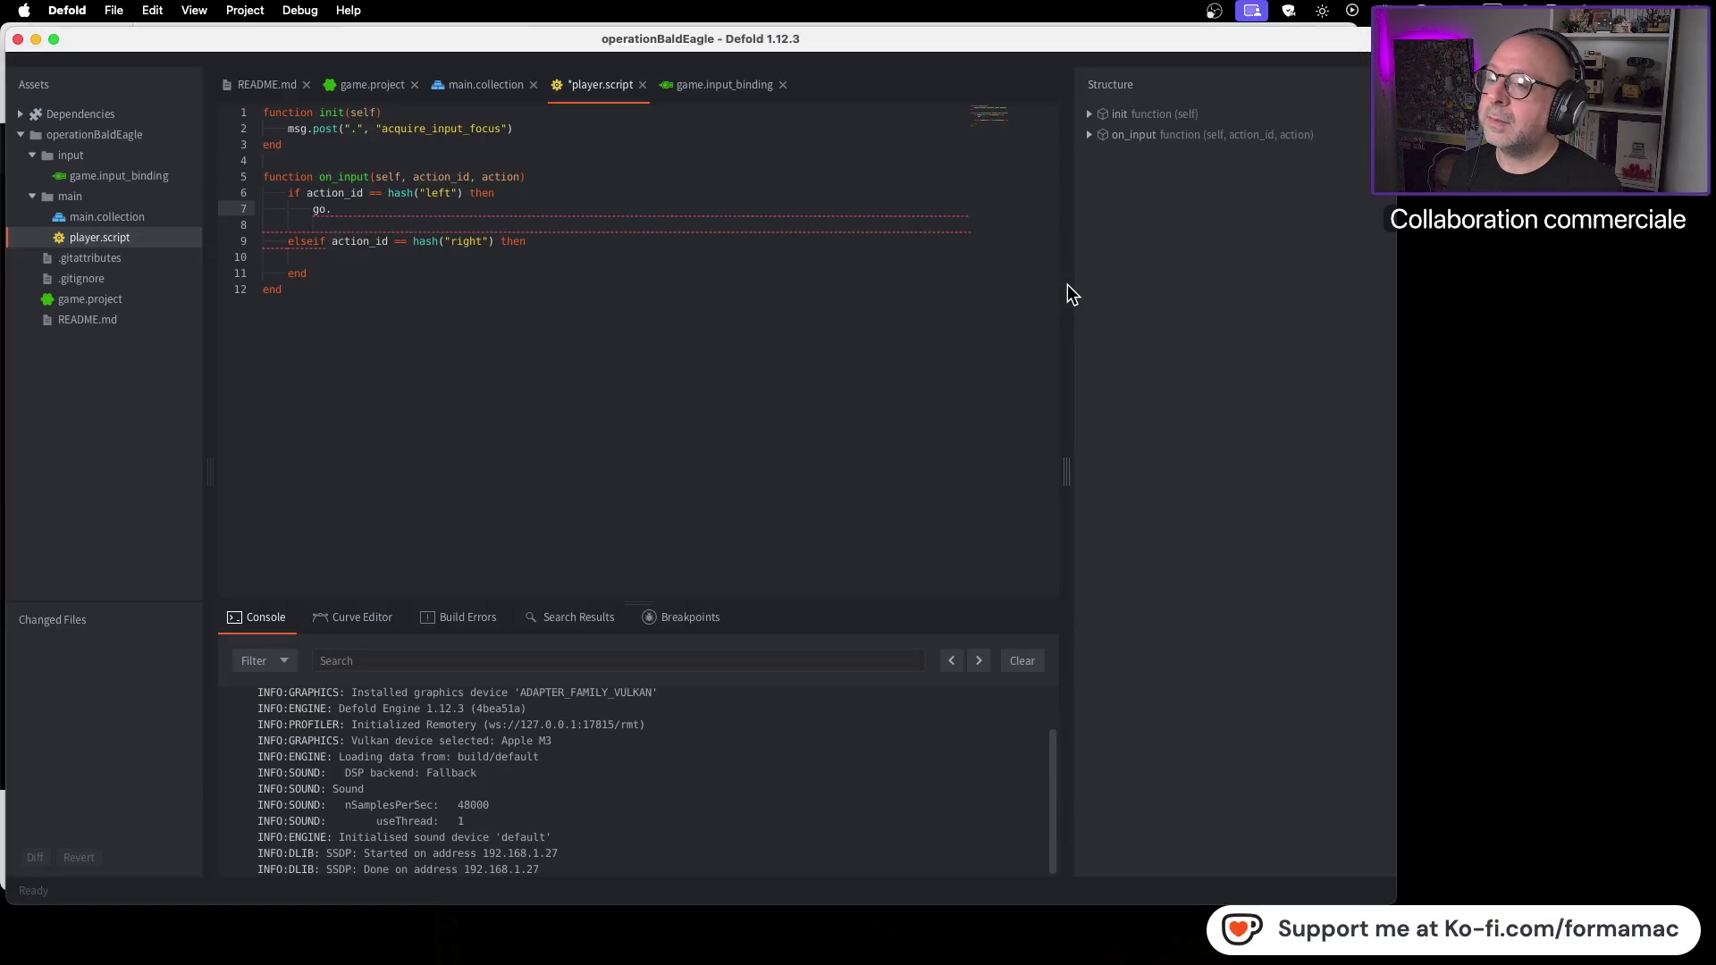
{"action": "type", "text": "se"}
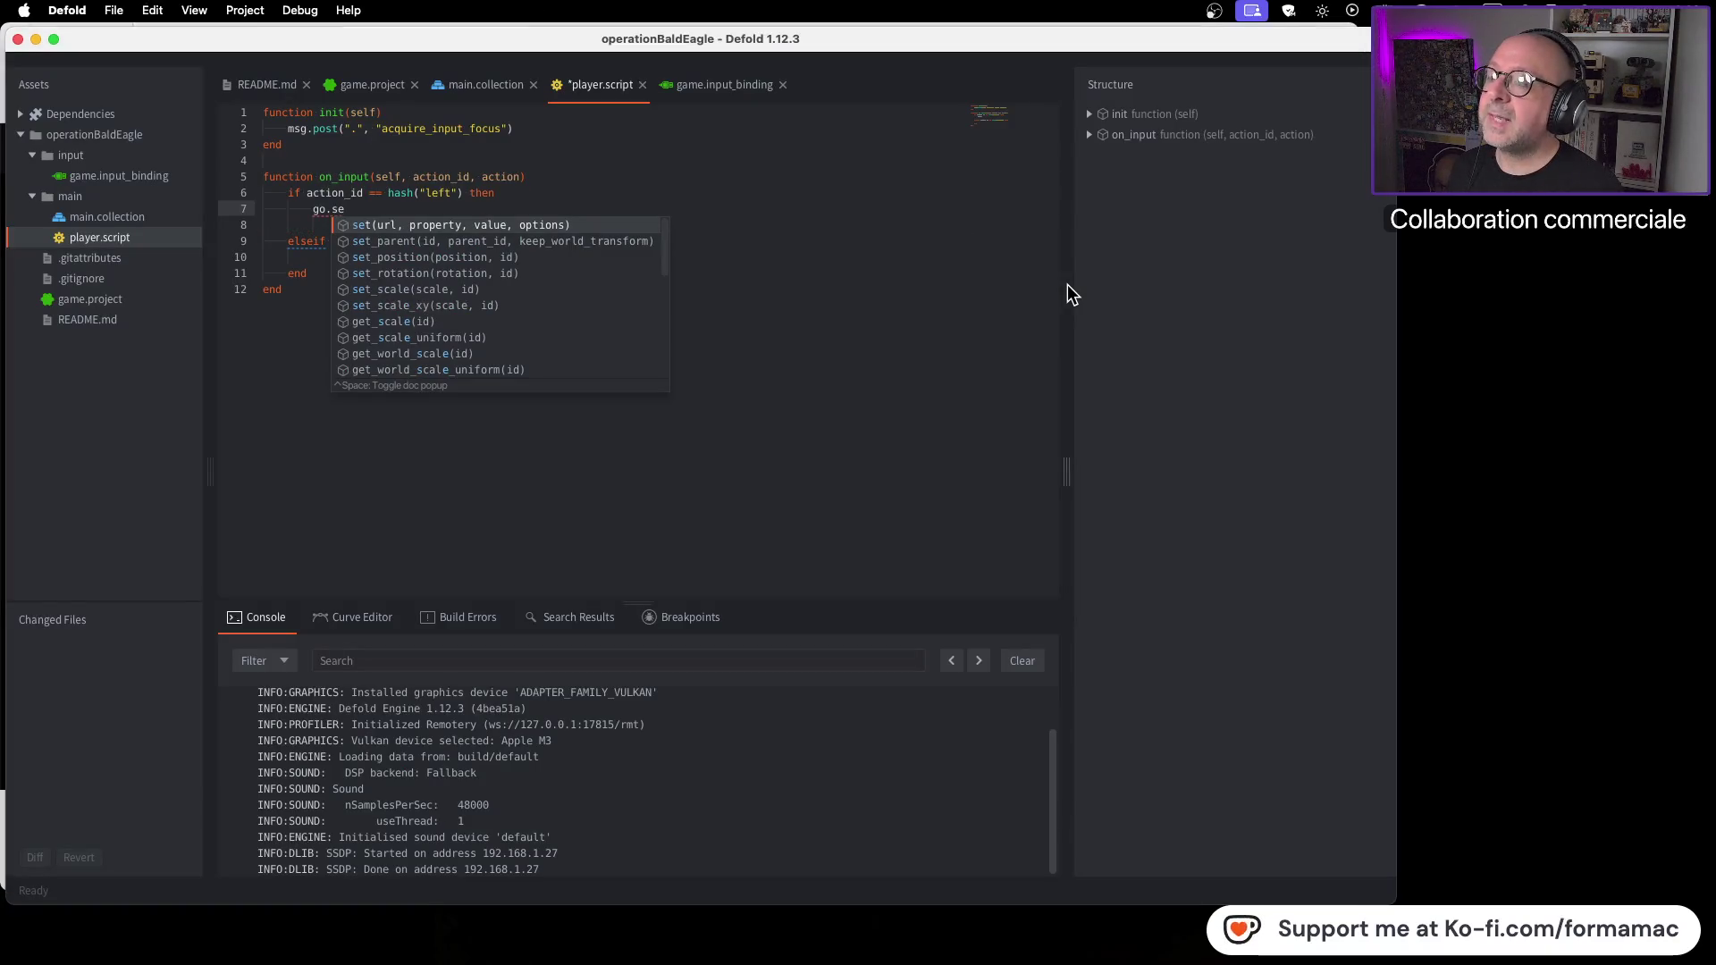
{"action": "key", "text": "Down"}
{"action": "key", "text": "Down"}
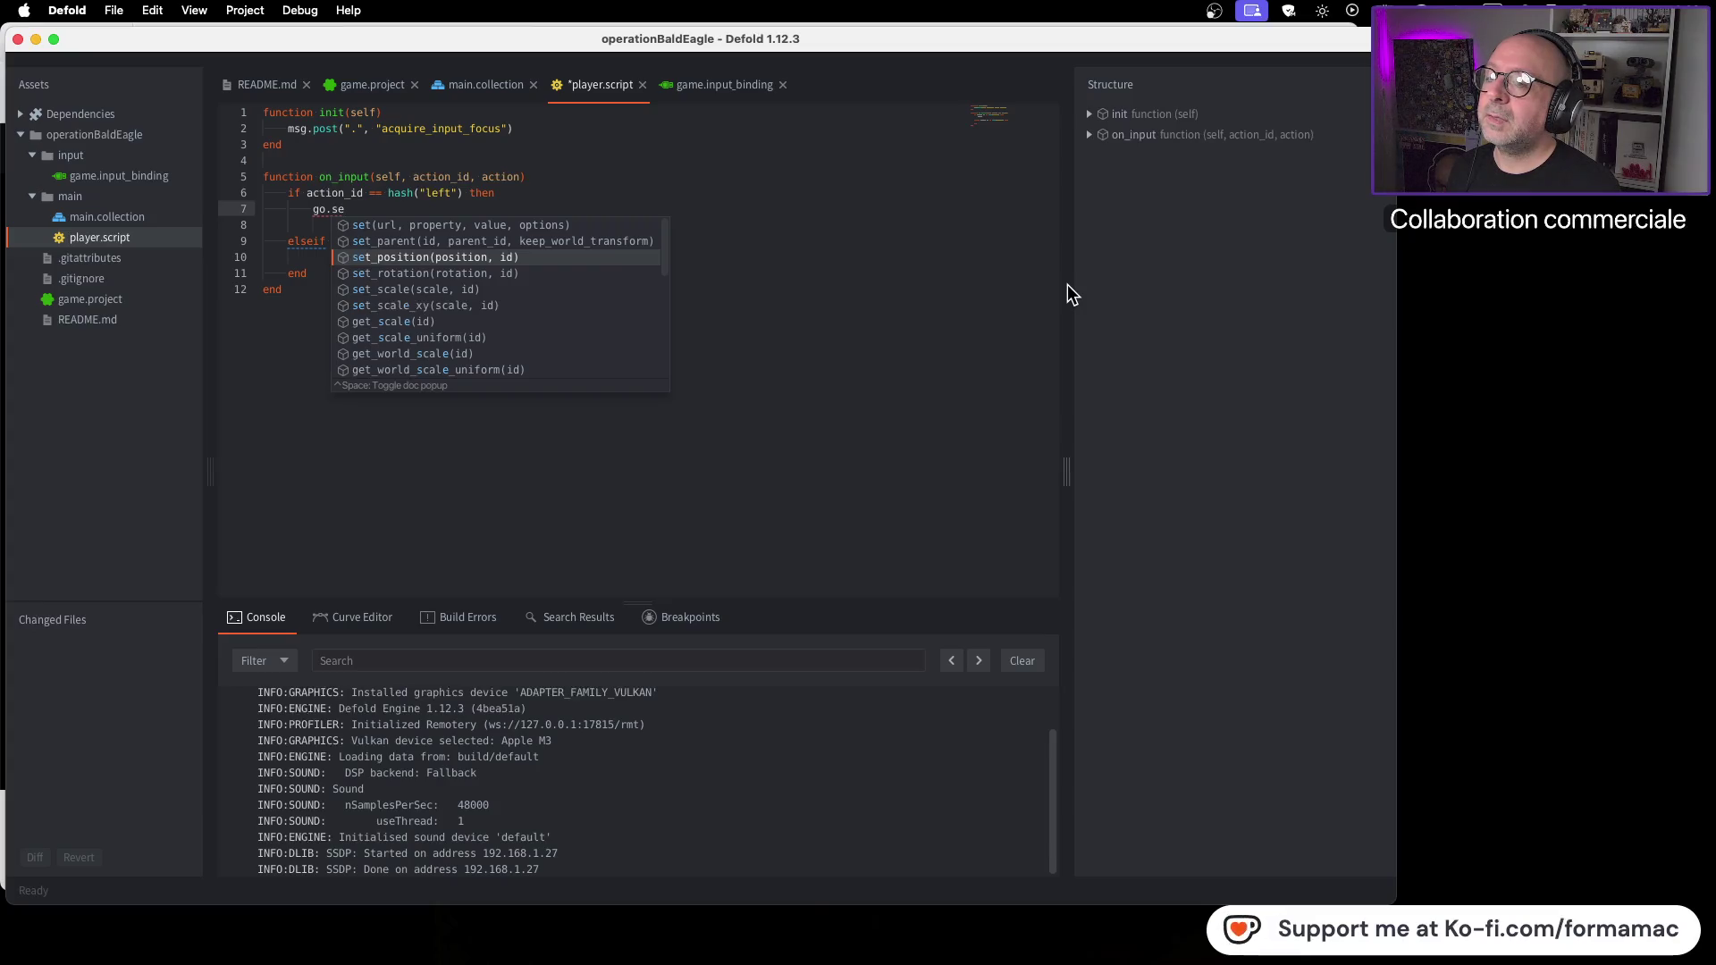
{"action": "key", "text": "super+Tab"}
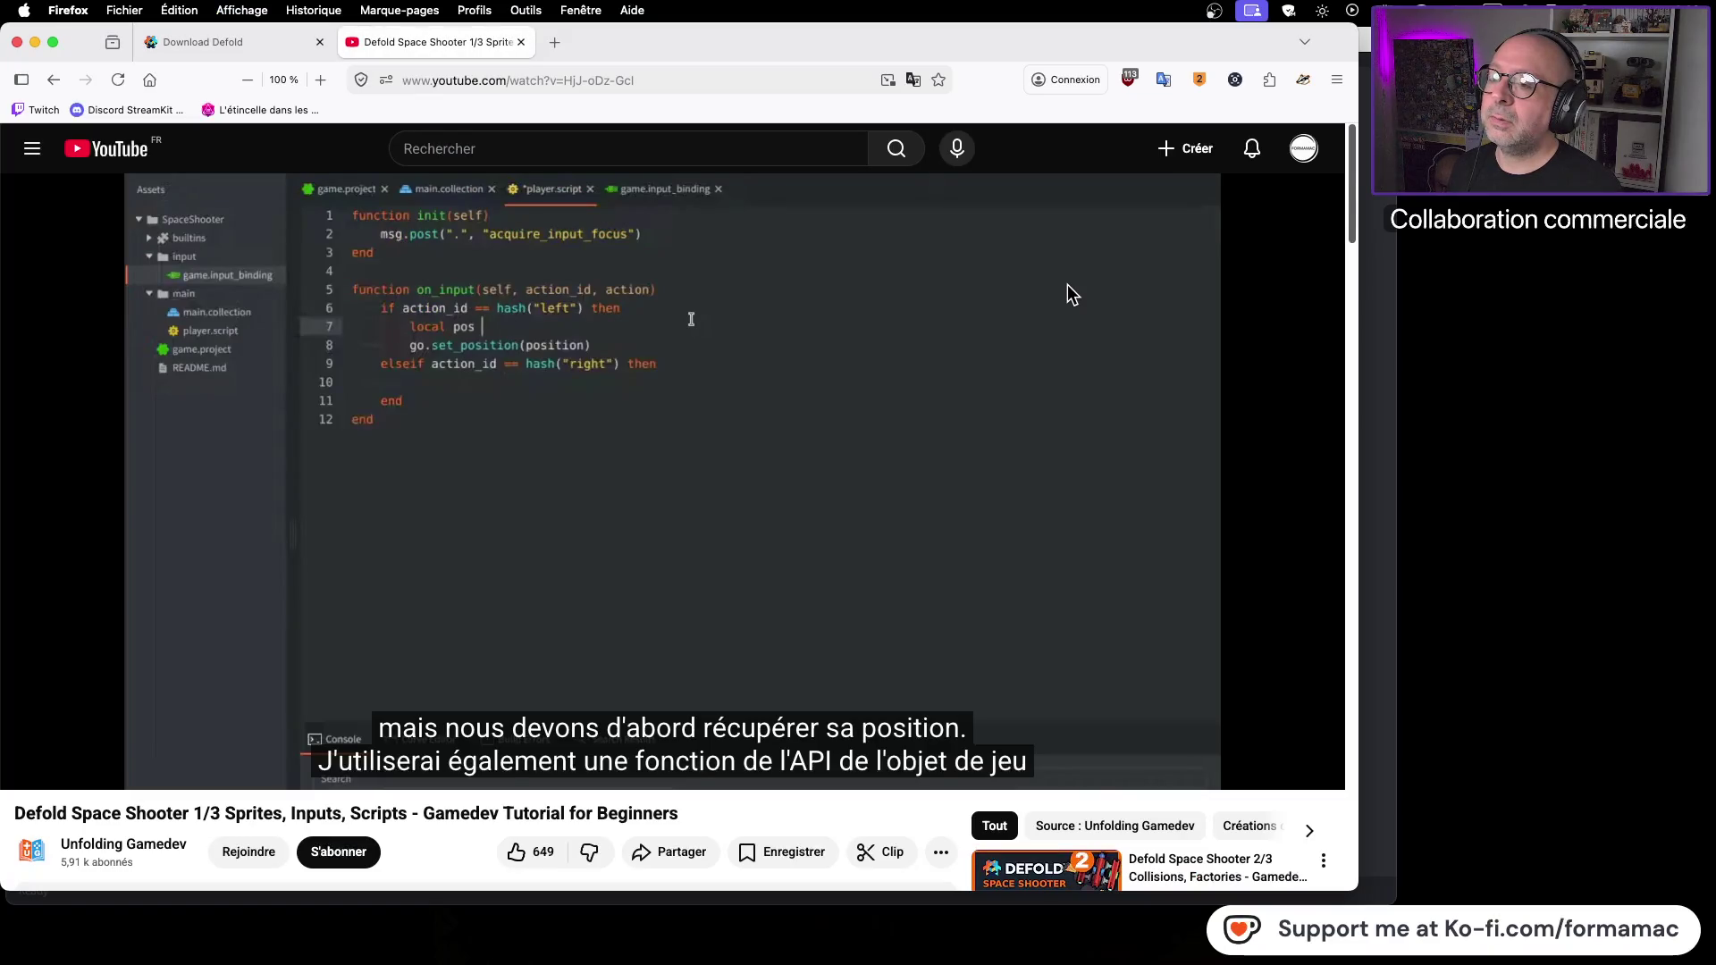
{"action": "key", "text": "super+Tab"}
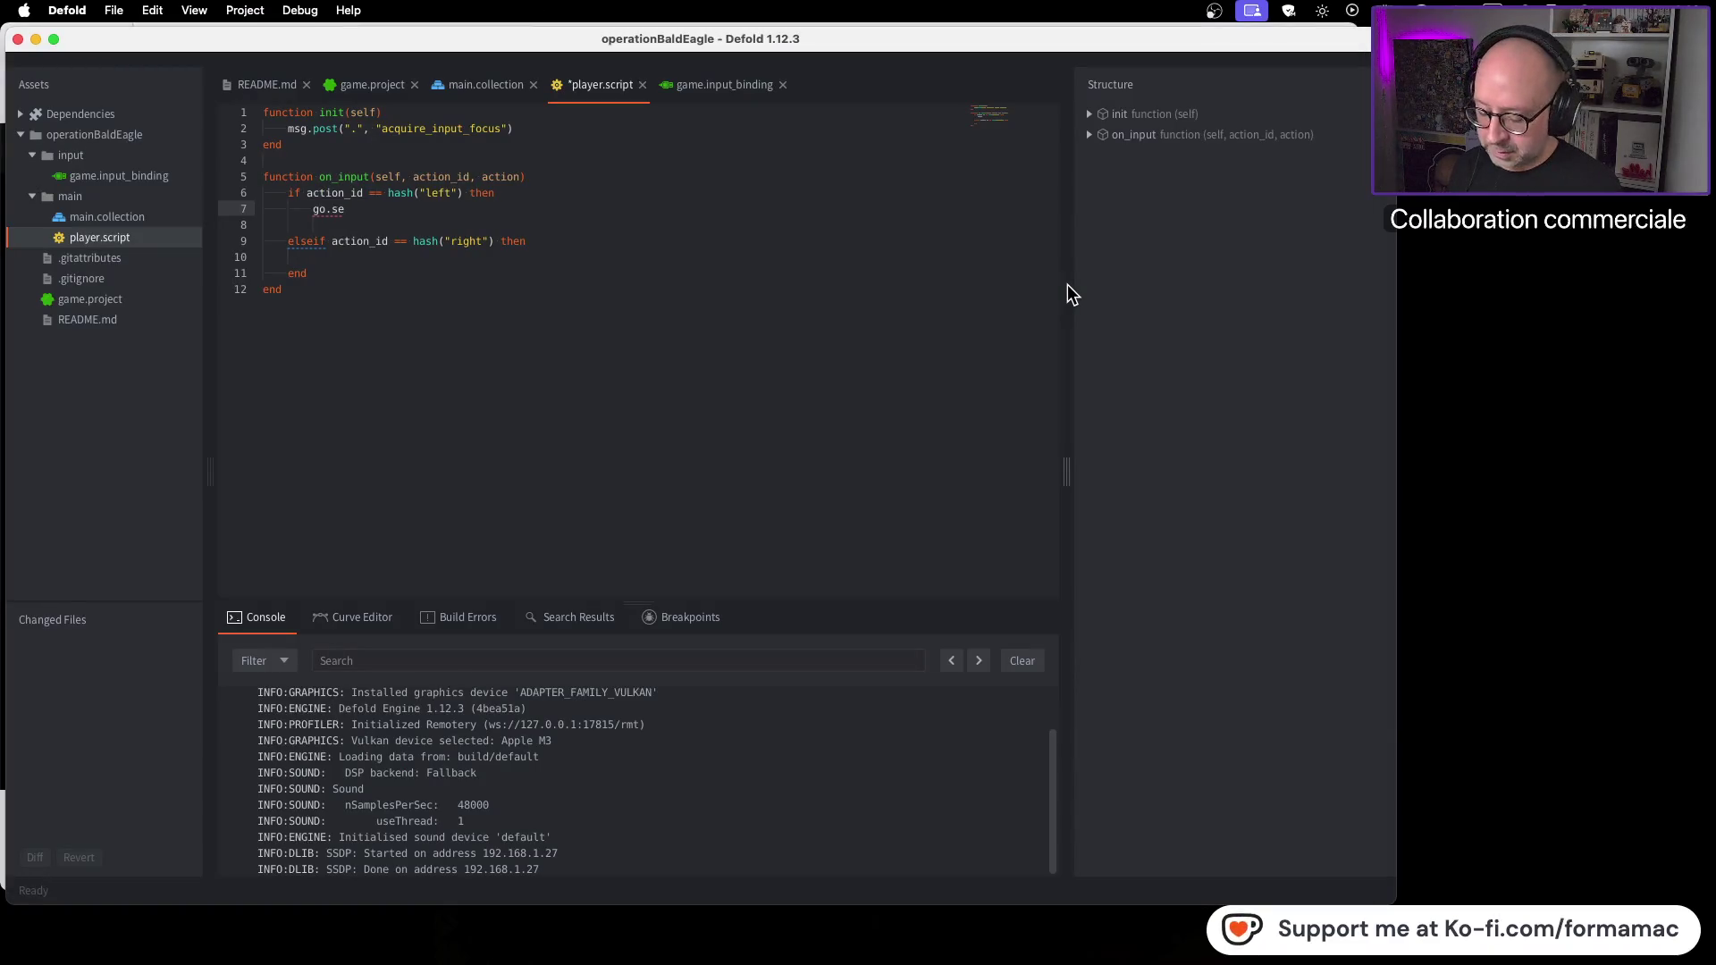
{"action": "key", "text": "super+Tab"}
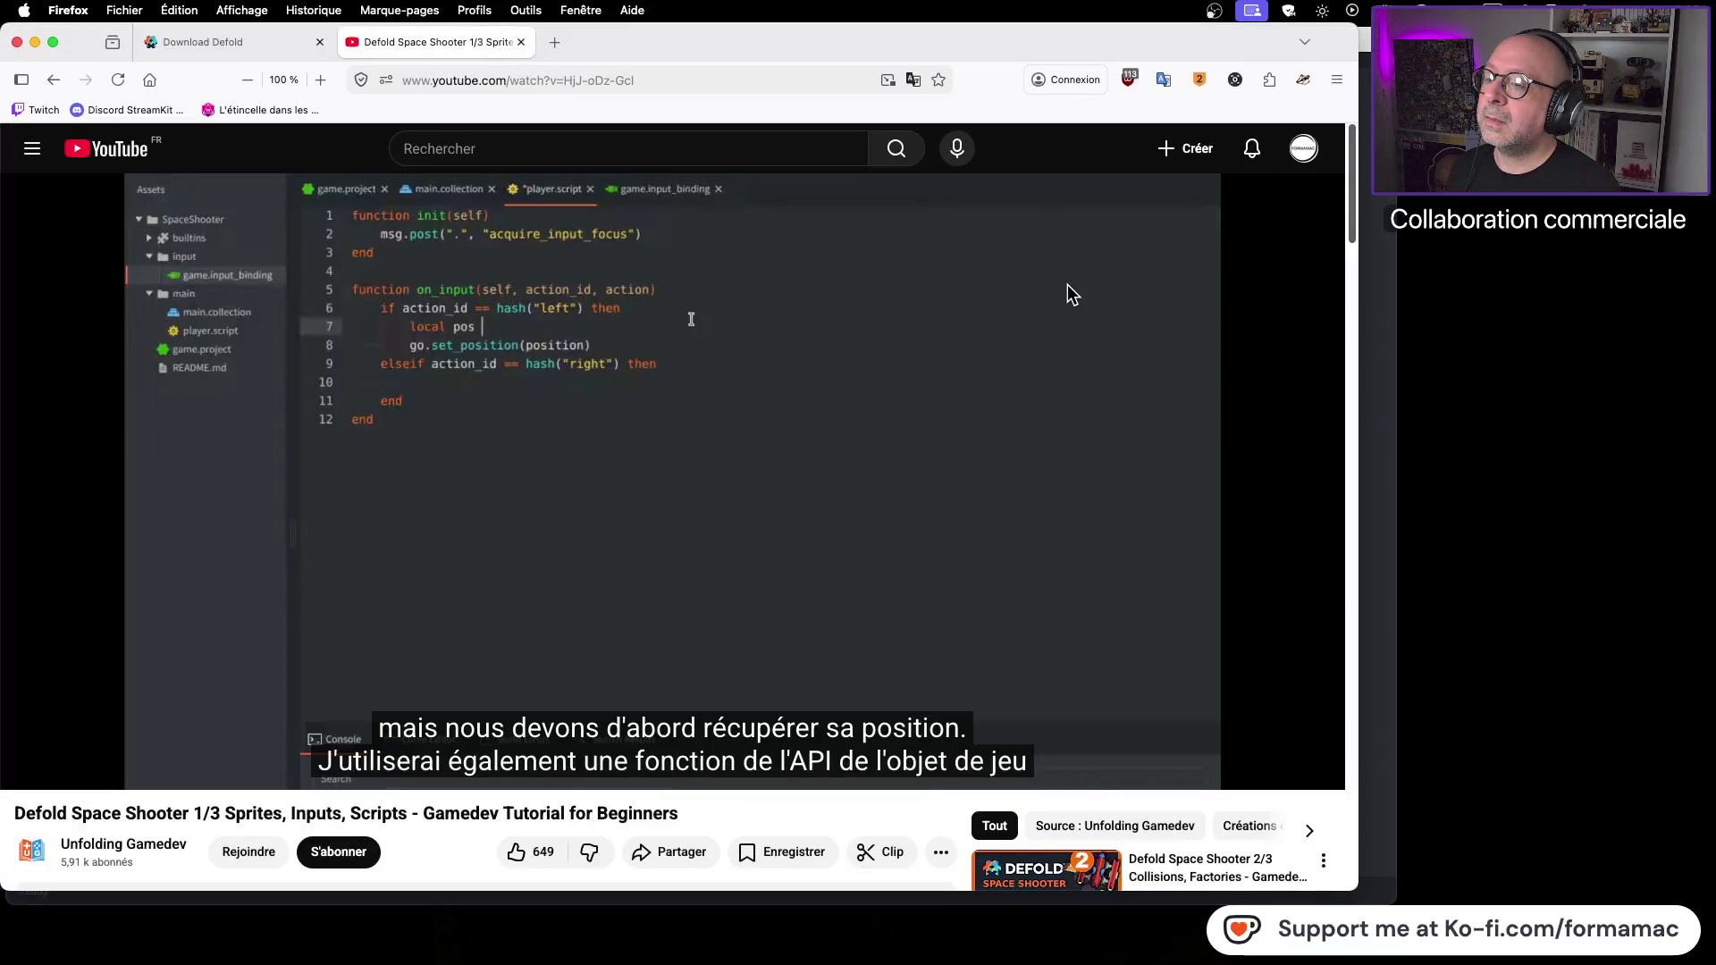
{"action": "key", "text": "super+Tab"}
{"action": "type", "text": "go.set"}
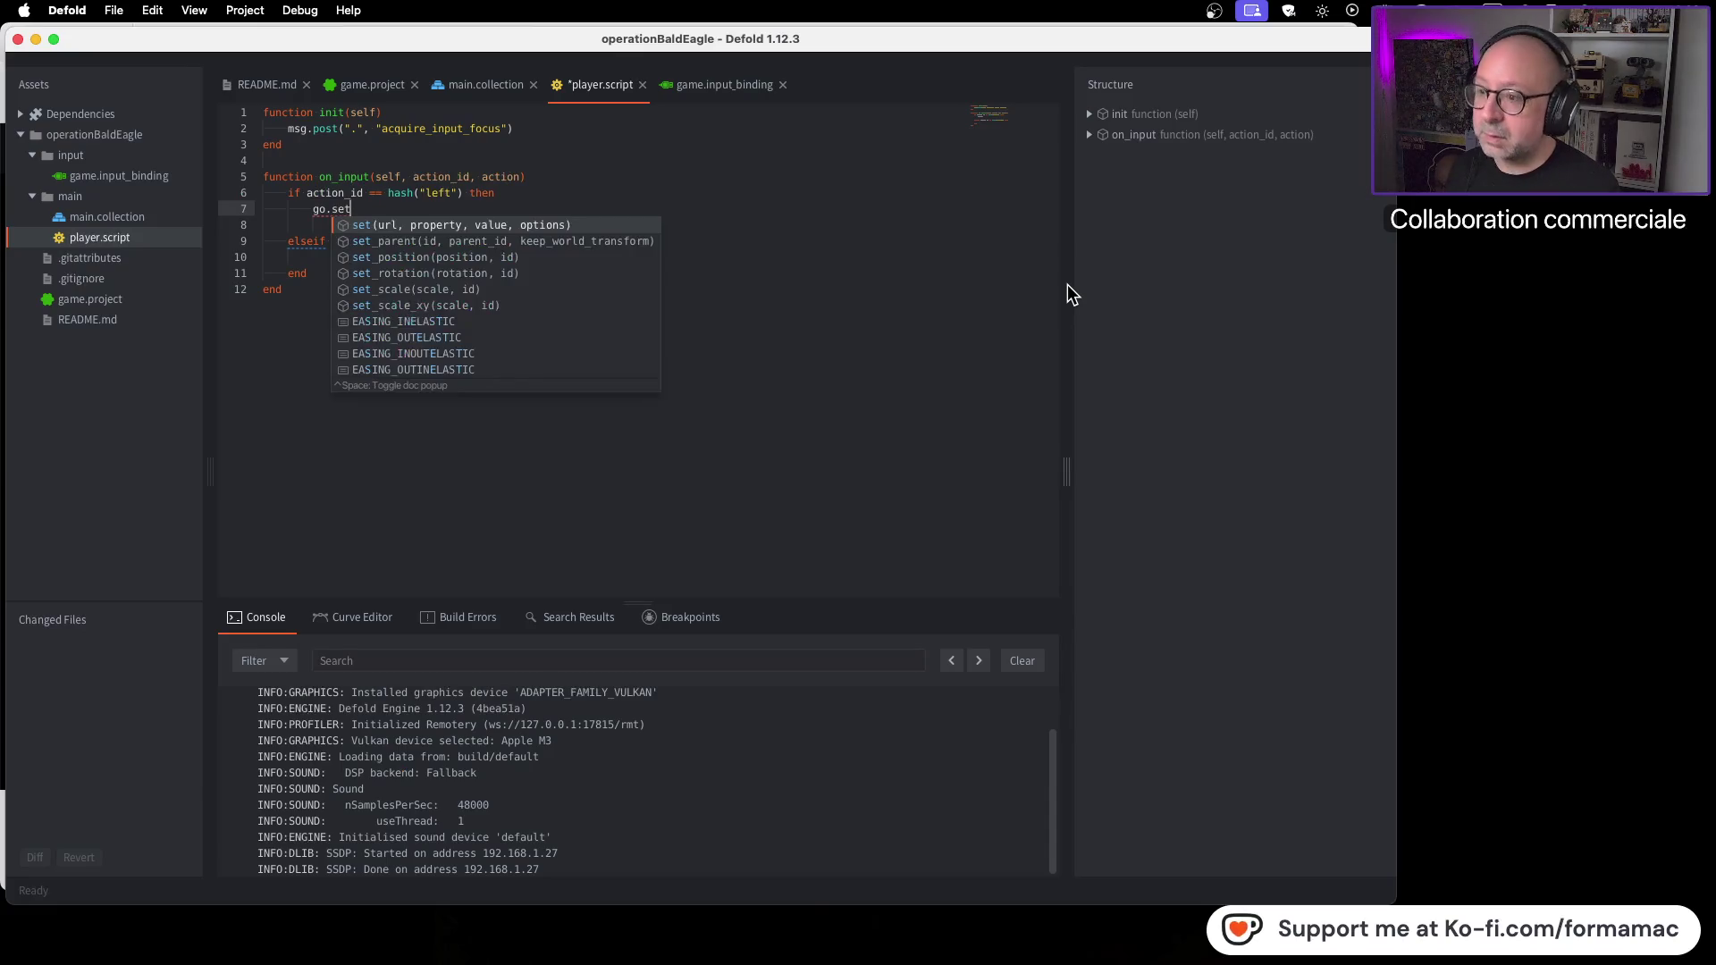
{"action": "key", "text": "Down"}
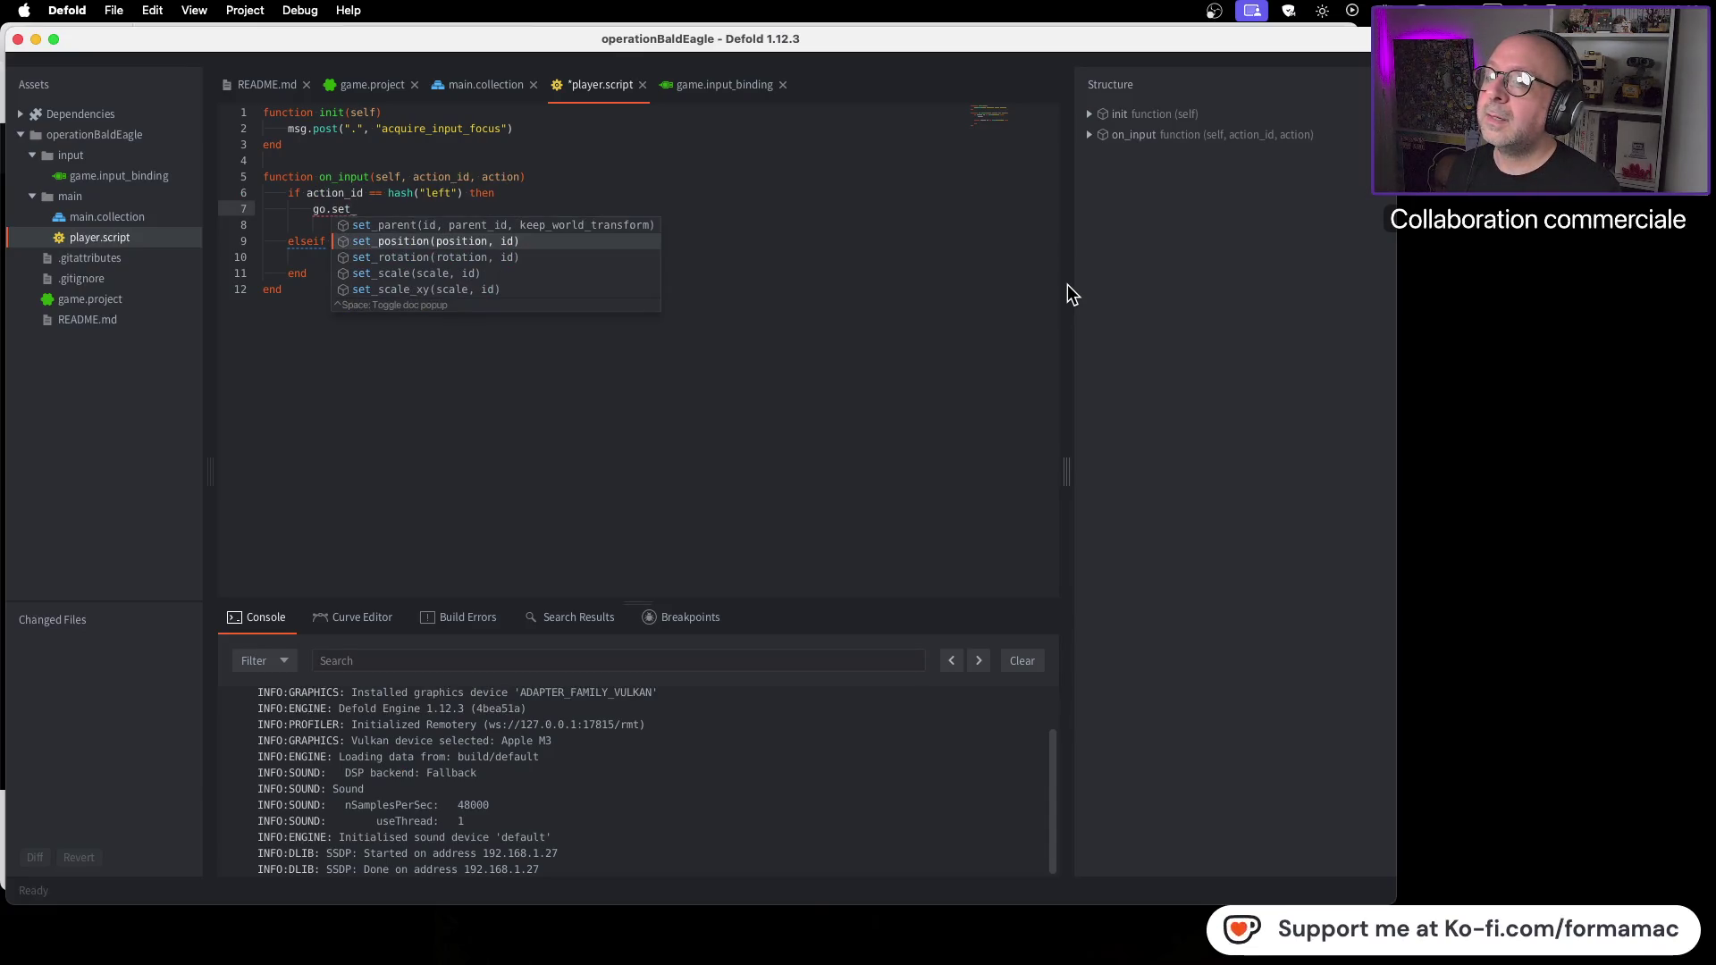
{"action": "key", "text": "Return"}
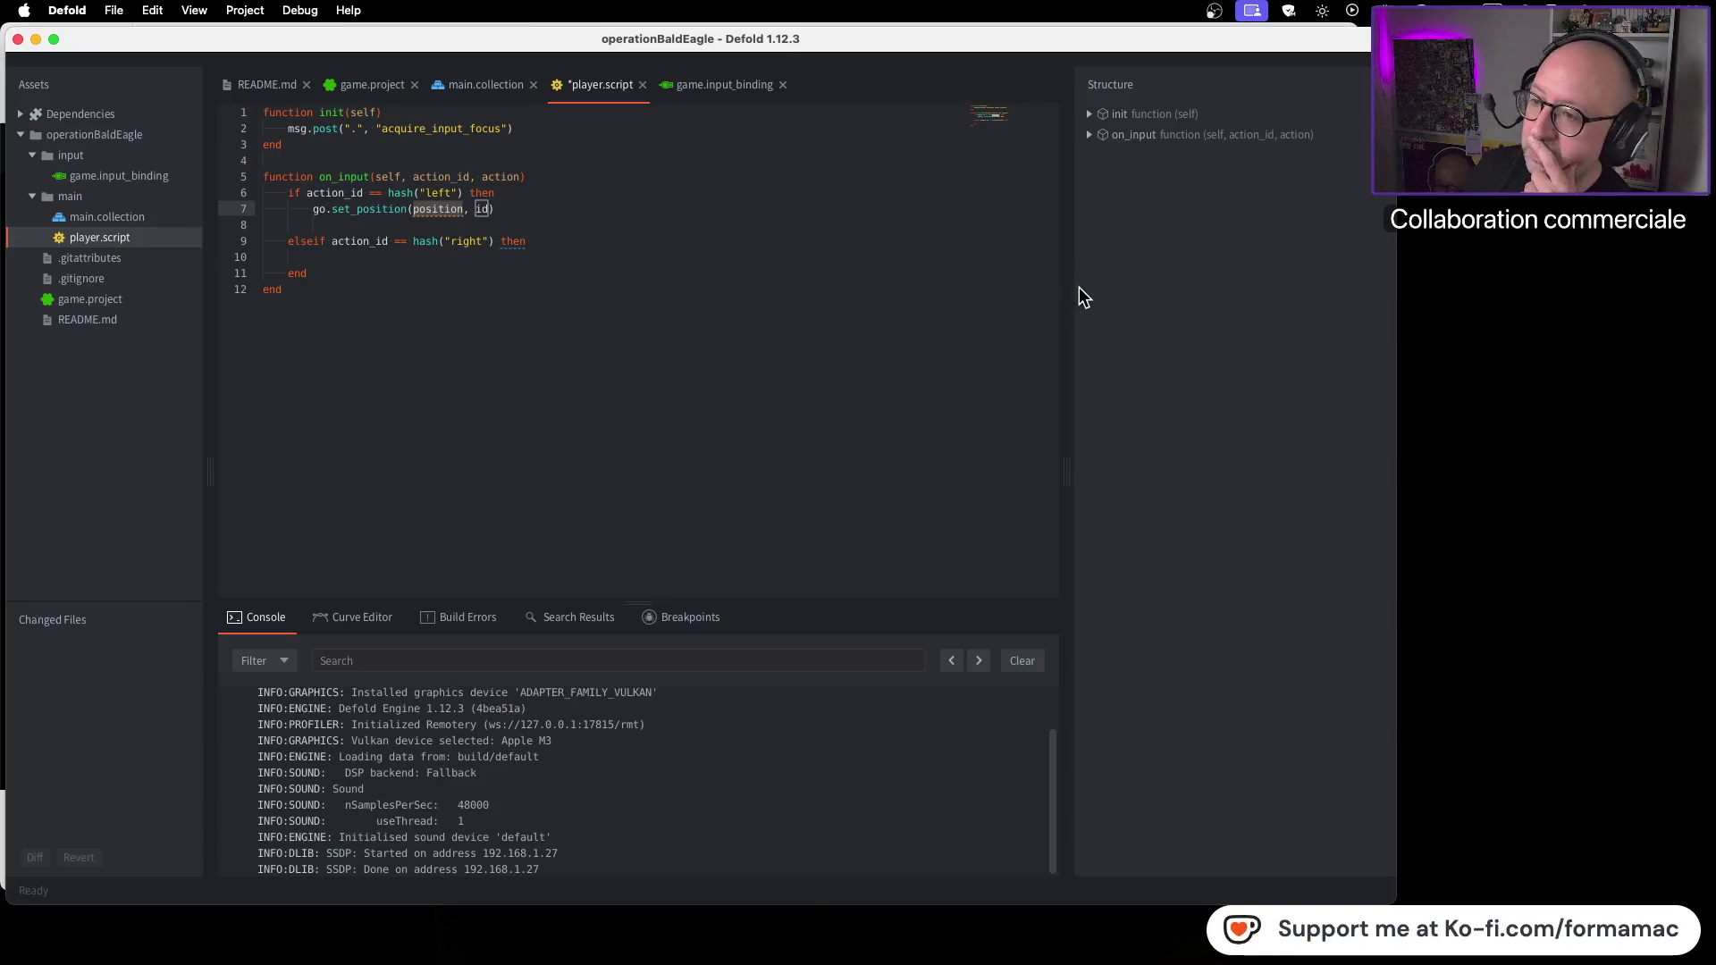
Step: Drop the id argument, add a blank line above it, and pause the tutorial at 7:43
{"action": "key", "text": "super+Tab"}
{"action": "key", "text": "super+Tab"}
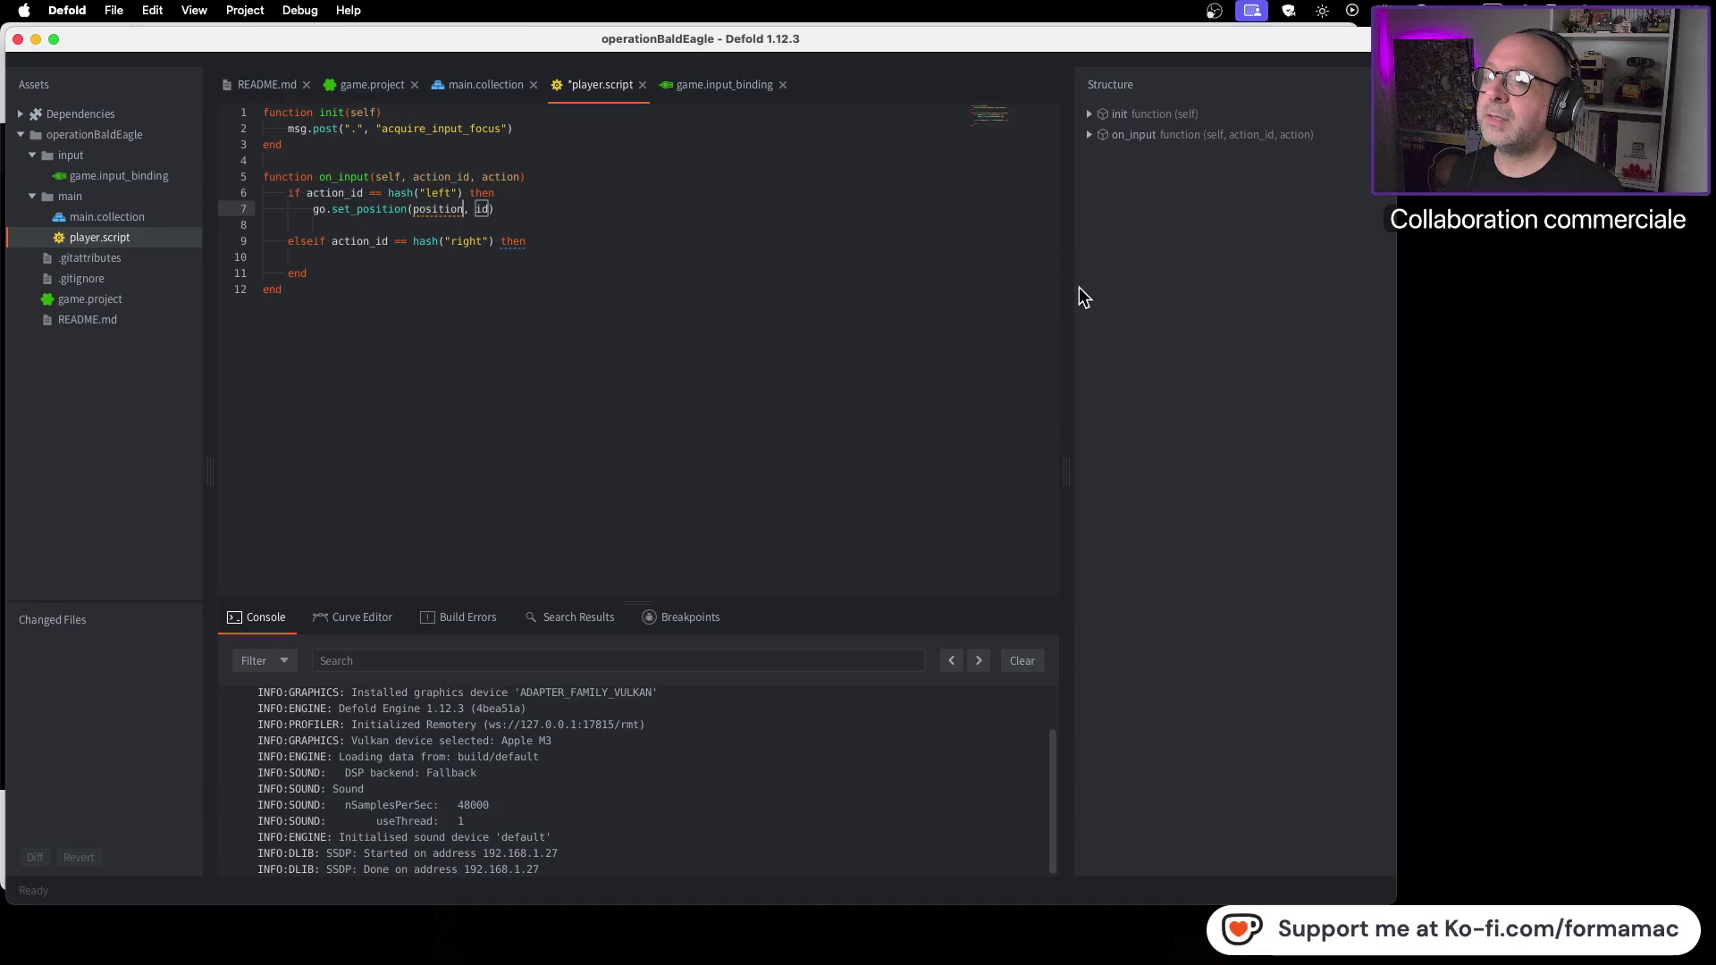
{"action": "key", "text": "Tab"}
{"action": "key", "text": "BackSpace"}
{"action": "key", "text": "BackSpace"}
{"action": "key", "text": "BackSpace"}
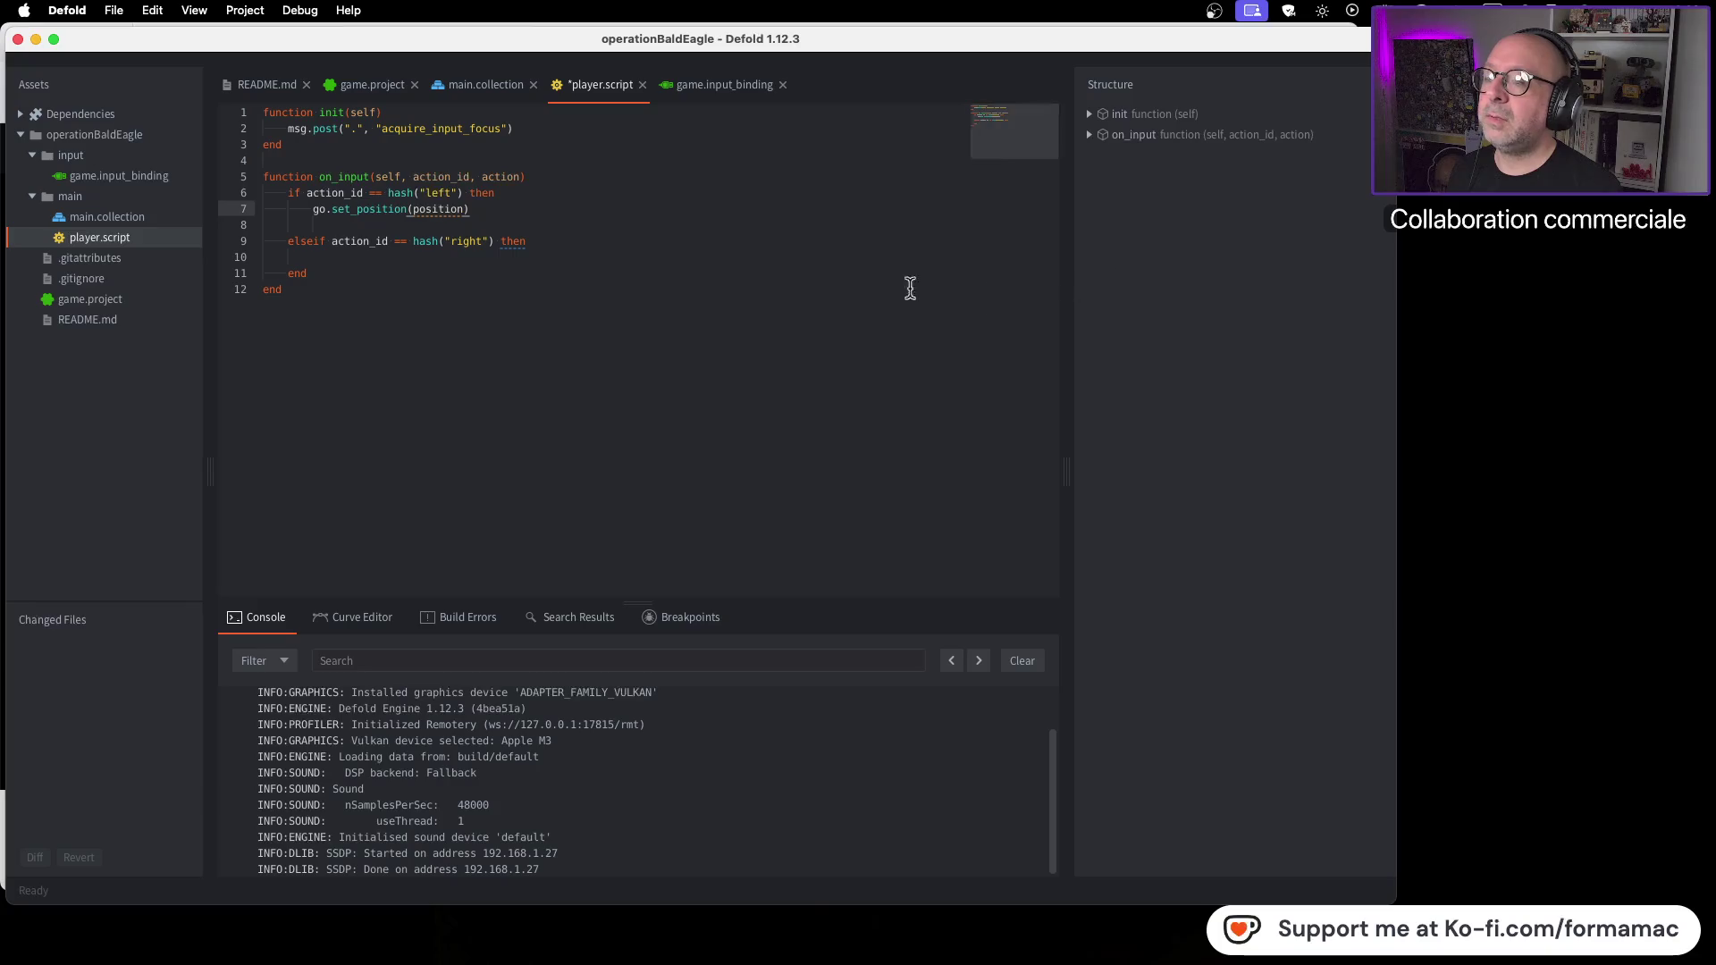
{"action": "left_click", "coordinate": [523, 198]}
{"action": "key", "text": "Return"}
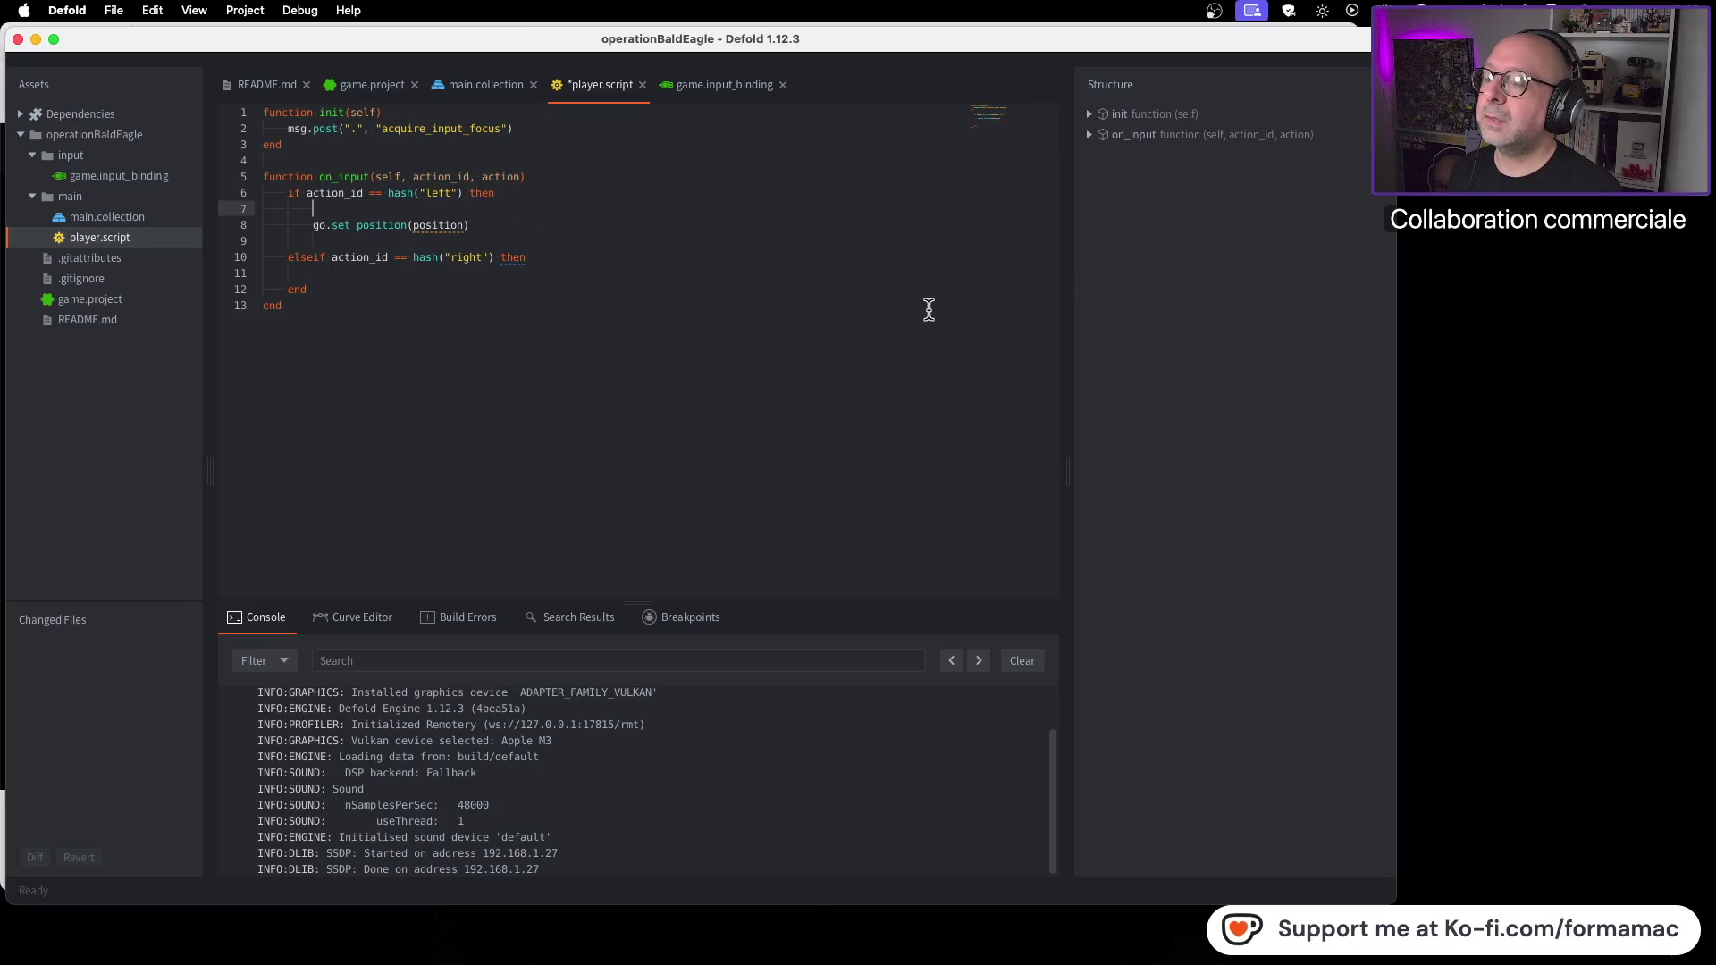
{"action": "key", "text": "super+Tab"}
{"action": "left_click", "coordinate": [687, 447]}
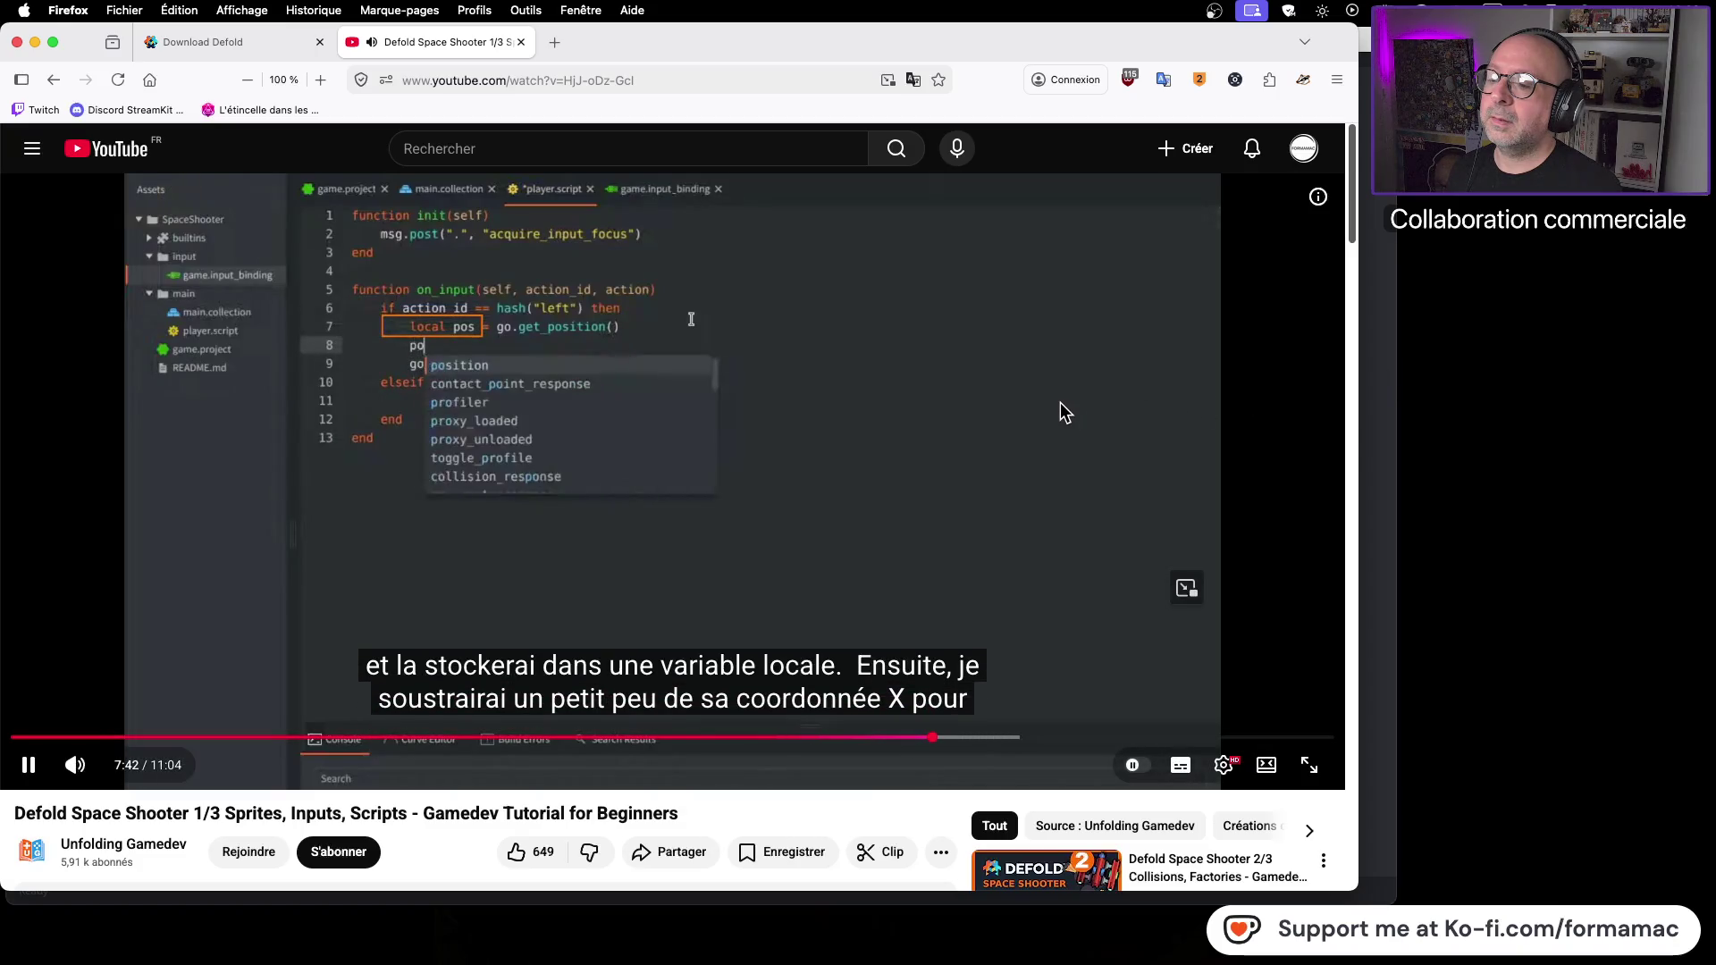
{"action": "left_click", "coordinate": [1066, 432]}
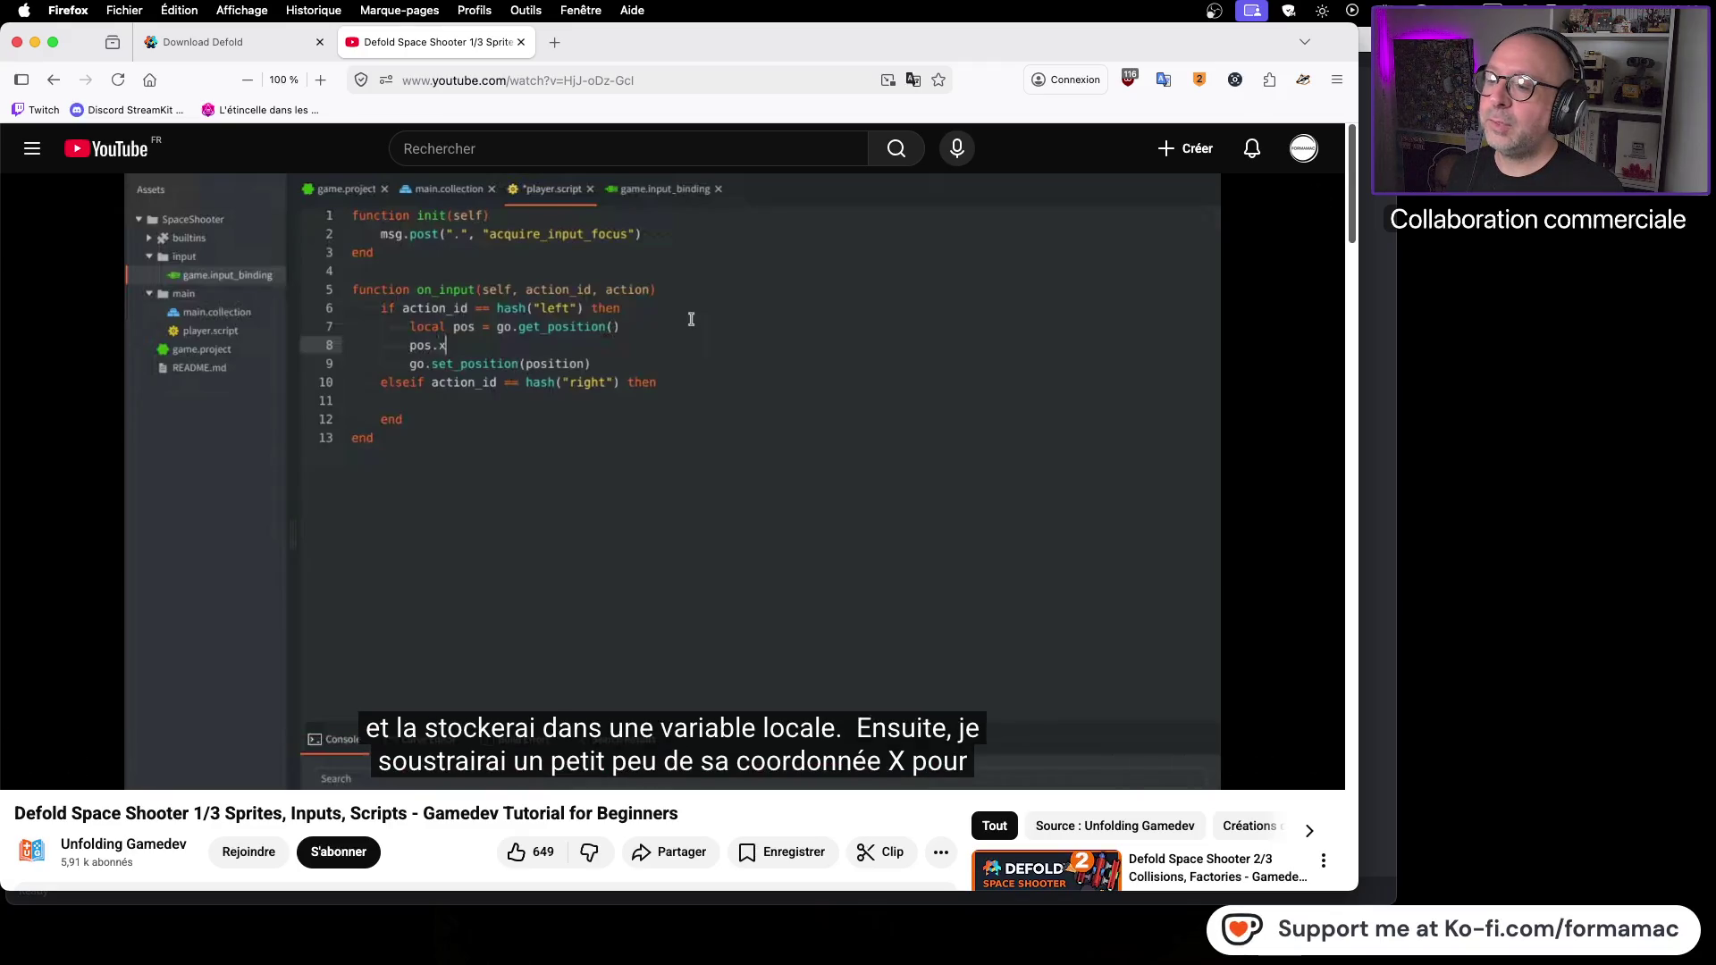
Step: Start line 7 with 'local pos =' while checking the tutorial's code
{"action": "mouse_move", "coordinate": [1178, 311]}
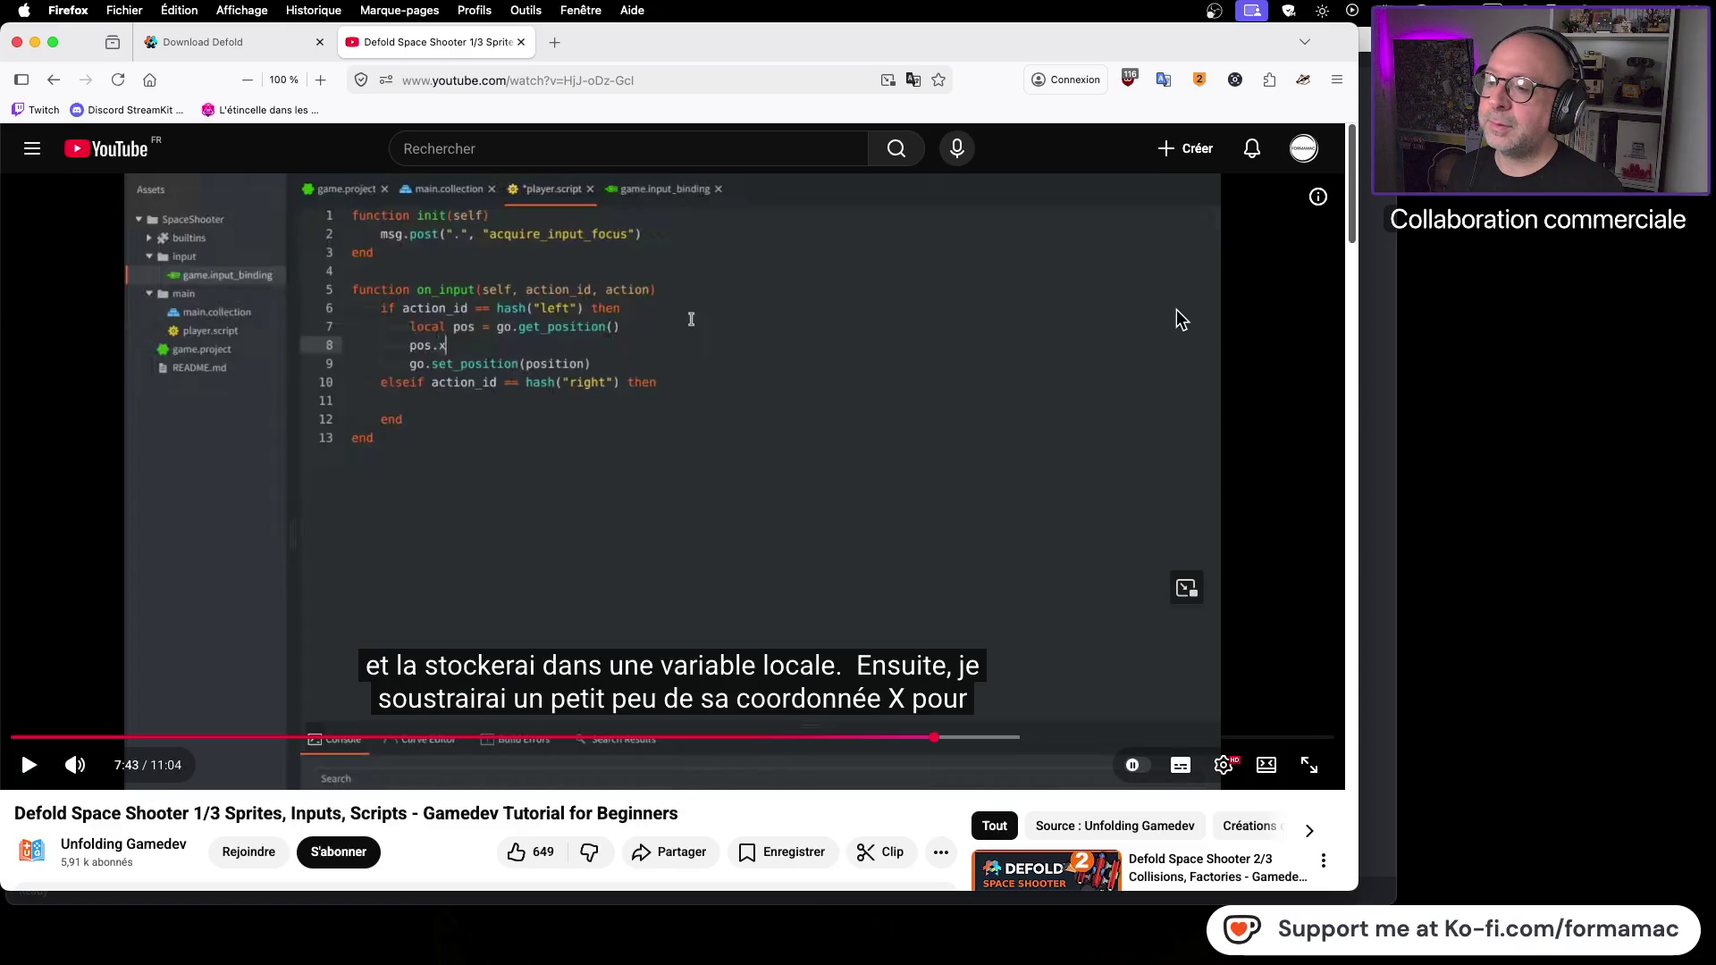
{"action": "key", "text": "super+Tab"}
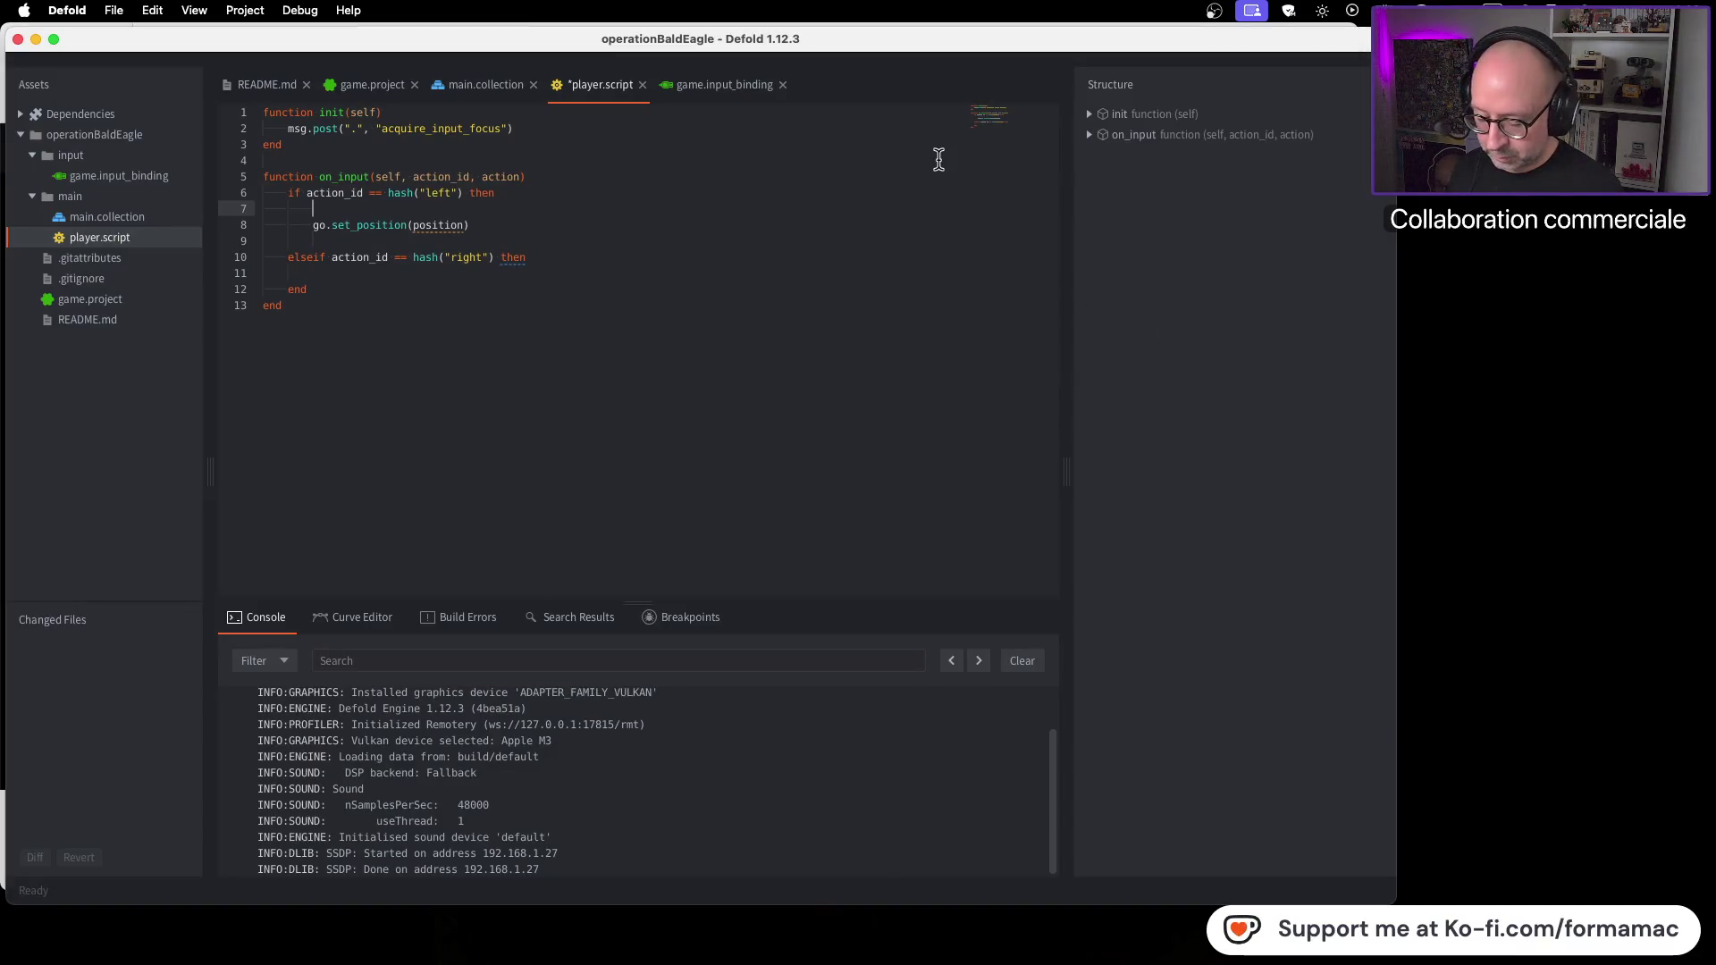
{"action": "type", "text": "local"}
{"action": "key", "text": "Escape"}
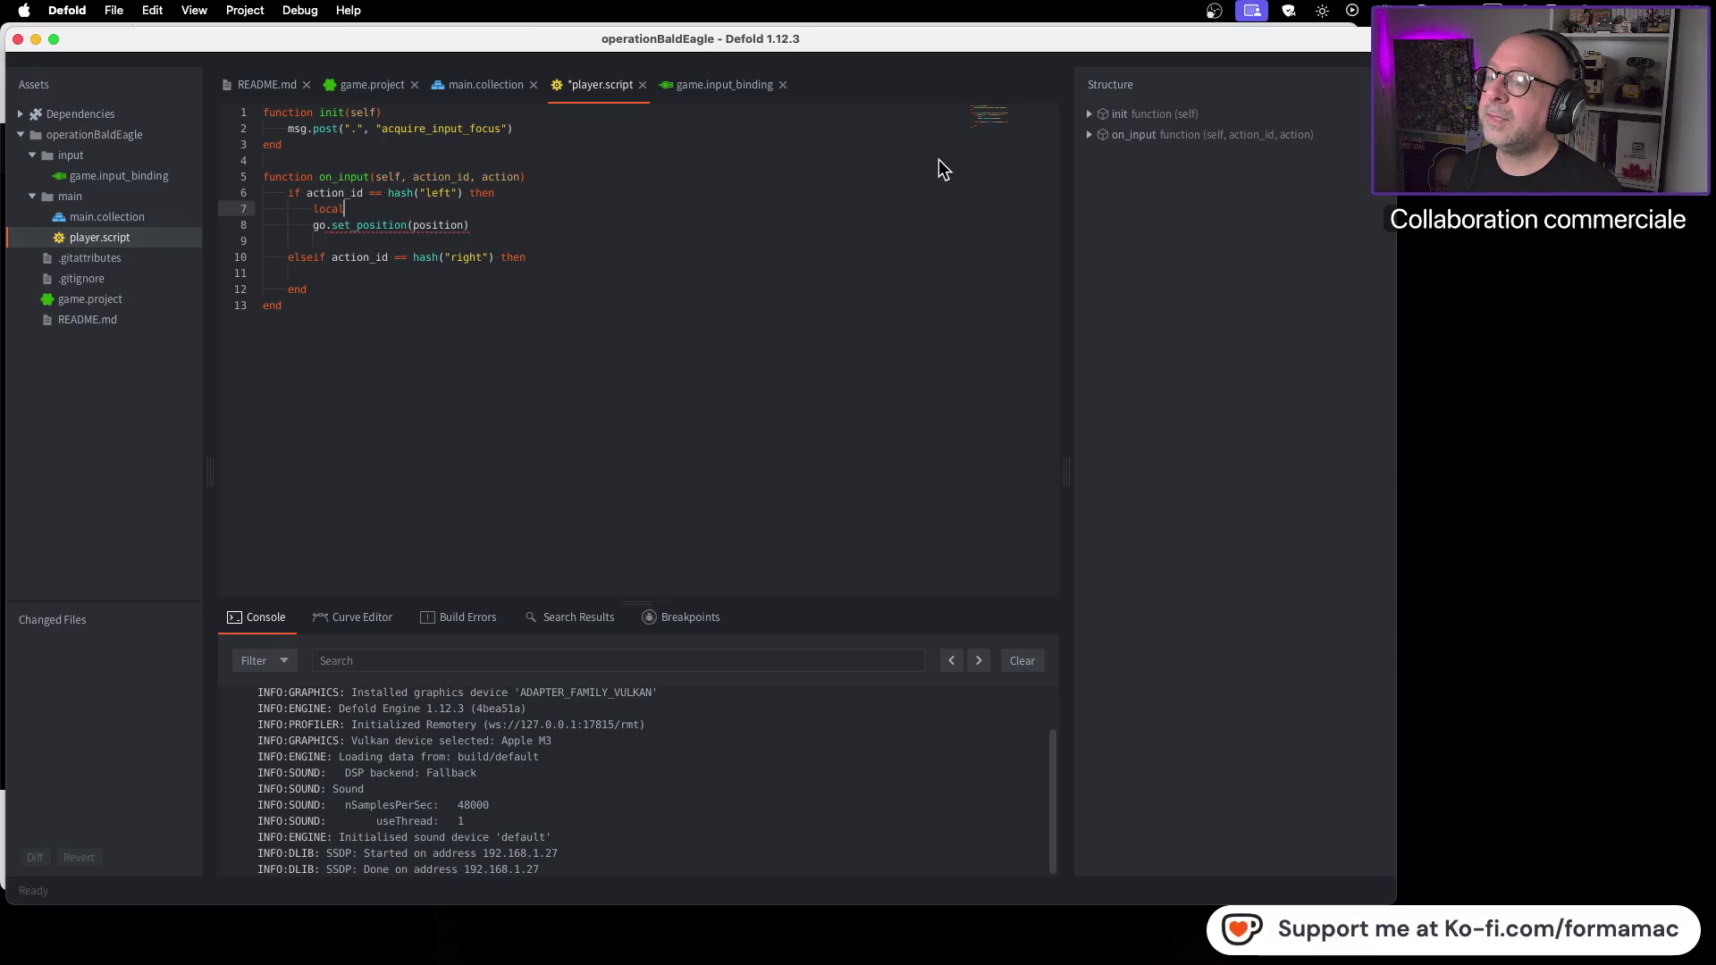
{"action": "key", "text": "super+Tab"}
{"action": "key", "text": "super+Tab"}
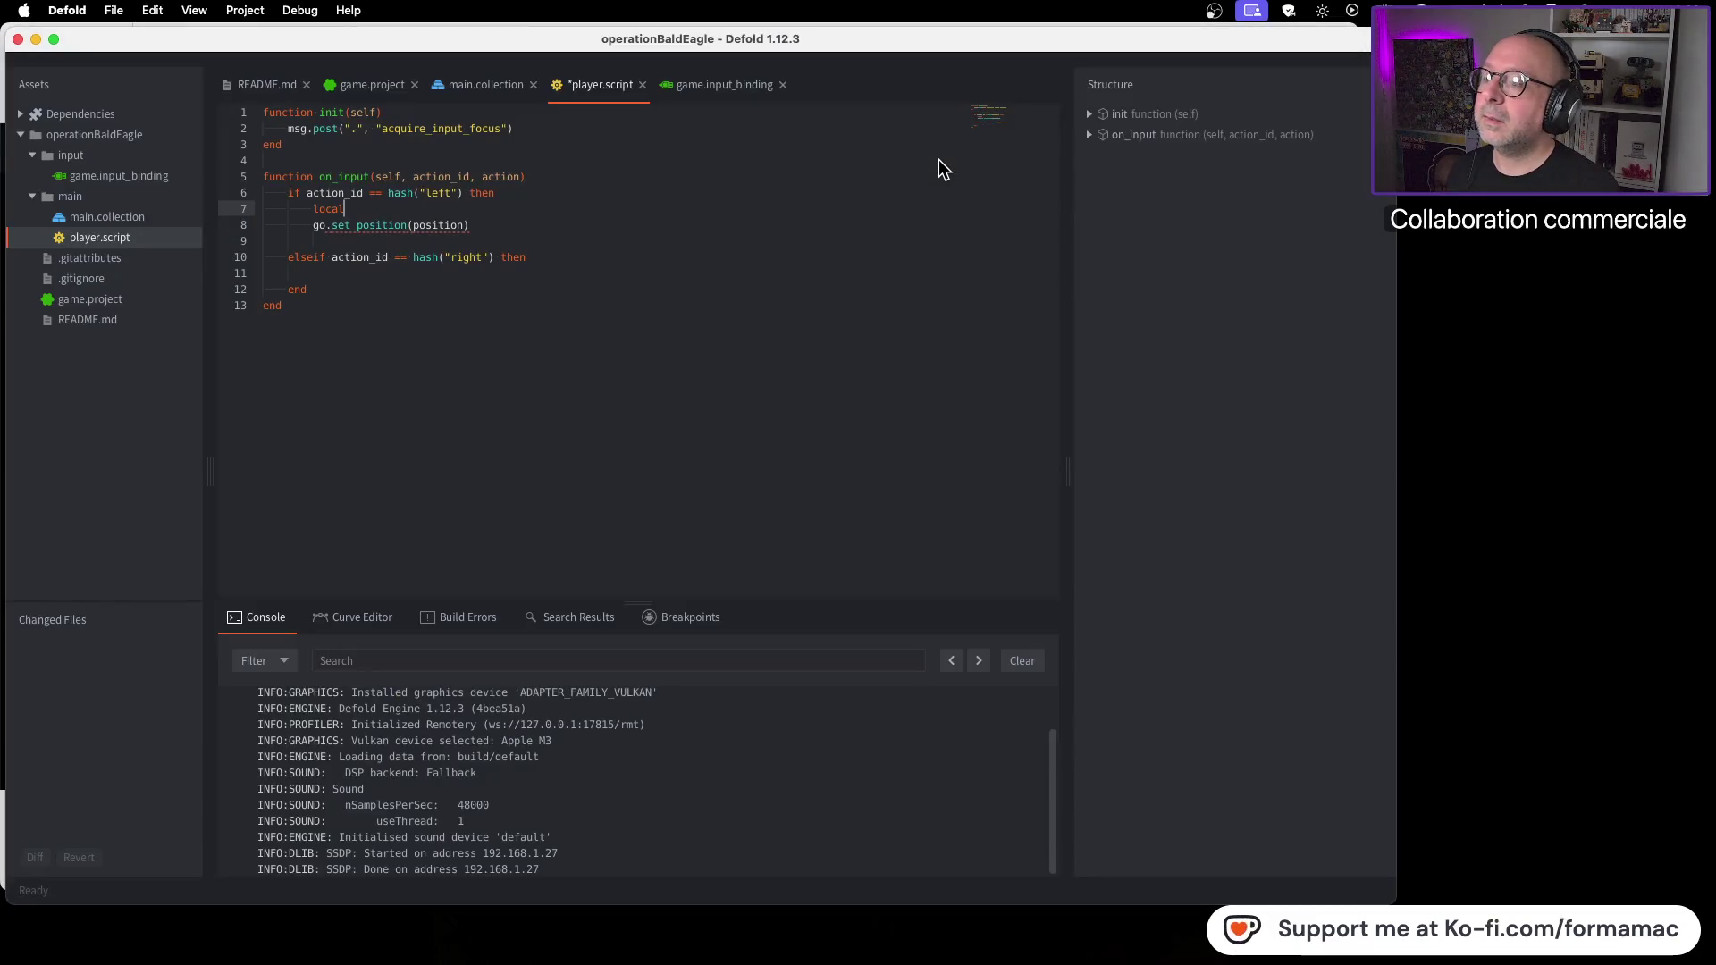
{"action": "type", "text": " pos"}
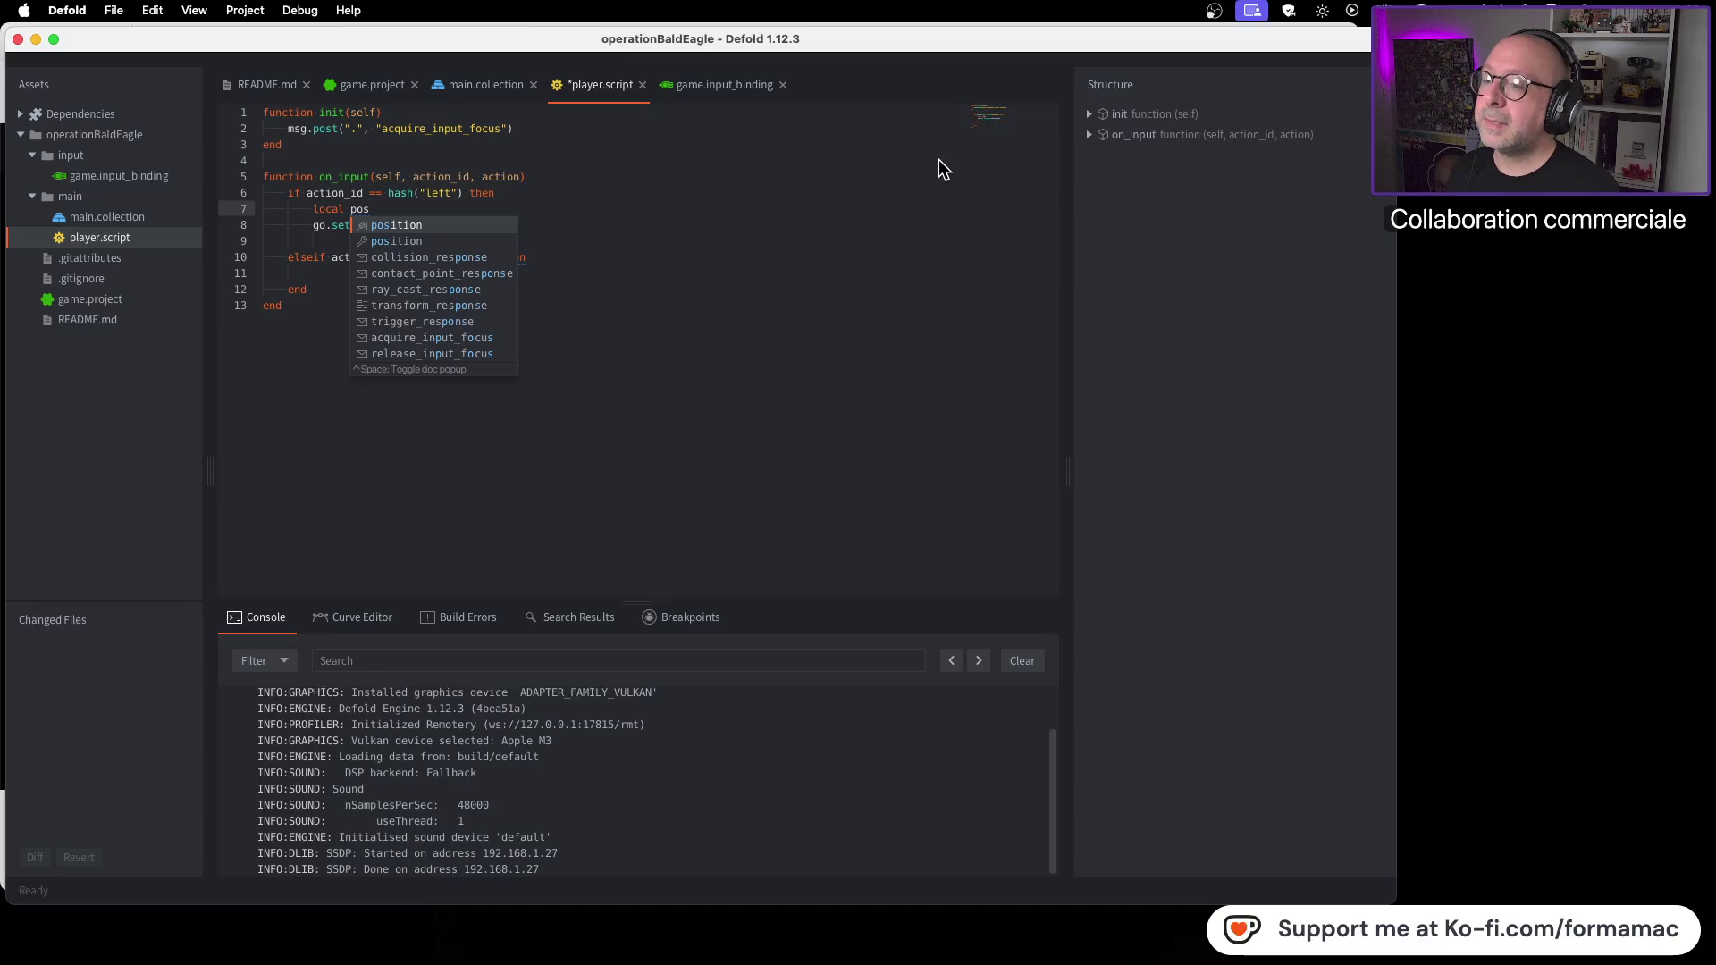
{"action": "type", "text": " ="}
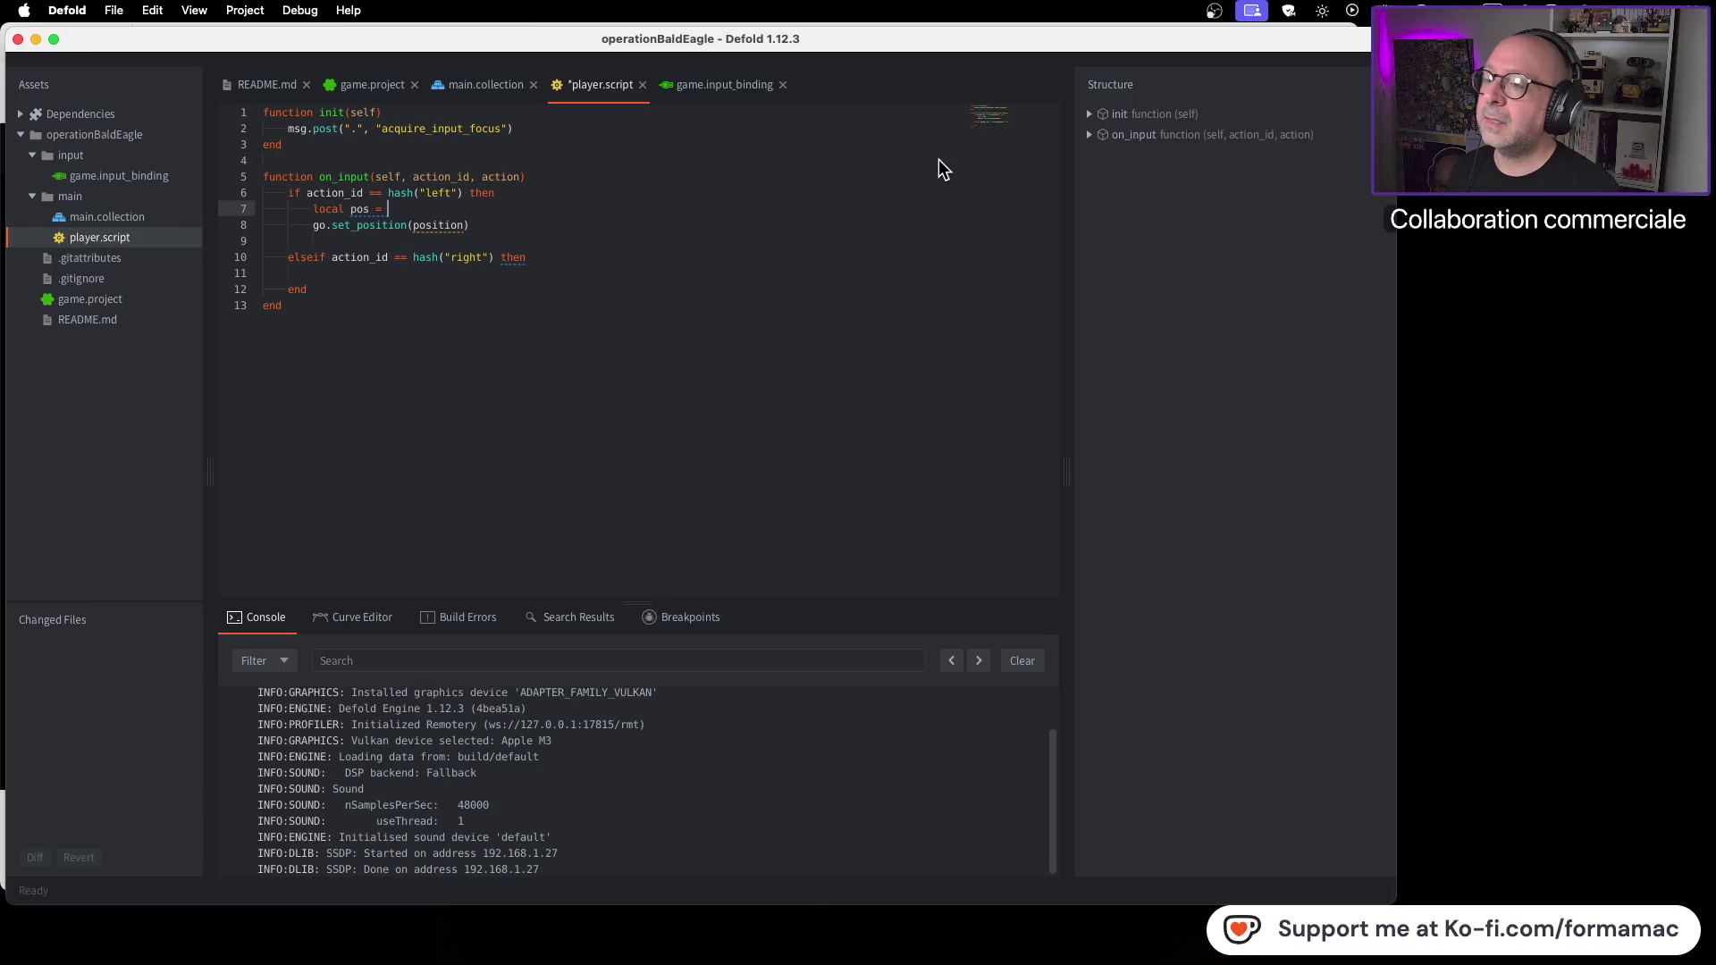
{"action": "key", "text": "super+Tab"}
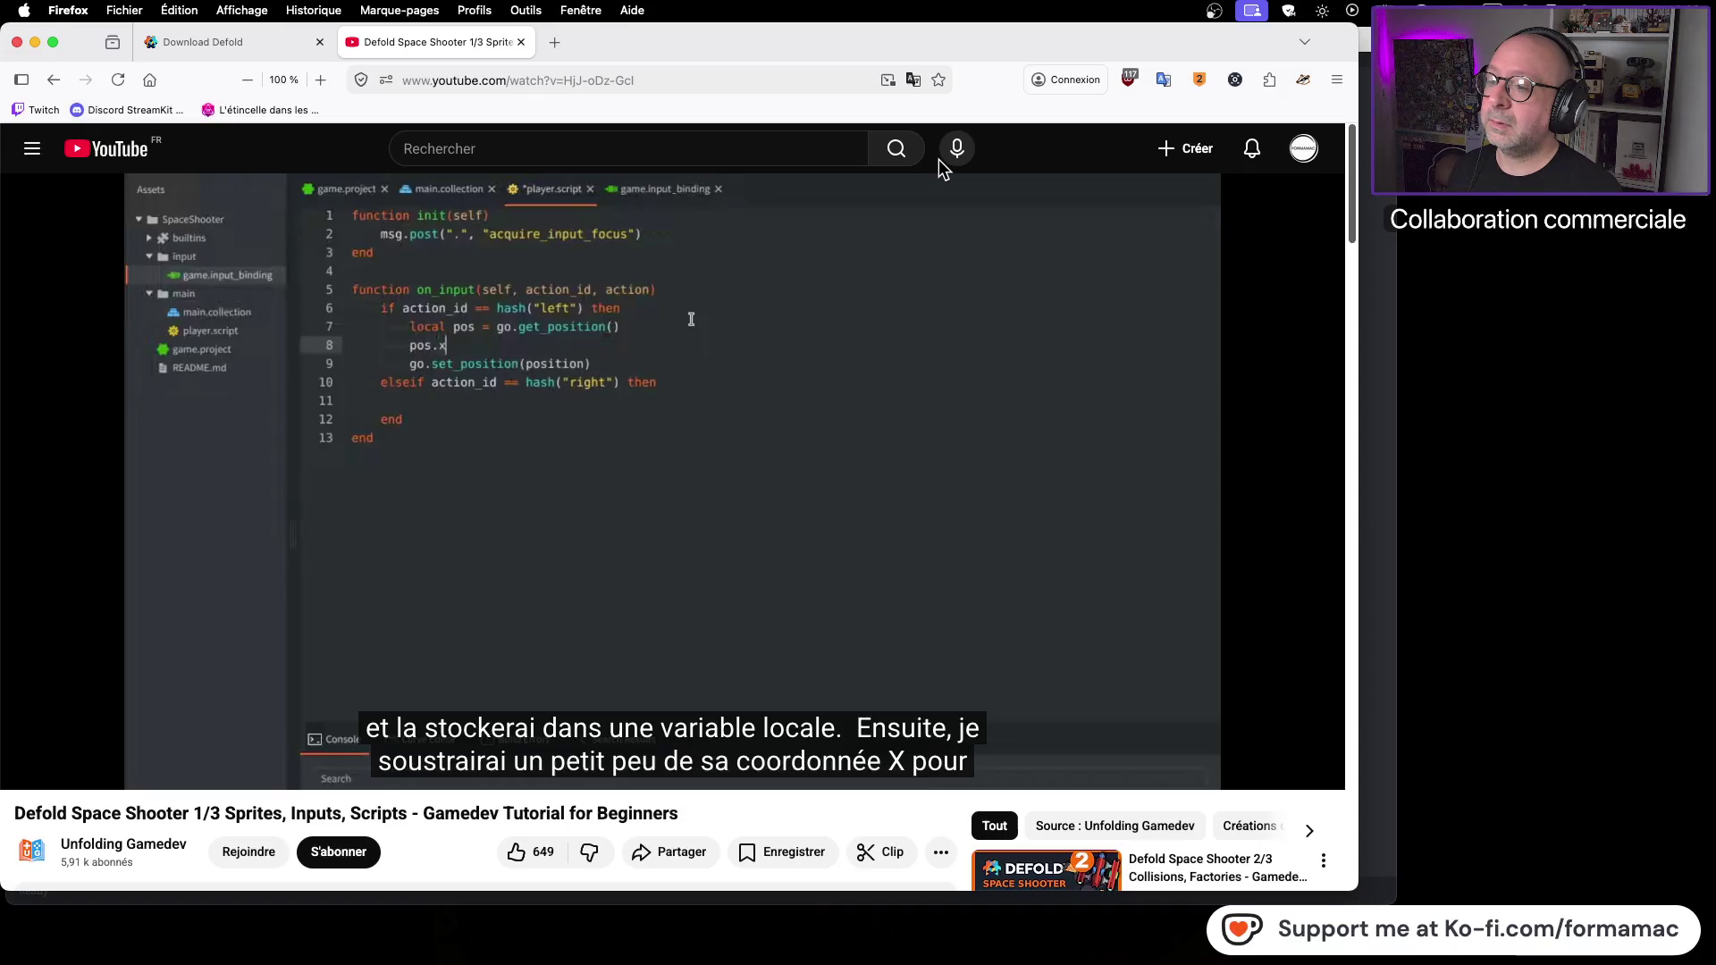
{"action": "key", "text": "super+Tab"}
Step: Complete it with the go.set_position autocomplete snippet and delete the id placeholder
{"action": "type", "text": "go."}
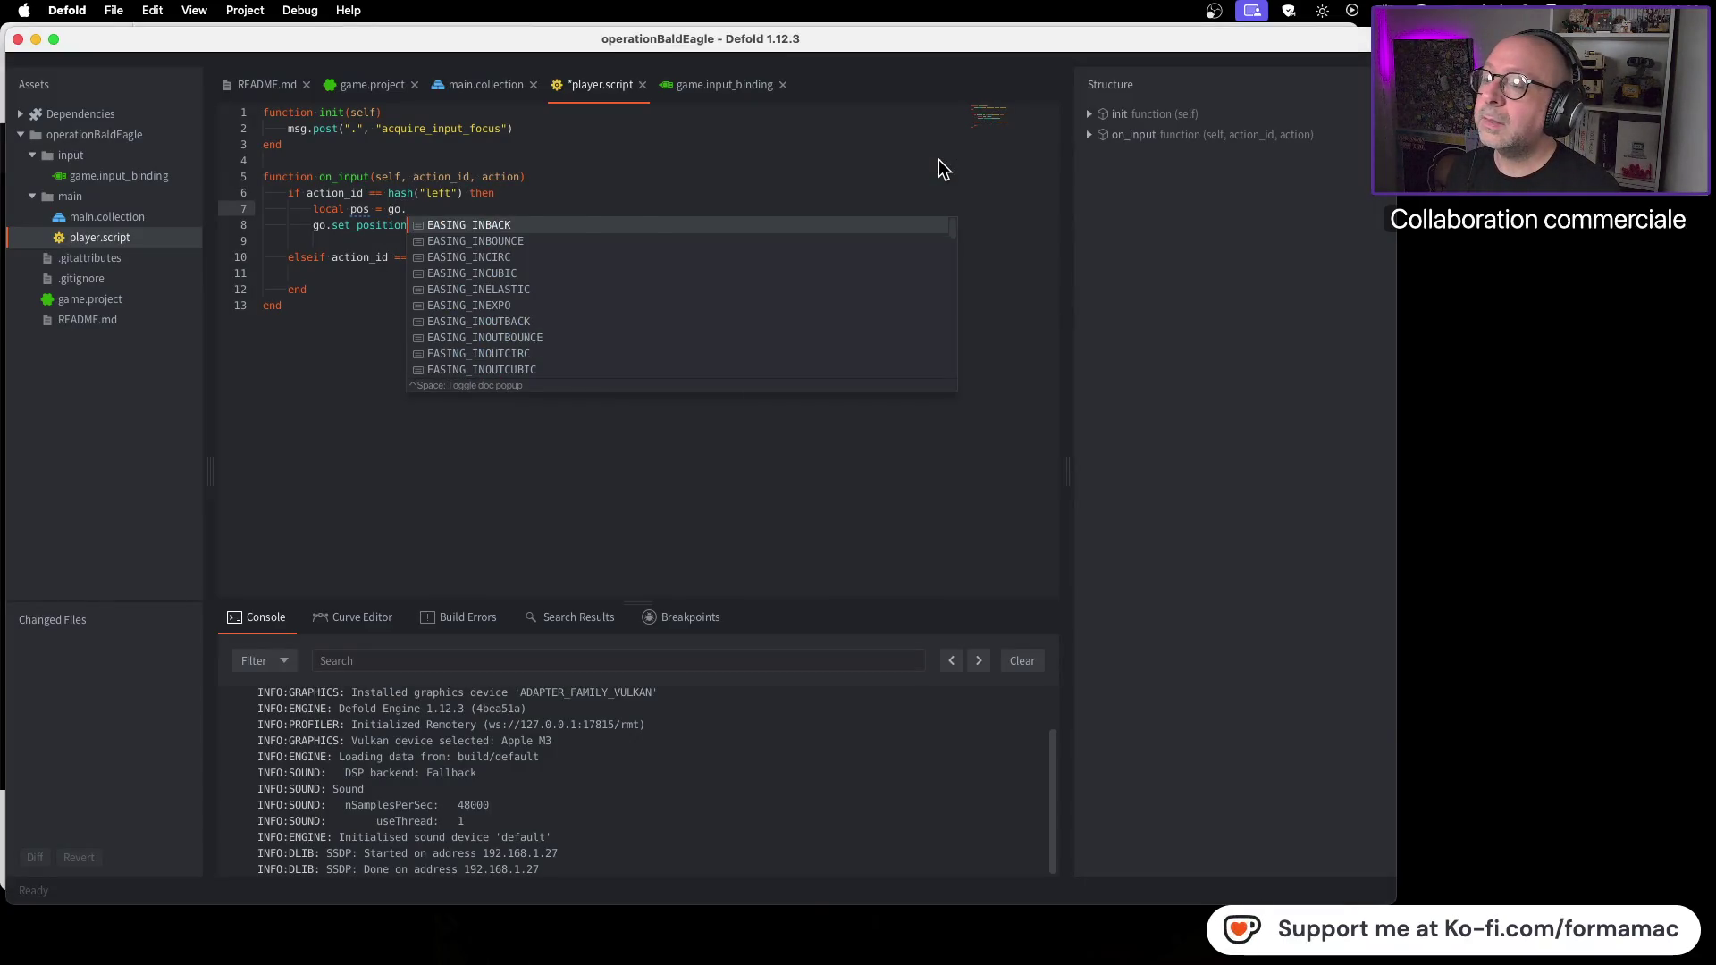
{"action": "type", "text": "se"}
{"action": "key", "text": "Down"}
{"action": "key", "text": "Down"}
{"action": "key", "text": "Return"}
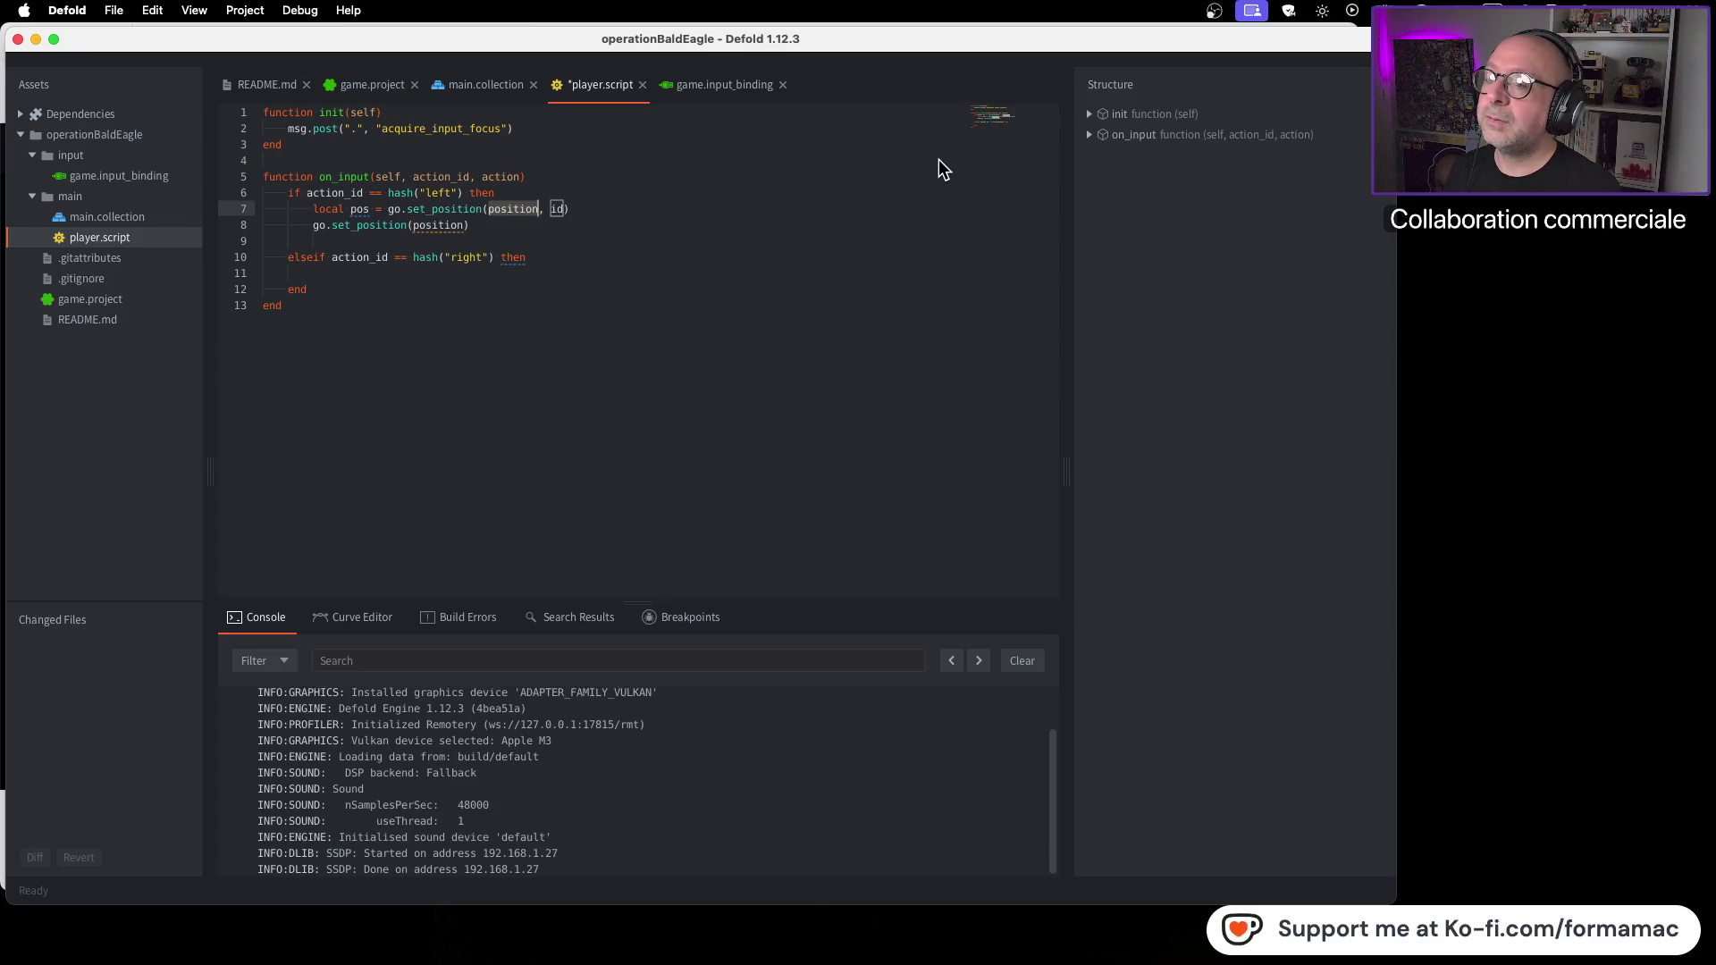
{"action": "key", "text": "Tab"}
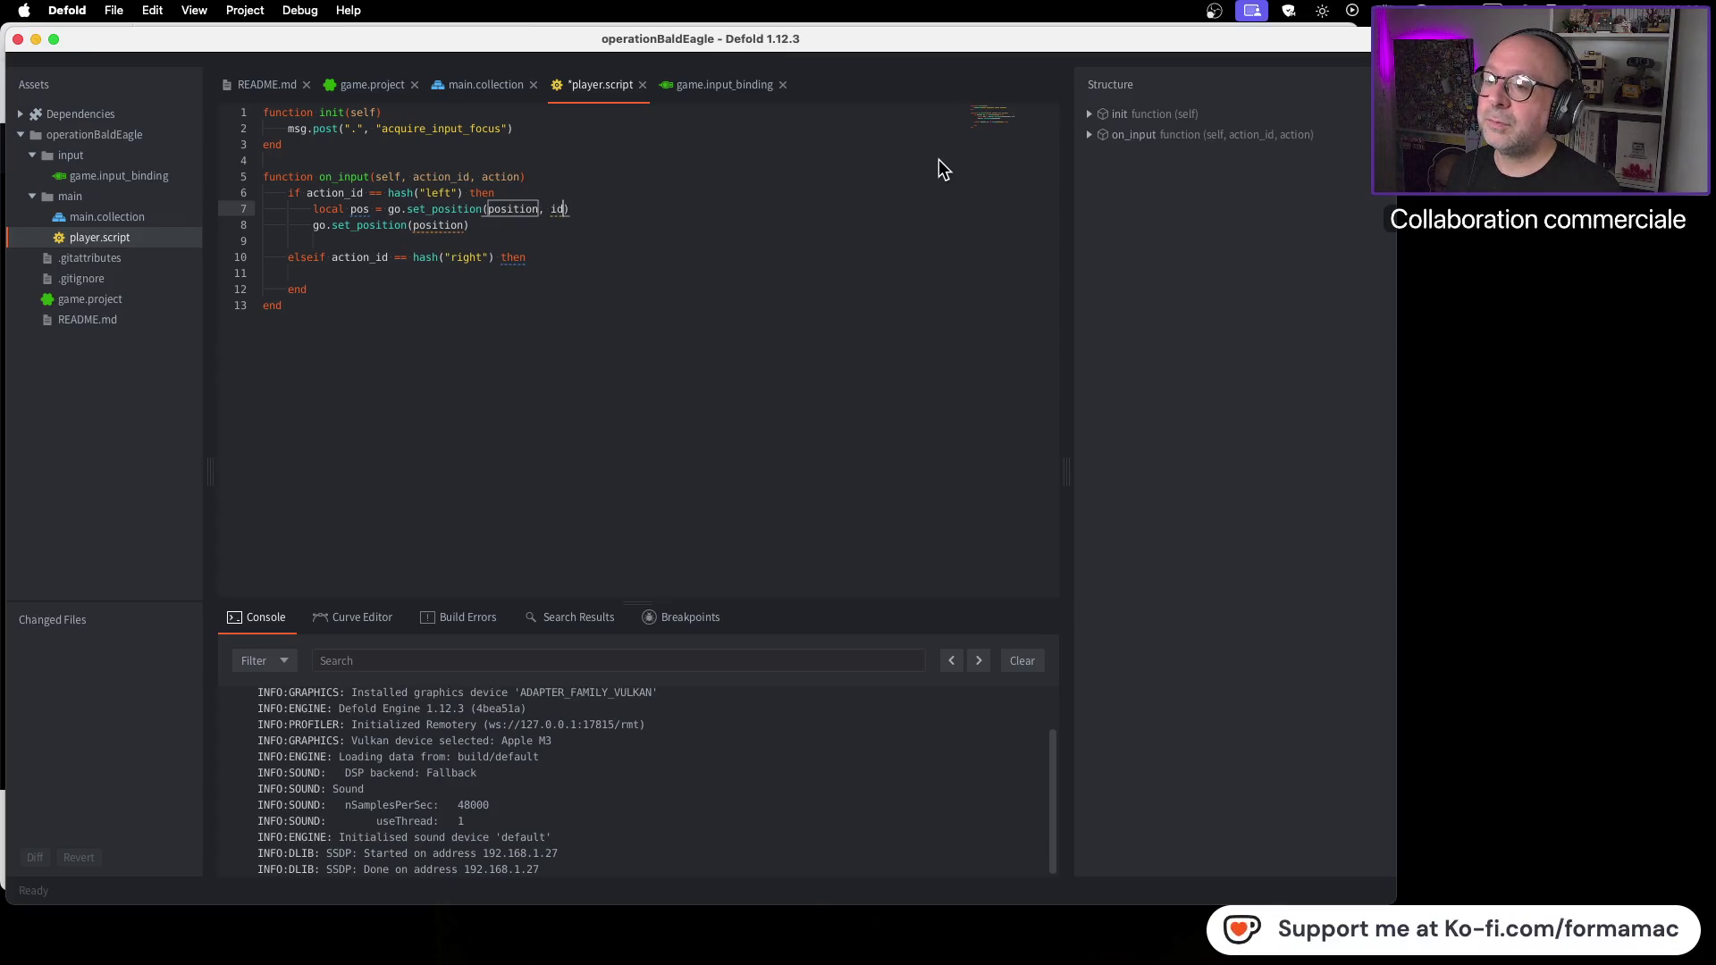
{"action": "key", "text": "BackSpace"}
{"action": "key", "text": "BackSpace"}
{"action": "key", "text": "BackSpace"}
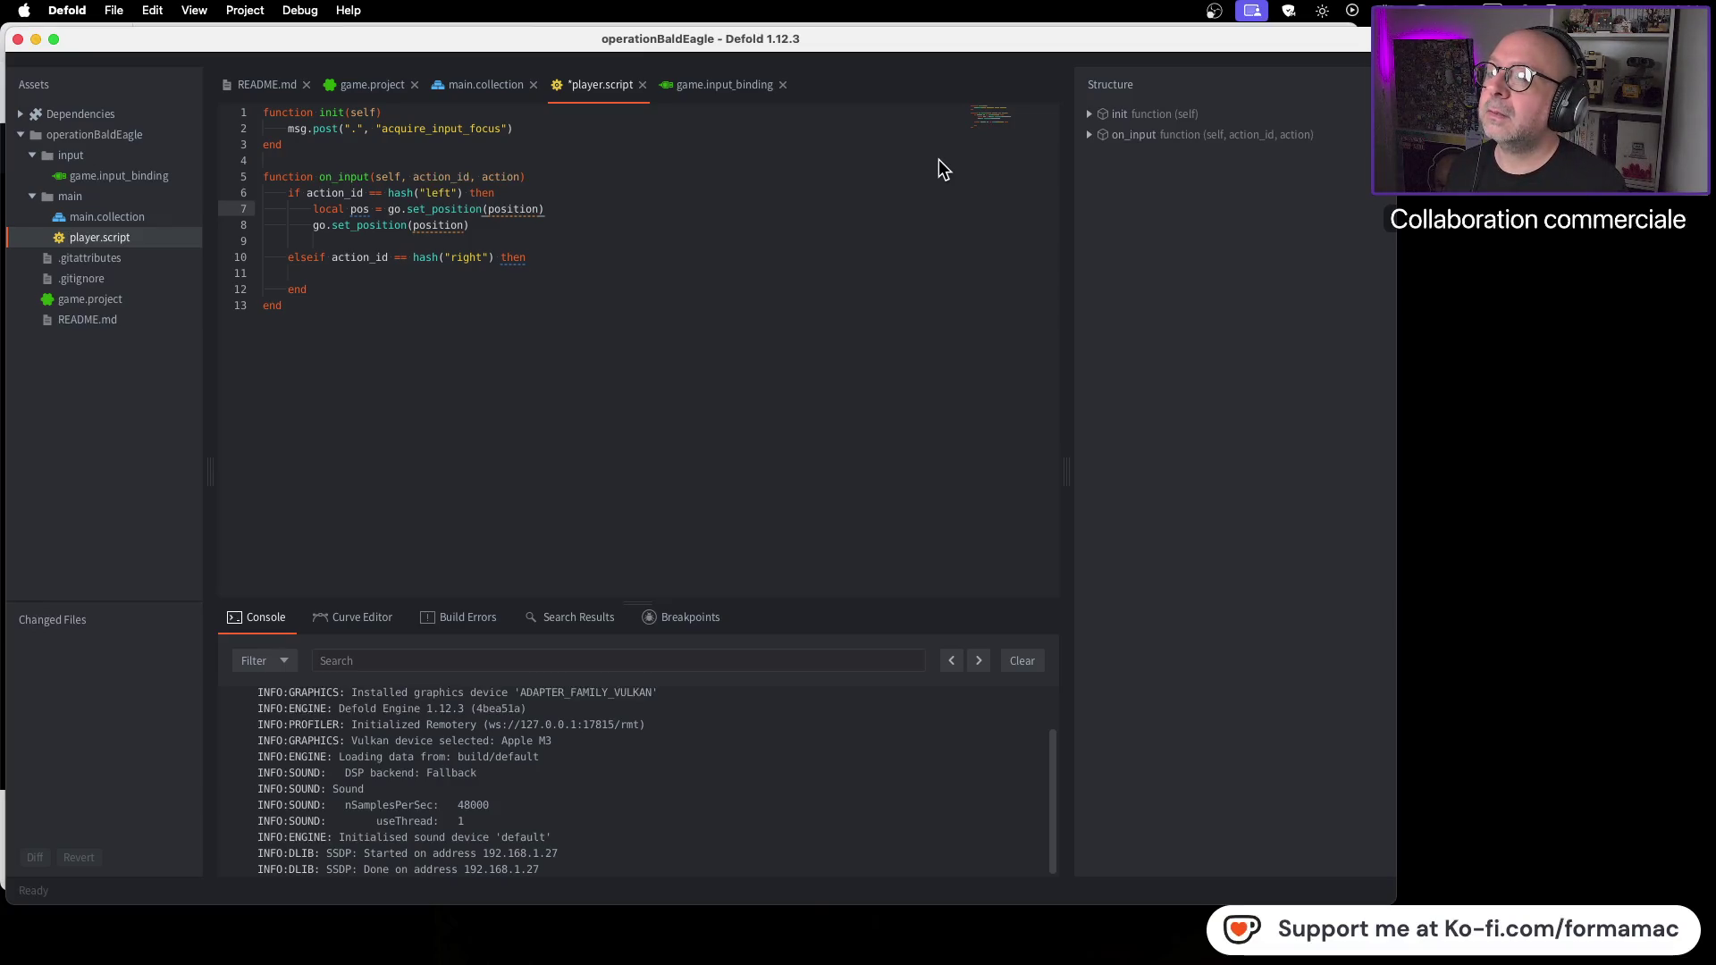
Step: Compare line 7 with the tutorial's 'local pos = go.get_position()' line
{"action": "key", "text": "super+Tab"}
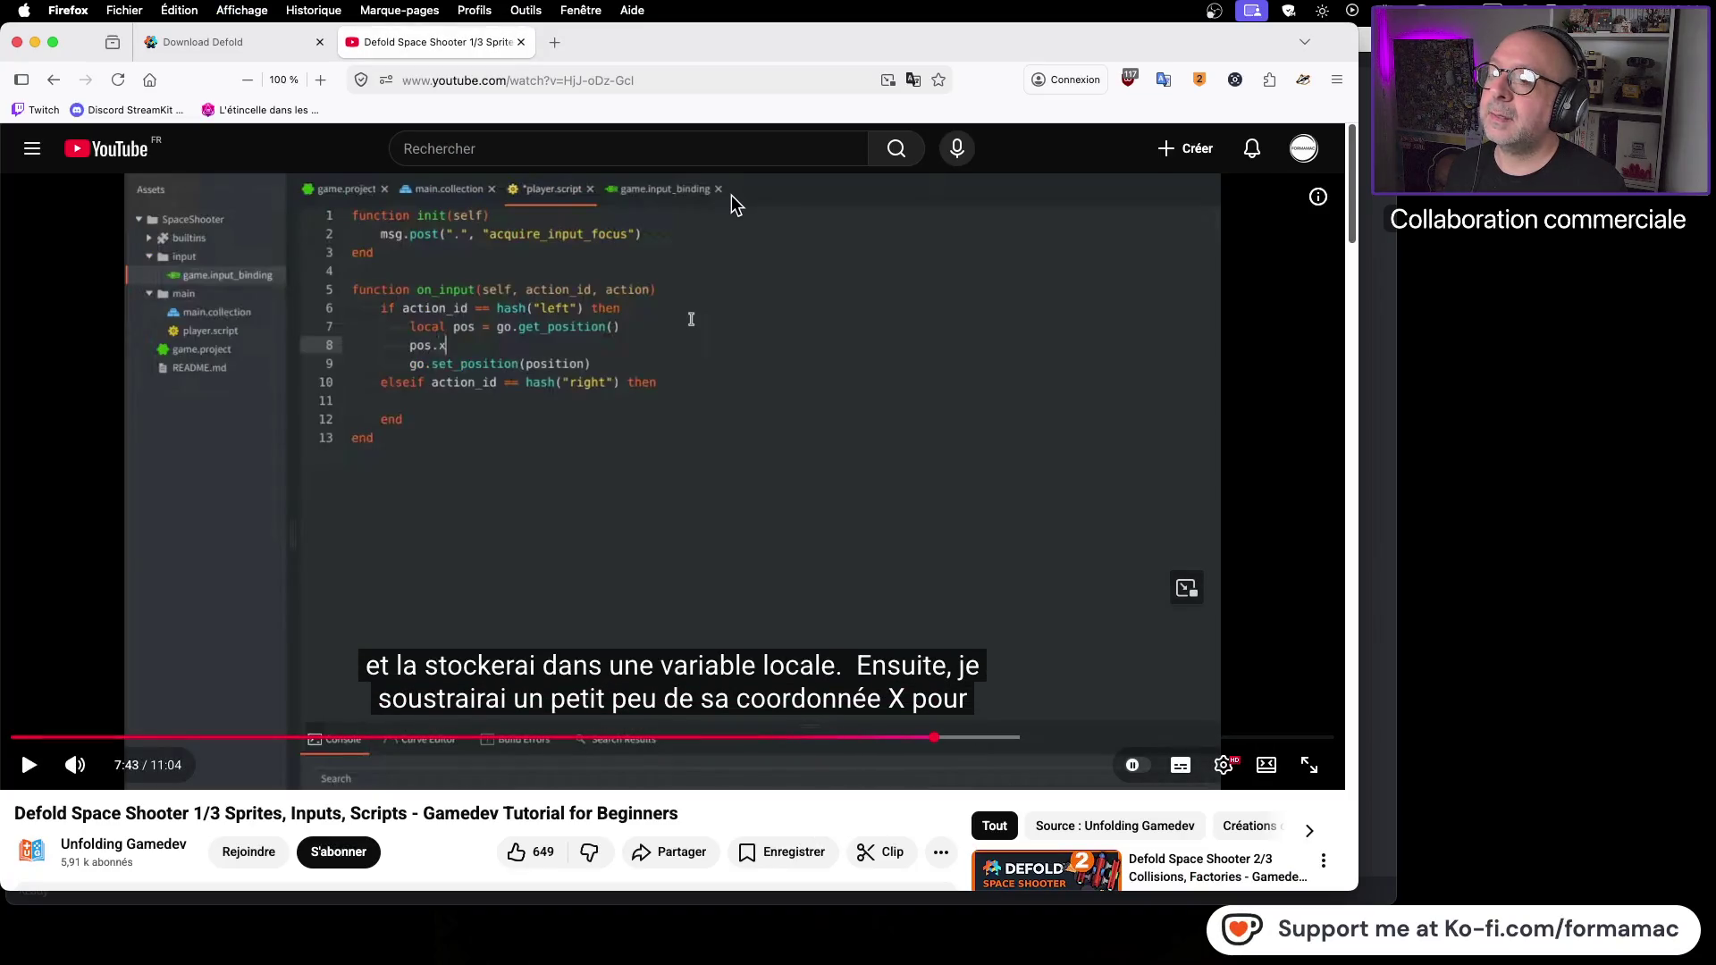
Step: Change line 7 to 'local pos = go.get_position()' with no argument
{"action": "key", "text": "super+Tab"}
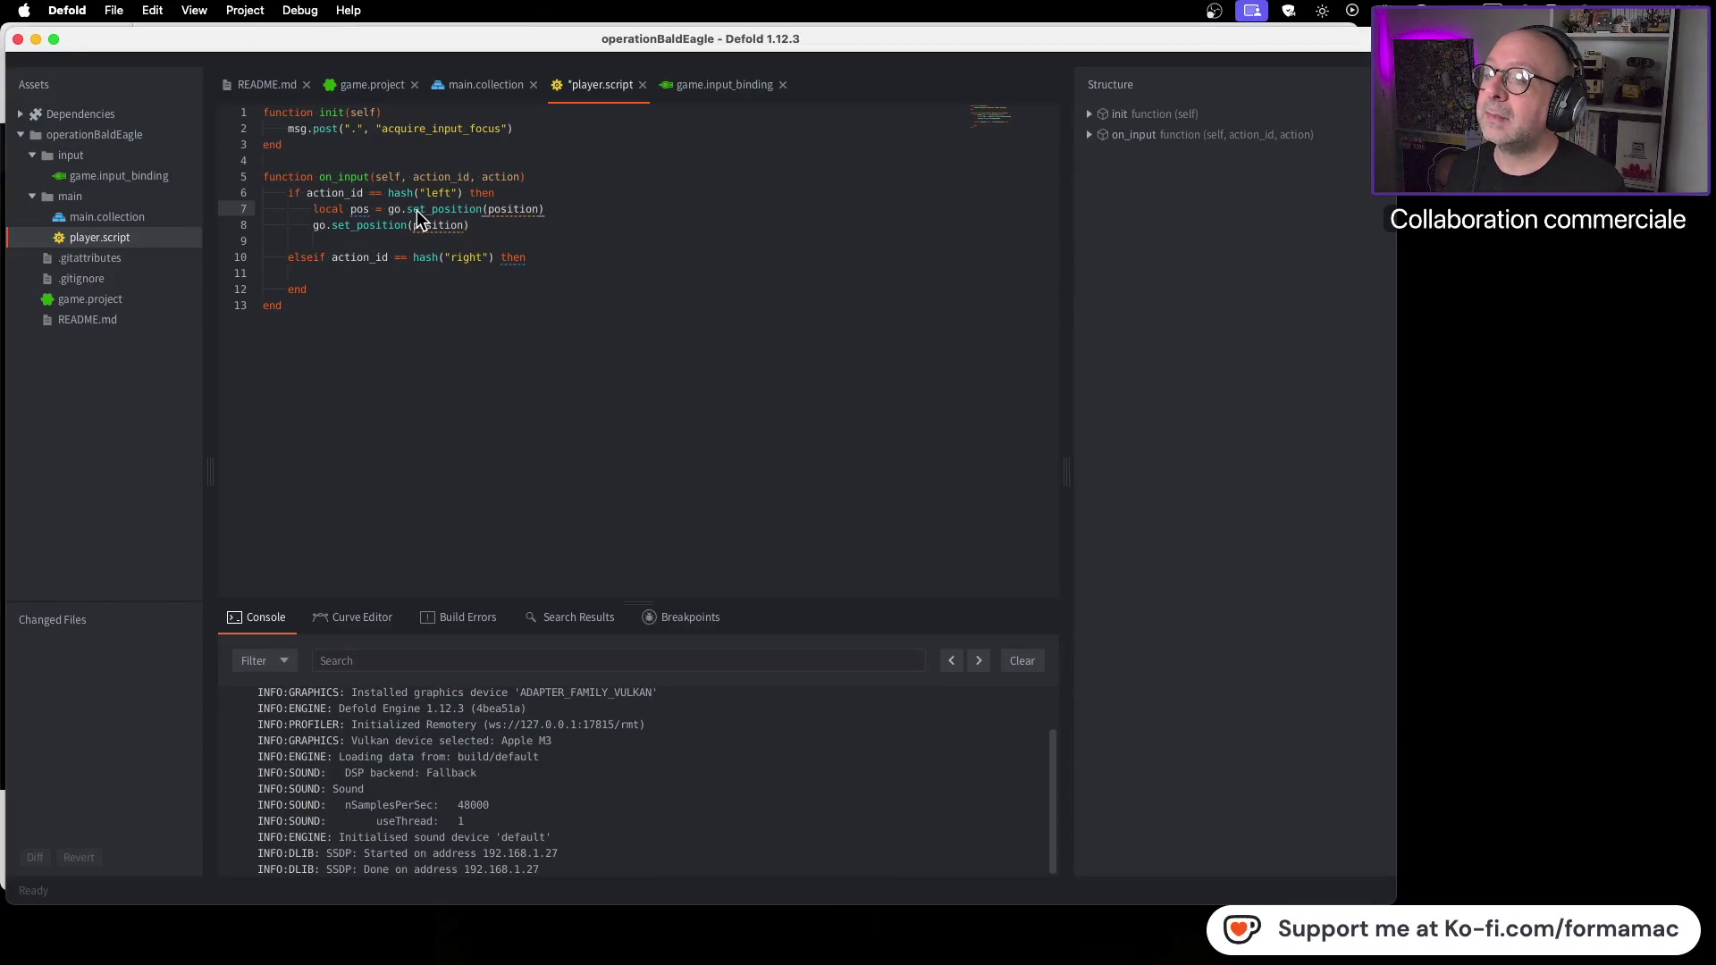
{"action": "key", "text": "BackSpace"}
{"action": "type", "text": "g"}
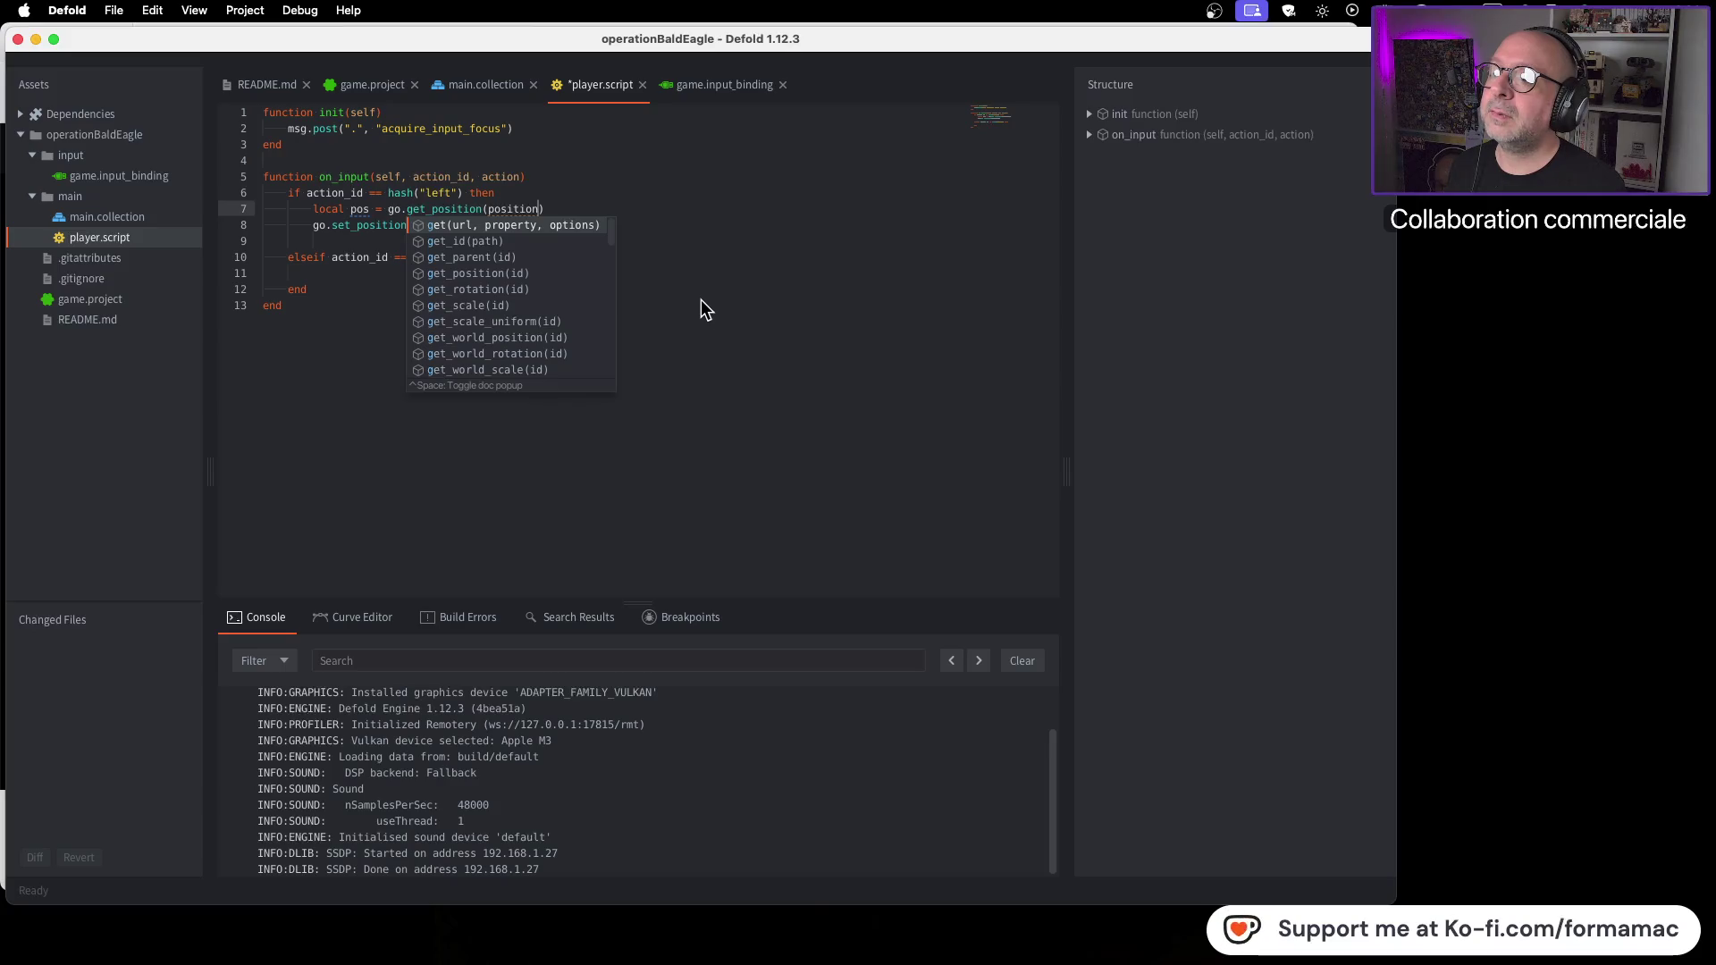
{"action": "left_click", "coordinate": [755, 284]}
{"action": "key", "text": "super+Tab"}
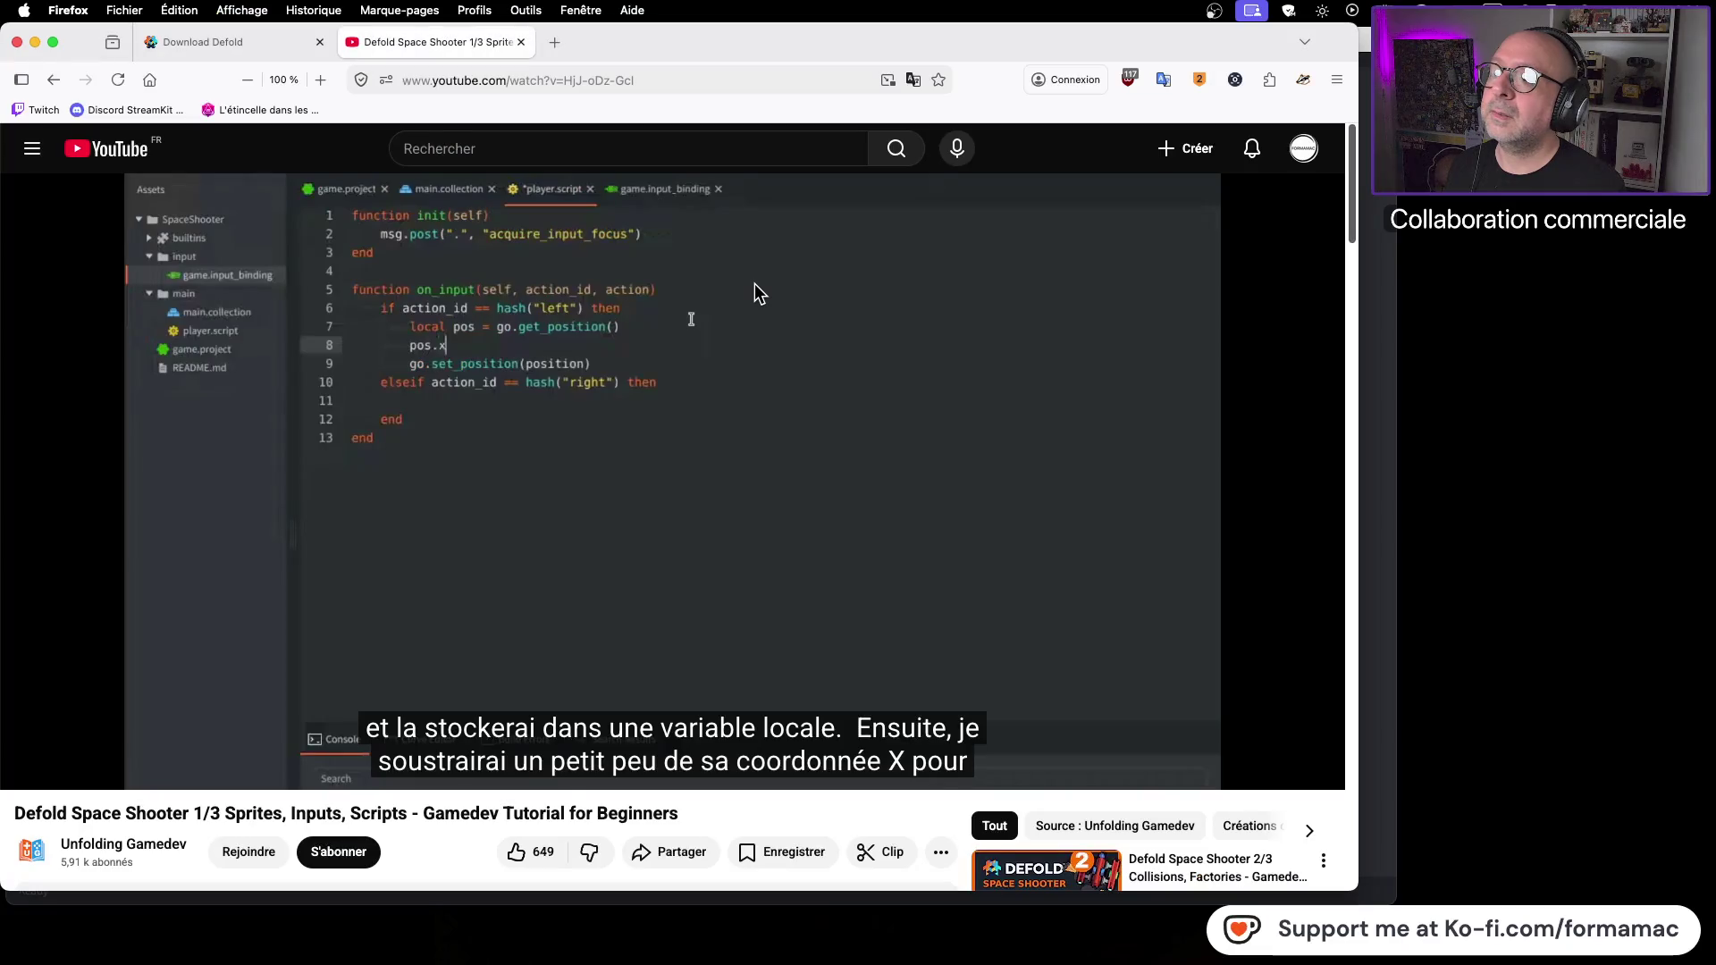
{"action": "key", "text": "super+Tab"}
{"action": "left_click", "coordinate": [540, 209]}
{"action": "key", "text": "BackSpace"}
{"action": "key", "text": "BackSpace"}
{"action": "key", "text": "BackSpace"}
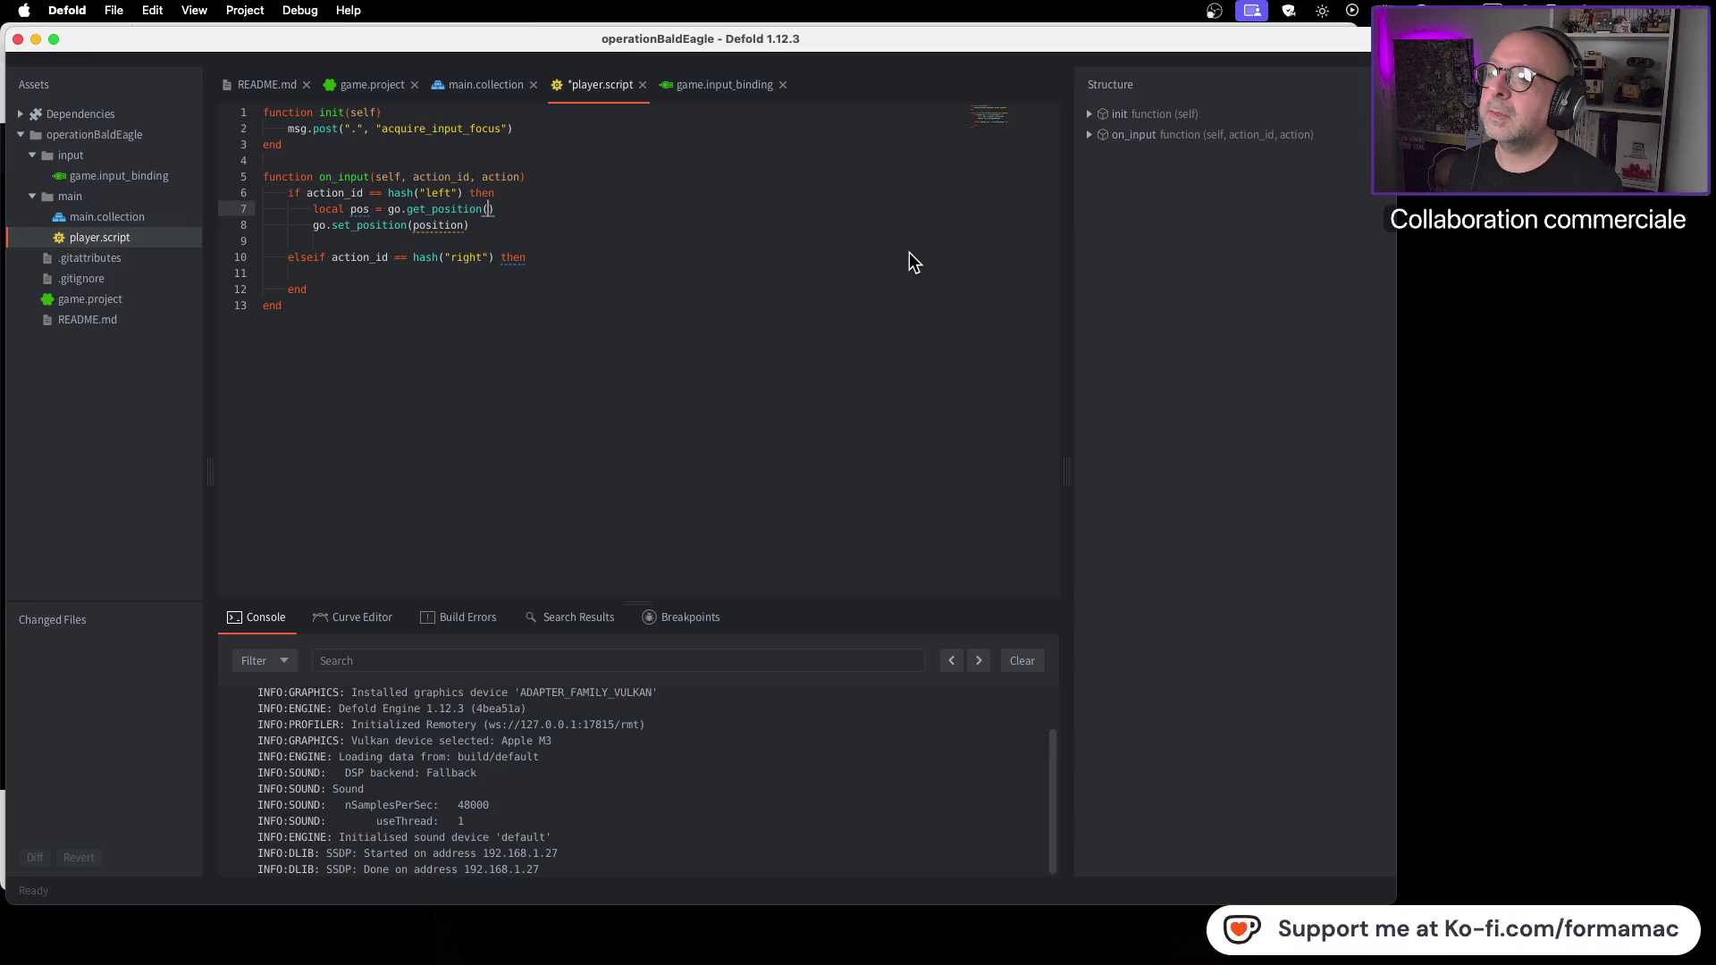
{"action": "key", "text": "super+Tab"}
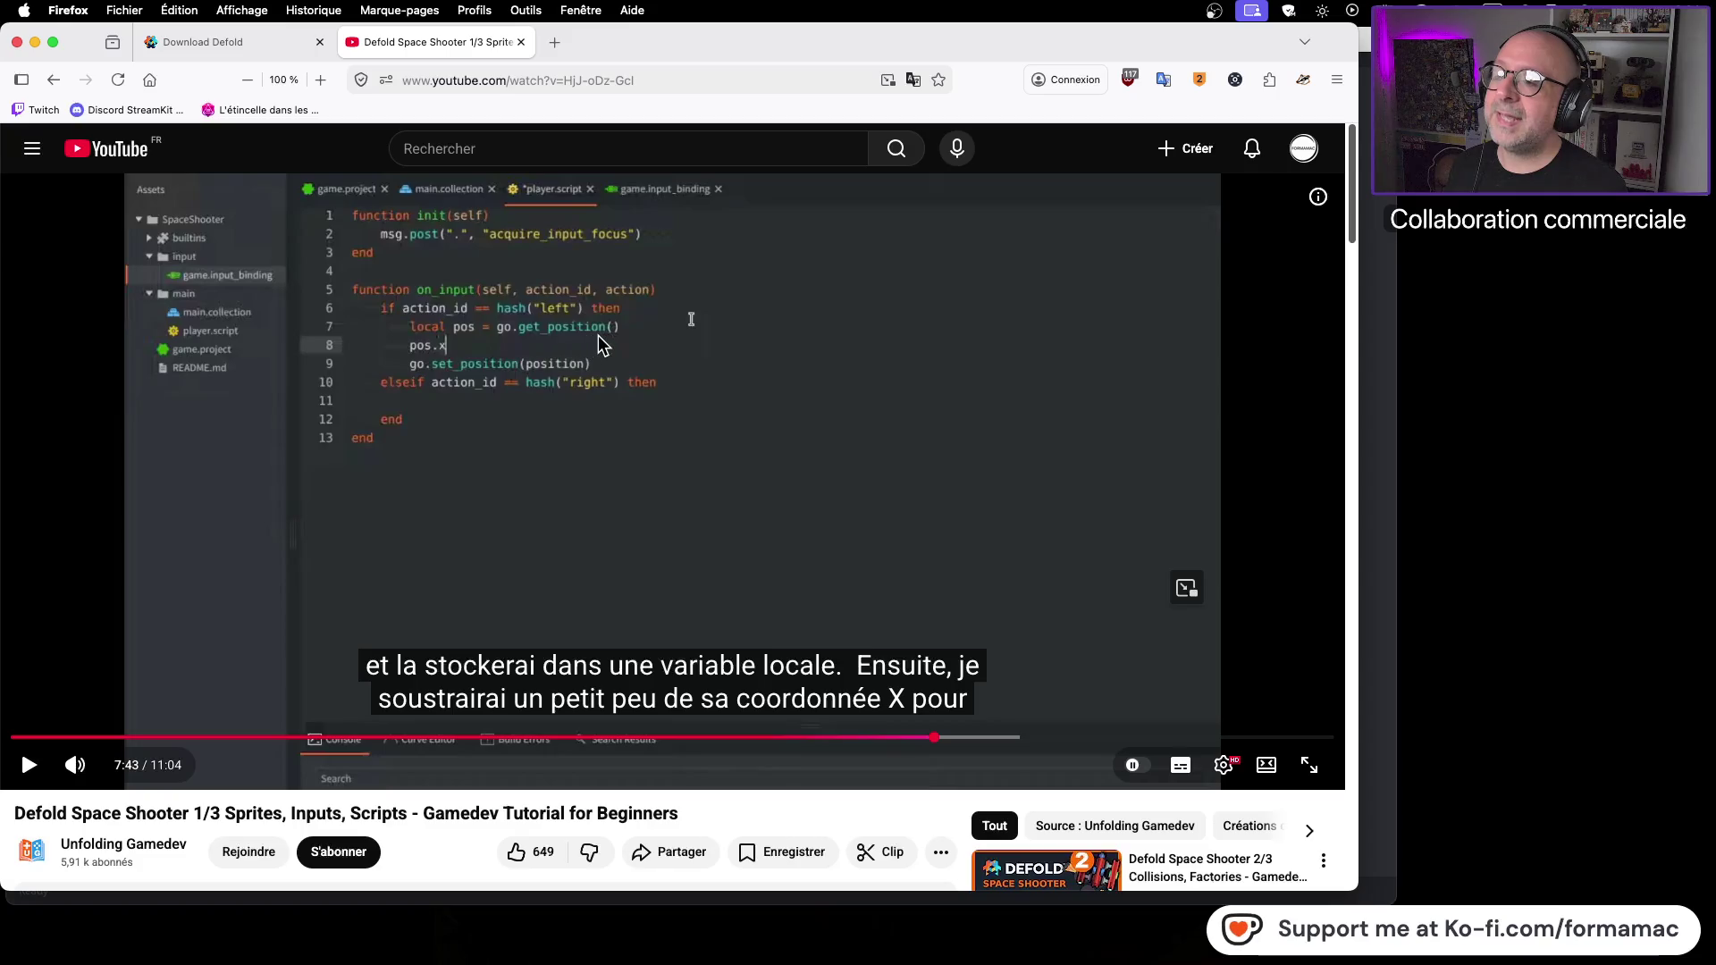
{"action": "key", "text": "super+Tab"}
{"action": "key", "text": "super+Tab"}
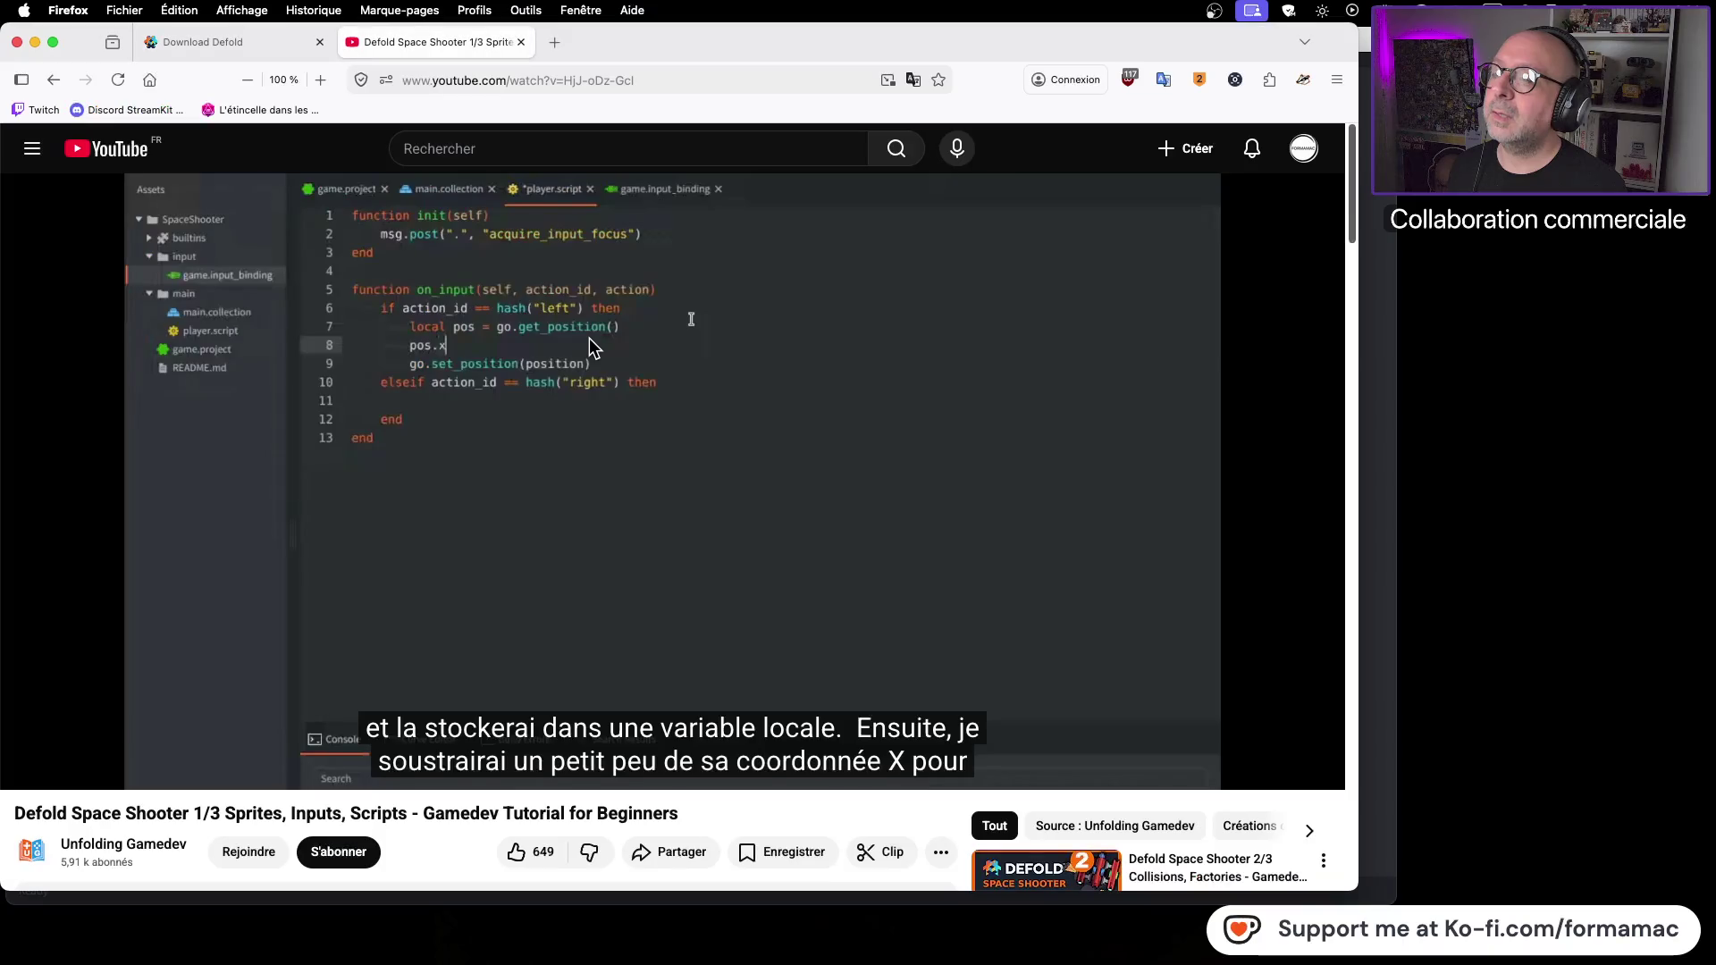
Step: Play the tutorial to the pos.x line, pause it, and add a new line 8
{"action": "left_click", "coordinate": [588, 471]}
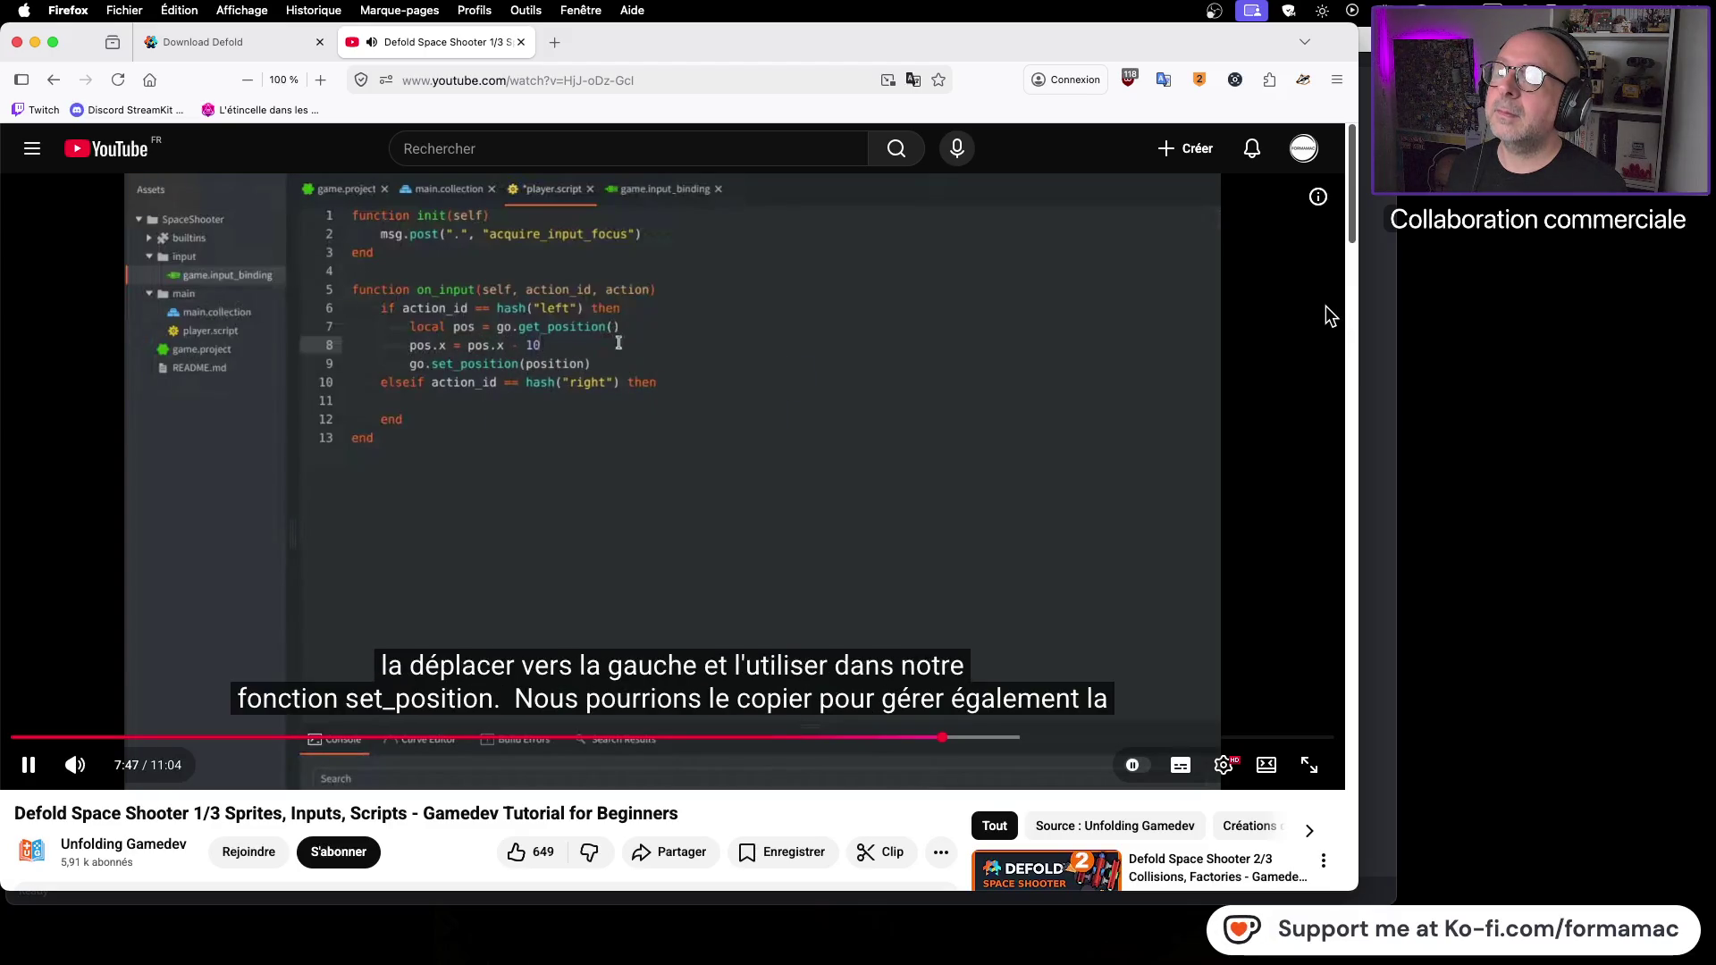
{"action": "left_click", "coordinate": [851, 388]}
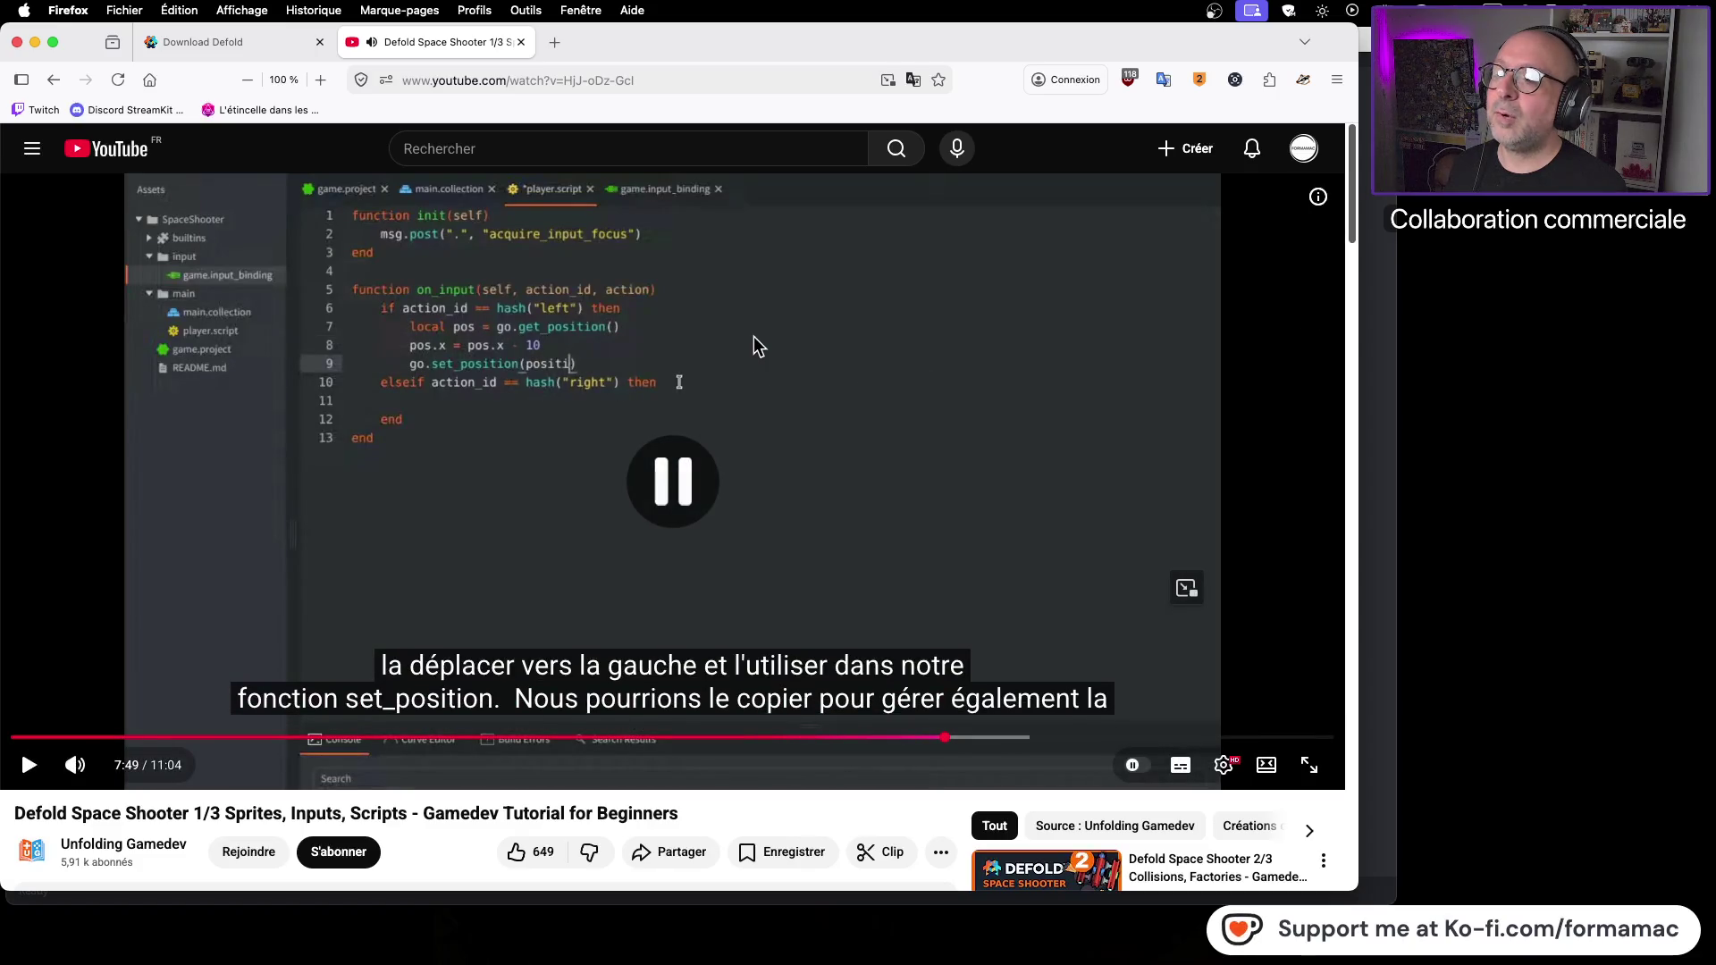
{"action": "key", "text": "super+Tab"}
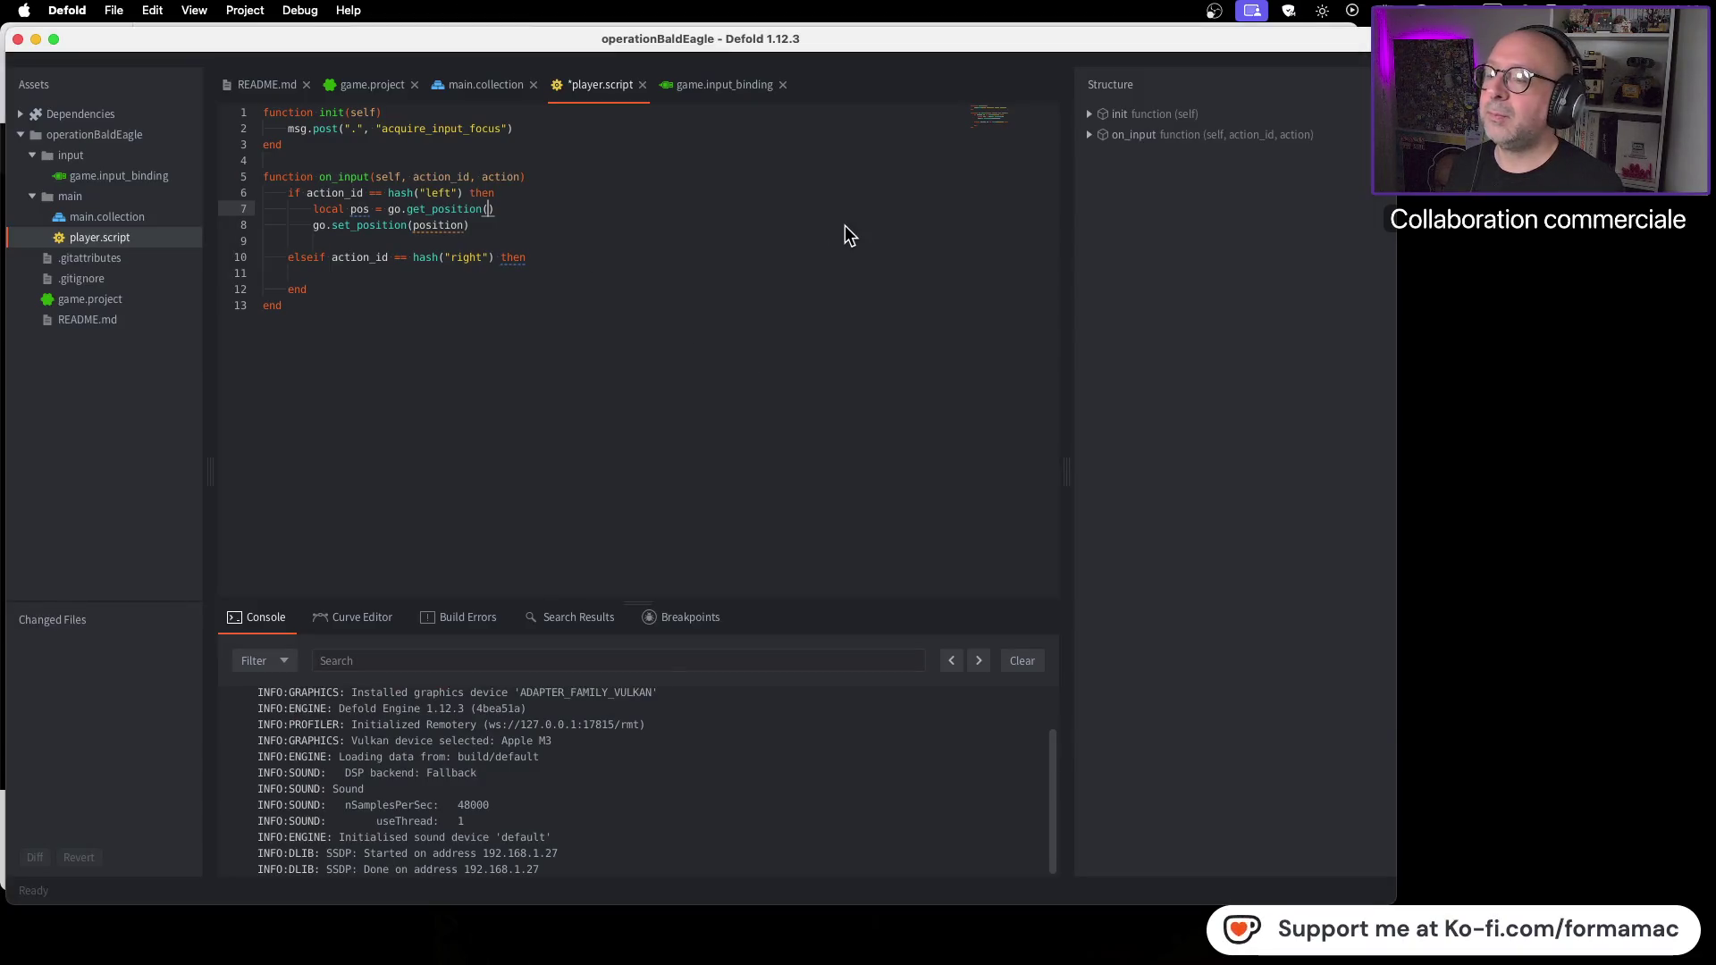
{"action": "key", "text": "Return"}
{"action": "key", "text": "super+Tab"}
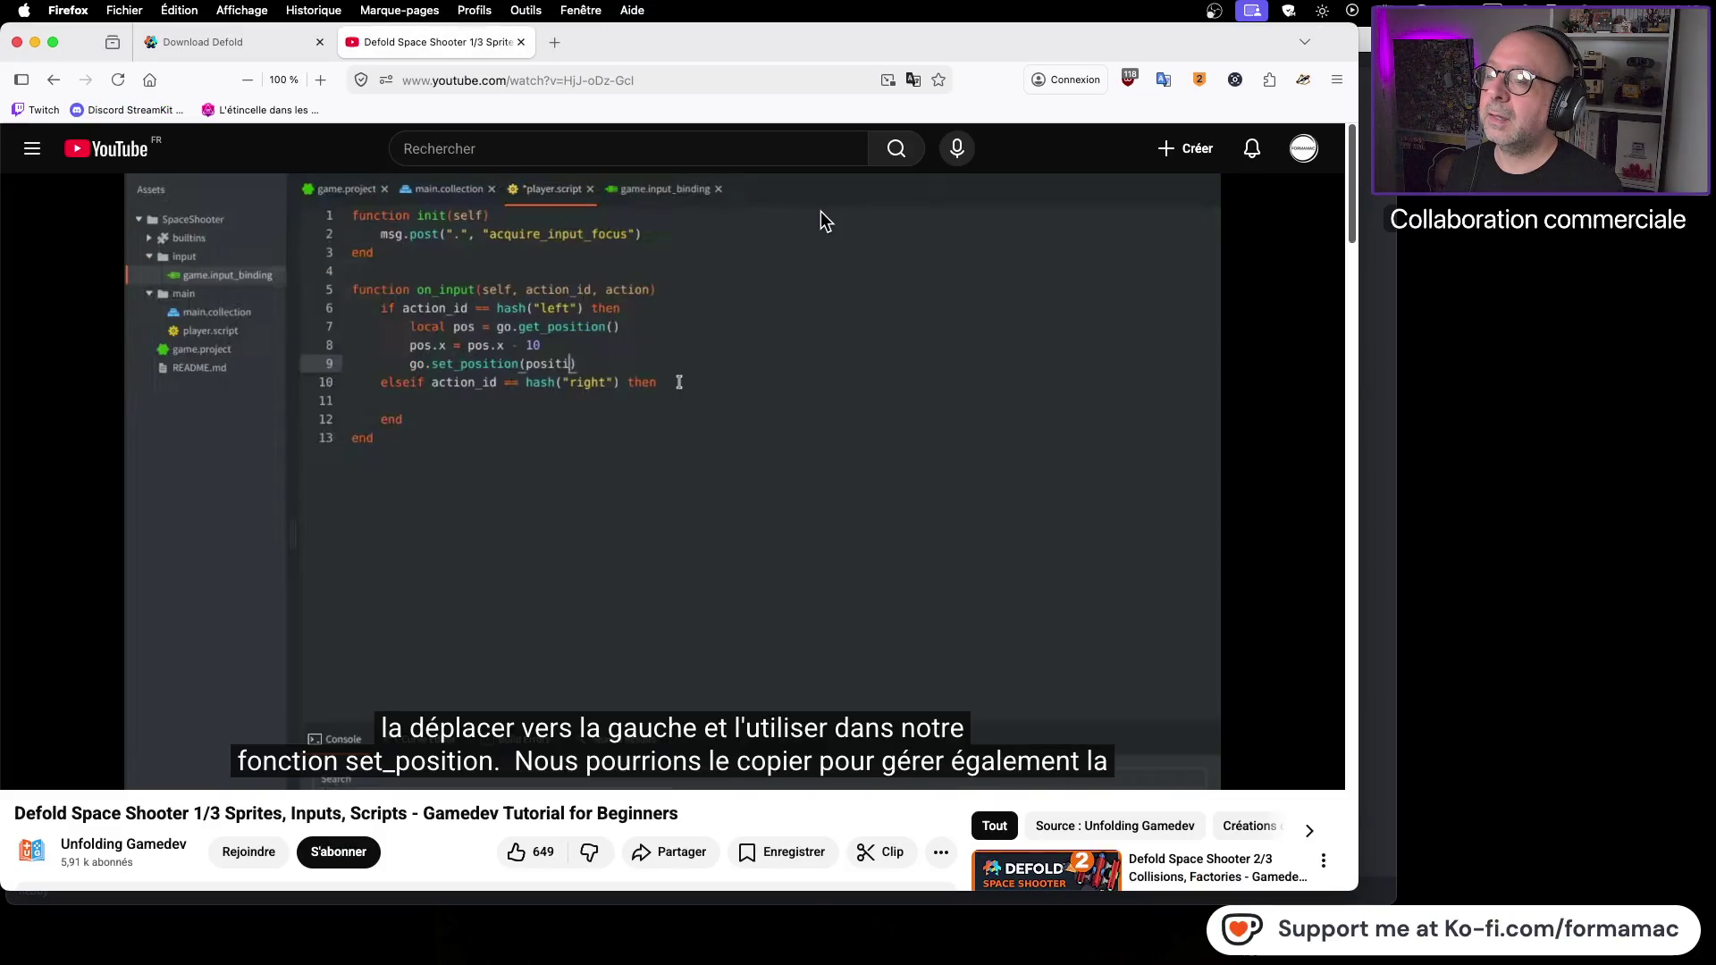
{"action": "key", "text": "super+Tab"}
Step: Write 'pos.x = pos.x - 10' on line 8, then return to the tutorial
{"action": "type", "text": "pos.x"}
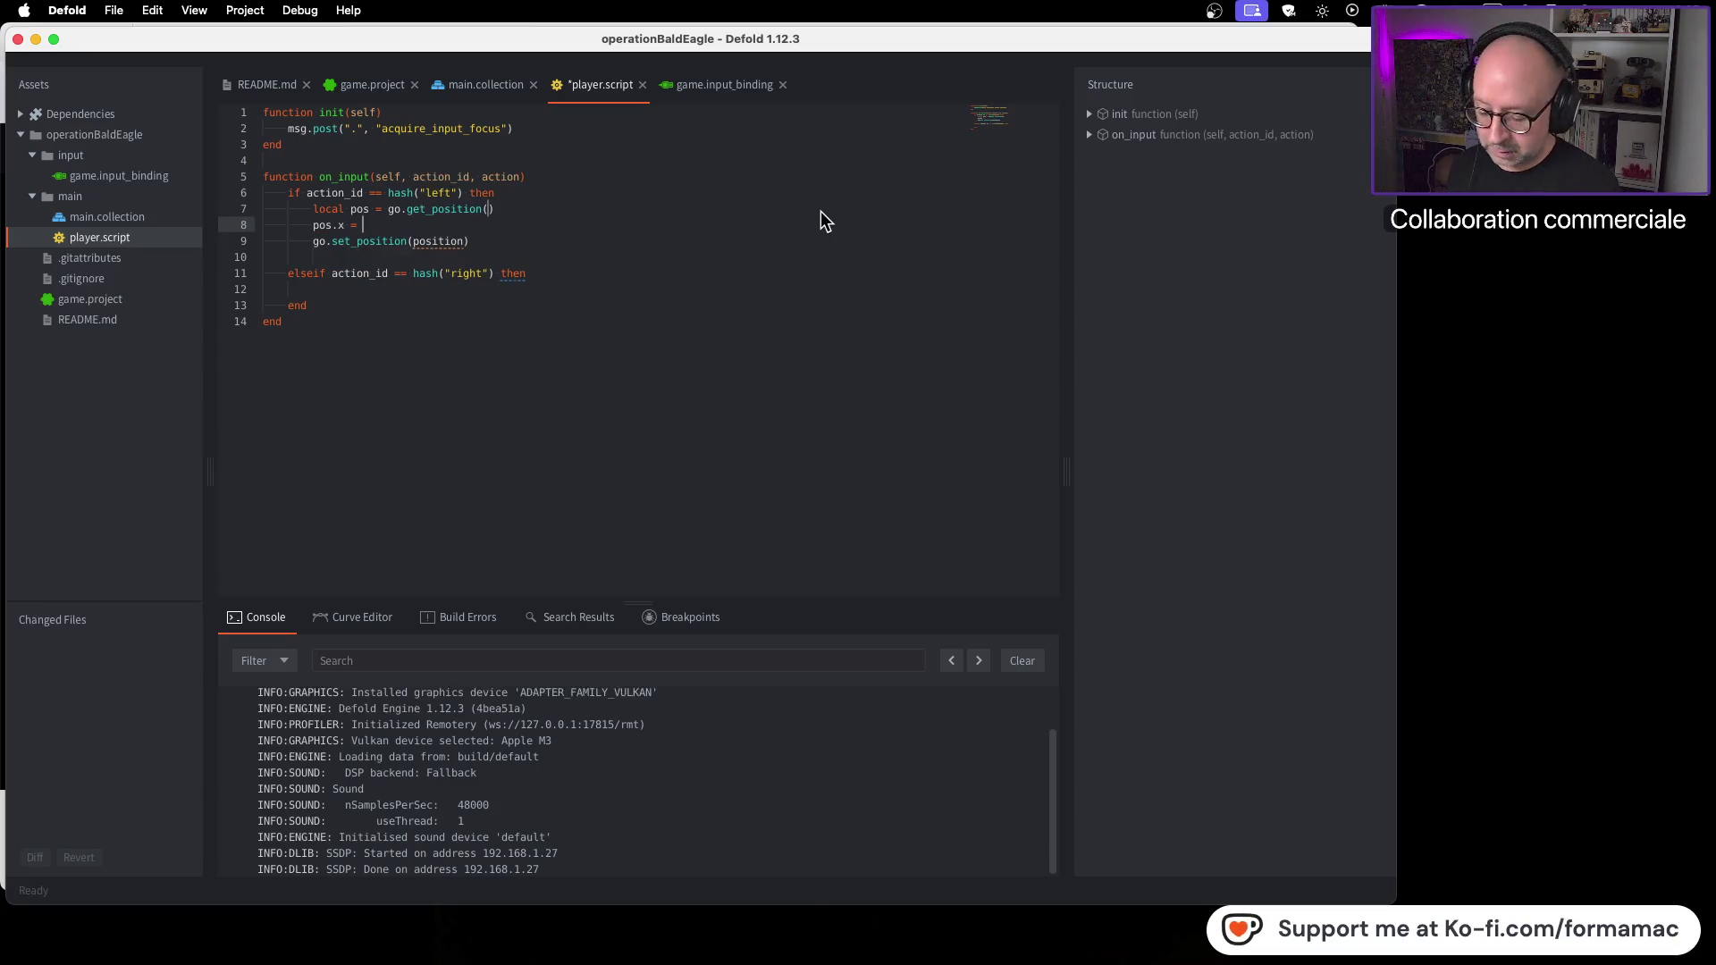
{"action": "type", "text": " = pos"}
{"action": "type", "text": ".x"}
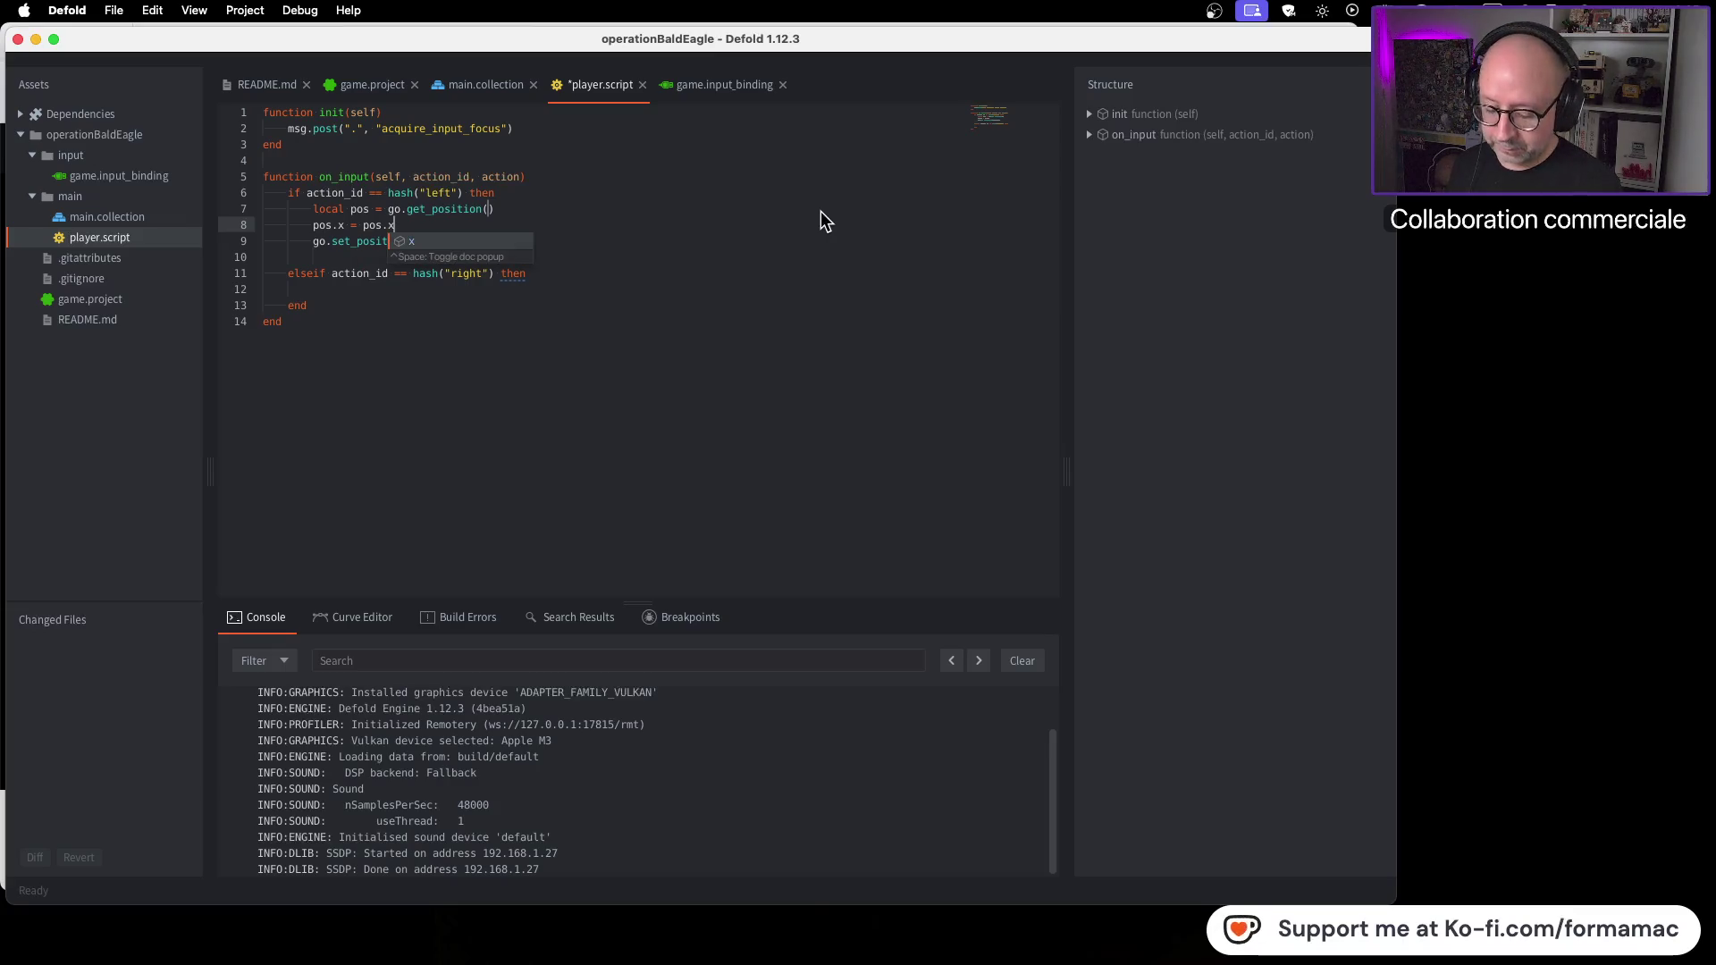
{"action": "key", "text": "Escape"}
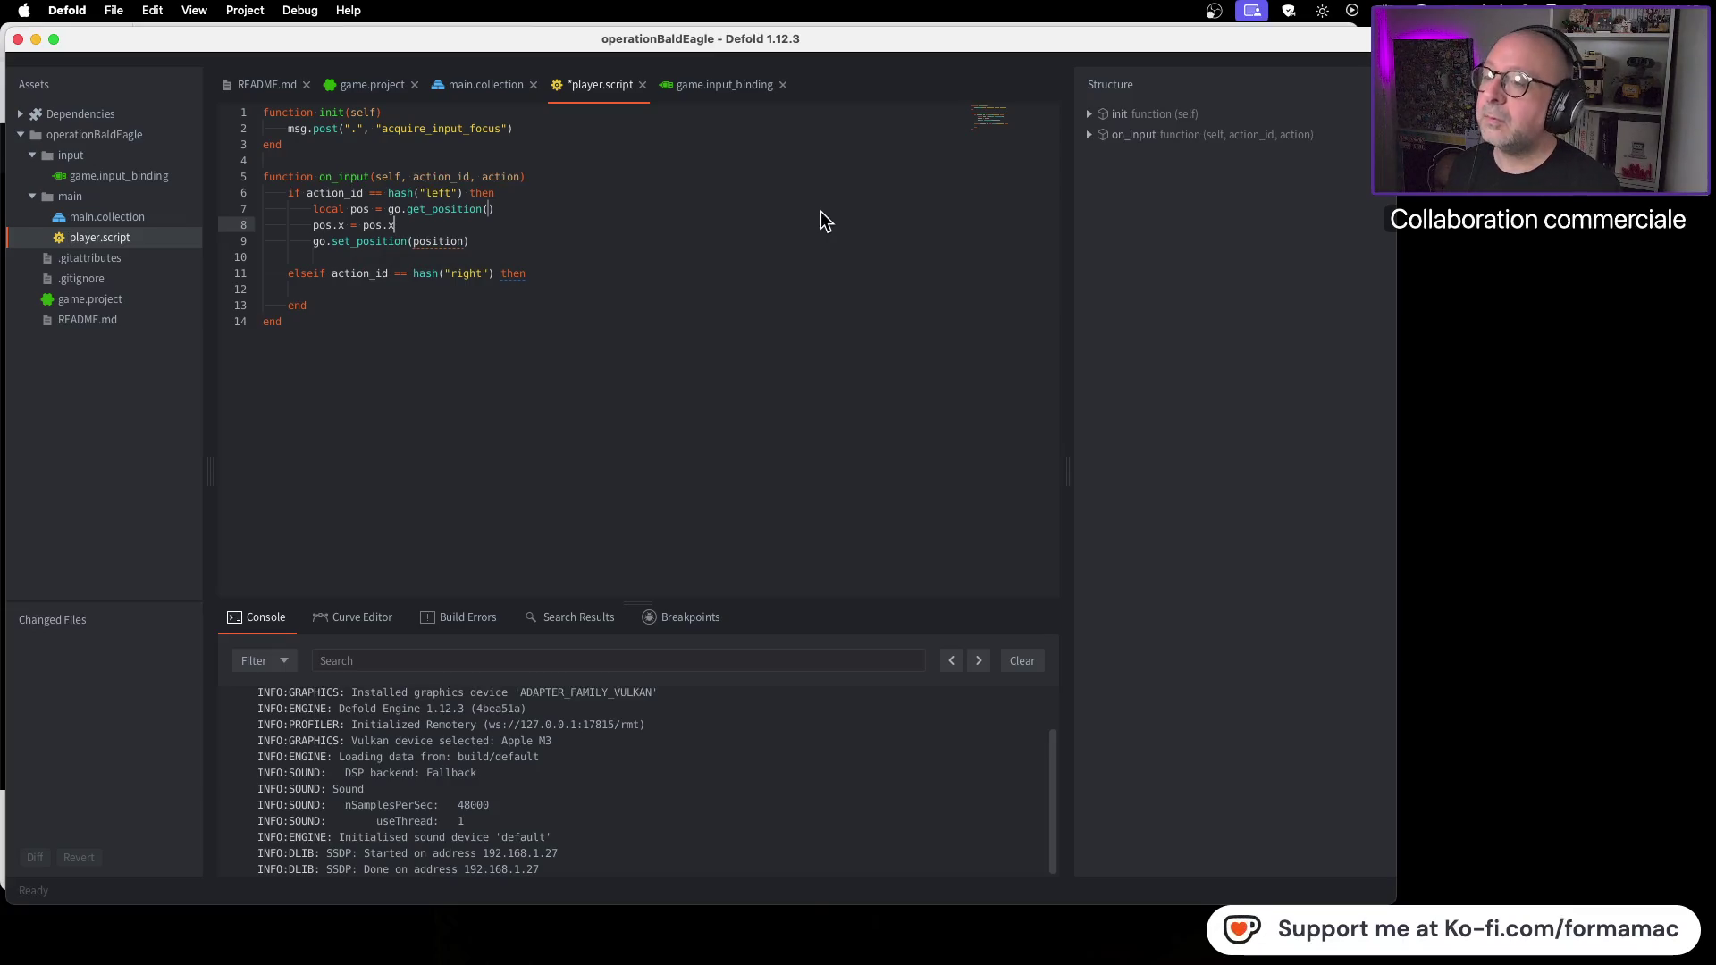
{"action": "type", "text": "10"}
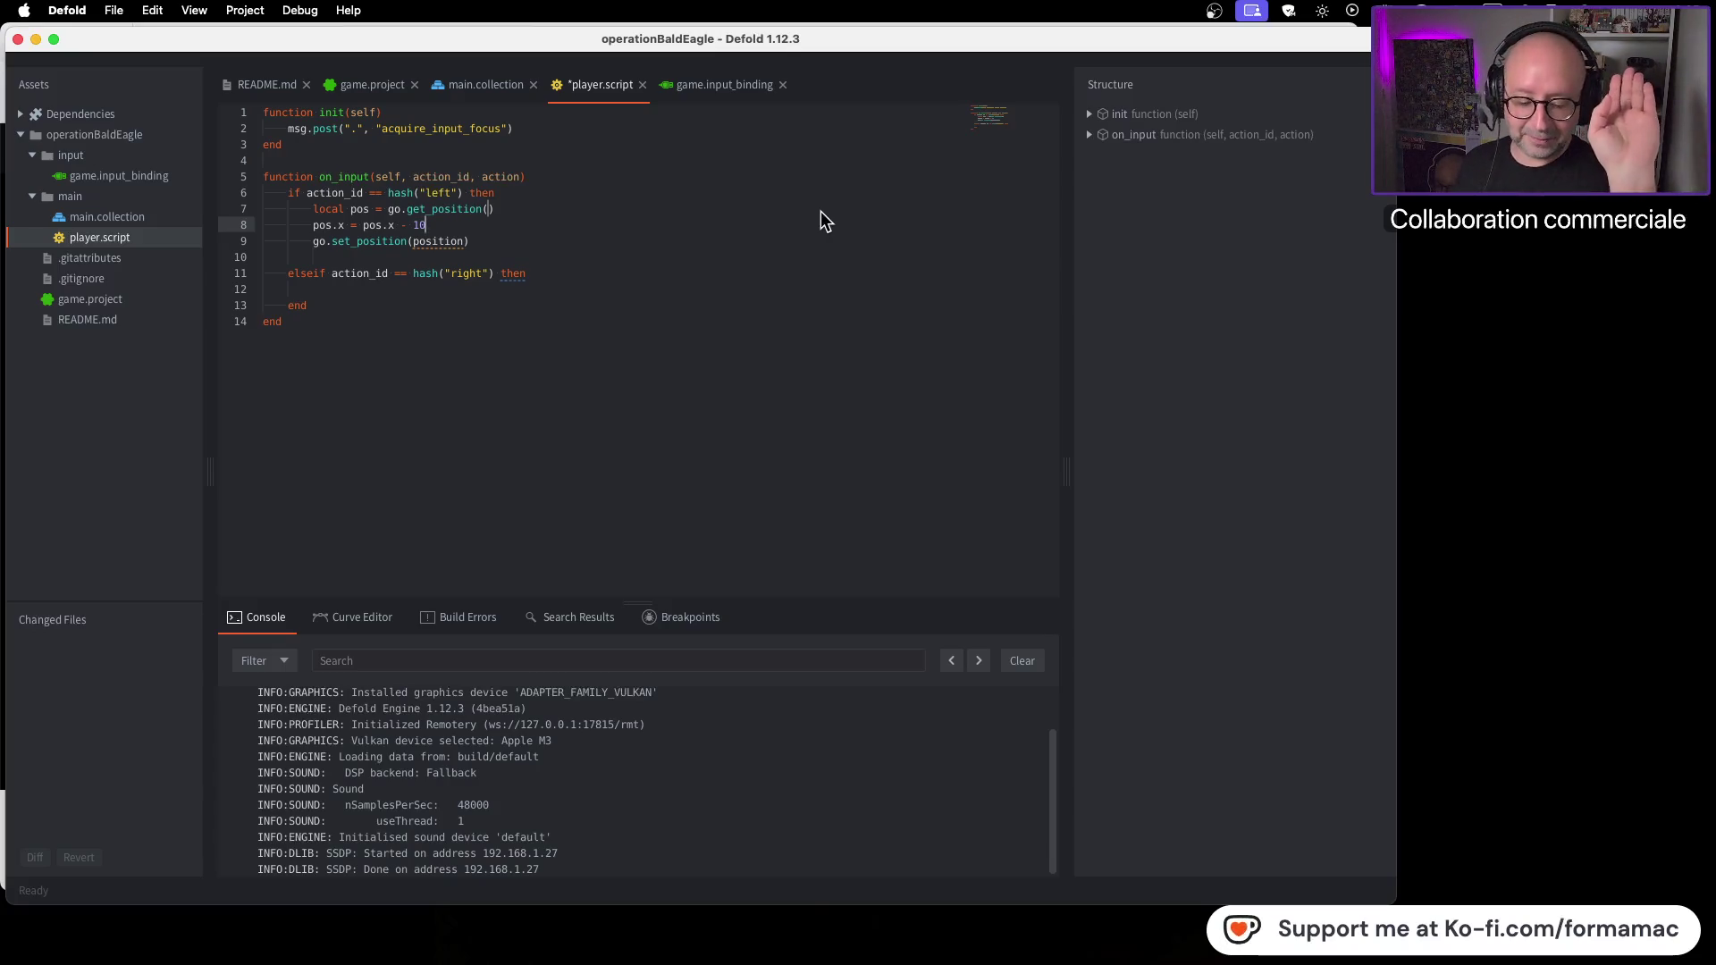
{"action": "key", "text": "super+Tab"}
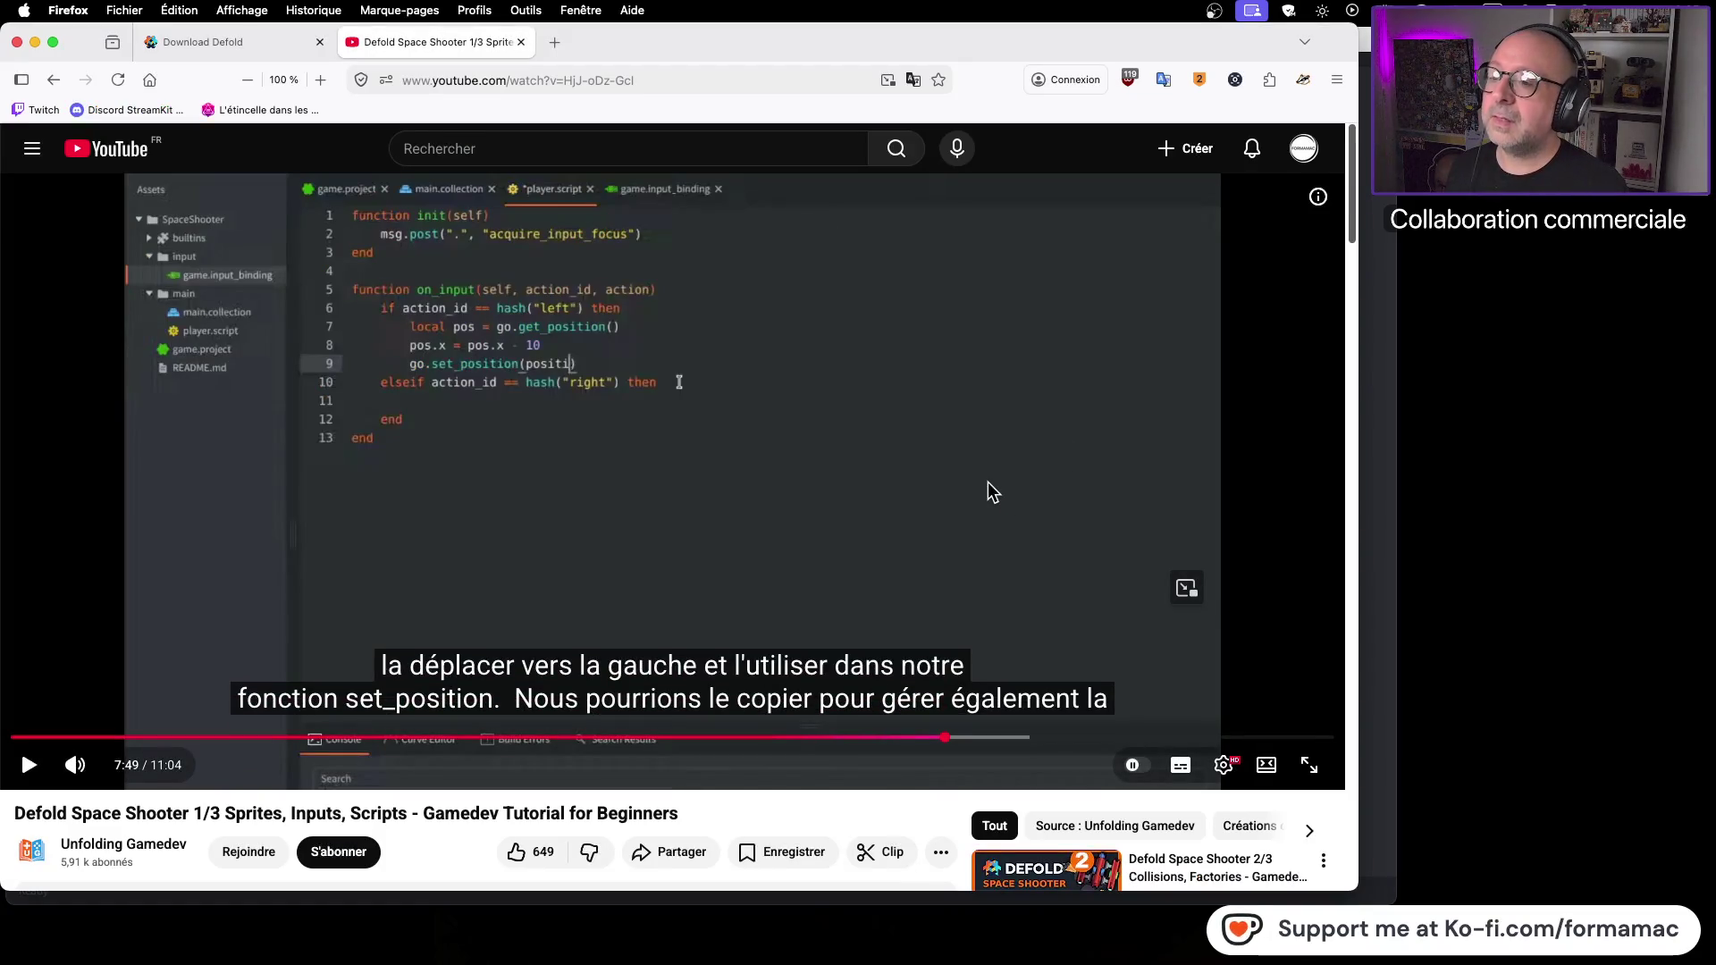
Step: Pause the tutorial at 8:01 and start trimming line 9's set_position argument in Defold
{"action": "left_click", "coordinate": [989, 481]}
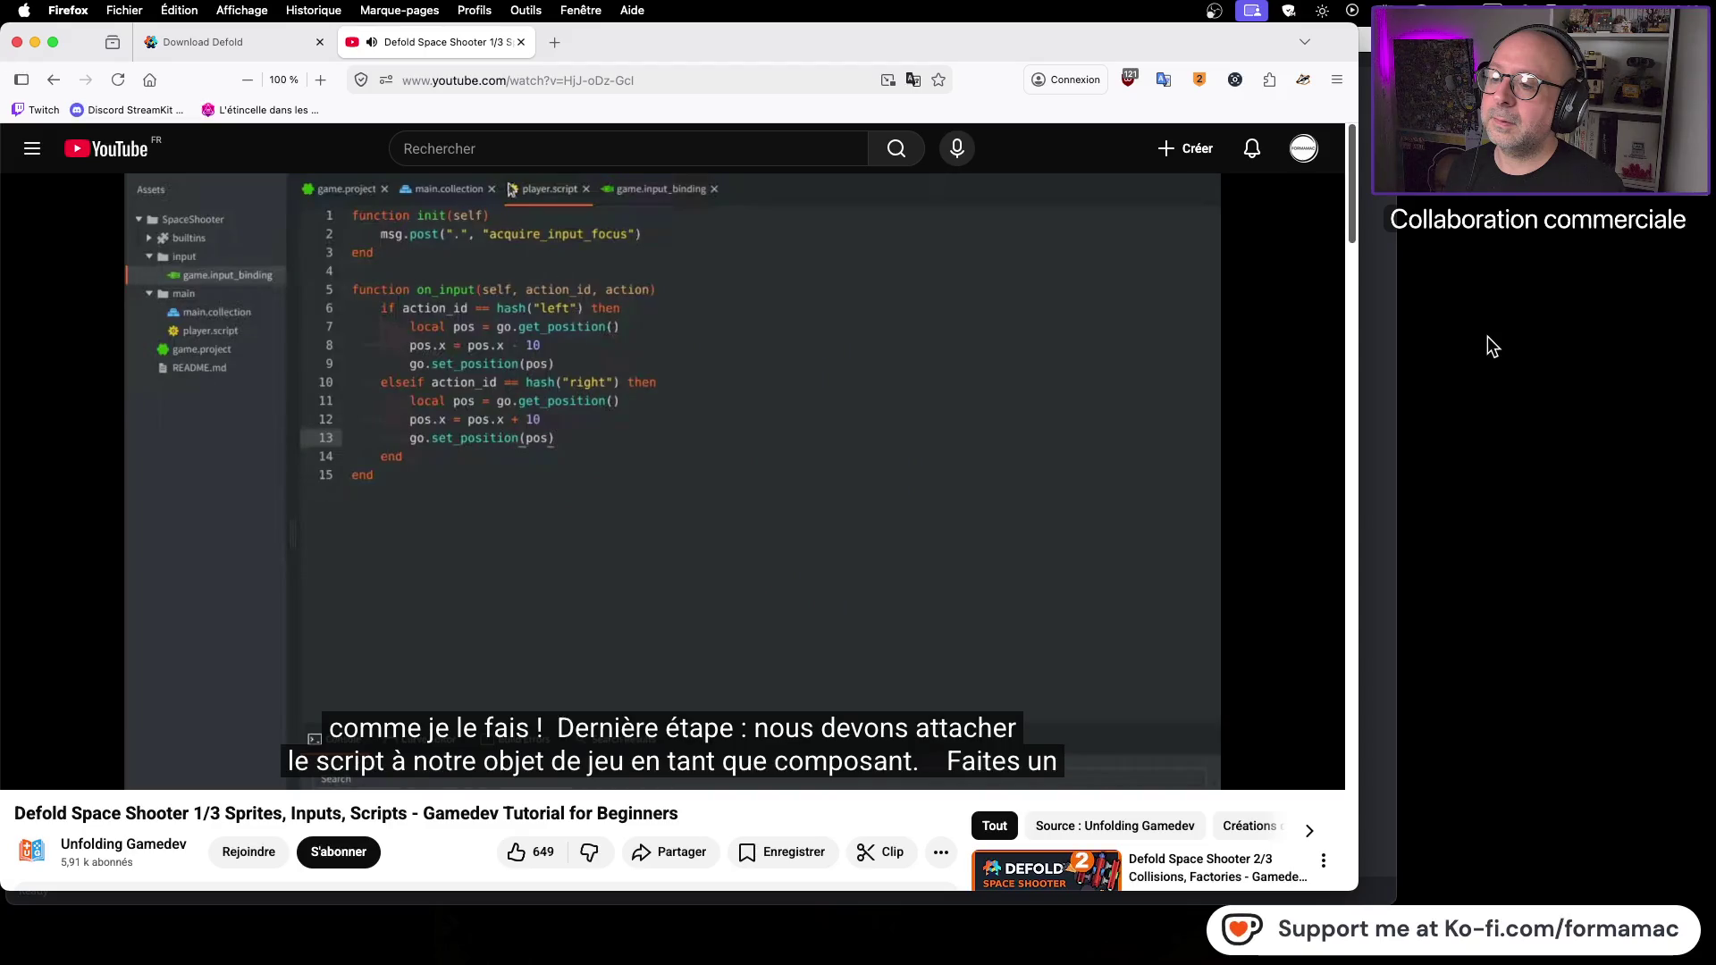
{"action": "mouse_move", "coordinate": [889, 429]}
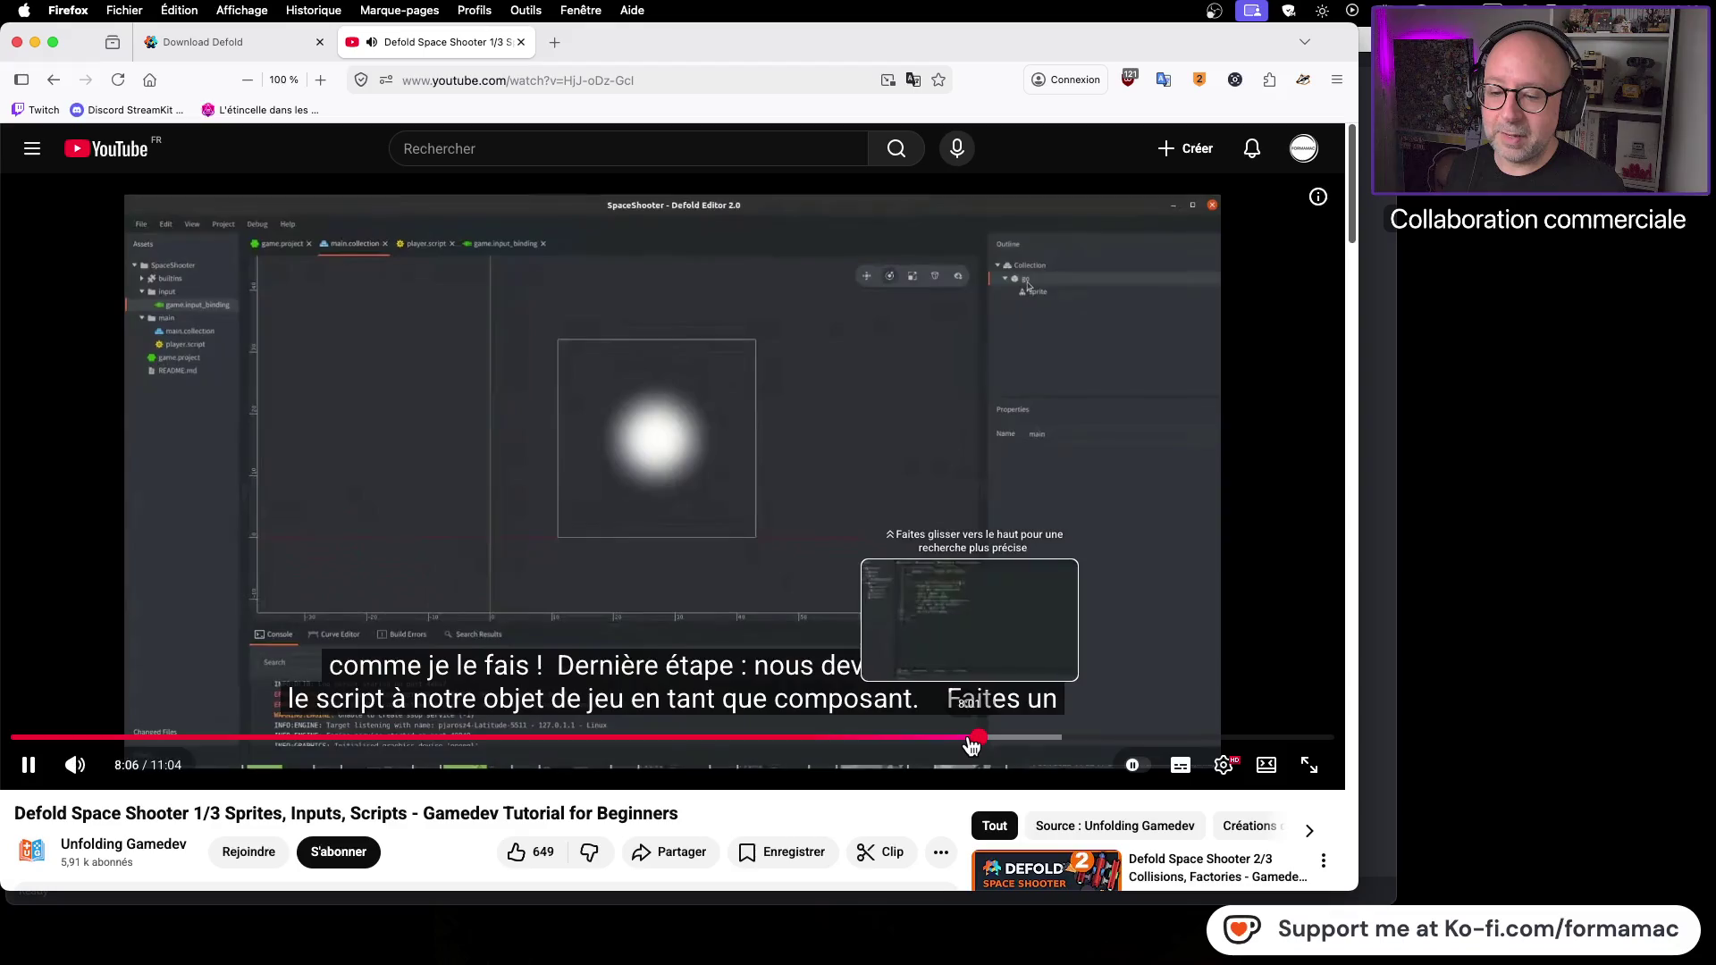
{"action": "left_click", "coordinate": [971, 742]}
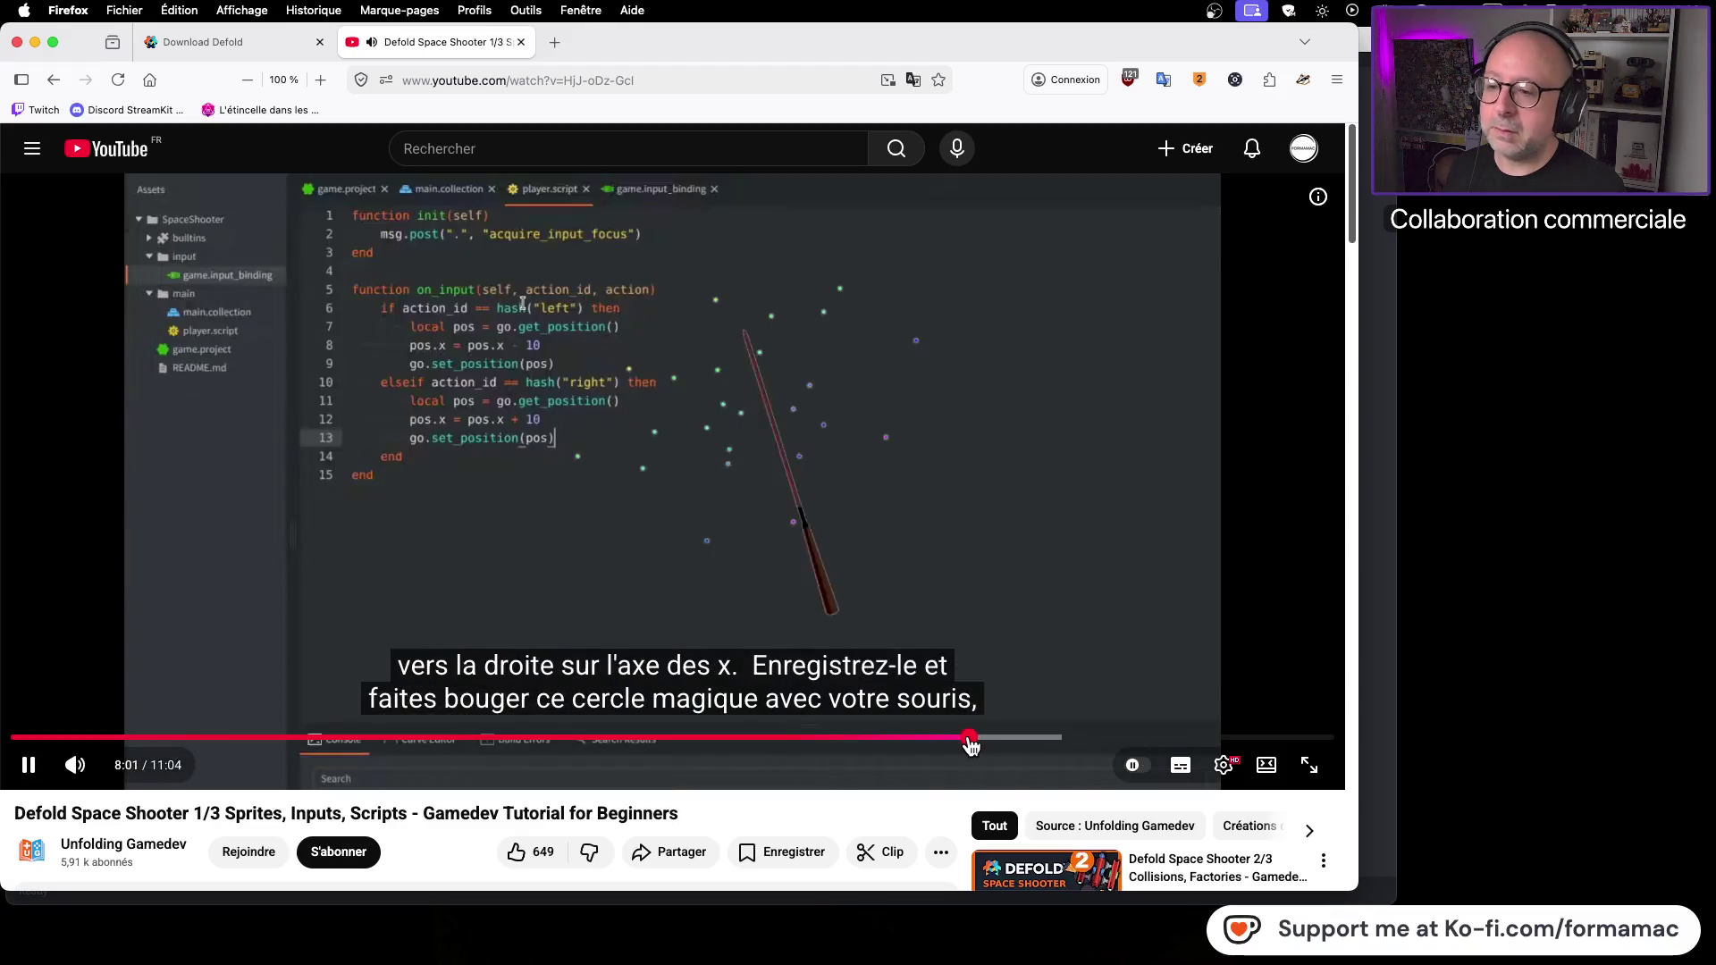
{"action": "left_click", "coordinate": [546, 411]}
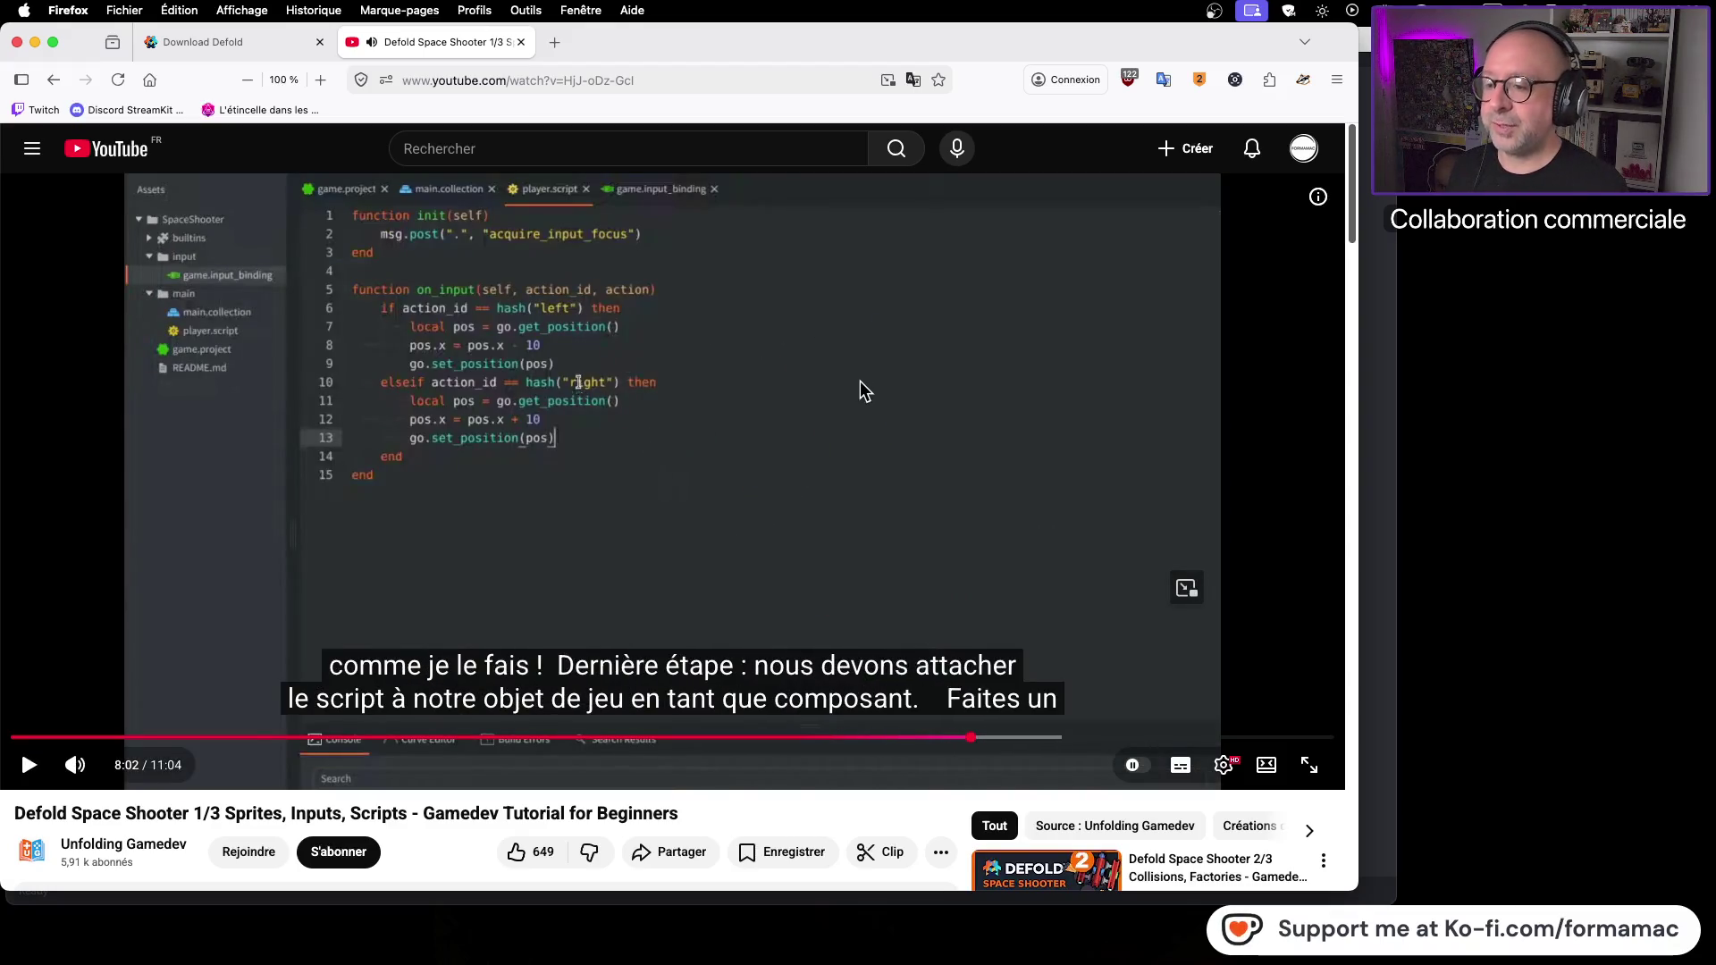
{"action": "key", "text": "super+Tab"}
{"action": "left_click", "coordinate": [467, 243]}
{"action": "key", "text": "BackSpace"}
{"action": "key", "text": "BackSpace"}
{"action": "key", "text": "BackSpace"}
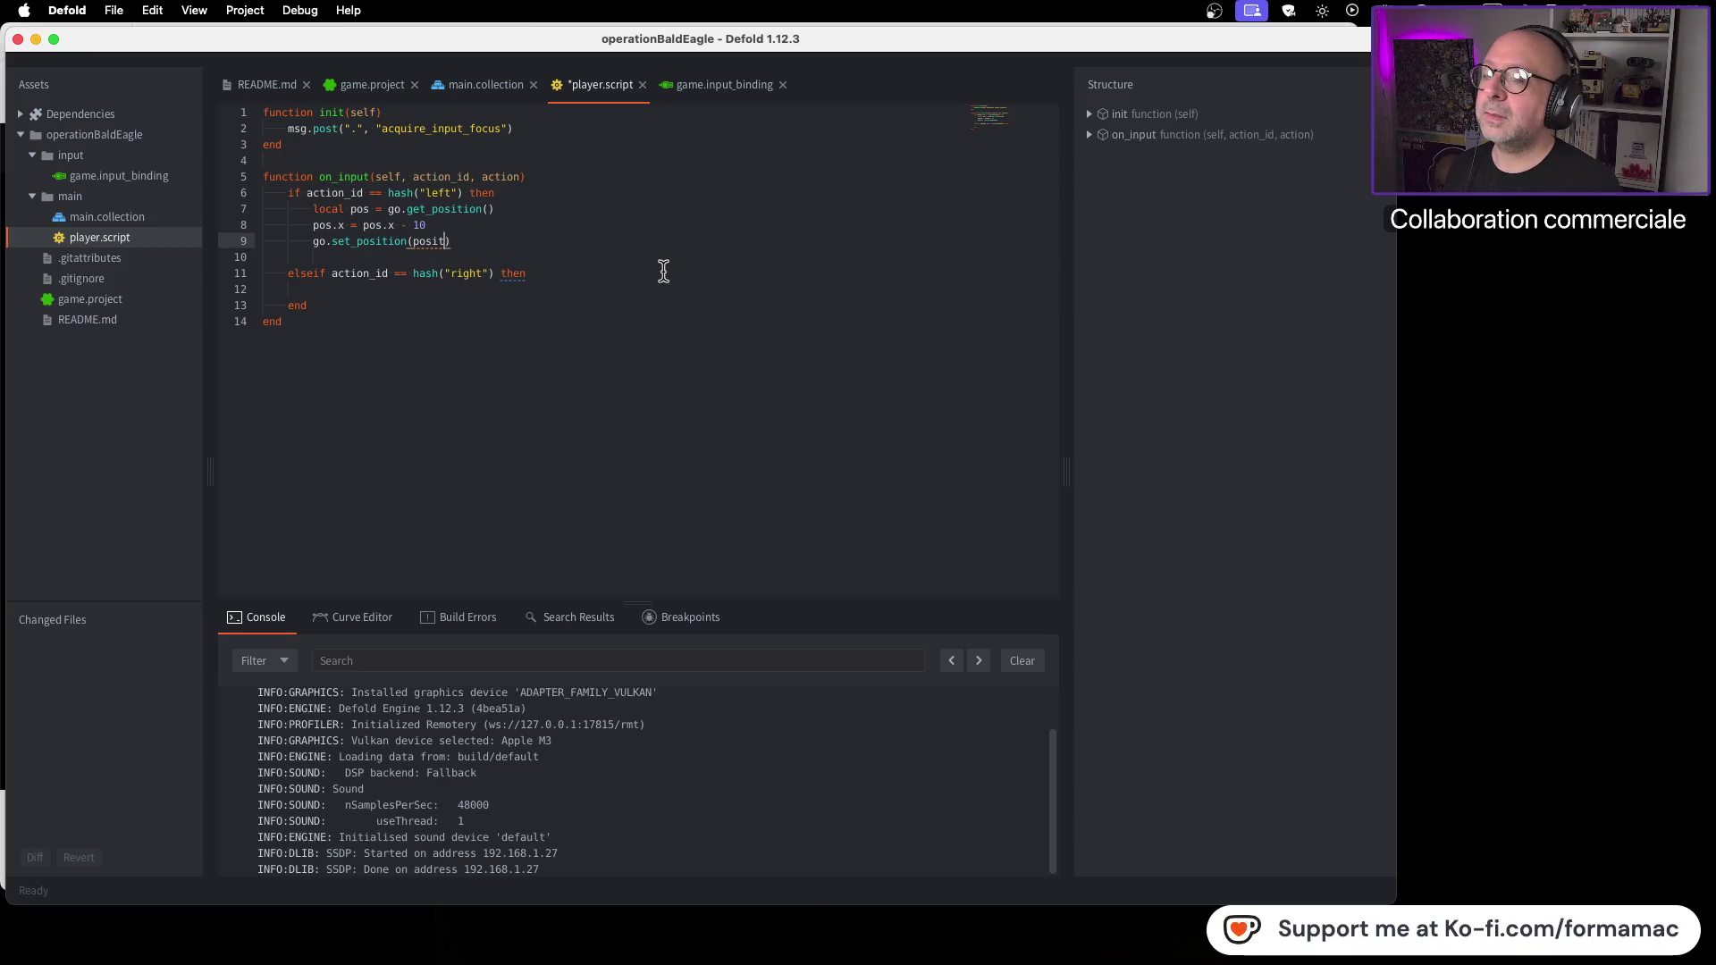
Step: Copy lines 7–9 into the right branch and change '-' to '+' so pos.x increases by 10
{"action": "type", "text": "s"}
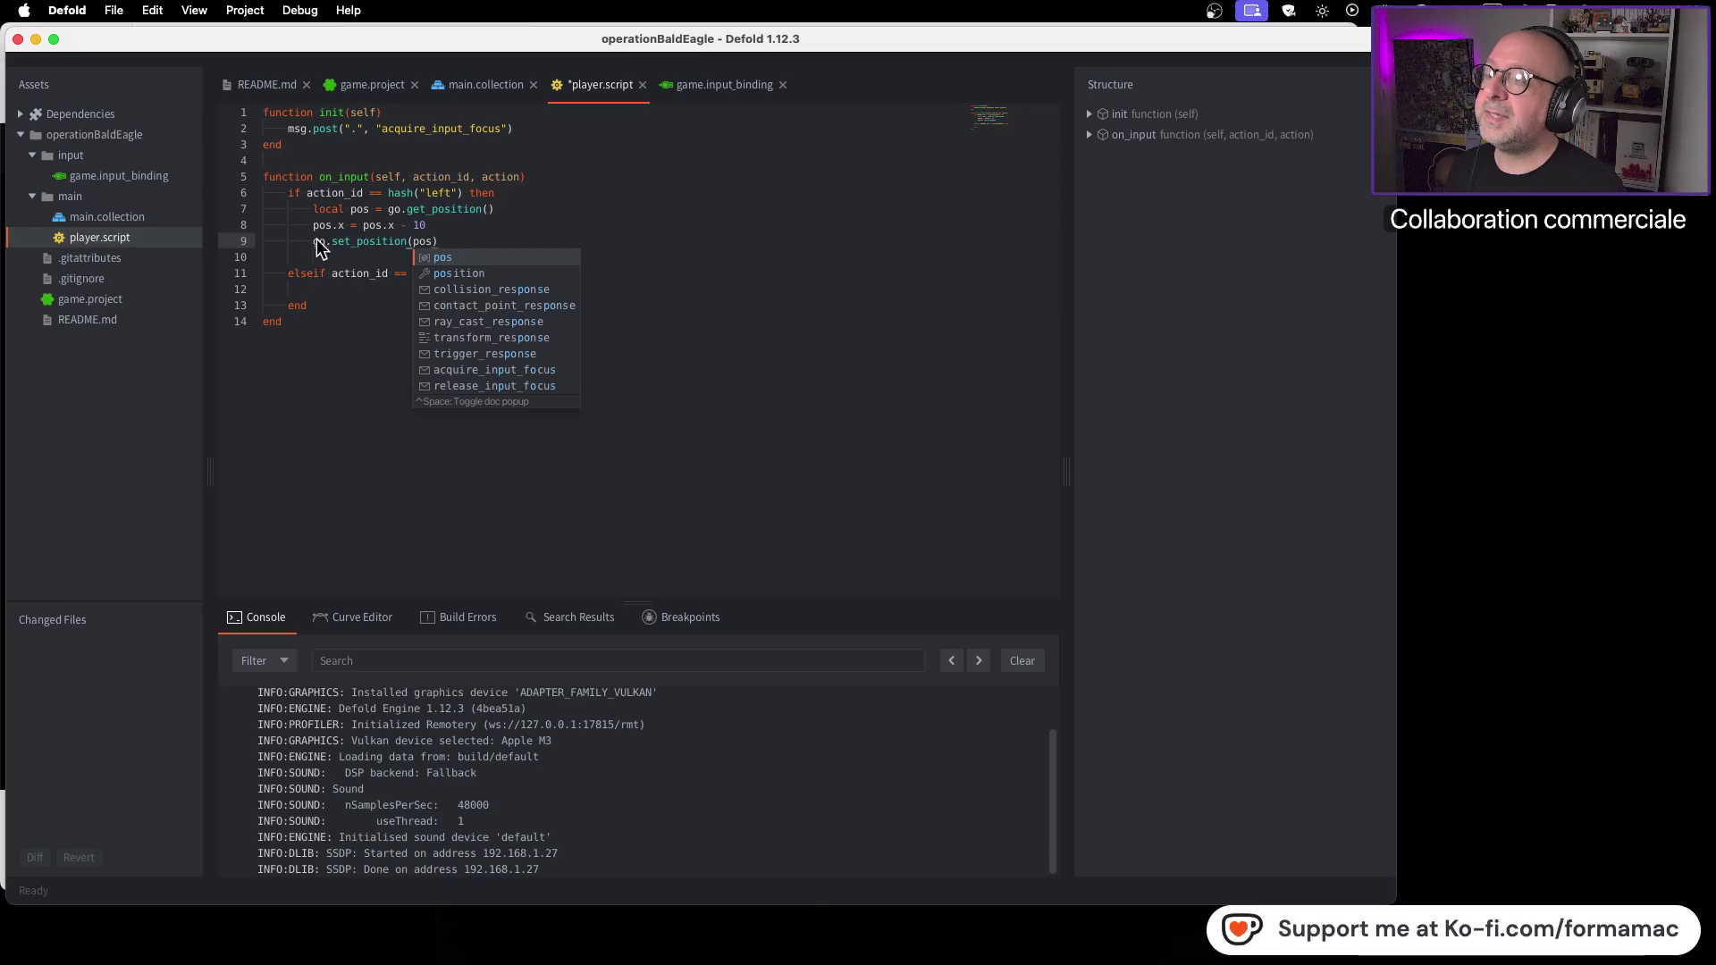
{"action": "left_click", "coordinate": [530, 211]}
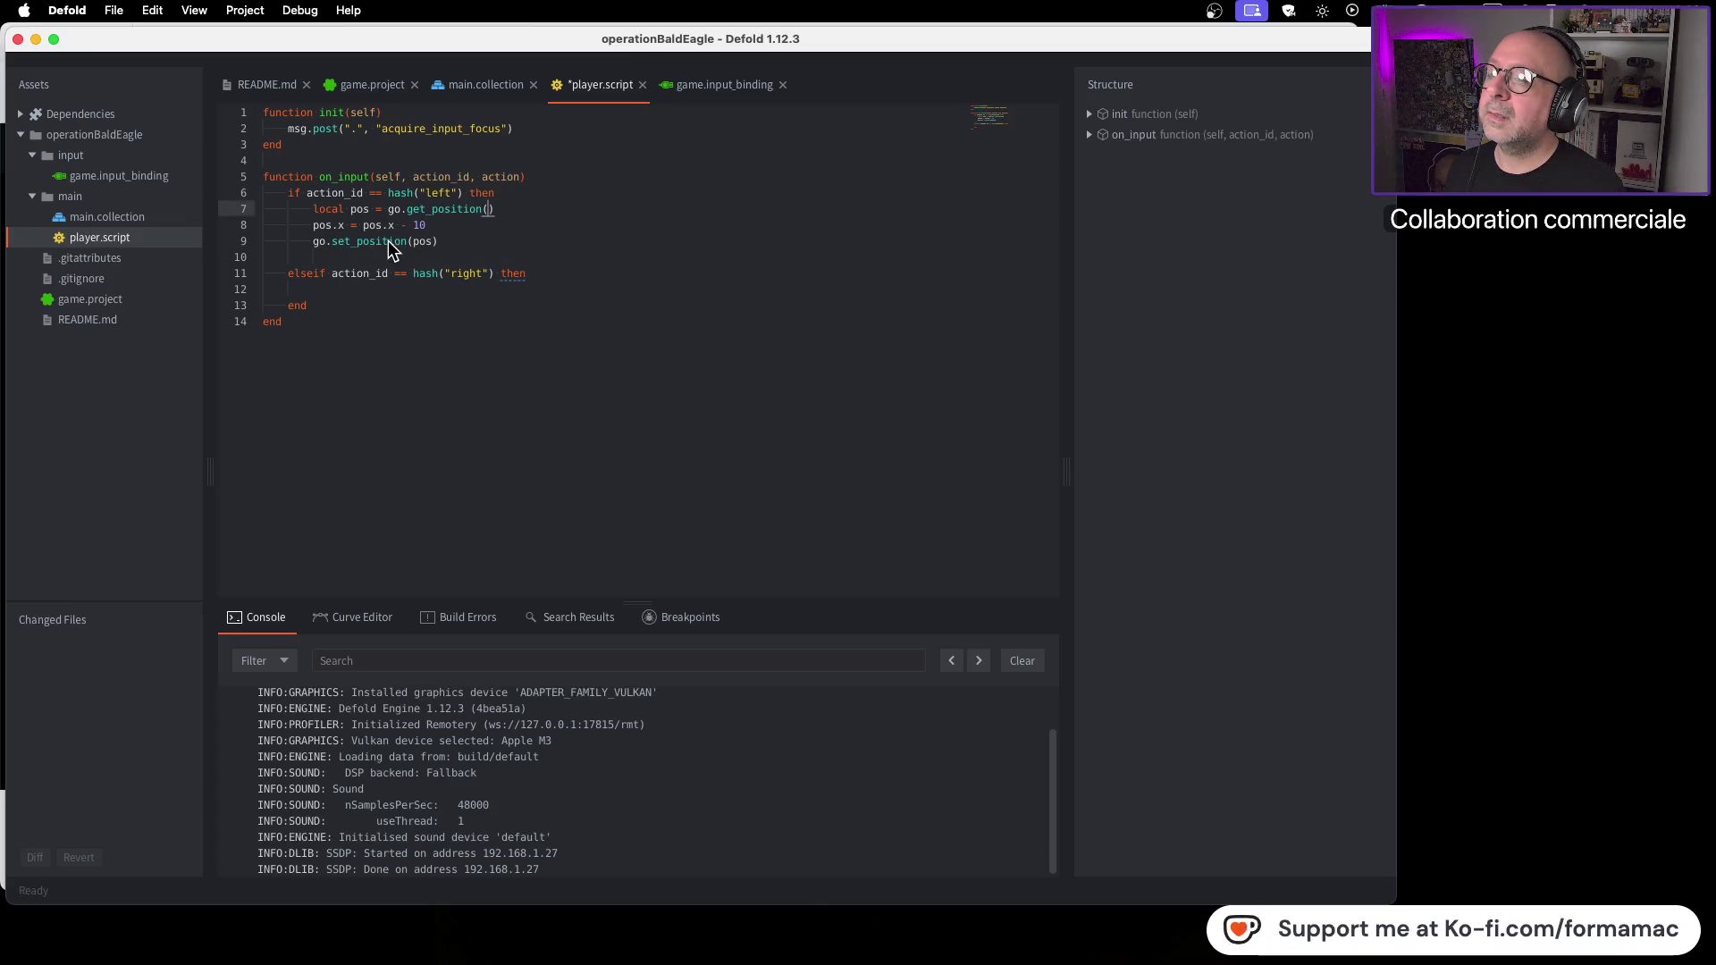
{"action": "left_click_drag", "start_coordinate": [439, 241], "coordinate": [235, 217]}
{"action": "key", "text": "super+c"}
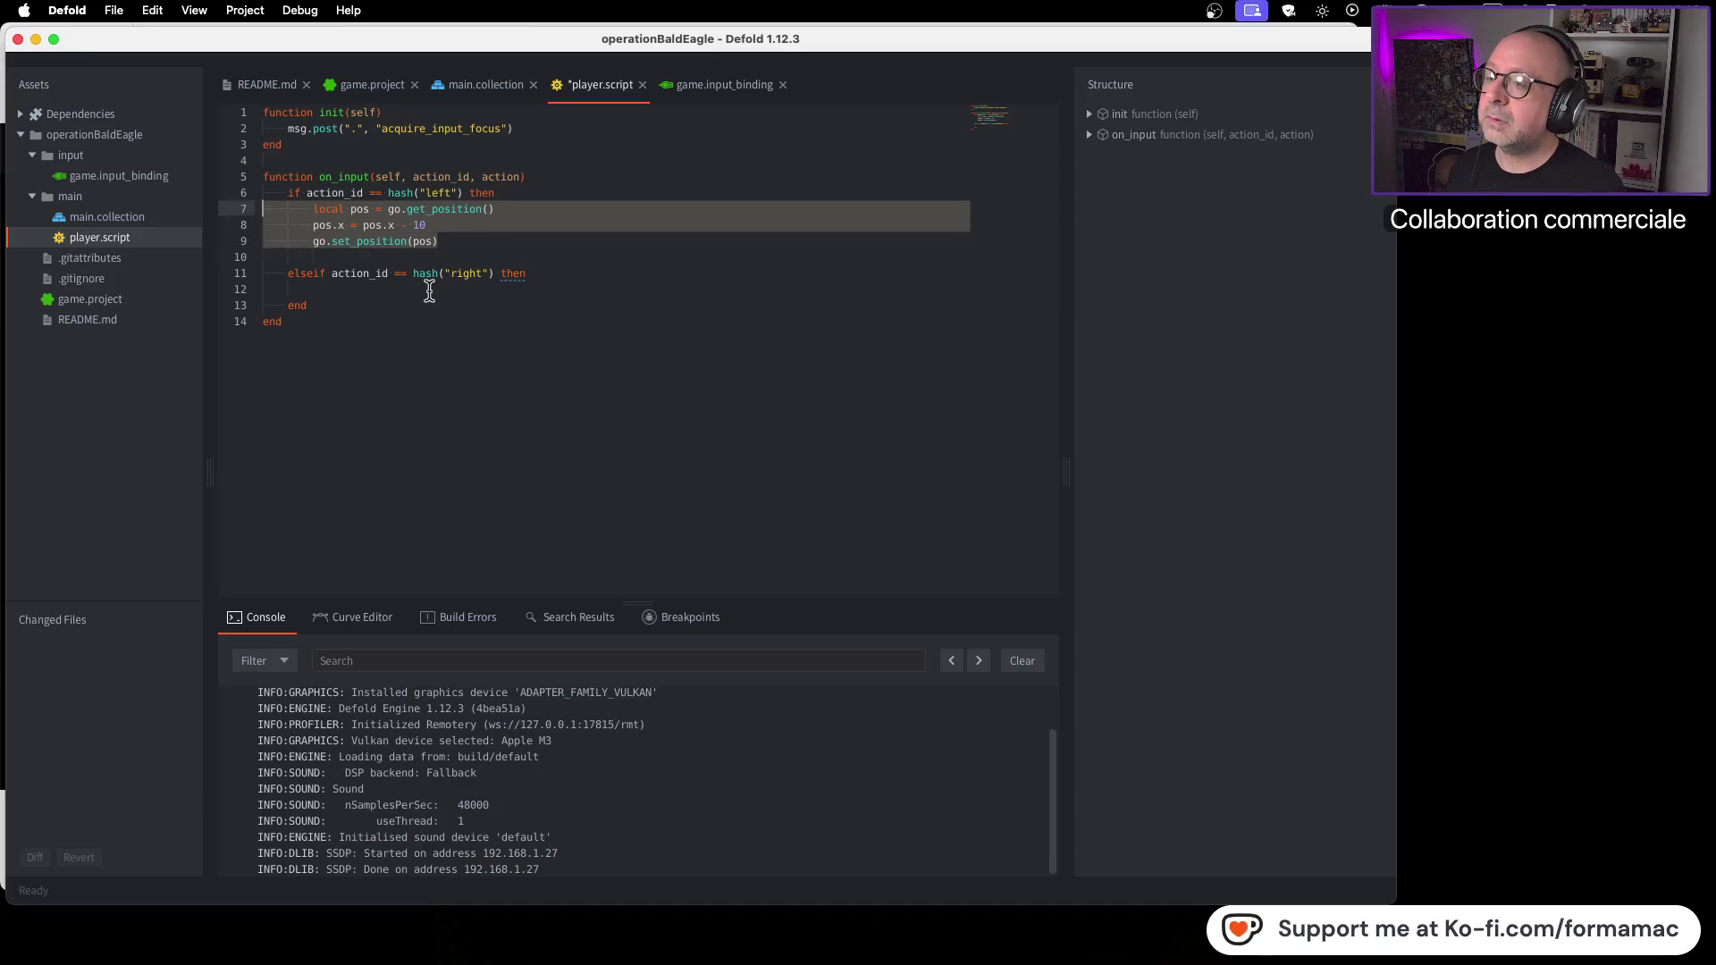
{"action": "left_click", "coordinate": [428, 289]}
{"action": "key", "text": "super+v"}
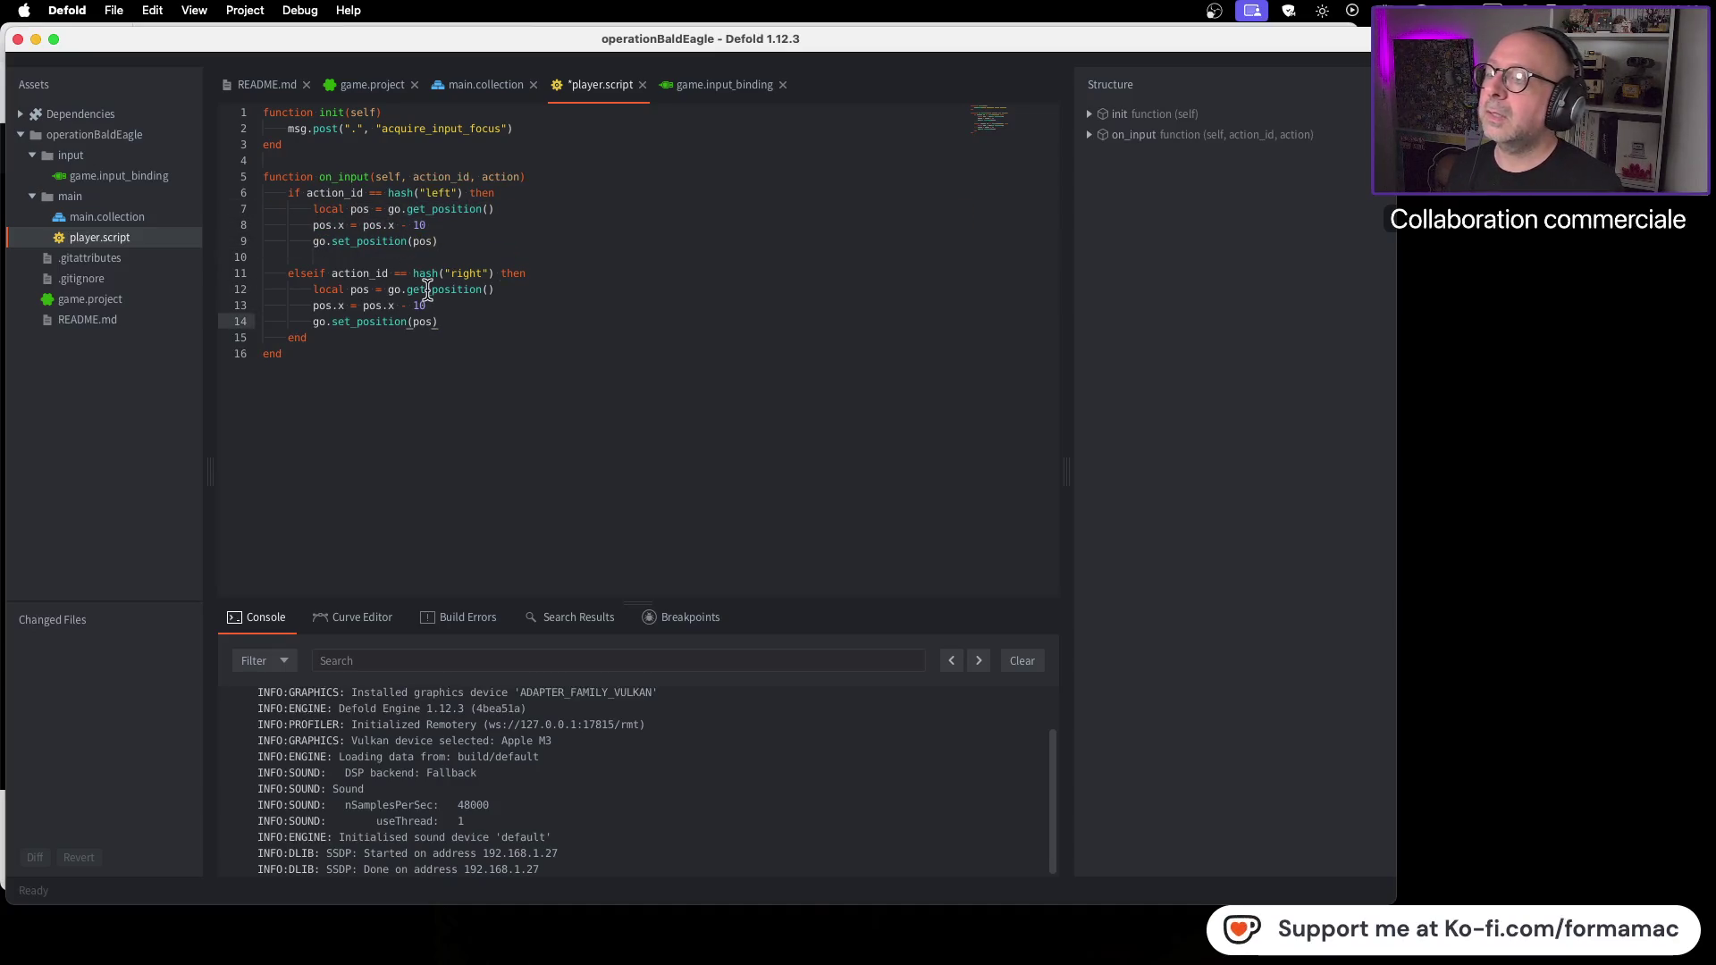
{"action": "left_click", "coordinate": [406, 305]}
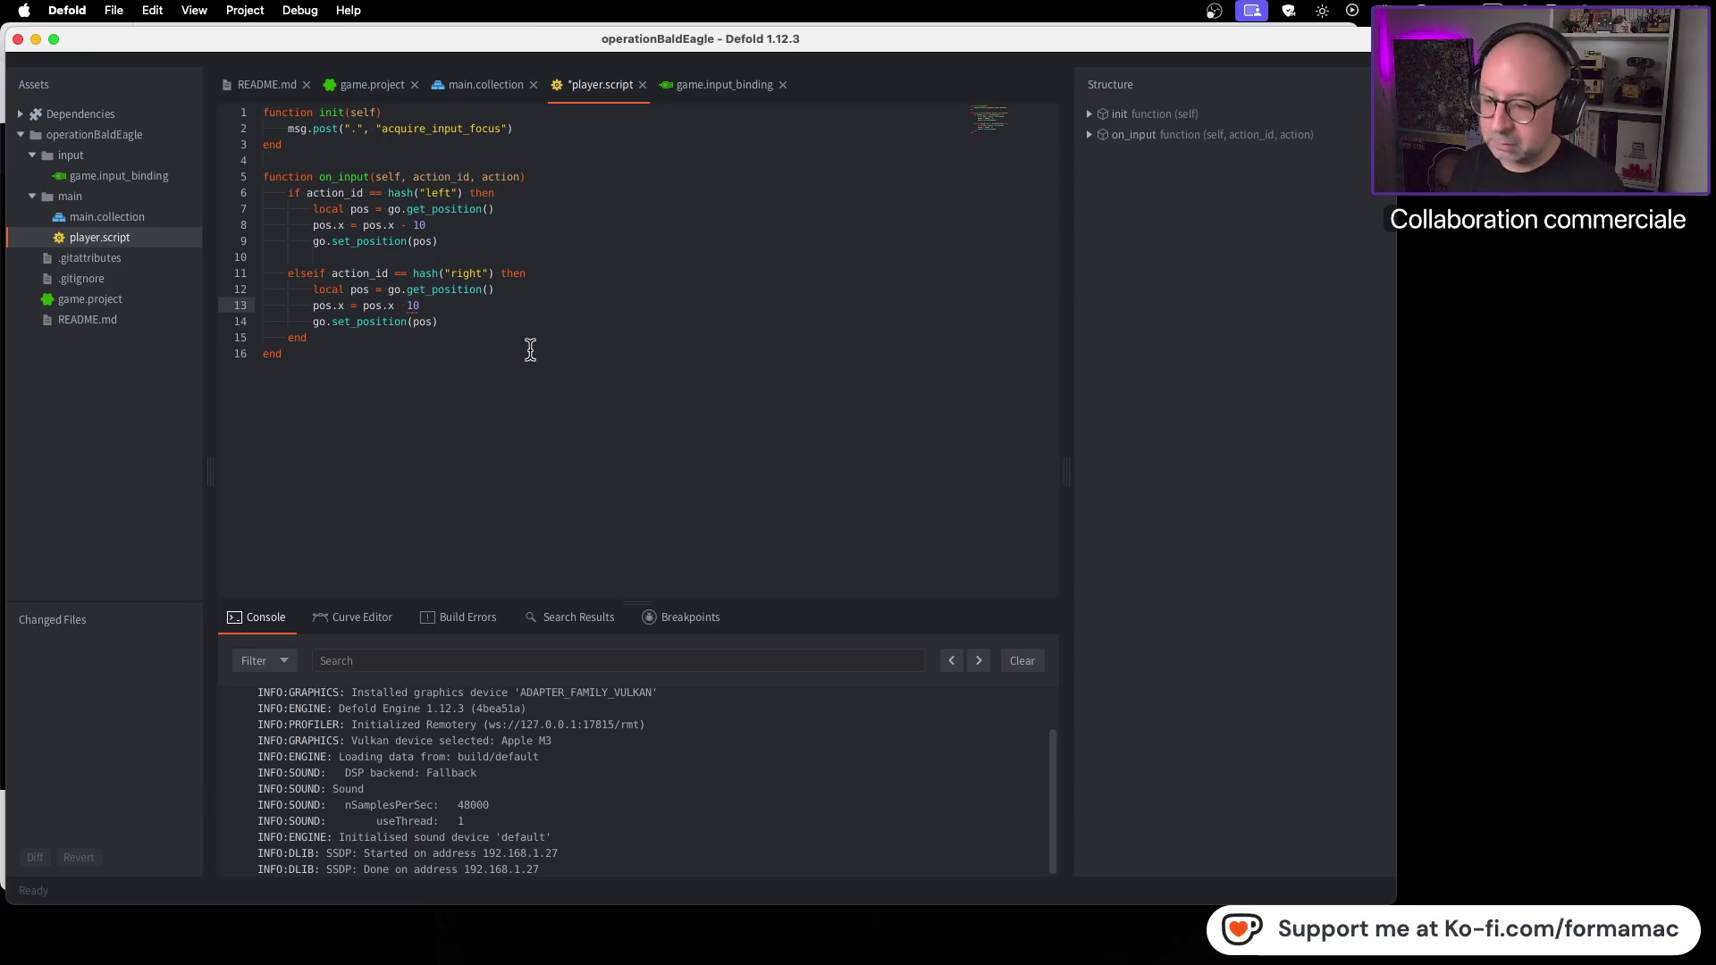
{"action": "type", "text": "+"}
{"action": "key", "text": "Escape"}
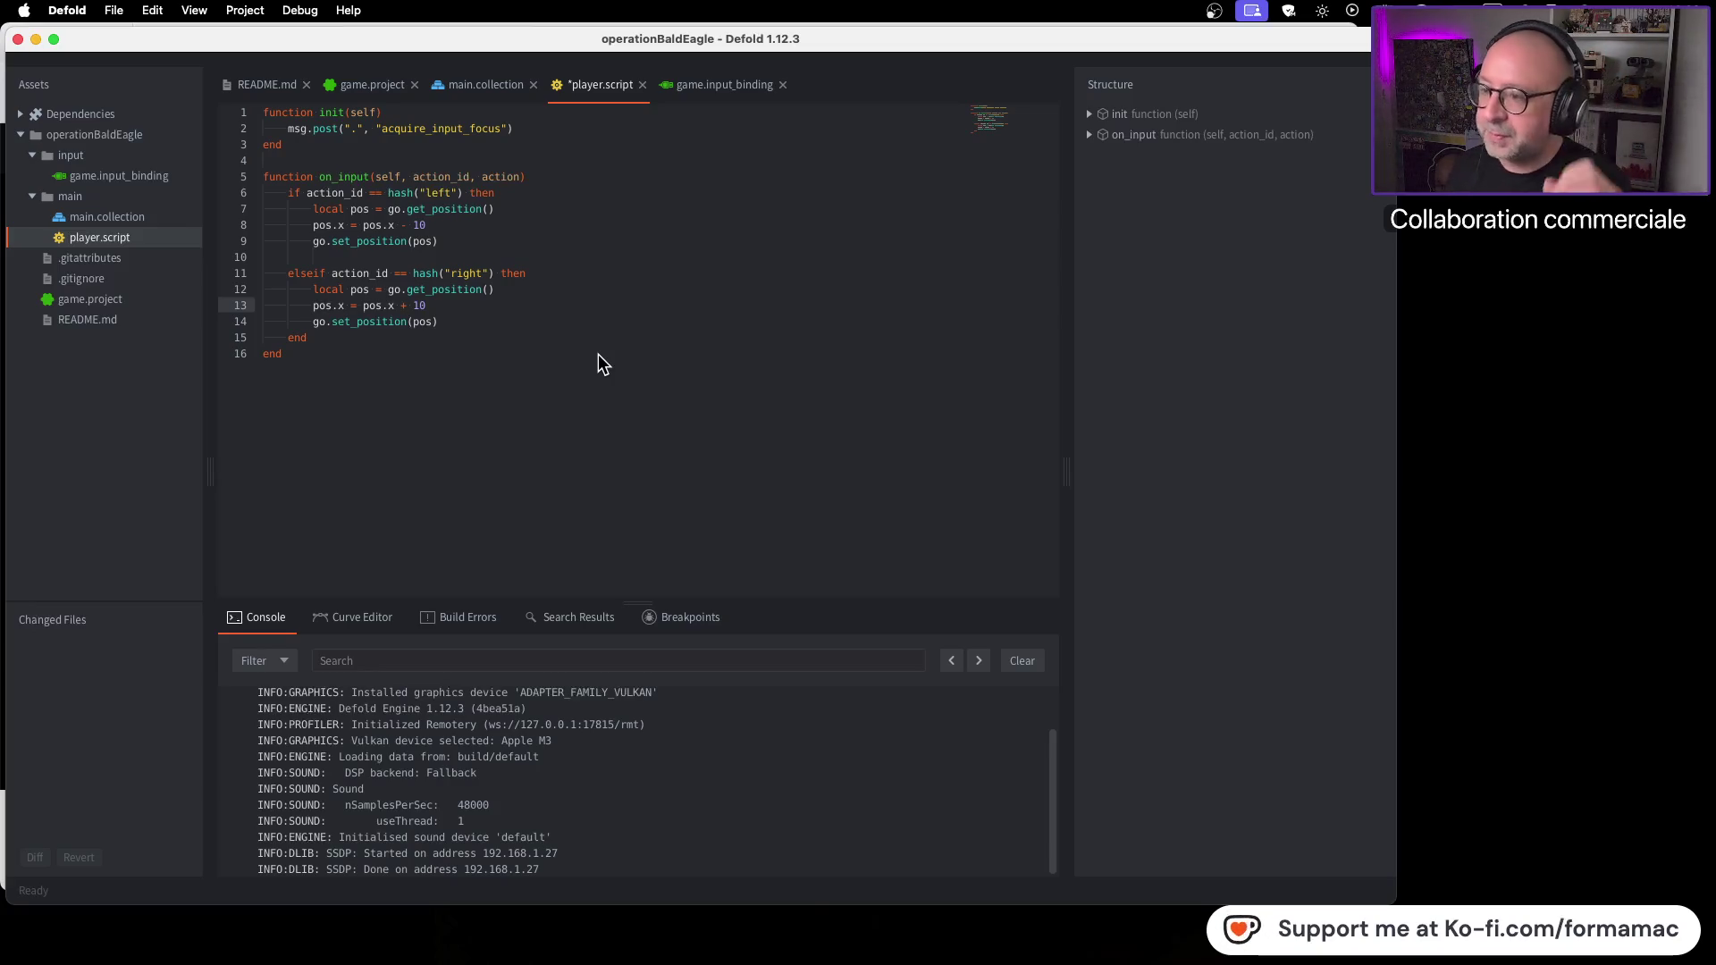
{"action": "key", "text": "super+Tab"}
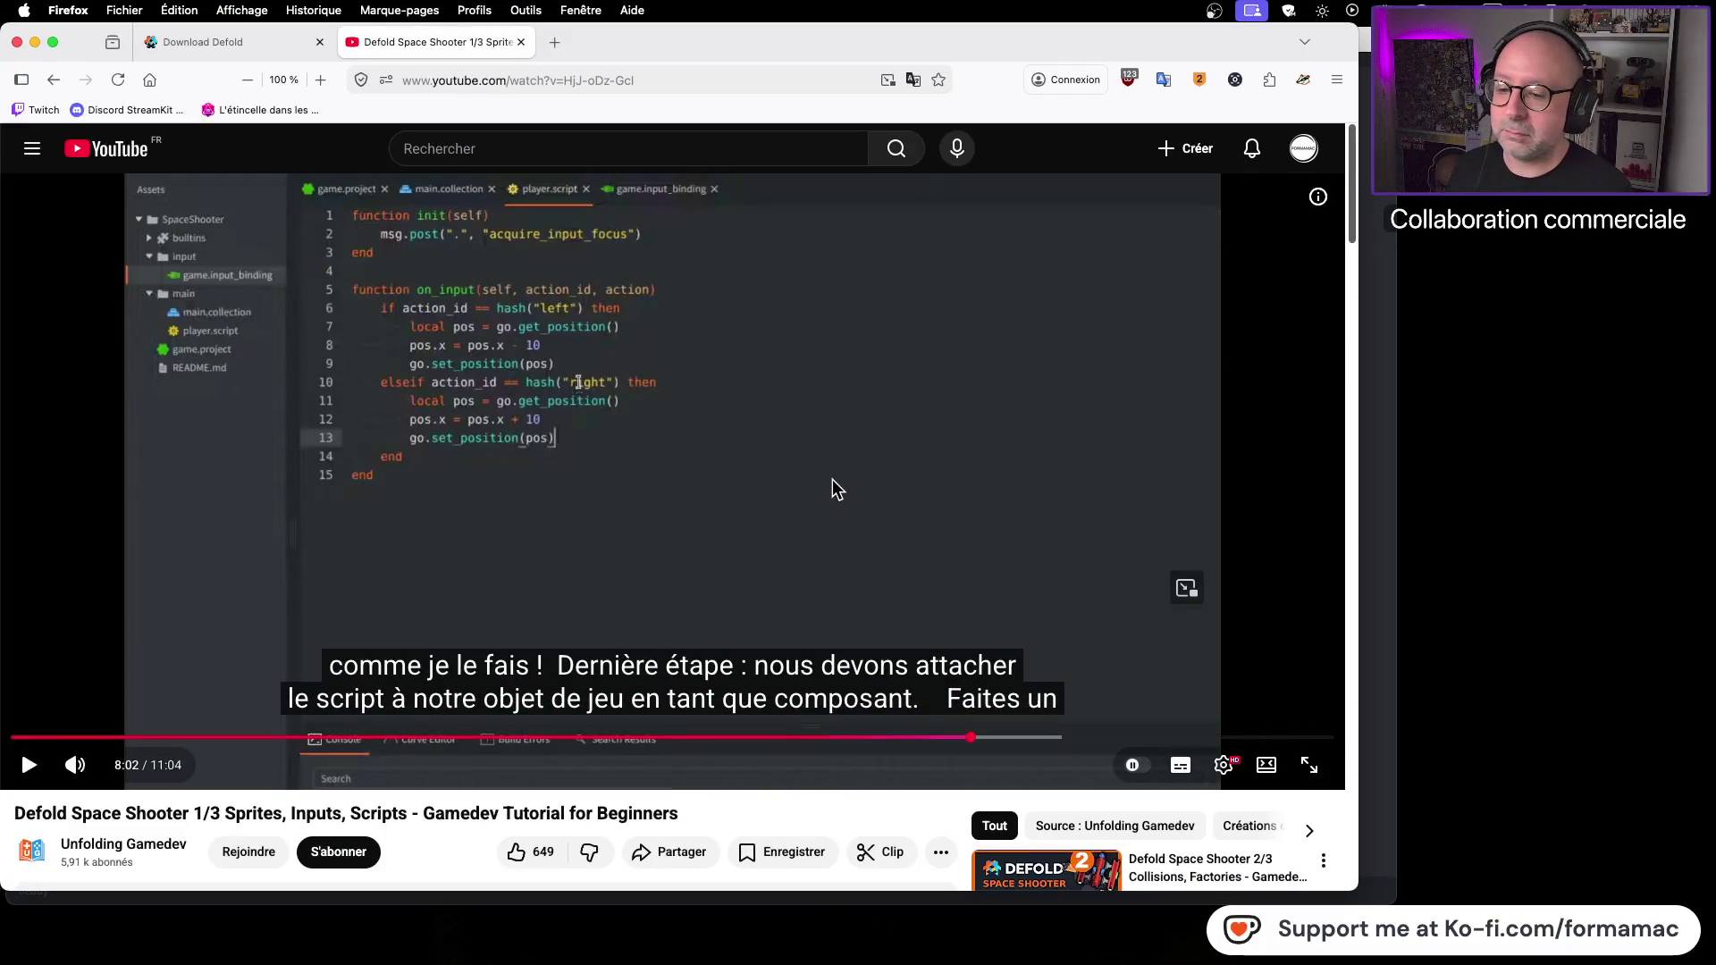
Step: Play the tutorial to 8:13 on attaching the script, then save player.script in Defold
{"action": "left_click", "coordinate": [833, 479]}
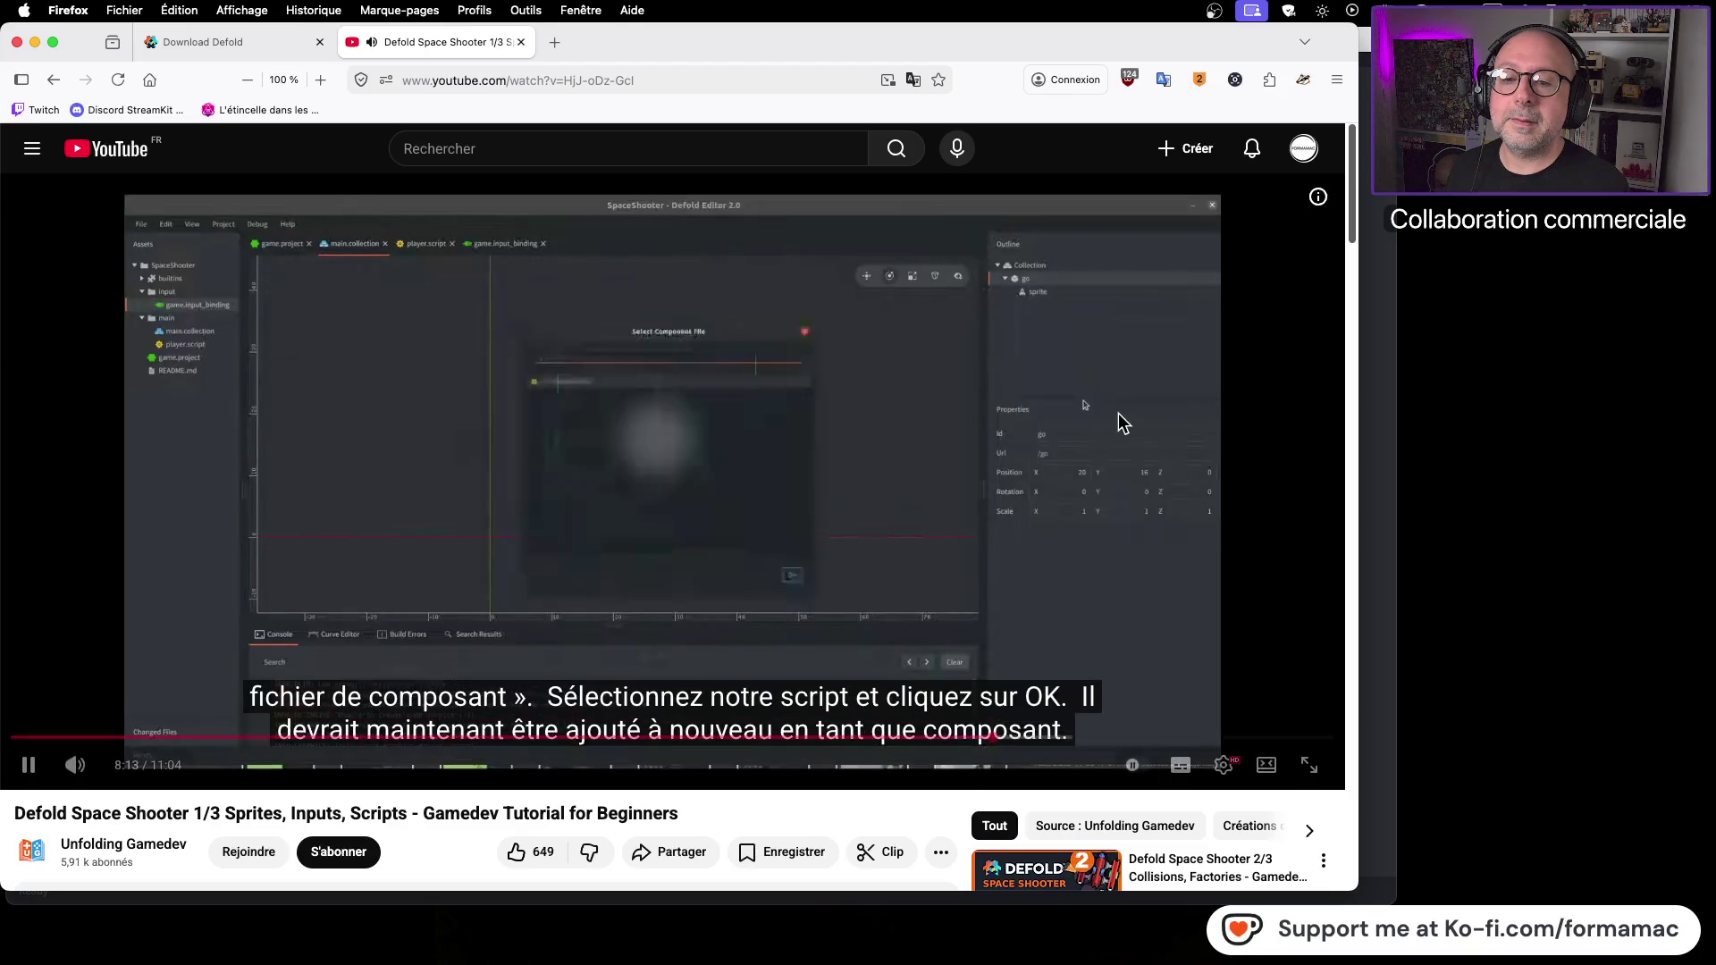
{"action": "left_click", "coordinate": [1109, 409]}
{"action": "key", "text": "super+Tab"}
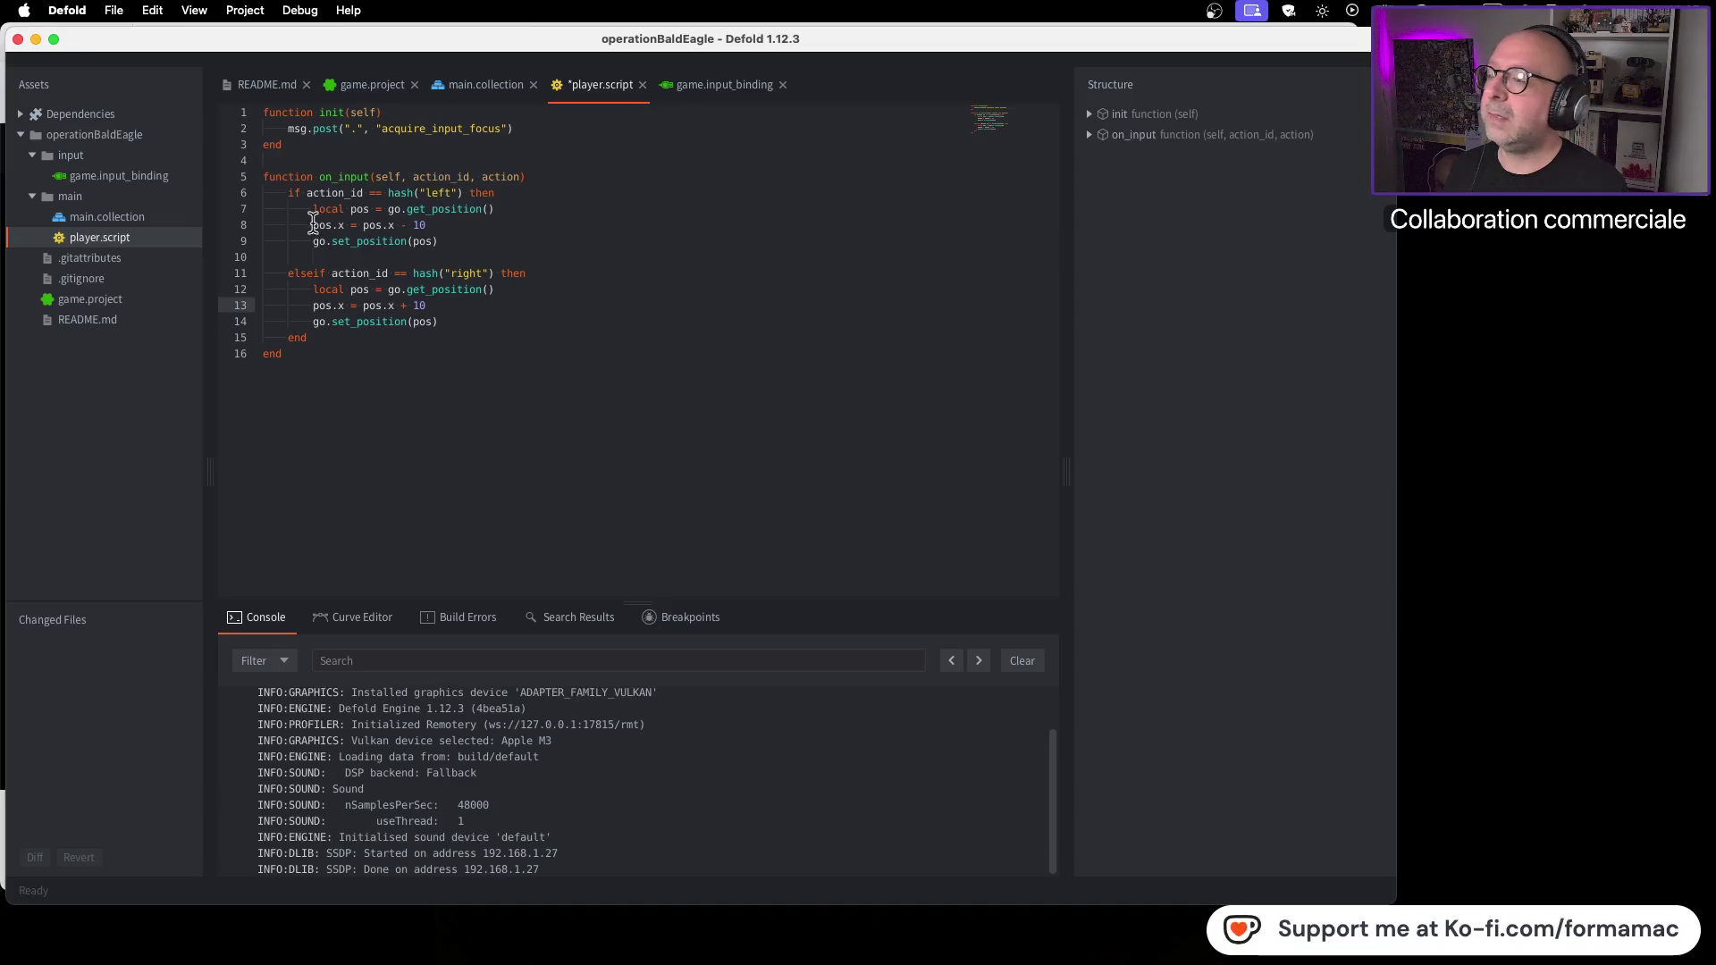
{"action": "key", "text": "super+s"}
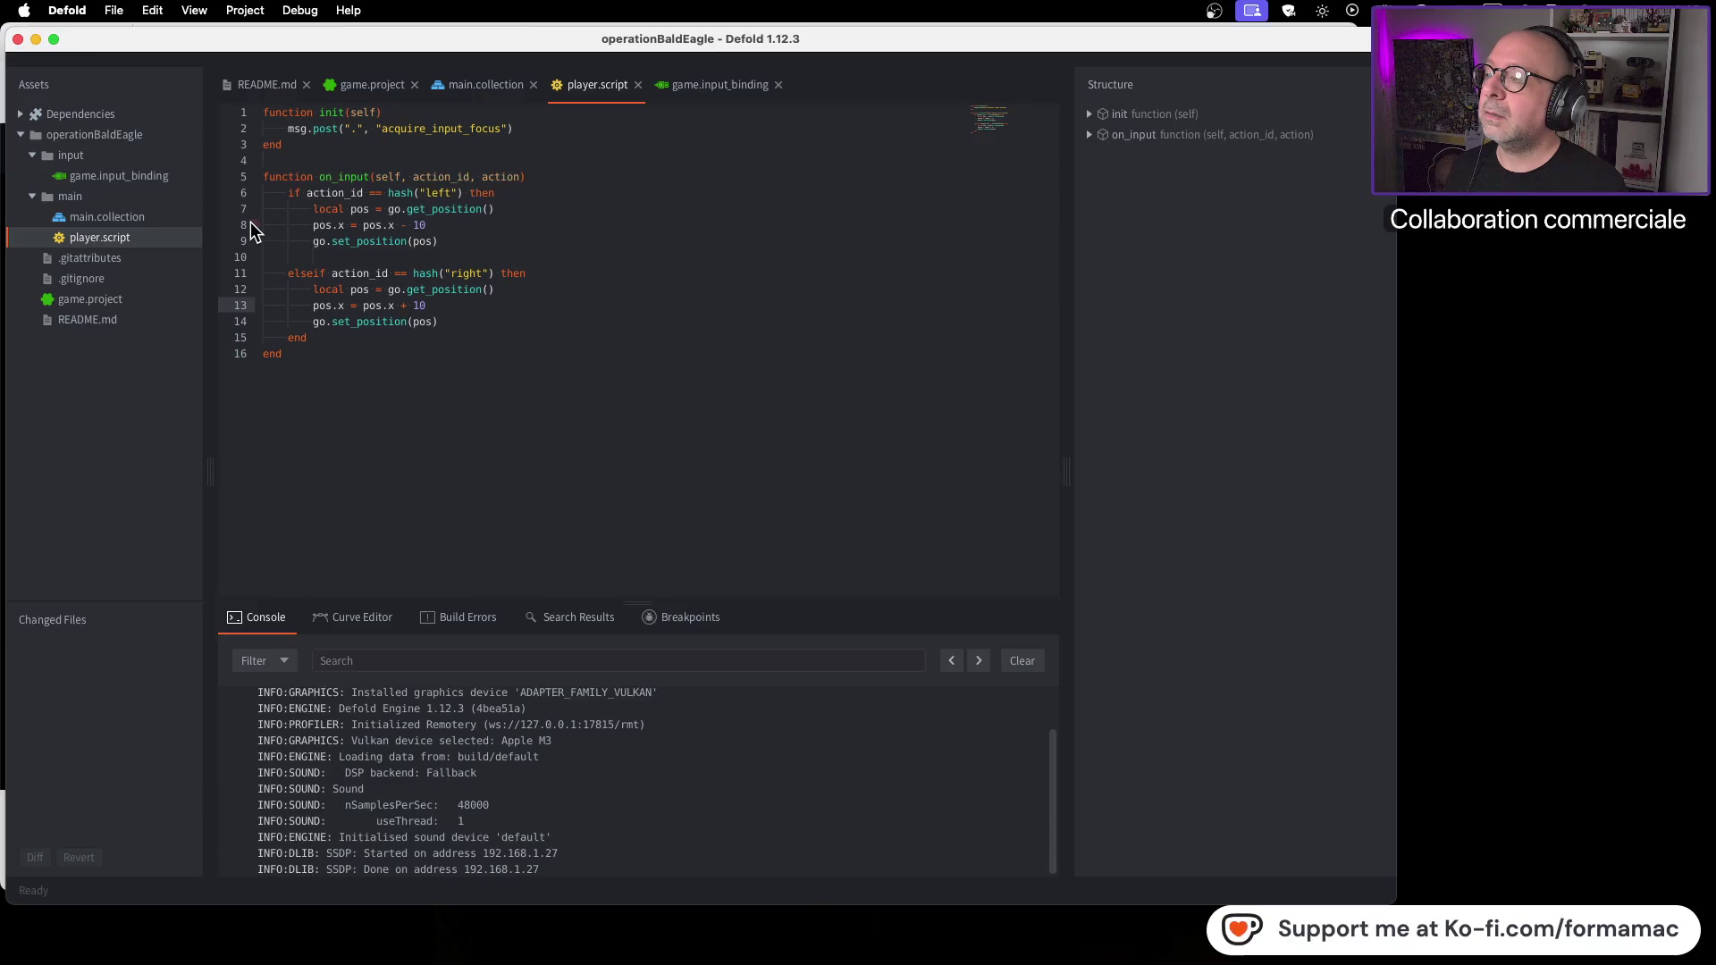
{"action": "key", "text": "super+Tab"}
{"action": "key", "text": "super+Tab"}
Step: Open game.input_binding from the project files and check the tutorial
{"action": "left_click", "coordinate": [123, 178]}
{"action": "double_click", "coordinate": [123, 179]}
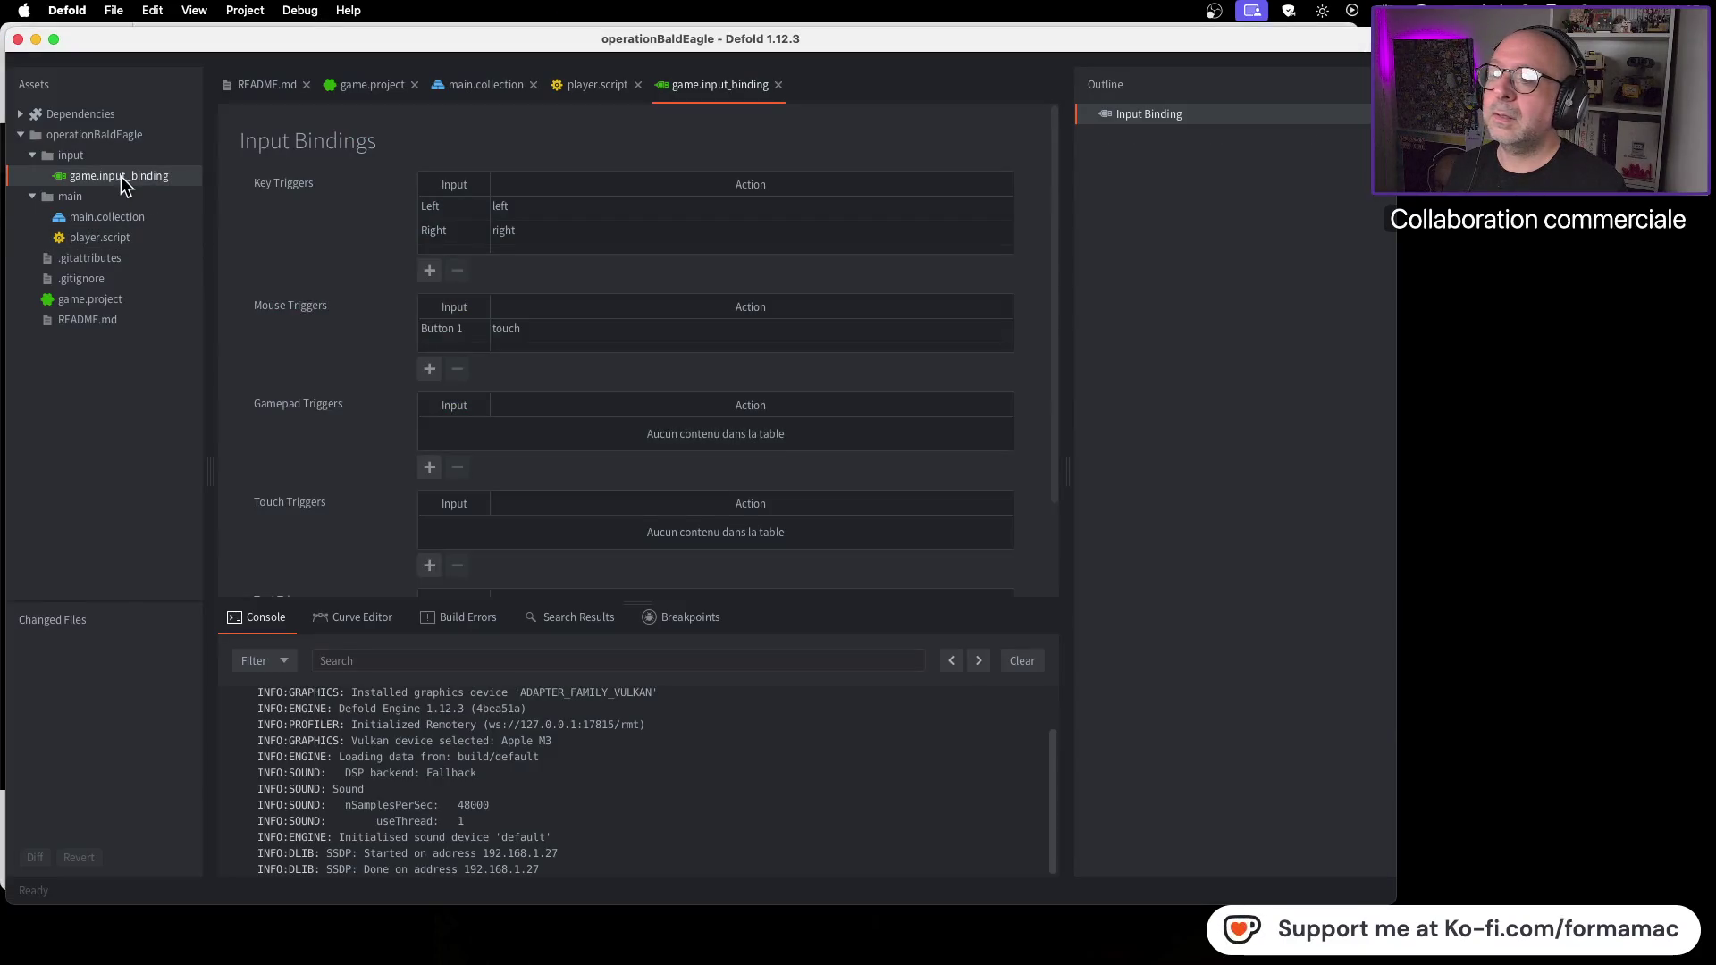
{"action": "key", "text": "super+Tab"}
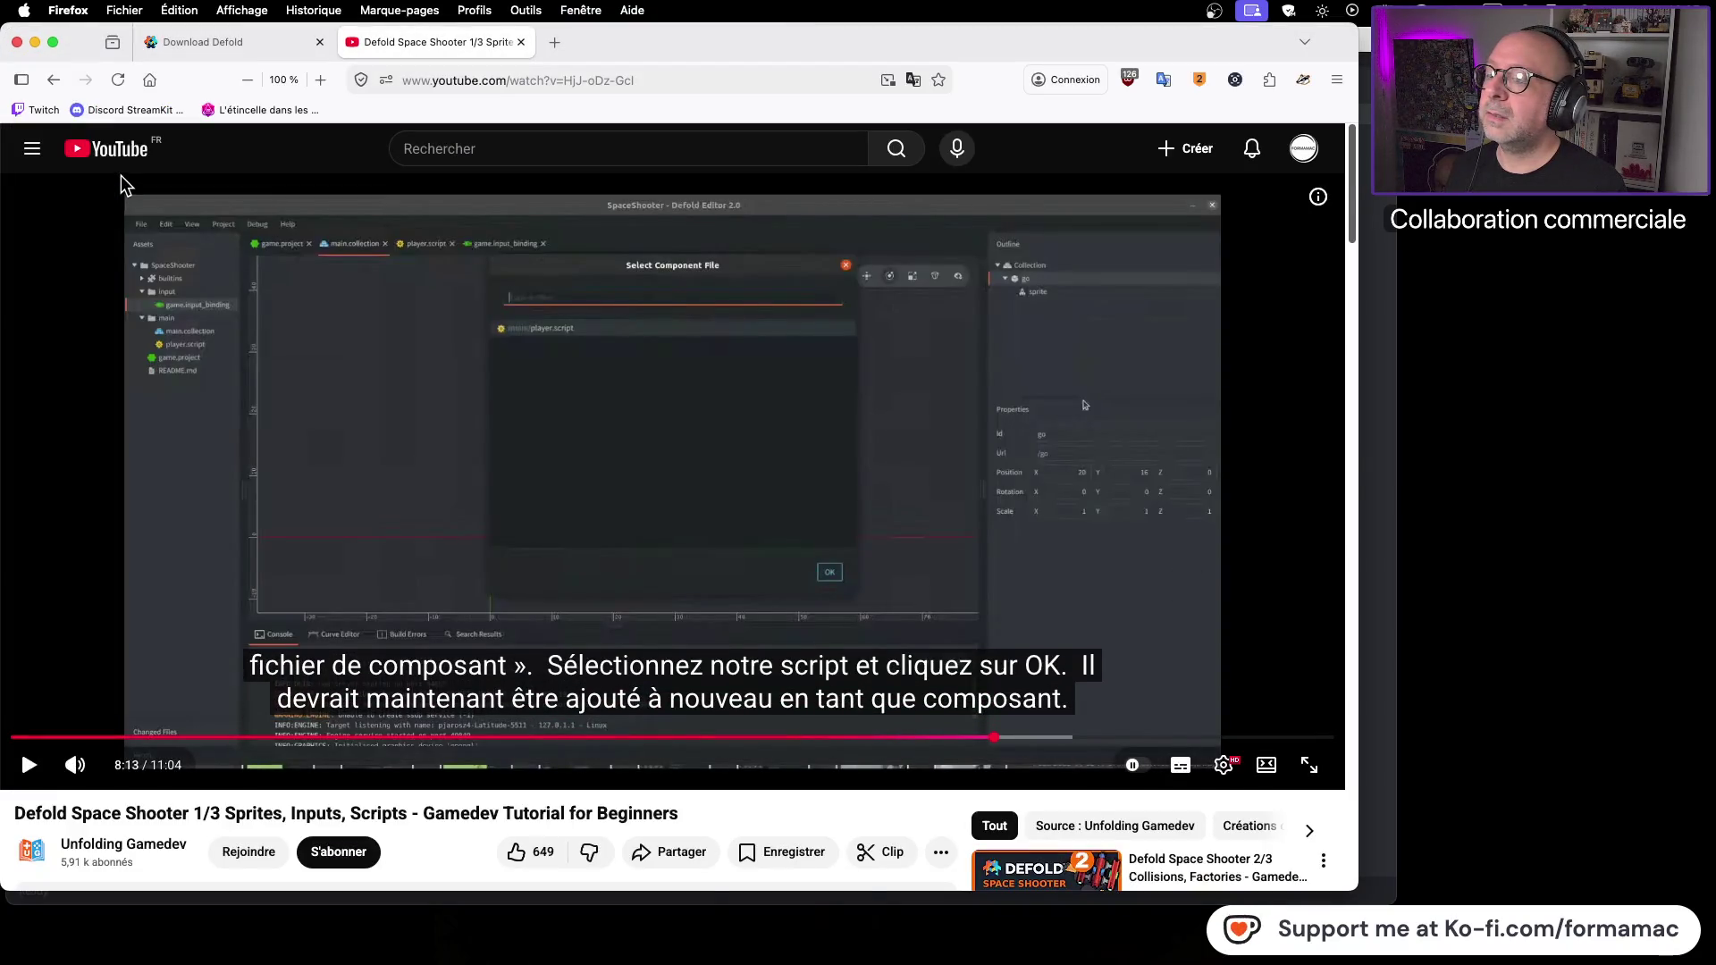
{"action": "key", "text": "super+Tab"}
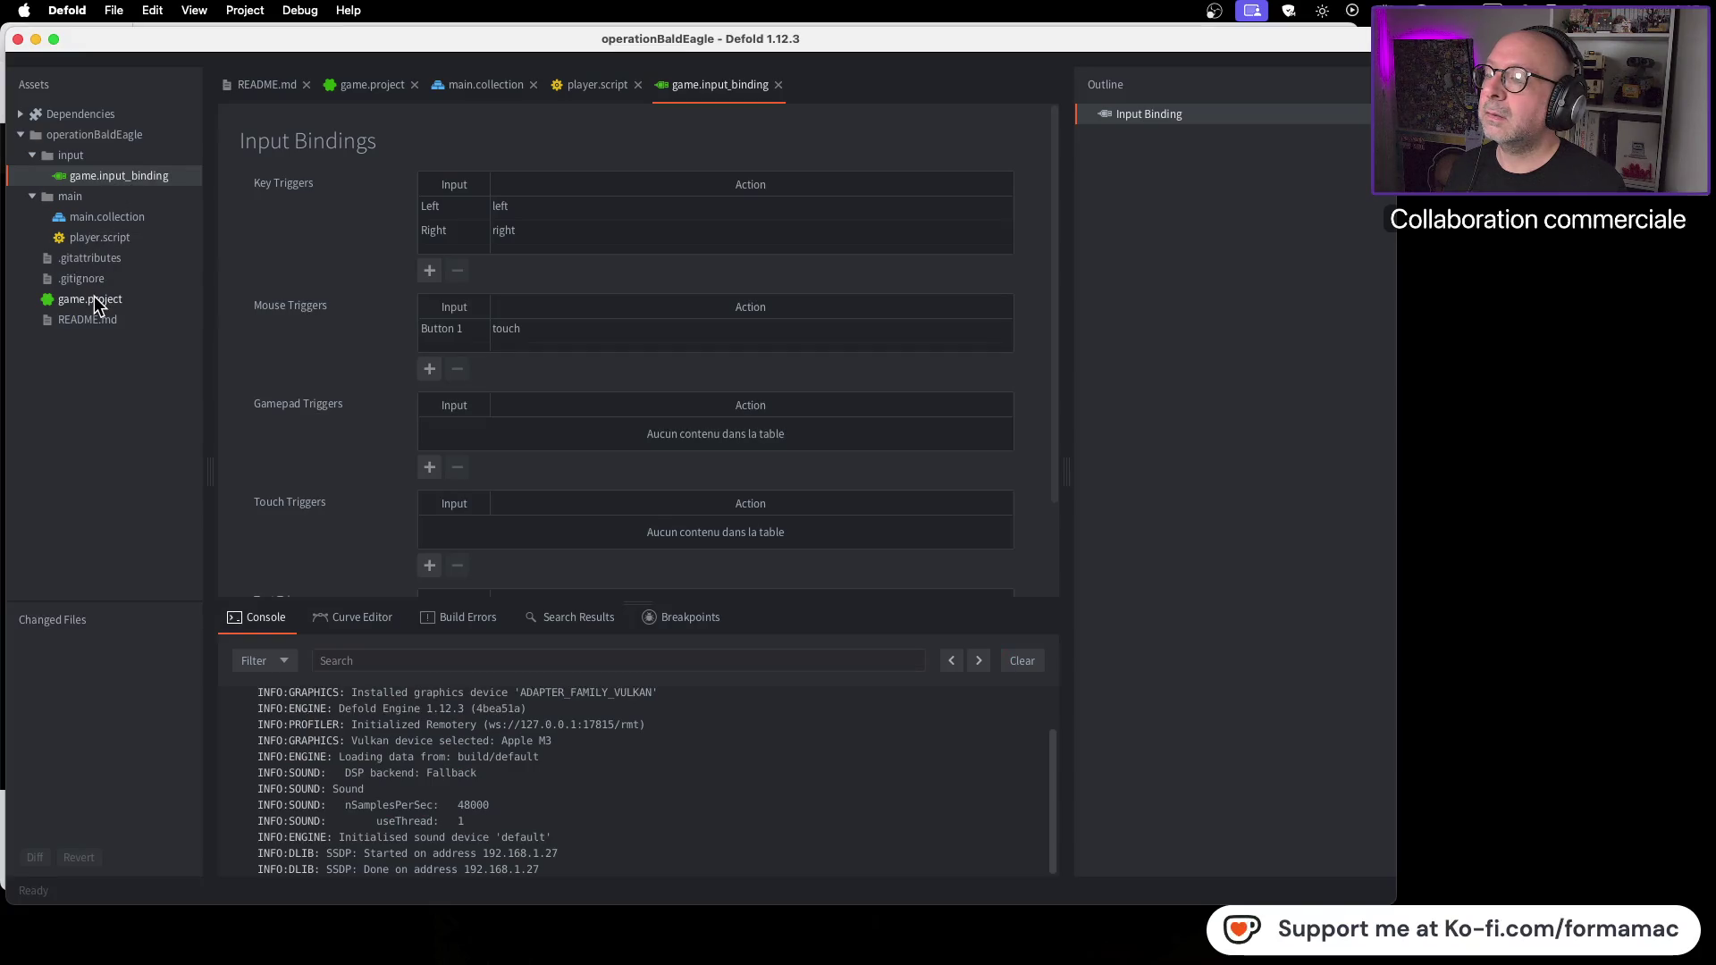
Step: In main.collection, choose Add Component File on the go object
{"action": "left_click", "coordinate": [463, 89]}
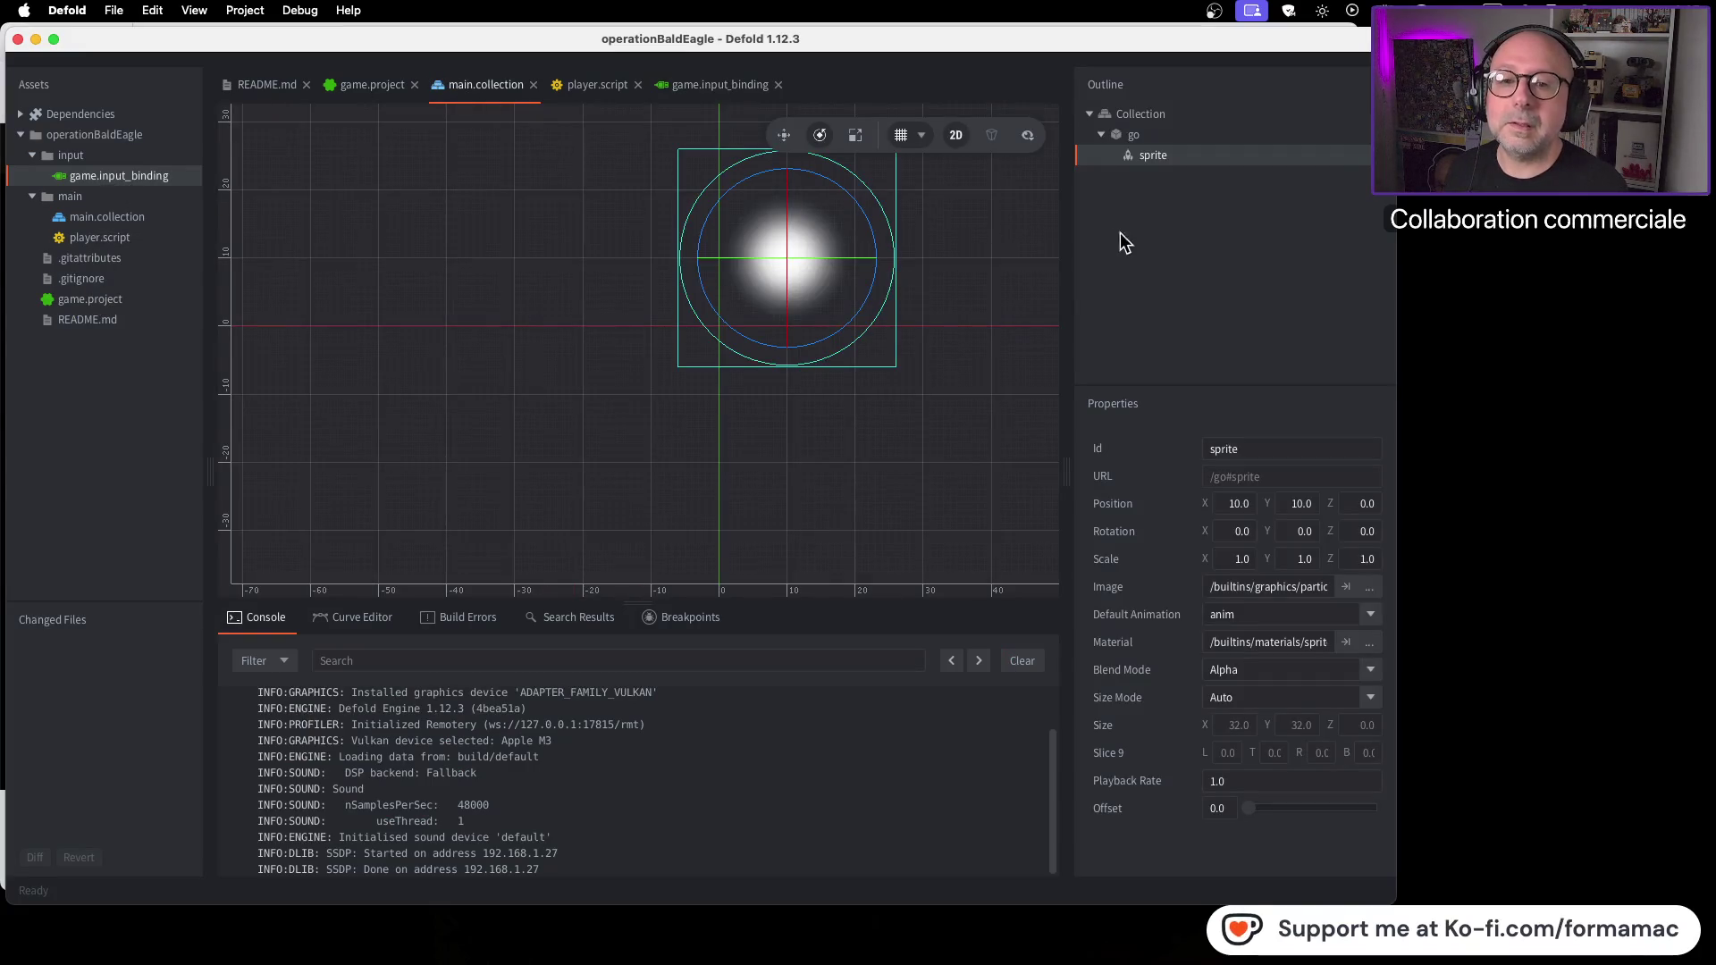
{"action": "right_click", "coordinate": [1180, 158]}
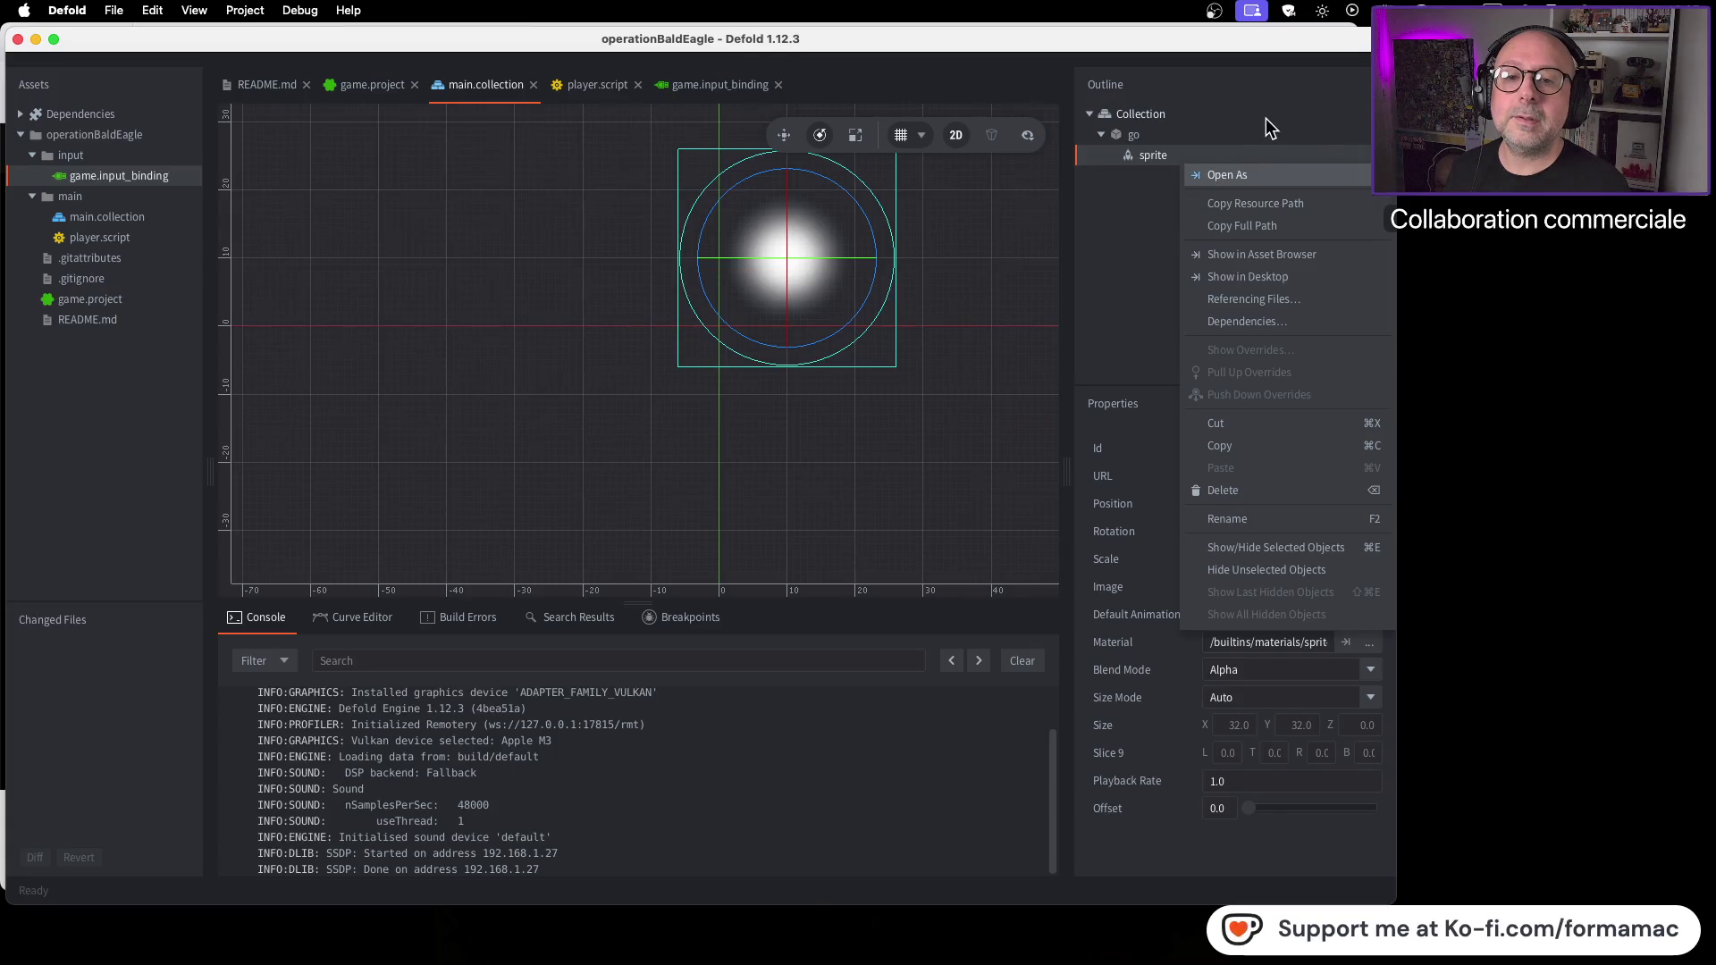
{"action": "left_click", "coordinate": [1264, 116]}
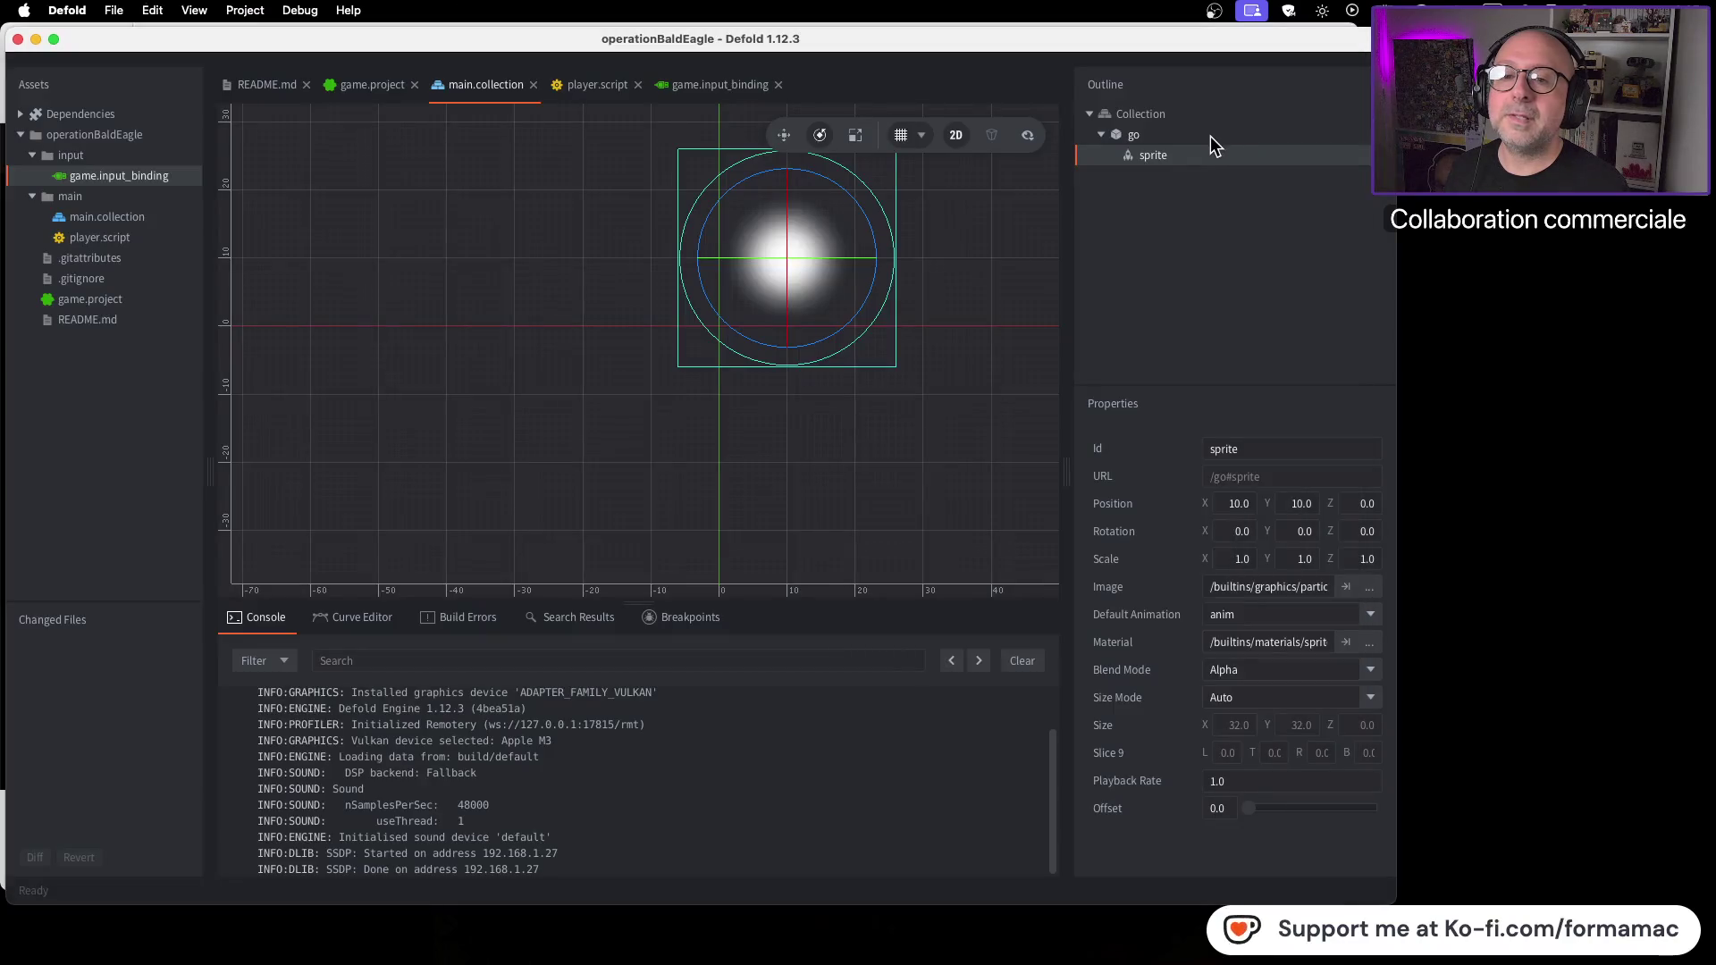
{"action": "right_click", "coordinate": [1204, 136]}
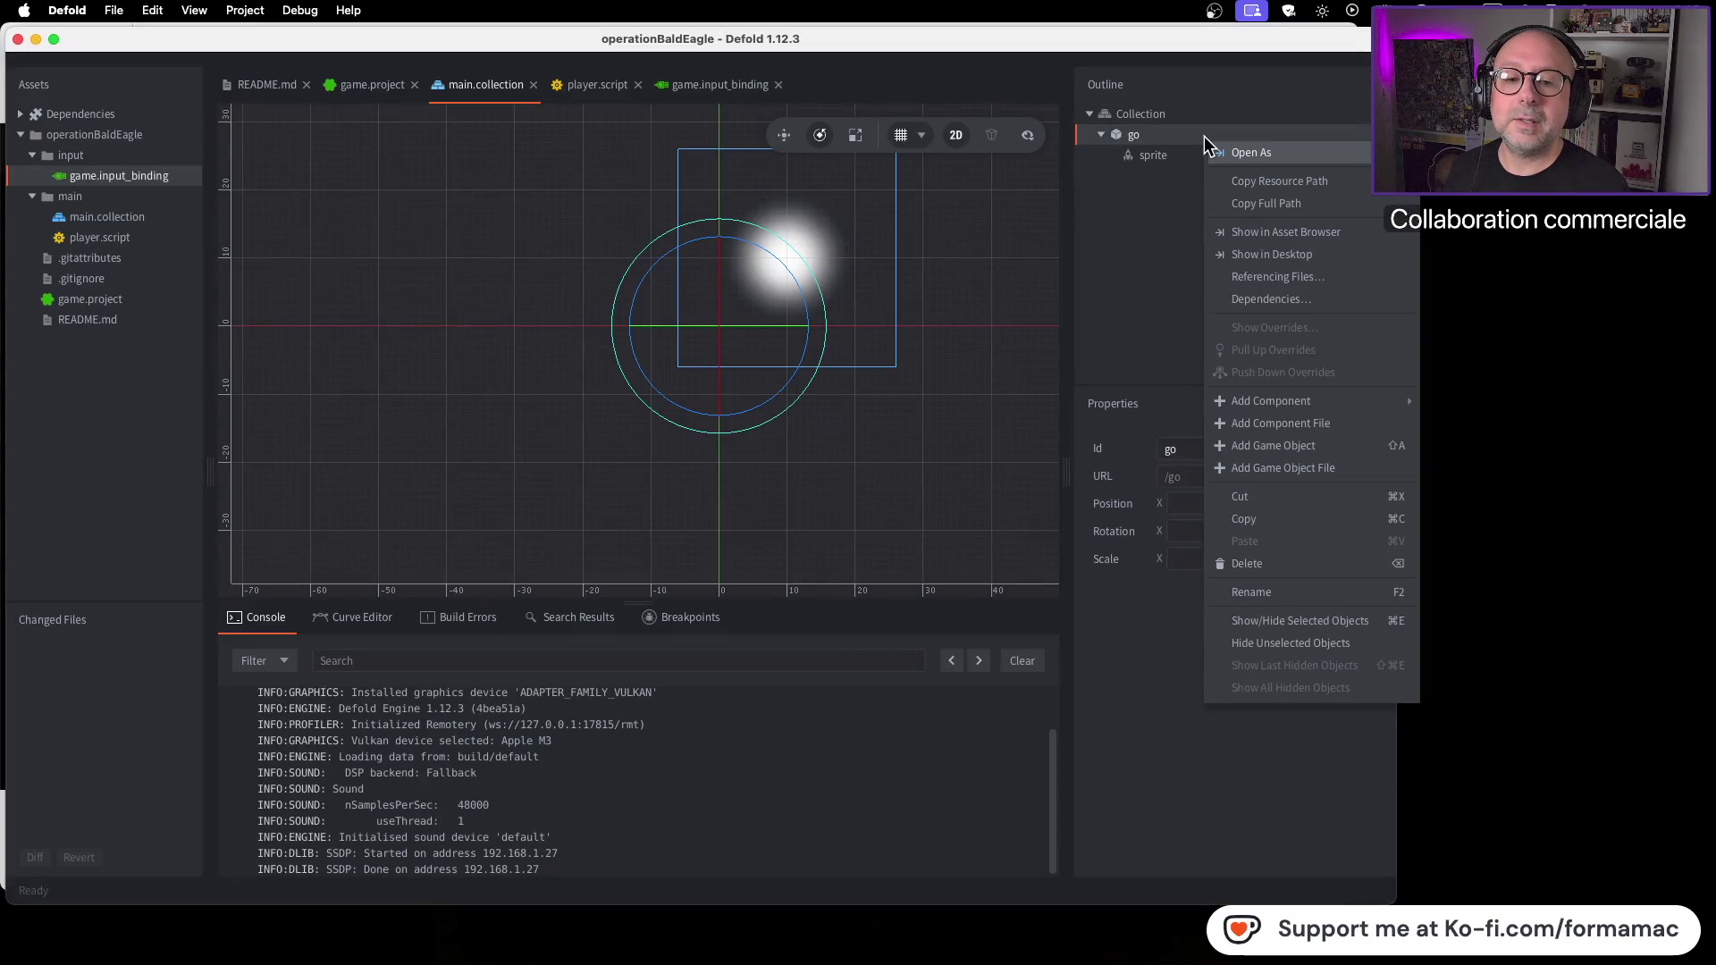
{"action": "mouse_move", "coordinate": [1271, 407]}
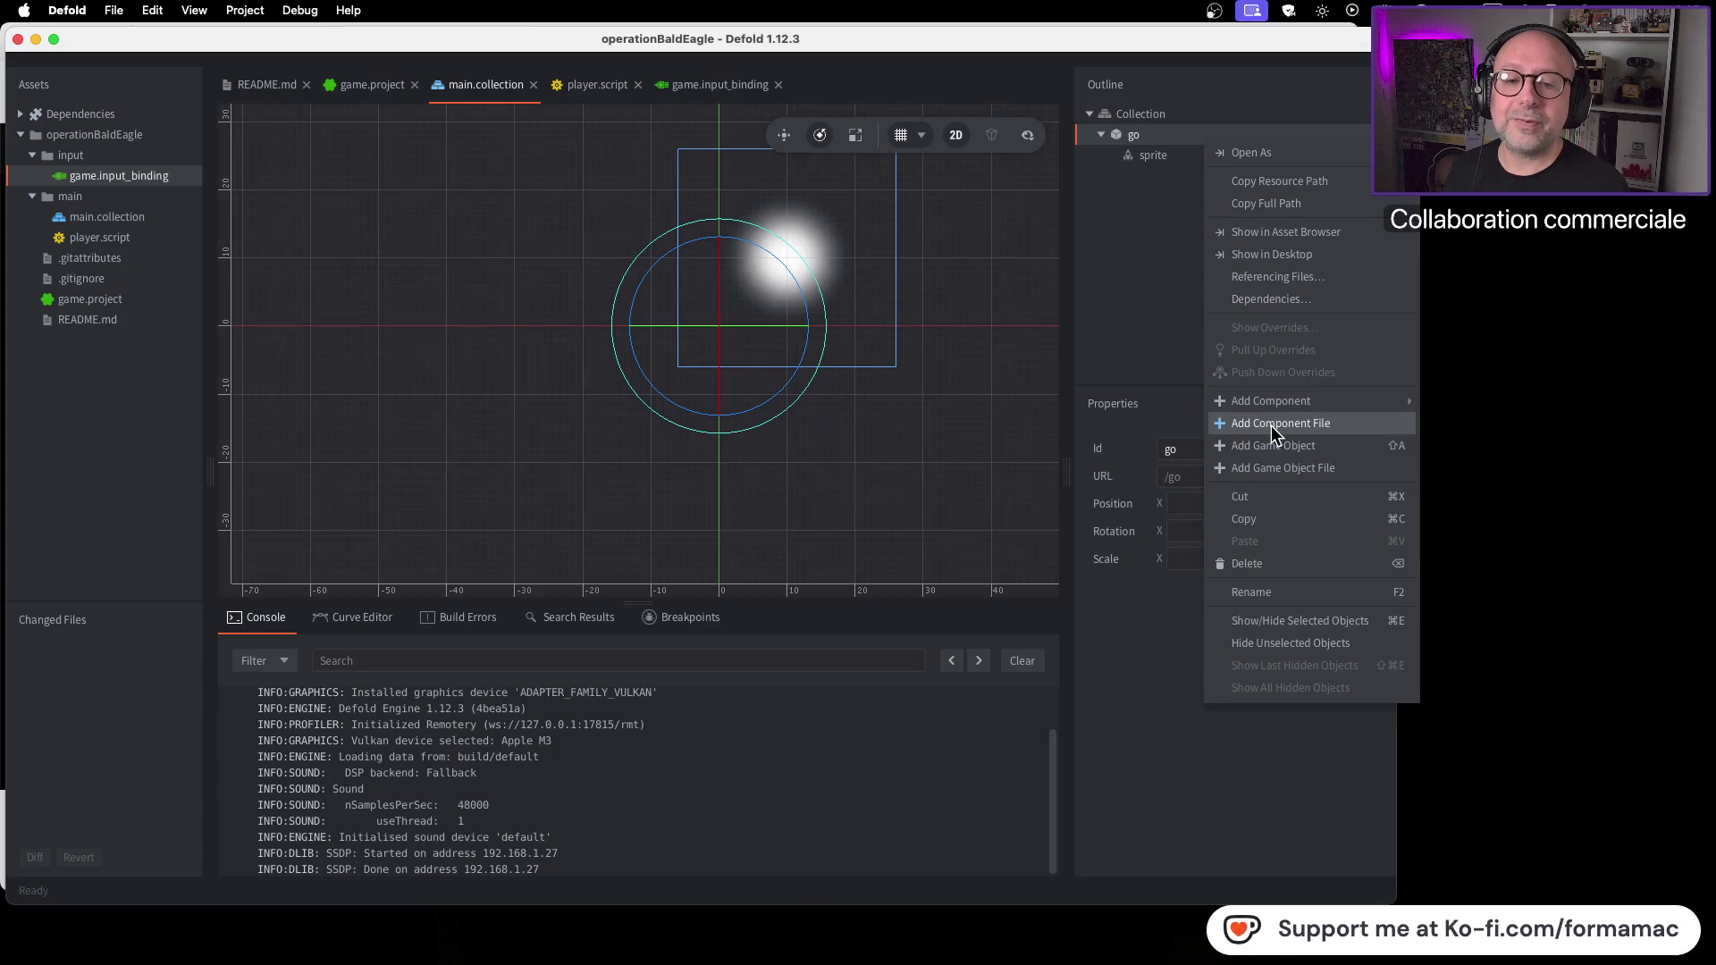
{"action": "left_click", "coordinate": [1272, 425]}
Step: After checking the tutorial, confirm /main/player.script as go's component
{"action": "key", "text": "super+Tab"}
{"action": "left_click", "coordinate": [862, 452]}
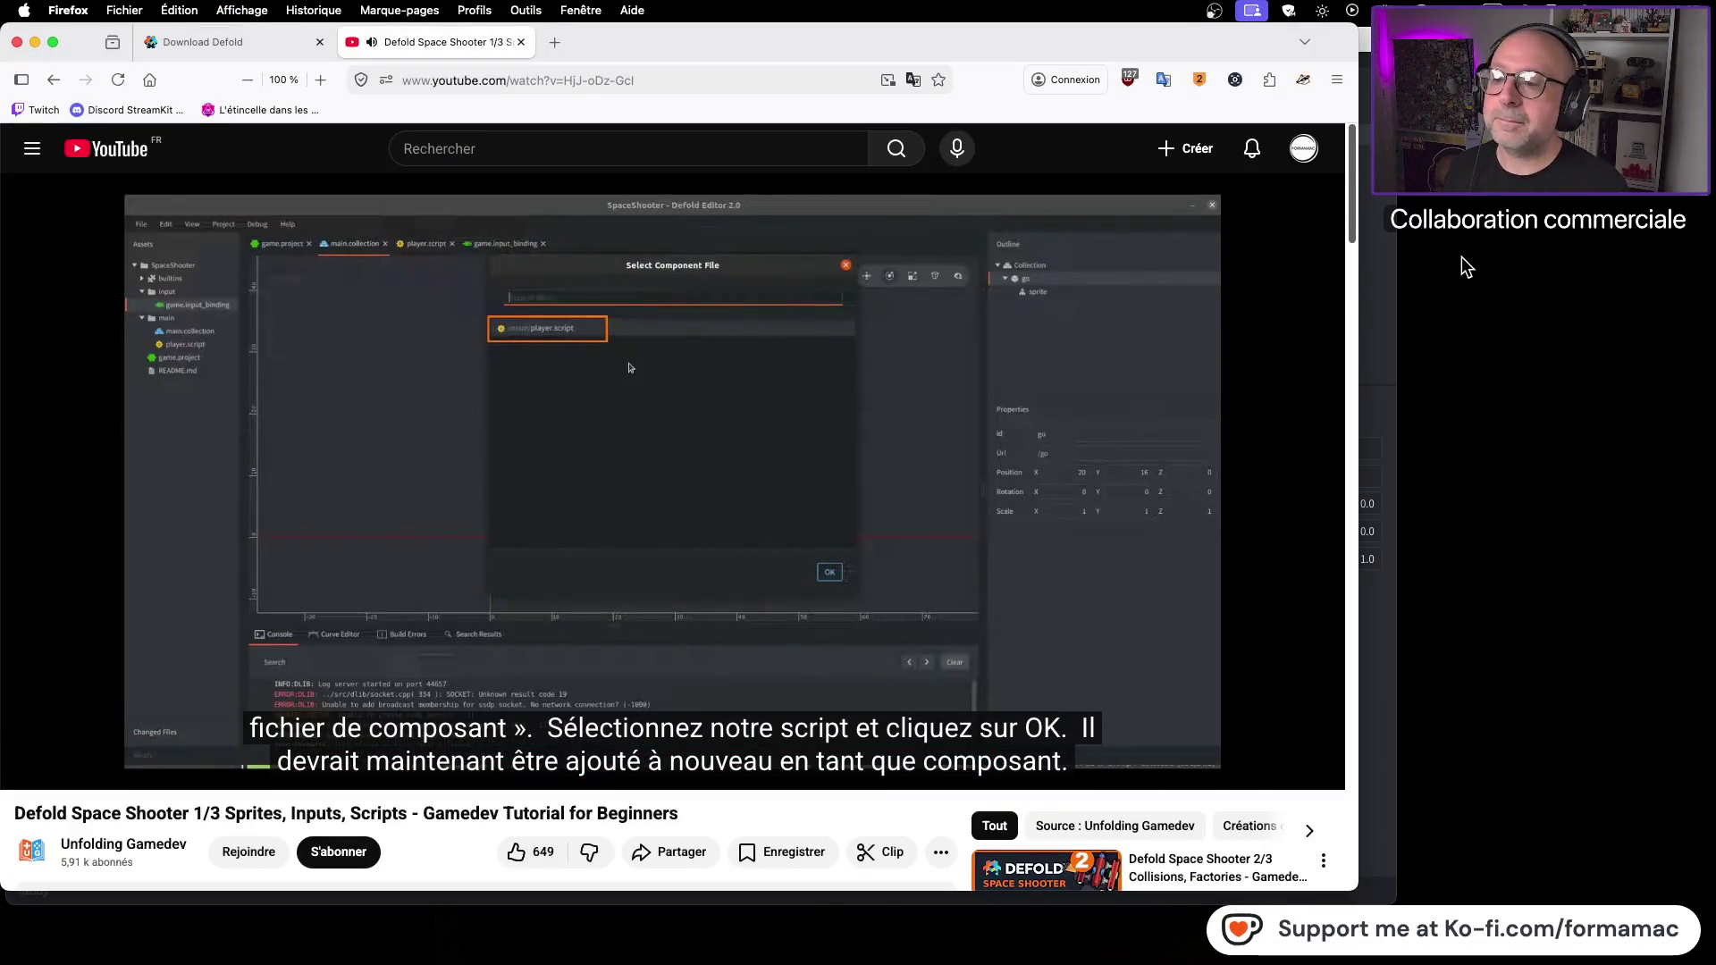
{"action": "left_click", "coordinate": [894, 361]}
{"action": "key", "text": "super+Tab"}
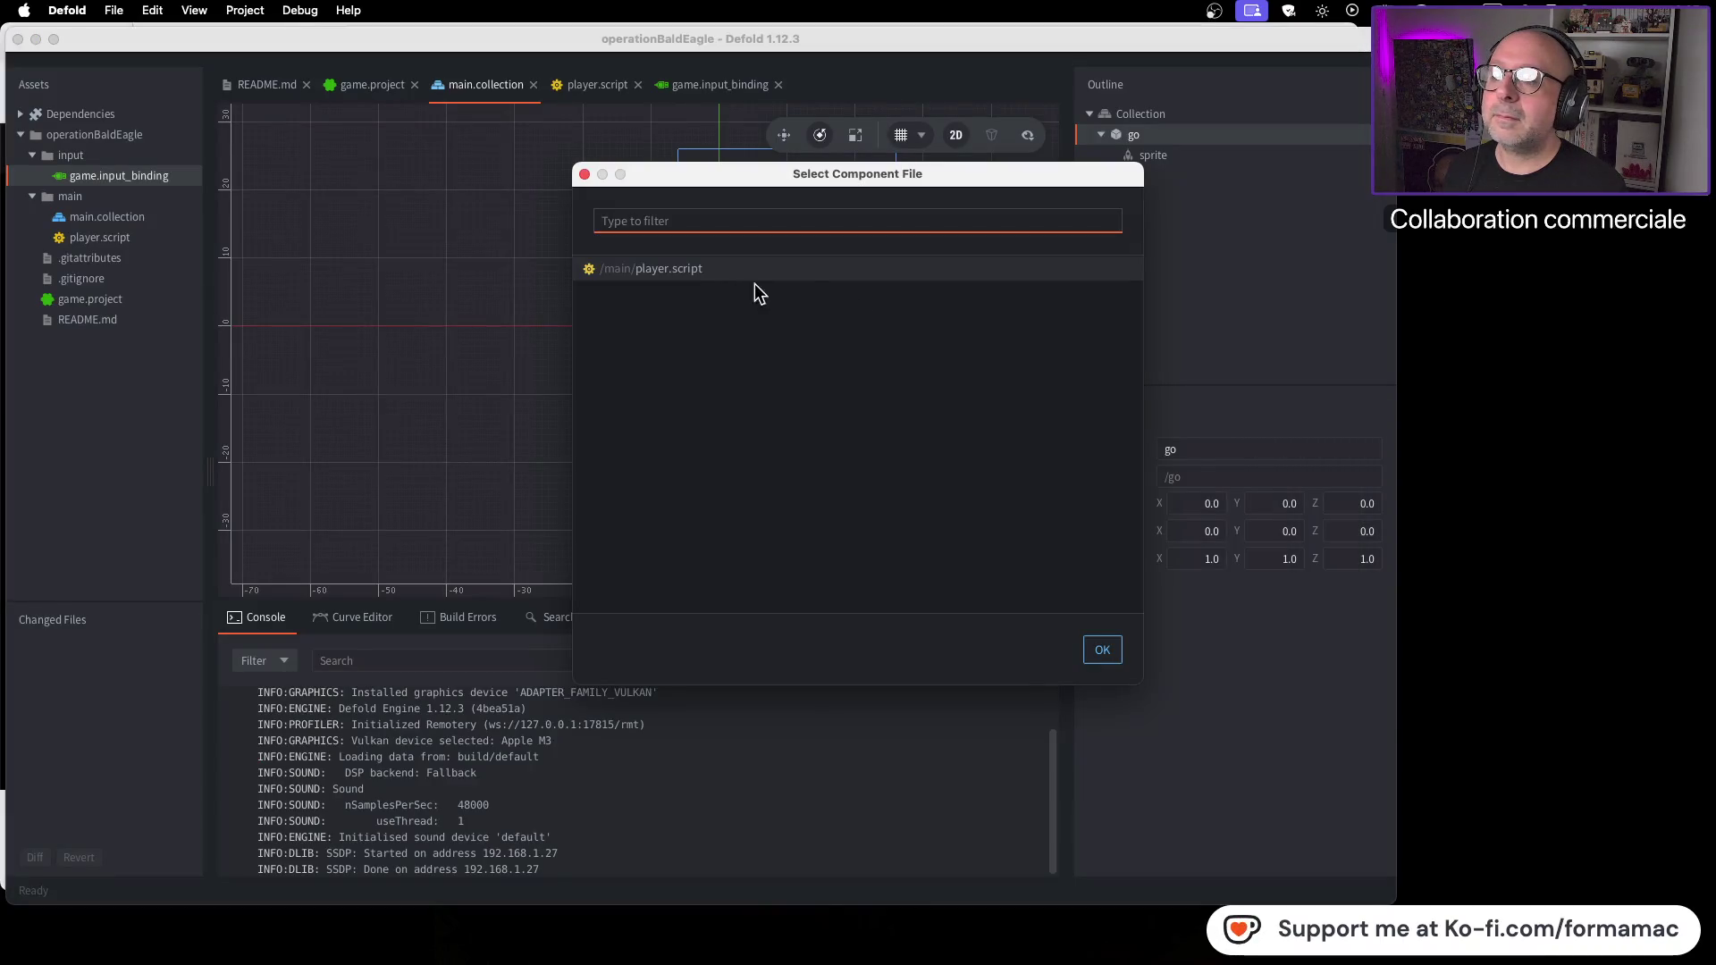
{"action": "left_click", "coordinate": [1101, 648]}
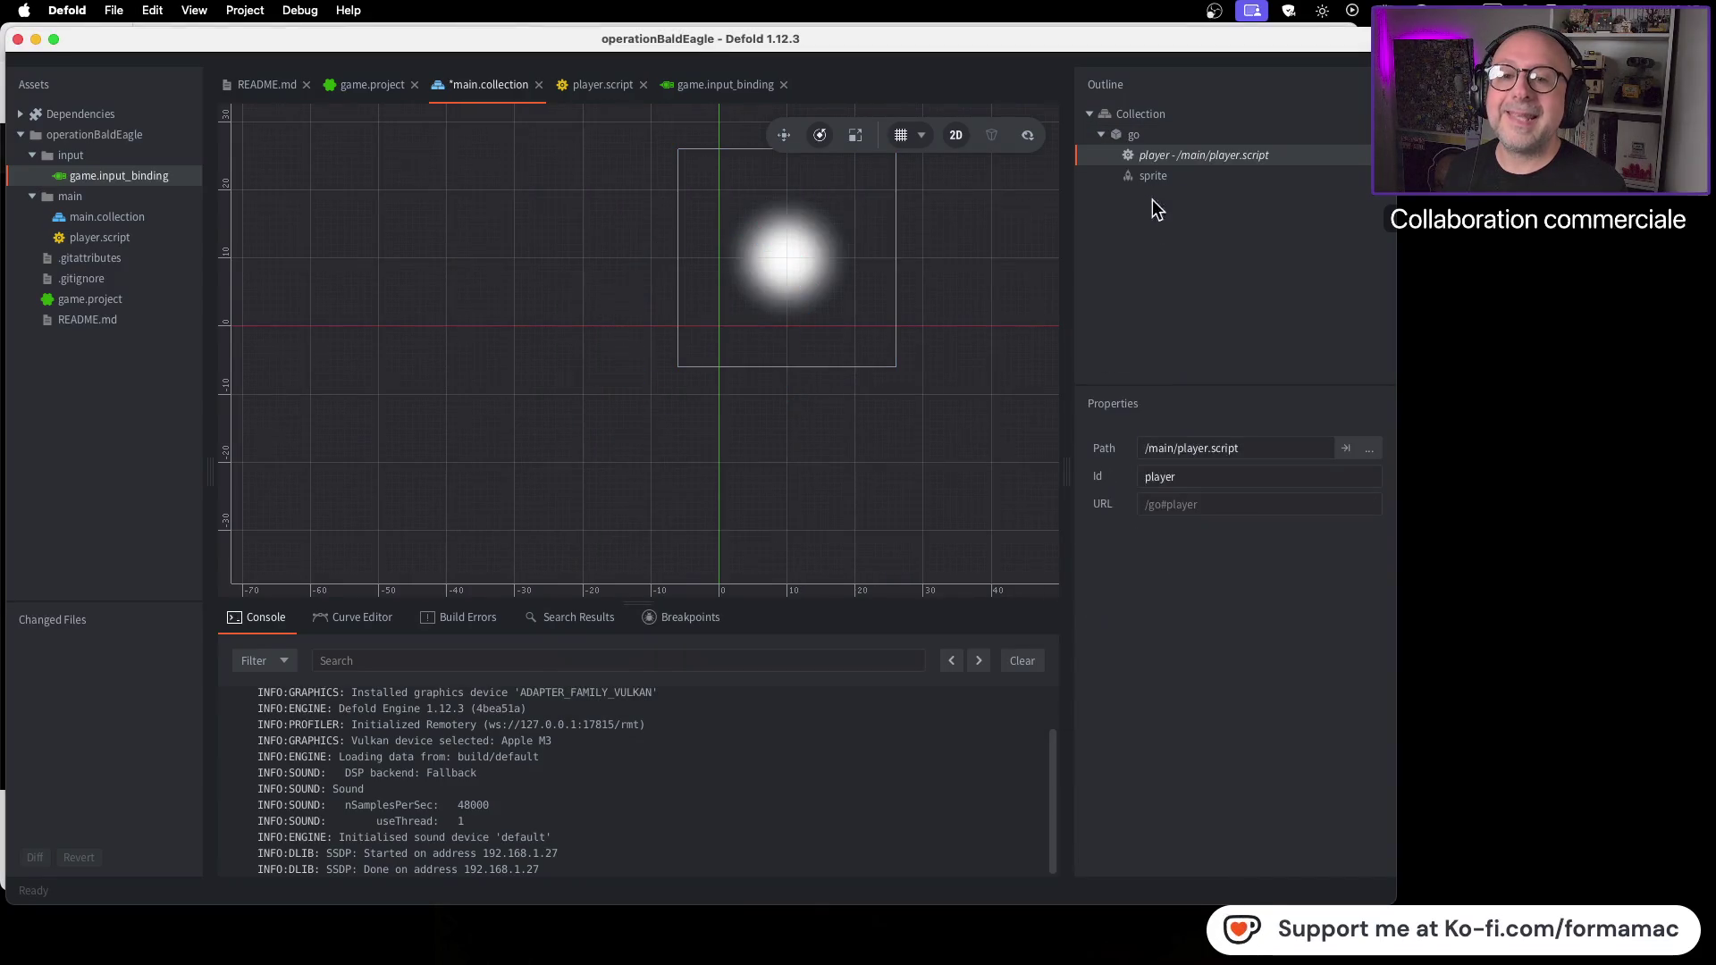
{"action": "key", "text": "super+Tab"}
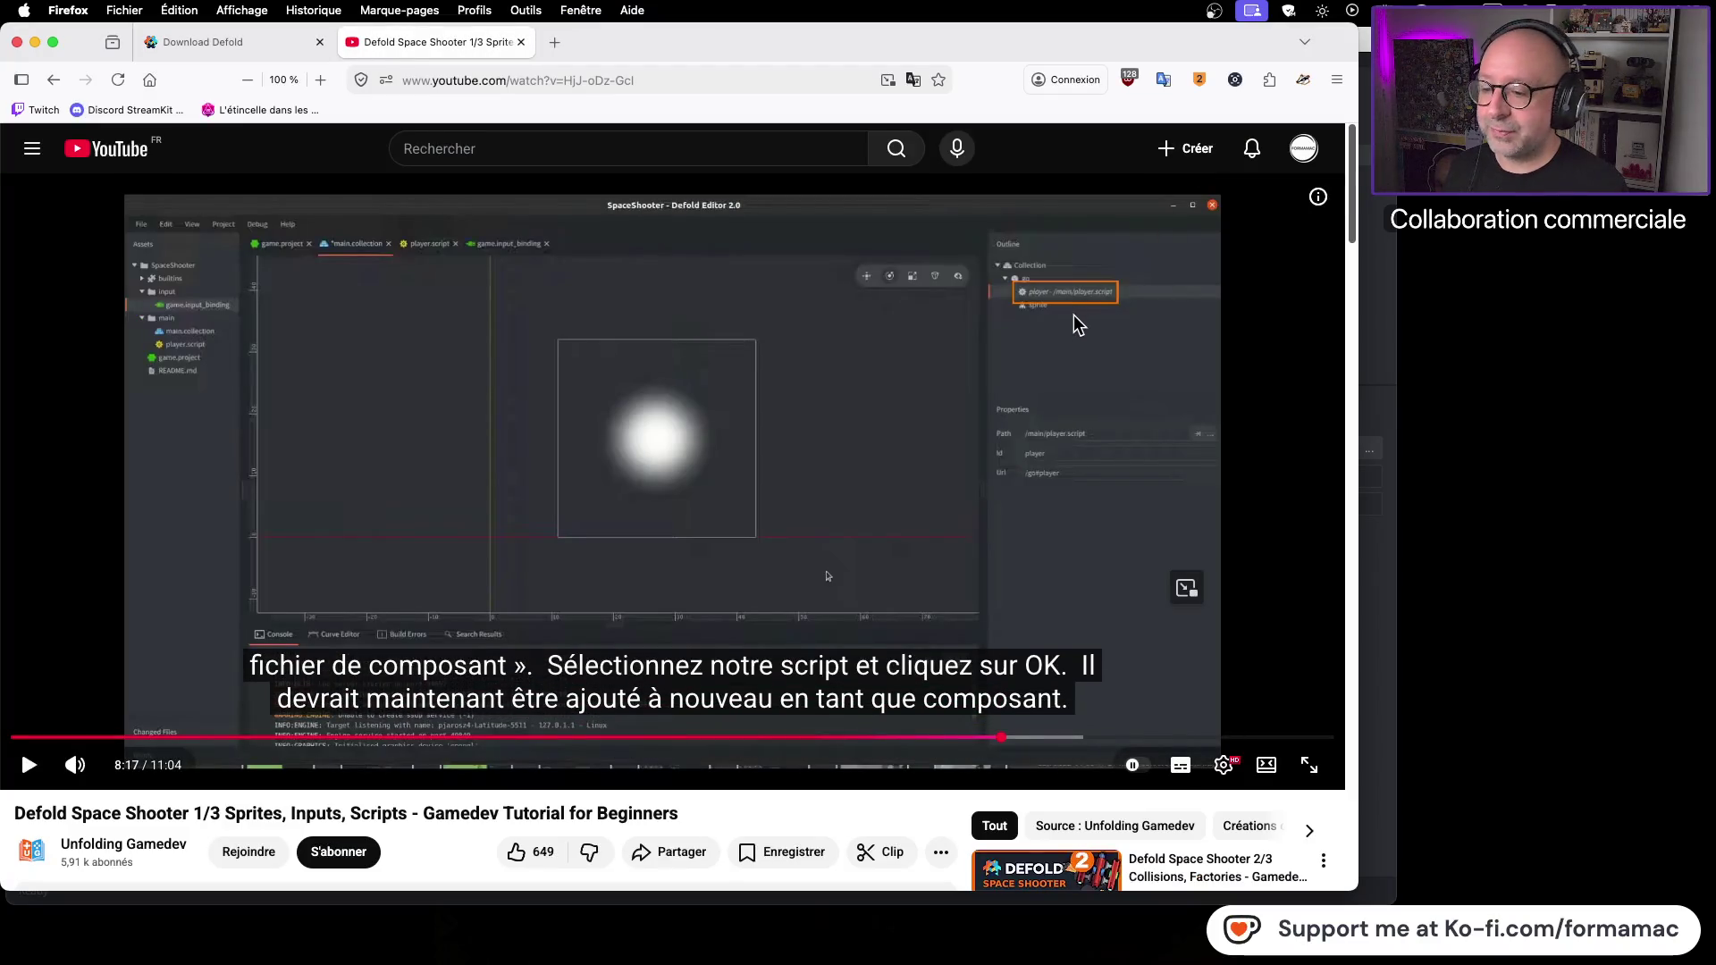
{"action": "left_click", "coordinate": [1128, 413]}
Step: Watch the tutorial's build demo until 8:26, then return to Defold
{"action": "left_click", "coordinate": [1128, 413]}
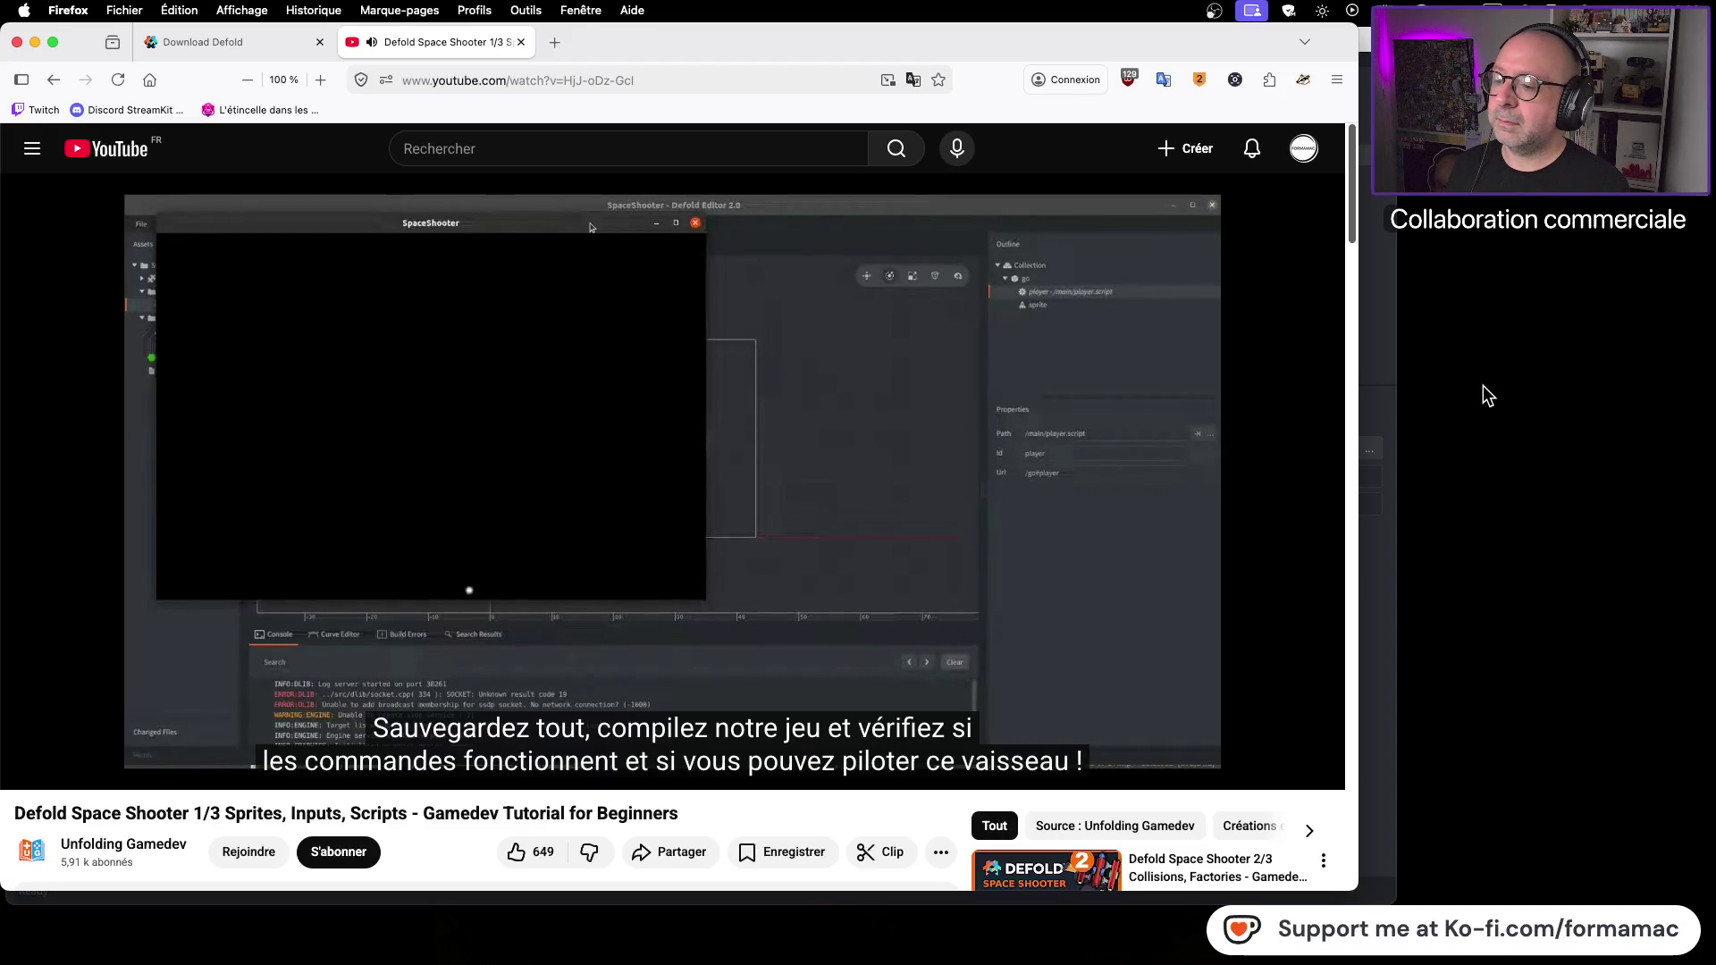
{"action": "left_click", "coordinate": [903, 452]}
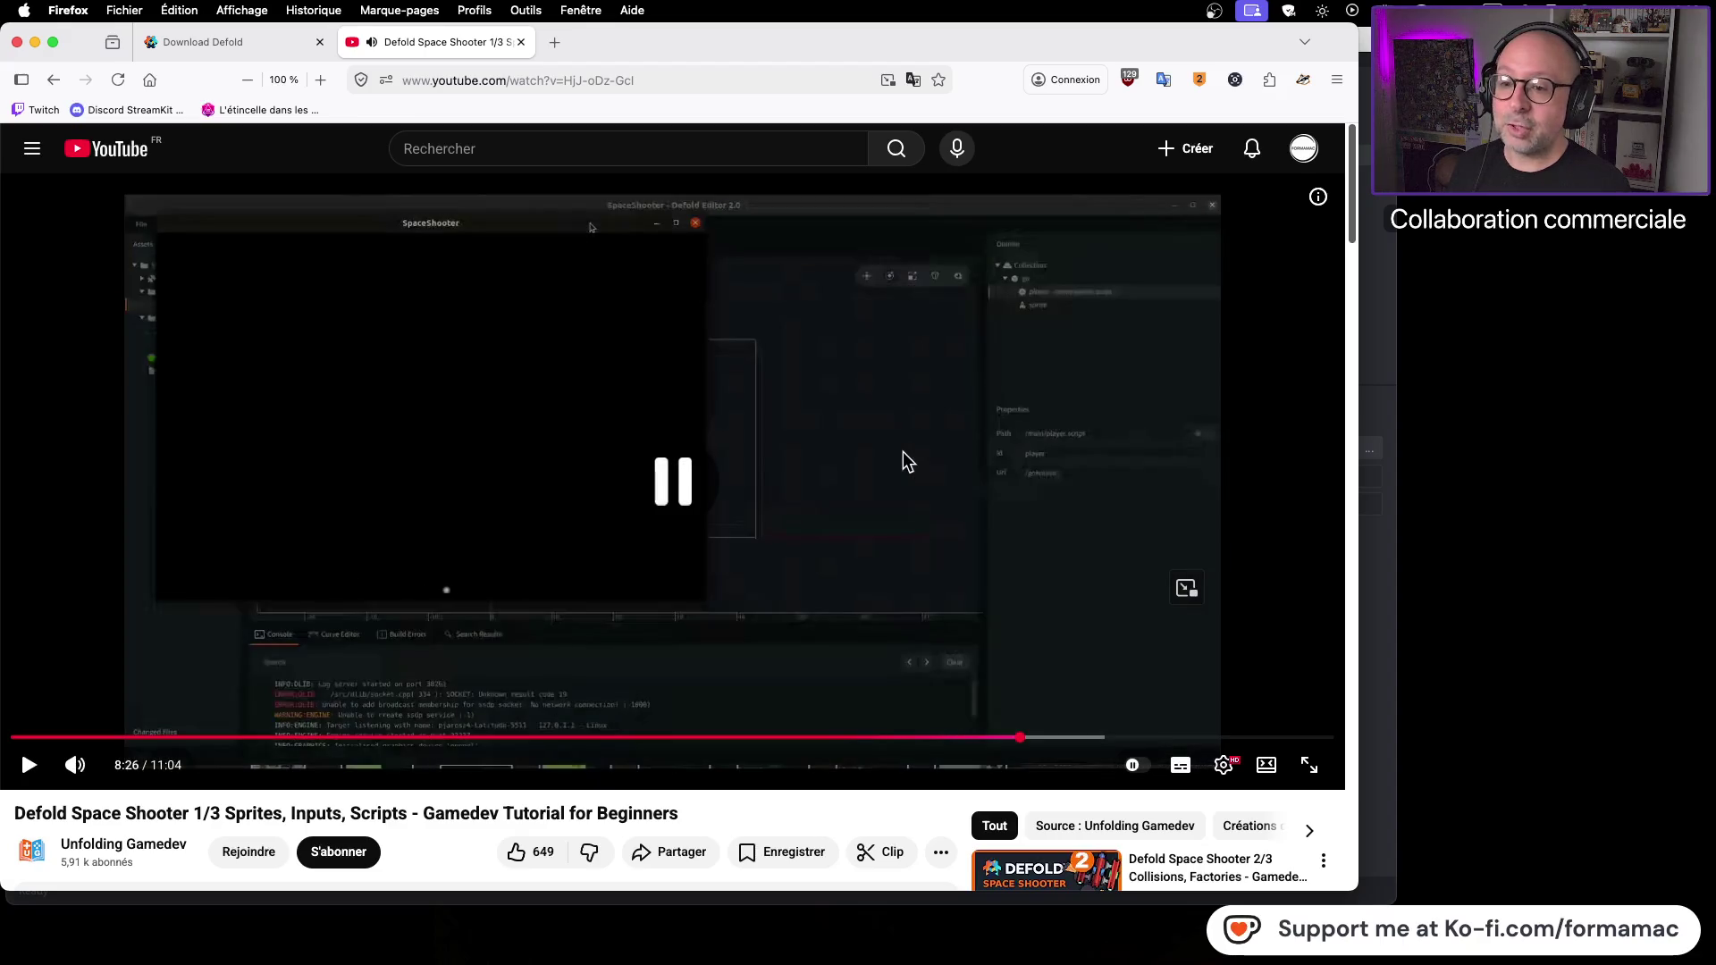
{"action": "key", "text": "super+Tab"}
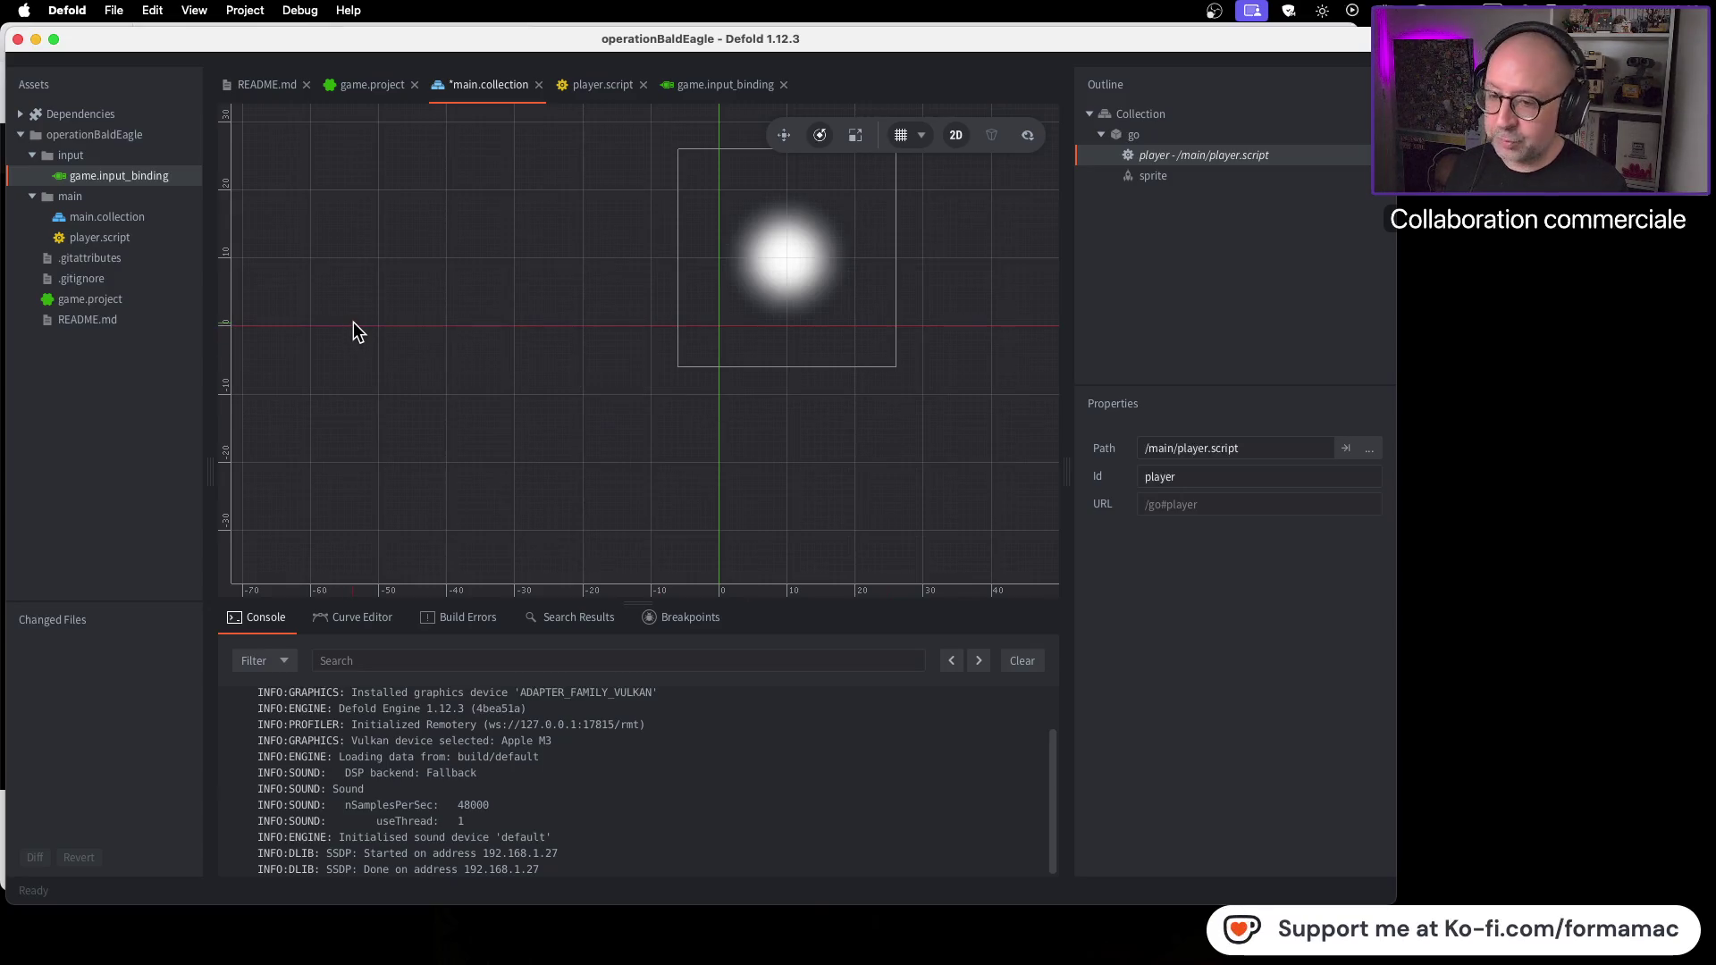
Step: Build the game with Cmd+B and steer the white ship left and right
{"action": "key", "text": "super+b"}
{"action": "key", "text": "Right"}
{"action": "key", "text": "Left"}
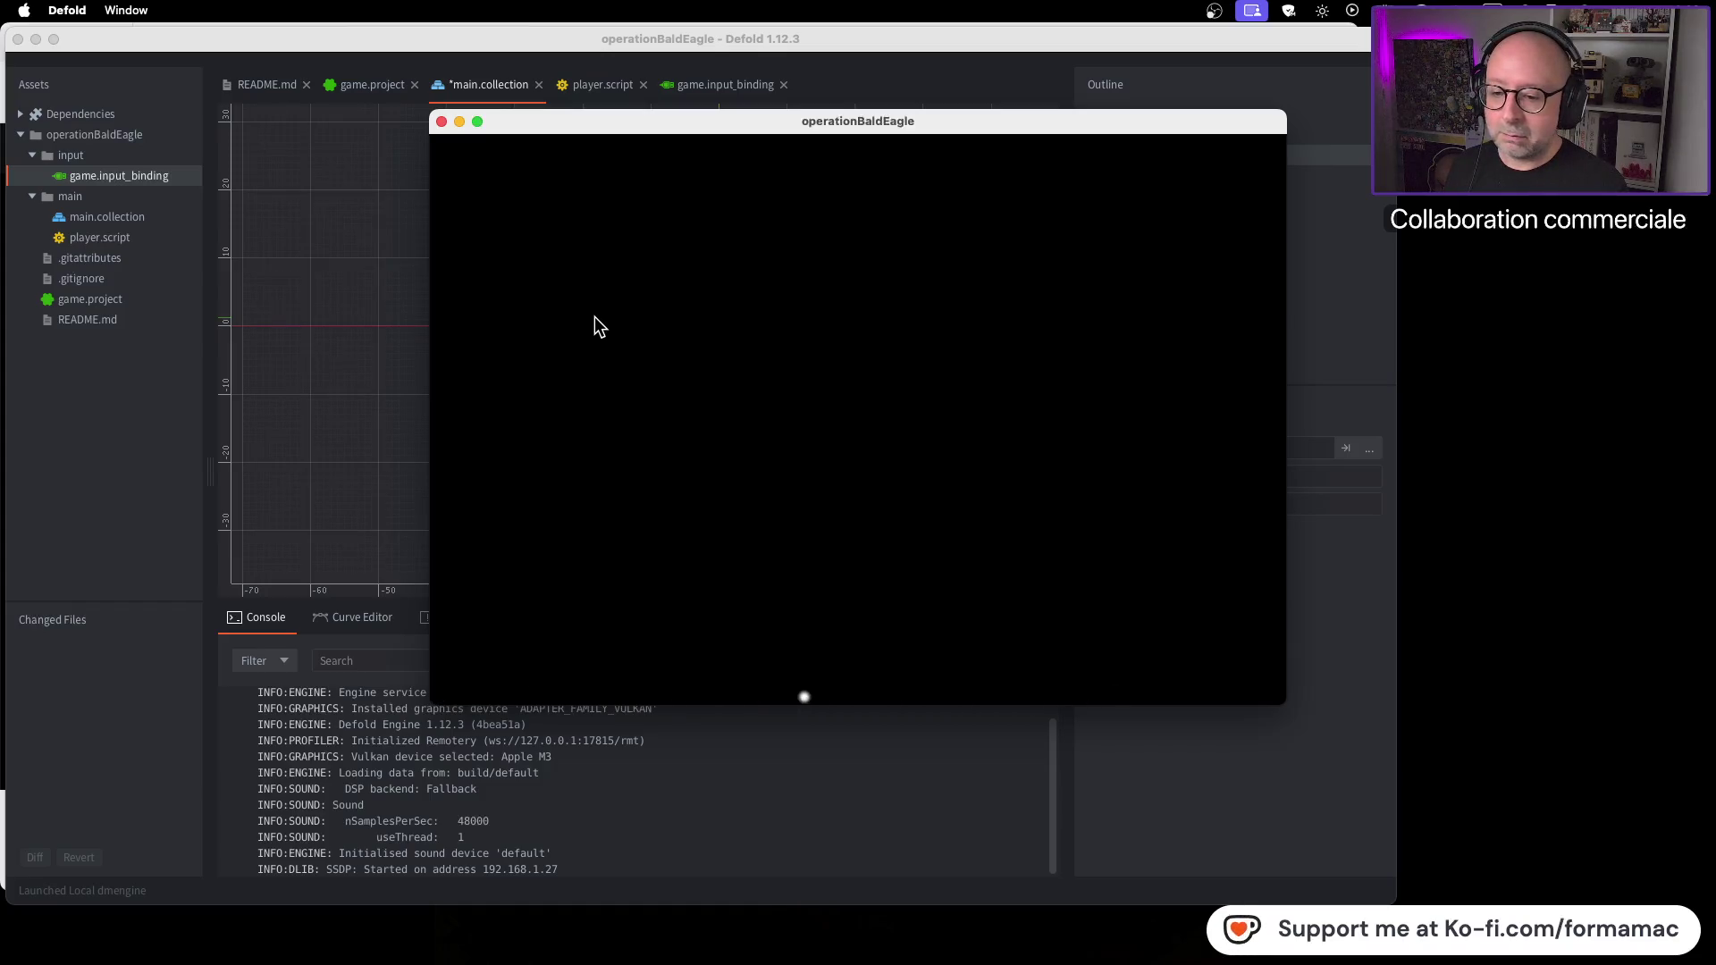
{"action": "key", "text": "Left"}
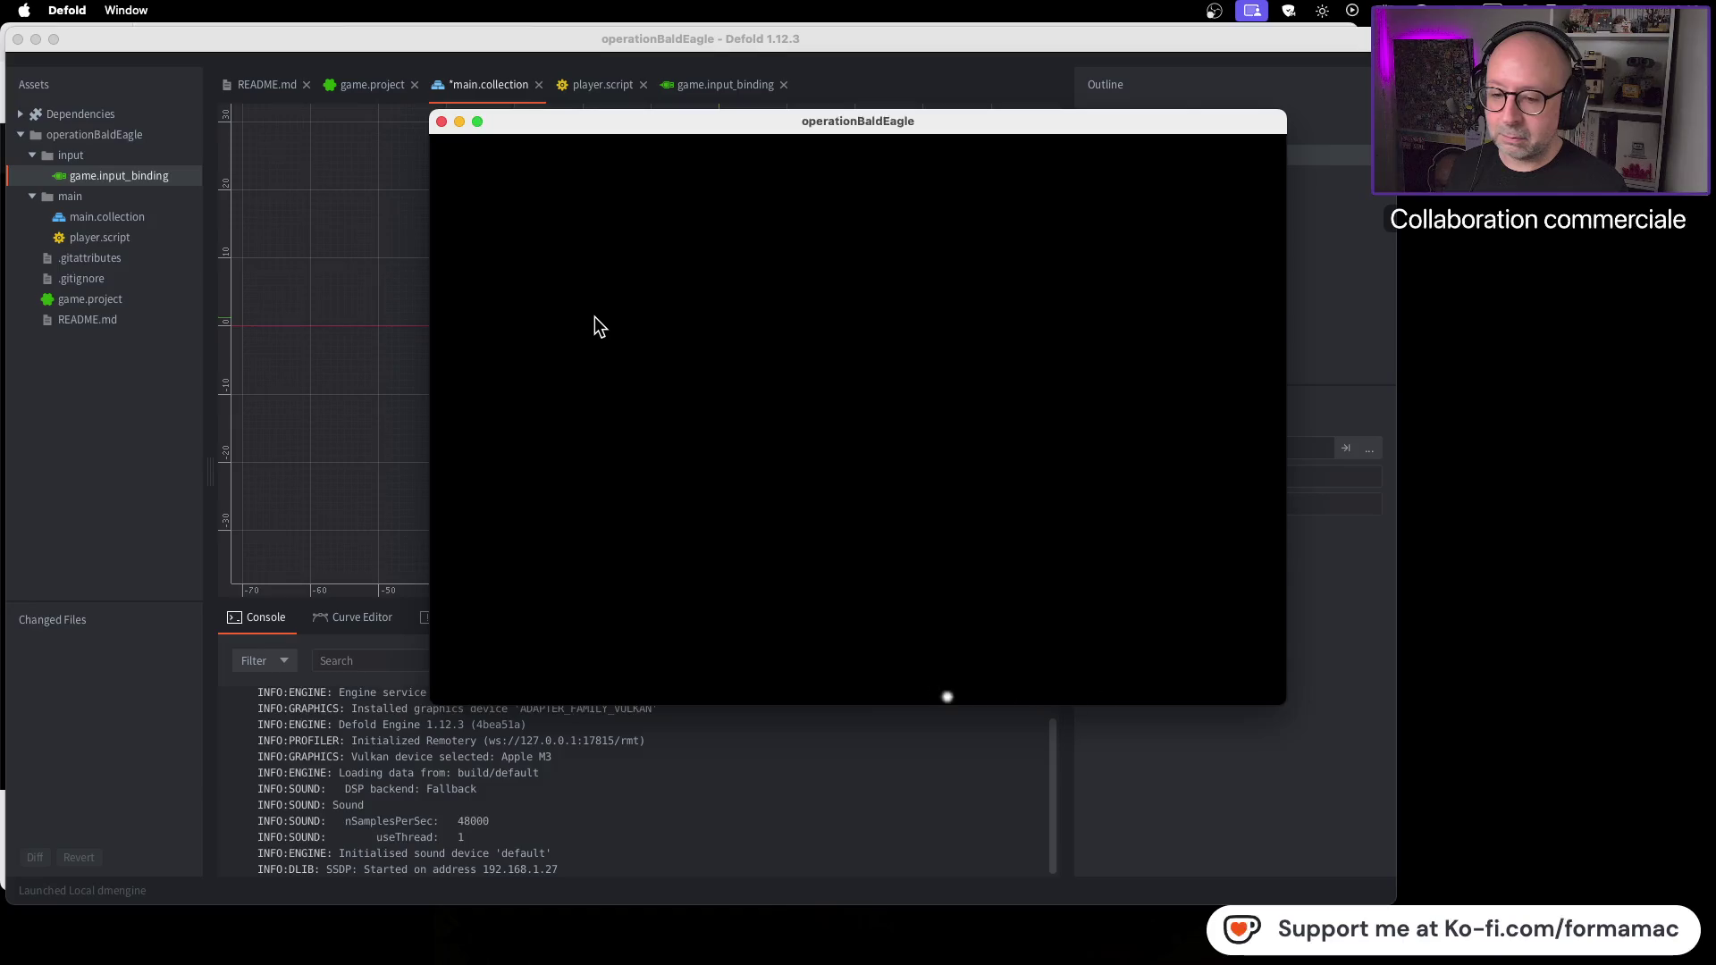
{"action": "key", "text": "Left"}
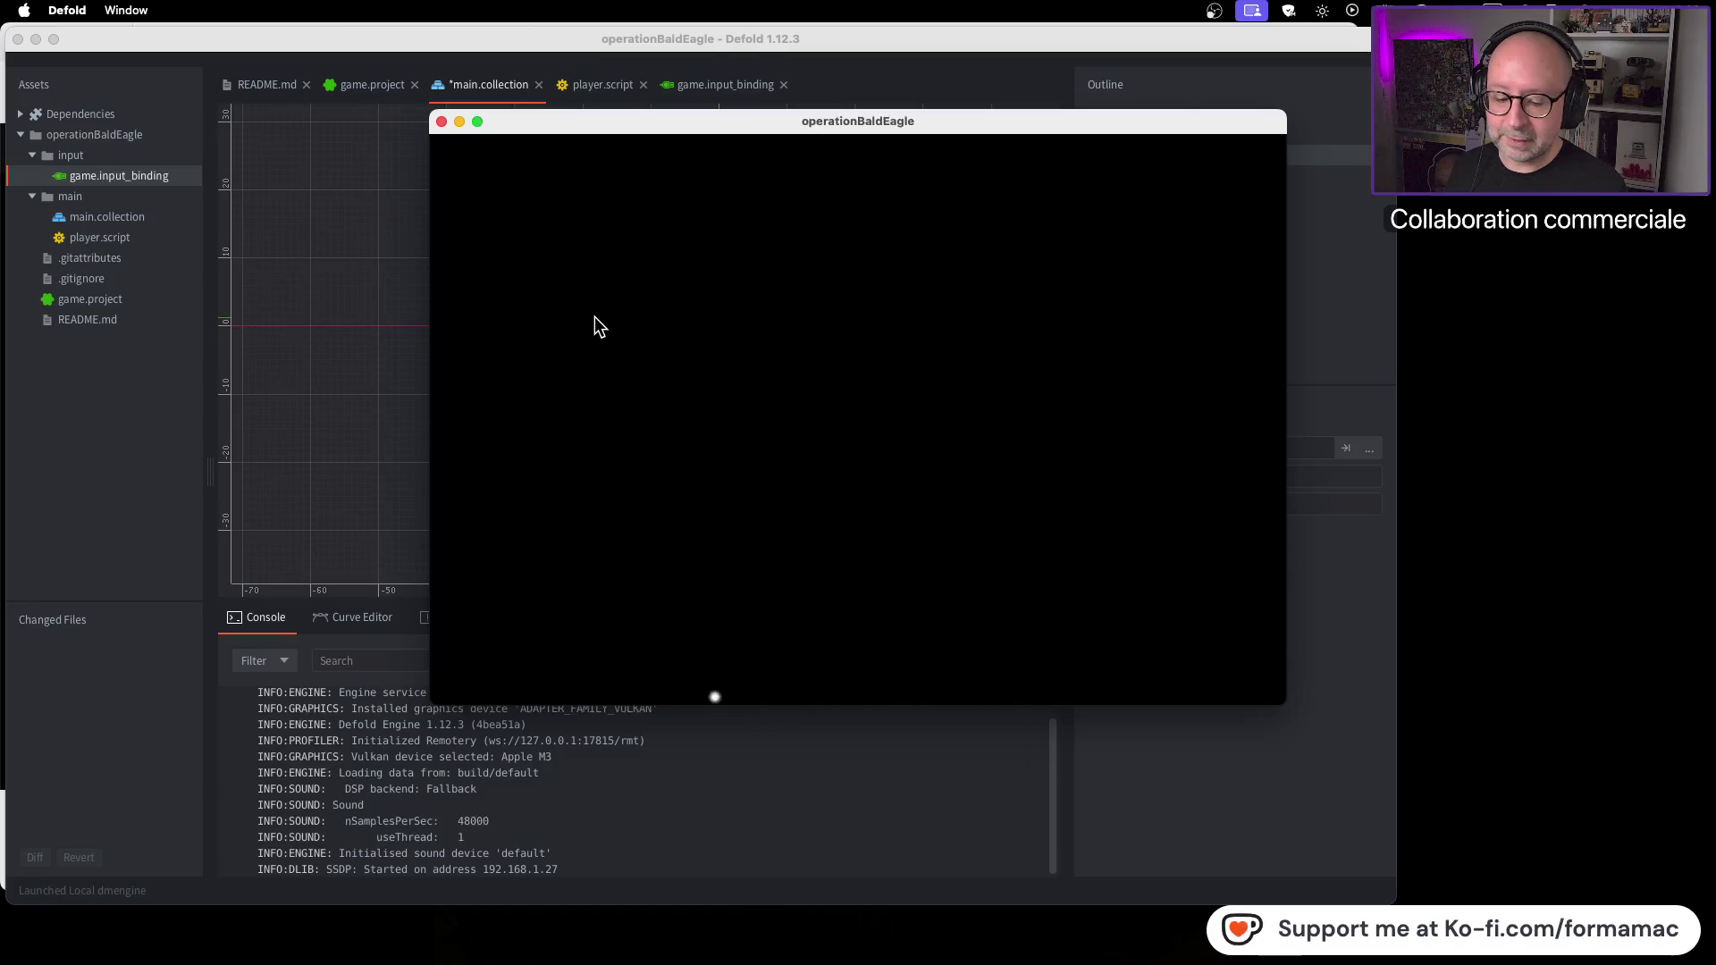
{"action": "key", "text": "Right"}
{"action": "key", "text": "Left"}
{"action": "key", "text": "Right"}
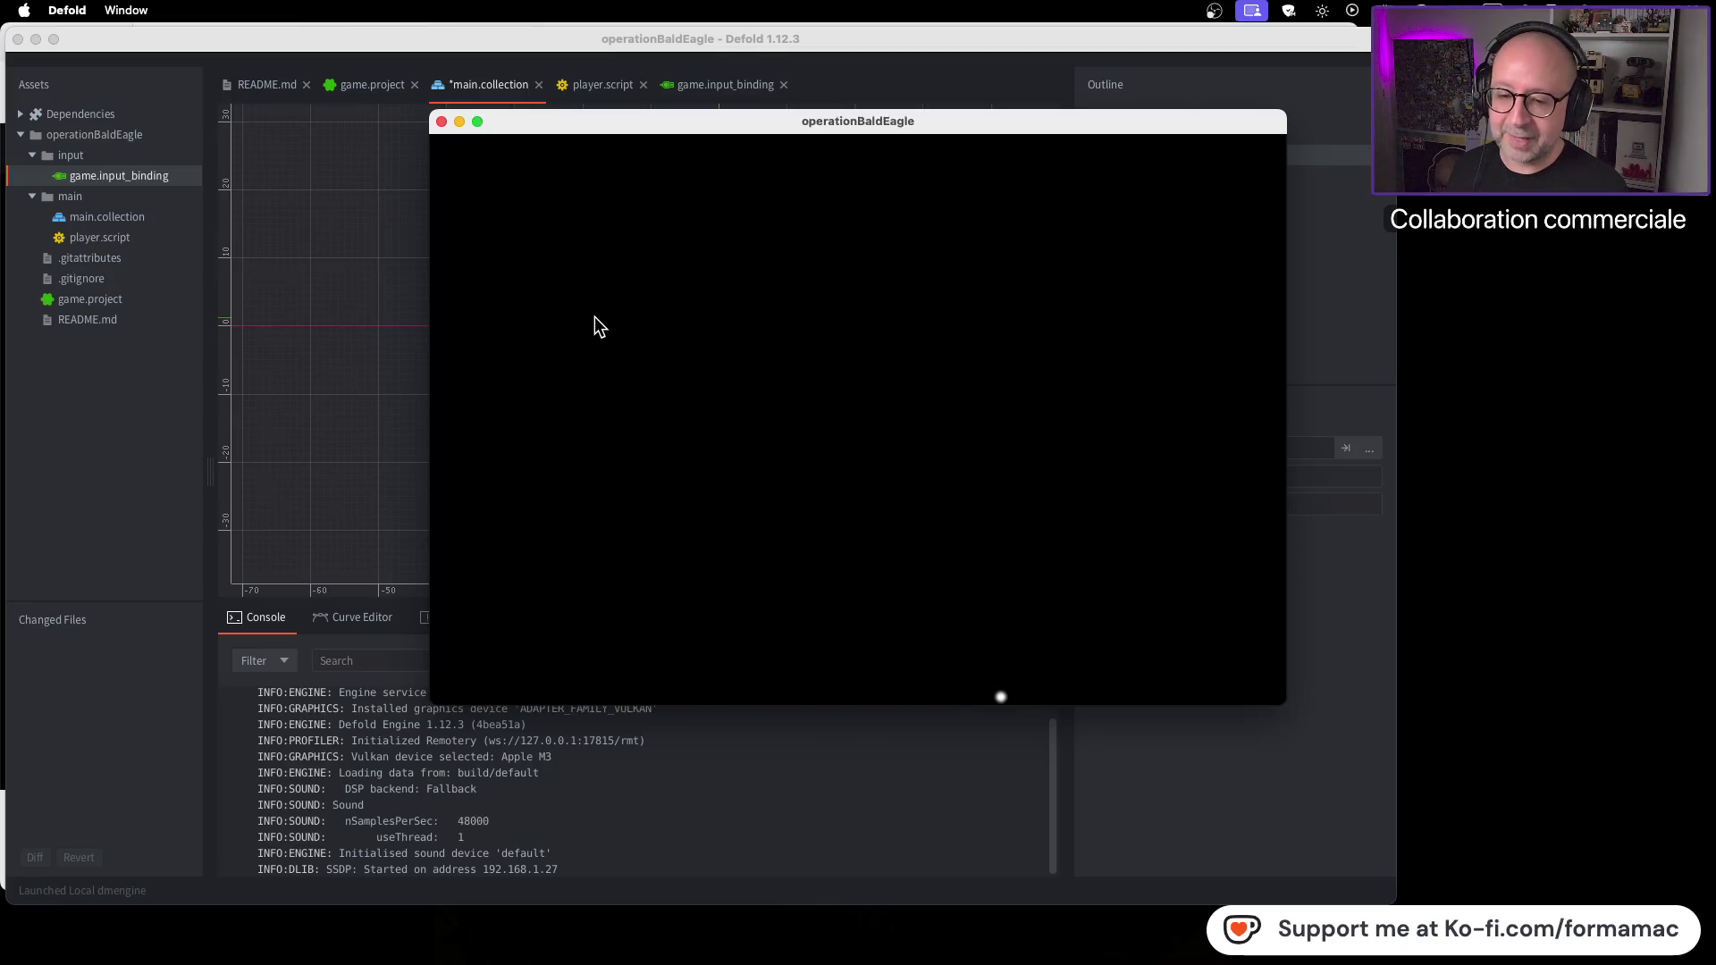
{"action": "key", "text": "Right"}
{"action": "key", "text": "Left"}
{"action": "key", "text": "Right"}
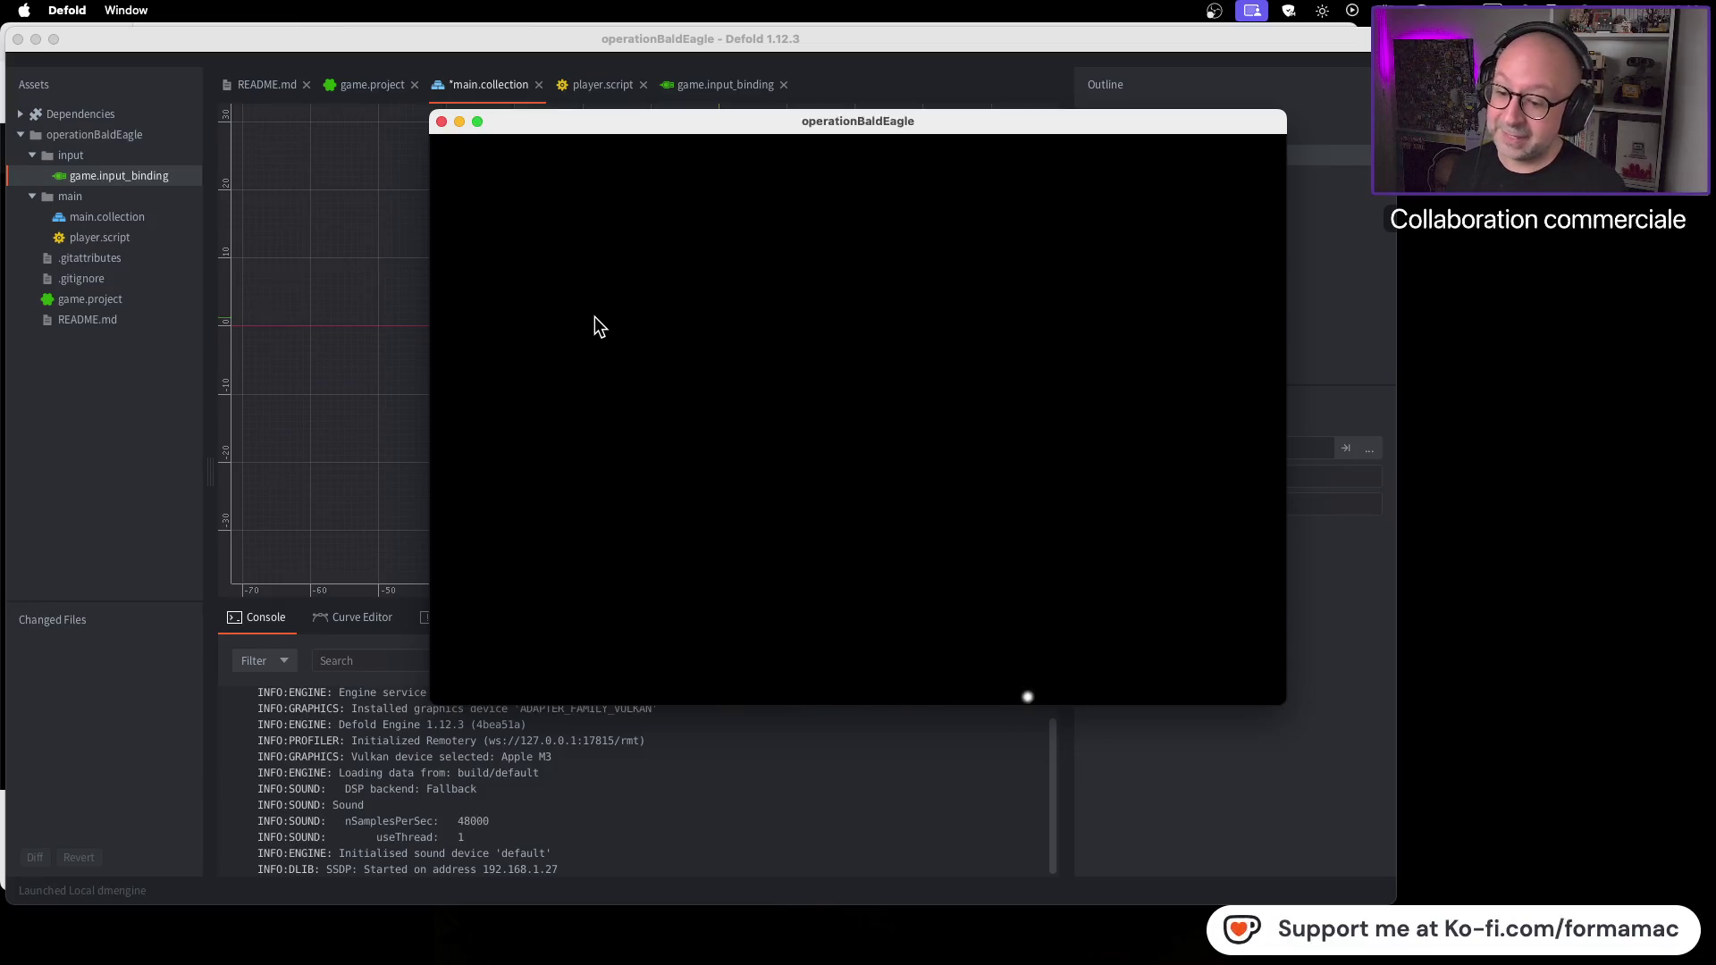
{"action": "key", "text": "Right"}
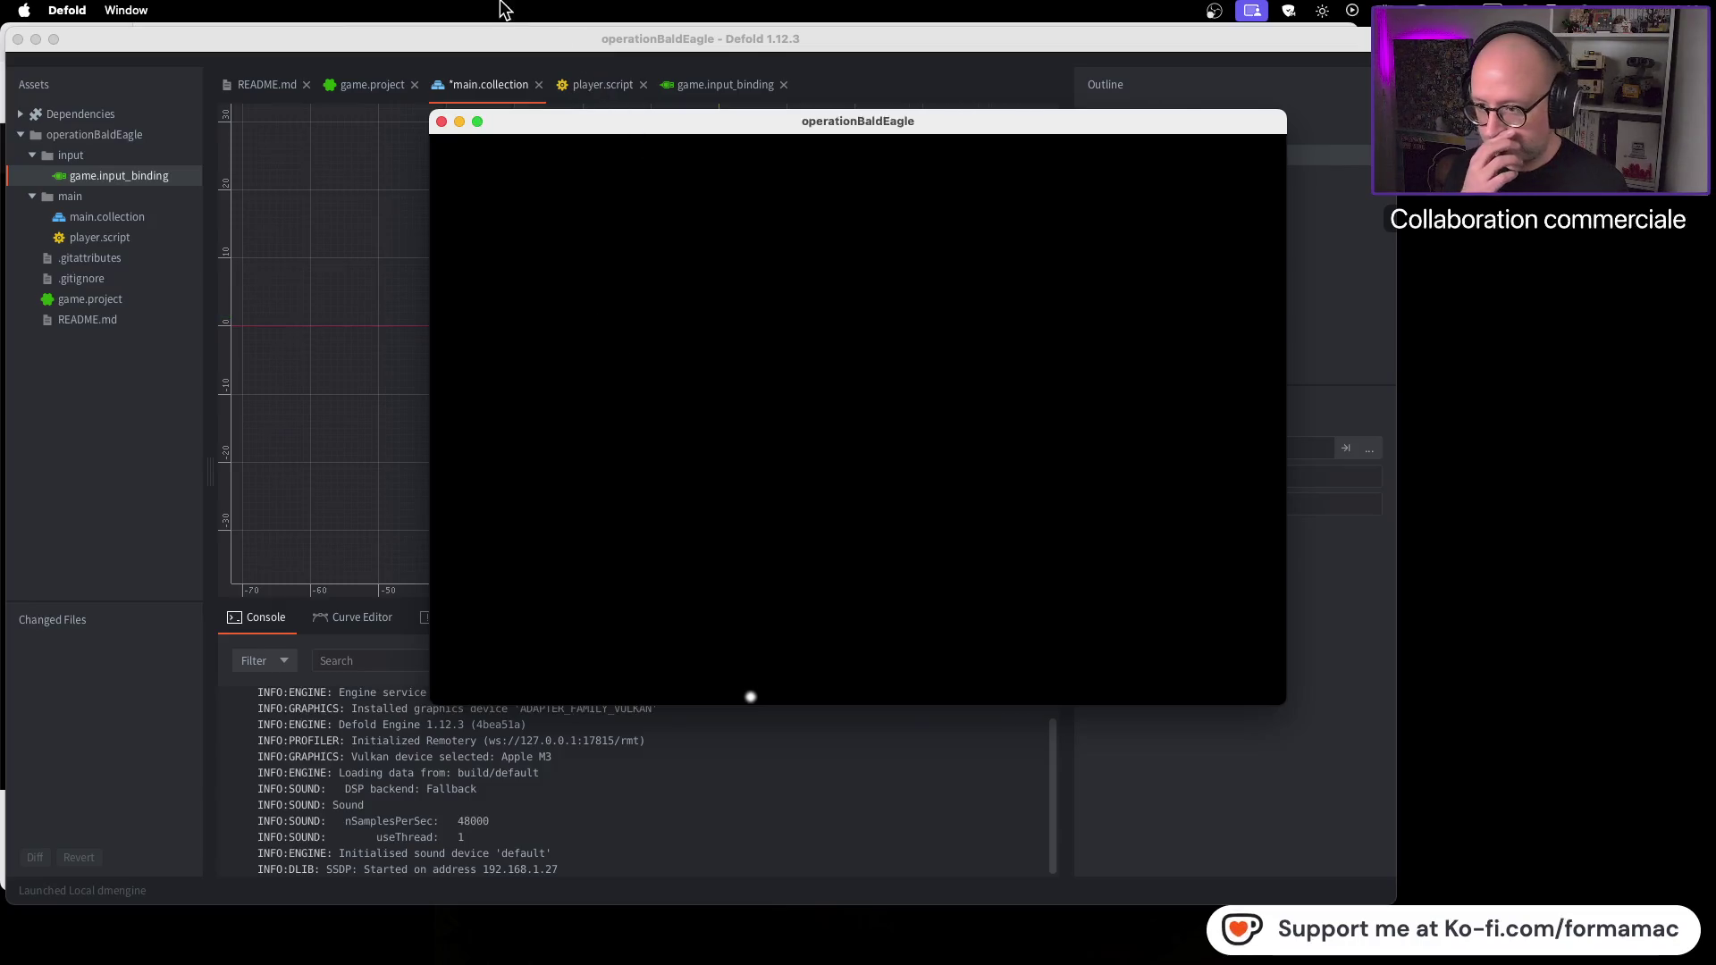
Step: Close the running game window and resume the YouTube tutorial
{"action": "left_click", "coordinate": [441, 122]}
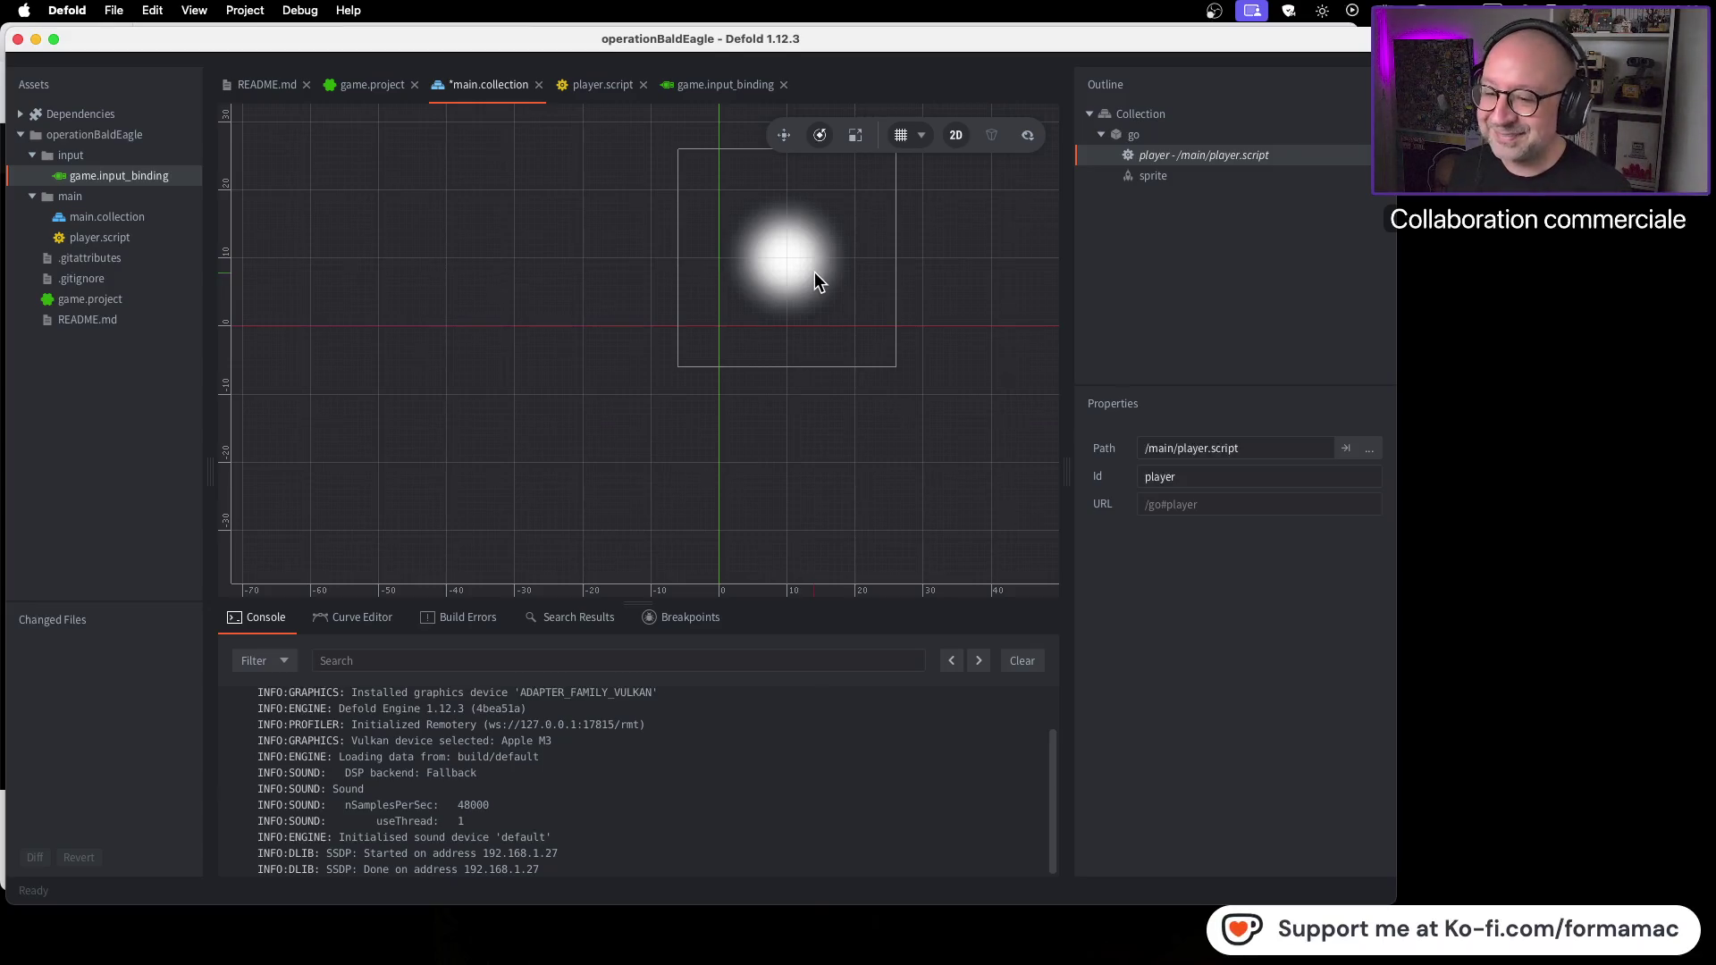
{"action": "key", "text": "super+Tab"}
{"action": "left_click", "coordinate": [1244, 410]}
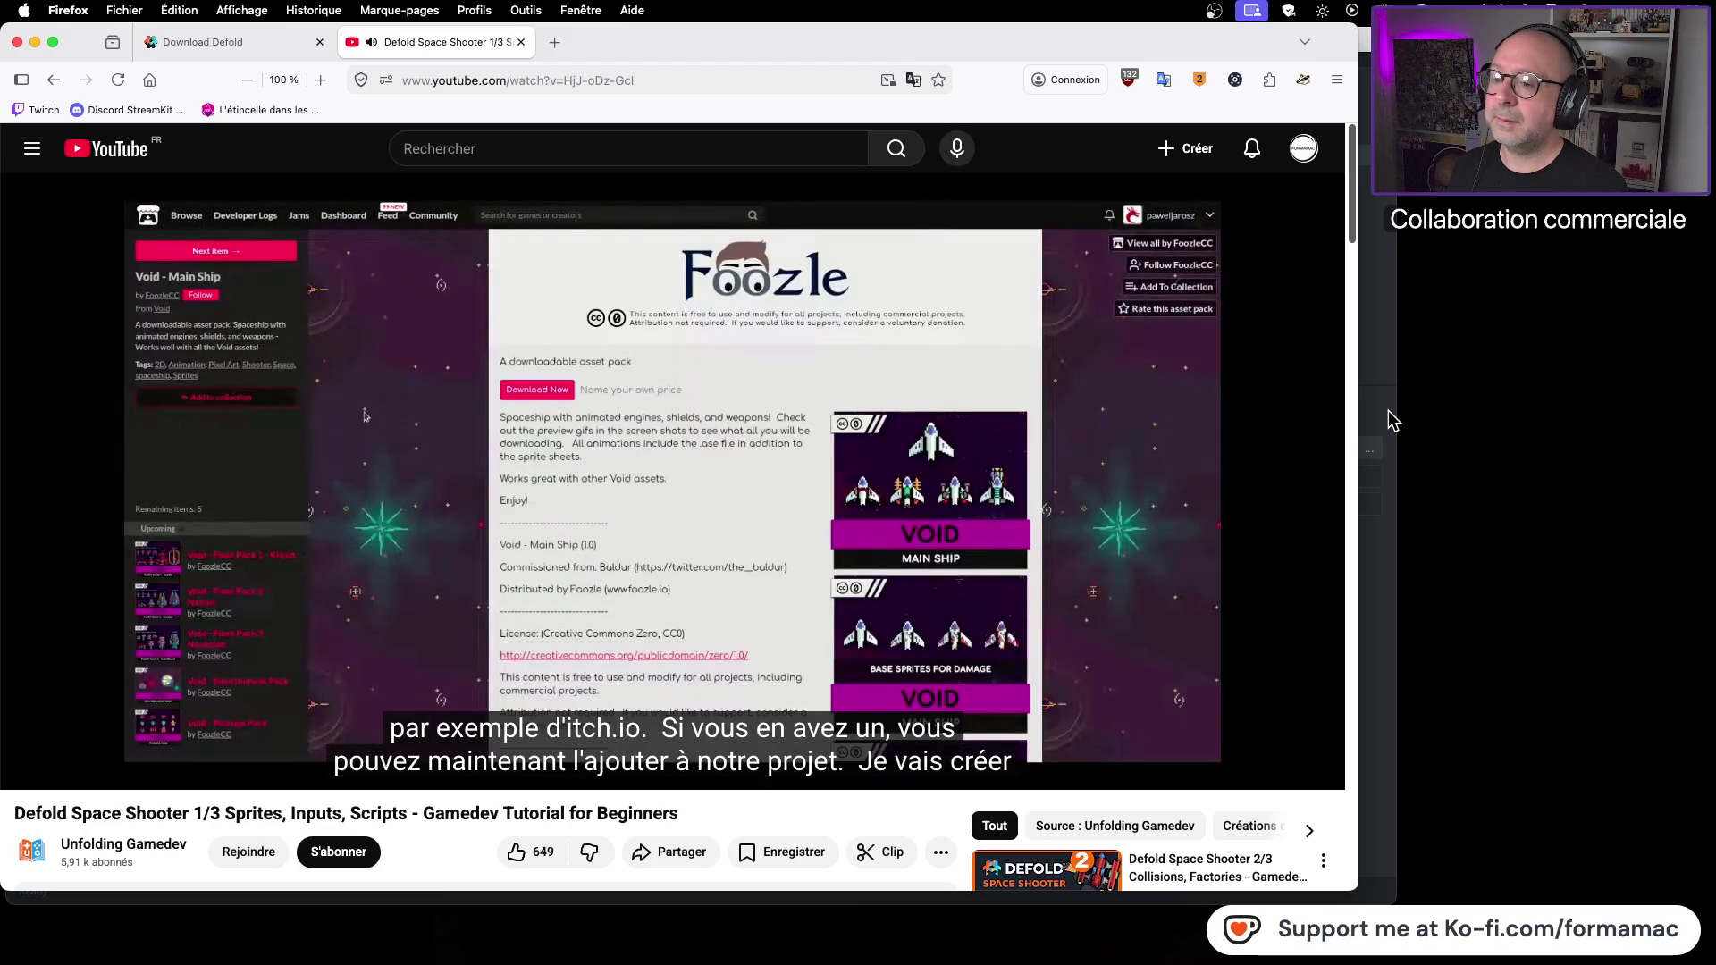
Step: Rewind the tutorial to the 8:46 graphics-folder step and pause there
{"action": "mouse_move", "coordinate": [1325, 448]}
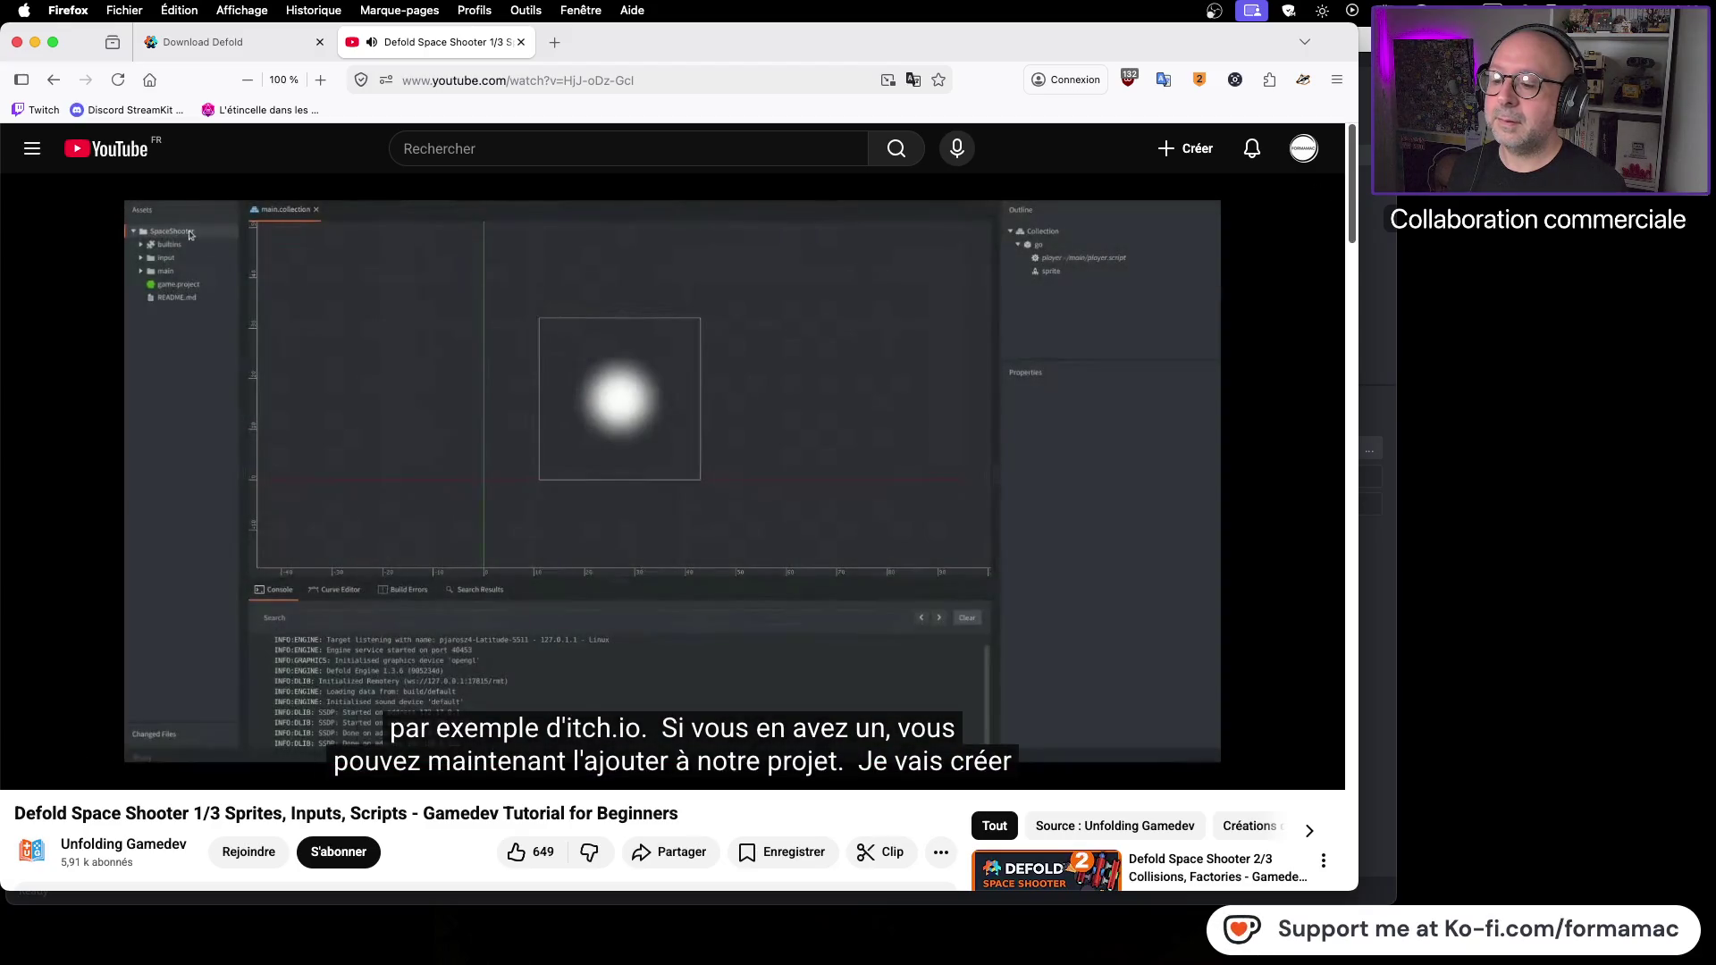
{"action": "mouse_move", "coordinate": [1042, 523]}
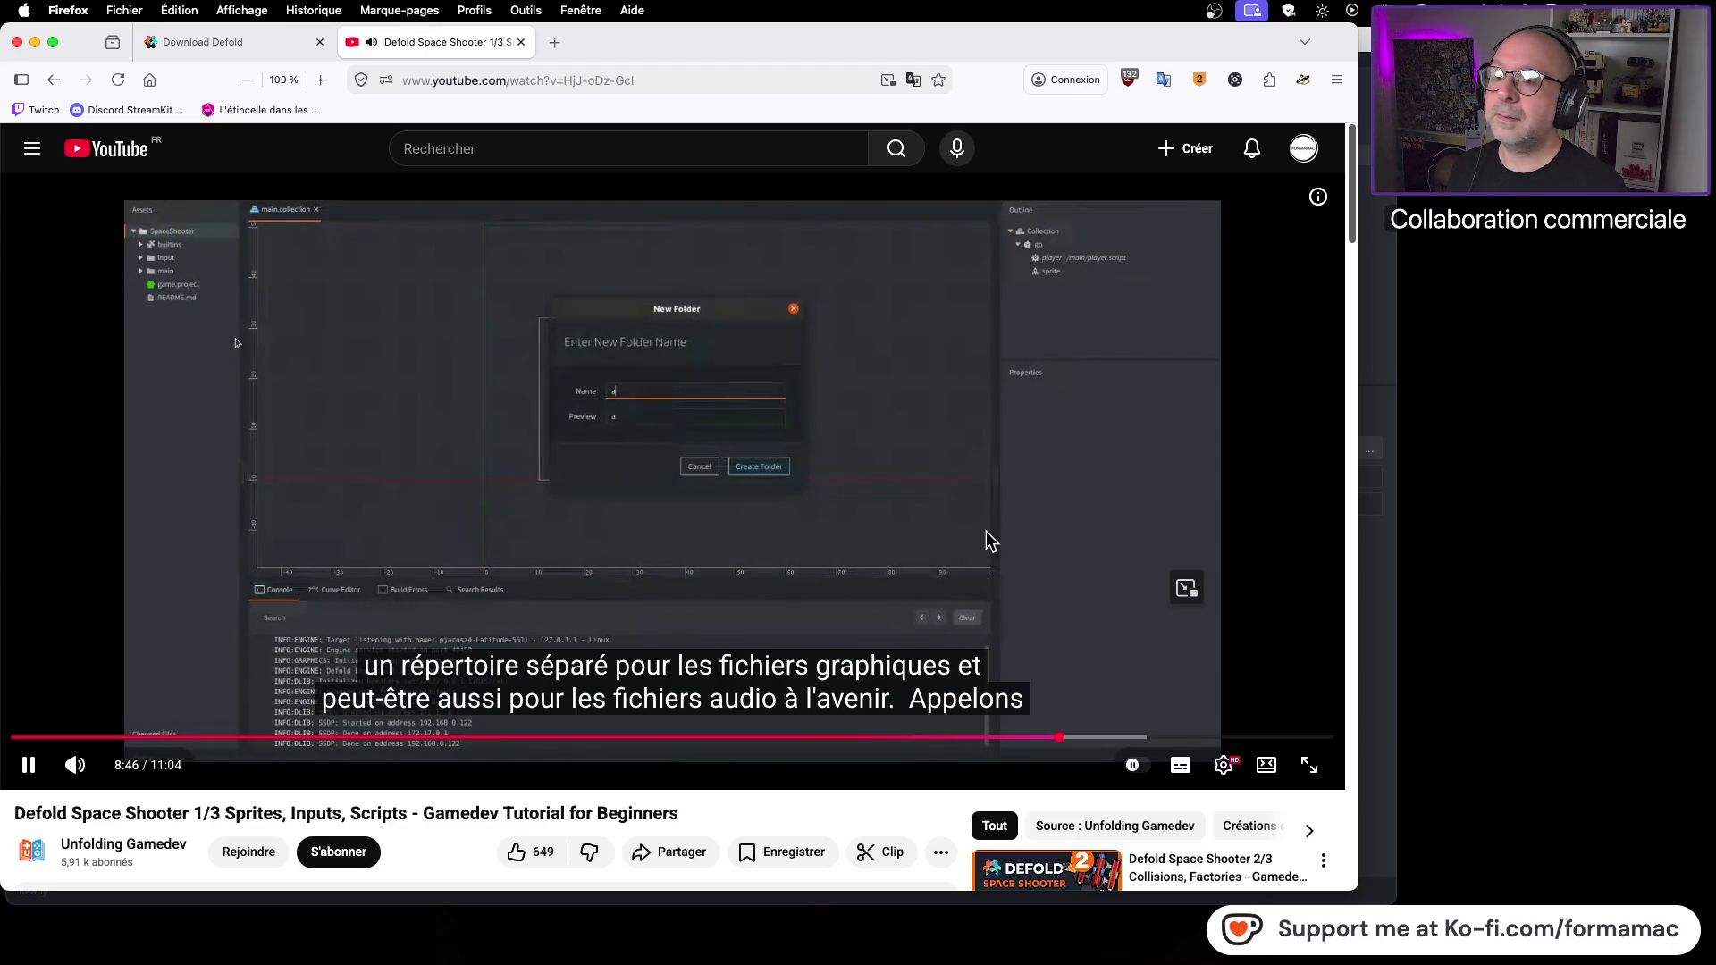
{"action": "left_click", "coordinate": [969, 529]}
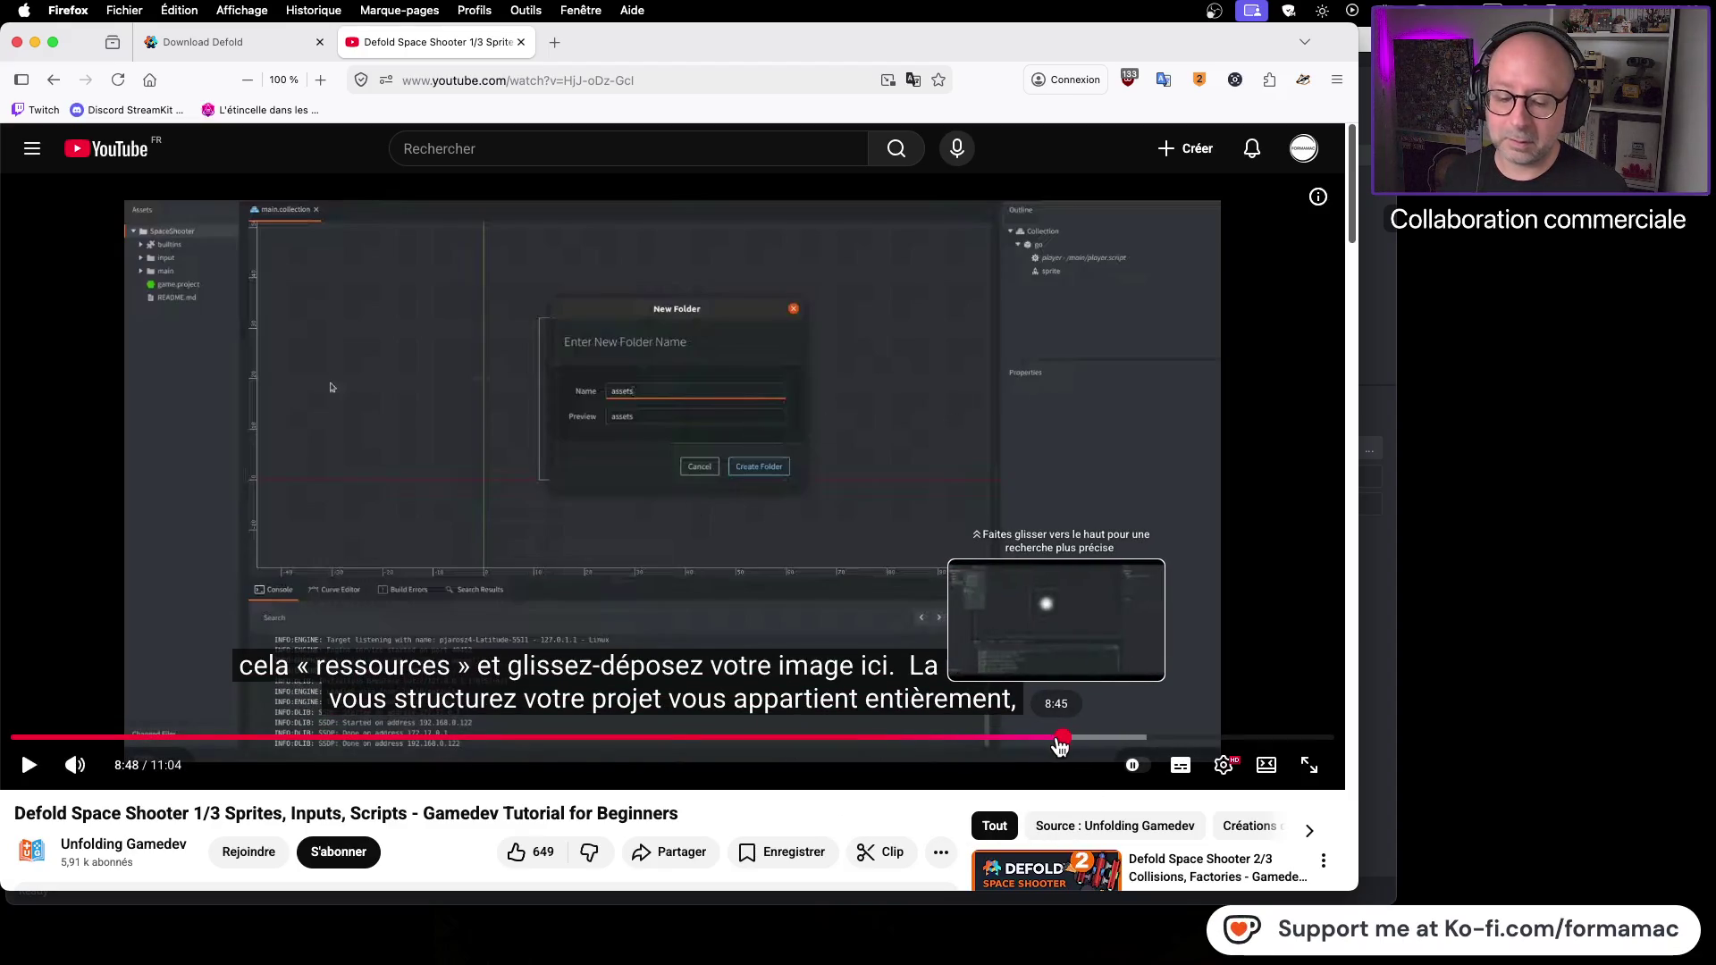
{"action": "left_click", "coordinate": [1060, 742]}
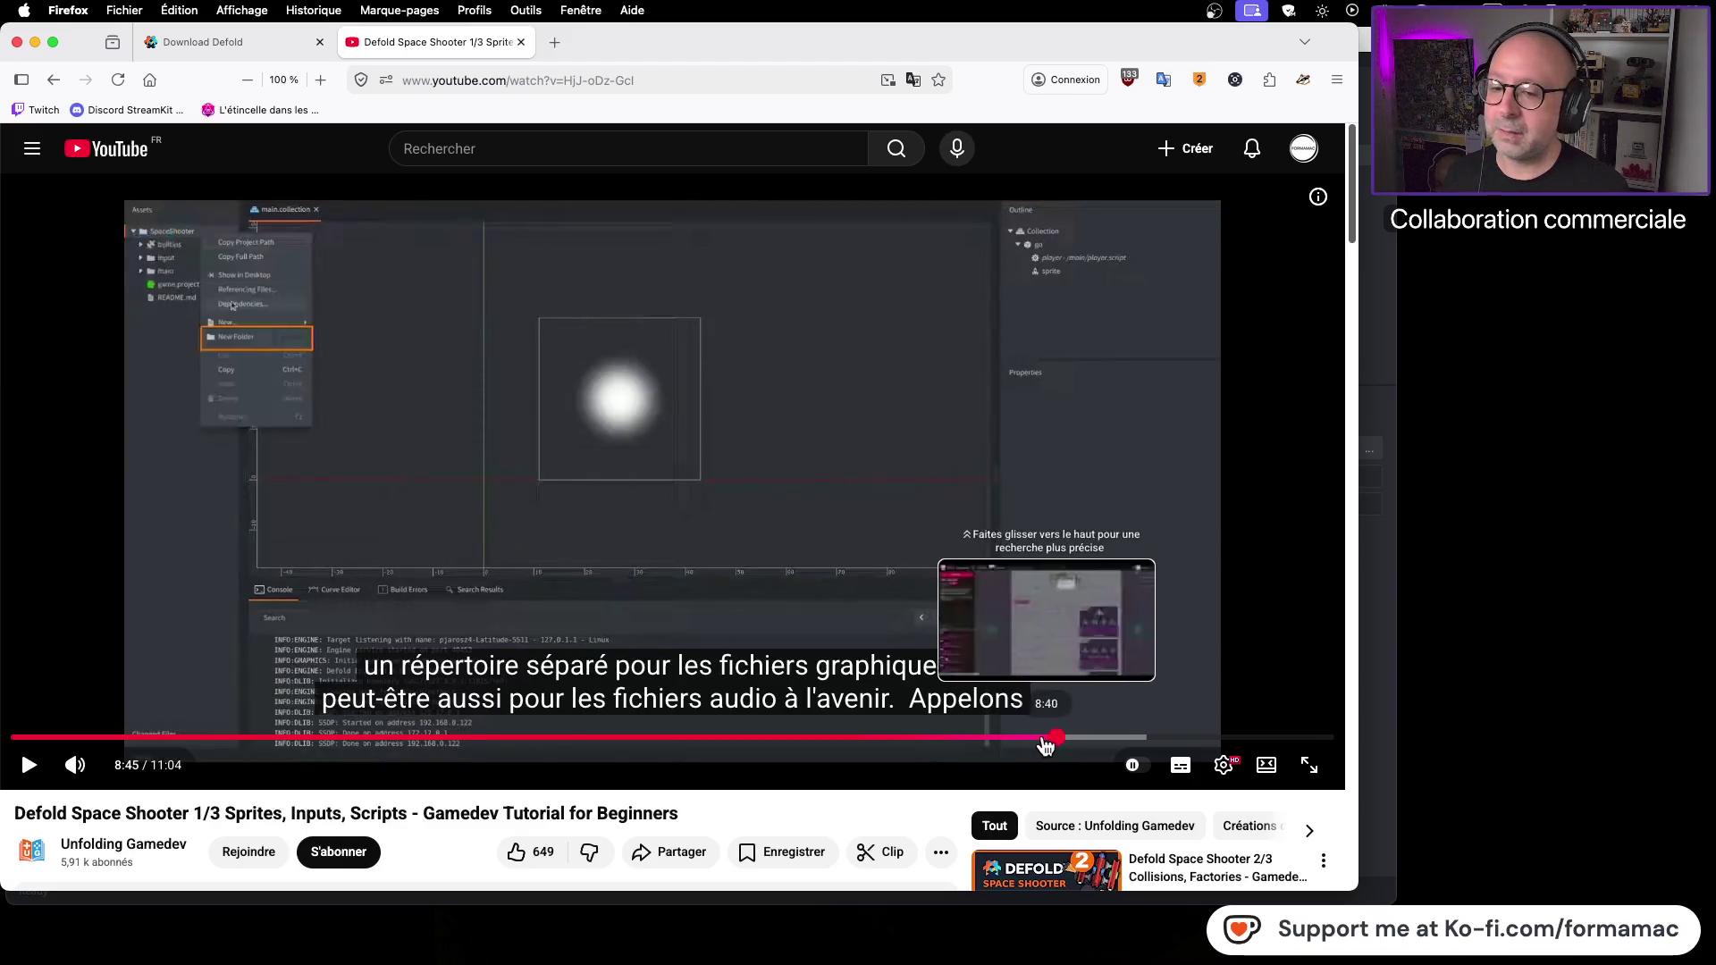
{"action": "left_click", "coordinate": [33, 769]}
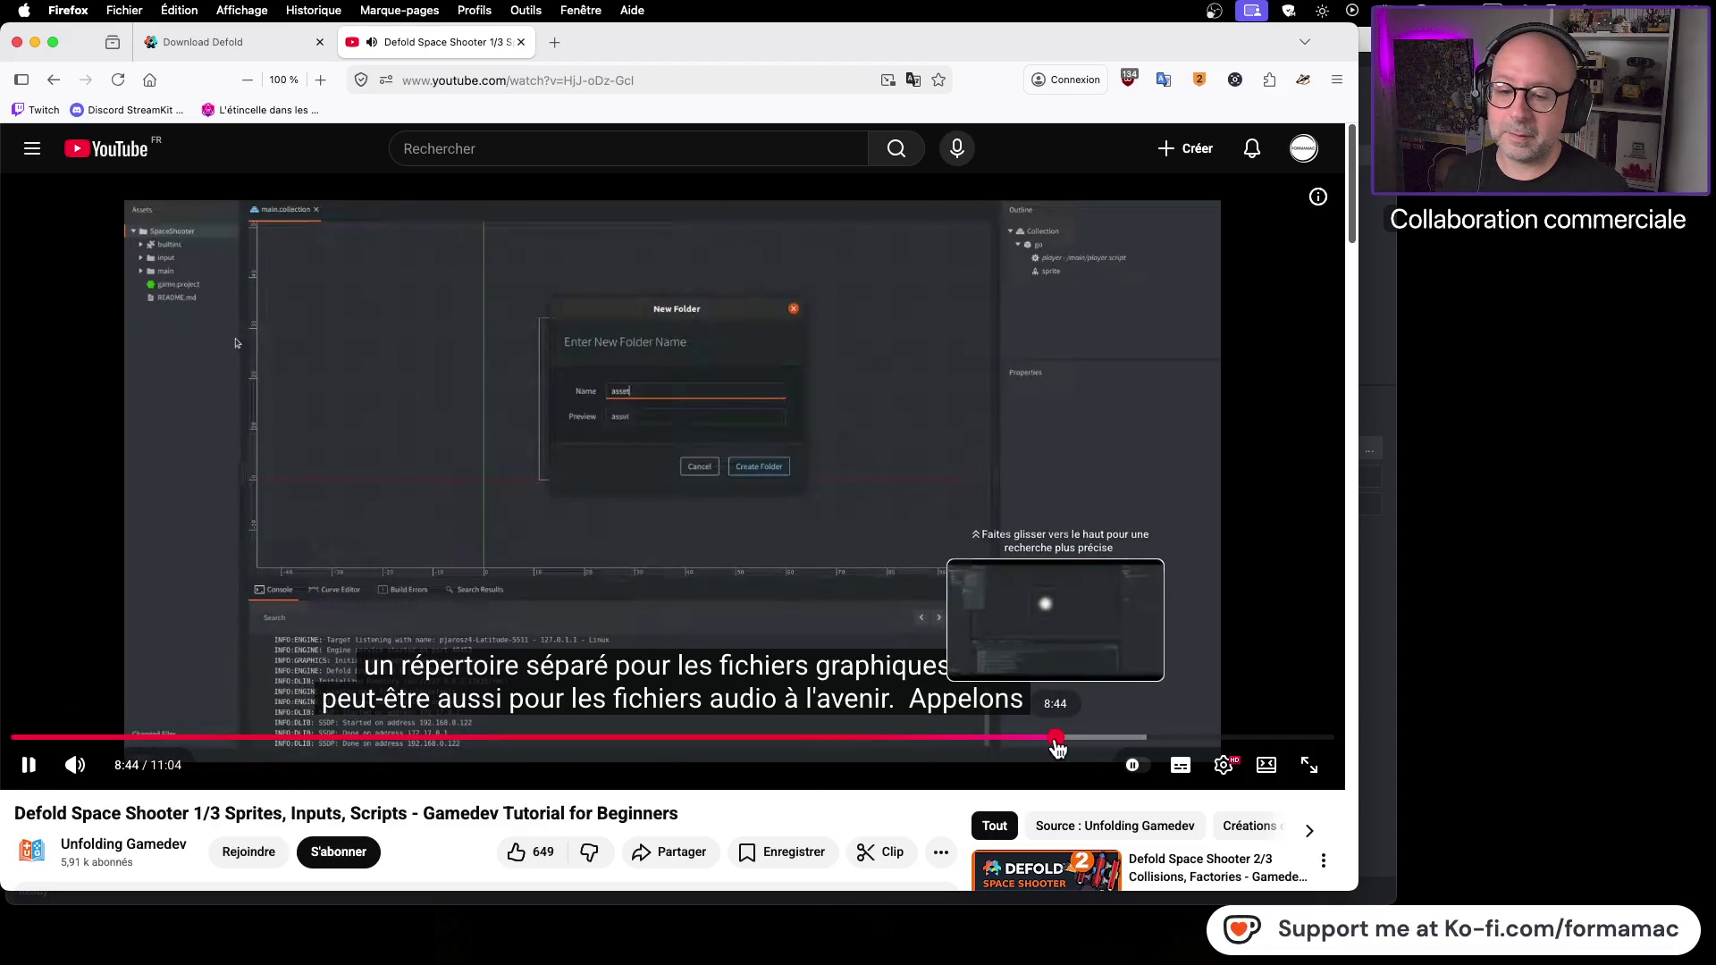
{"action": "left_click", "coordinate": [1057, 742]}
{"action": "left_click", "coordinate": [1054, 742]}
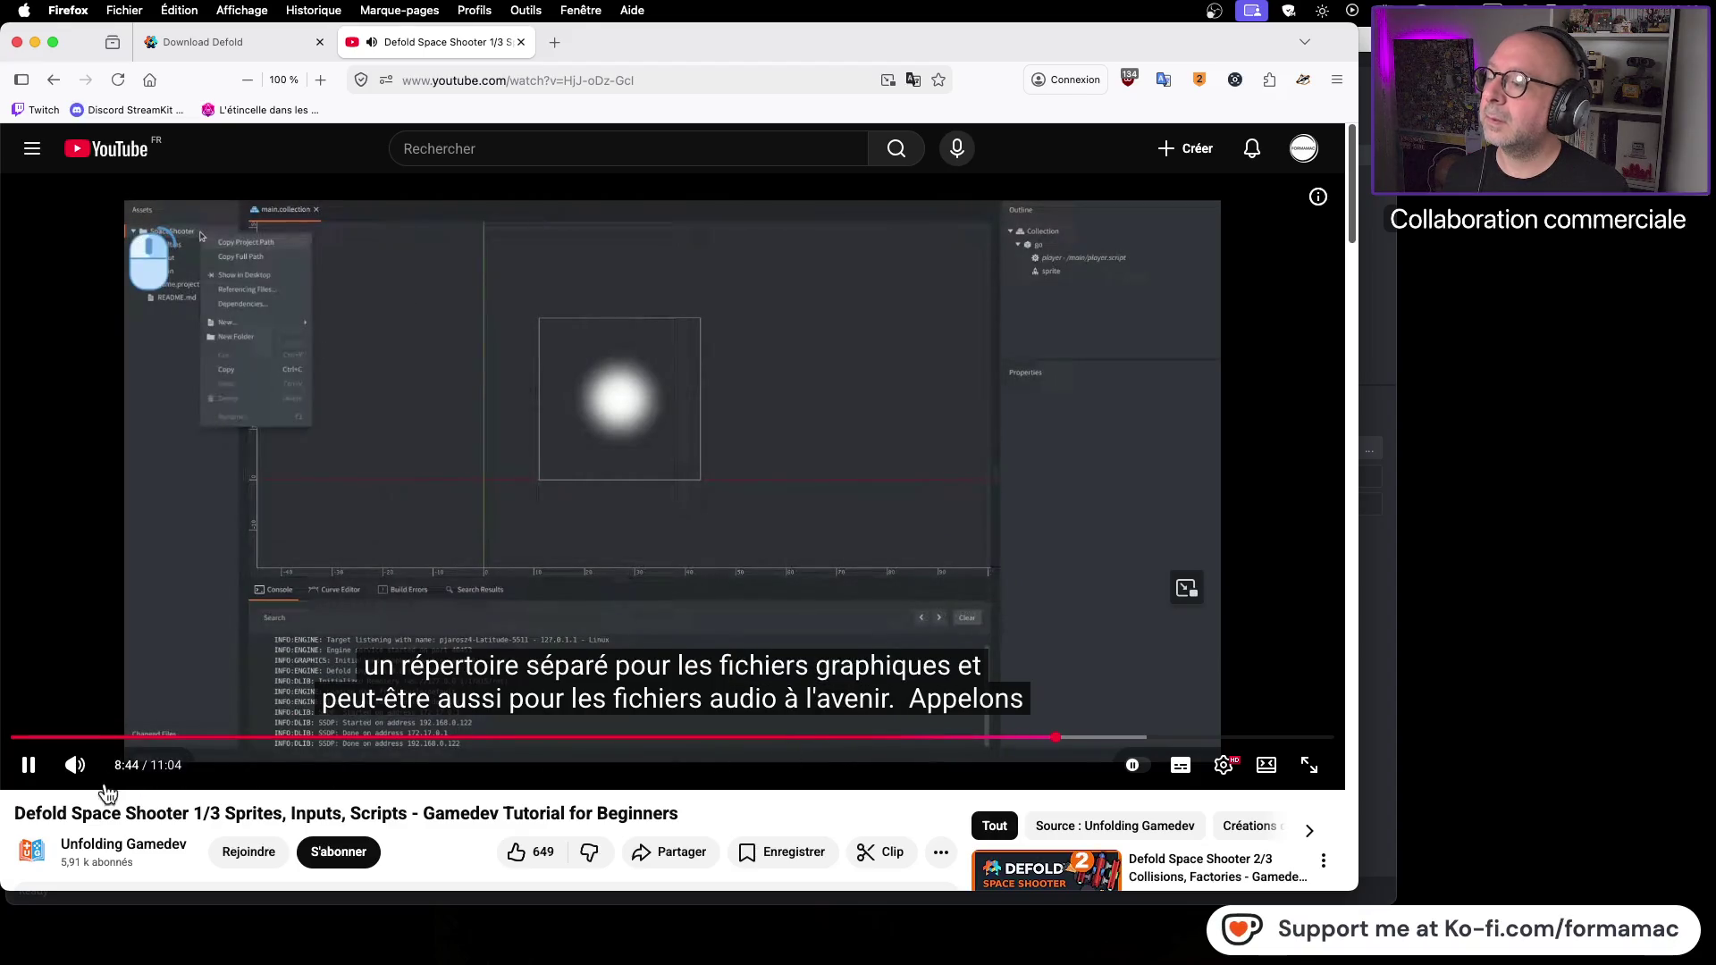
{"action": "left_click", "coordinate": [646, 501]}
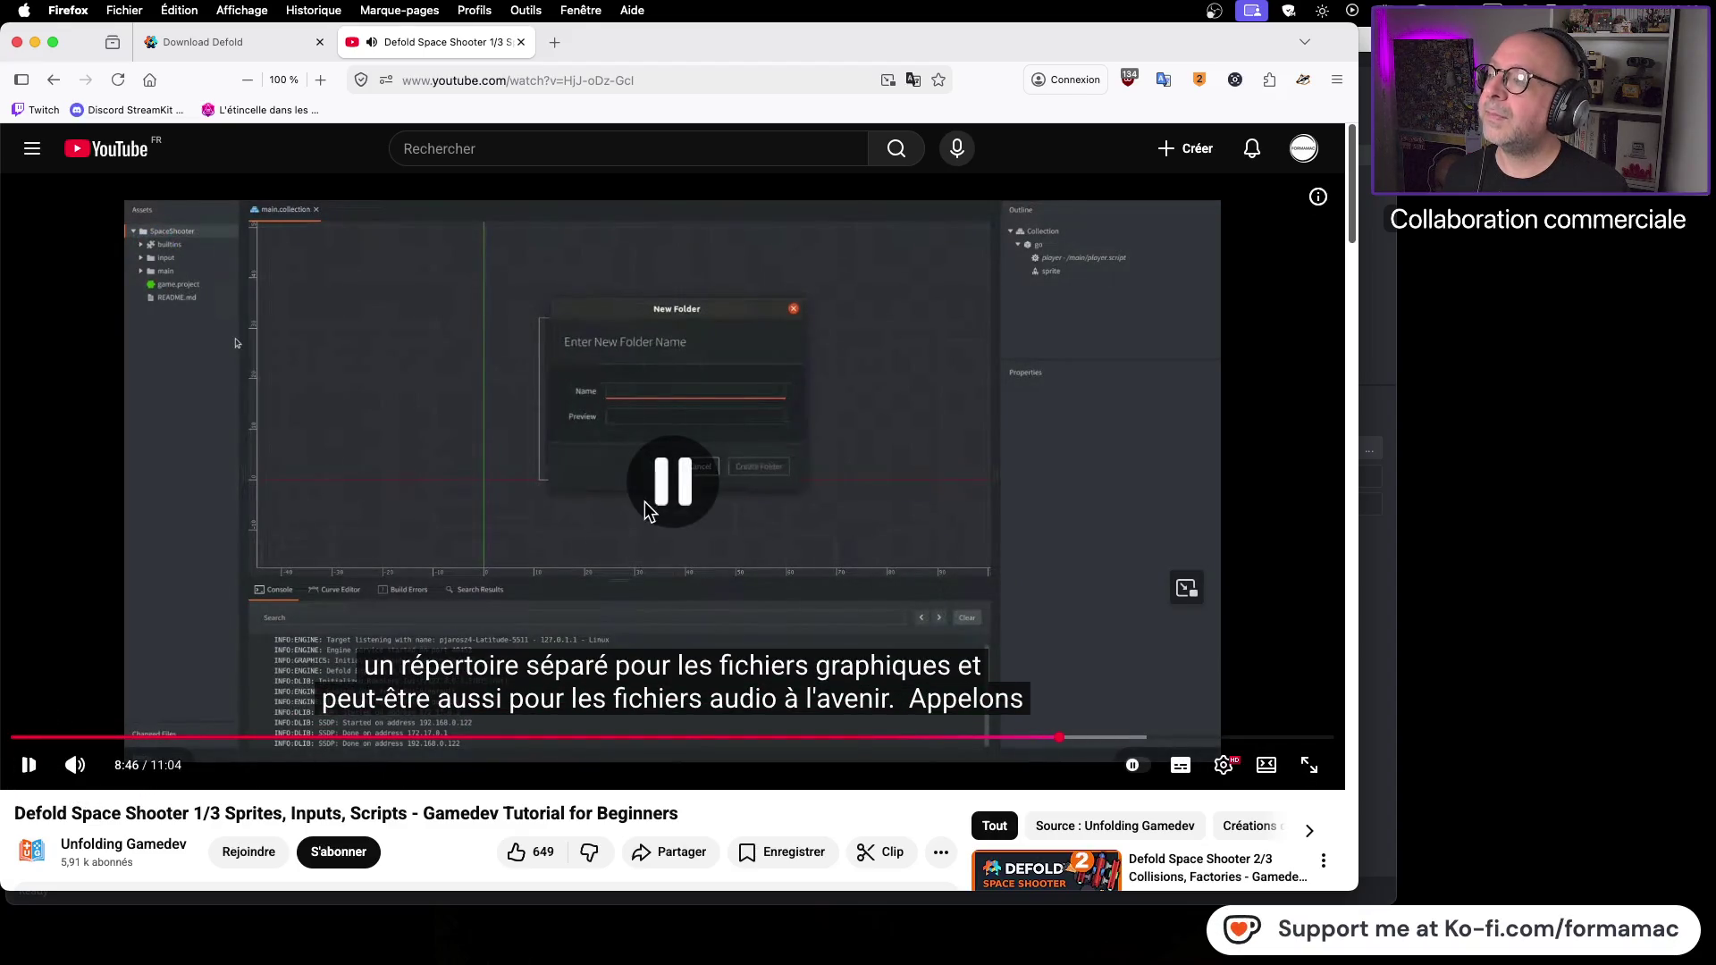
Step: Return to Defold and select the operationBaldEagle project folder
{"action": "key", "text": "super+Tab"}
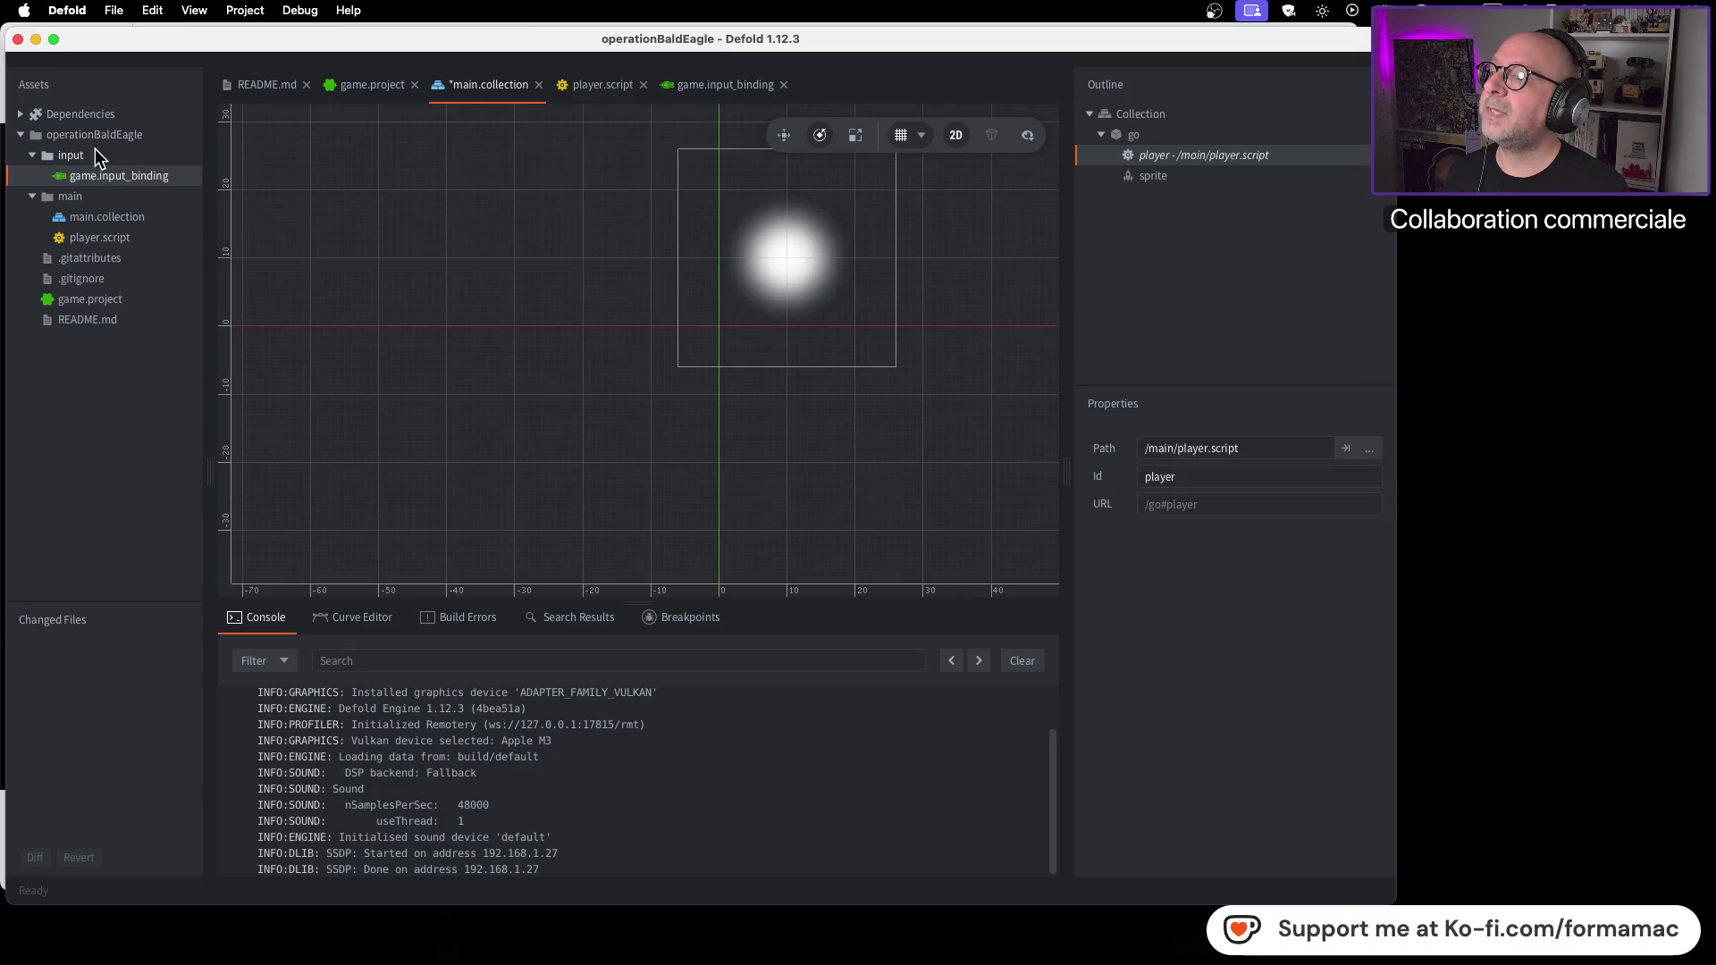
{"action": "key", "text": "super+Tab"}
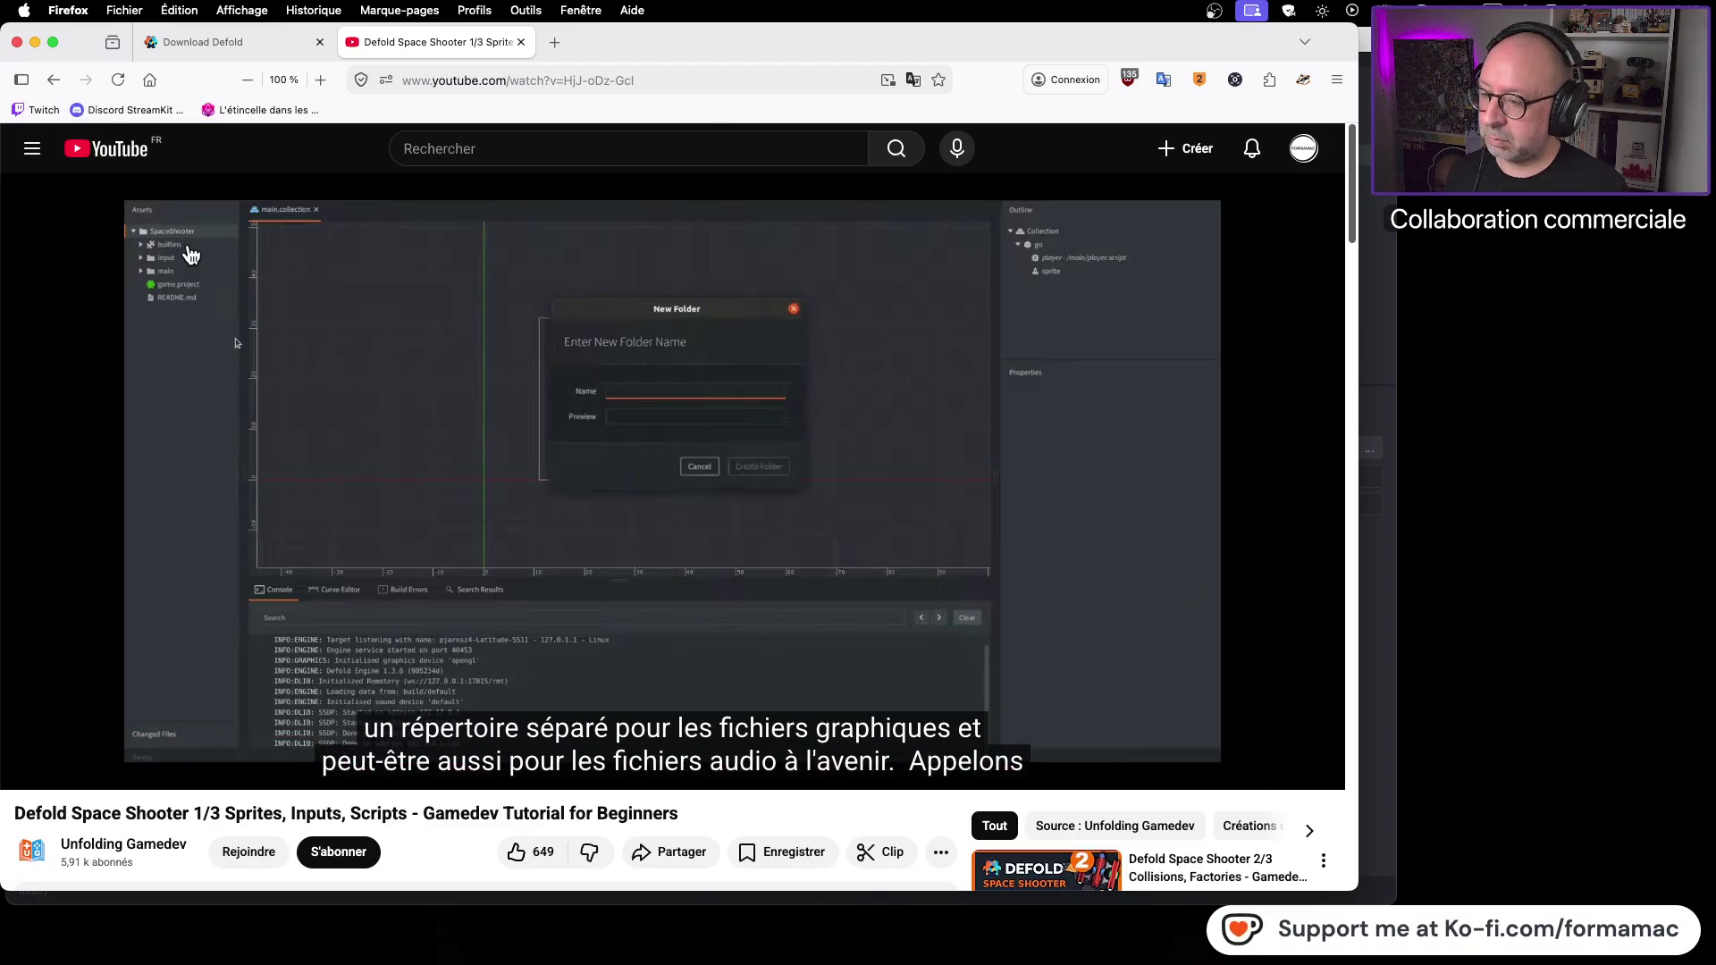
{"action": "key", "text": "super+Tab"}
{"action": "left_click", "coordinate": [122, 136]}
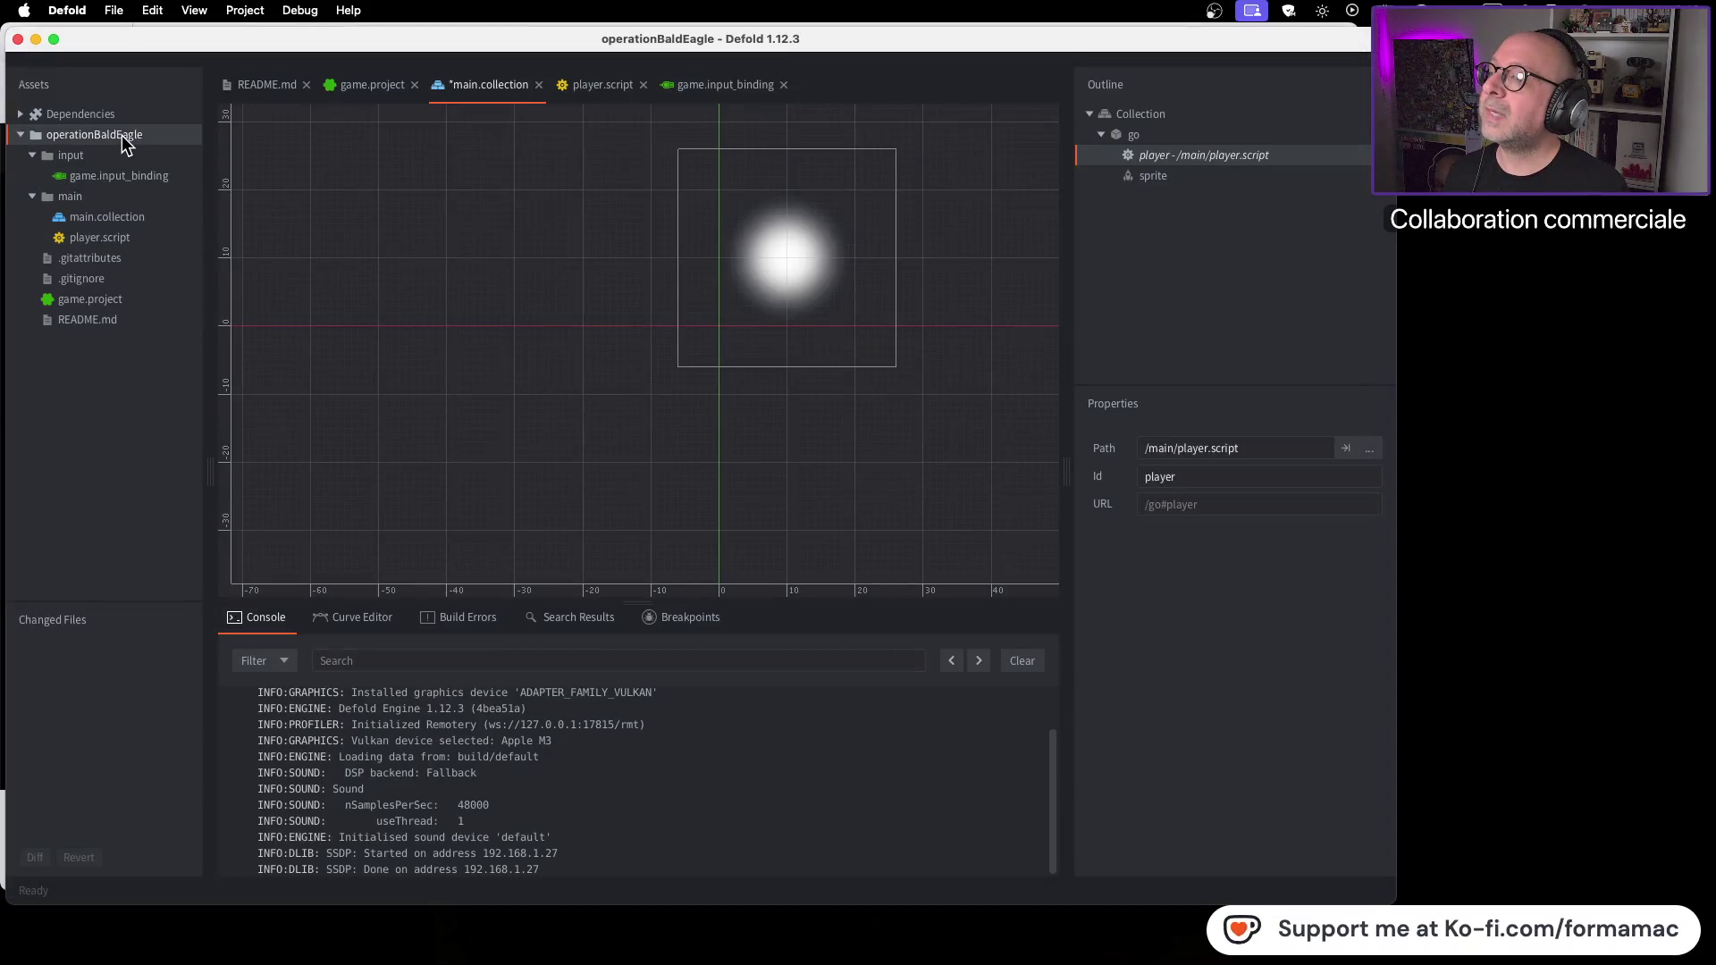
Step: Create a new folder named 'assets' under operationBaldEagle, then go back to the tutorial
{"action": "right_click", "coordinate": [122, 136]}
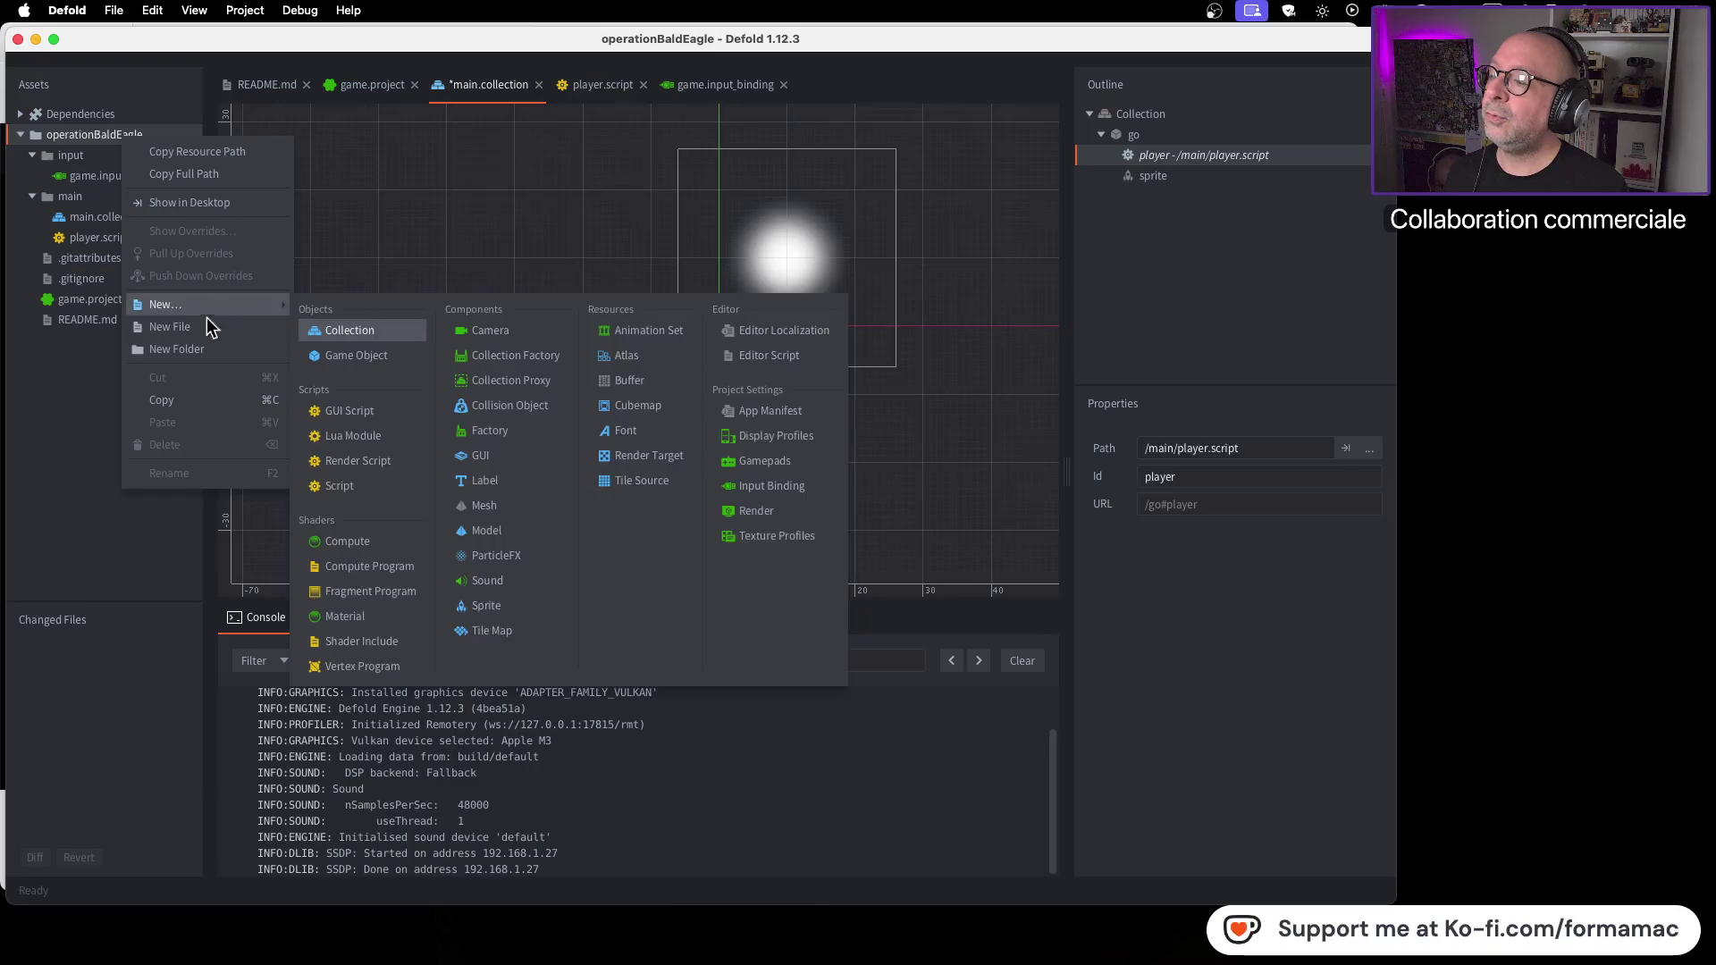
{"action": "left_click", "coordinate": [203, 350]}
{"action": "type", "text": "assets"}
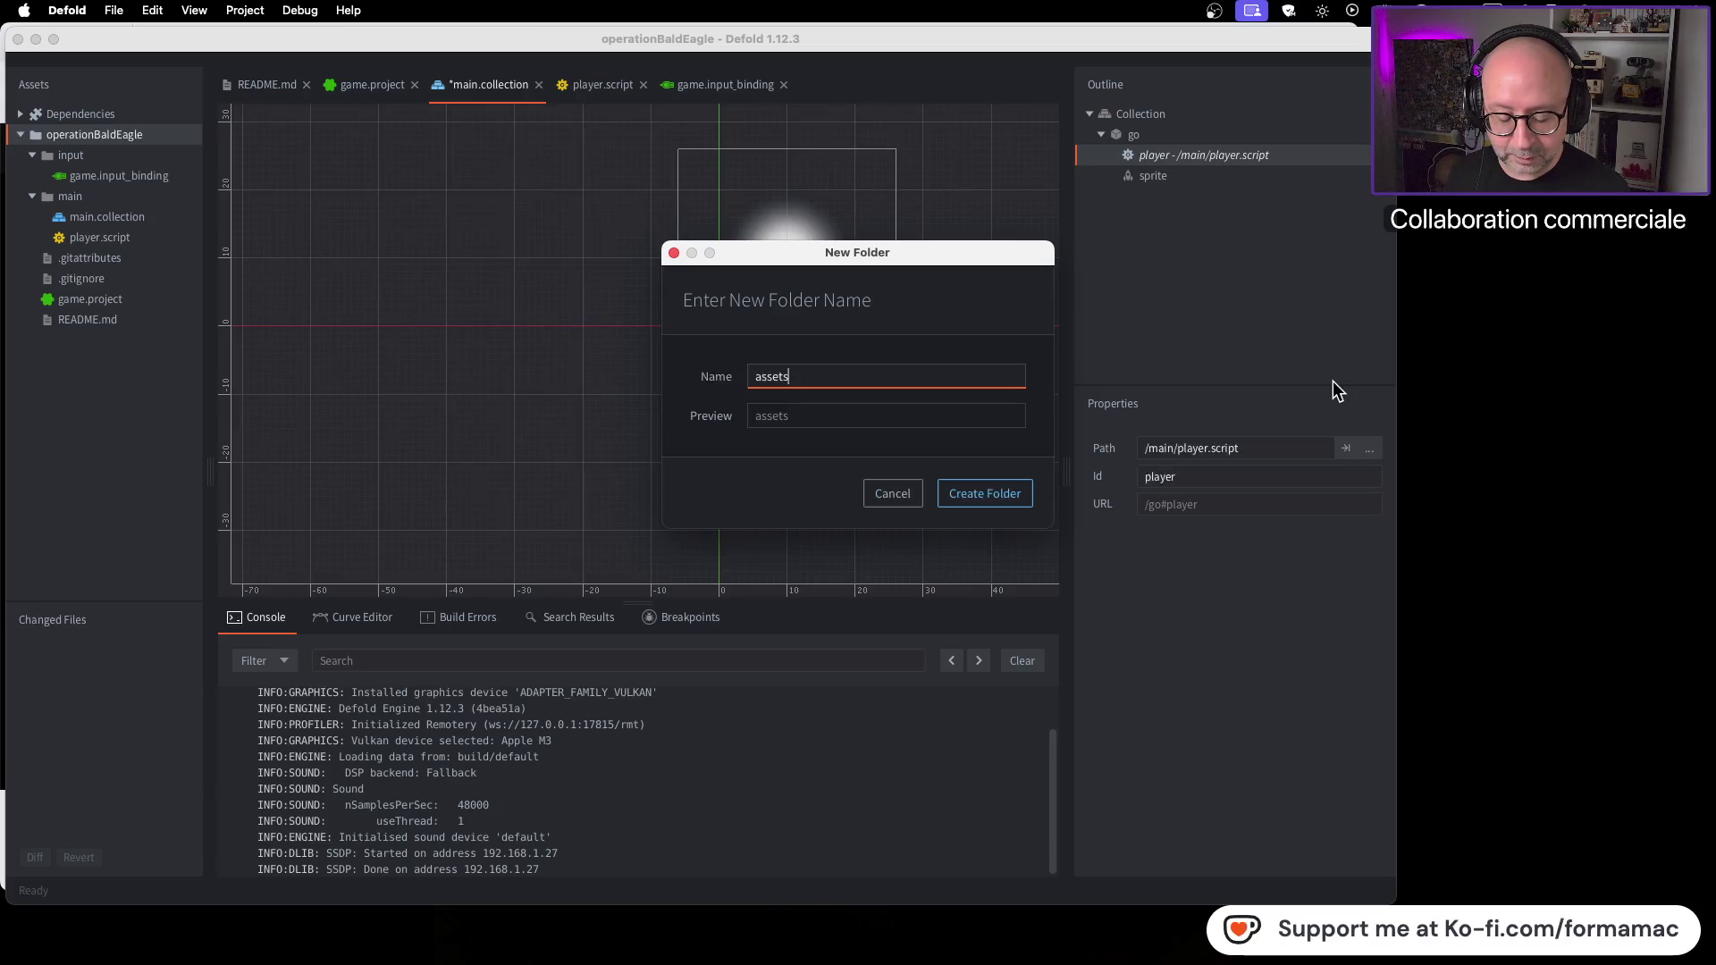
{"action": "key", "text": "Return"}
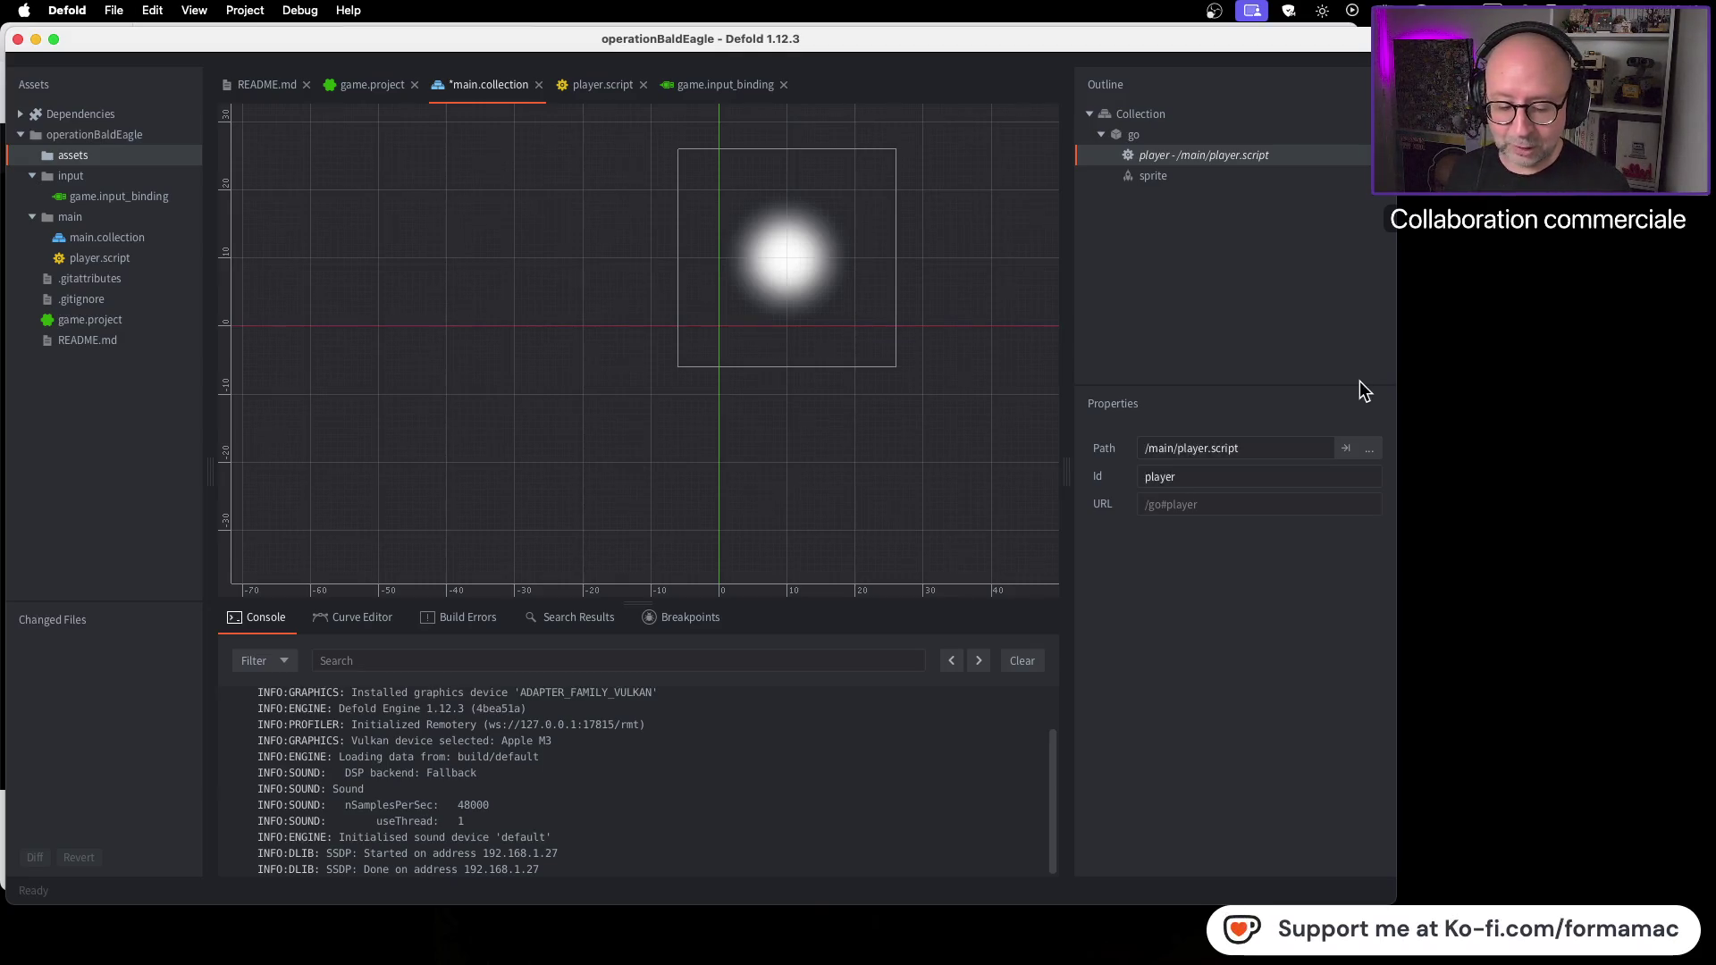
{"action": "key", "text": "super+Tab"}
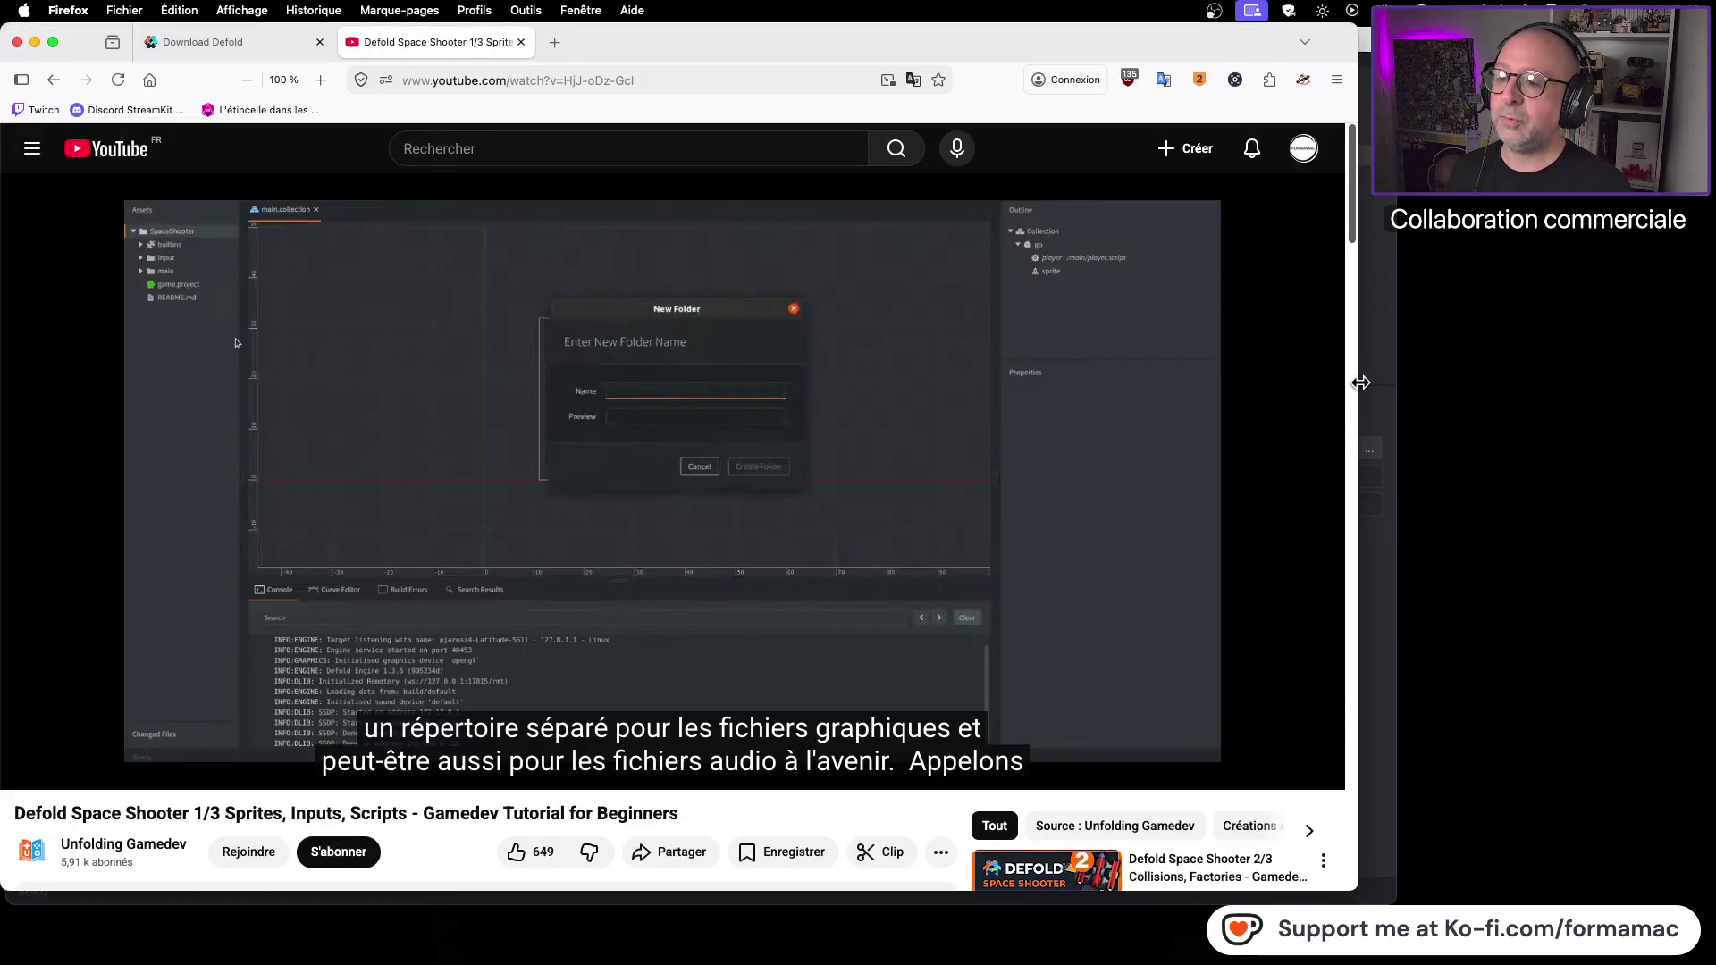
Step: Play the tutorial past the New Folder step and pause on the Assets-panel explanation
{"action": "left_click", "coordinate": [669, 382]}
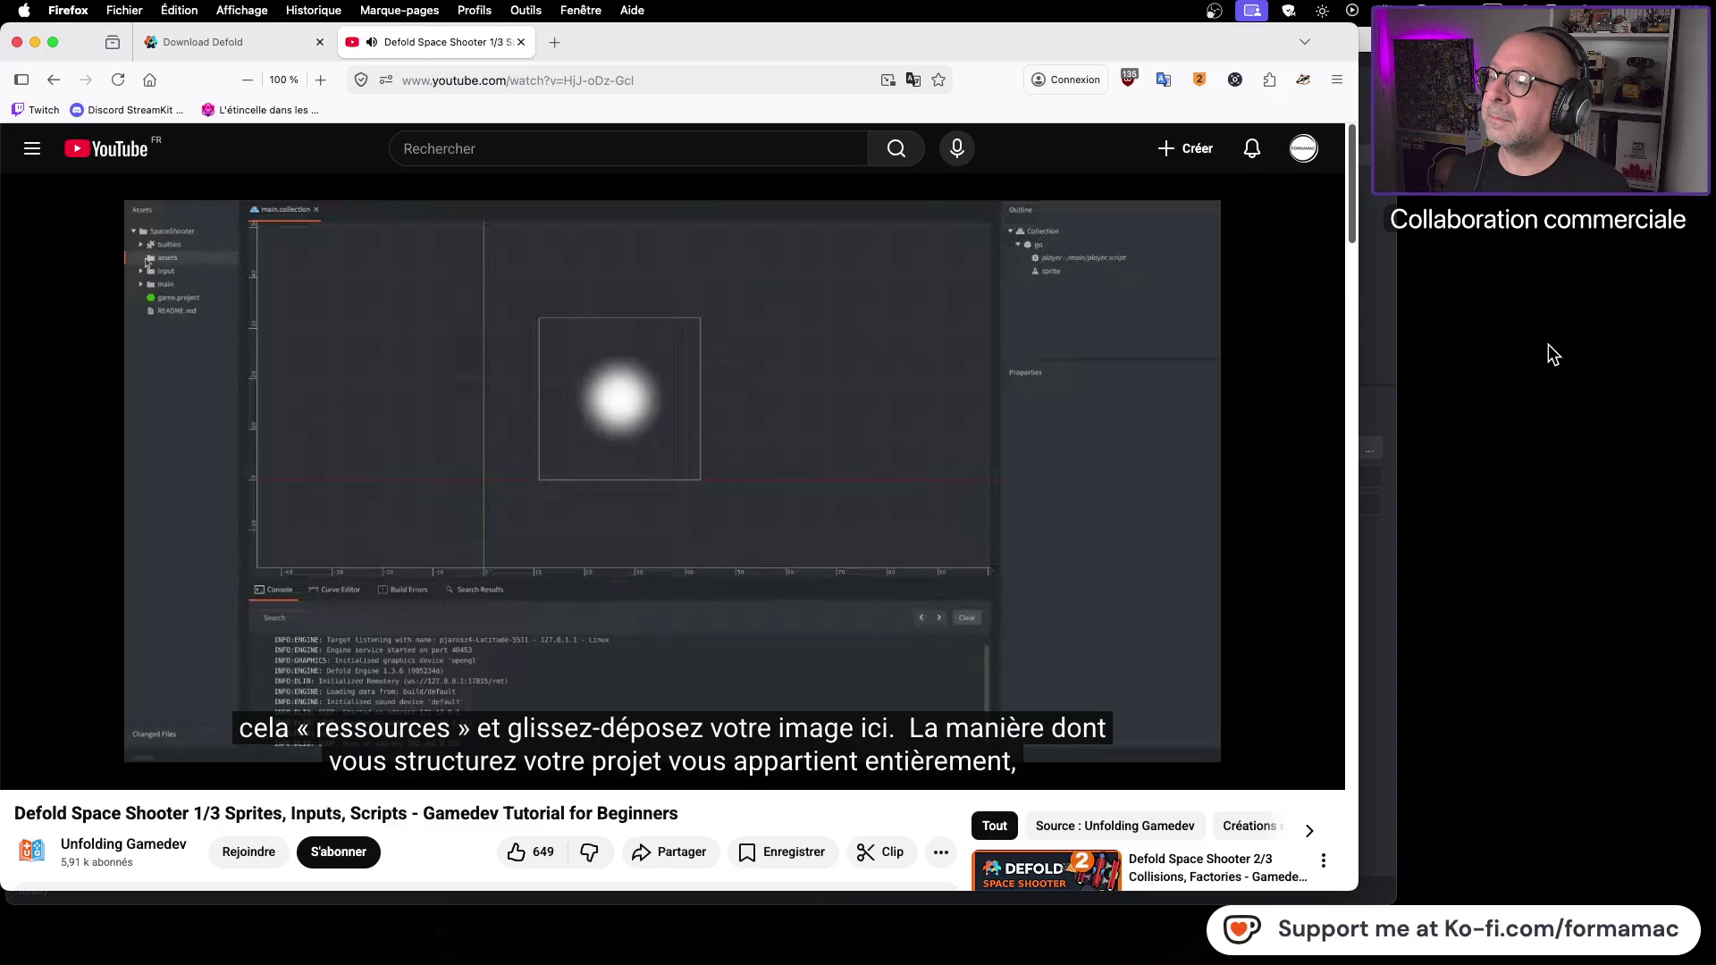
{"action": "mouse_move", "coordinate": [985, 432]}
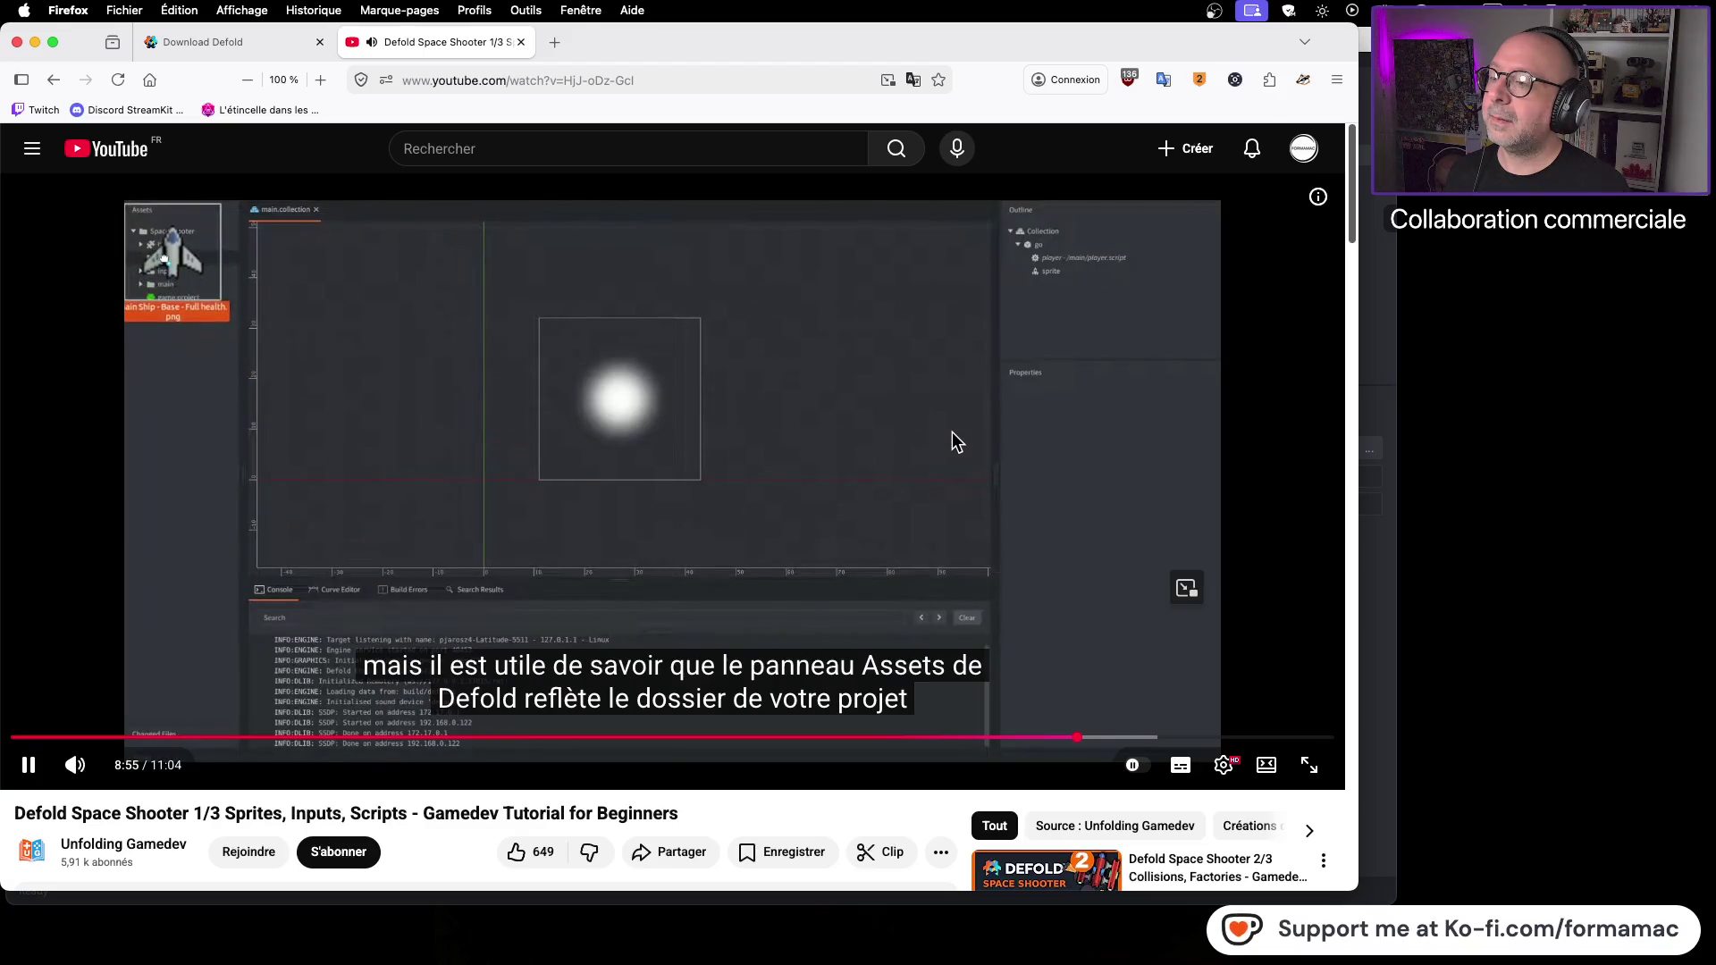
{"action": "left_click", "coordinate": [952, 432]}
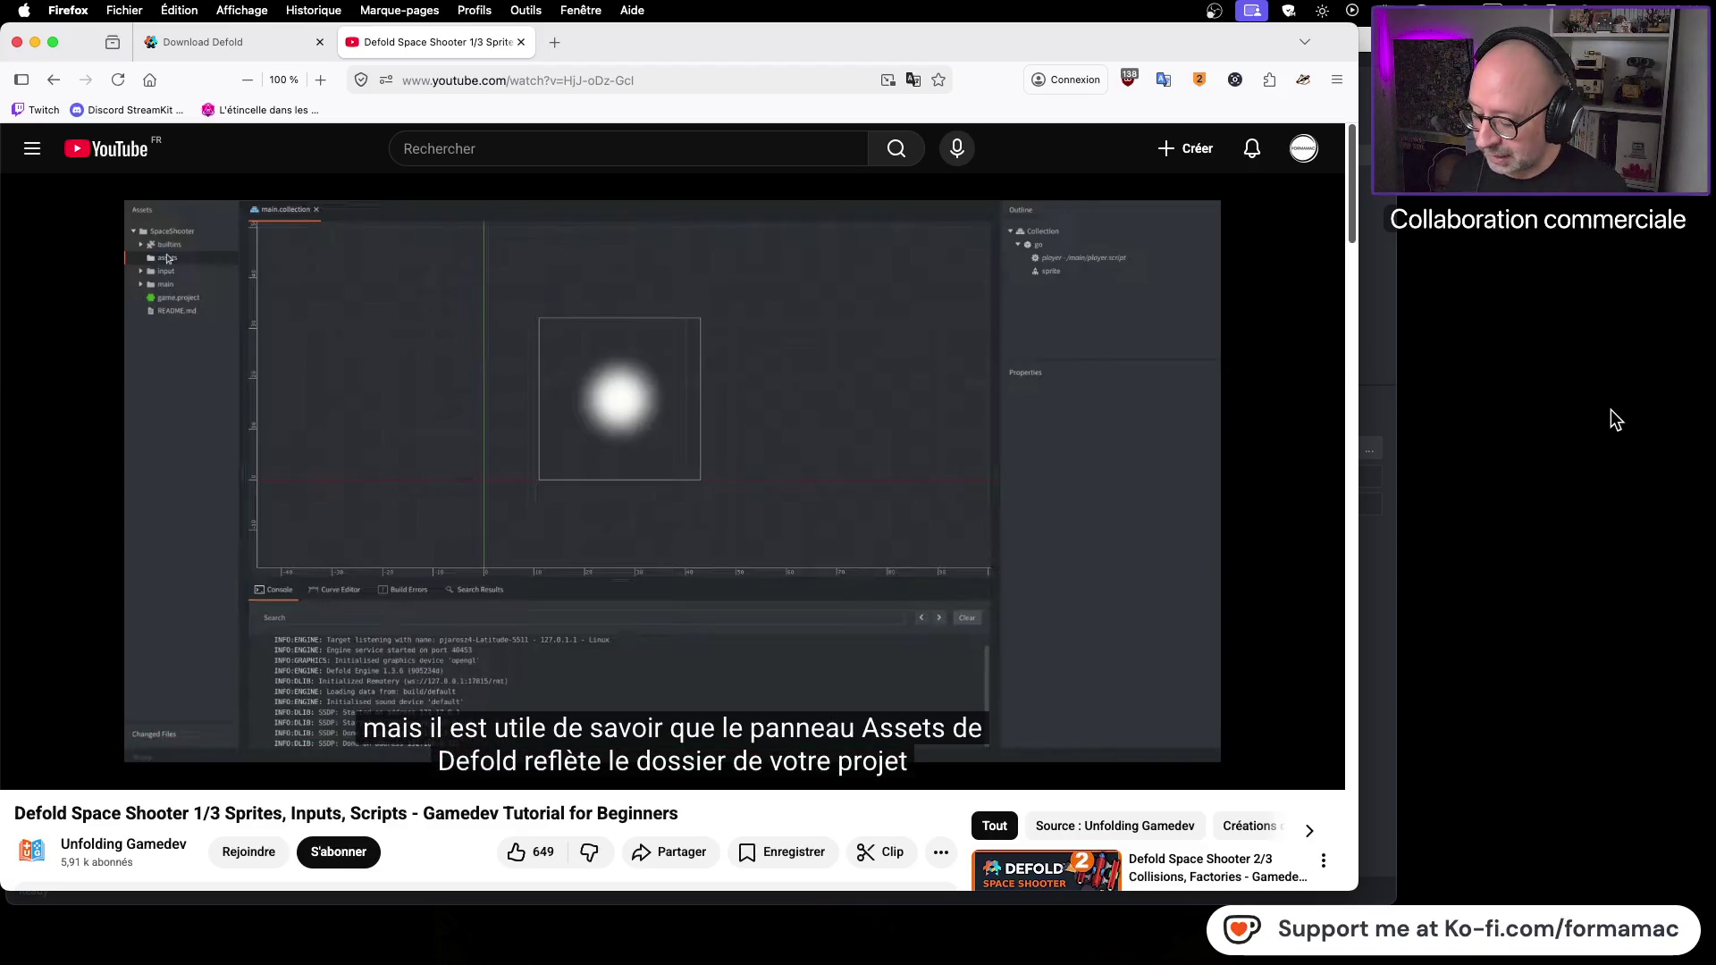
Step: Rewind the tutorial to 8:44 and replay the ship sprite files step
{"action": "key", "text": "super+Tab"}
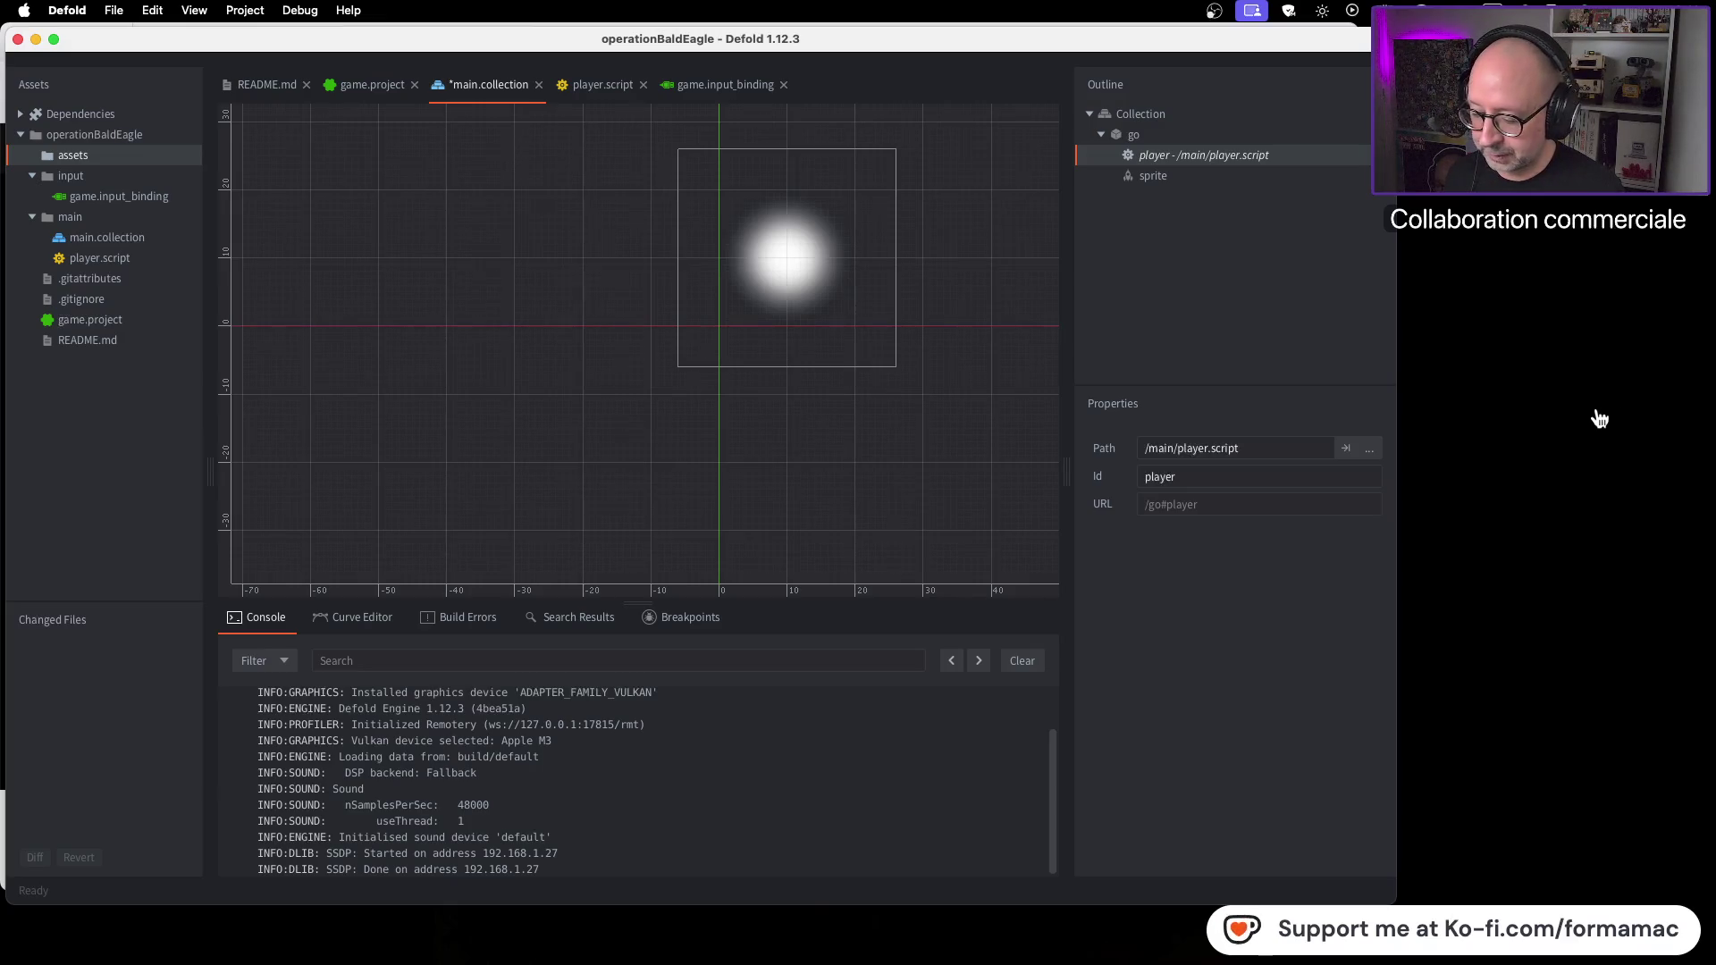
{"action": "key", "text": "super+Tab"}
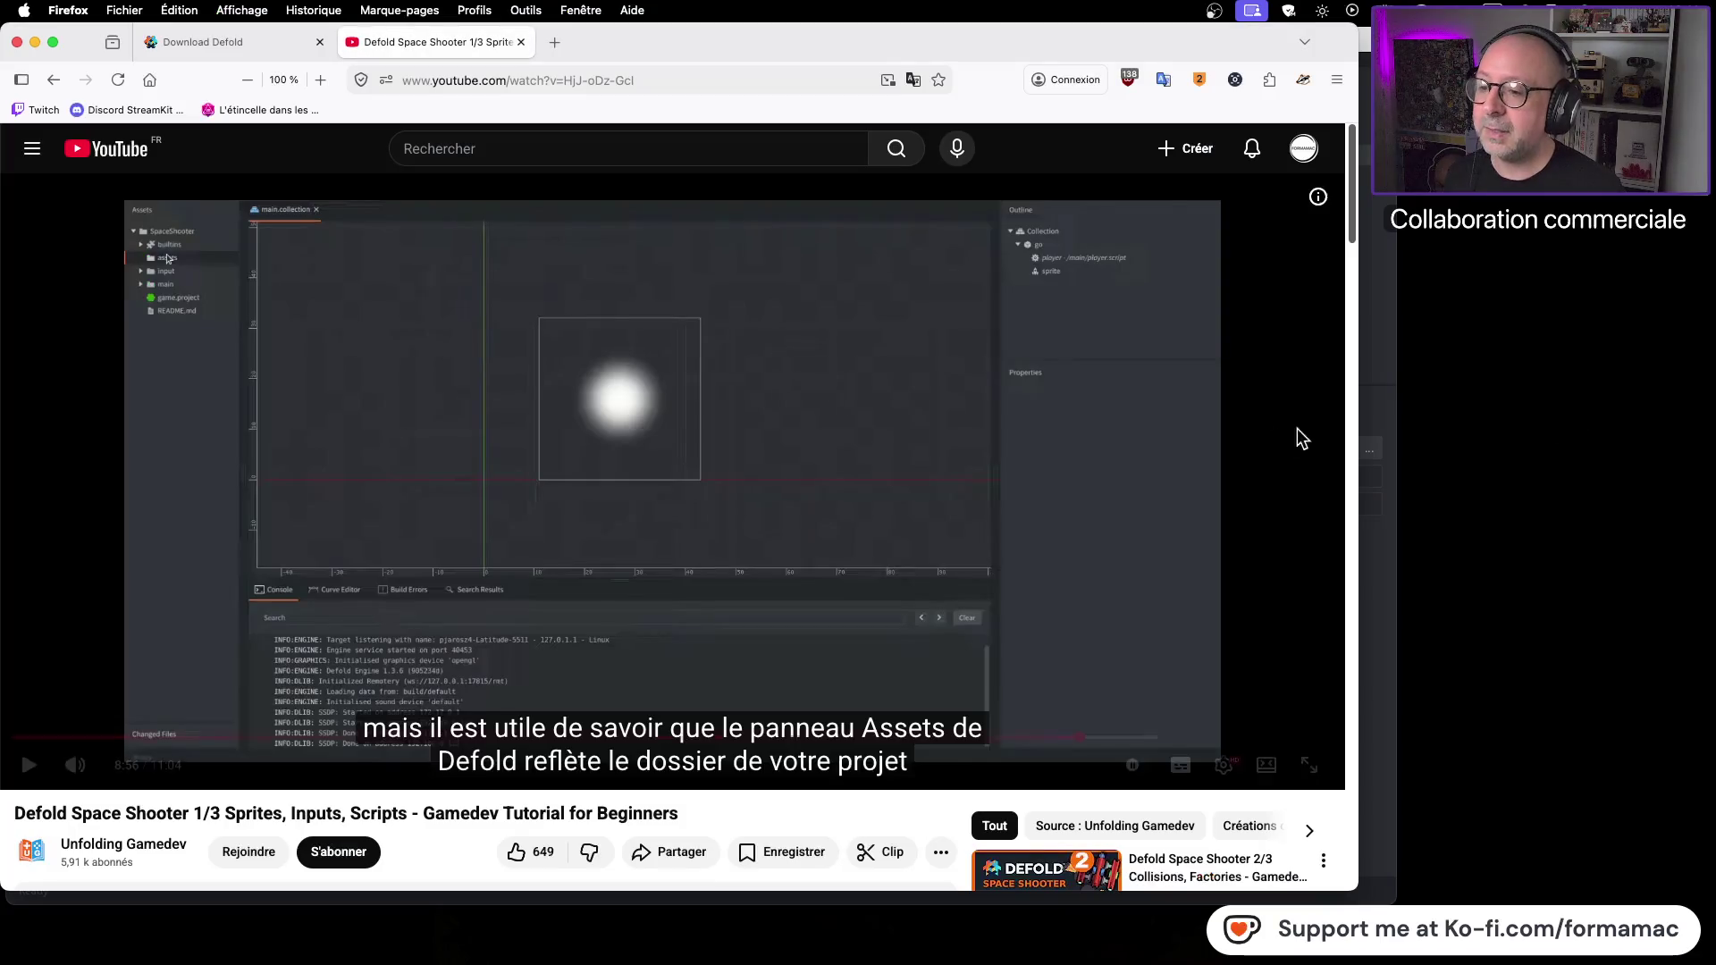
{"action": "left_click", "coordinate": [1072, 739]}
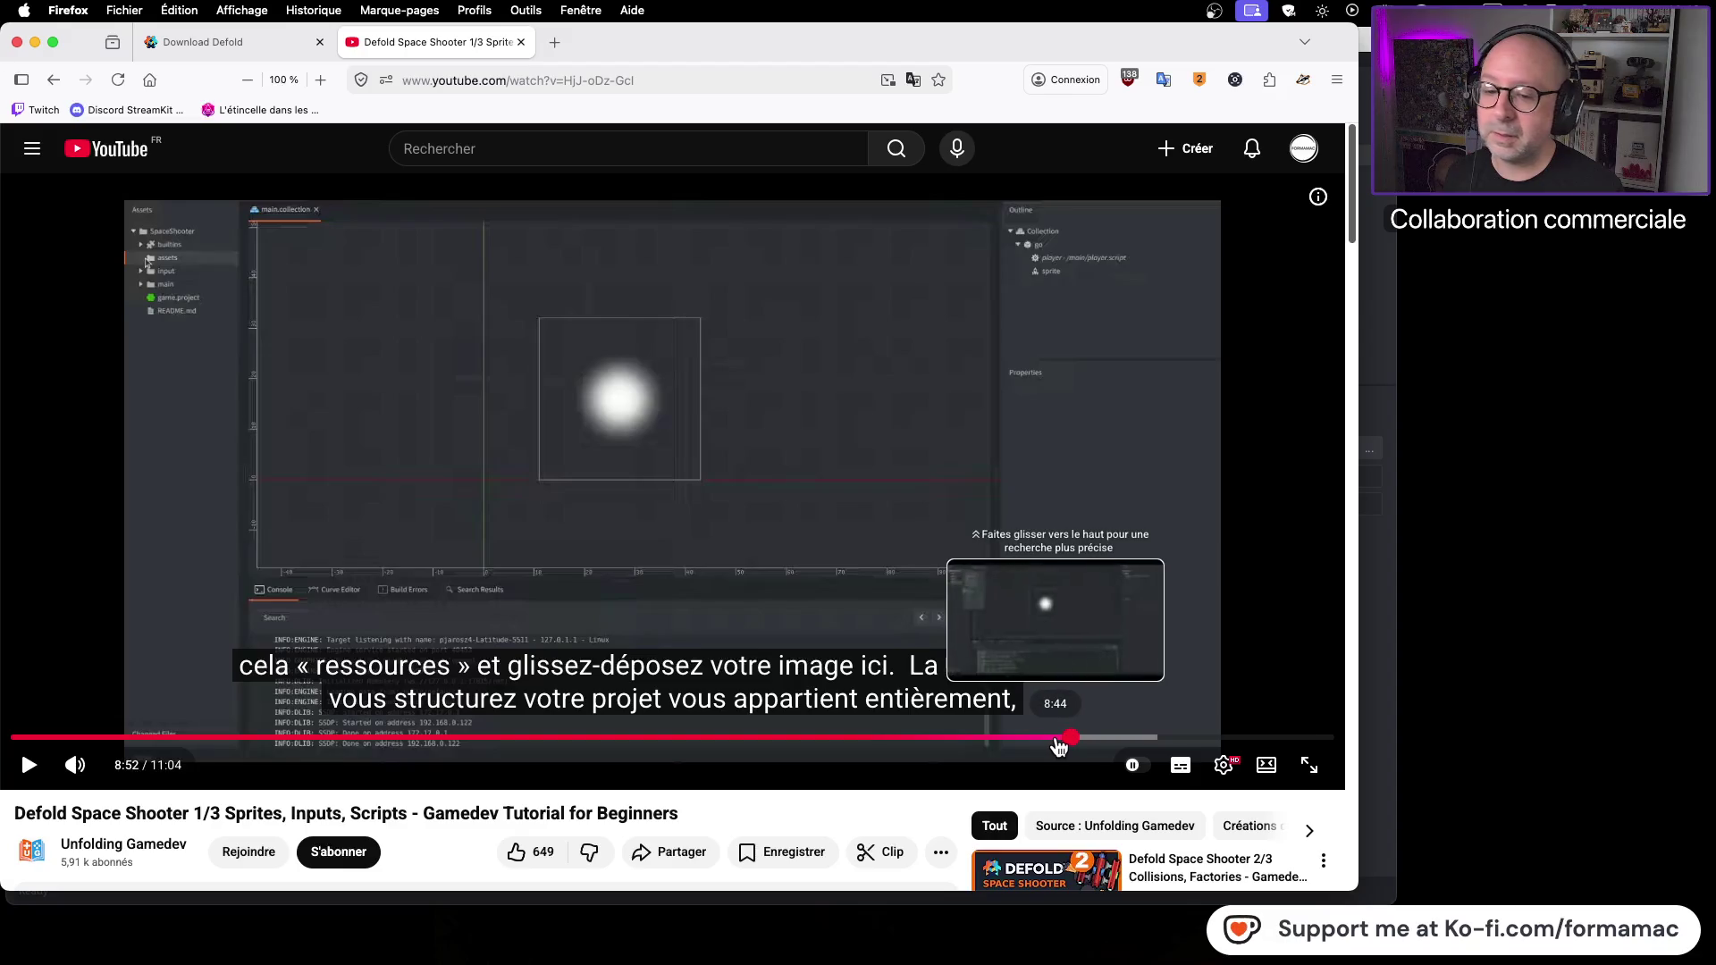
{"action": "left_click", "coordinate": [1058, 740]}
{"action": "left_click", "coordinate": [28, 765]}
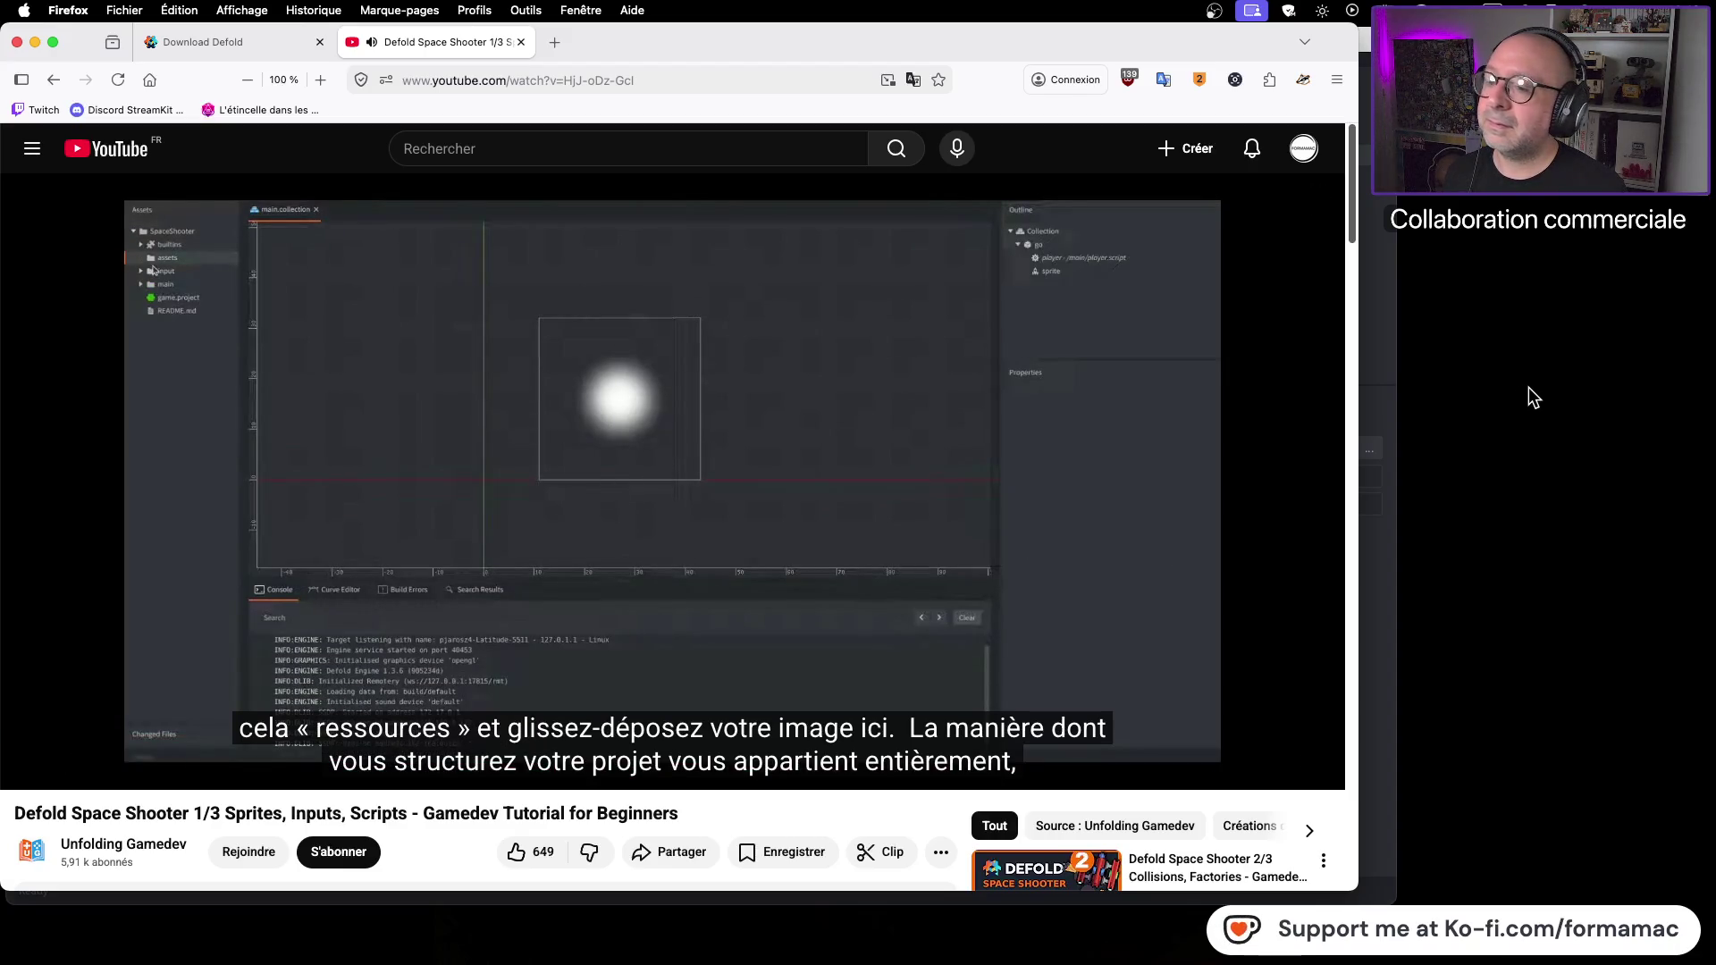
{"action": "left_click", "coordinate": [971, 431]}
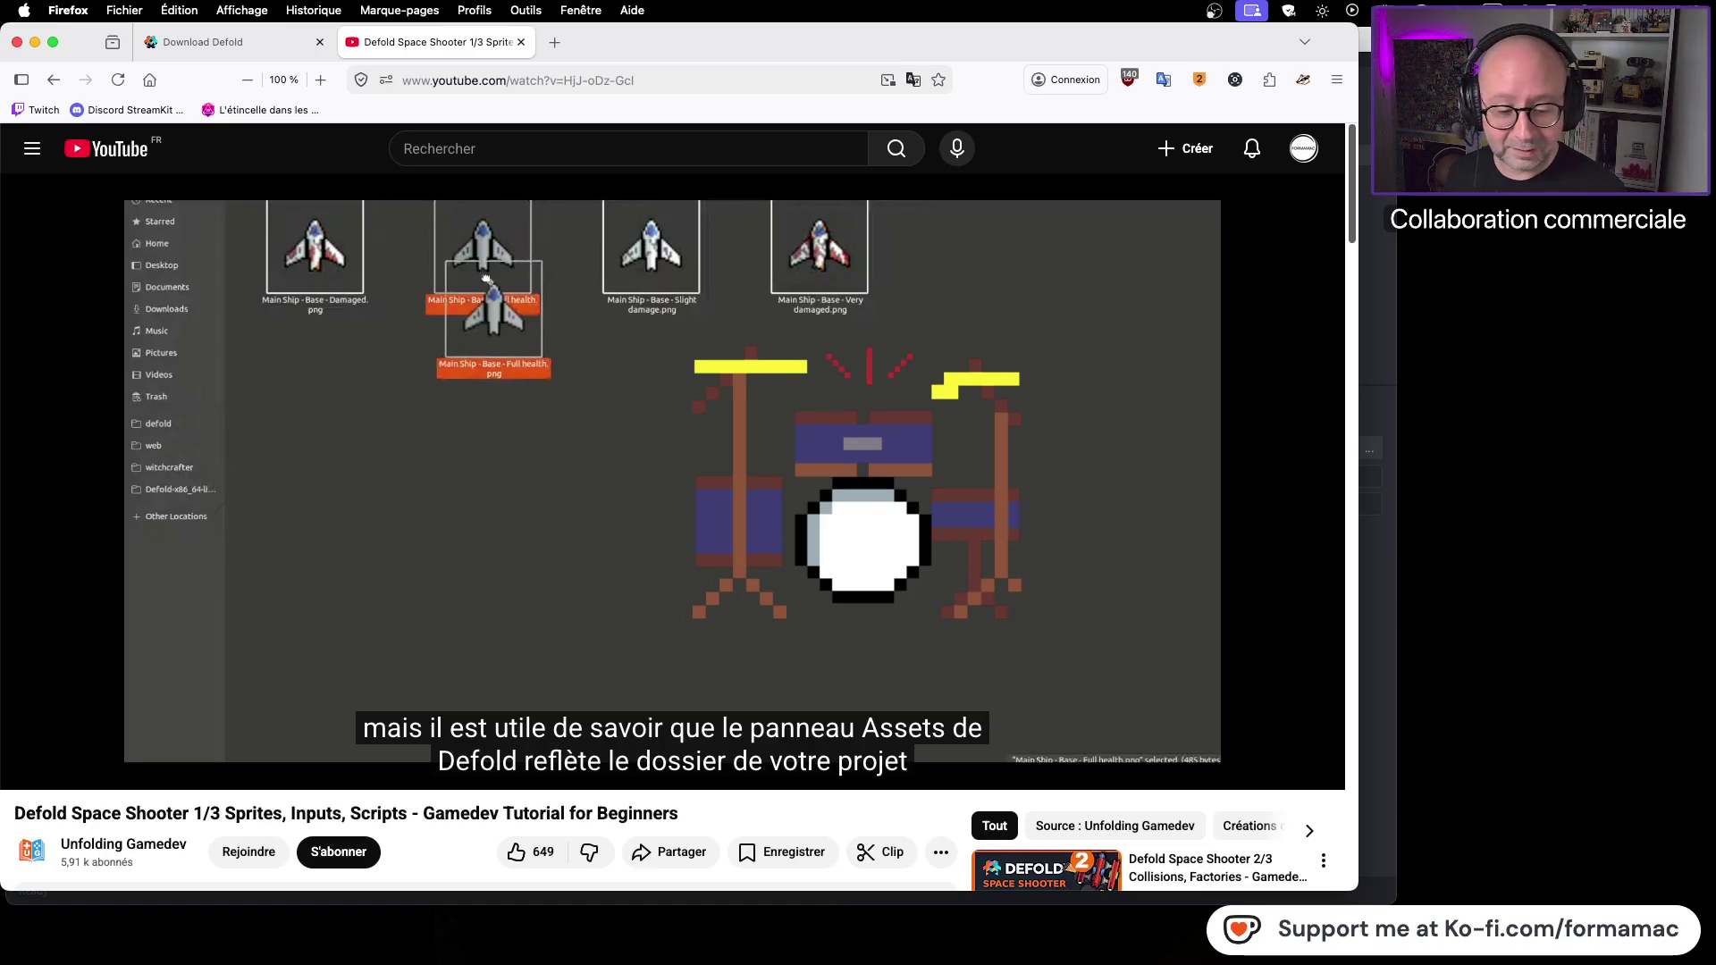
Step: Bring up the Finder window on Assets jeu vidéo and move it beside the video
{"action": "left_click", "coordinate": [1548, 370]}
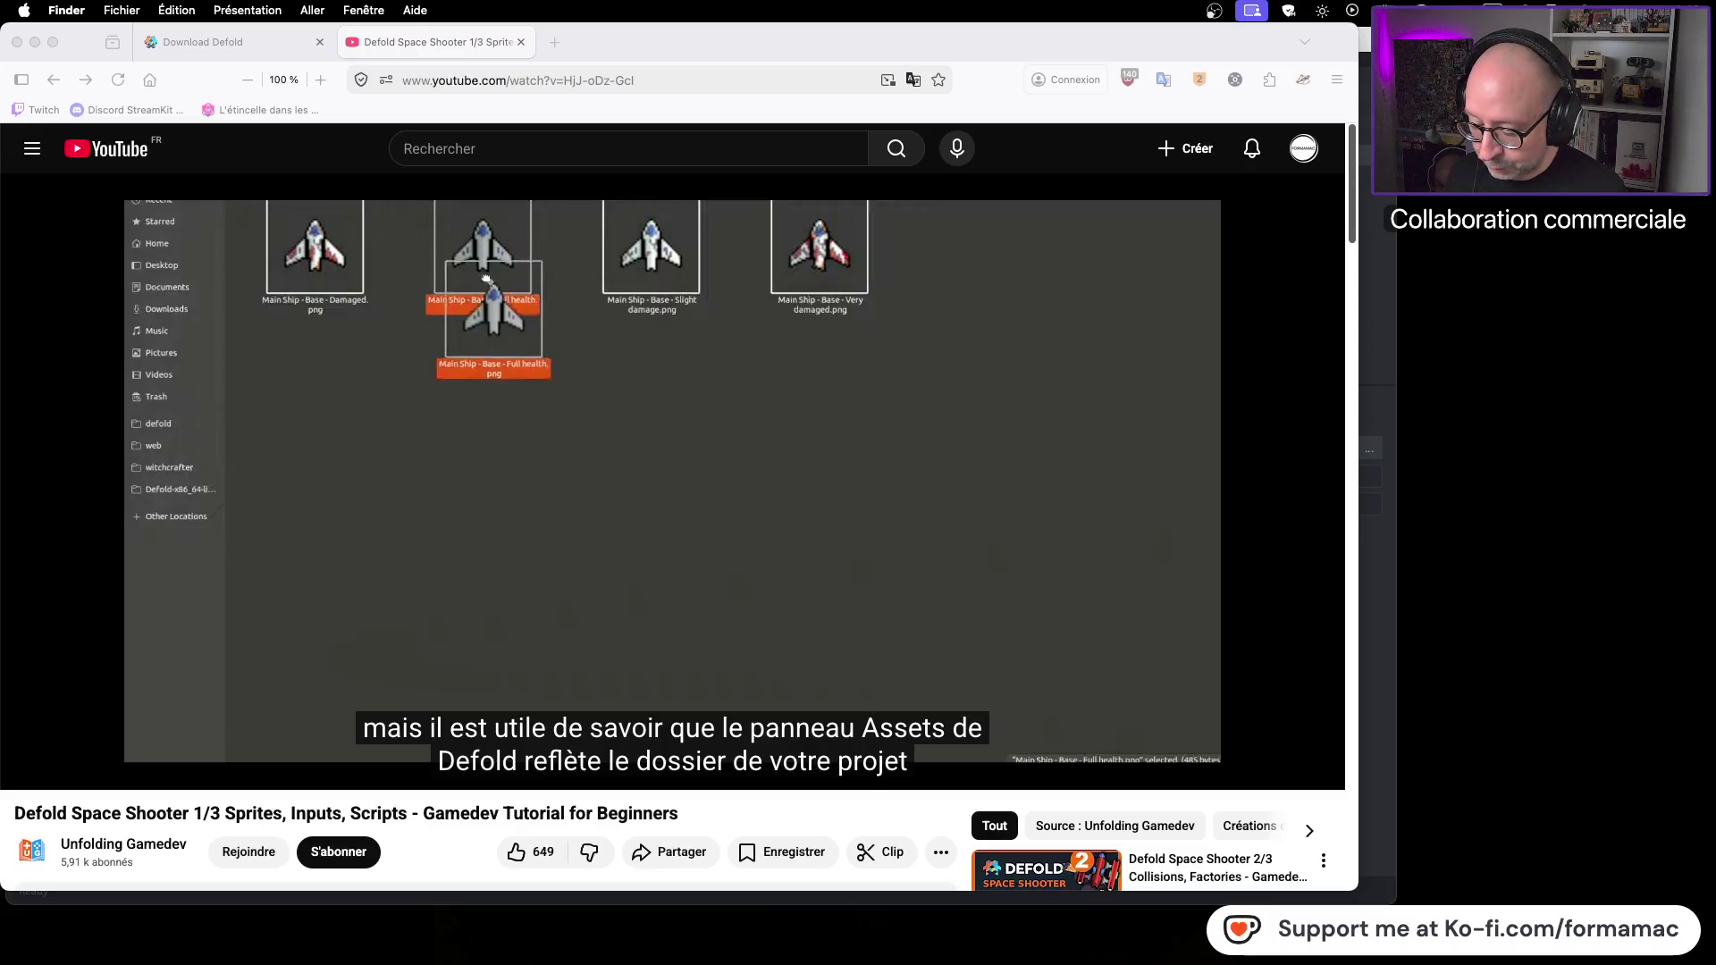
{"action": "key", "text": "super+Tab"}
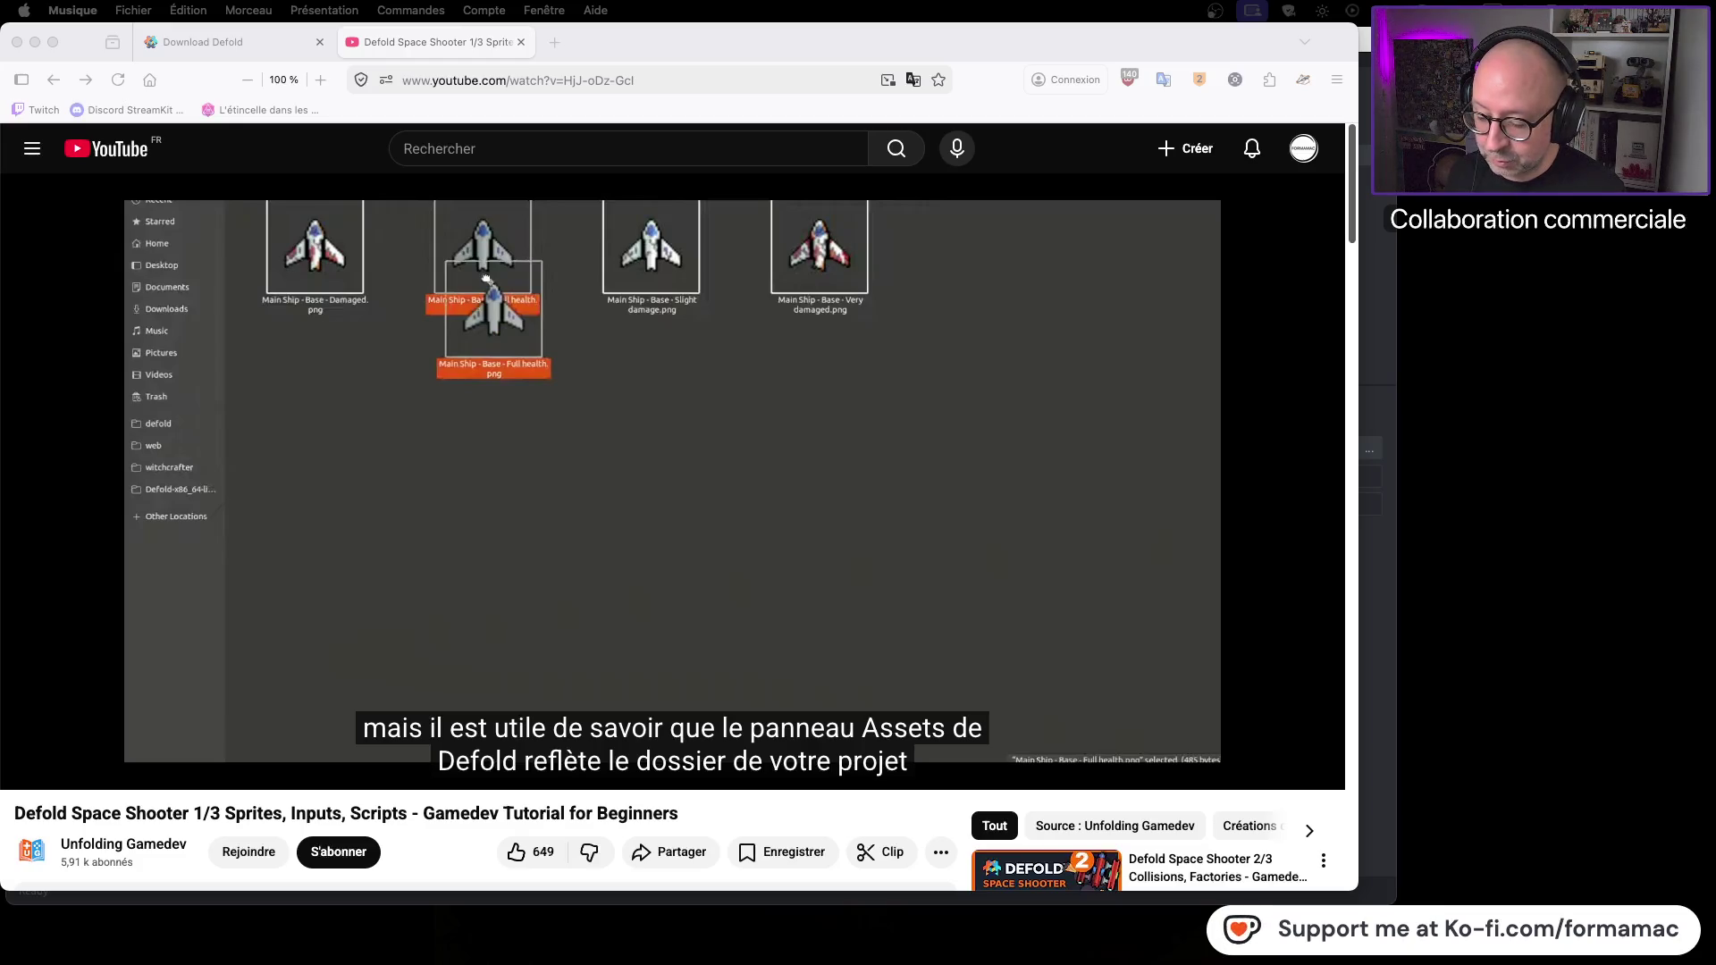
{"action": "left_click_drag", "start_coordinate": [765, 479], "coordinate": [1264, 314]}
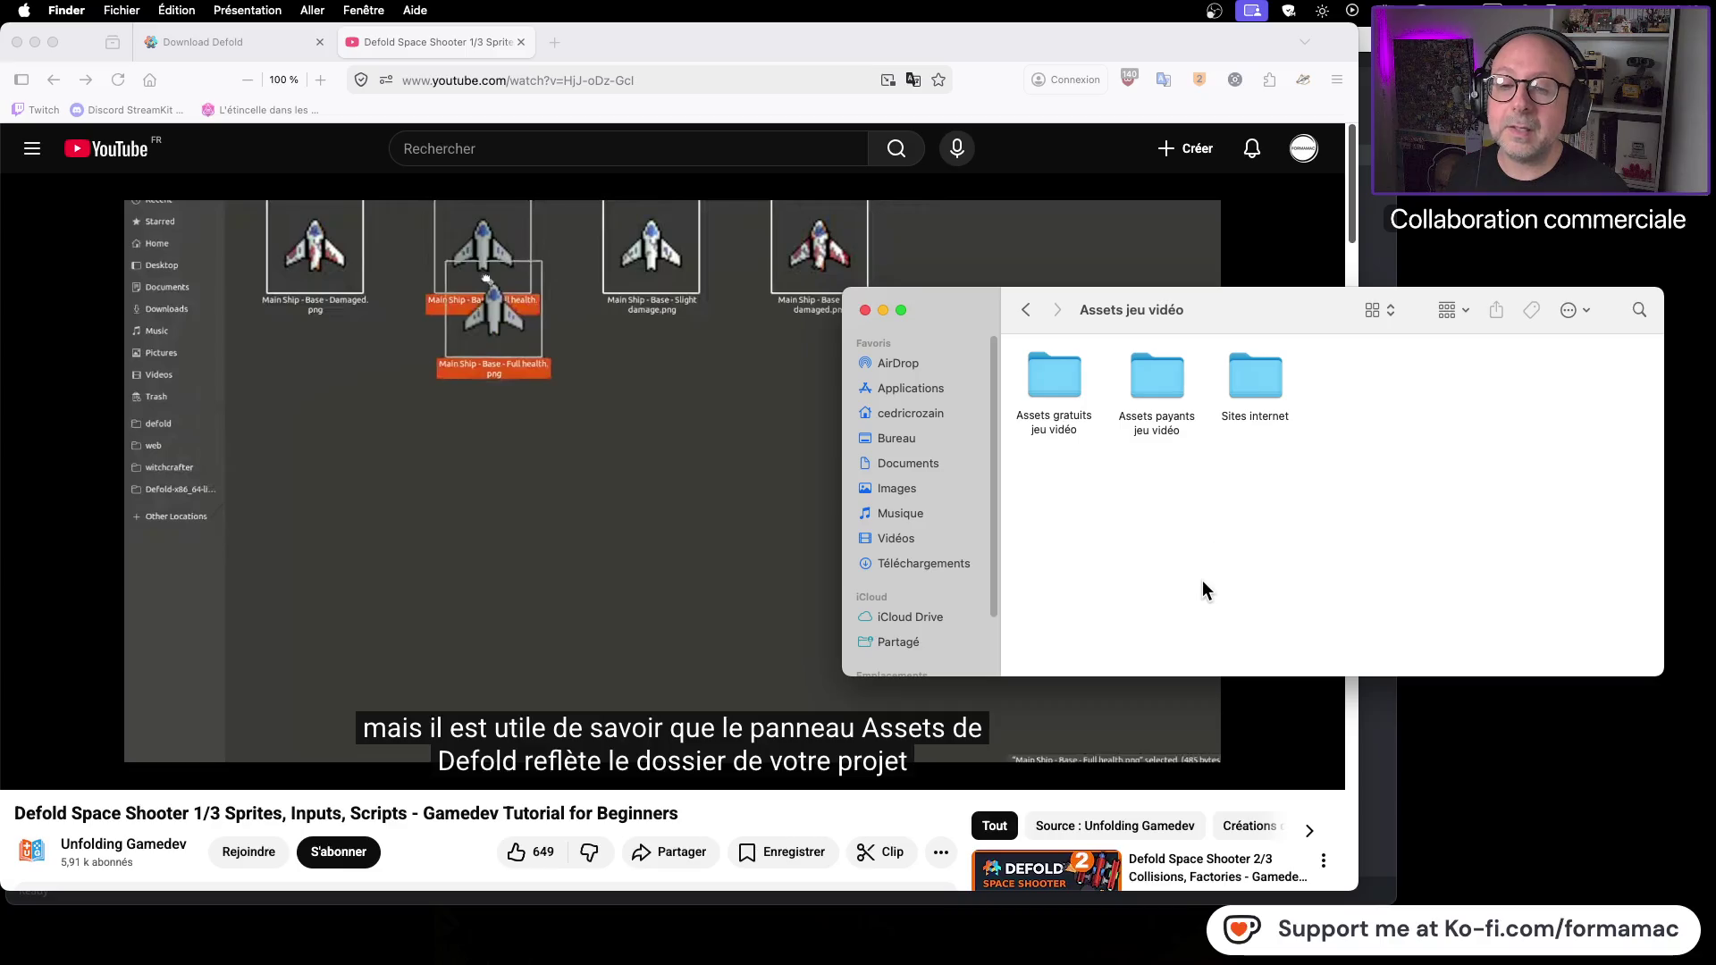
Step: Open Assets gratuits jeu vidéo, then the Graphismes folder, and look through it
{"action": "double_click", "coordinate": [1067, 379]}
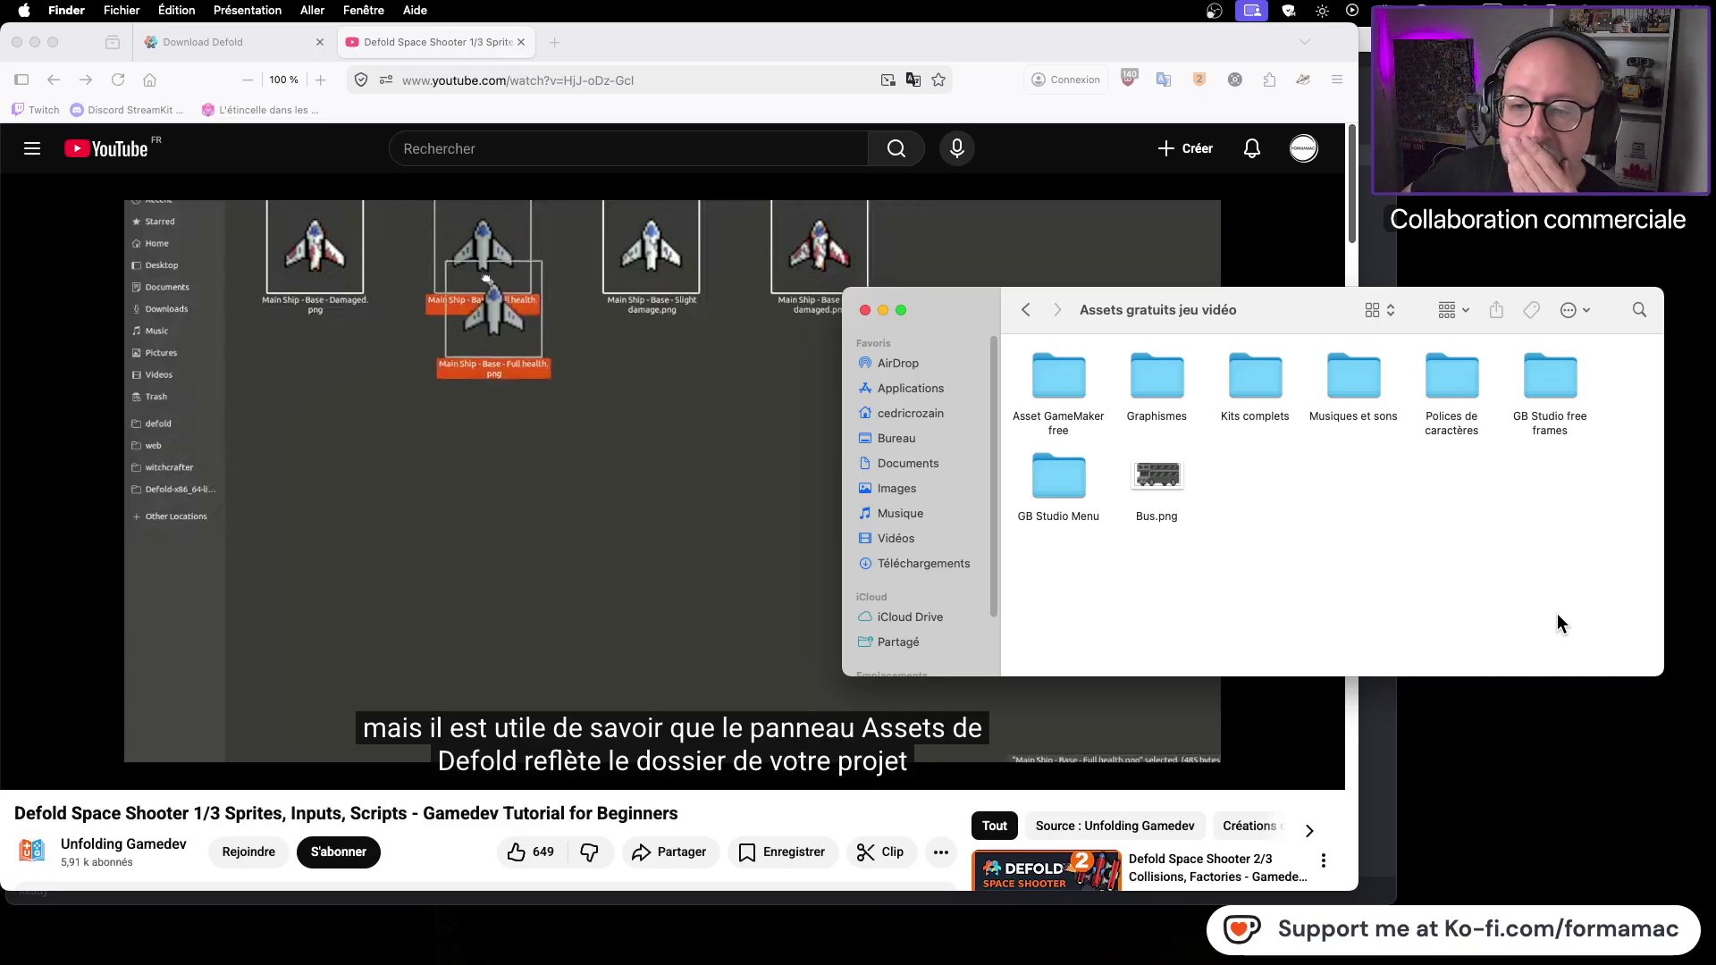
{"action": "double_click", "coordinate": [1158, 380]}
{"action": "scroll", "coordinate": [1373, 436], "scroll_direction": "down", "scroll_amount": 5}
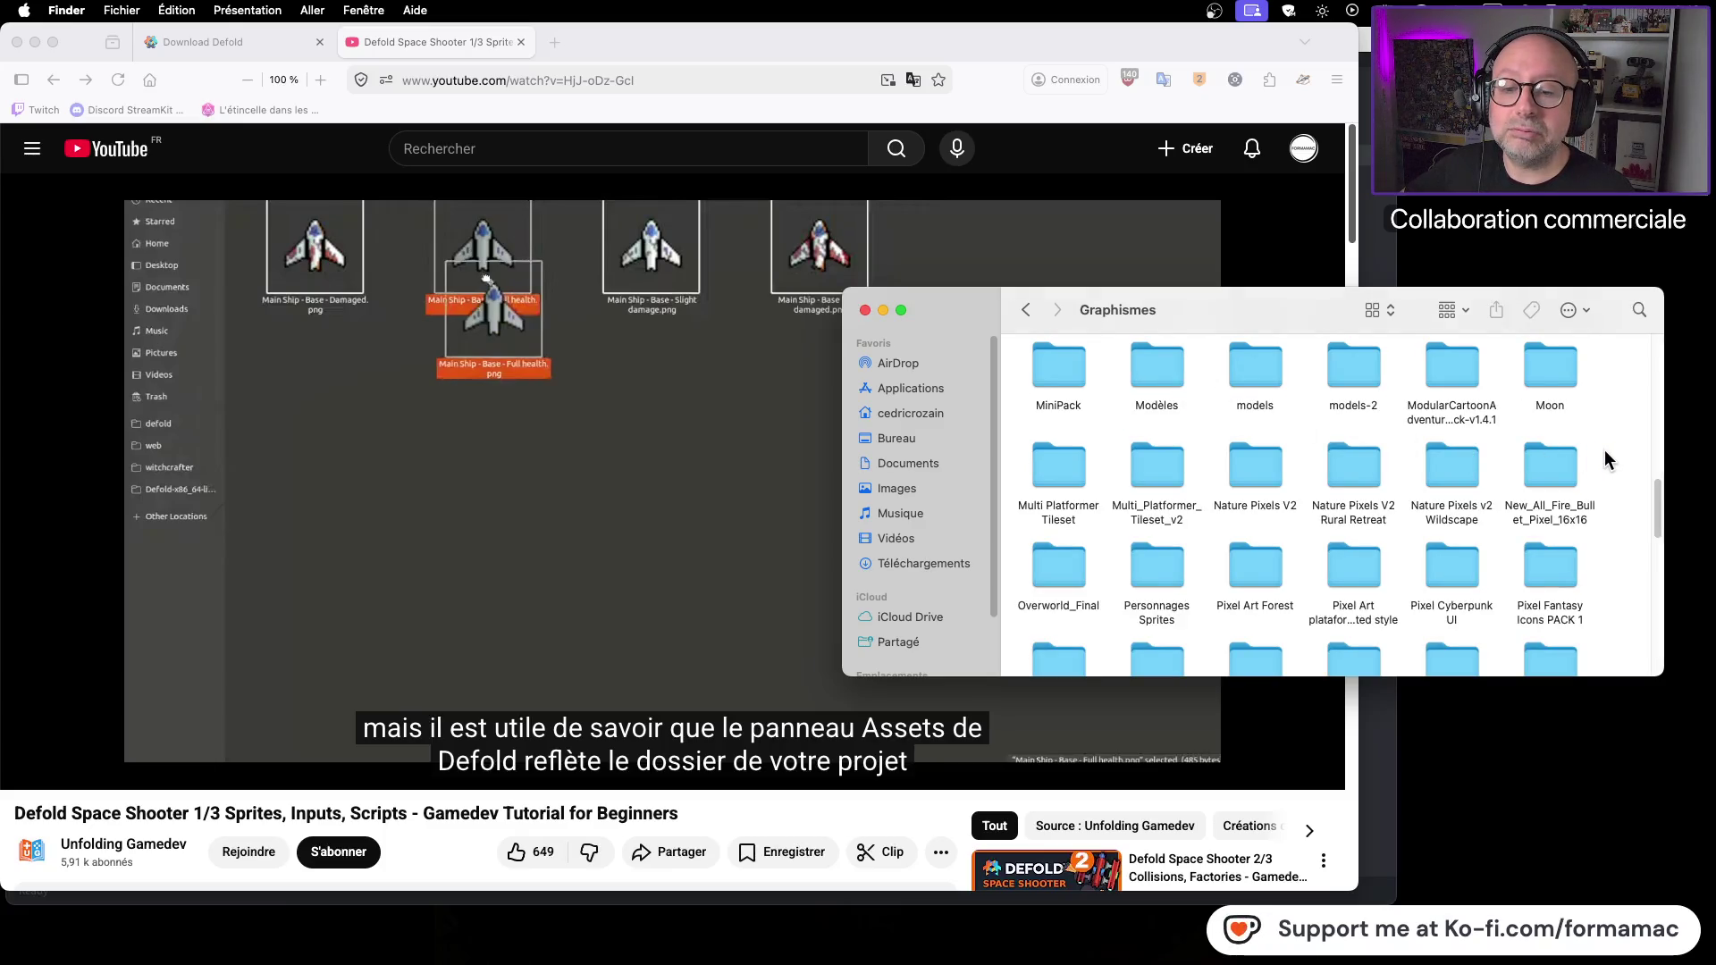
{"action": "scroll", "coordinate": [1606, 451], "scroll_direction": "up", "scroll_amount": 10}
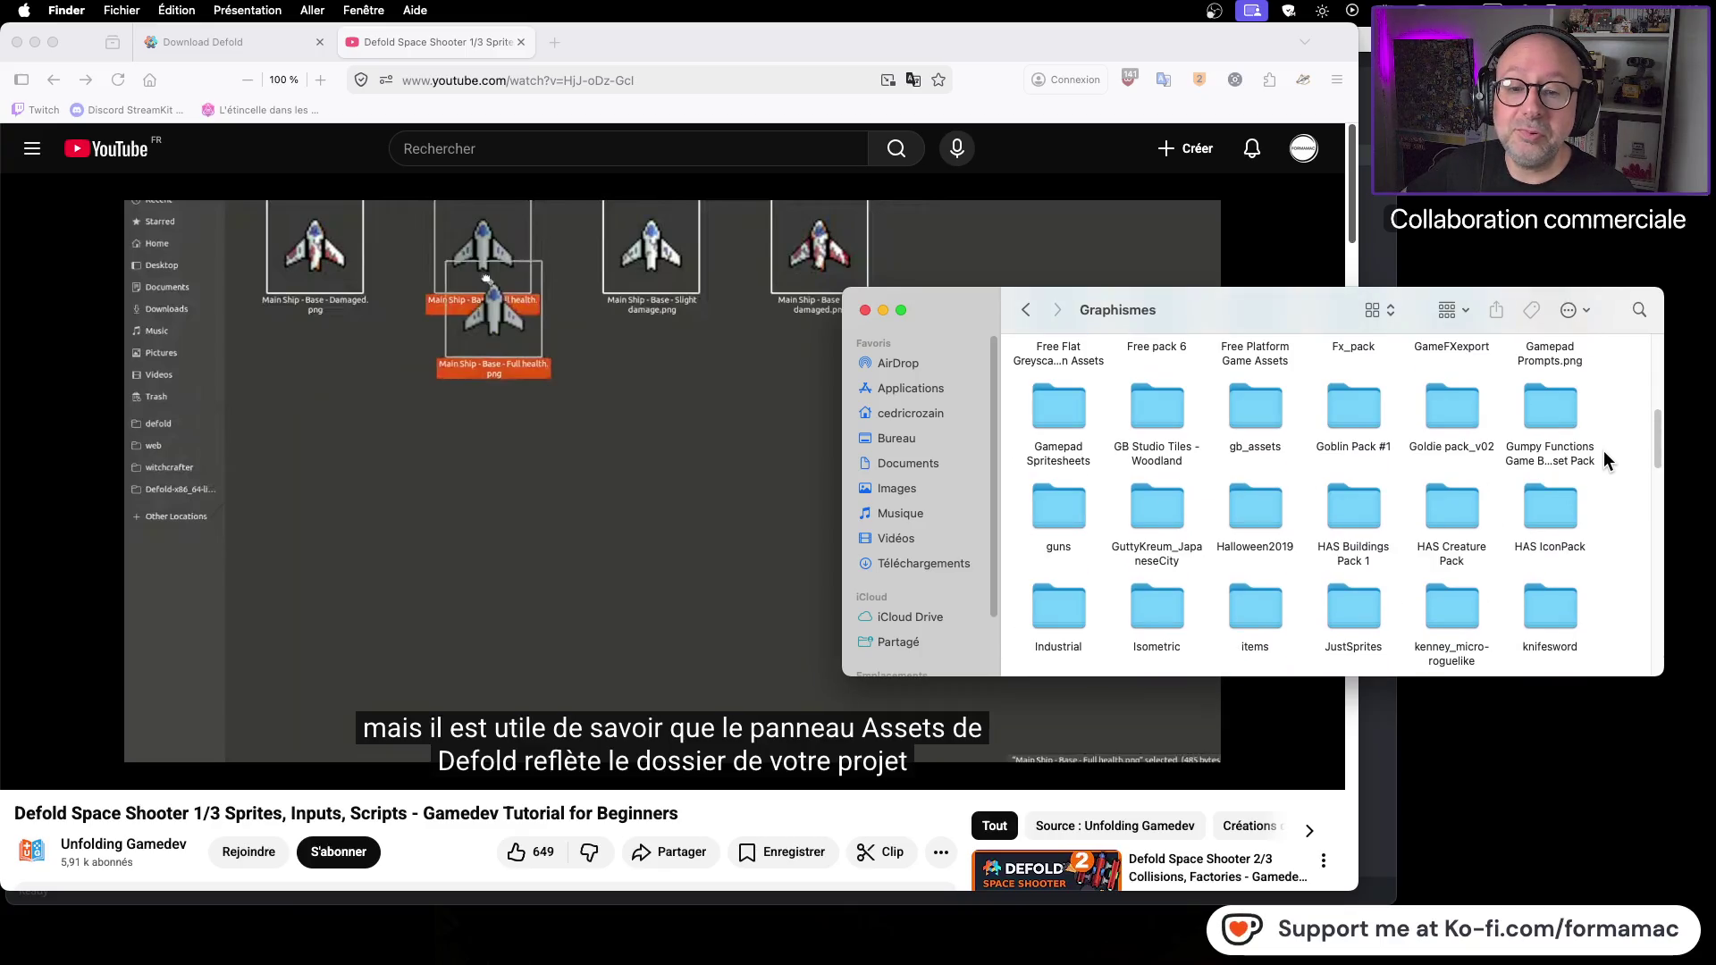
{"action": "scroll", "coordinate": [1603, 452], "scroll_direction": "up", "scroll_amount": 5}
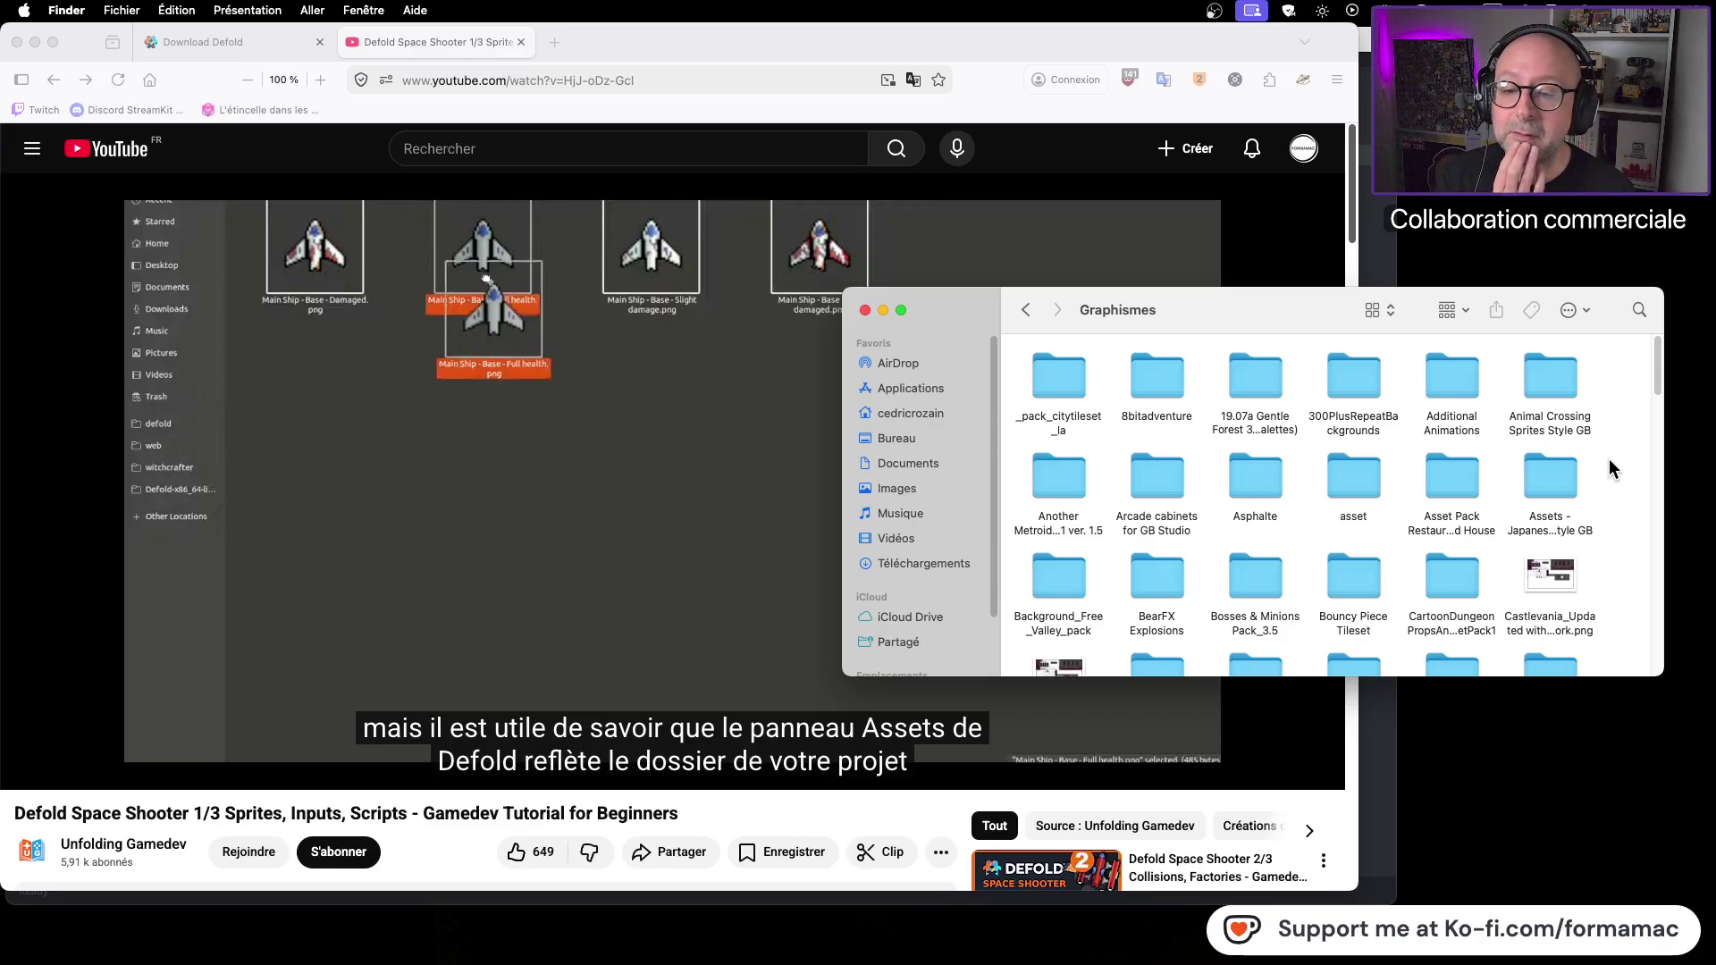
Step: Browse Another Metroidvania > Player Char > vertical or static animations, then go back to Graphismes
{"action": "double_click", "coordinate": [1051, 481]}
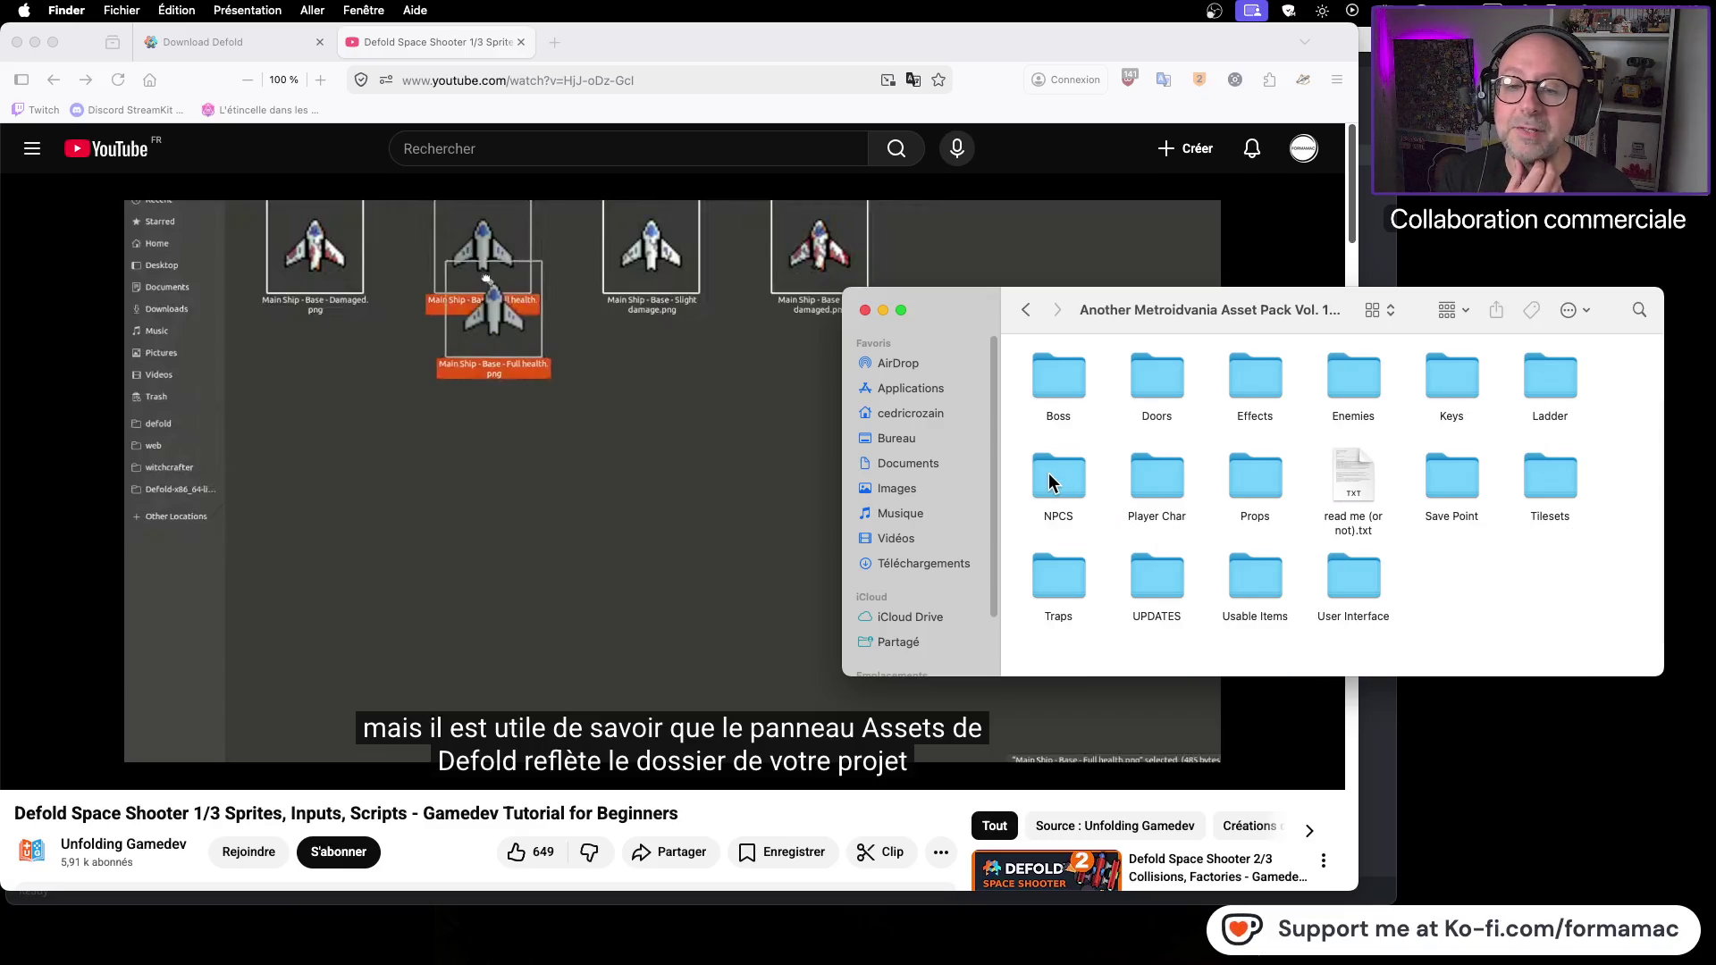
{"action": "double_click", "coordinate": [1157, 471]}
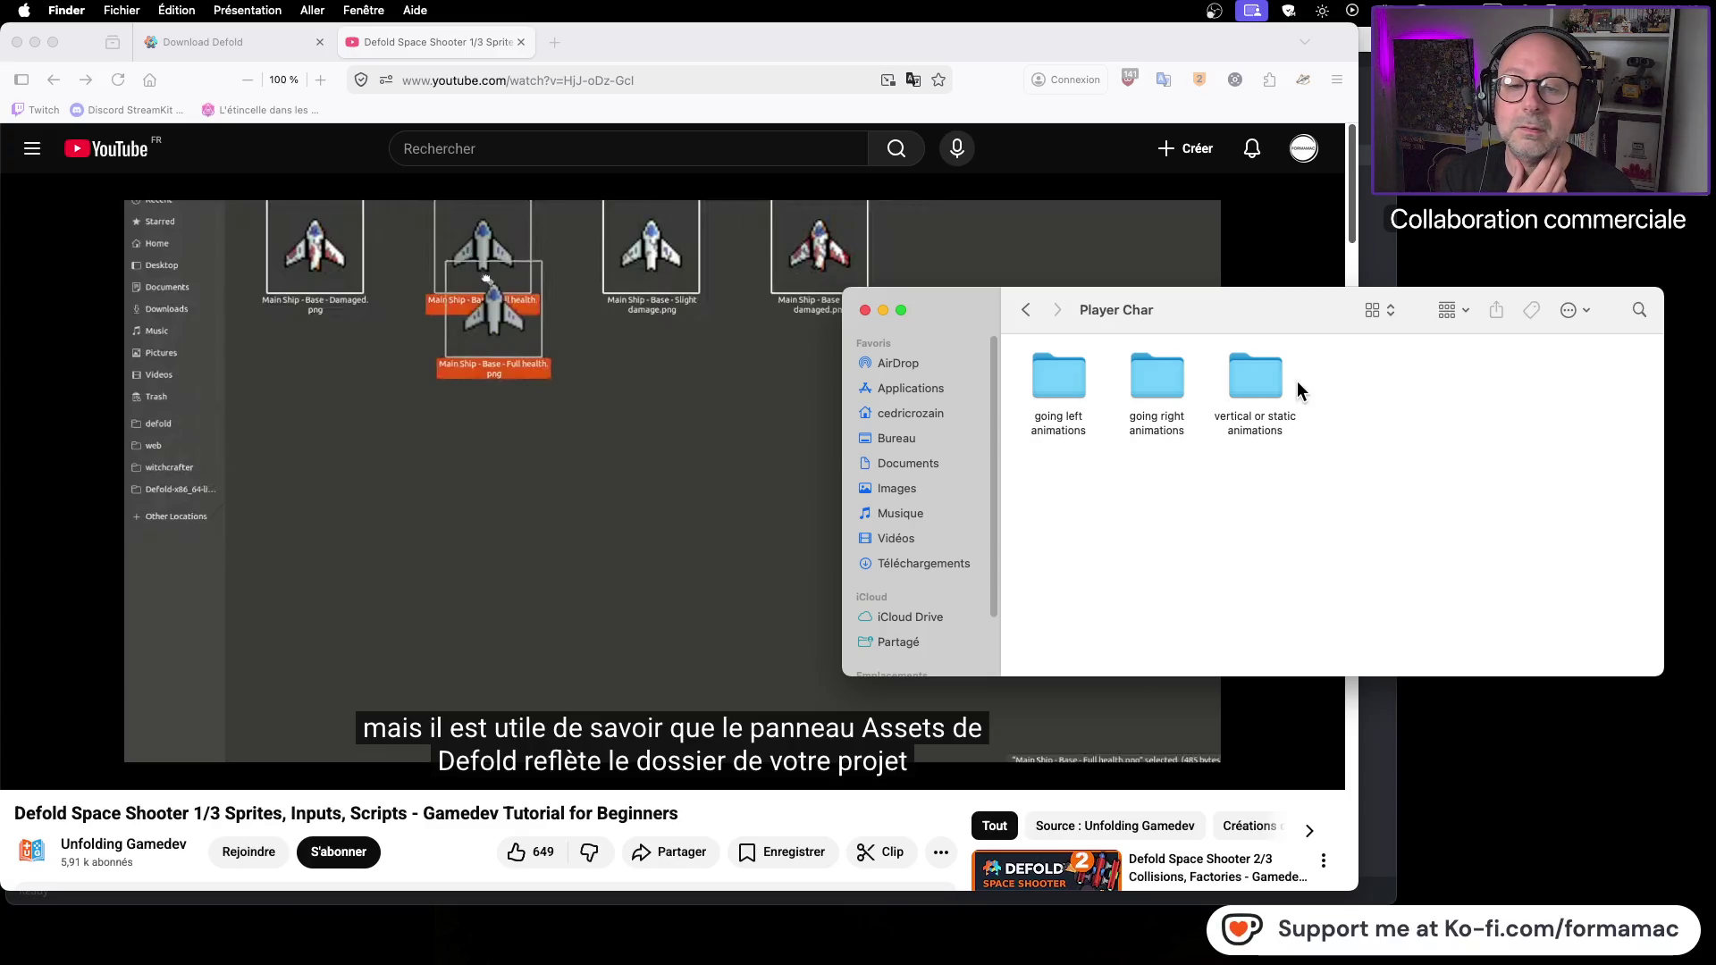
{"action": "double_click", "coordinate": [1246, 384]}
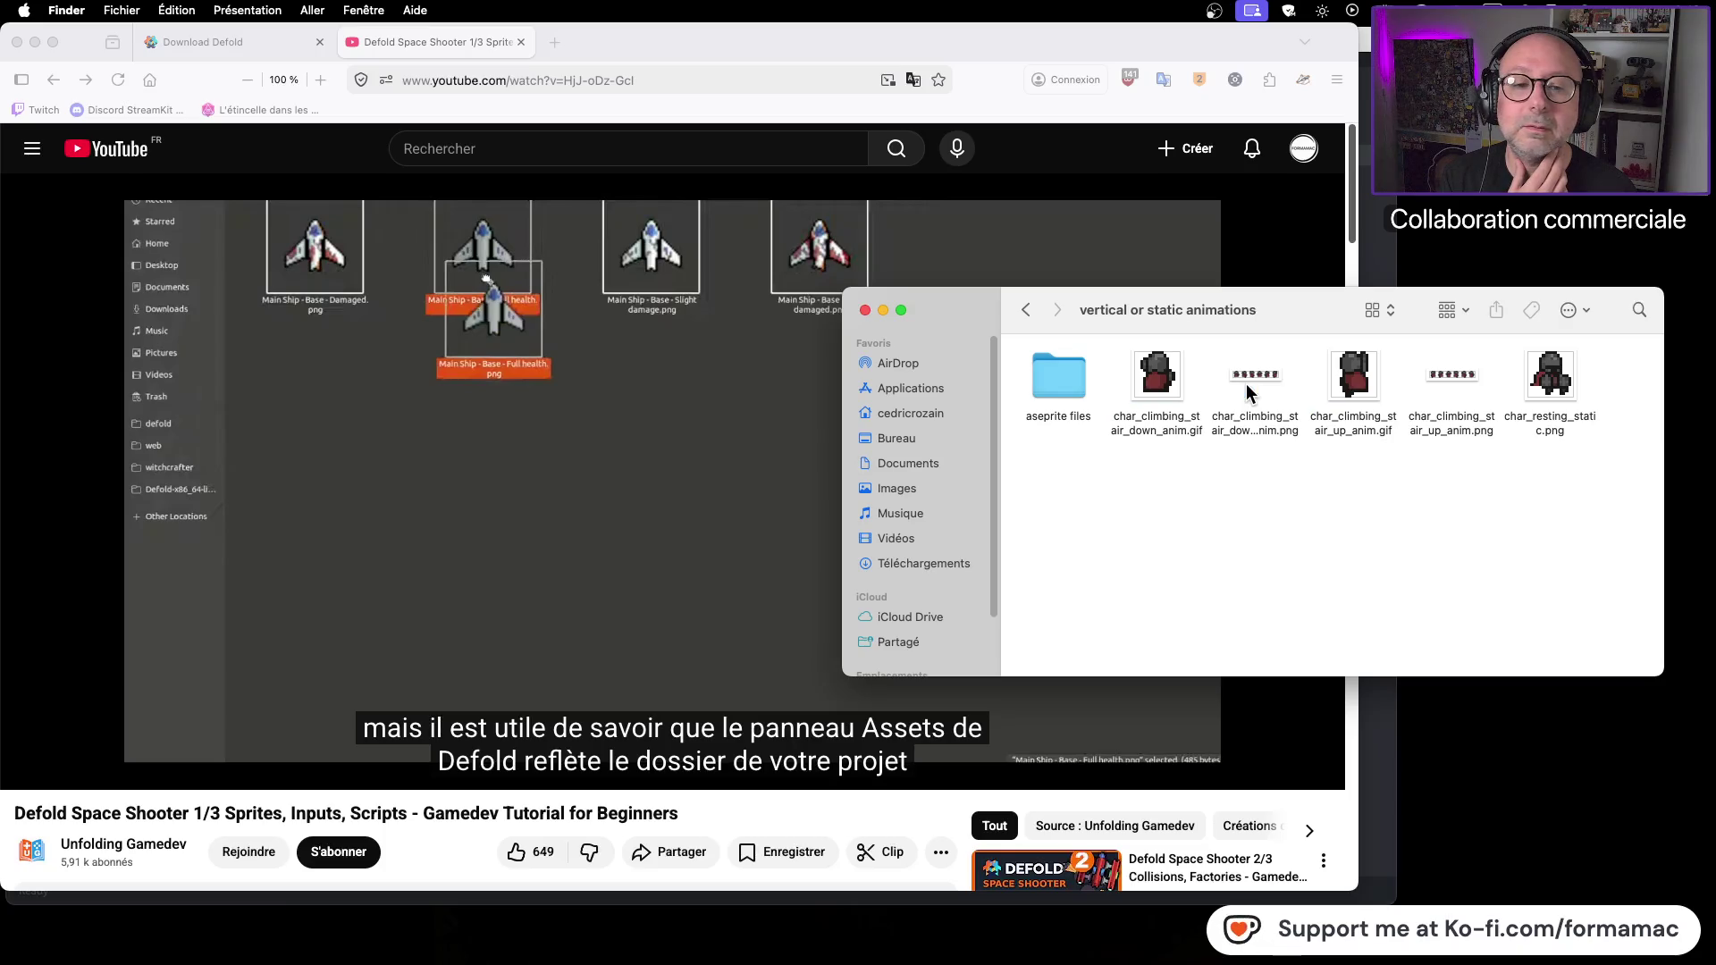
{"action": "left_click", "coordinate": [1025, 312]}
{"action": "left_click", "coordinate": [1025, 312]}
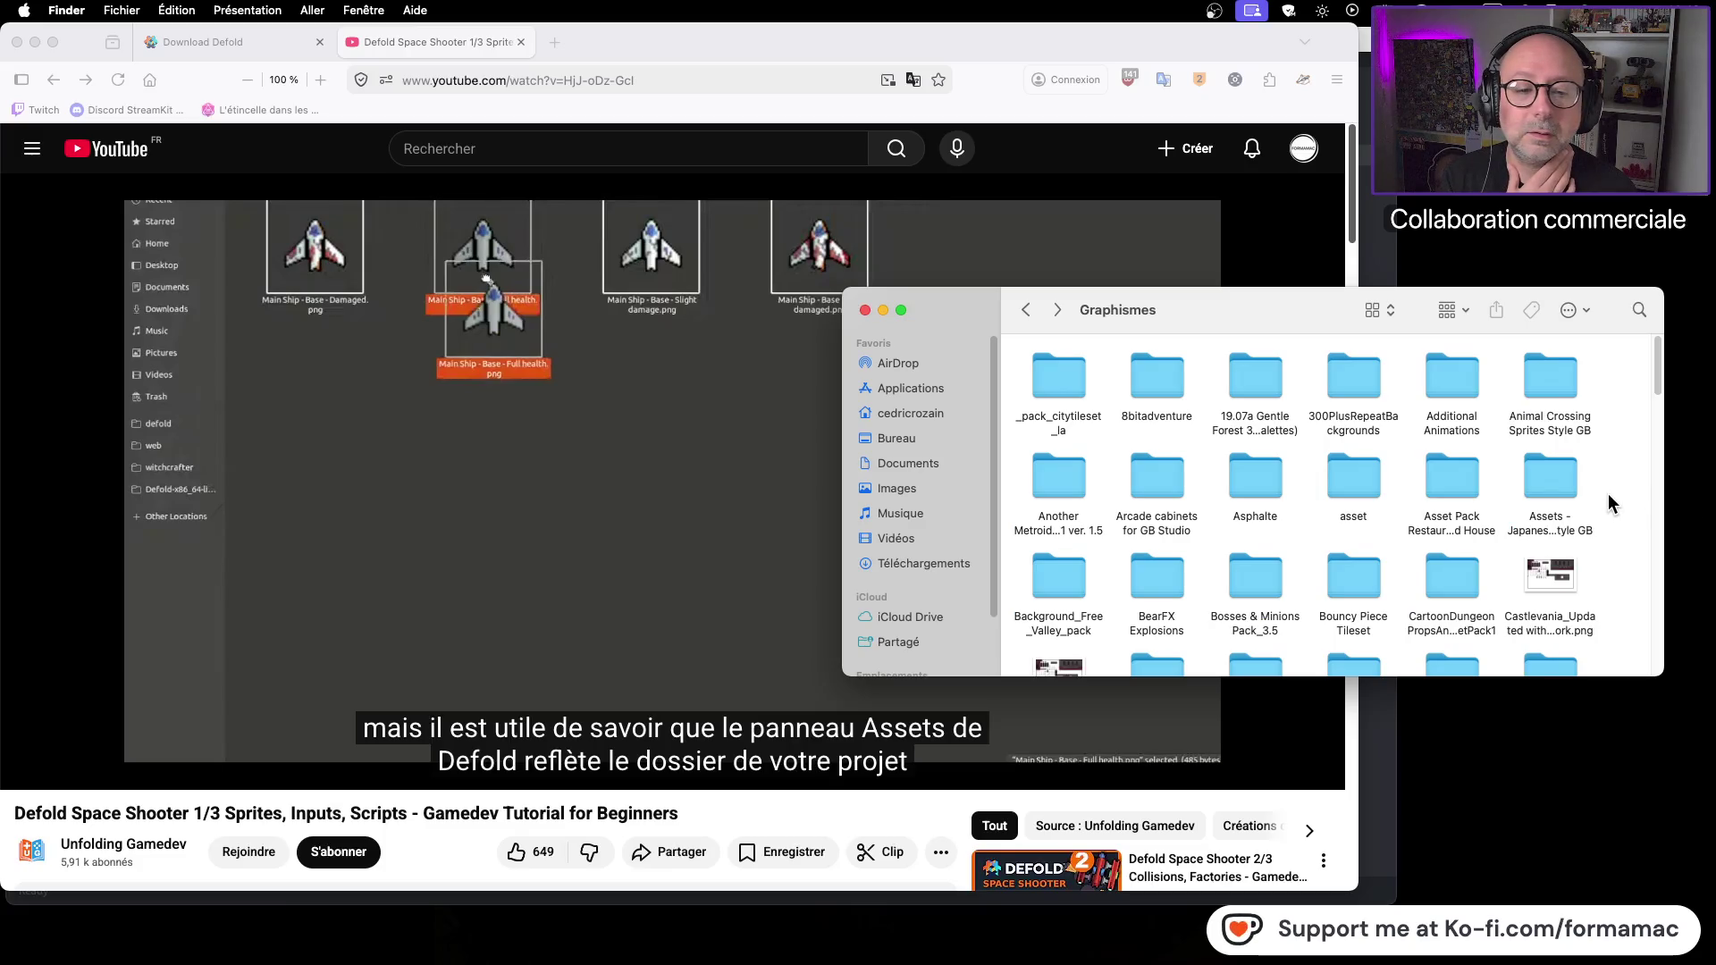
Step: Scroll through the Graphismes asset packs and start a file search
{"action": "scroll", "coordinate": [1606, 495], "scroll_direction": "down", "scroll_amount": 1}
{"action": "scroll", "coordinate": [1604, 495], "scroll_direction": "down", "scroll_amount": 4}
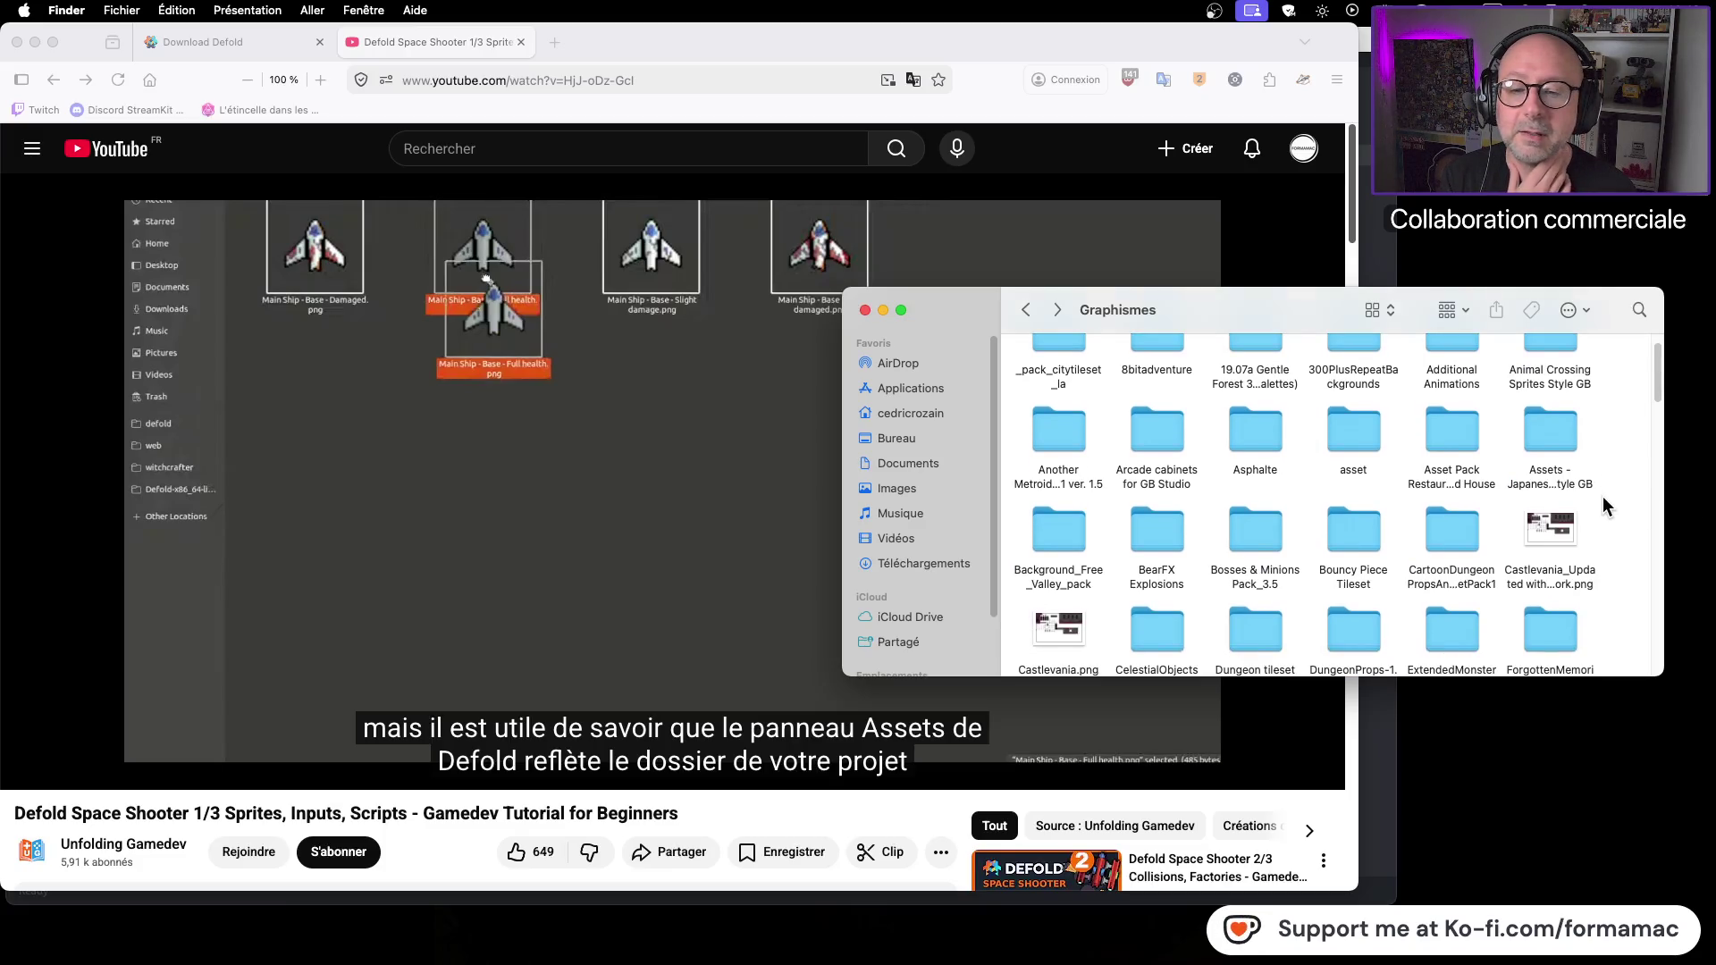
{"action": "scroll", "coordinate": [1602, 497], "scroll_direction": "down", "scroll_amount": 3}
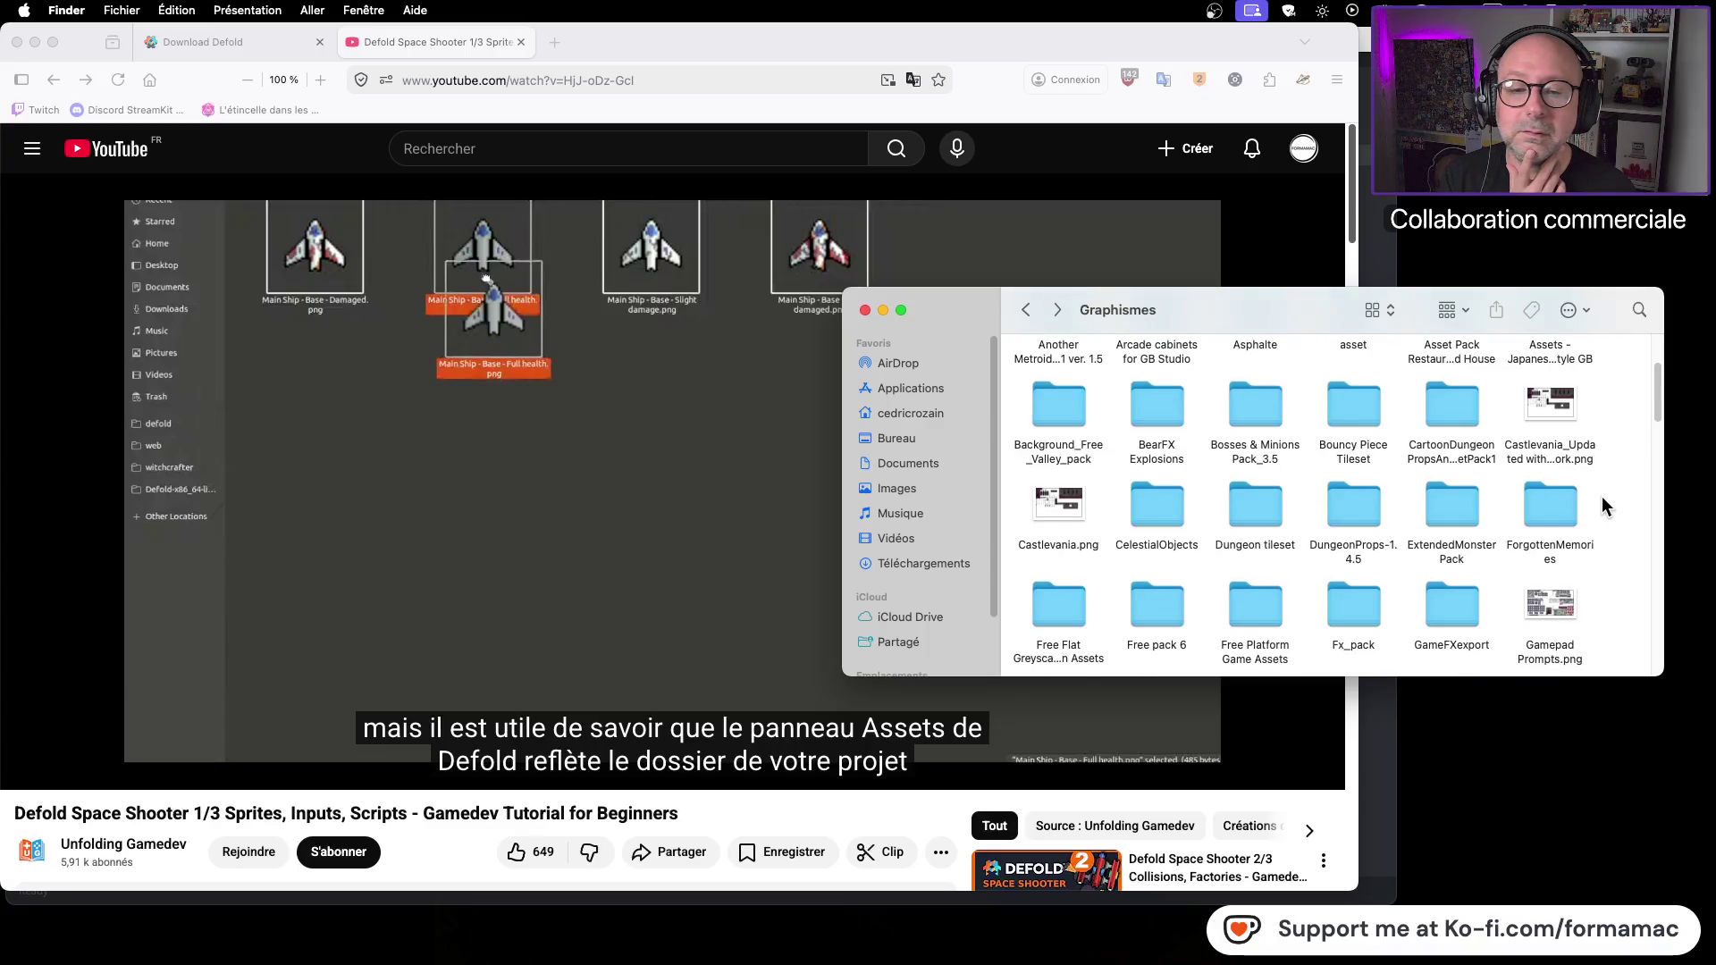
{"action": "scroll", "coordinate": [1602, 503], "scroll_direction": "down", "scroll_amount": 3}
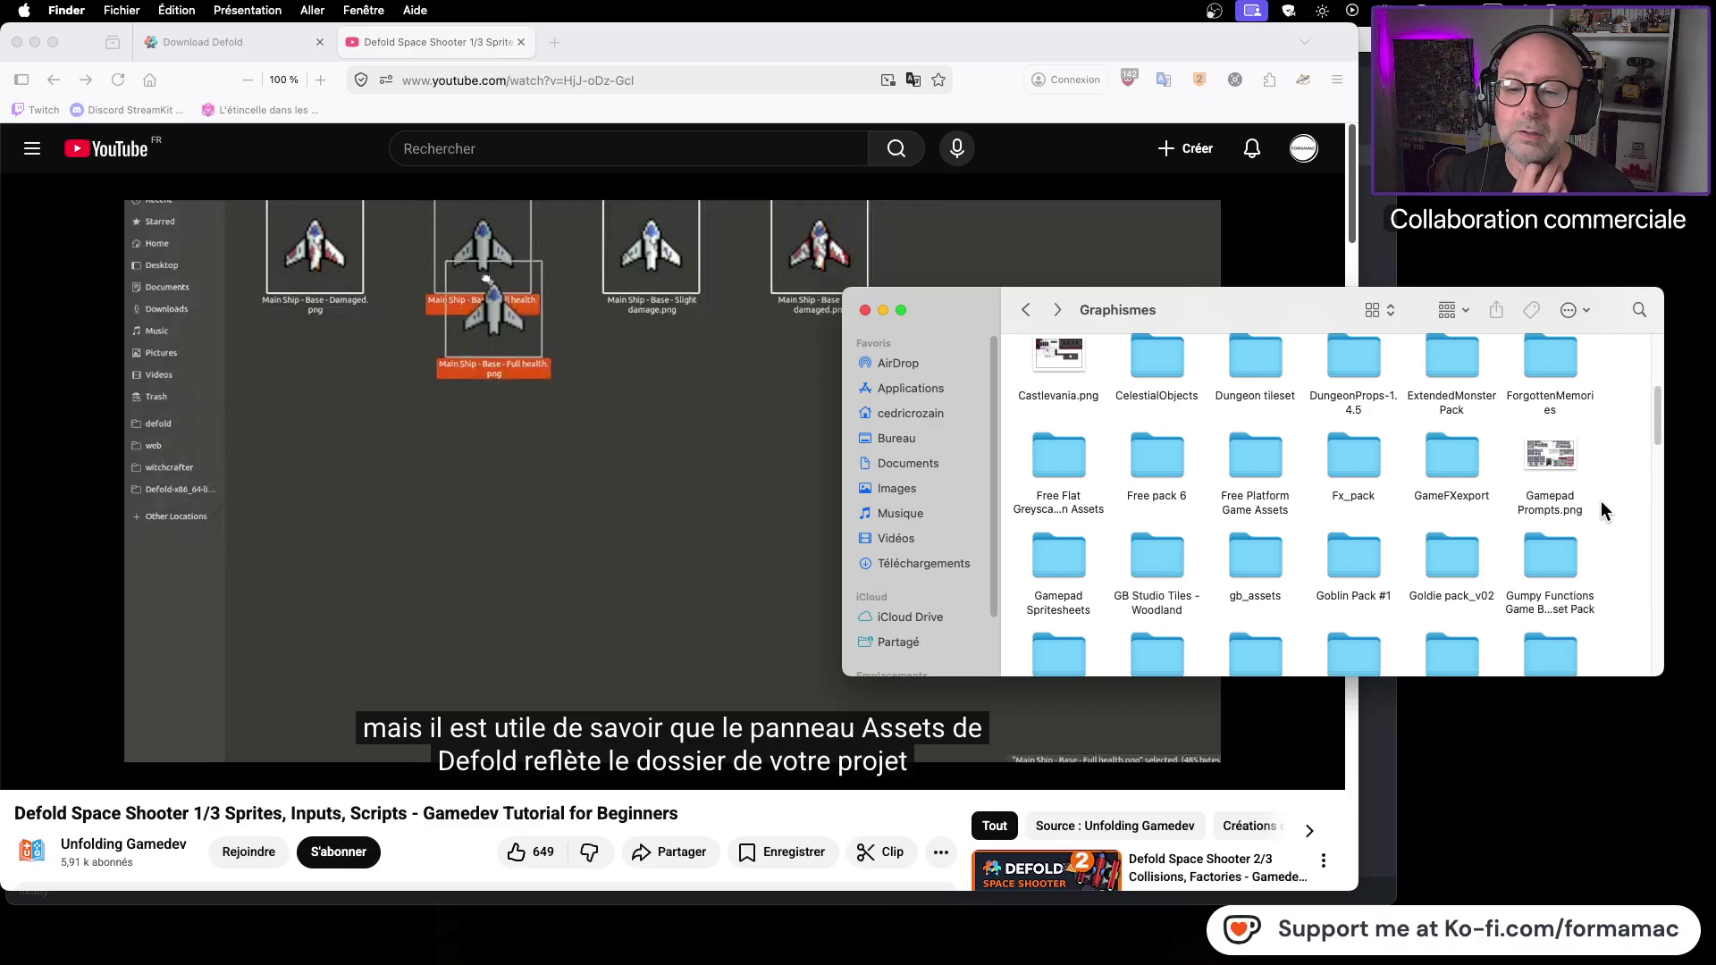
{"action": "scroll", "coordinate": [1602, 502], "scroll_direction": "down", "scroll_amount": 3}
{"action": "scroll", "coordinate": [1601, 500], "scroll_direction": "down", "scroll_amount": 4}
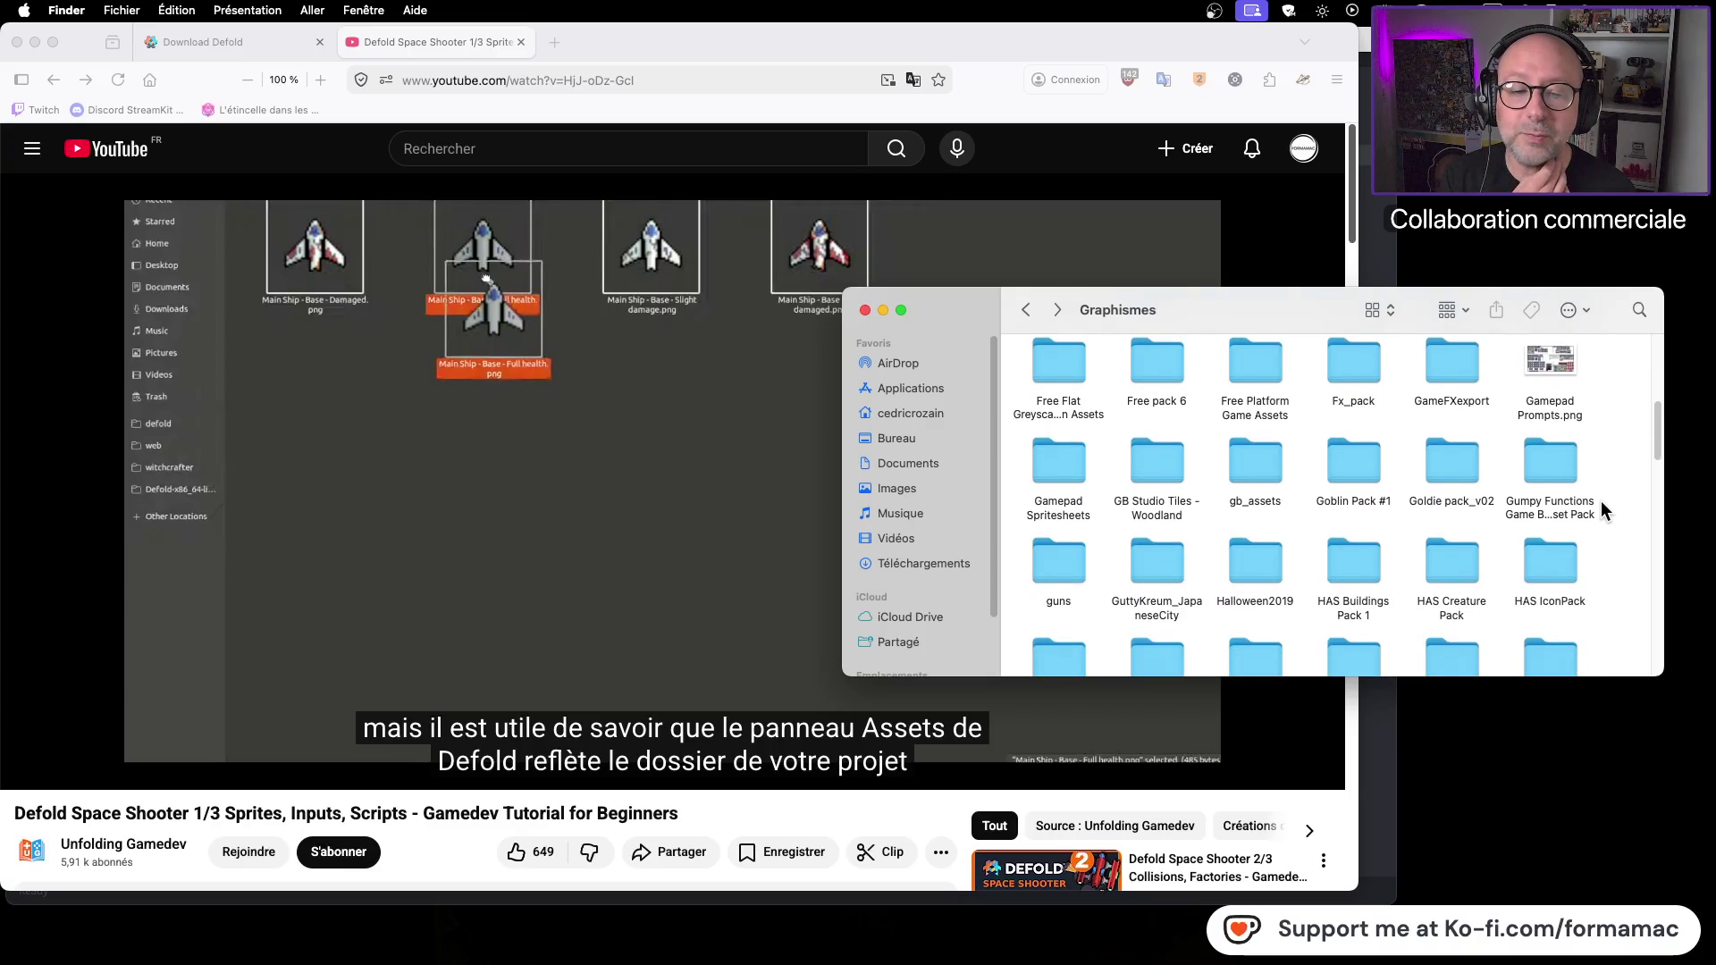
{"action": "left_click", "coordinate": [1642, 309]}
Step: Search for 'space' limited to the Graphismes folder and scroll the results
{"action": "type", "text": "space"}
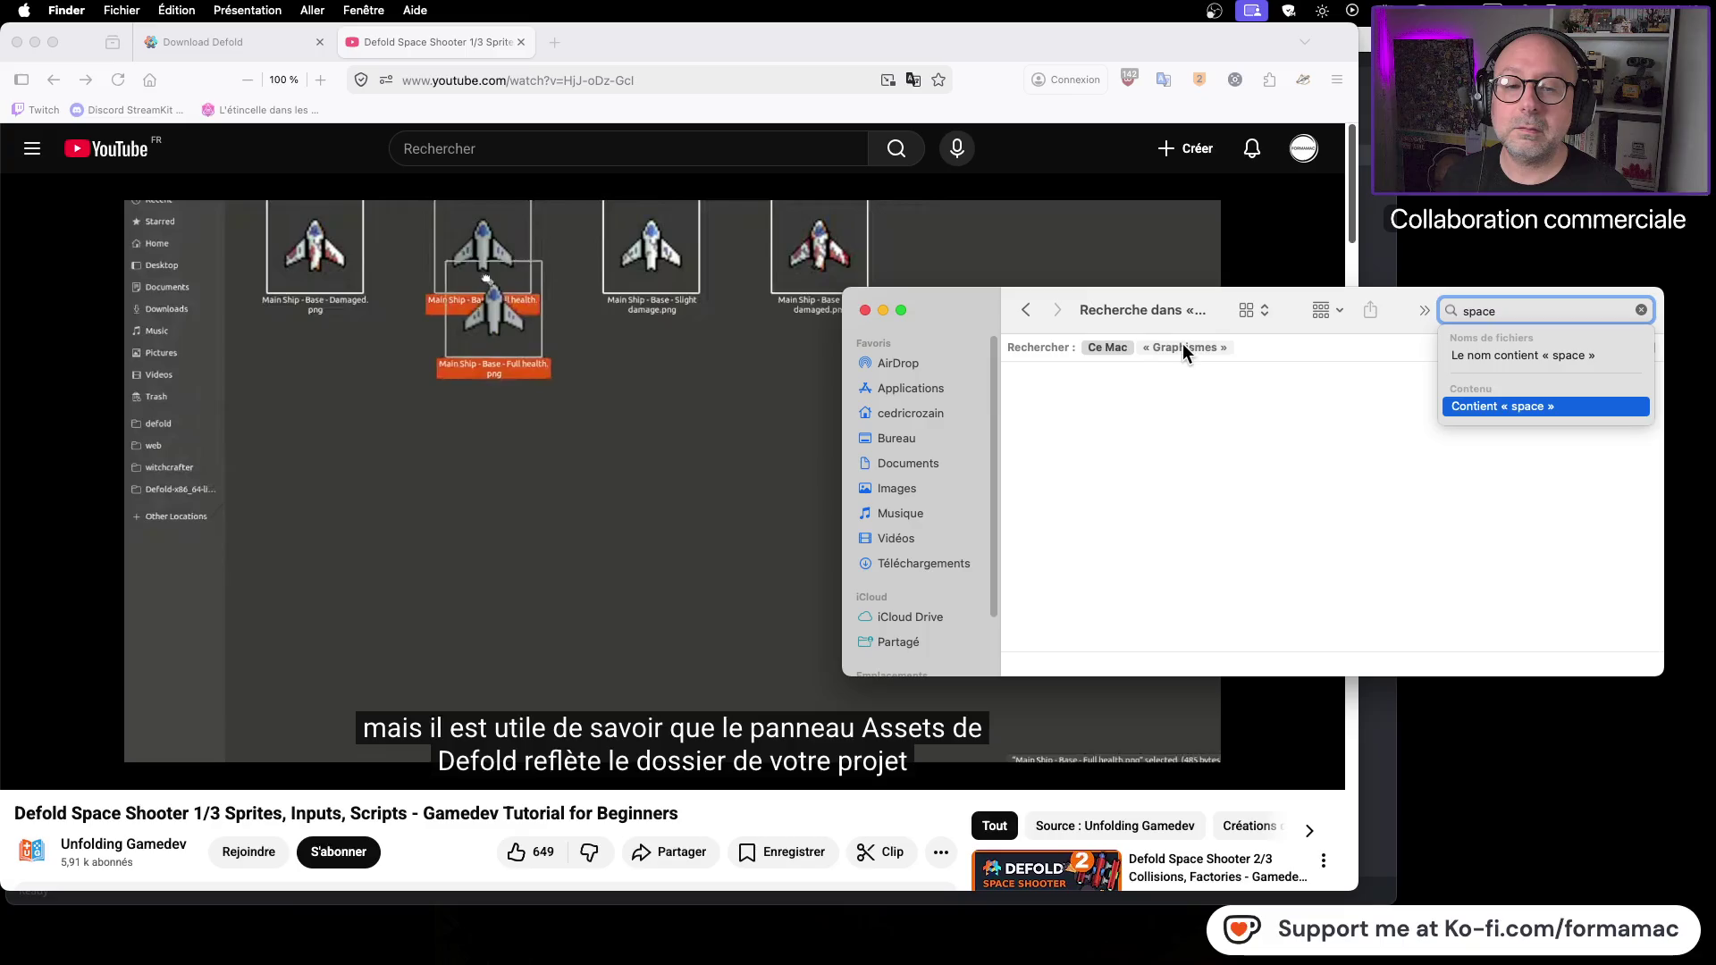
{"action": "left_click", "coordinate": [1183, 347]}
{"action": "scroll", "coordinate": [1207, 518], "scroll_direction": "down", "scroll_amount": 10}
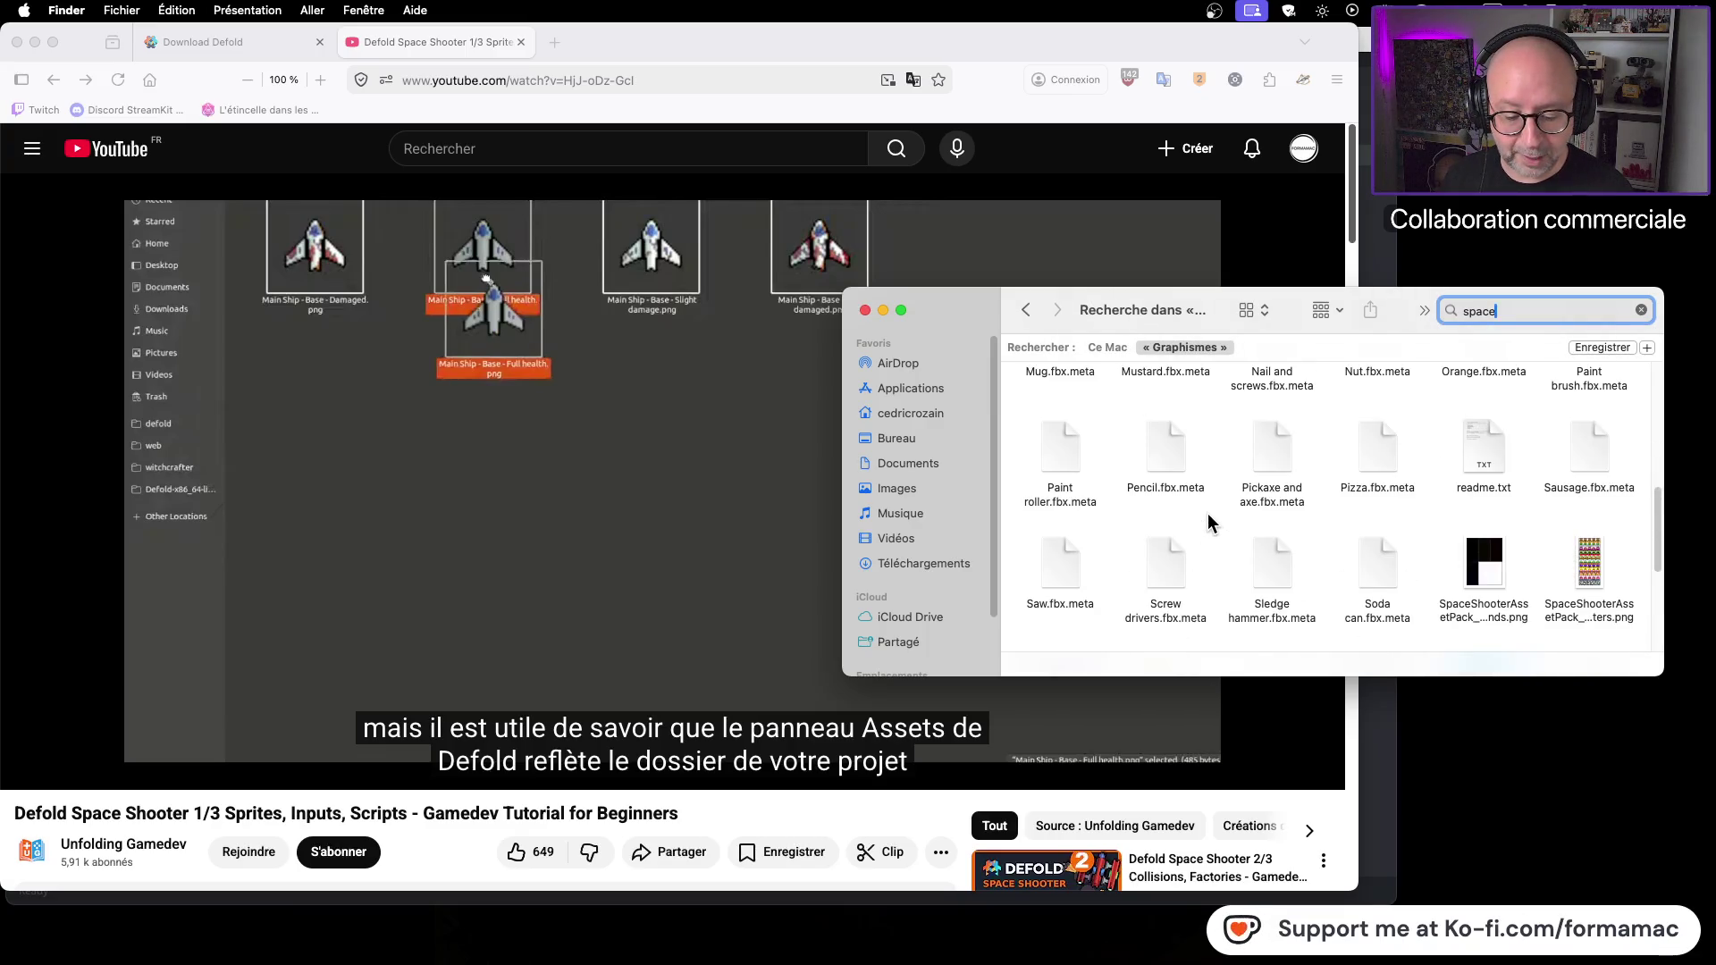
{"action": "scroll", "coordinate": [1208, 516], "scroll_direction": "down", "scroll_amount": 5}
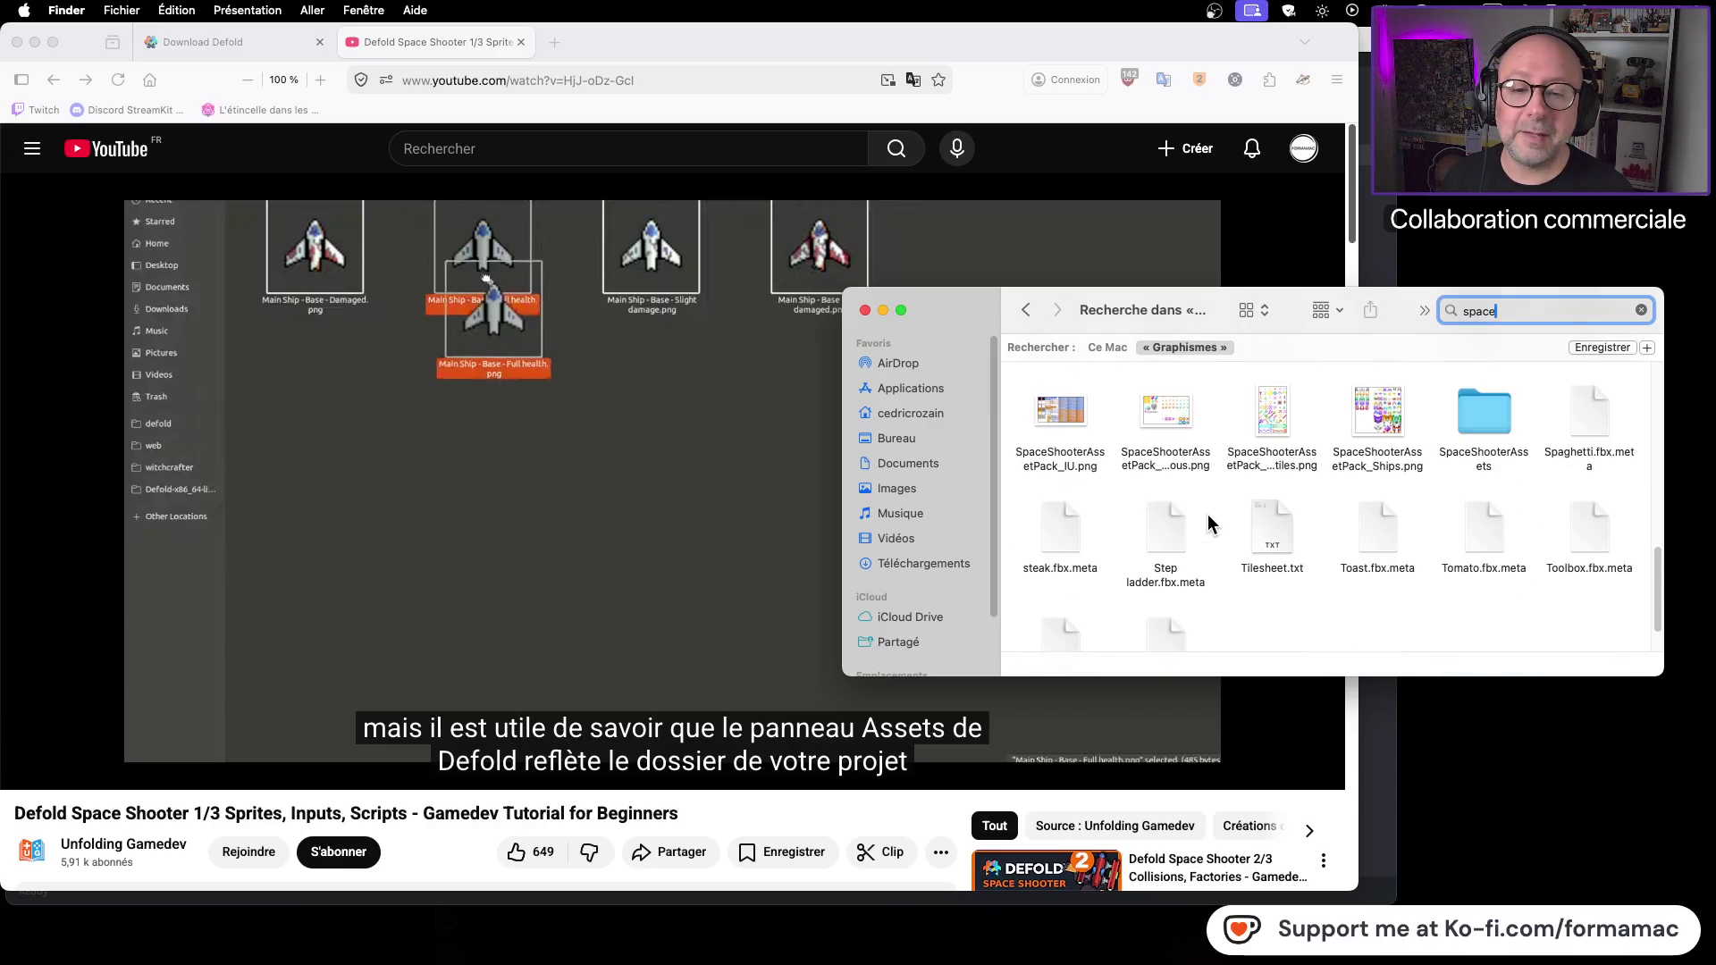
Step: Quick Look the Ships, tiles, miscellaneous and IU sprite sheets
{"action": "left_click", "coordinate": [1378, 420]}
{"action": "key", "text": "space"}
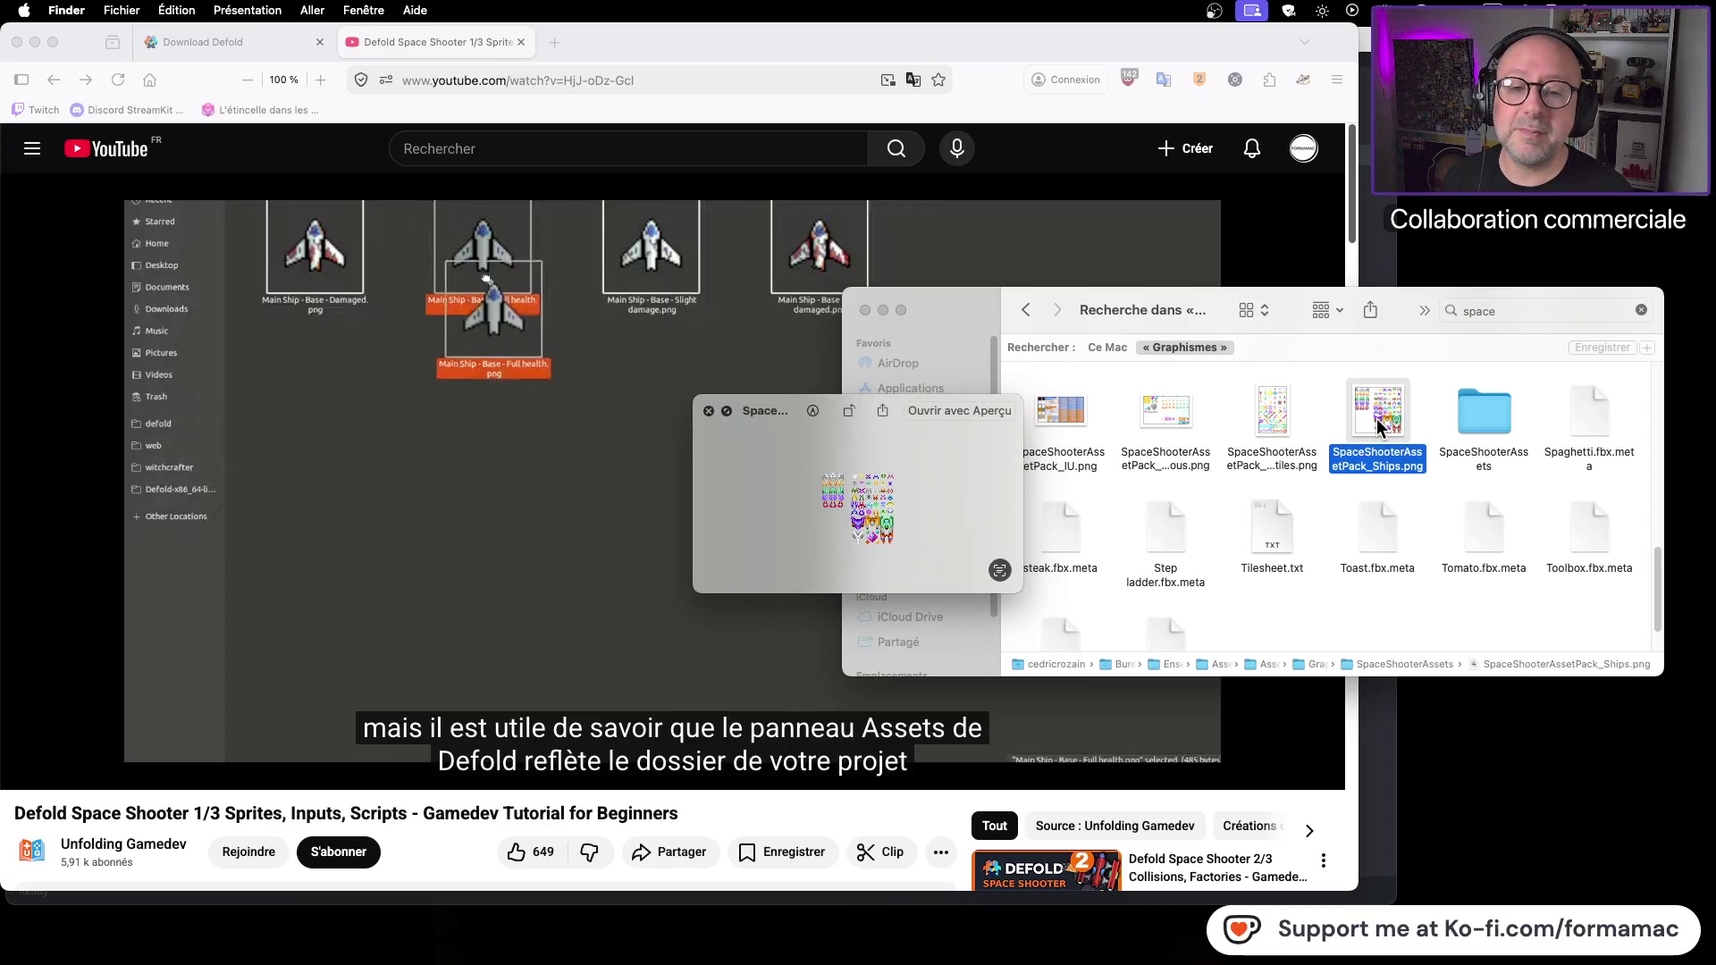
{"action": "left_click", "coordinate": [1273, 416]}
{"action": "left_click", "coordinate": [1171, 413]}
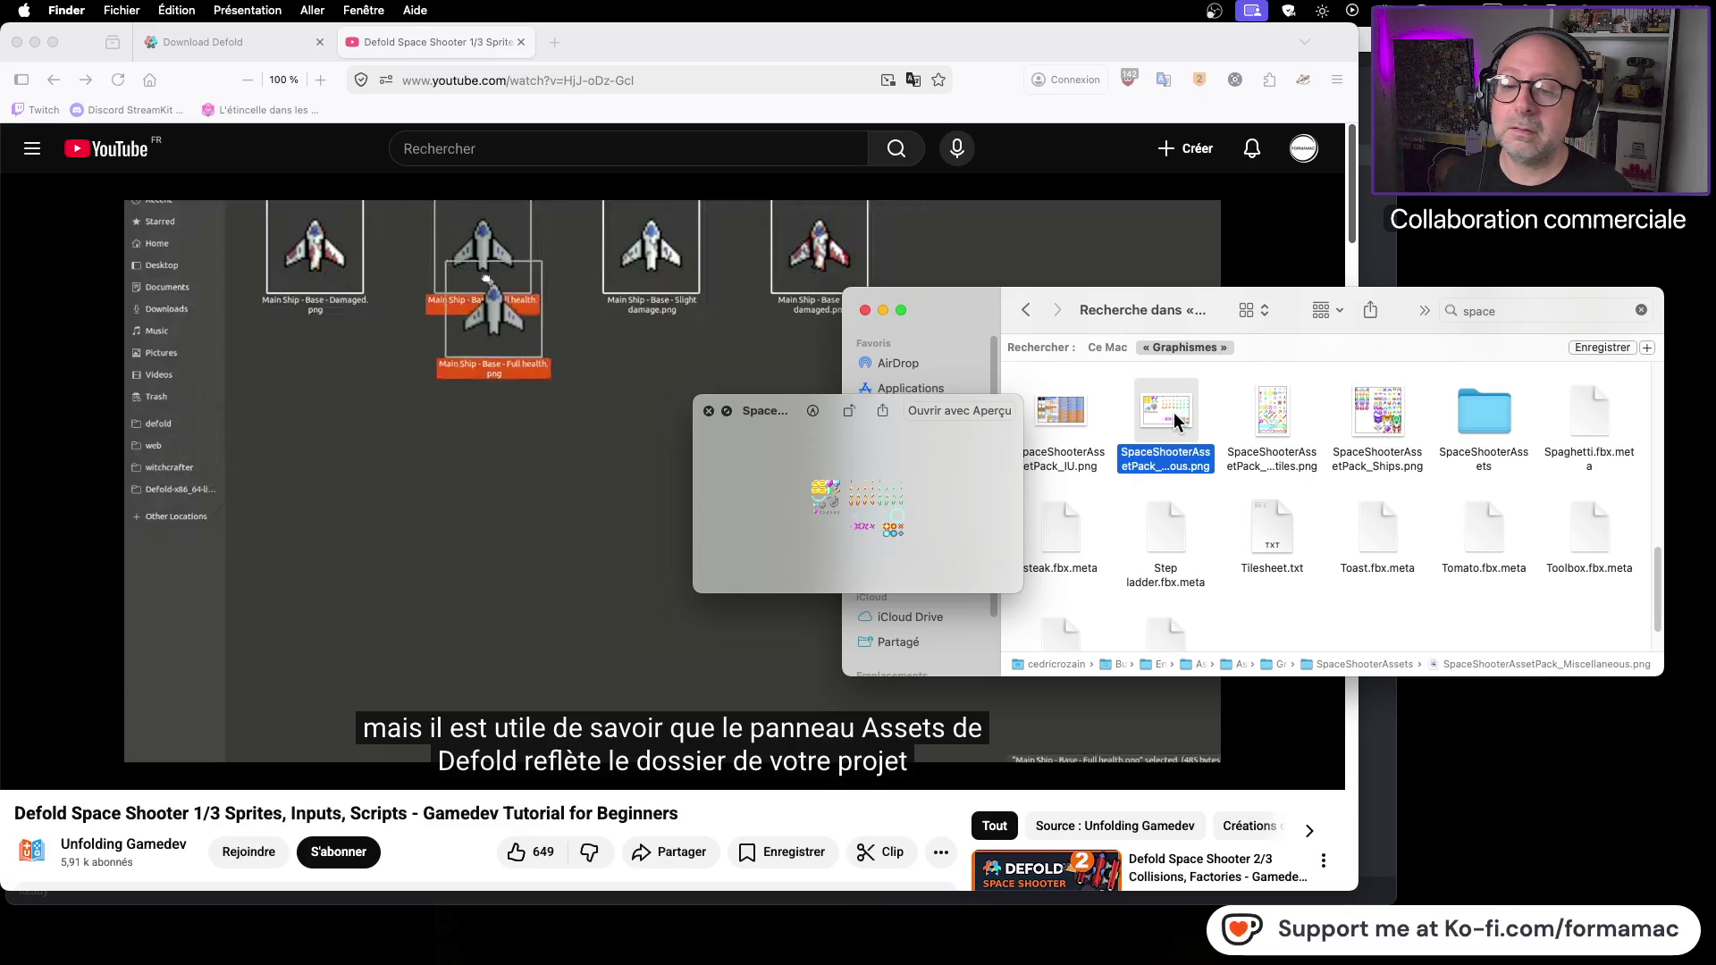
{"action": "left_click", "coordinate": [1069, 422]}
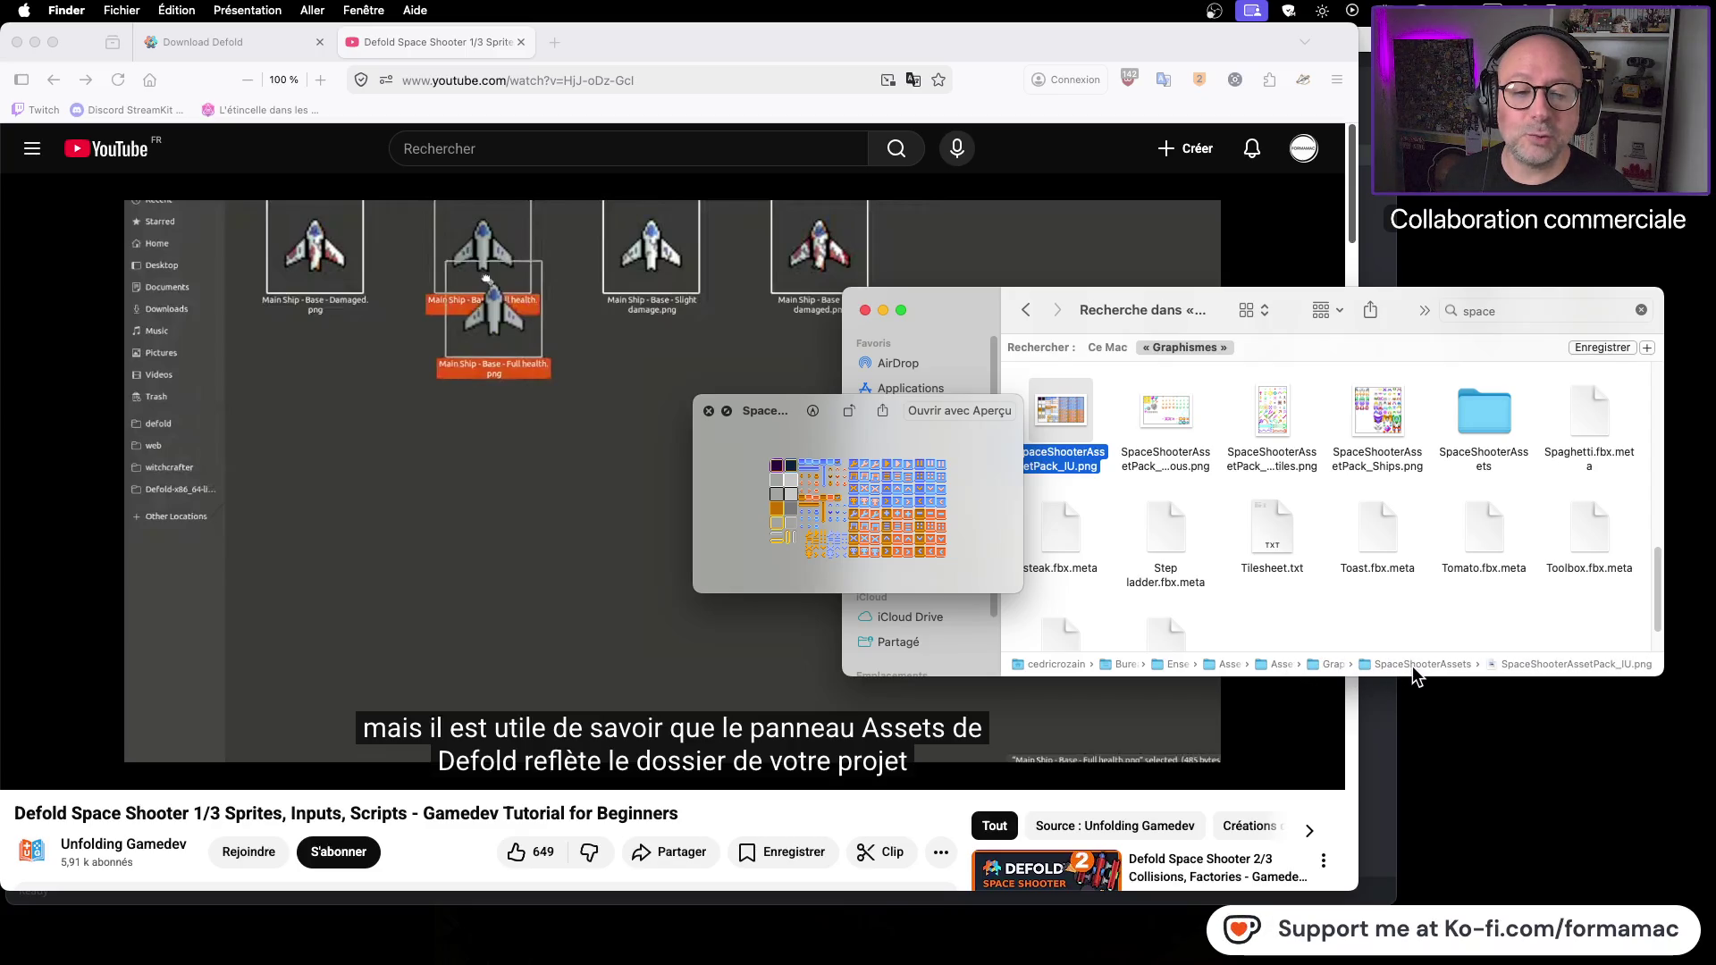
{"action": "left_click", "coordinate": [709, 411]}
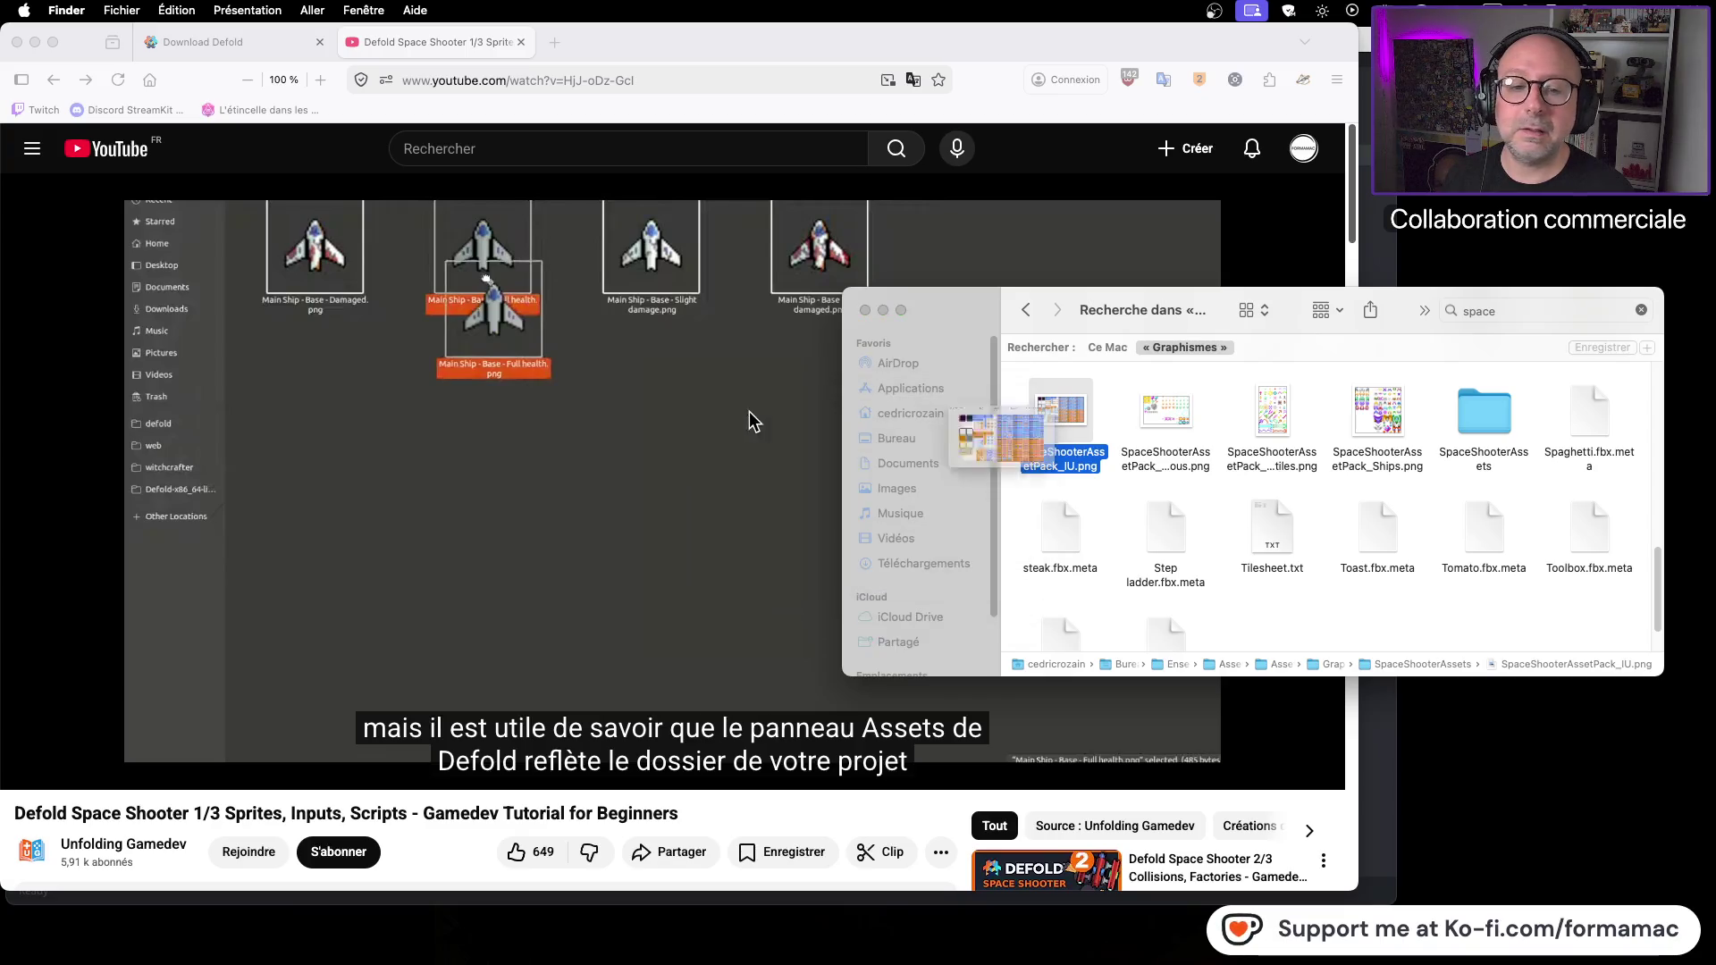
Step: Open the SpaceShooterAssets folder and open SpaceShooterAssetPack_Ships.png in Preview
{"action": "left_click", "coordinate": [1480, 424]}
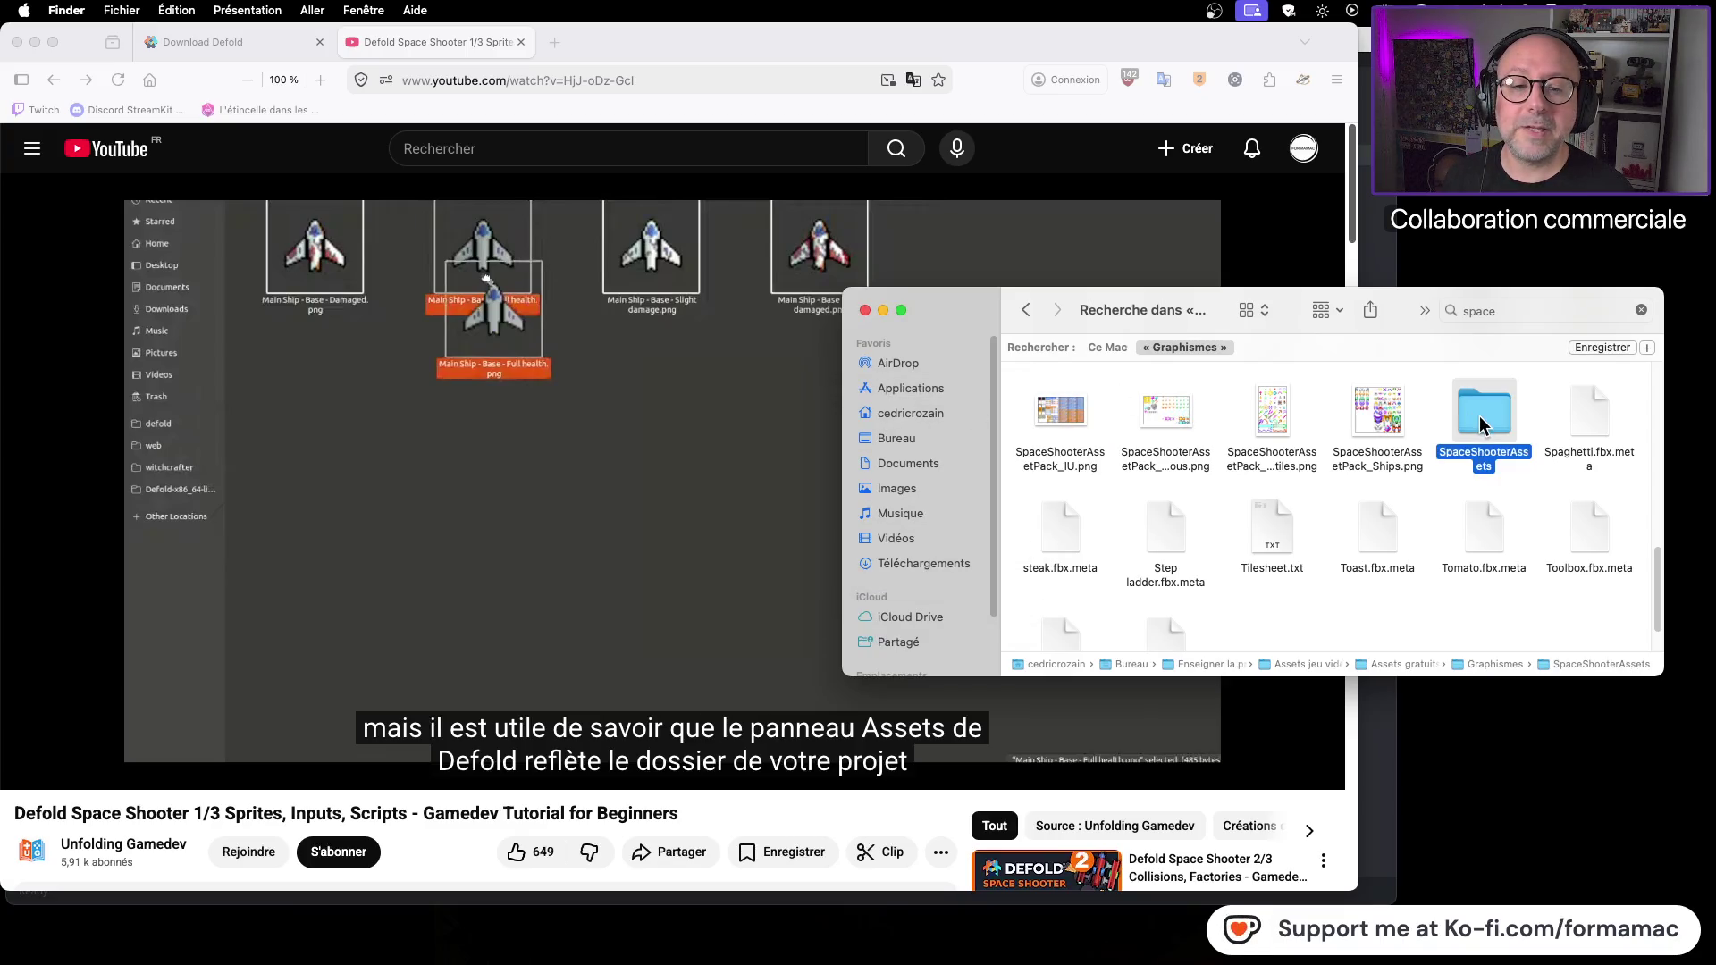
{"action": "double_click", "coordinate": [1479, 424]}
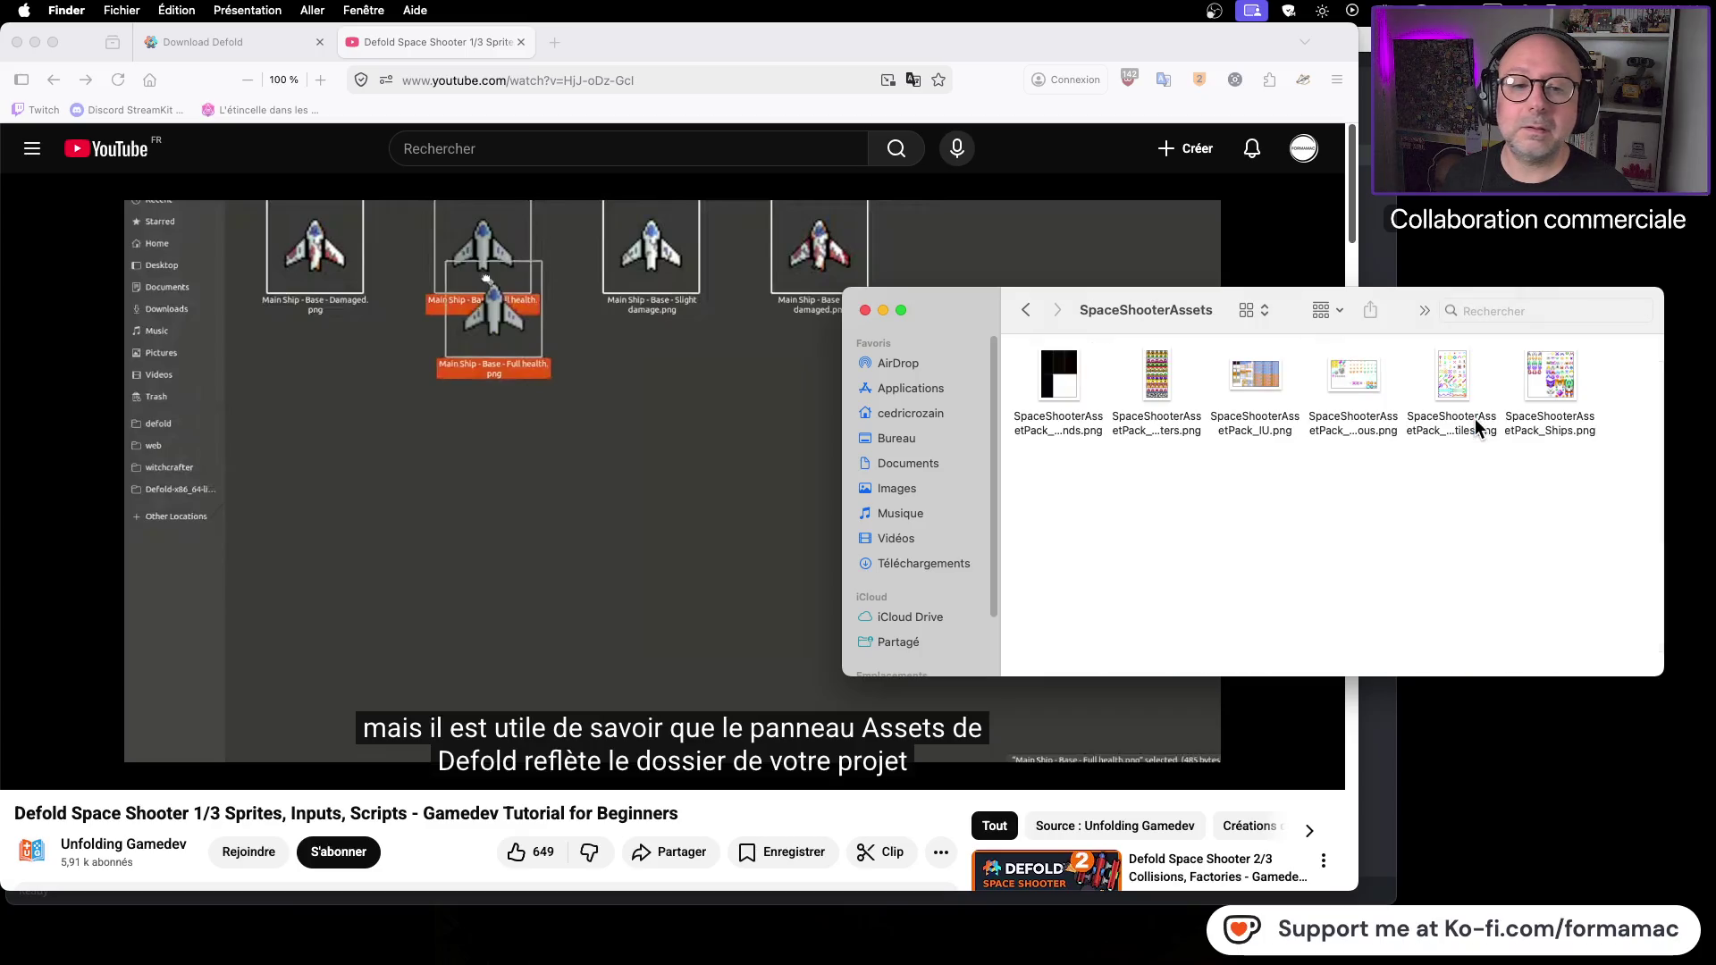
{"action": "left_click", "coordinate": [1171, 377]}
{"action": "key", "text": "space"}
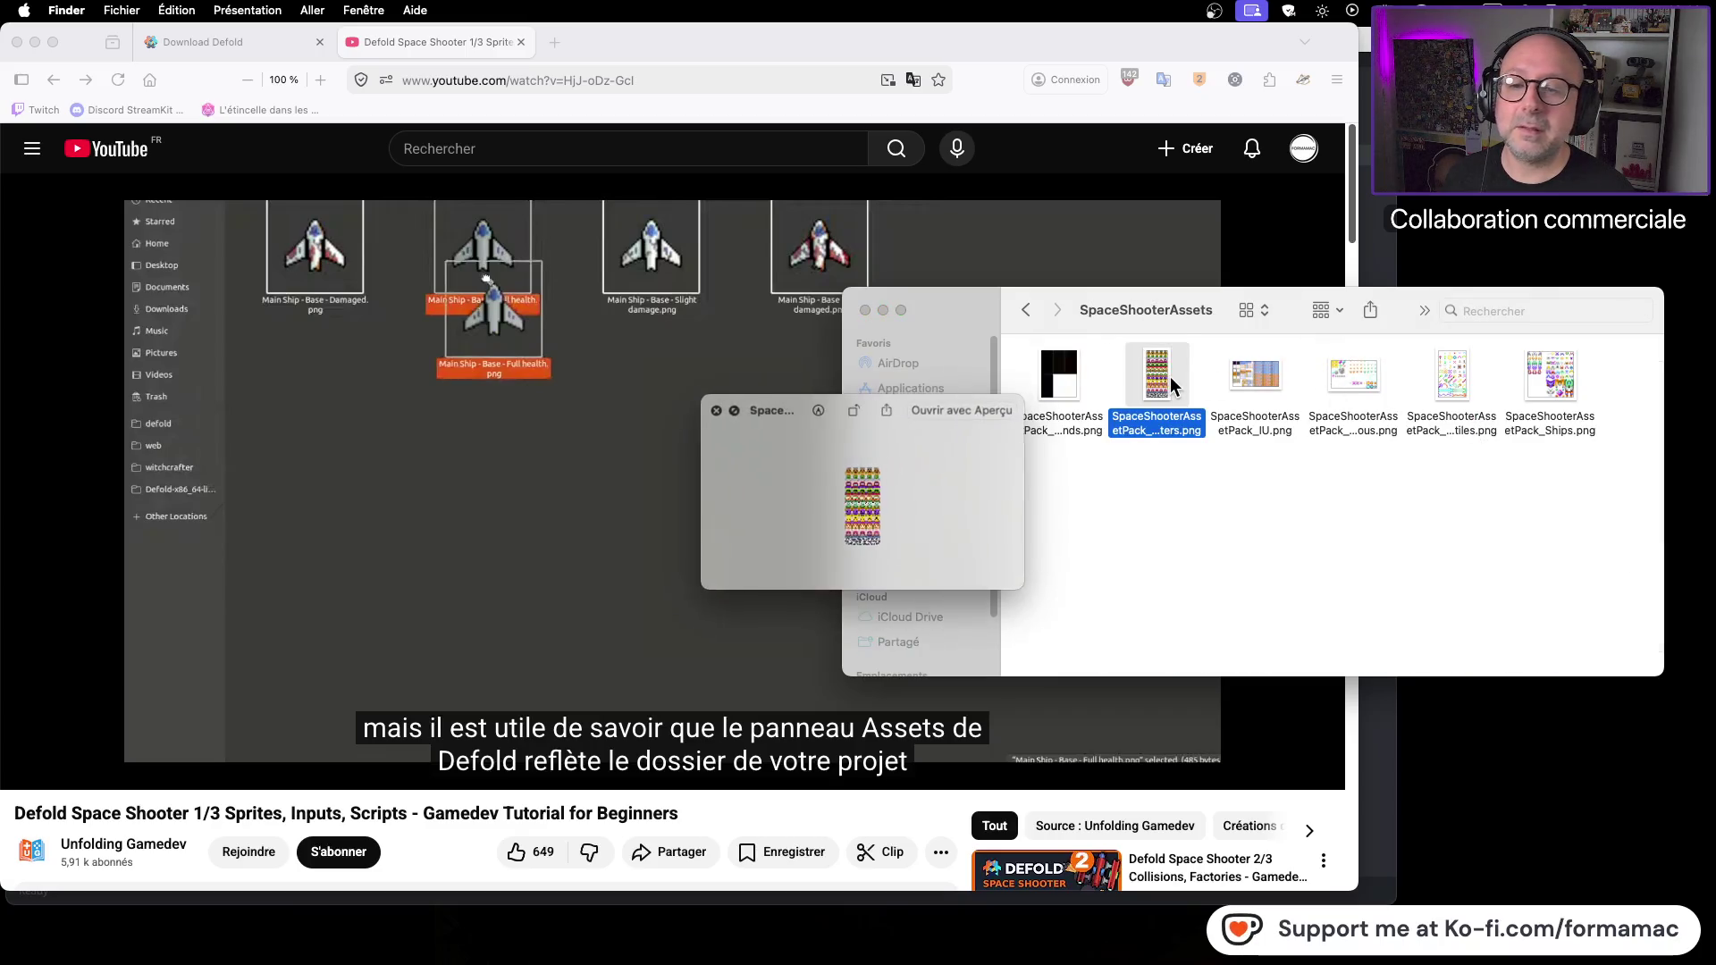
{"action": "key", "text": "space"}
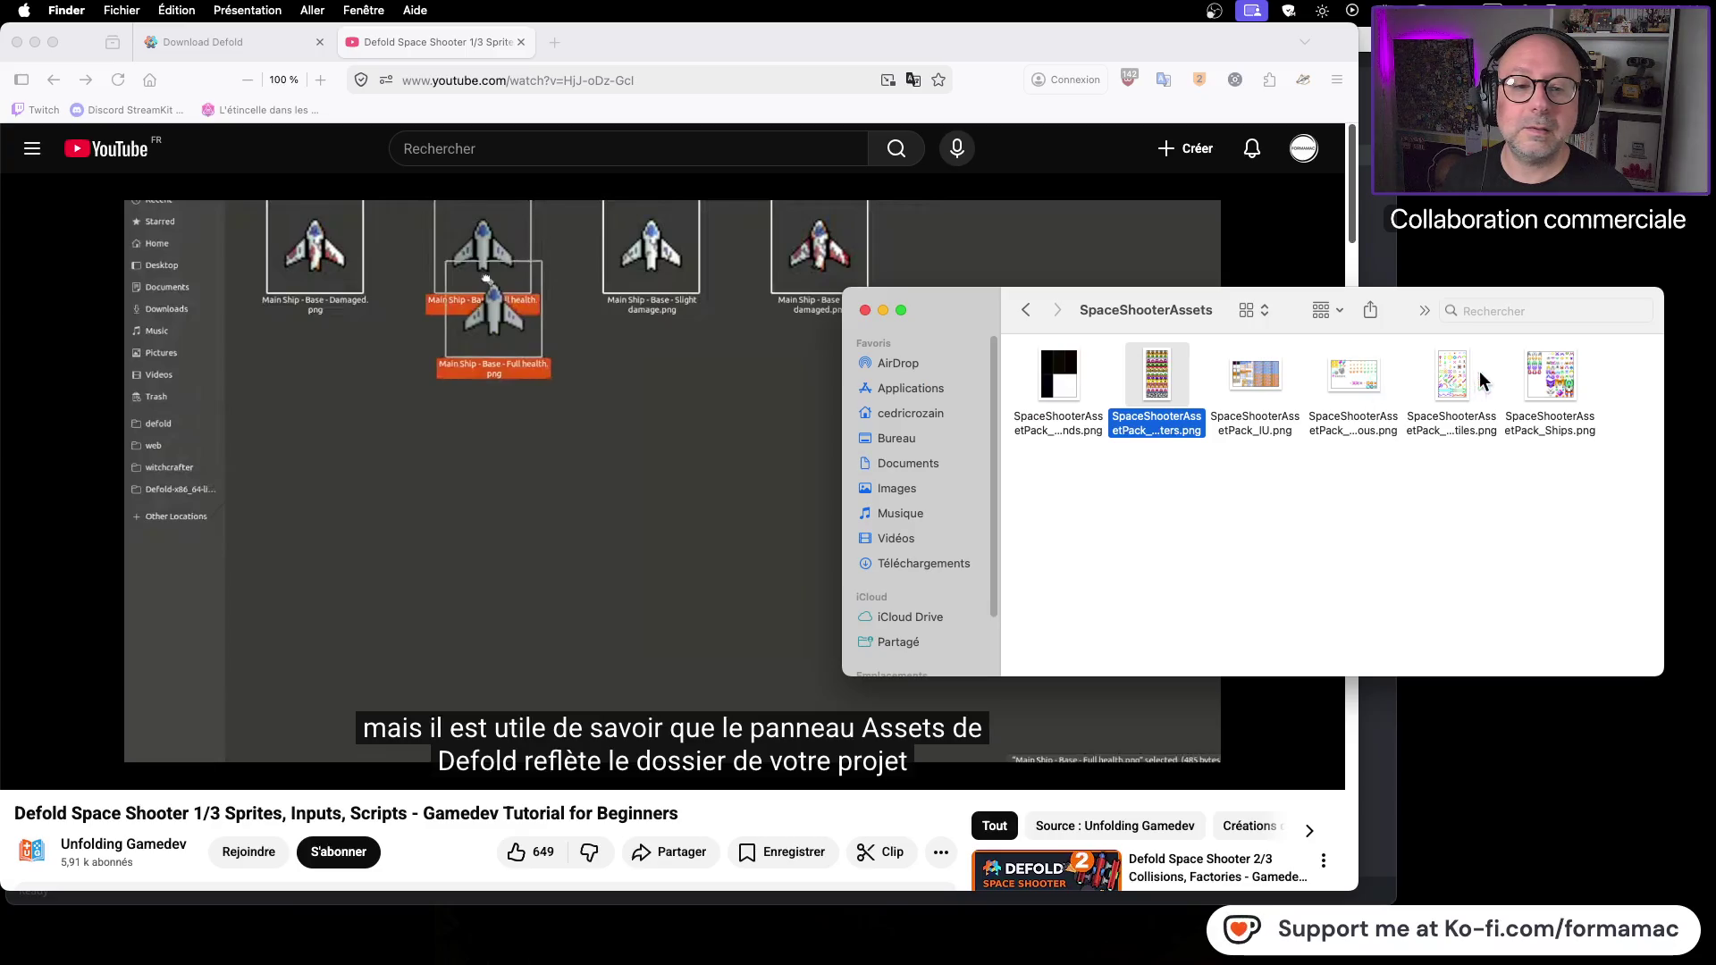
{"action": "double_click", "coordinate": [1550, 371]}
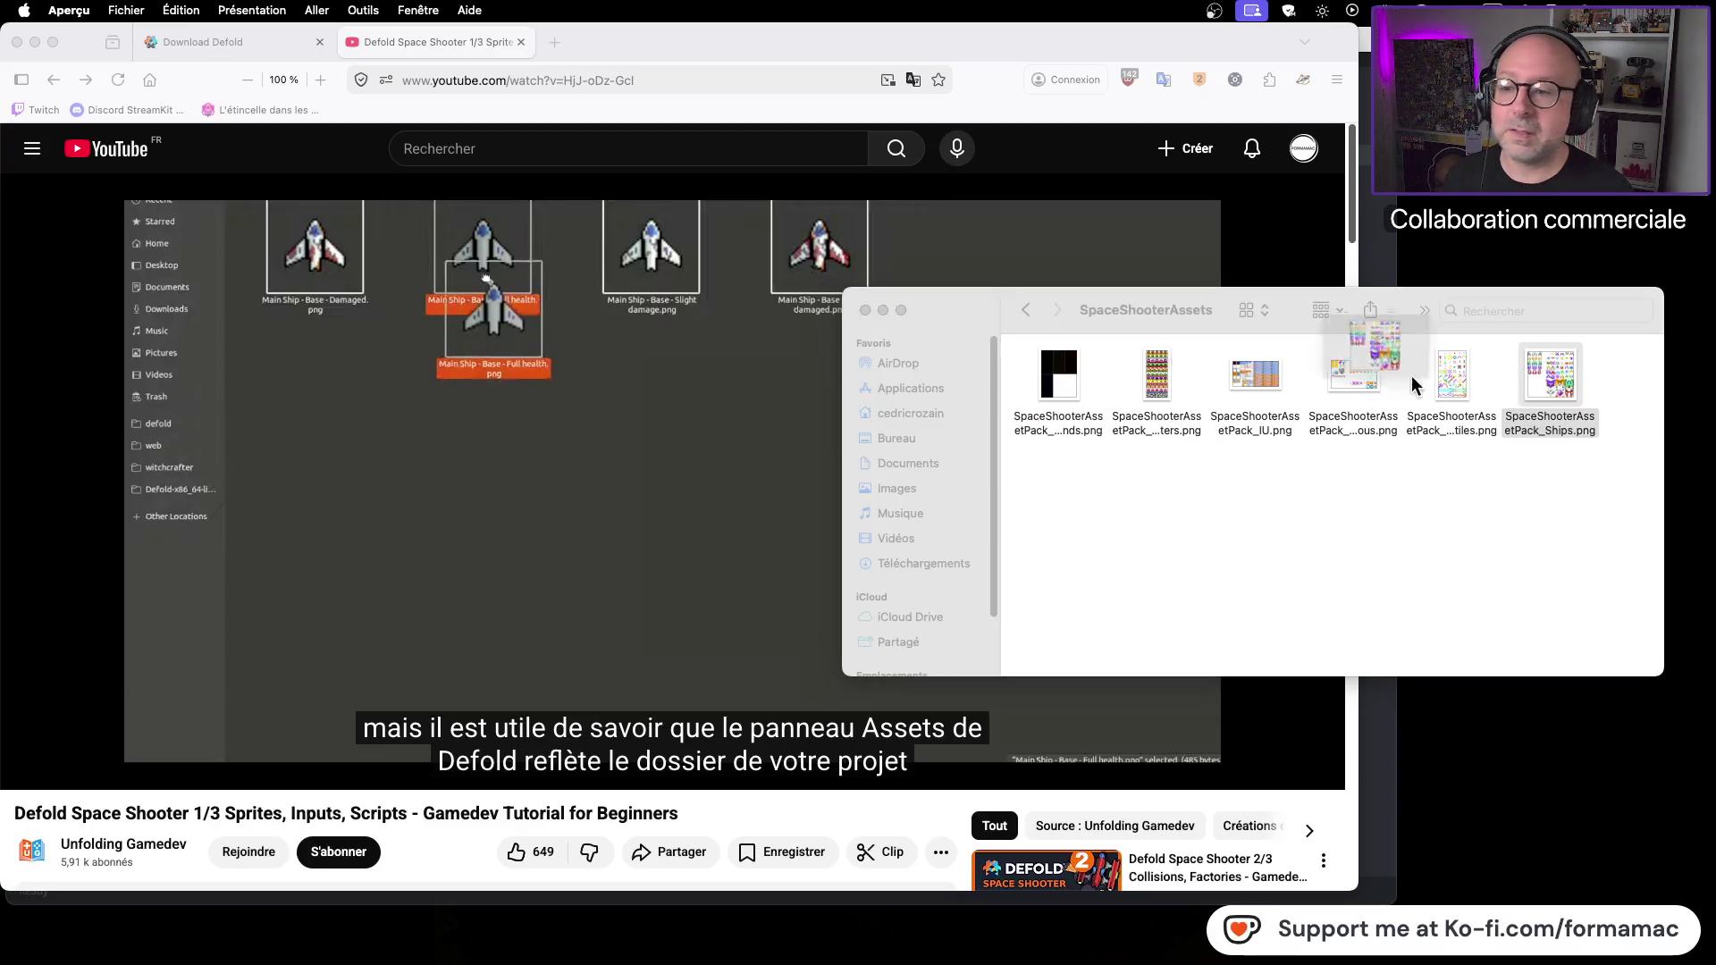
Step: Enlarge the Preview window and zoom into the SpaceShooterAssetPack_Ships.png sprite sheet, then close it
{"action": "mouse_move", "coordinate": [640, 275]}
{"action": "left_mouse_down"}
{"action": "mouse_move", "coordinate": [1020, 729]}
{"action": "mouse_move", "coordinate": [1305, 753]}
{"action": "left_mouse_up"}
{"action": "left_click", "coordinate": [747, 51]}
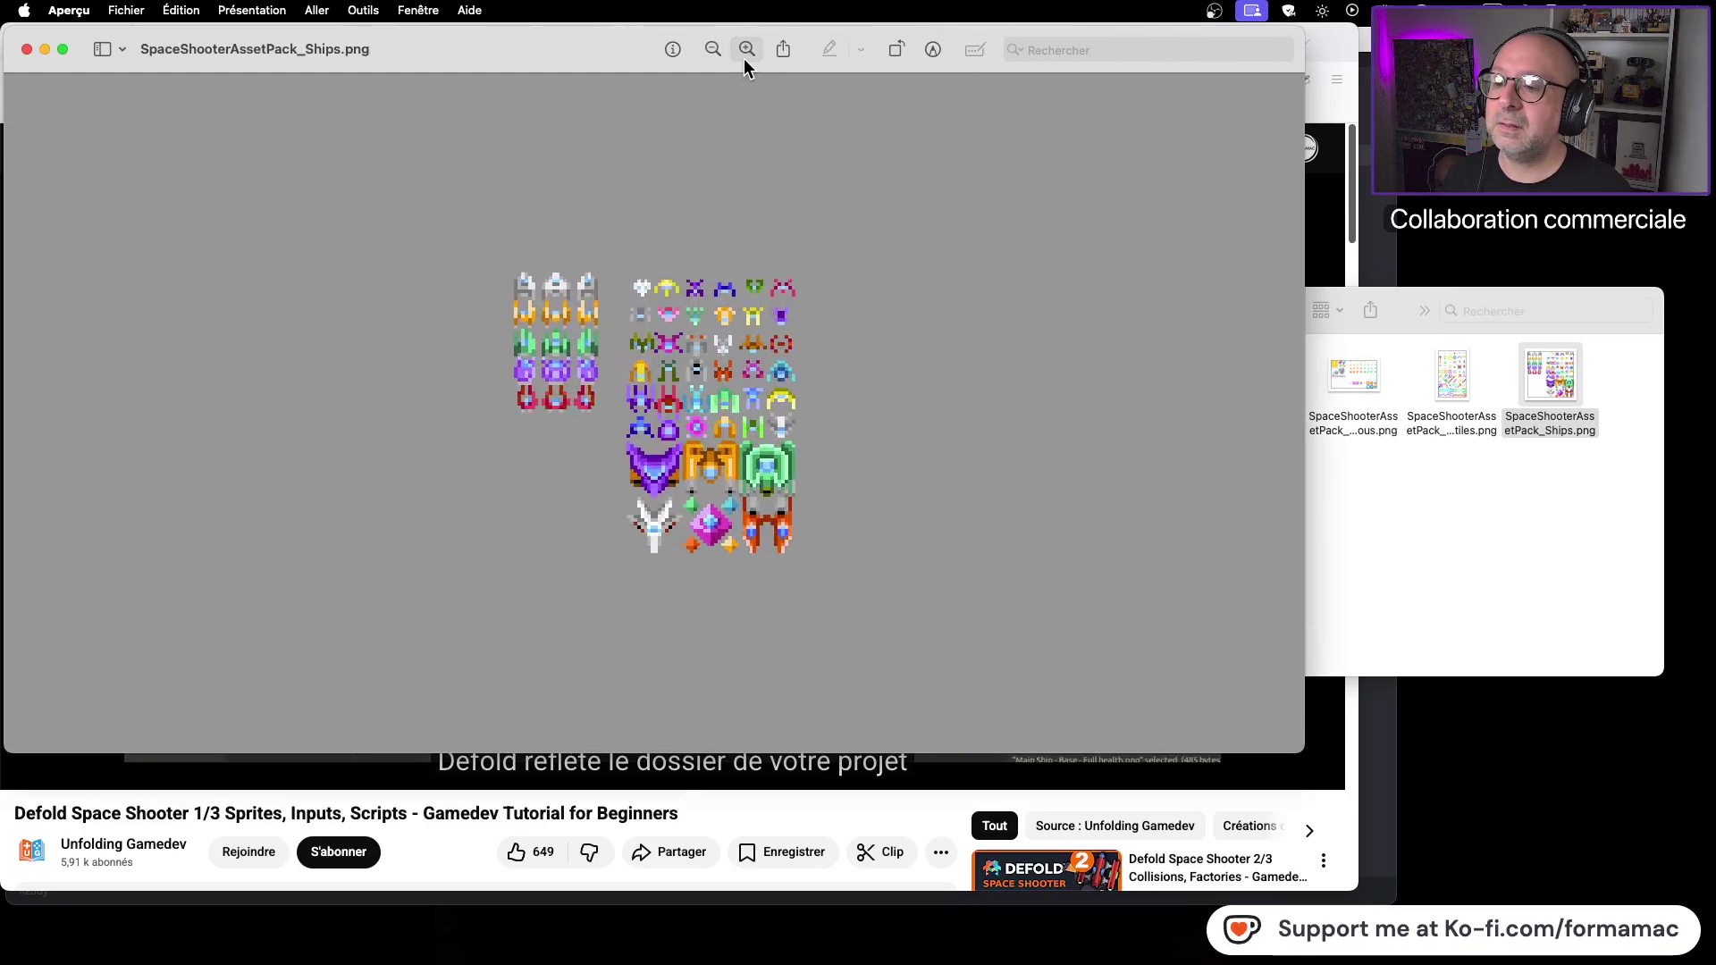
{"action": "left_click", "coordinate": [744, 51]}
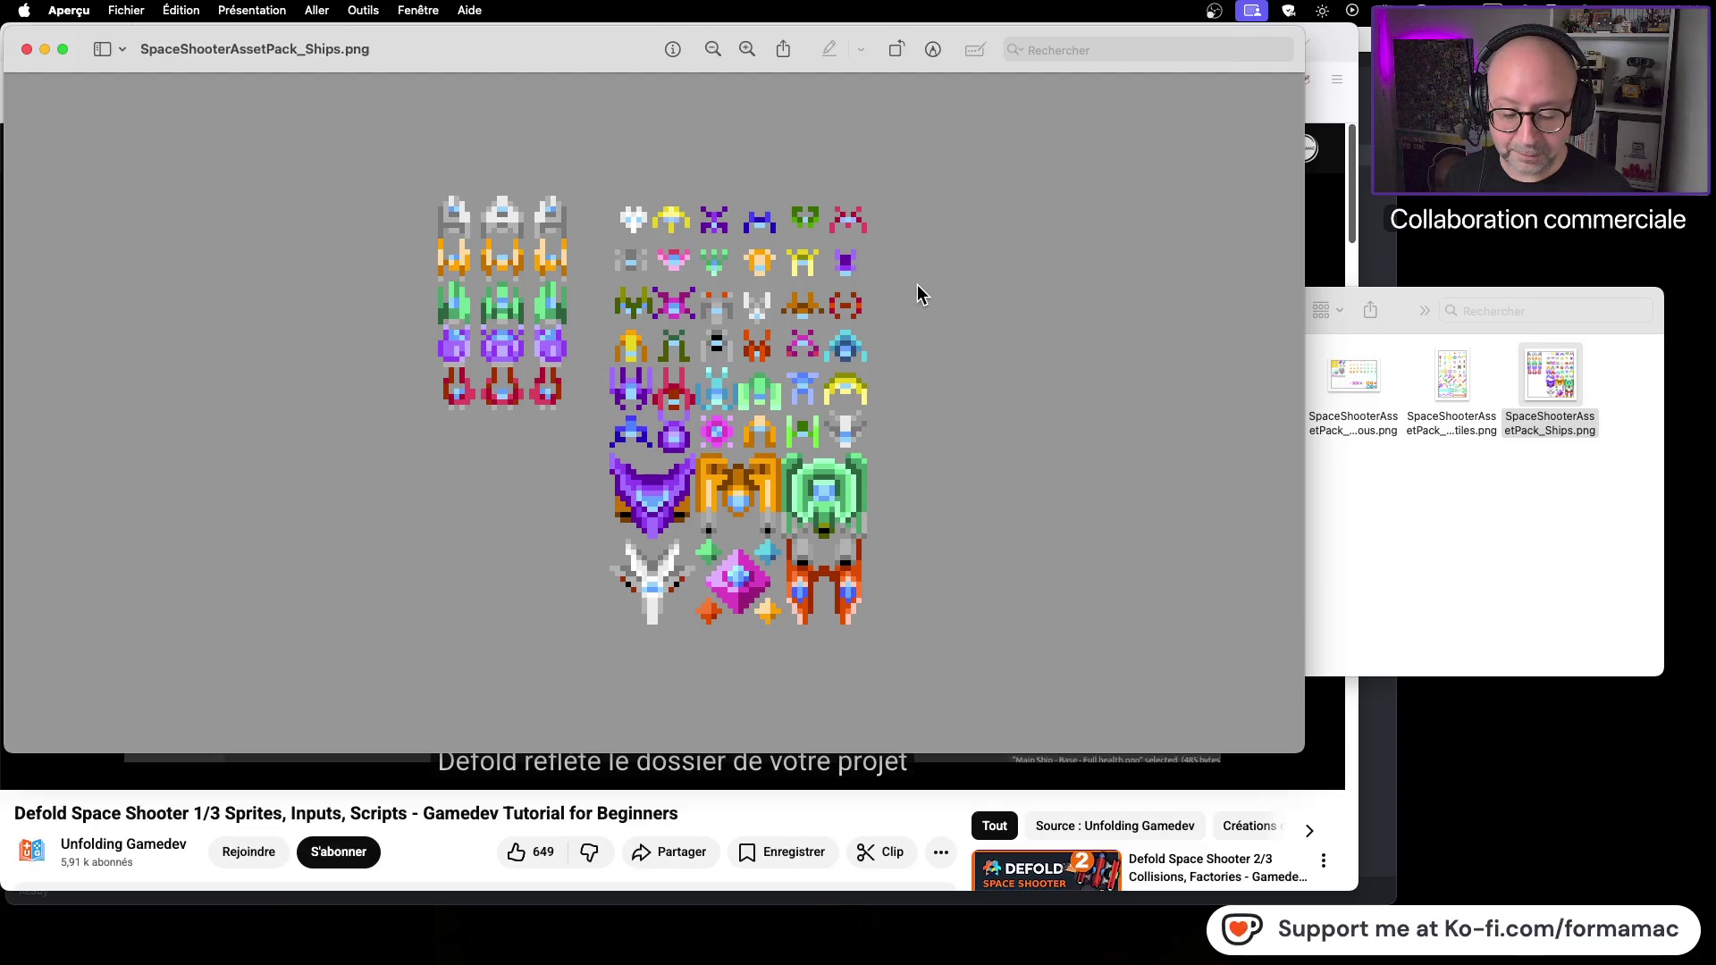
{"action": "key", "text": "super+q"}
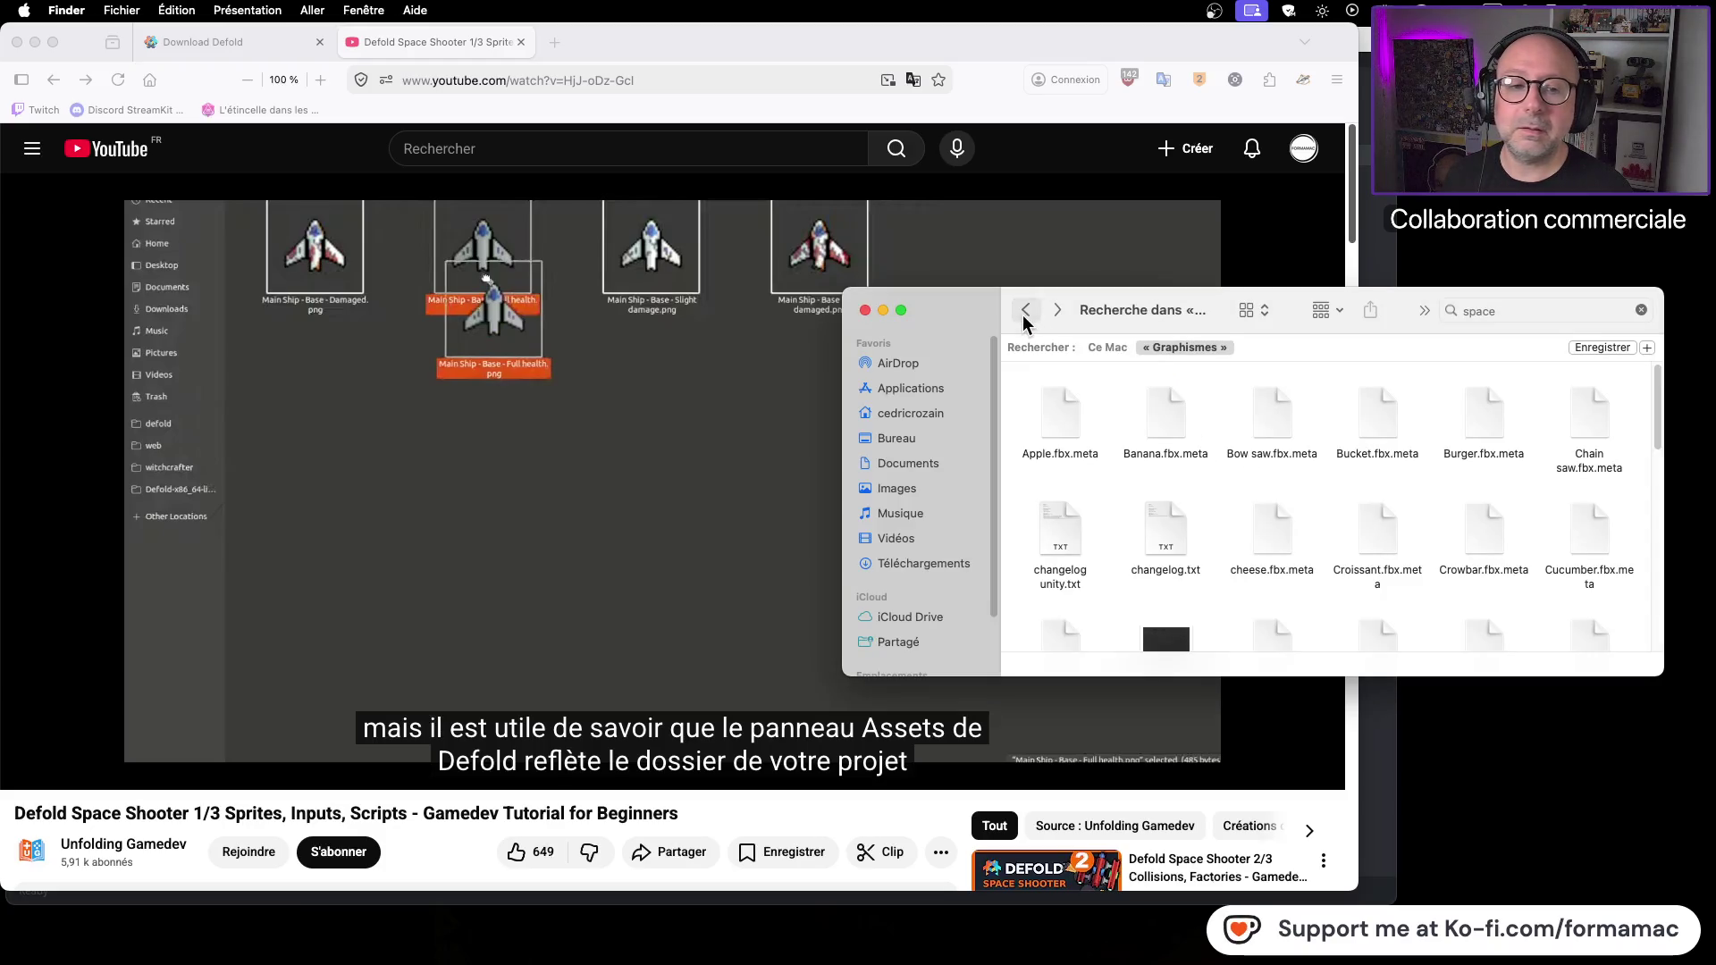
Step: Search Graphismes in Finder for 'ship' and look through the results
{"action": "left_click", "coordinate": [1505, 317]}
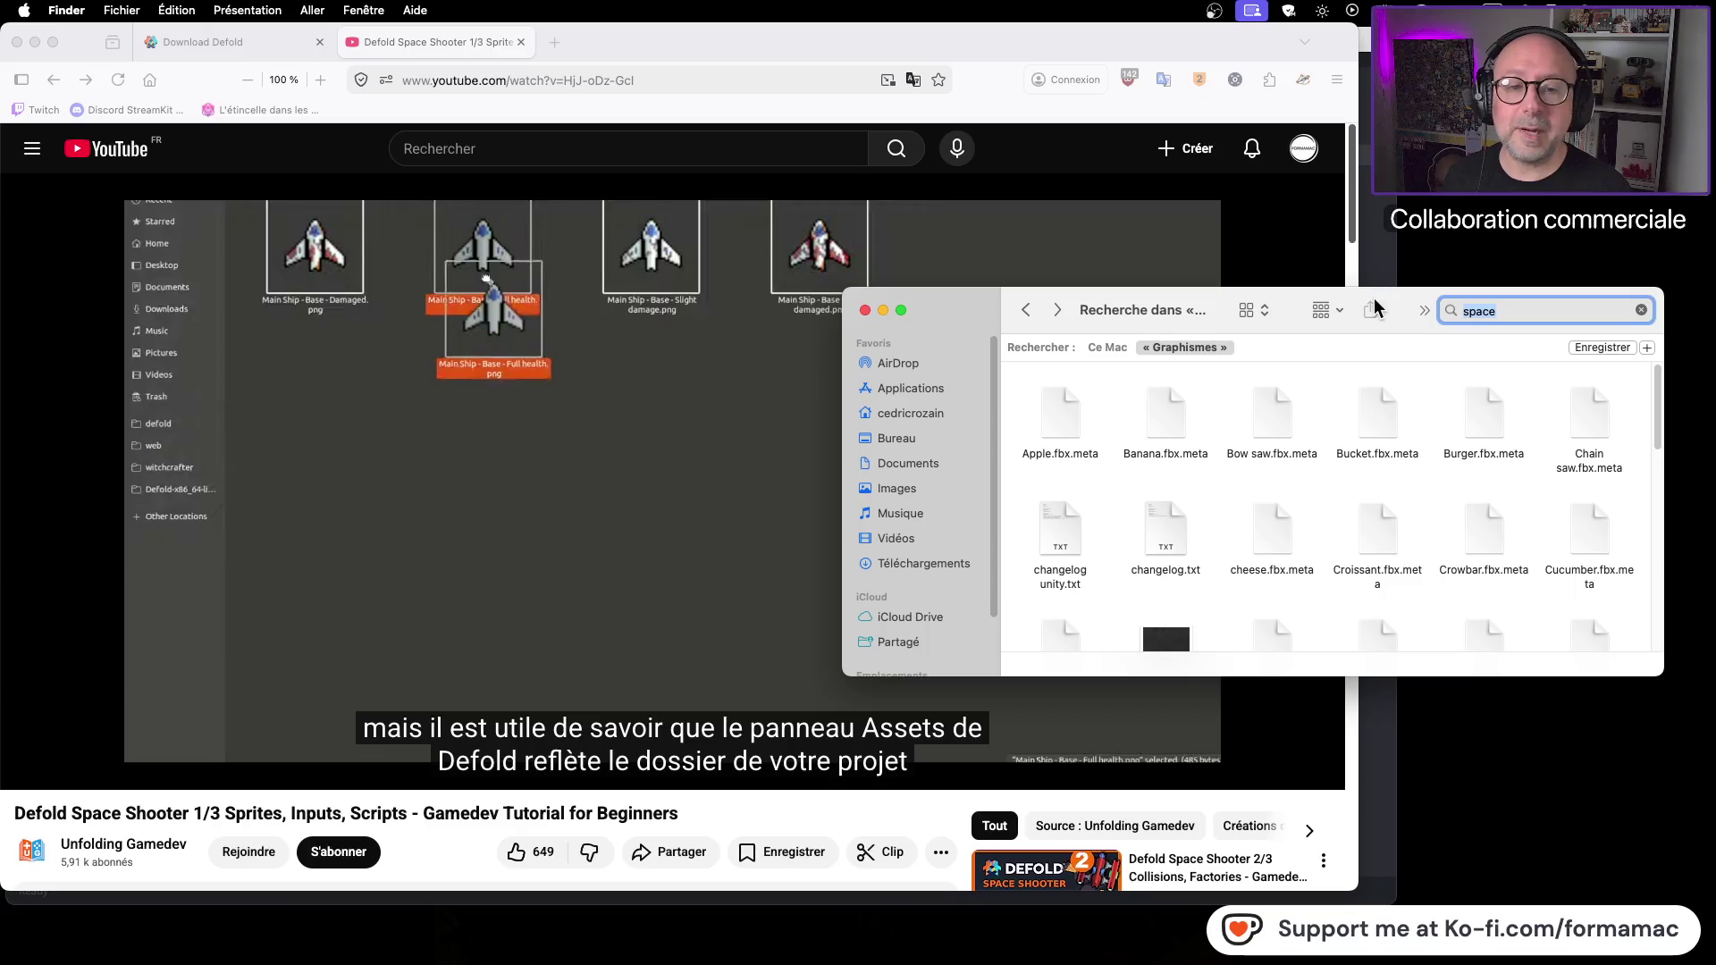
{"action": "type", "text": "ship"}
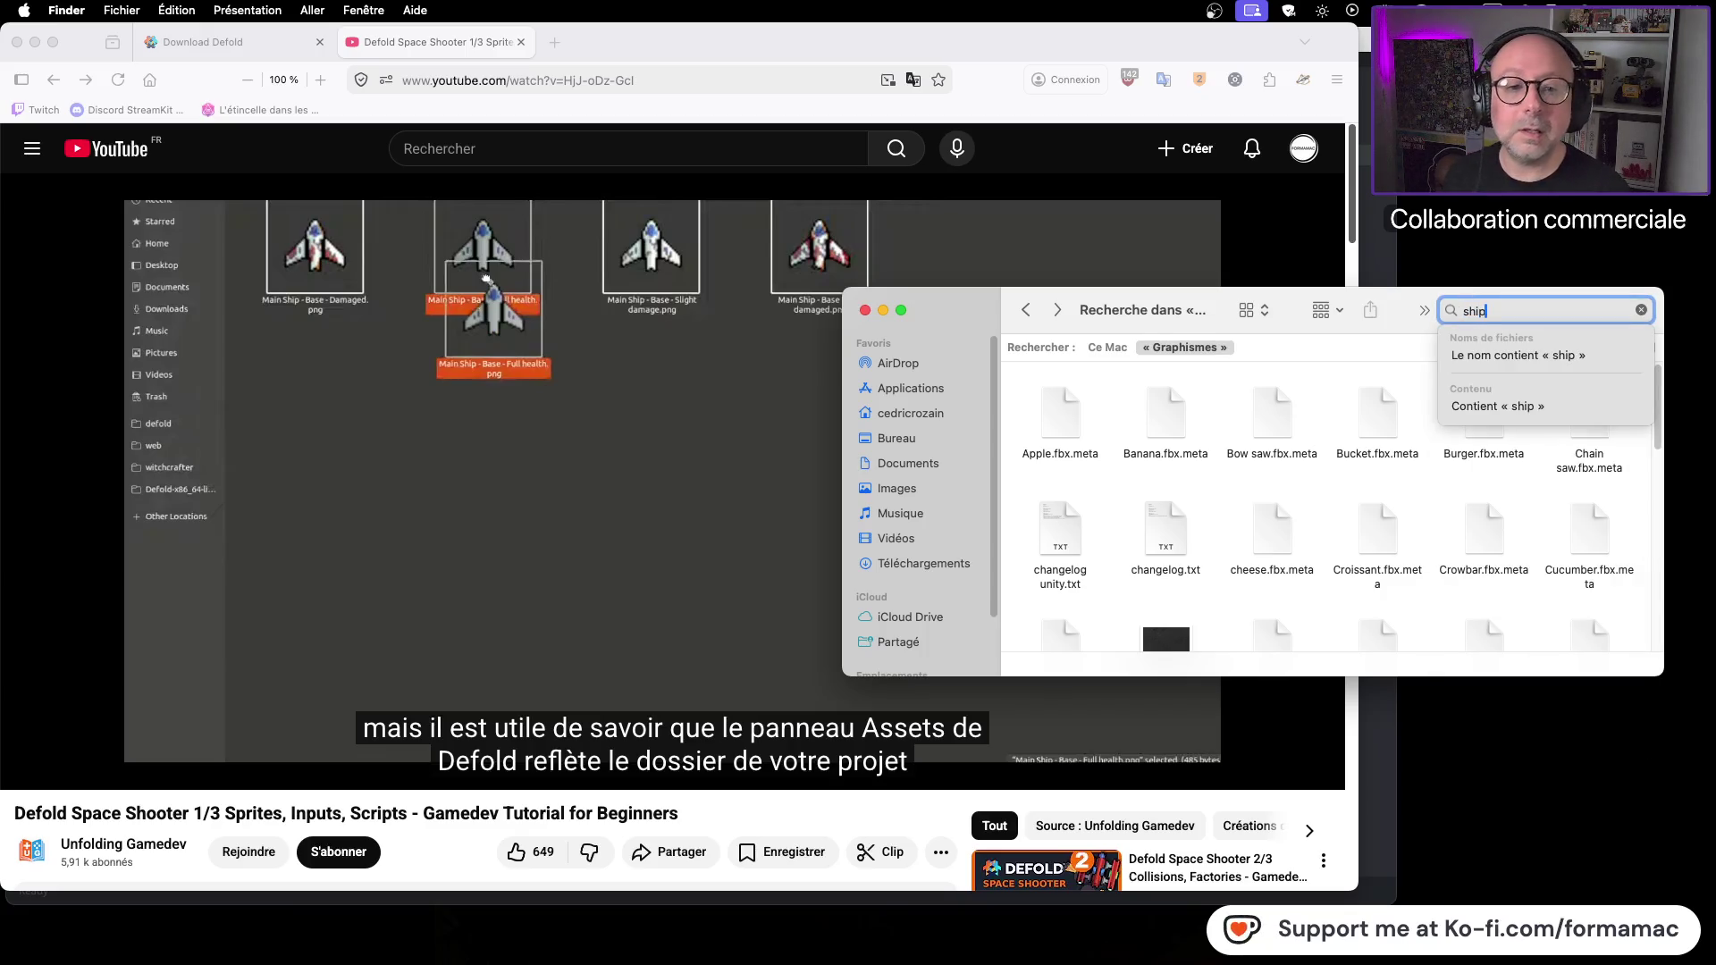
{"action": "key", "text": "Return"}
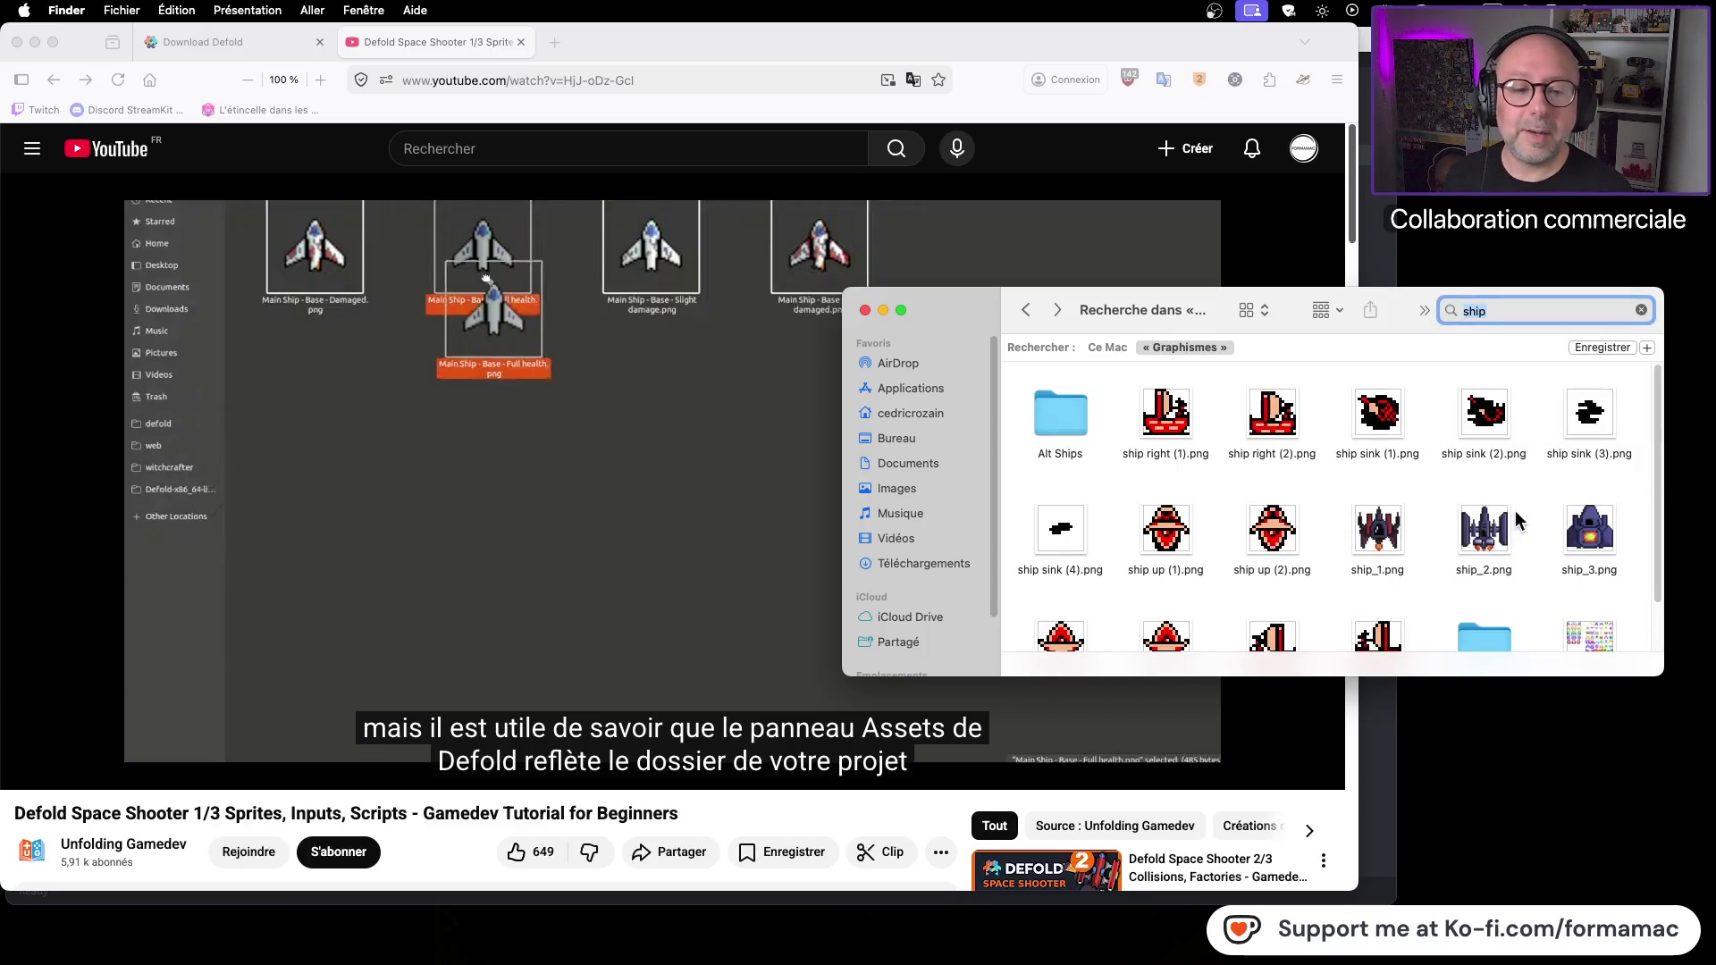
{"action": "scroll", "coordinate": [1519, 560], "scroll_direction": "down", "scroll_amount": 1}
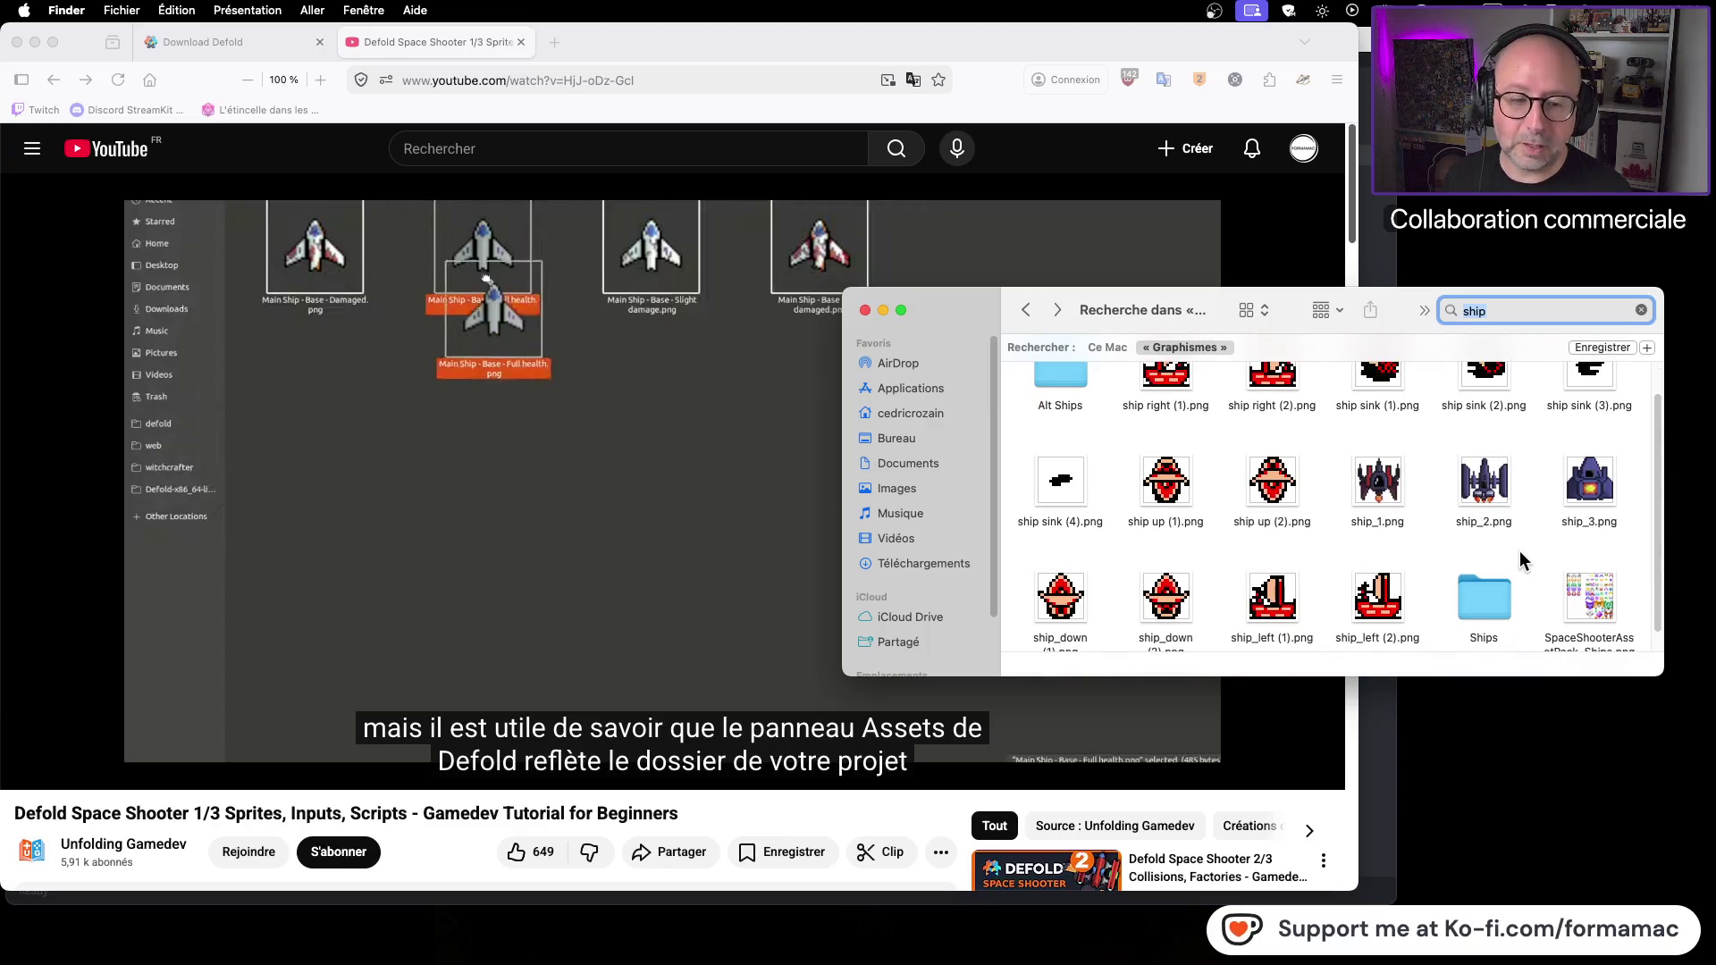
{"action": "scroll", "coordinate": [1519, 550], "scroll_direction": "up", "scroll_amount": 1}
Step: Open the JustSprites Ships folder to show its RT, SF and XT ship images
{"action": "left_click", "coordinate": [1481, 605]}
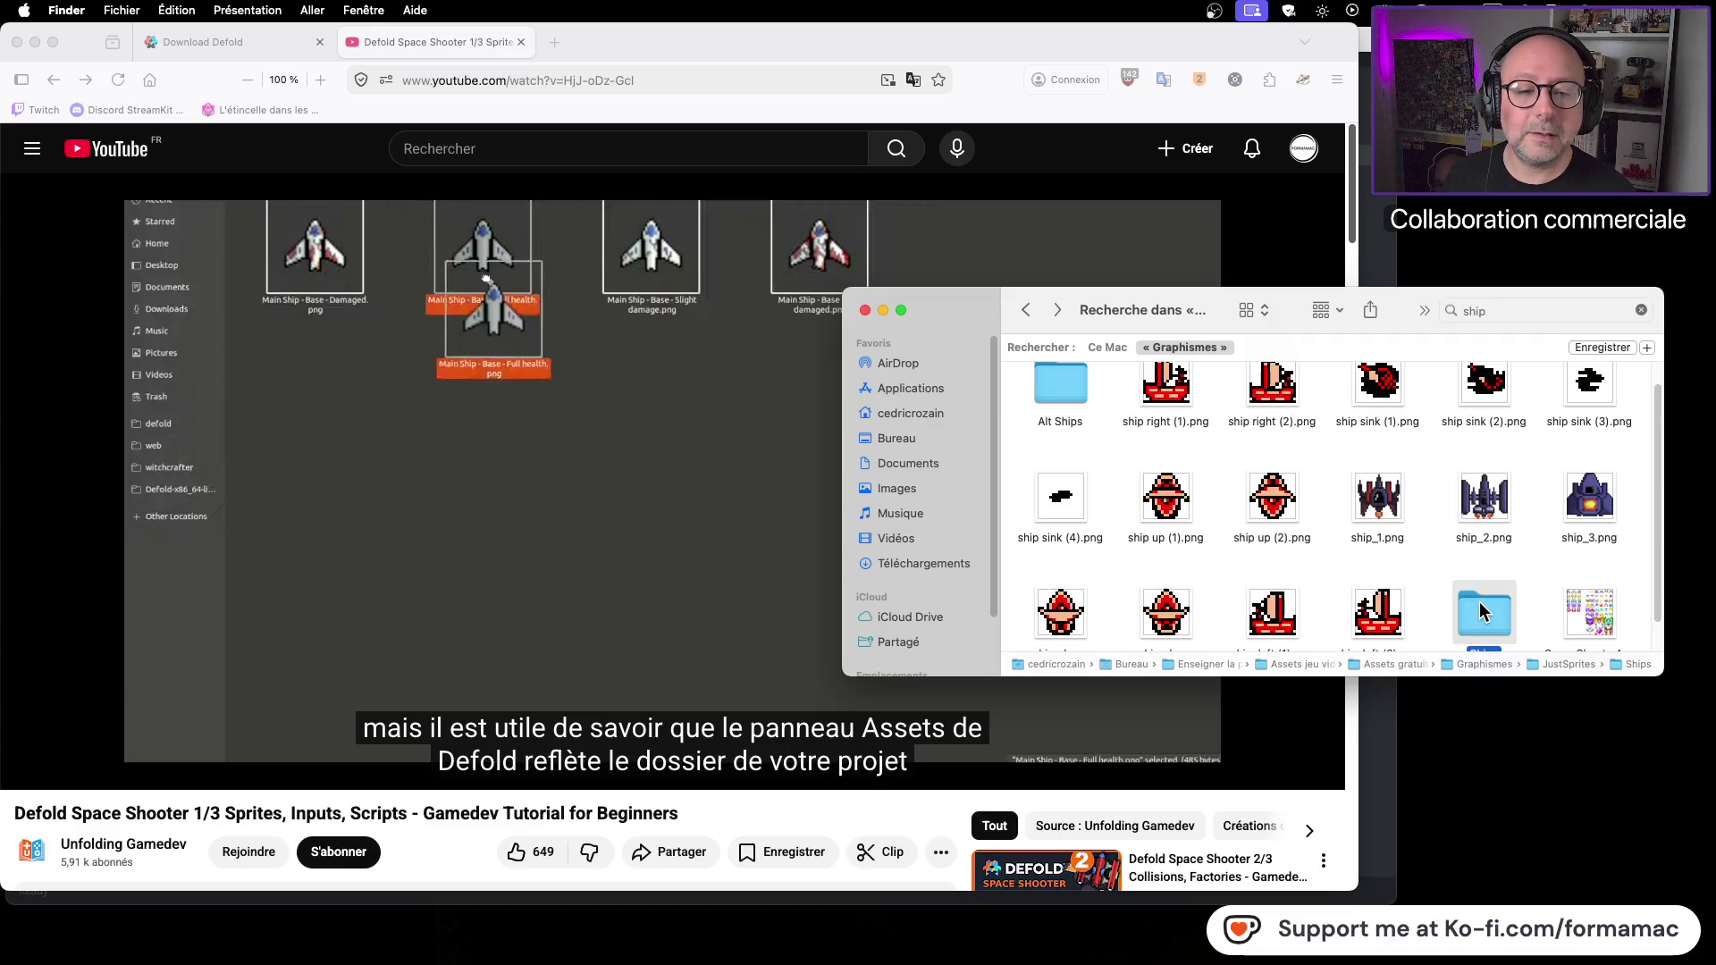
{"action": "scroll", "coordinate": [1537, 567], "scroll_direction": "down", "scroll_amount": 2}
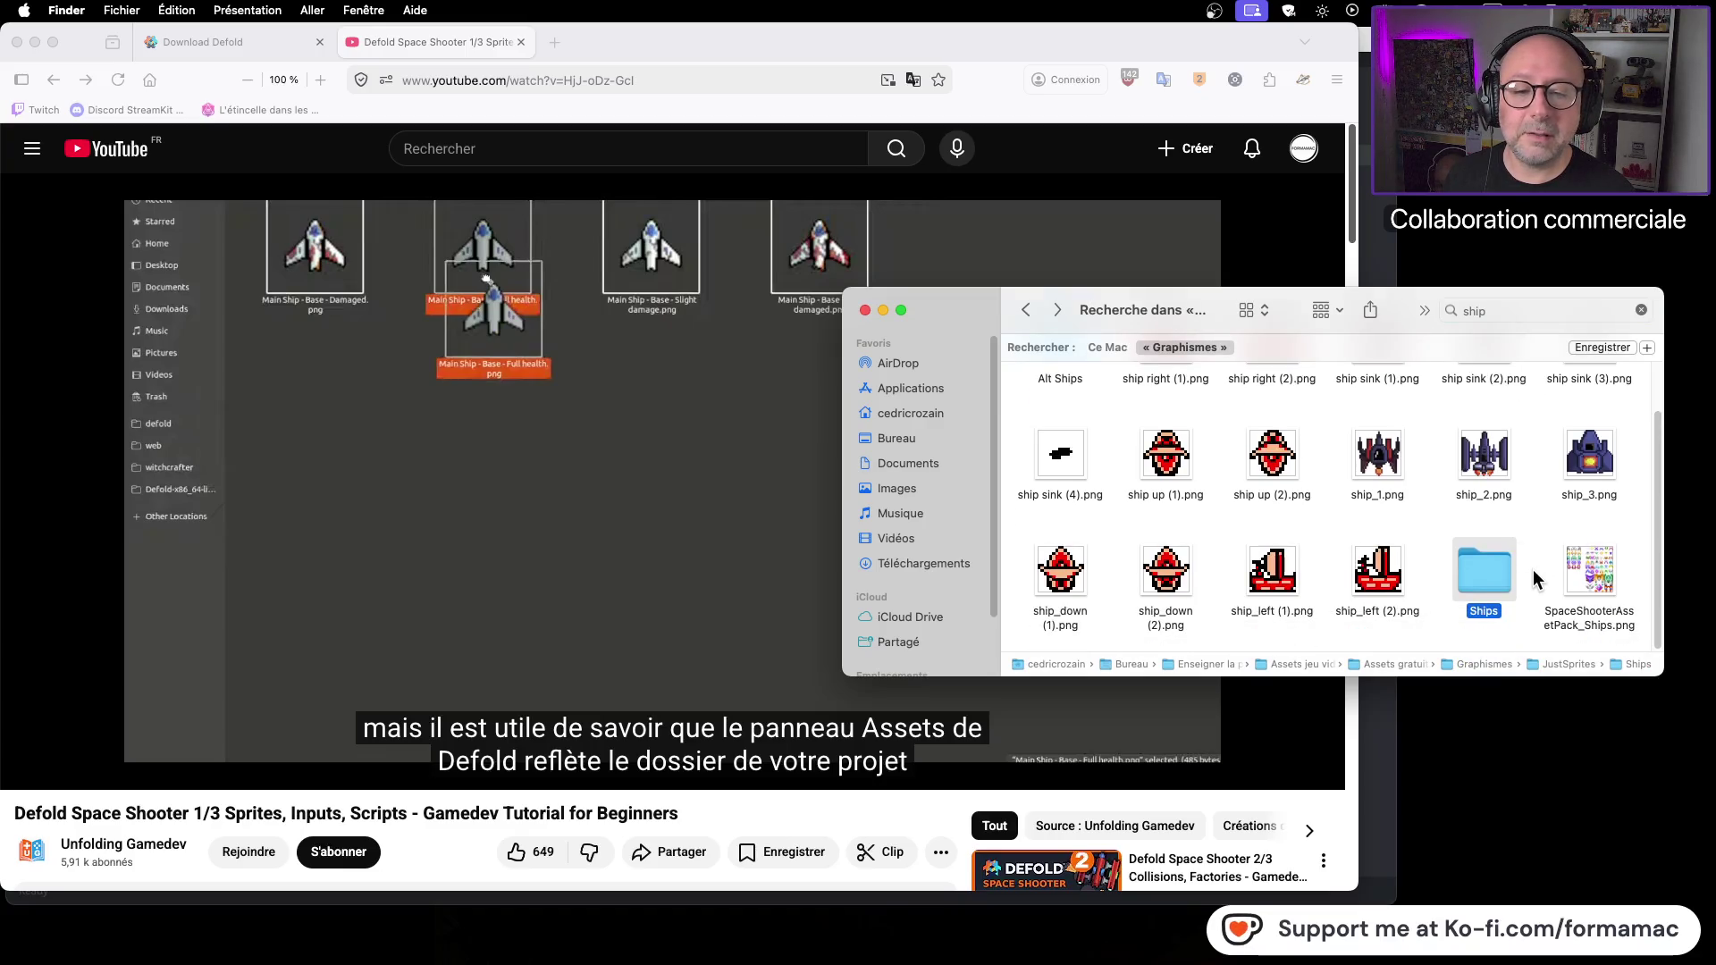
{"action": "double_click", "coordinate": [1481, 578]}
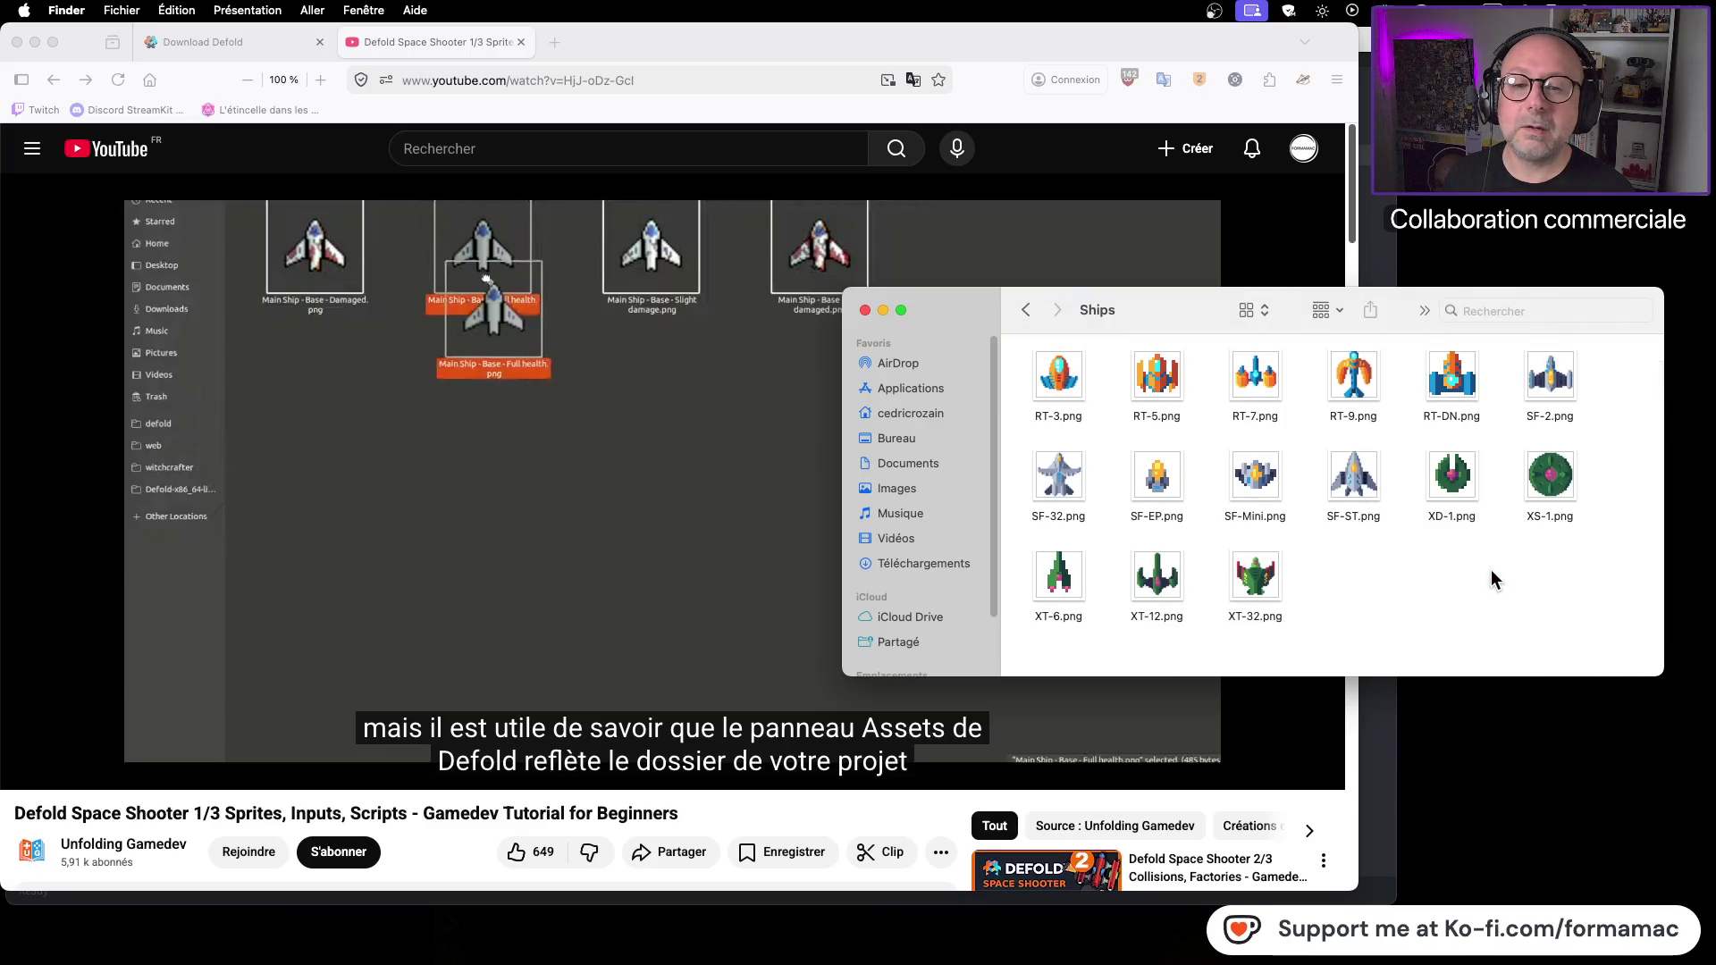
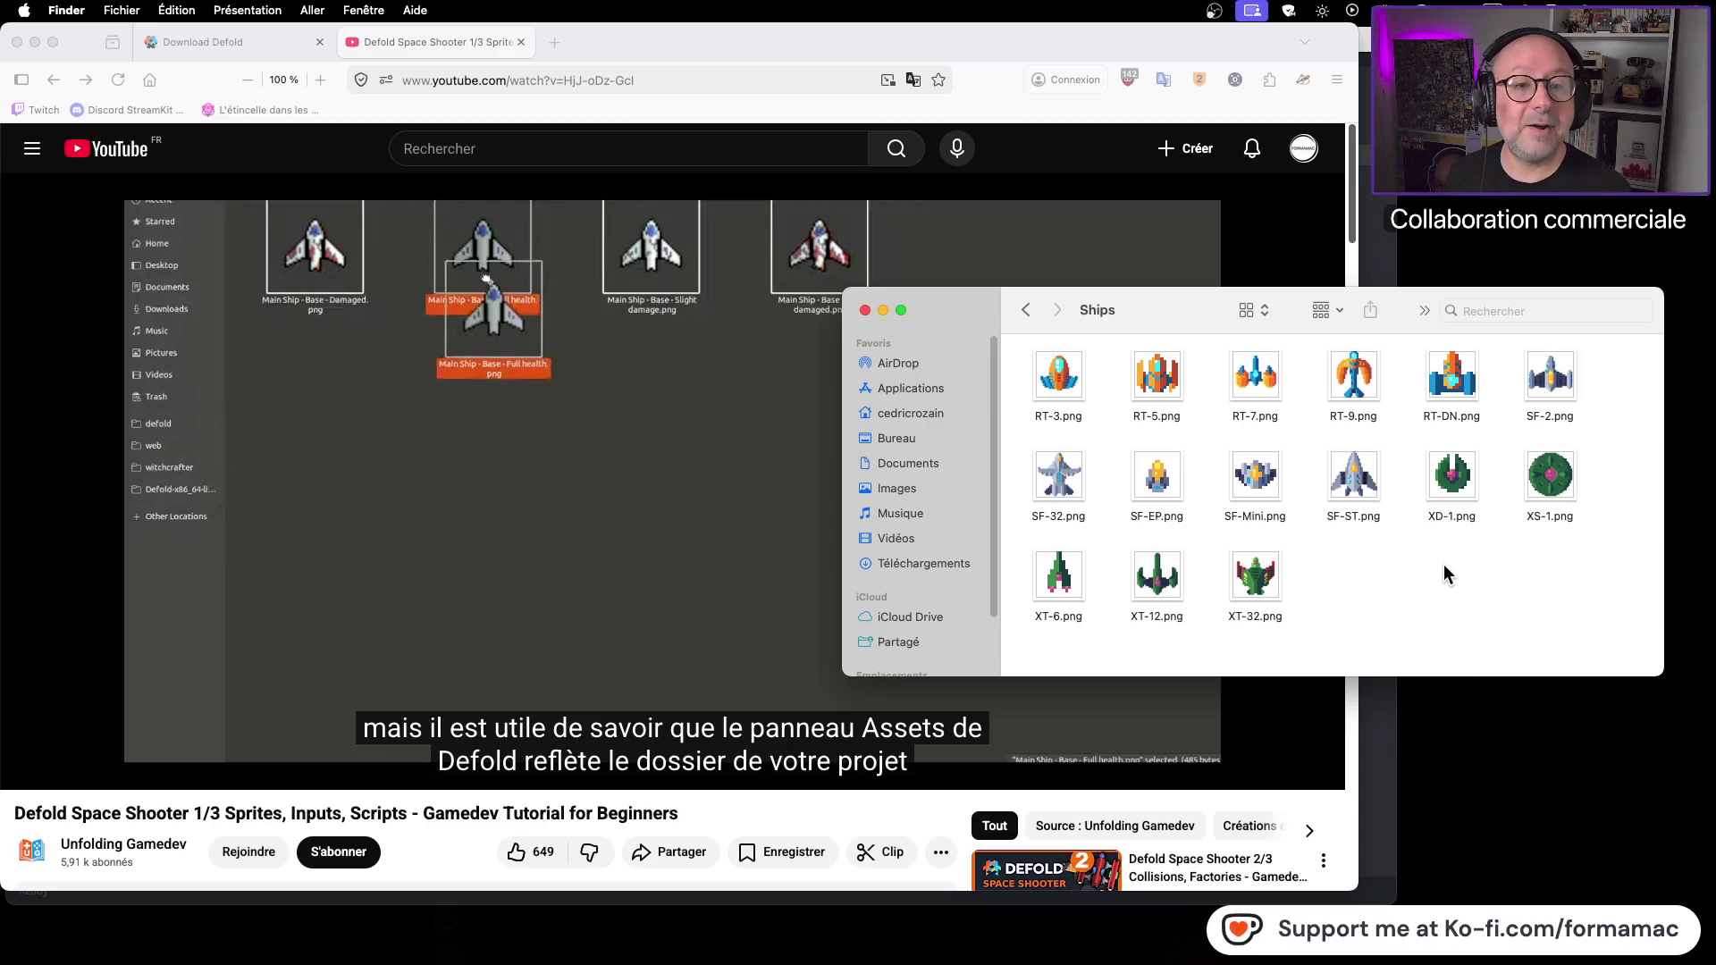
Step: Browse the Alt Ships Sprites folder and the Ships folder from the 'ship' search results
{"action": "left_click", "coordinate": [1025, 310]}
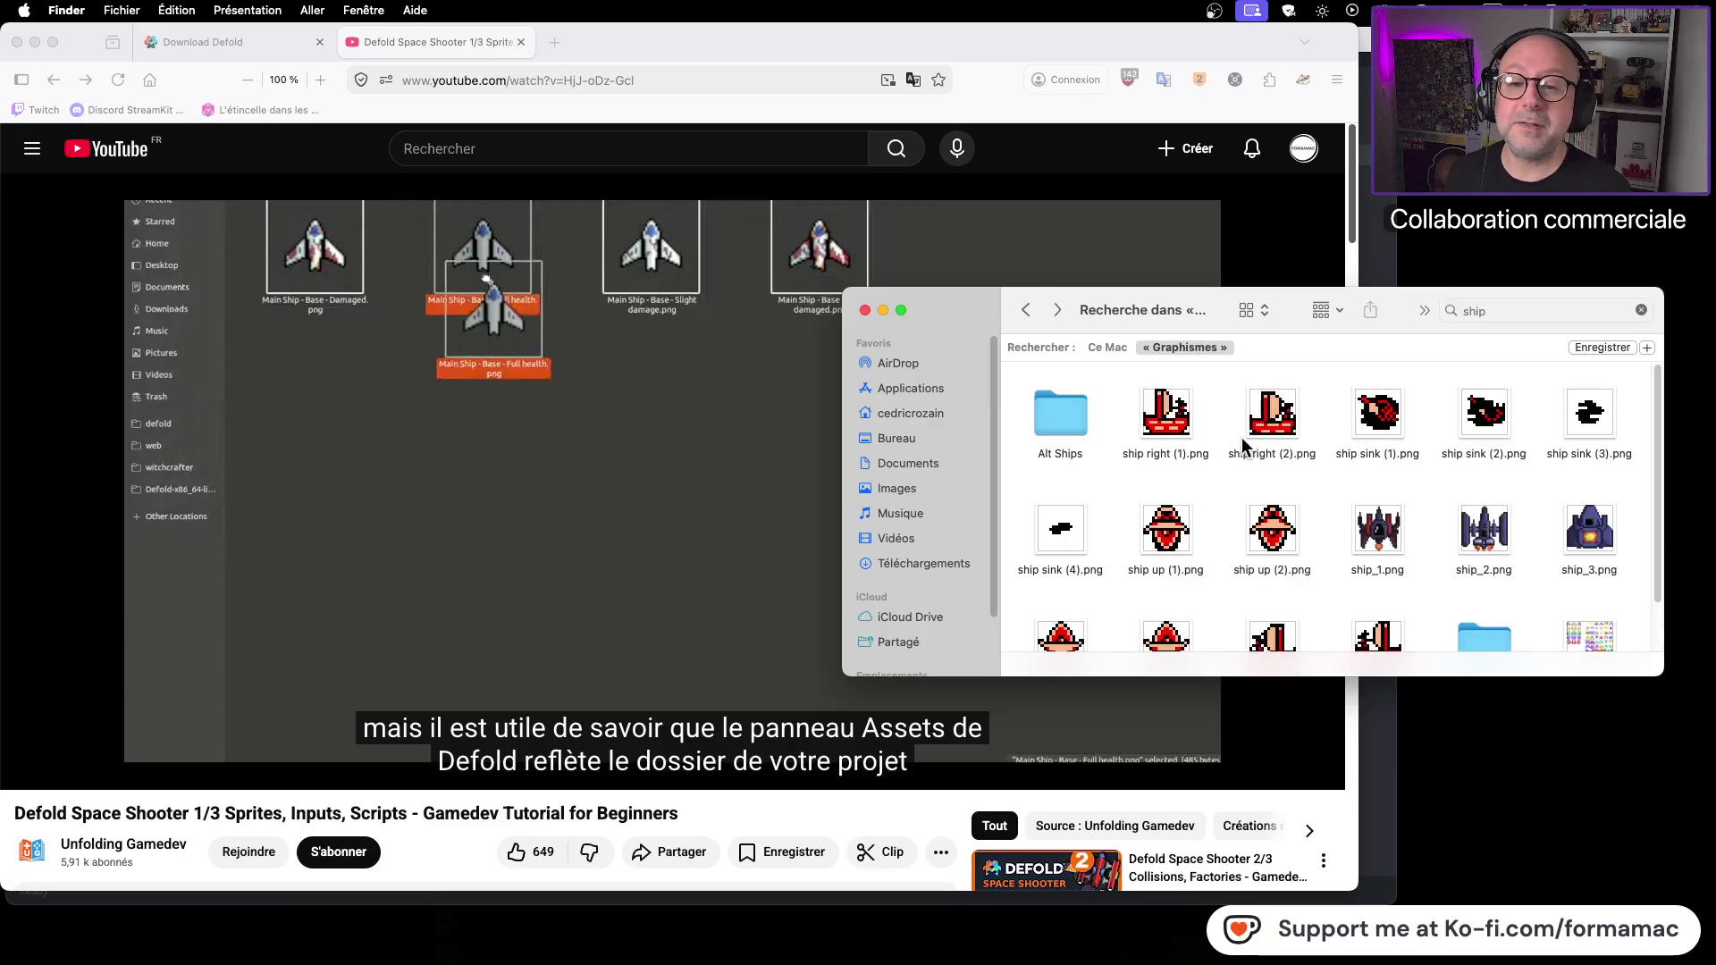
{"action": "scroll", "coordinate": [1480, 552], "scroll_direction": "down", "scroll_amount": 1}
{"action": "double_click", "coordinate": [1051, 393]}
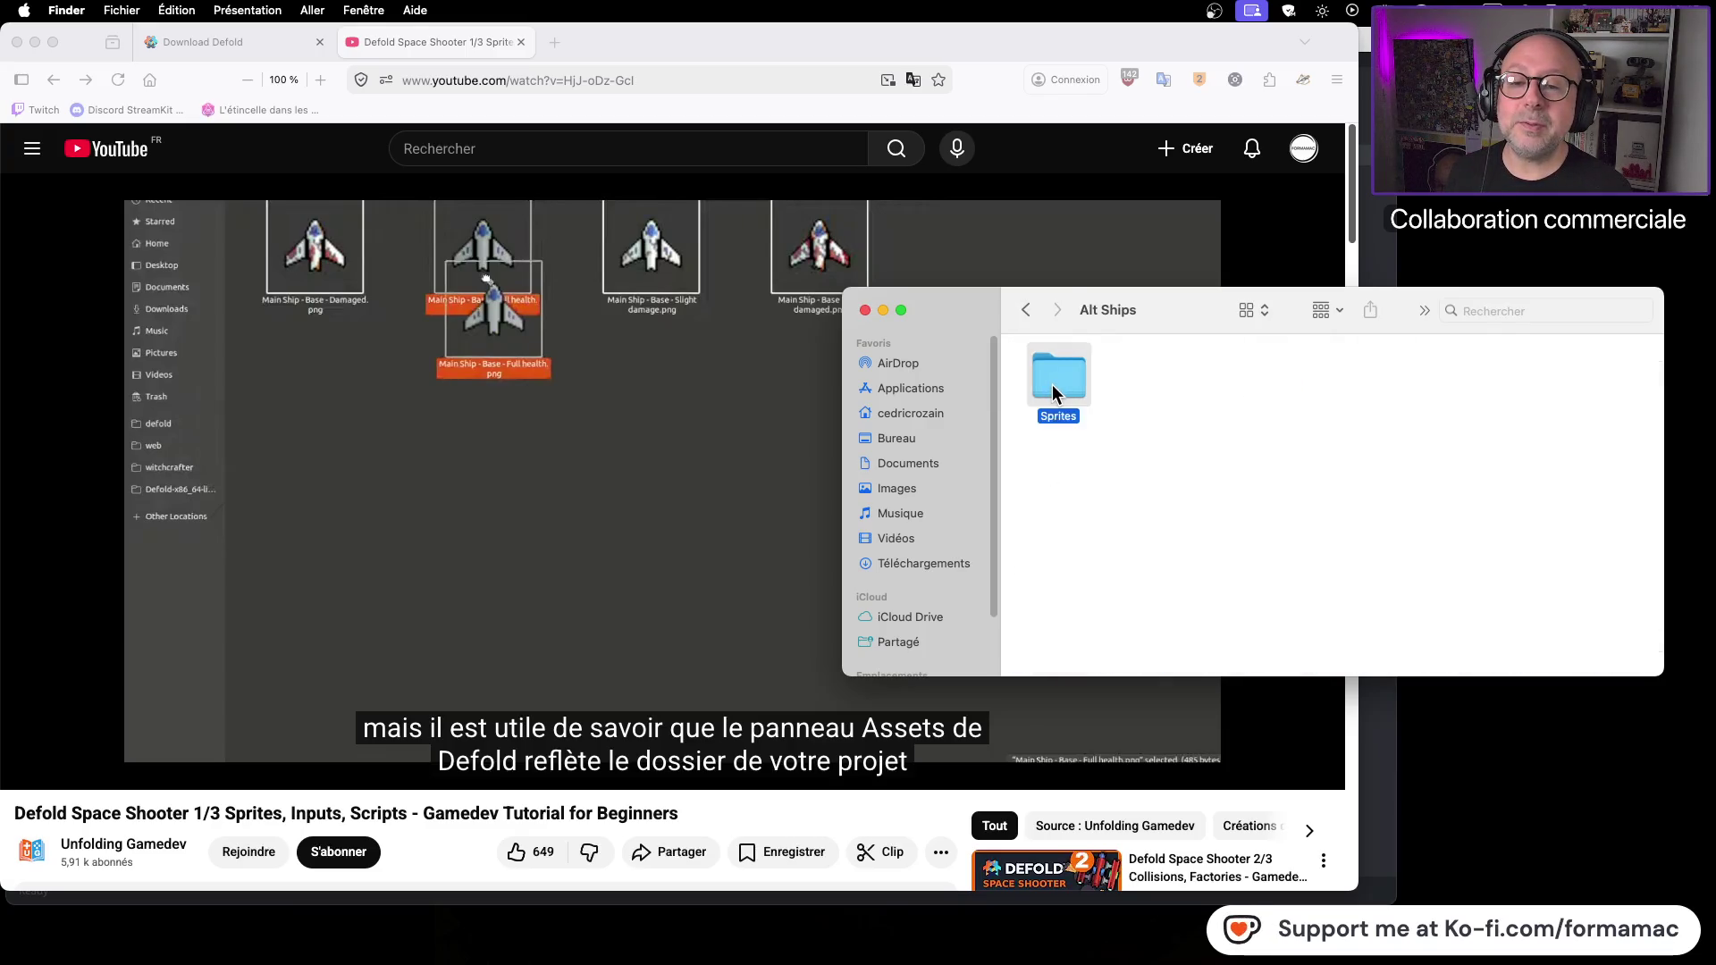
{"action": "double_click", "coordinate": [1053, 389]}
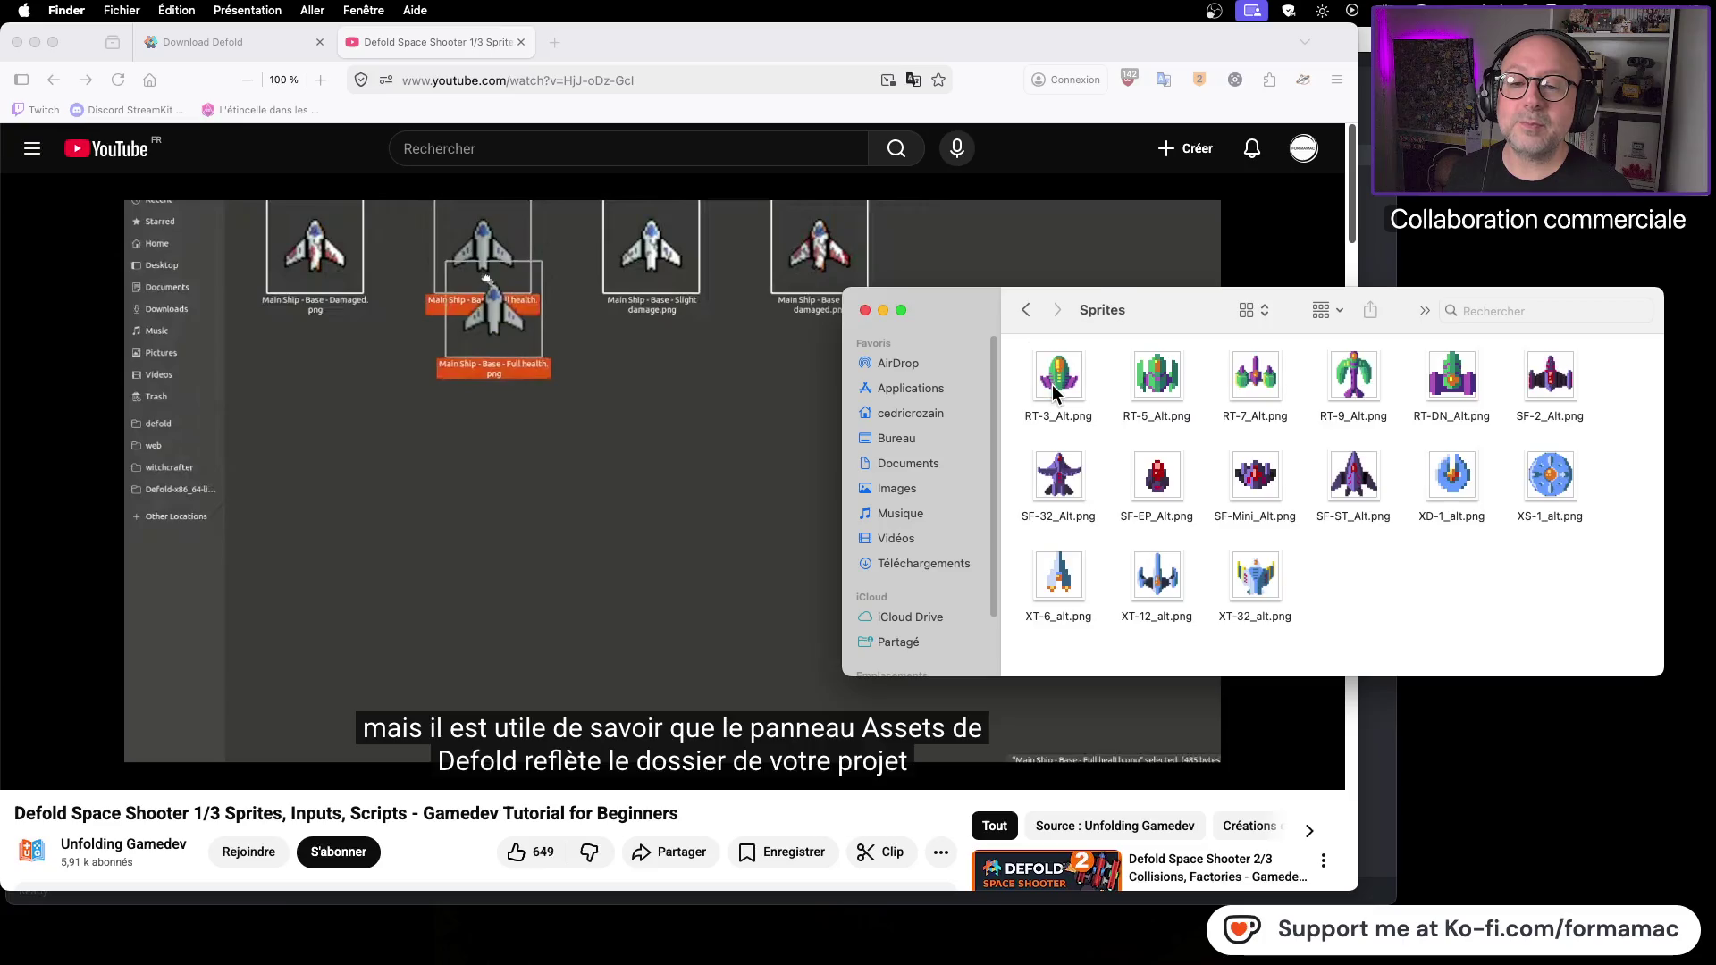
{"action": "left_click", "coordinate": [1026, 312]}
{"action": "left_click", "coordinate": [1025, 313]}
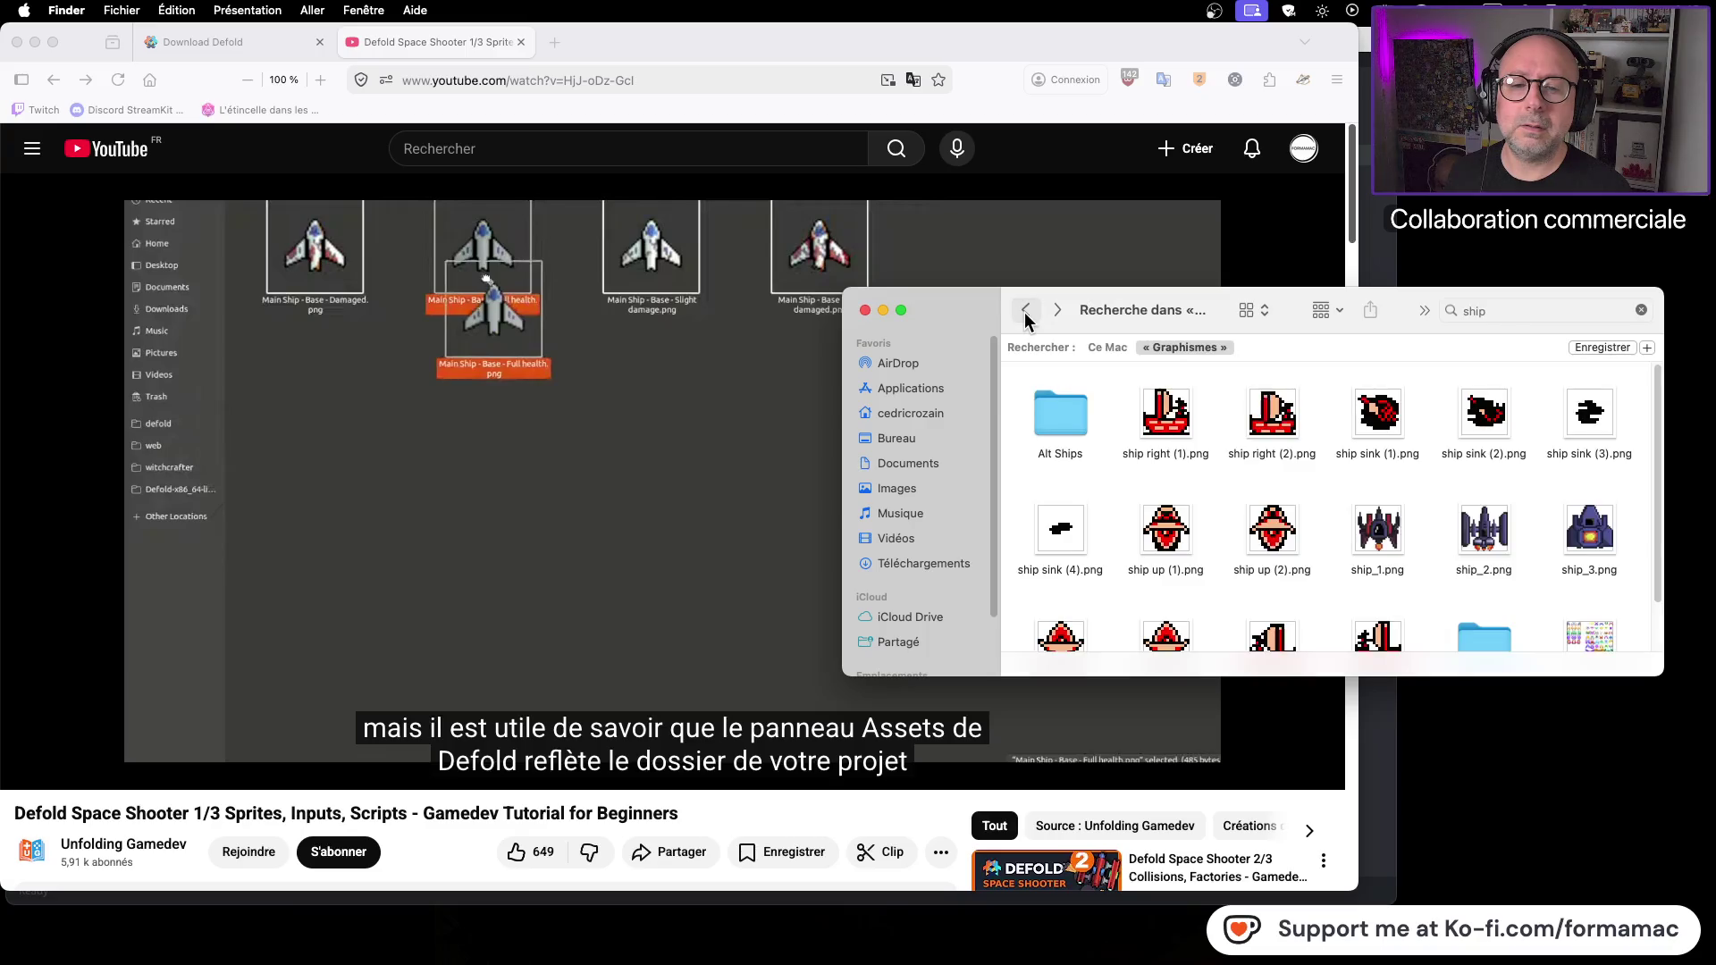
{"action": "double_click", "coordinate": [1483, 633]}
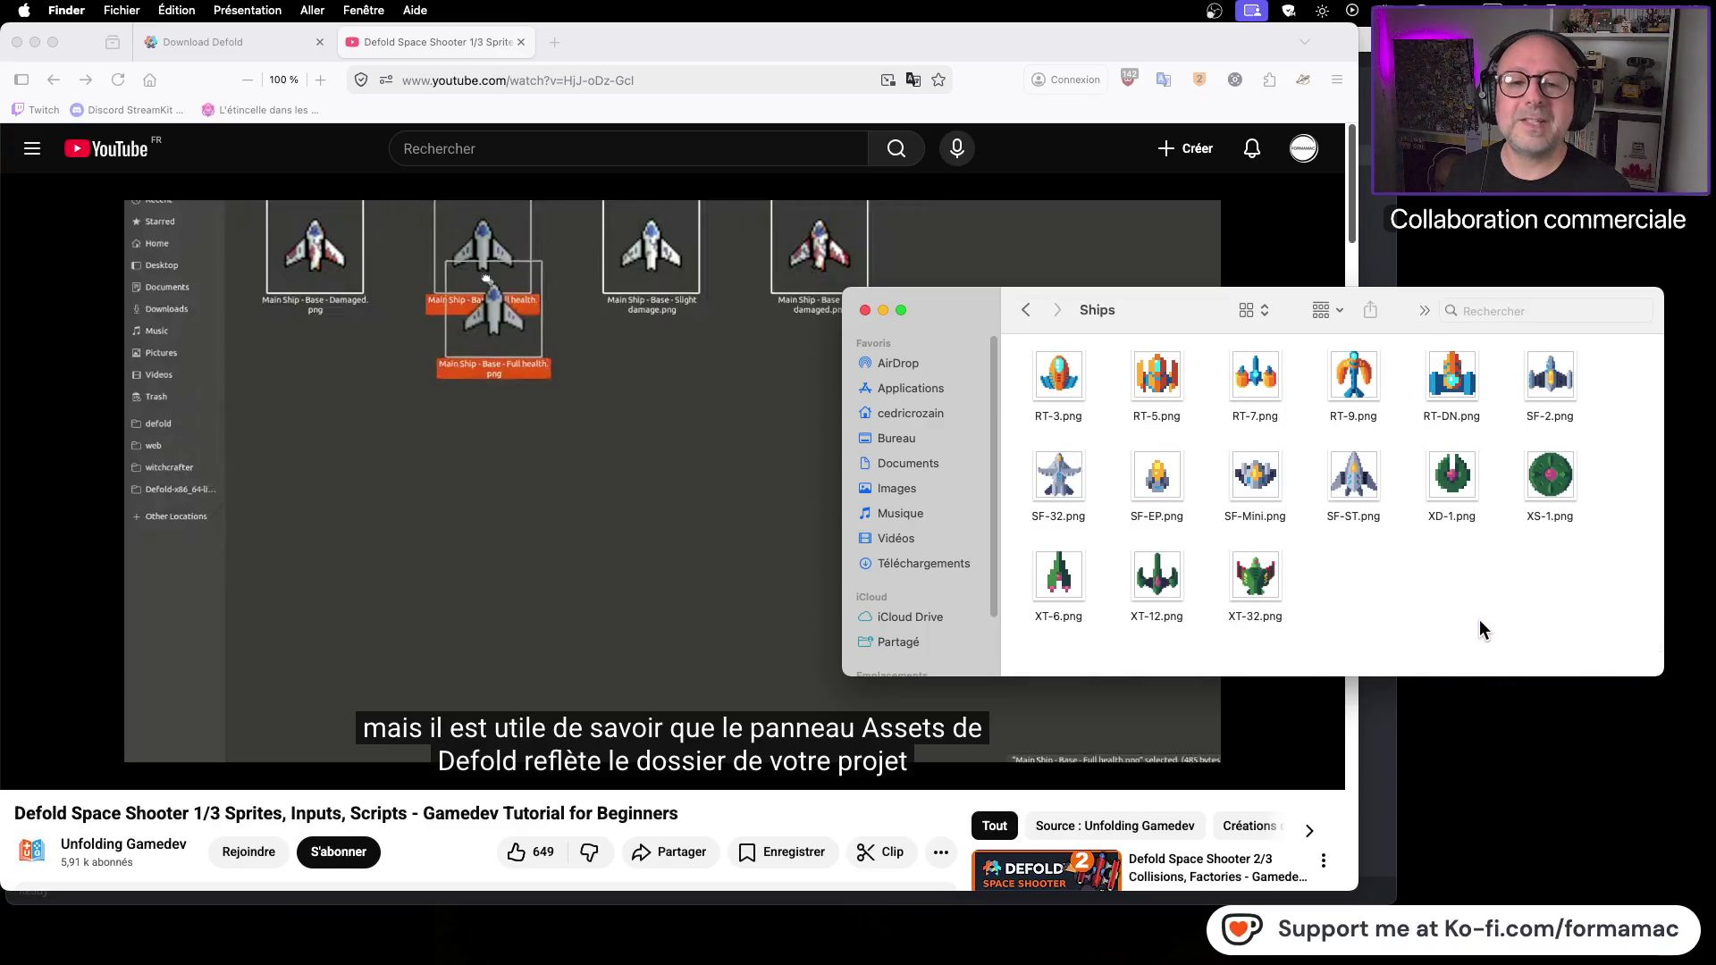
{"action": "left_click", "coordinate": [1037, 313]}
Step: Drag the Ships folder from the search results onto the desktop
{"action": "left_click", "coordinate": [1056, 416]}
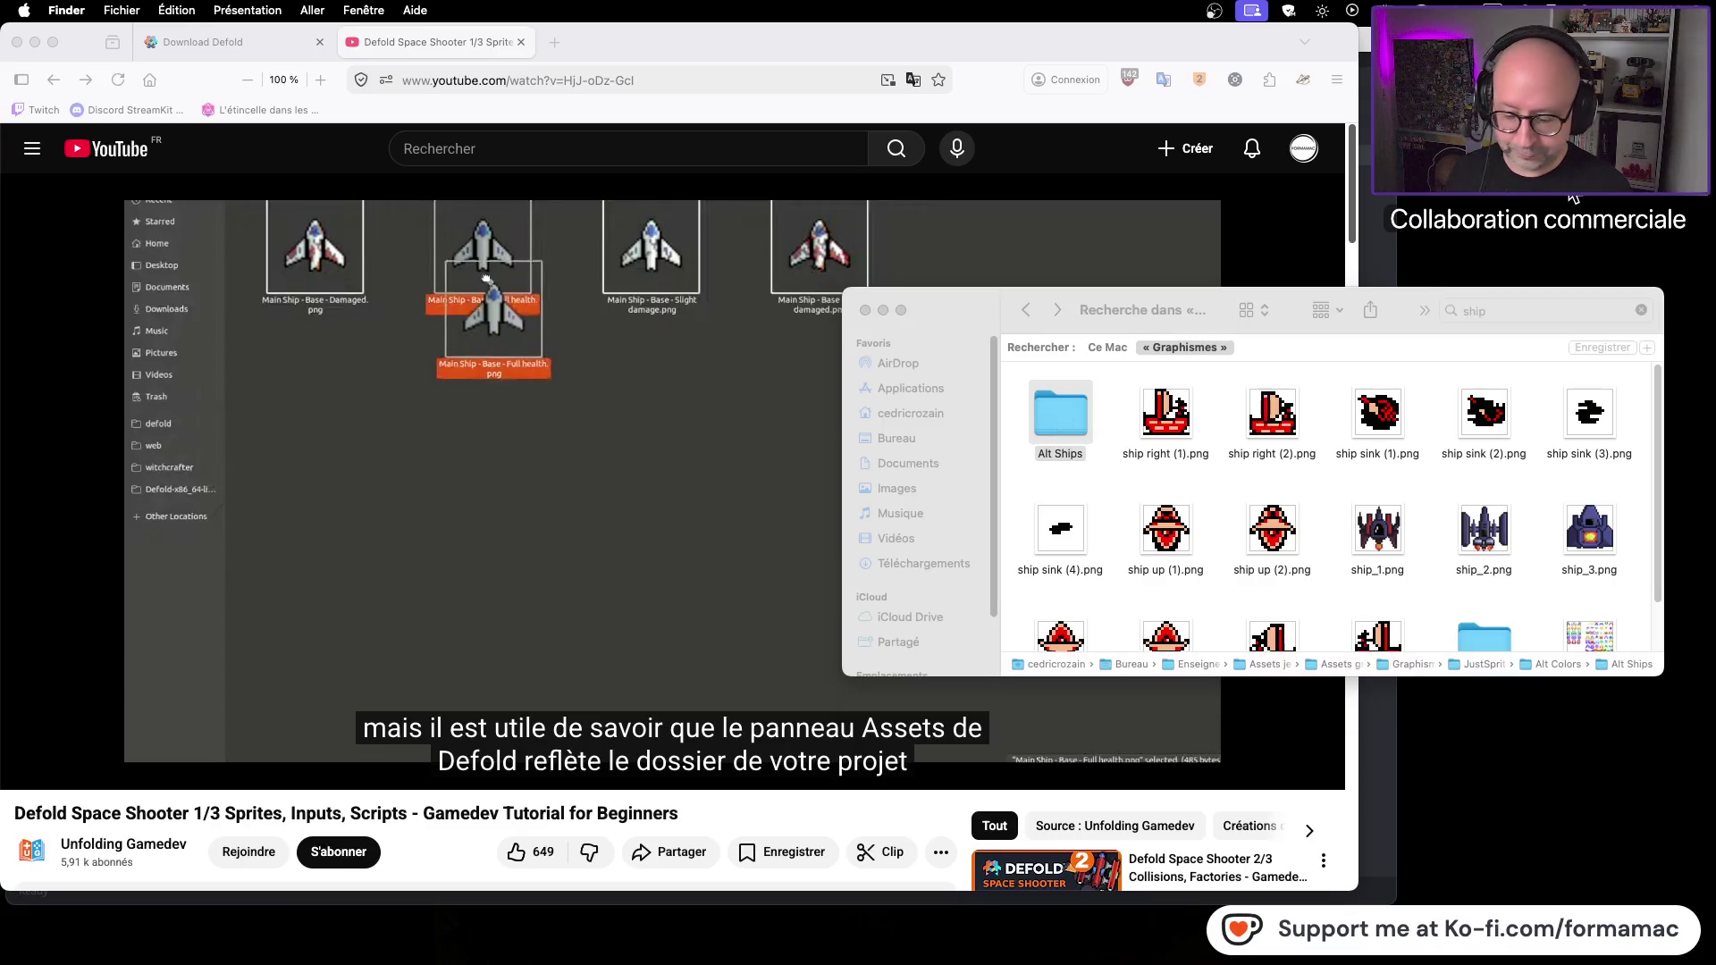
{"action": "scroll", "coordinate": [1528, 536], "scroll_direction": "down", "scroll_amount": 2}
{"action": "left_click", "coordinate": [1488, 572]}
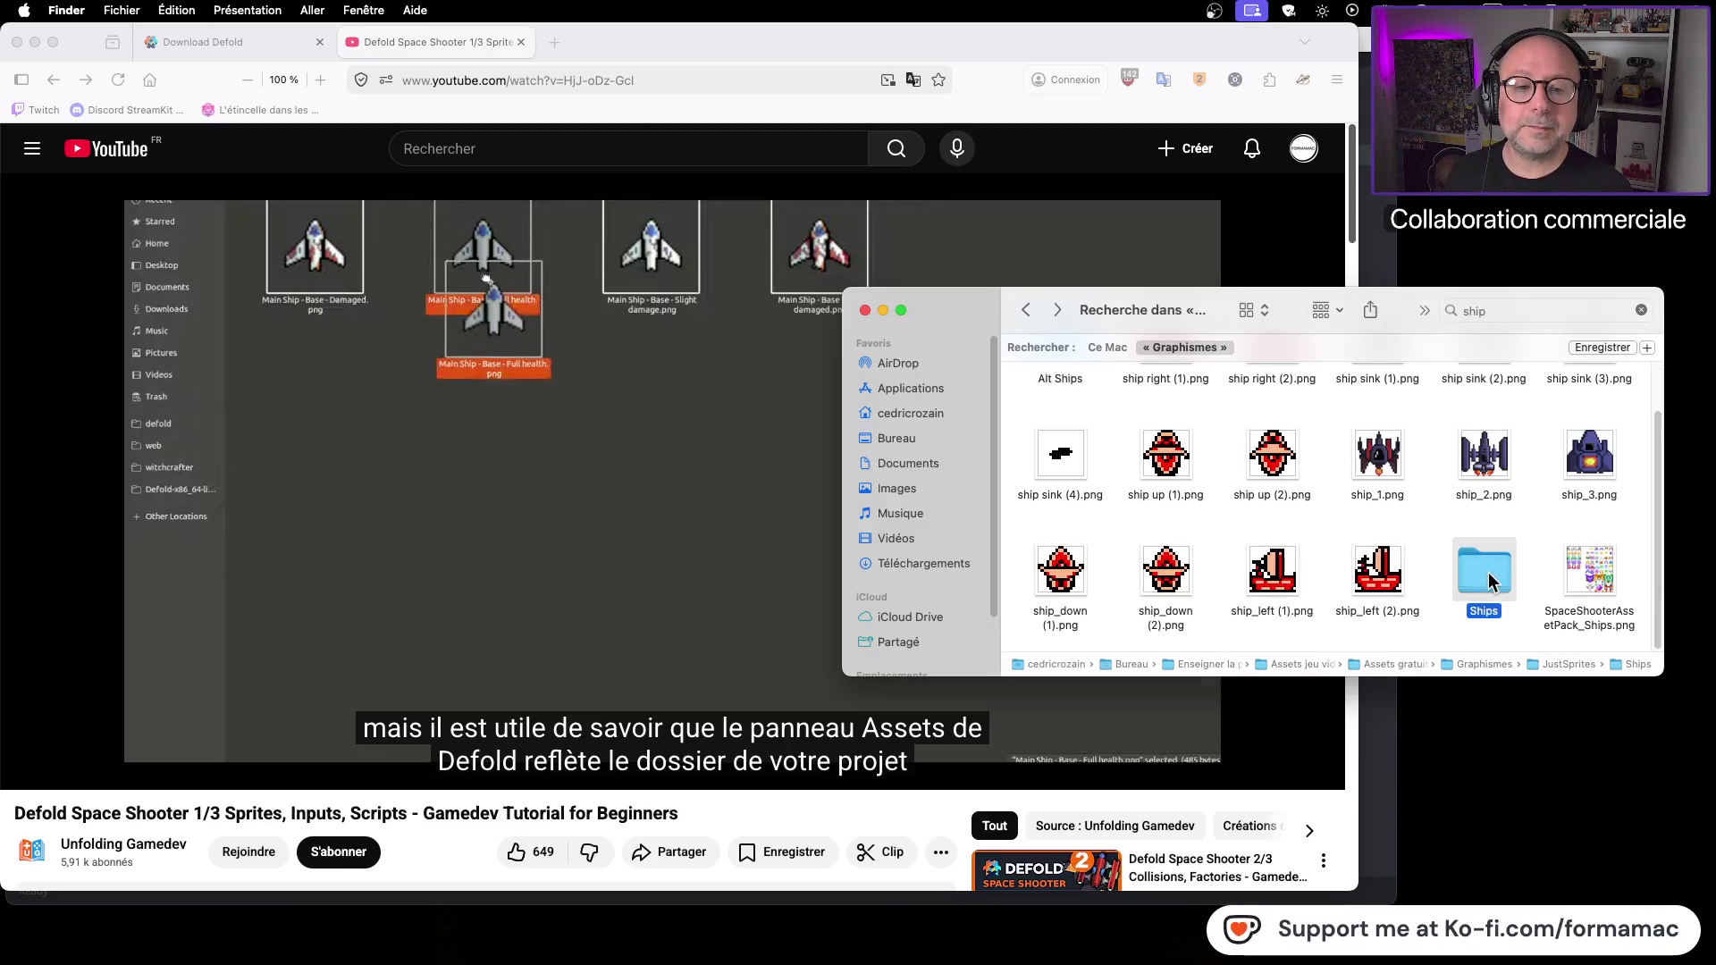
{"action": "left_click_drag", "start_coordinate": [1483, 572], "coordinate": [1590, 195]}
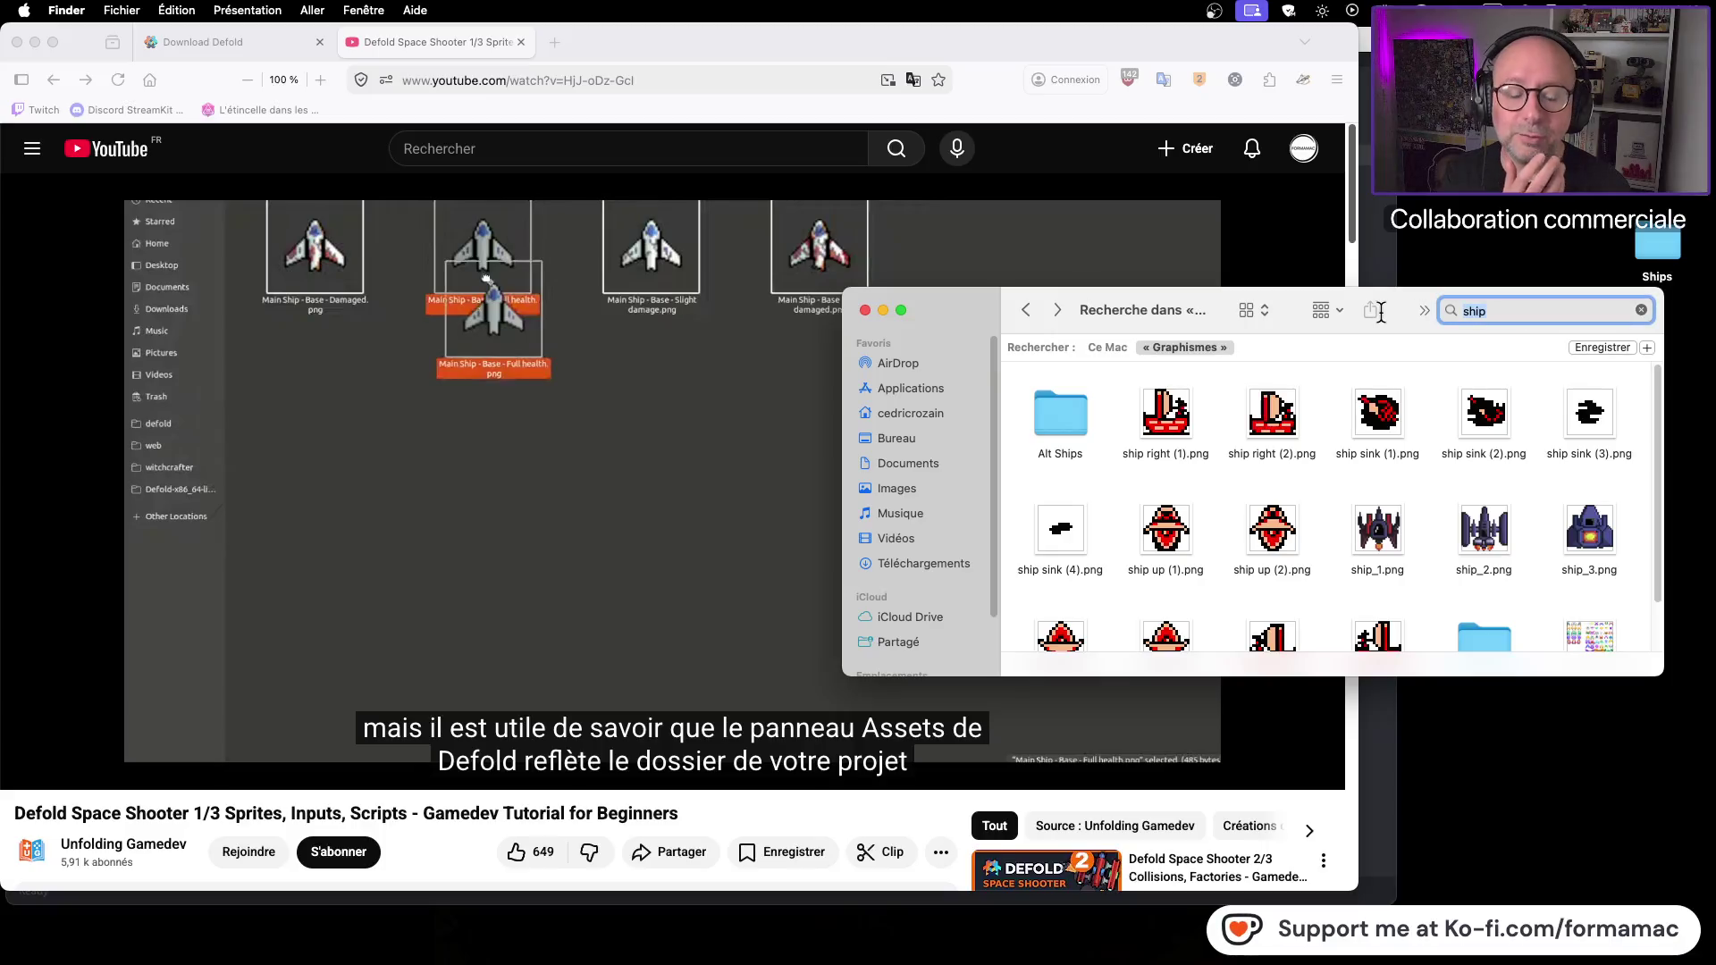
Step: Try the search terms 'bu' and 'missile', then settle on searching Graphismes for 'bullet'
{"action": "type", "text": "b"}
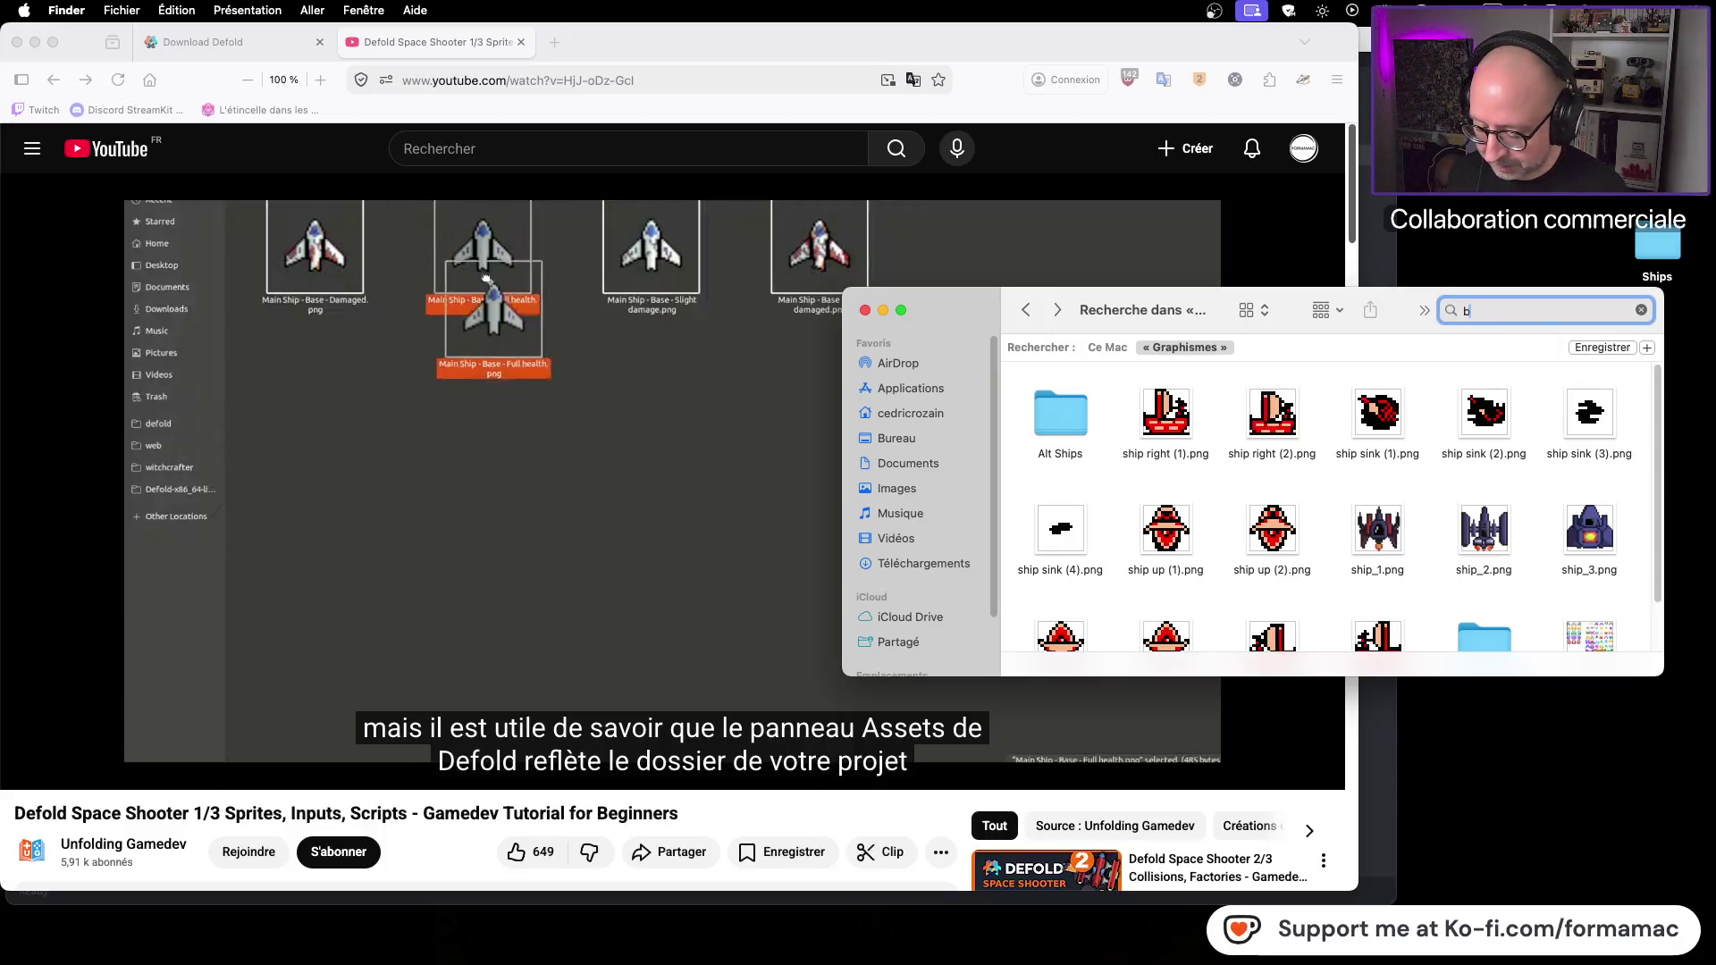
{"action": "type", "text": "ulet"}
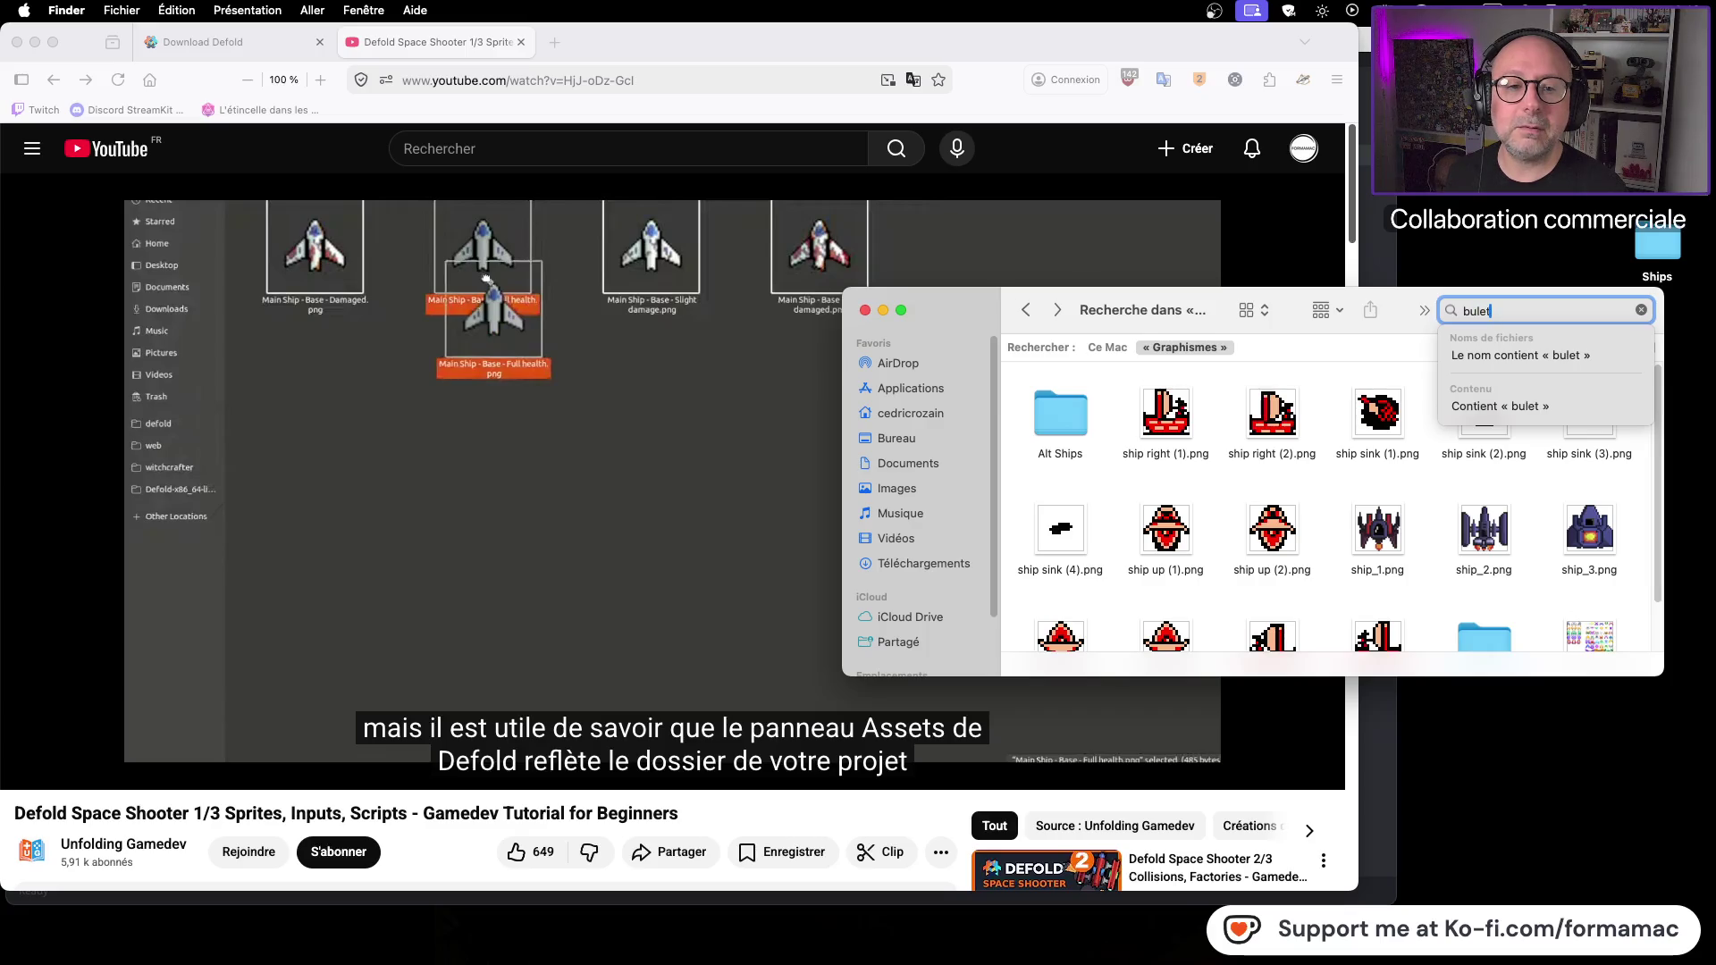
{"action": "key", "text": "Return"}
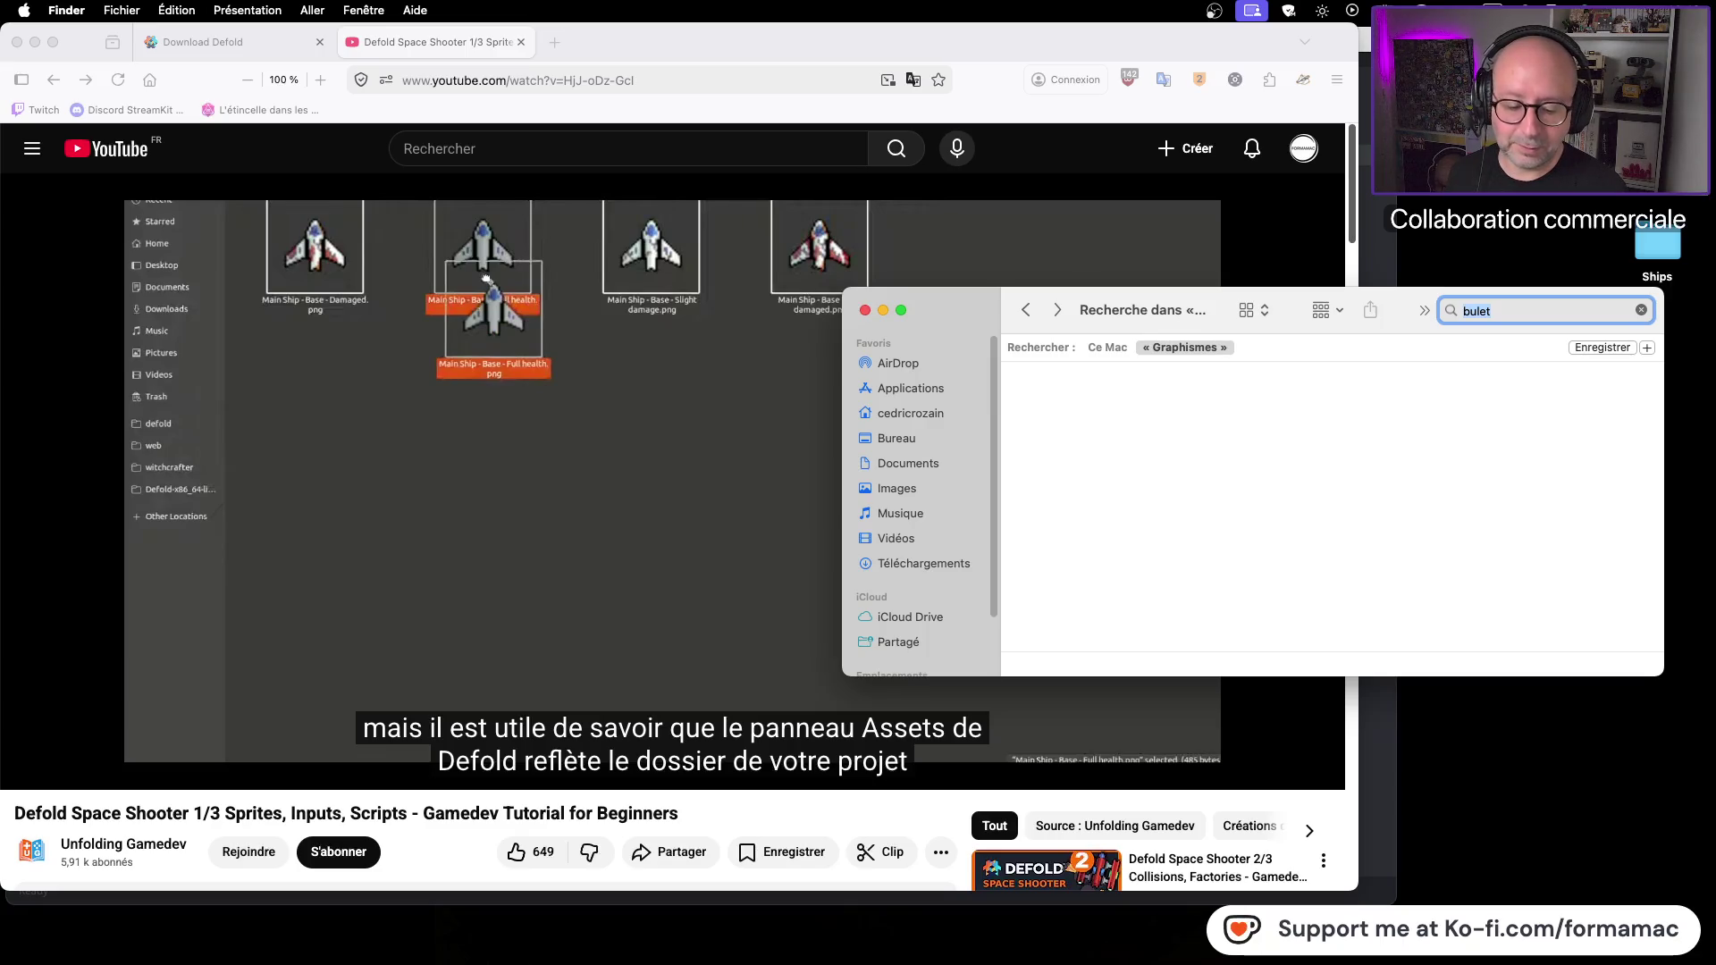
{"action": "key", "text": "BackSpace"}
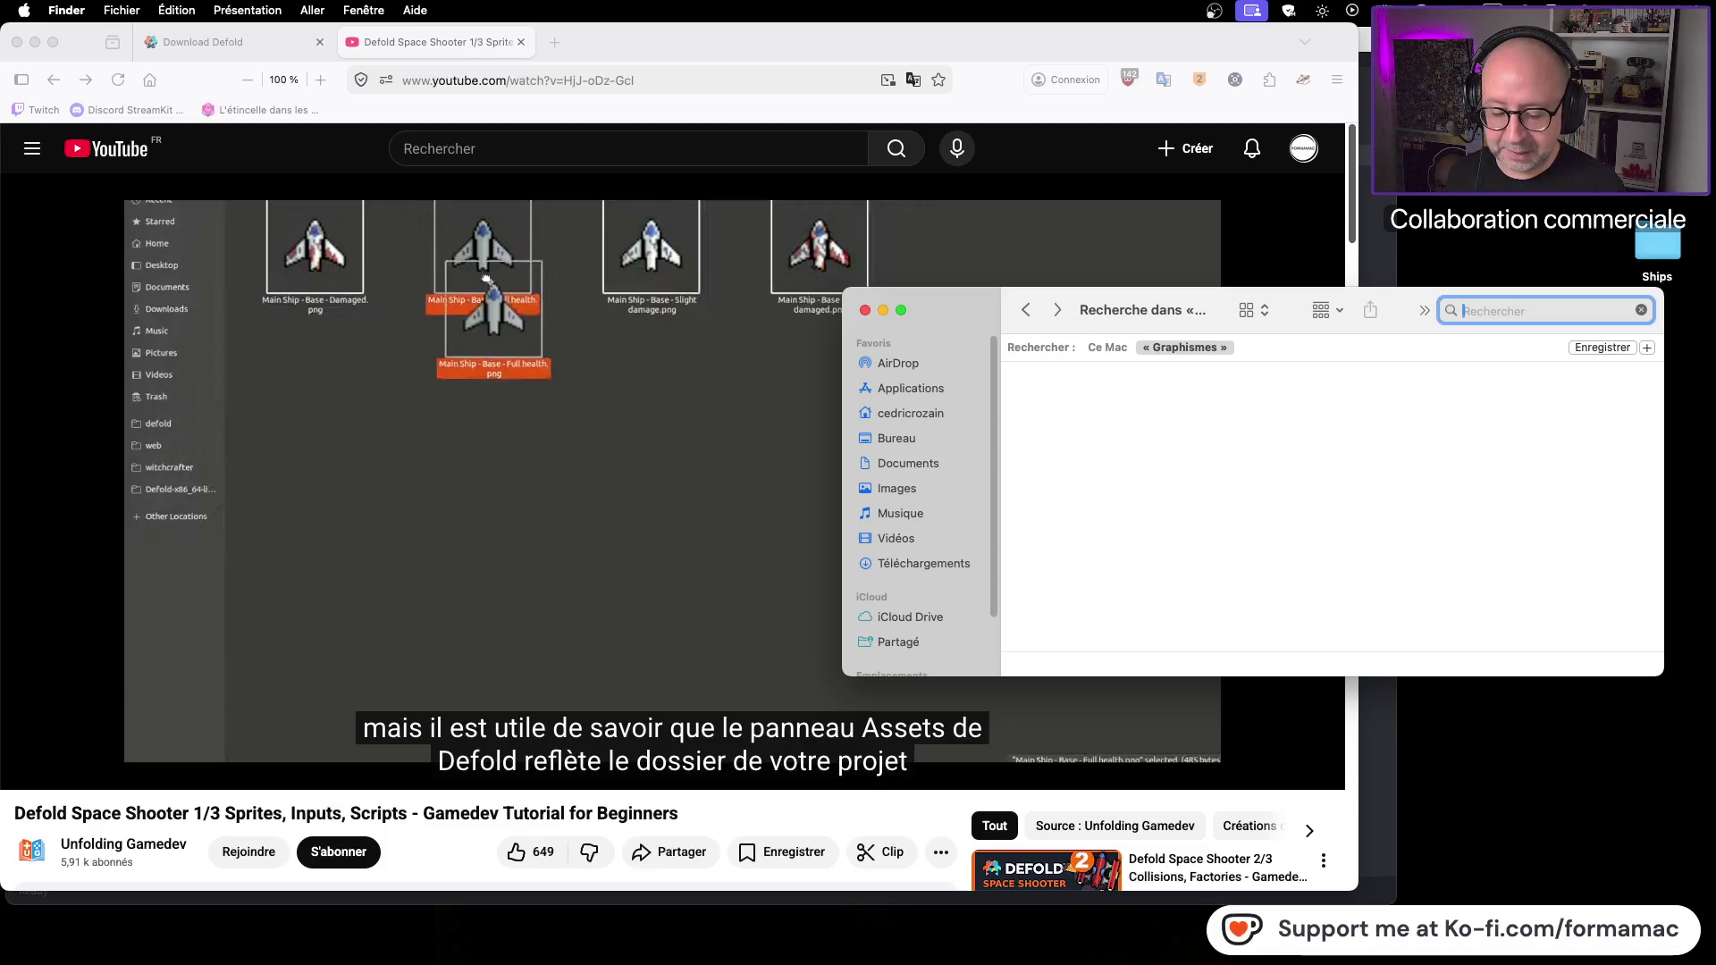
{"action": "type", "text": "missile"}
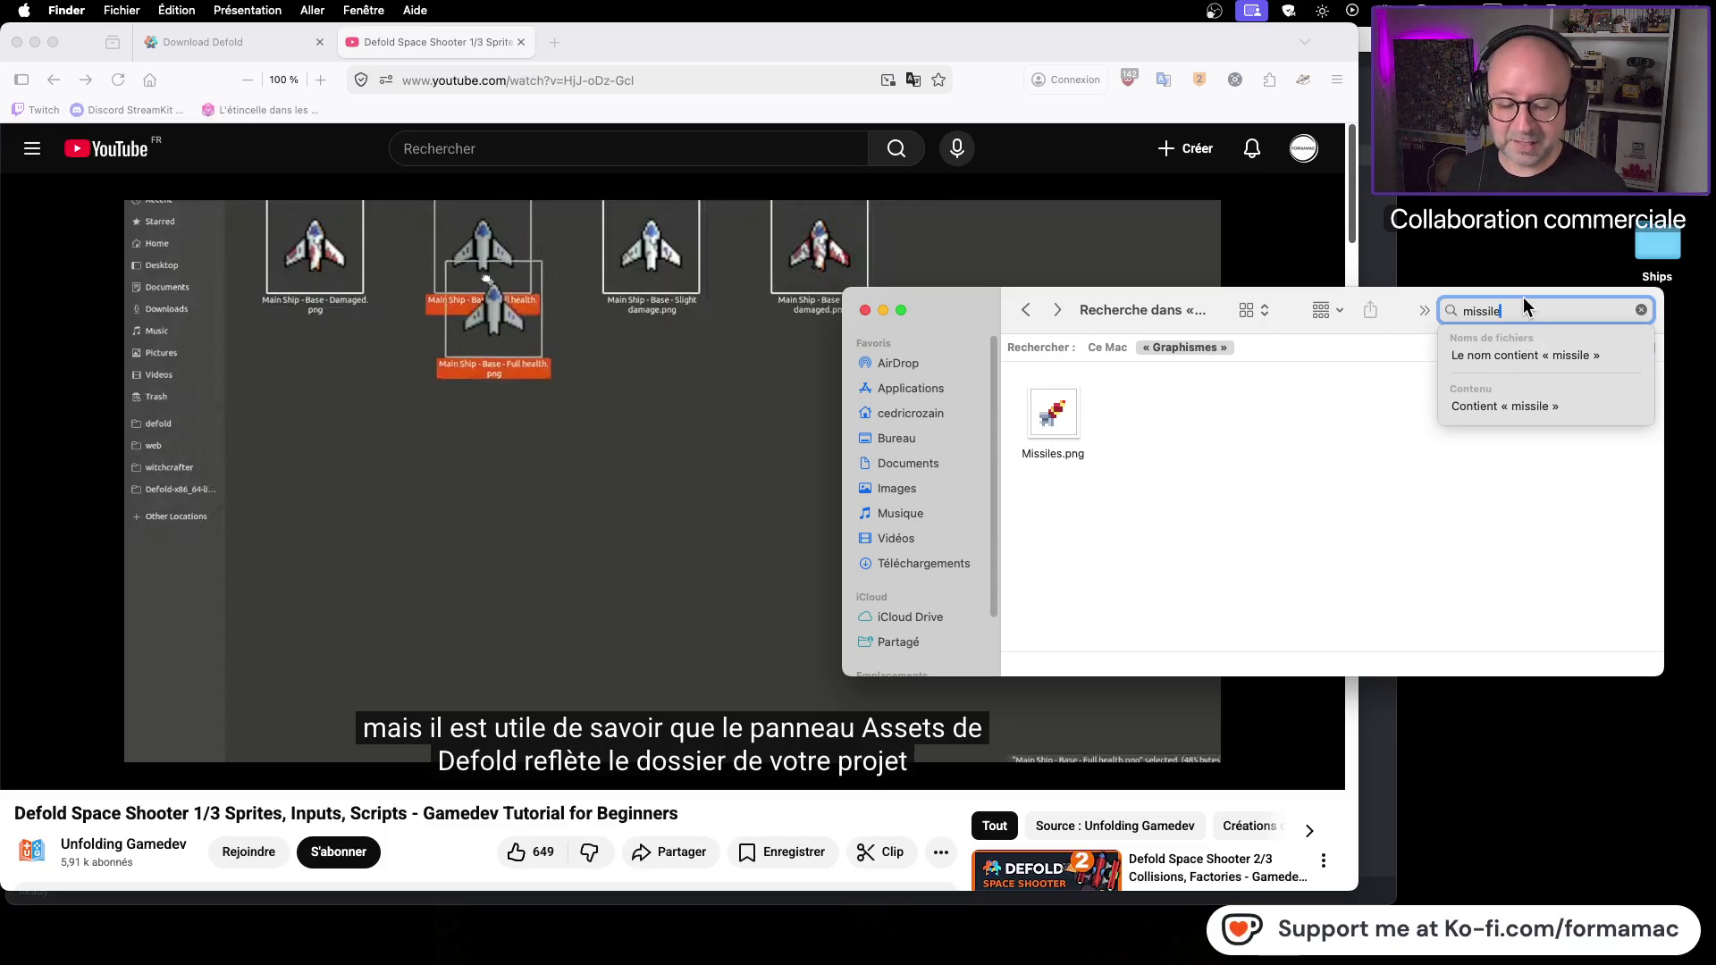
{"action": "key", "text": "BackSpace"}
{"action": "key", "text": "BackSpace"}
{"action": "key", "text": "BackSpace"}
{"action": "key", "text": "BackSpace"}
{"action": "key", "text": "BackSpace"}
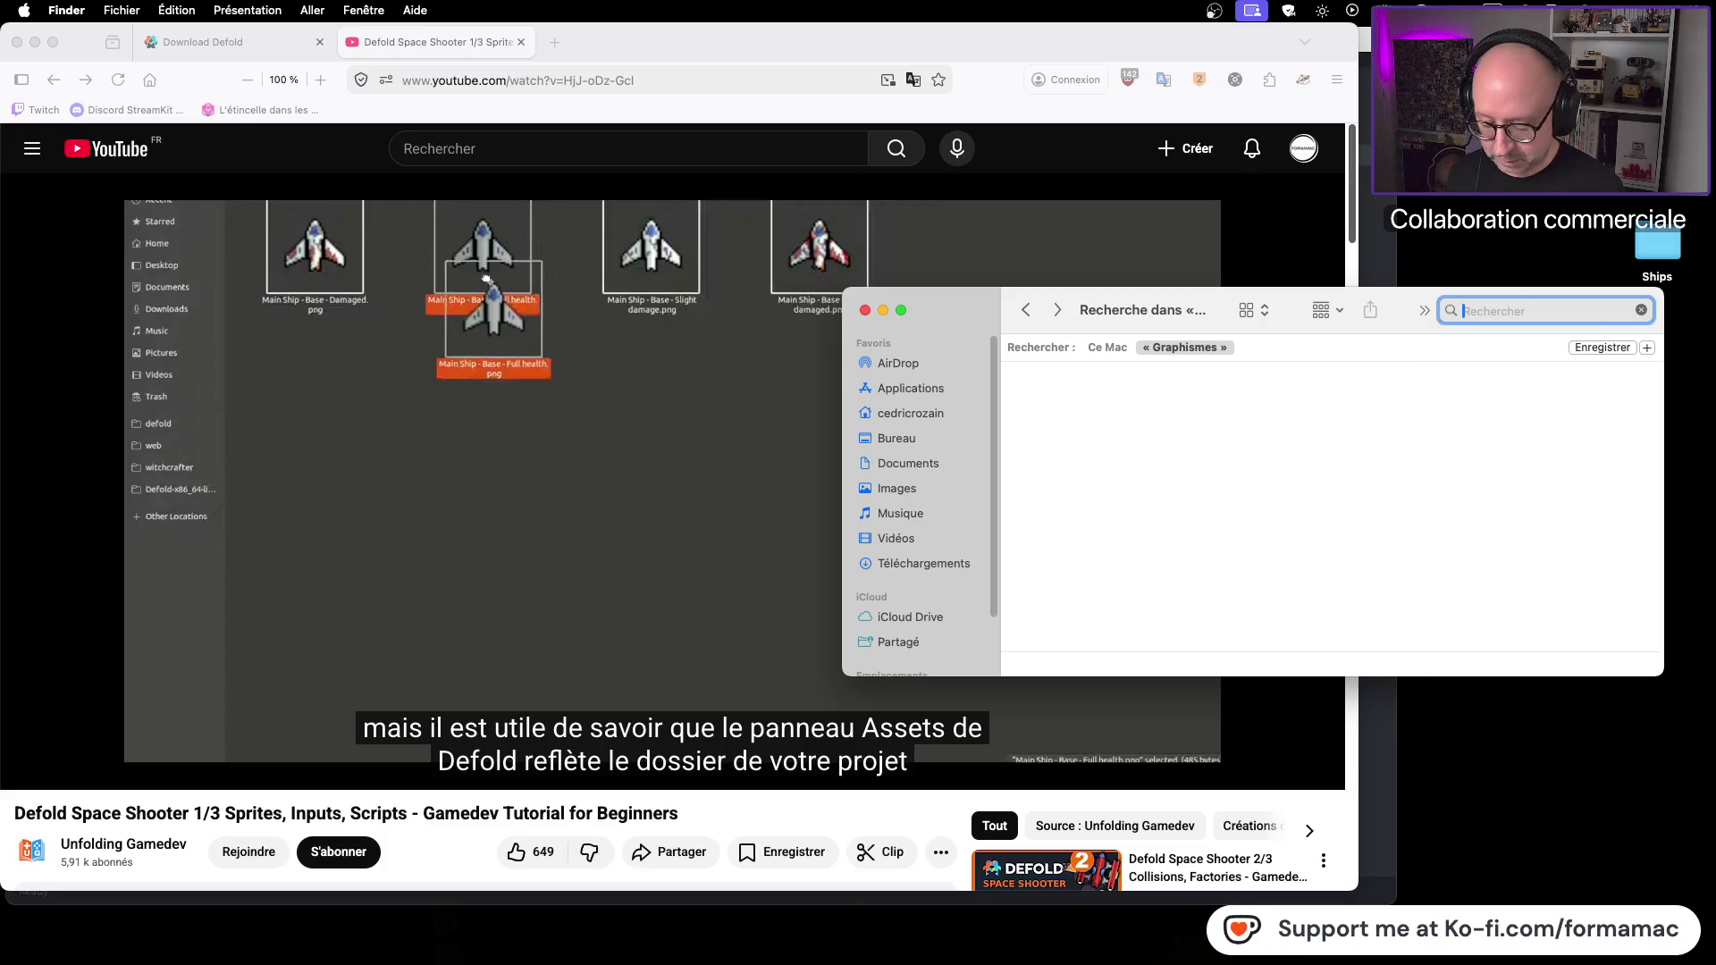
{"action": "type", "text": "bullet"}
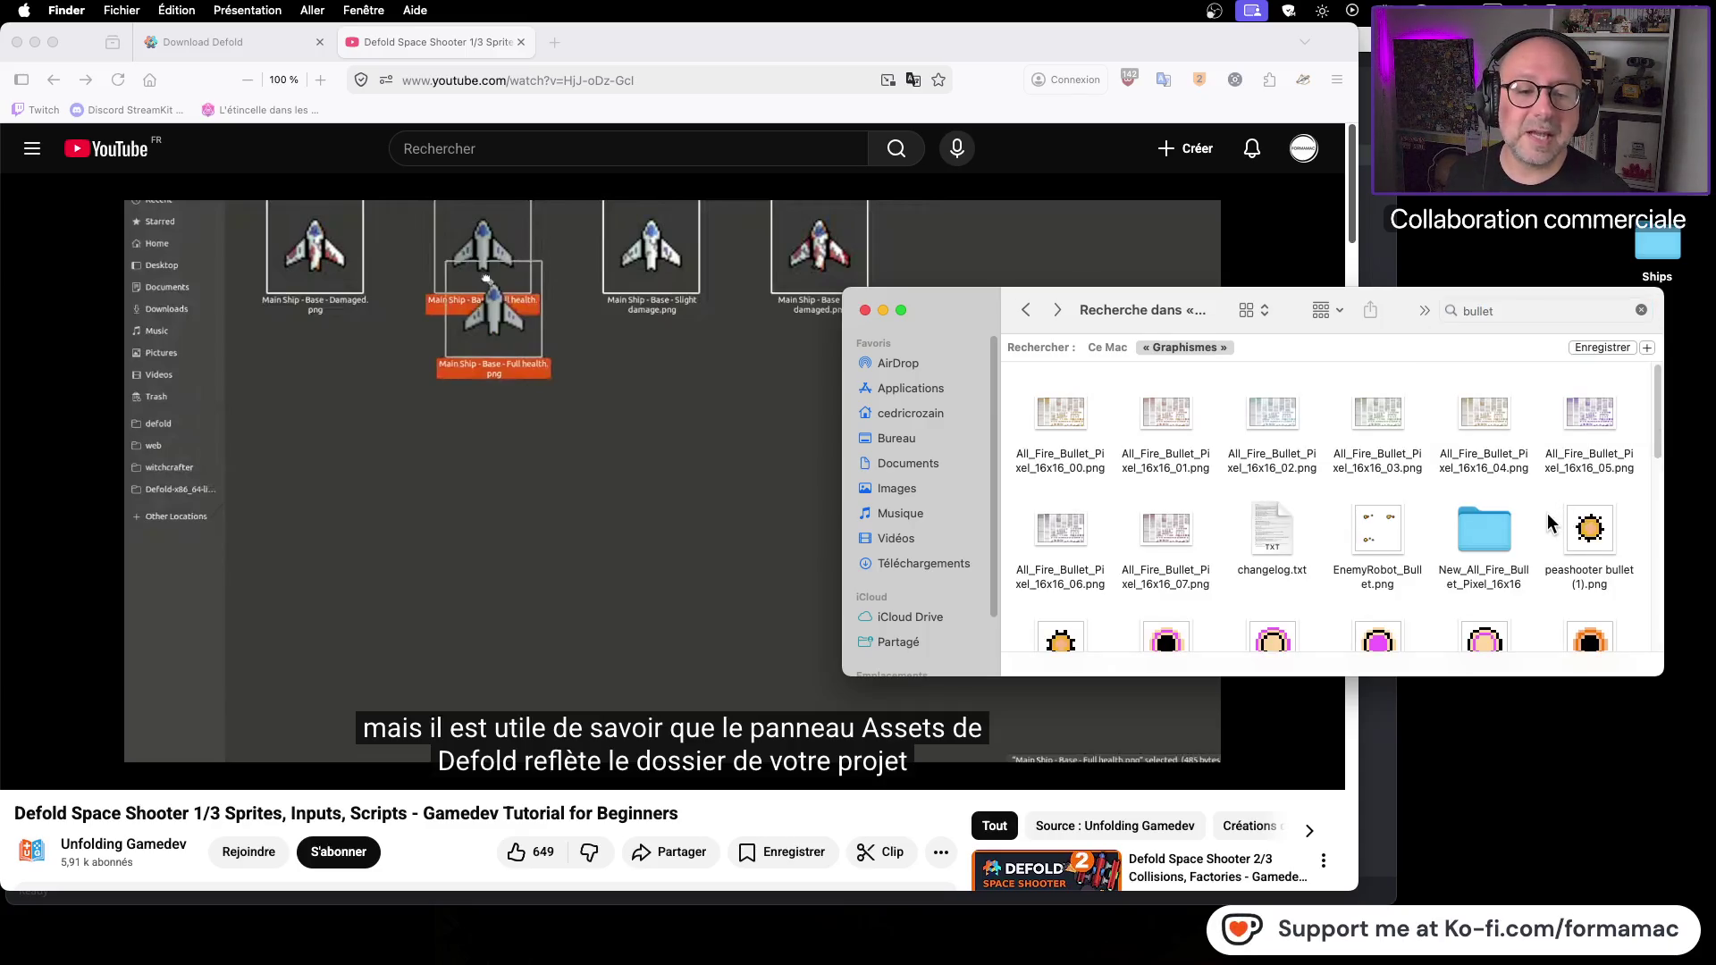
Step: Scroll the bullet results and Quick Look EnemyRobot_Bullet.png
{"action": "scroll", "coordinate": [1547, 513], "scroll_direction": "down", "scroll_amount": 5}
{"action": "scroll", "coordinate": [1535, 529], "scroll_direction": "down", "scroll_amount": 10}
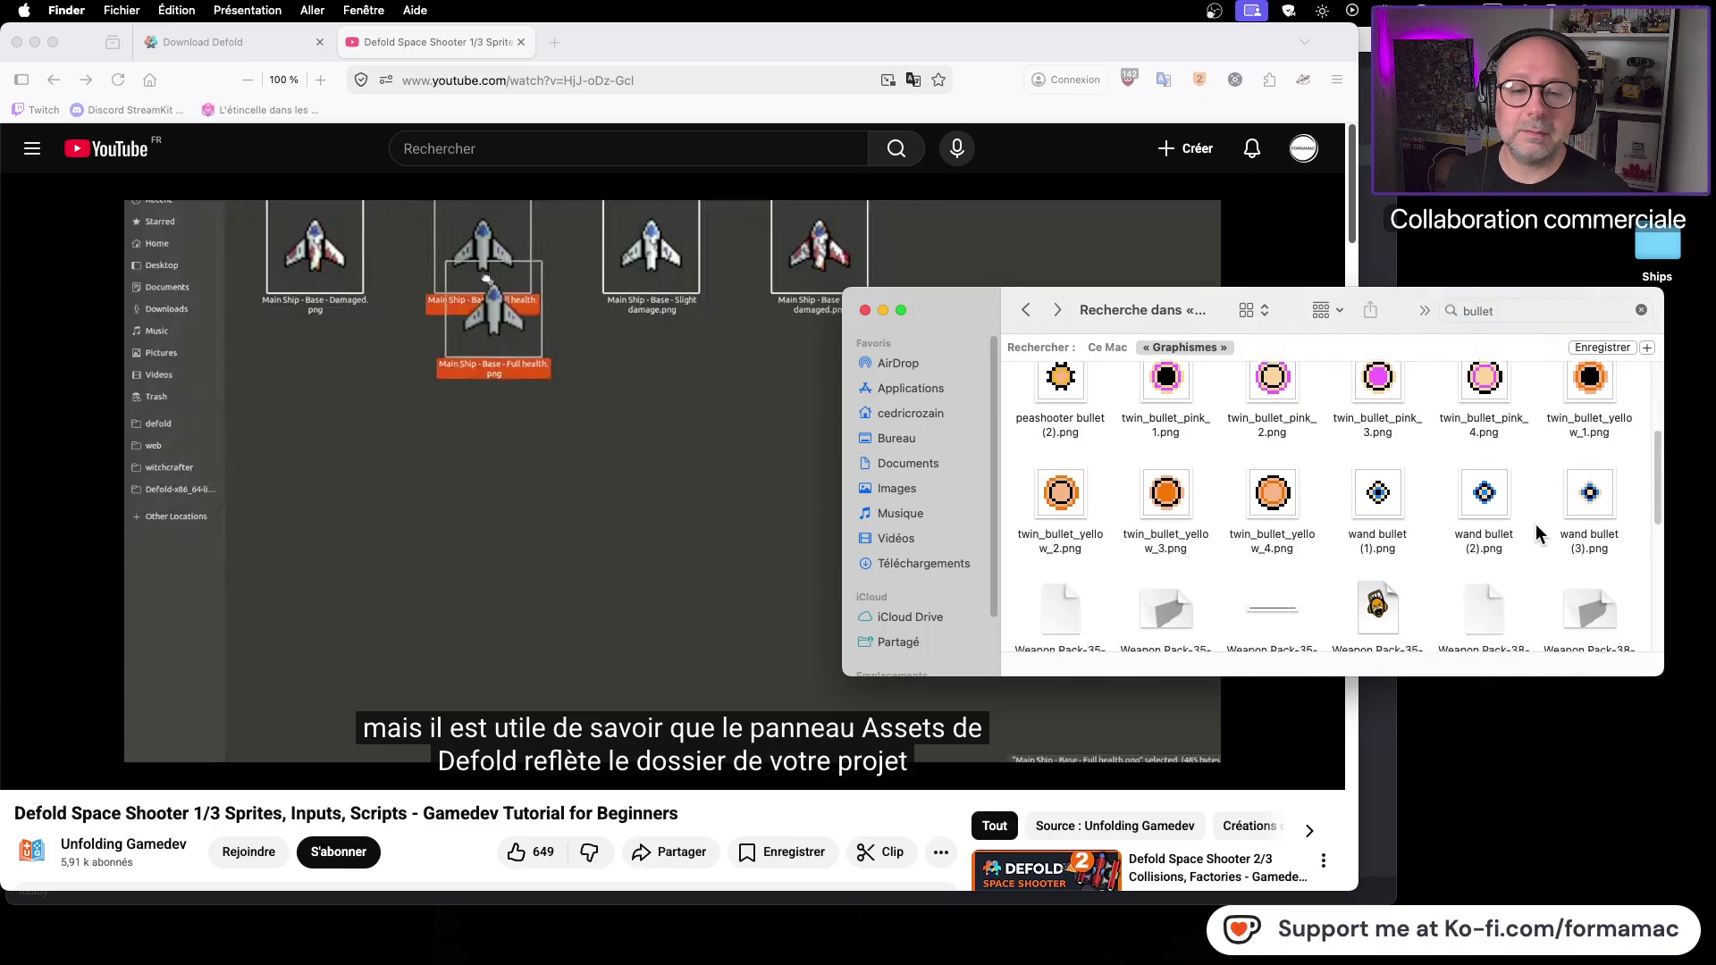
{"action": "scroll", "coordinate": [1534, 530], "scroll_direction": "up", "scroll_amount": 10}
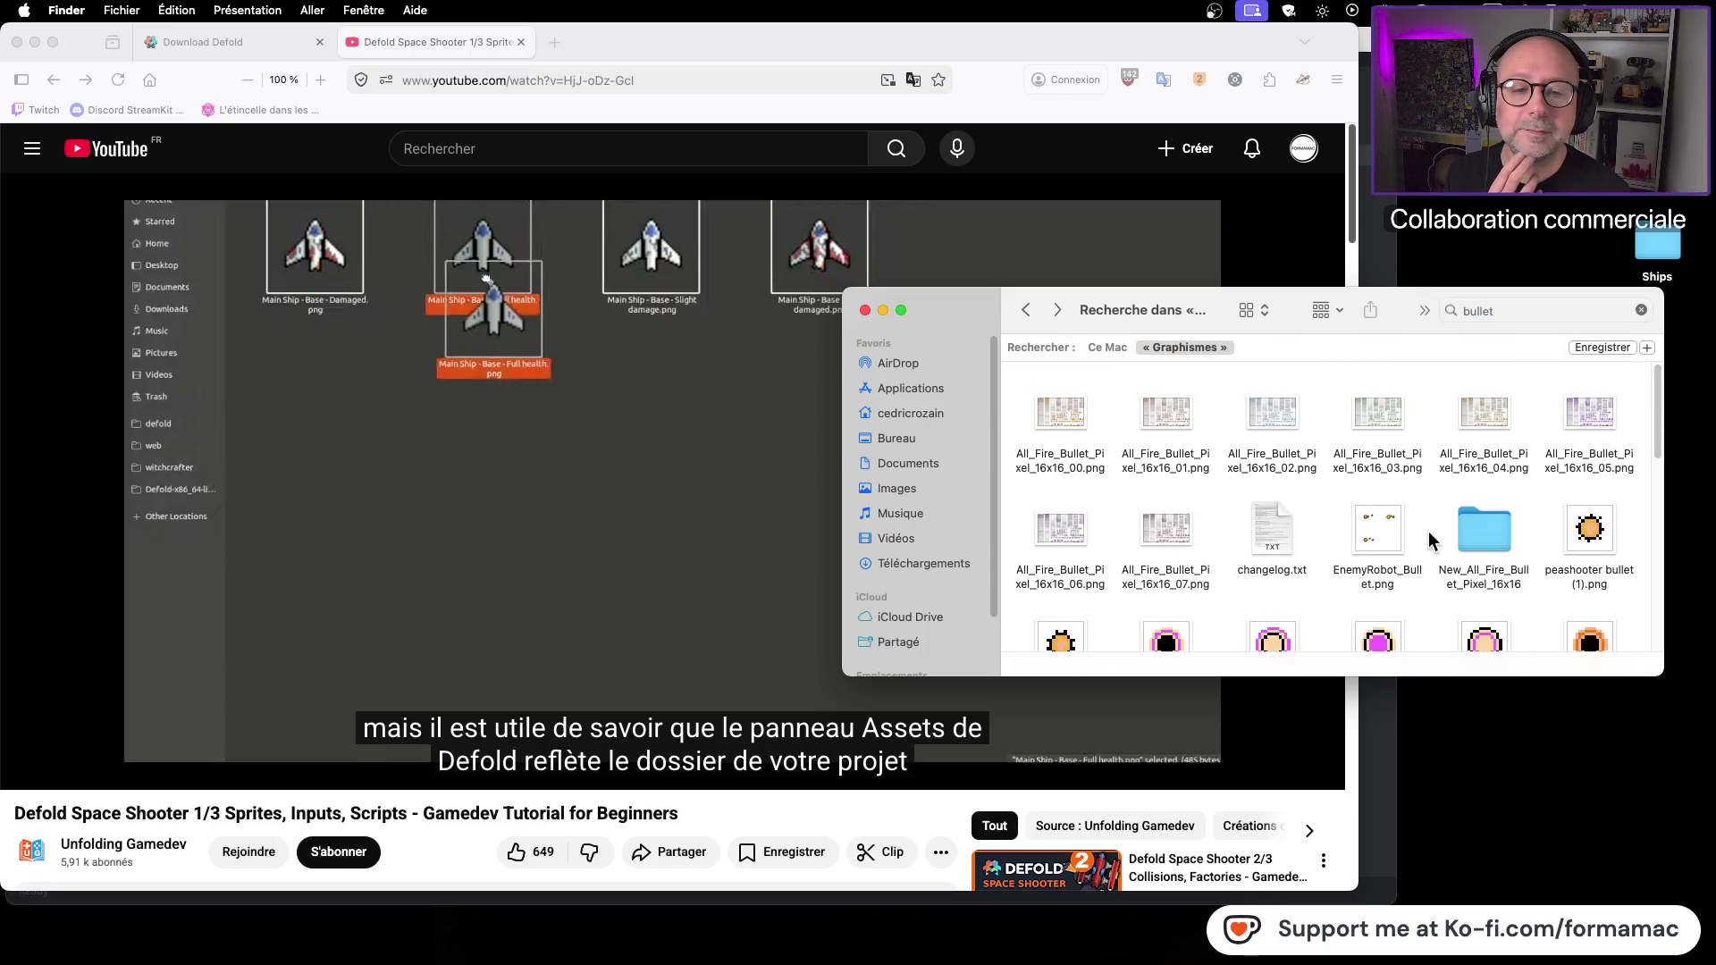
{"action": "left_click", "coordinate": [1386, 539]}
{"action": "key", "text": "space"}
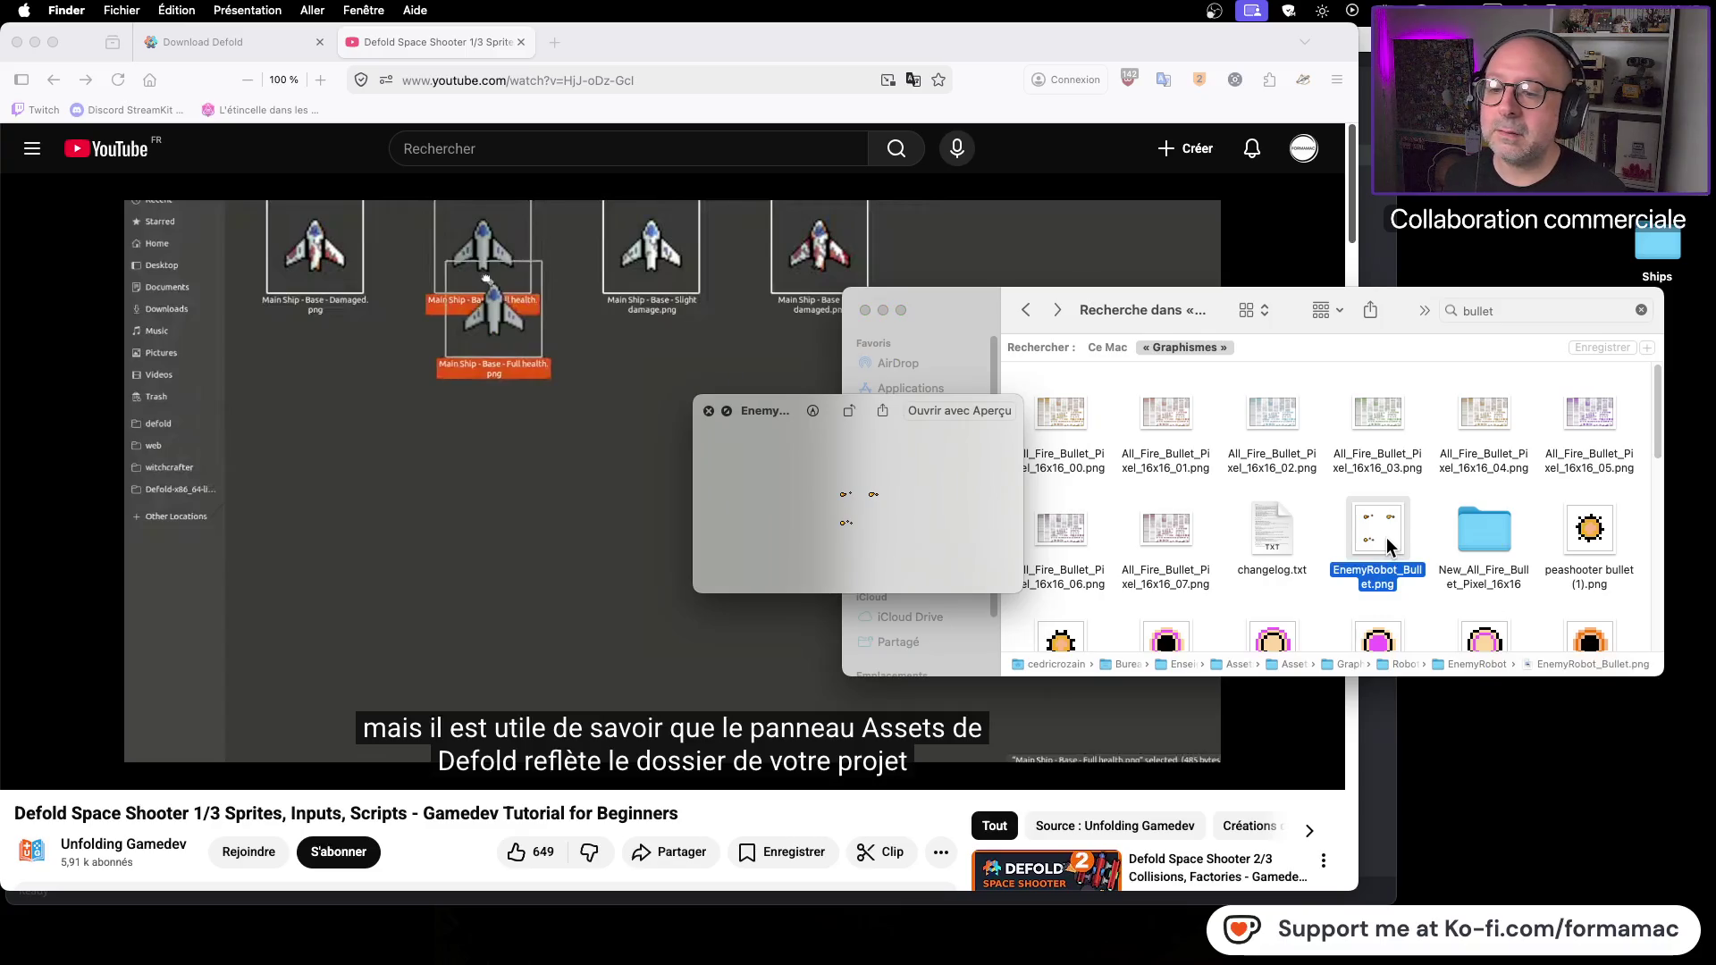
{"action": "key", "text": "space"}
Step: Check the file details of peashooter bullet (2).png, then open New_All_Fire_Bullet_Pixel_16x16
{"action": "scroll", "coordinate": [1534, 529], "scroll_direction": "down", "scroll_amount": 2}
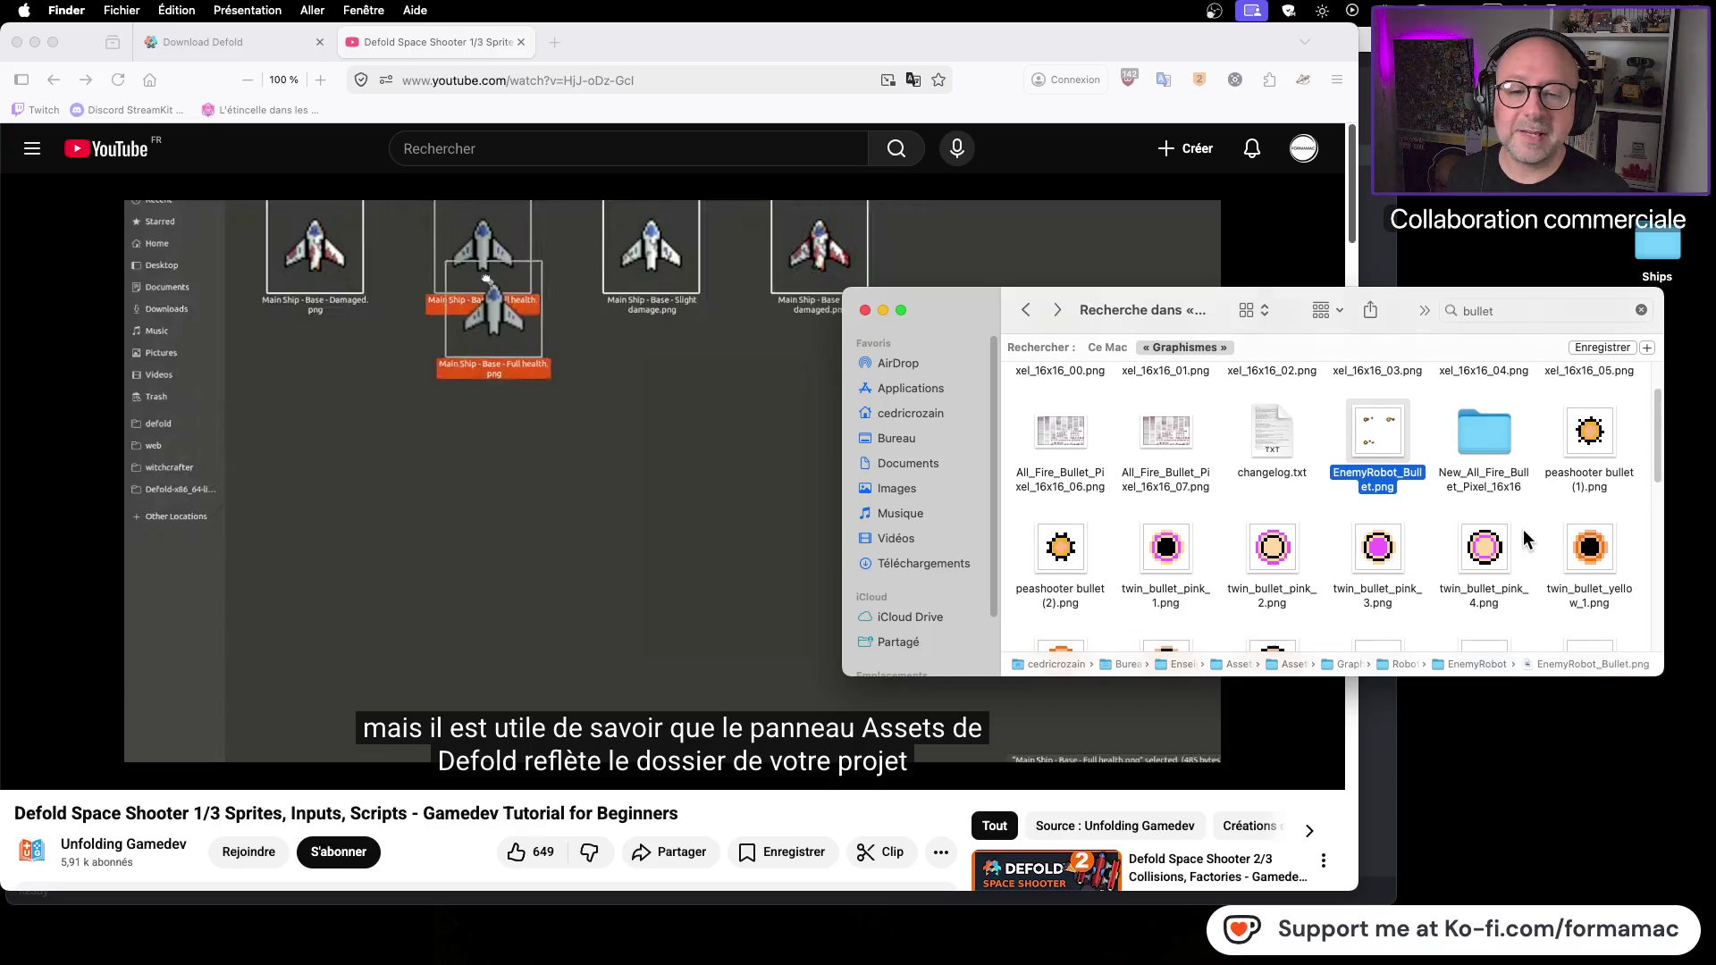
{"action": "scroll", "coordinate": [1197, 566], "scroll_direction": "down", "scroll_amount": 4}
{"action": "scroll", "coordinate": [1187, 567], "scroll_direction": "up", "scroll_amount": 3}
{"action": "left_click", "coordinate": [1056, 522]}
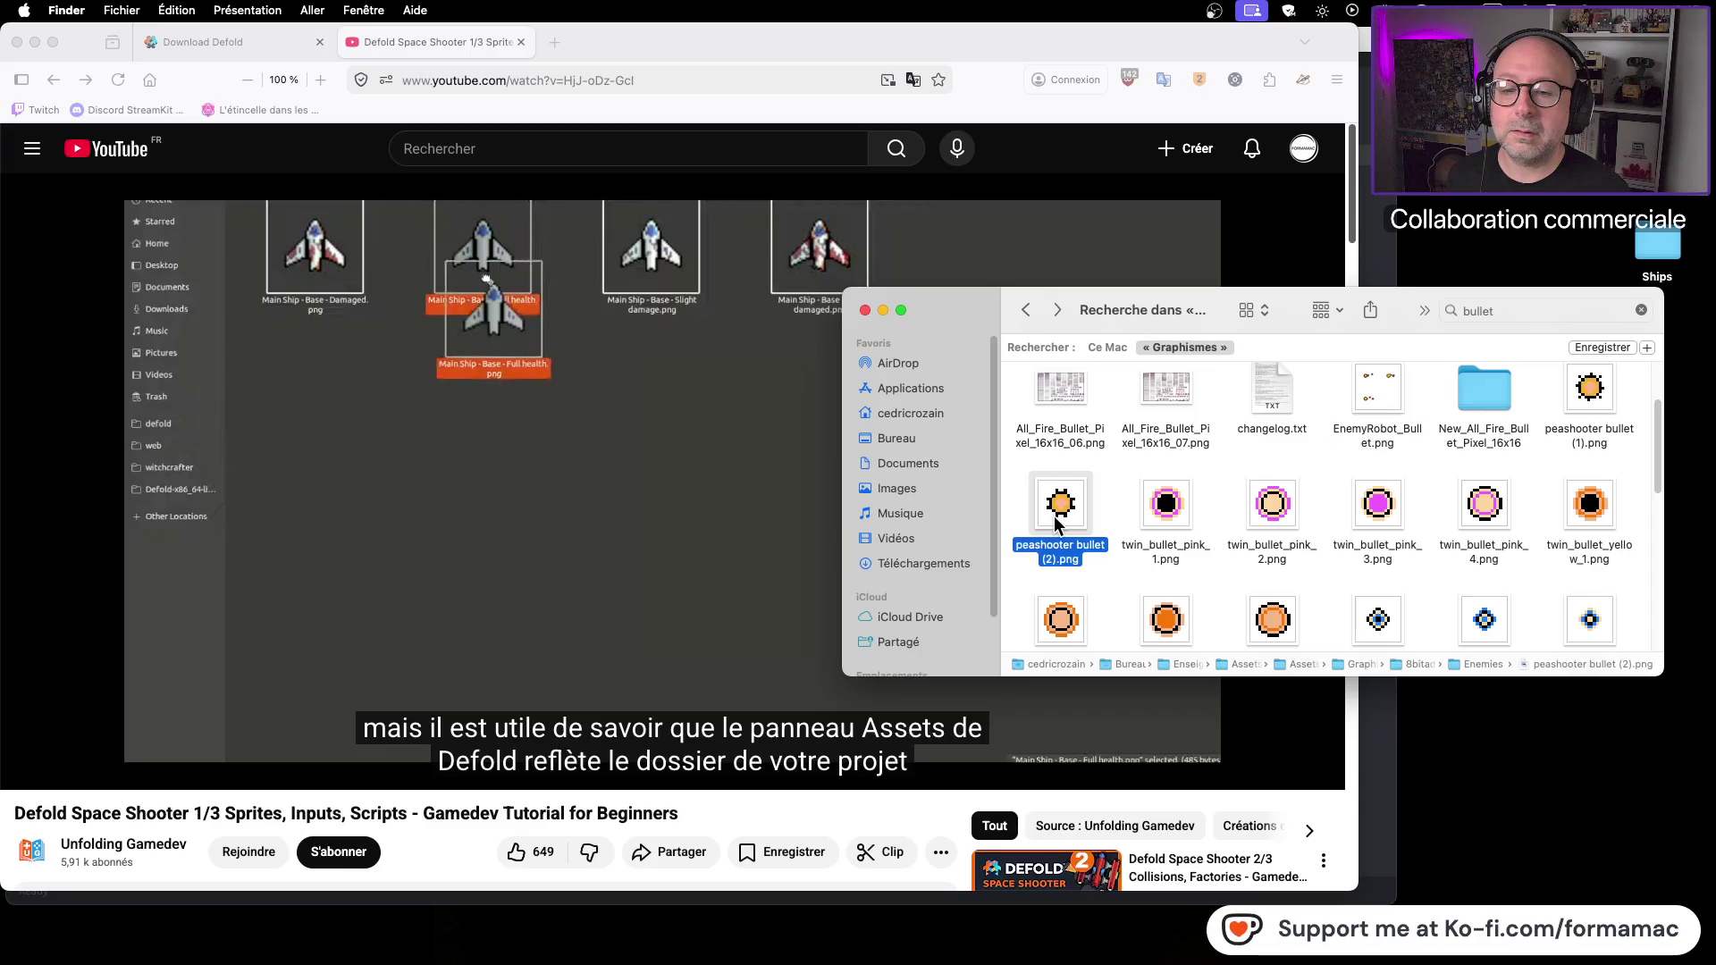
{"action": "key", "text": "super+i"}
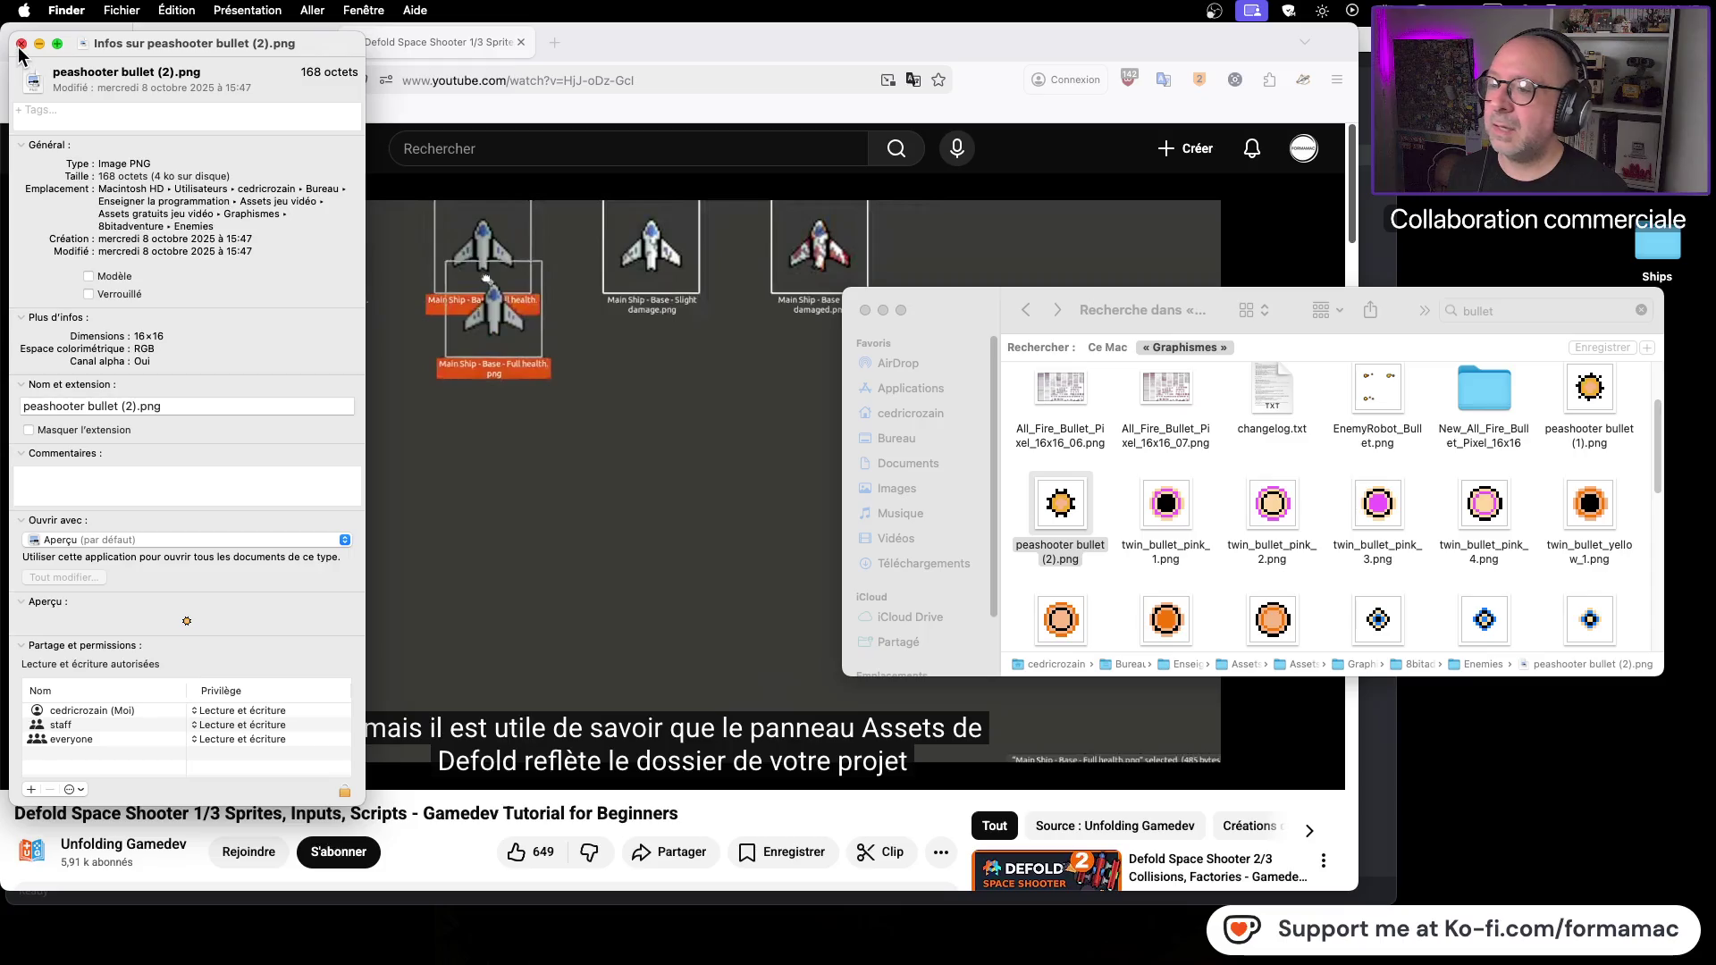
{"action": "left_click", "coordinate": [21, 44]}
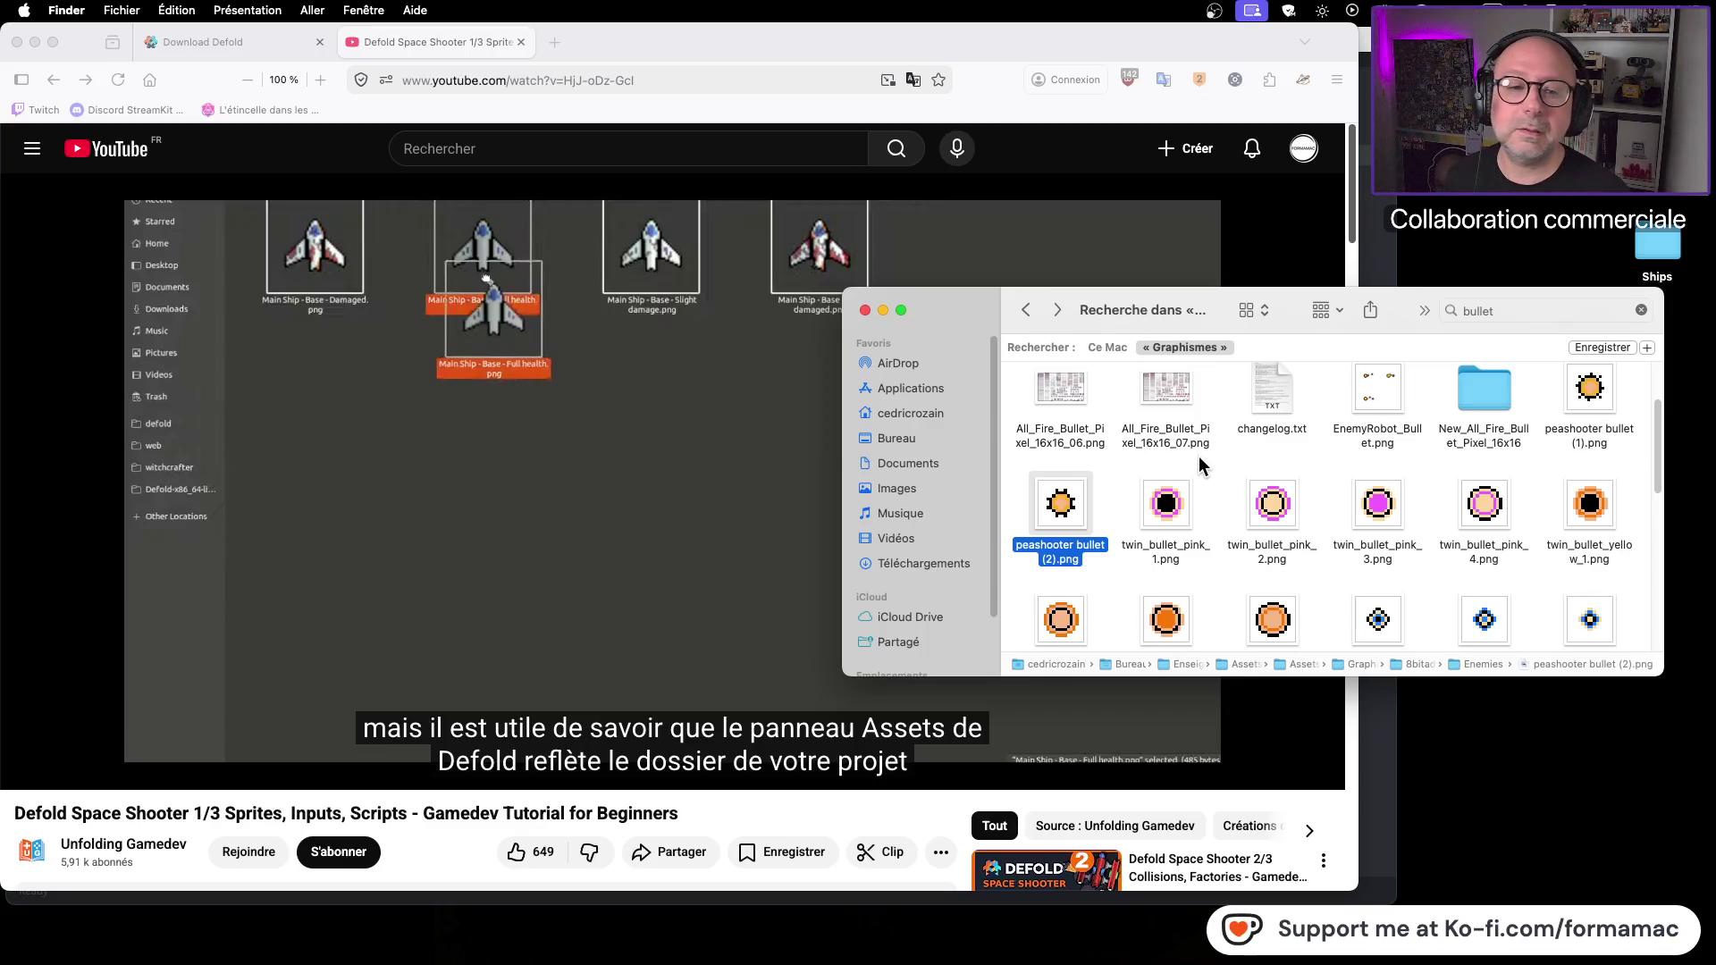
{"action": "double_click", "coordinate": [1491, 388]}
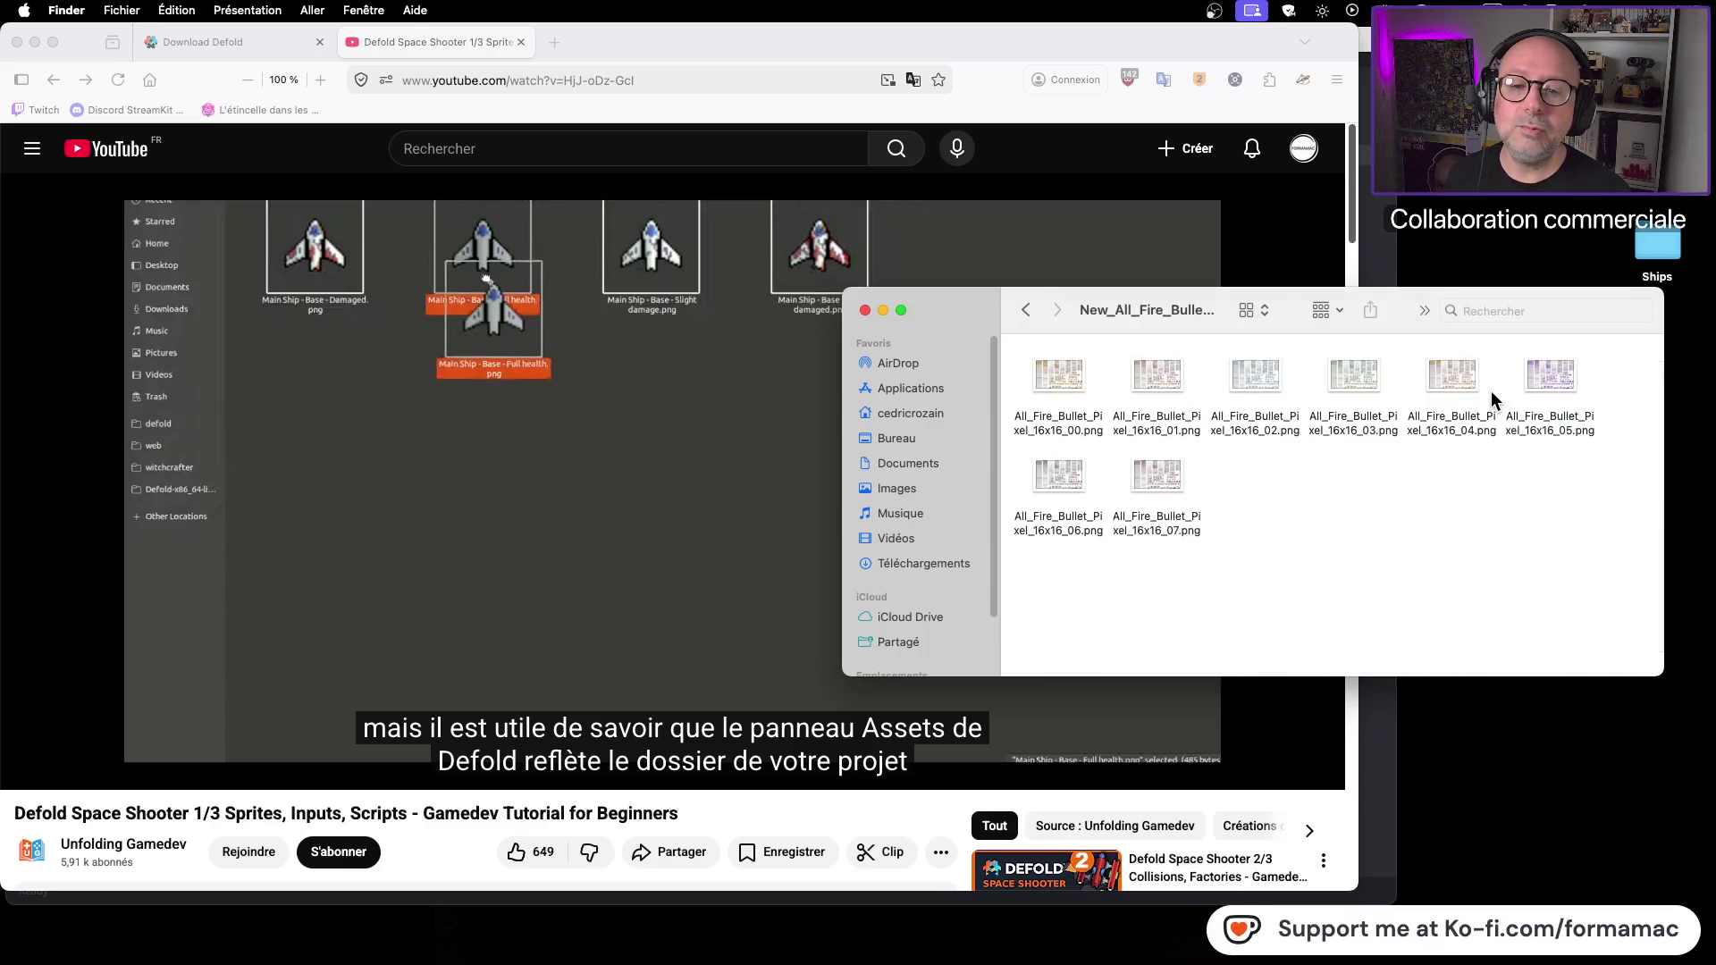
Step: Preview the All_Fire_Bullet_Pixel_16x16 sprite sheets, ending on the orange _00 sheet
{"action": "left_click", "coordinate": [1159, 369]}
{"action": "key", "text": "space"}
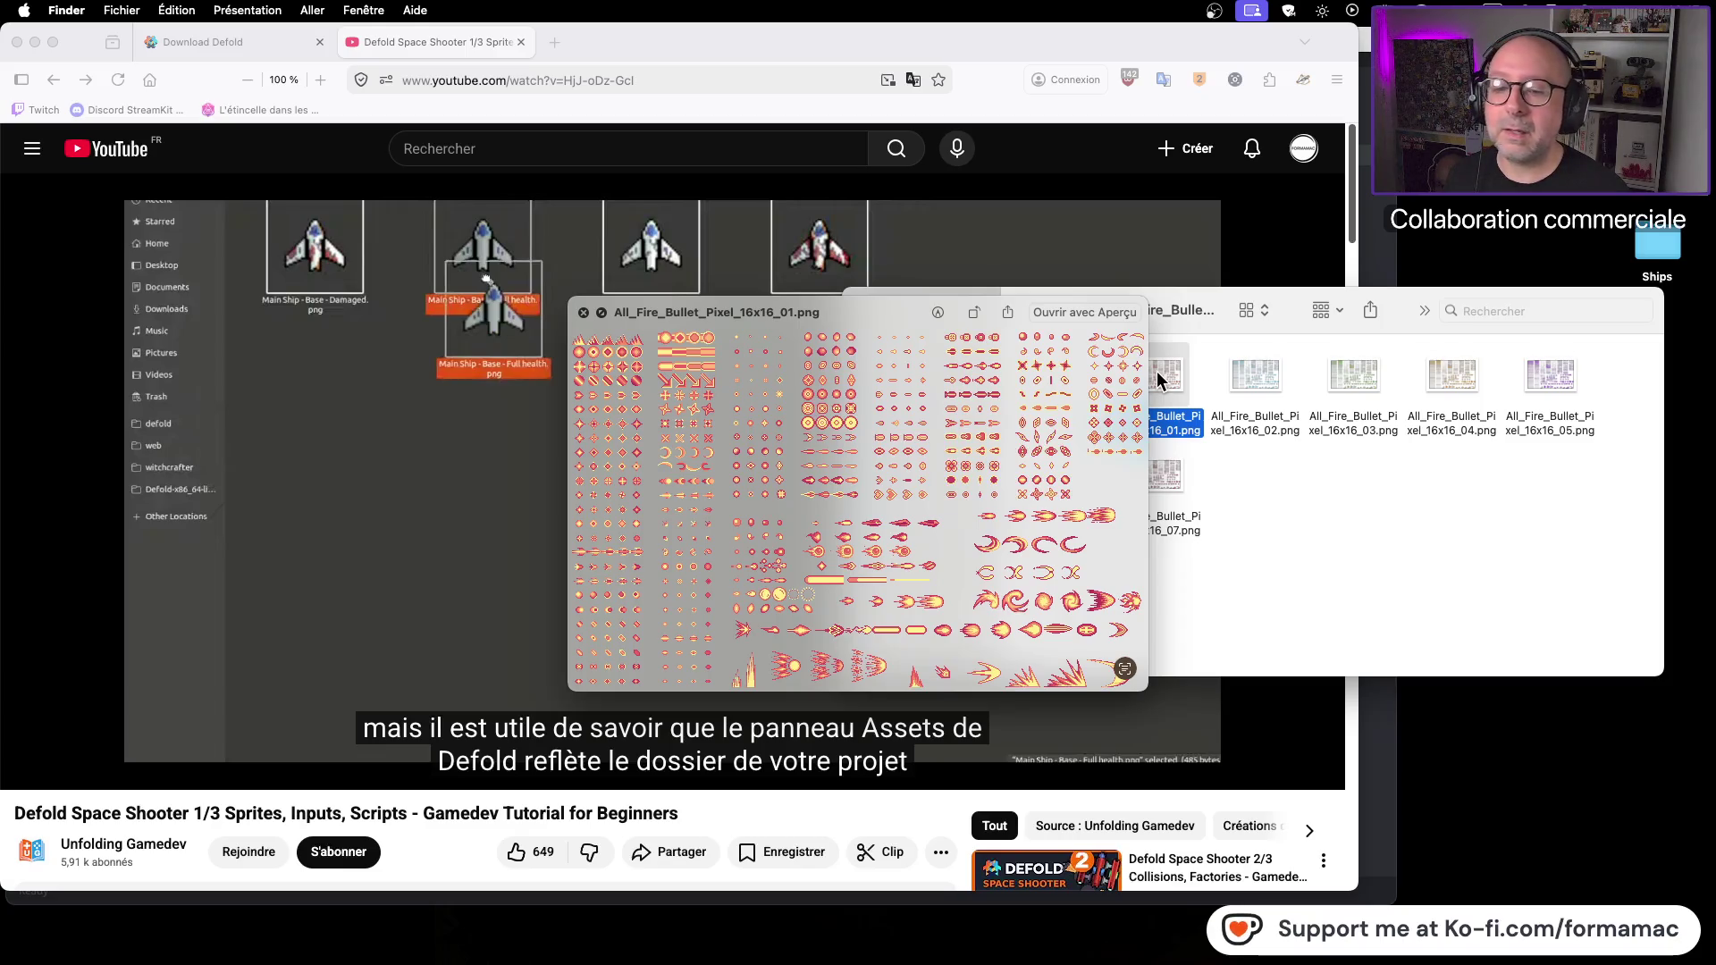
{"action": "left_click", "coordinate": [1260, 379]}
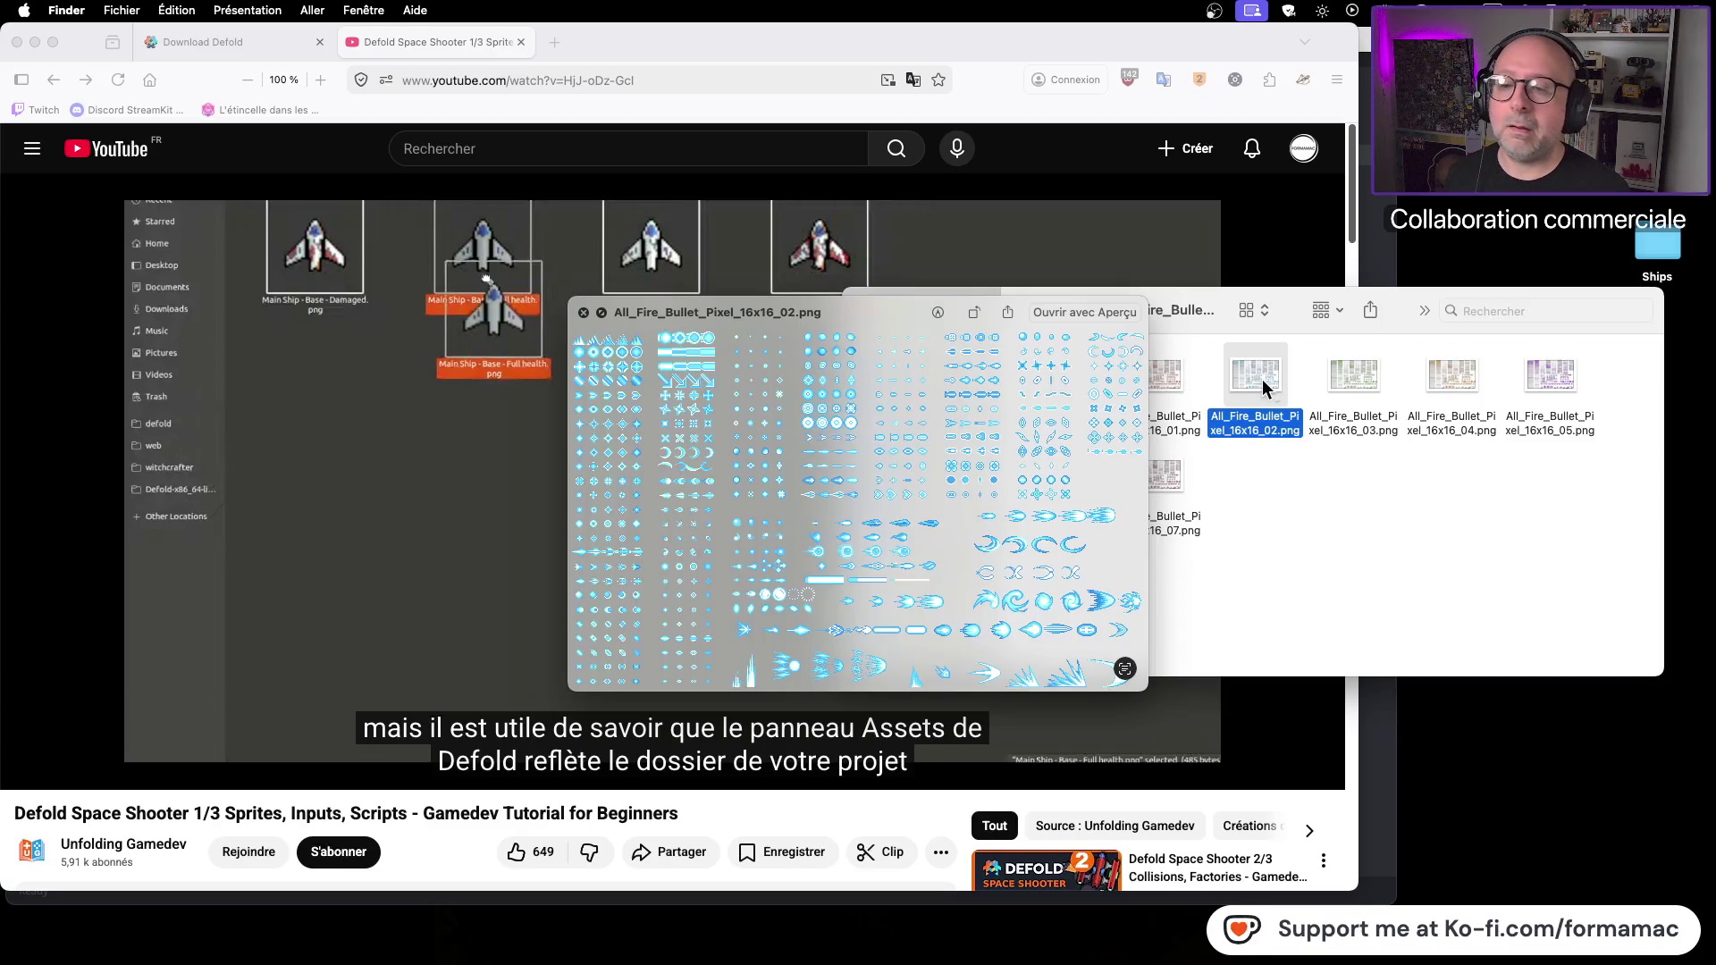
{"action": "left_click", "coordinate": [1355, 380]}
{"action": "left_click", "coordinate": [1468, 383]}
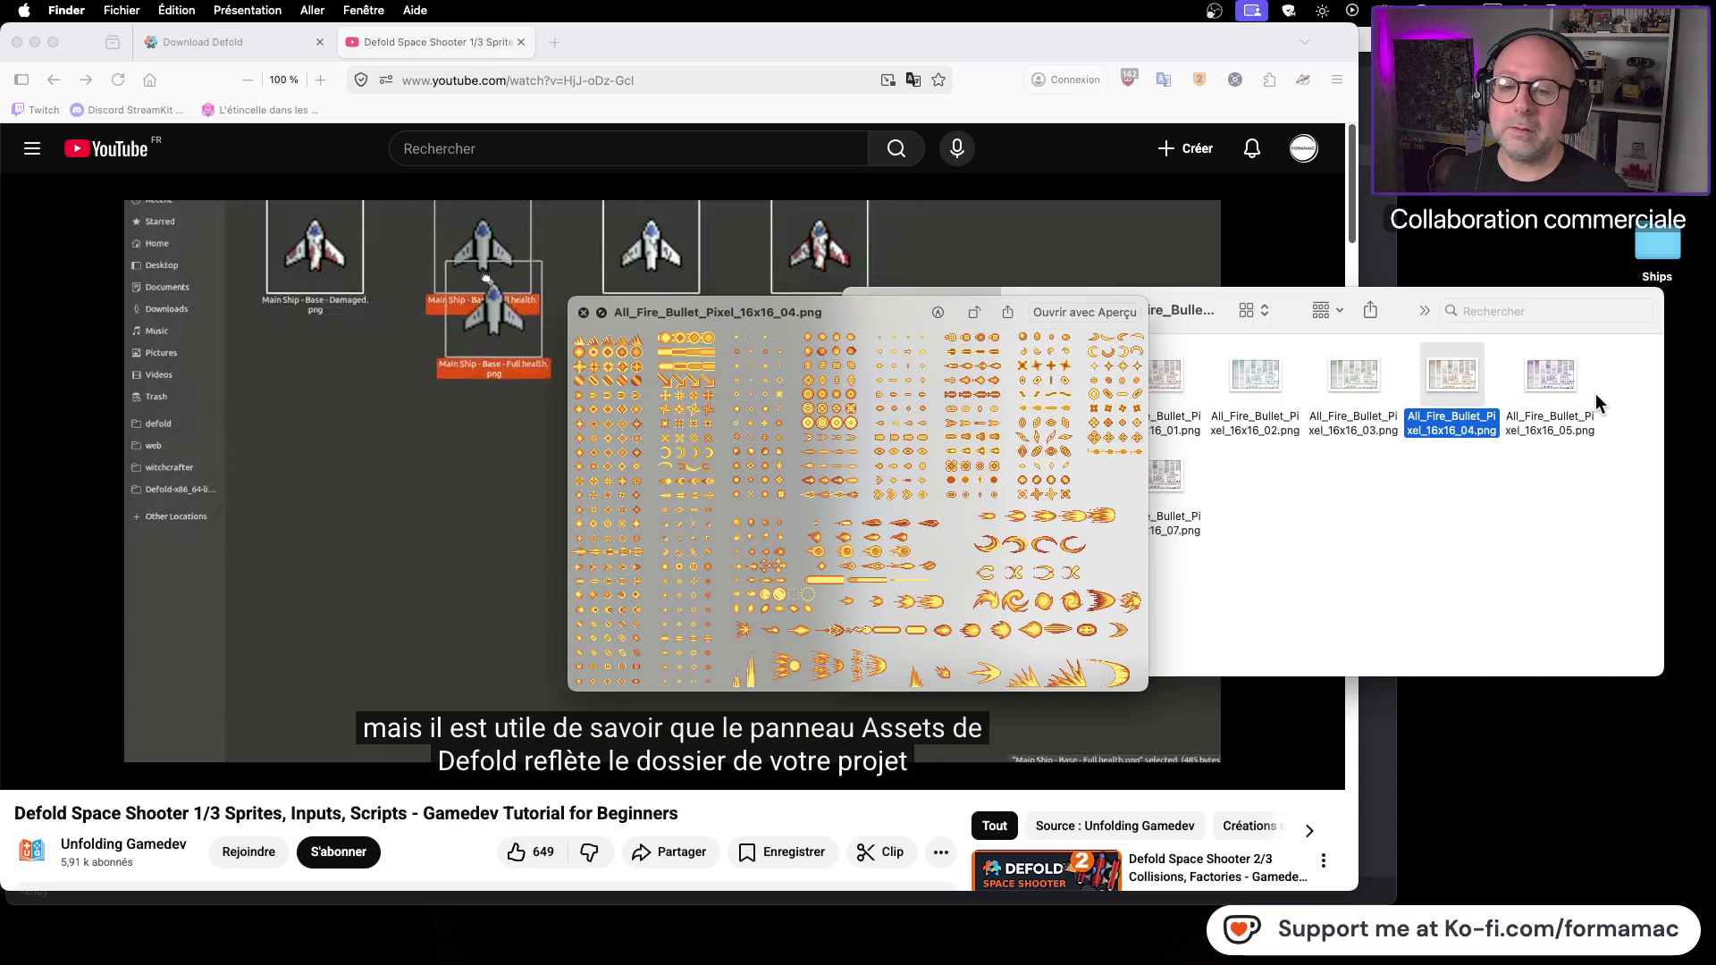
{"action": "left_click", "coordinate": [1558, 384]}
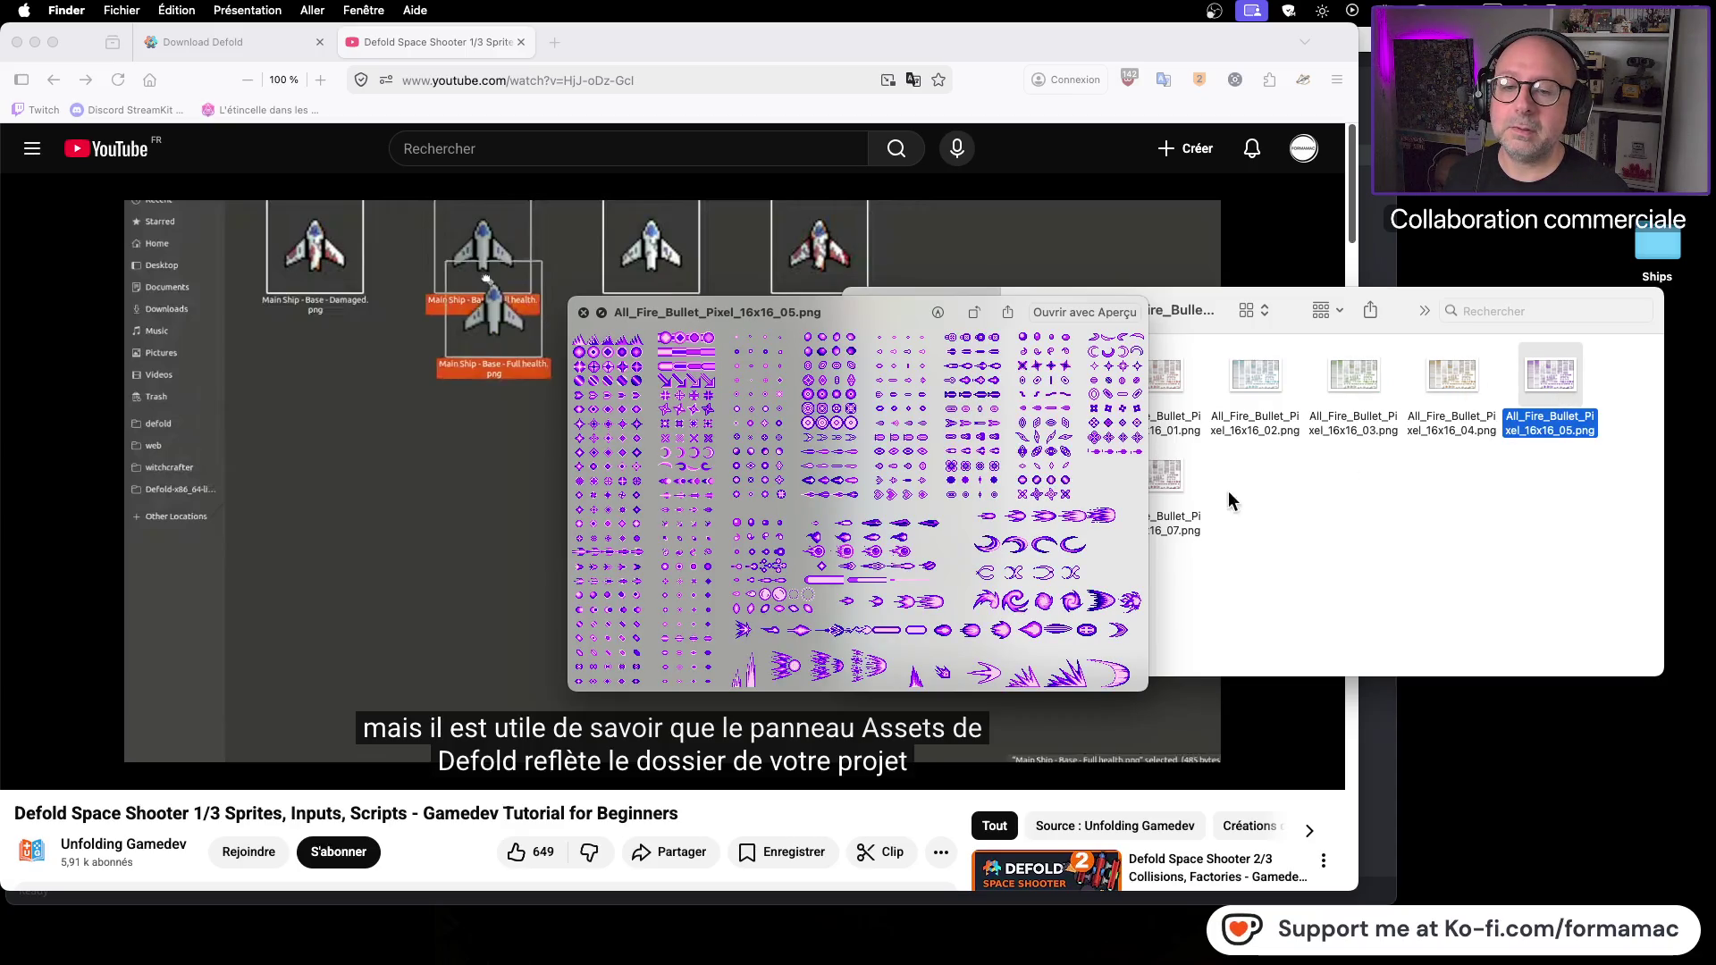
{"action": "left_click_drag", "start_coordinate": [1162, 485], "coordinate": [1160, 488]}
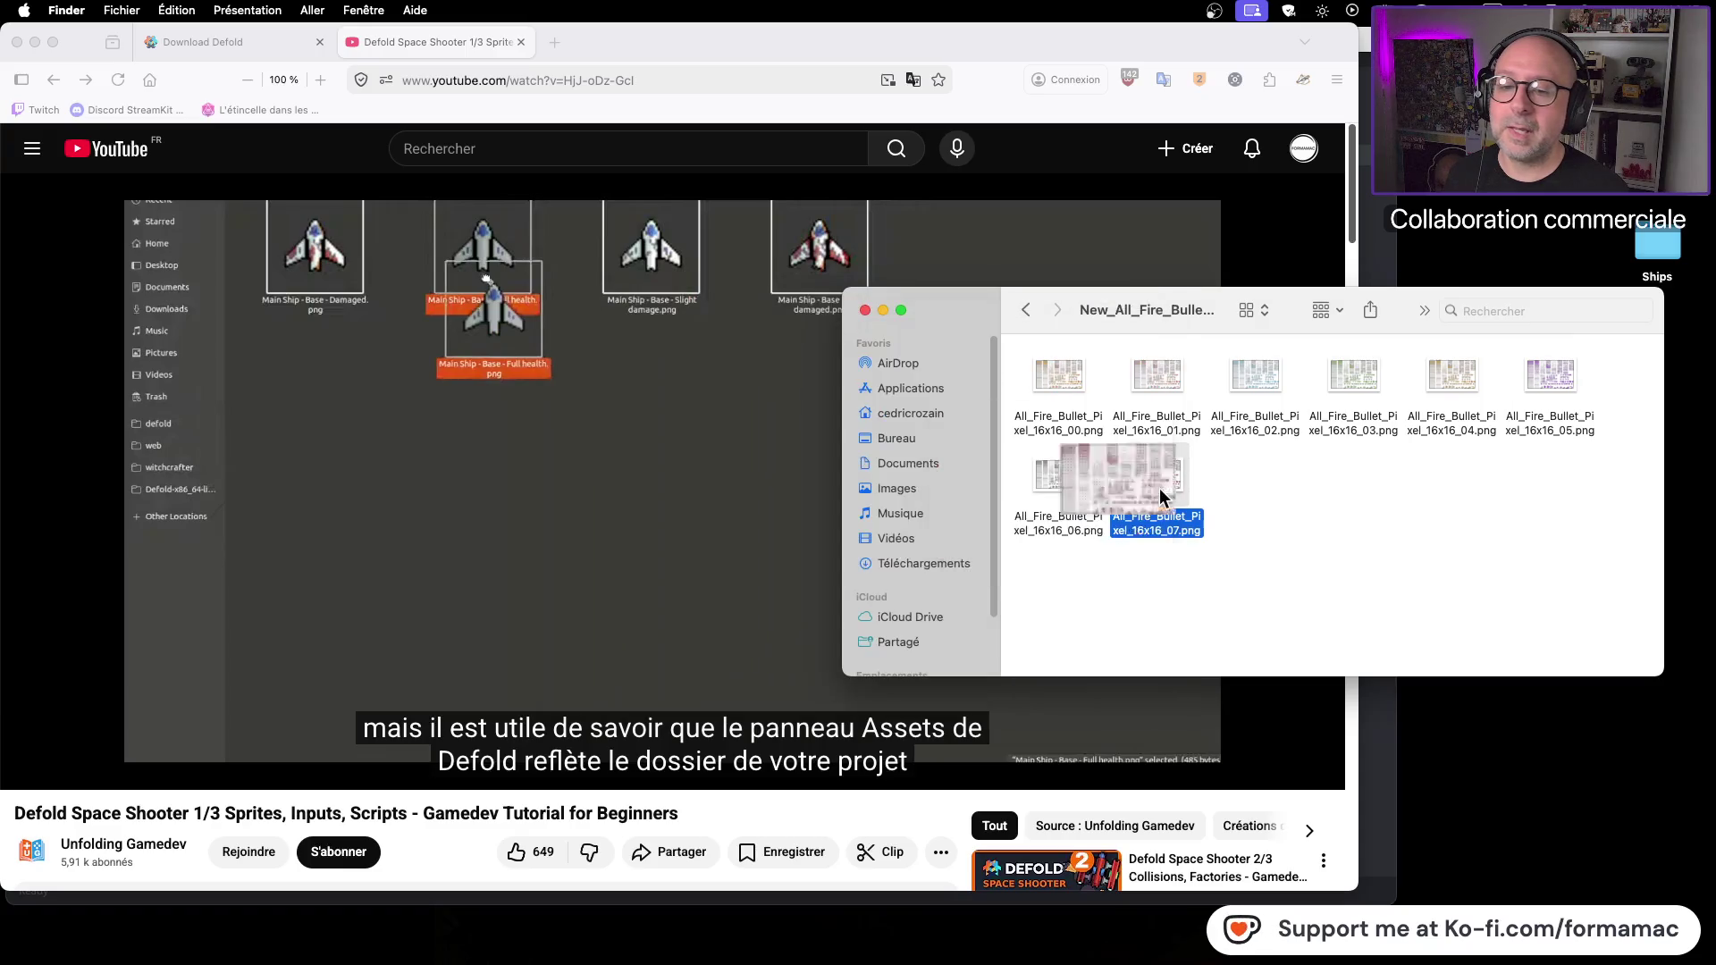
{"action": "left_click", "coordinate": [1051, 480]}
{"action": "key", "text": "space"}
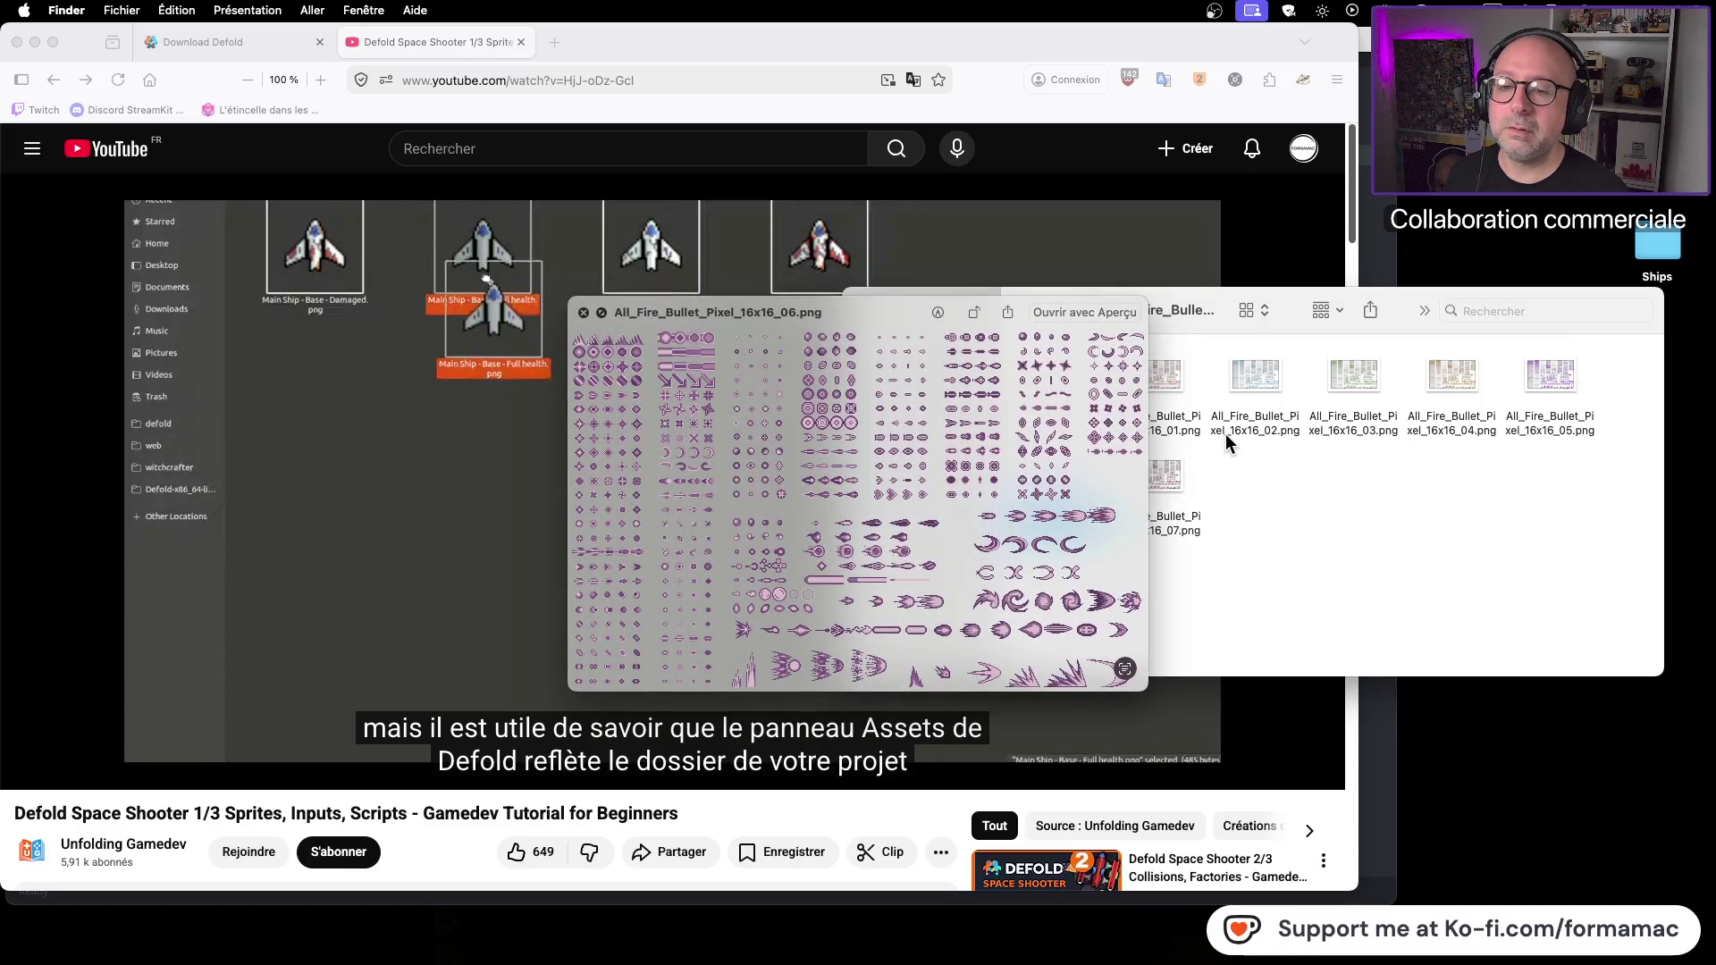
{"action": "key", "text": "Up"}
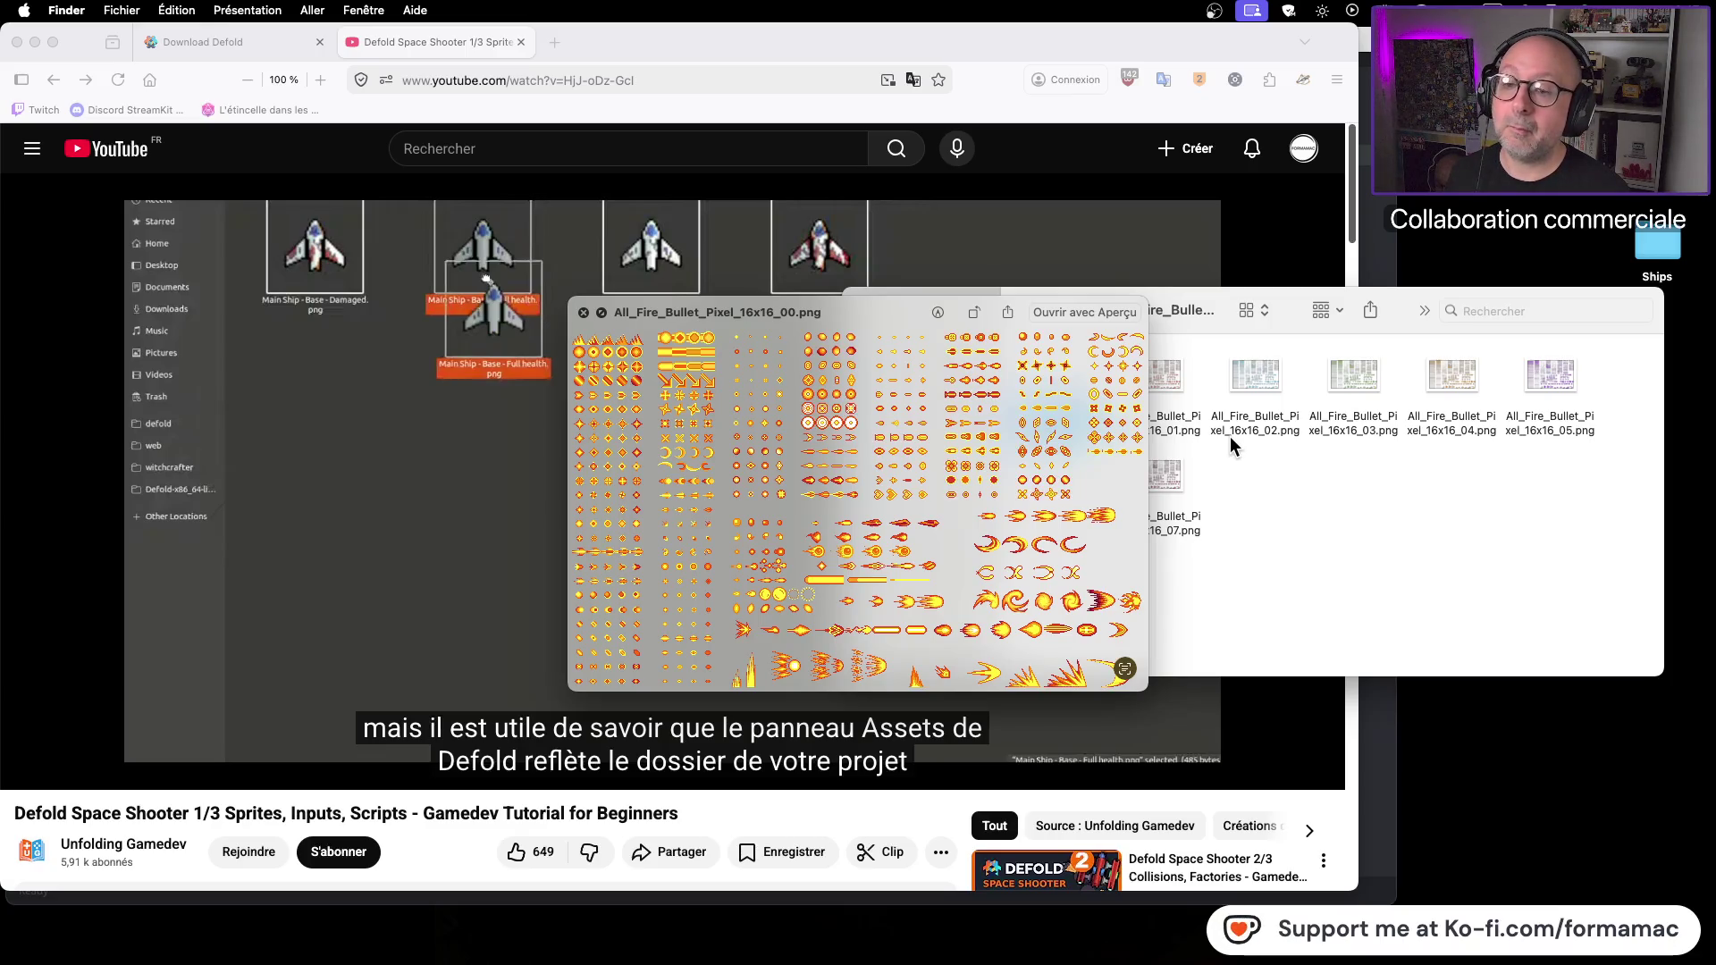
{"action": "key", "text": "space"}
Step: Copy All_Fire_Bullet_Pixel_16x16_00.png onto the desktop and start a new Finder search
{"action": "key", "text": "super+c"}
{"action": "left_click", "coordinate": [1511, 733]}
{"action": "key", "text": "super+v"}
{"action": "left_click", "coordinate": [1466, 501]}
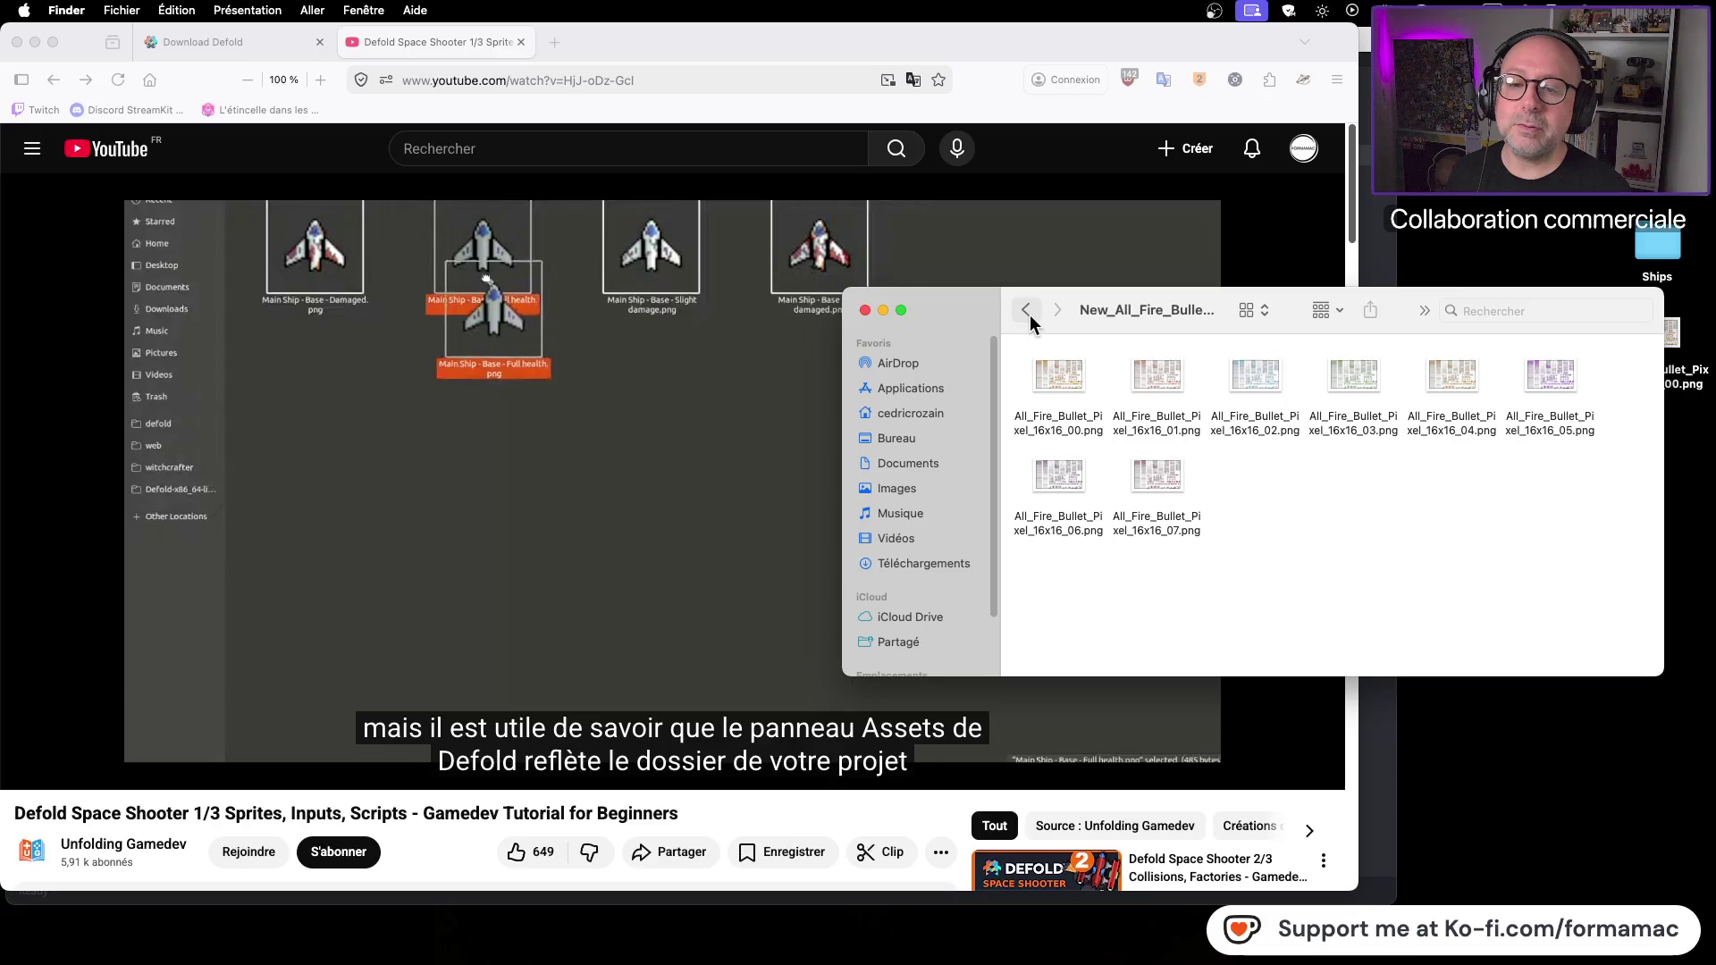
{"action": "key", "text": "super+f"}
Step: Search Graphismes for 'fire' instead of 'bullet'
{"action": "type", "text": "bullet"}
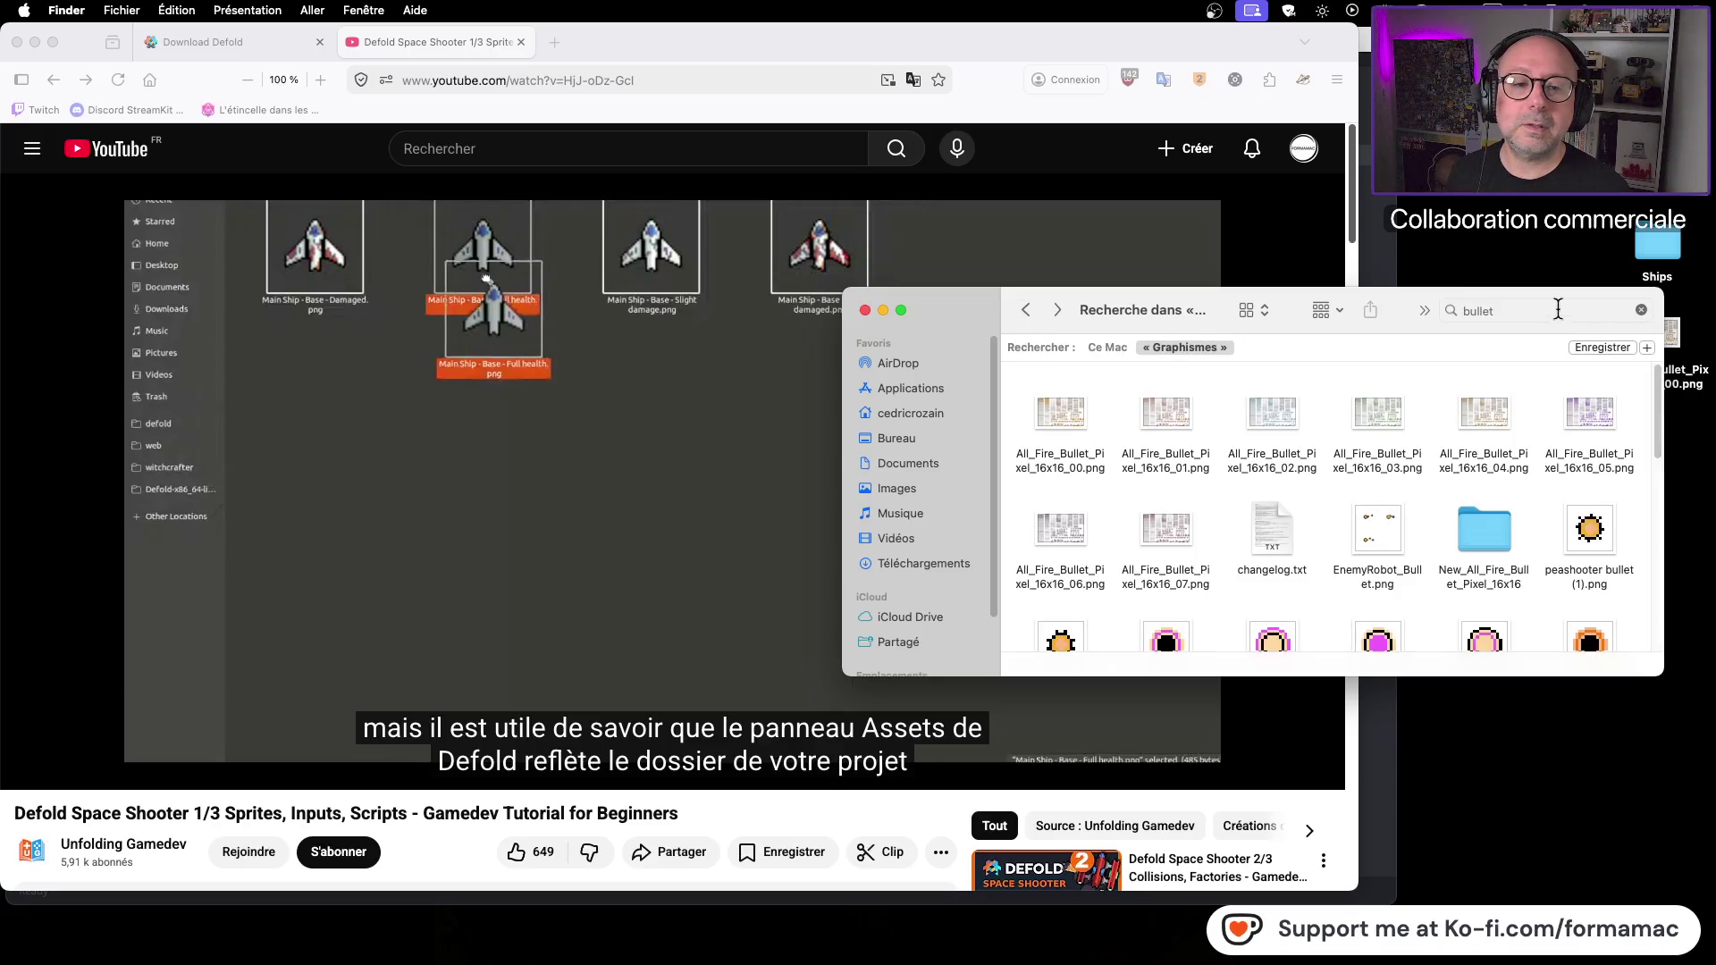
{"action": "left_click", "coordinate": [1457, 306]}
{"action": "type", "text": "fire"}
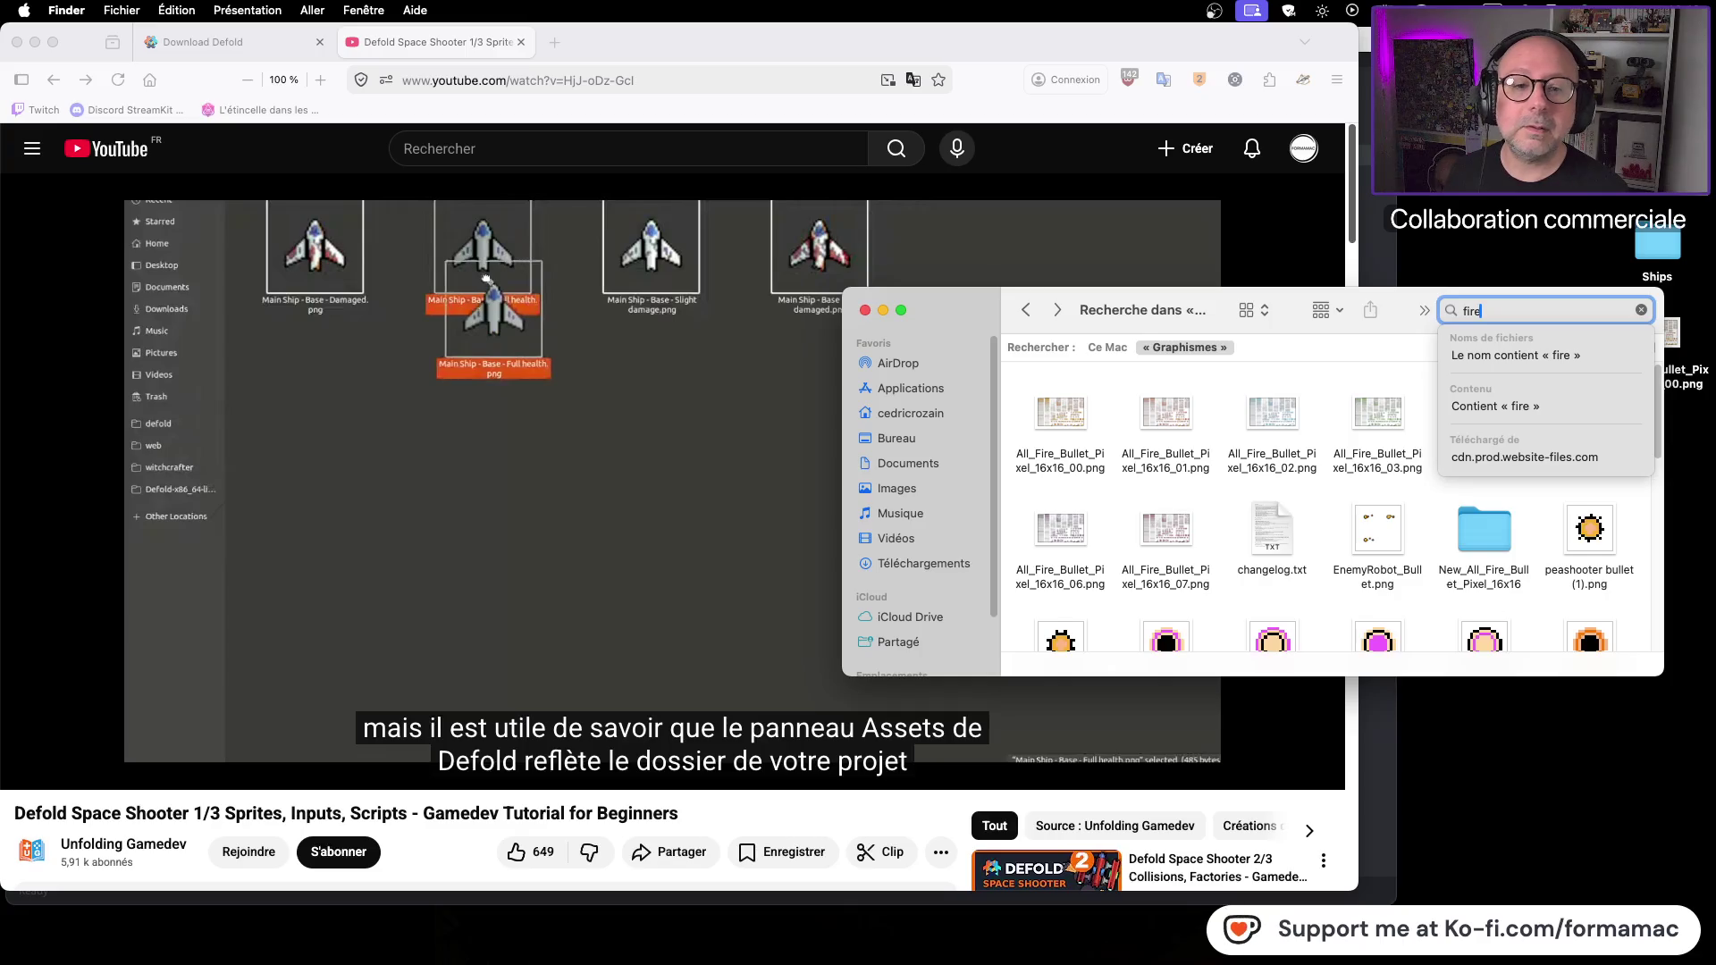
{"action": "key", "text": "Return"}
Step: Scroll through the fire results and Quick Look fireball_1.png
{"action": "scroll", "coordinate": [1344, 509], "scroll_direction": "down", "scroll_amount": 5}
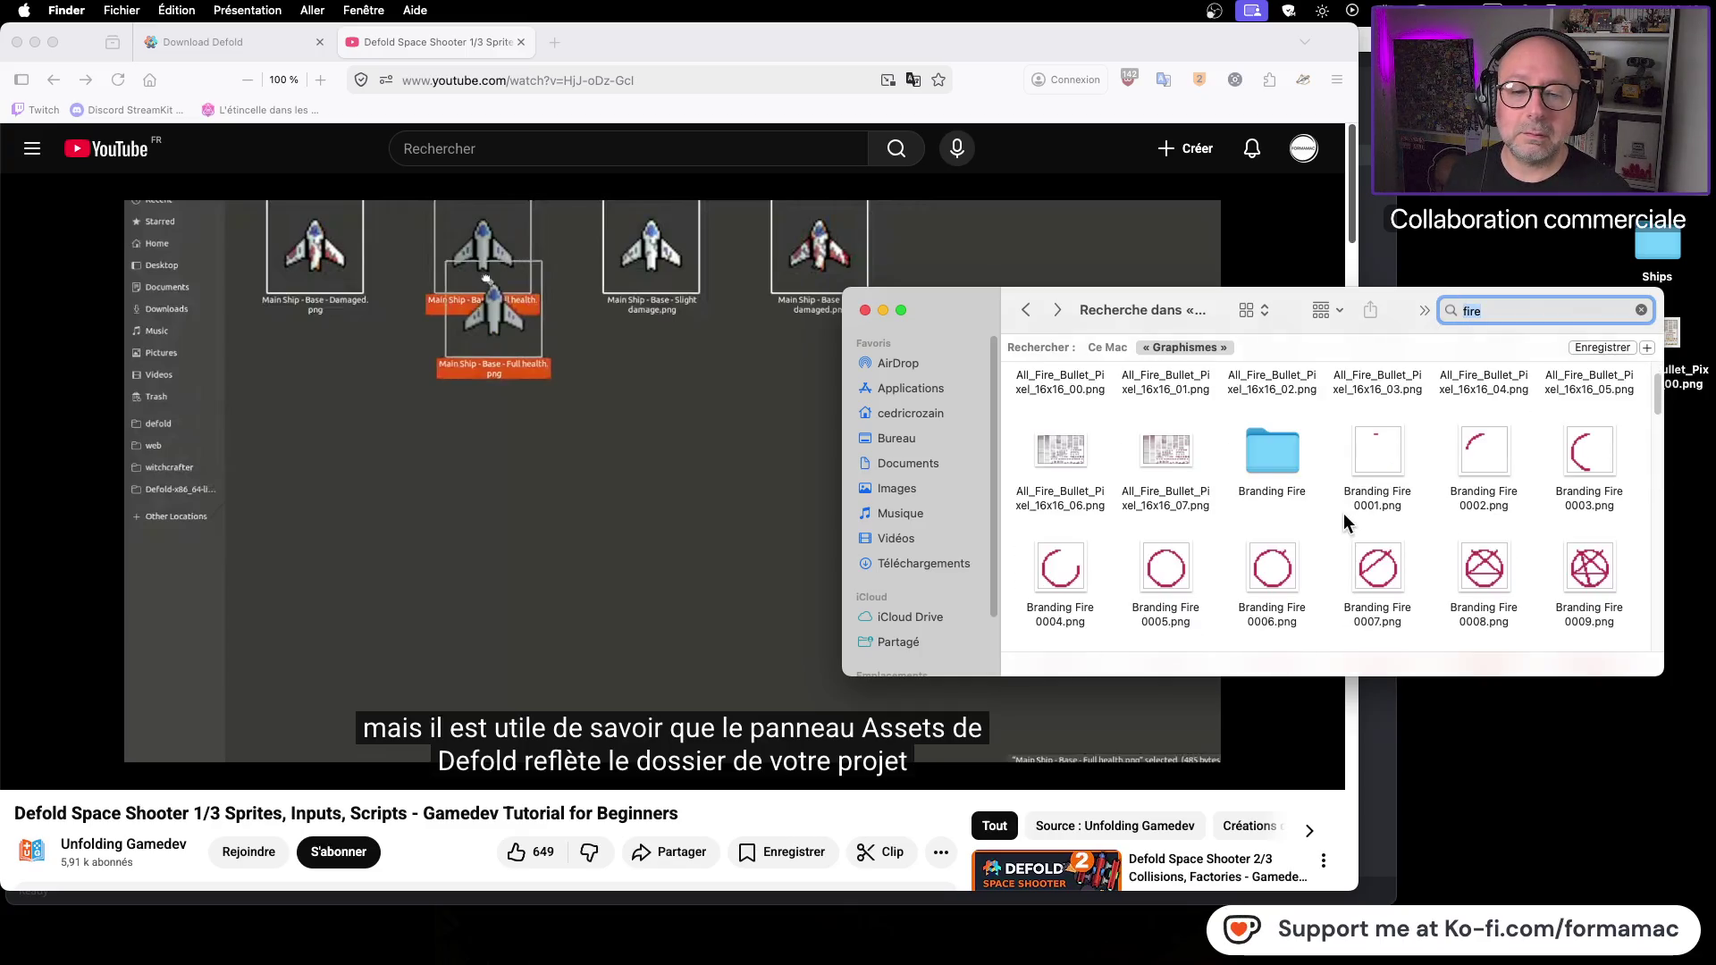
{"action": "scroll", "coordinate": [1334, 523], "scroll_direction": "down", "scroll_amount": 3}
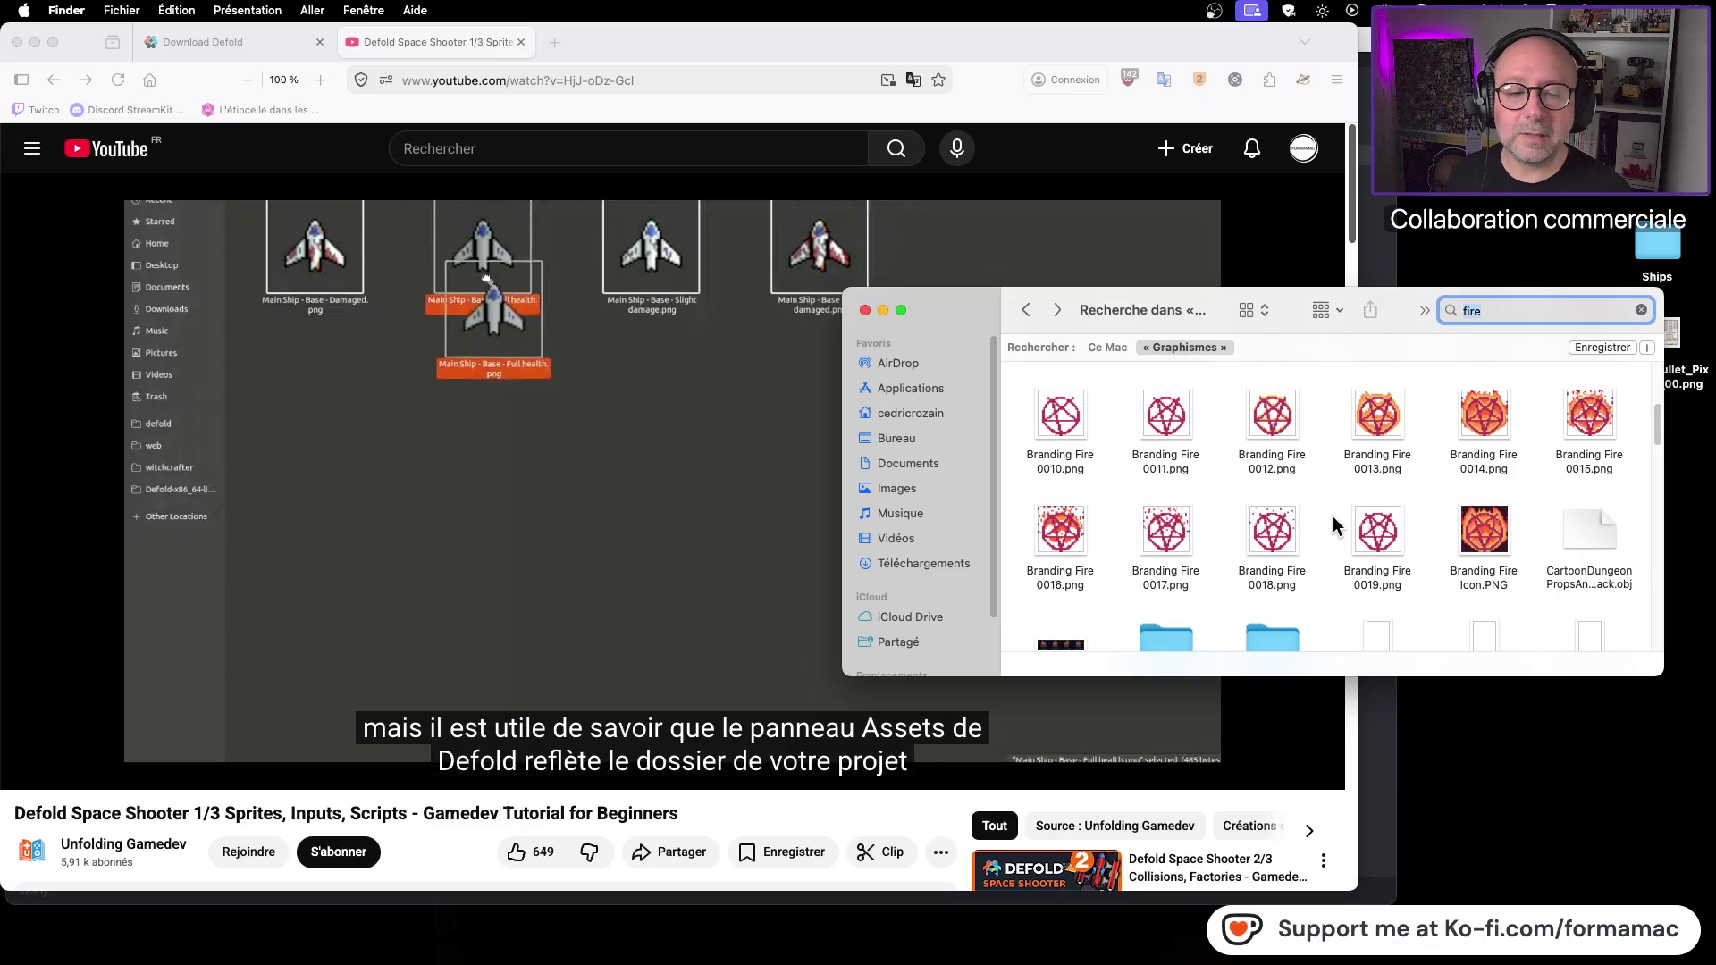
{"action": "scroll", "coordinate": [1332, 532], "scroll_direction": "down", "scroll_amount": 10}
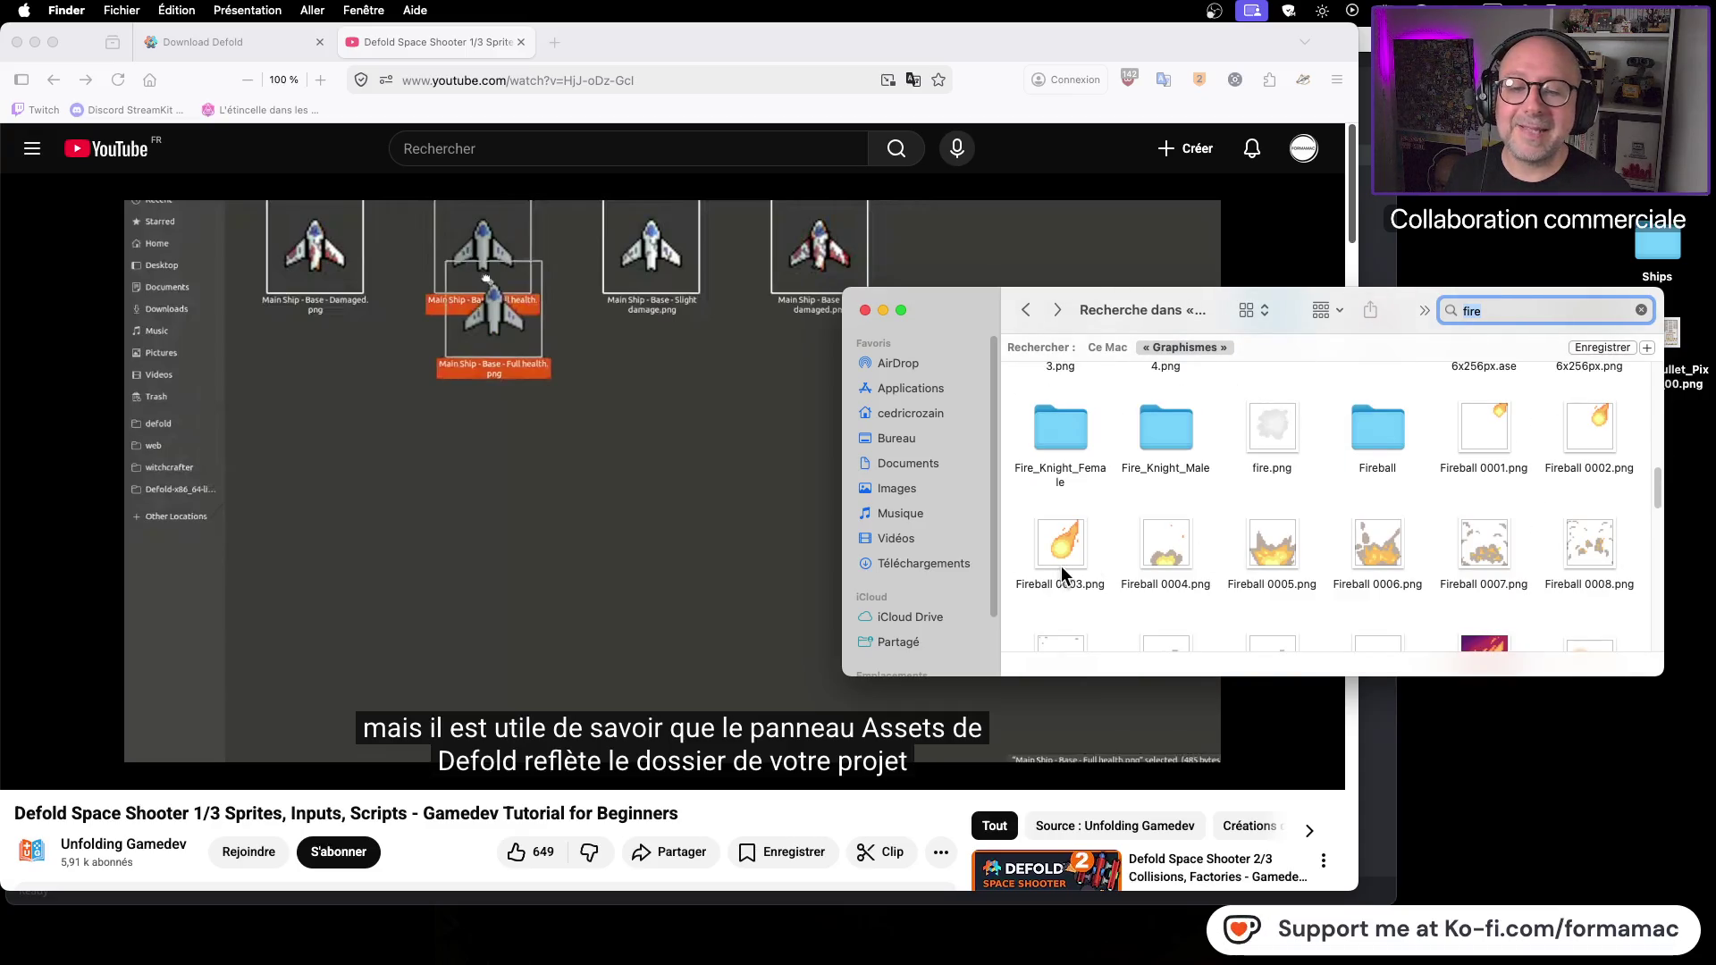
{"action": "scroll", "coordinate": [1062, 566], "scroll_direction": "down", "scroll_amount": 3}
{"action": "scroll", "coordinate": [1065, 572], "scroll_direction": "down", "scroll_amount": 2}
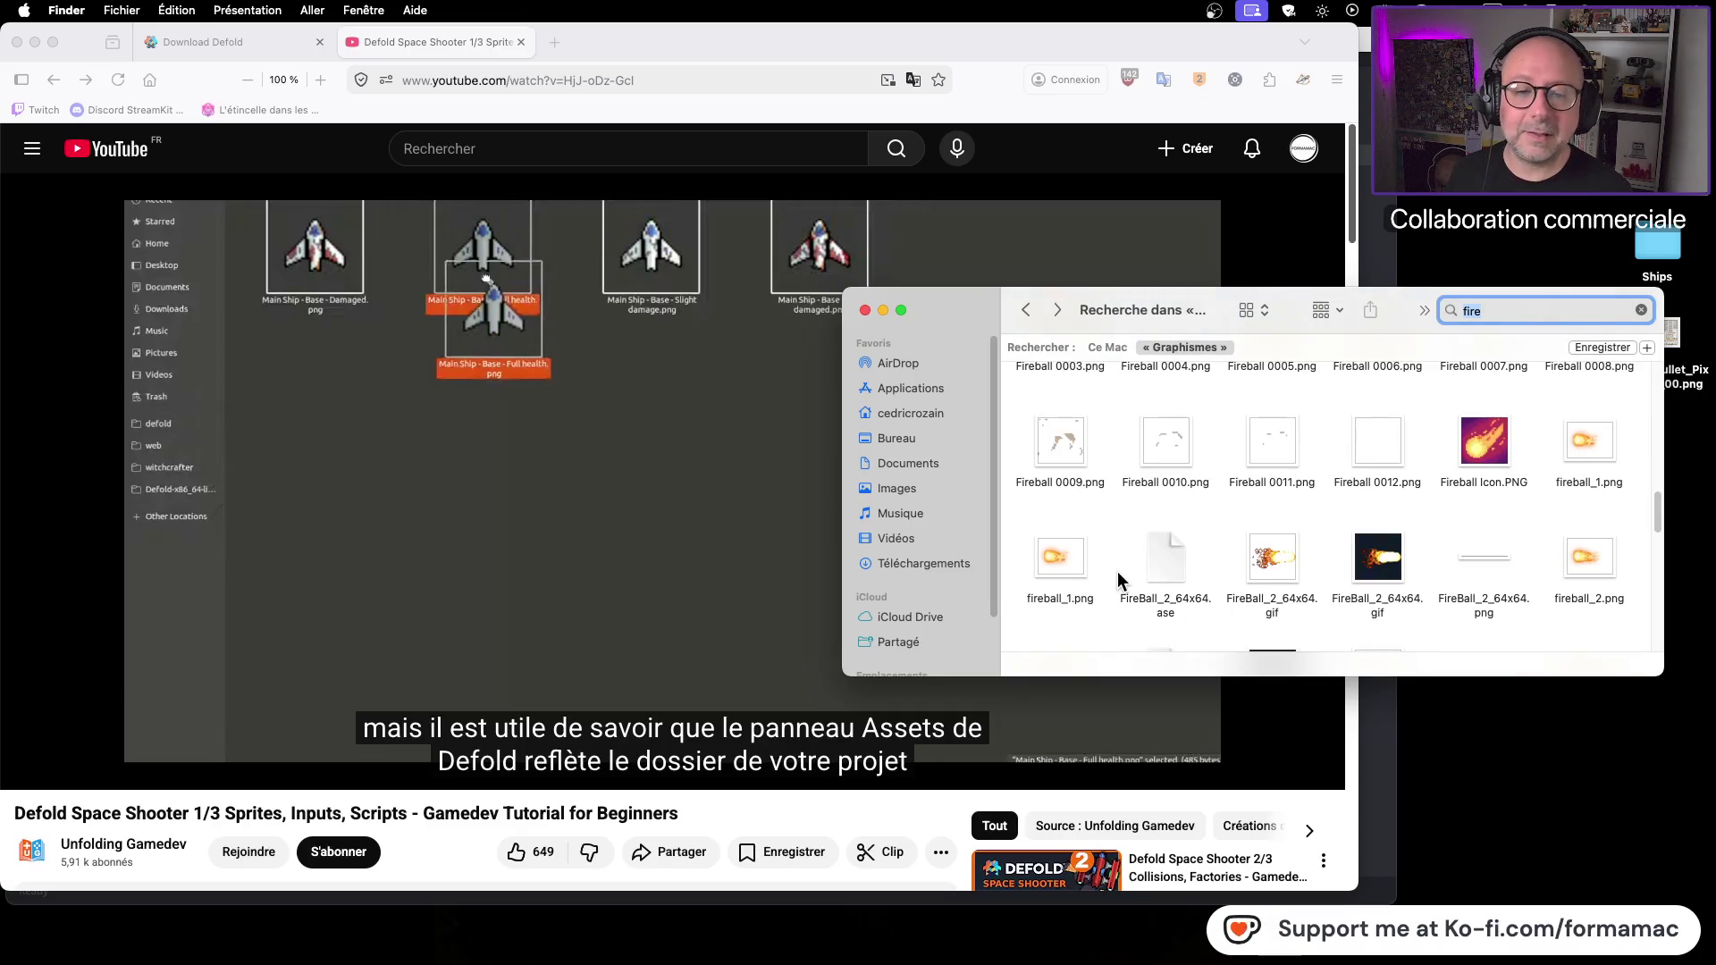
{"action": "scroll", "coordinate": [1118, 577], "scroll_direction": "down", "scroll_amount": 3}
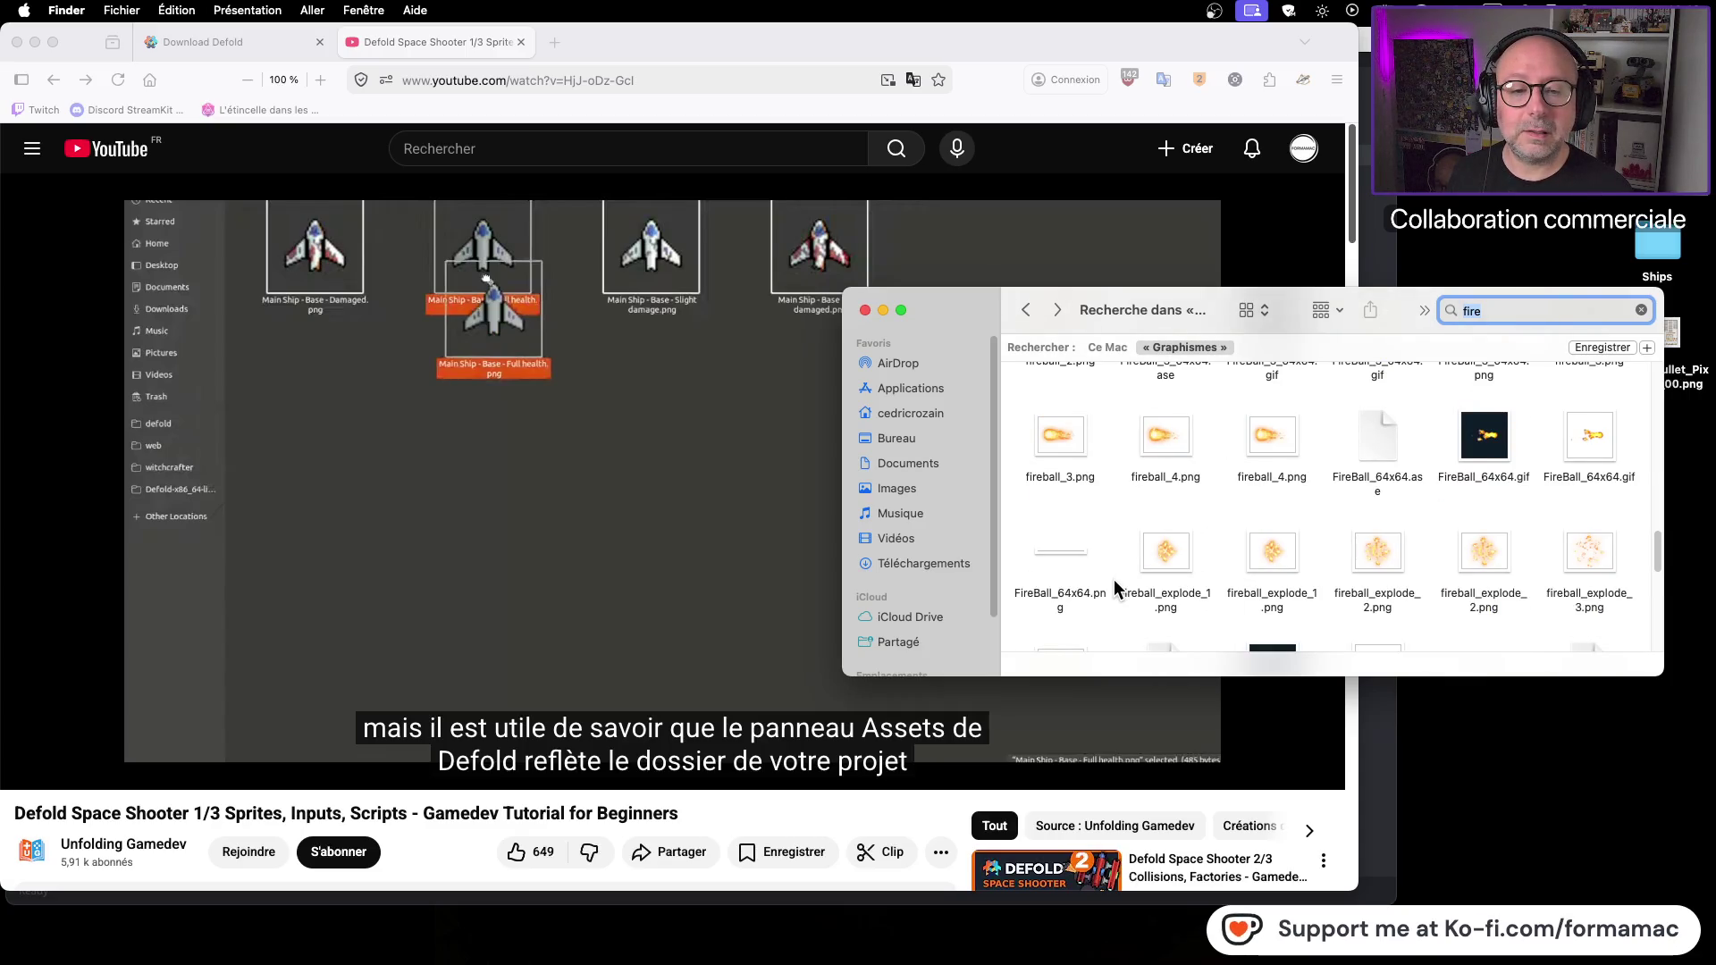
{"action": "scroll", "coordinate": [1114, 579], "scroll_direction": "down", "scroll_amount": 5}
{"action": "scroll", "coordinate": [1113, 579], "scroll_direction": "down", "scroll_amount": 10}
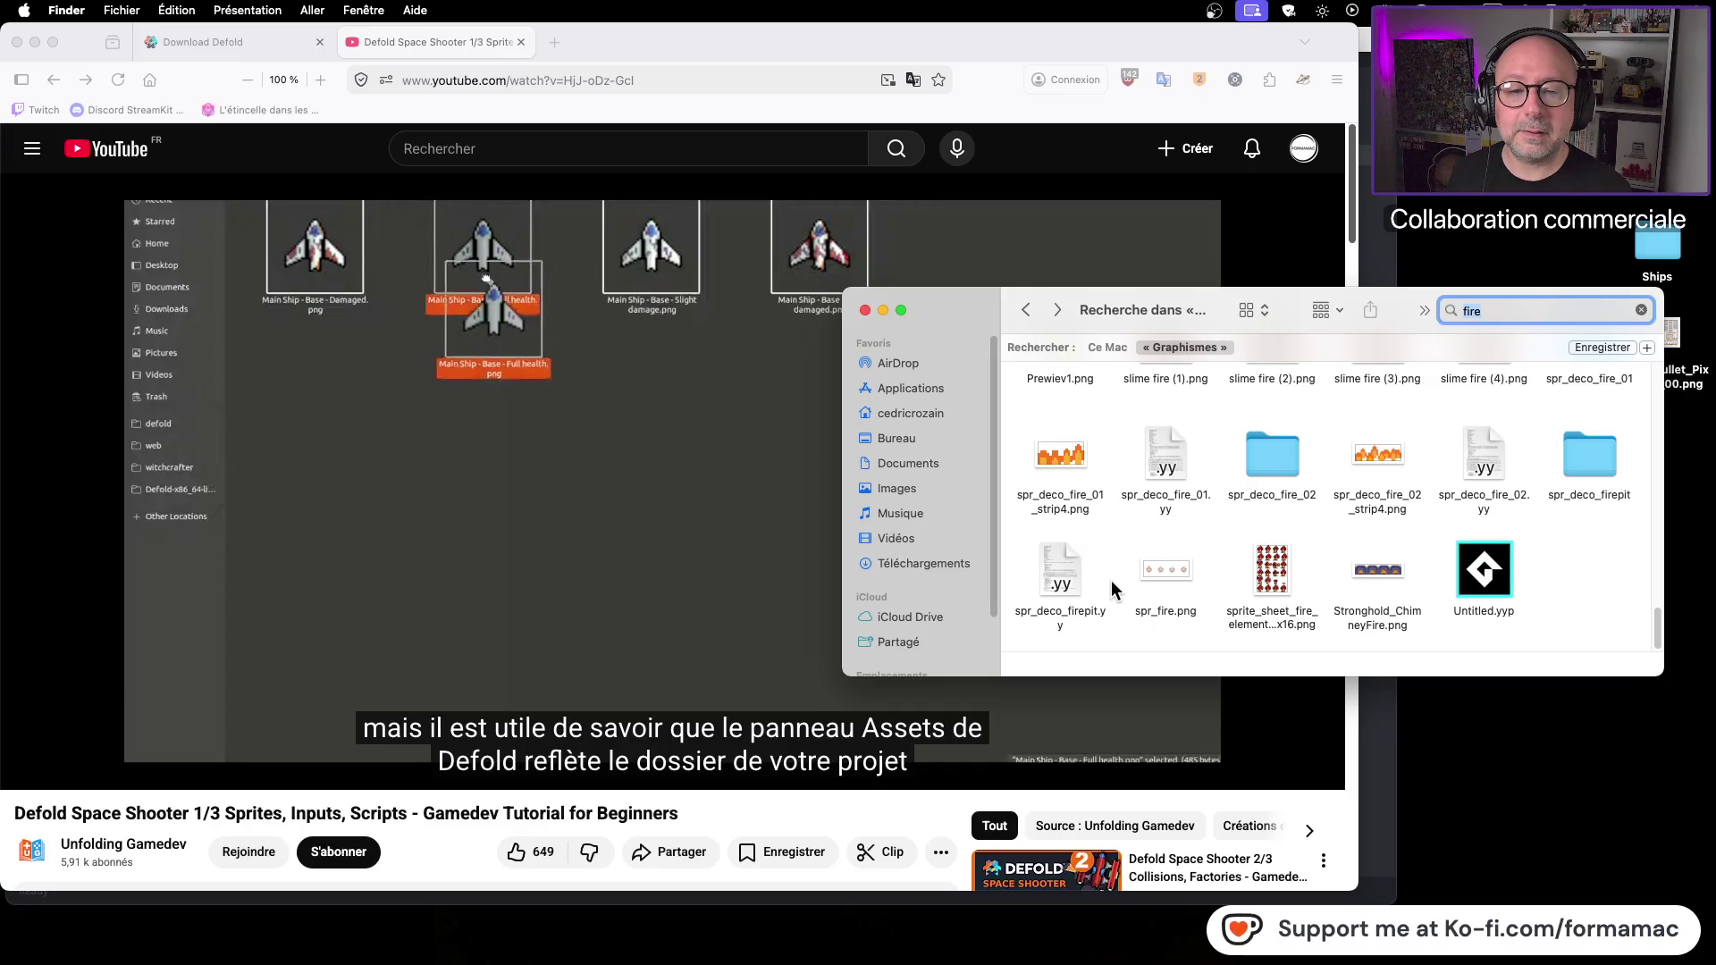
{"action": "scroll", "coordinate": [1112, 581], "scroll_direction": "up", "scroll_amount": 2}
{"action": "scroll", "coordinate": [1112, 581], "scroll_direction": "up", "scroll_amount": 5}
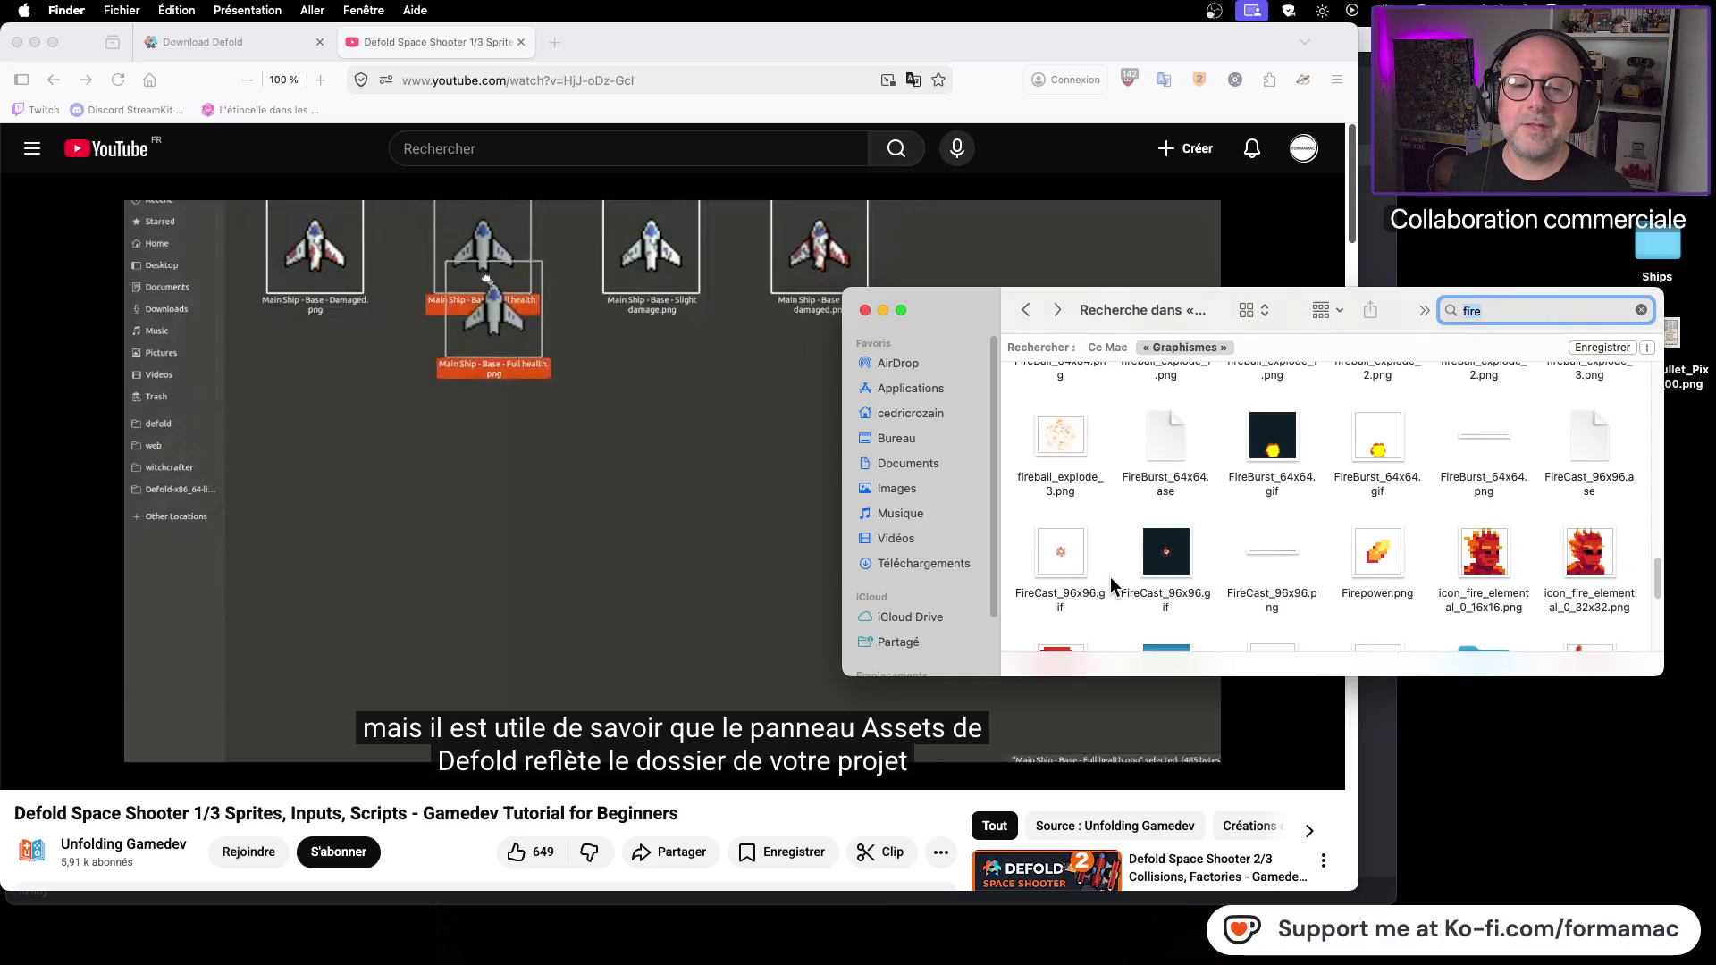
{"action": "scroll", "coordinate": [1111, 580], "scroll_direction": "up", "scroll_amount": 4}
{"action": "scroll", "coordinate": [1111, 587], "scroll_direction": "up", "scroll_amount": 5}
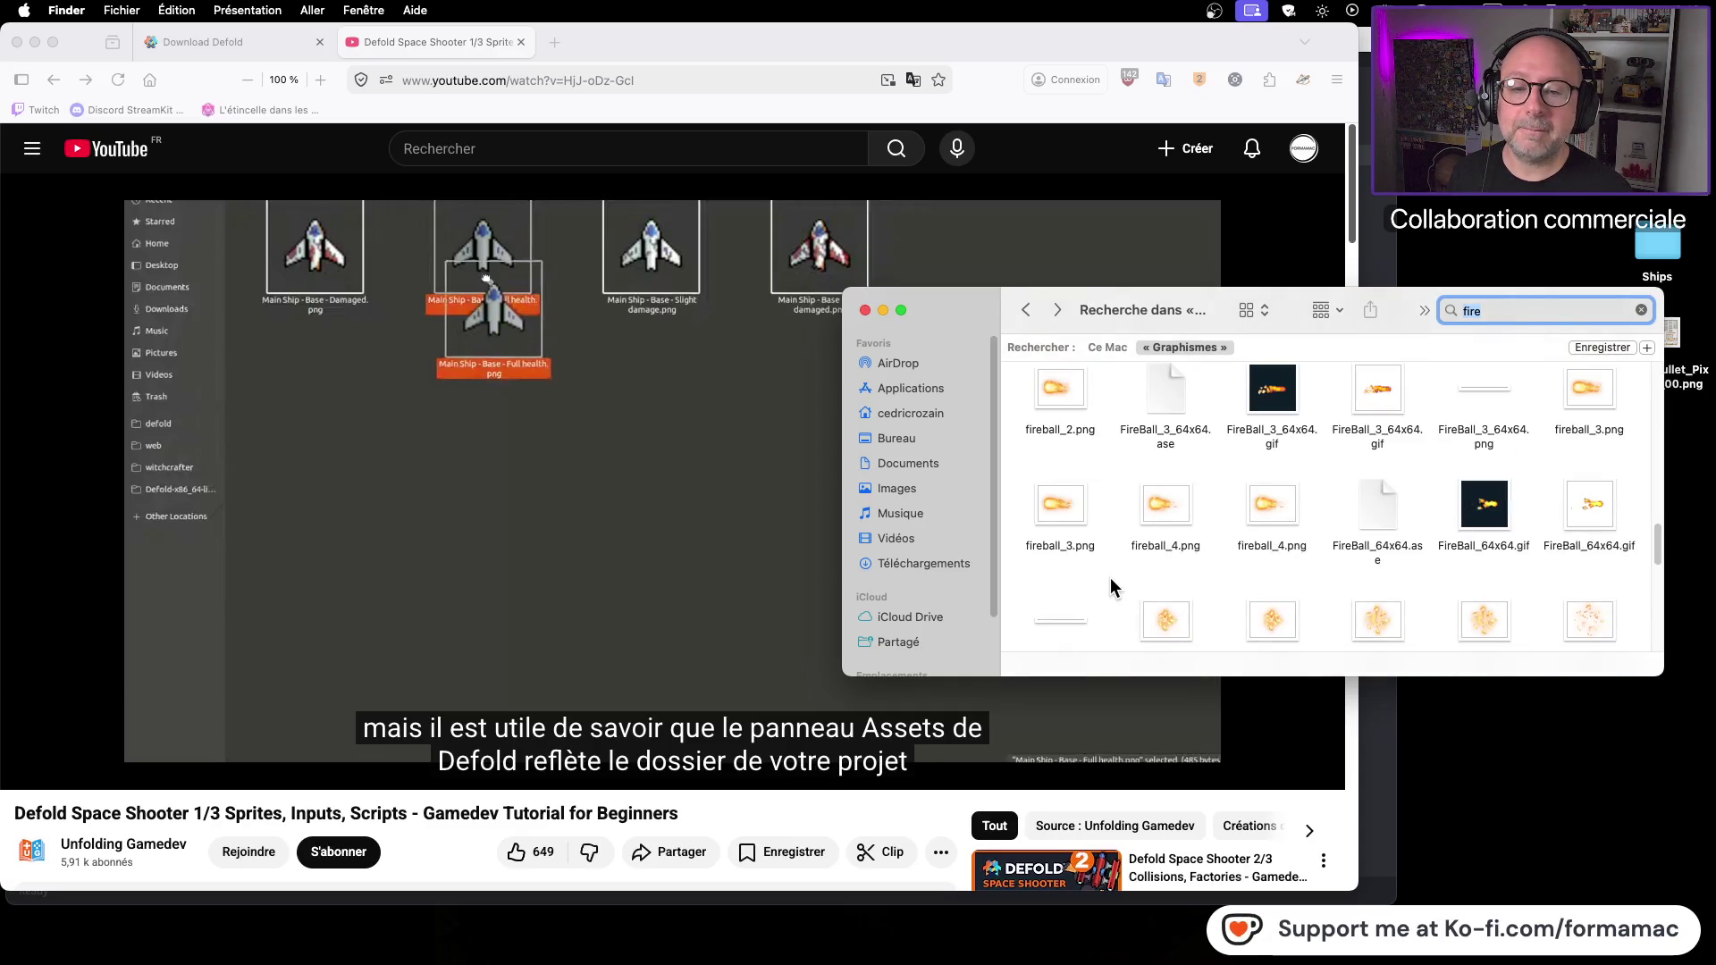
{"action": "scroll", "coordinate": [1110, 587], "scroll_direction": "up", "scroll_amount": 1}
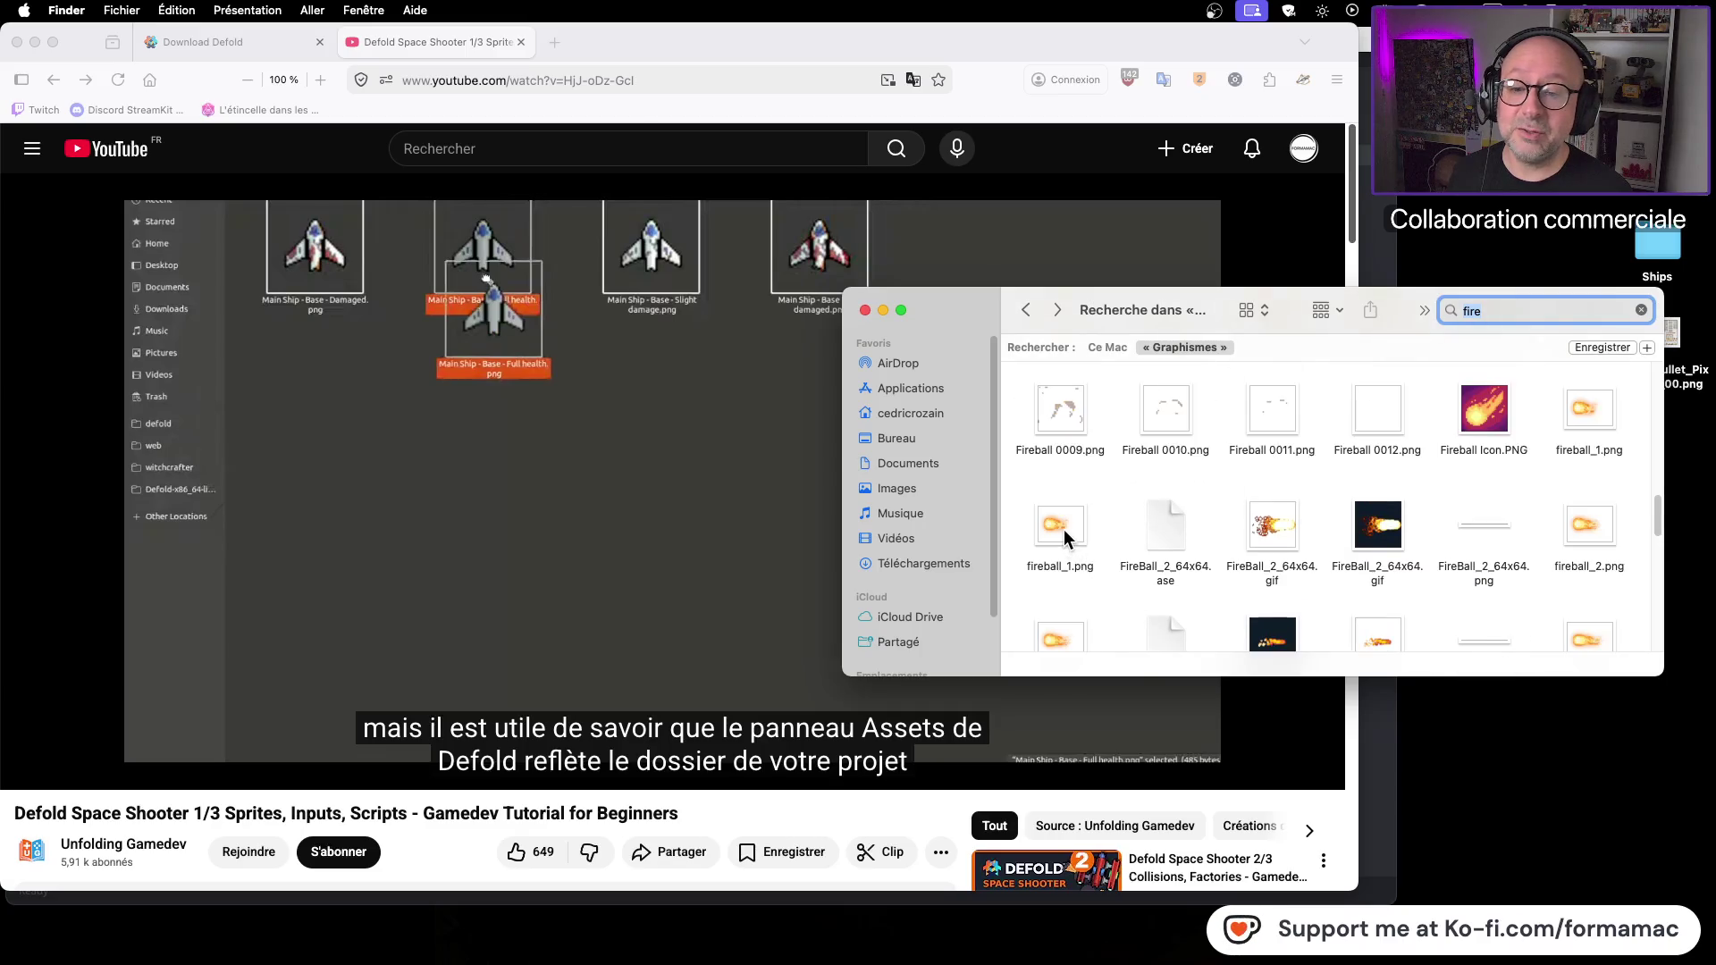
{"action": "left_click", "coordinate": [1064, 533]}
{"action": "key", "text": "space"}
{"action": "key", "text": "space"}
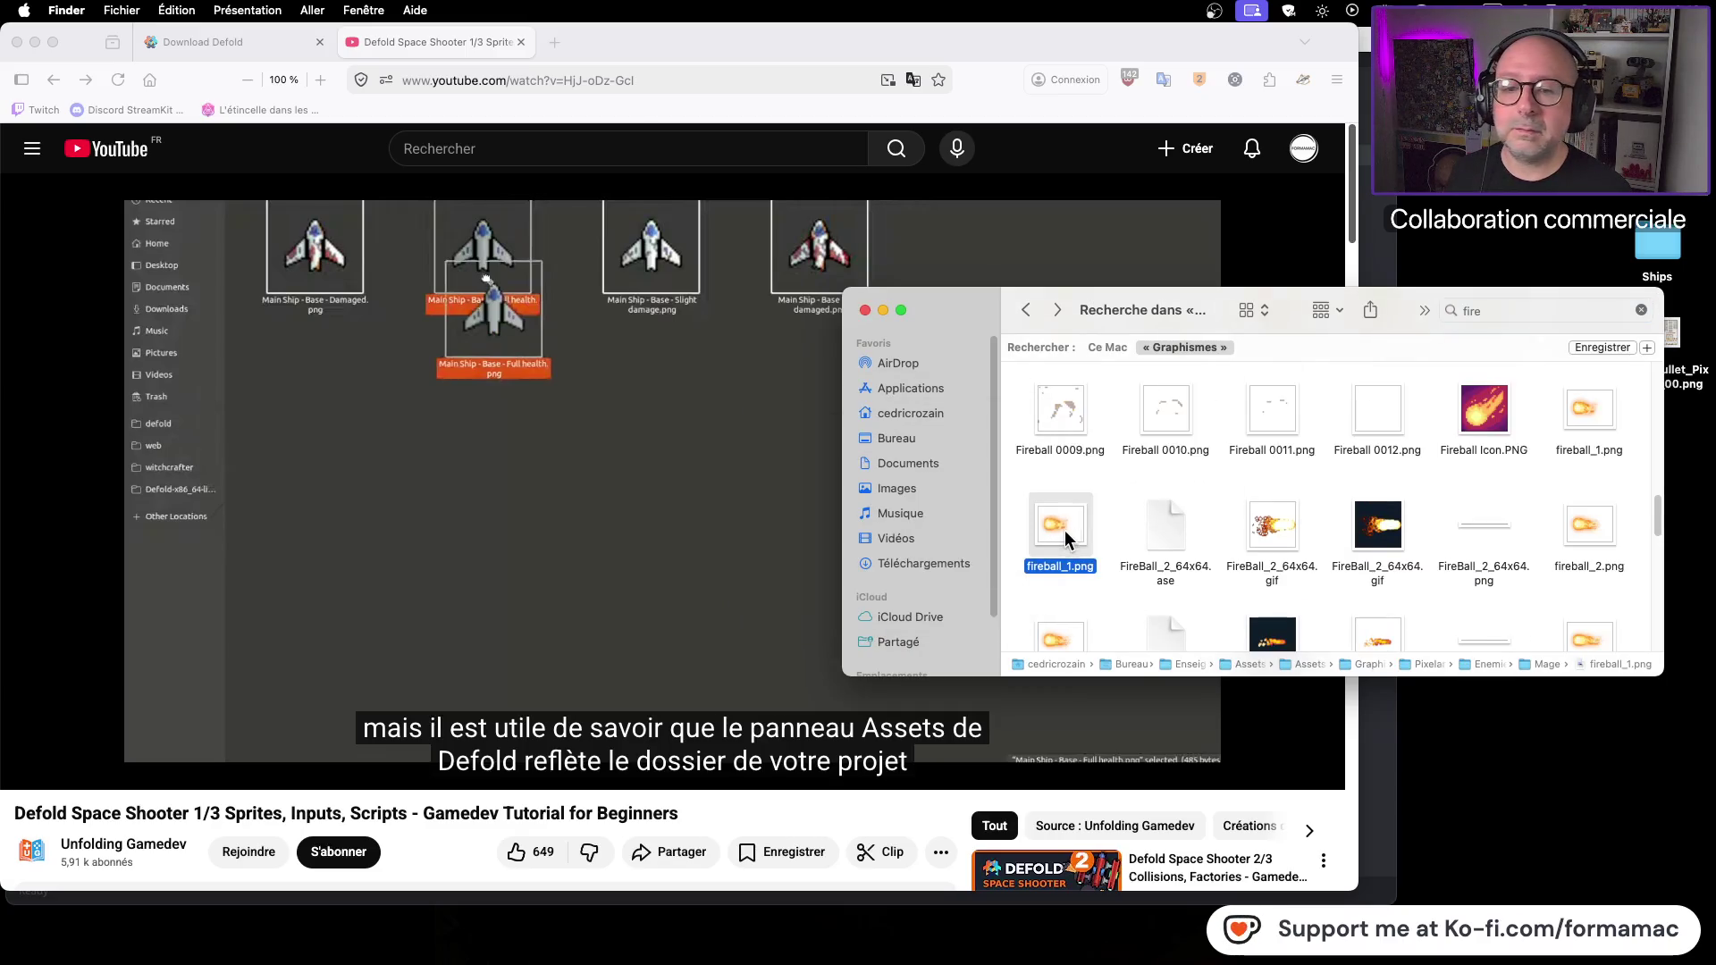
{"action": "scroll", "coordinate": [1121, 563], "scroll_direction": "up", "scroll_amount": 8}
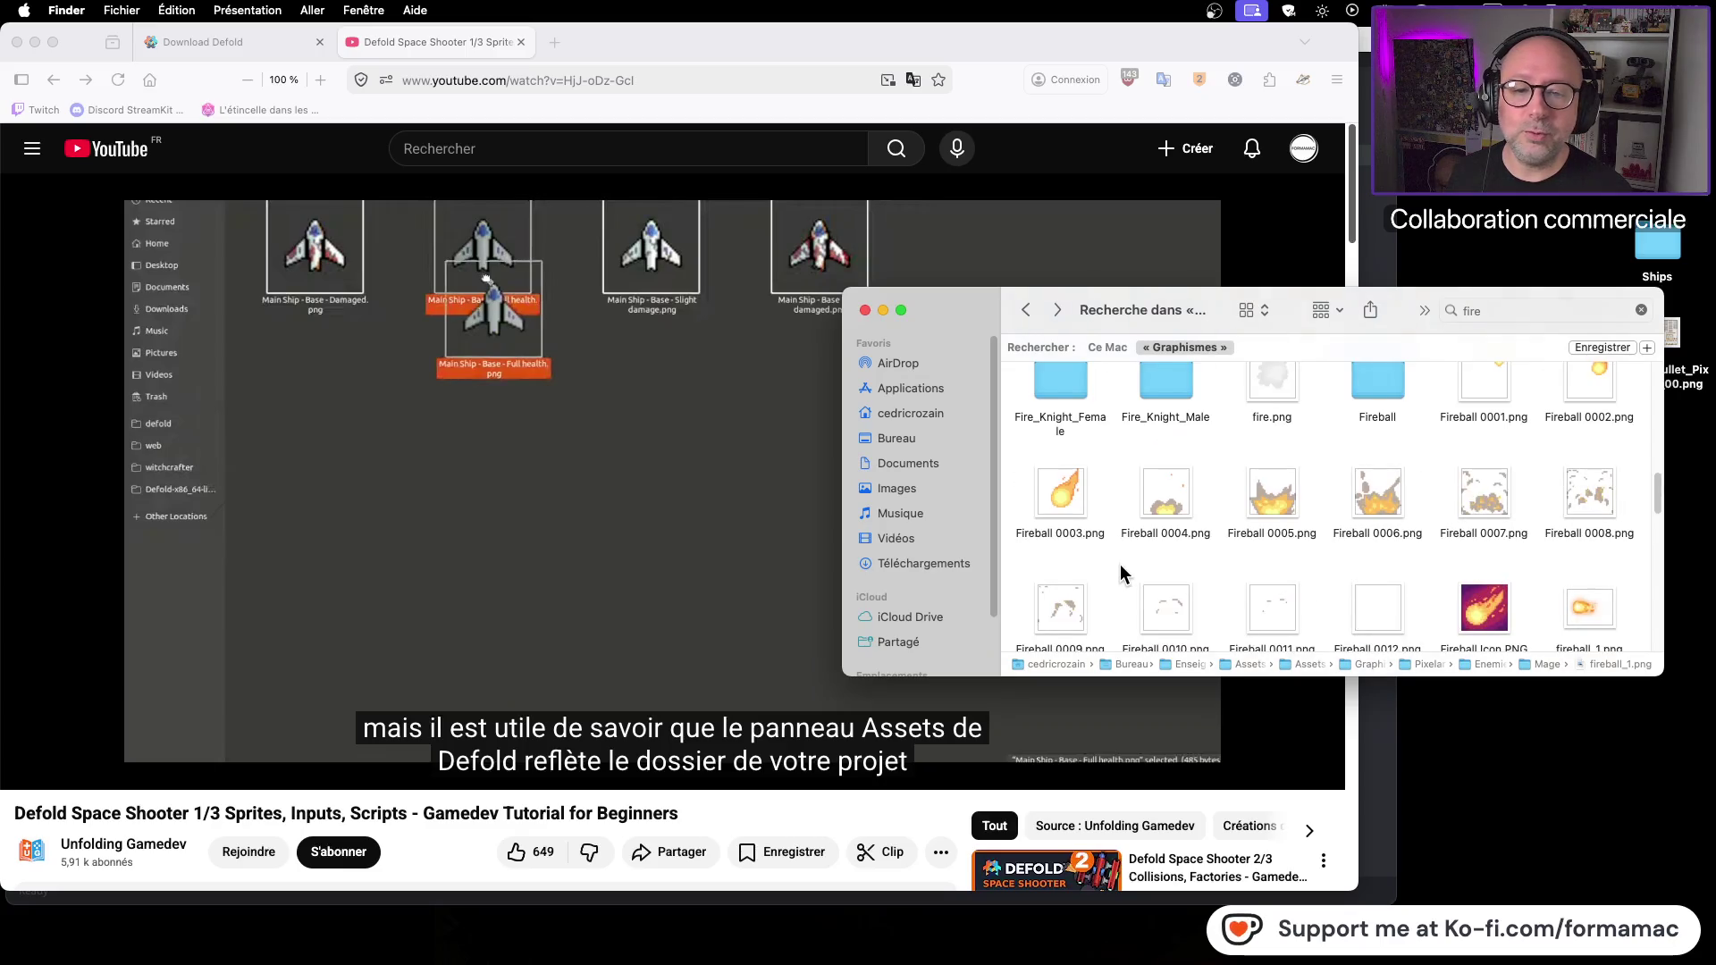
{"action": "scroll", "coordinate": [1119, 566], "scroll_direction": "up", "scroll_amount": 10}
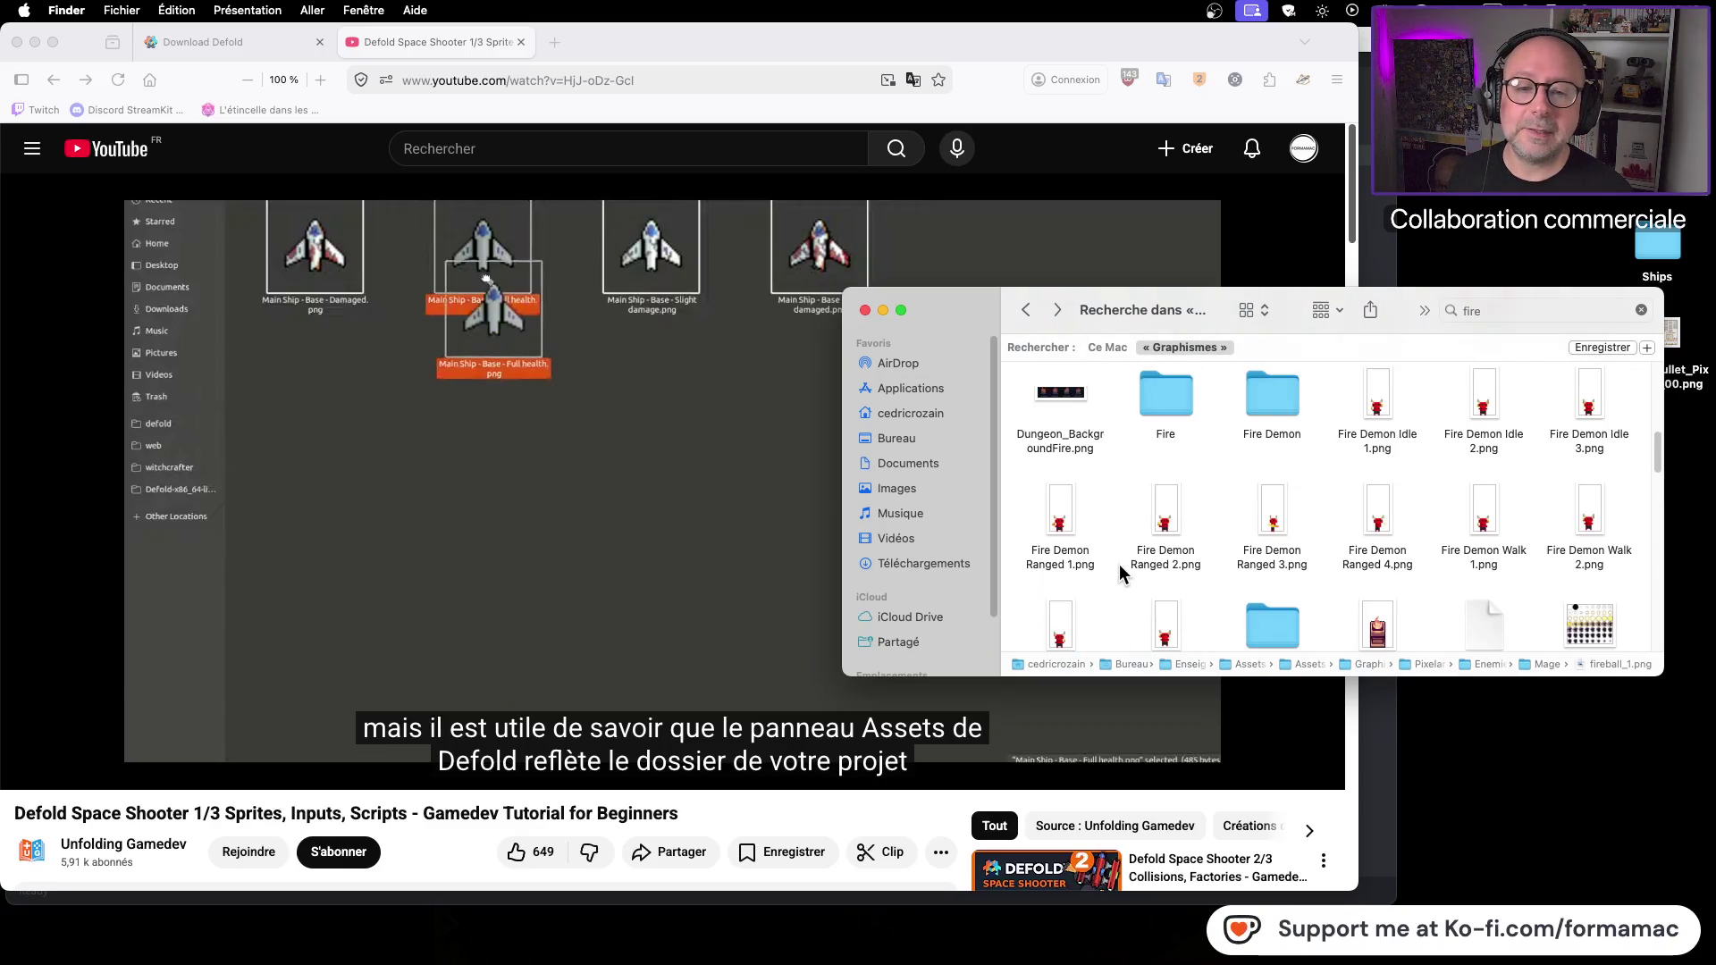
{"action": "double_click", "coordinate": [1493, 311]}
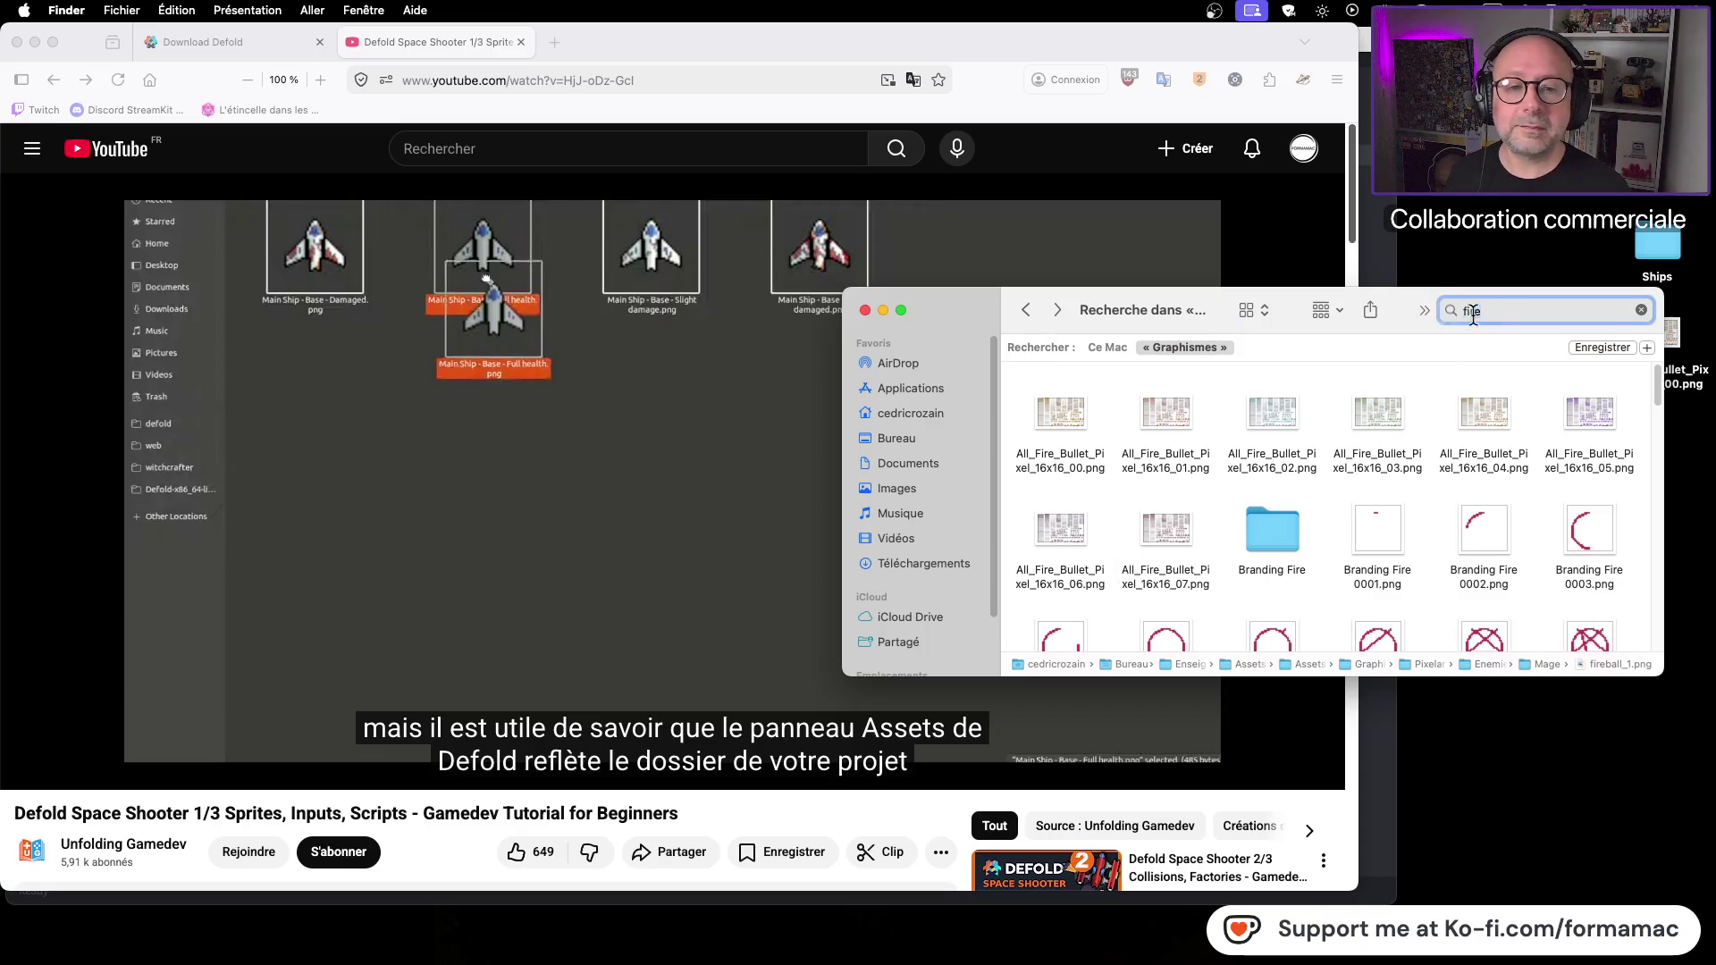
Step: Search for 'laser' and preview laser.png and lasers_spritesheet.png
{"action": "type", "text": "laser"}
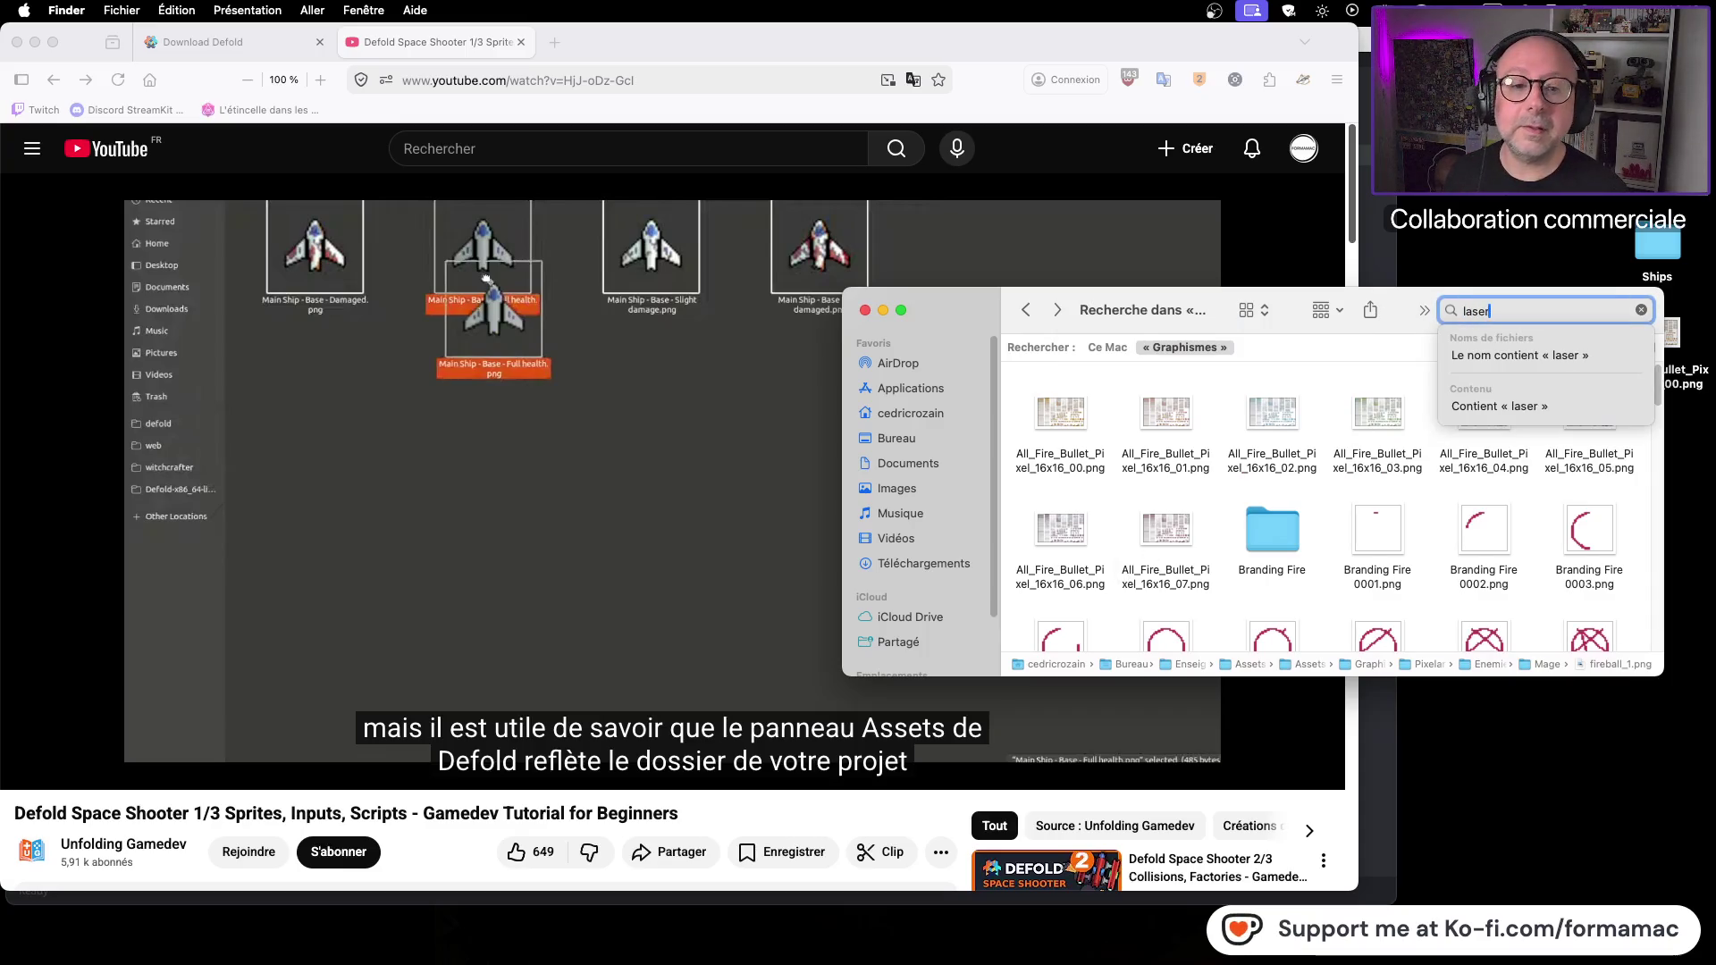
{"action": "key", "text": "Return"}
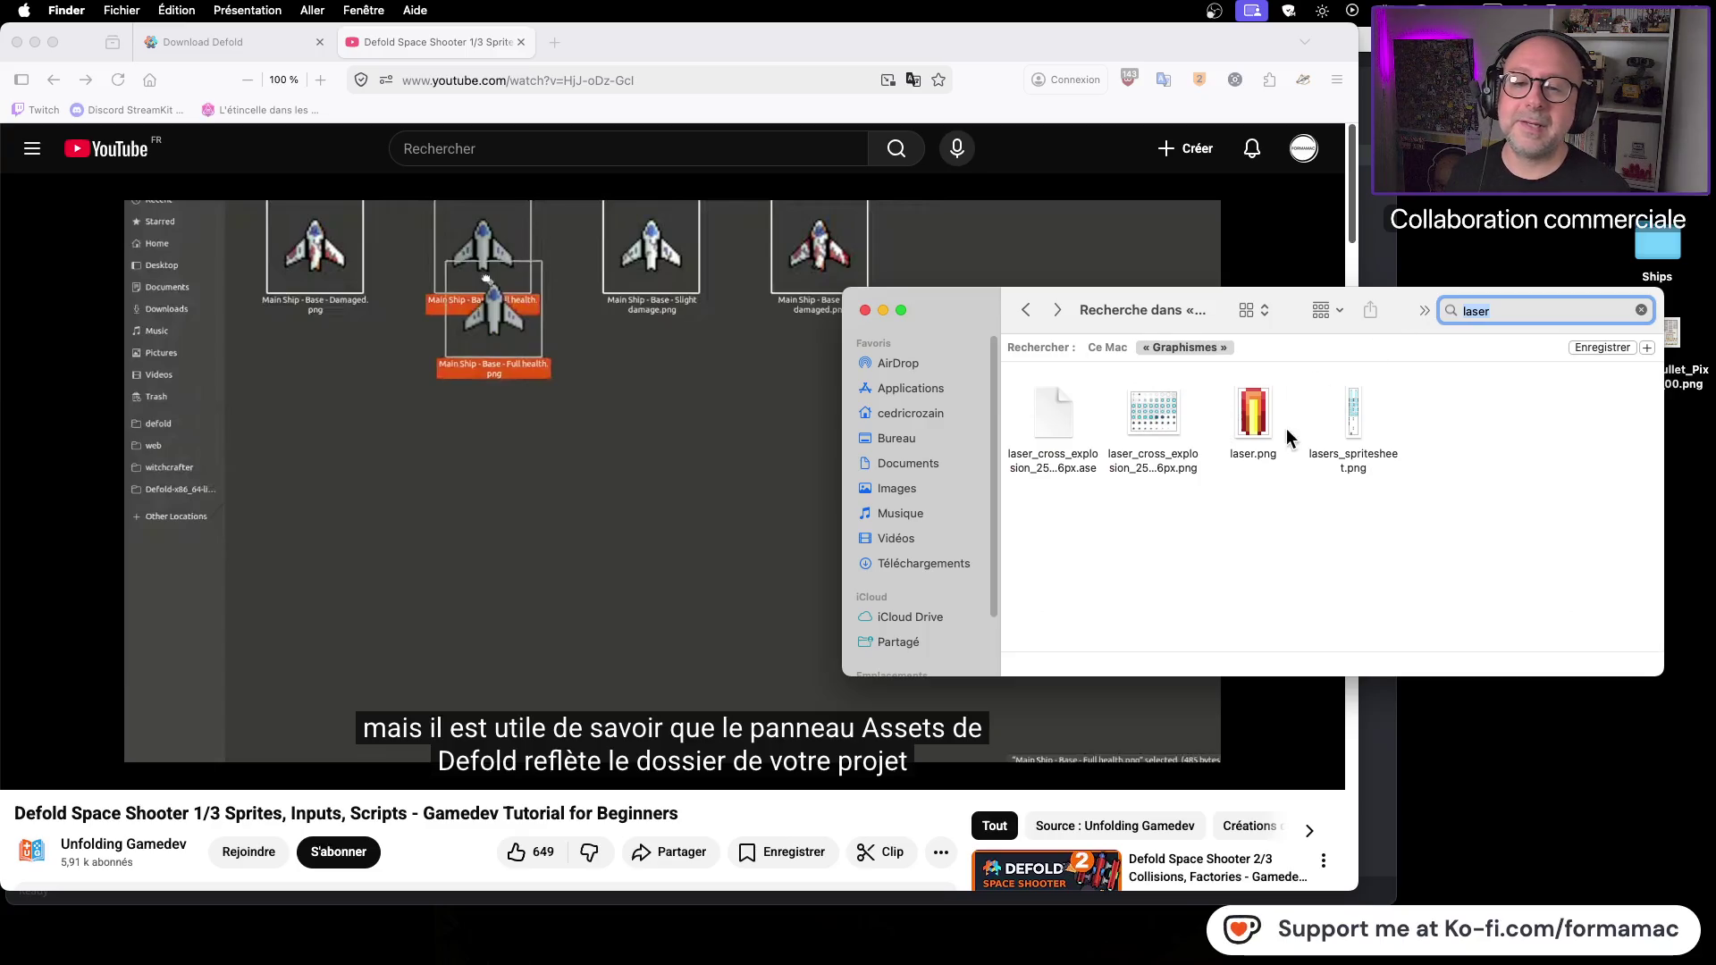
{"action": "left_click", "coordinate": [1264, 425]}
{"action": "key", "text": "space"}
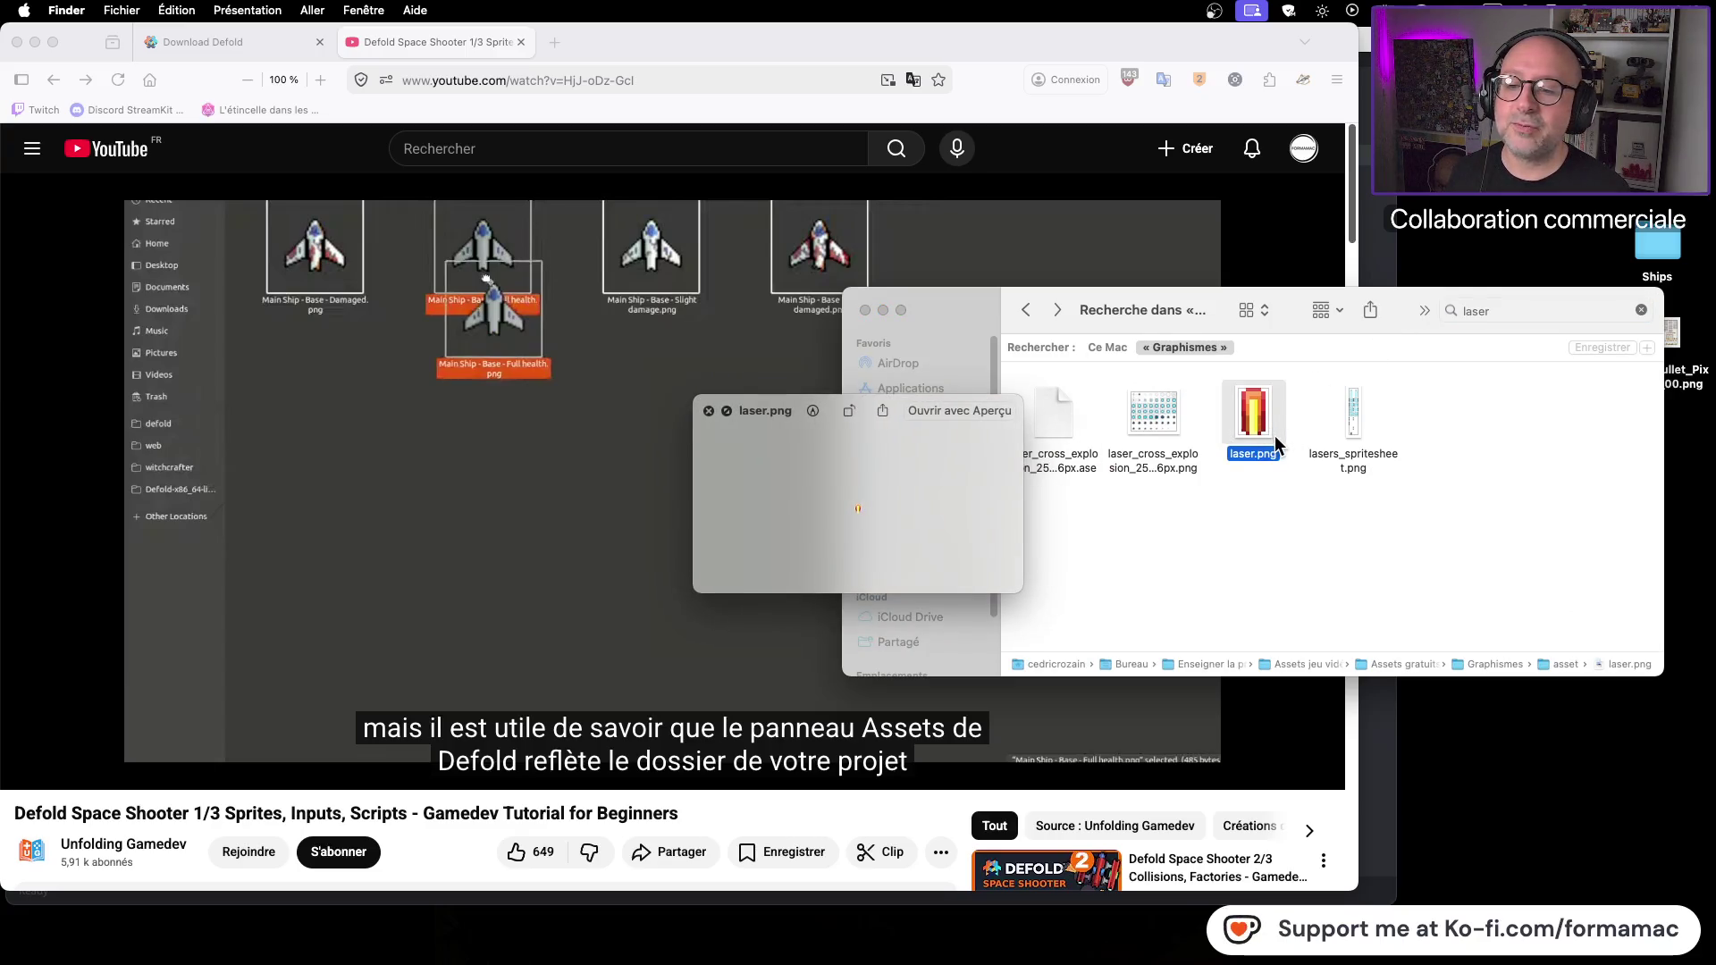
{"action": "key", "text": "space"}
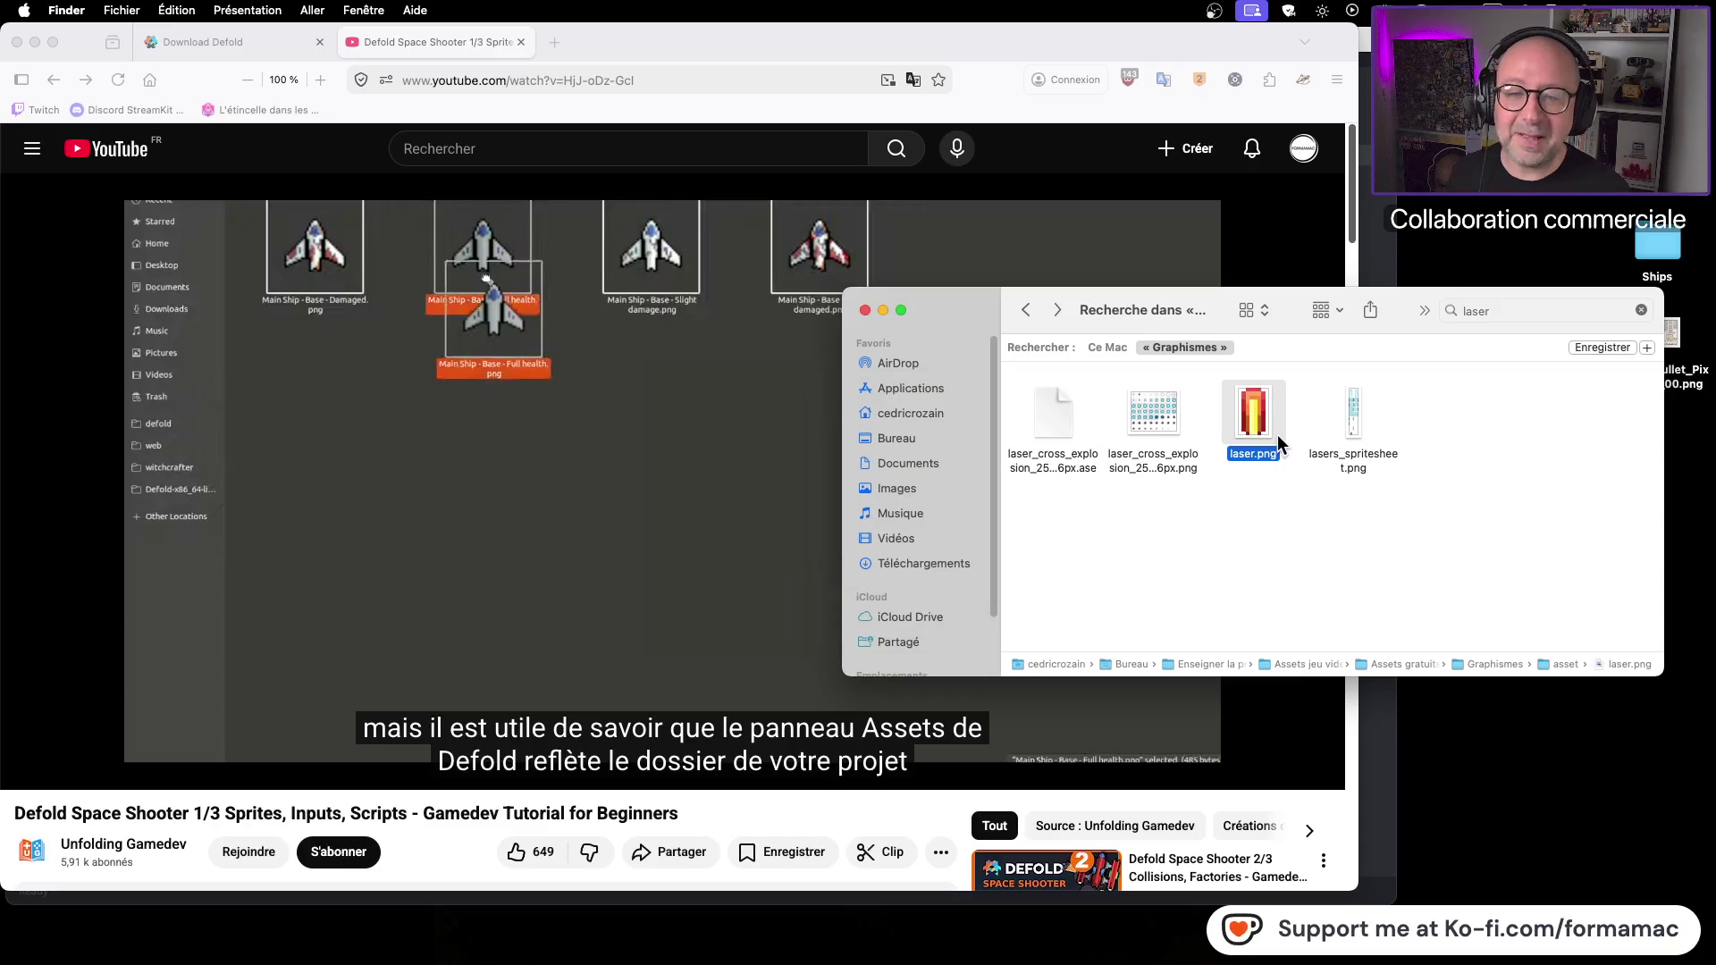
{"action": "left_click", "coordinate": [1355, 431]}
{"action": "key", "text": "space"}
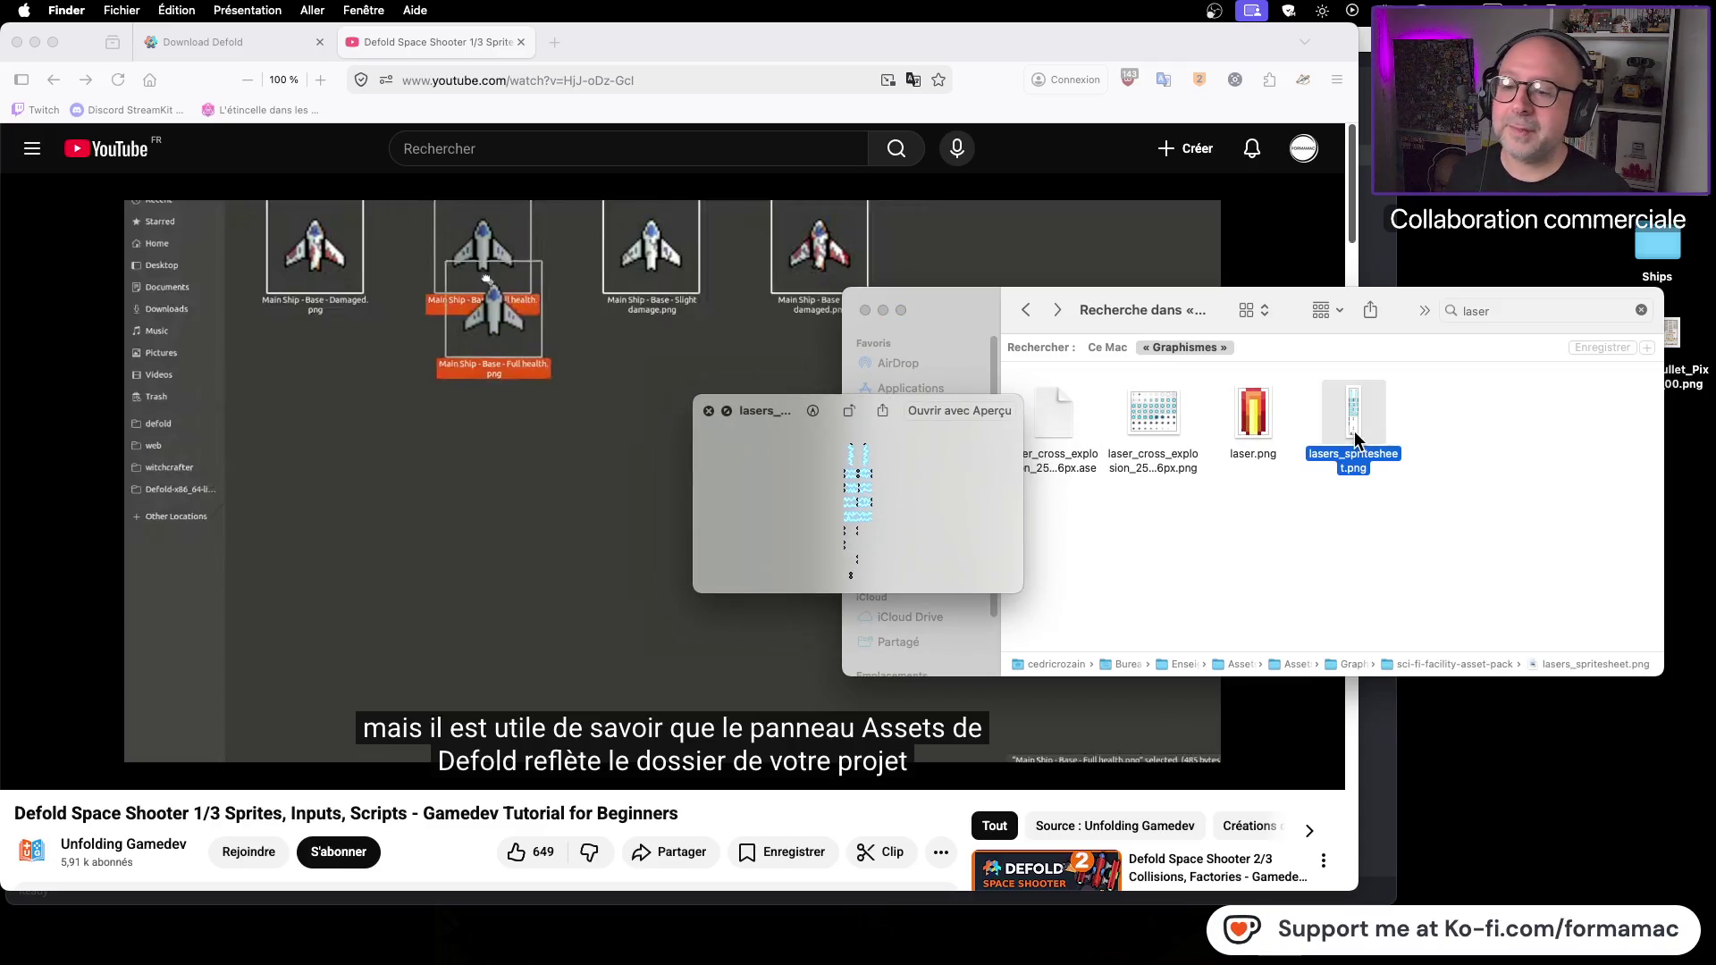
{"action": "key", "text": "space"}
Step: Check laser.png's file details, then close the laser search window
{"action": "left_click", "coordinate": [1257, 431]}
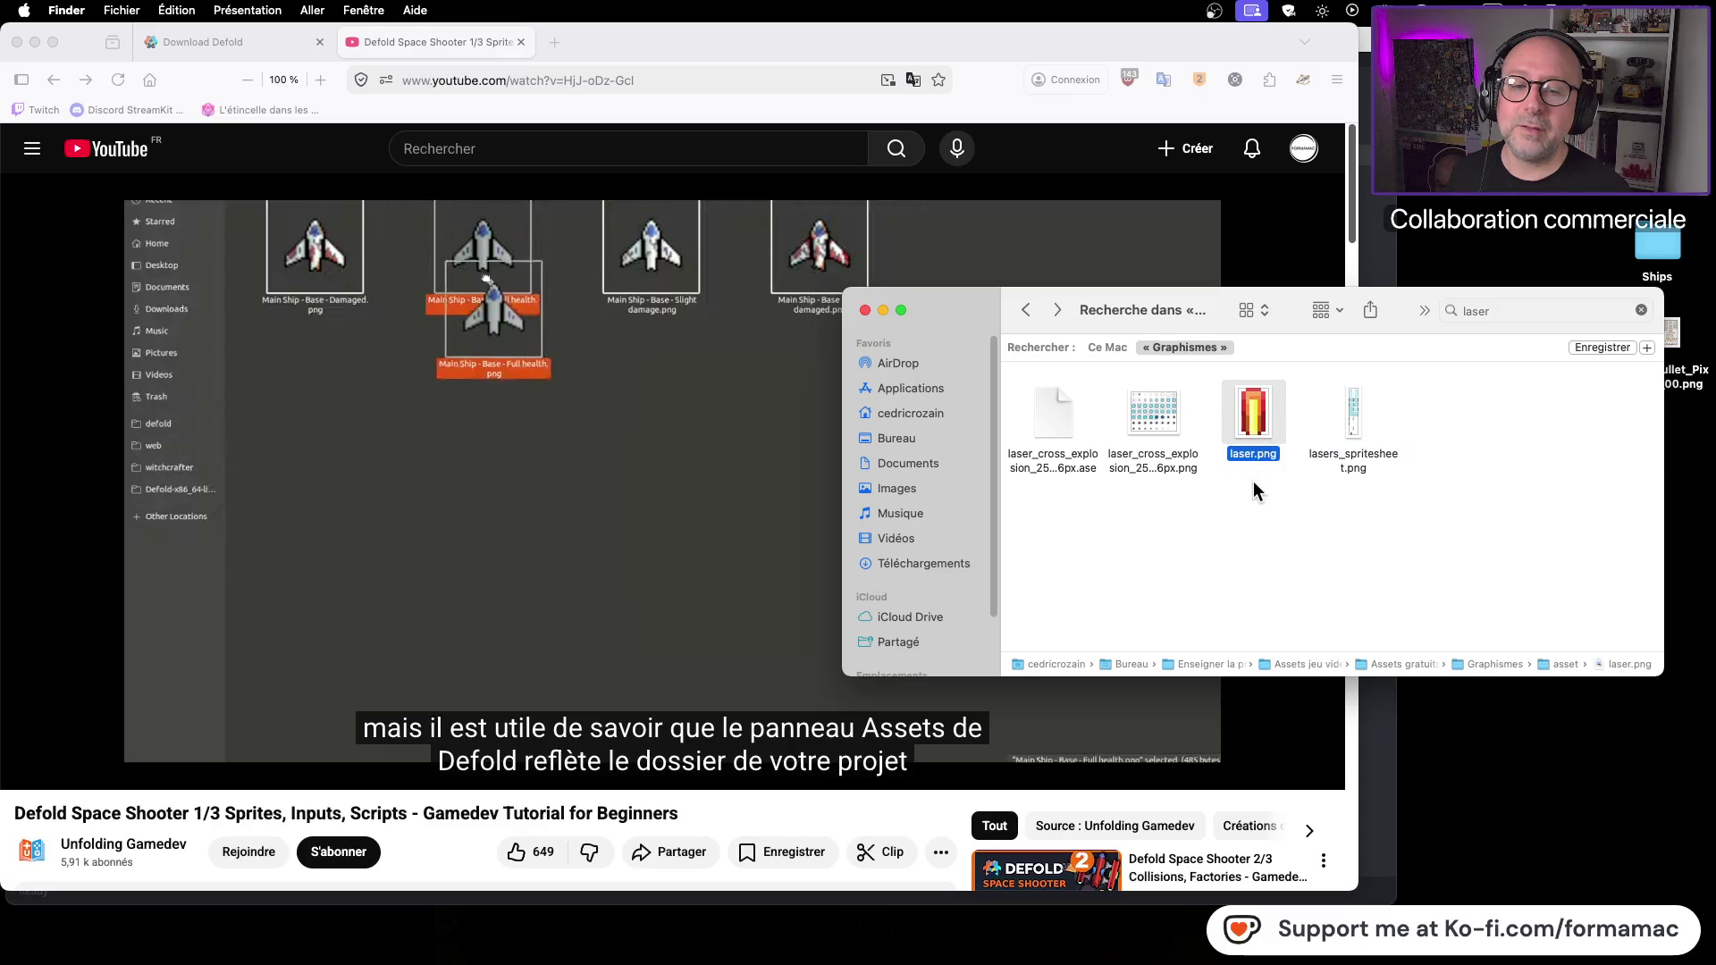
{"action": "key", "text": "super+i"}
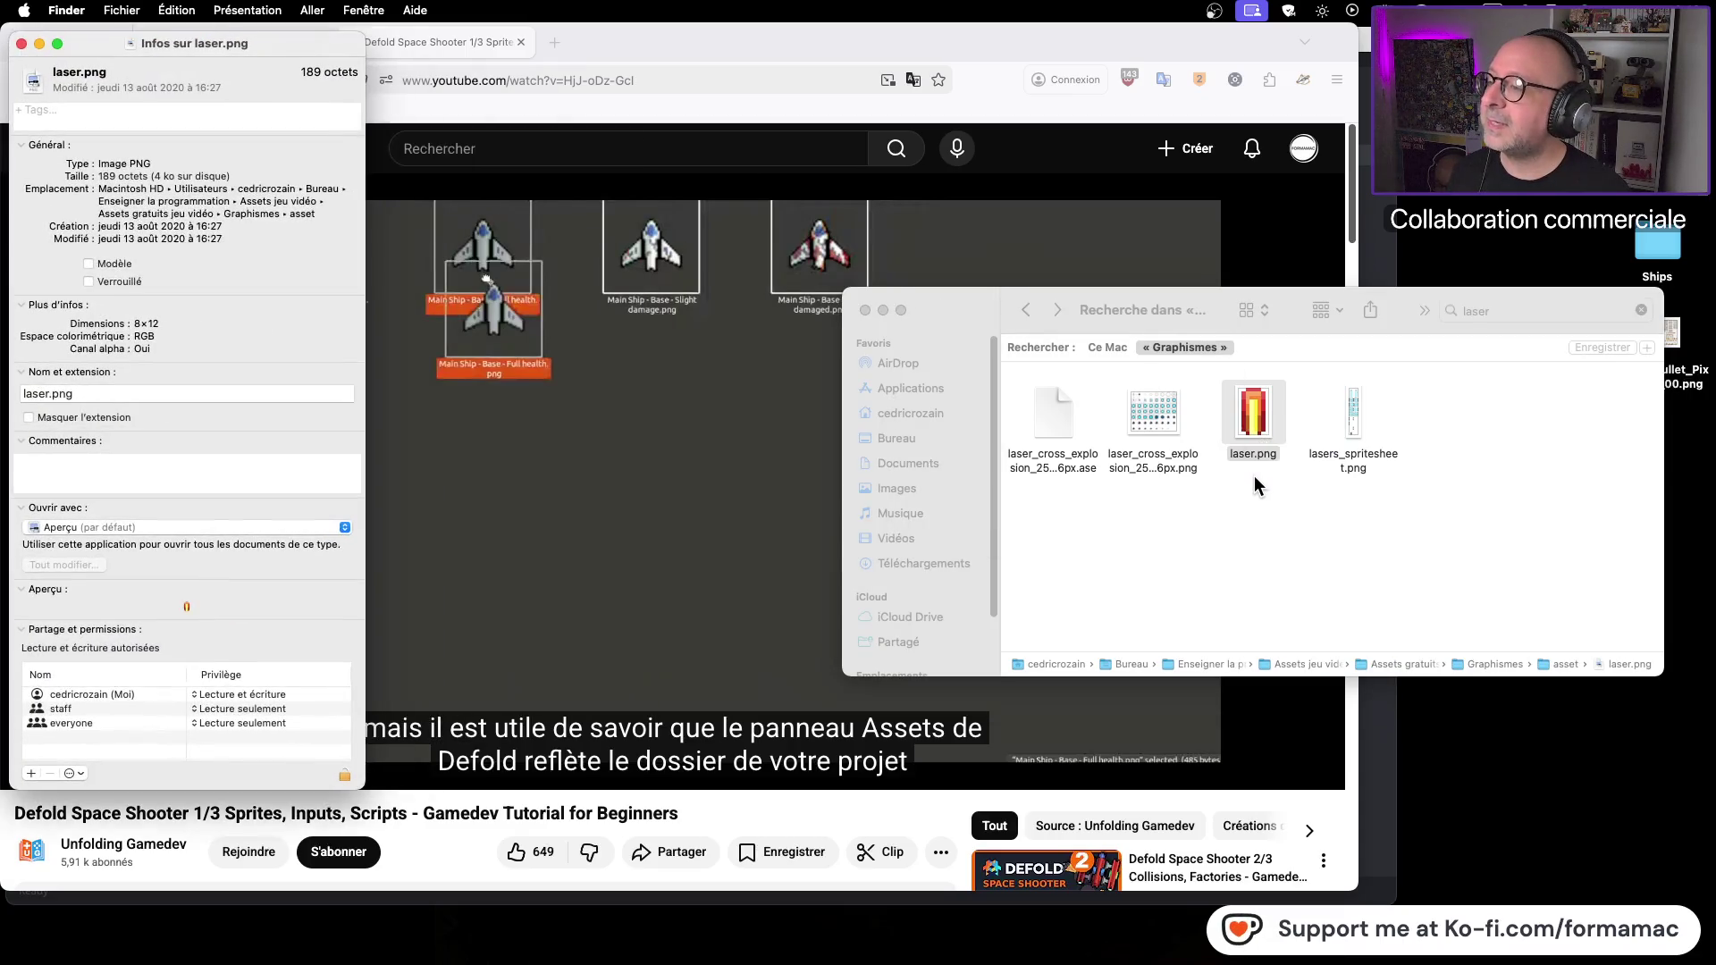
{"action": "left_click", "coordinate": [21, 43]}
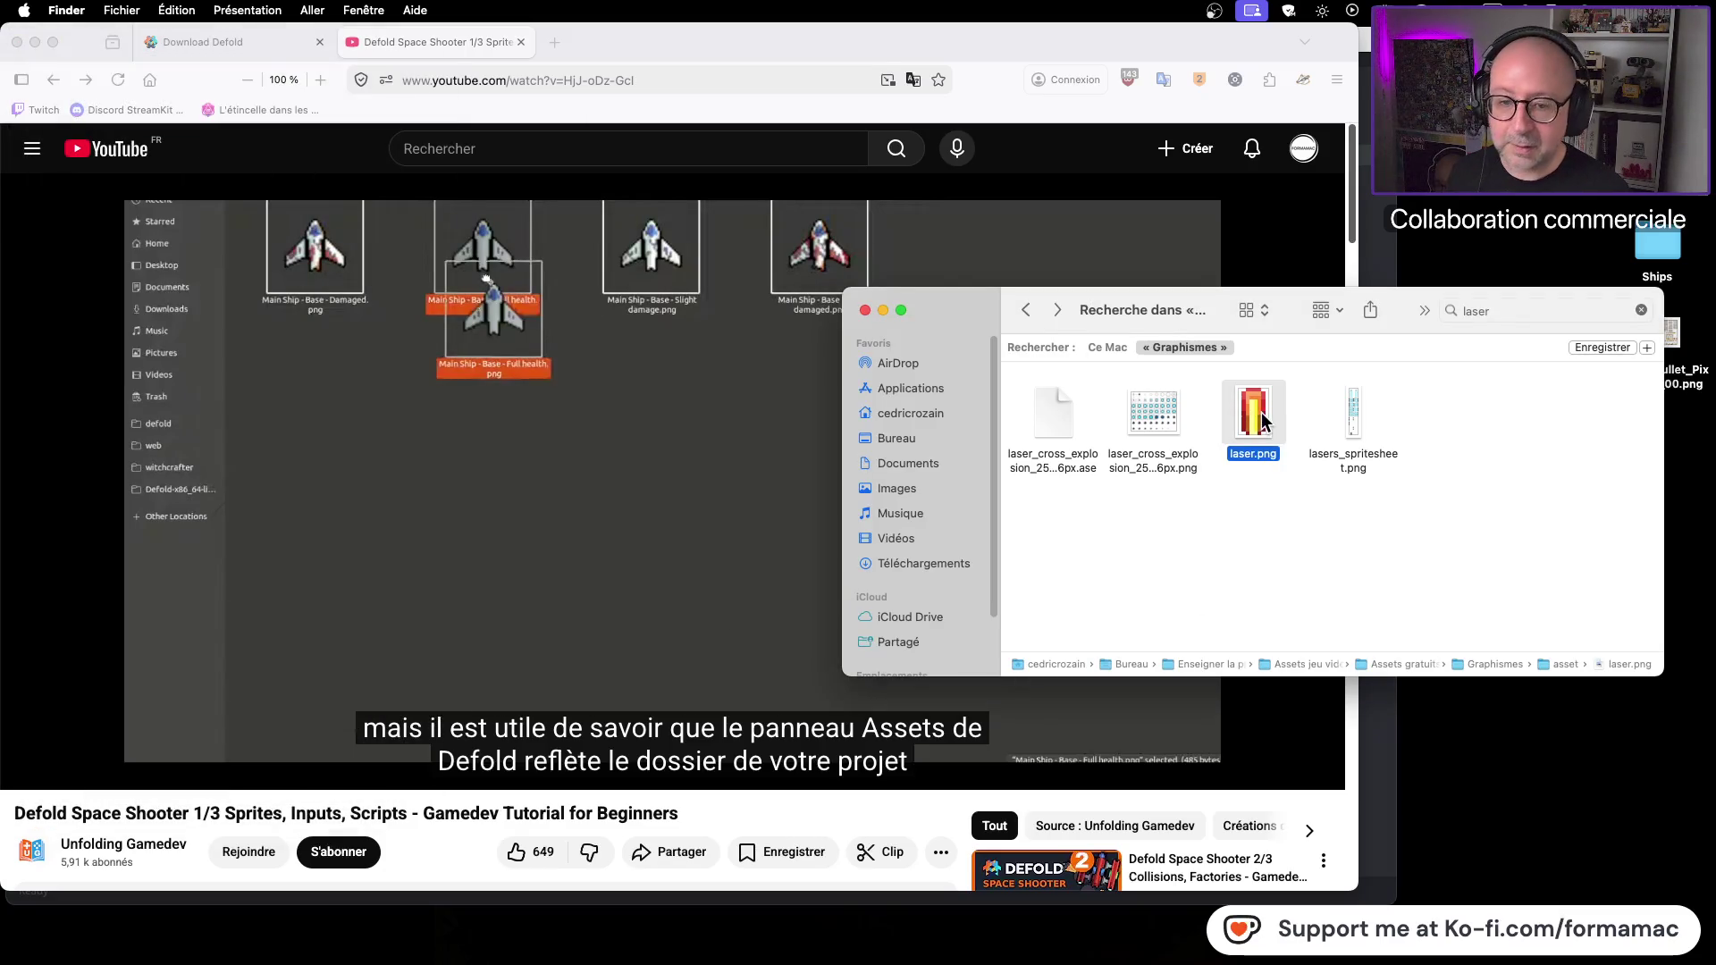
{"action": "left_click", "coordinate": [864, 311]}
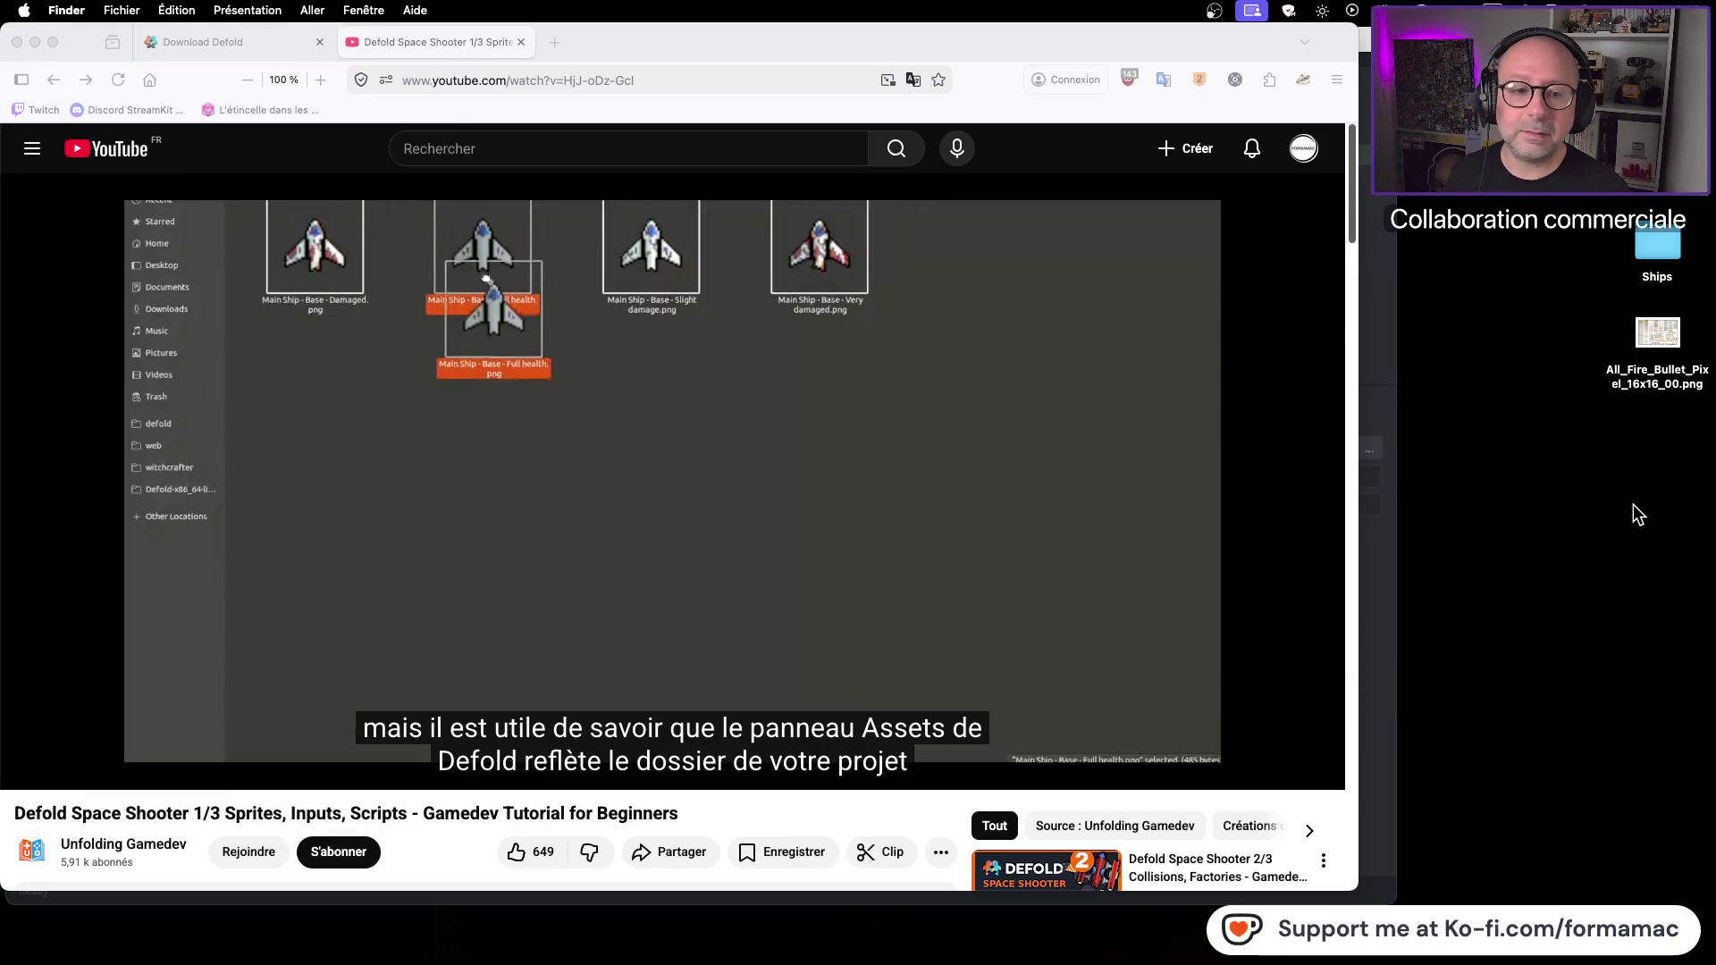
Step: Delete All_Fire_Bullet_Pixel_16x16_00.png from the desktop and group laser.png with Ships
{"action": "left_click", "coordinate": [1654, 333]}
{"action": "key", "text": "super+BackSpace"}
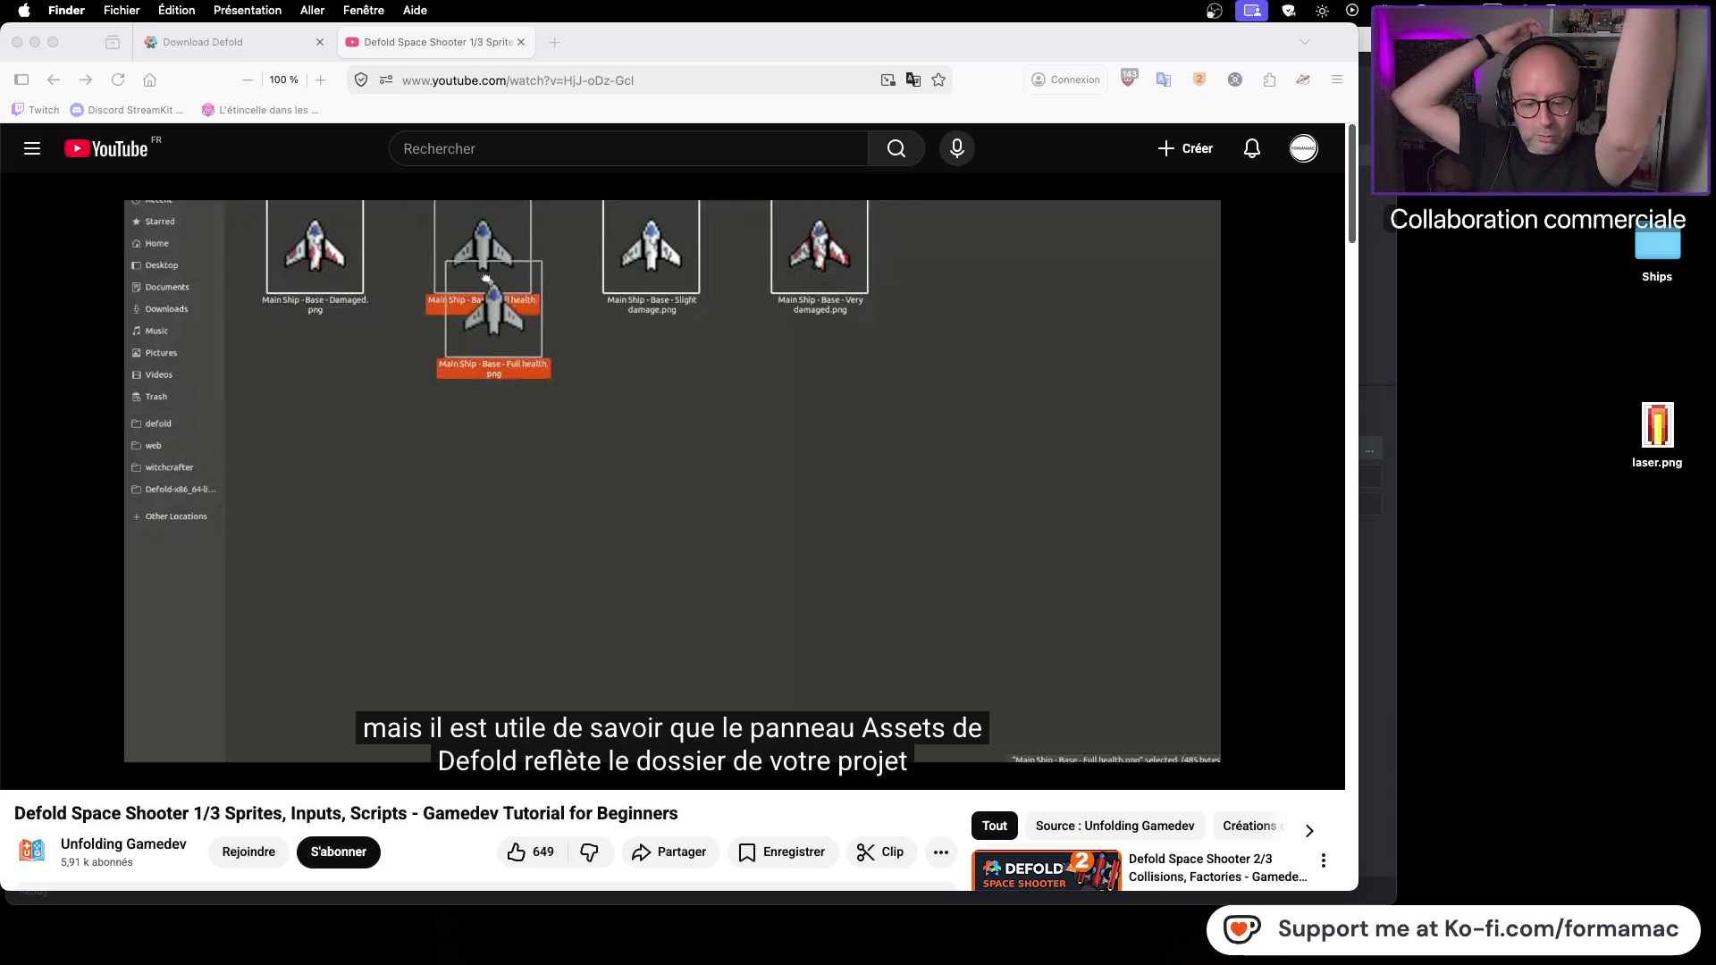
{"action": "left_click_drag", "start_coordinate": [1643, 438], "coordinate": [1645, 340]}
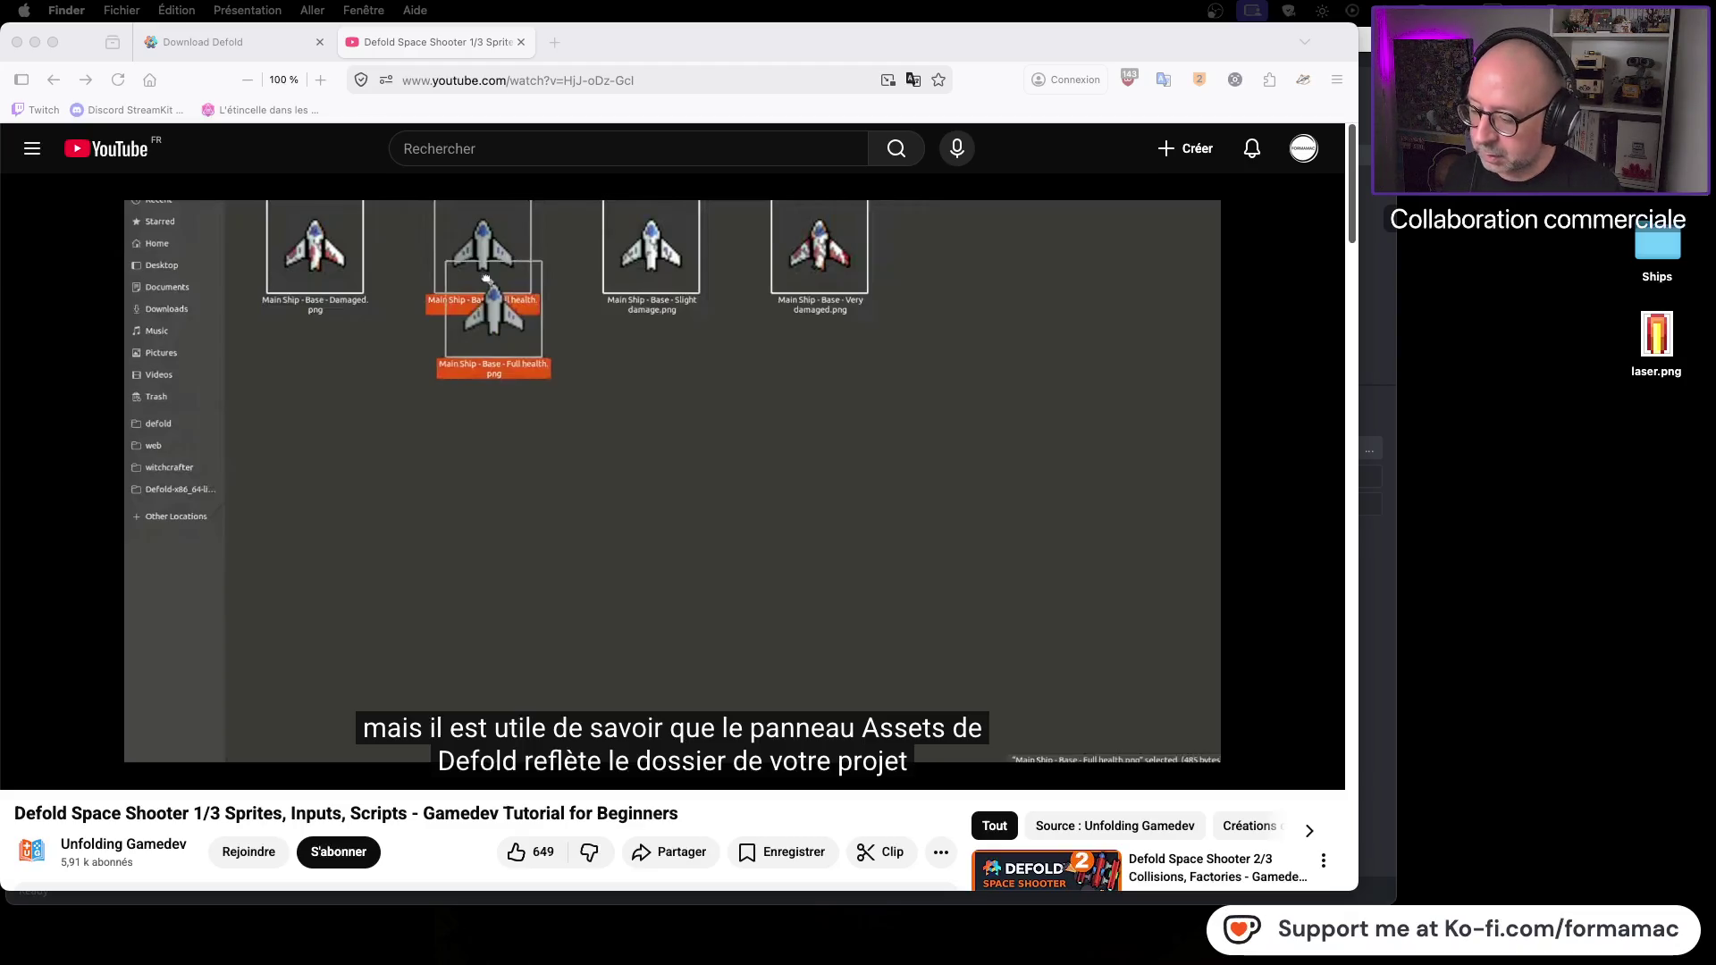
{"action": "left_click_drag", "start_coordinate": [1561, 196], "coordinate": [1708, 381]}
Step: Line up Alt Ships, Ships and laser.png side by side in the Graphics window
{"action": "mouse_move", "coordinate": [1641, 63]}
{"action": "left_mouse_down"}
{"action": "mouse_move", "coordinate": [1193, 352]}
{"action": "mouse_move", "coordinate": [1262, 243]}
{"action": "left_mouse_up"}
{"action": "left_click_drag", "start_coordinate": [1271, 315], "coordinate": [1037, 311]}
{"action": "left_click_drag", "start_coordinate": [1277, 422], "coordinate": [1129, 322]}
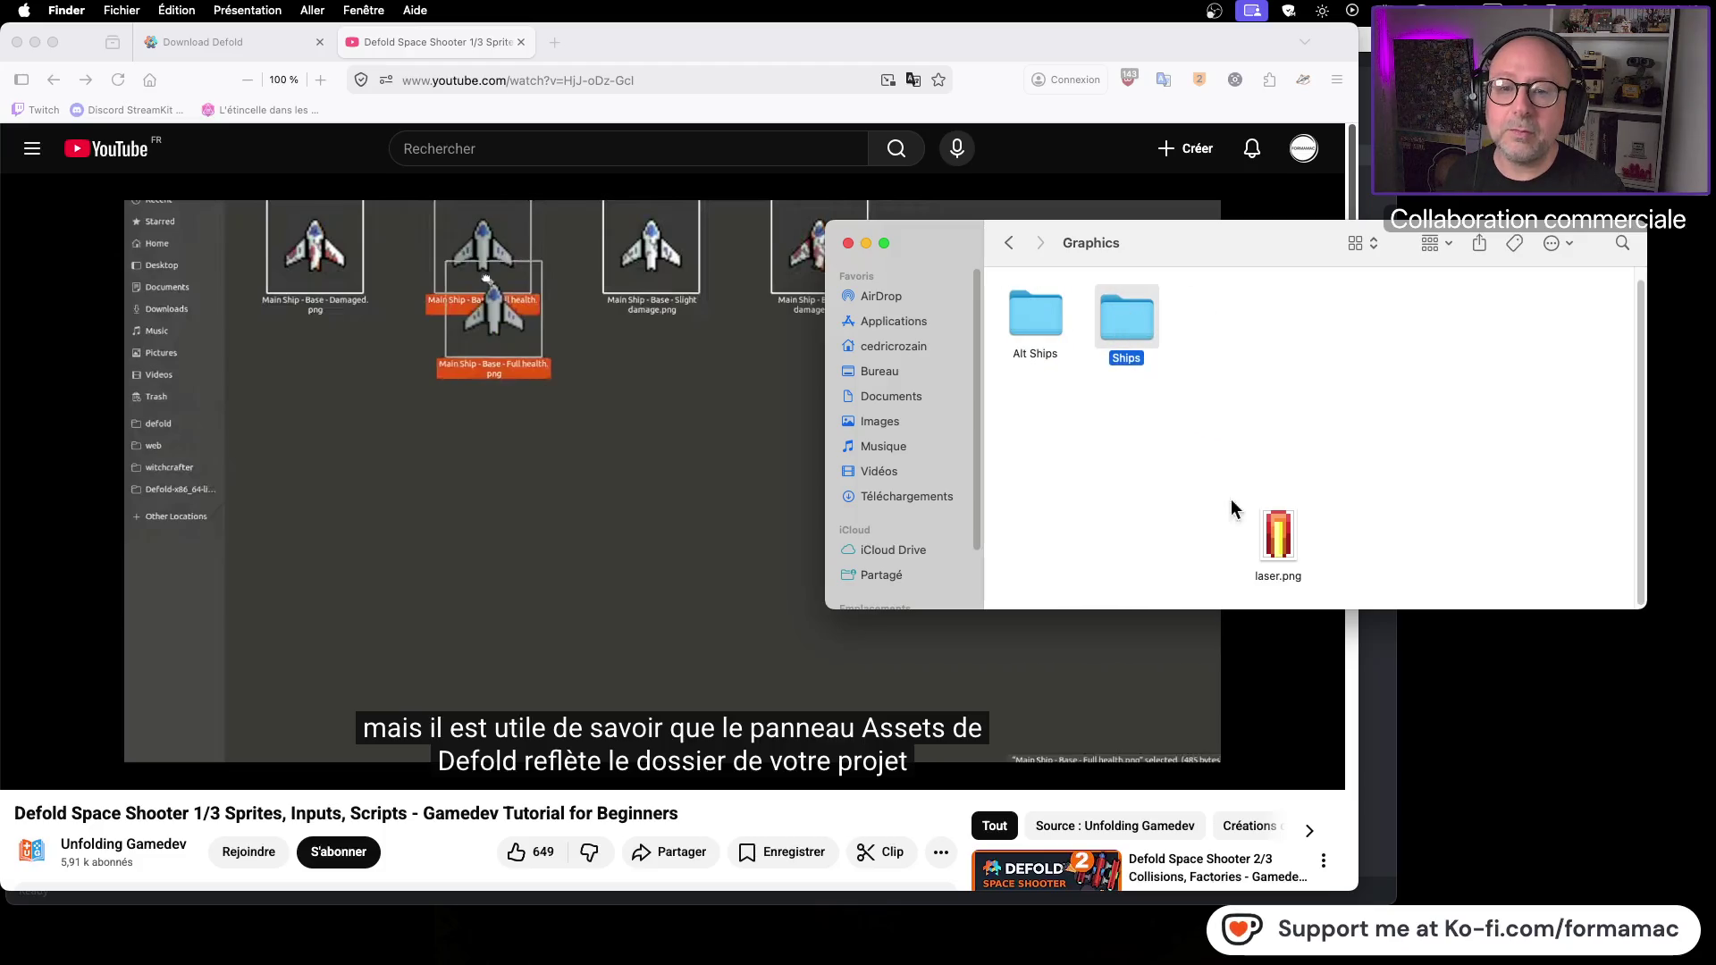
{"action": "left_click_drag", "start_coordinate": [1274, 532], "coordinate": [1224, 340]}
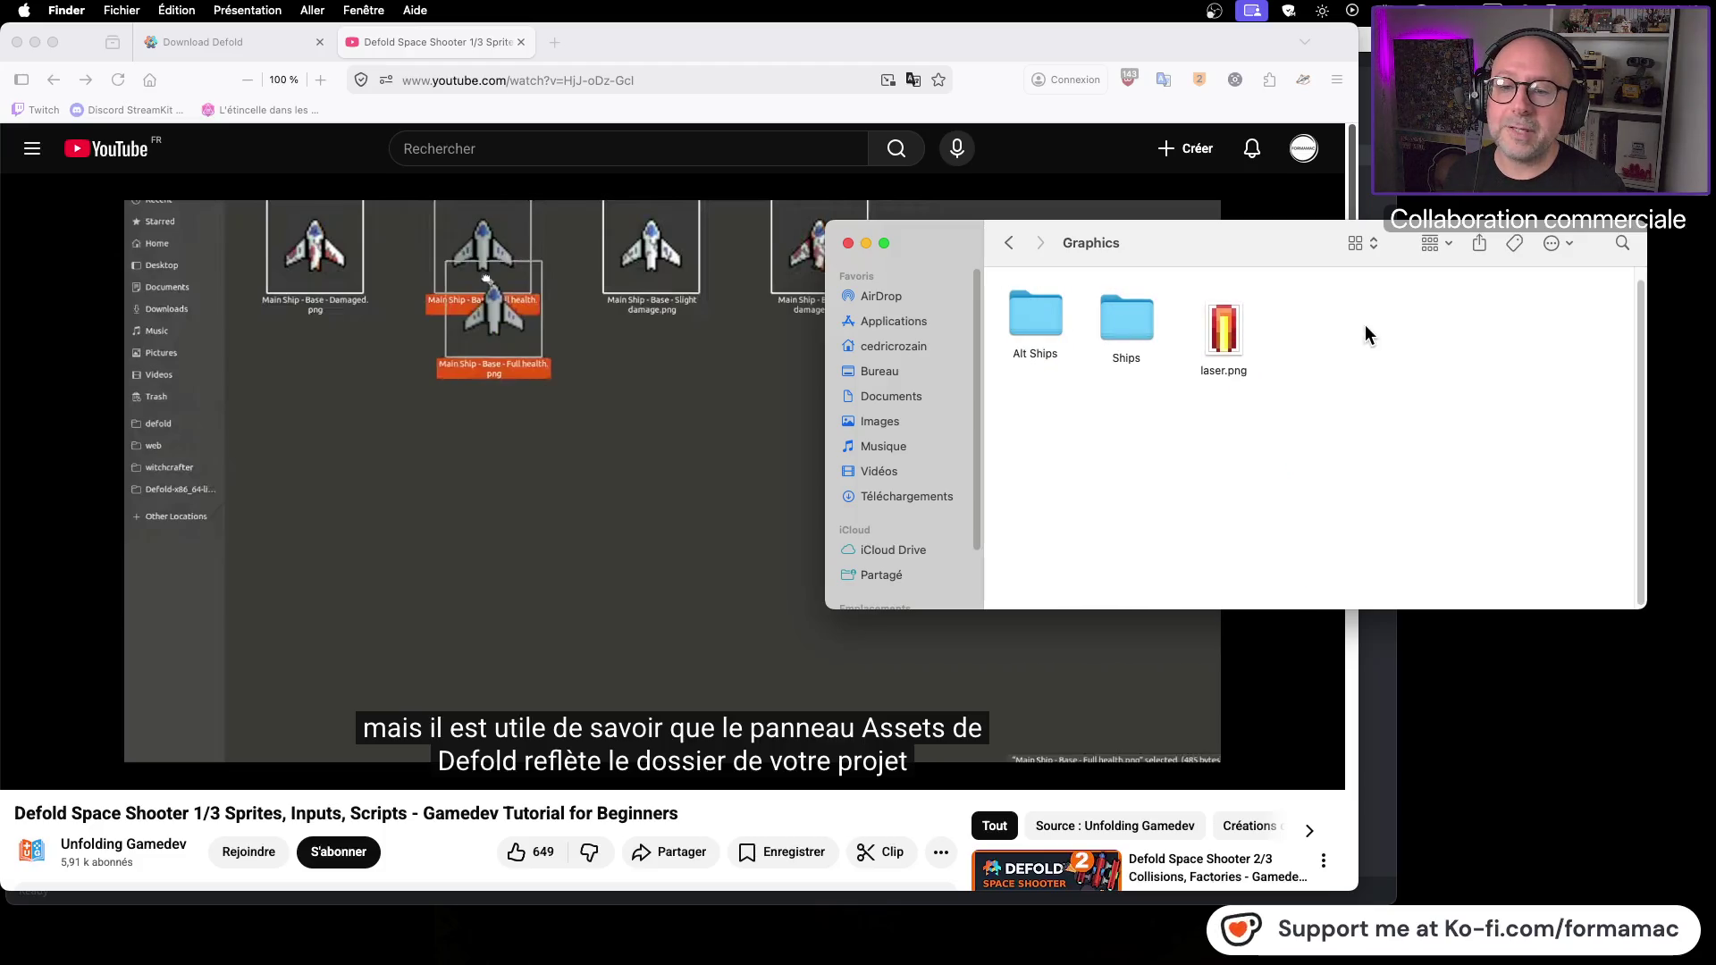
Step: Open the Ships folder and check the file details of XT-12.png
{"action": "double_click", "coordinate": [1134, 326]}
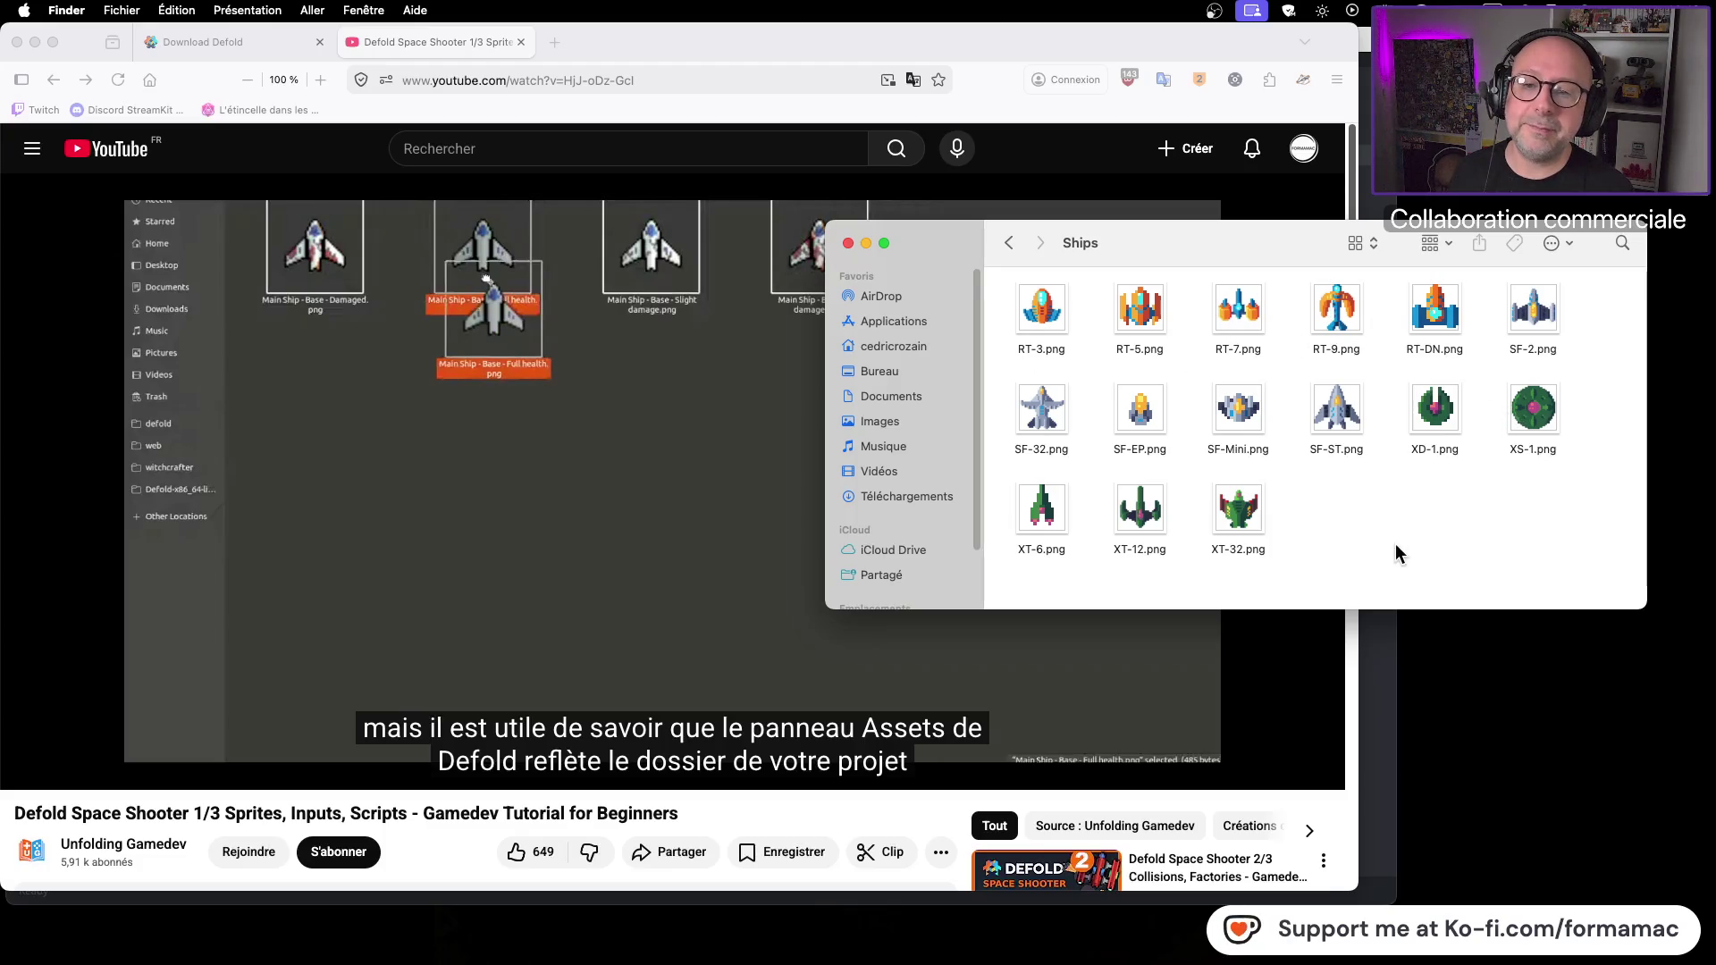
{"action": "left_click", "coordinate": [1137, 513]}
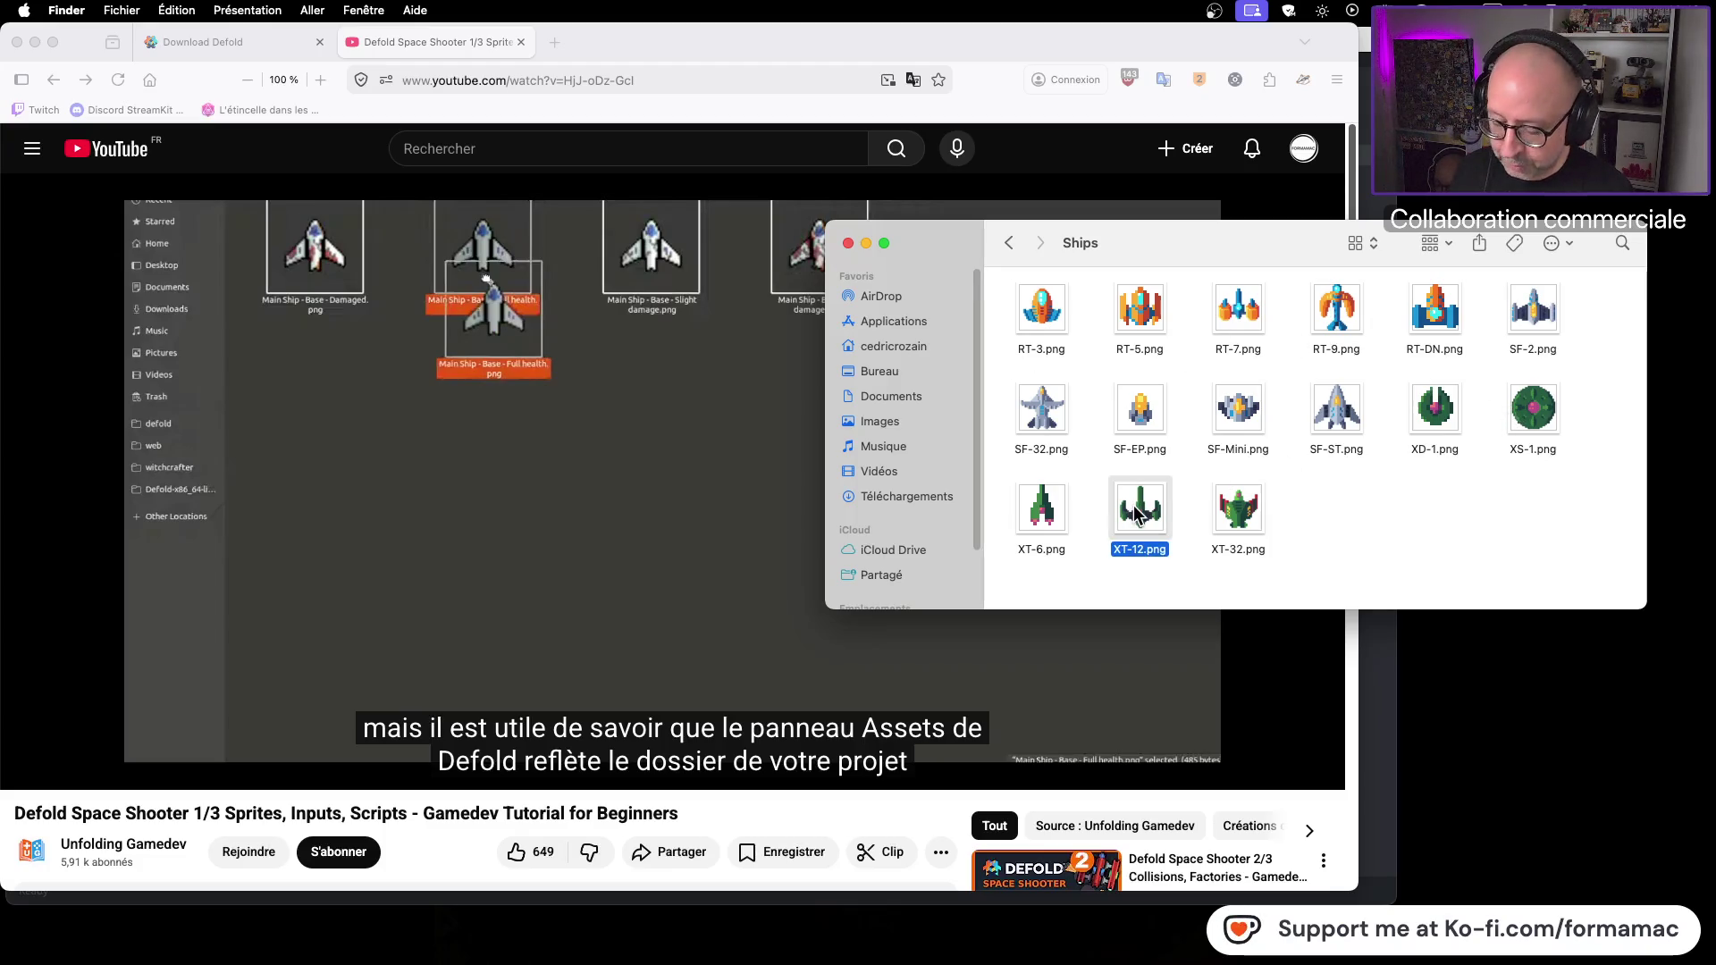
{"action": "key", "text": "super+i"}
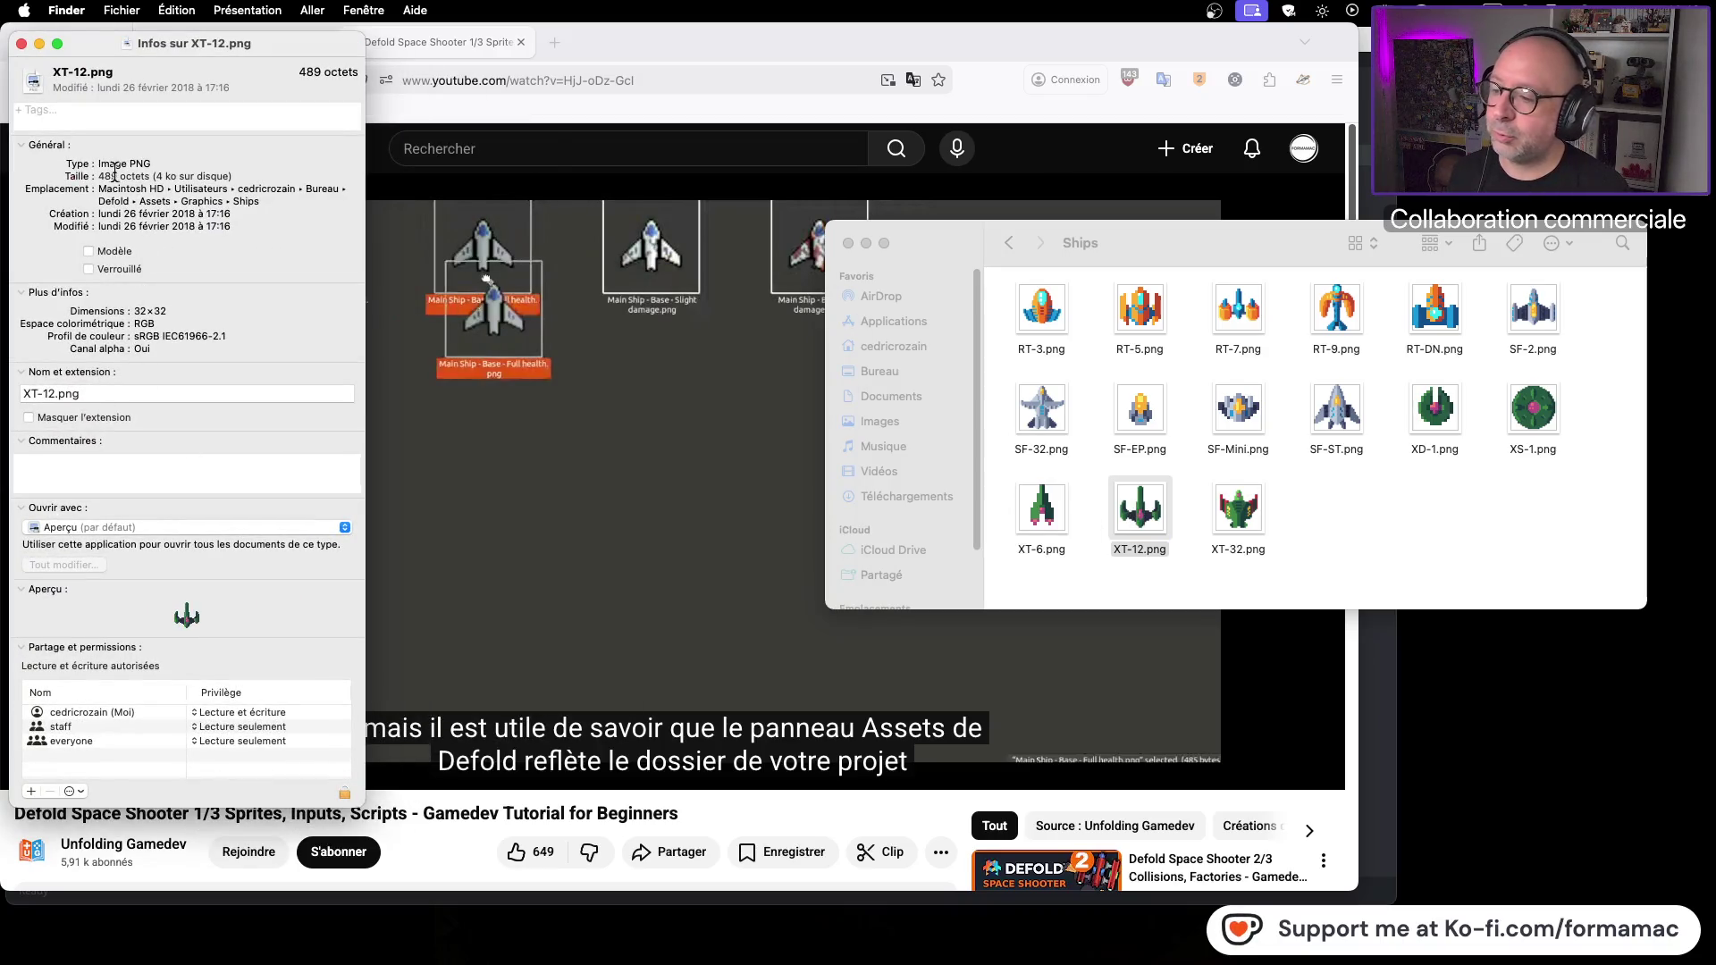
{"action": "left_click", "coordinate": [23, 42]}
{"action": "left_click", "coordinate": [1332, 540]}
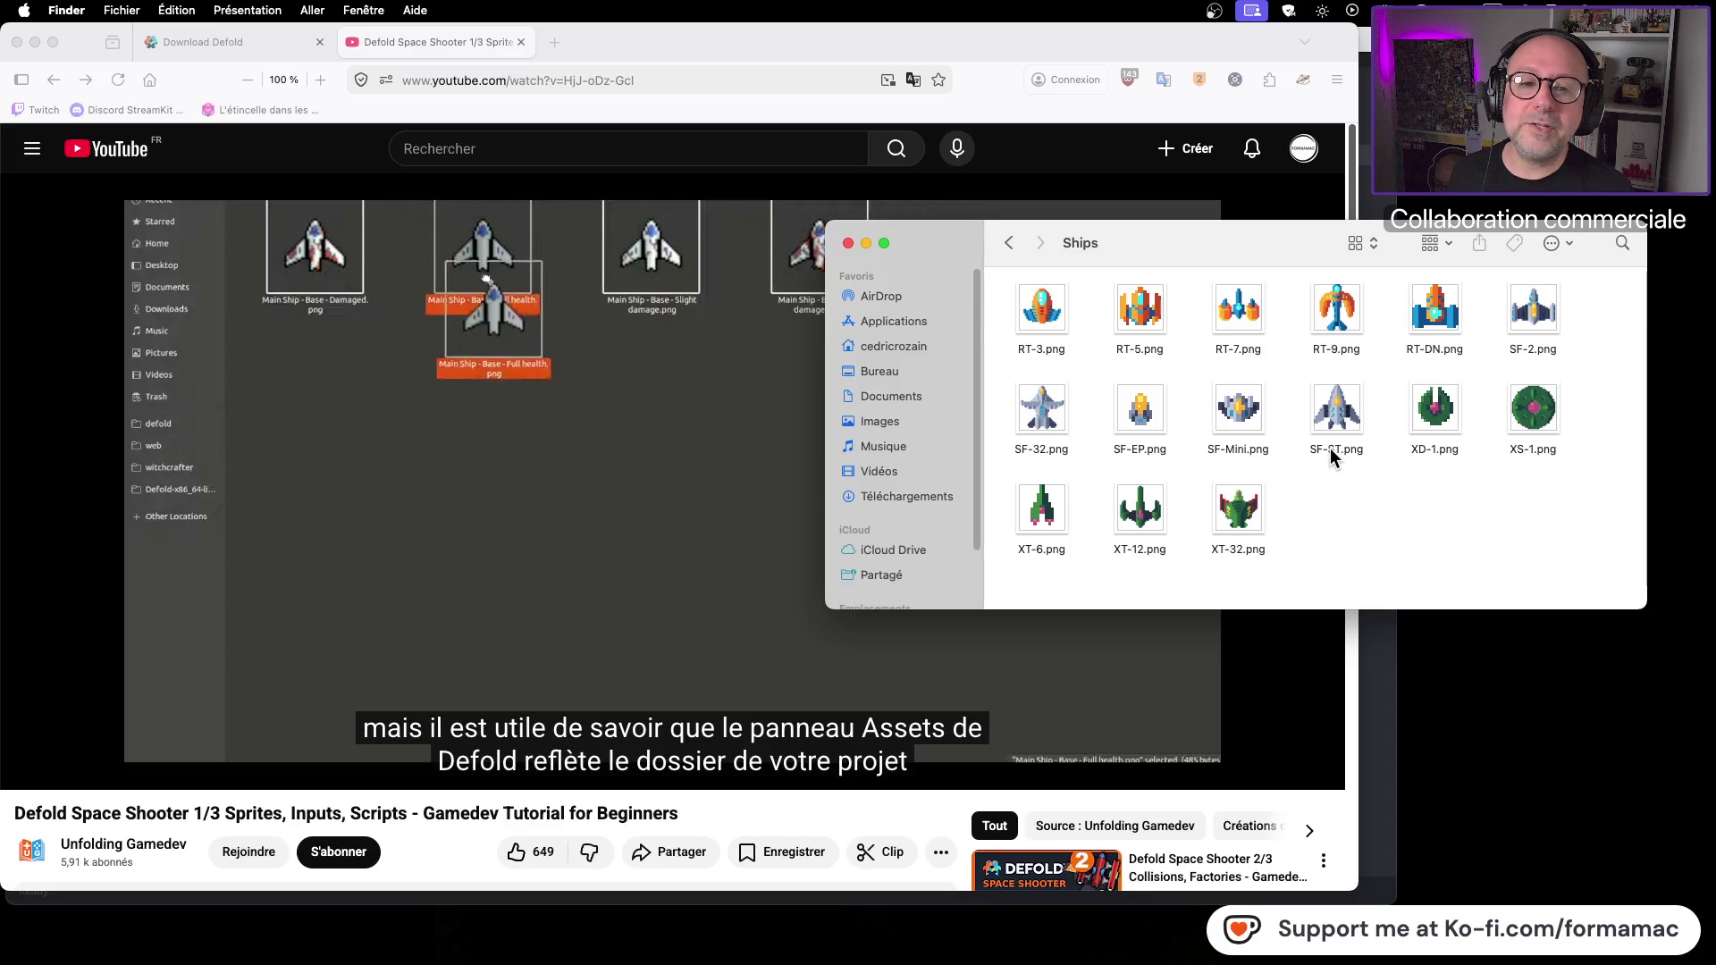
Step: Compare the RT-DN, SF-2 and RT-5 ships and settle on SF-ST.png
{"action": "left_click", "coordinate": [1431, 323]}
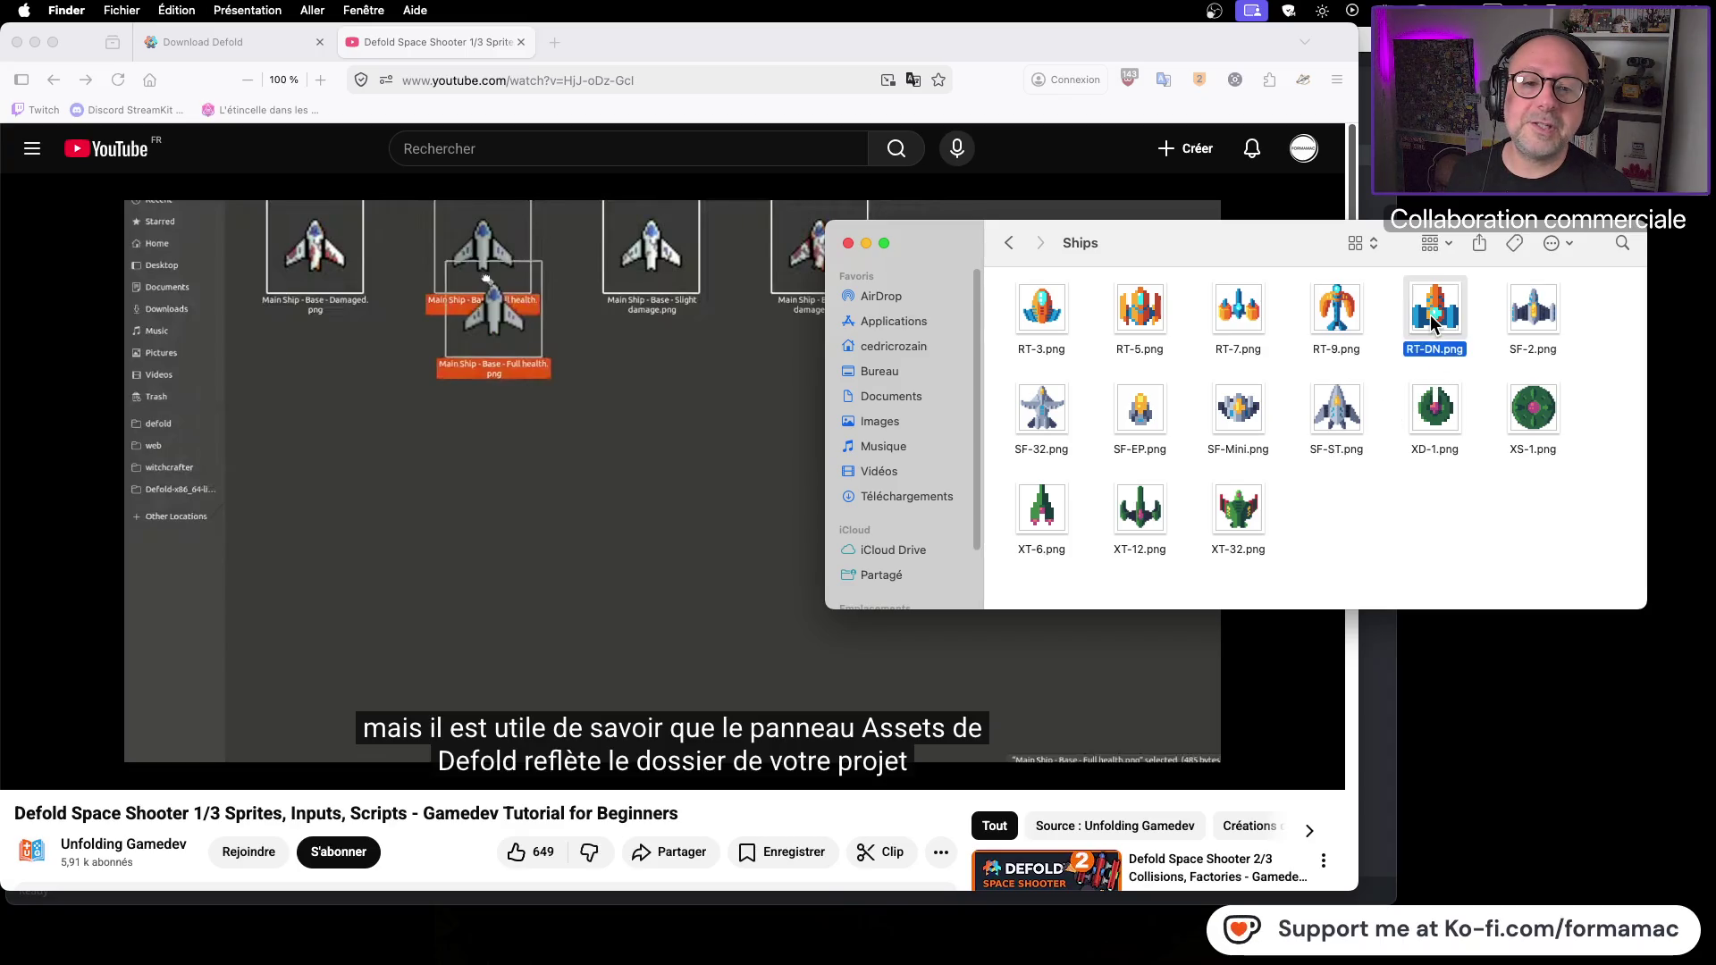
{"action": "left_click", "coordinate": [1531, 319]}
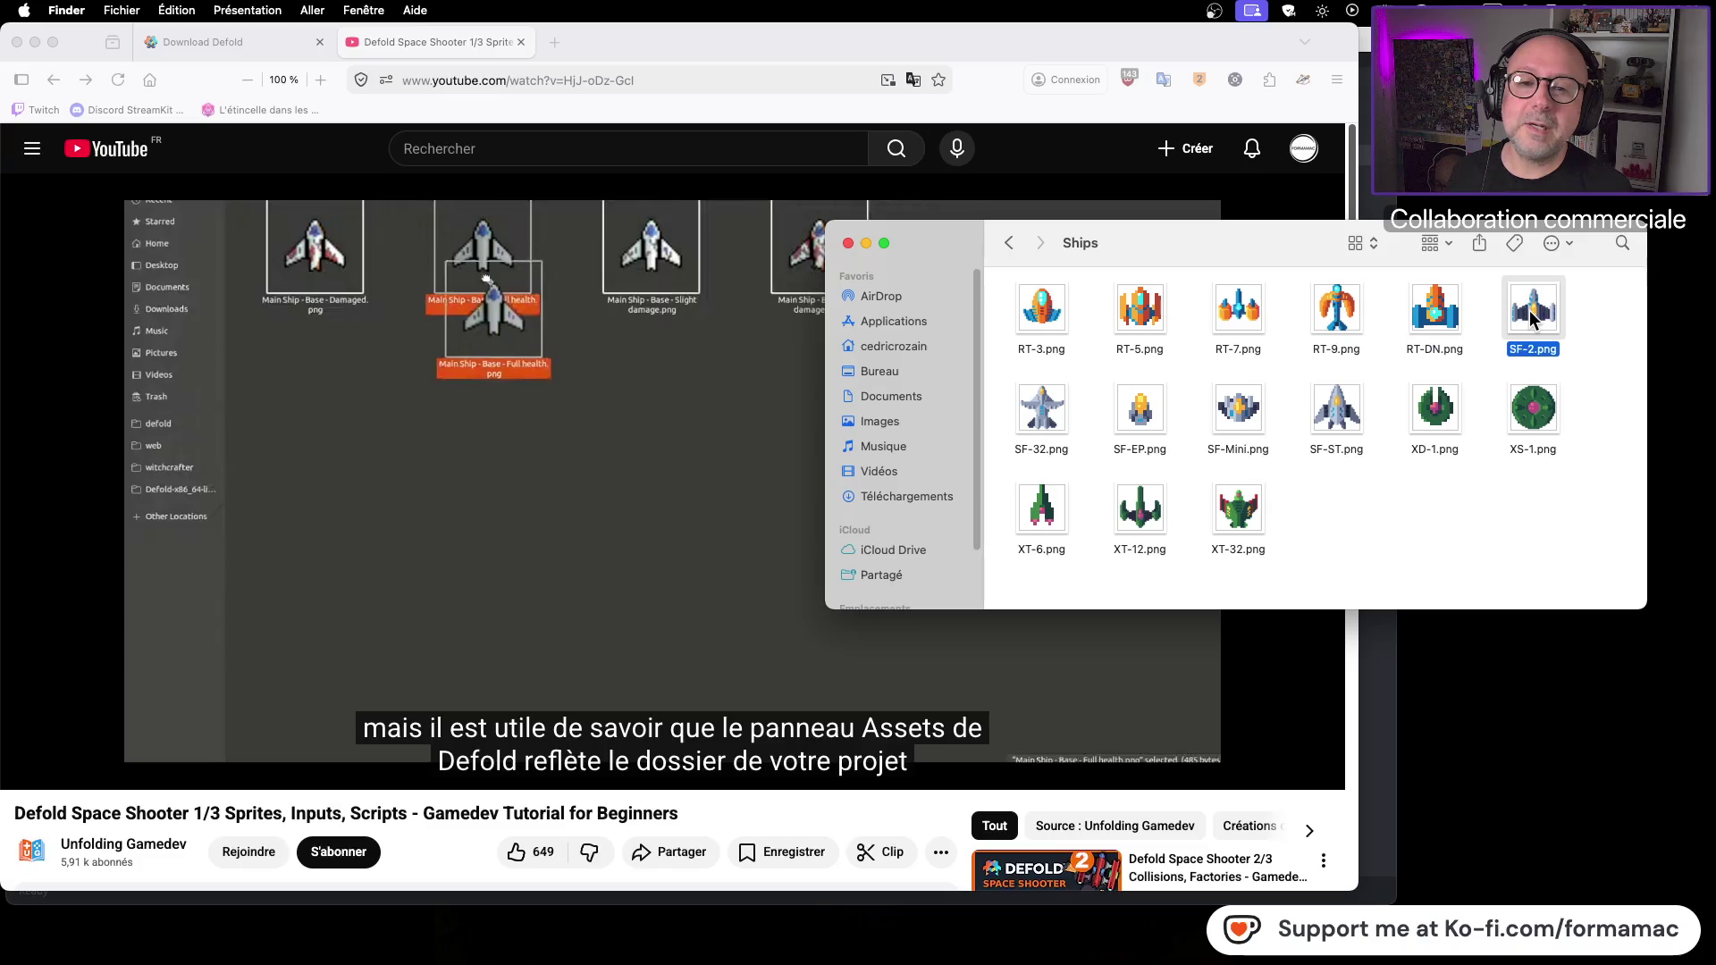
{"action": "left_click", "coordinate": [1436, 323]}
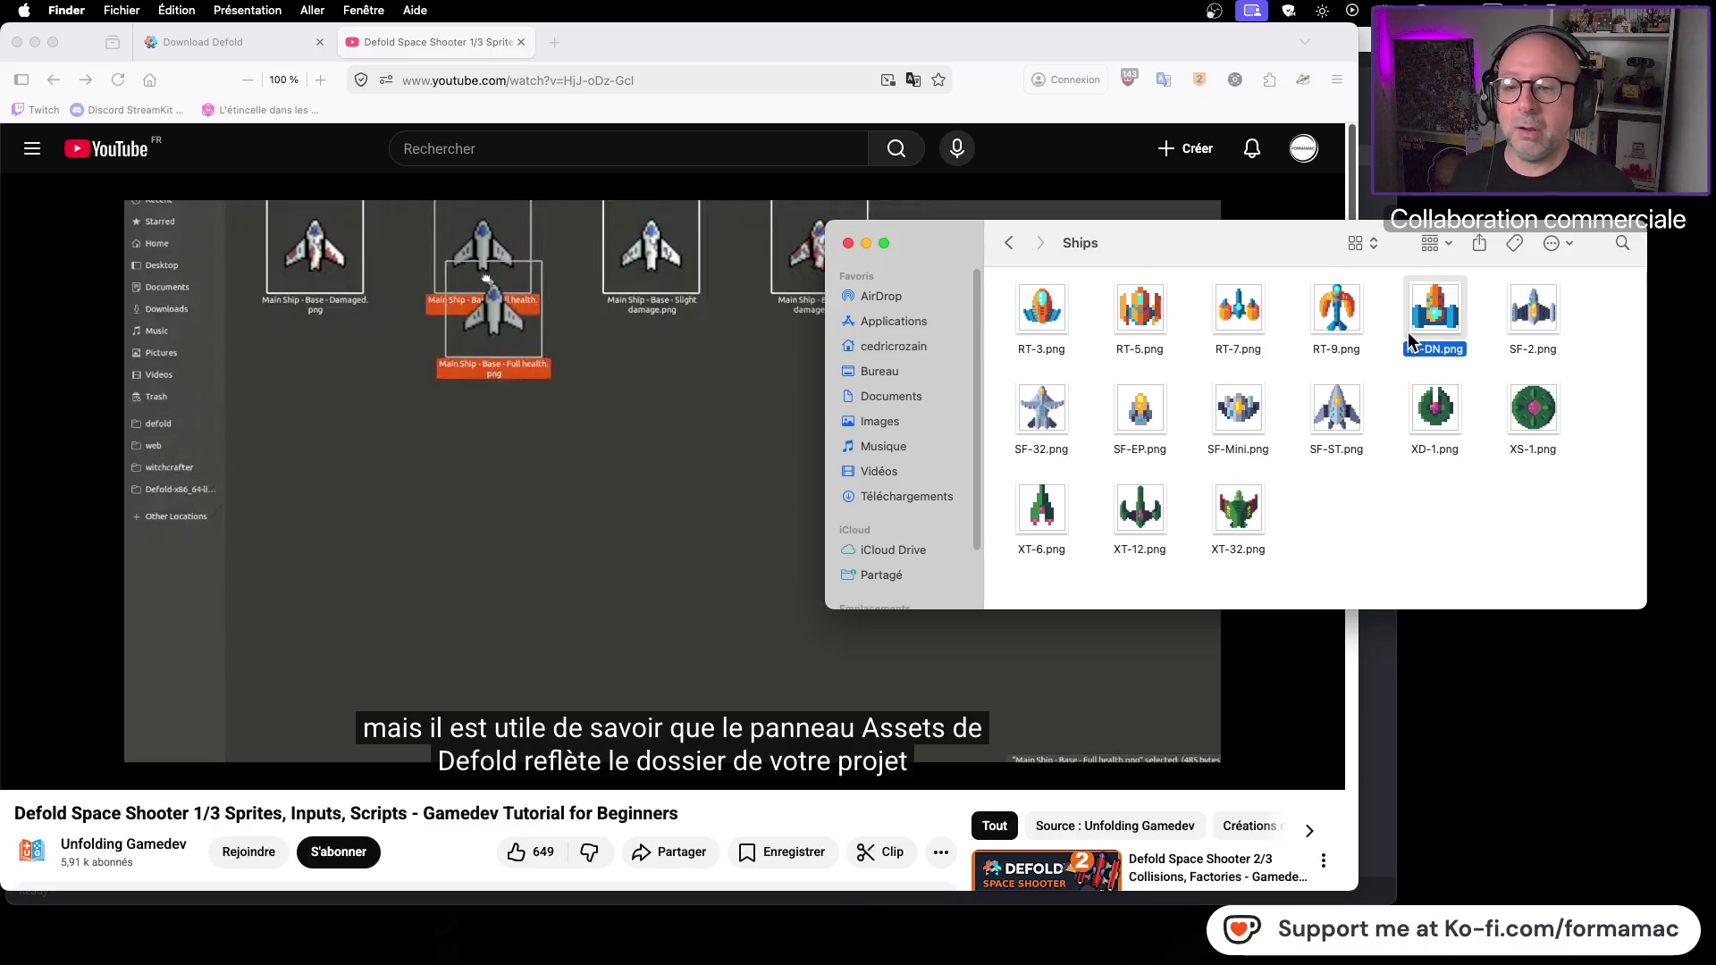
{"action": "left_click", "coordinate": [1145, 317]}
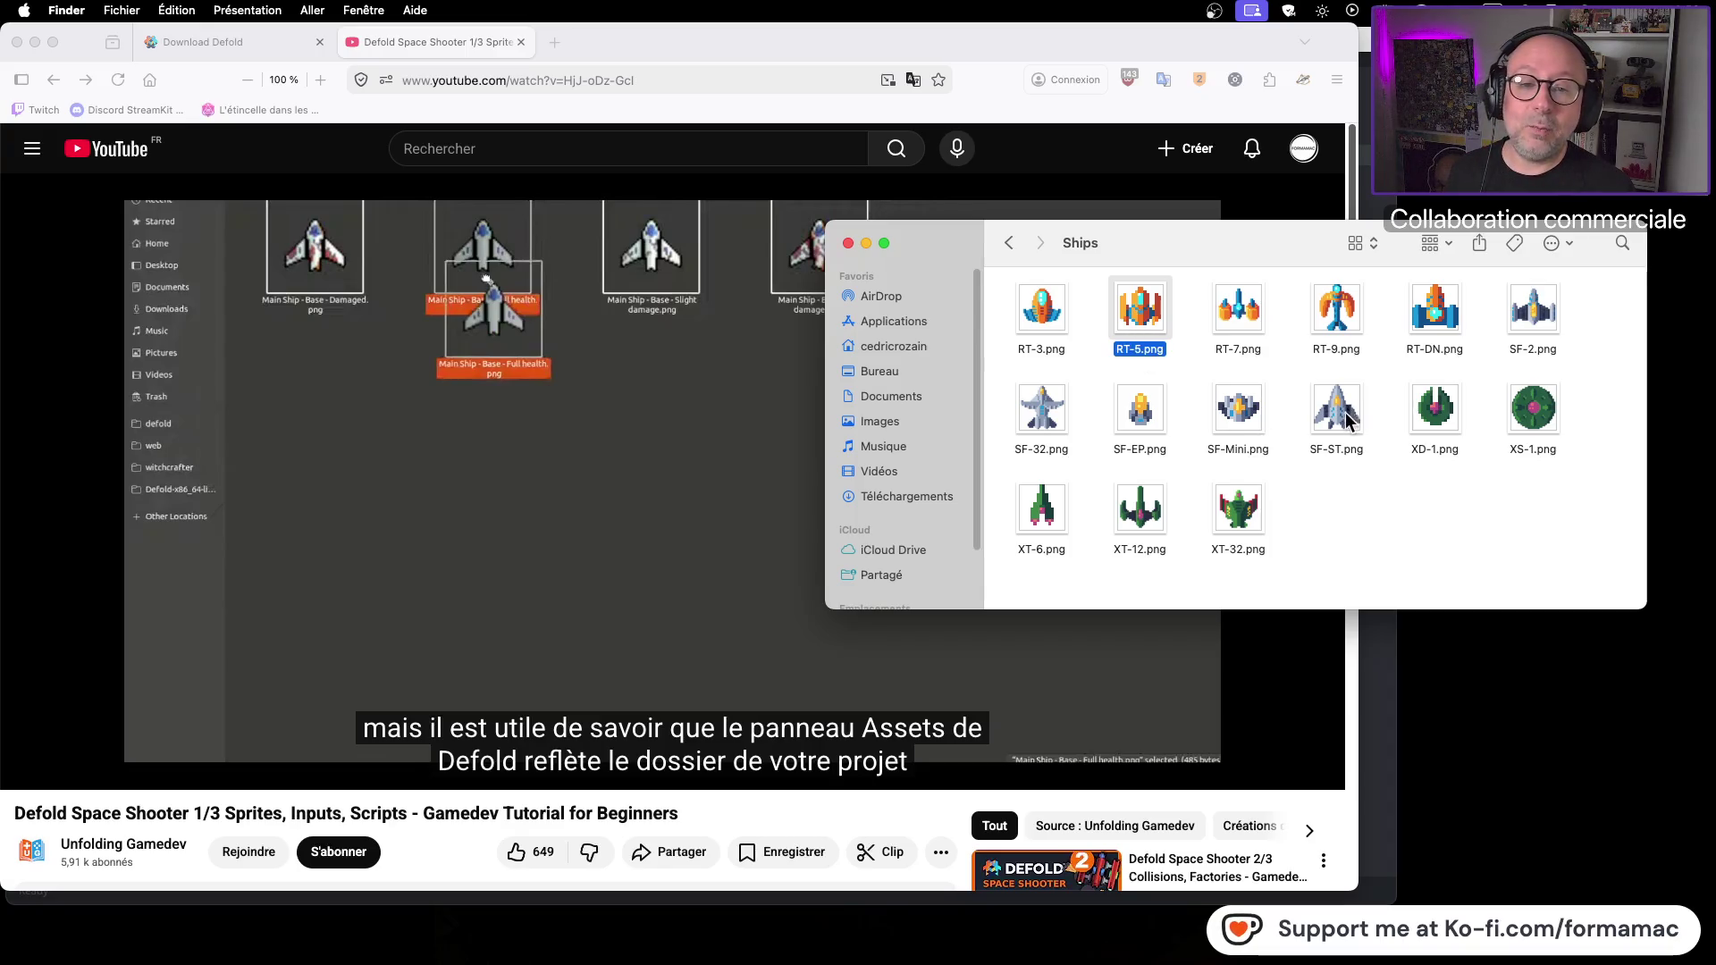
{"action": "left_click", "coordinate": [1338, 445]}
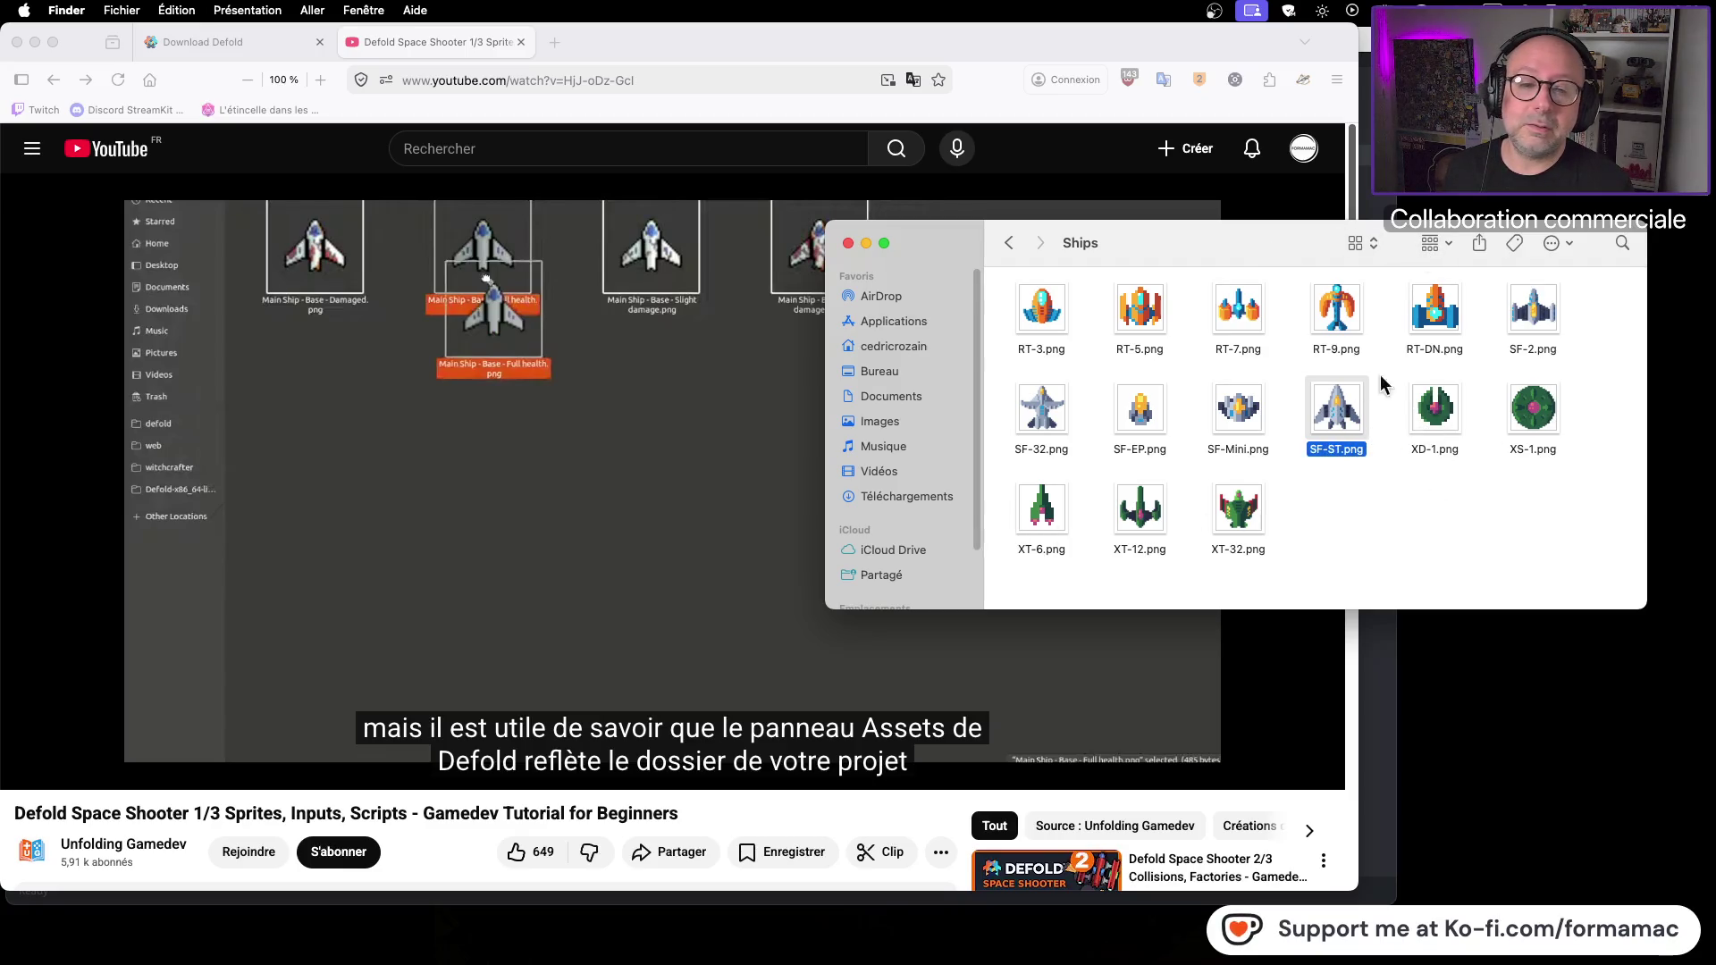
{"action": "left_click_drag", "start_coordinate": [1257, 249], "coordinate": [1354, 252]}
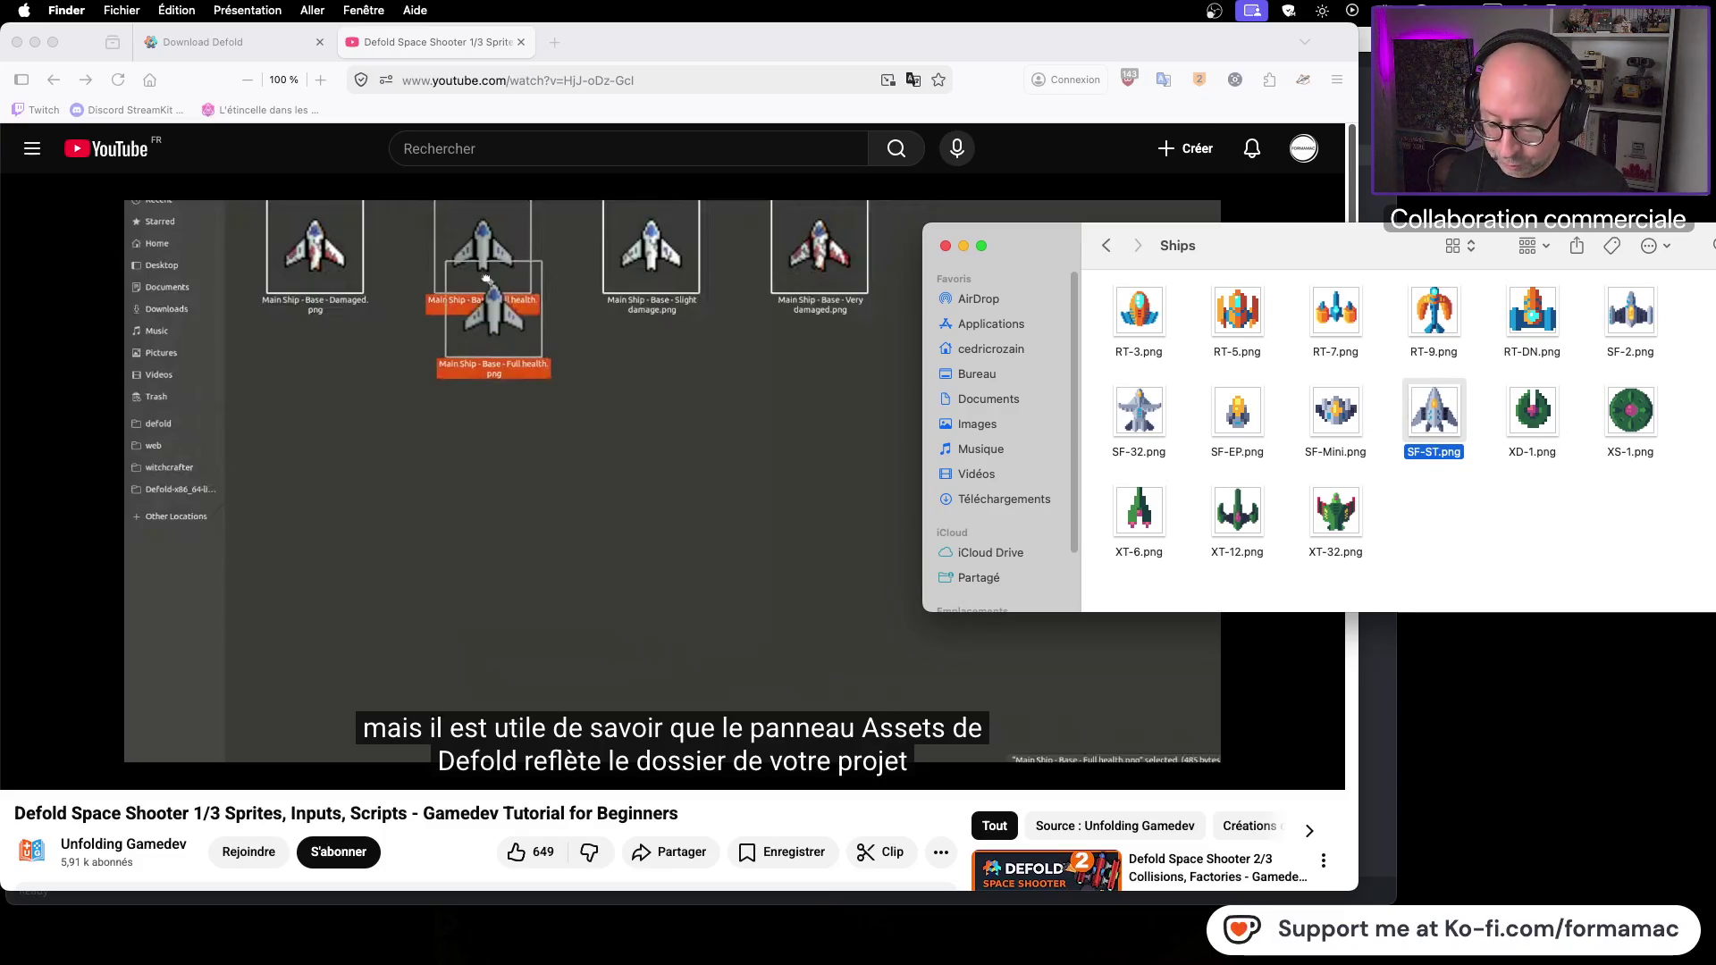
{"action": "key", "text": "super+Tab"}
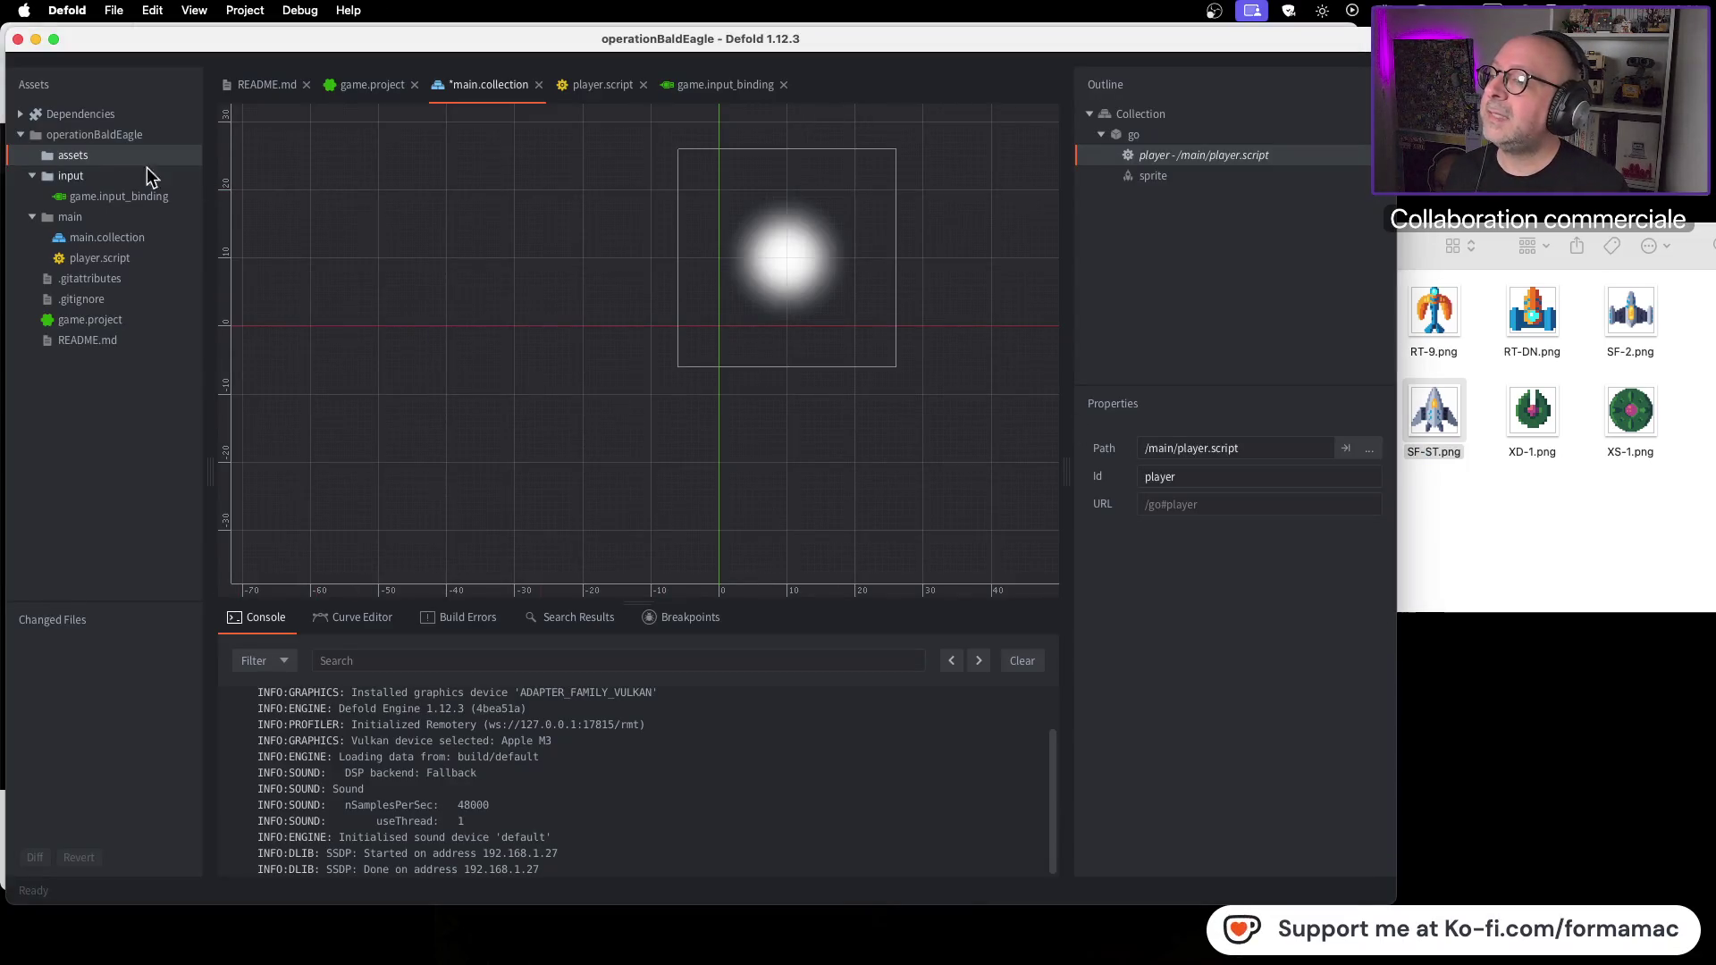
Step: Drag SF-ST.png from the Finder Ships window into Defold's assets folder
{"action": "left_click", "coordinate": [1670, 555]}
{"action": "mouse_move", "coordinate": [1441, 423]}
{"action": "left_mouse_down"}
{"action": "mouse_move", "coordinate": [341, 181]}
{"action": "mouse_move", "coordinate": [133, 161]}
{"action": "left_mouse_up"}
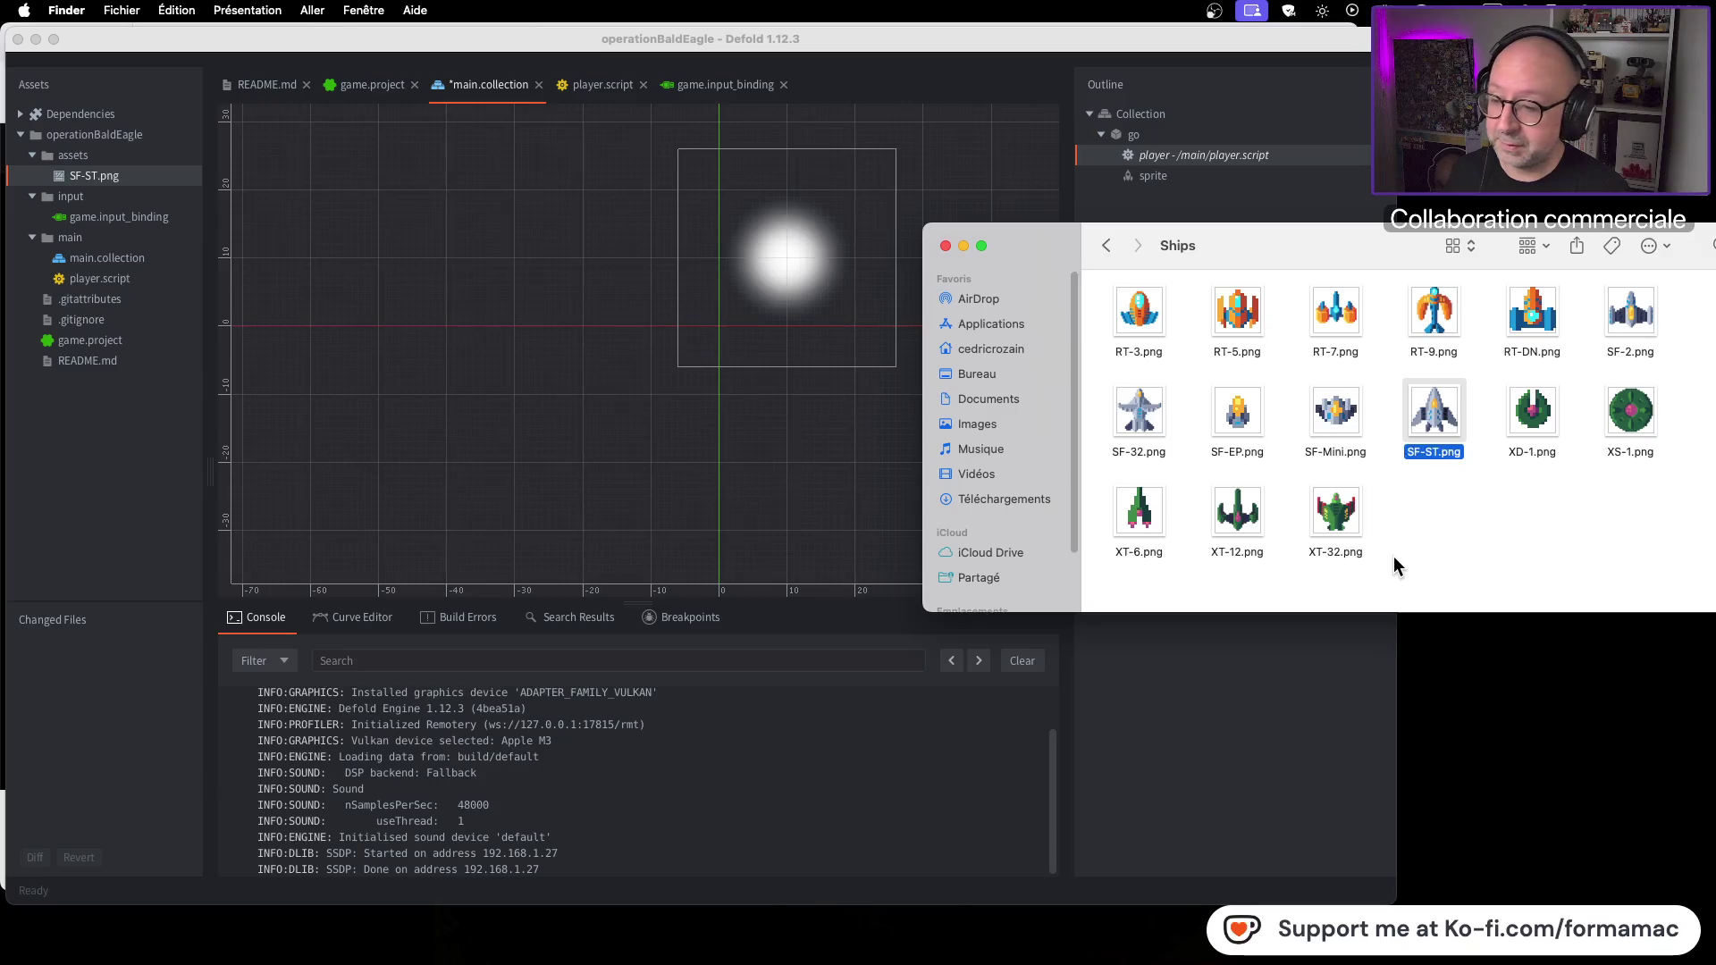
{"action": "key", "text": "super+Tab"}
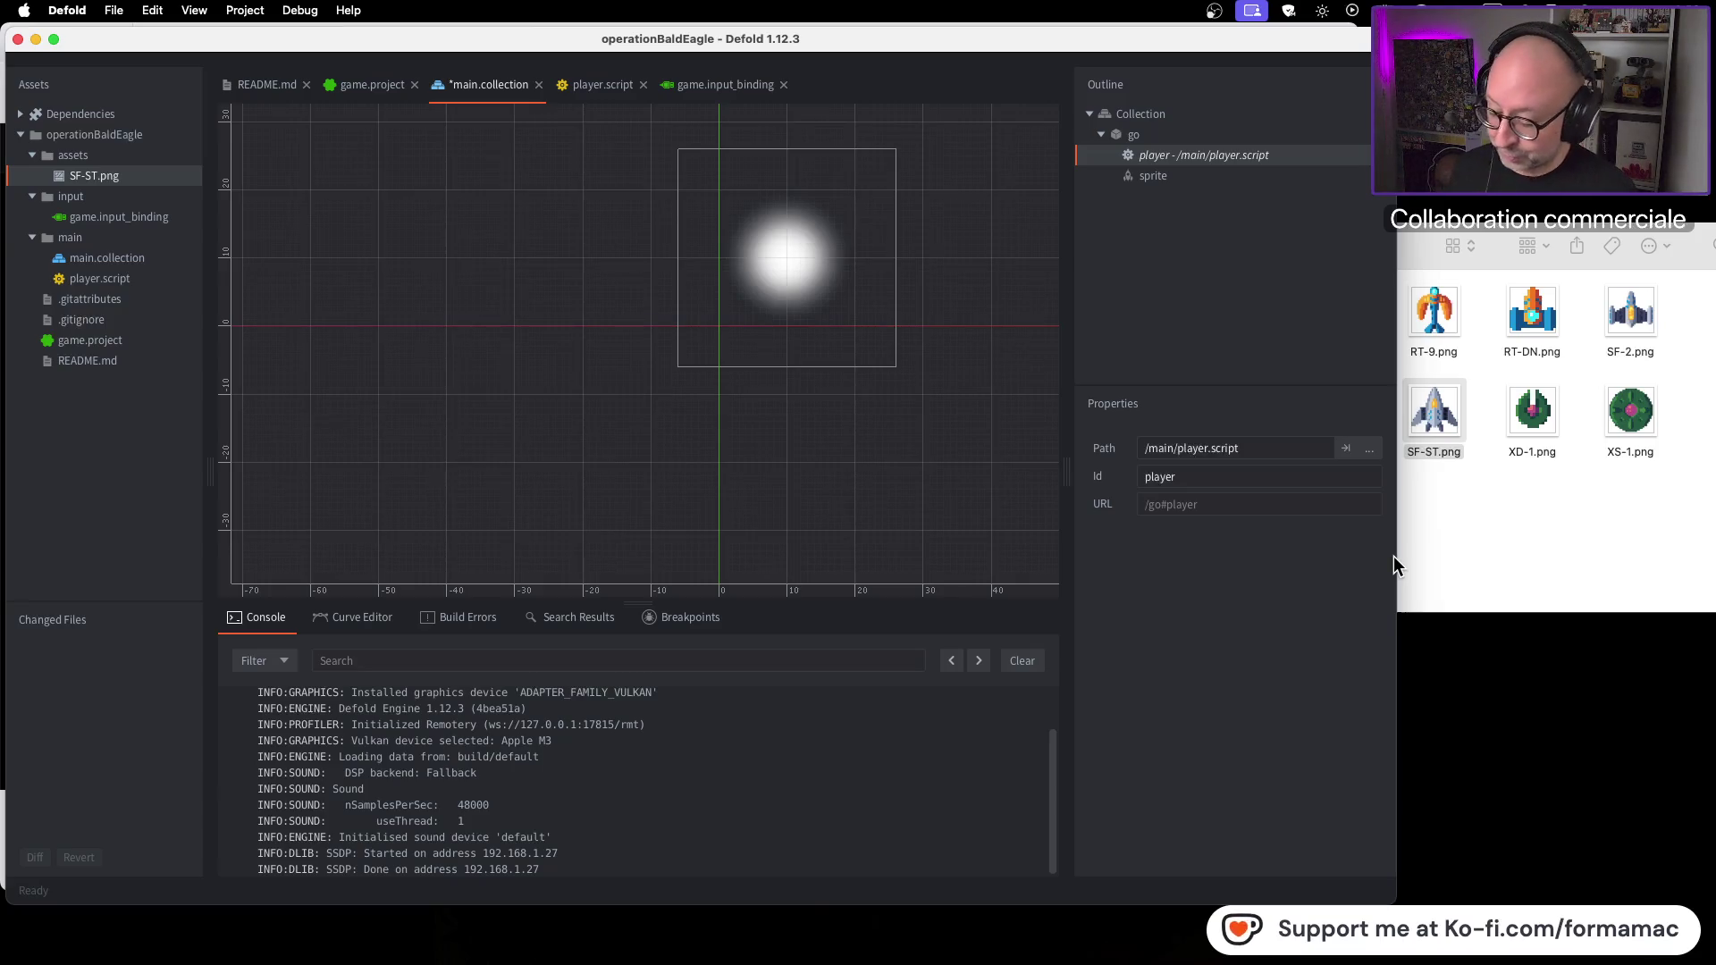
{"action": "left_click", "coordinate": [1394, 556]}
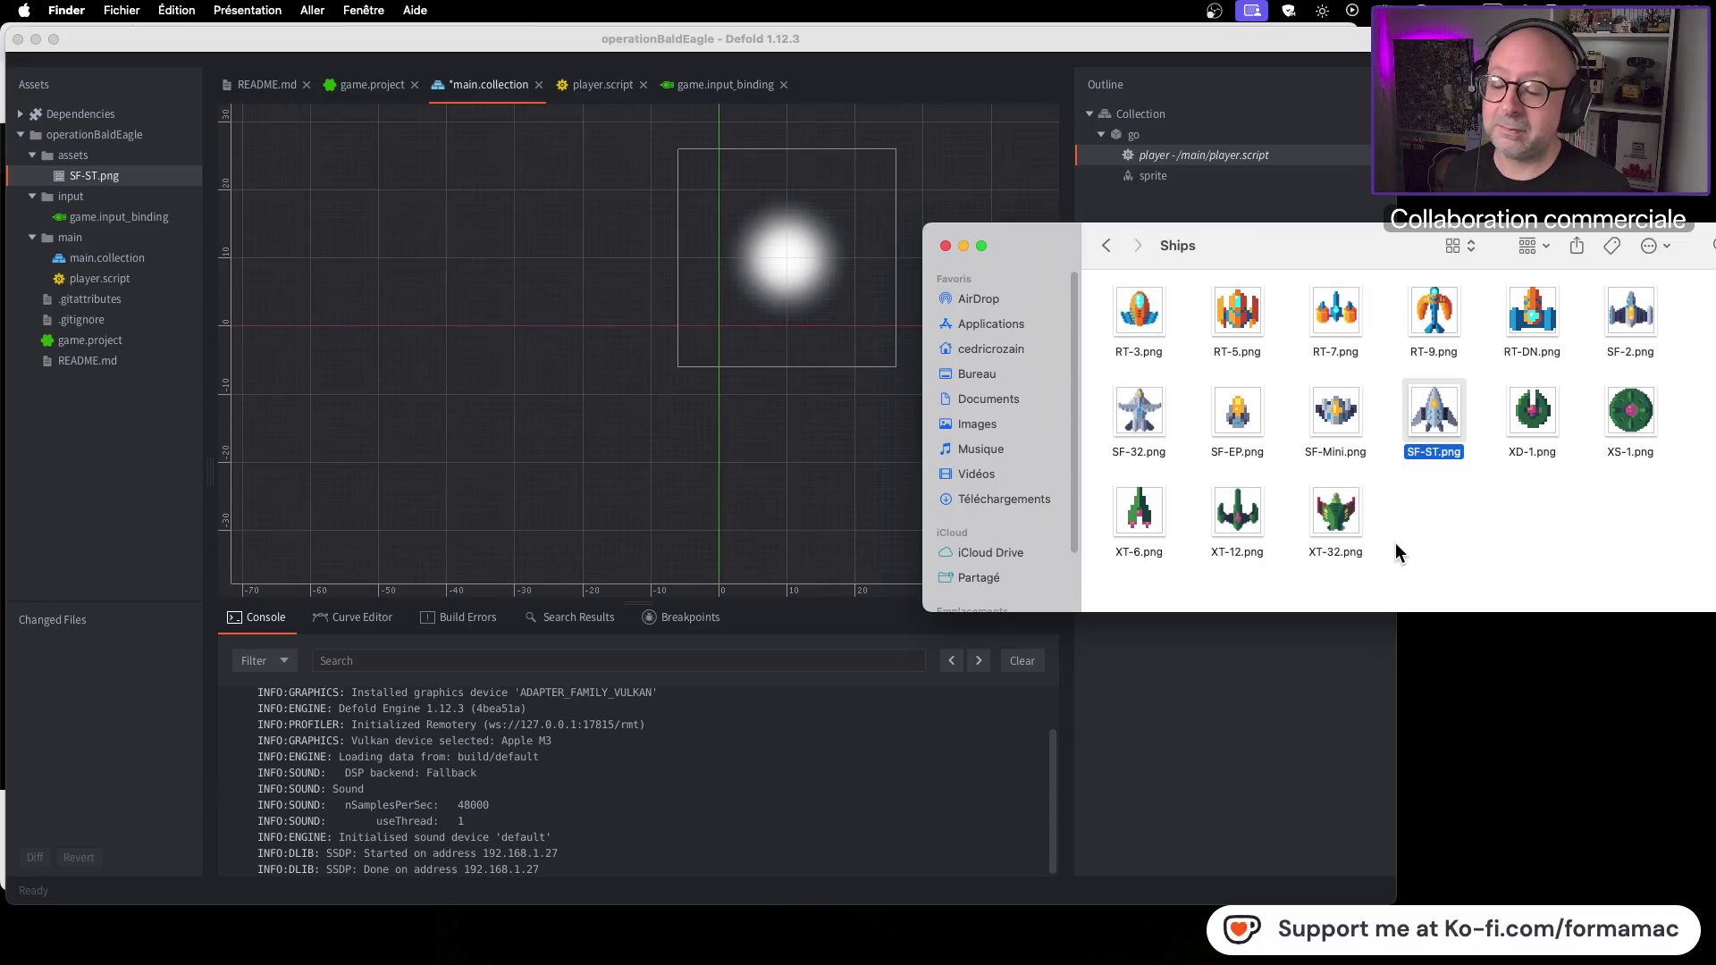
{"action": "left_click", "coordinate": [909, 35]}
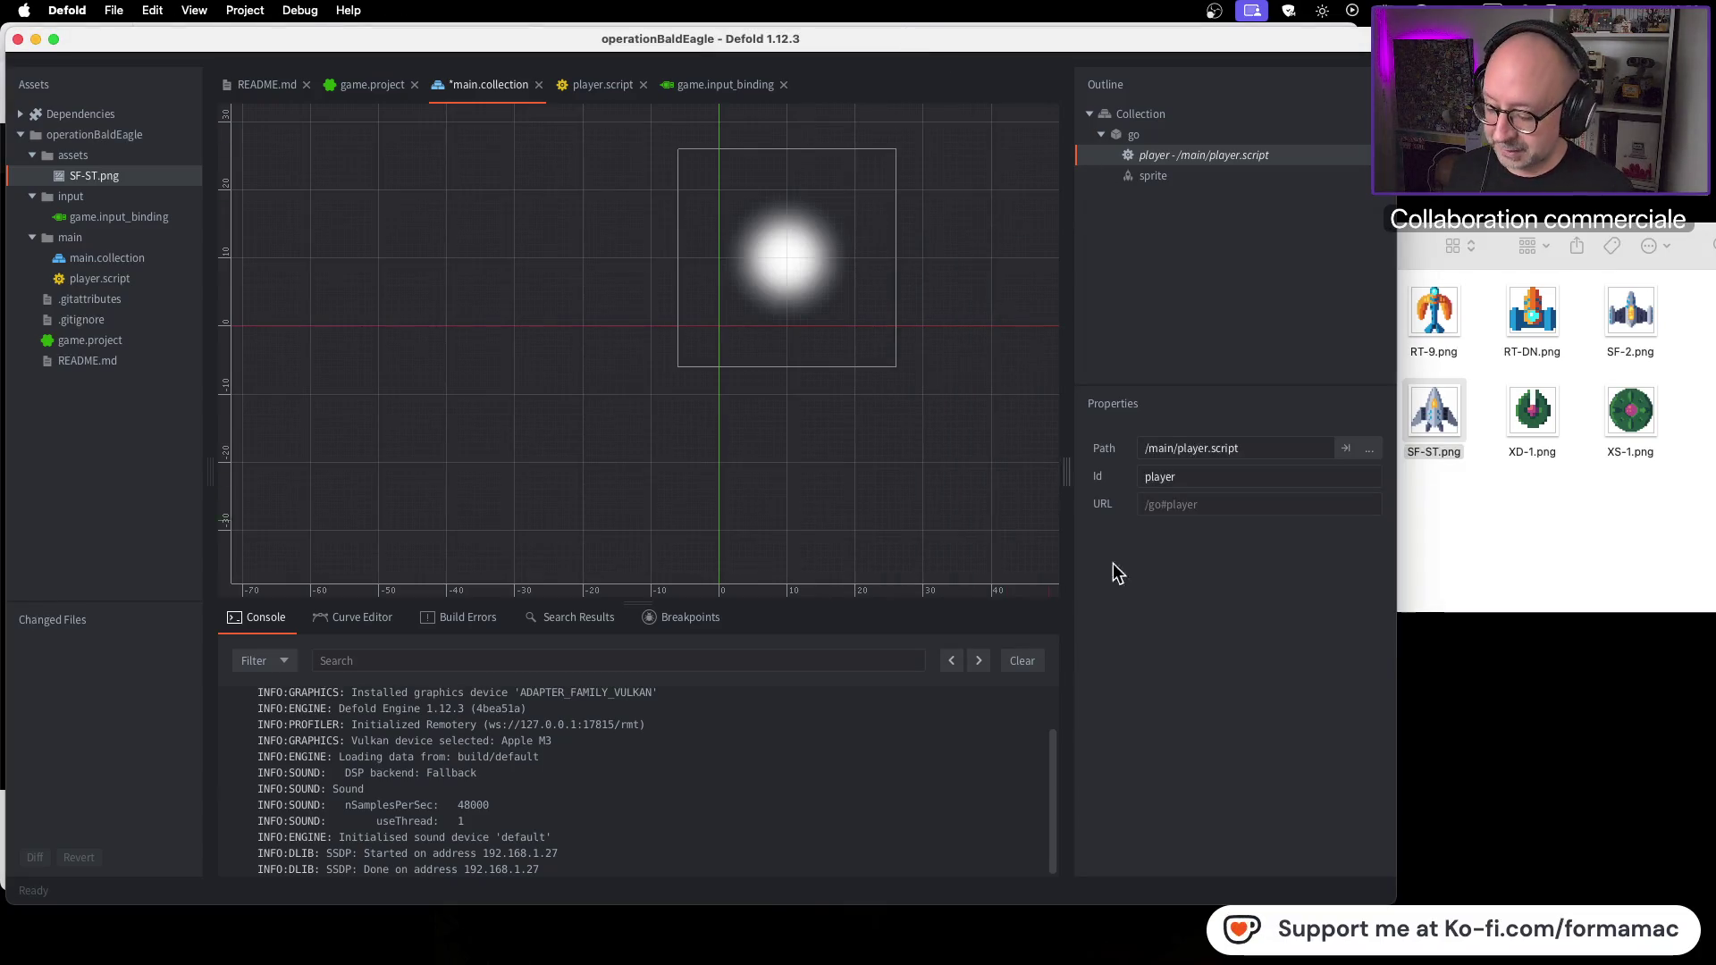
{"action": "key", "text": "super+Tab"}
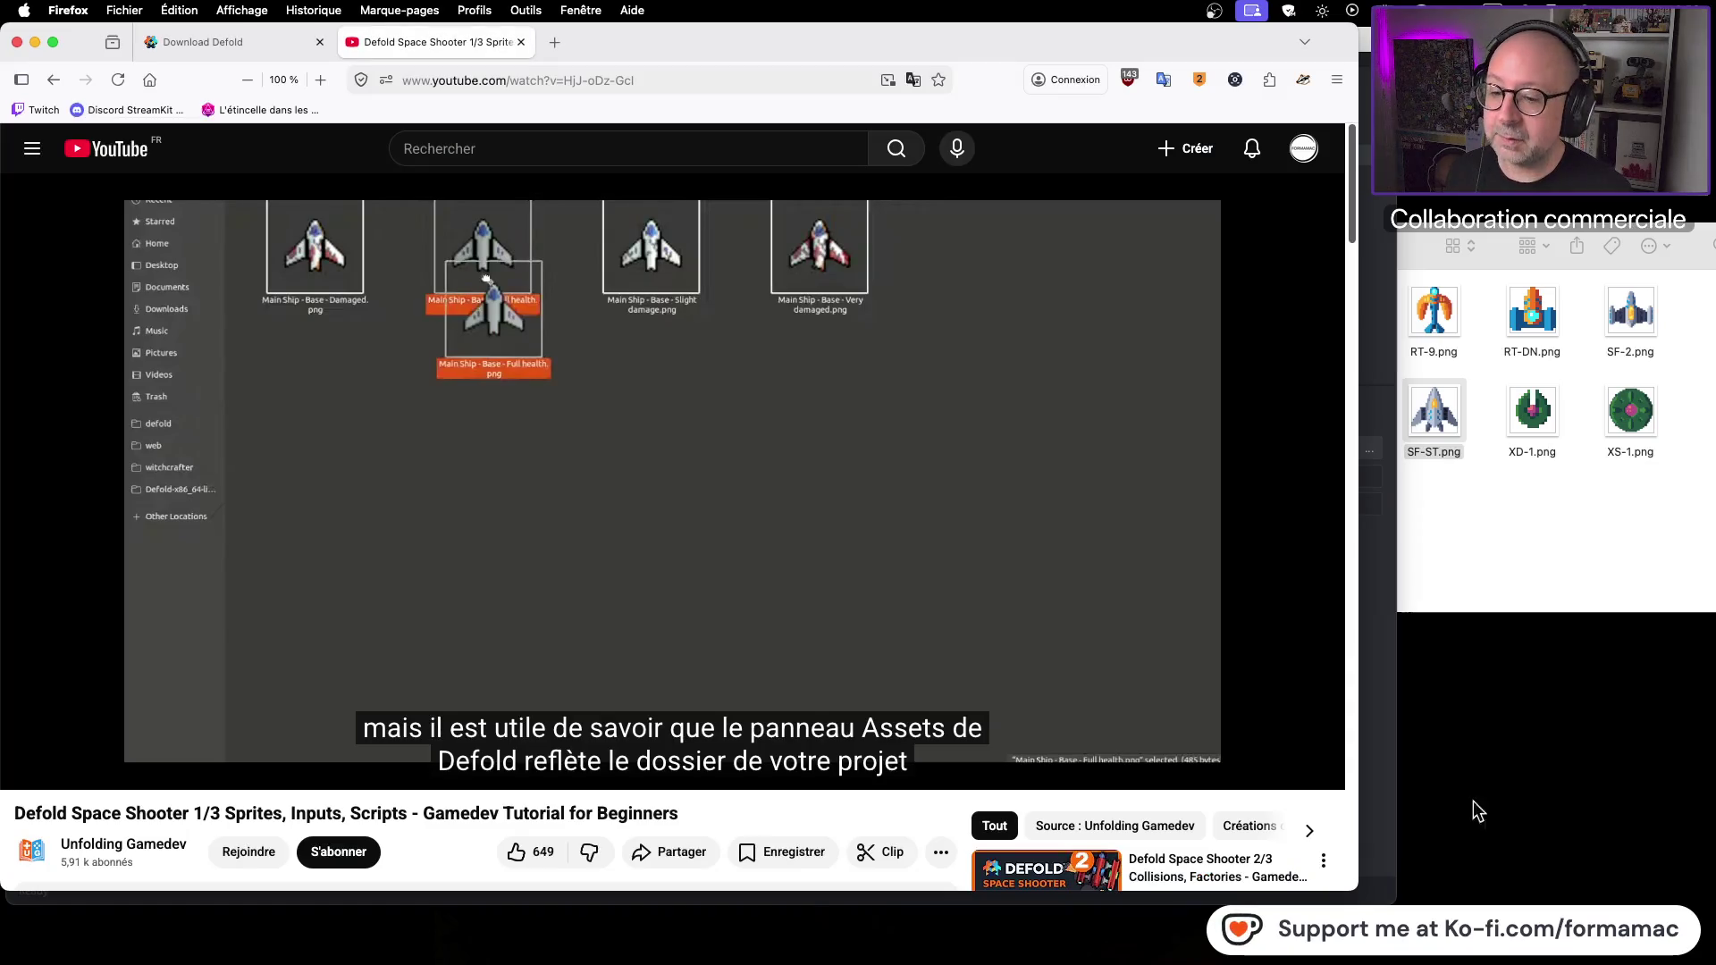
Step: Watch the Space Shooter tutorial to 9:16, where game.atlas is created, then pause it
{"action": "left_click", "coordinate": [581, 626]}
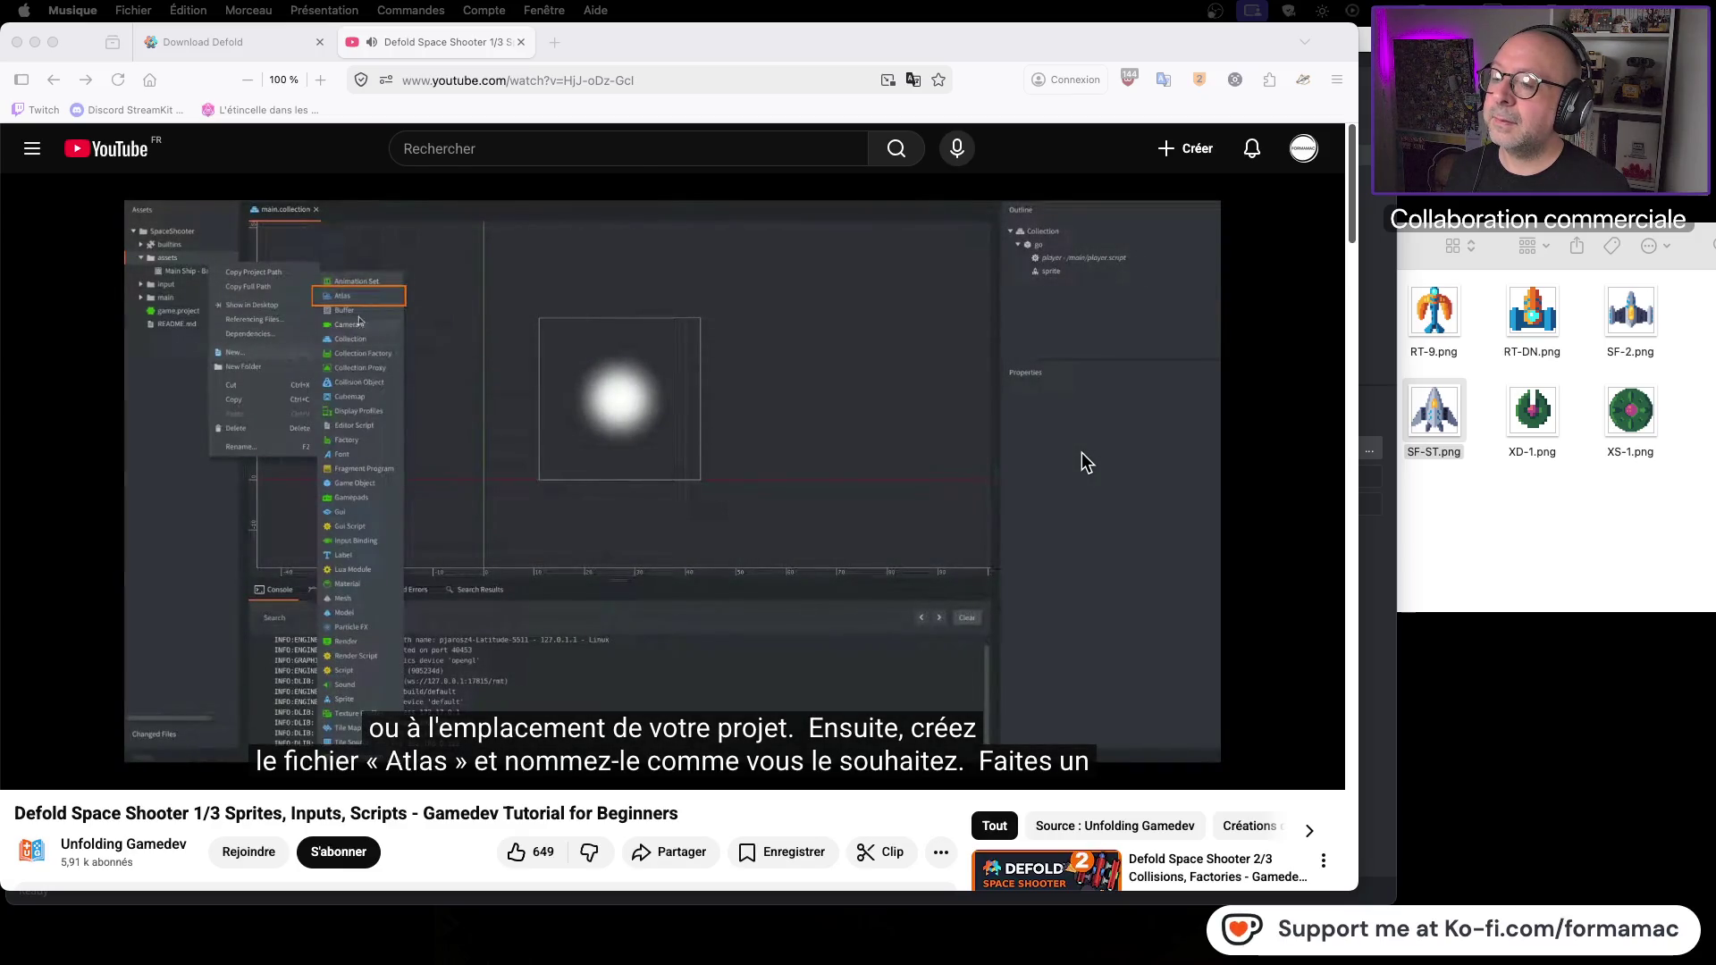
{"action": "left_click", "coordinate": [1082, 453]}
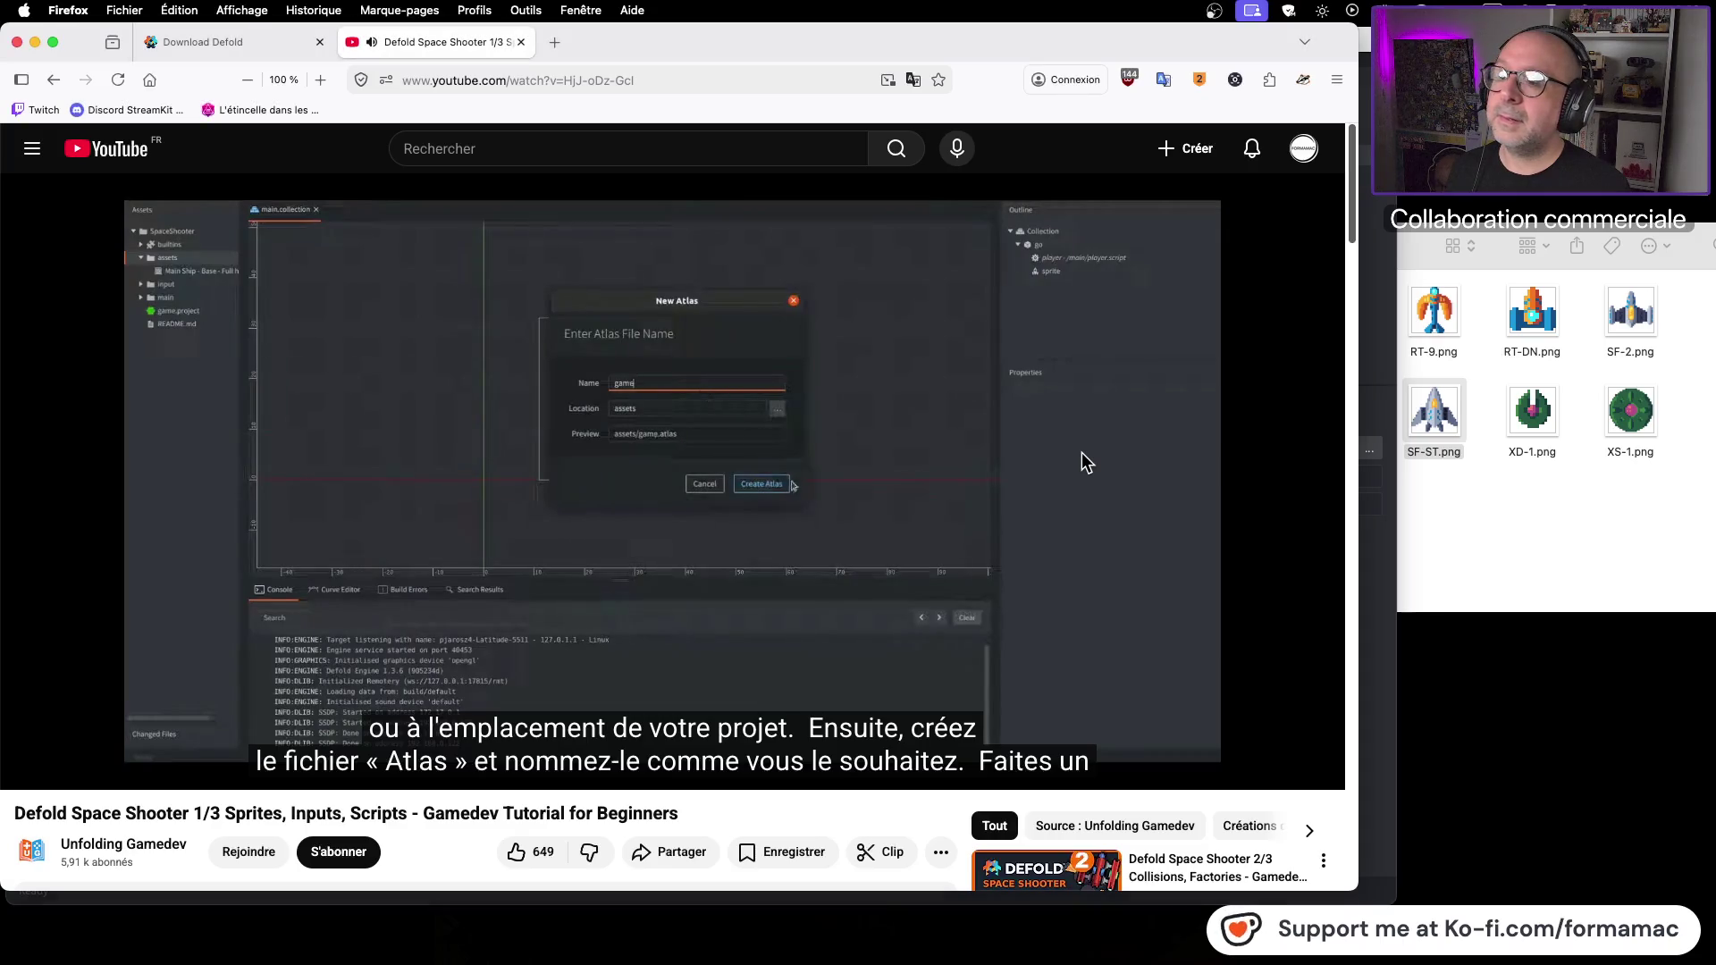
{"action": "left_click", "coordinate": [889, 477]}
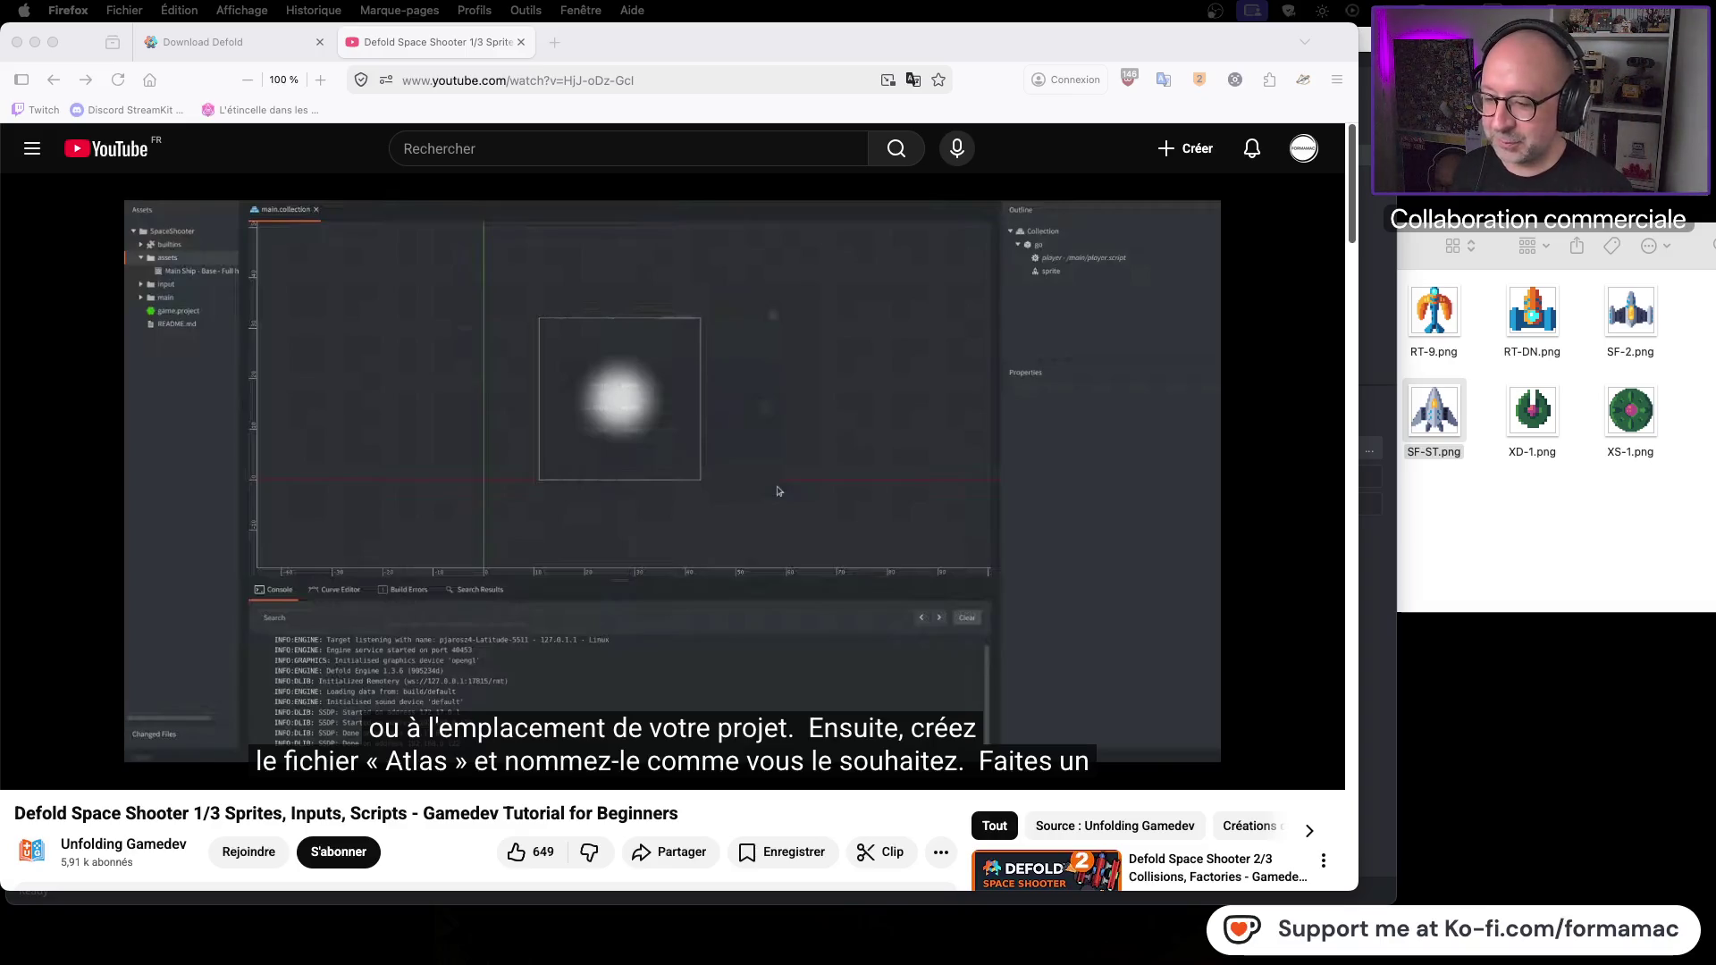
{"action": "left_click", "coordinate": [779, 490]}
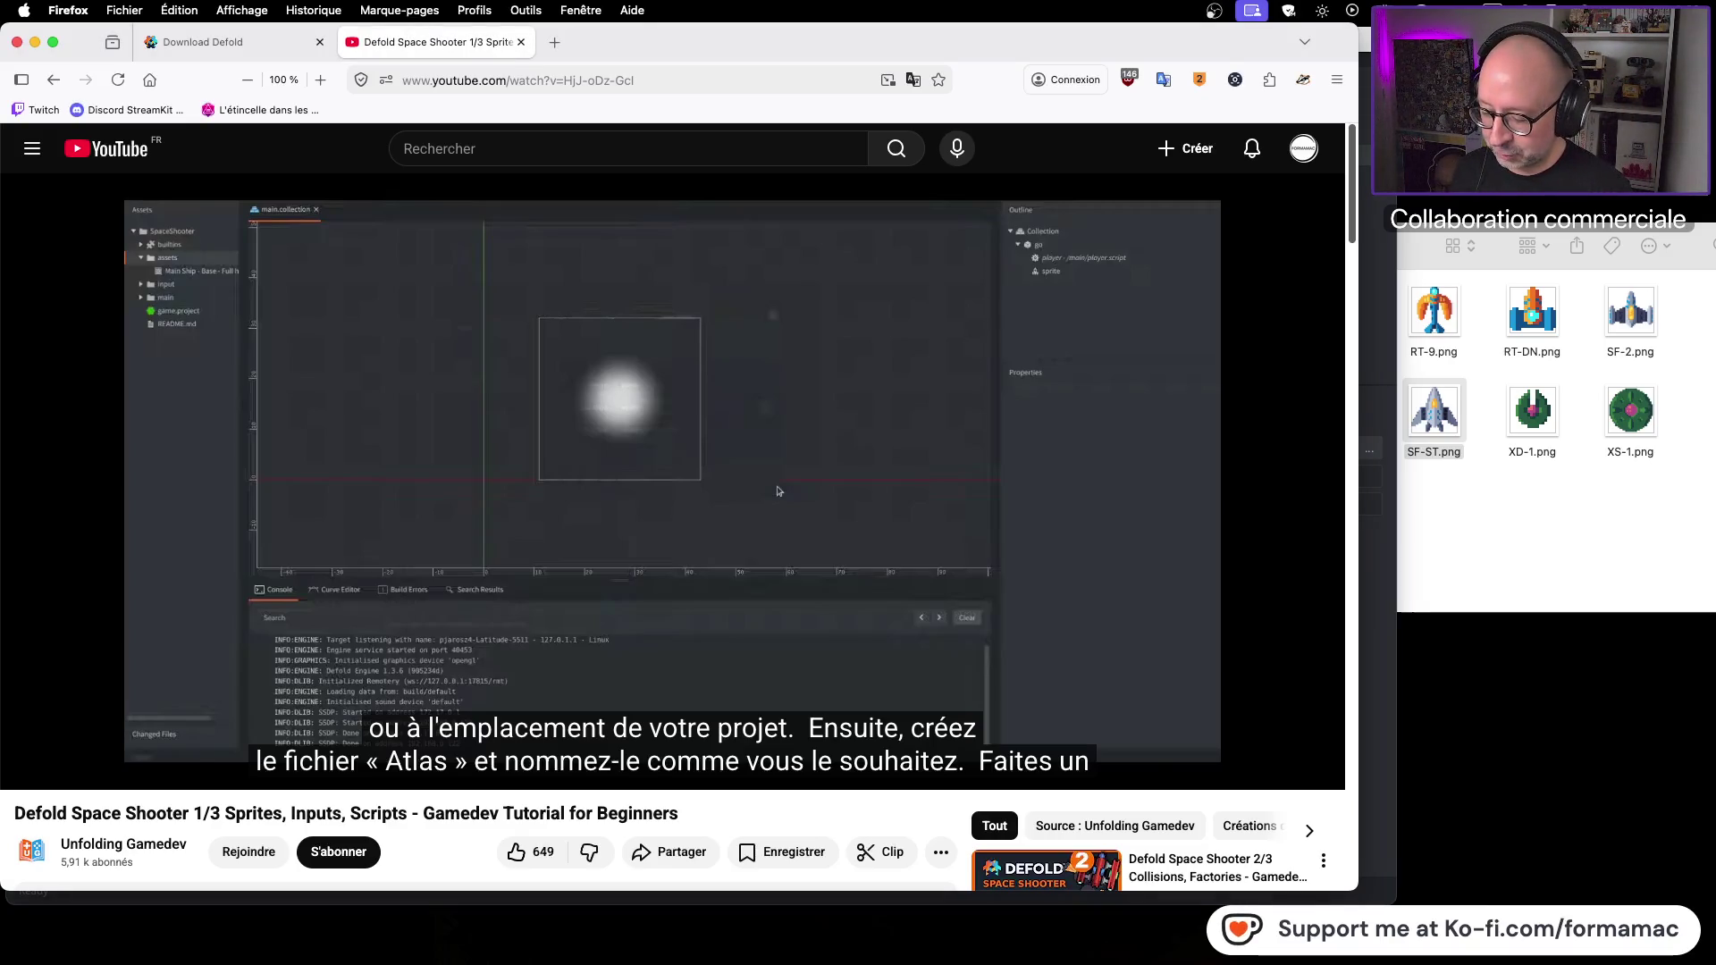
{"action": "key", "text": "super+Tab"}
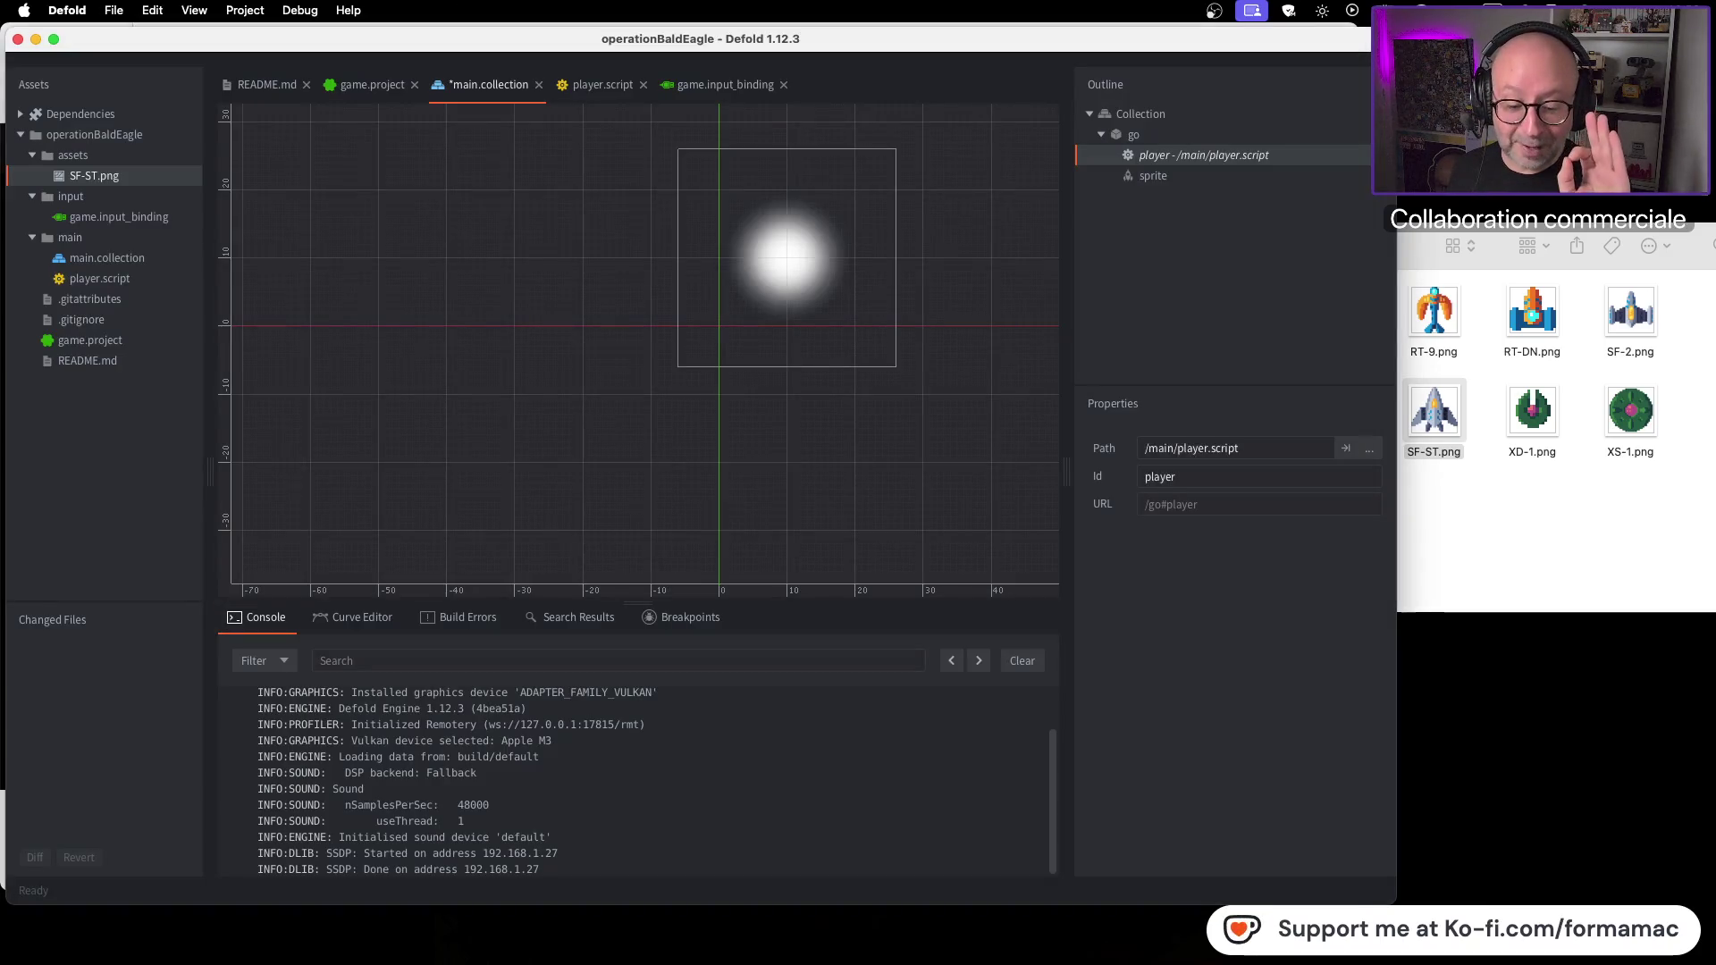
{"action": "key", "text": "super+Tab"}
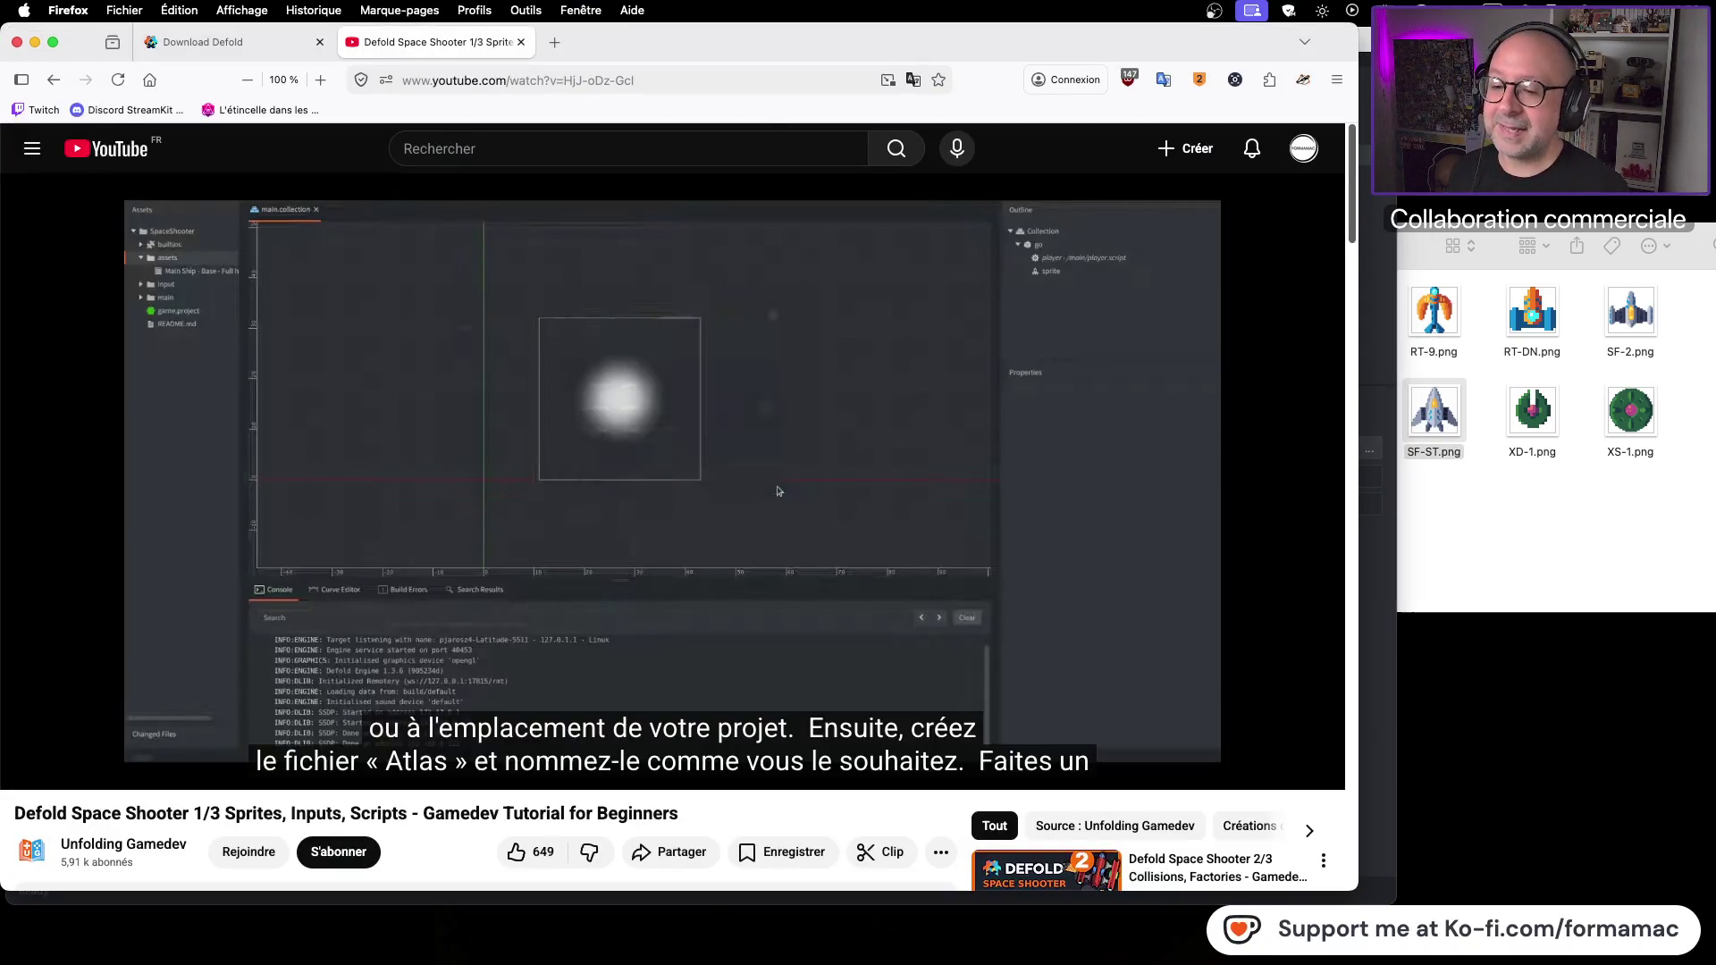
{"action": "key", "text": "super+Tab"}
{"action": "key", "text": "super+Tab"}
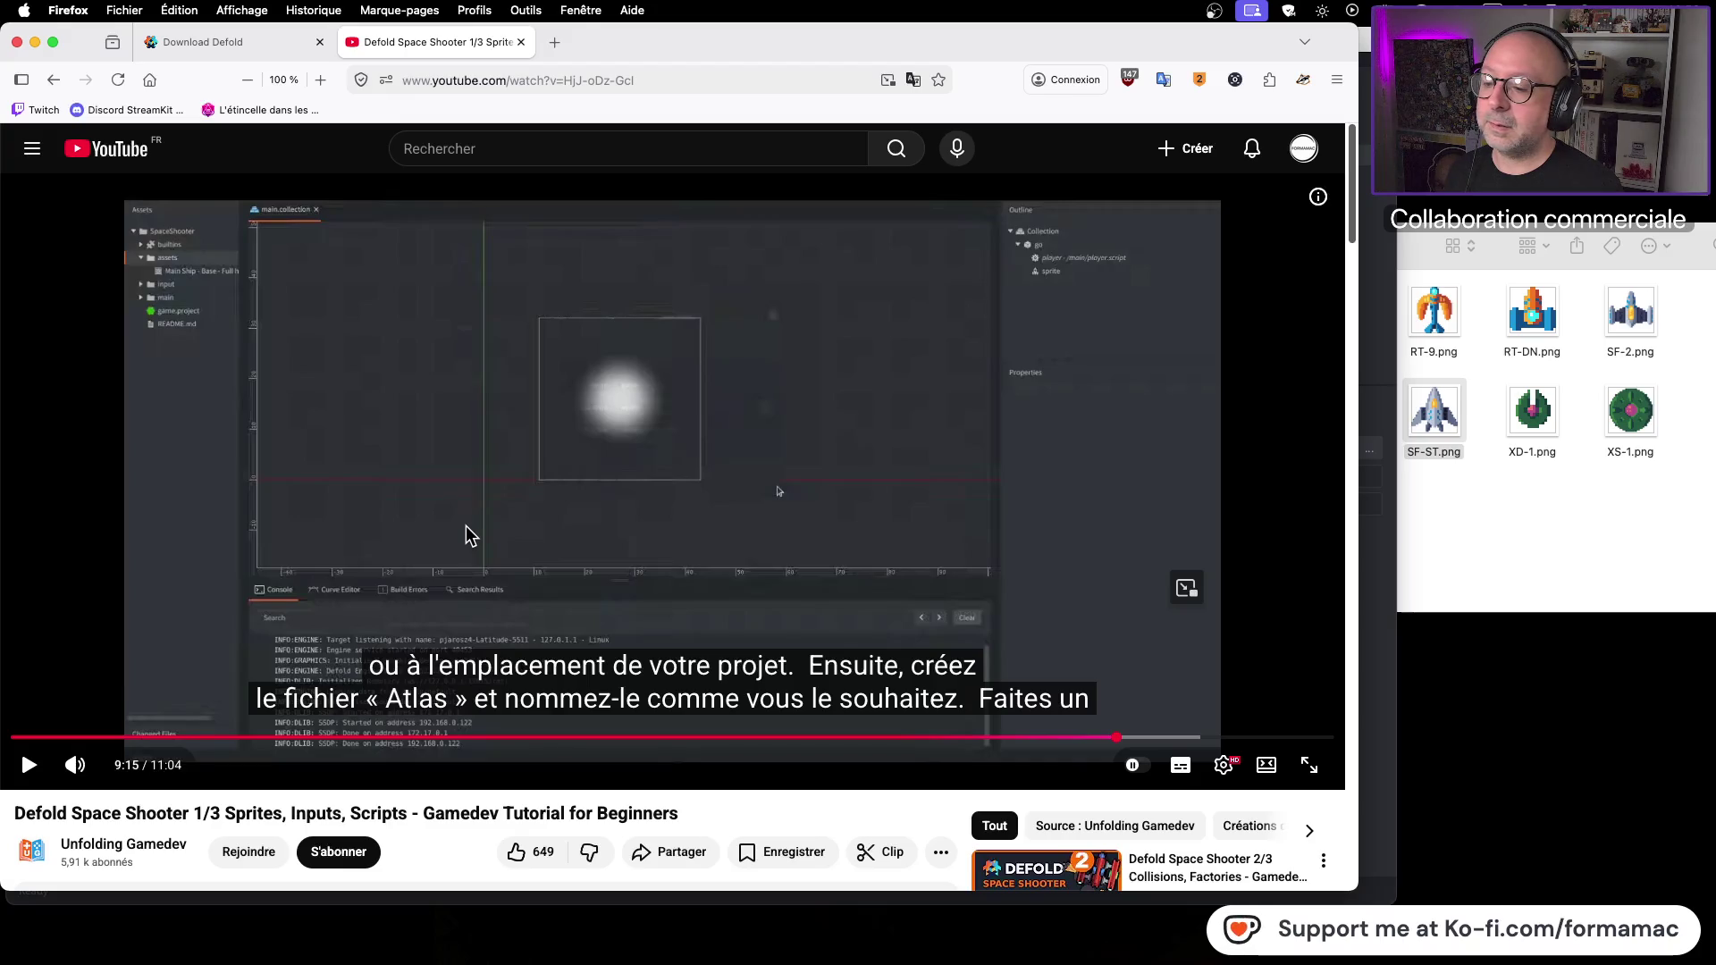
{"action": "left_click", "coordinate": [343, 485]}
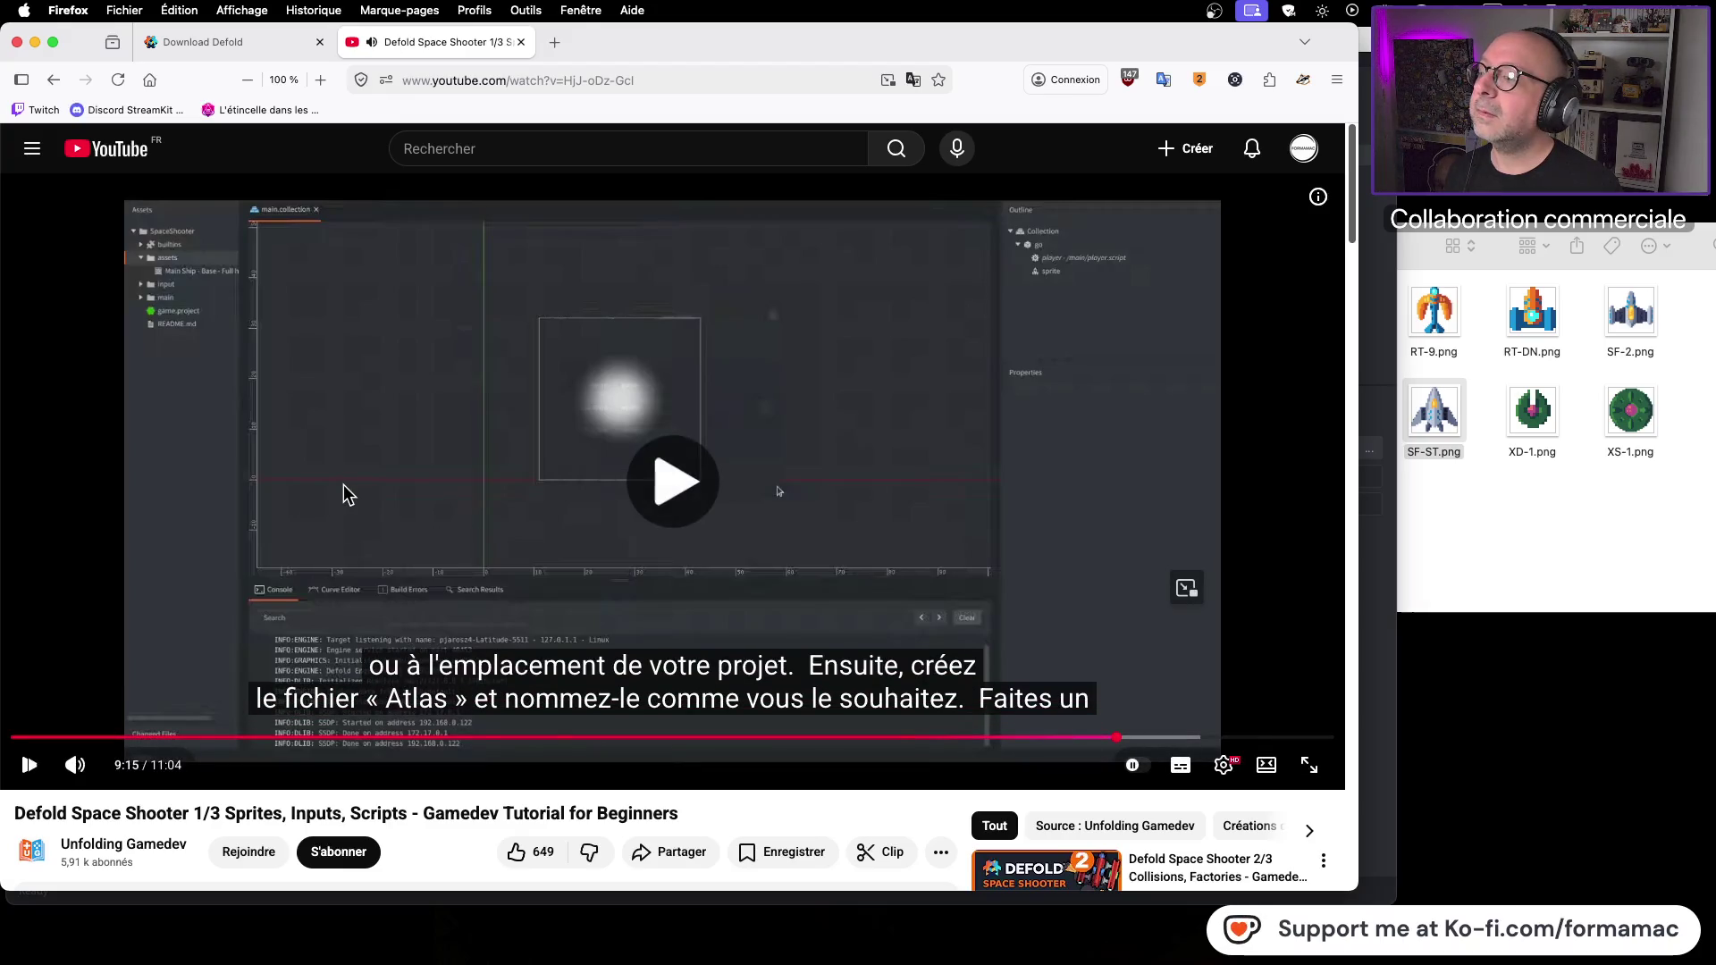
{"action": "left_click", "coordinate": [343, 485]}
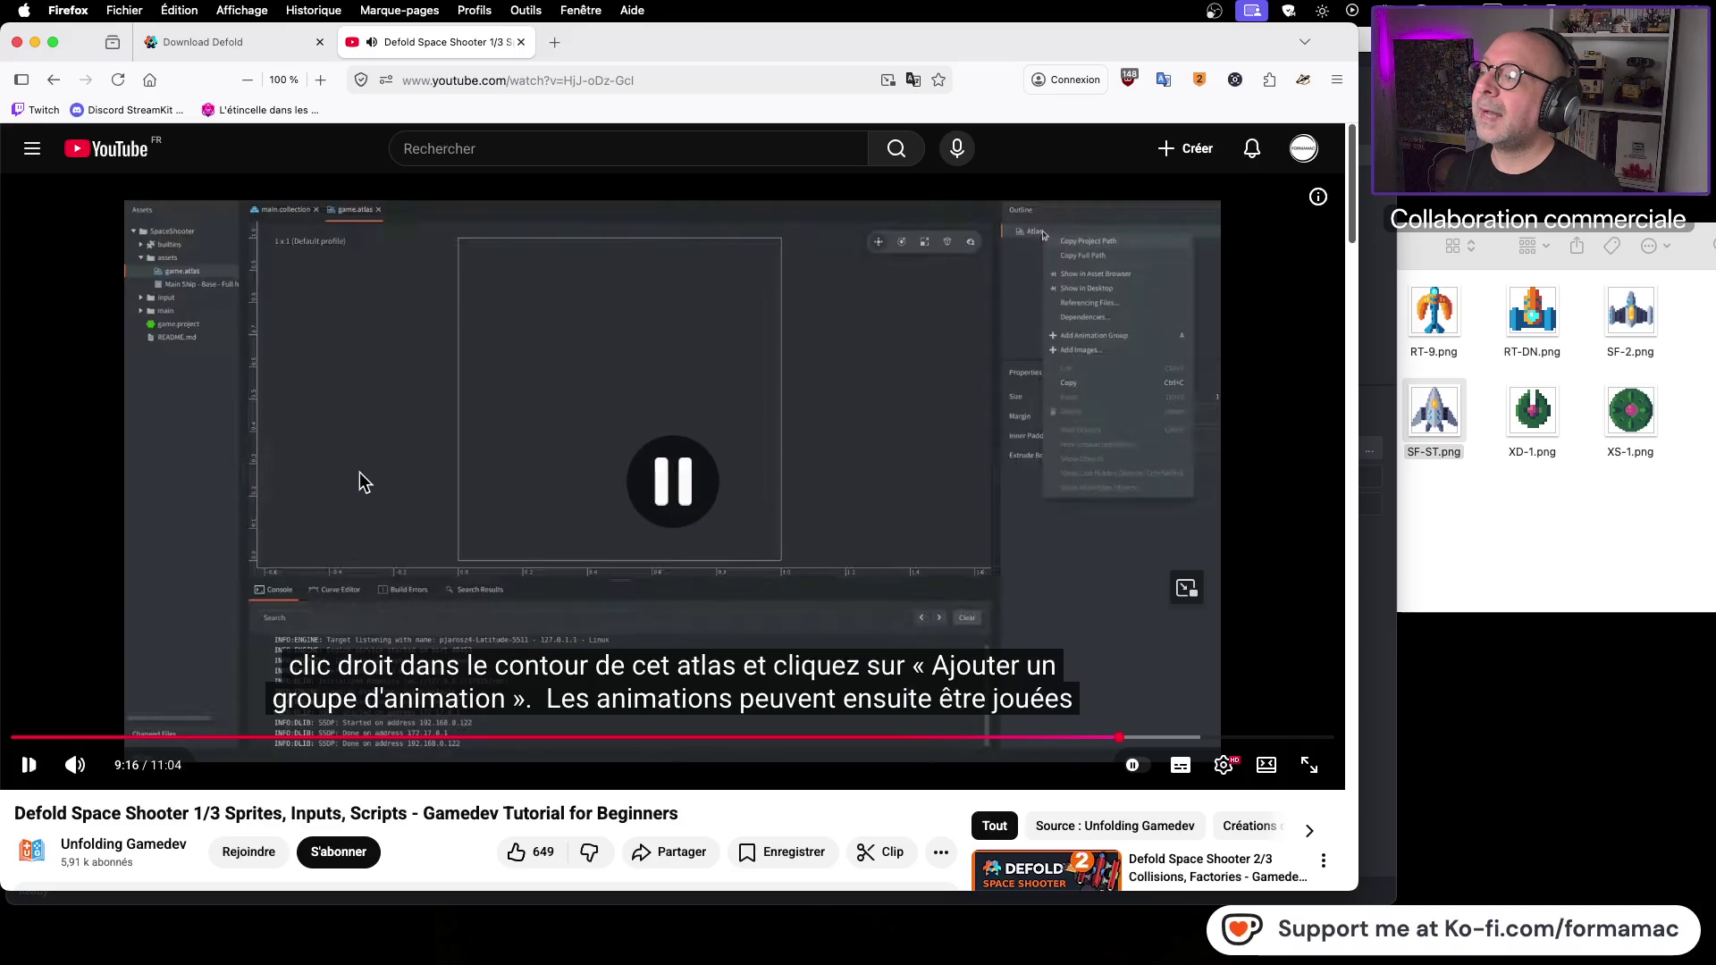
{"action": "key", "text": "super+Tab"}
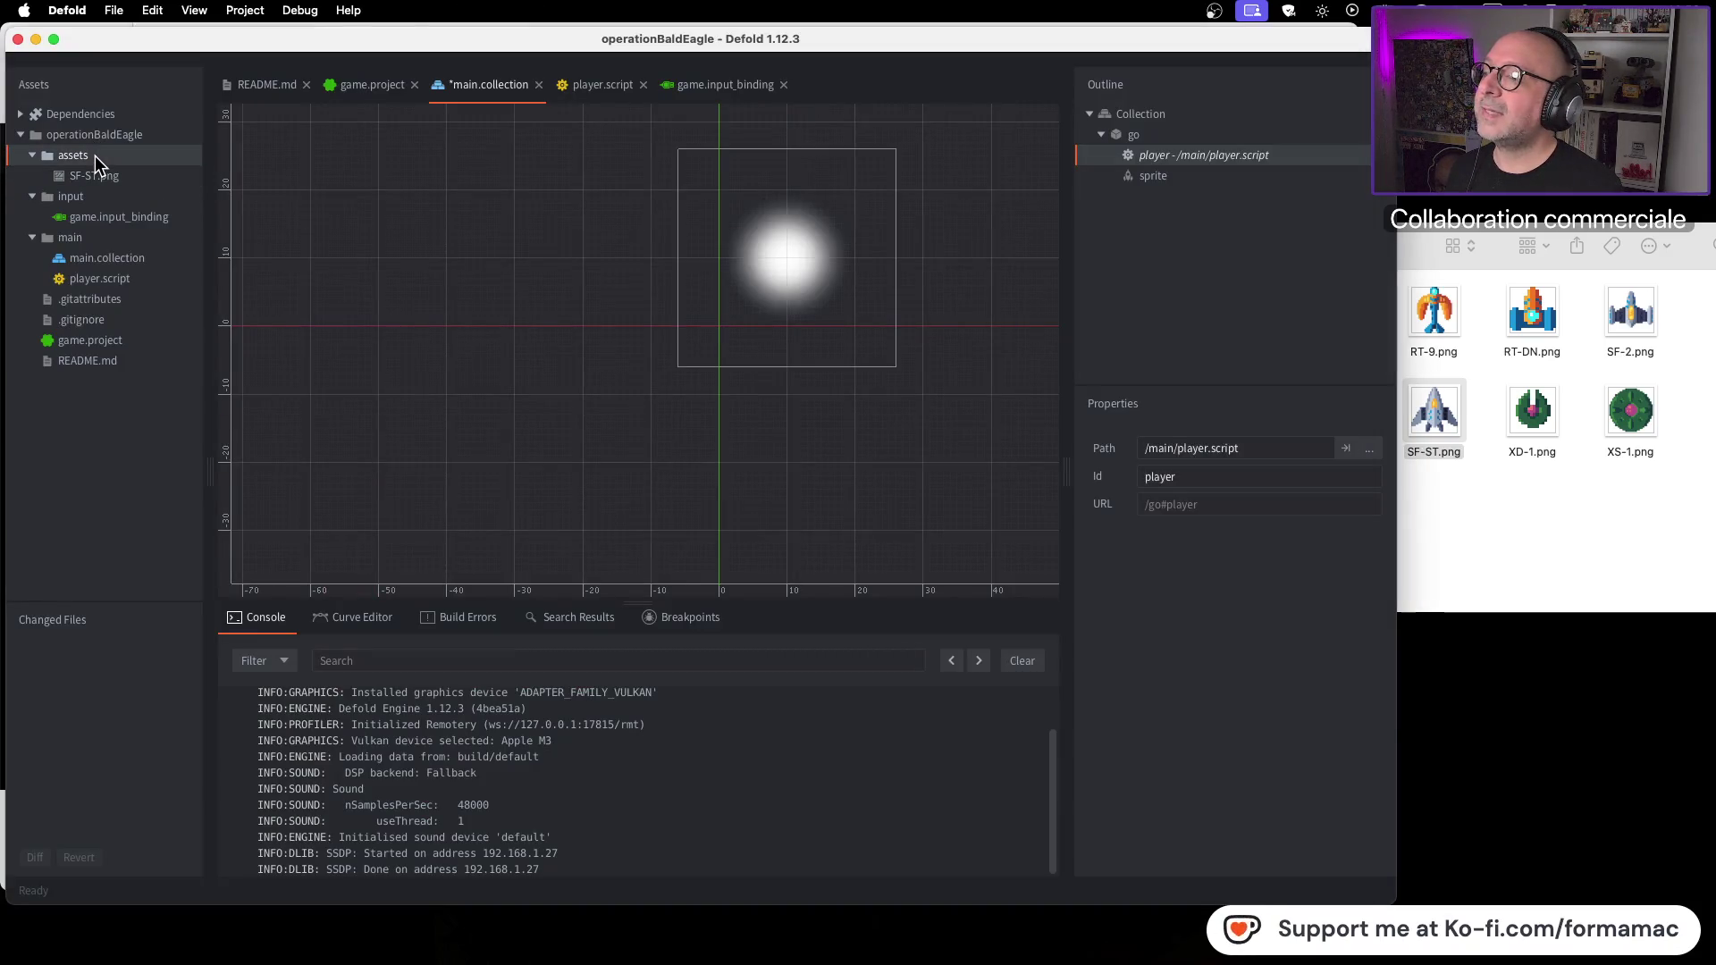
Step: Start a new Atlas from the assets folder's New menu
{"action": "right_click", "coordinate": [95, 155]}
{"action": "mouse_move", "coordinate": [227, 325]}
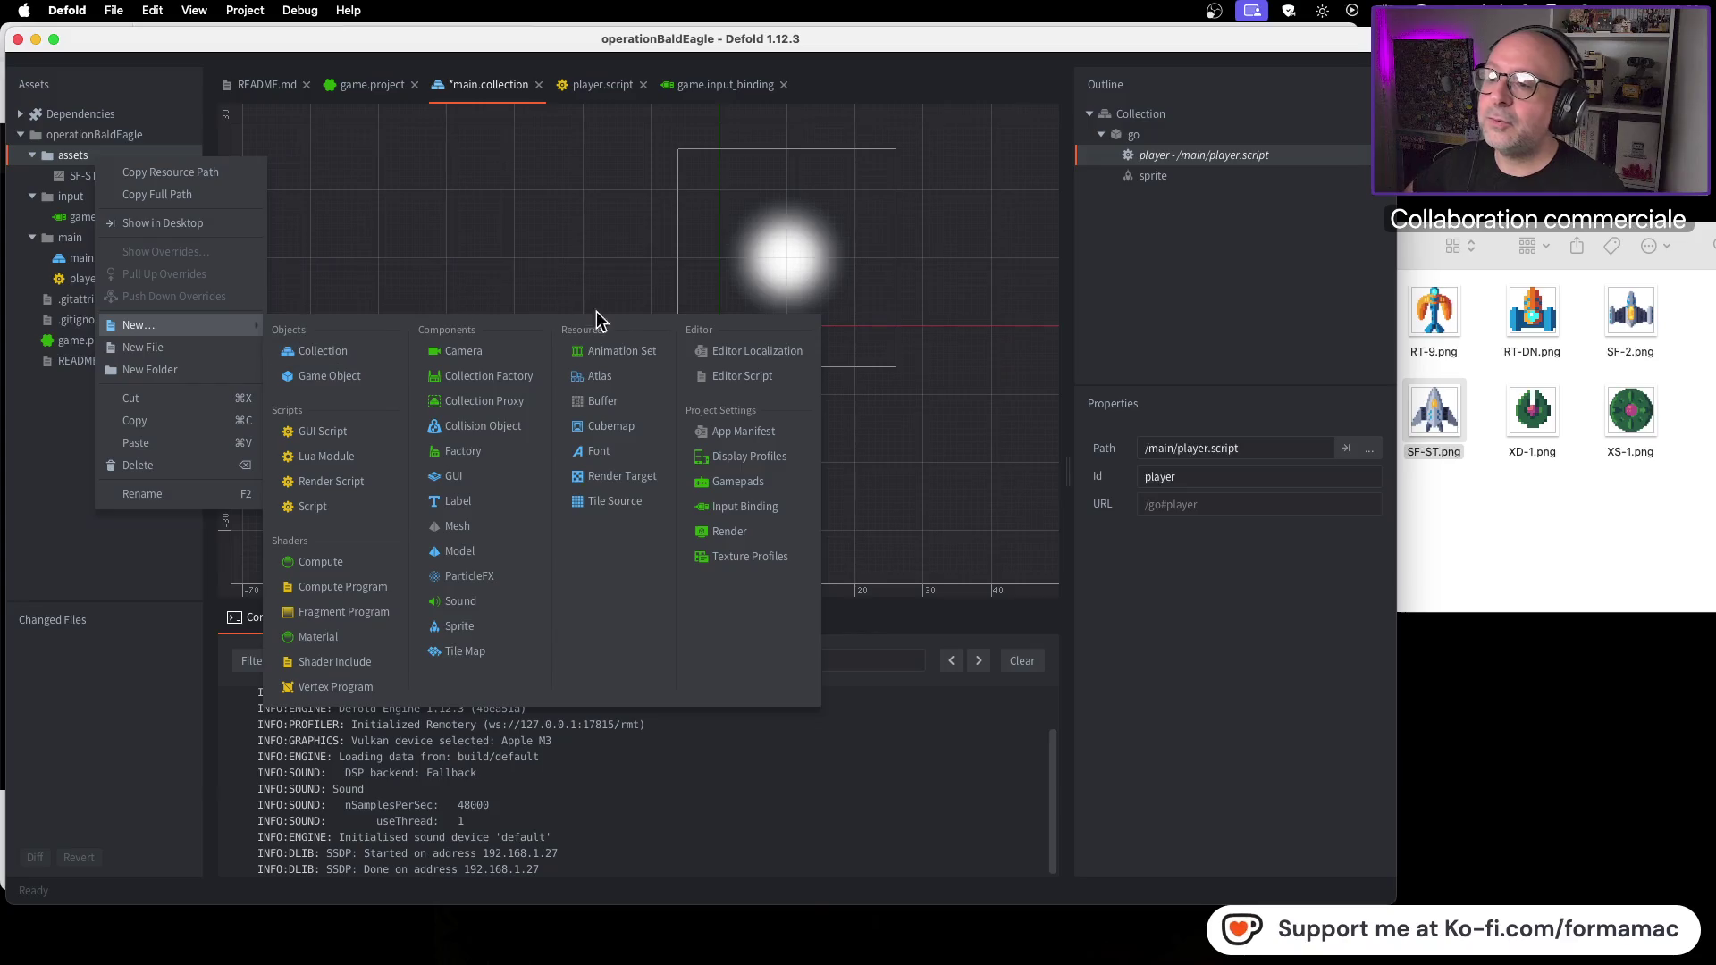
{"action": "left_click", "coordinate": [624, 383]}
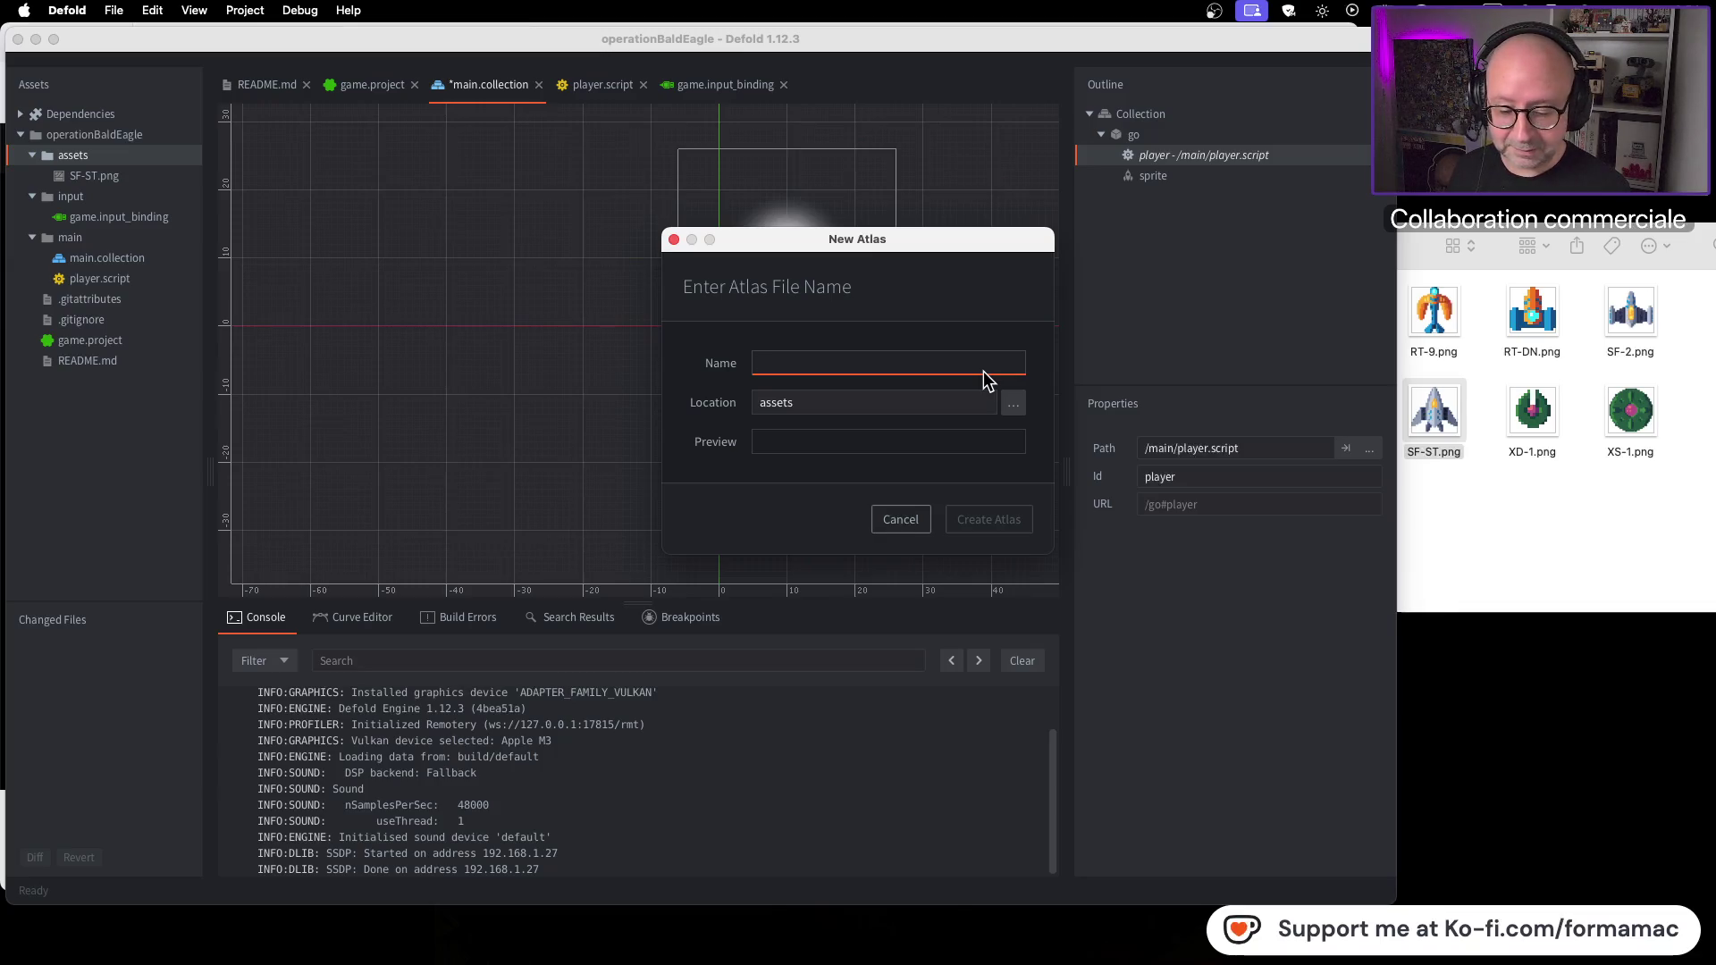
Step: Check the tutorial, then name the atlas 'game' and create game.atlas
{"action": "key", "text": "super+Tab"}
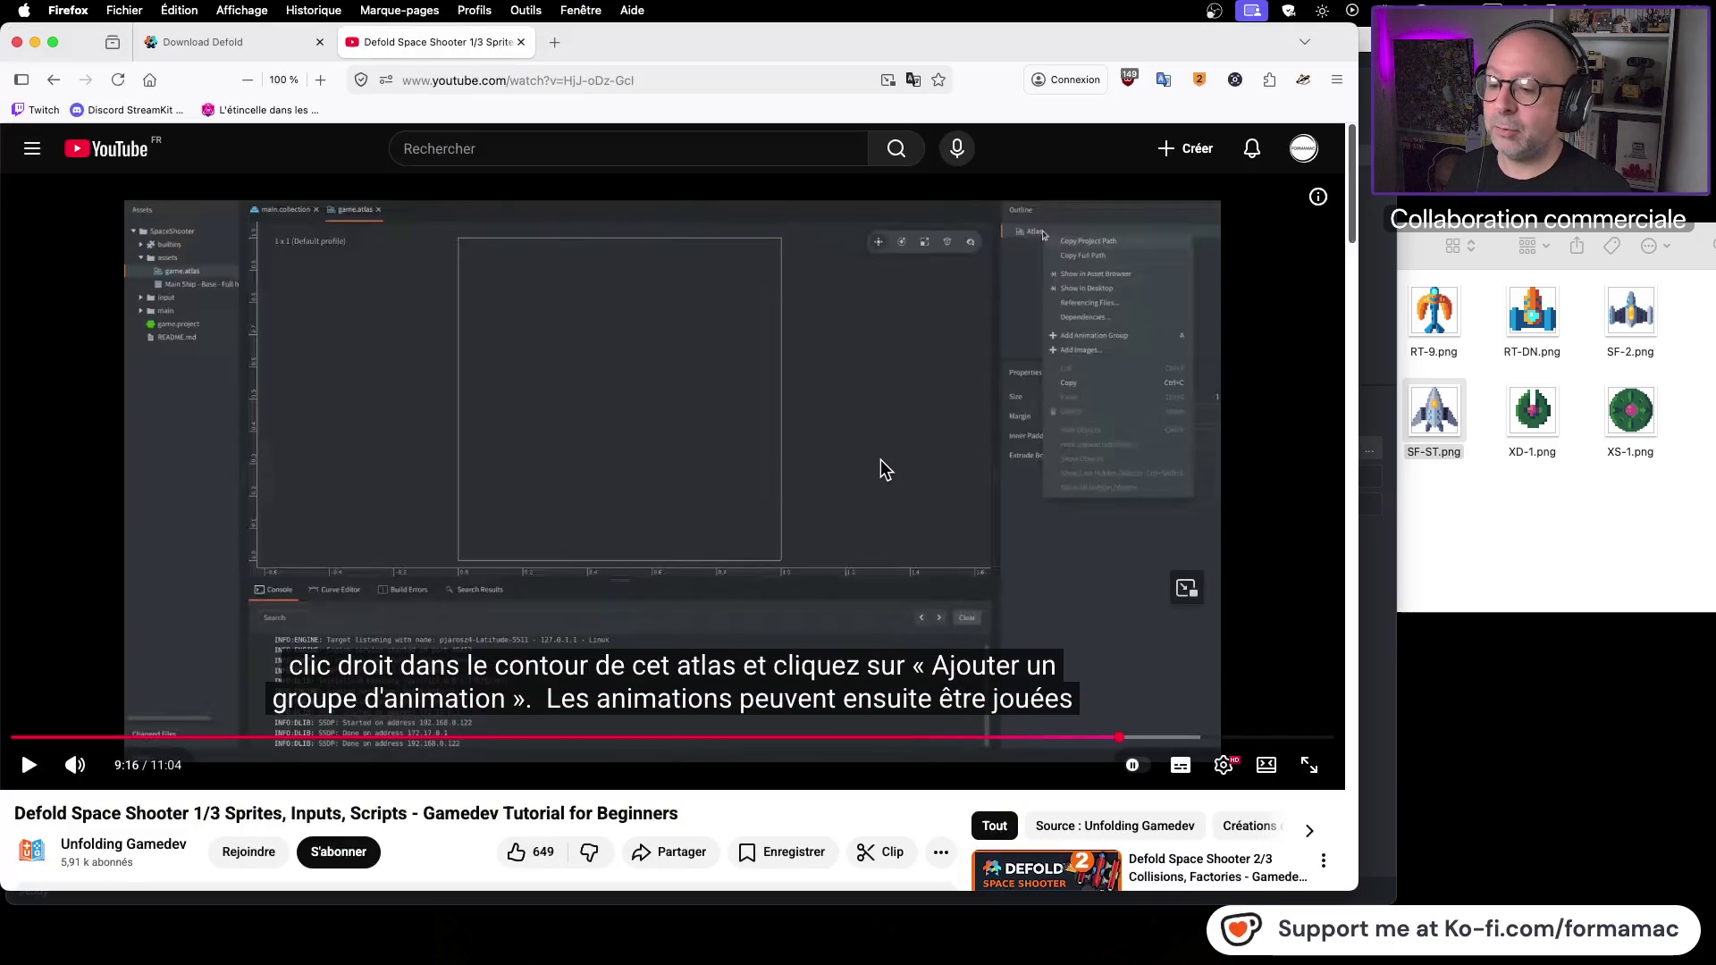
{"action": "left_click", "coordinate": [881, 471]}
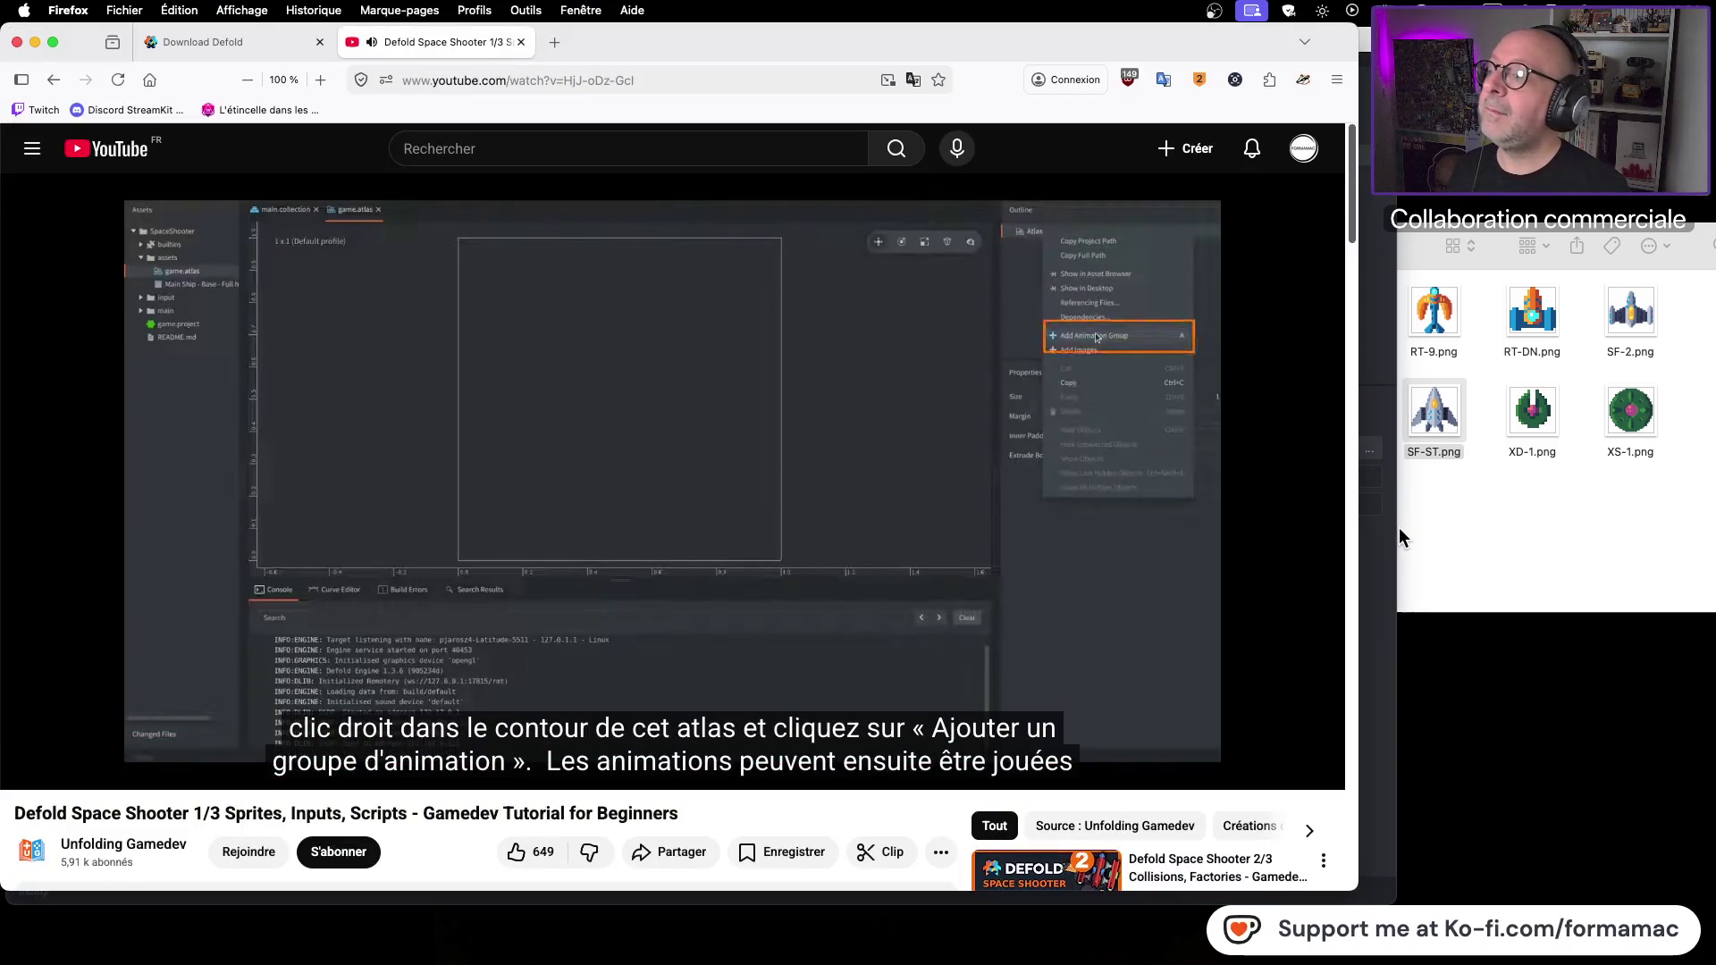
{"action": "left_click", "coordinate": [840, 497]}
{"action": "key", "text": "super+Tab"}
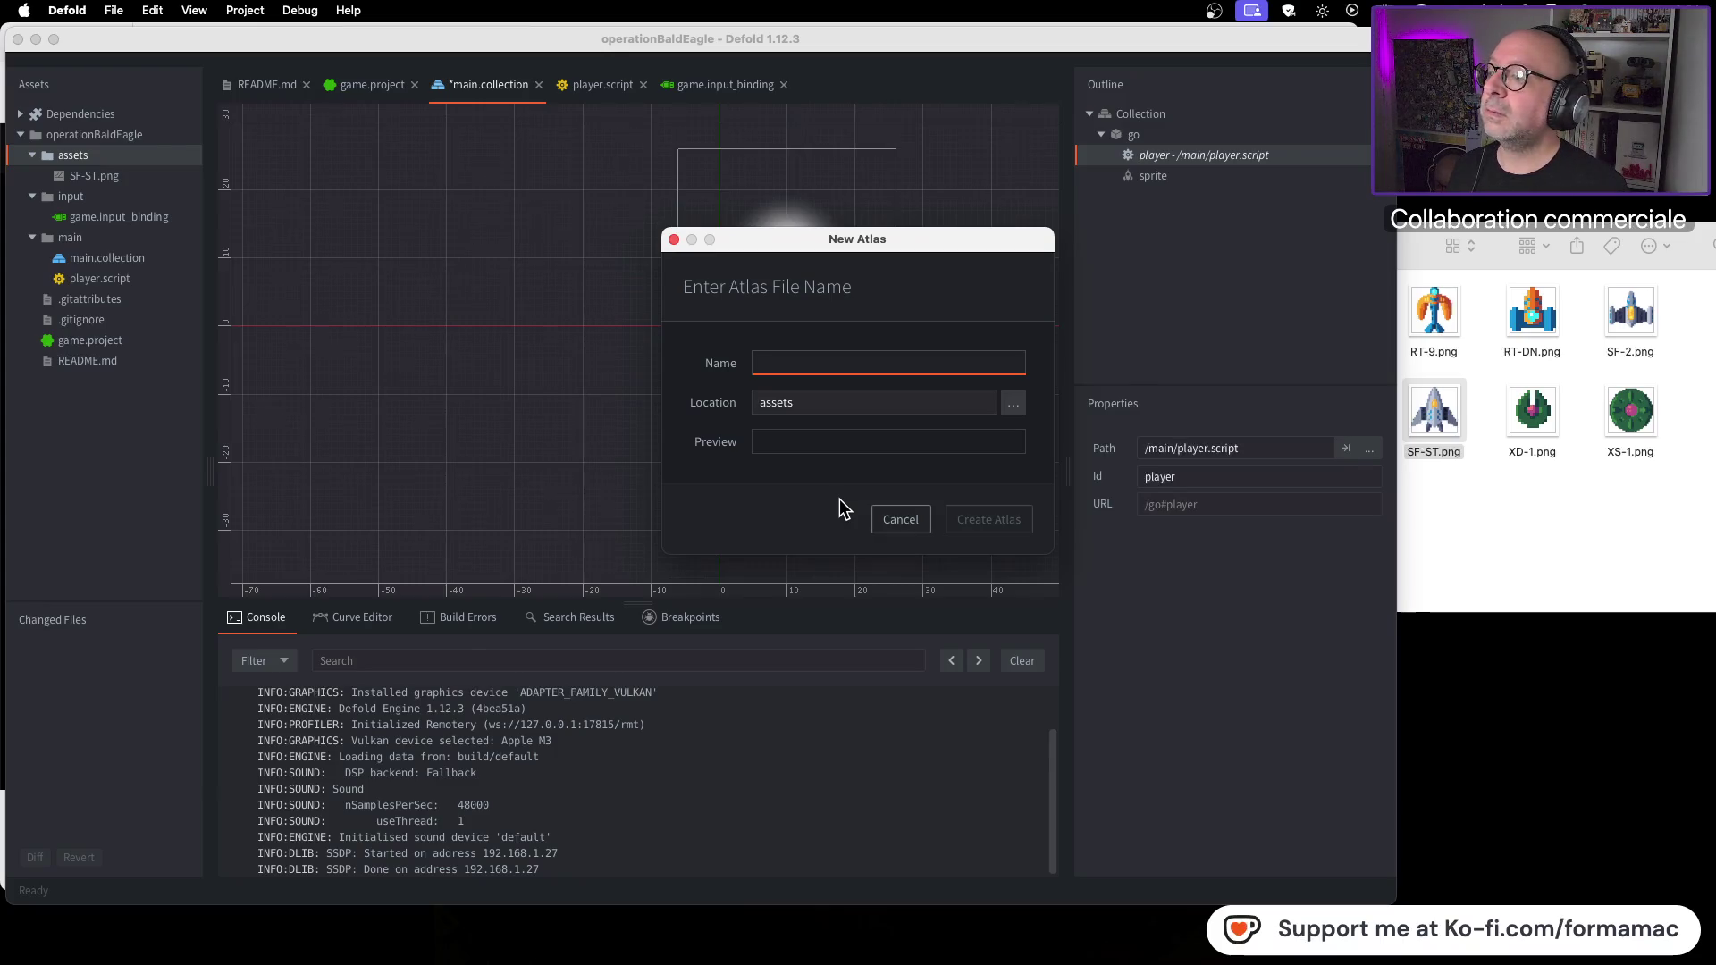
{"action": "key", "text": "super+Tab"}
{"action": "key", "text": "super+Tab"}
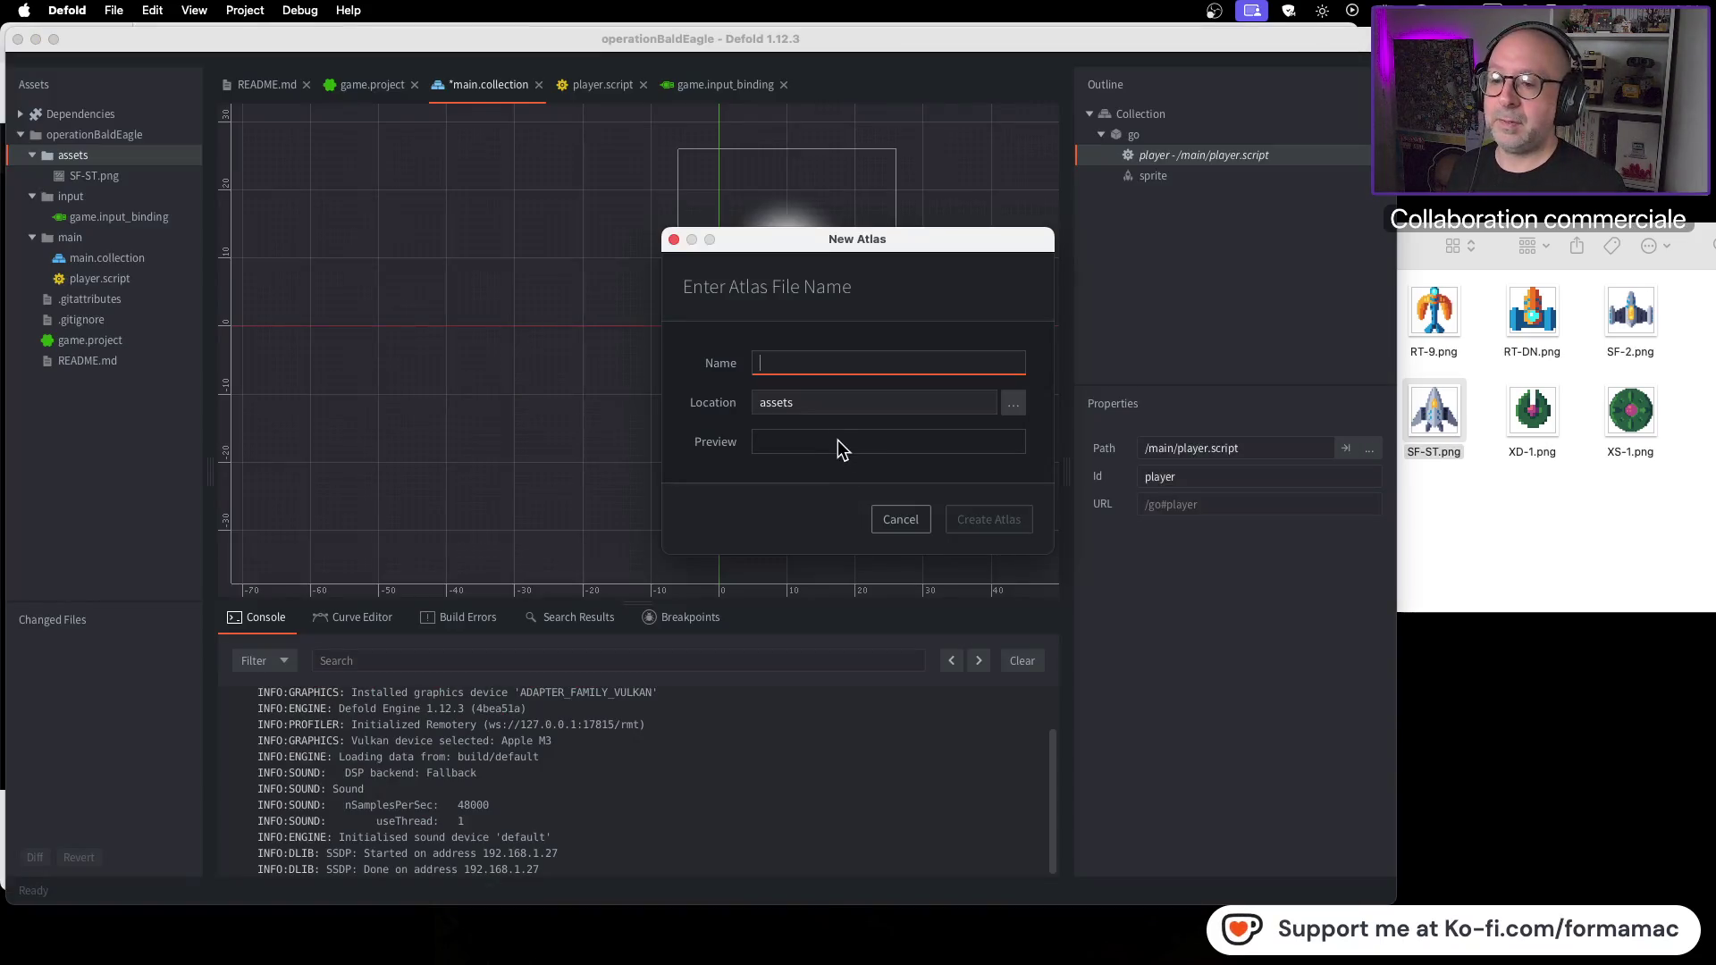
{"action": "type", "text": "game"}
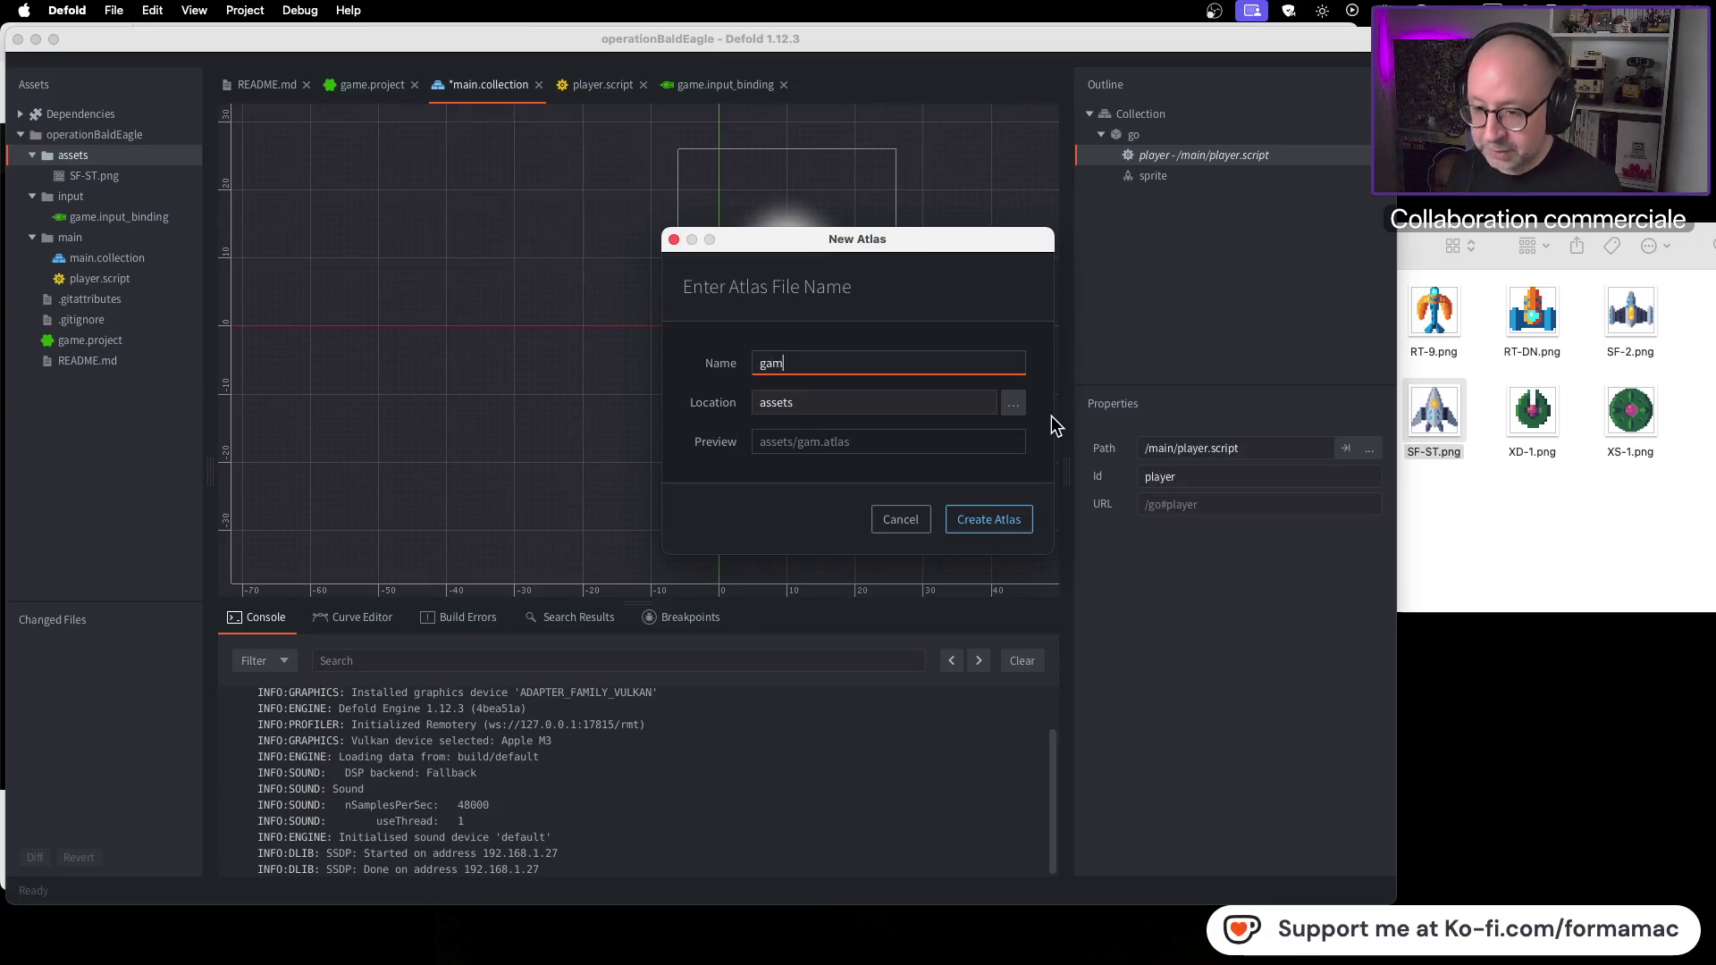
{"action": "left_click", "coordinate": [1003, 526]}
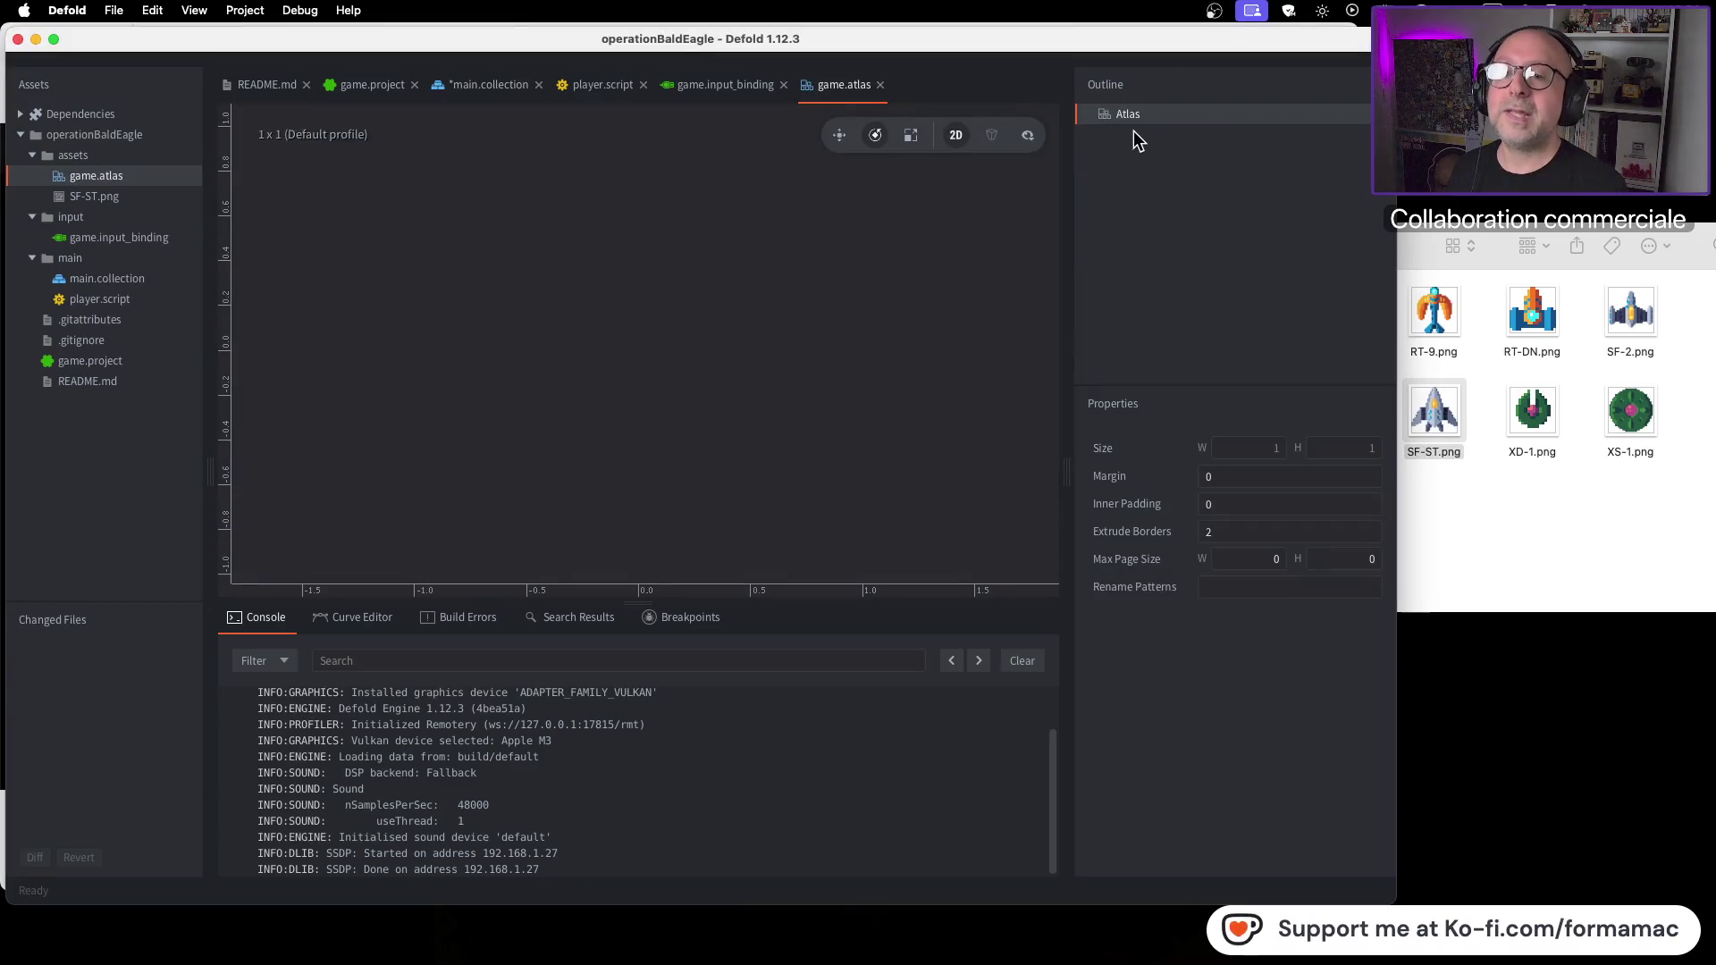
{"action": "key", "text": "super+Tab"}
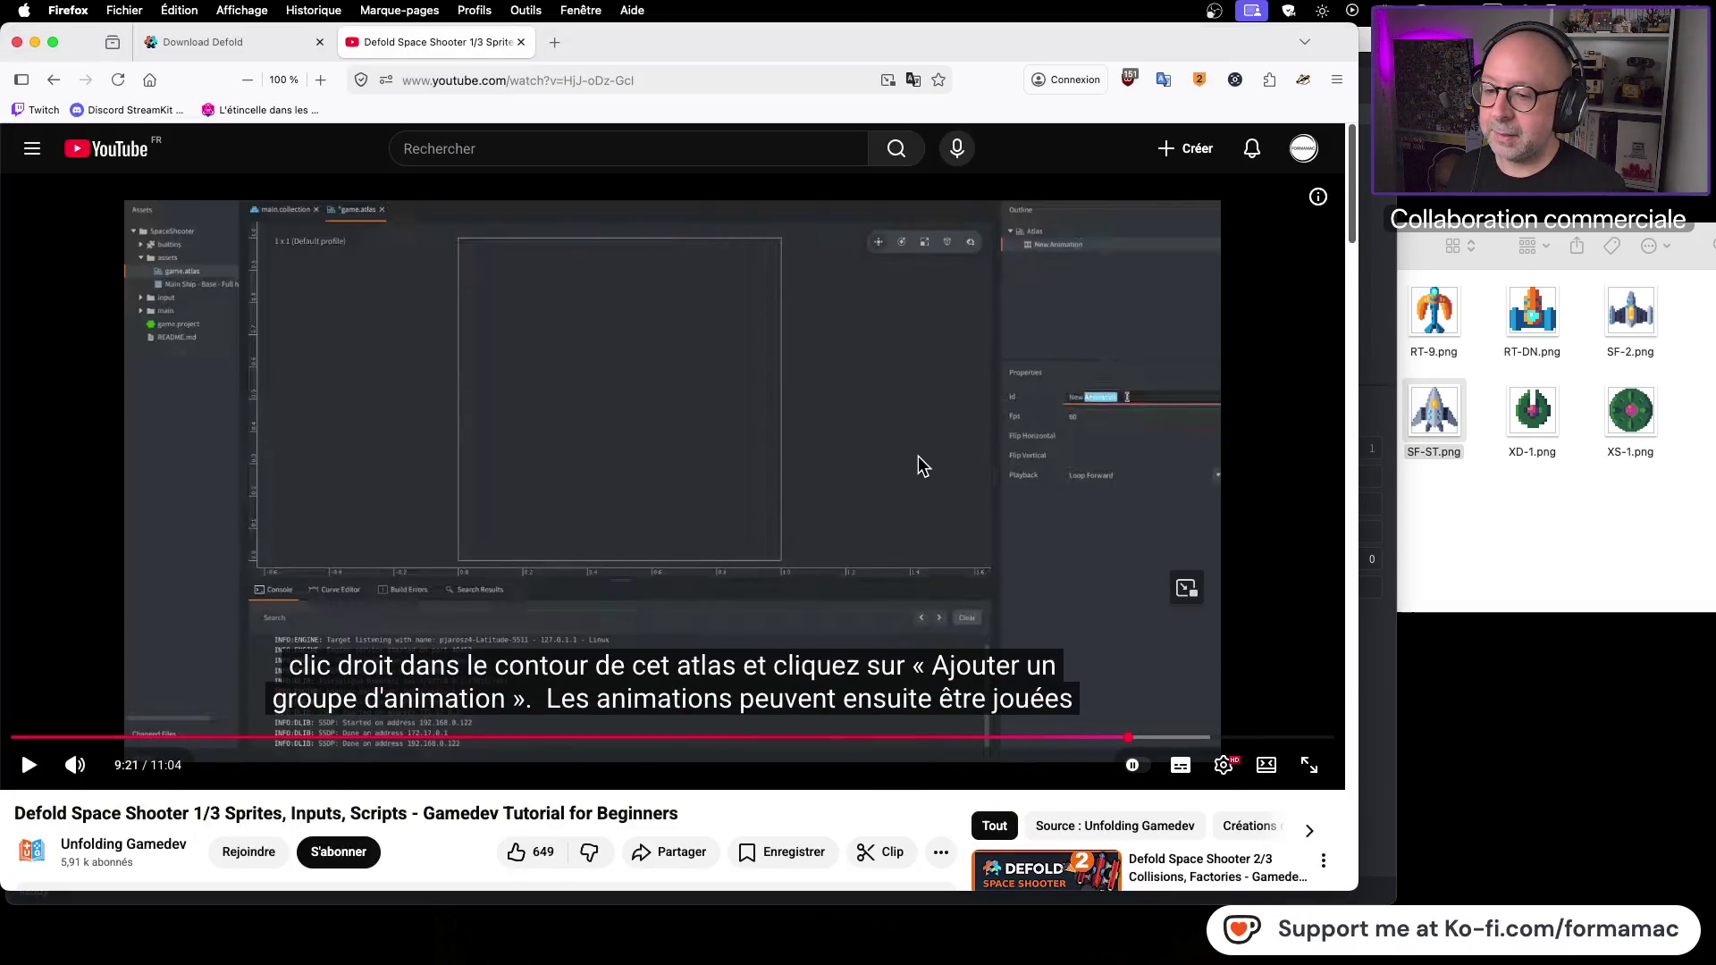
Step: Play the tutorial part on adding an atlas animation, then return to Defold
{"action": "left_click", "coordinate": [921, 465]}
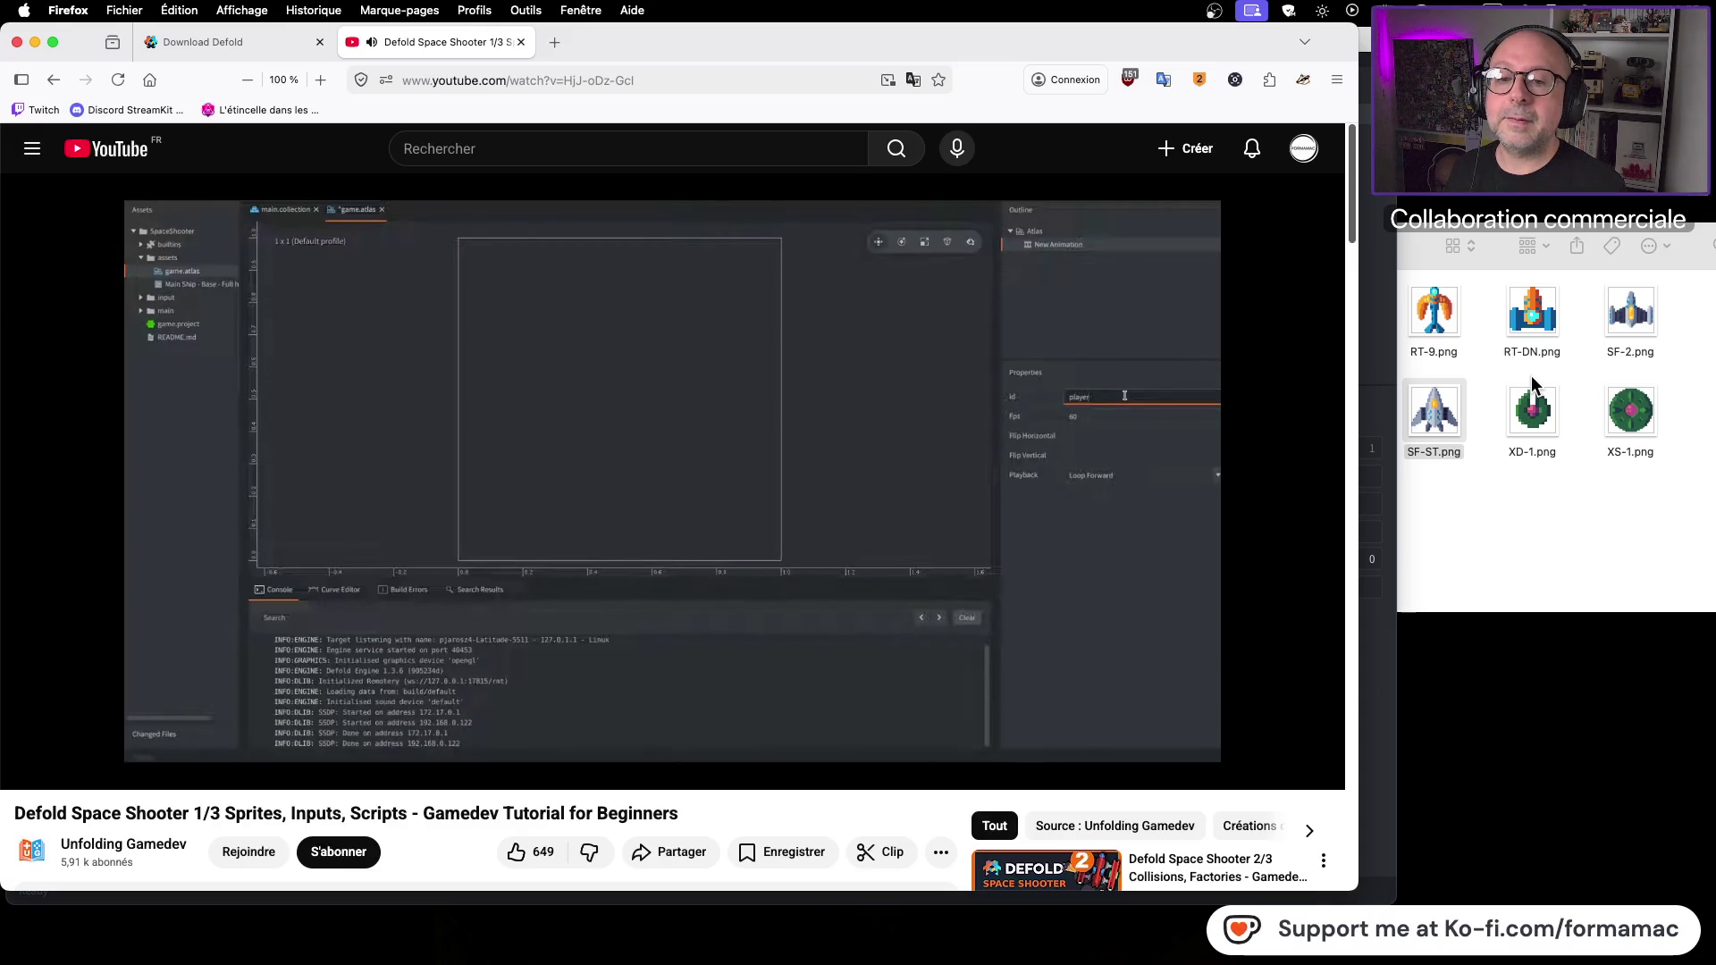
{"action": "left_click", "coordinate": [1139, 448]}
{"action": "key", "text": "super+Tab"}
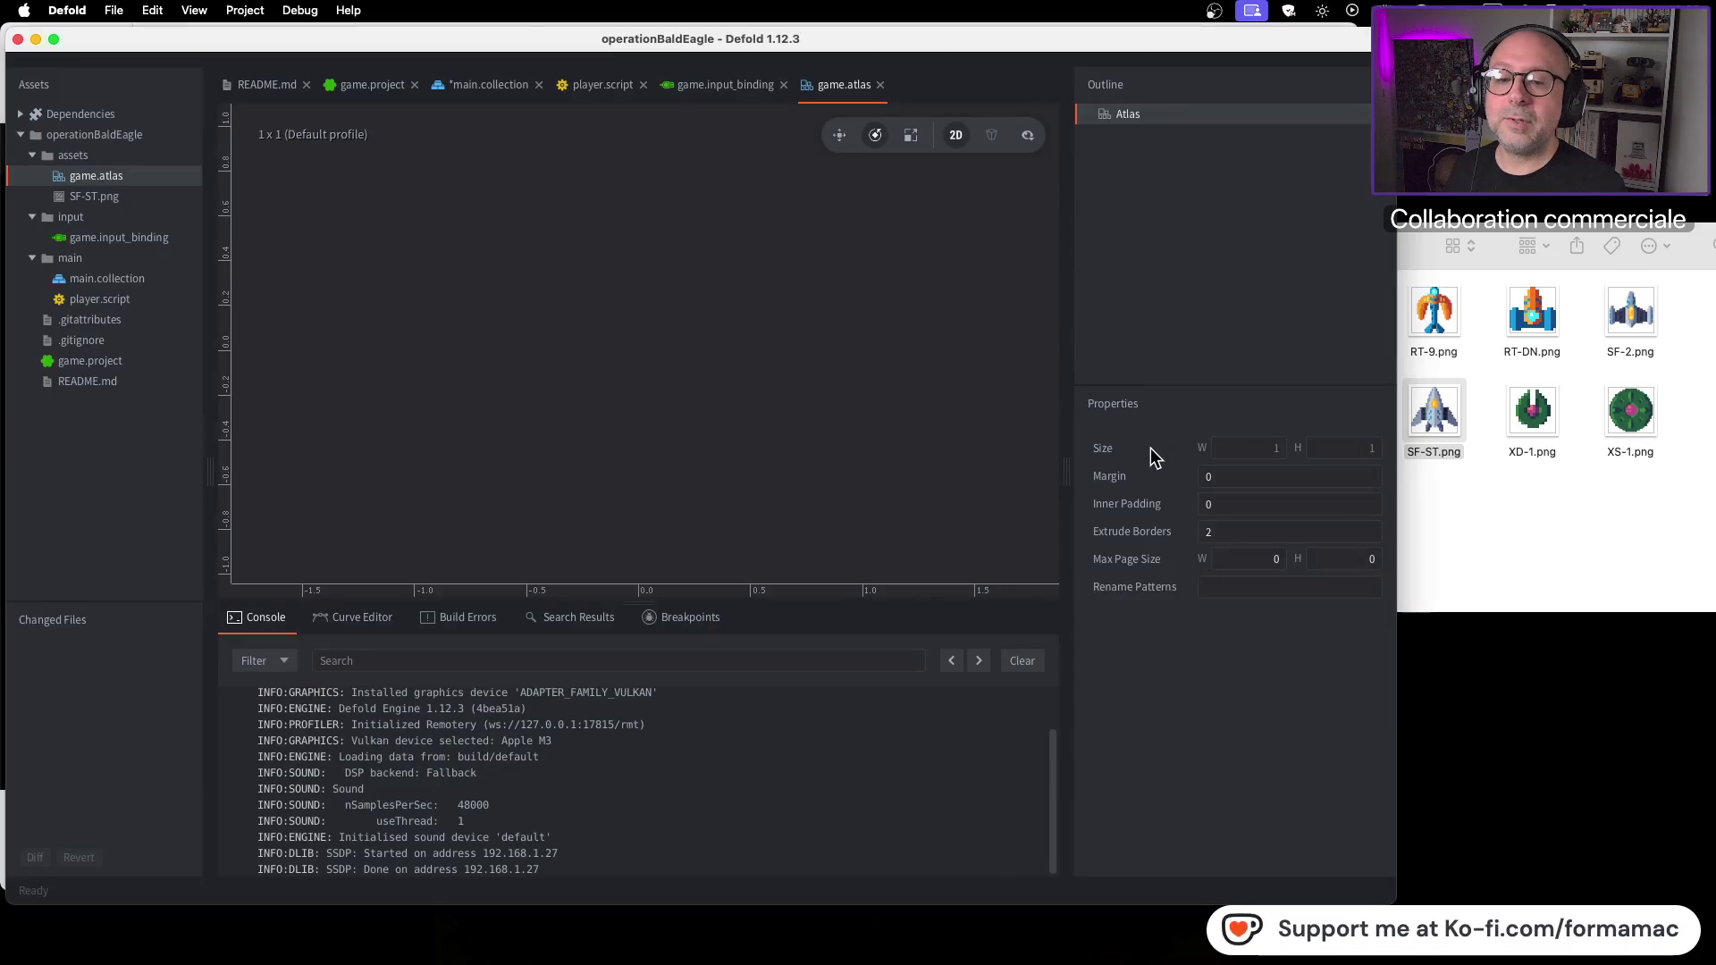
{"action": "key", "text": "super+Tab"}
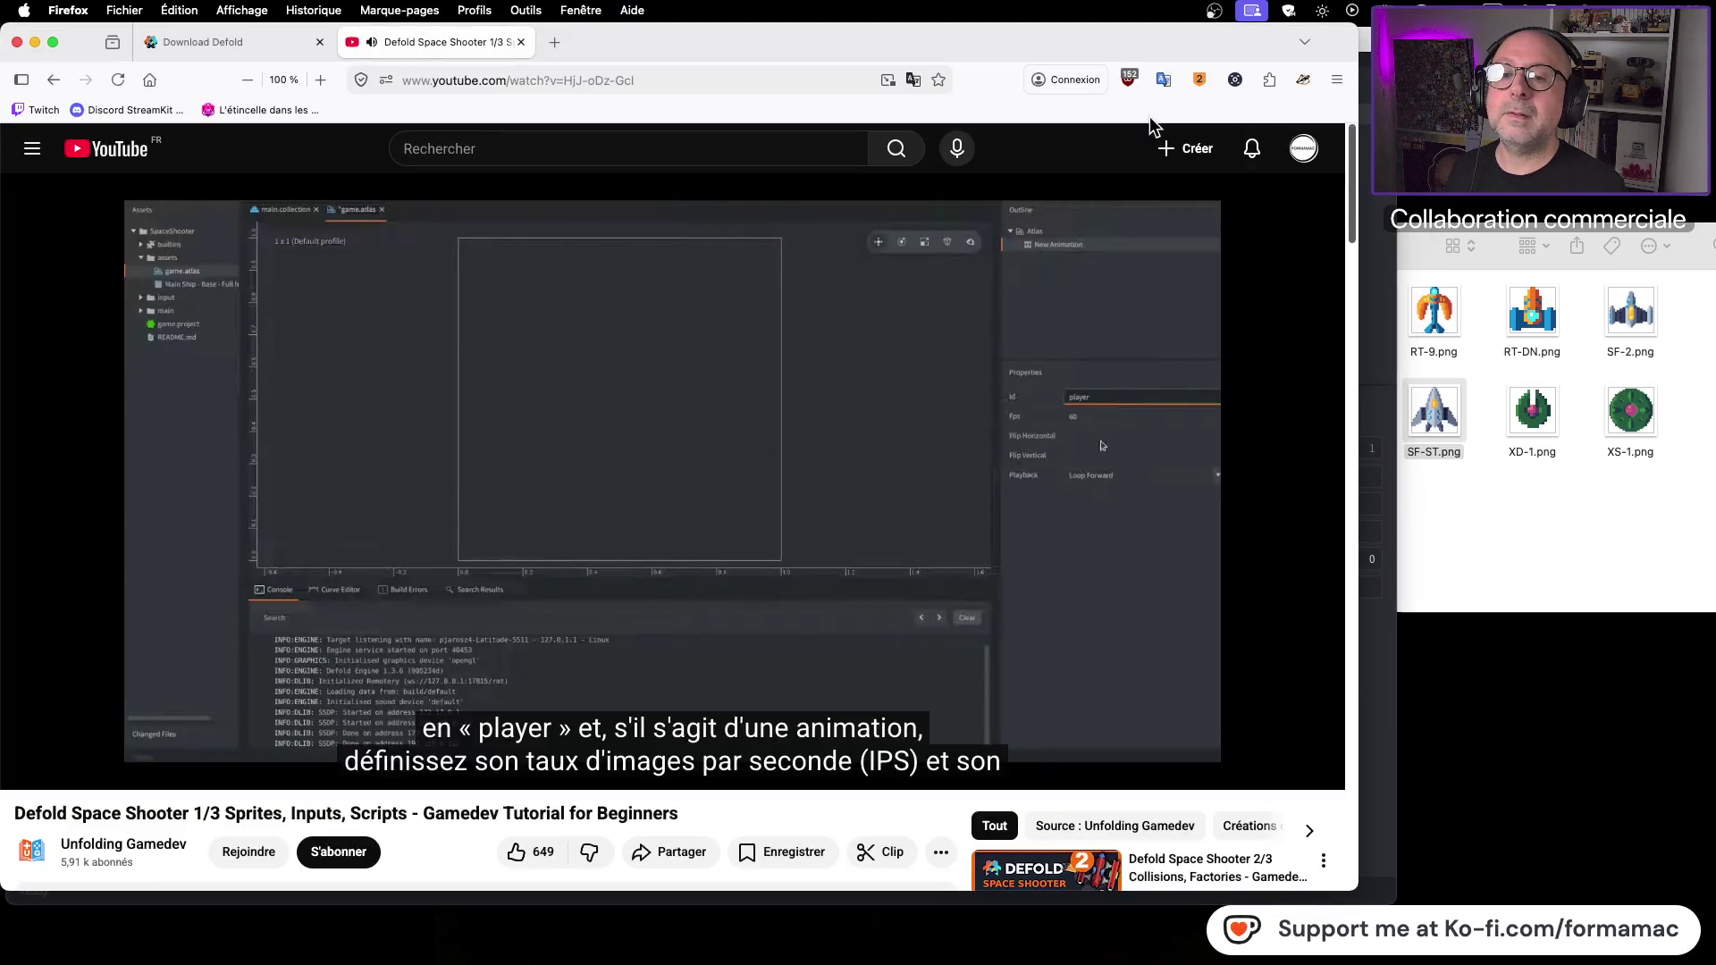
{"action": "key", "text": "super+Tab"}
Step: Add a new animation to the game.atlas root and change its Id to player
{"action": "right_click", "coordinate": [1154, 114]}
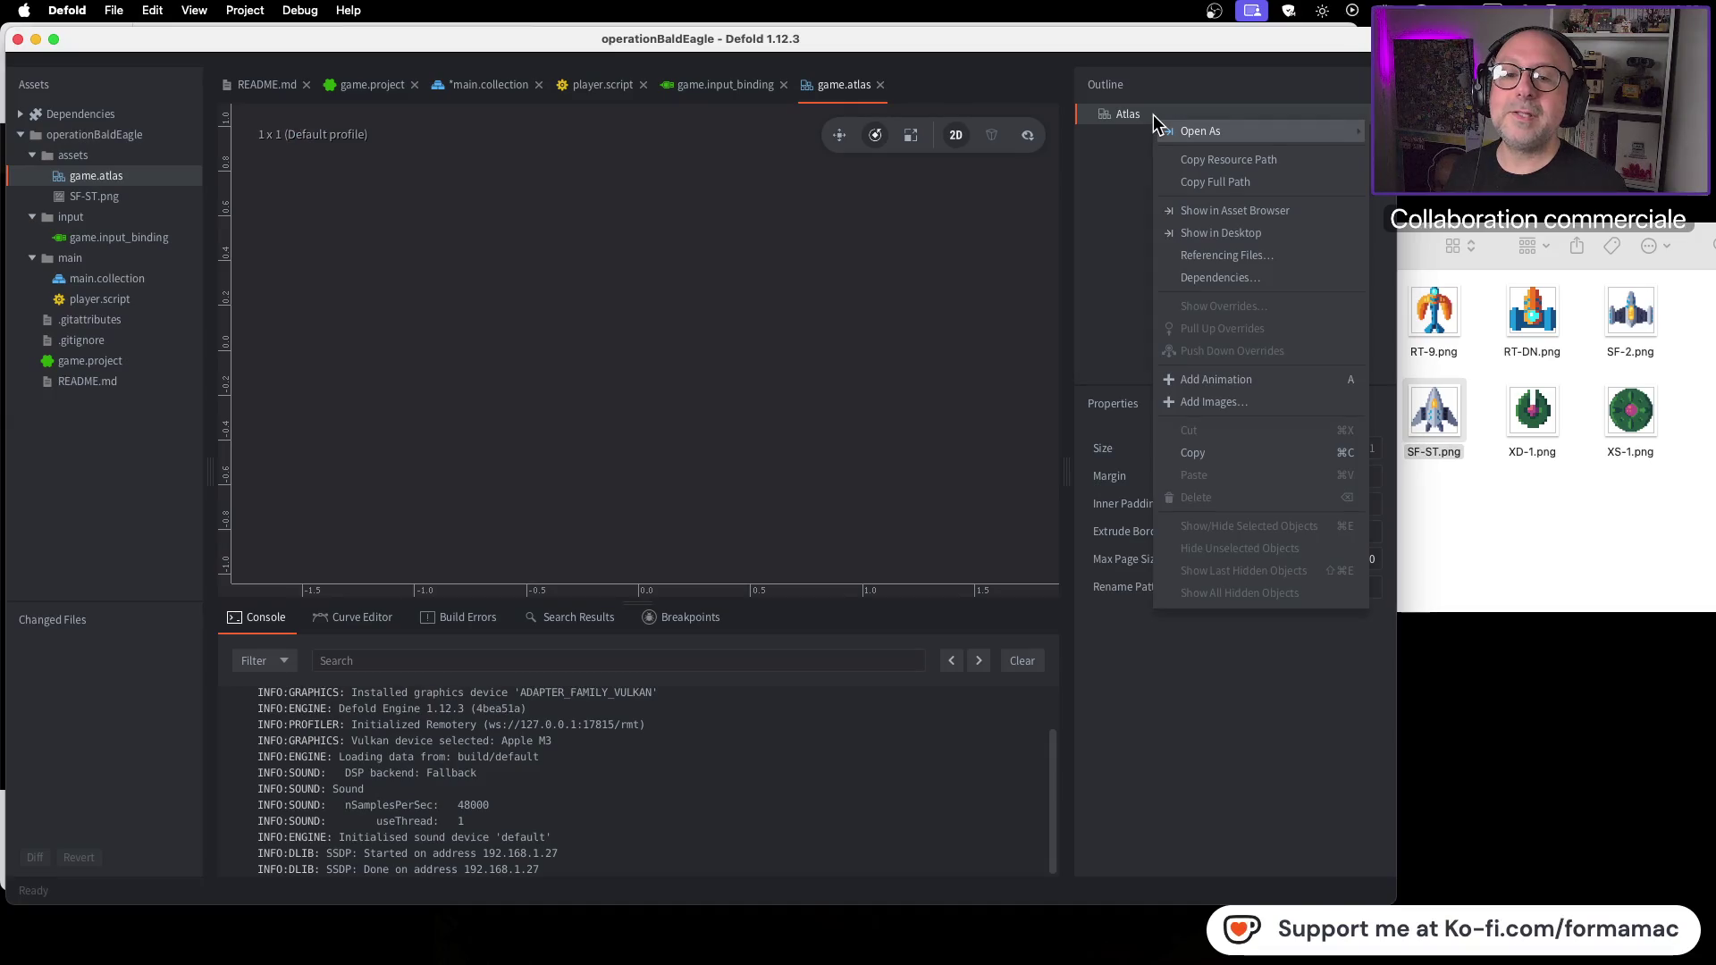
{"action": "left_click", "coordinate": [1204, 379]}
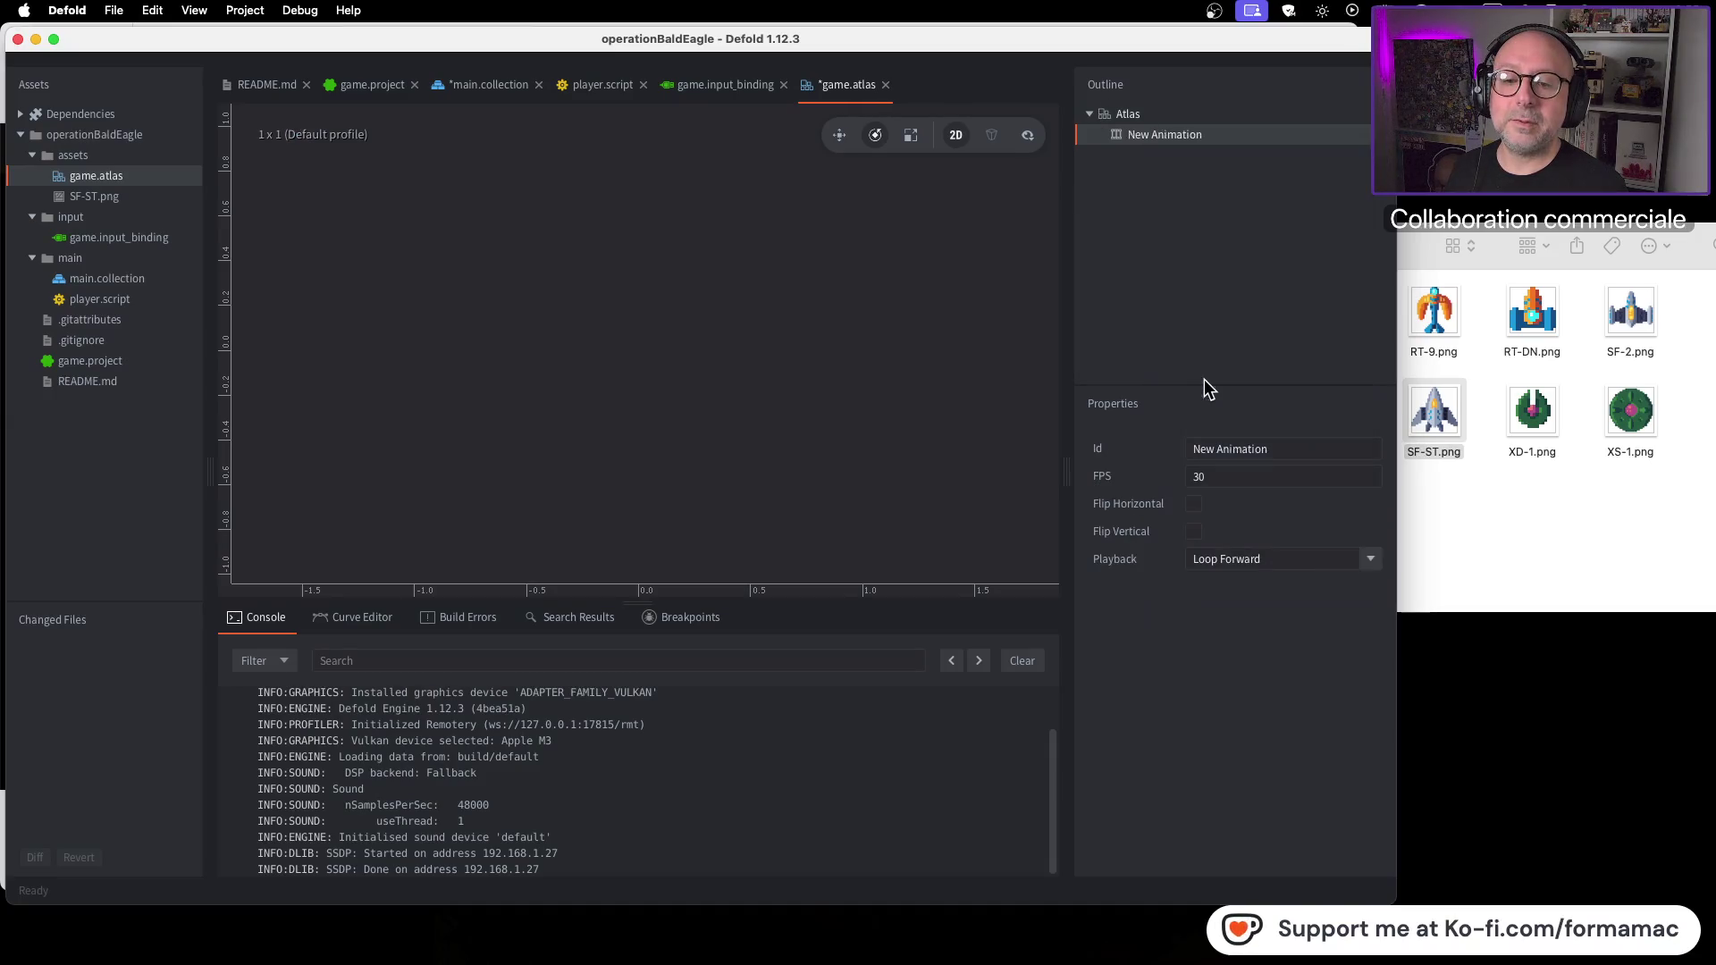
{"action": "left_click_drag", "start_coordinate": [1279, 450], "coordinate": [1151, 442]}
{"action": "type", "text": "player"}
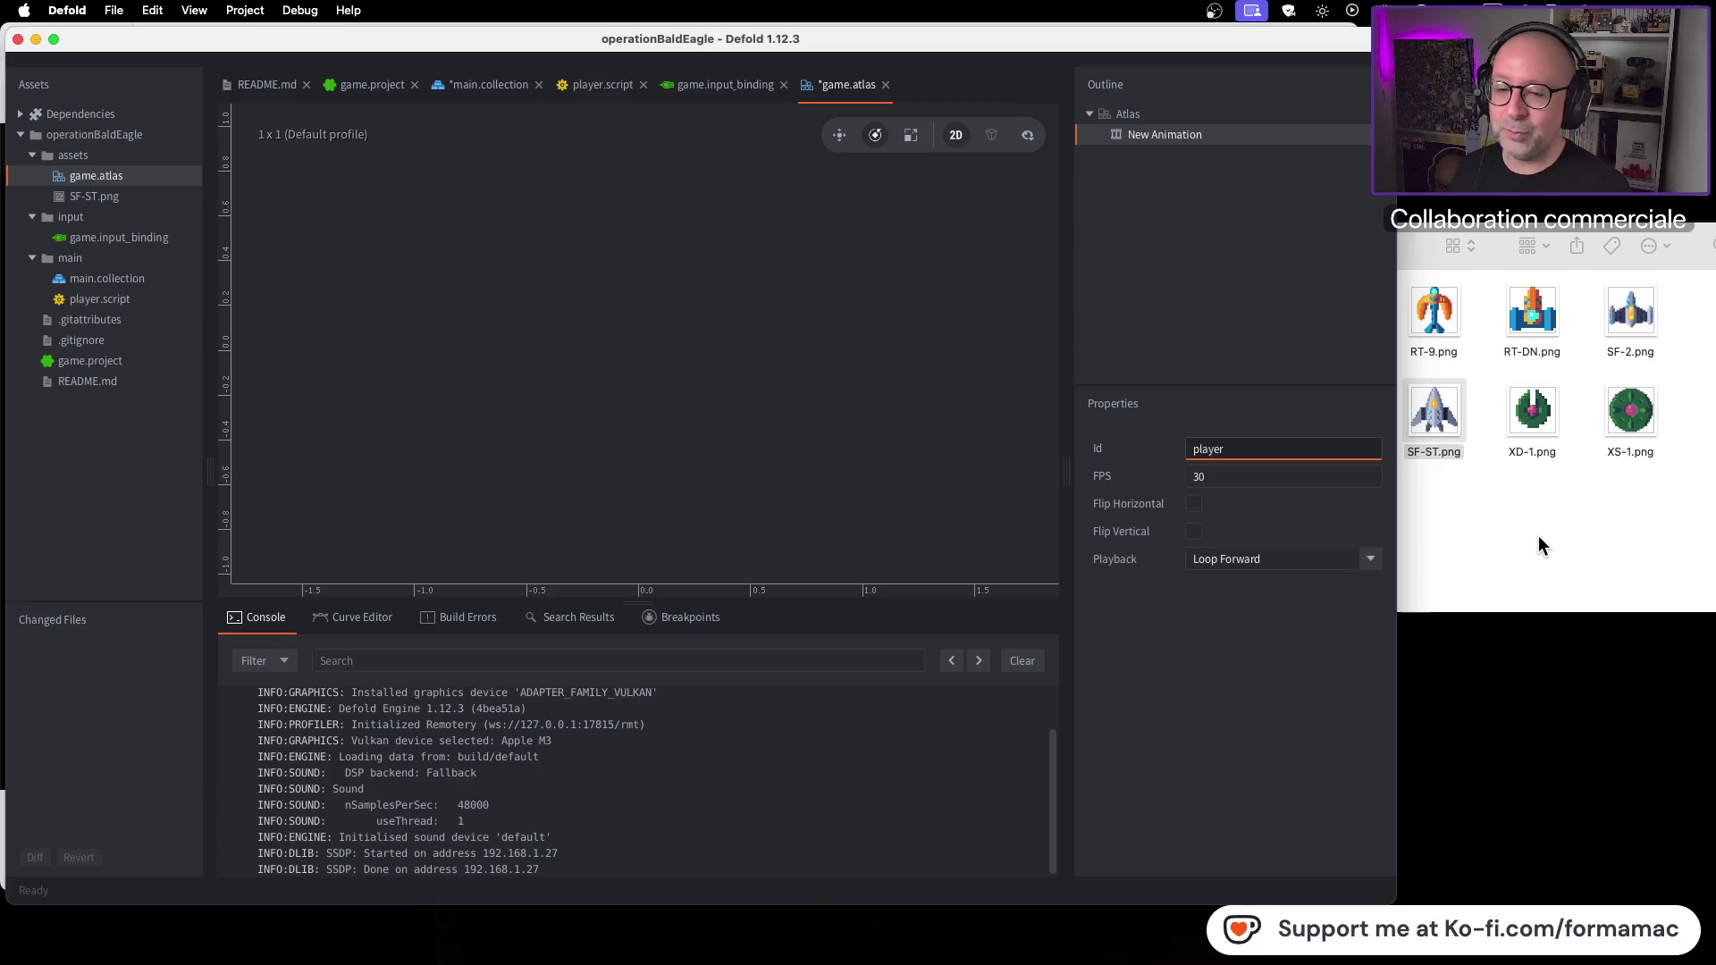
{"action": "key", "text": "super+Tab"}
{"action": "left_click", "coordinate": [1106, 480]}
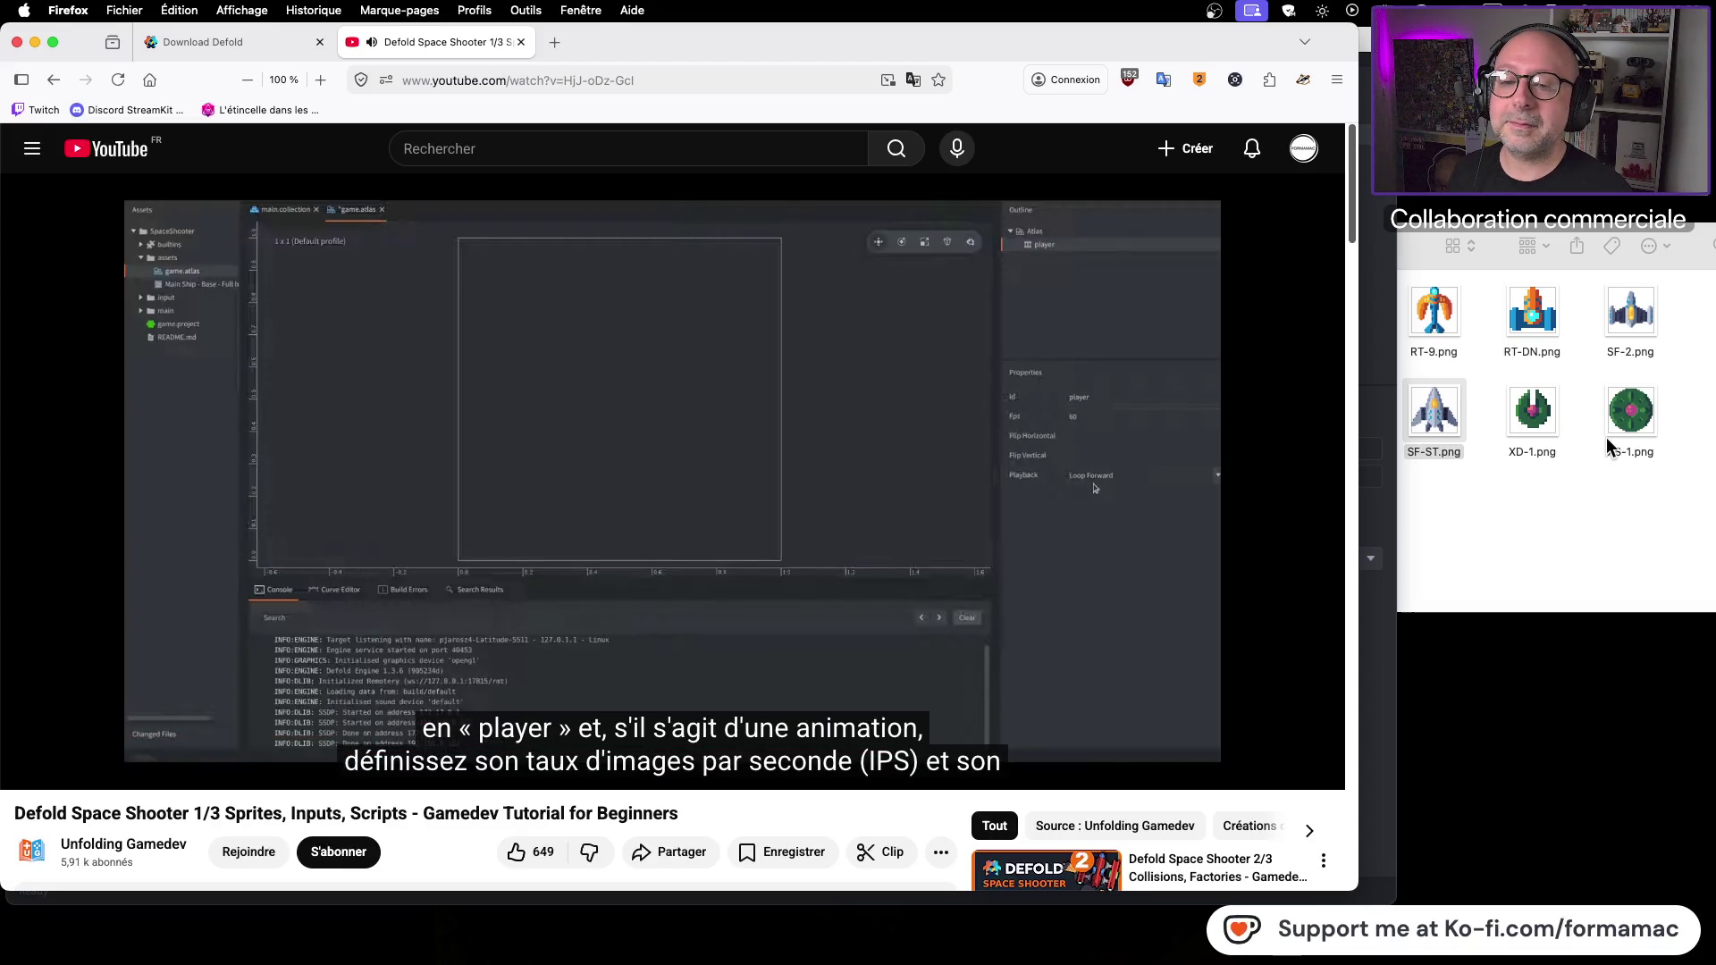
Step: Set the player animation's FPS to 60
{"action": "left_click", "coordinate": [1115, 551]}
{"action": "key", "text": "super+Tab"}
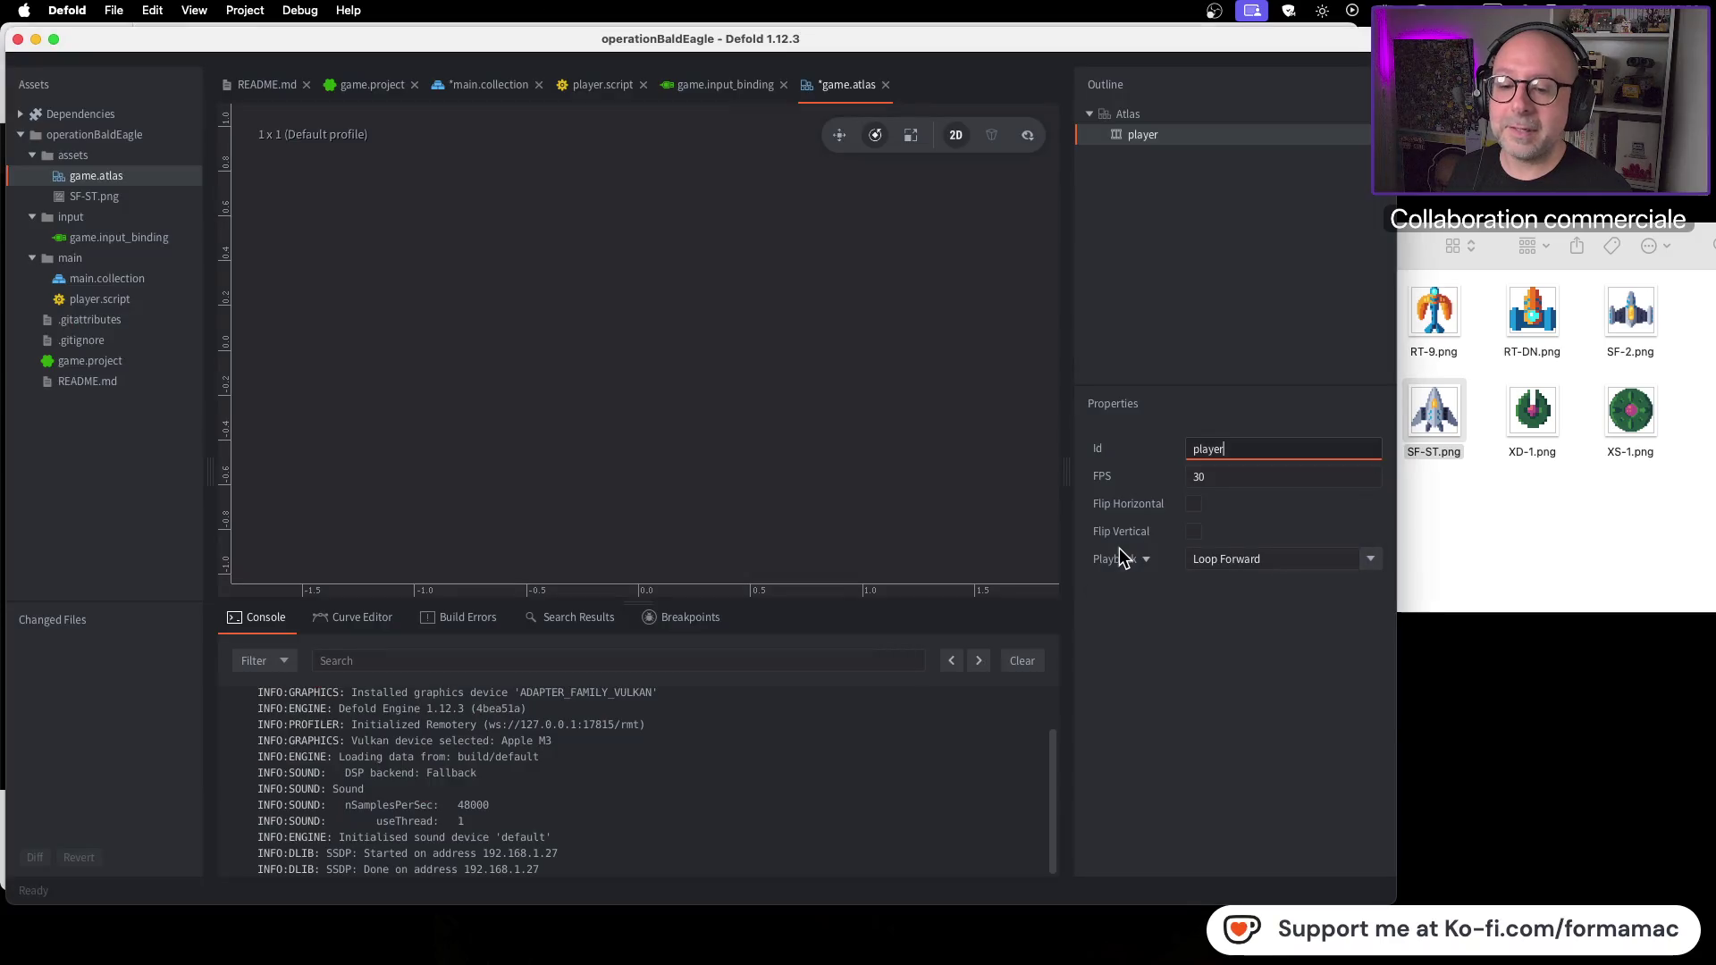
{"action": "key", "text": "Tab"}
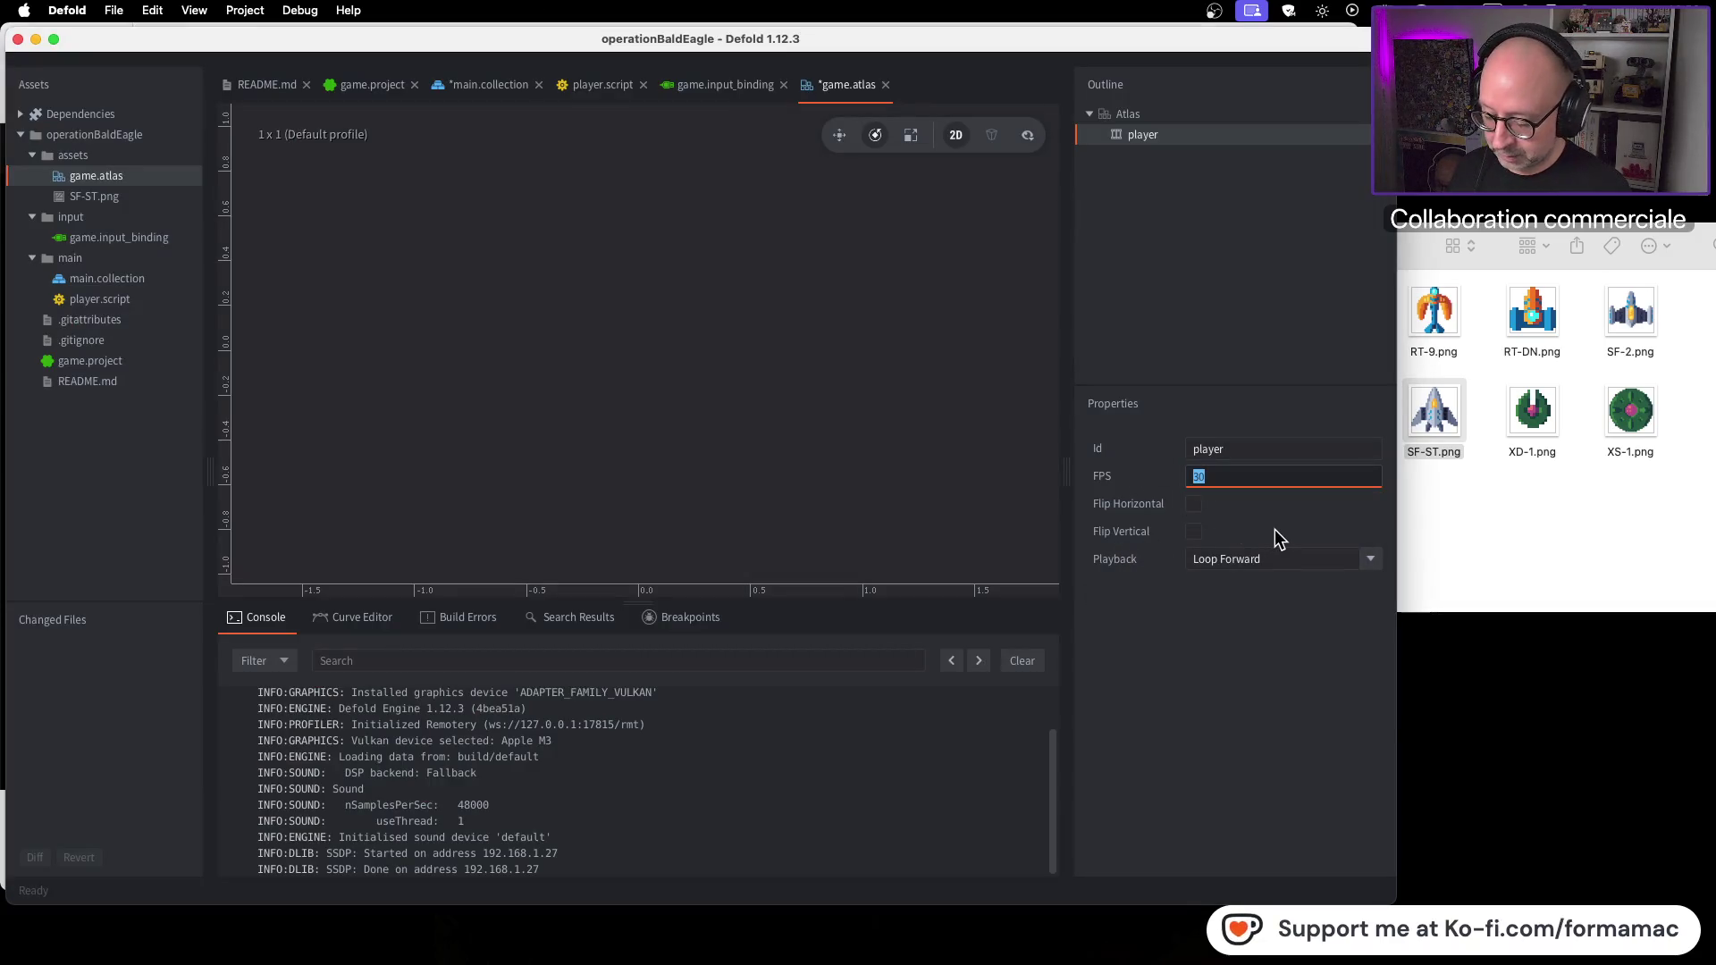
{"action": "type", "text": "60"}
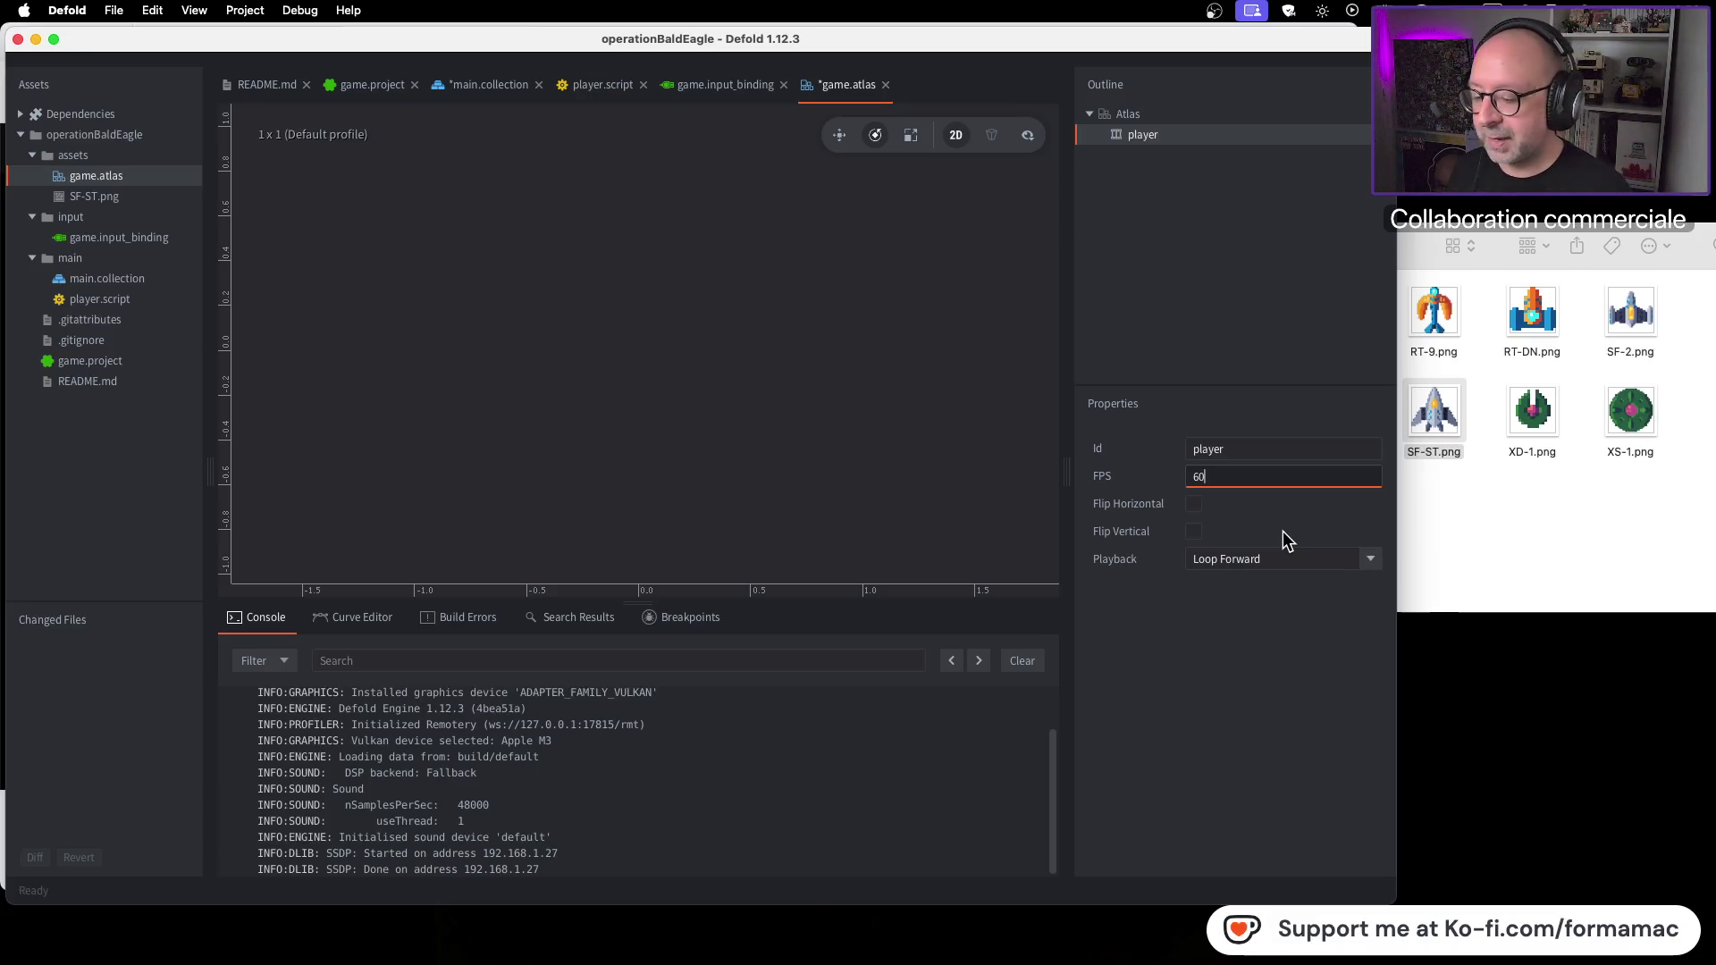
Step: After the next tutorial part, set the animation's Playback to None
{"action": "key", "text": "super+Tab"}
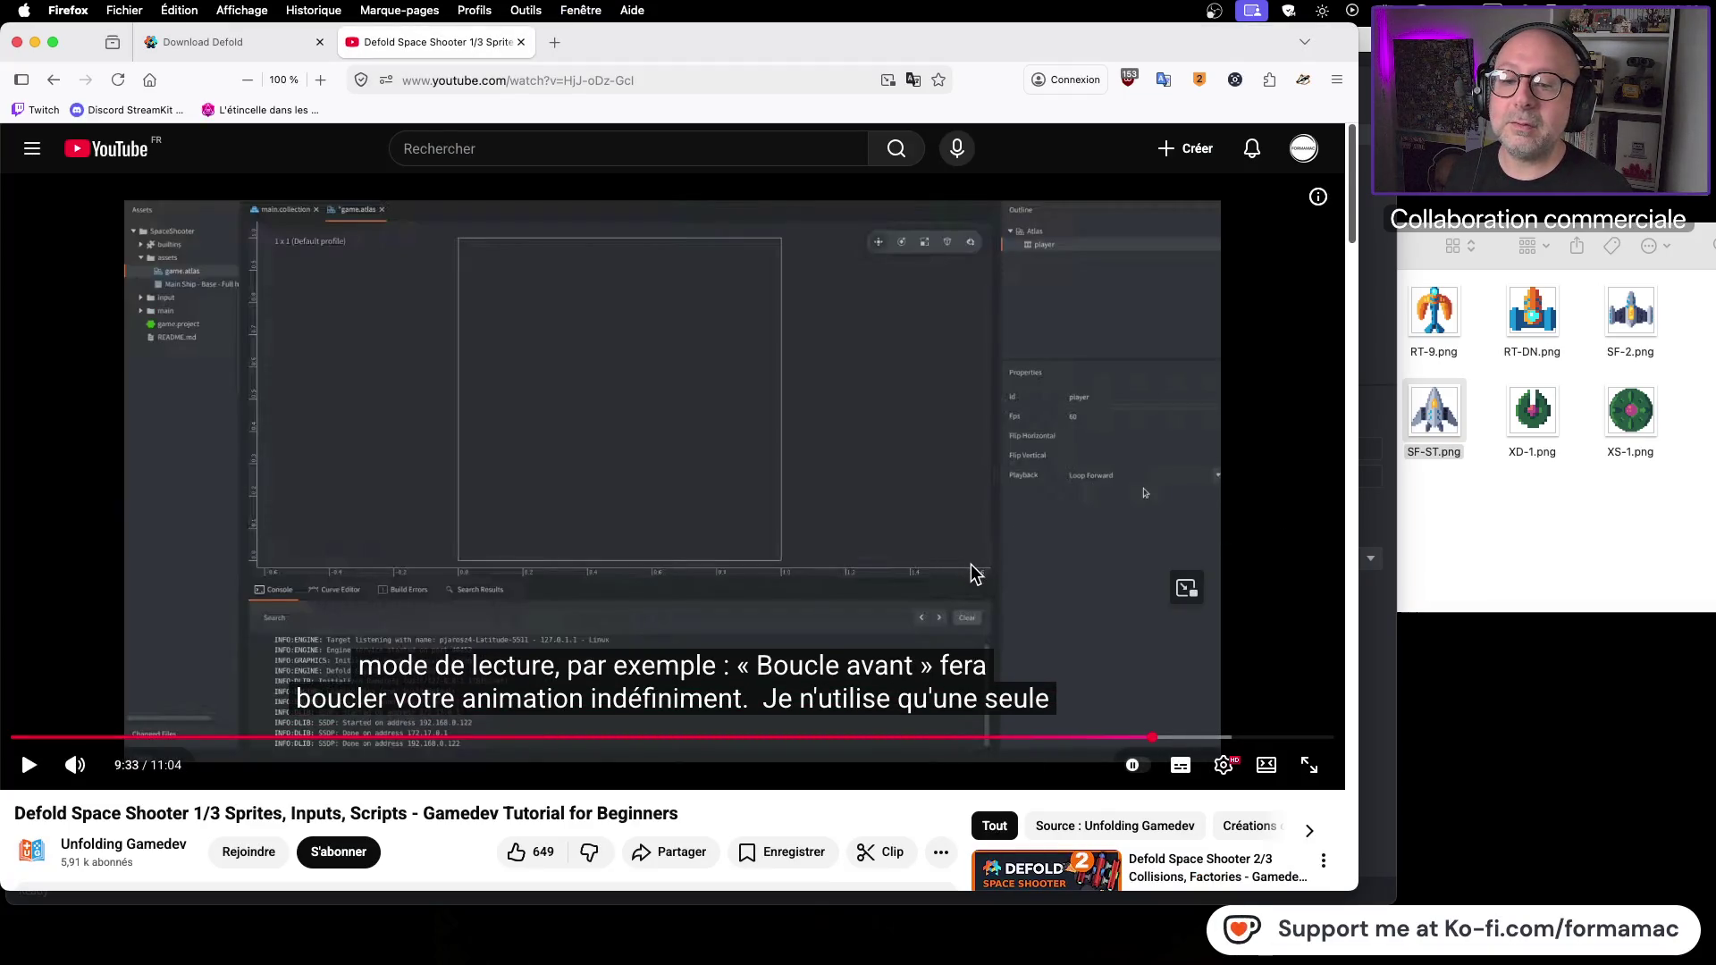
{"action": "left_click", "coordinate": [971, 565]}
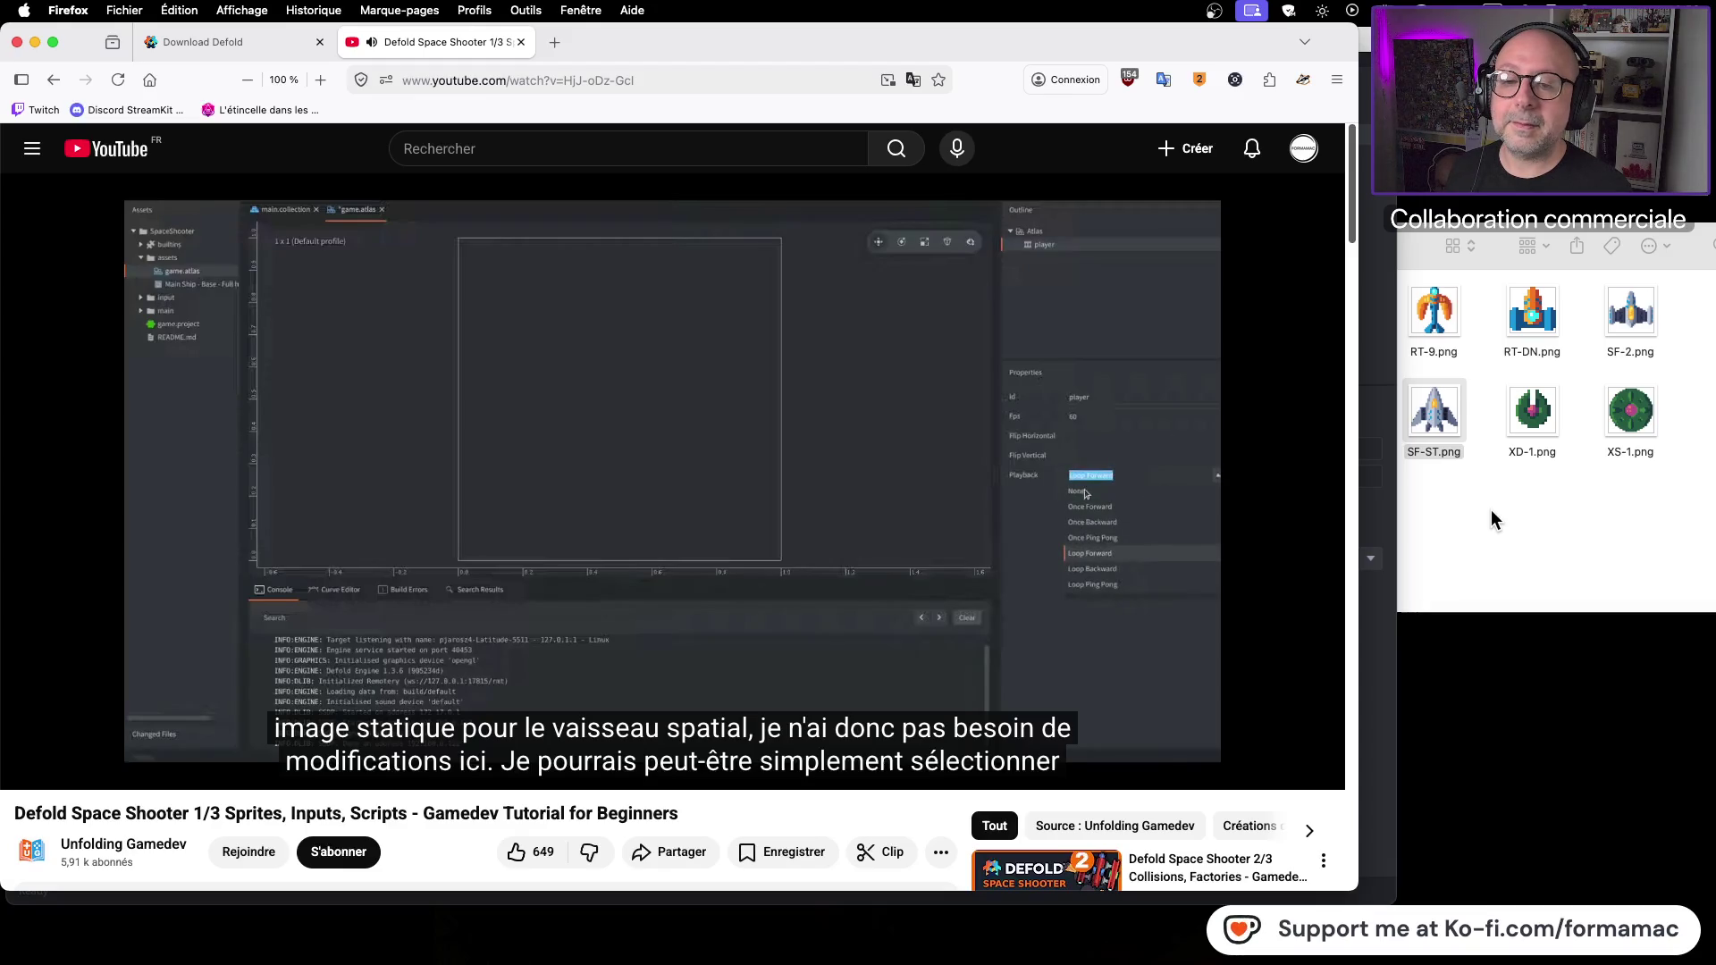
{"action": "left_click", "coordinate": [1027, 597]}
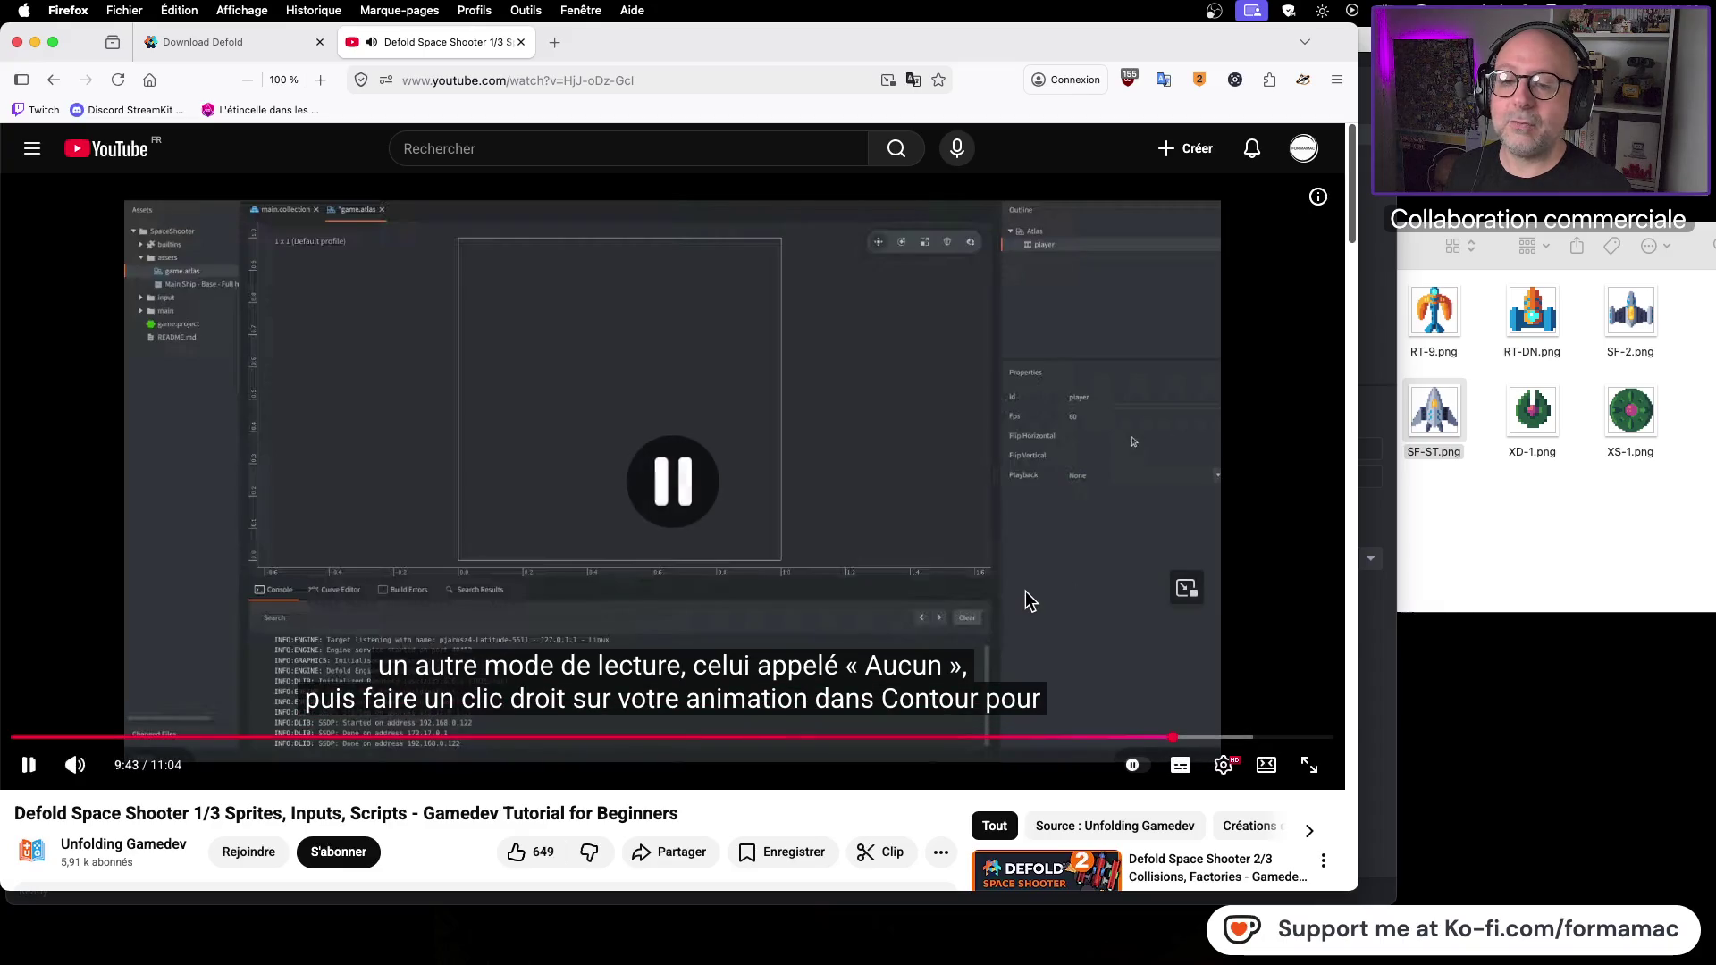
{"action": "key", "text": "super+Tab"}
{"action": "left_click", "coordinate": [1371, 559]}
{"action": "left_click", "coordinate": [1199, 608]}
{"action": "key", "text": "super+Tab"}
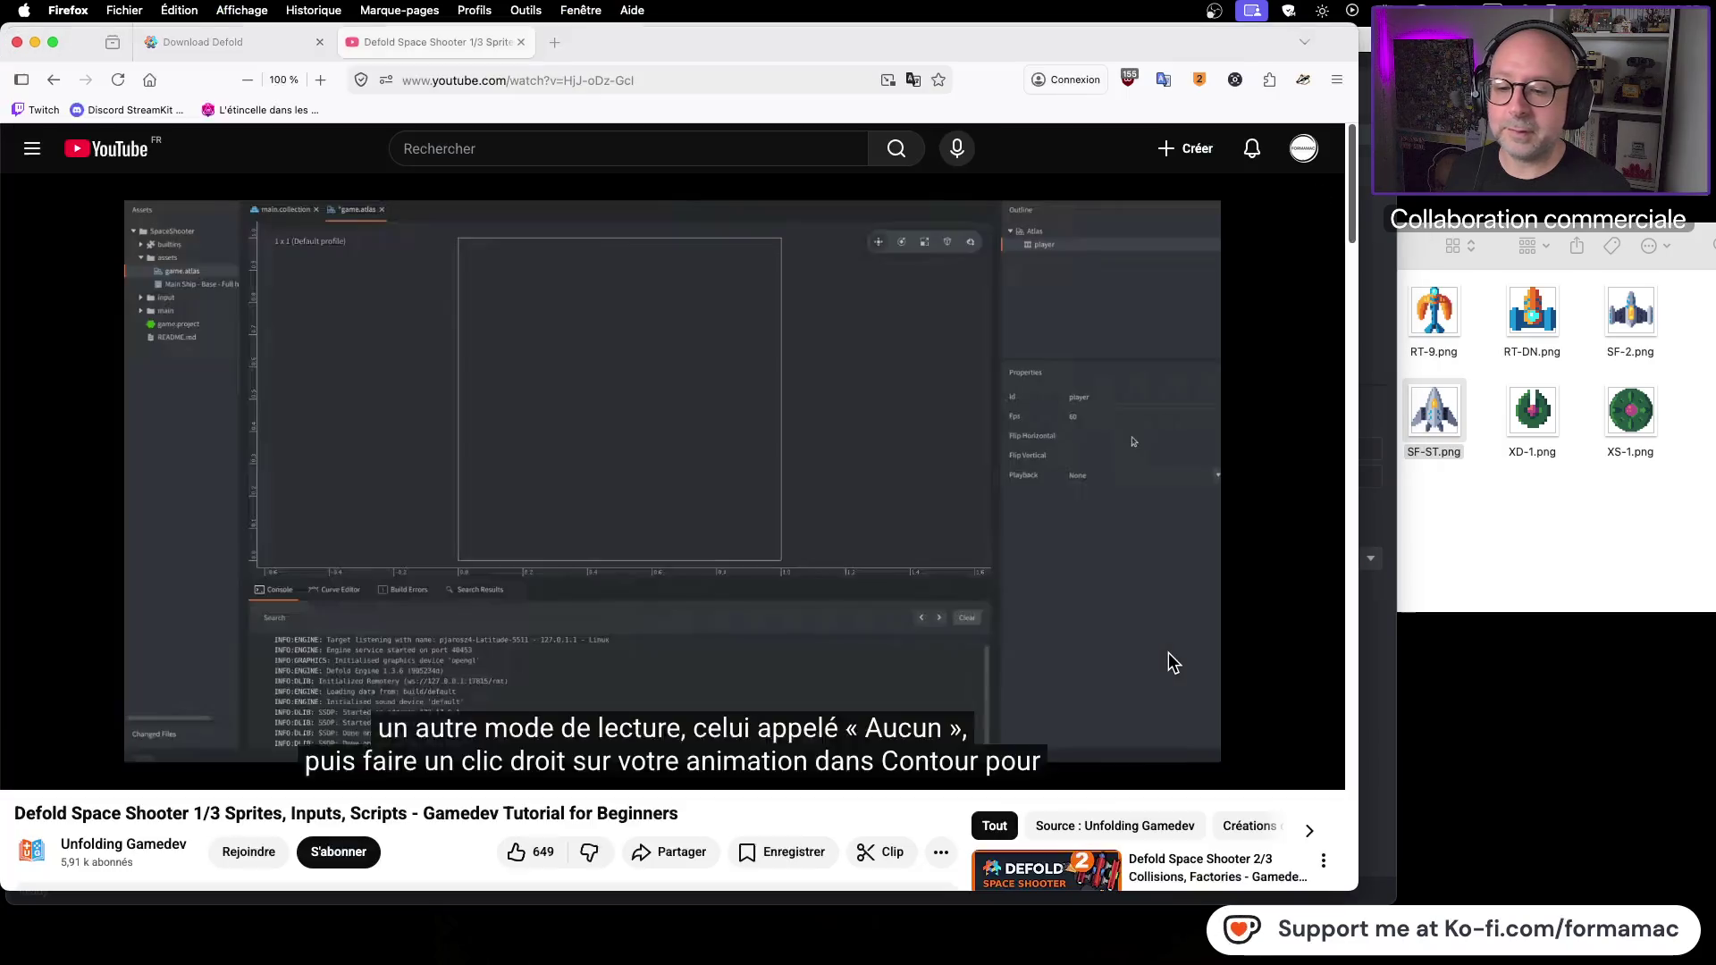
{"action": "left_click", "coordinate": [1157, 649]}
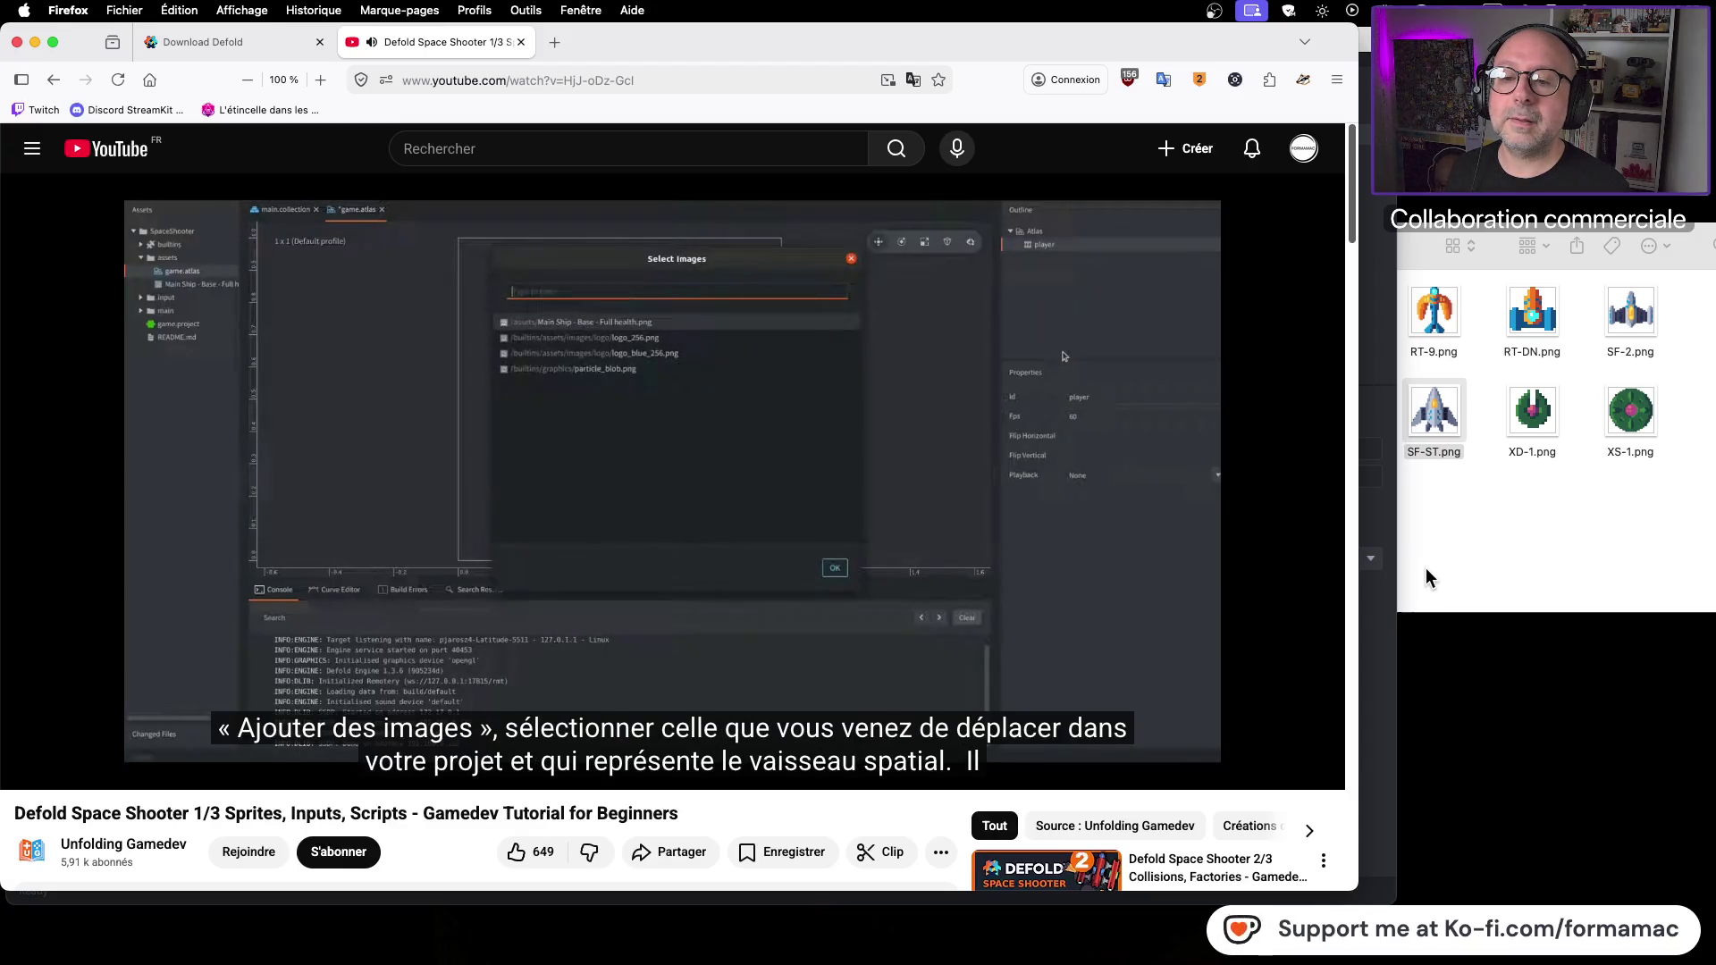
{"action": "left_click", "coordinate": [1083, 580]}
{"action": "key", "text": "super+Tab"}
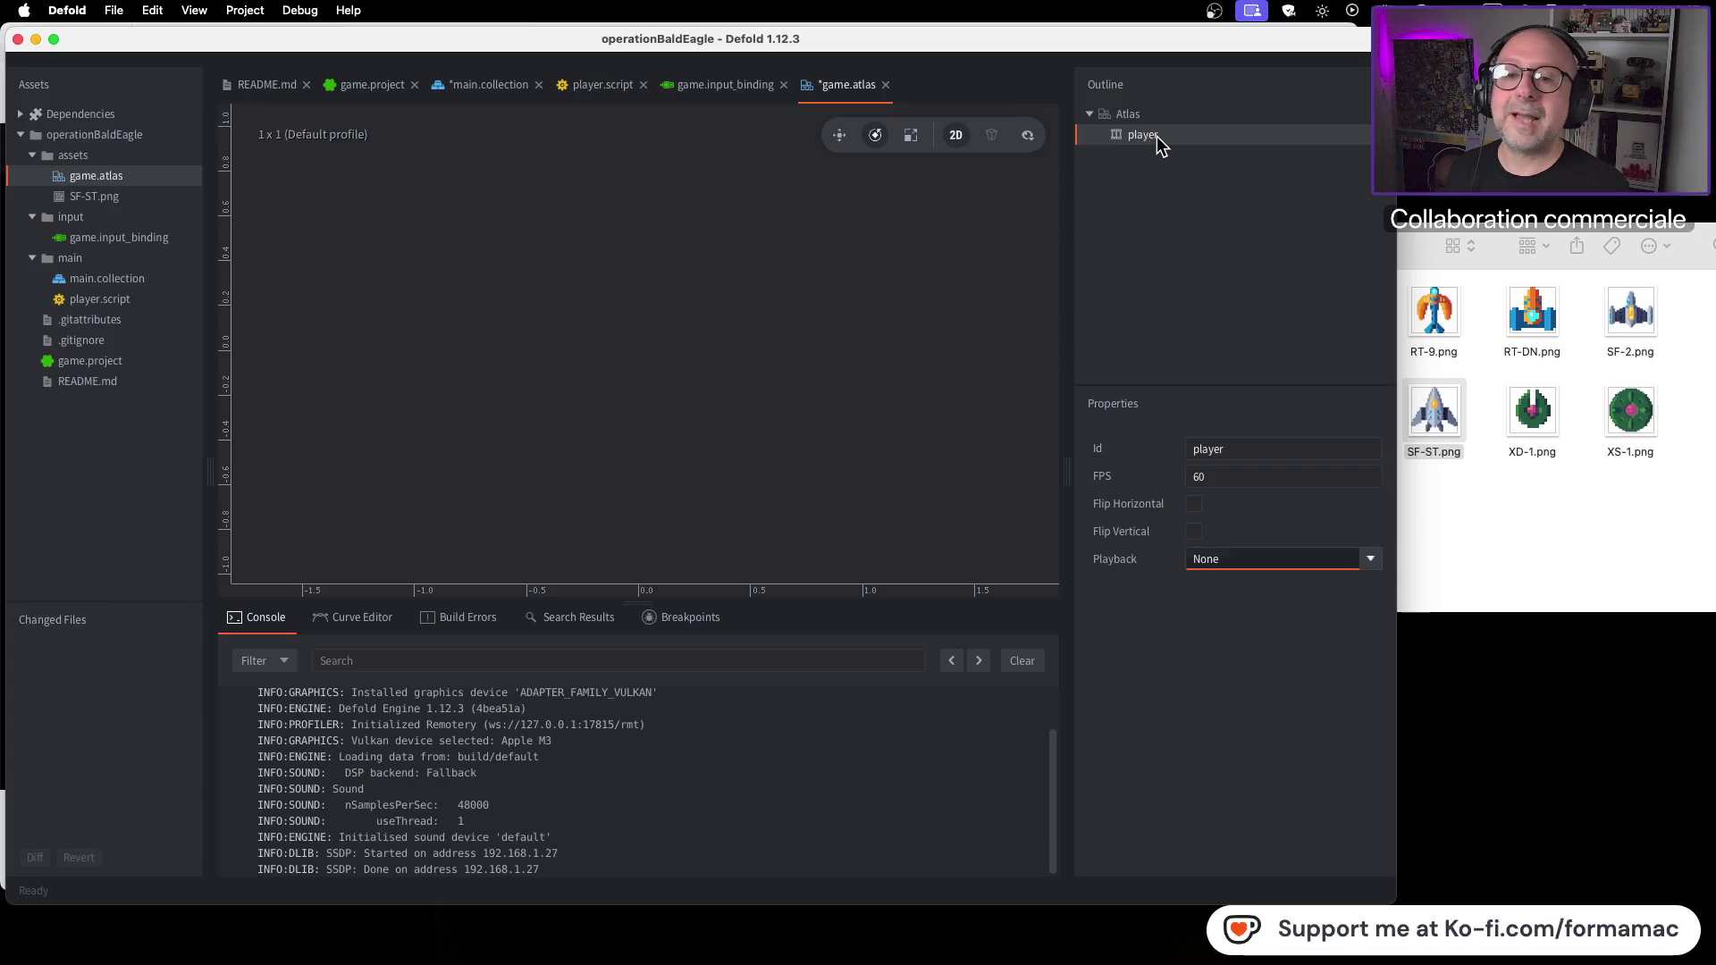
Step: Add /assets/SF-ST.png to the player animation through Add Images
{"action": "right_click", "coordinate": [1155, 138]}
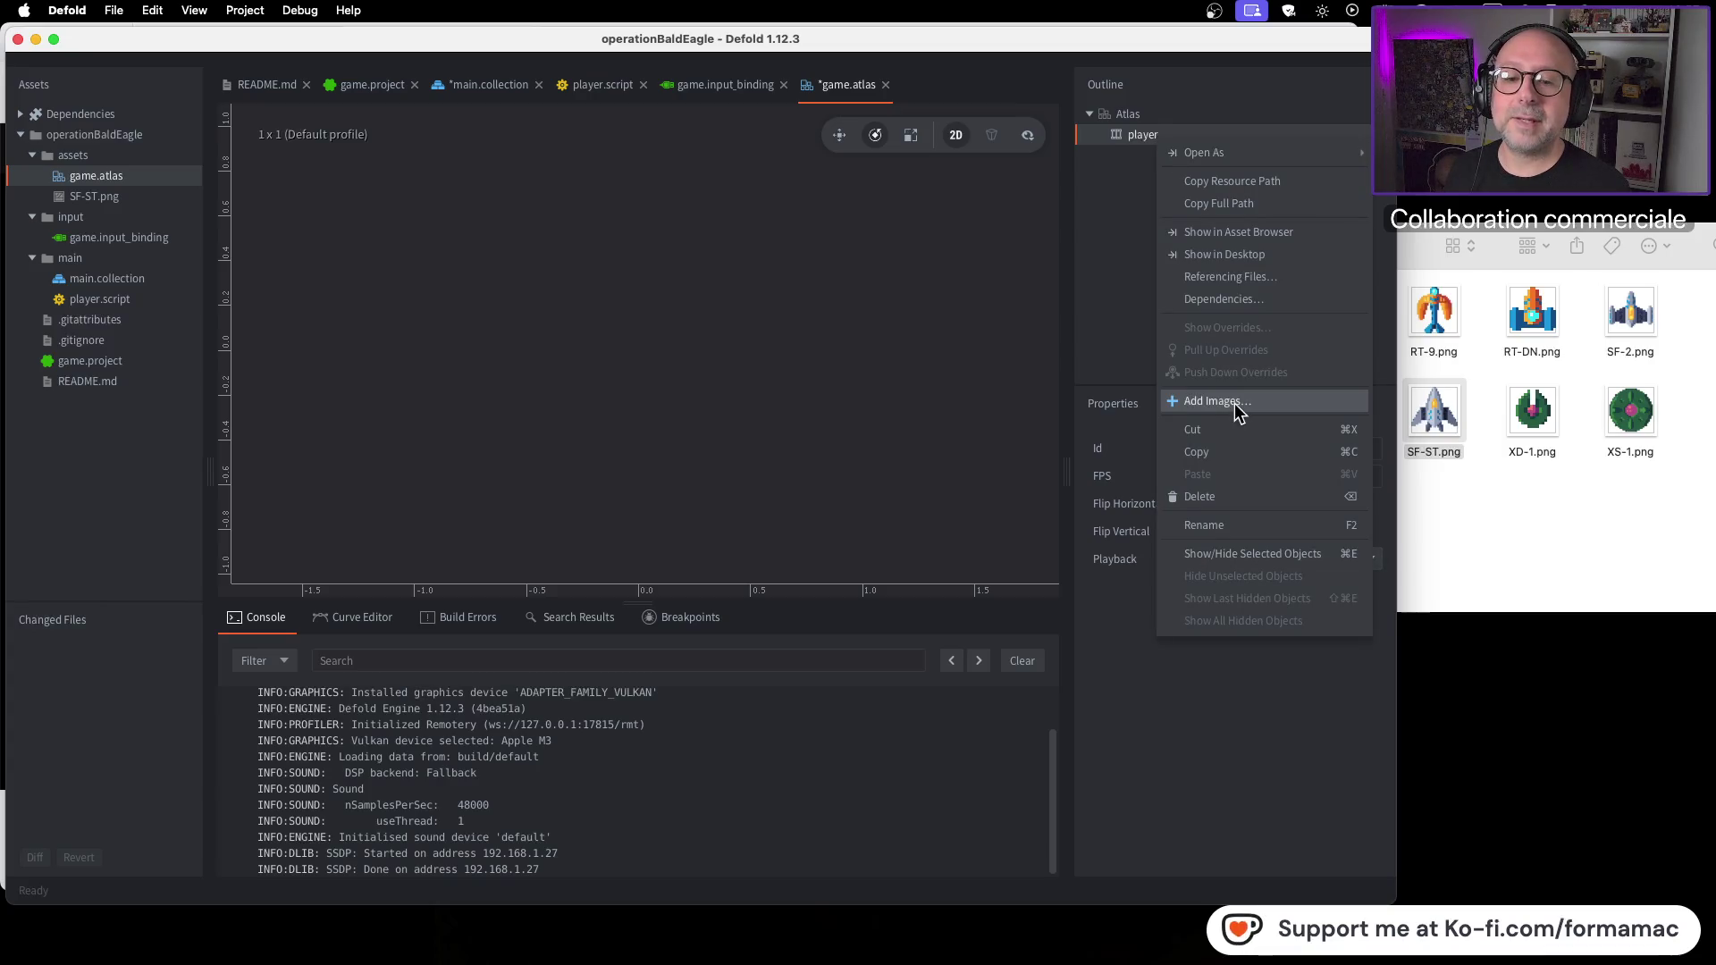
{"action": "left_click", "coordinate": [1234, 403]}
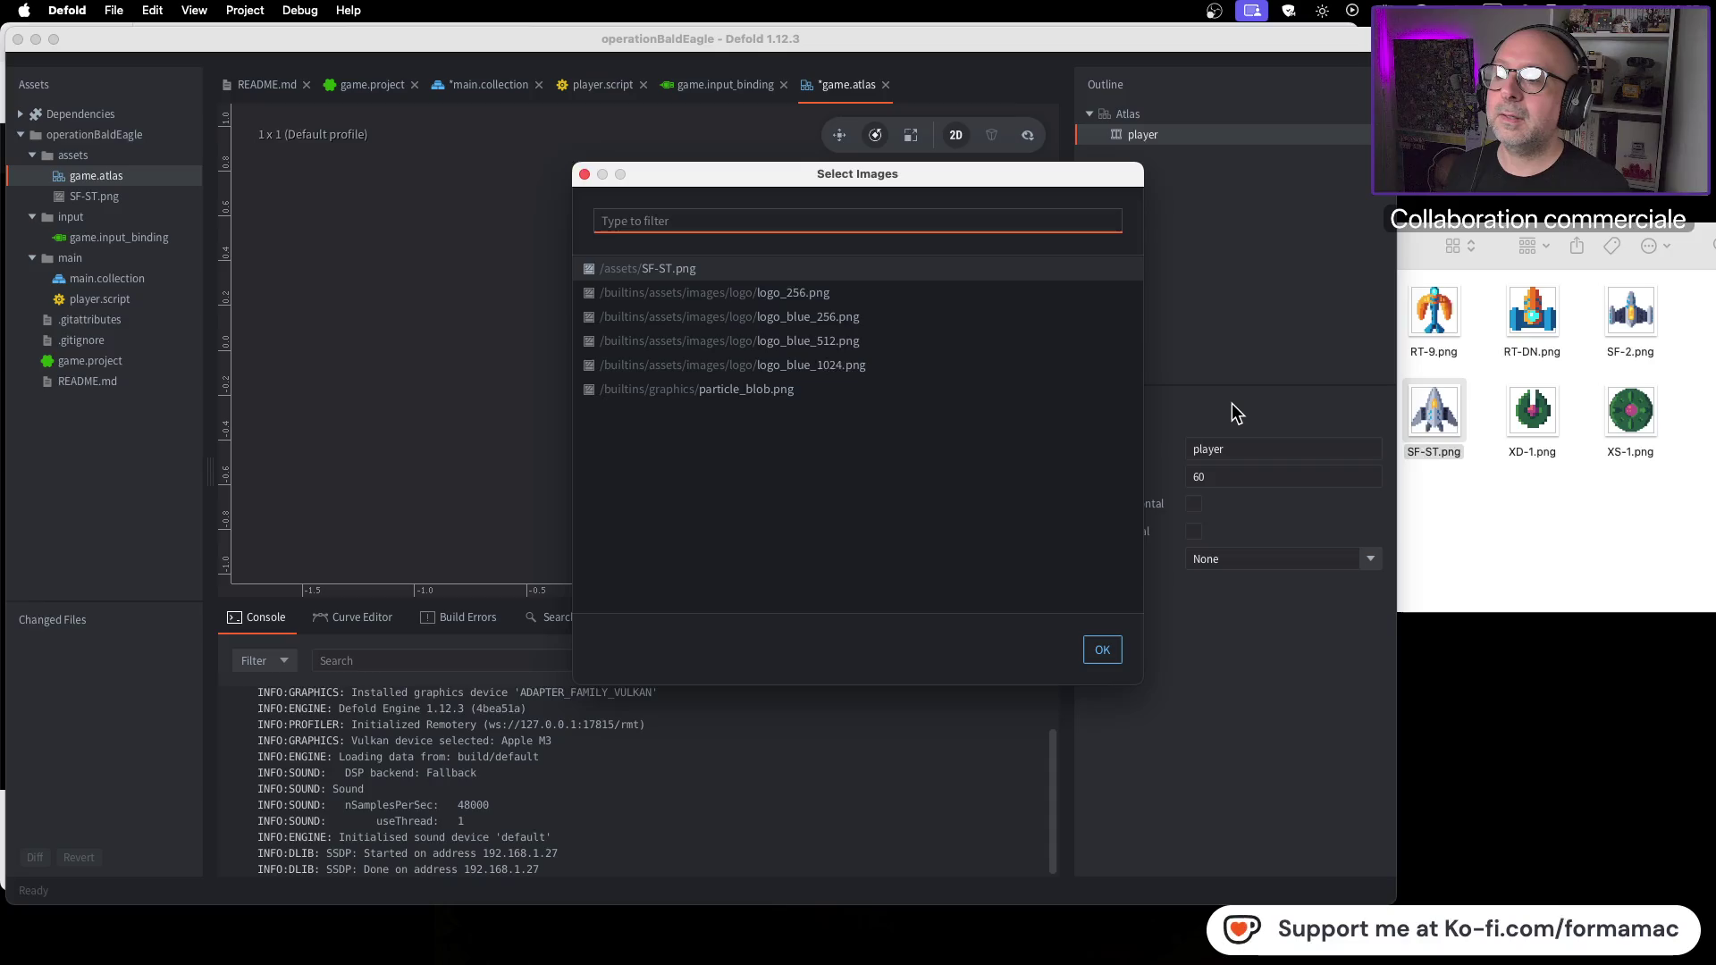
{"action": "key", "text": "super+Tab"}
{"action": "left_click", "coordinate": [716, 271]}
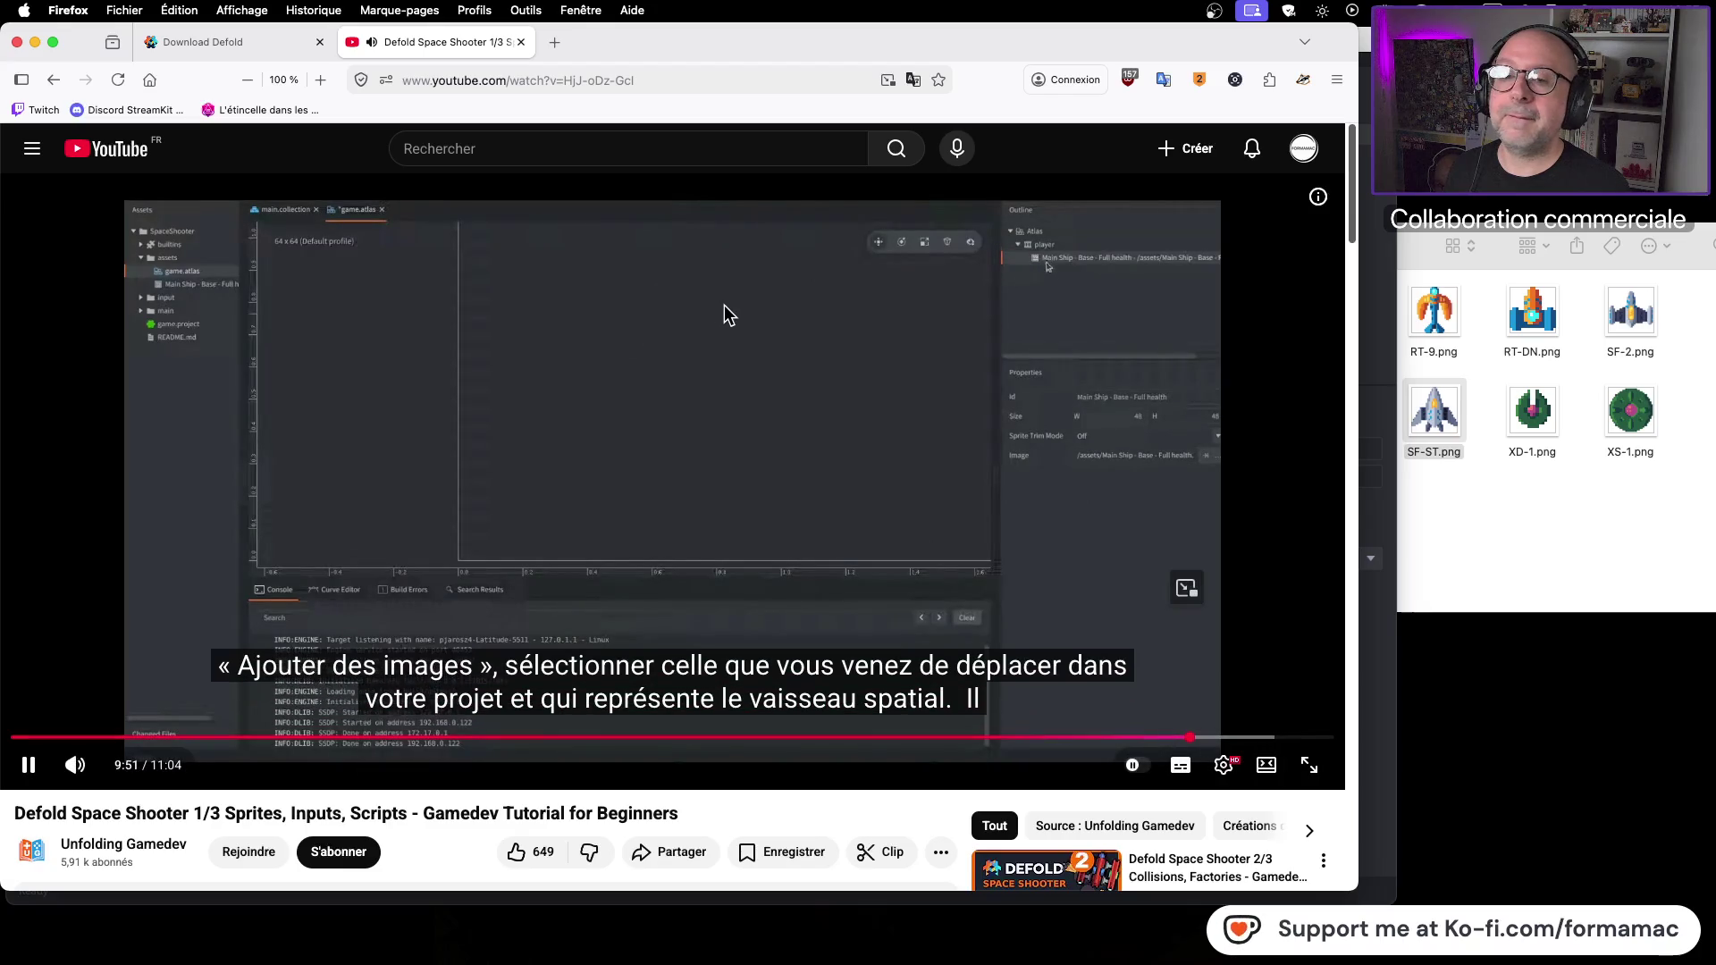
{"action": "left_click", "coordinate": [724, 305]}
{"action": "key", "text": "super+Tab"}
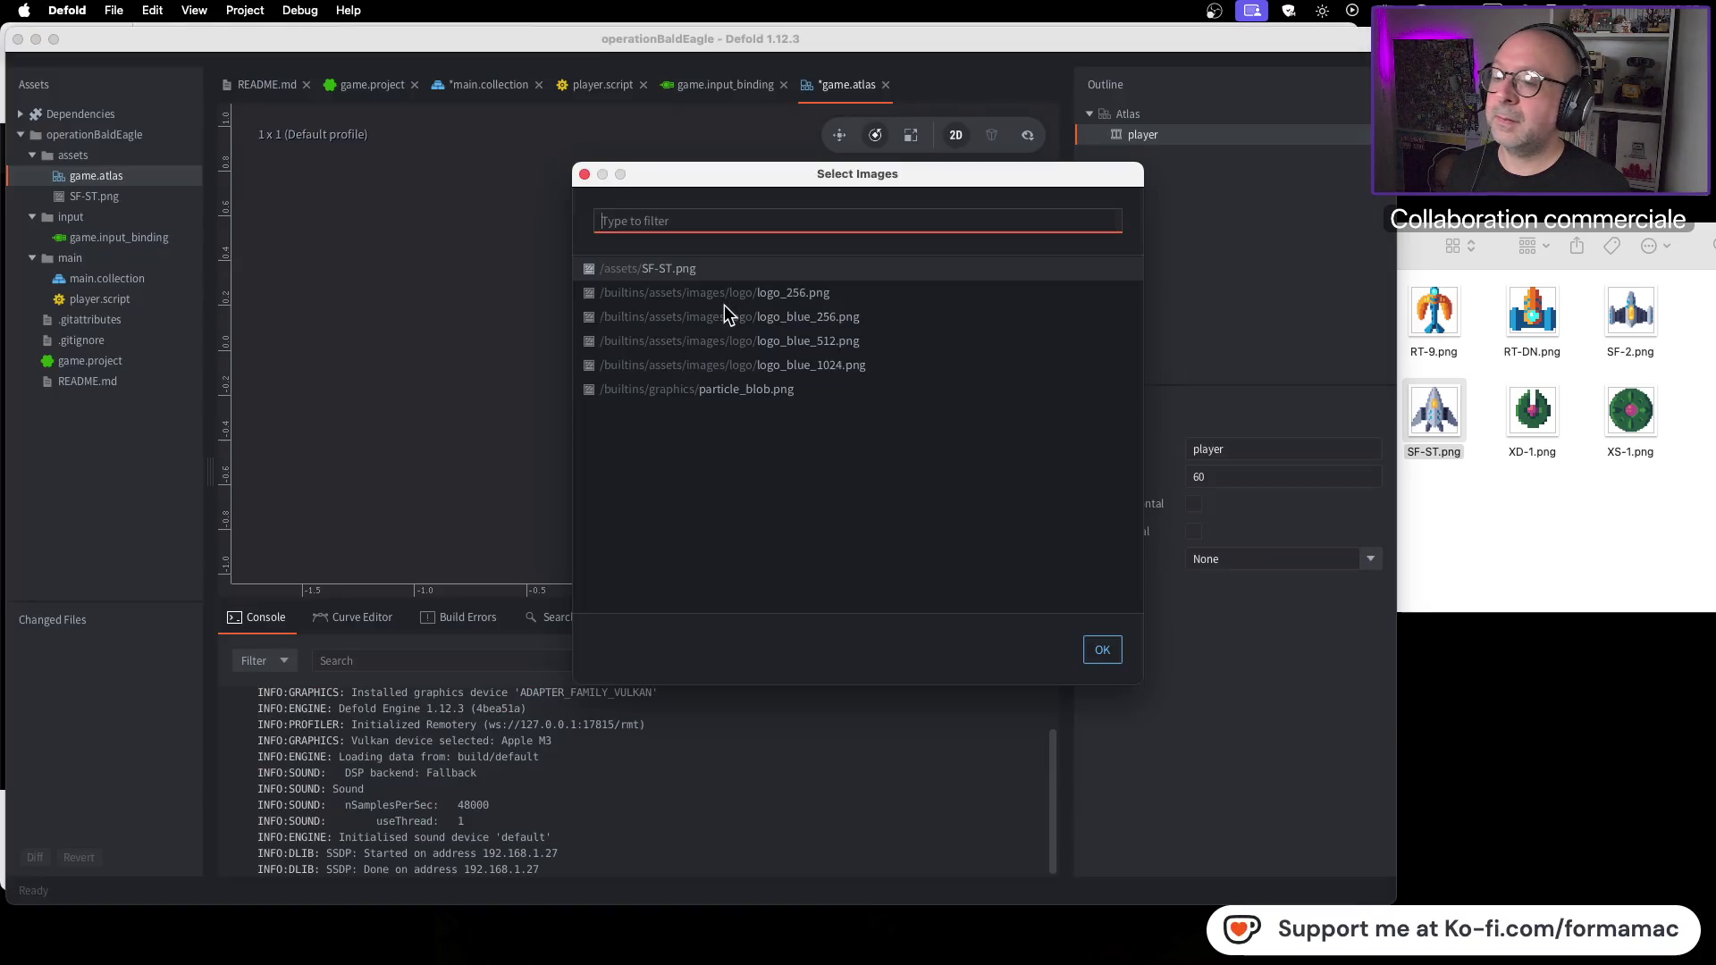
{"action": "left_click", "coordinate": [744, 272]}
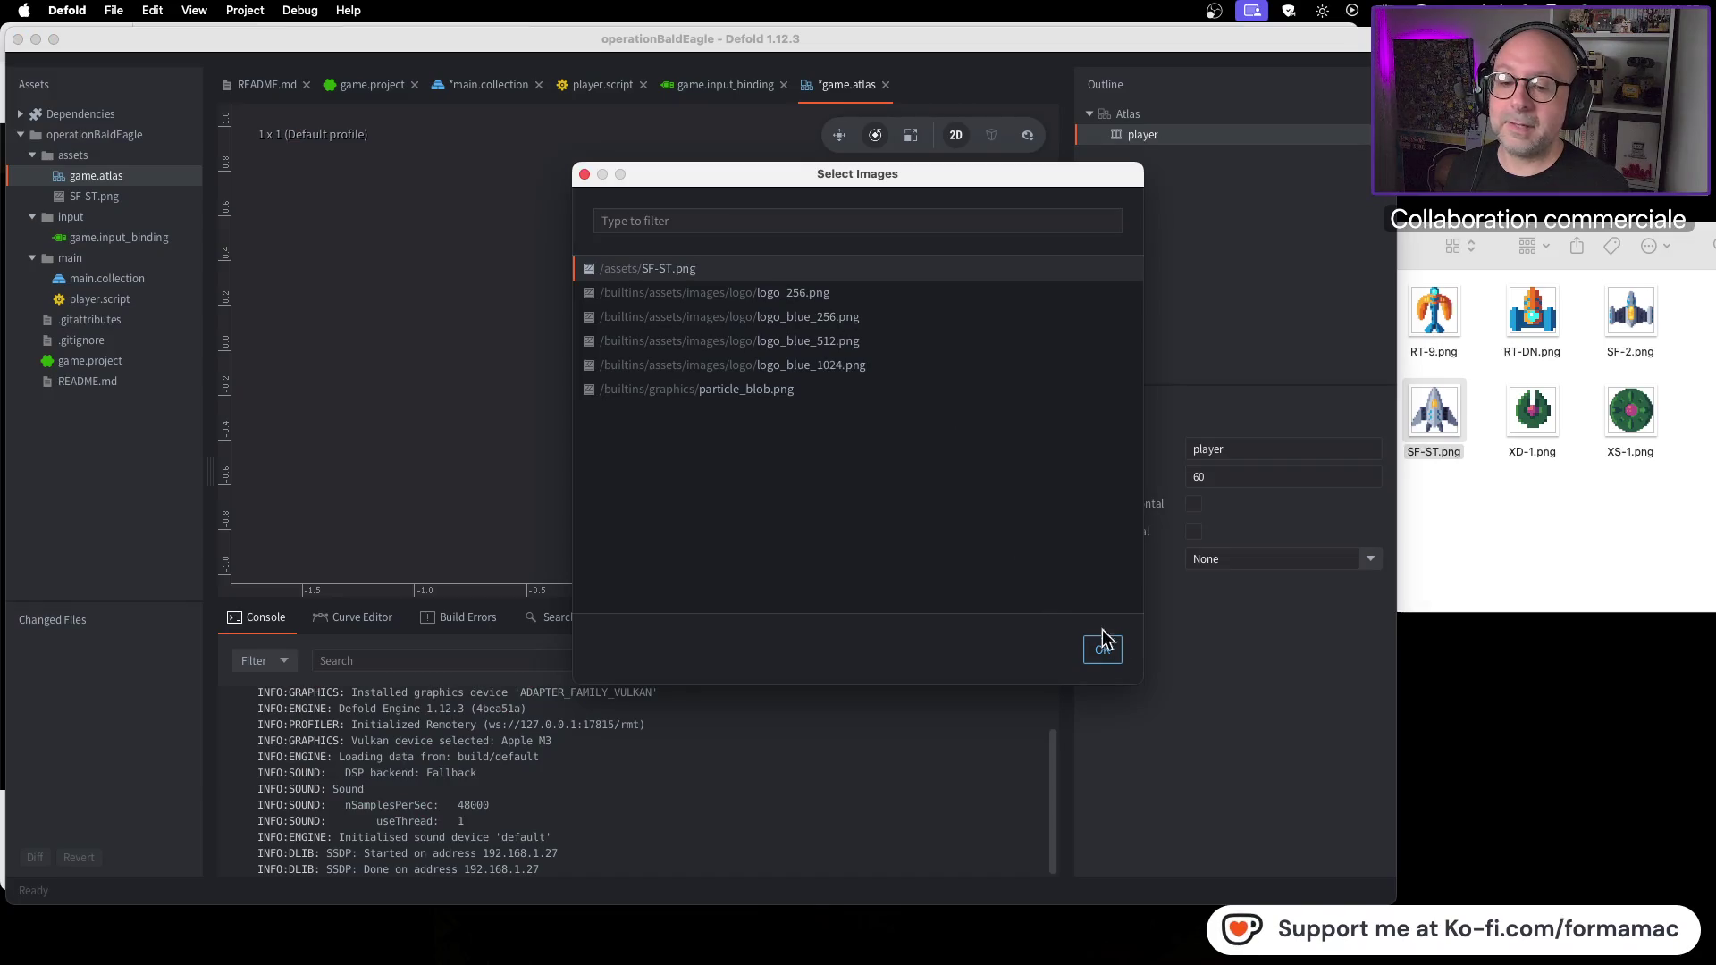
{"action": "left_click", "coordinate": [1112, 650]}
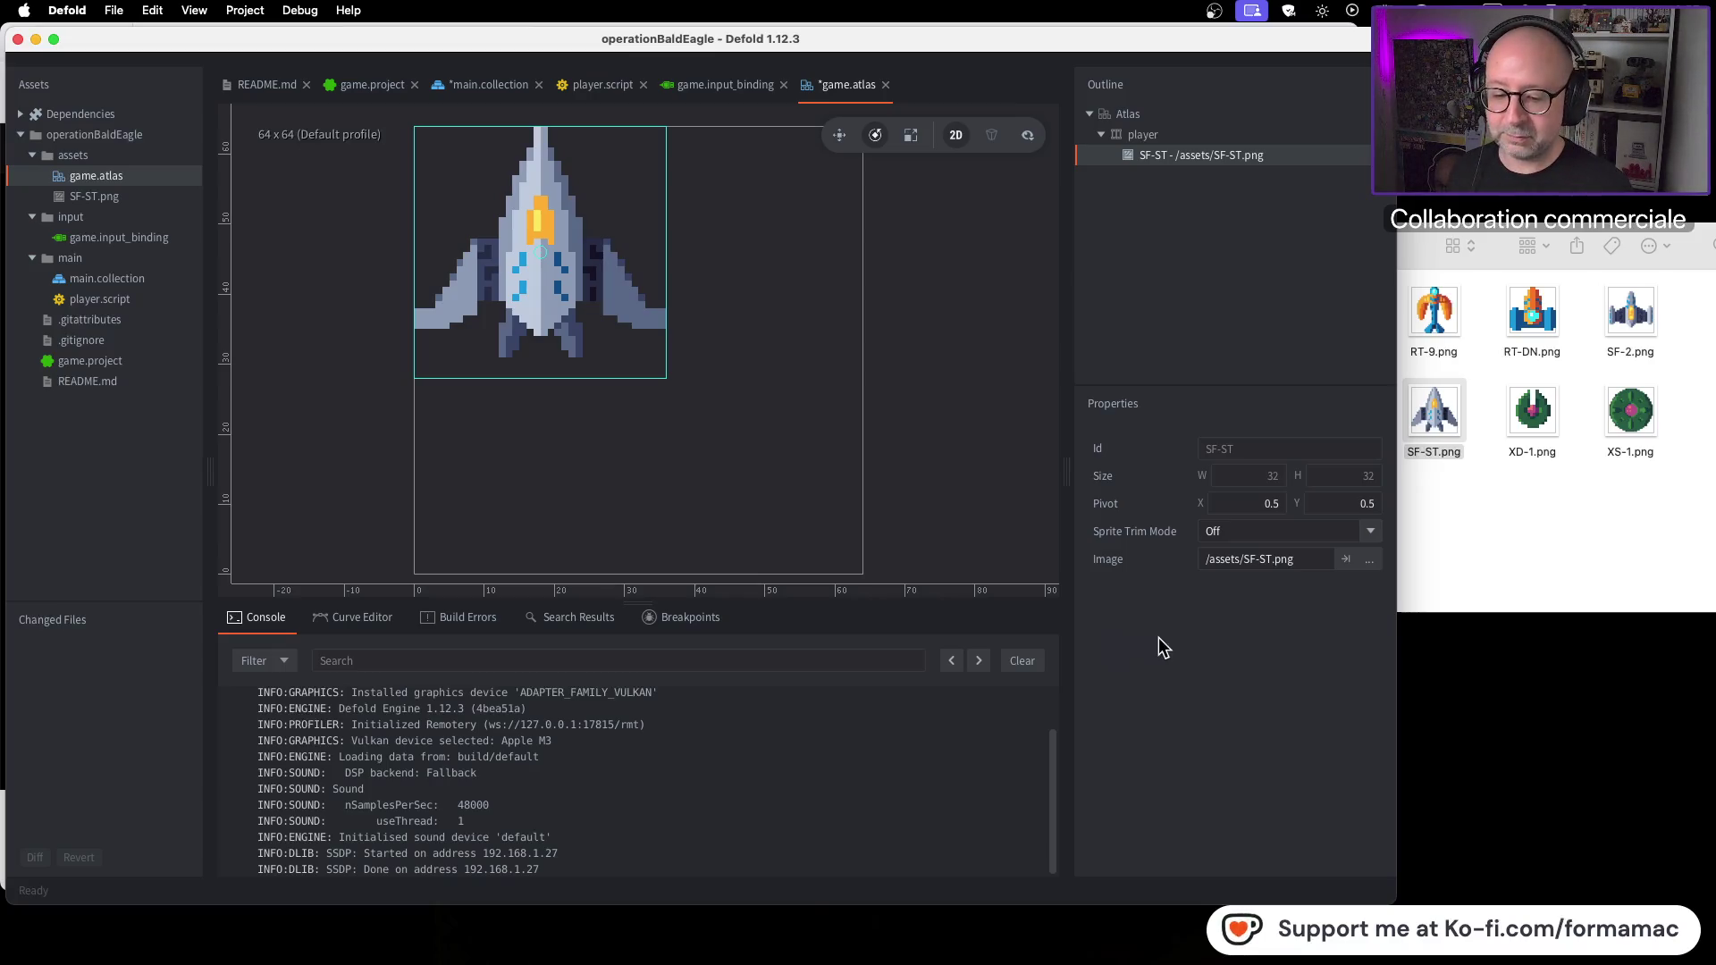
{"action": "key", "text": "super+Tab"}
{"action": "left_click", "coordinate": [785, 479]}
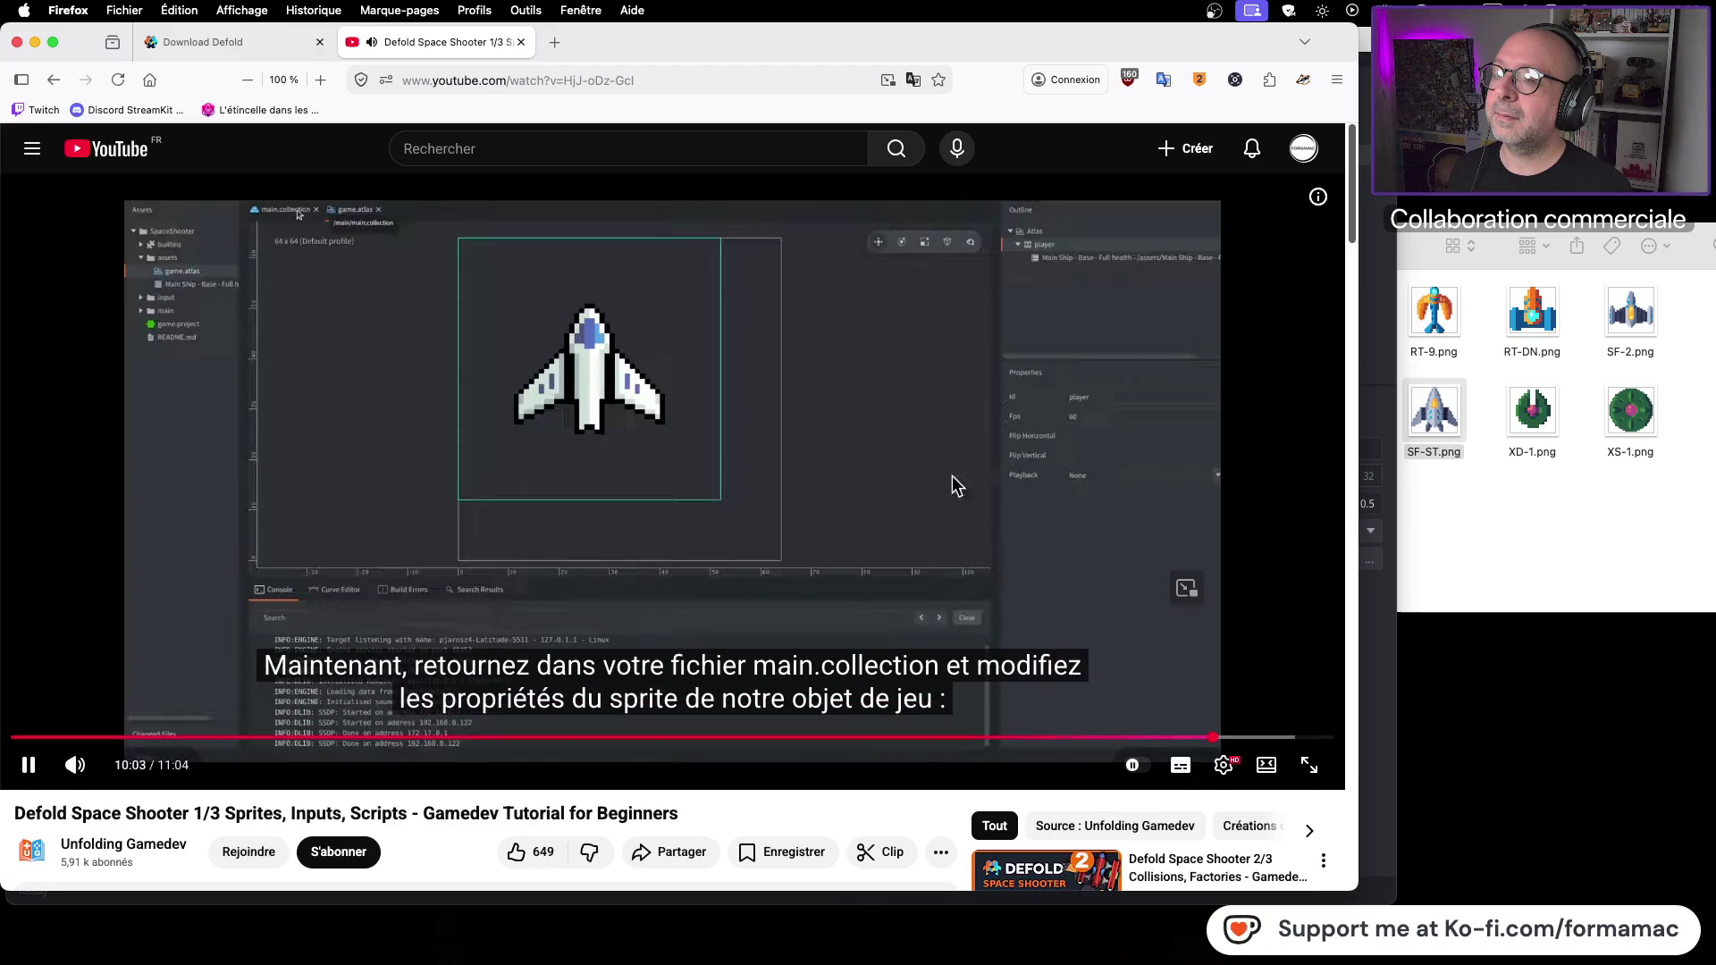
Step: Watch the tutorial step about changing the sprite's image
{"action": "key", "text": "super+Tab"}
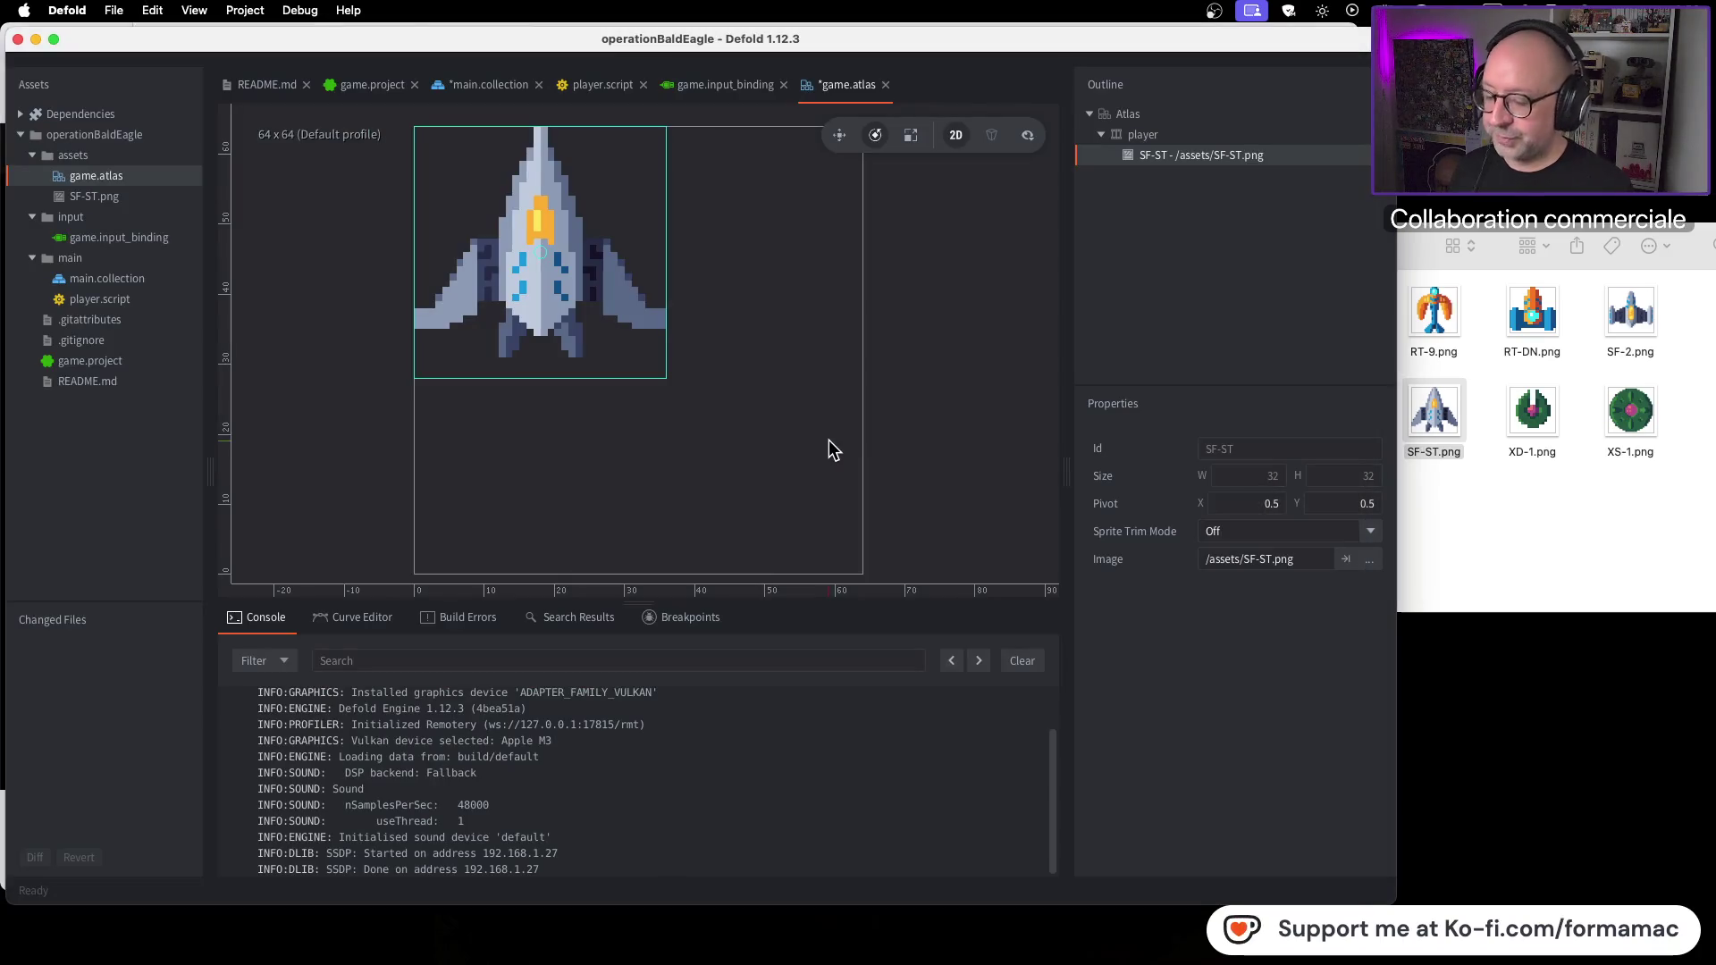
{"action": "key", "text": "super+Tab"}
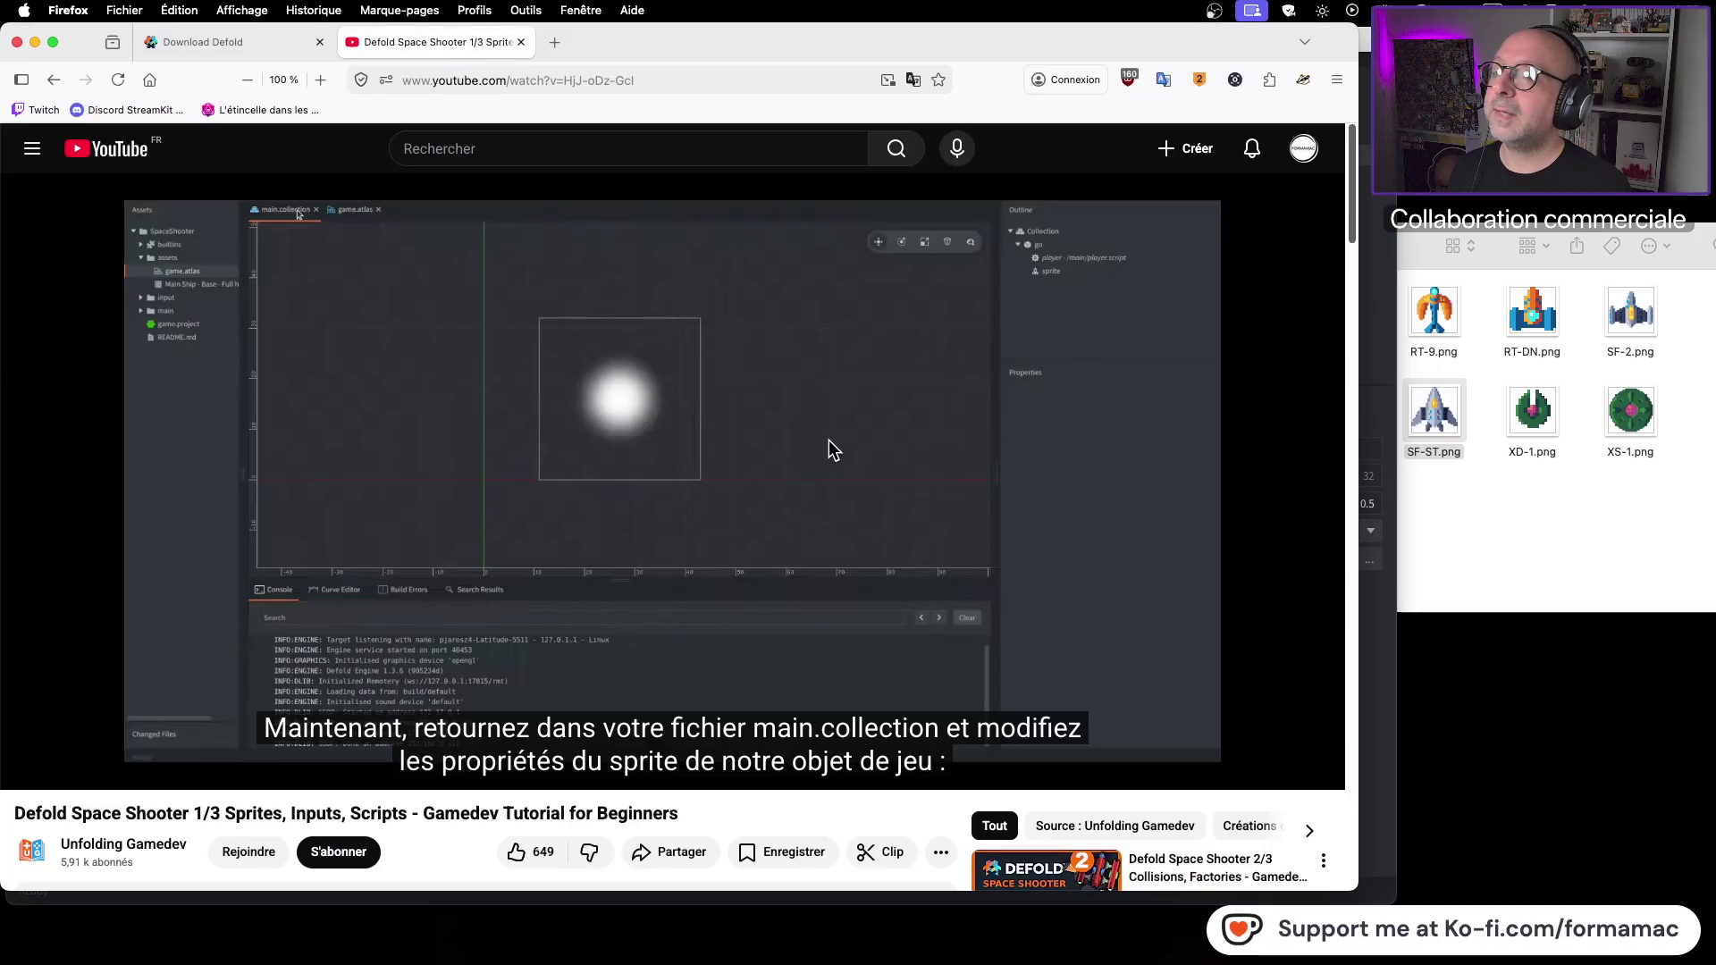
{"action": "left_click", "coordinate": [828, 440]}
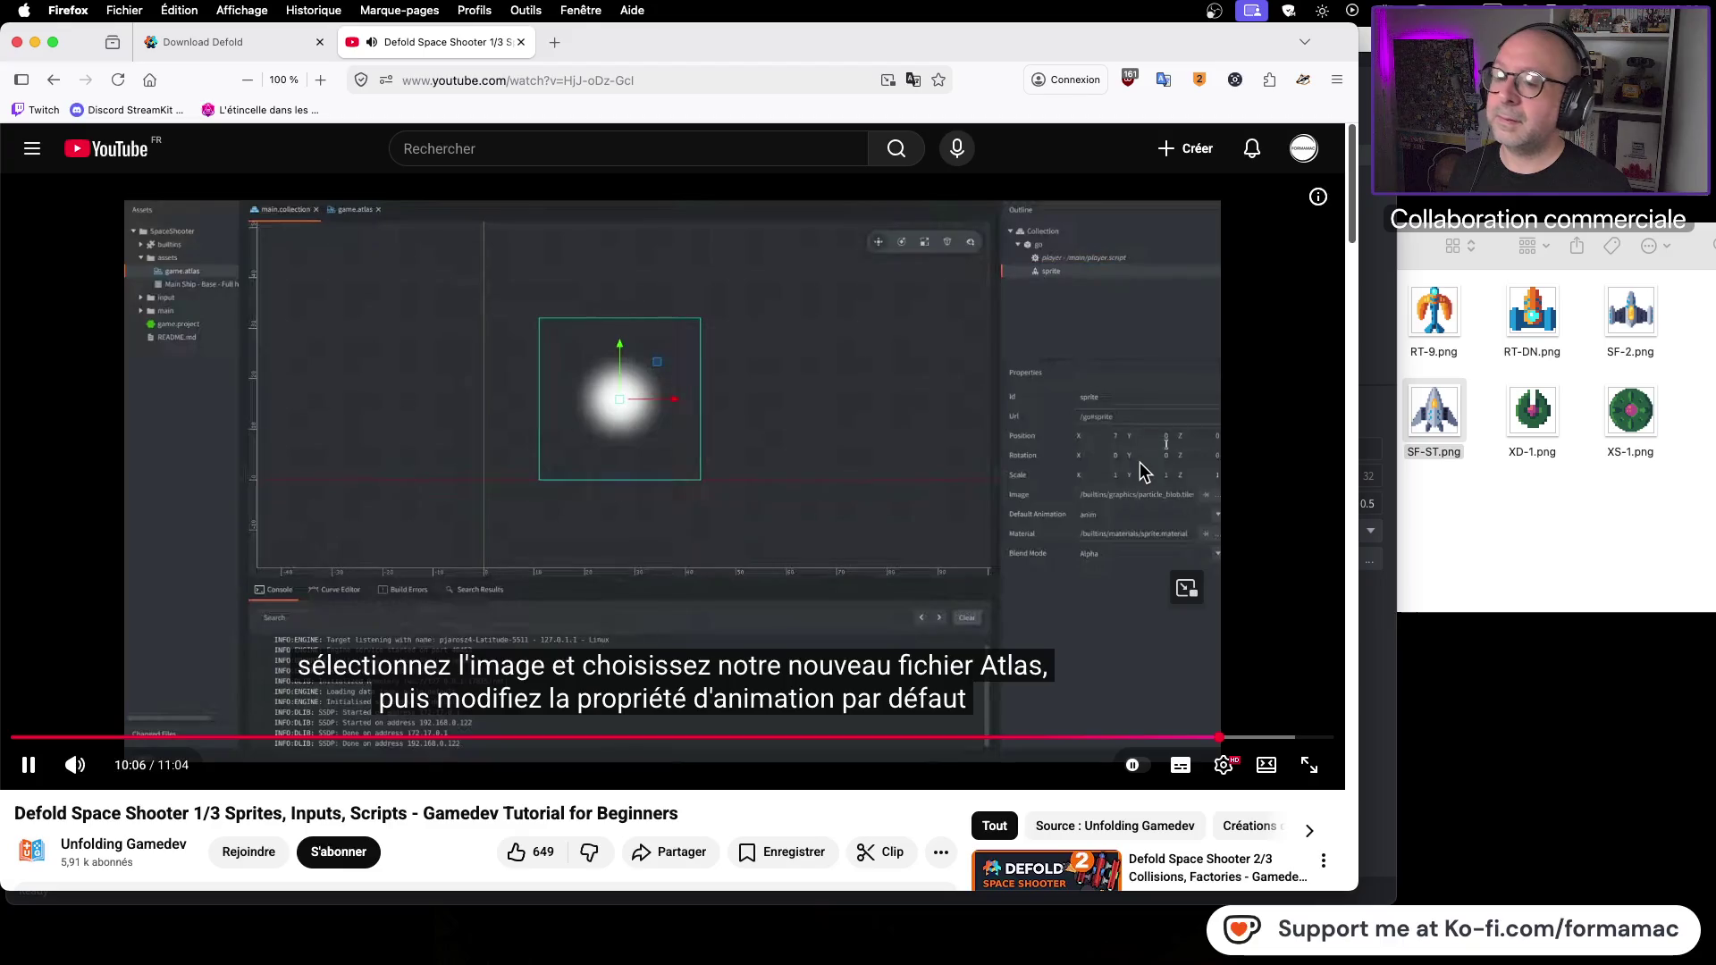
{"action": "left_click", "coordinate": [1271, 437]}
{"action": "key", "text": "super+Tab"}
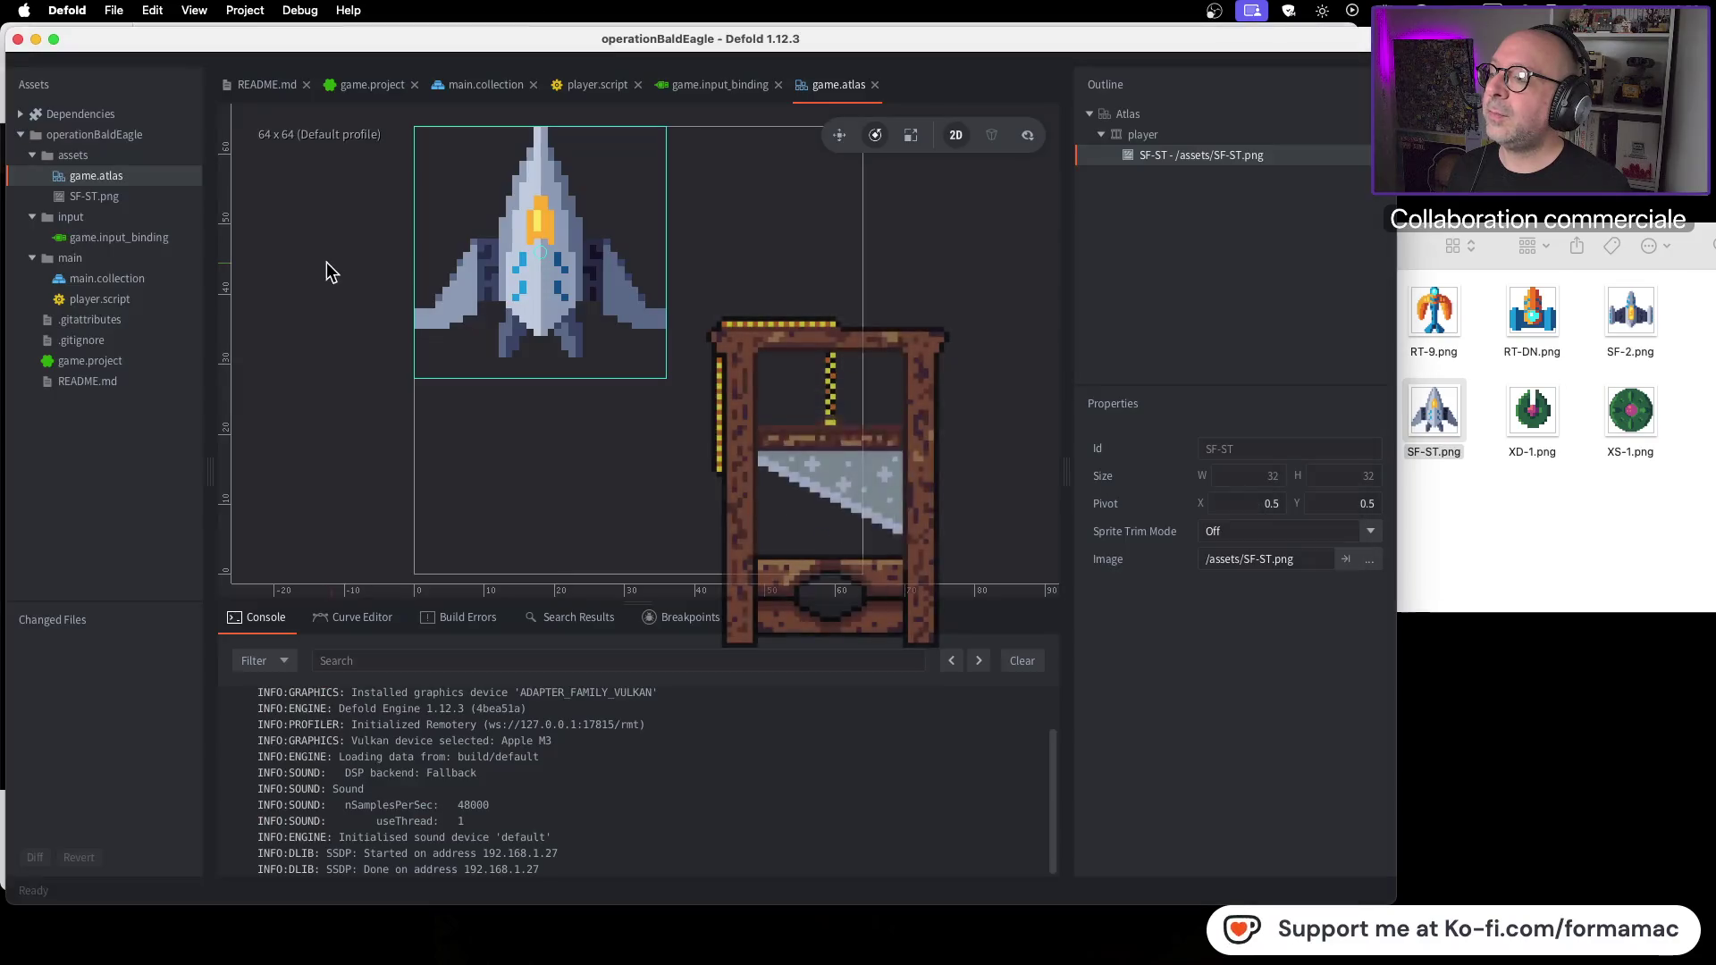
Step: Open main.collection and select its sprite component to show its properties
{"action": "left_click", "coordinate": [142, 277]}
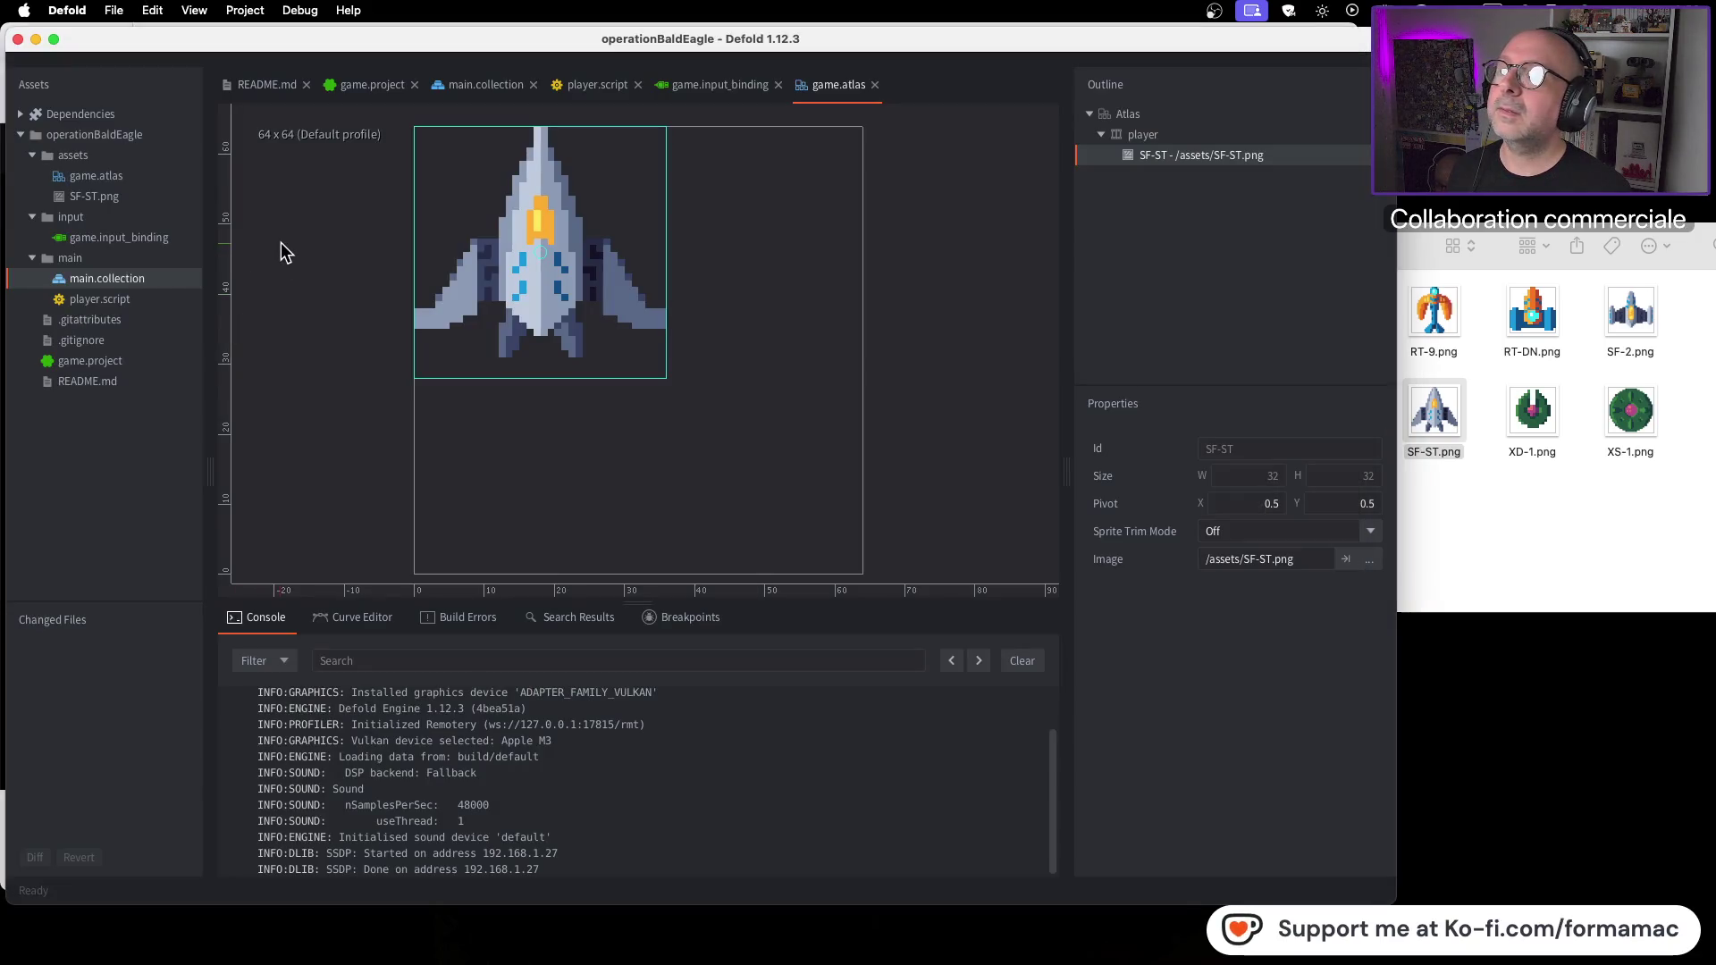
{"action": "left_click", "coordinate": [459, 91]}
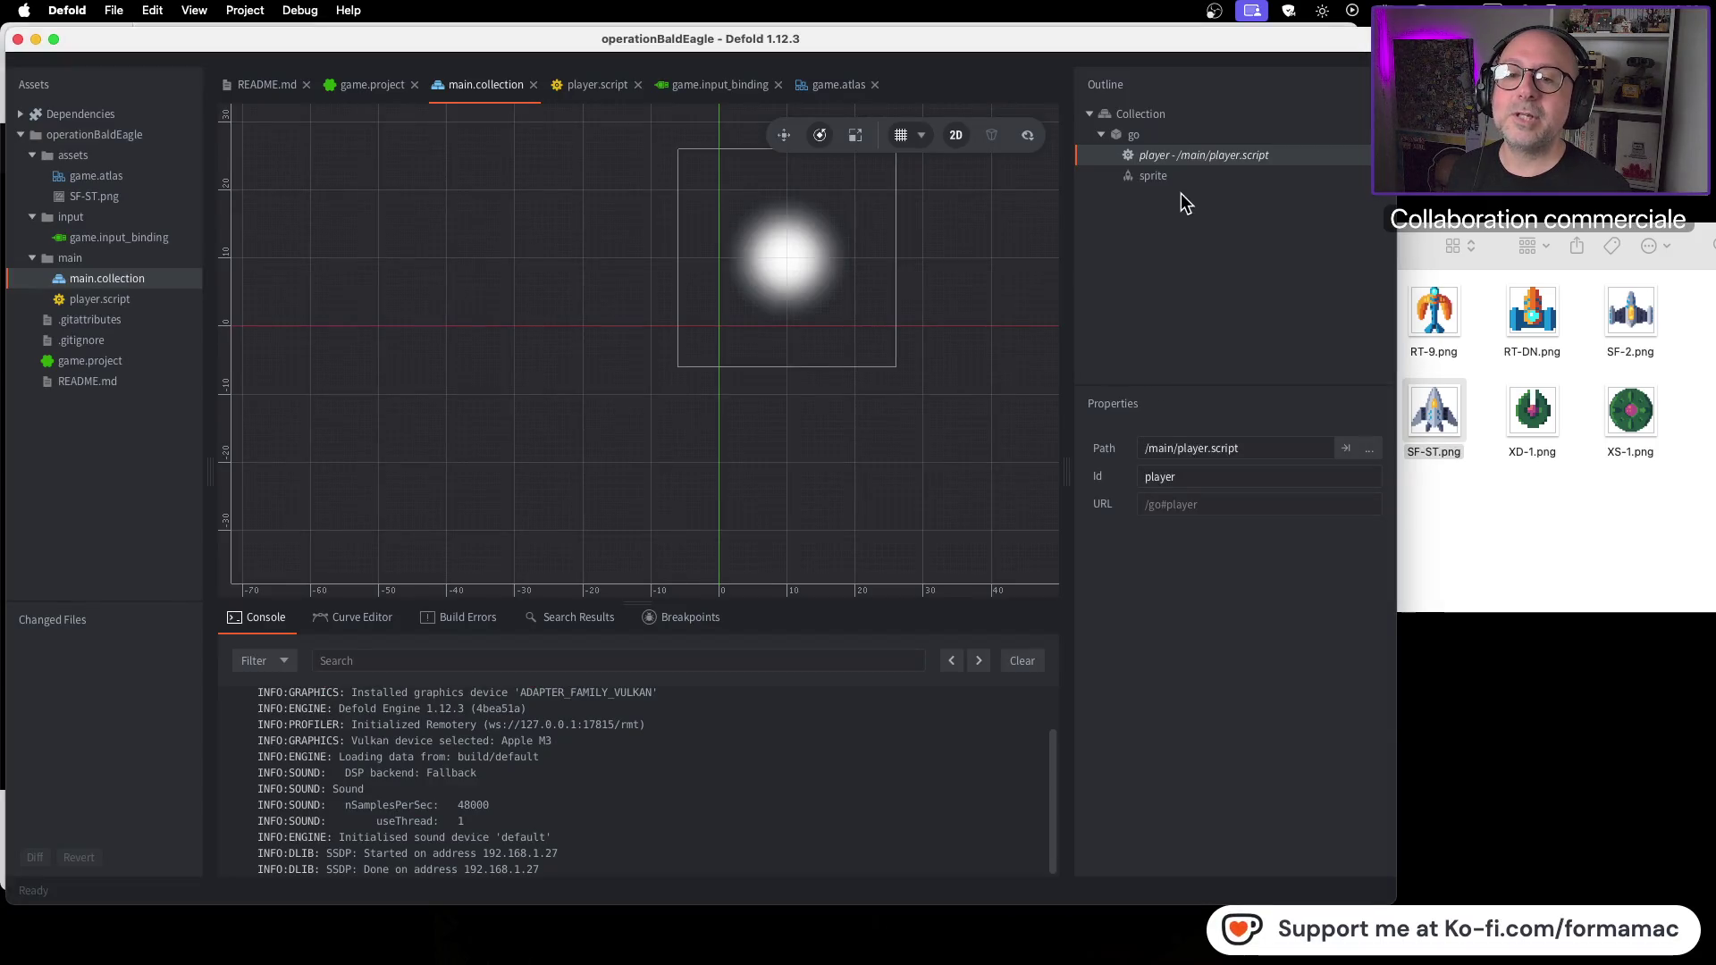
{"action": "left_click", "coordinate": [1184, 176]}
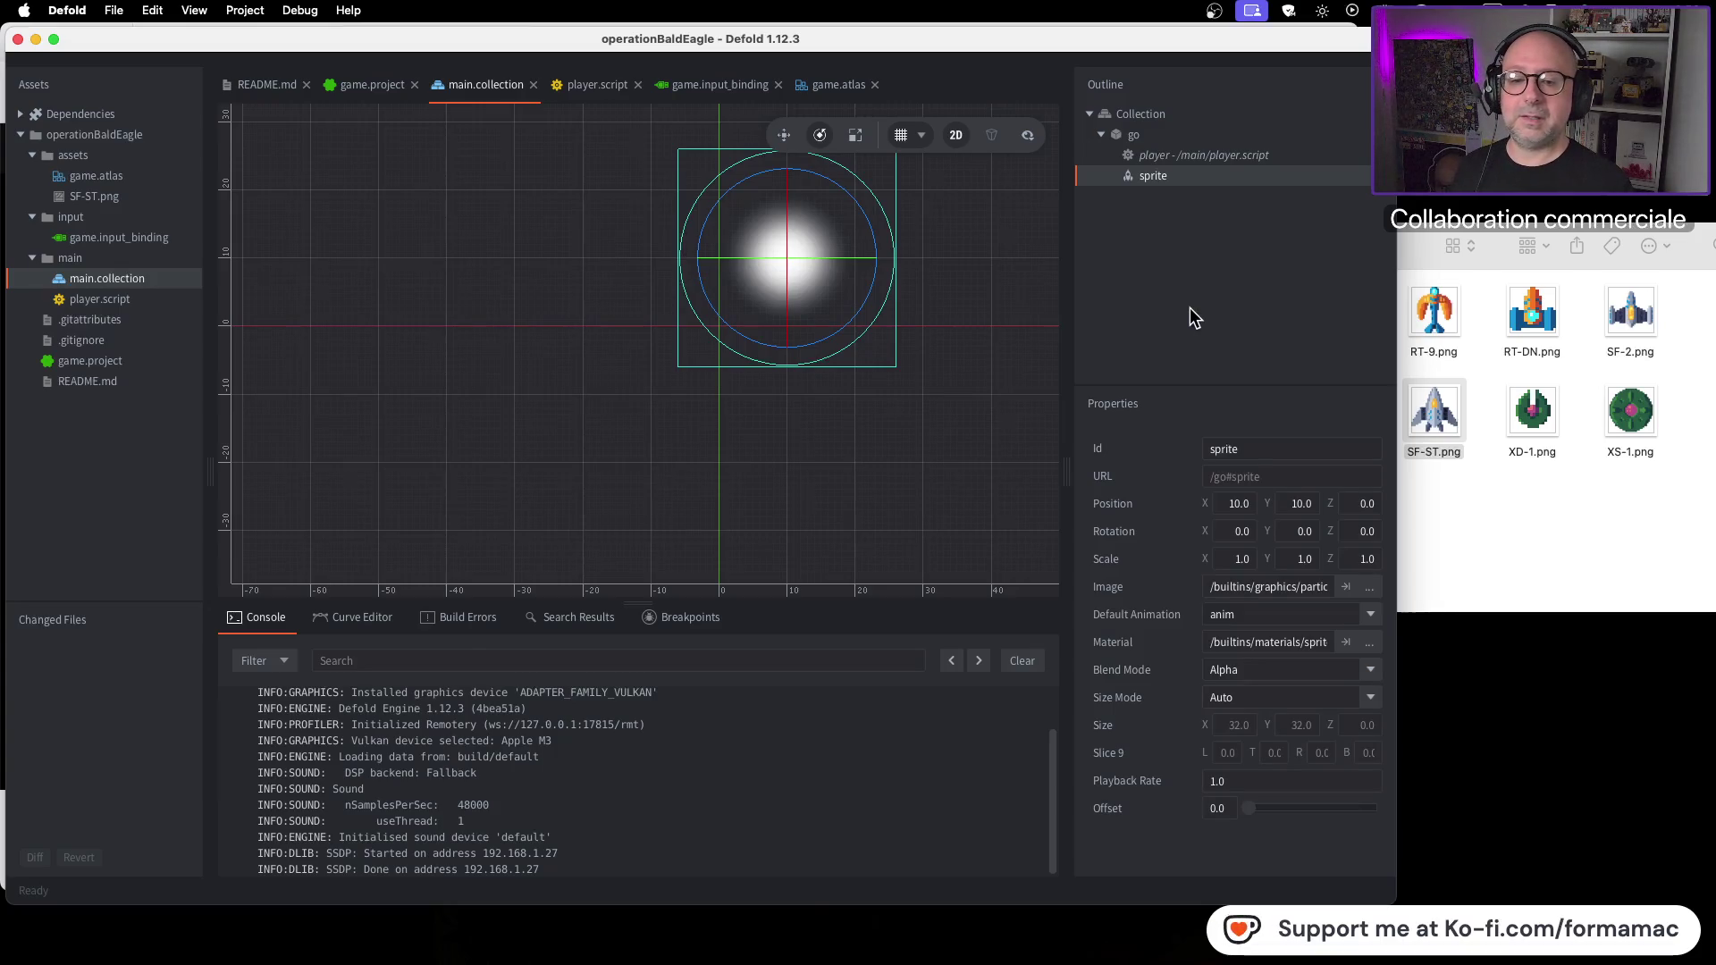
{"action": "key", "text": "super+Tab"}
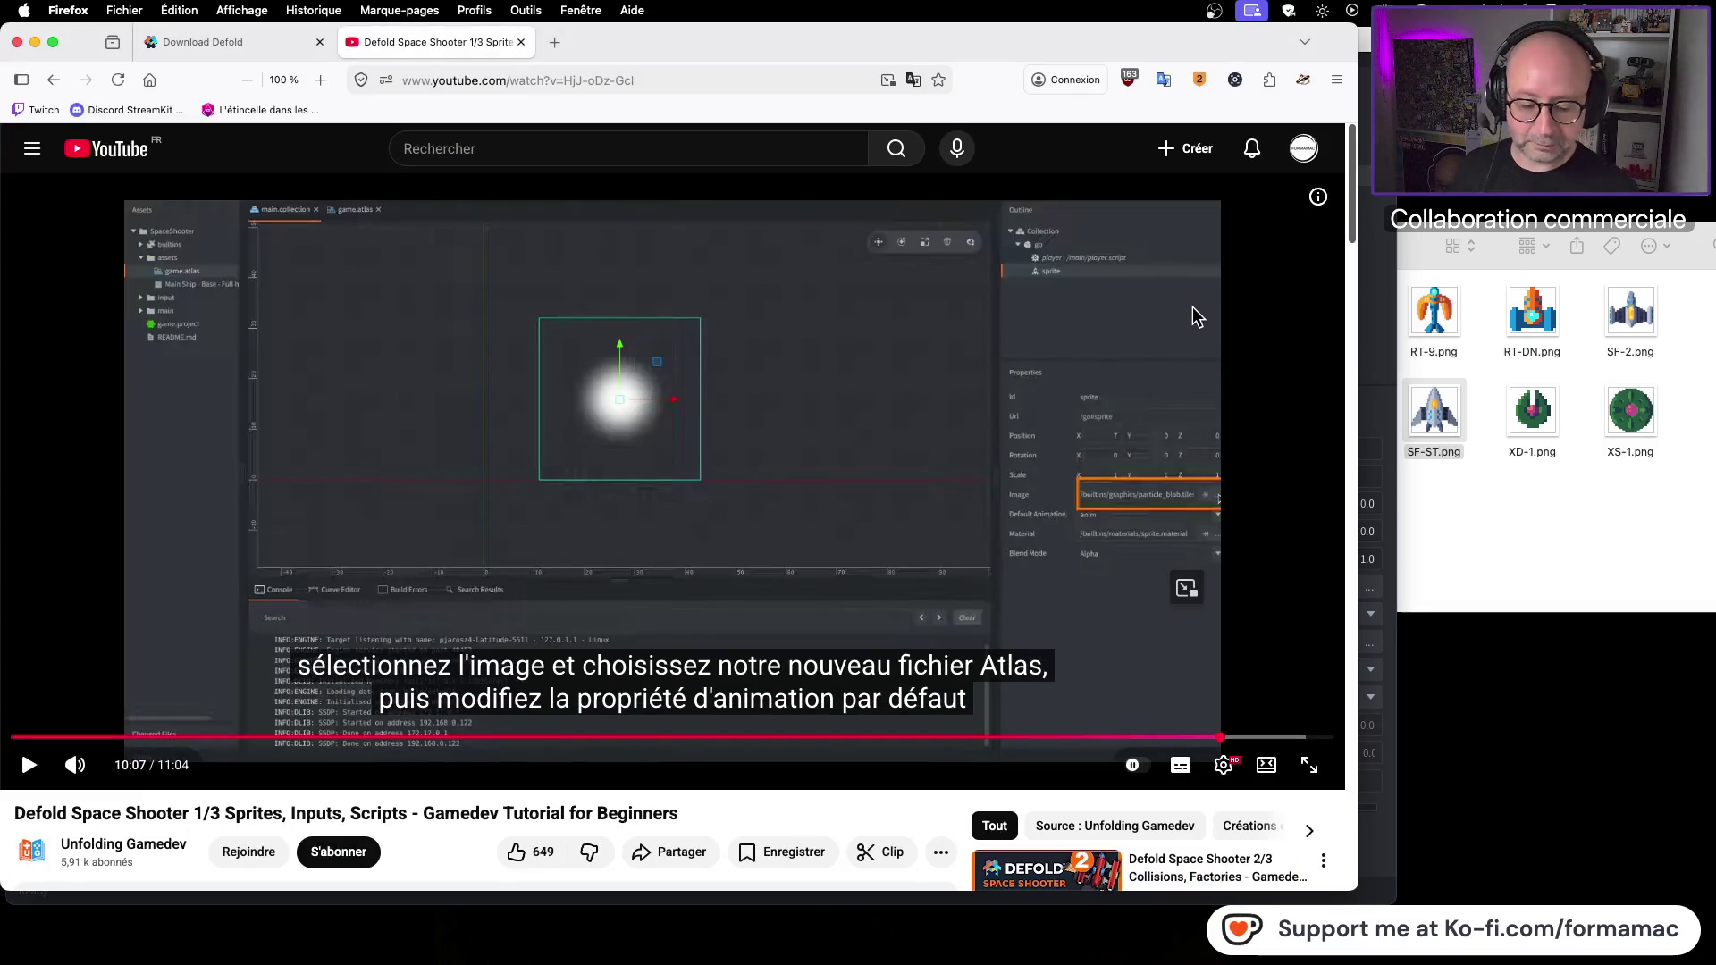
{"action": "left_click", "coordinate": [910, 395]}
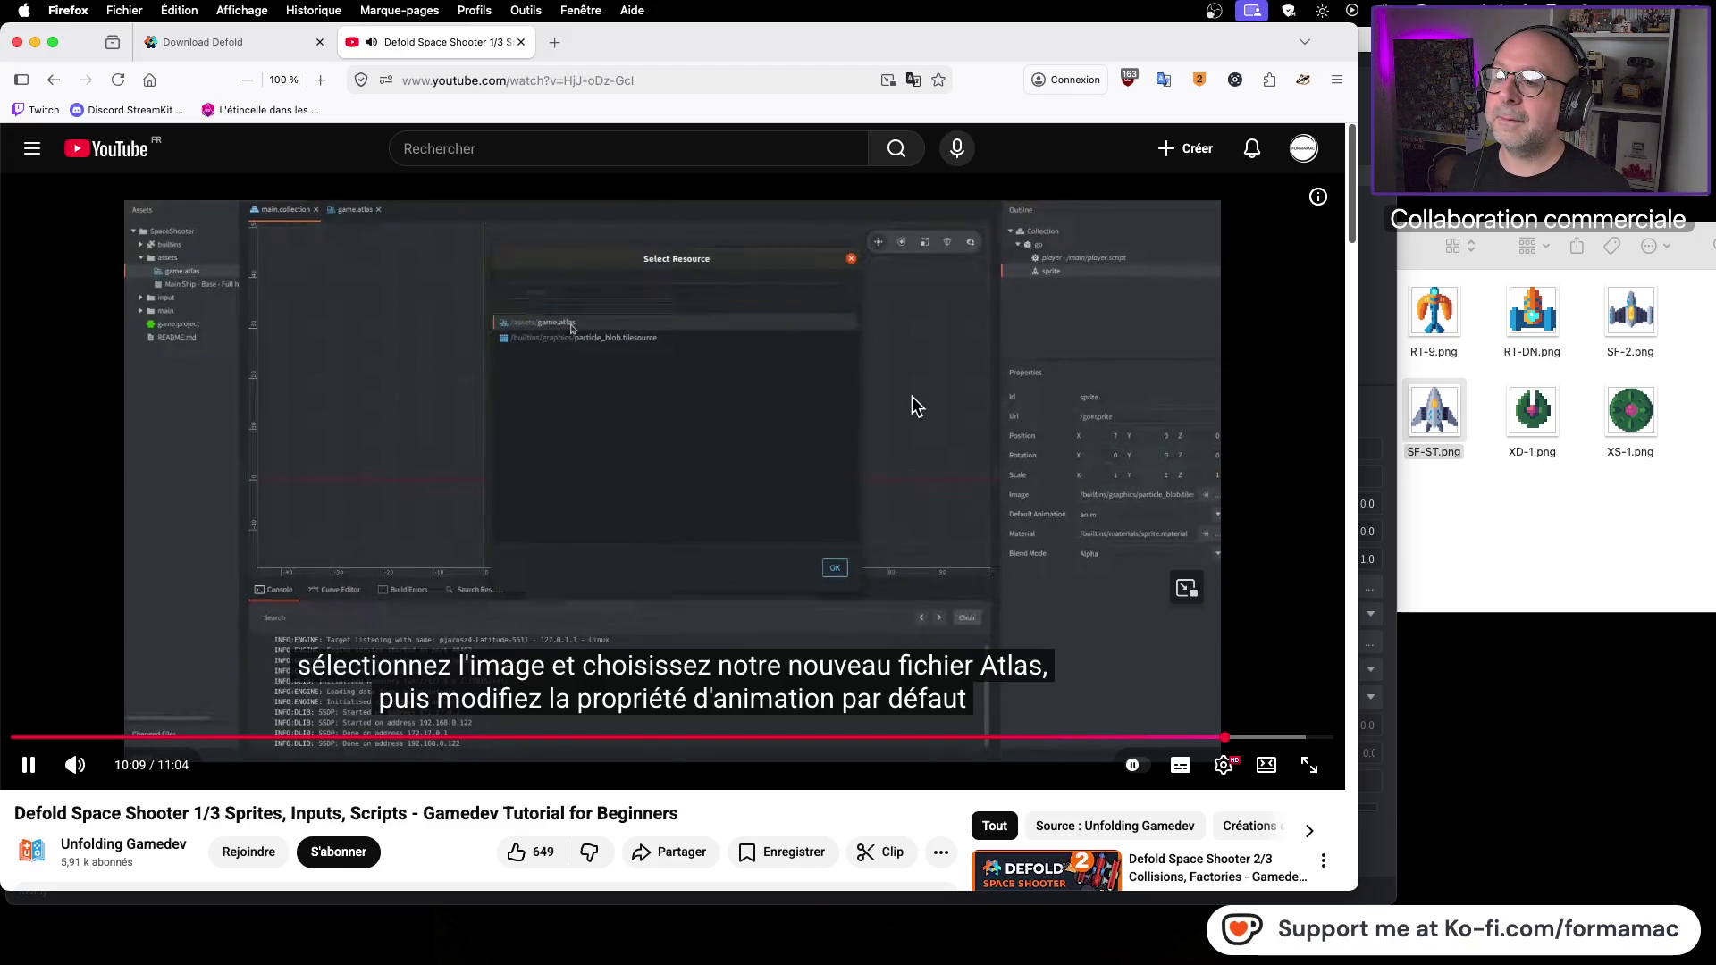
{"action": "left_click", "coordinate": [912, 396]}
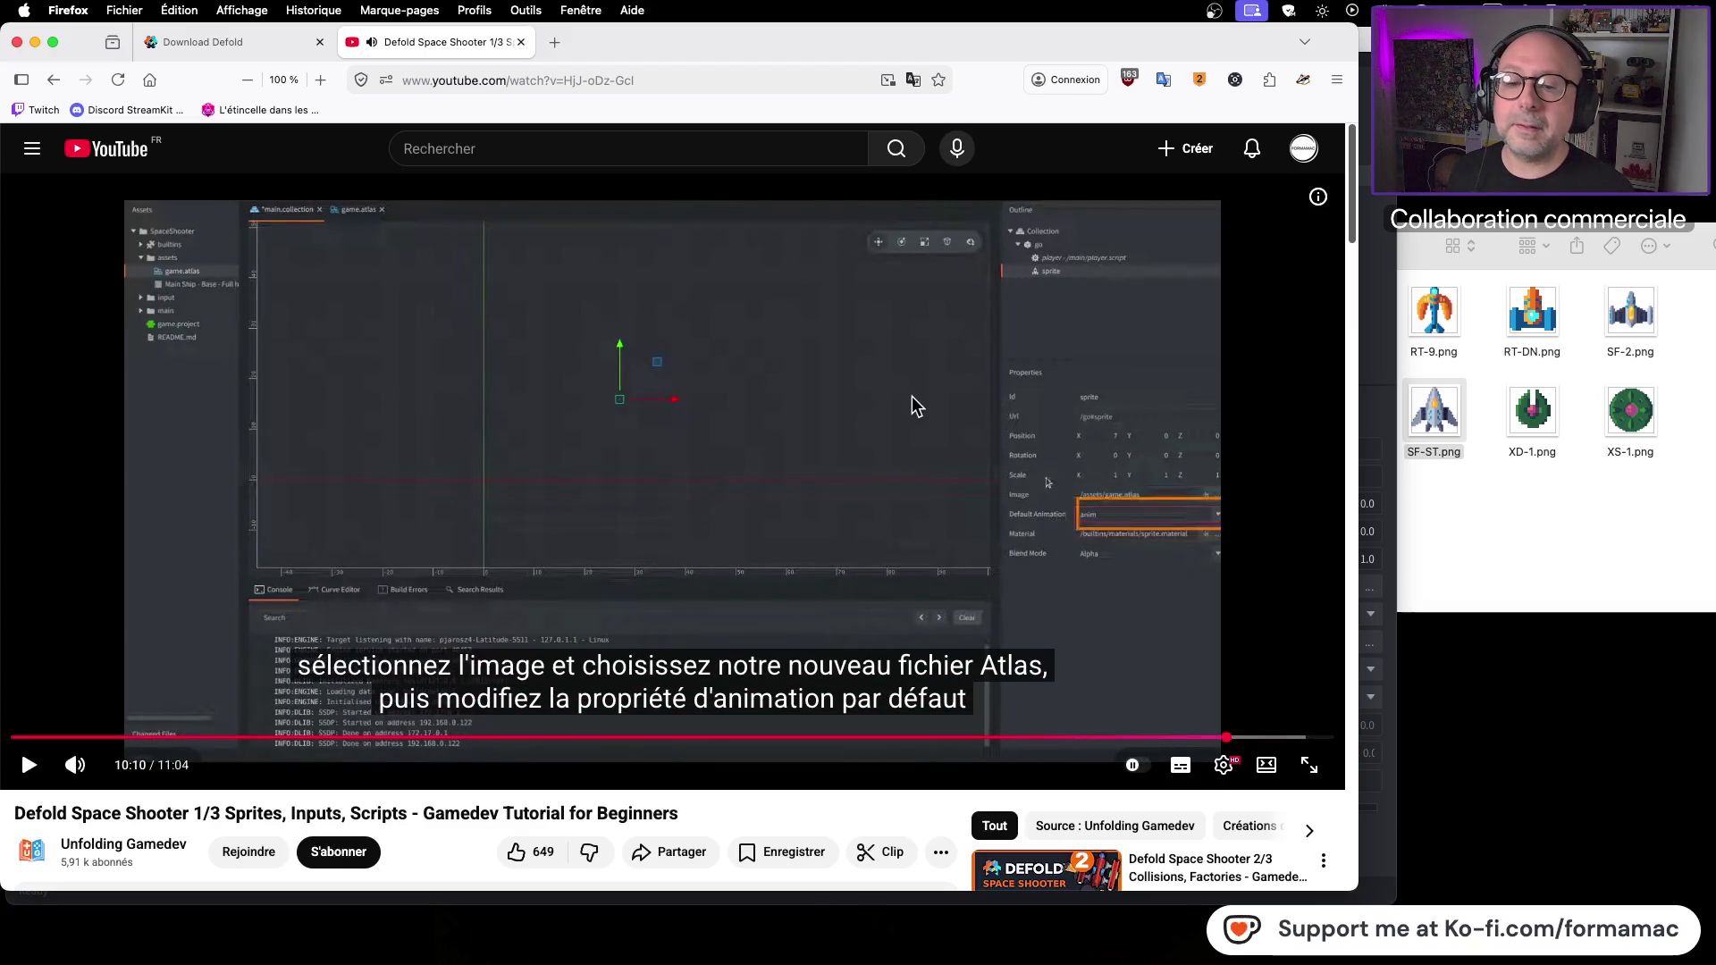
{"action": "key", "text": "super+Tab"}
{"action": "key", "text": "super+Tab"}
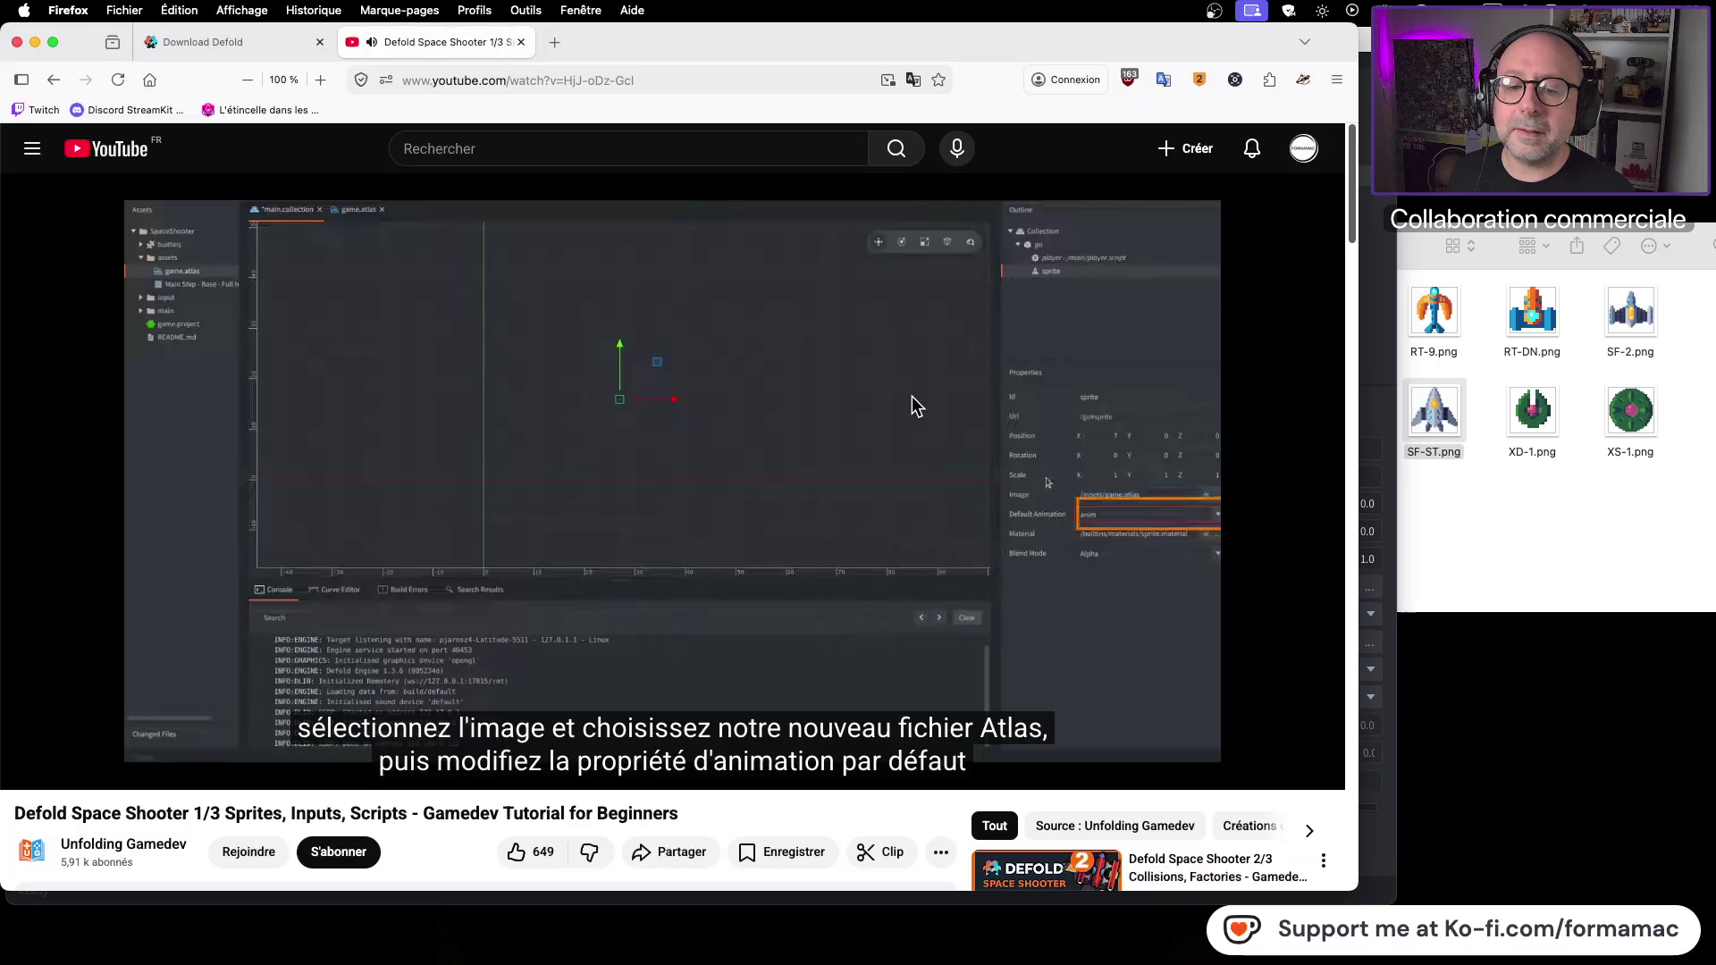
{"action": "key", "text": "super+Tab"}
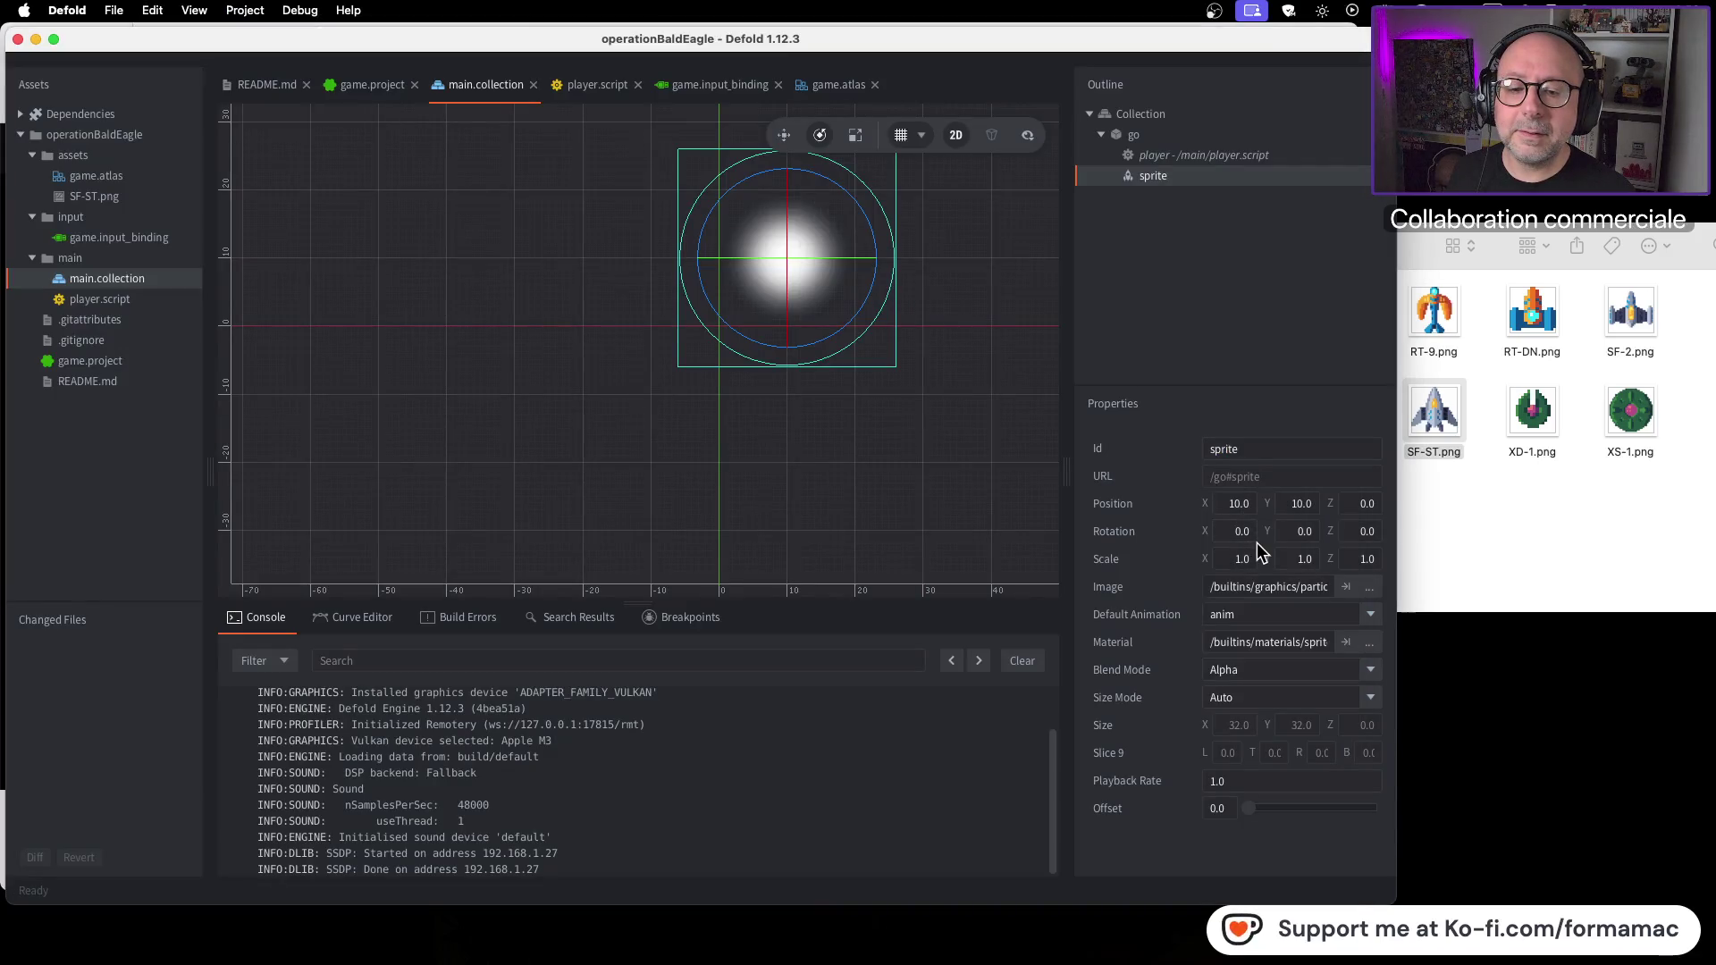
Step: Set the sprite's Image to the game.atlas resource
{"action": "left_click", "coordinate": [1370, 587]}
{"action": "left_click", "coordinate": [792, 266]}
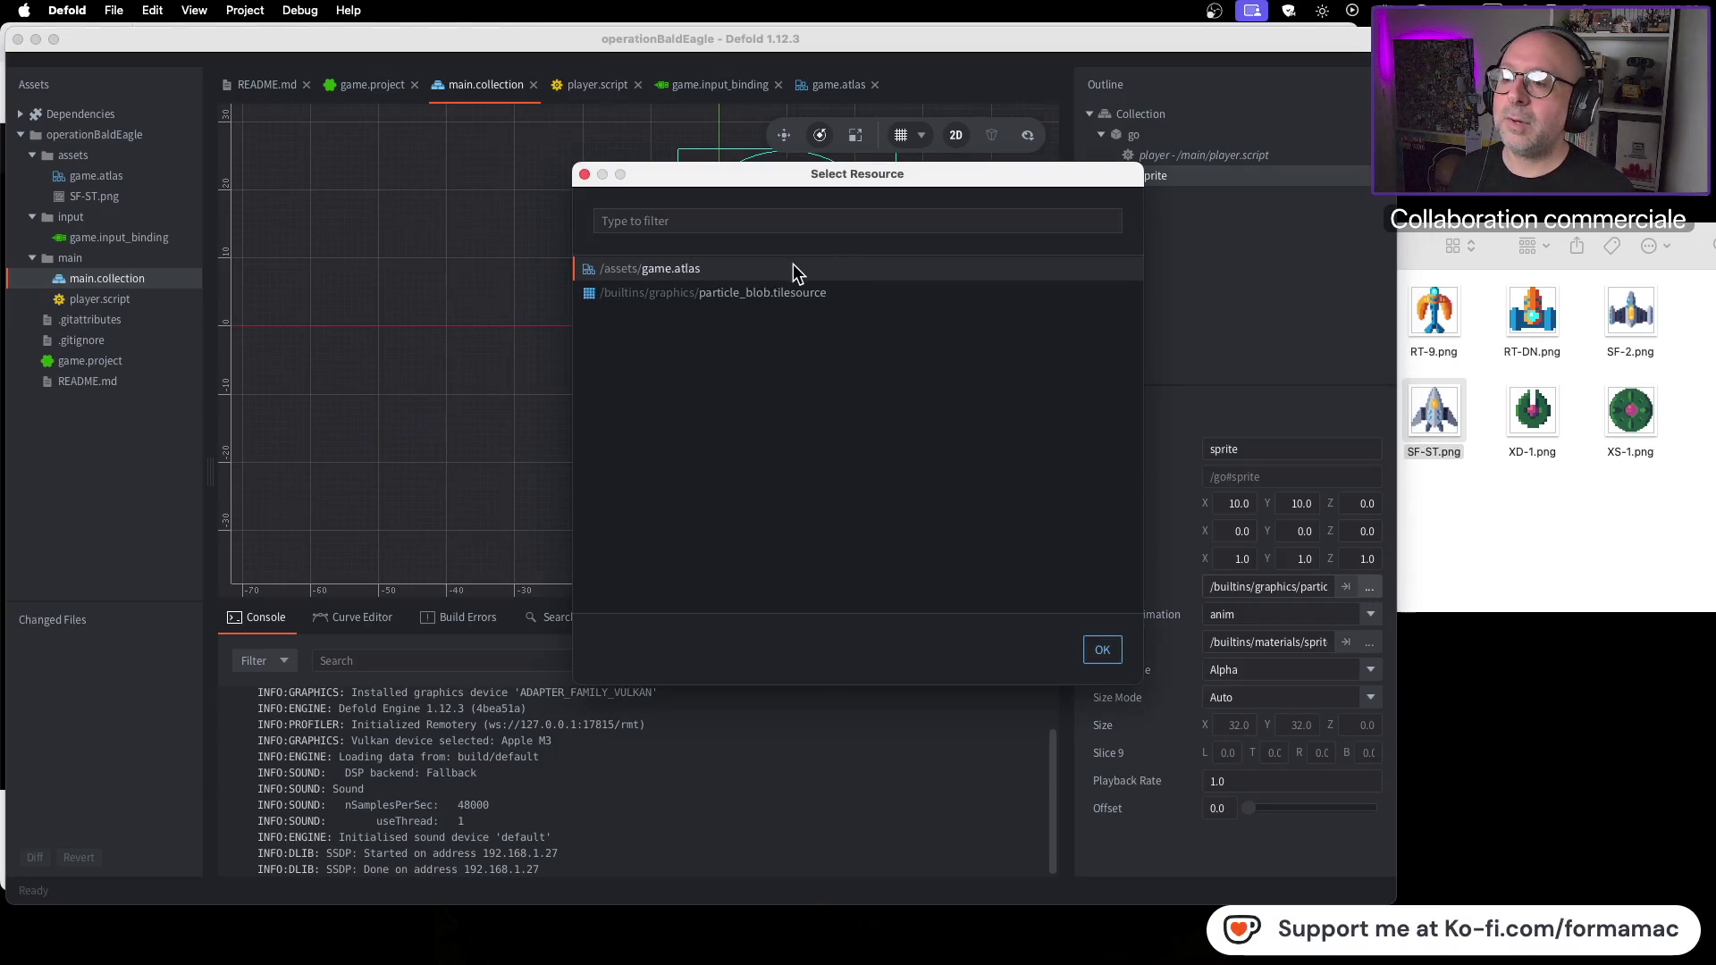
{"action": "left_click", "coordinate": [1108, 652]}
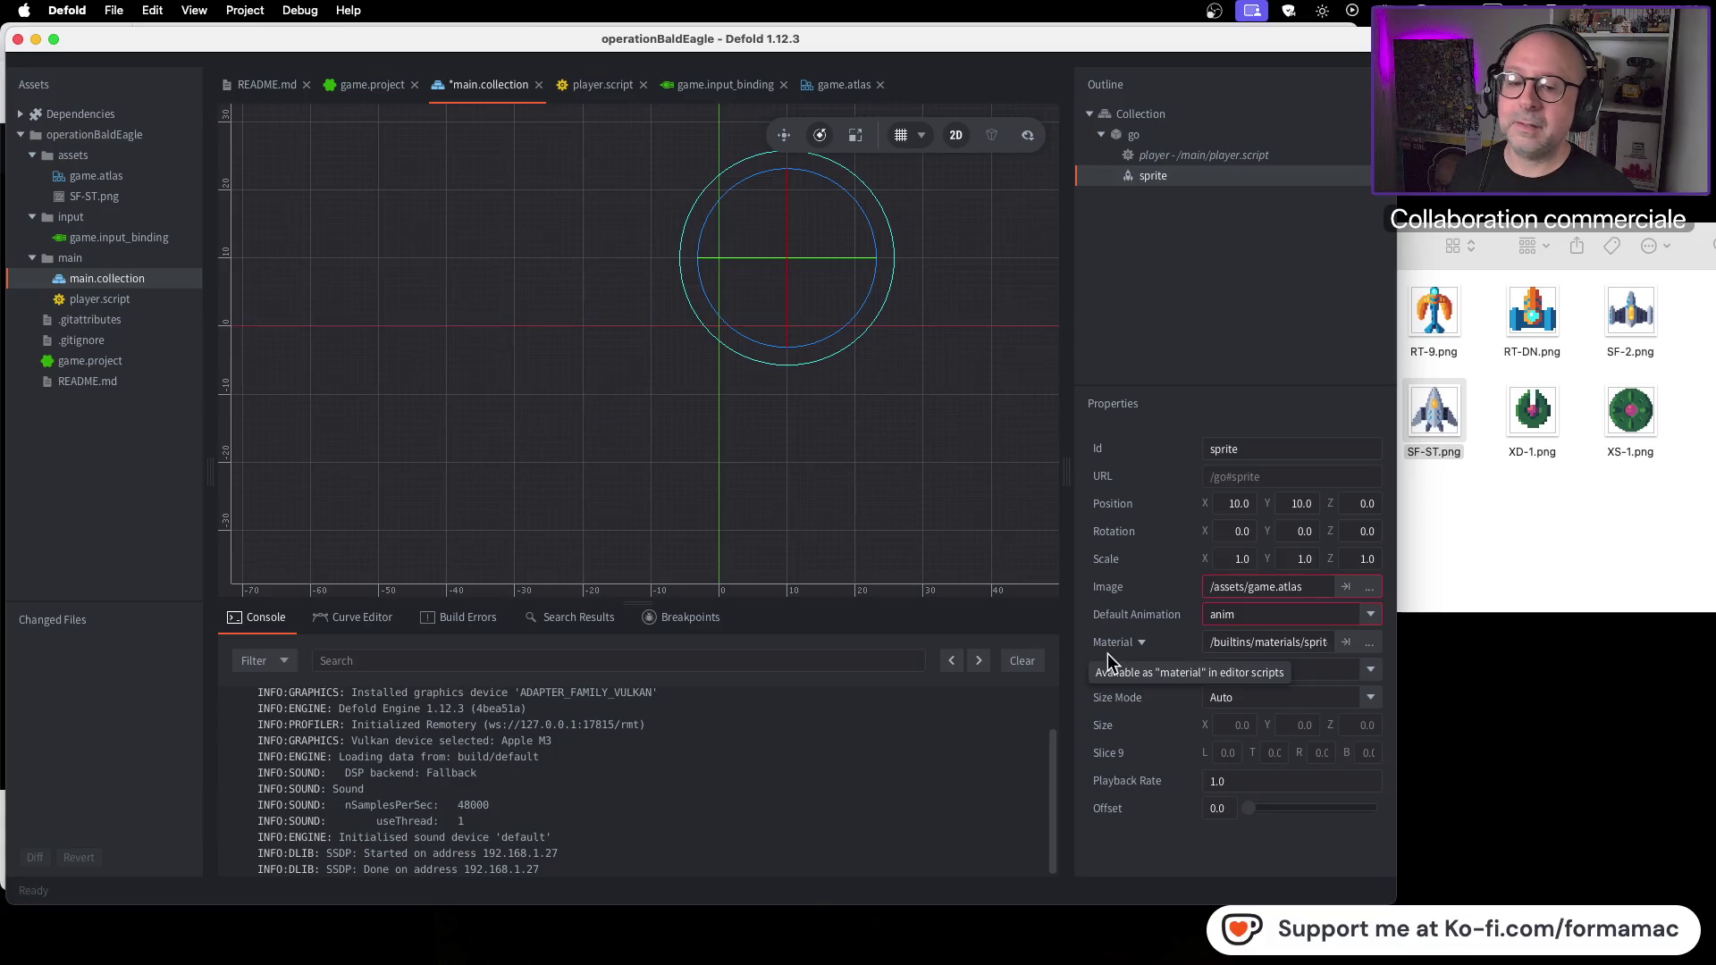
Step: Rewind the tutorial to about 10:08, then set the sprite's Default Animation to player
{"action": "key", "text": "super+Tab"}
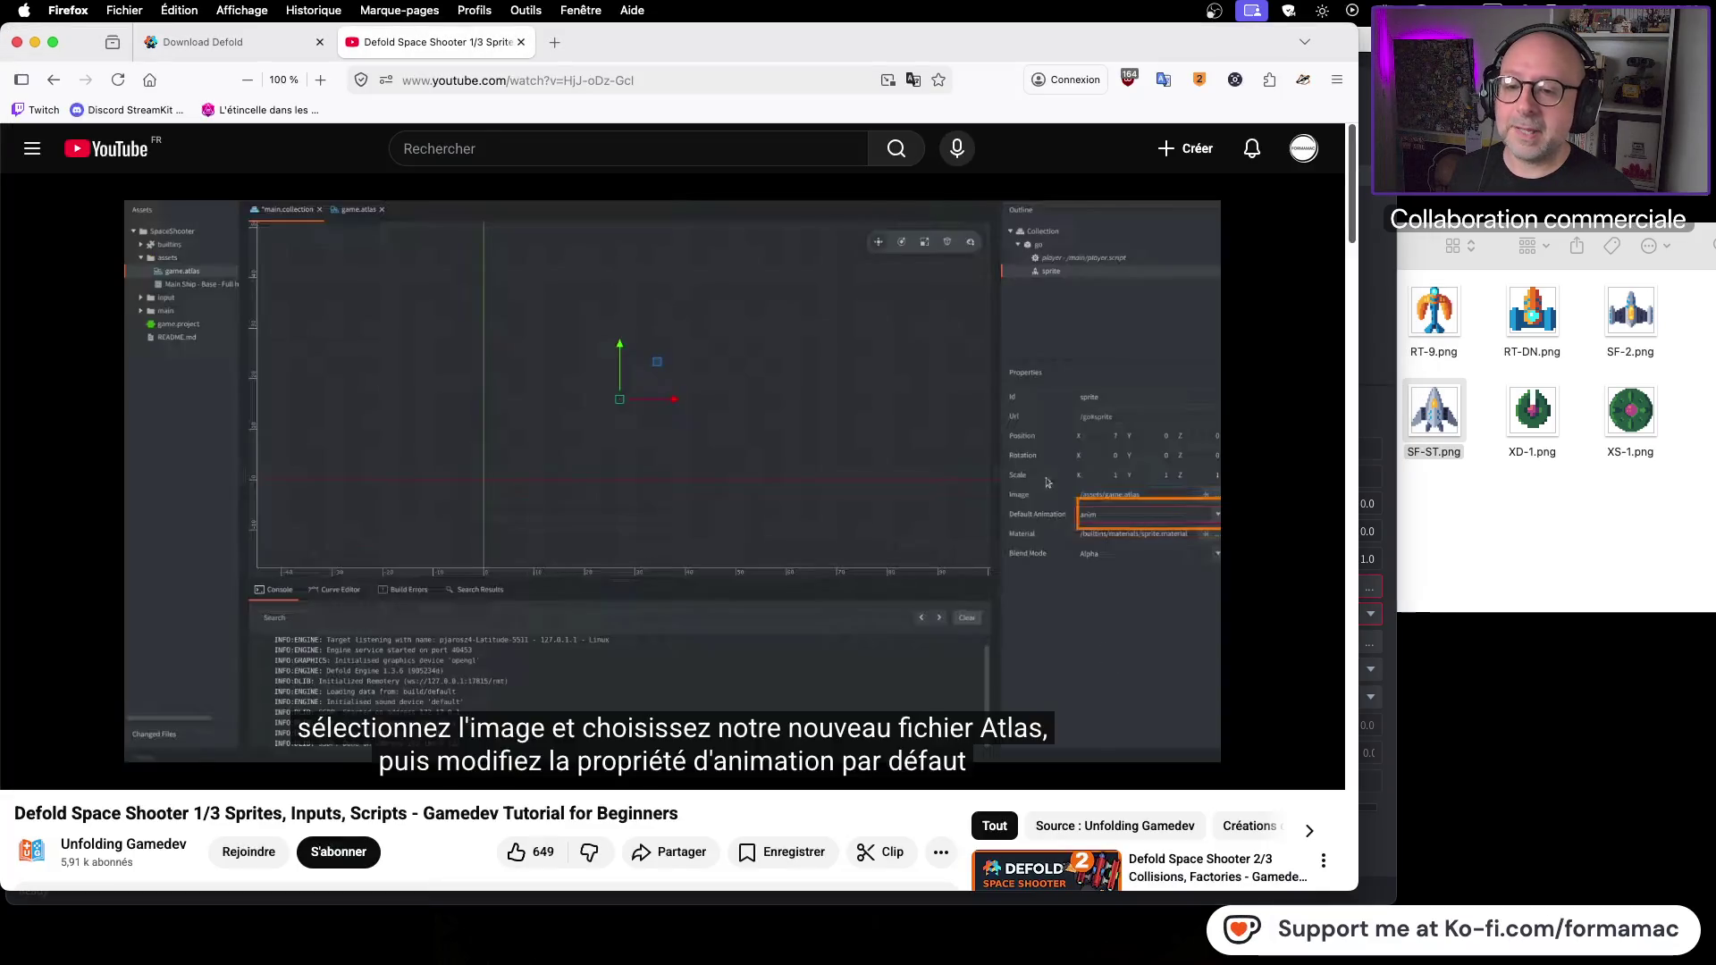
{"action": "left_click", "coordinate": [1103, 642]}
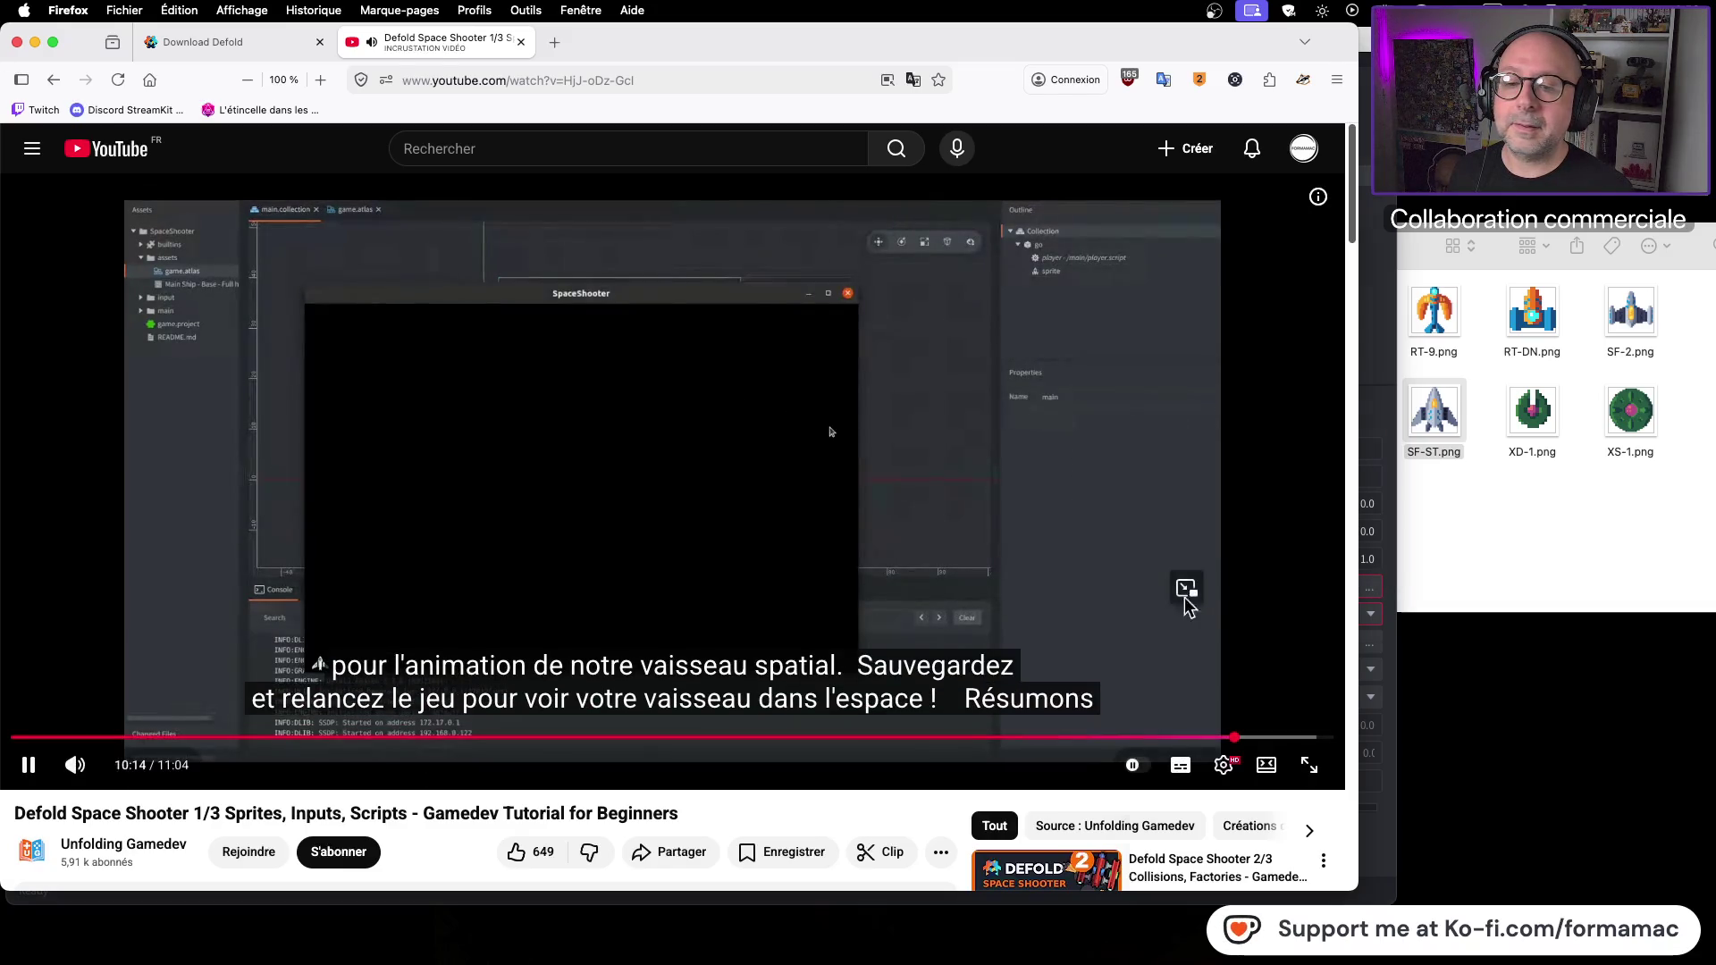
{"action": "left_click", "coordinate": [1185, 591]}
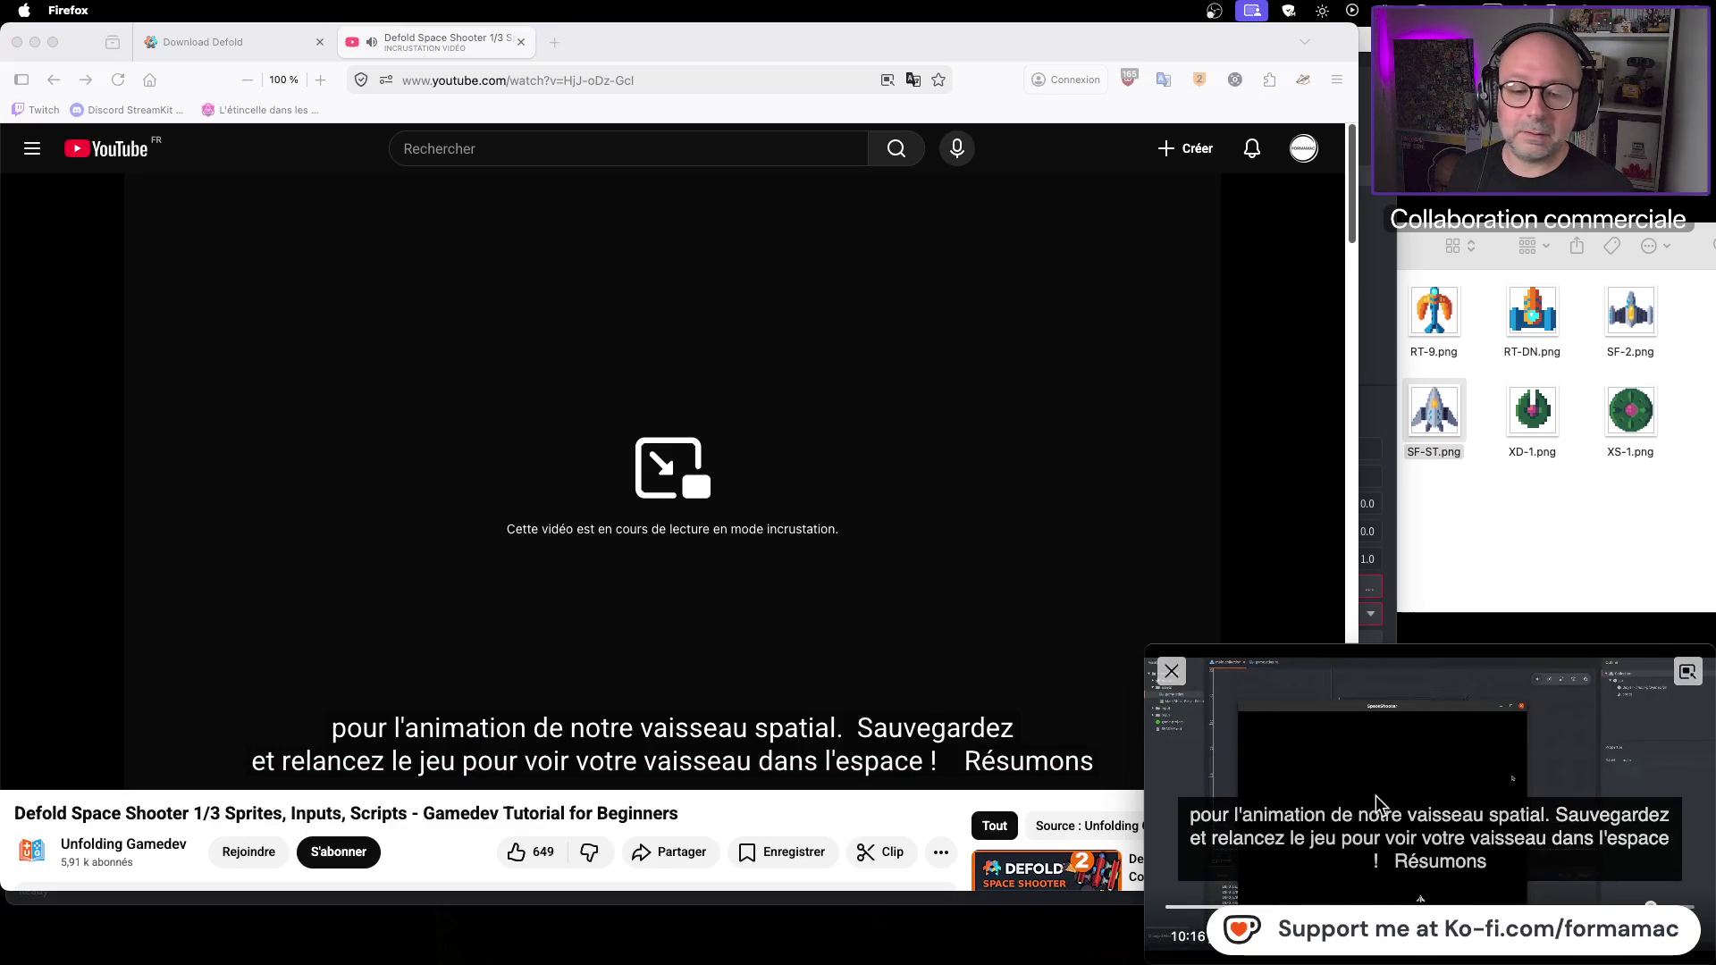
{"action": "left_click", "coordinate": [1688, 672]}
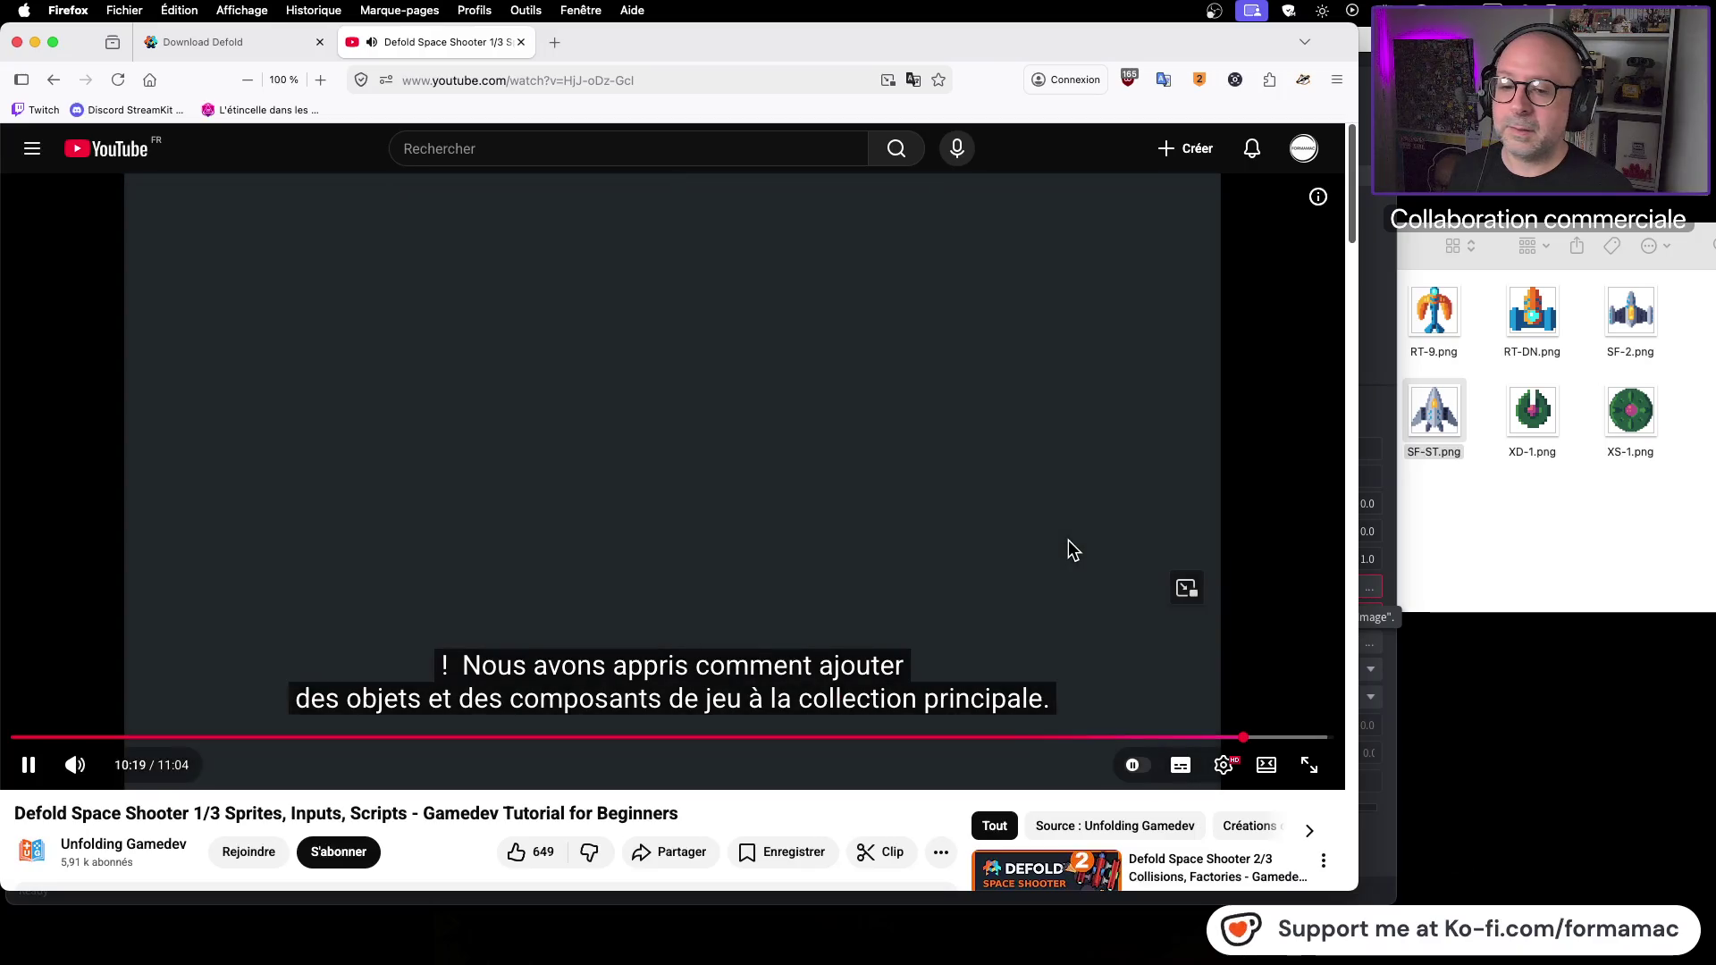
{"action": "left_click", "coordinate": [1105, 603]}
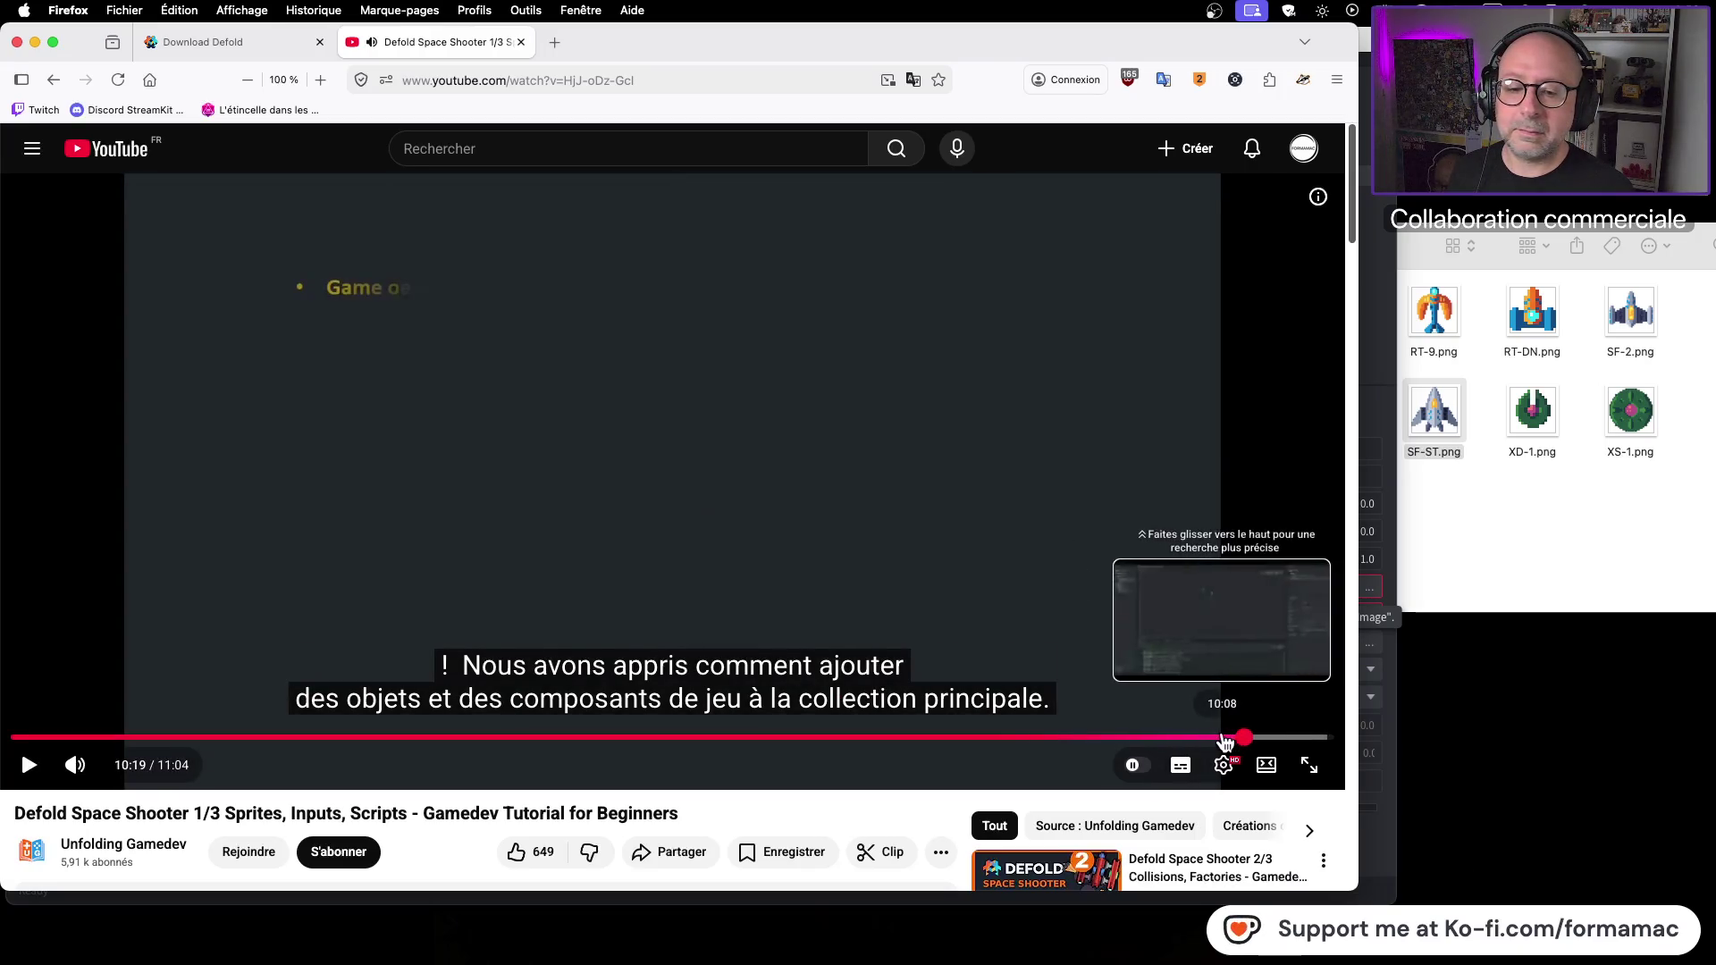
{"action": "left_click", "coordinate": [1222, 738]}
{"action": "left_click", "coordinate": [1175, 577]}
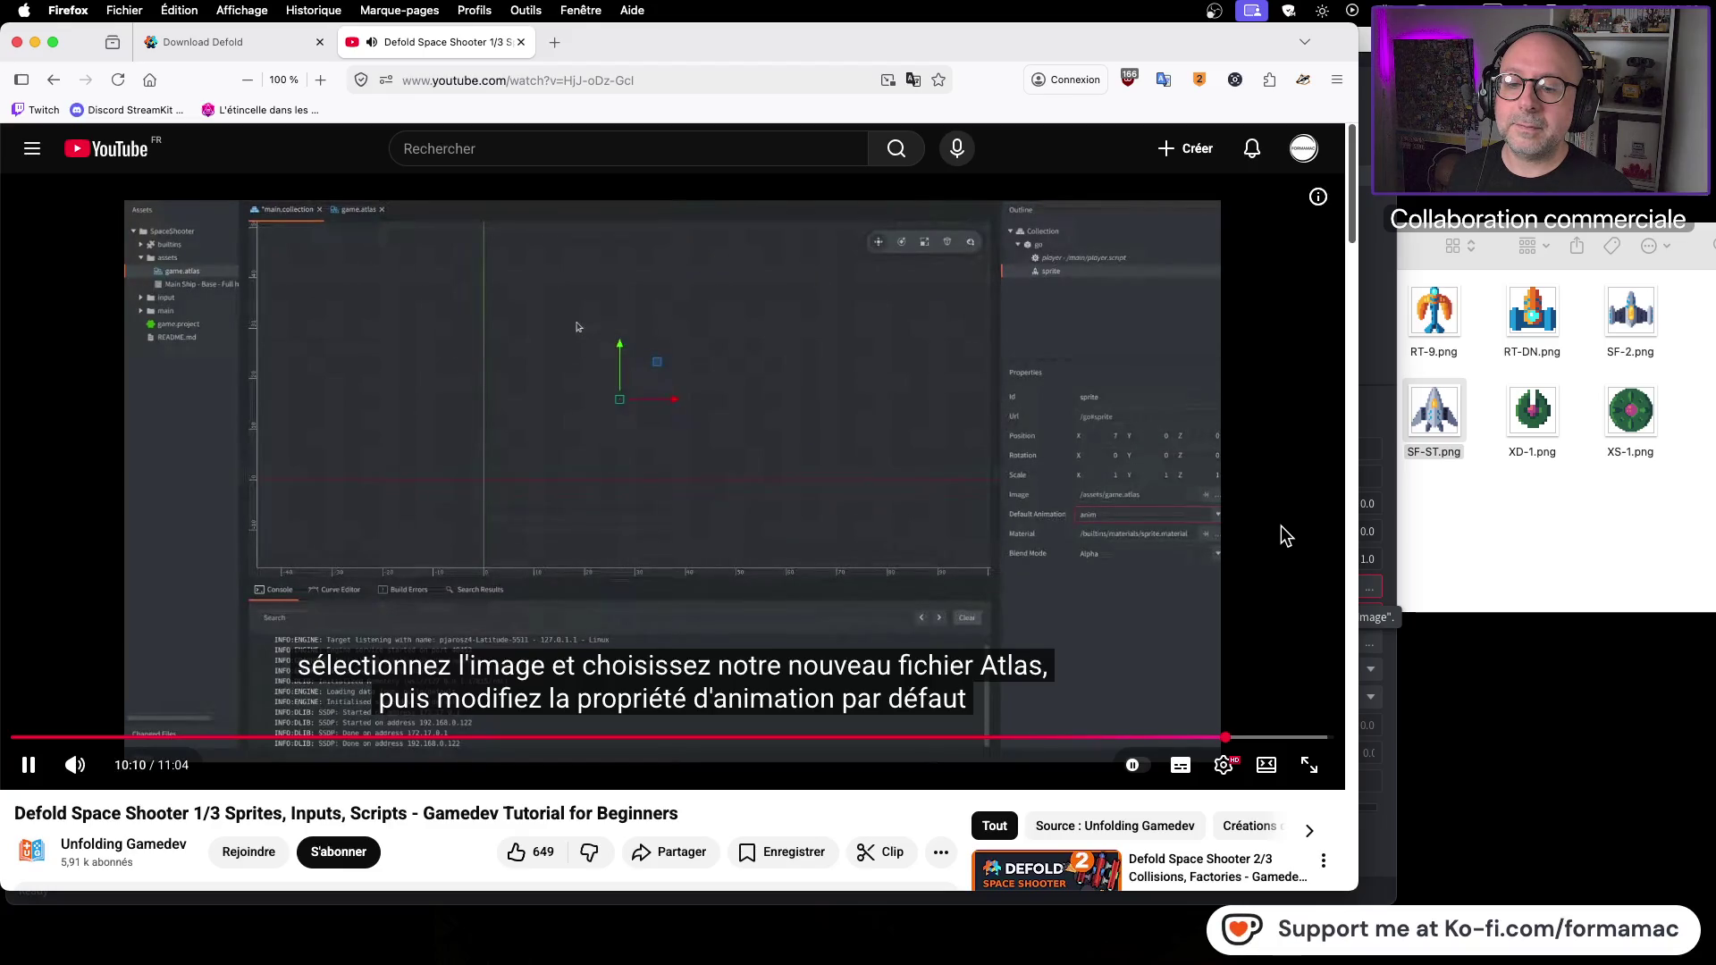
{"action": "key", "text": "super+Tab"}
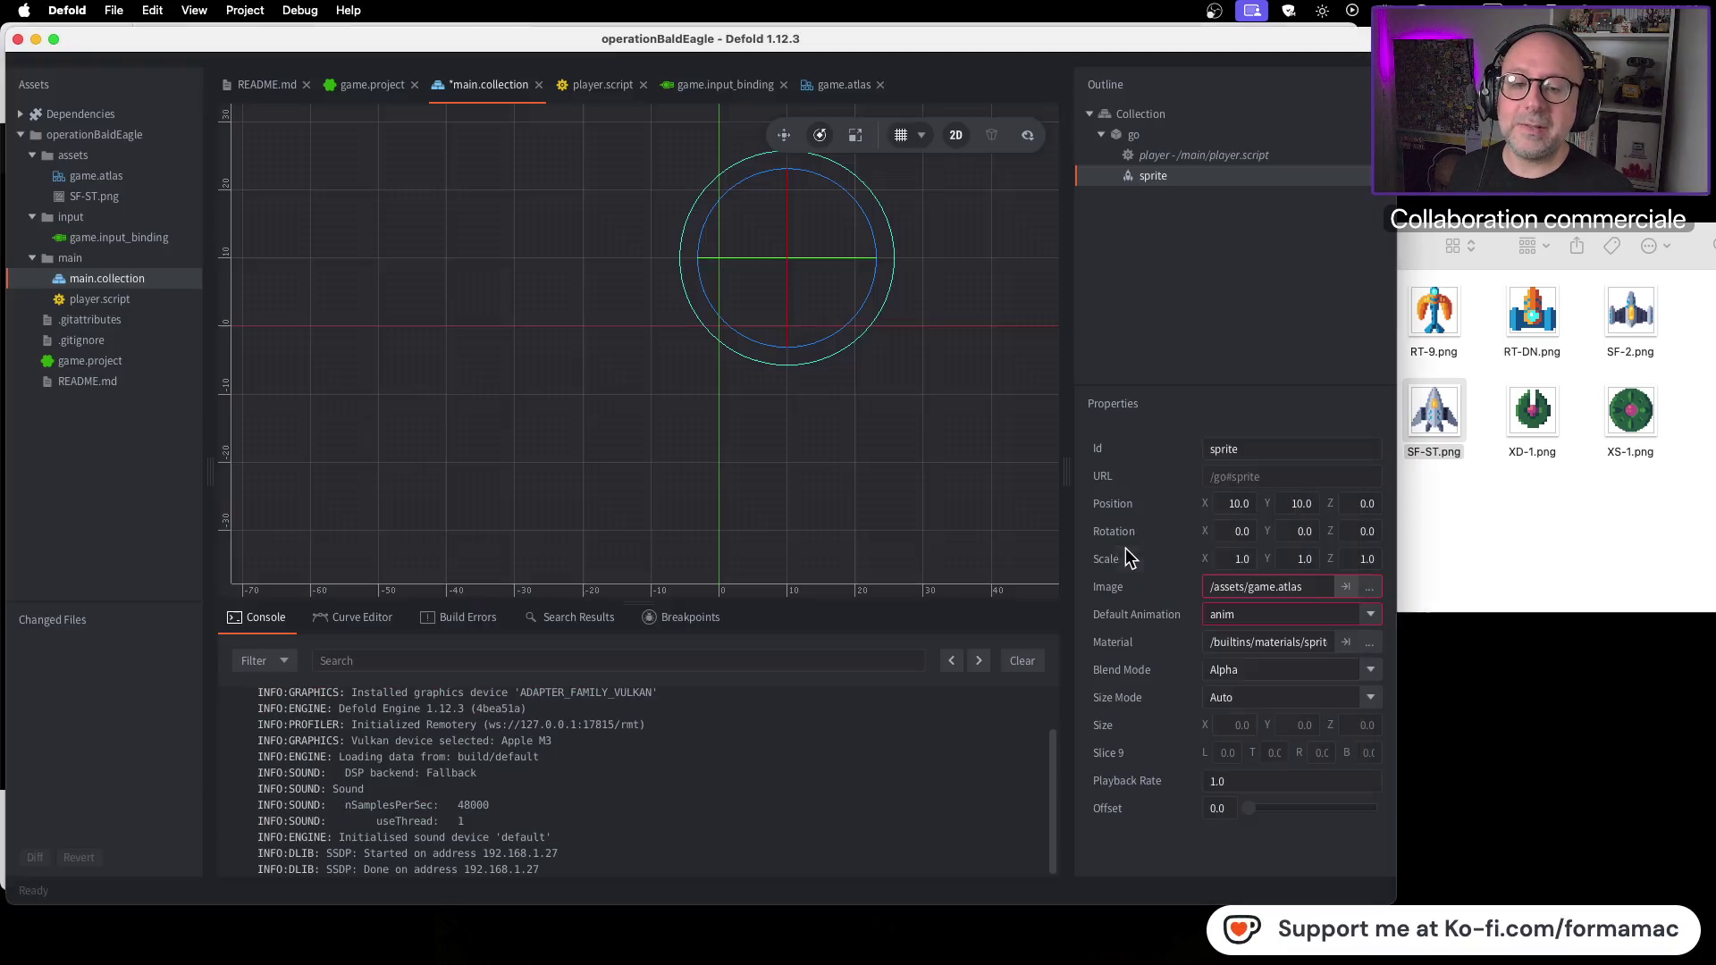
{"action": "left_click", "coordinate": [1369, 615]}
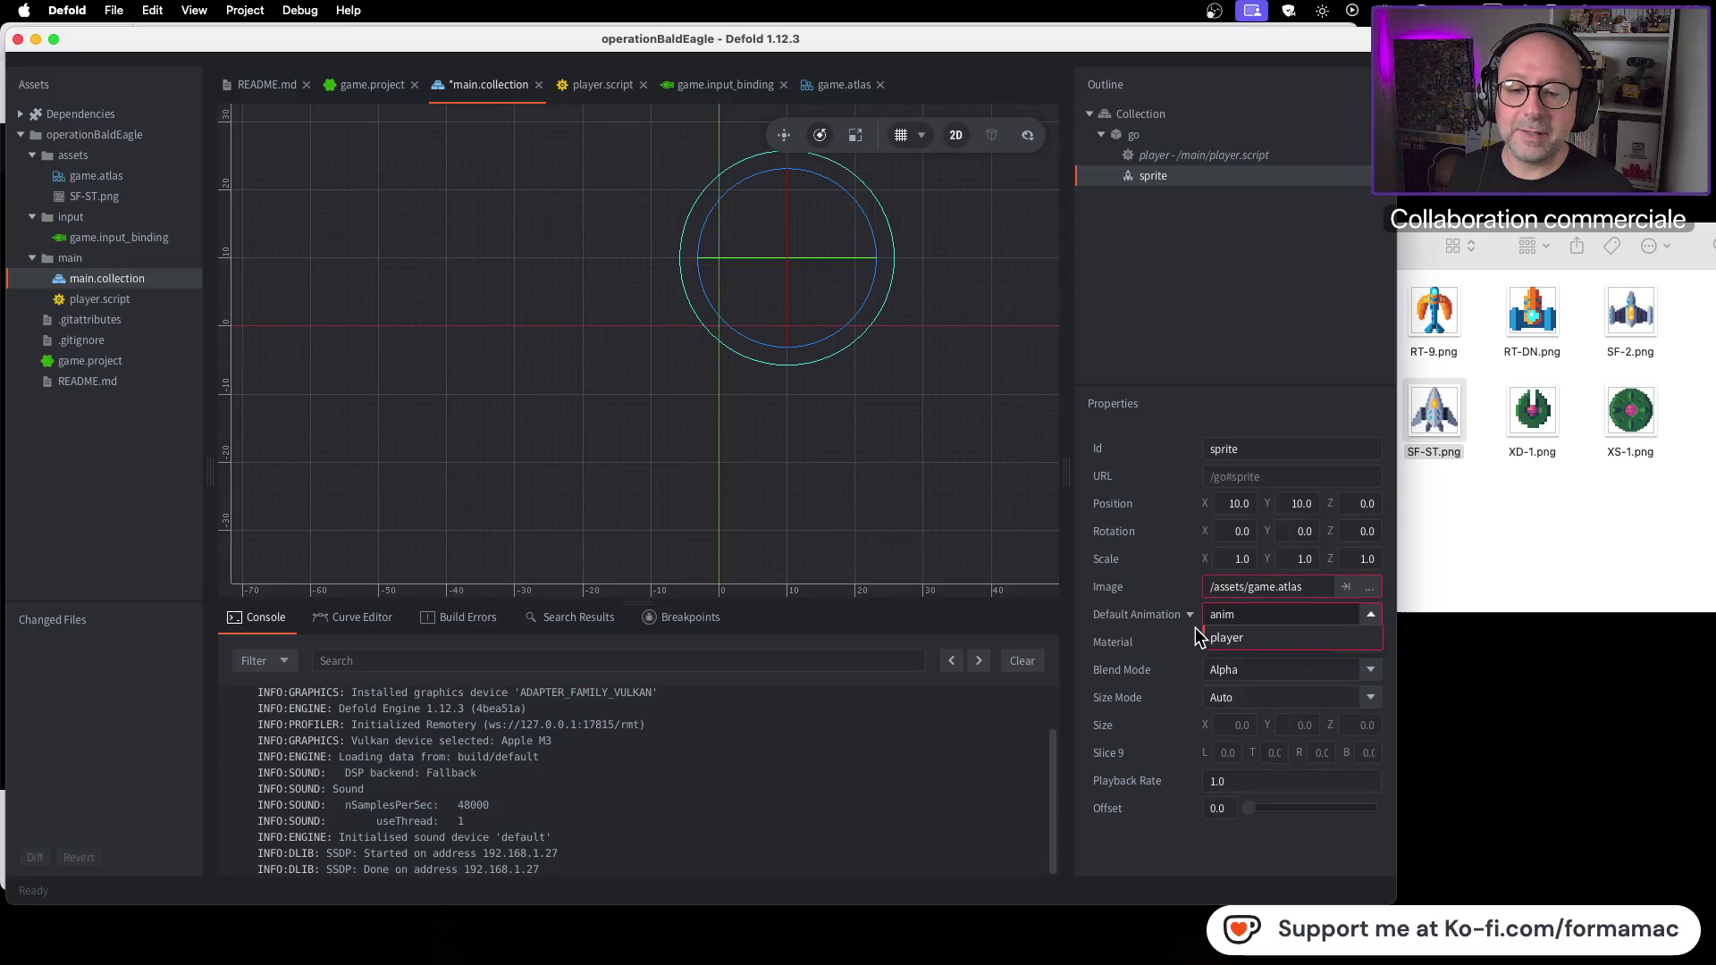
{"action": "left_click", "coordinate": [1226, 638]}
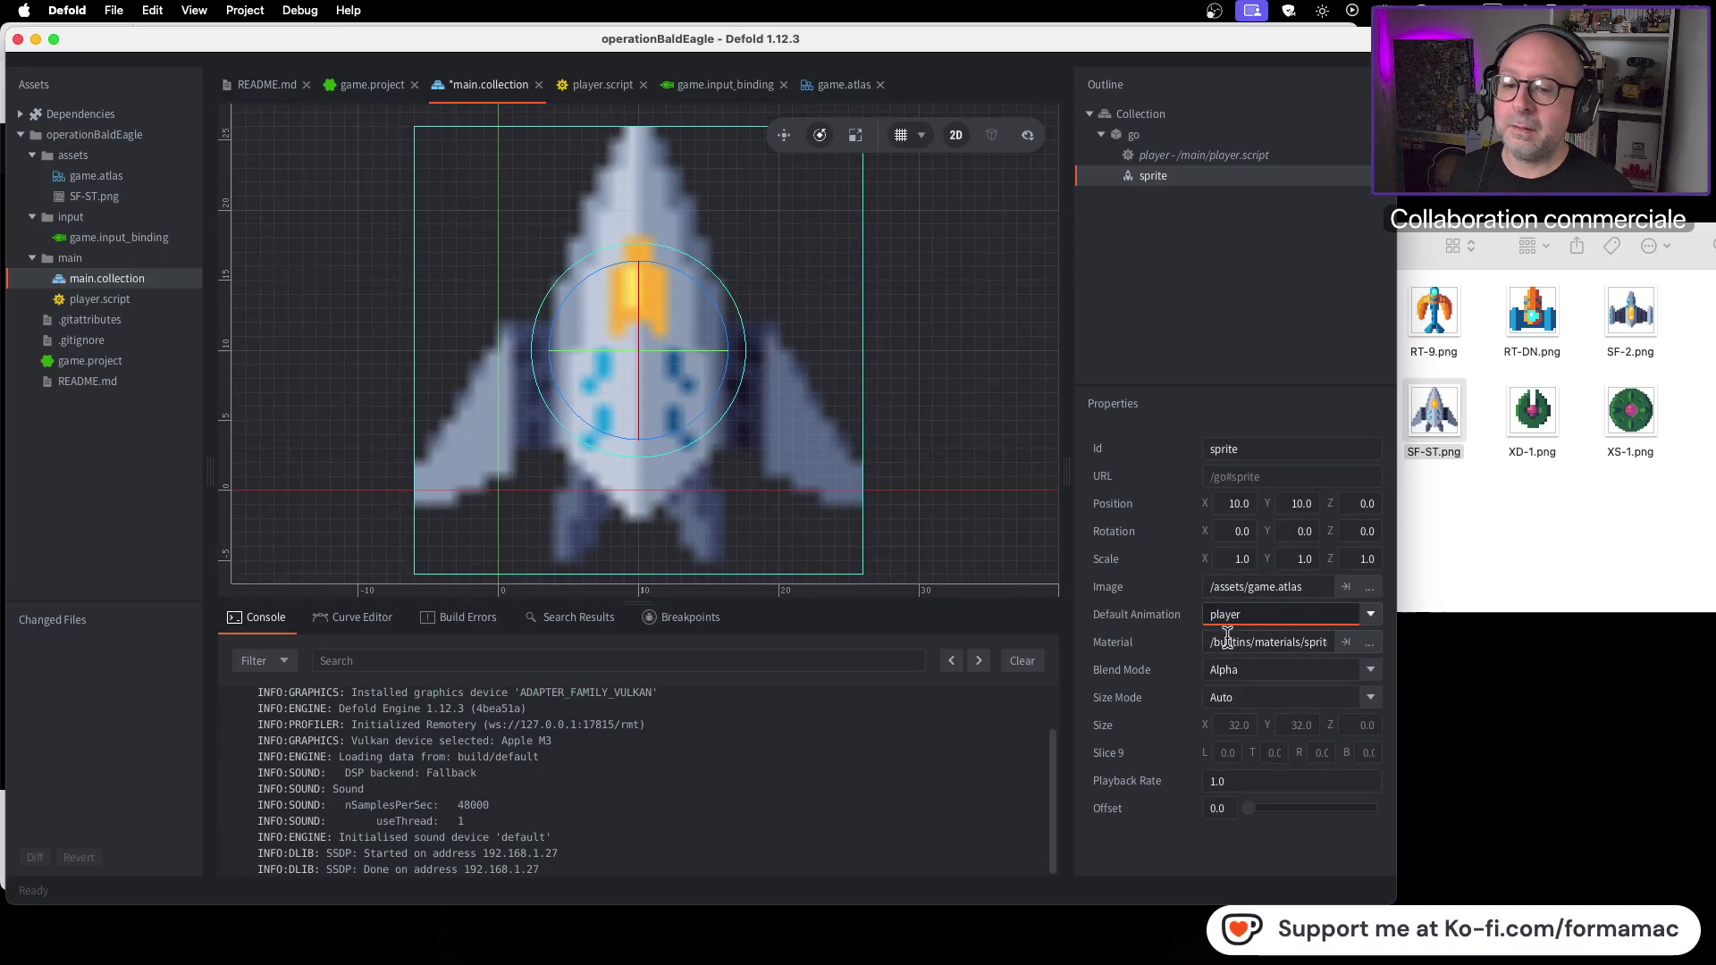
{"action": "key", "text": "super+Tab"}
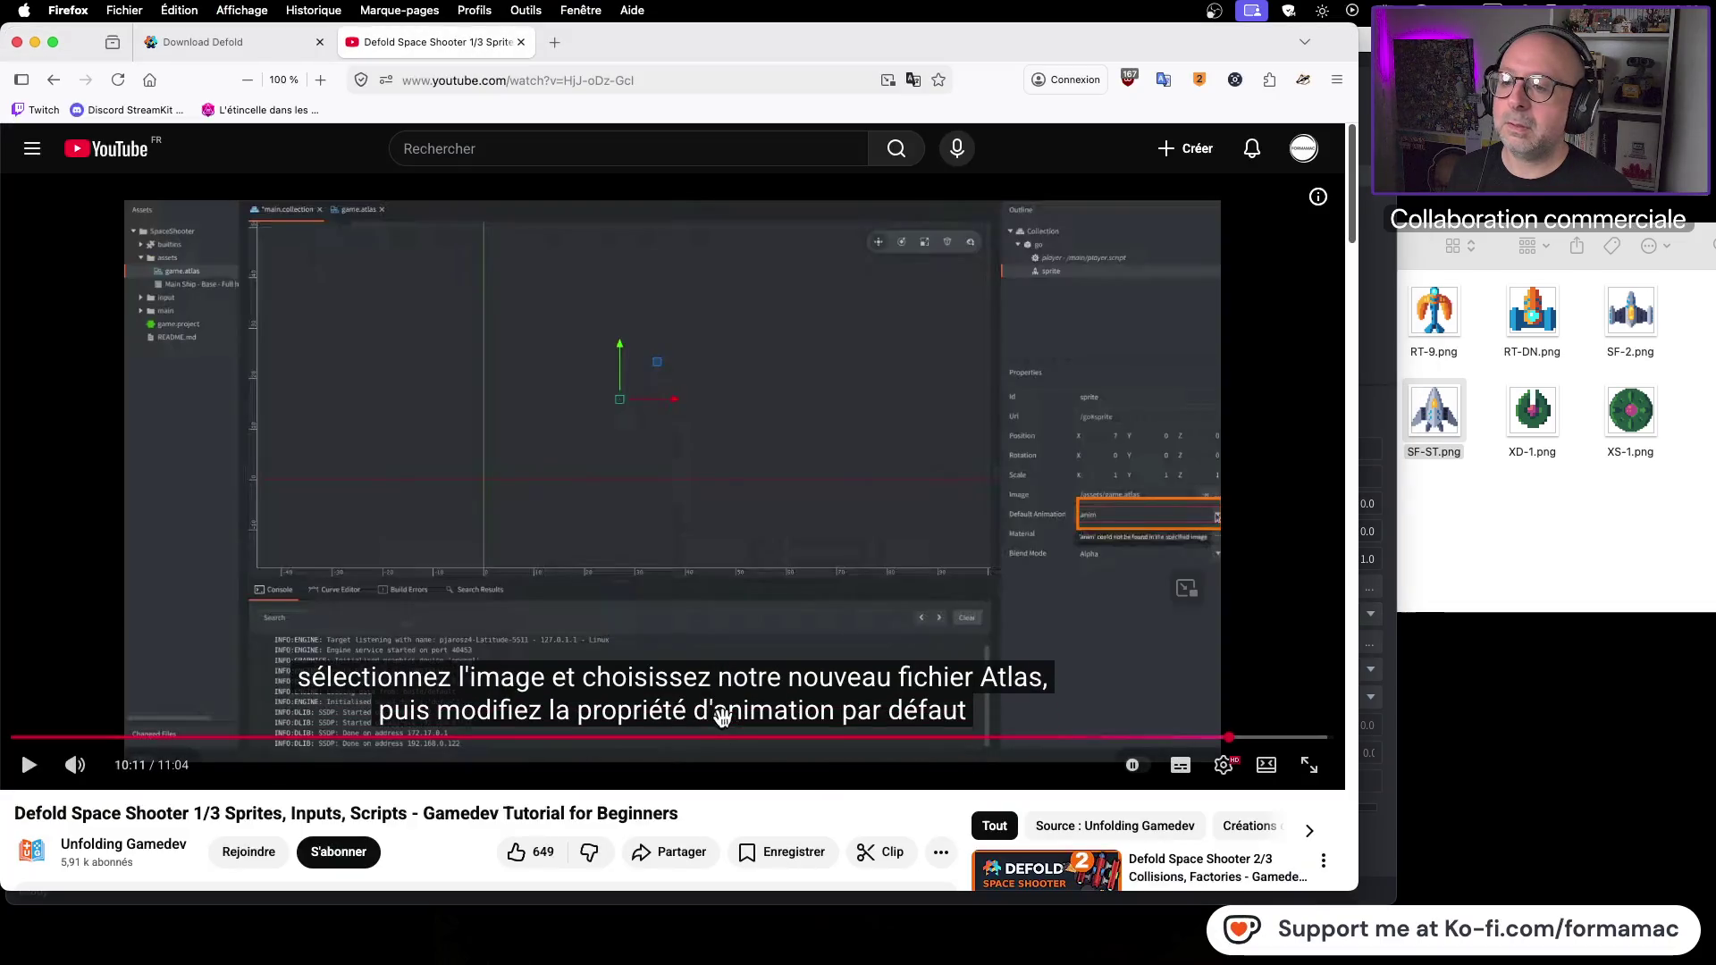
Step: Watch the tutorial's running-game demo, then return to Defold and save main.collection
{"action": "left_click", "coordinate": [964, 640]}
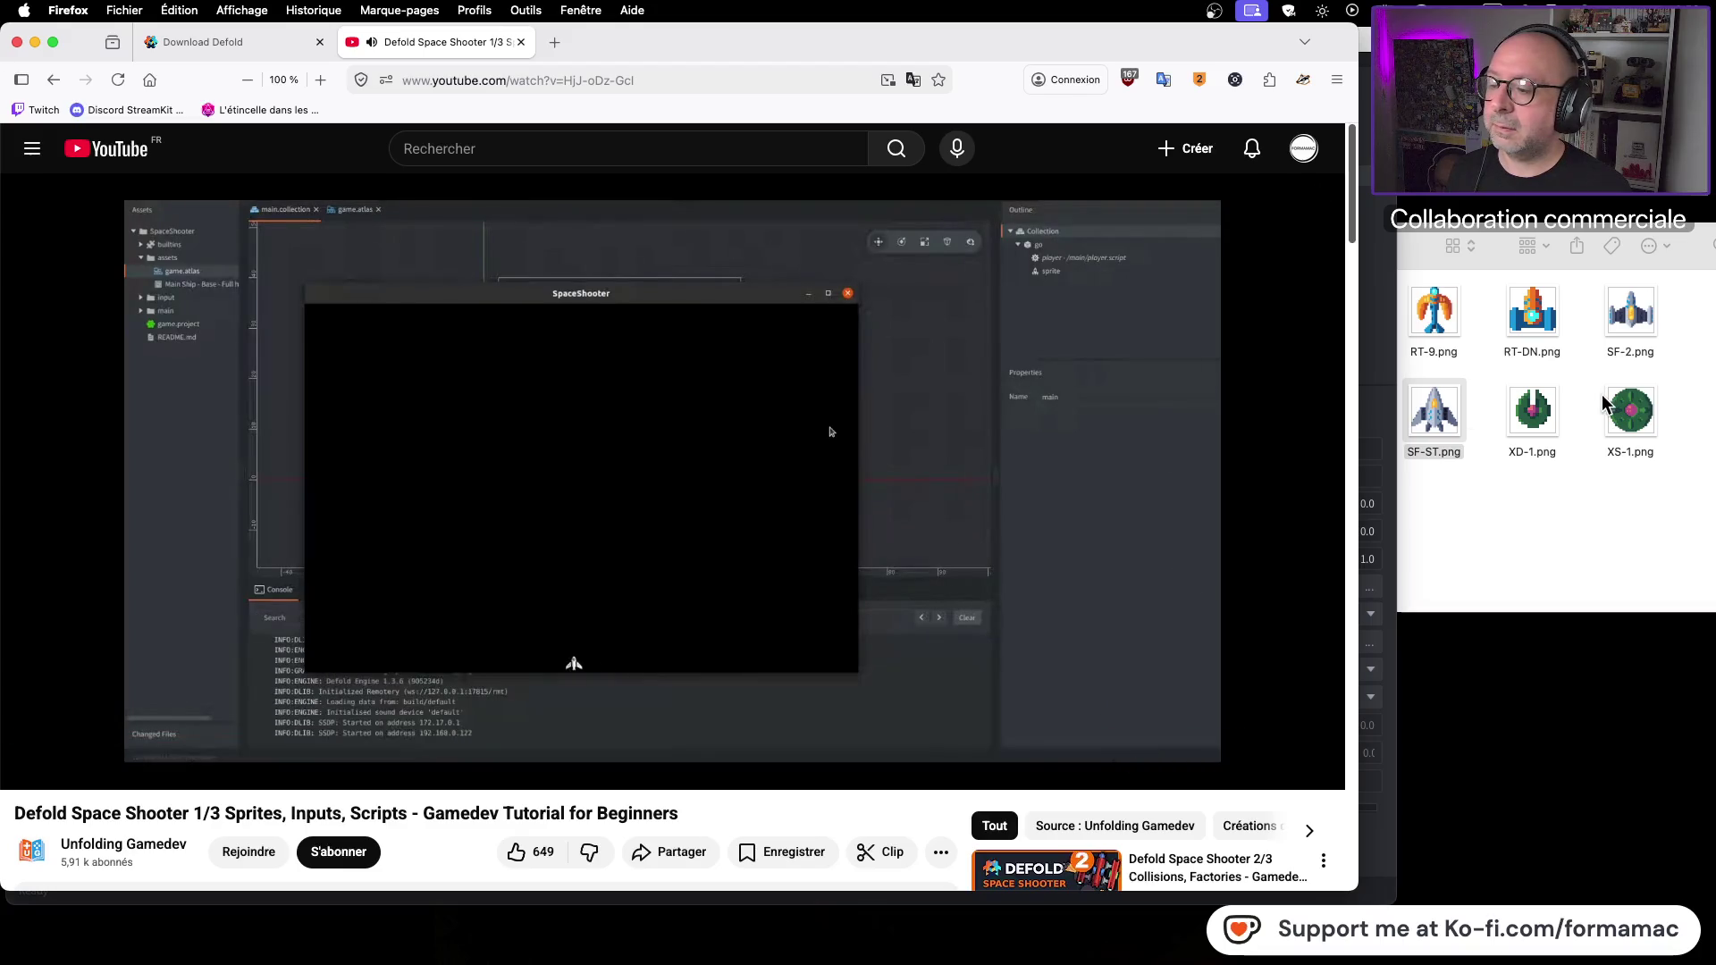
{"action": "key", "text": "super+Tab"}
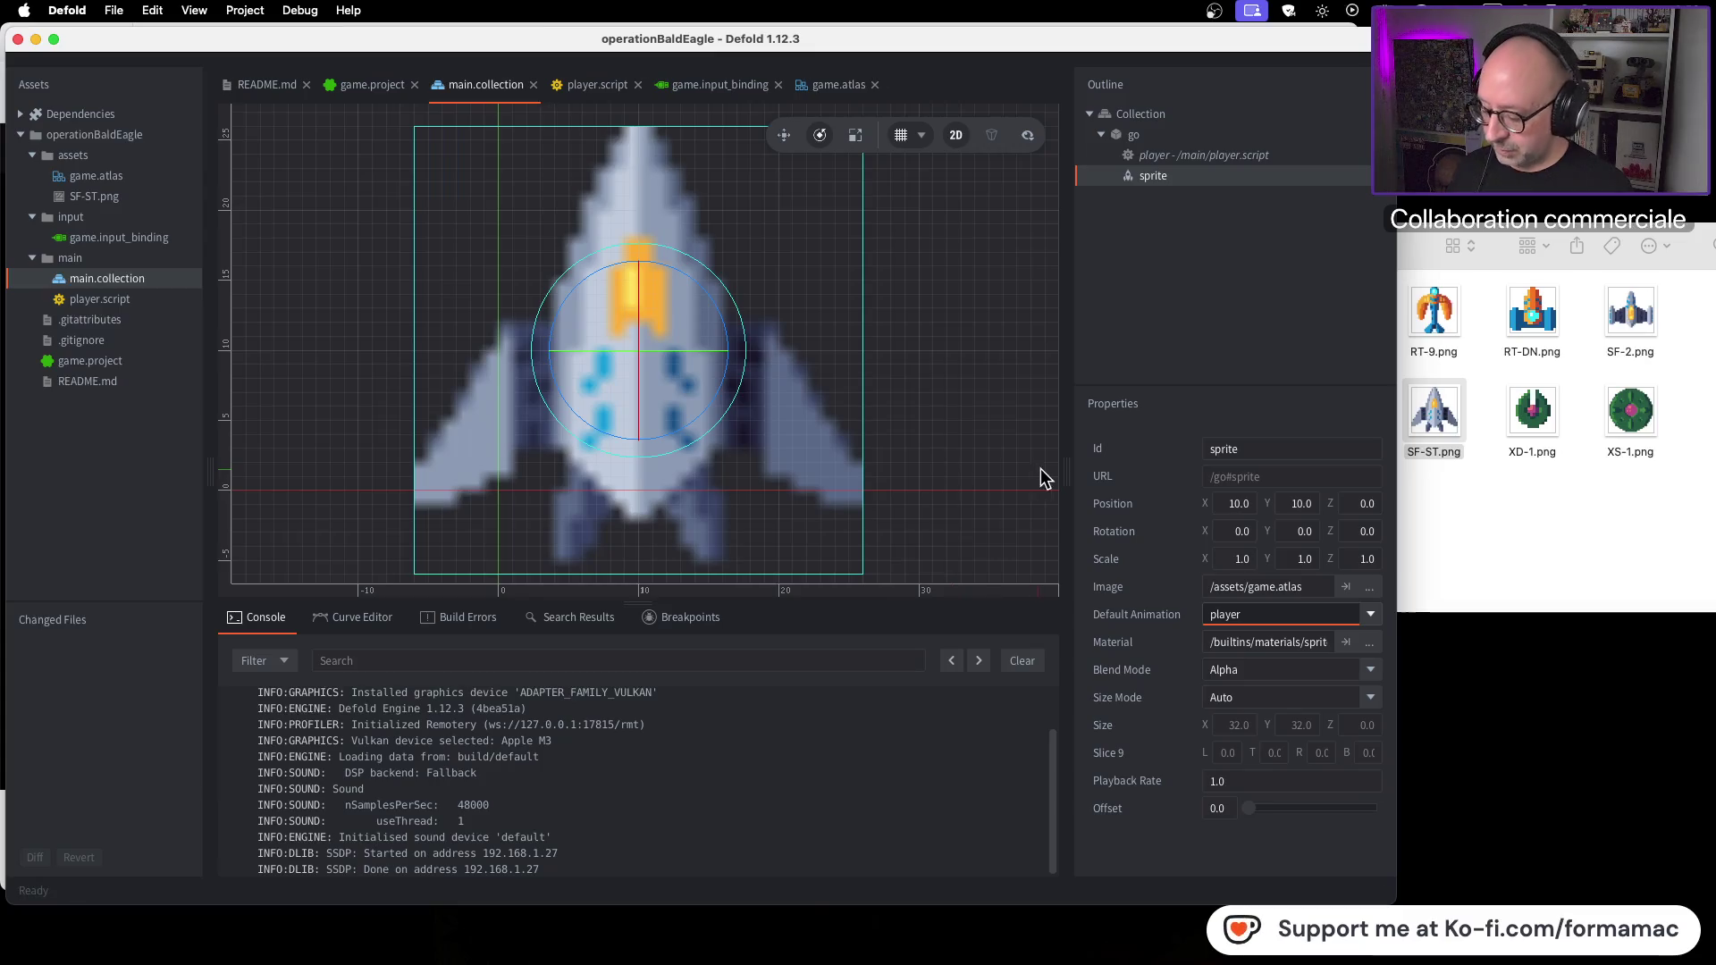
{"action": "key", "text": "super+s"}
Step: Build and run the game, steer the ship with the Left/Right arrow keys, then close it
{"action": "key", "text": "super+b"}
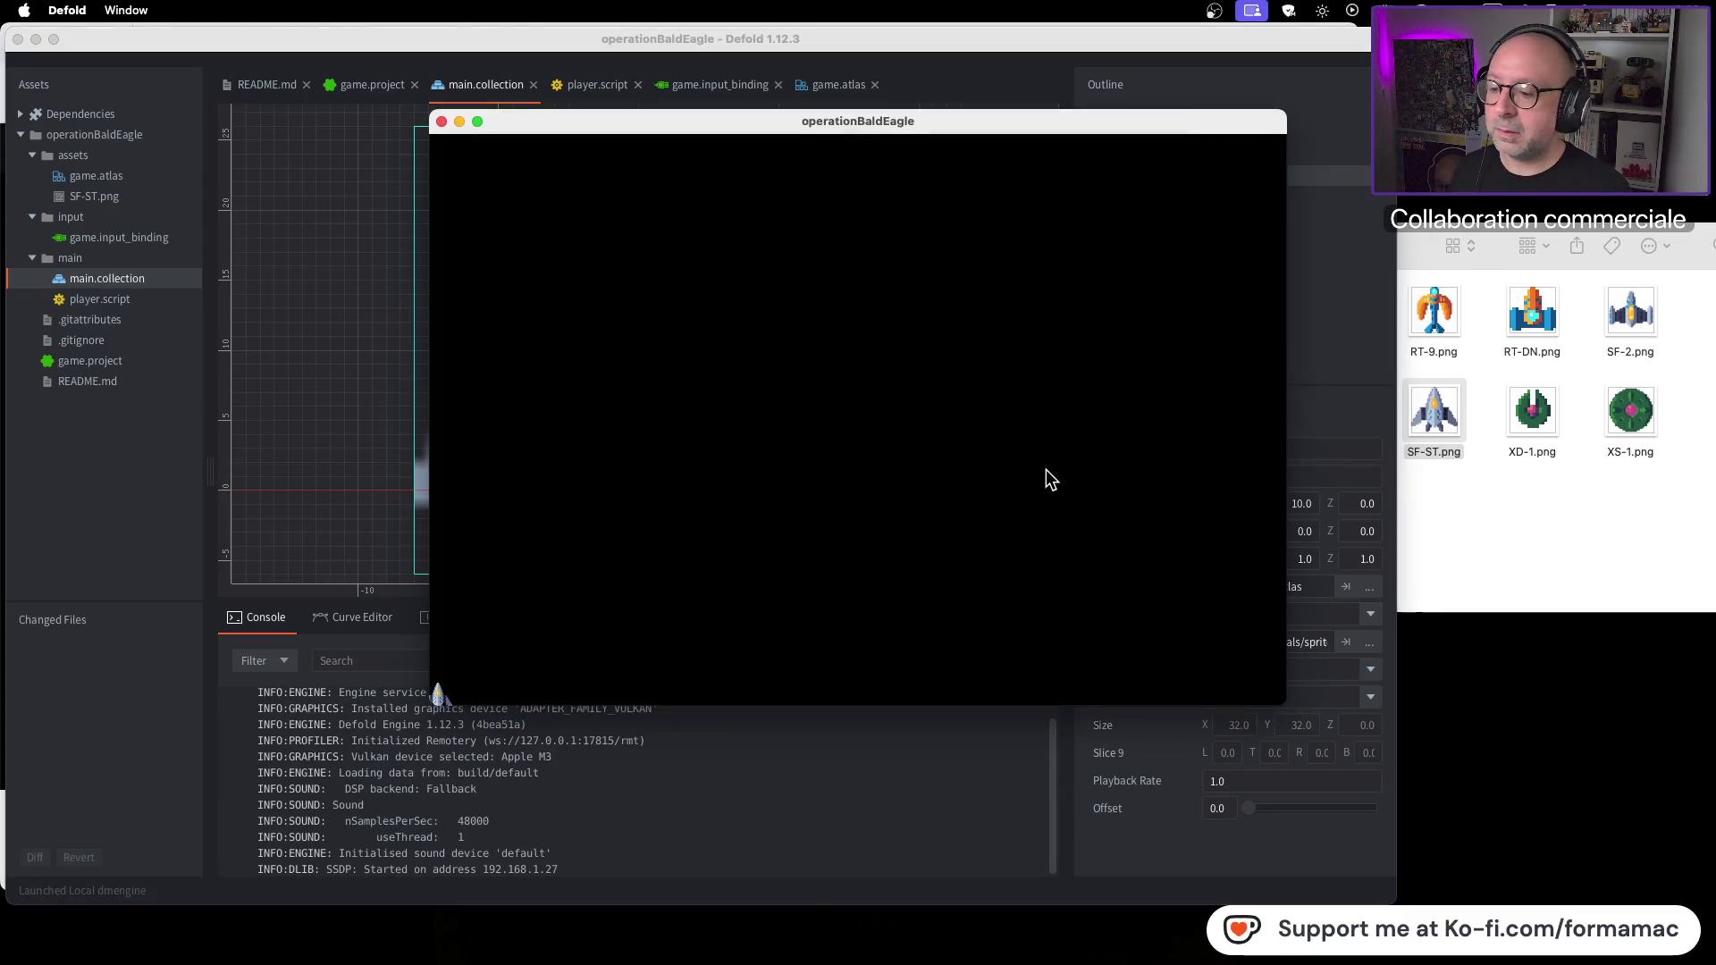
{"action": "key", "text": "Right"}
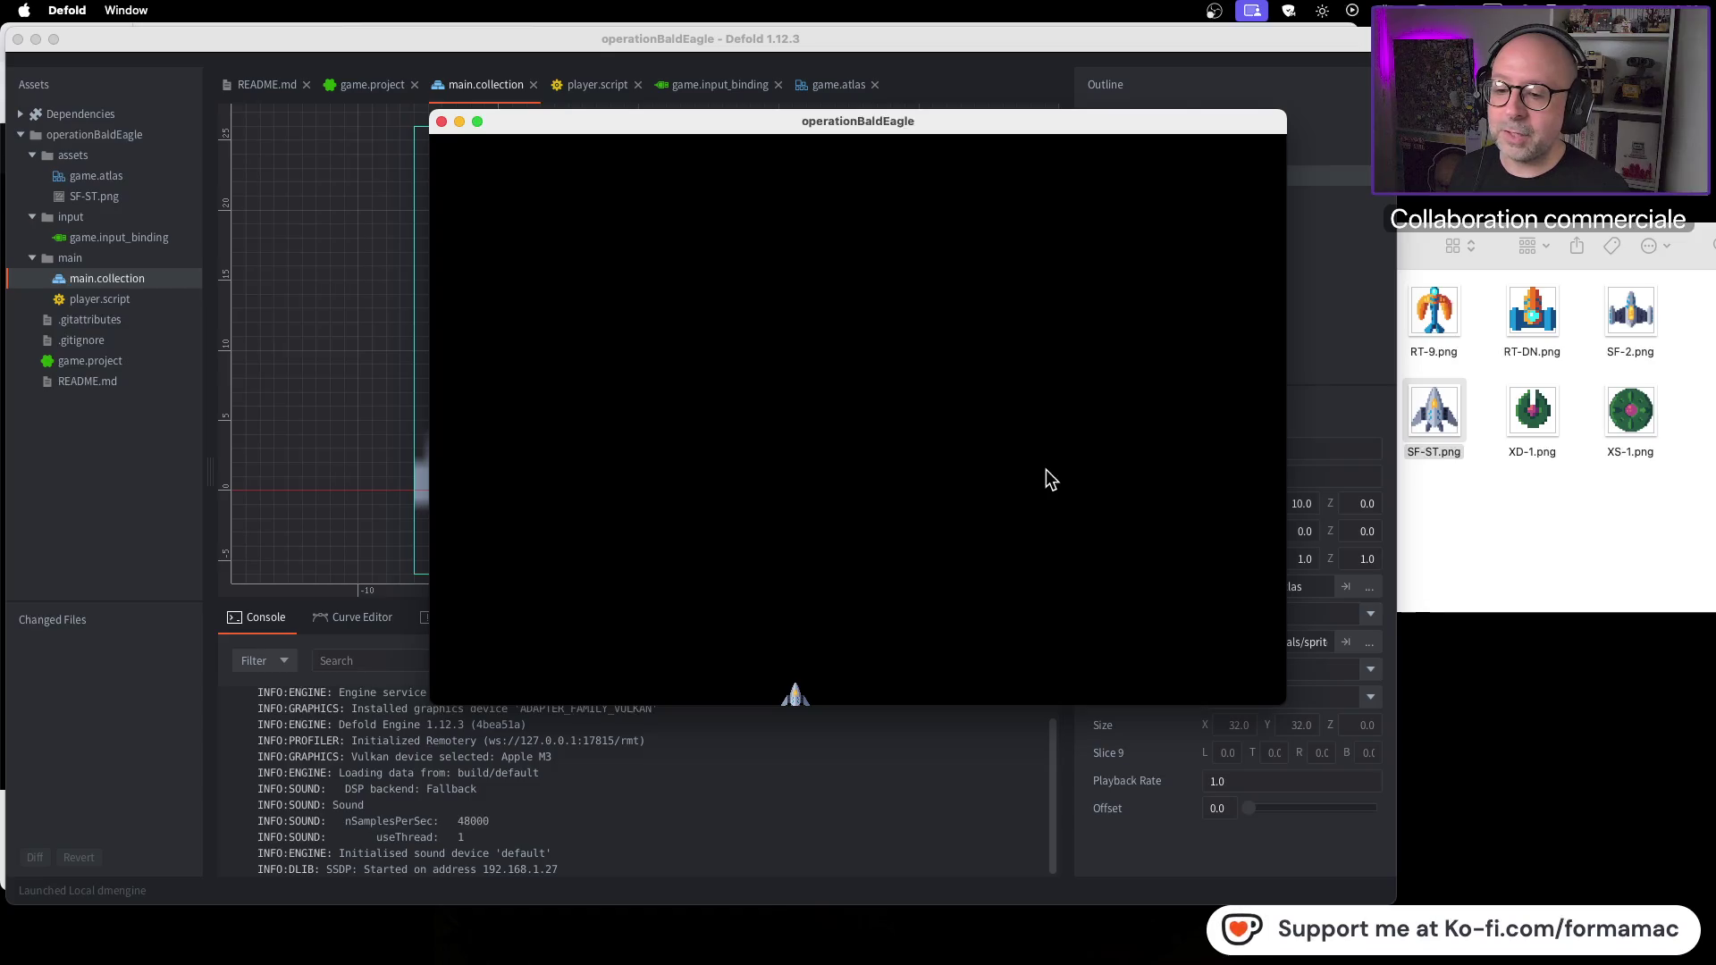
{"action": "key", "text": "Right"}
{"action": "key", "text": "Left"}
{"action": "key", "text": "Right"}
{"action": "key", "text": "Left"}
{"action": "key", "text": "Right"}
{"action": "key", "text": "Left"}
{"action": "key", "text": "Left"}
{"action": "key", "text": "Right"}
{"action": "key", "text": "Left"}
{"action": "key", "text": "Left"}
{"action": "key", "text": "Right"}
{"action": "key", "text": "Left"}
{"action": "key", "text": "Left"}
{"action": "key", "text": "Right"}
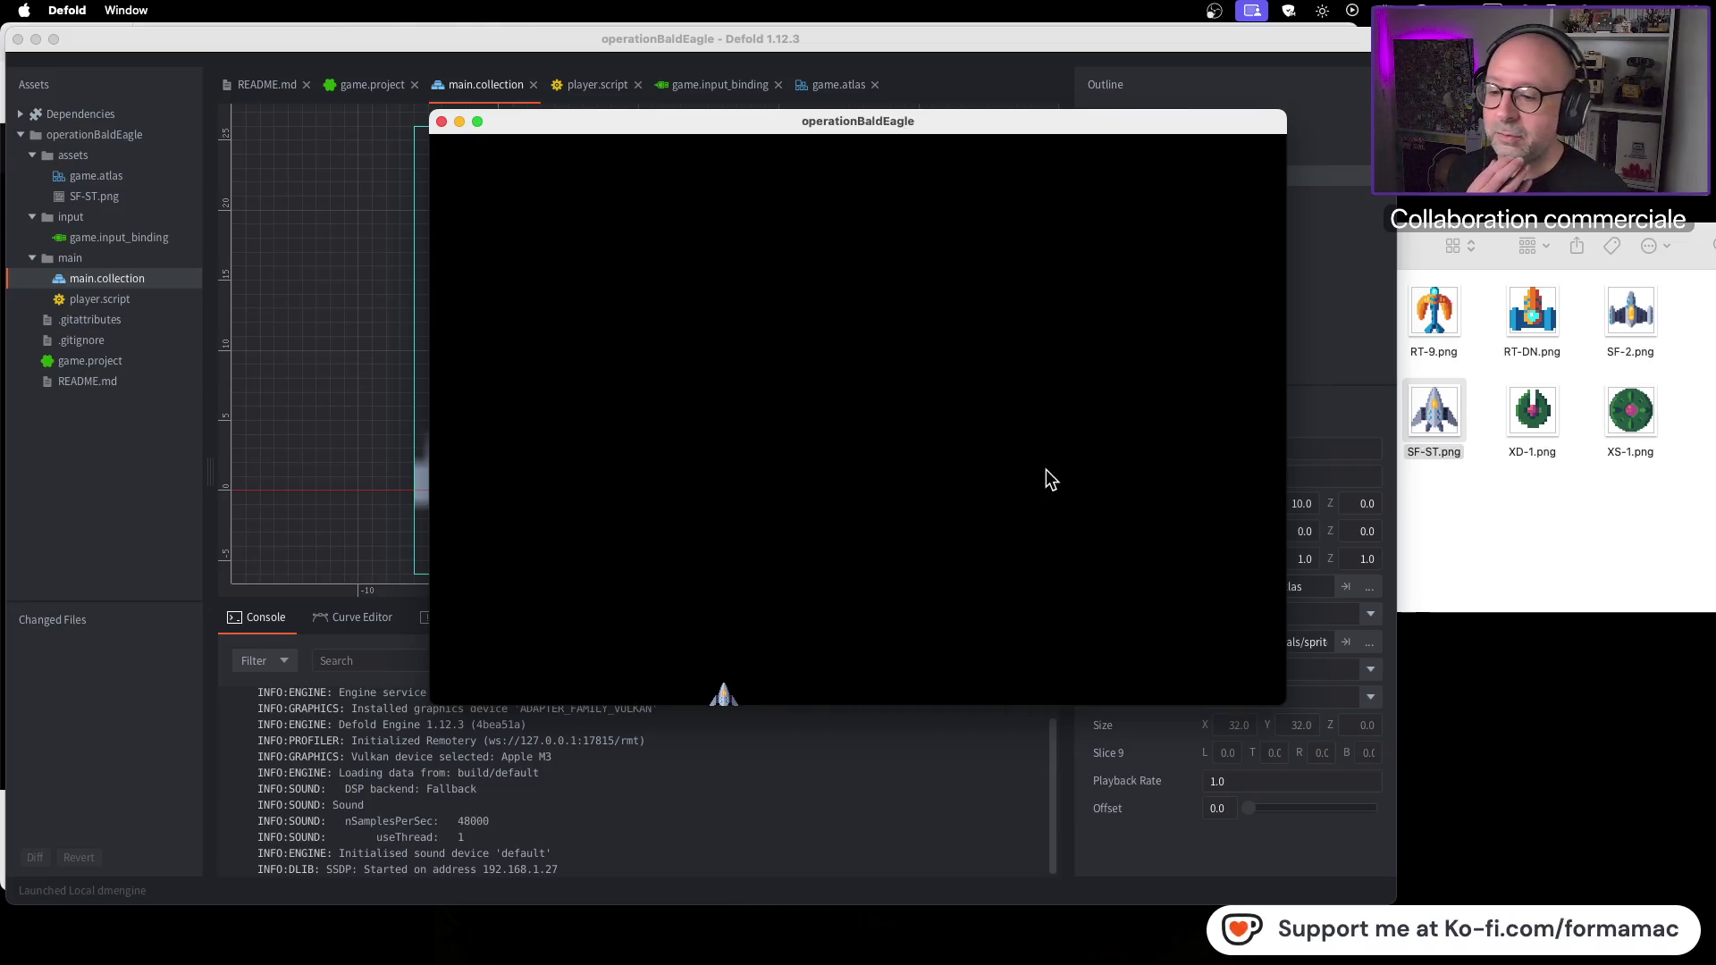
{"action": "key", "text": "Right"}
{"action": "key", "text": "Left"}
{"action": "key", "text": "Right"}
{"action": "key", "text": "Left"}
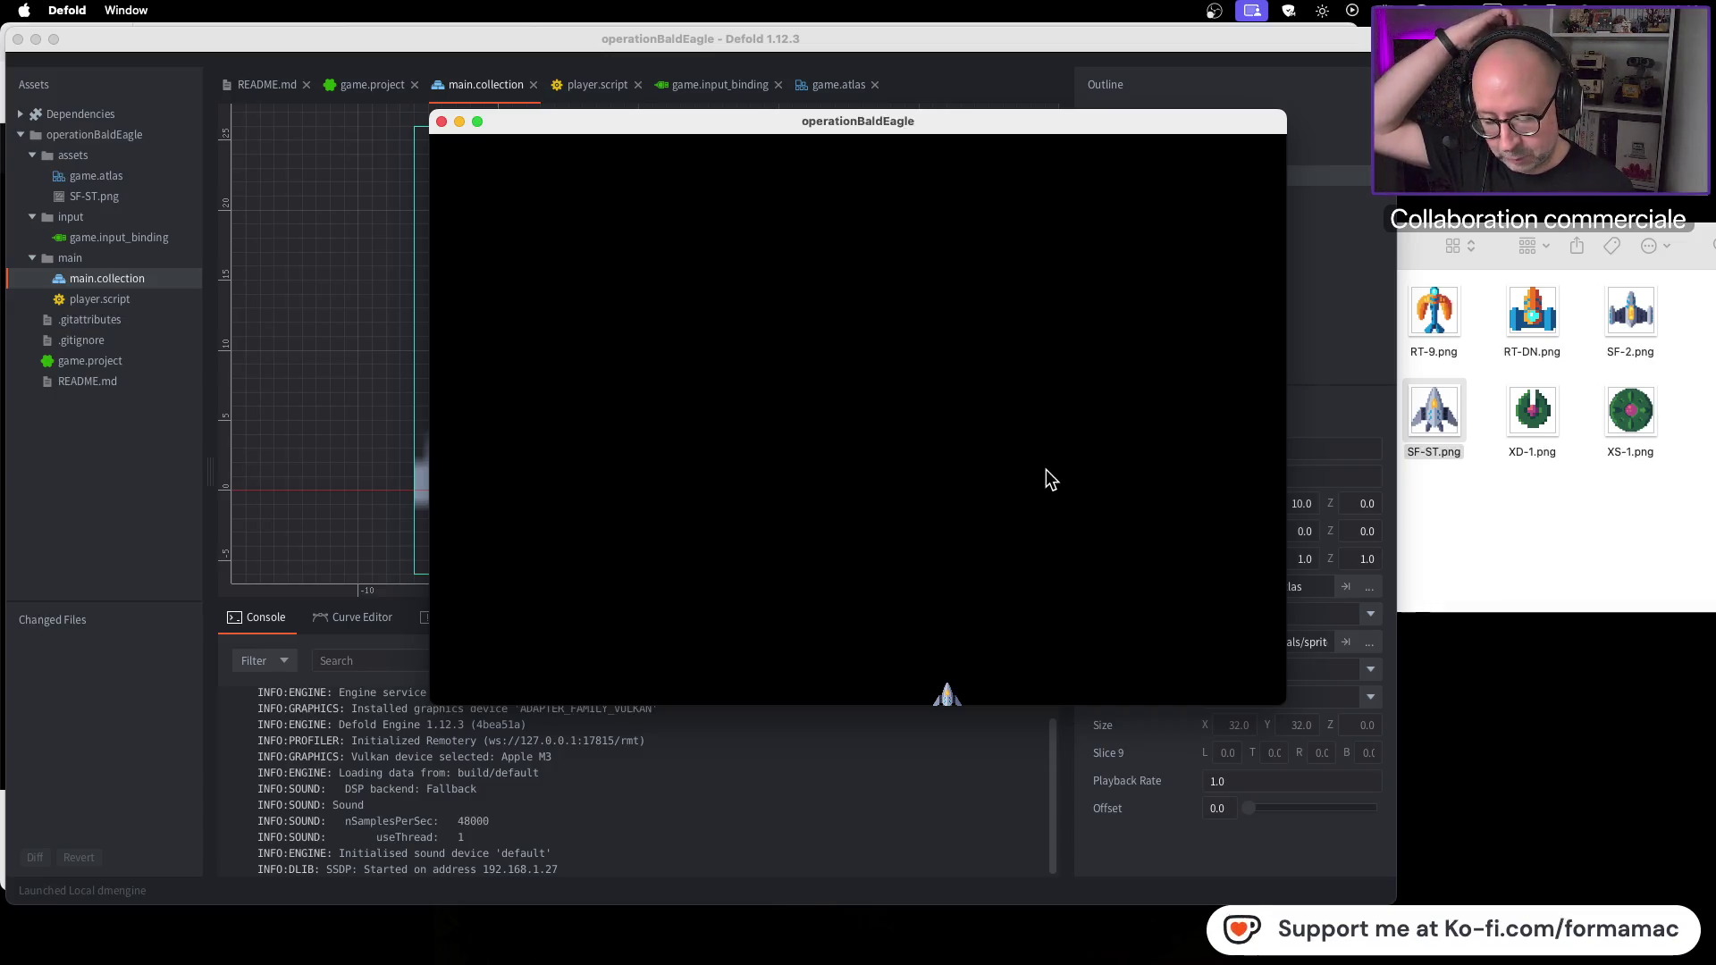
{"action": "key", "text": "Right"}
{"action": "key", "text": "Left"}
{"action": "key", "text": "Right"}
{"action": "key", "text": "Left"}
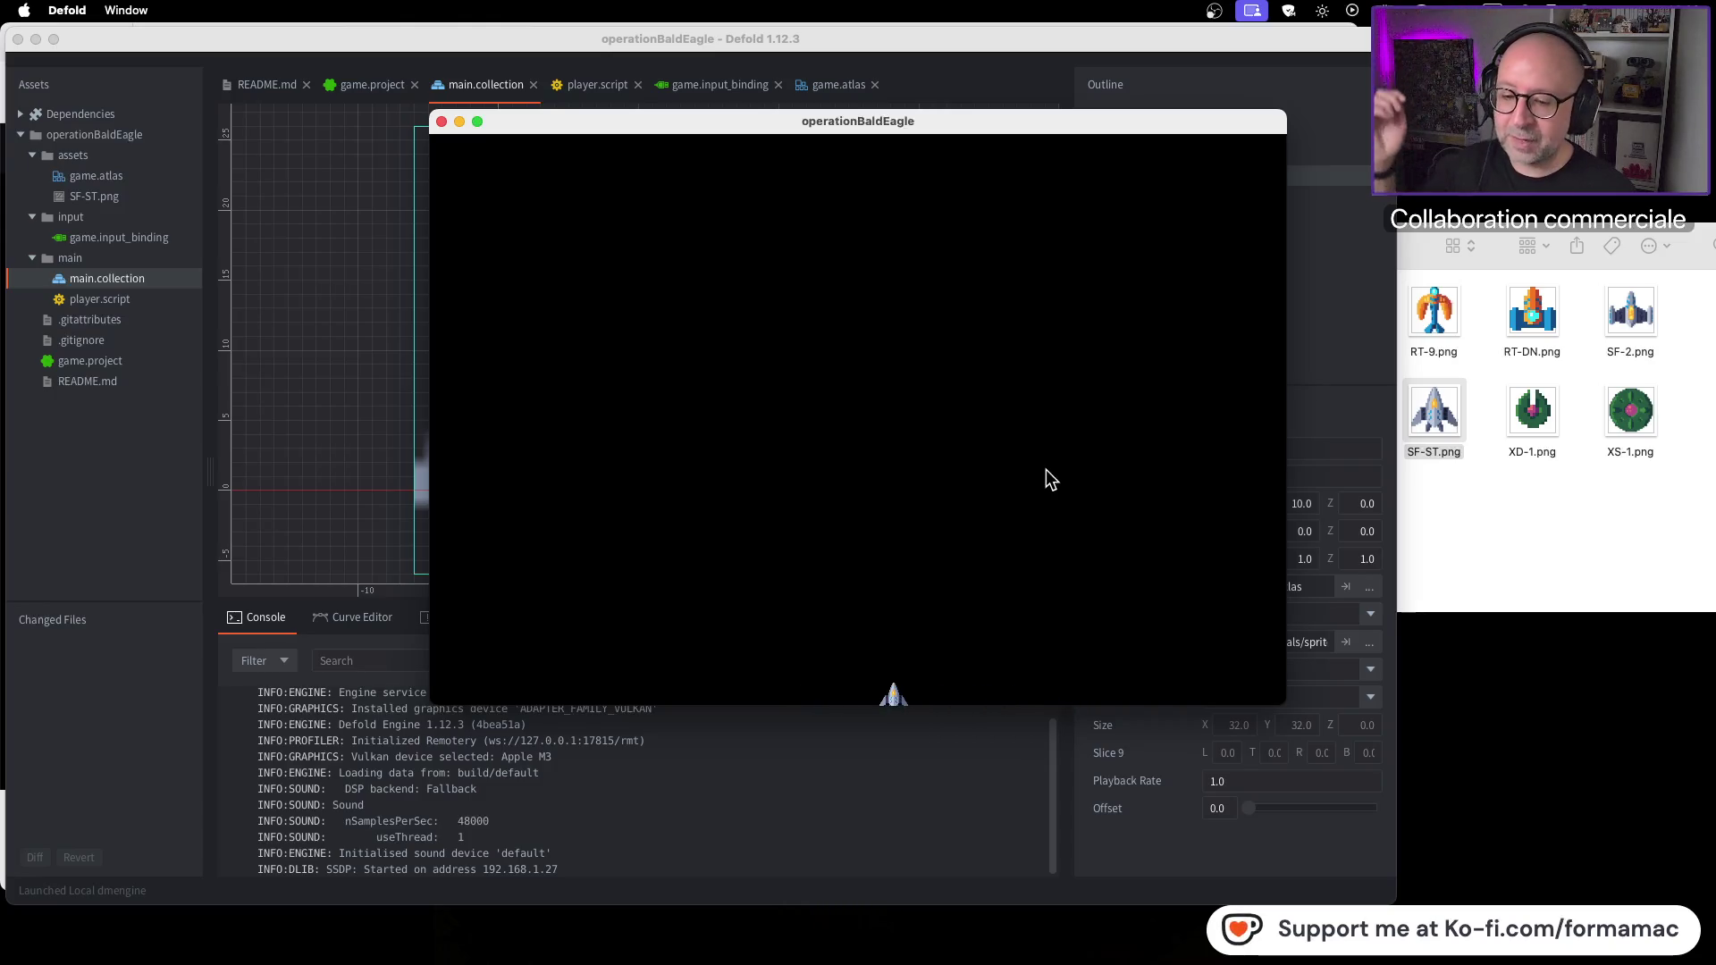
{"action": "key", "text": "Left"}
{"action": "key", "text": "Right"}
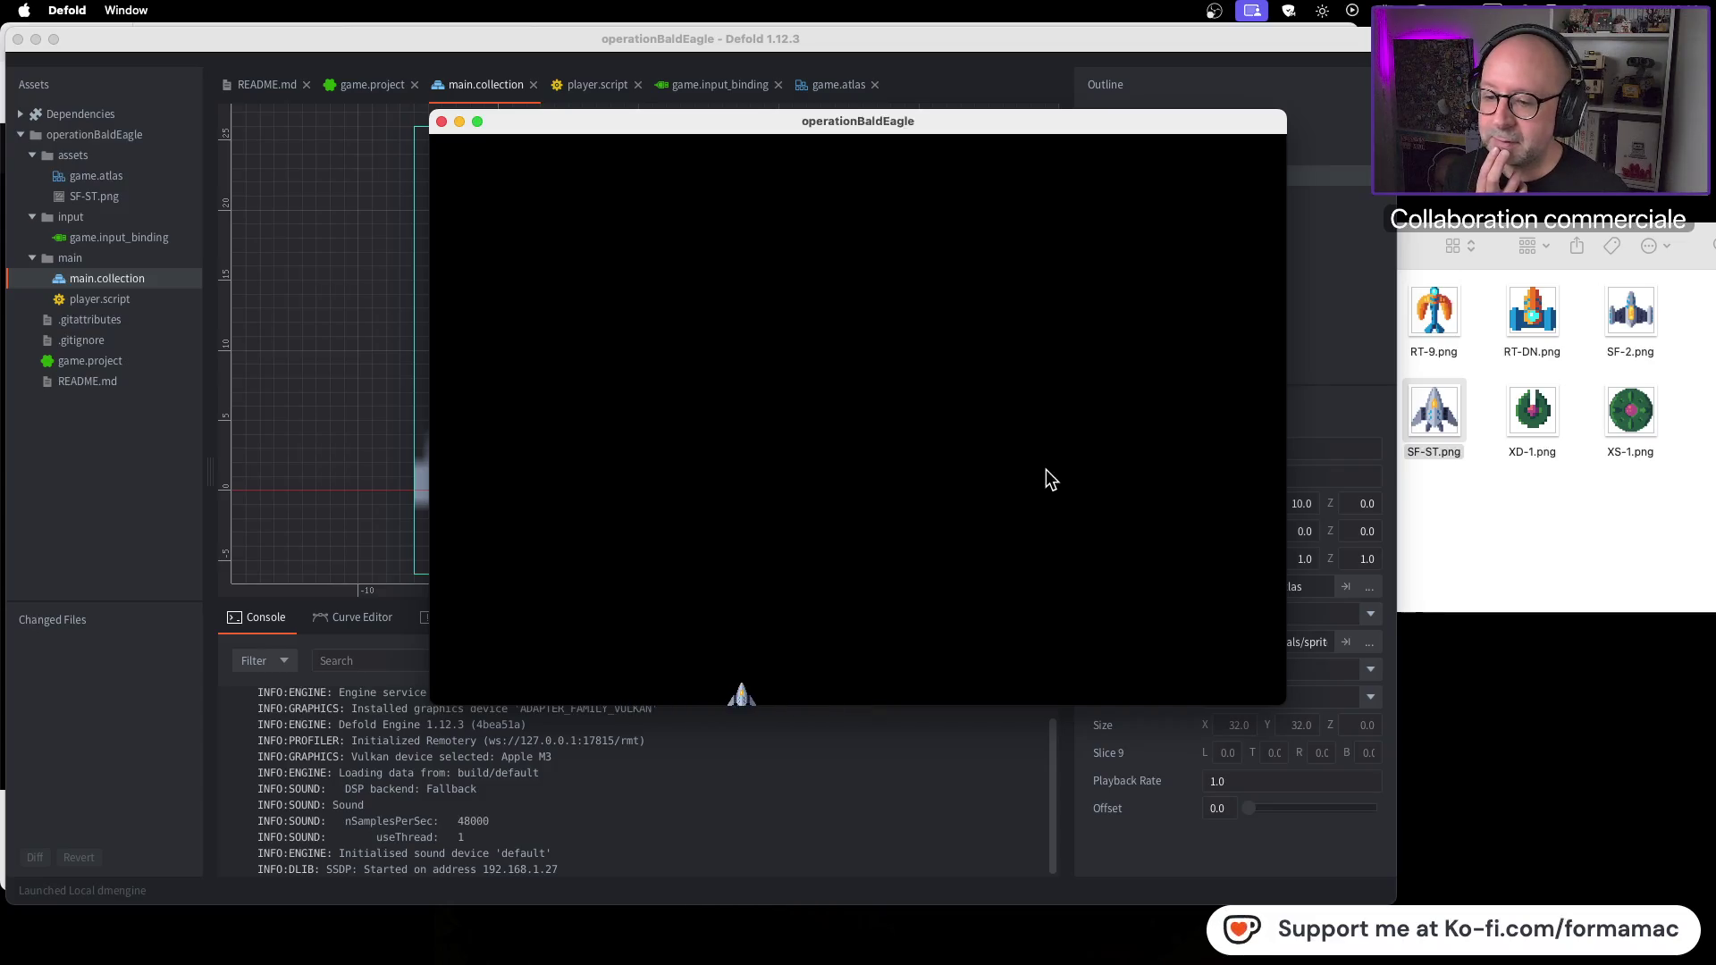
{"action": "key", "text": "Right"}
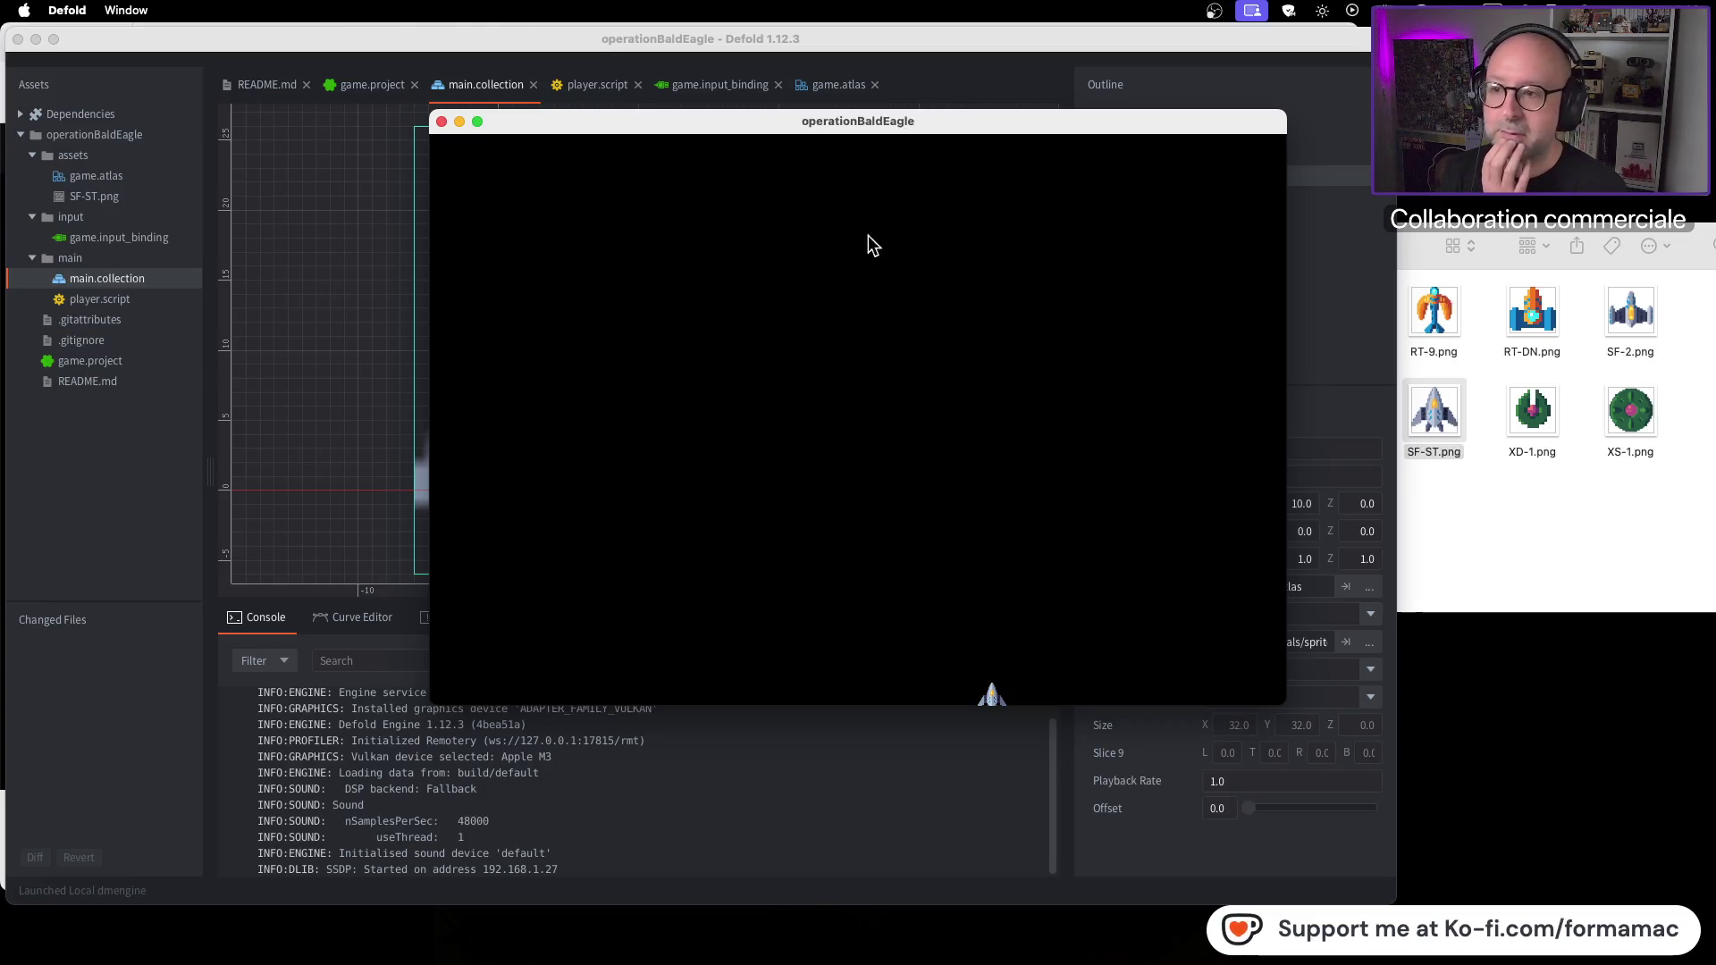
{"action": "left_click", "coordinate": [441, 121]}
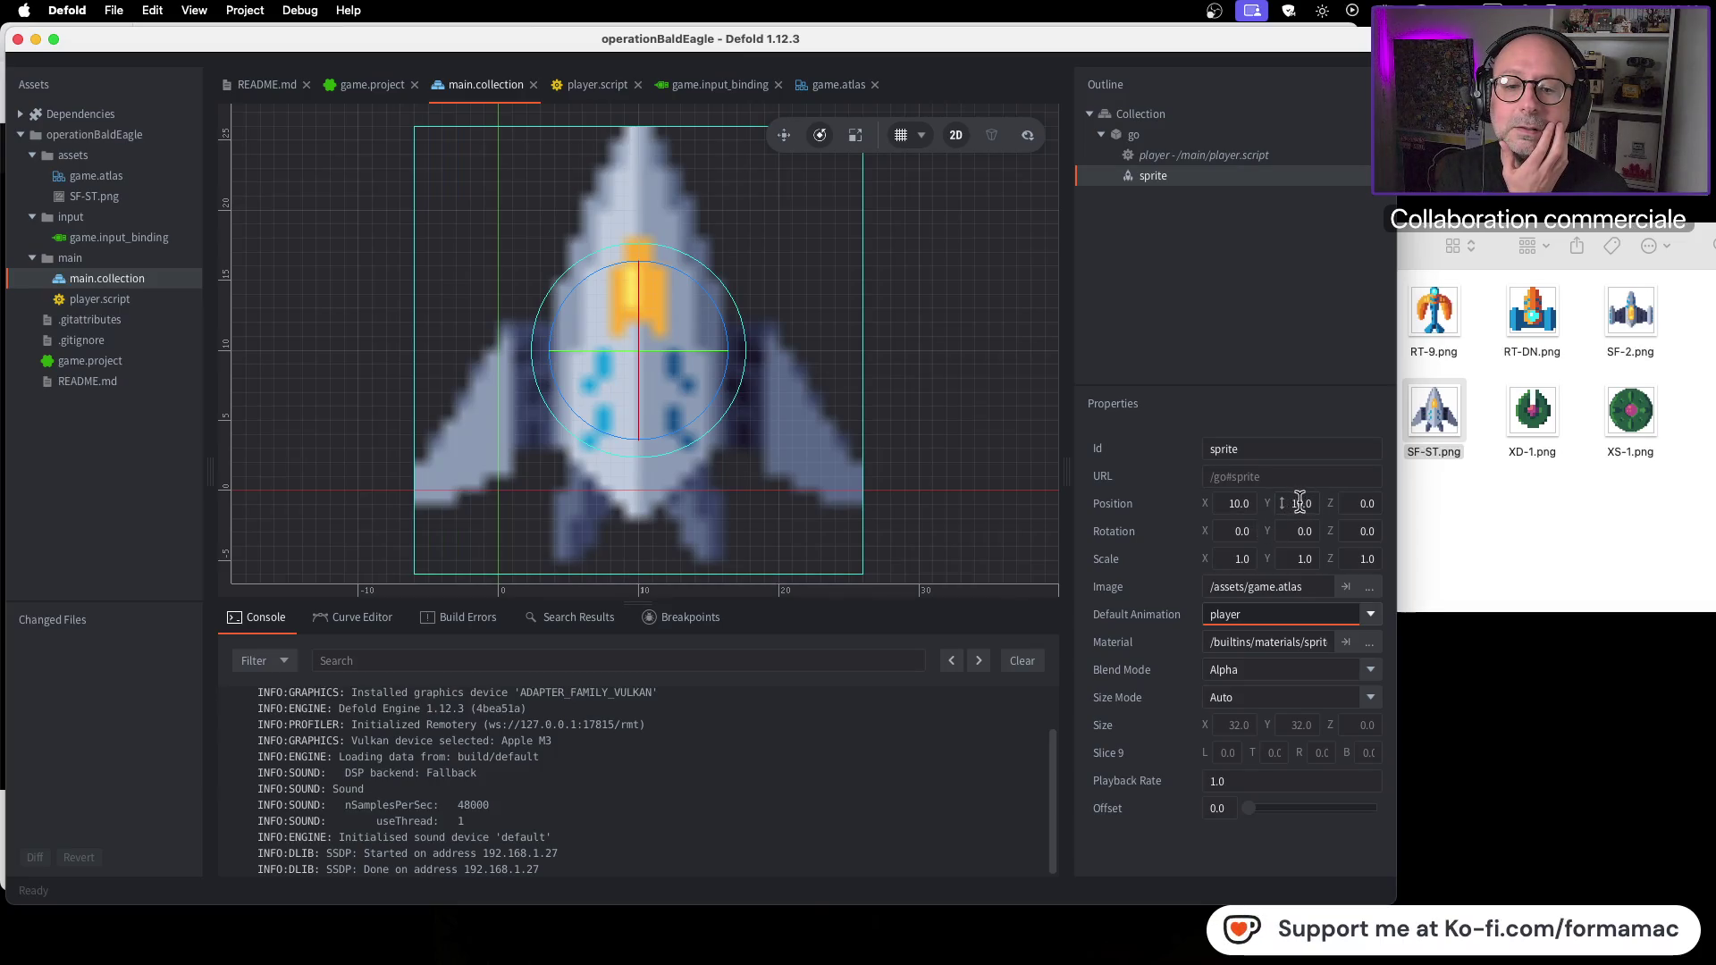
{"action": "left_click", "coordinate": [1301, 503]}
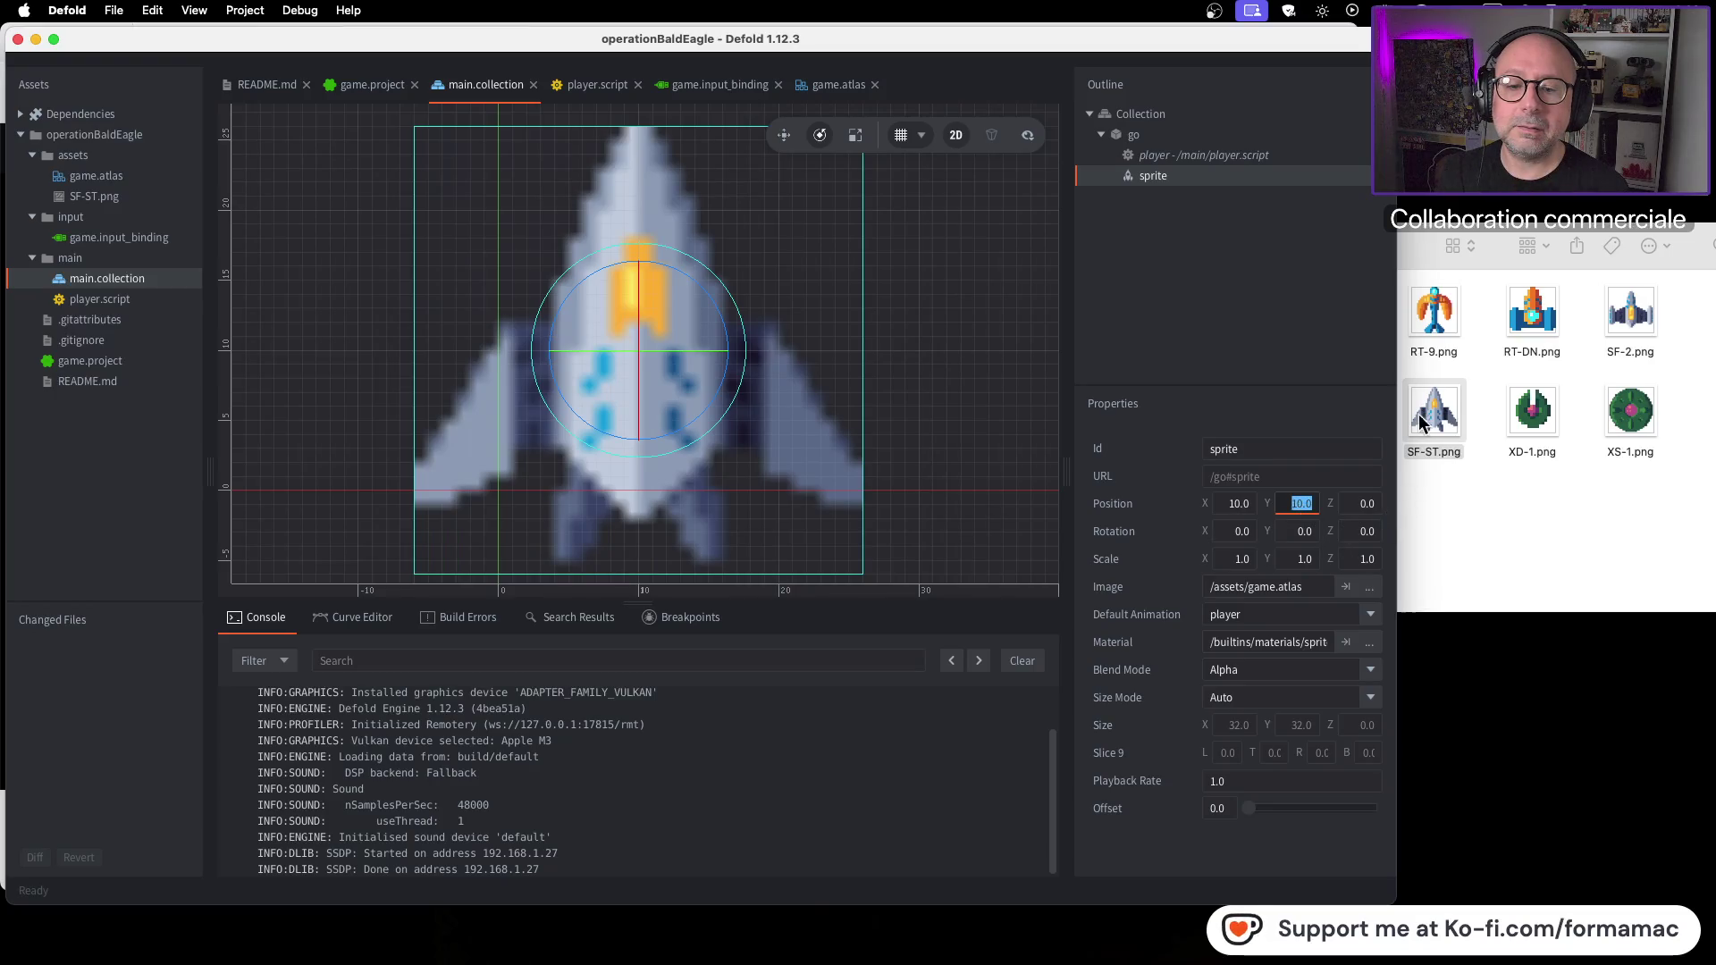
{"action": "type", "text": "20"}
{"action": "key", "text": "Return"}
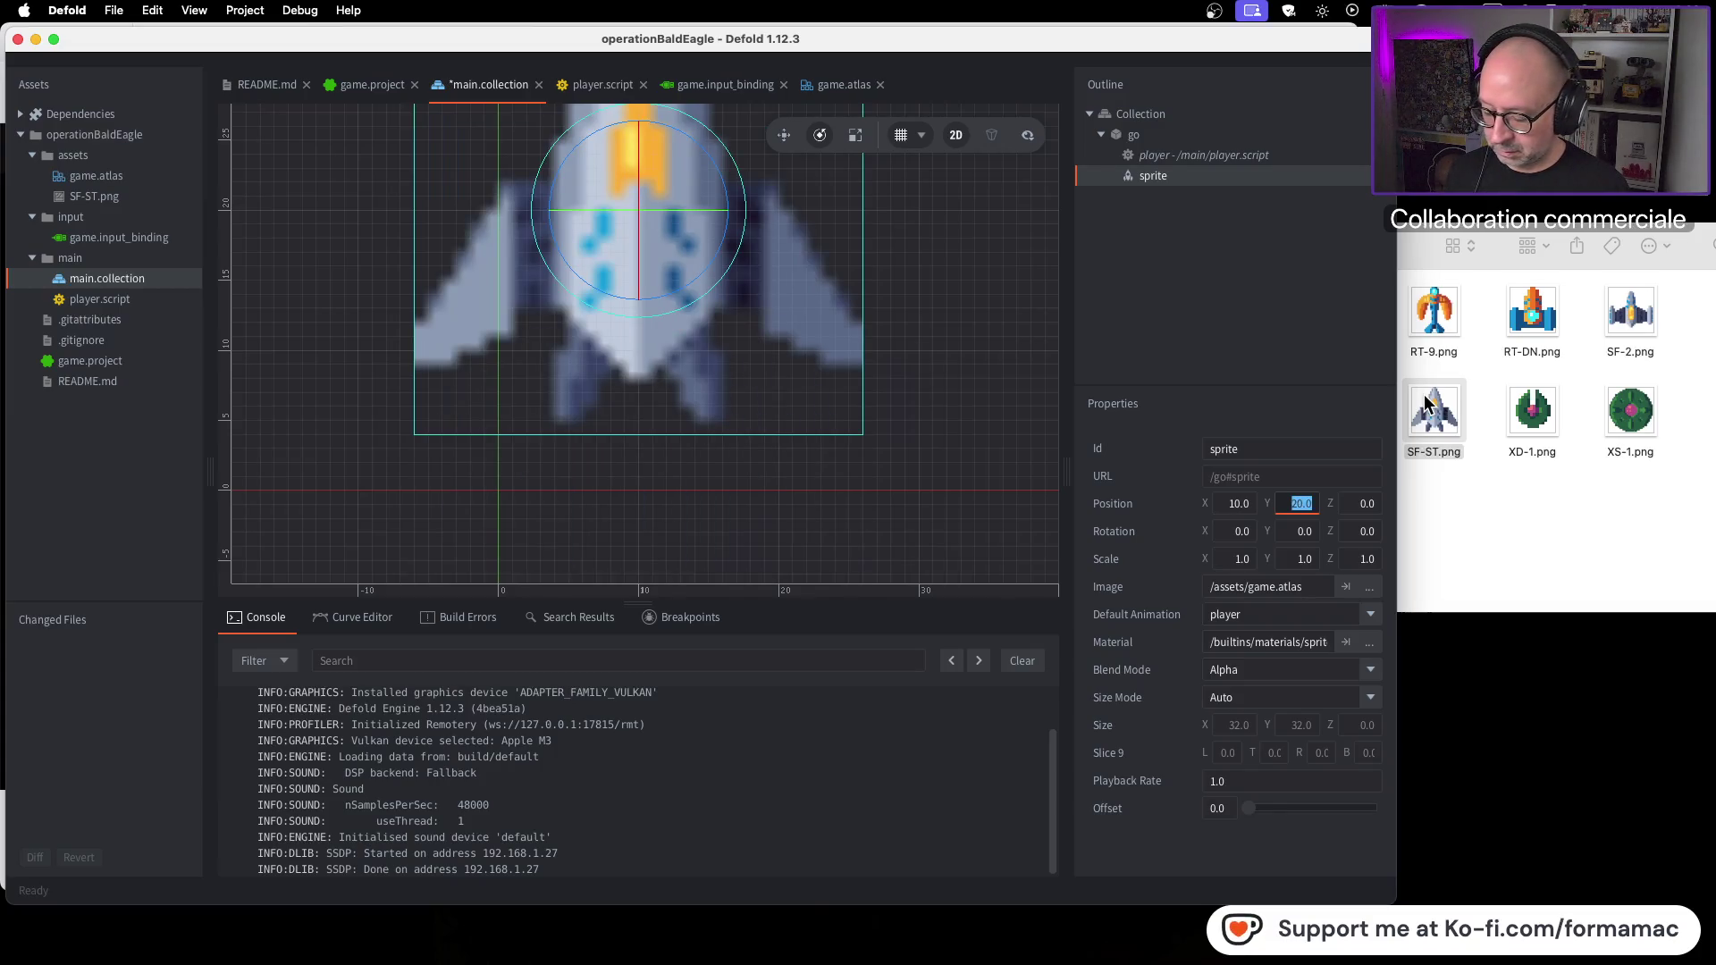
{"action": "key", "text": "super+b"}
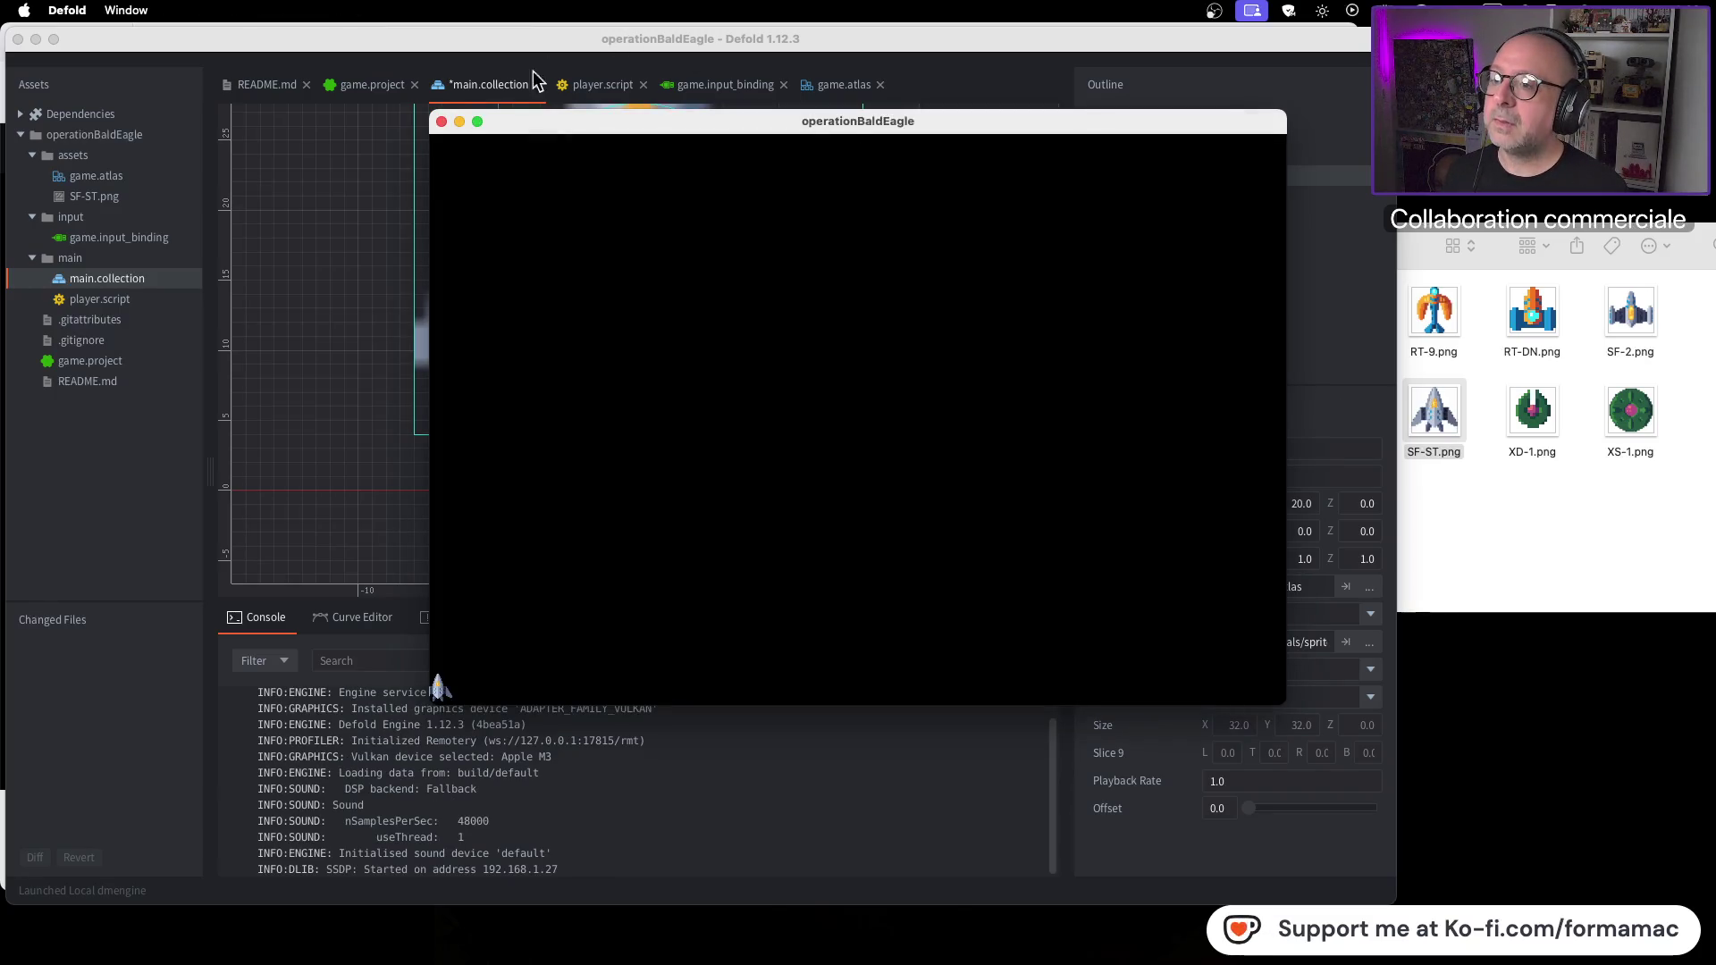
{"action": "left_click", "coordinate": [443, 122]}
{"action": "type", "text": "10"}
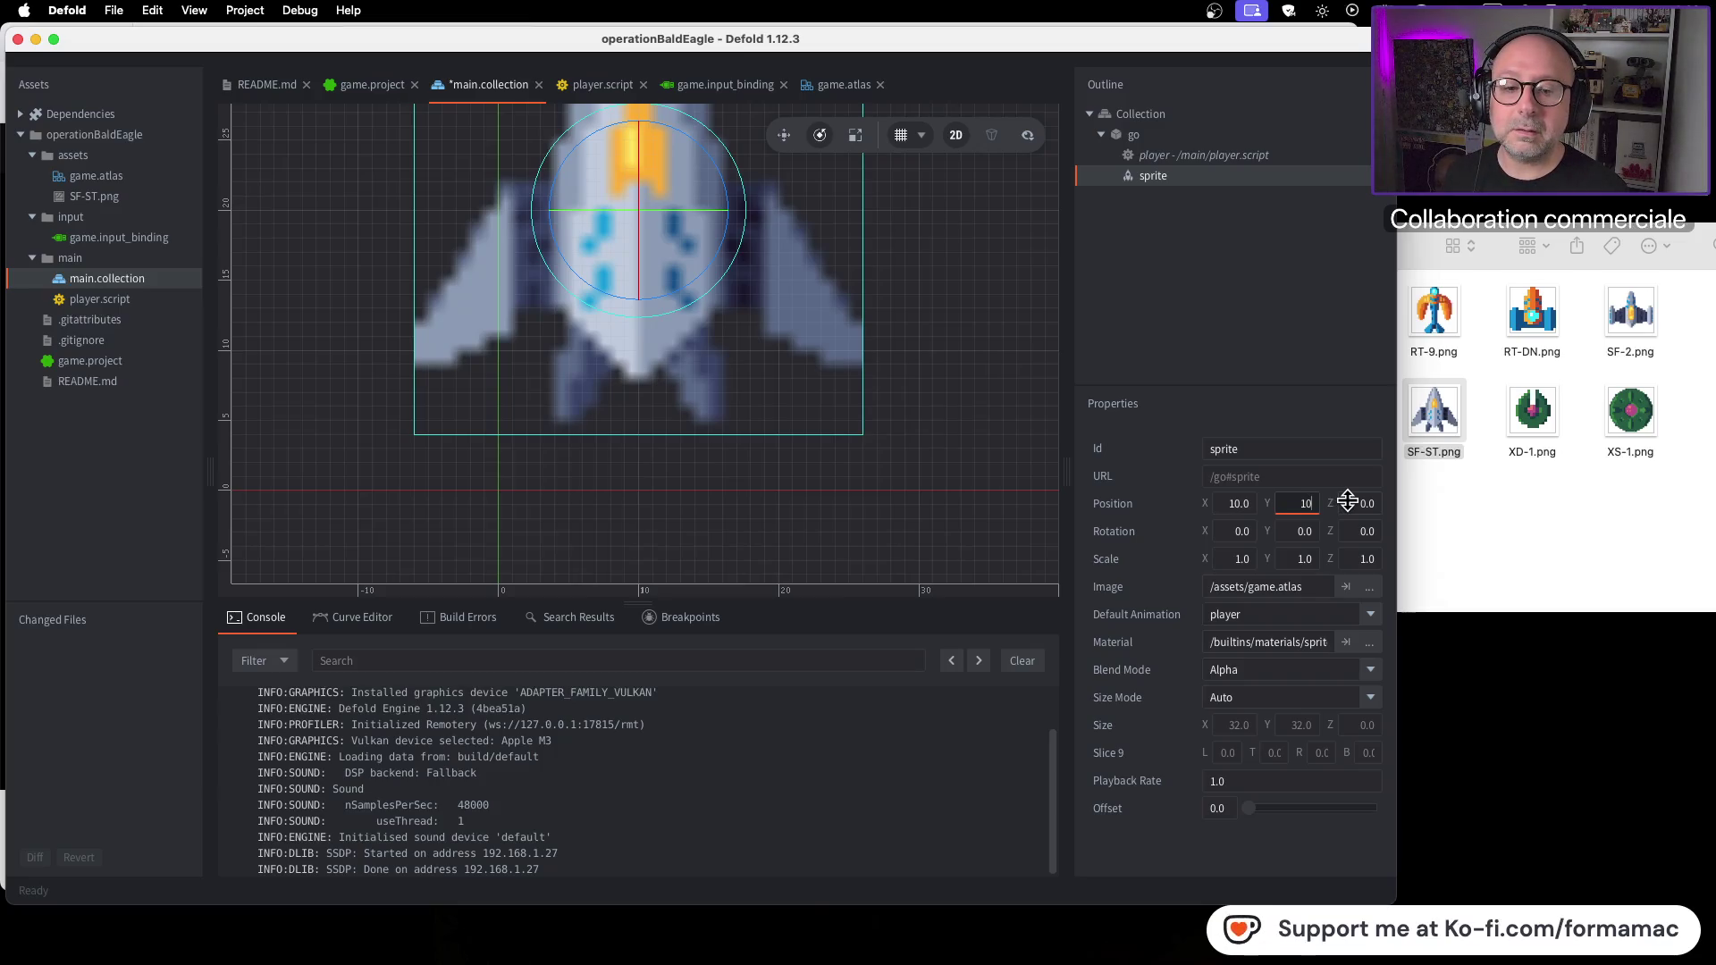
{"action": "key", "text": "Return"}
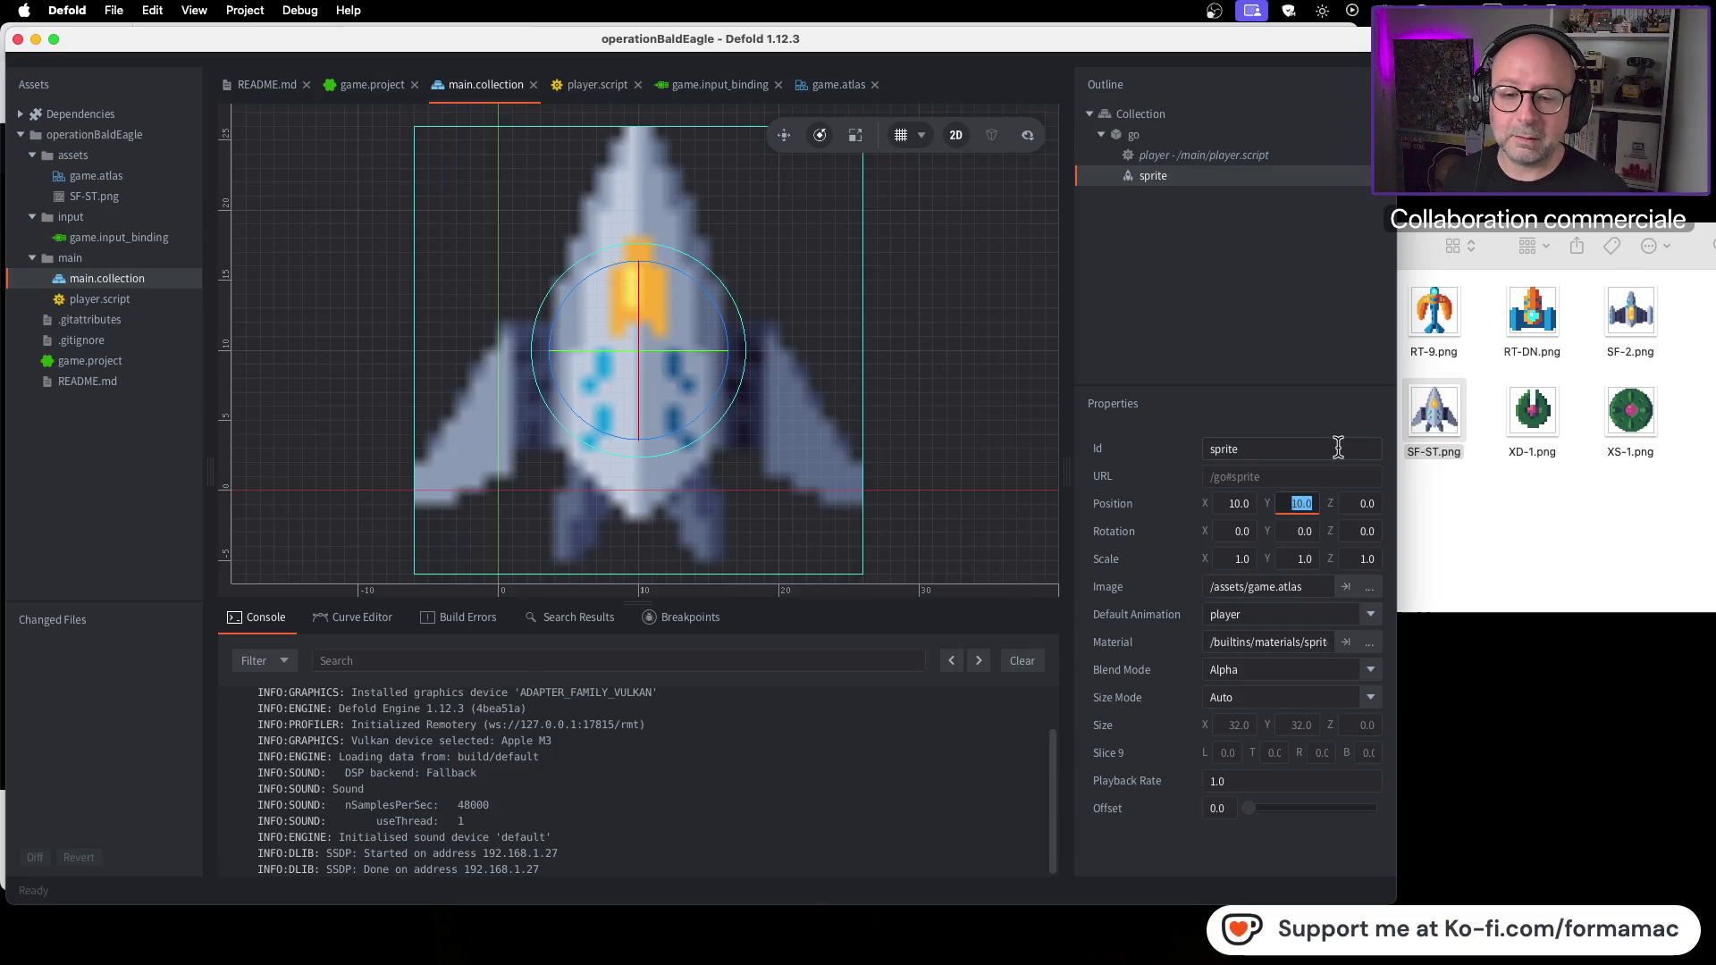
Step: Open player.script from the Assets panel to view the ship's movement code
{"action": "left_click", "coordinate": [1235, 756]}
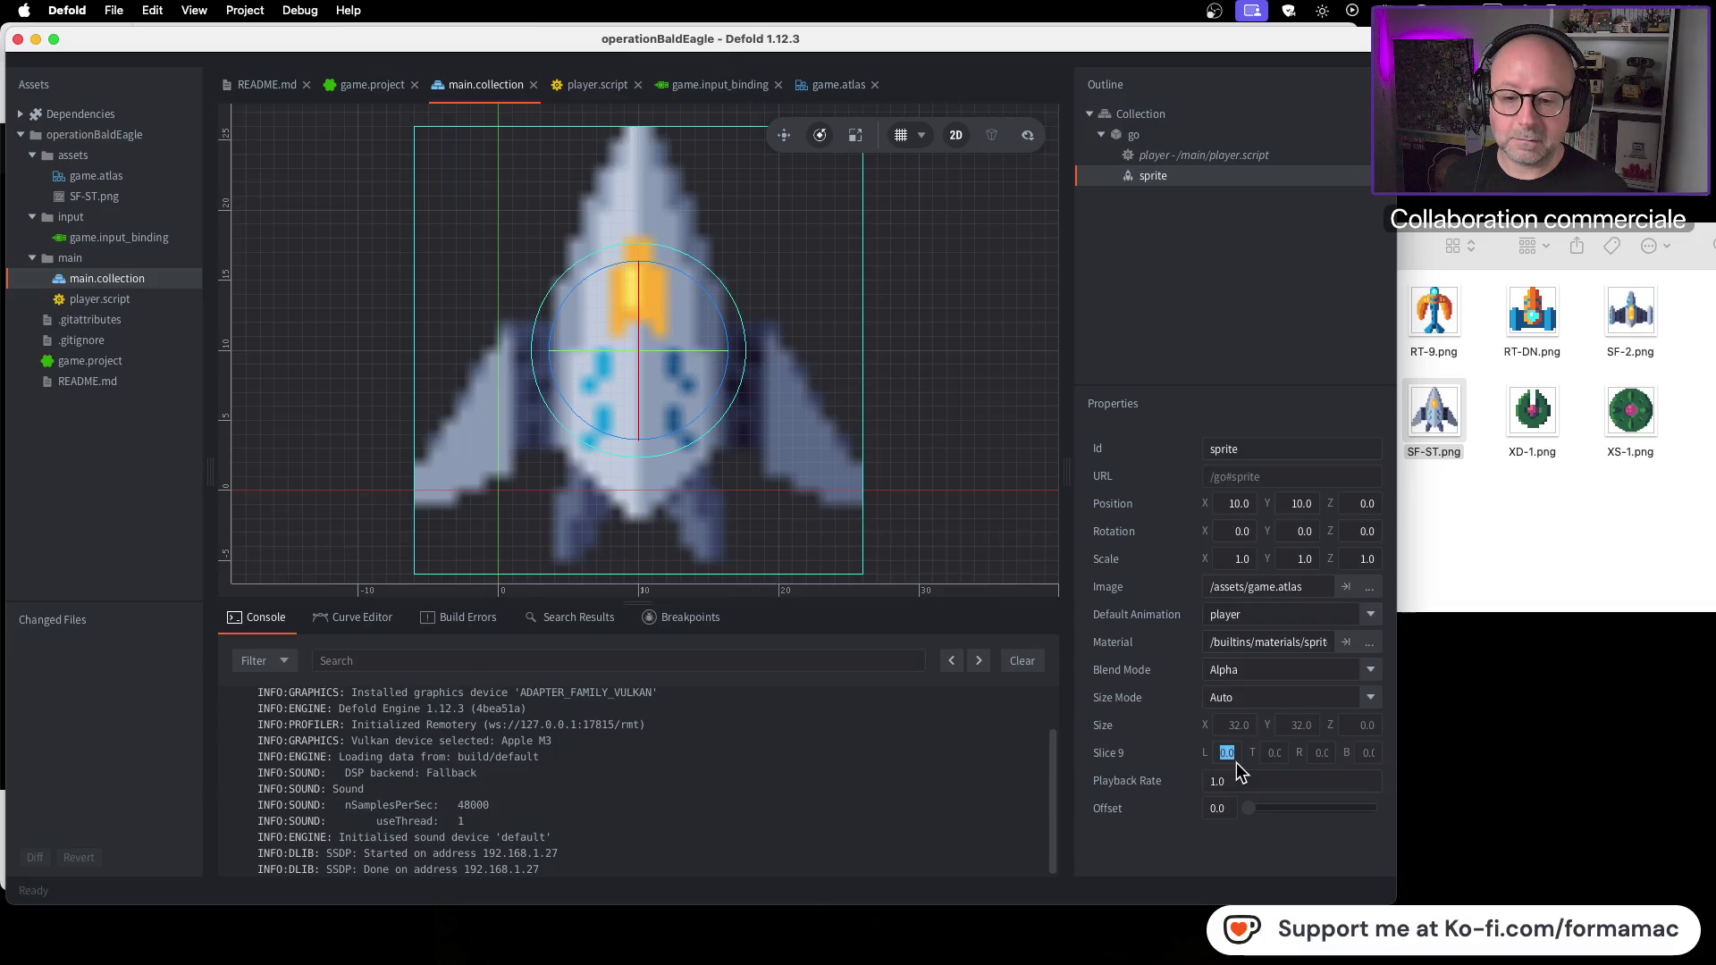
{"action": "left_click", "coordinate": [1252, 810]}
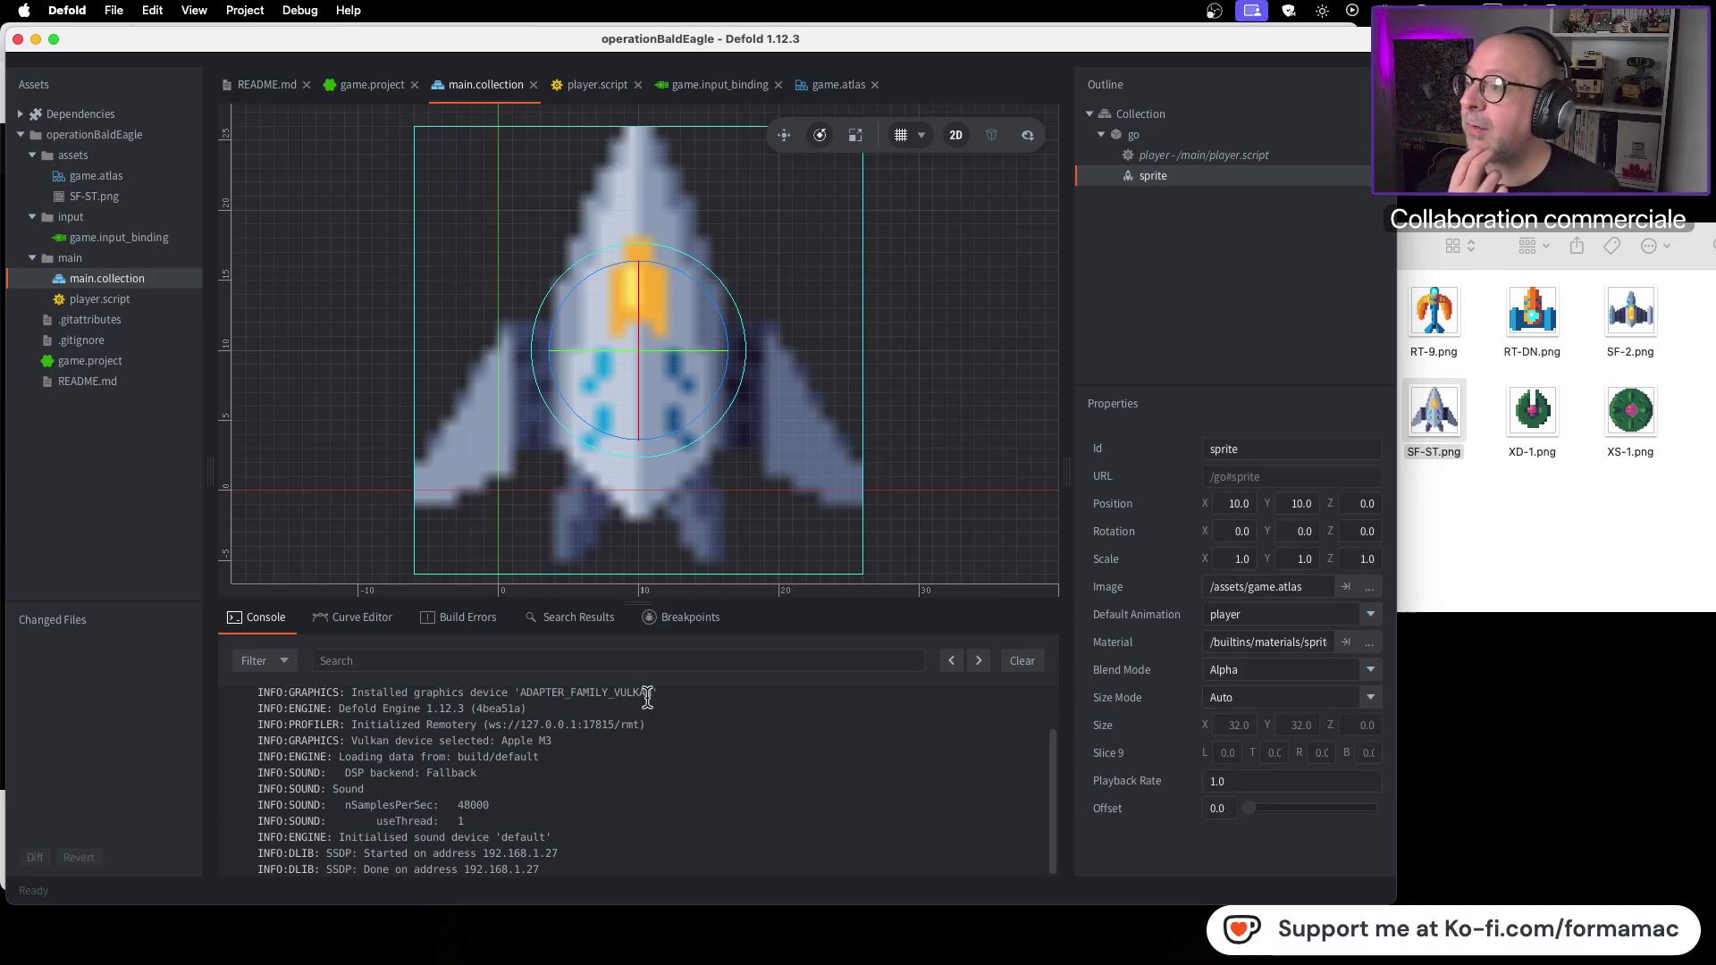
{"action": "double_click", "coordinate": [153, 299]}
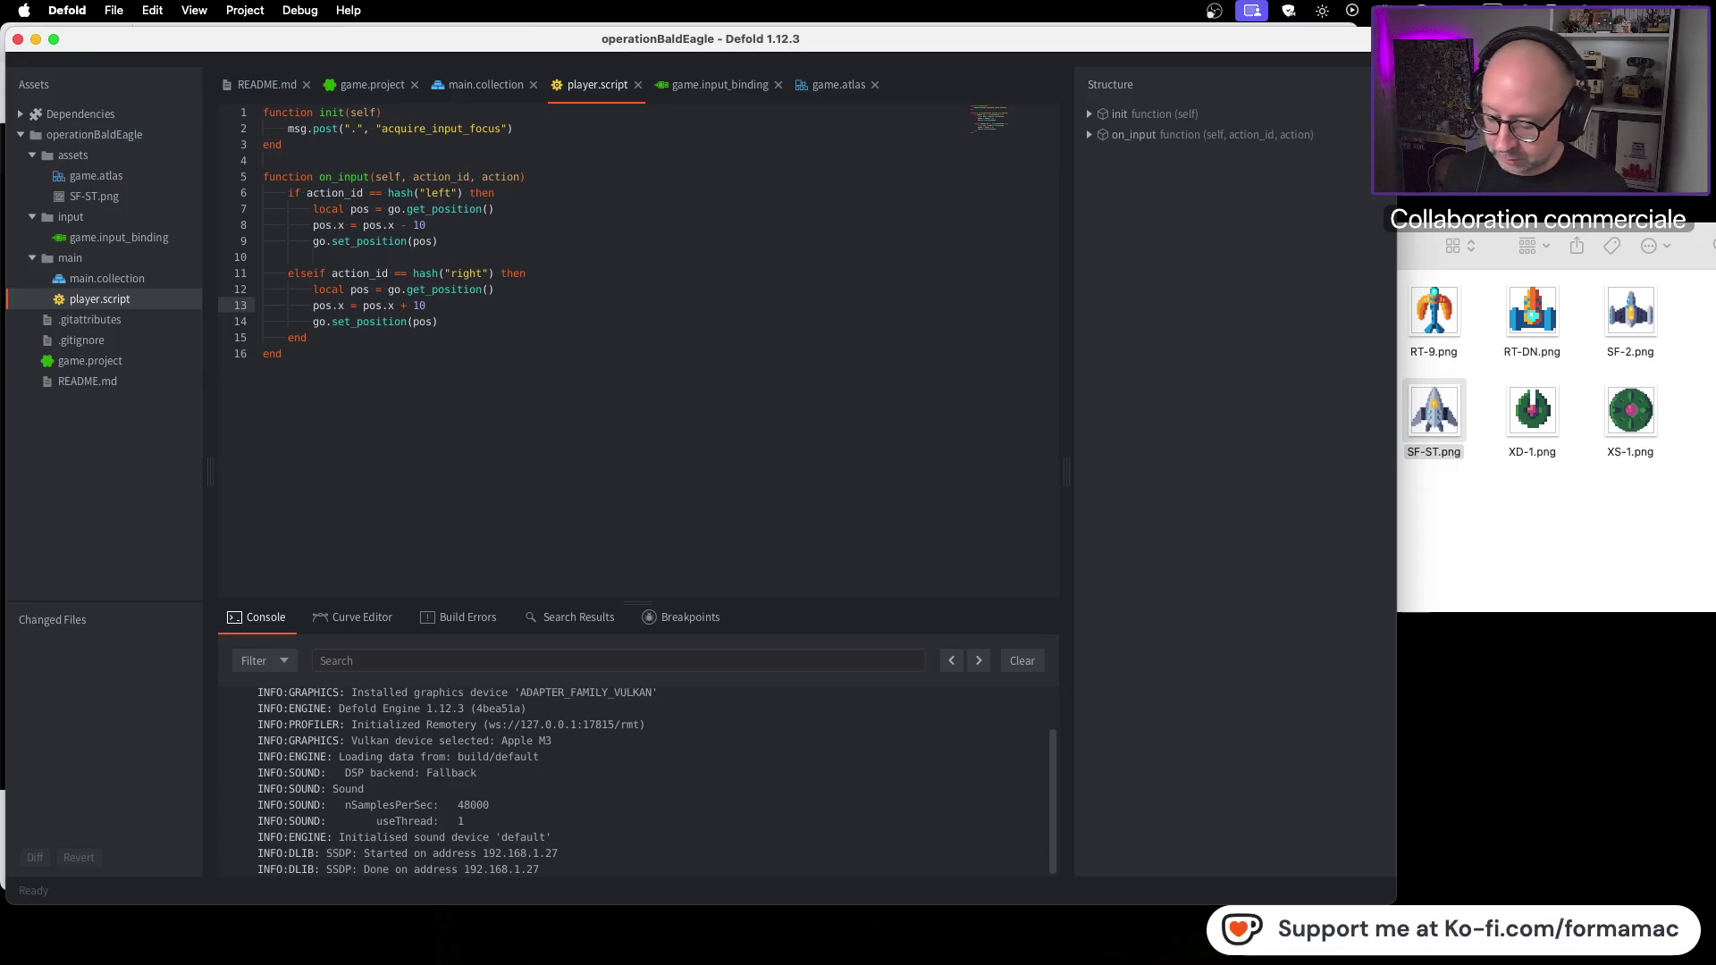
{"action": "key", "text": "super+Tab"}
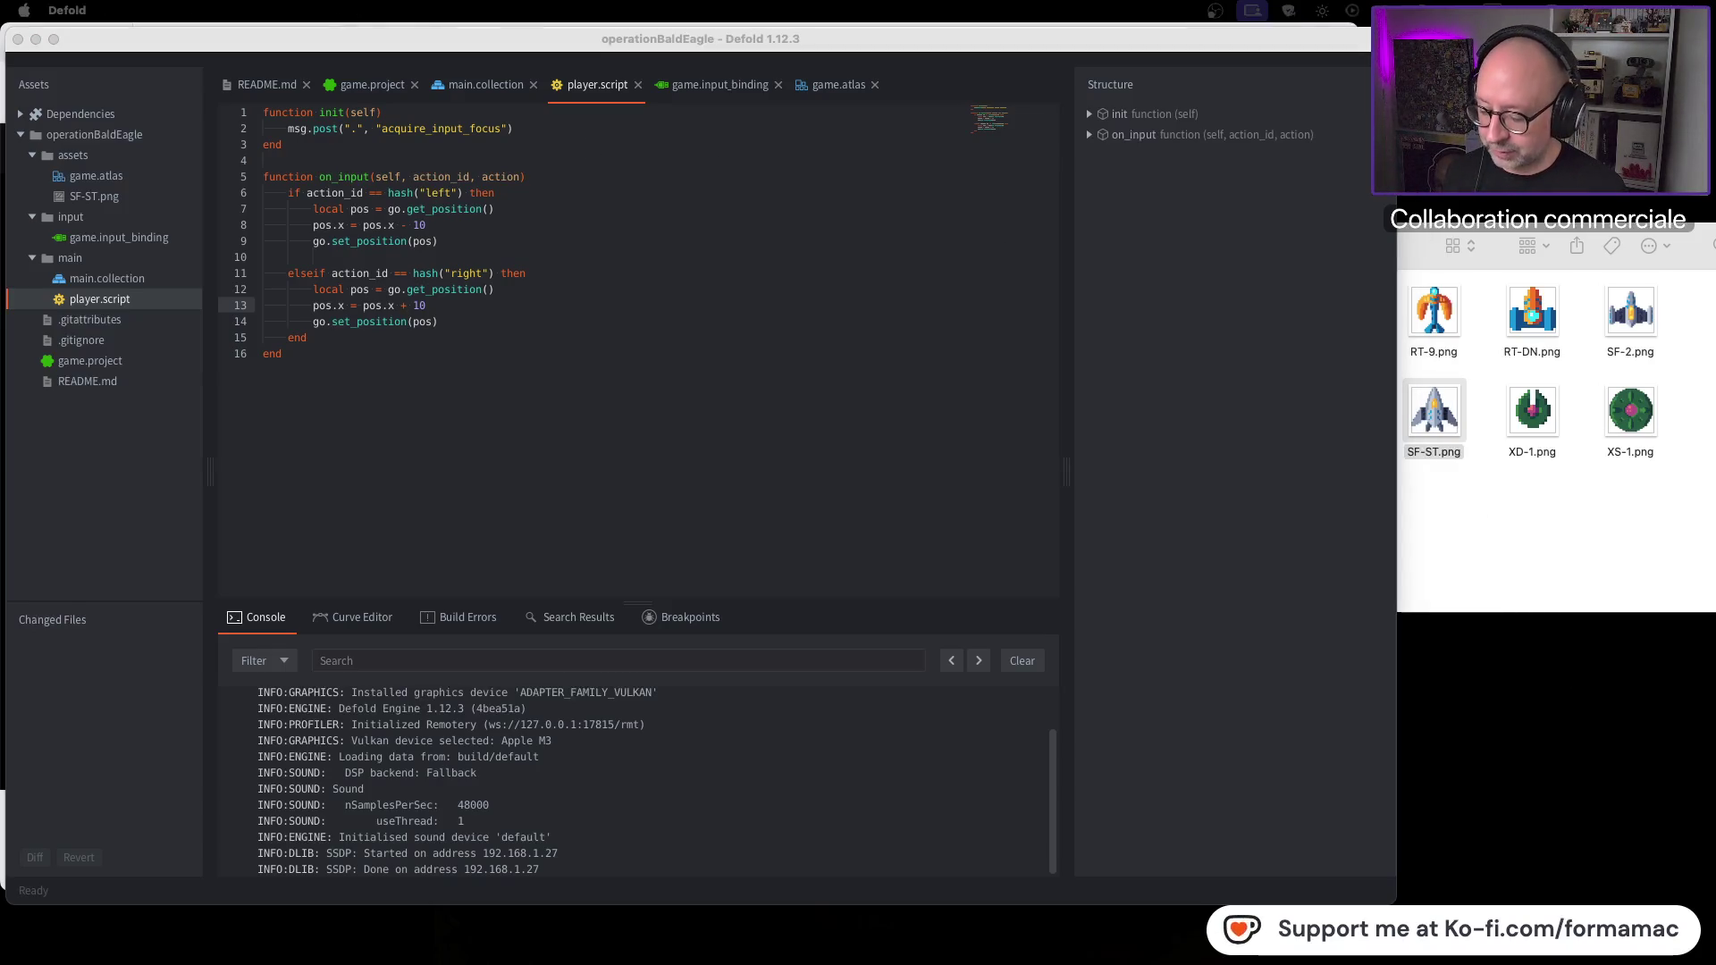